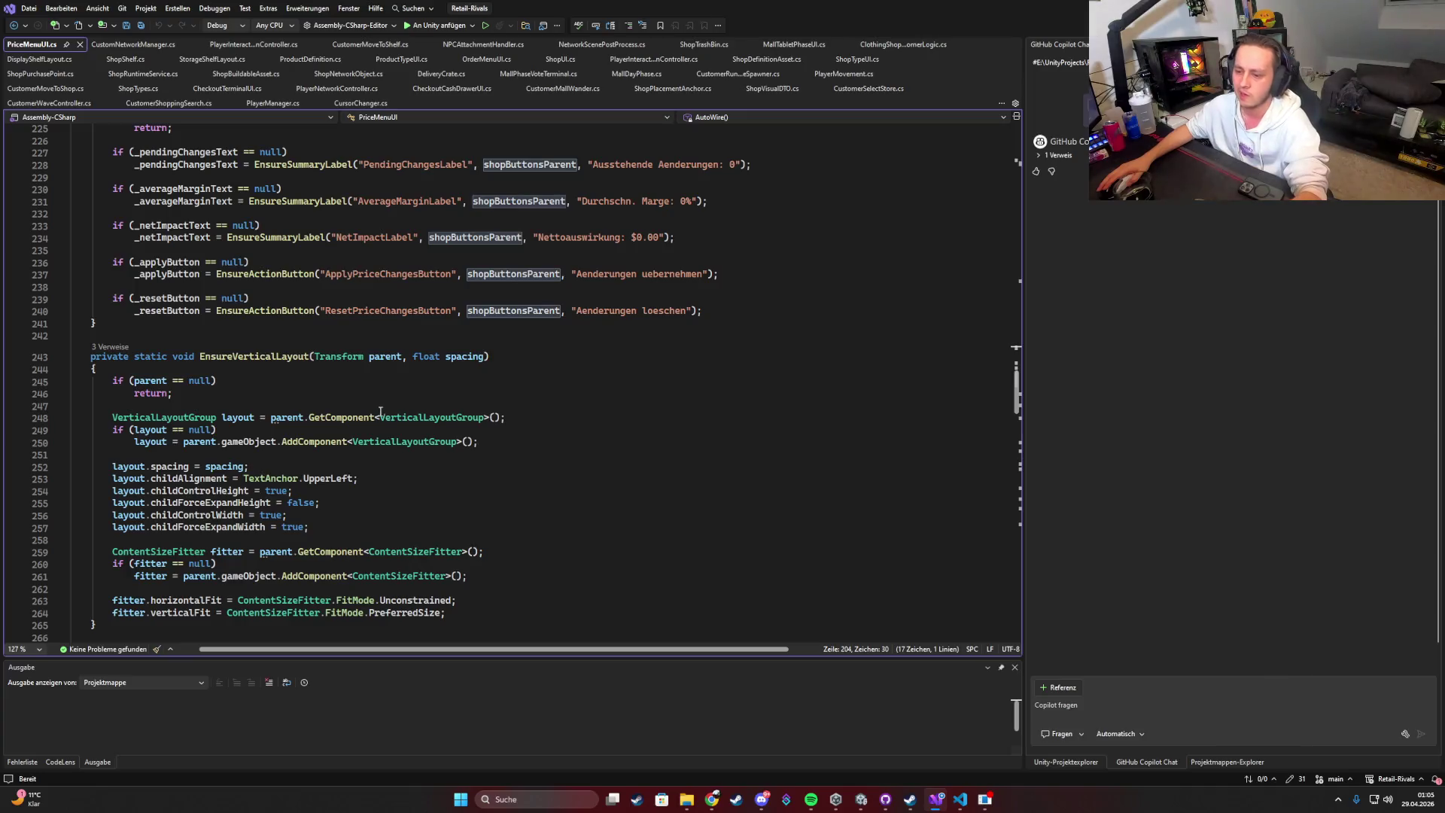
Delete the _pendingChangesText field declaration from PriceMenuUI.cs.
scroll(380, 414, "down", 13)
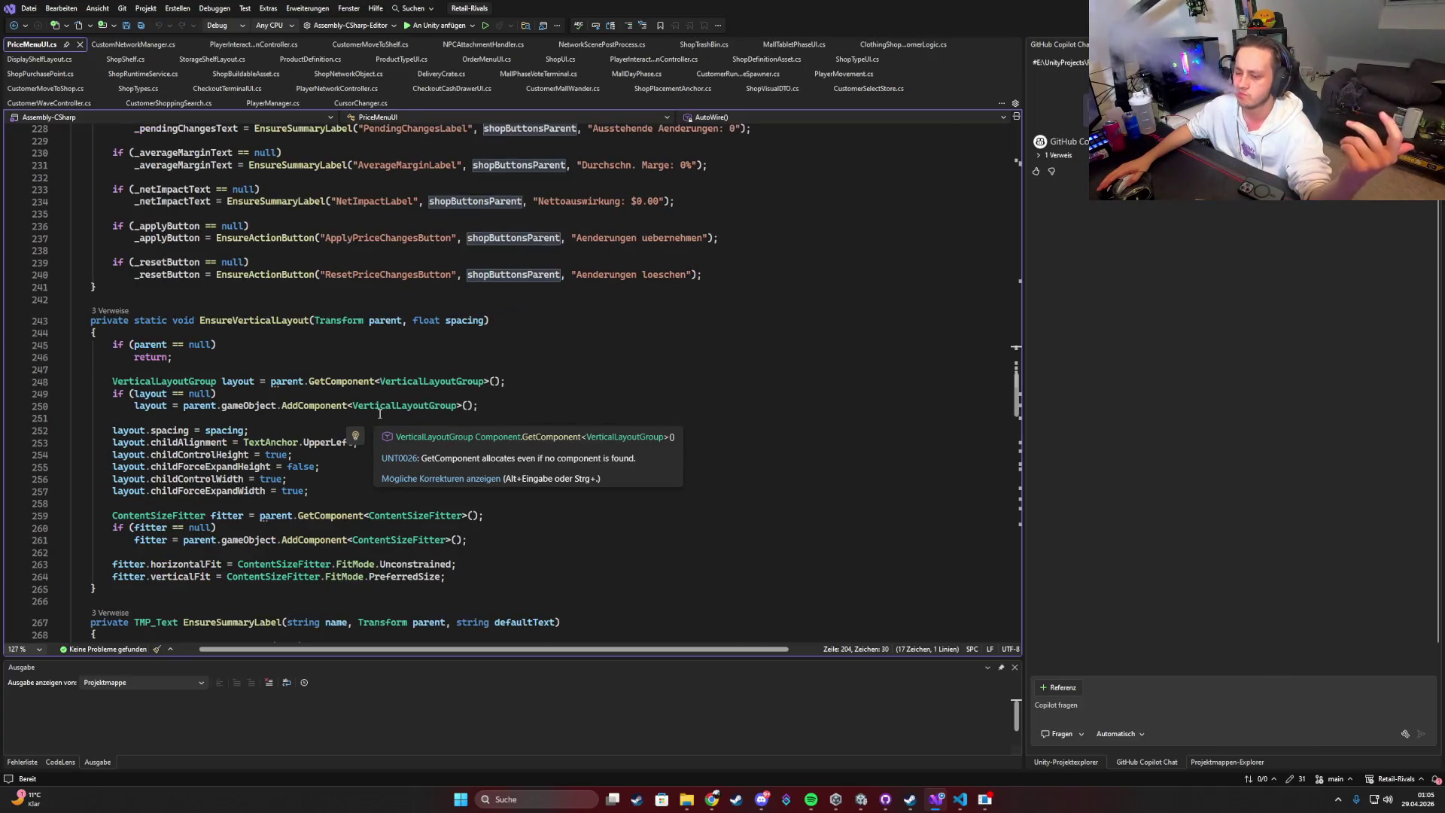
scroll(380, 414, "down", 20)
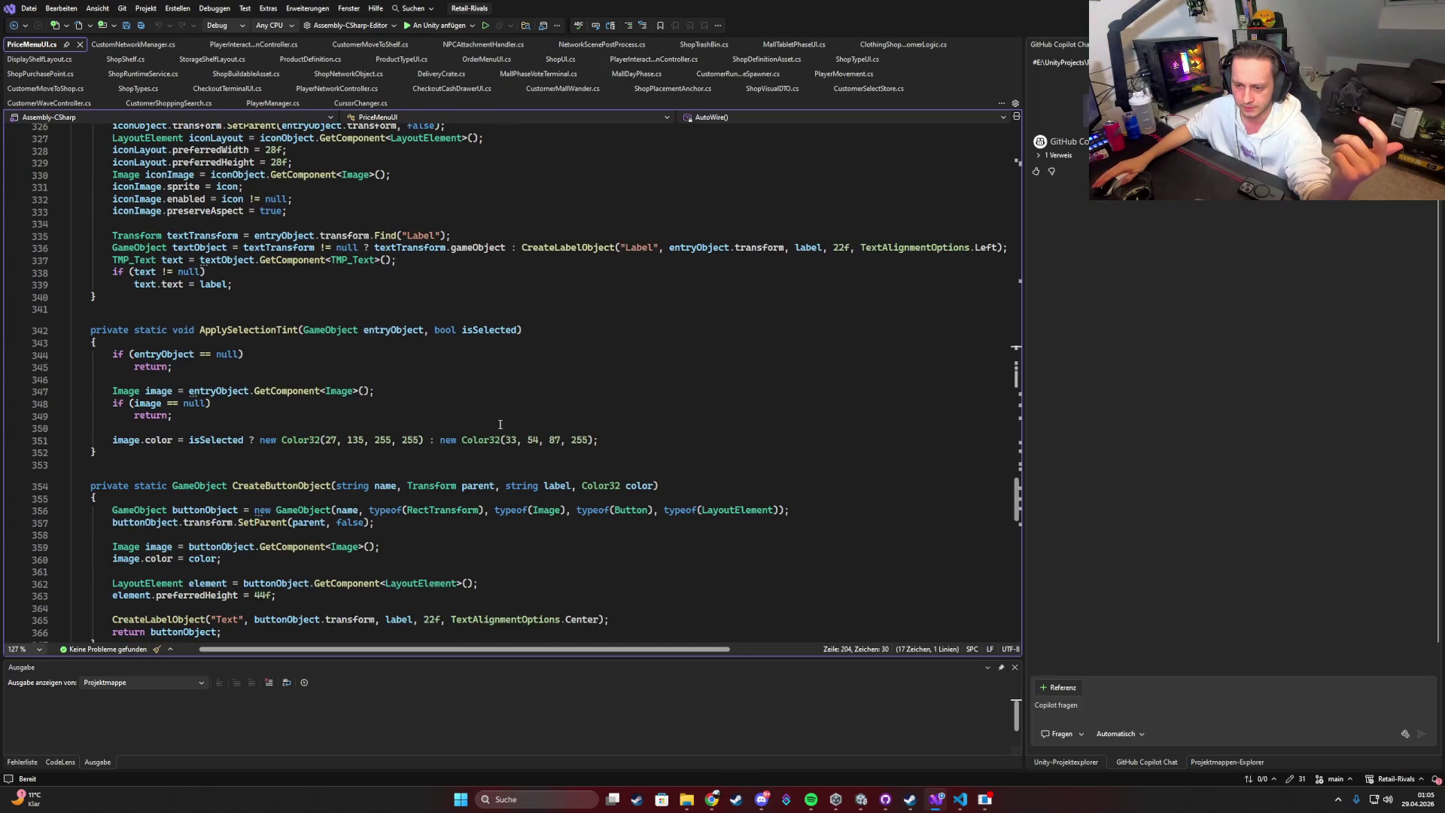
scroll(499, 424, "down", 20)
scroll(500, 425, "up", 5)
left_click_drag(1014, 568, 1013, 384)
left_click(210, 354)
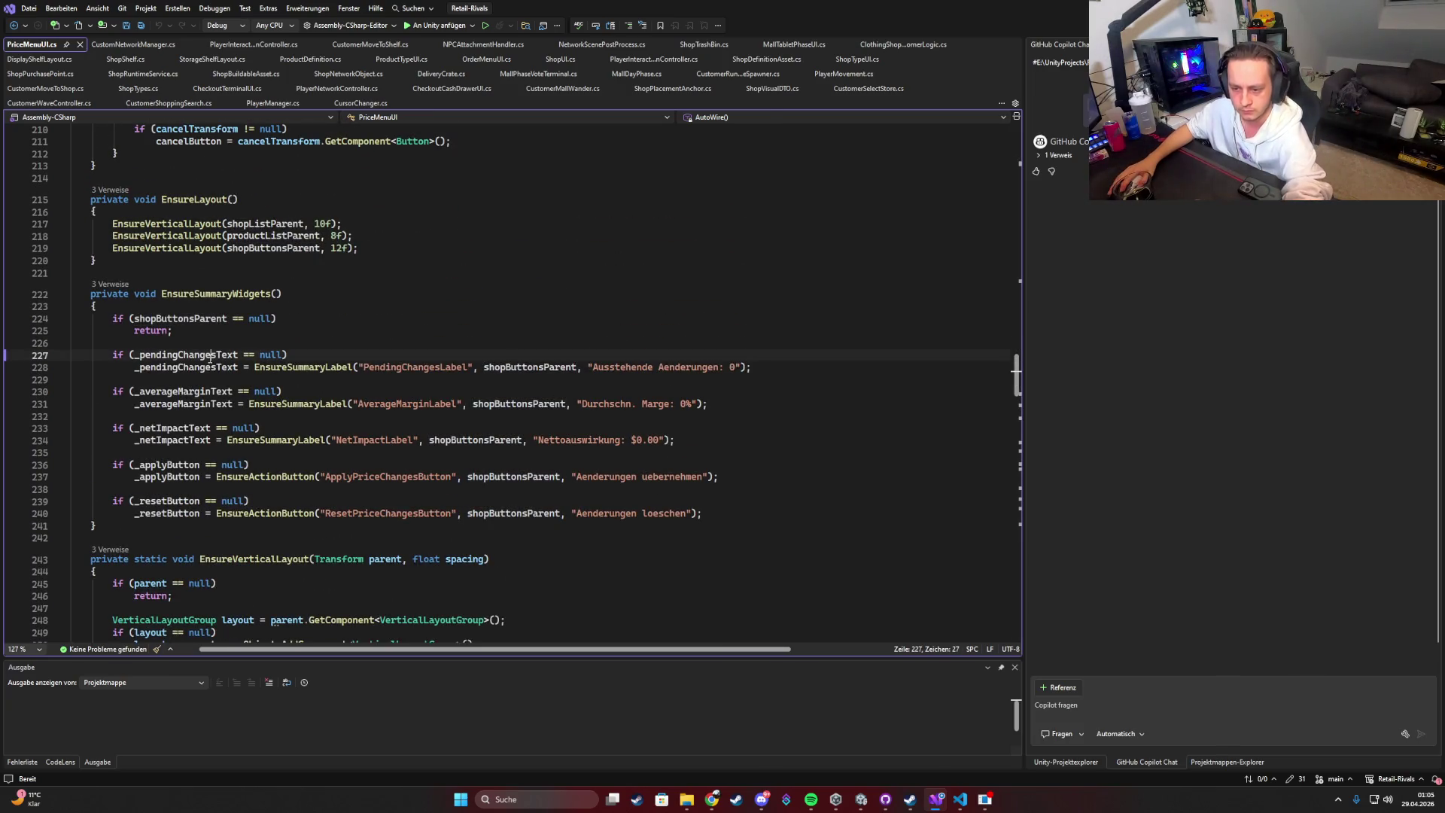
key("F12")
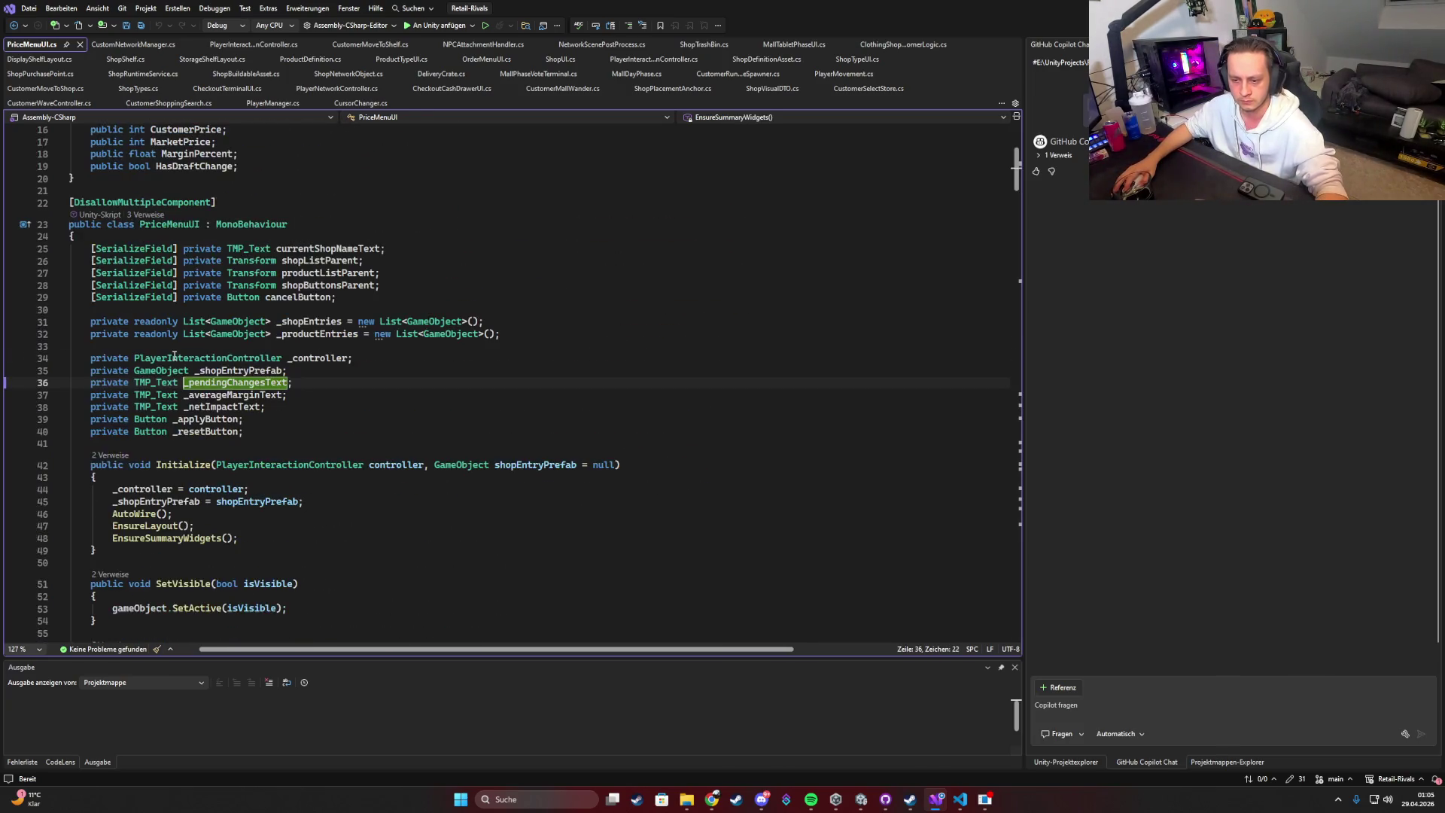
left_click(313, 382)
left_click_drag(312, 382, 332, 375)
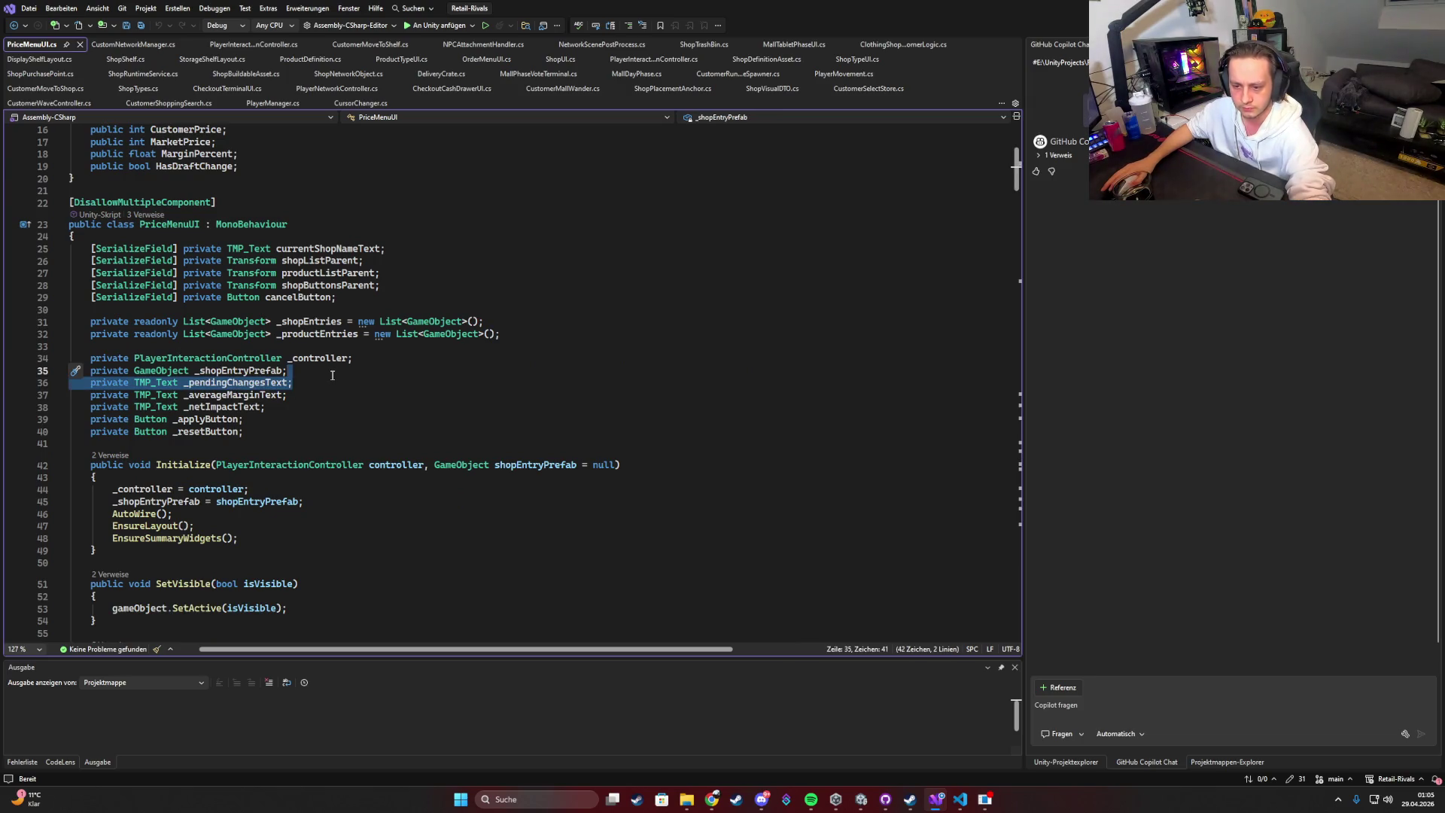
key("Delete")
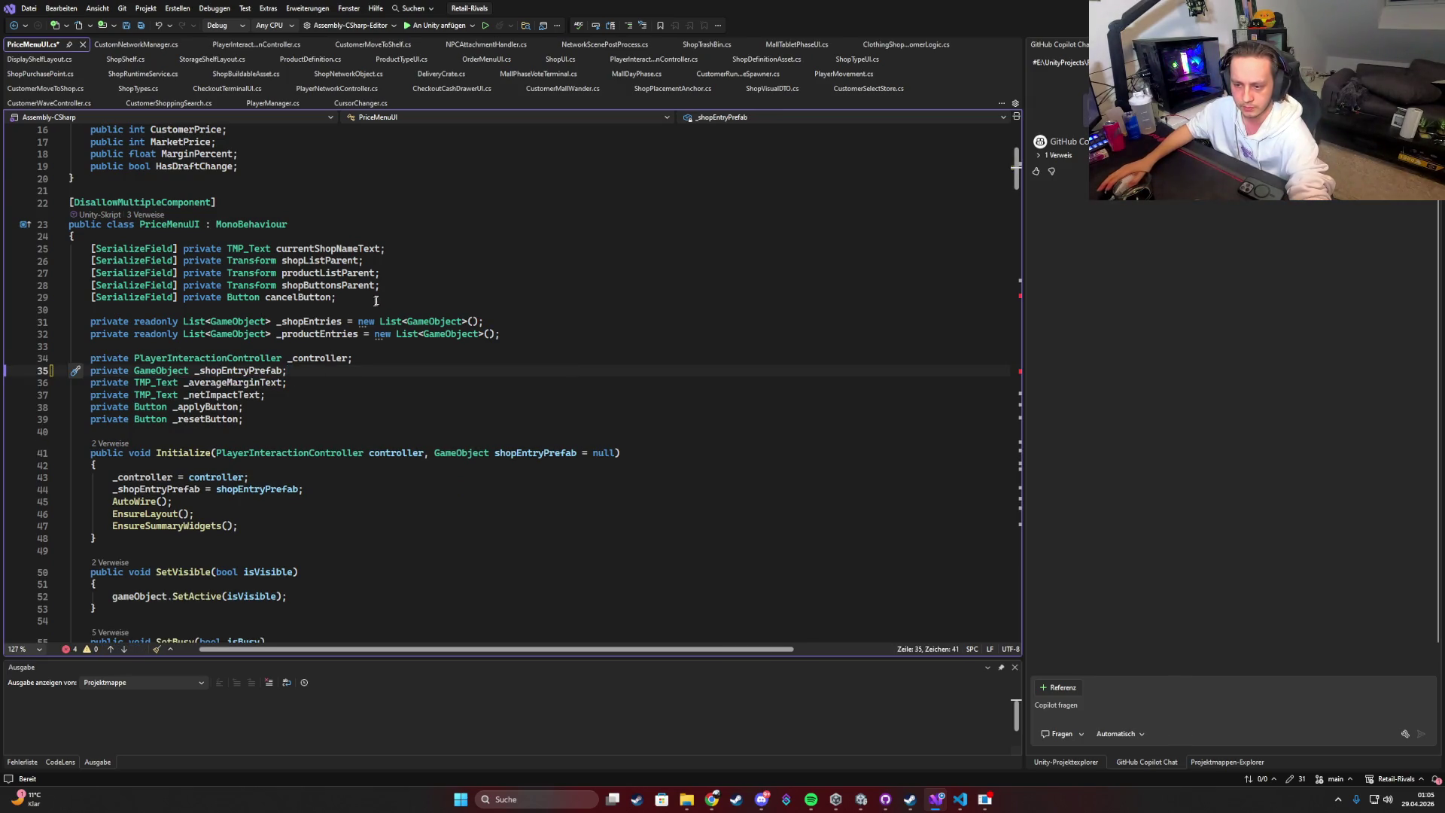
Delete the shopButtonsParent field, the SetSummary pending-changes update, and the AutoWire shopButtonsParent lookup.
left_click_drag(398, 288, 380, 272)
key("Delete")
scroll(556, 322, "down", 20)
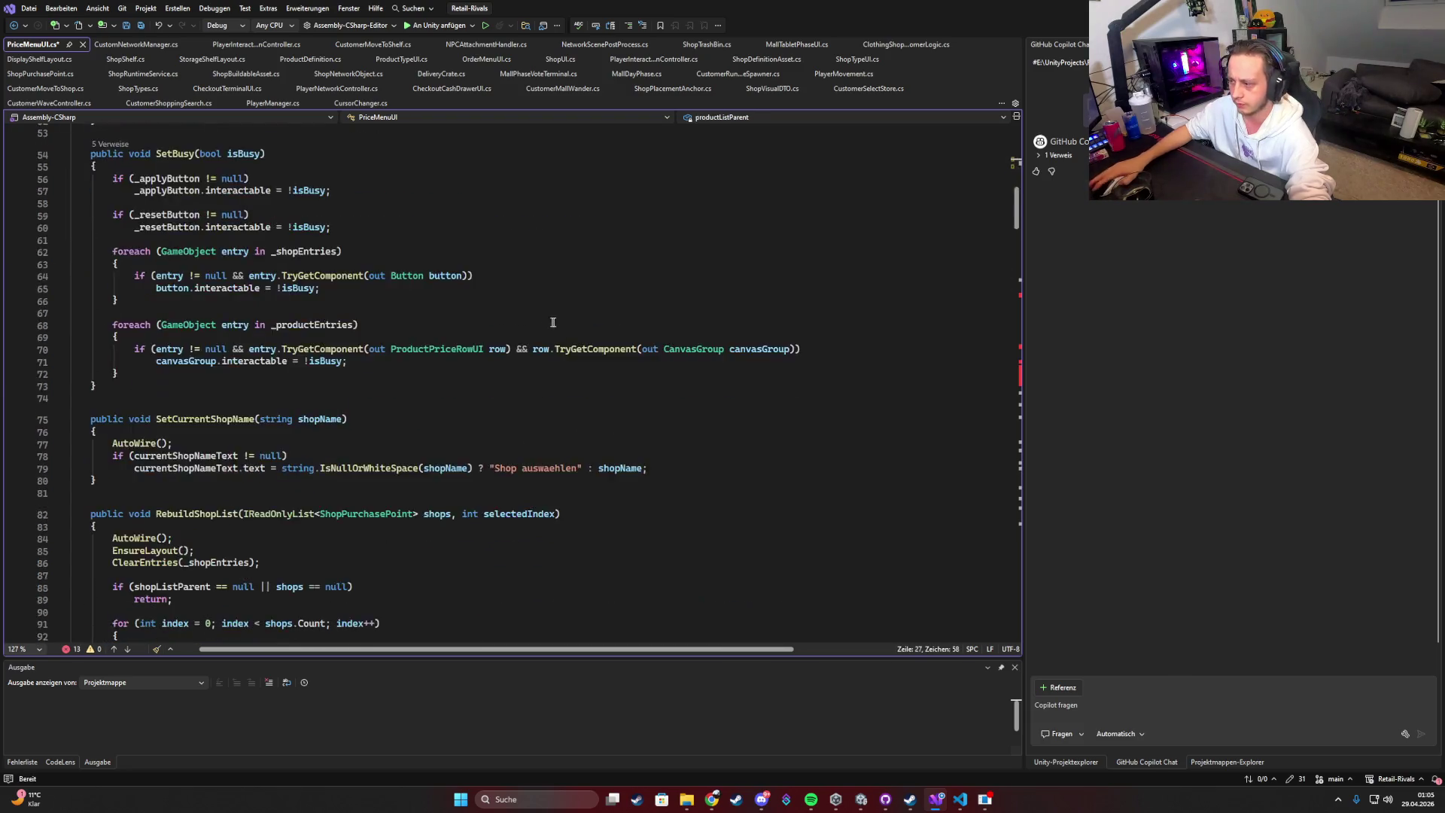
scroll(556, 322, "down", 13)
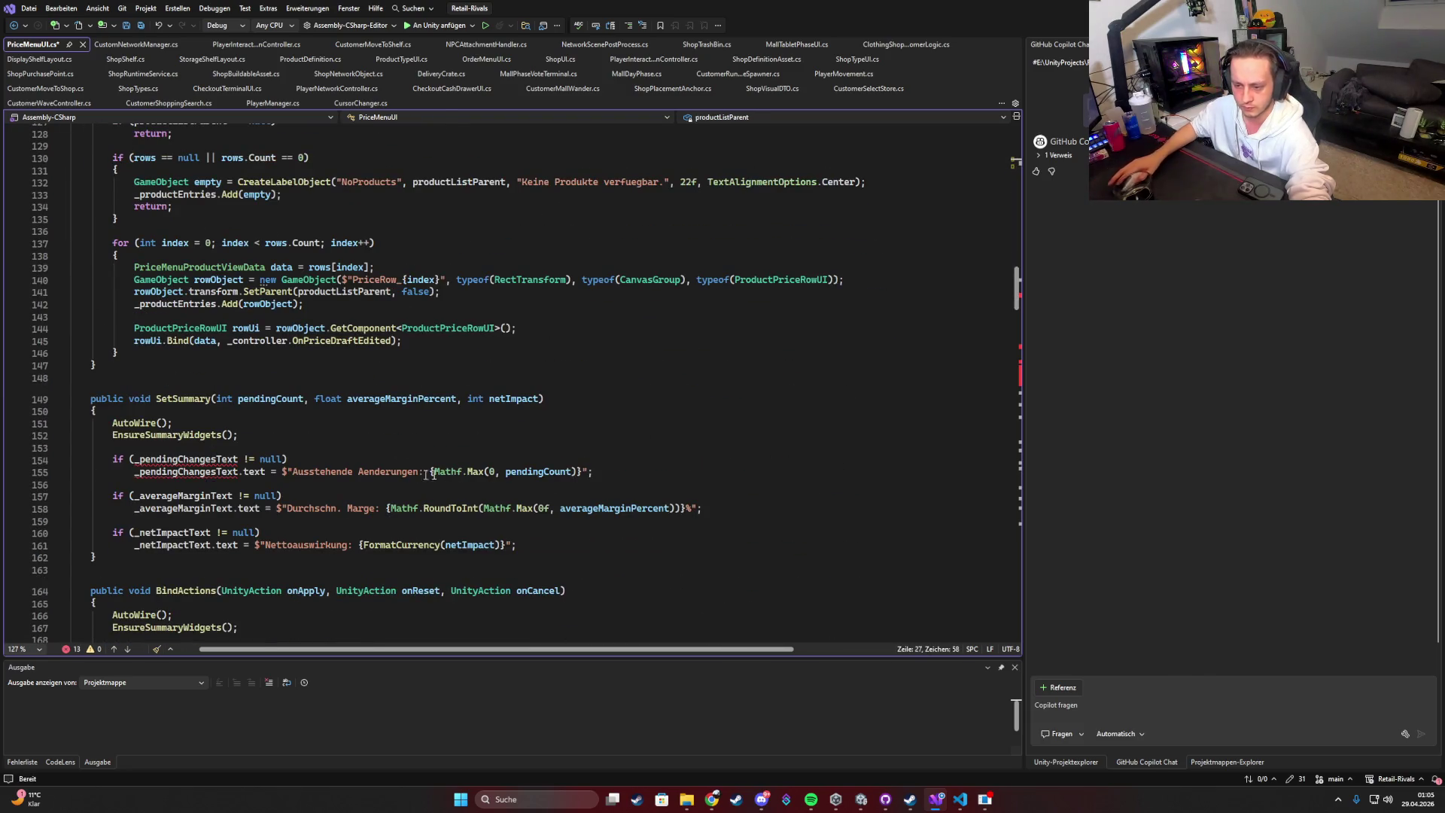
left_click_drag(662, 473, 662, 450)
key("Delete")
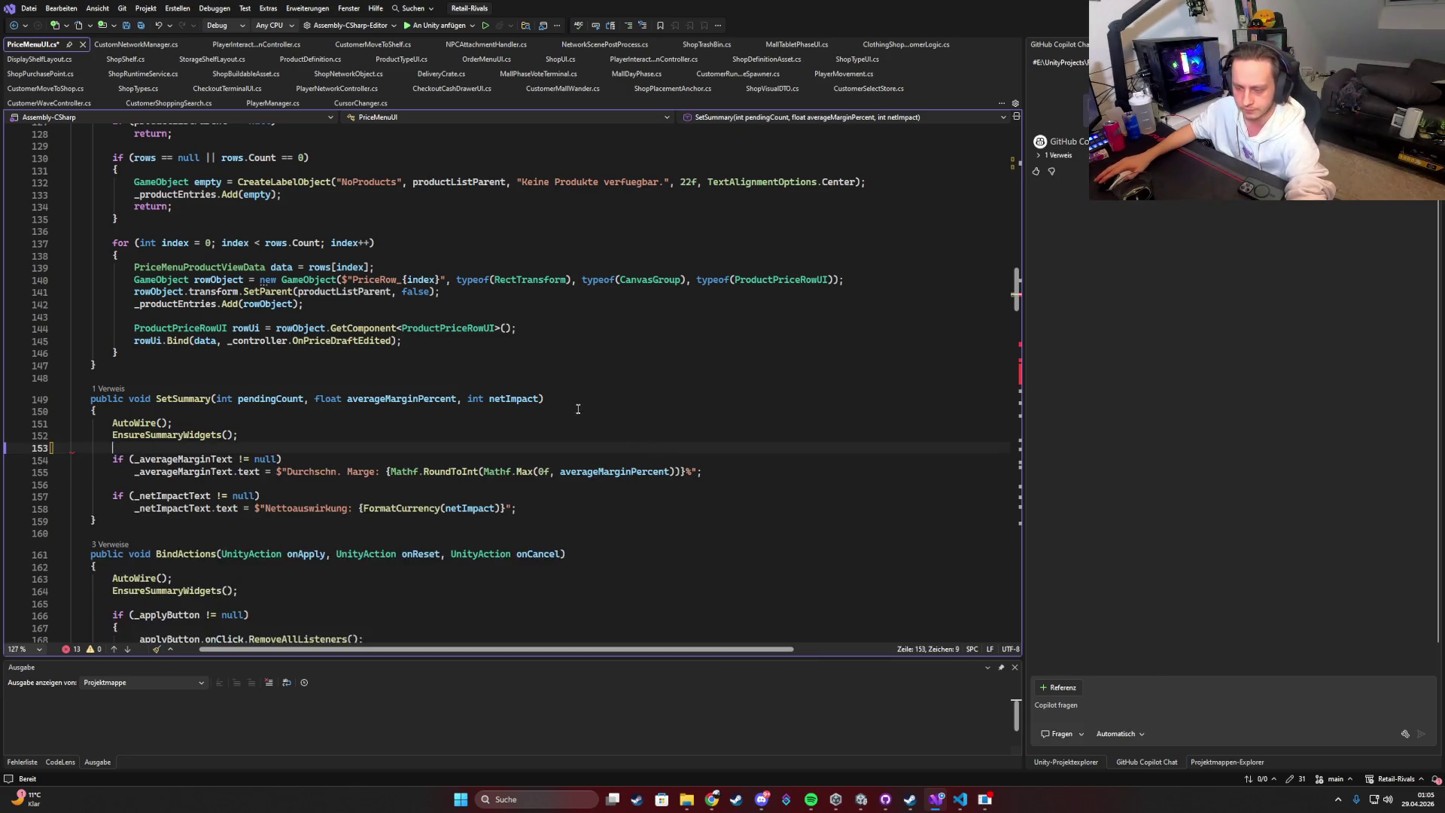
scroll(578, 409, "down", 19)
left_click_drag(481, 345, 113, 320)
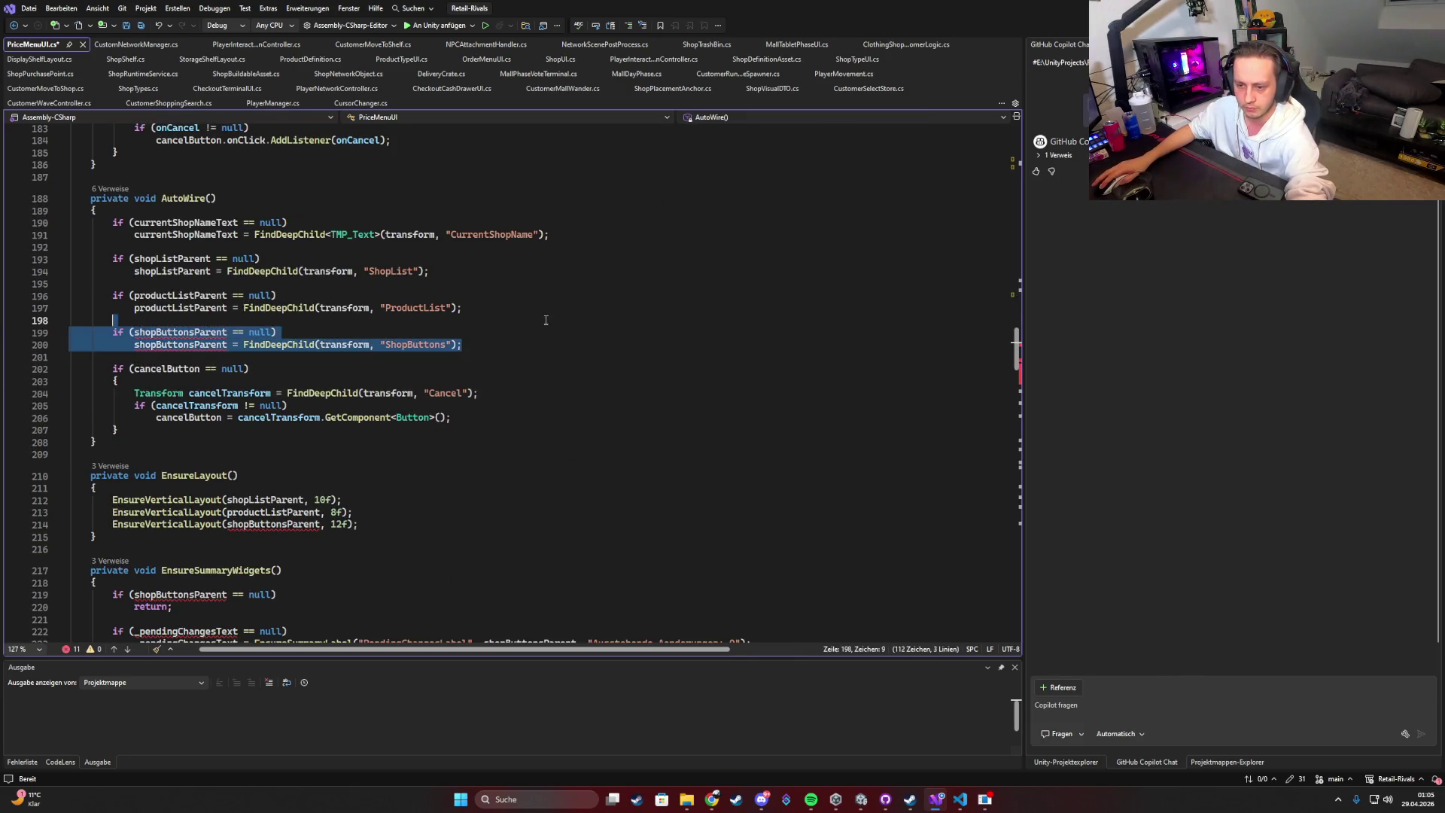
key("Delete")
Keep the summary-widget checks and block-comment the body of EnsureSummaryWidgets.
scroll(544, 324, "down", 6)
left_click_drag(774, 386, 825, 331)
key("Delete")
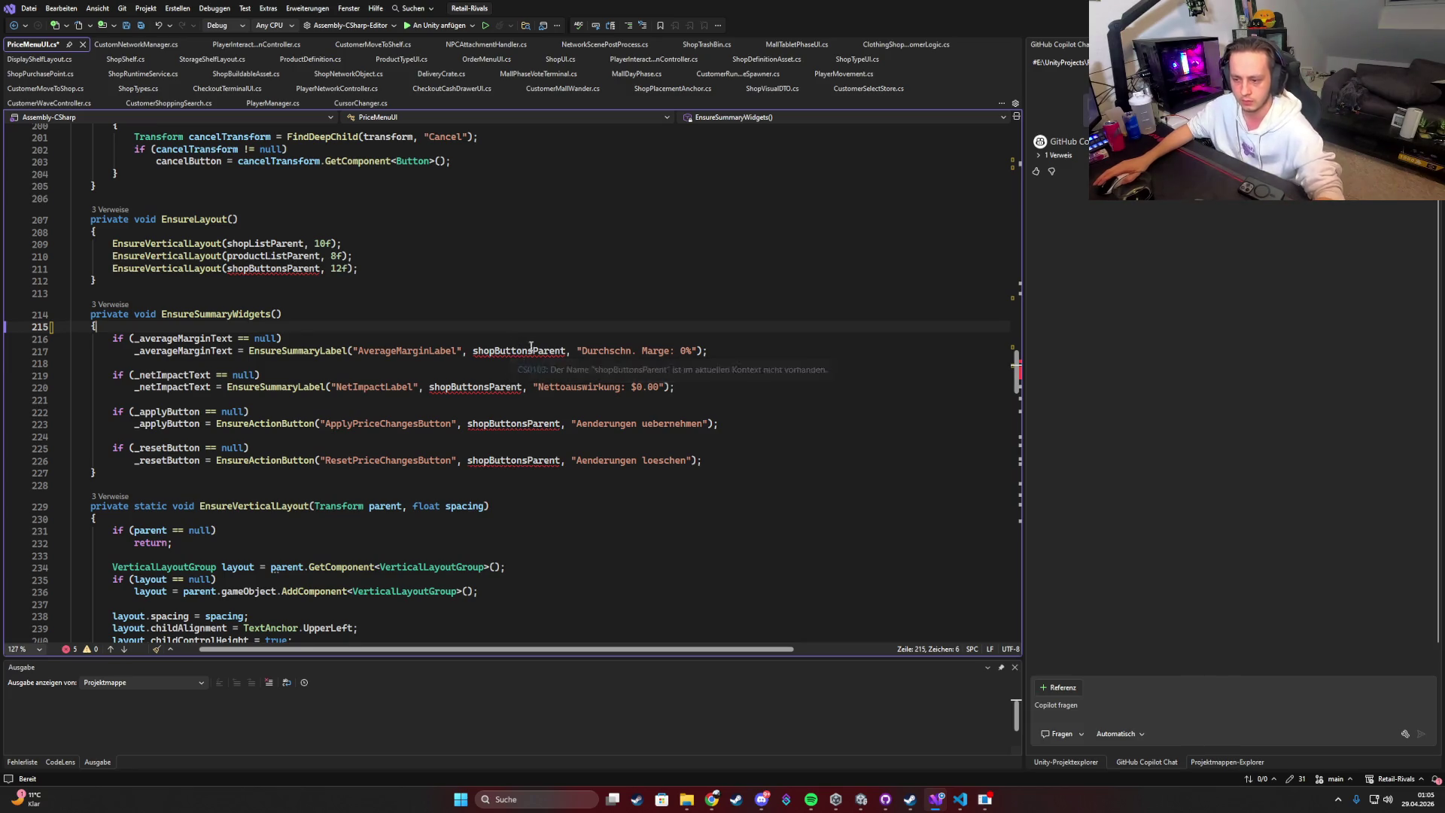
key("ctrl+z")
left_click(485, 460)
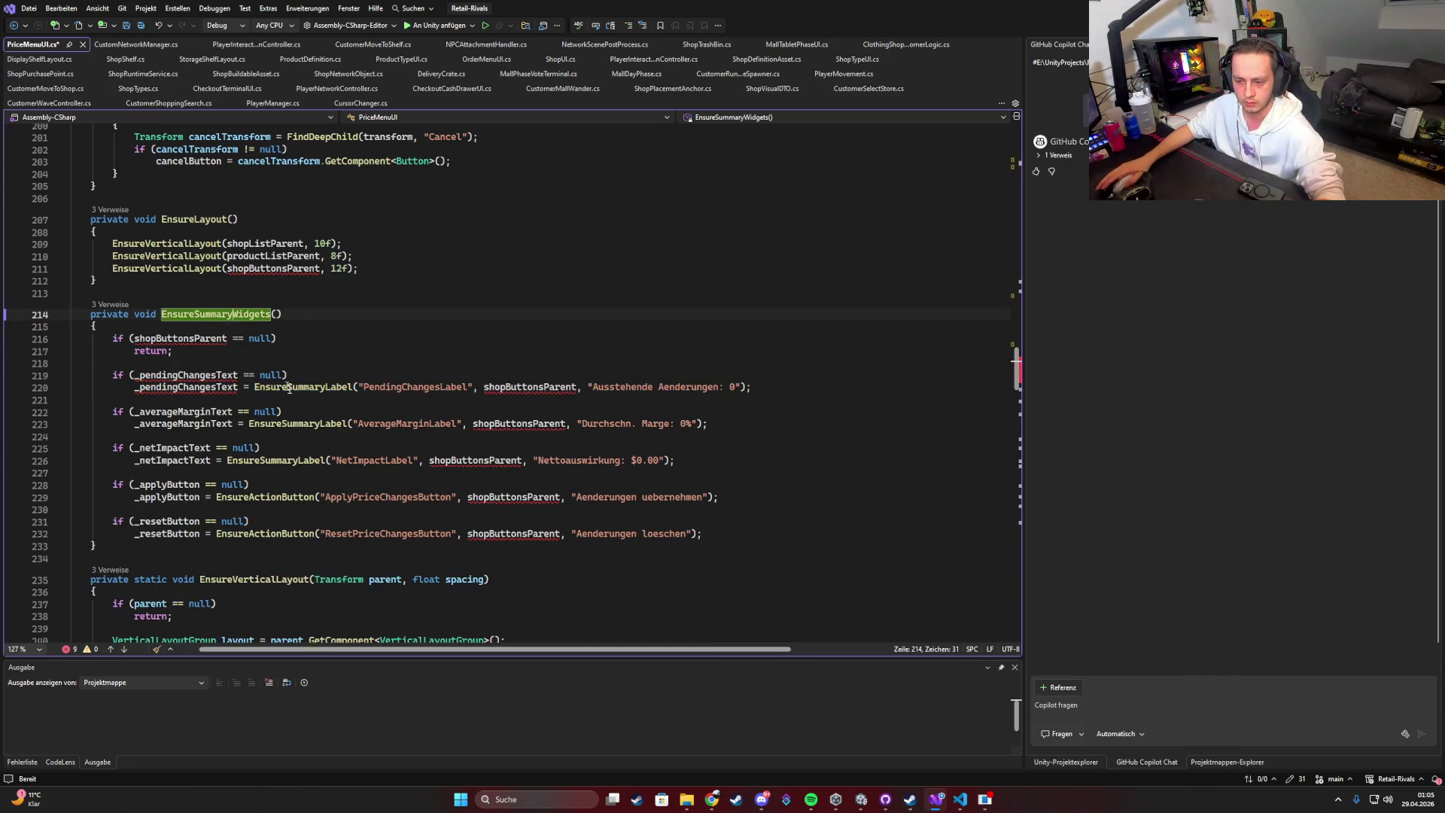
mouse_move(152, 554)
left_mouse_down()
mouse_move(75, 450)
mouse_move(70, 314)
mouse_move(112, 509)
mouse_move(251, 521)
left_mouse_up()
mouse_move(250, 520)
left_mouse_down()
mouse_move(803, 531)
mouse_move(707, 533)
mouse_move(76, 447)
mouse_move(122, 344)
left_mouse_up()
key("ctrl+k")
key("ctrl+c")
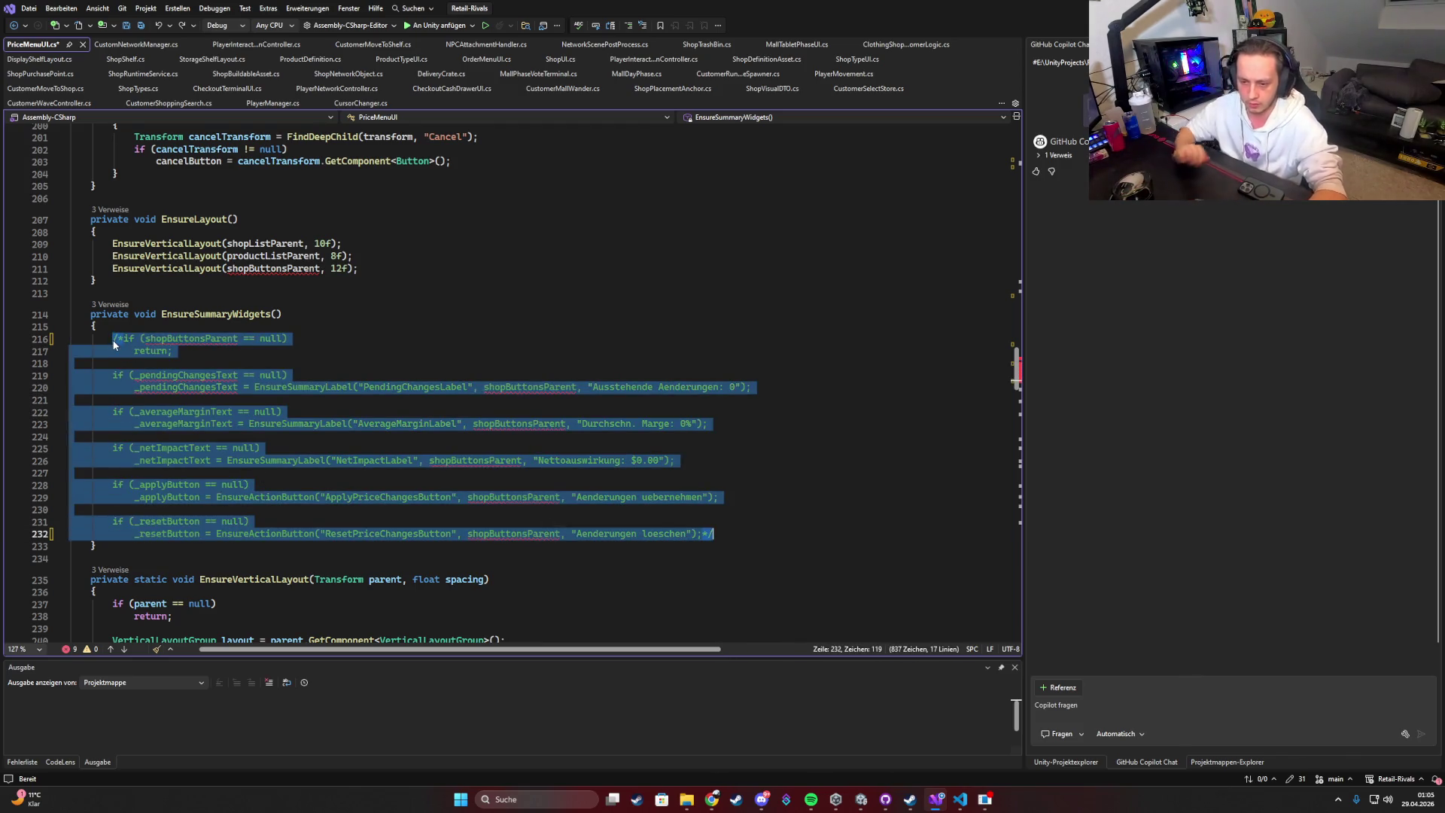
left_click(320, 361)
Comment out the shopButtonsParent layout call on line 211 and save PriceMenuUI.cs.
left_click(128, 269)
key("ctrl+k")
key("ctrl+c")
left_click(286, 314)
key("ctrl+s")
scroll(287, 303, "down", 18)
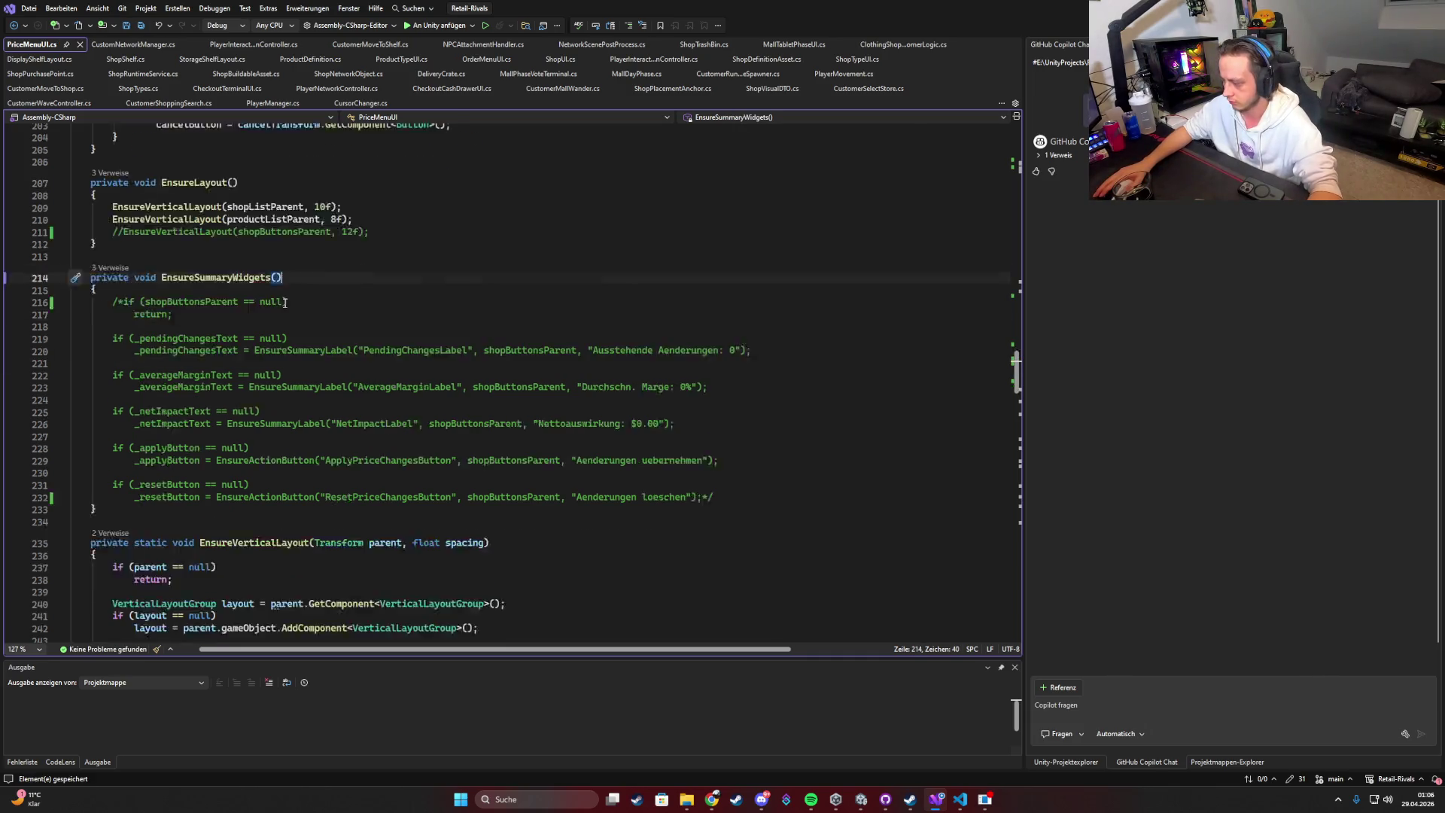
left_click(486, 424)
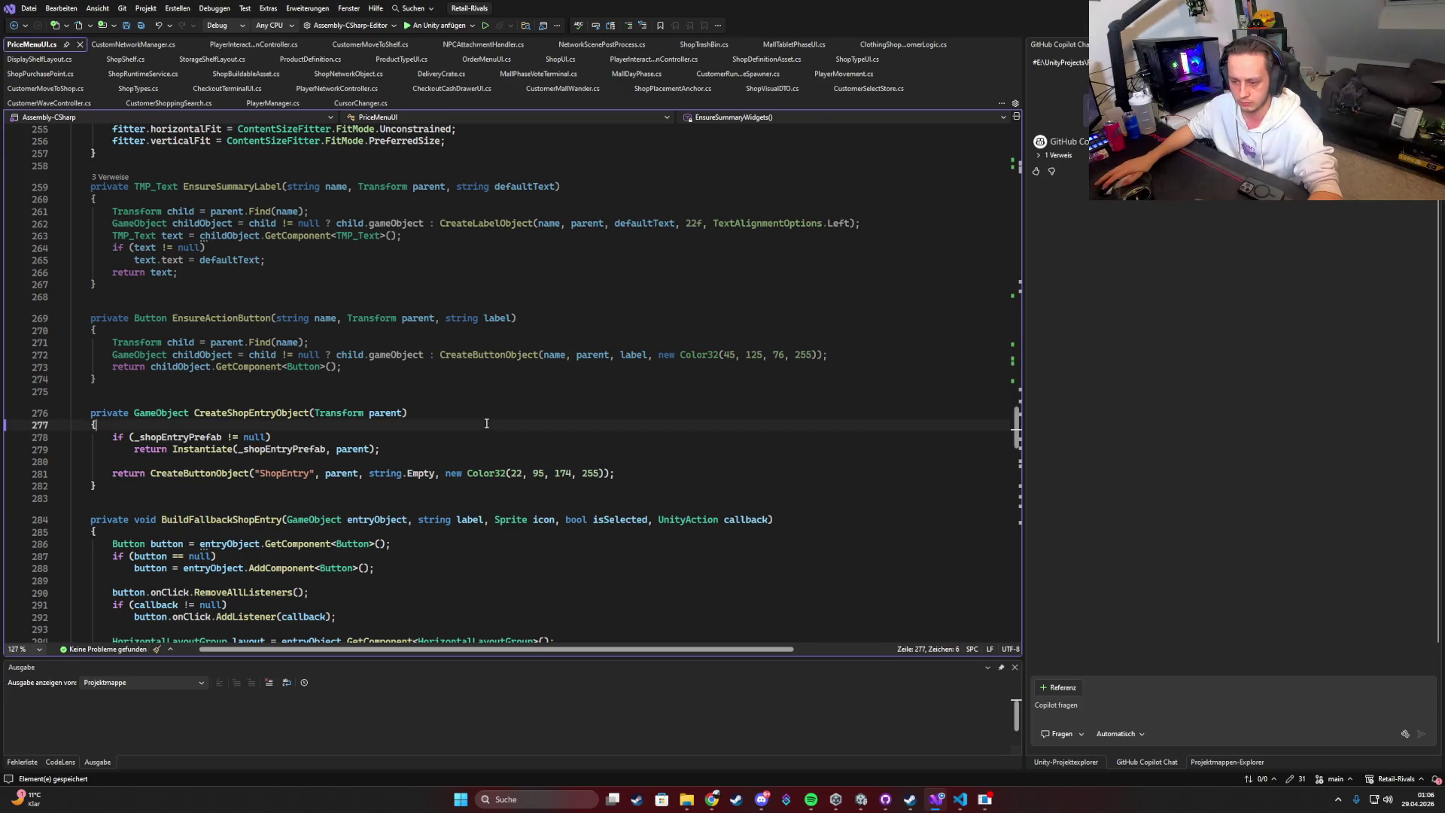
After a Unity recompile, search 'instant' and jump to the _shopEntryPrefab declaration.
key("alt+Tab")
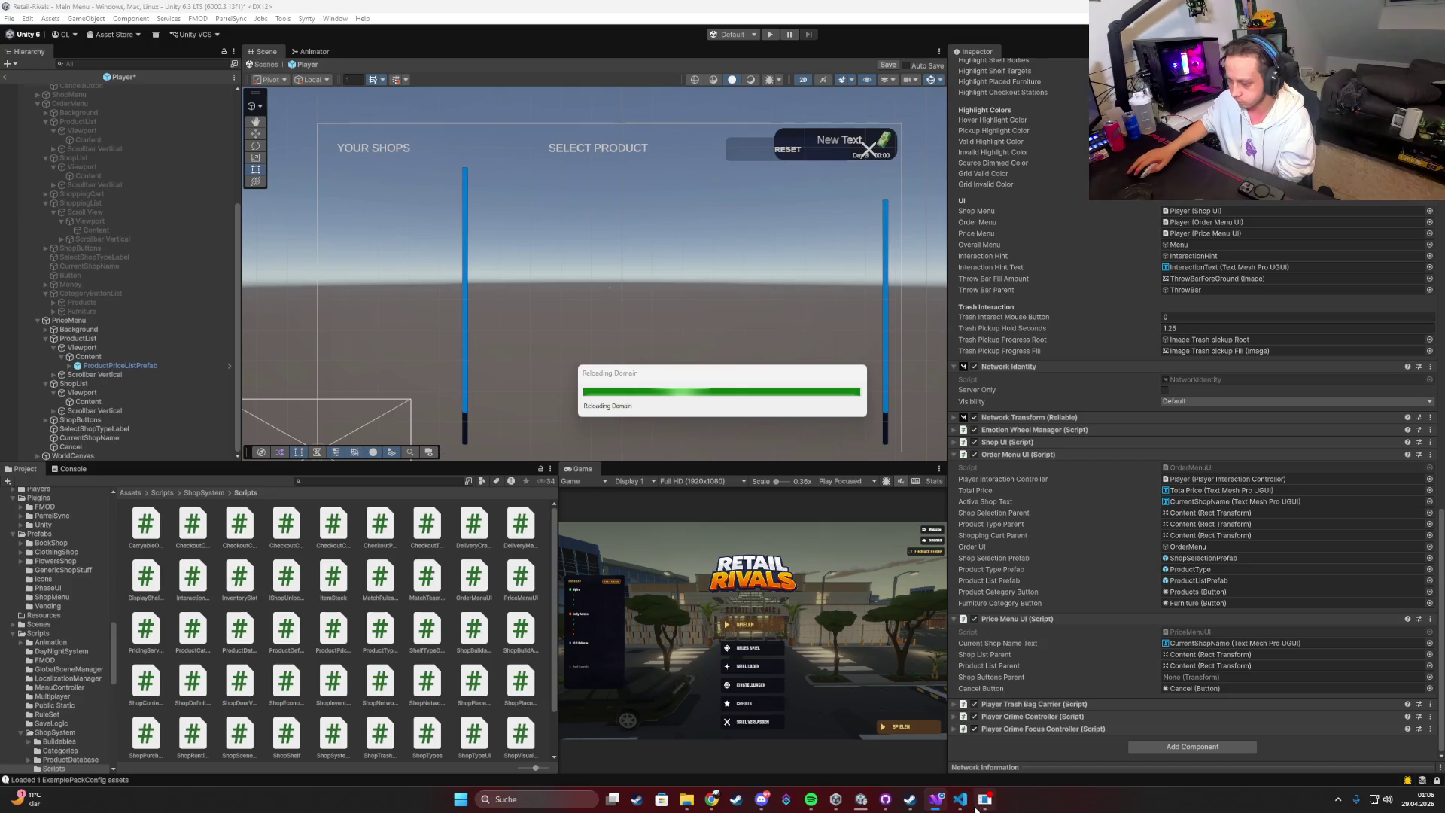
left_click(939, 802)
left_click(646, 518)
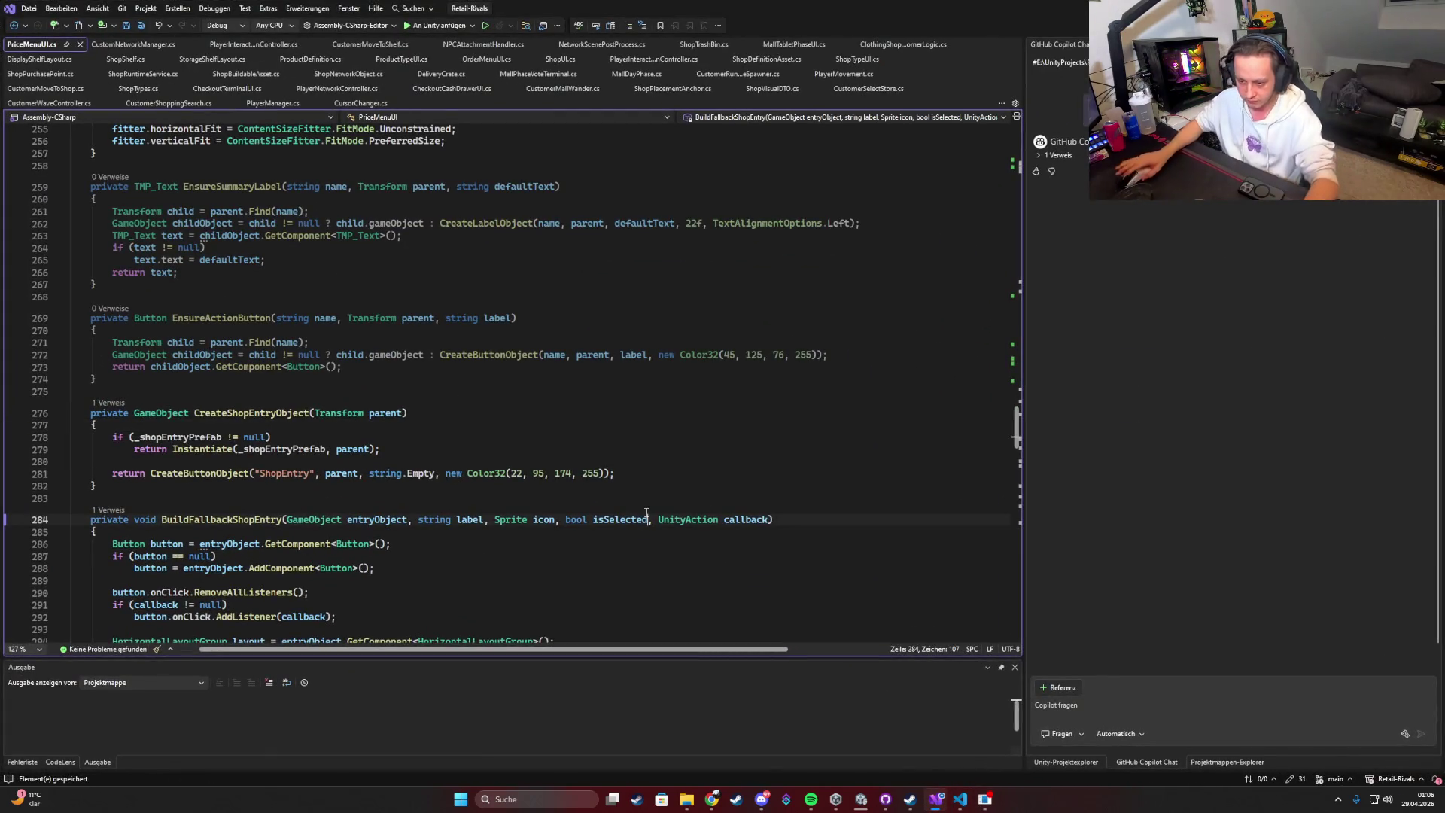
key("ctrl+f")
type("instantia")
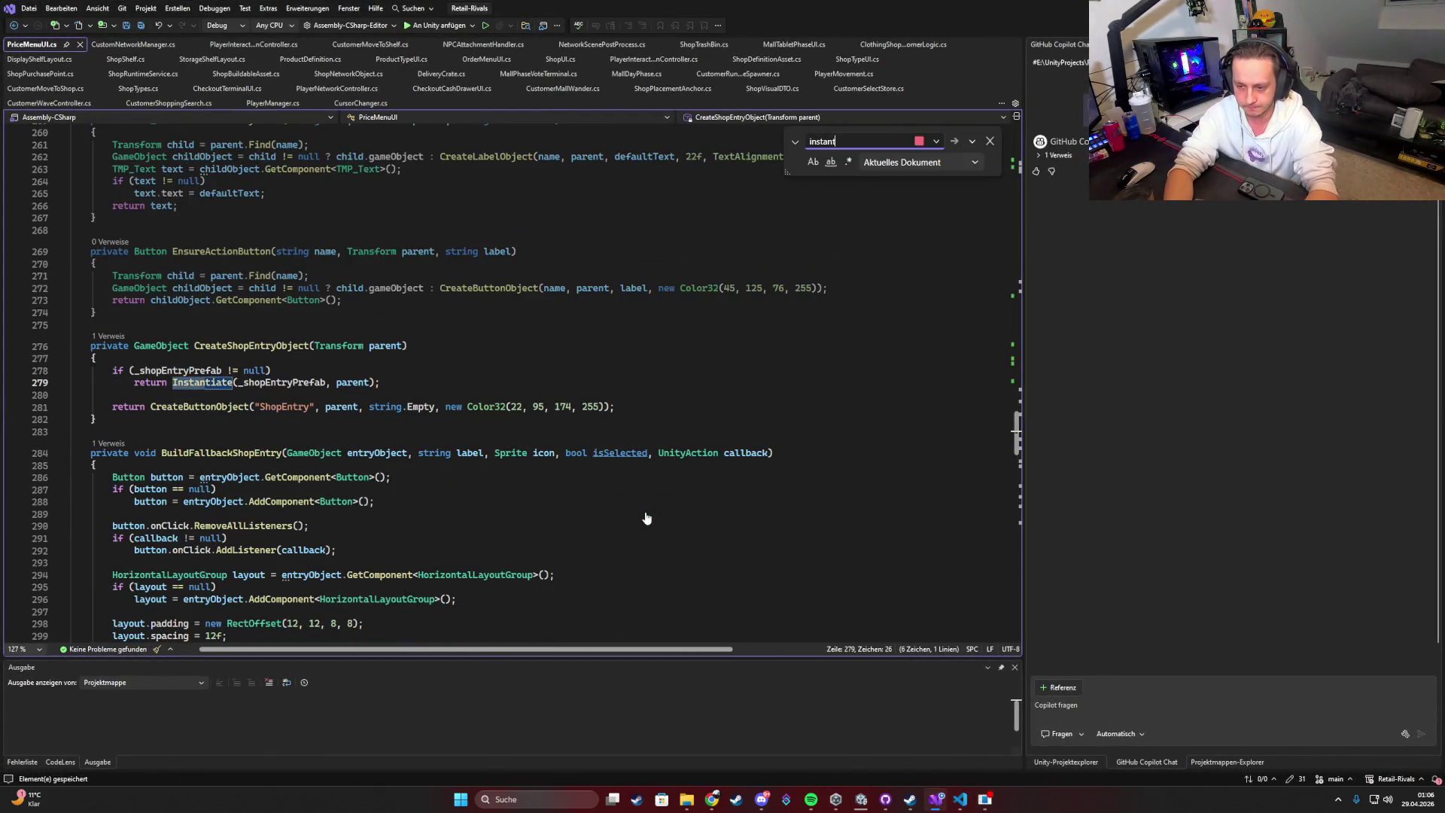
left_click(290, 382, "ctrl")
double_click(224, 384)
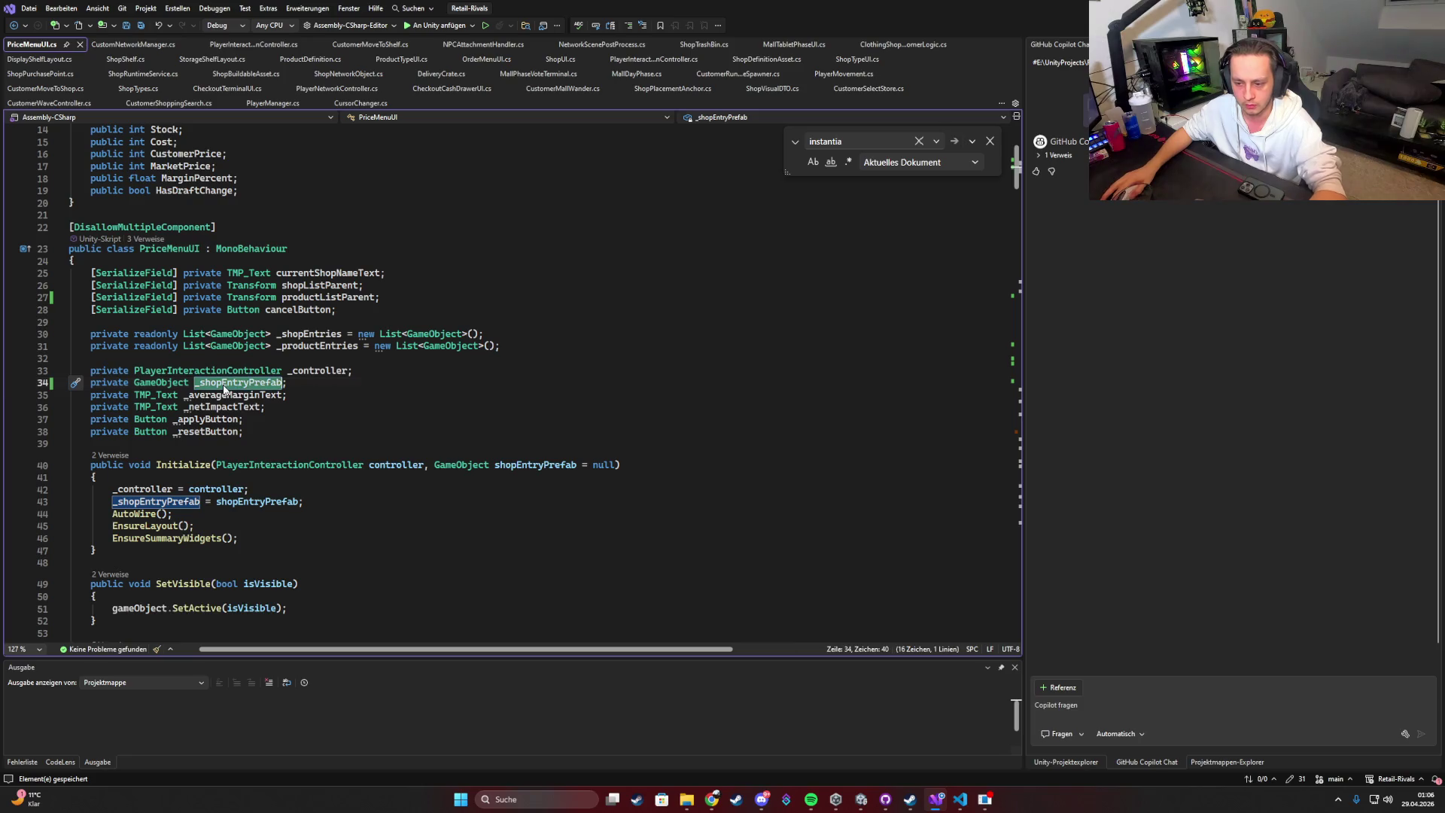
List the two references to Initialize, then switch to the Unity editor.
left_click(110, 456)
mouse_move(260, 408)
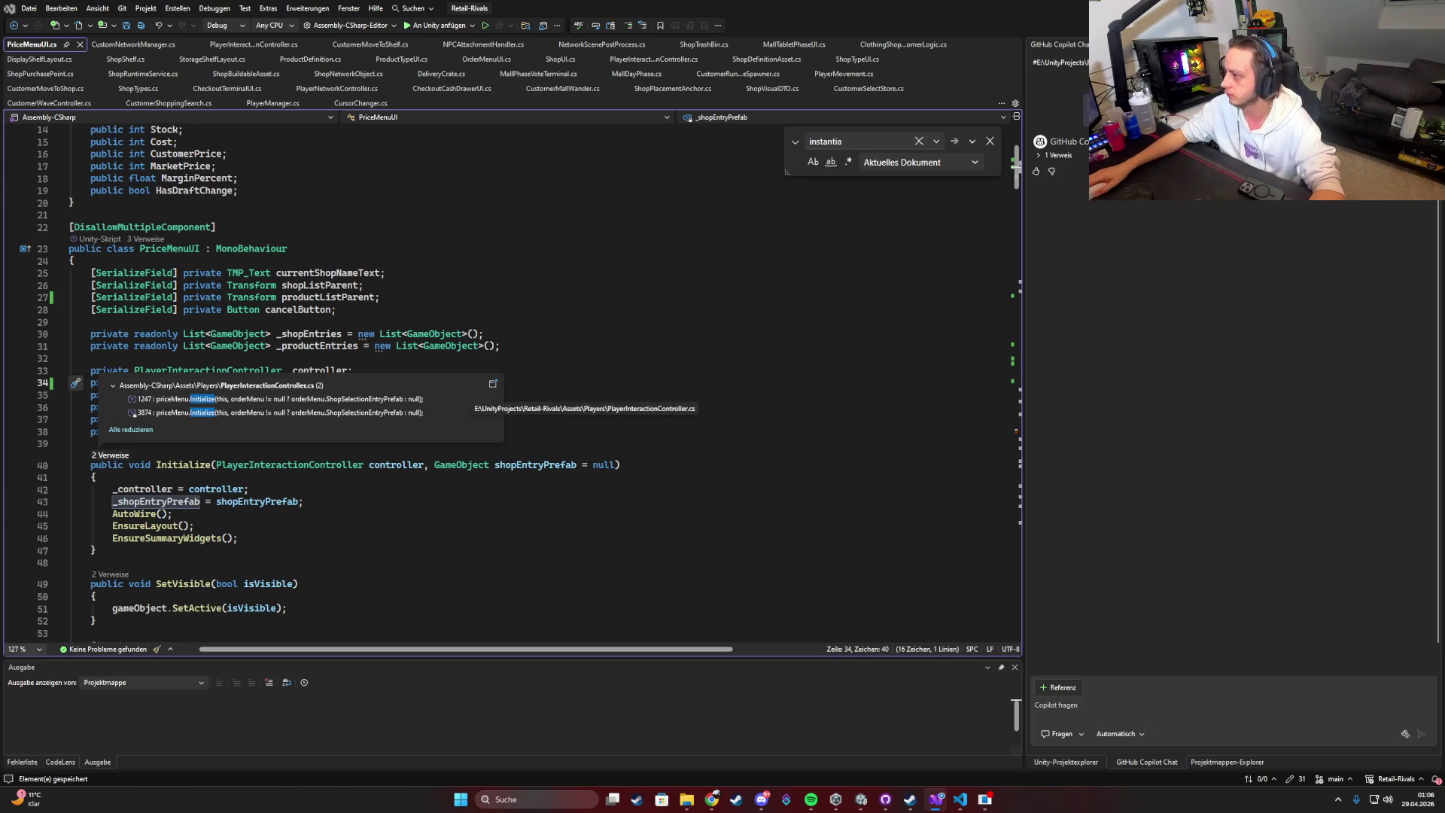
key("alt+Tab")
scroll(1072, 332, "down", 10)
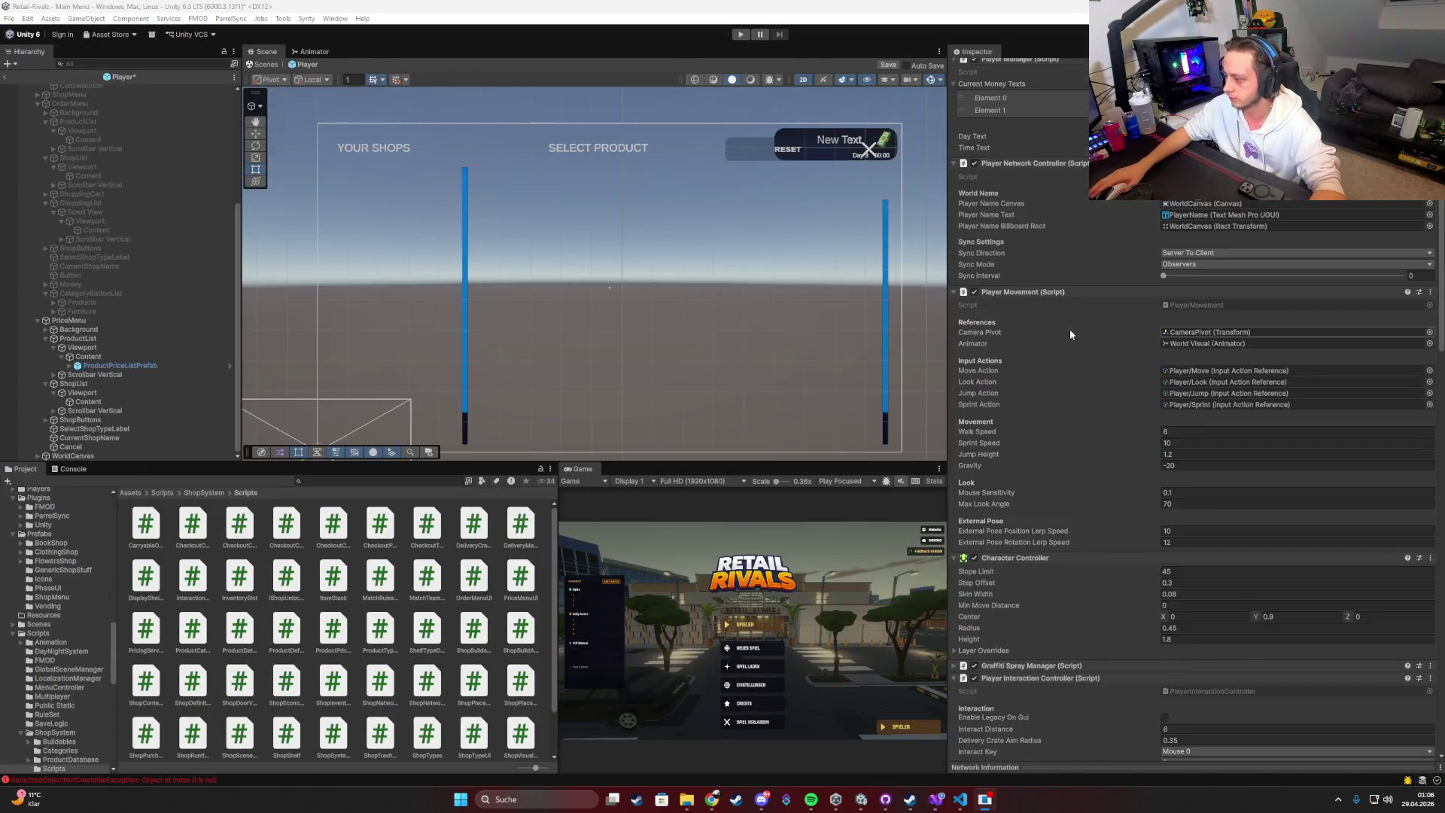
Look over the Player's interaction controller and price menu components in the Inspector, then return to Visual Studio.
scroll(1057, 345, "down", 12)
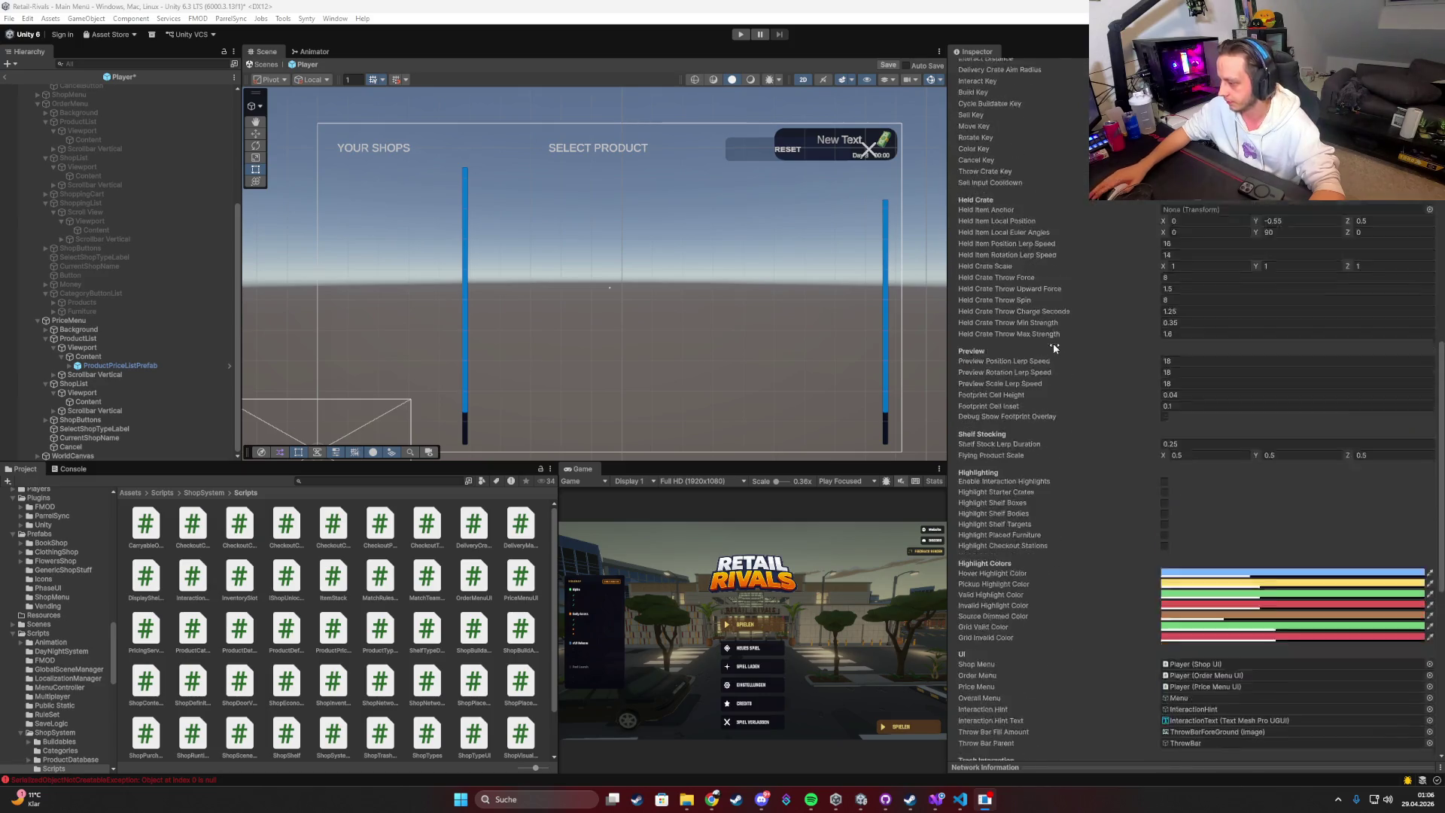
scroll(1054, 341, "up", 10)
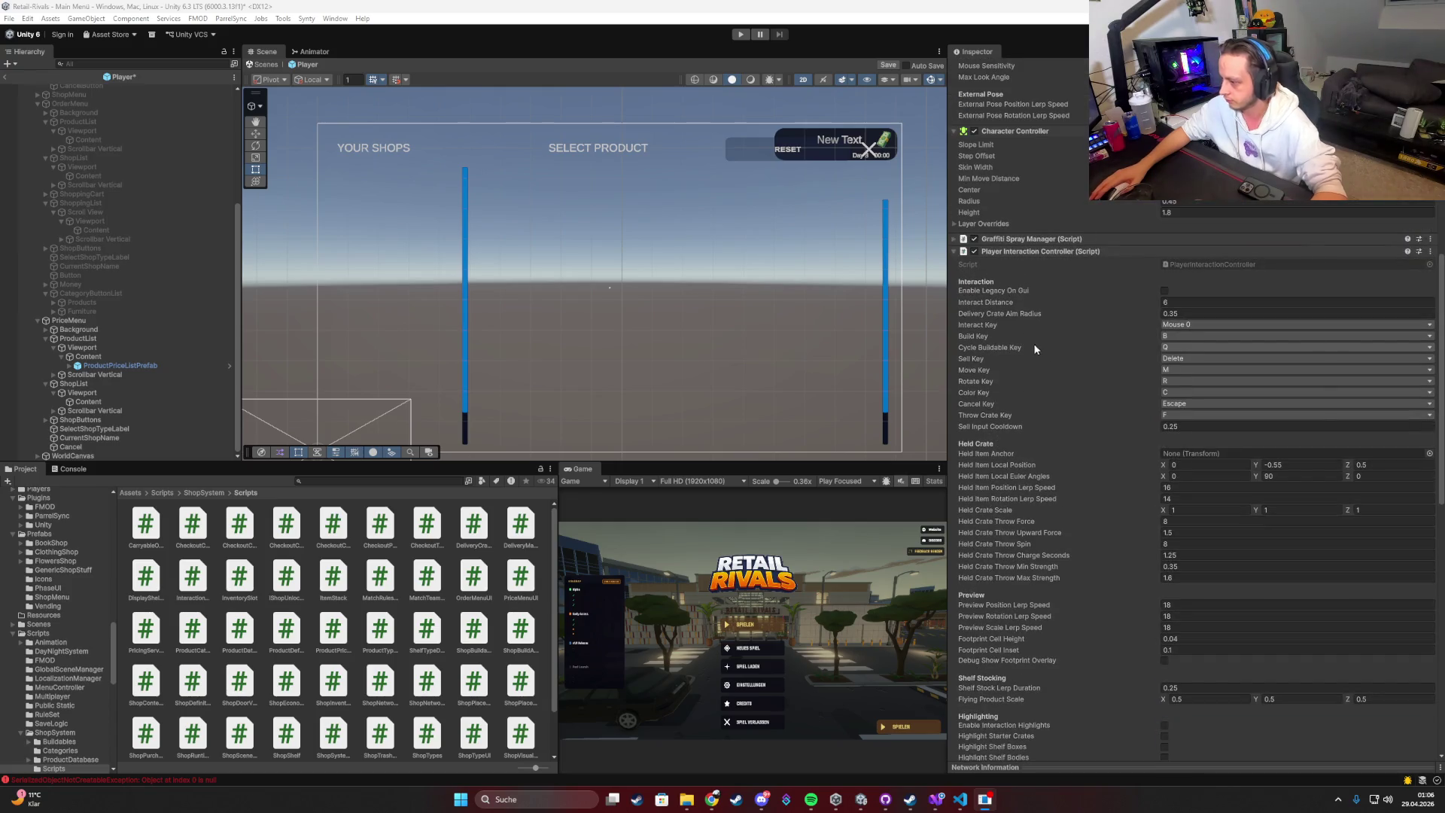
scroll(1025, 347, "down", 8)
scroll(1024, 350, "down", 4)
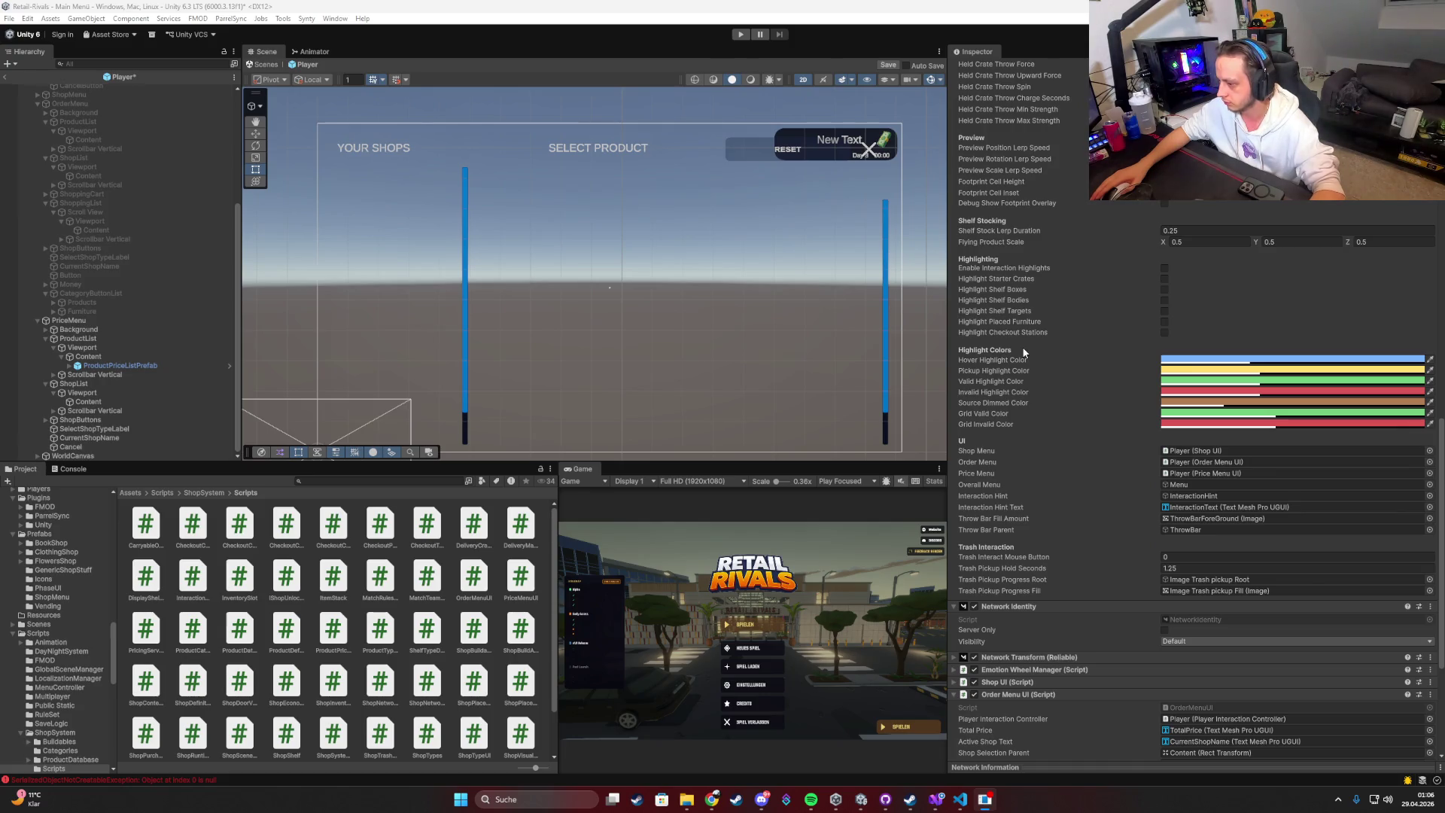
scroll(1022, 350, "up", 10)
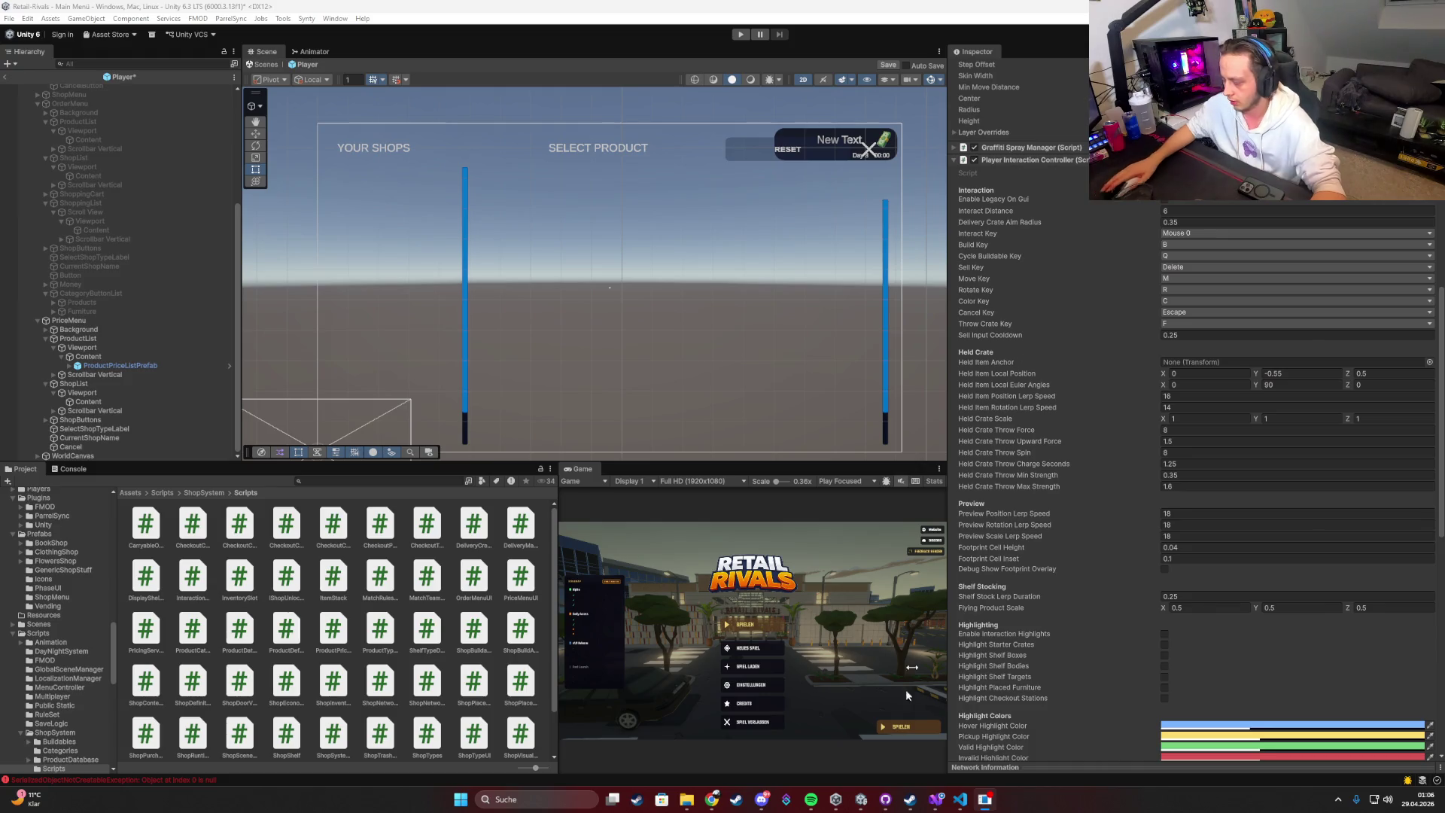
left_click(936, 799)
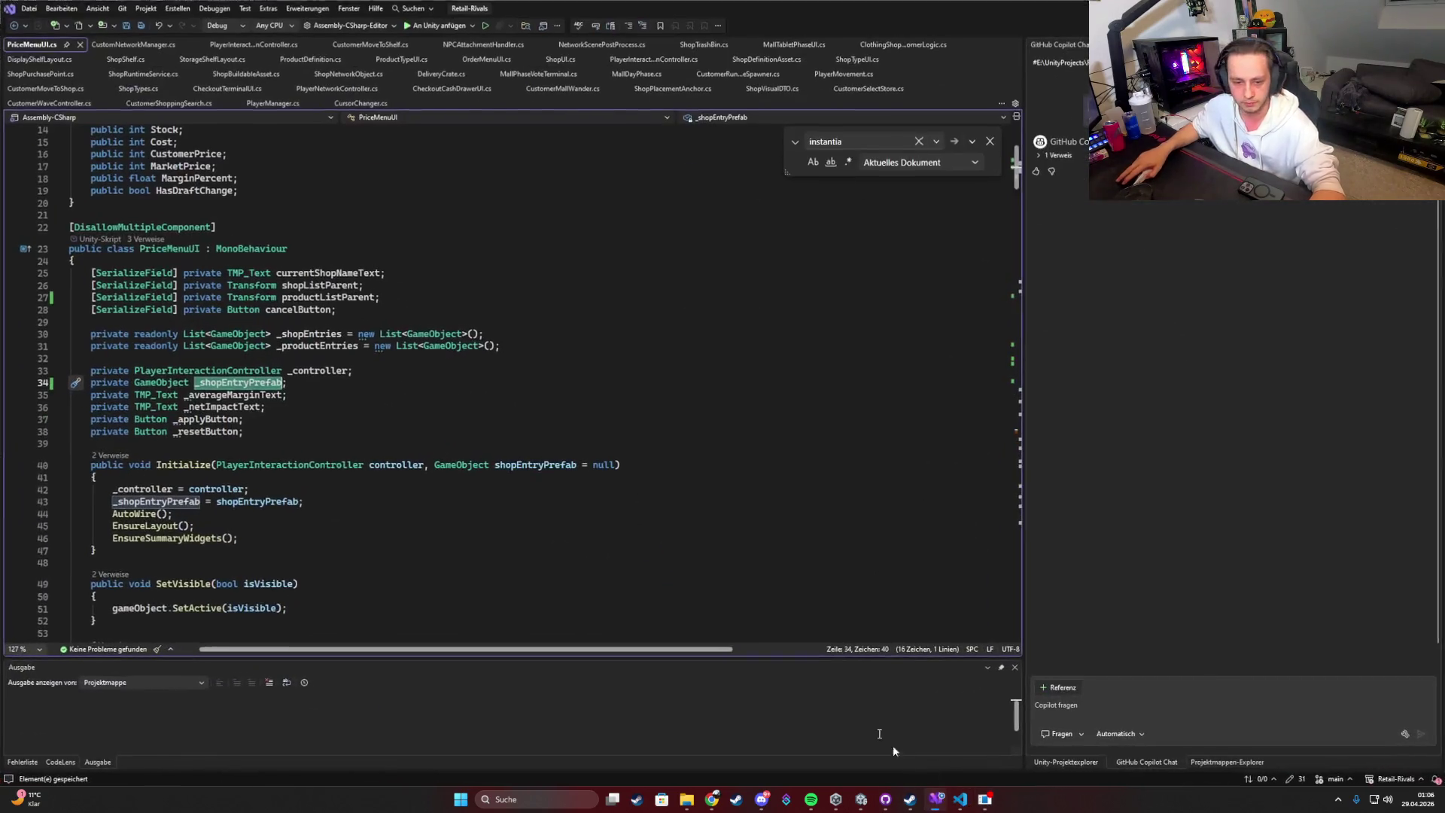
Confirm OpenPriceMenu passes orderMenu.ShopSelectionEntryPrefab into Initialize, then return to PriceMenuUI.cs.
left_click(304, 400)
left_click(110, 456)
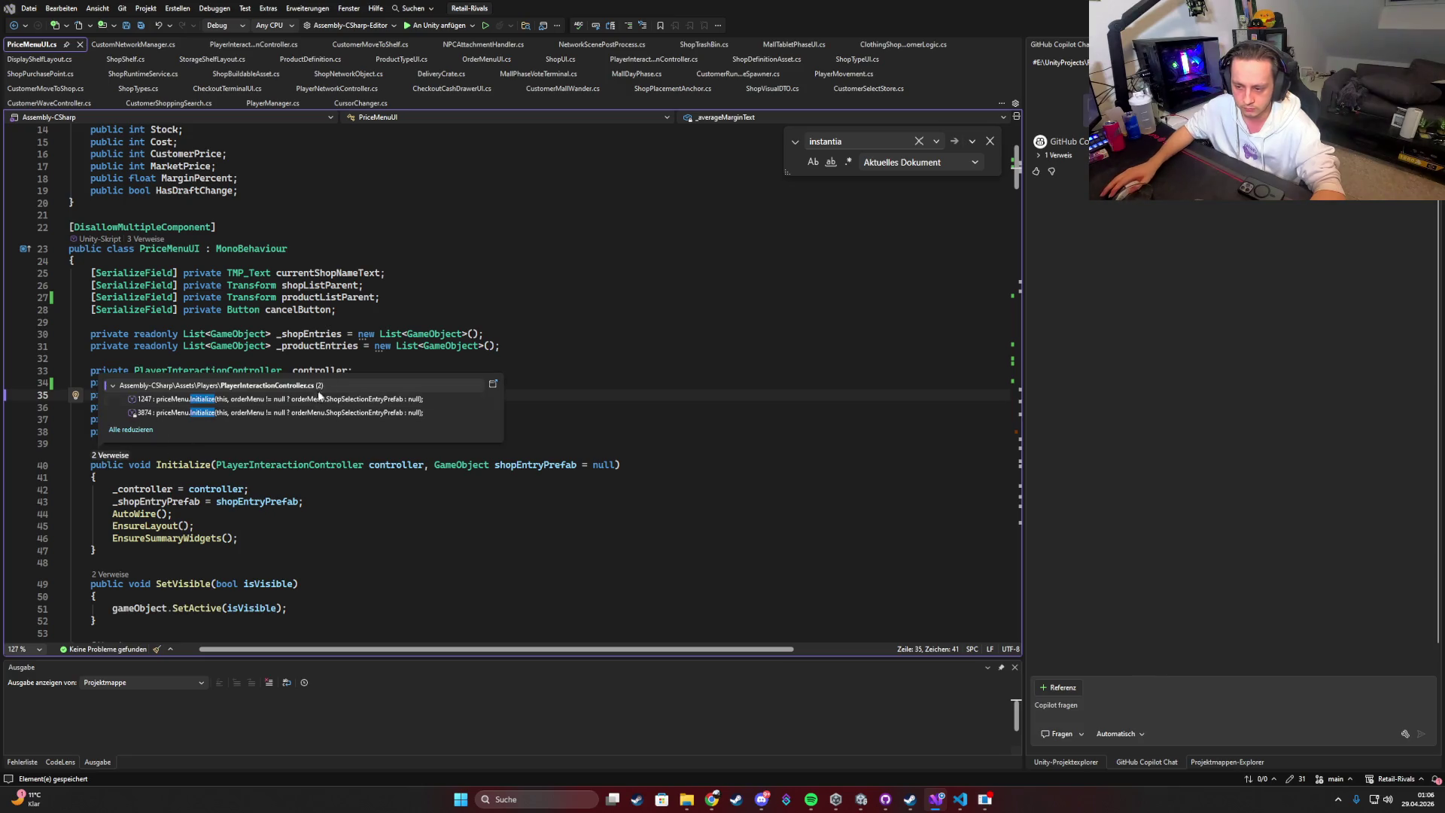
double_click(298, 400)
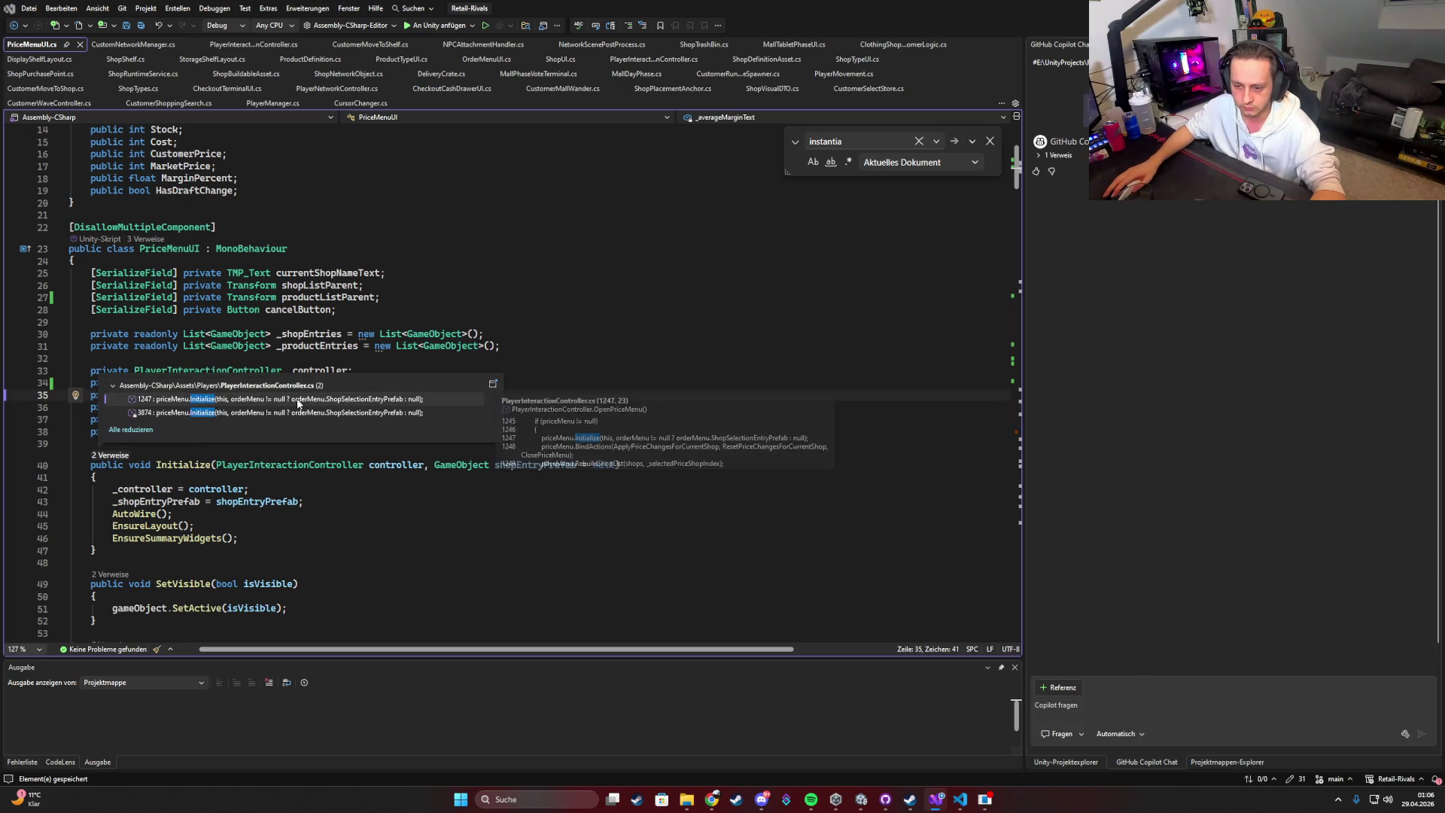
left_click(815, 432)
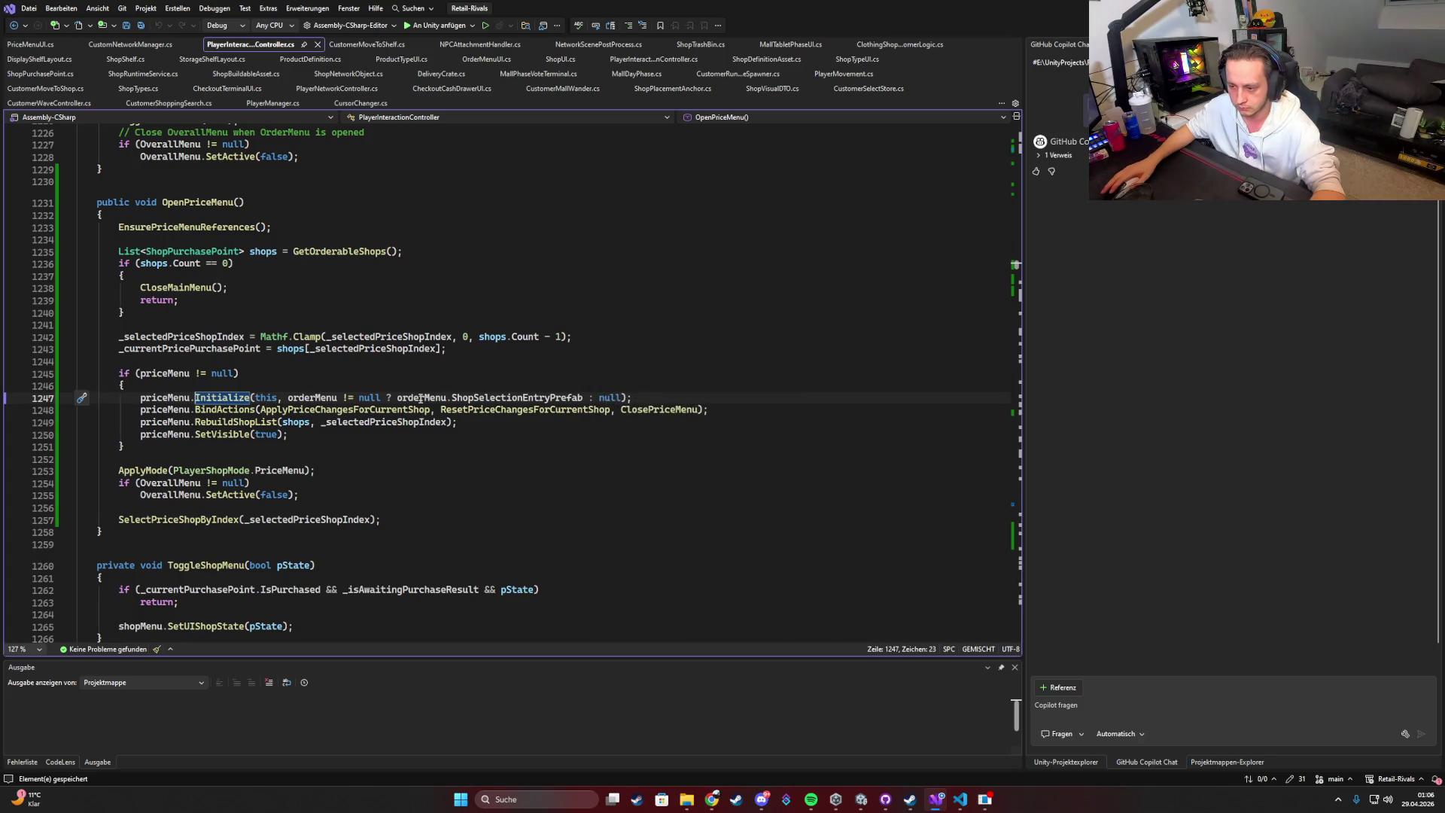
key("Up")
double_click(516, 397)
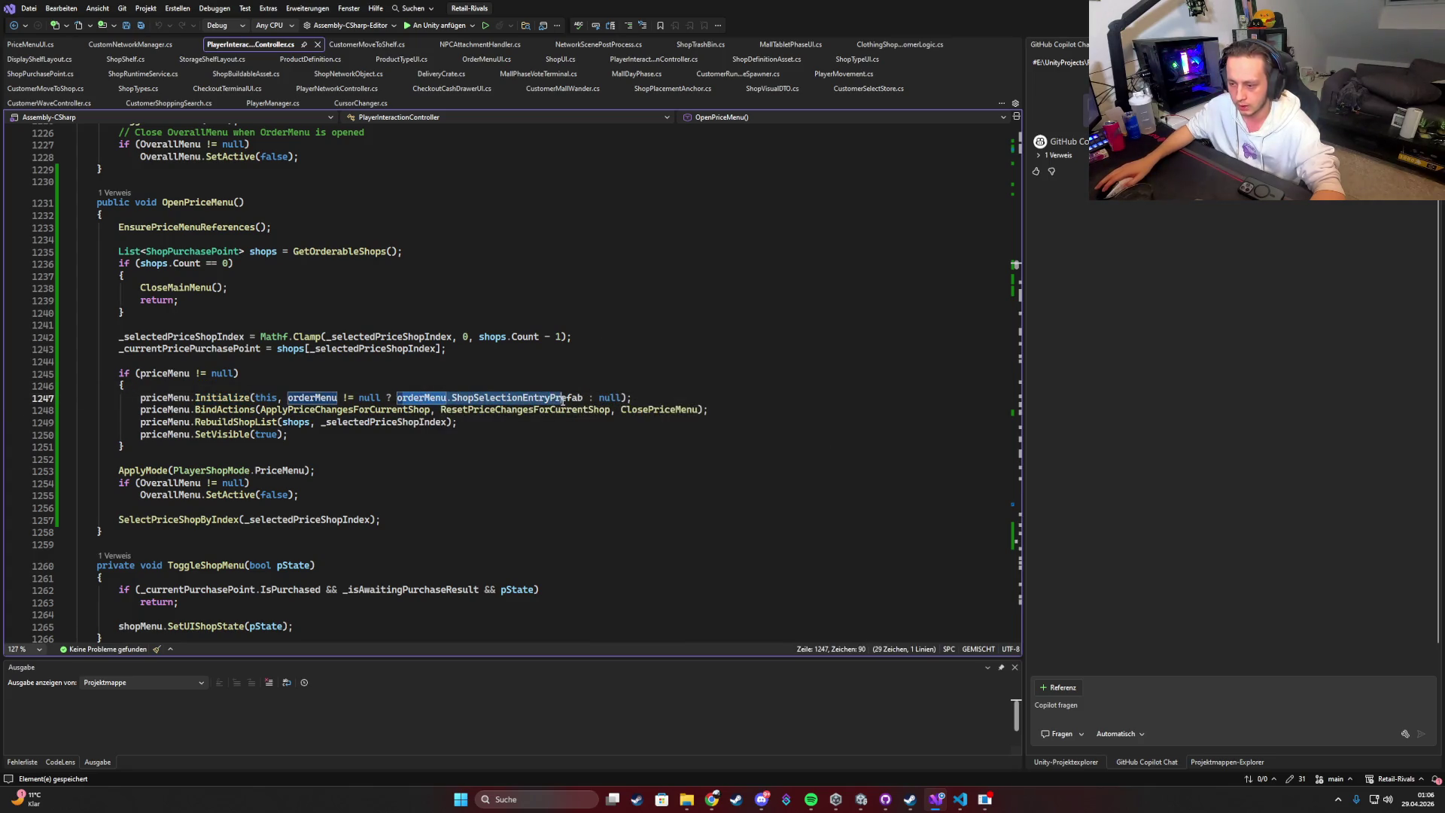
left_click(412, 399)
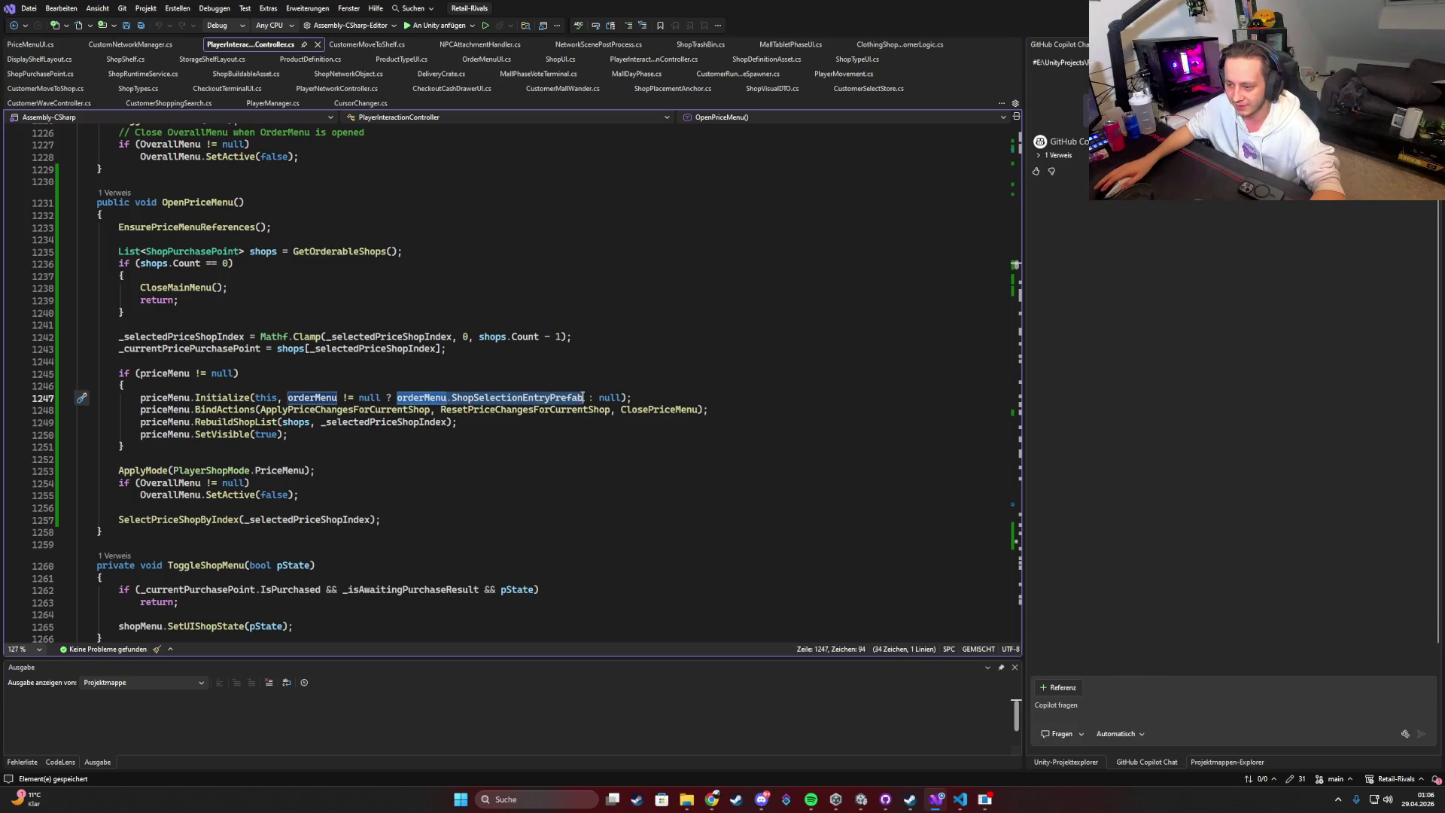
double_click(478, 398)
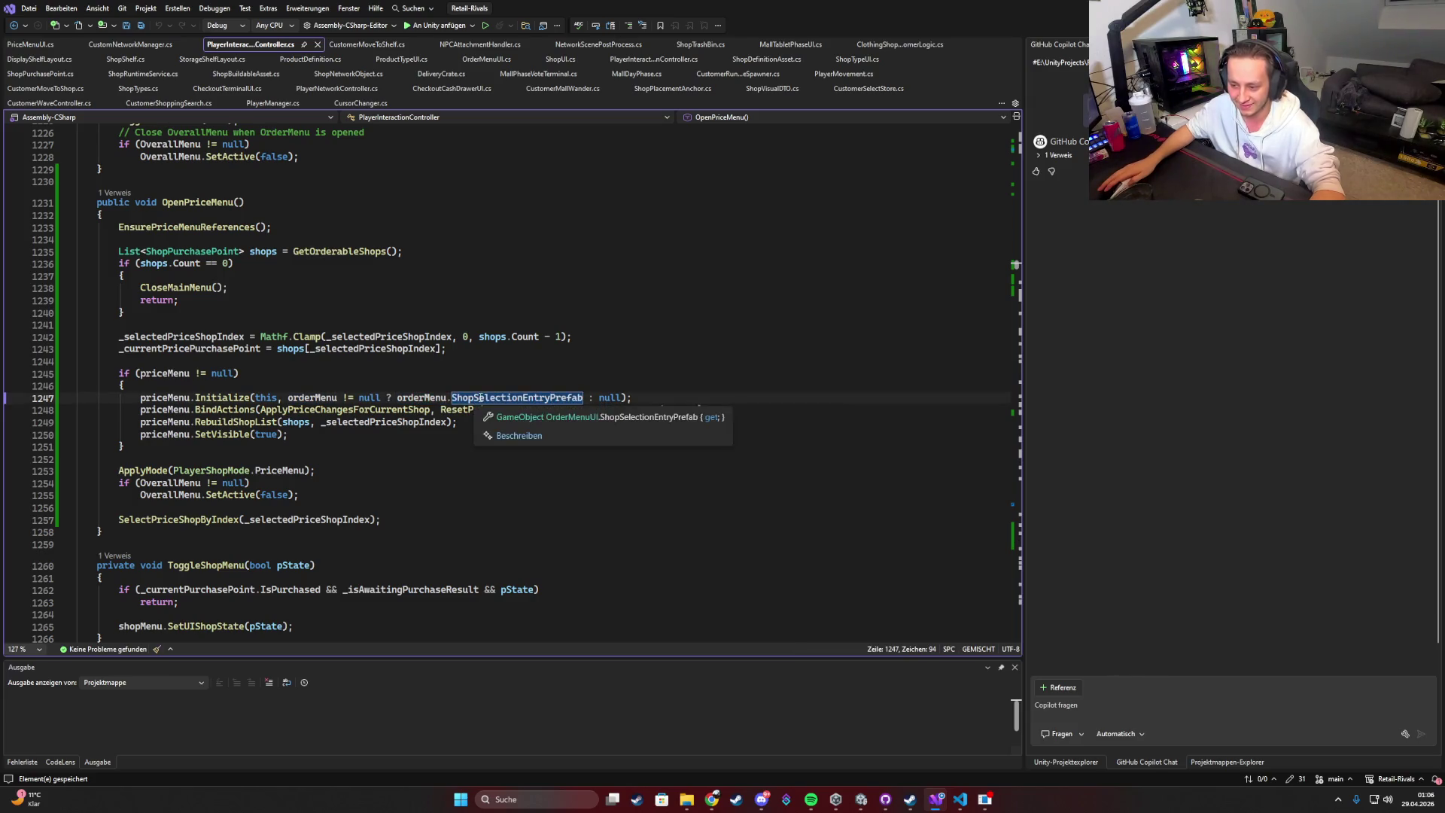
key("ctrl+Tab")
scroll(294, 396, "down", 3)
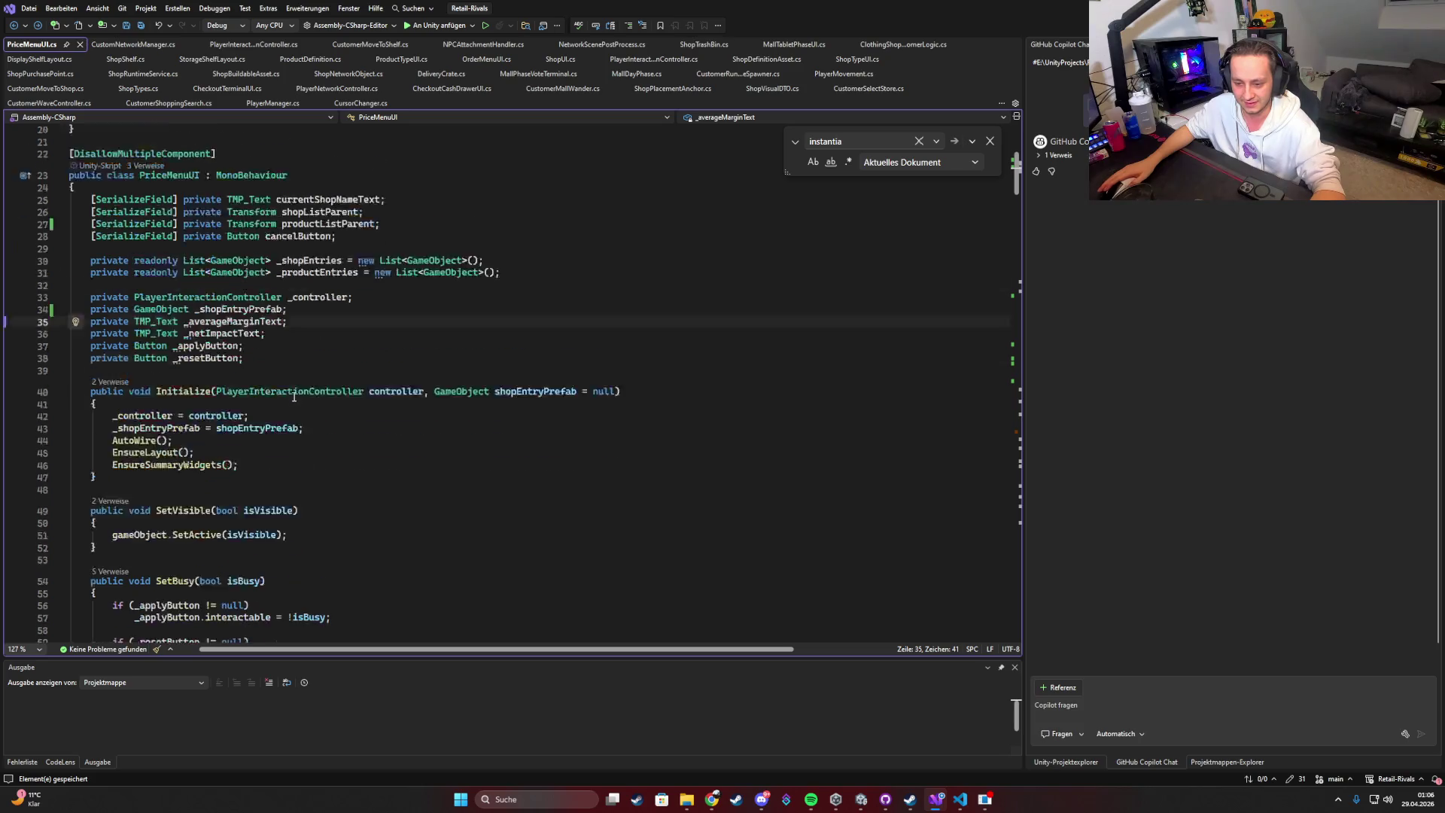
Remove the shopEntryPrefab assignment and the shopEntryPrefab parameter from Initialize.
left_click(172, 394)
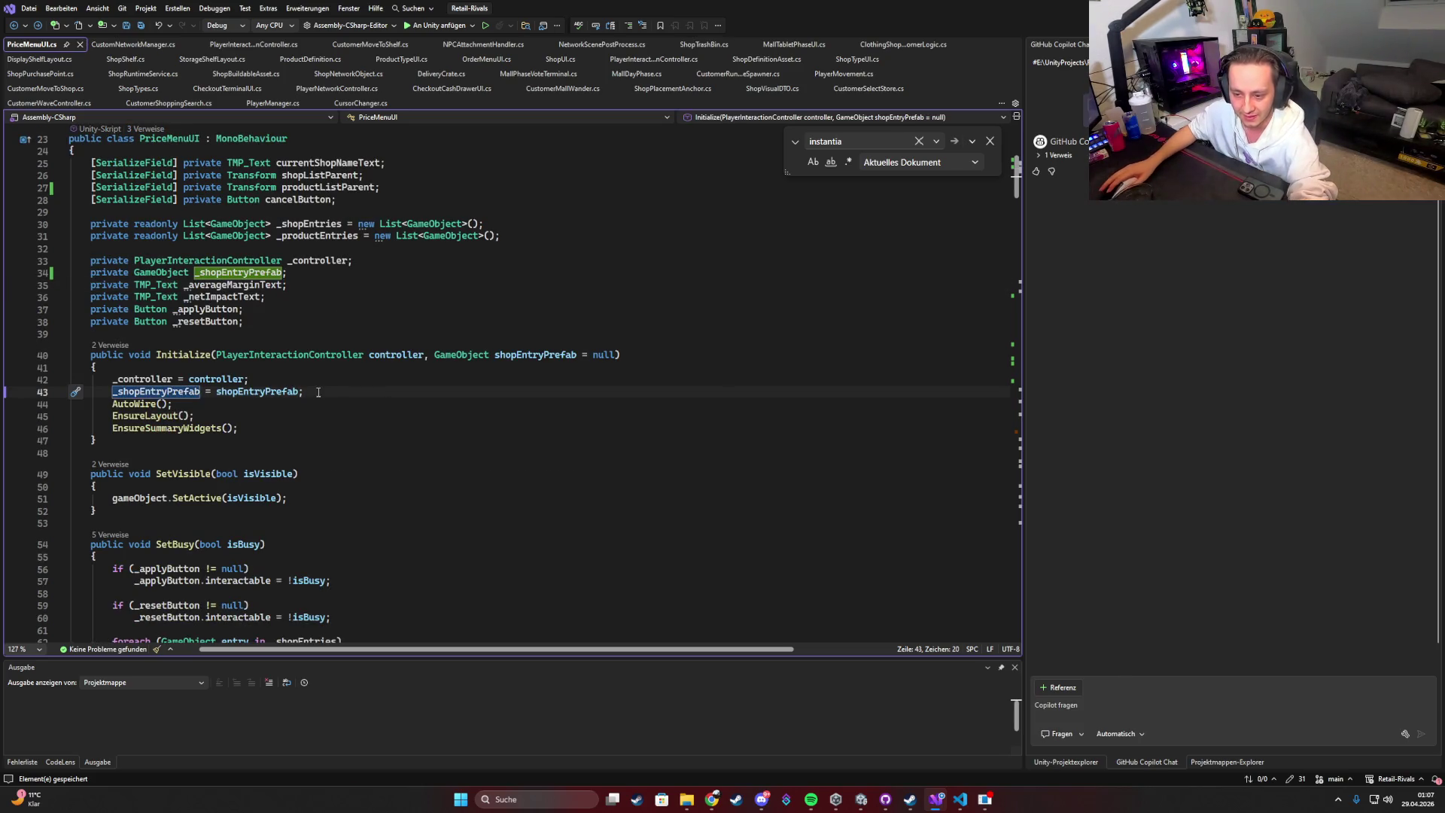
key("End")
key("shift+Up")
key("Delete")
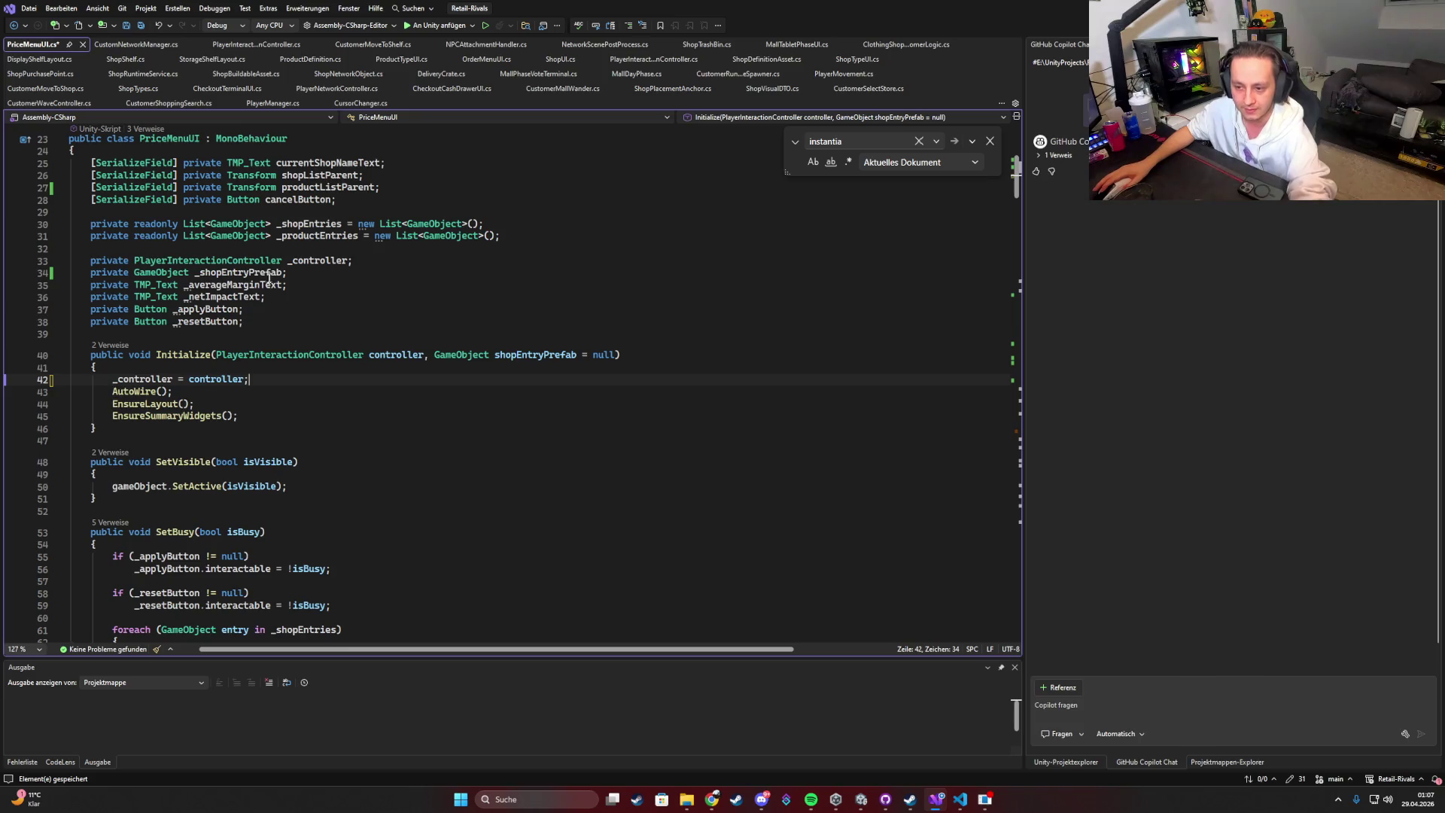
scroll(226, 349, "up", 1)
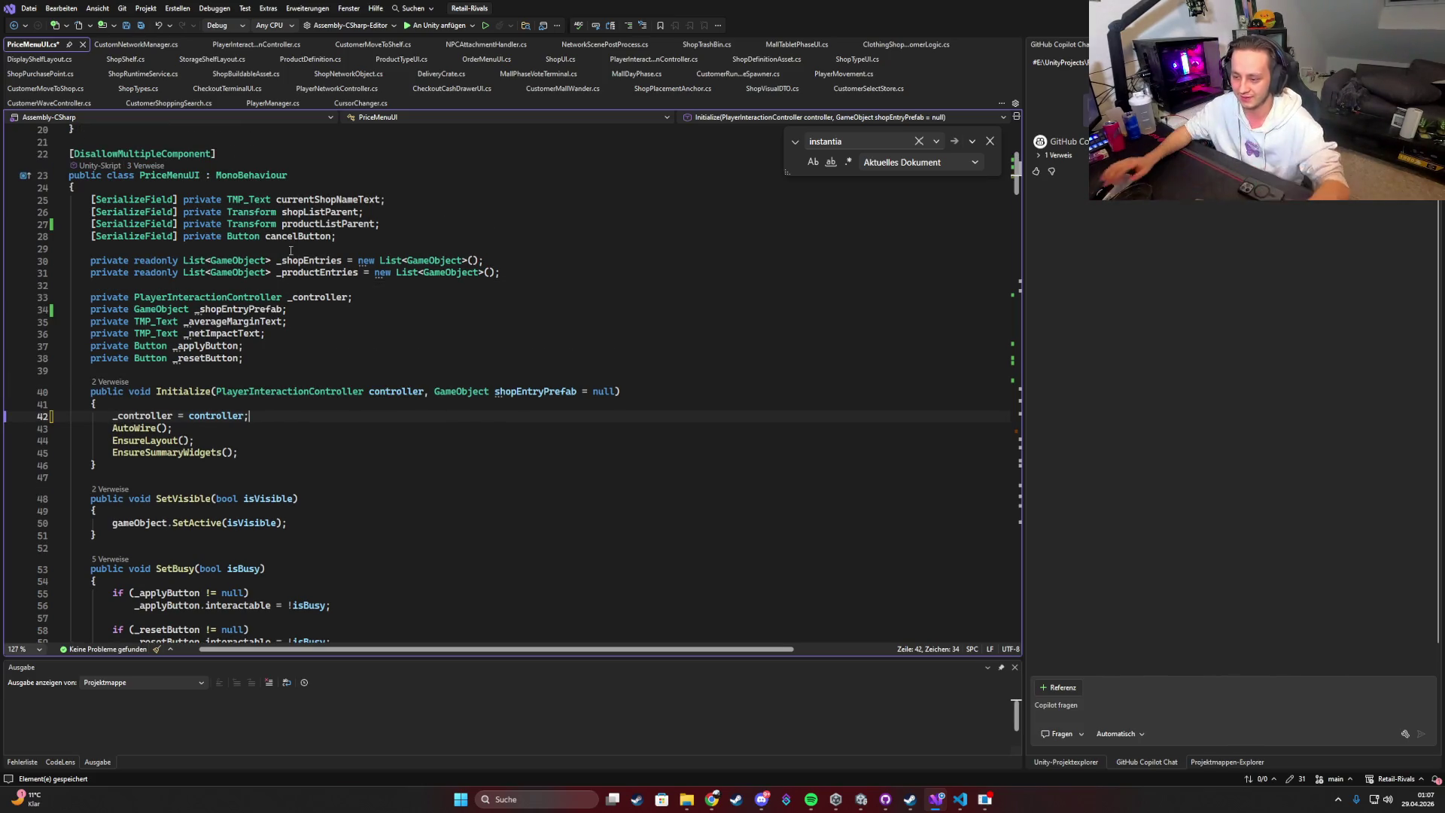
left_click_drag(369, 392, 615, 392)
key("Delete")
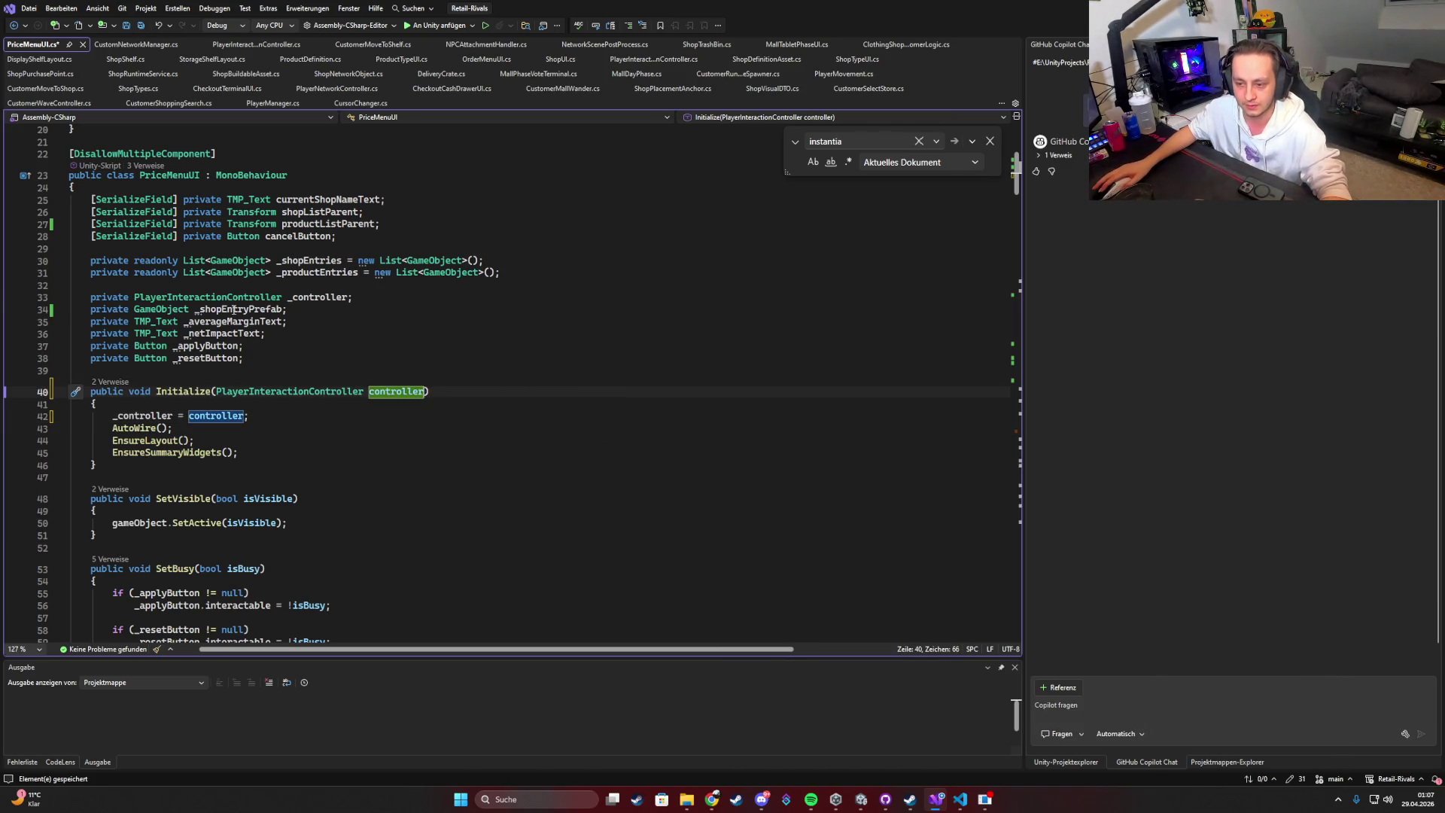
Make the prefab a [SerializeField] field named shopEntryPrefab beside the other serialized fields, and save.
left_click_drag(234, 310, 93, 311)
key("Delete")
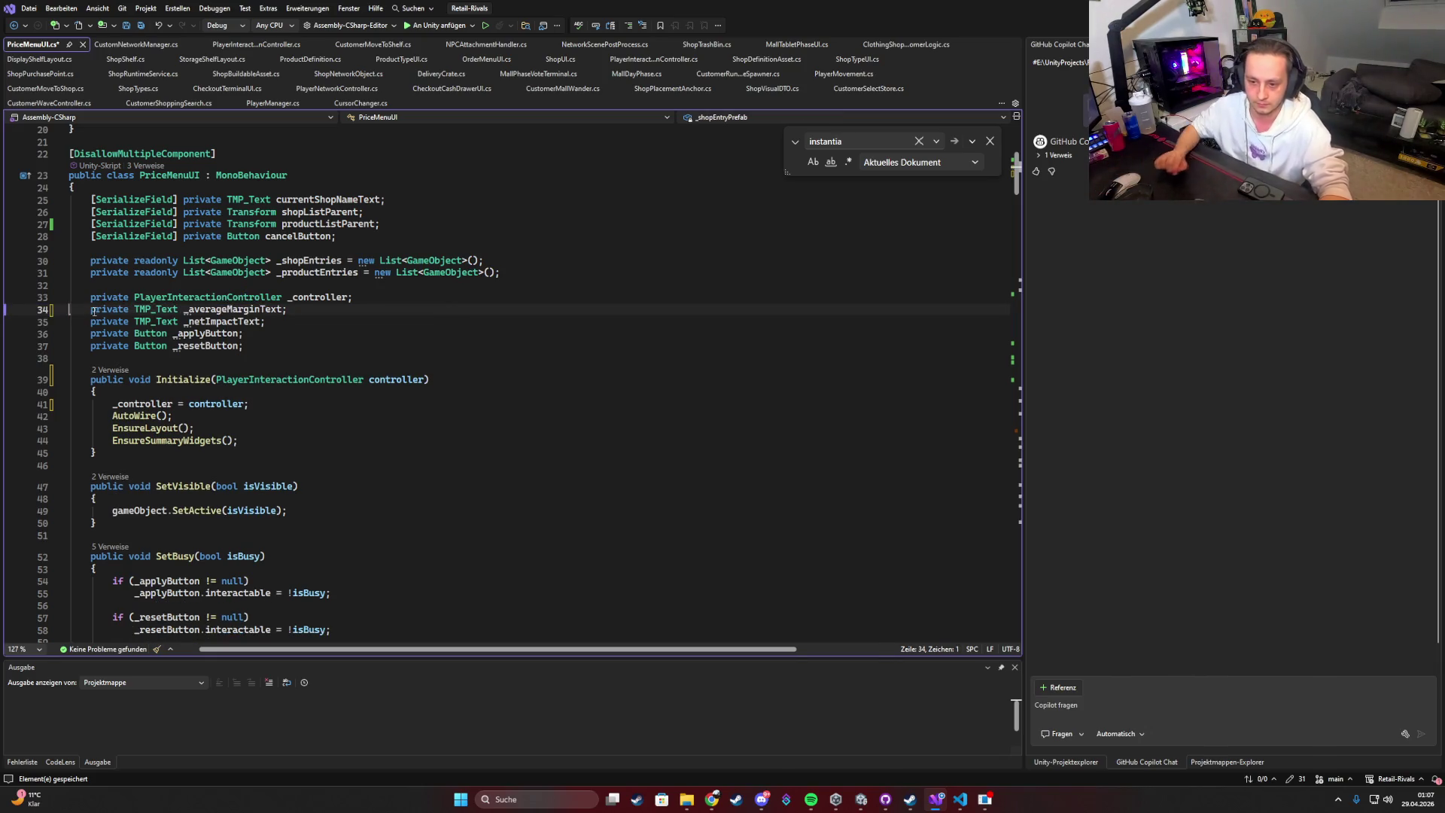
key("ctrl+z")
type("[SerializeField]")
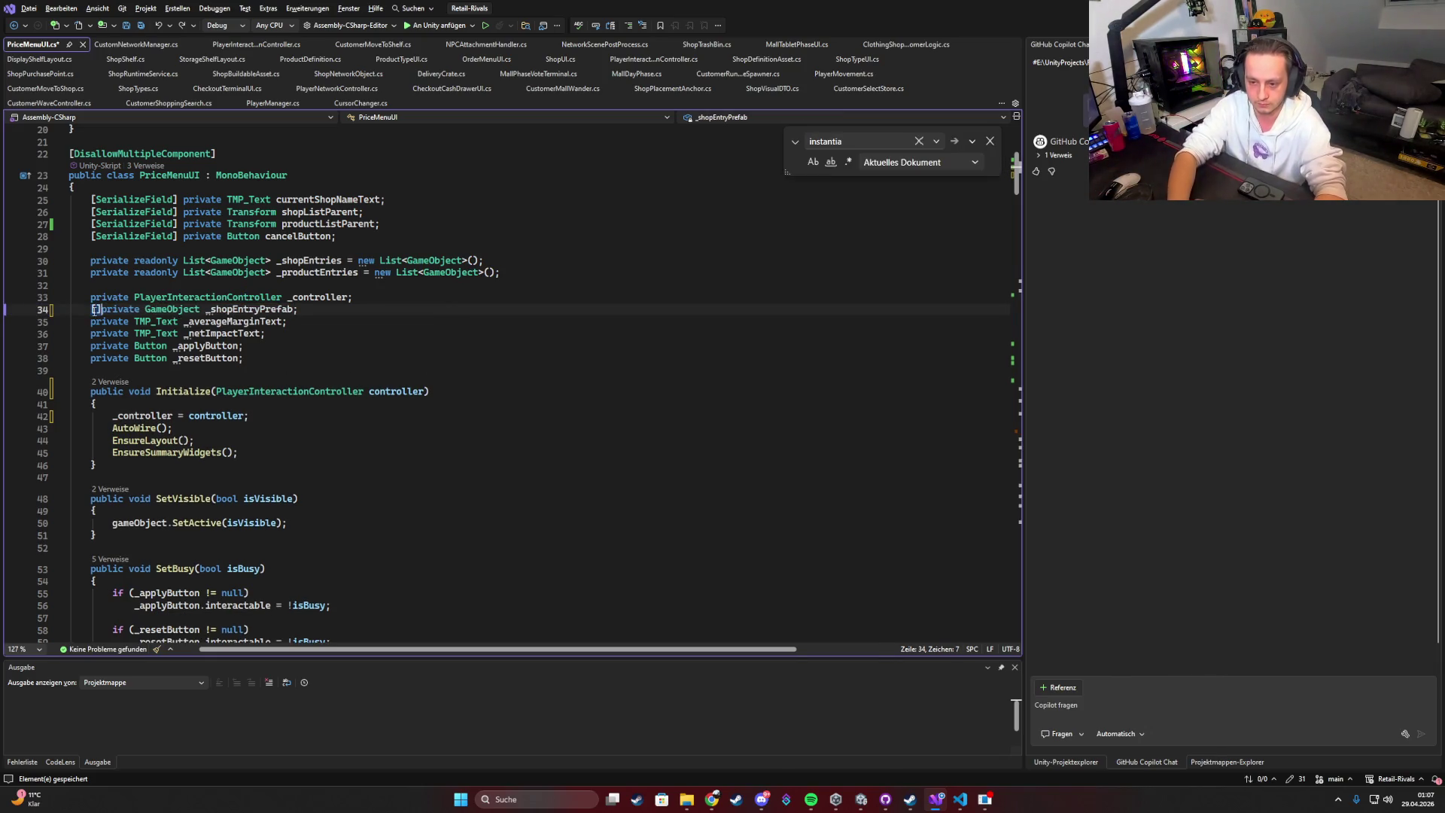
key("alt+Up")
key("alt+Up")
key("alt+Up")
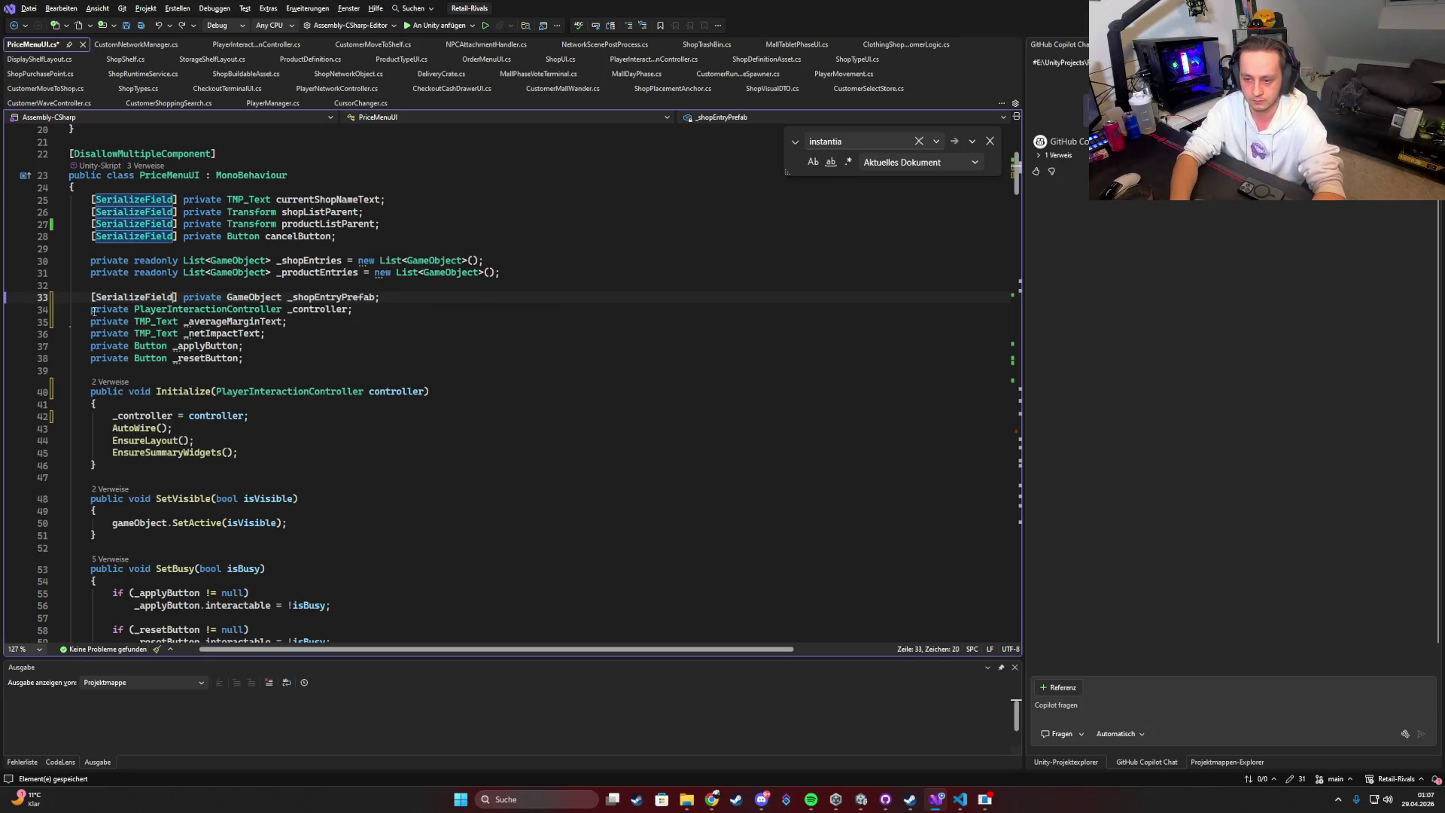
key("Down")
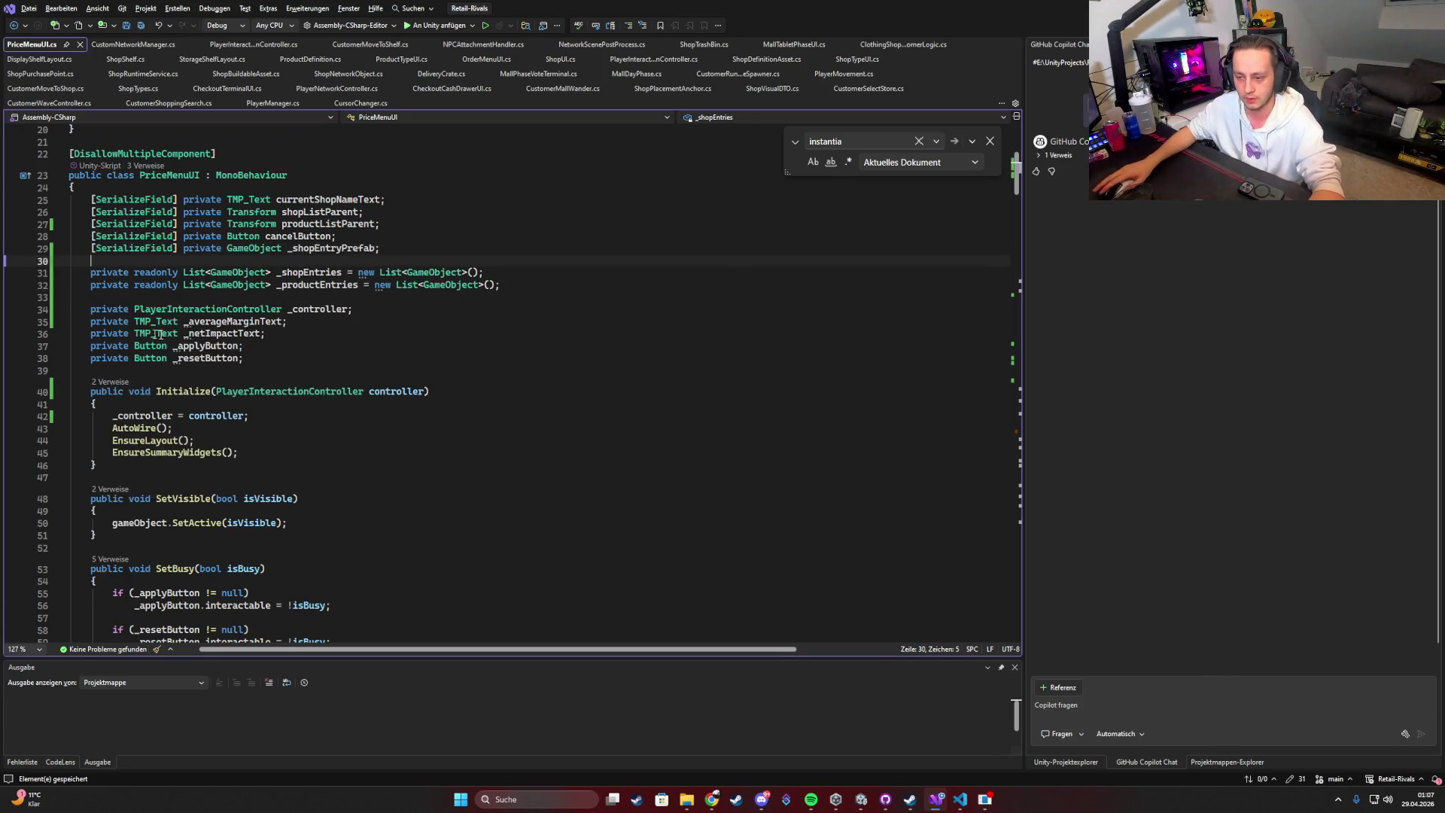
double_click(334, 248)
key("ctrl+r")
key("ctrl+r")
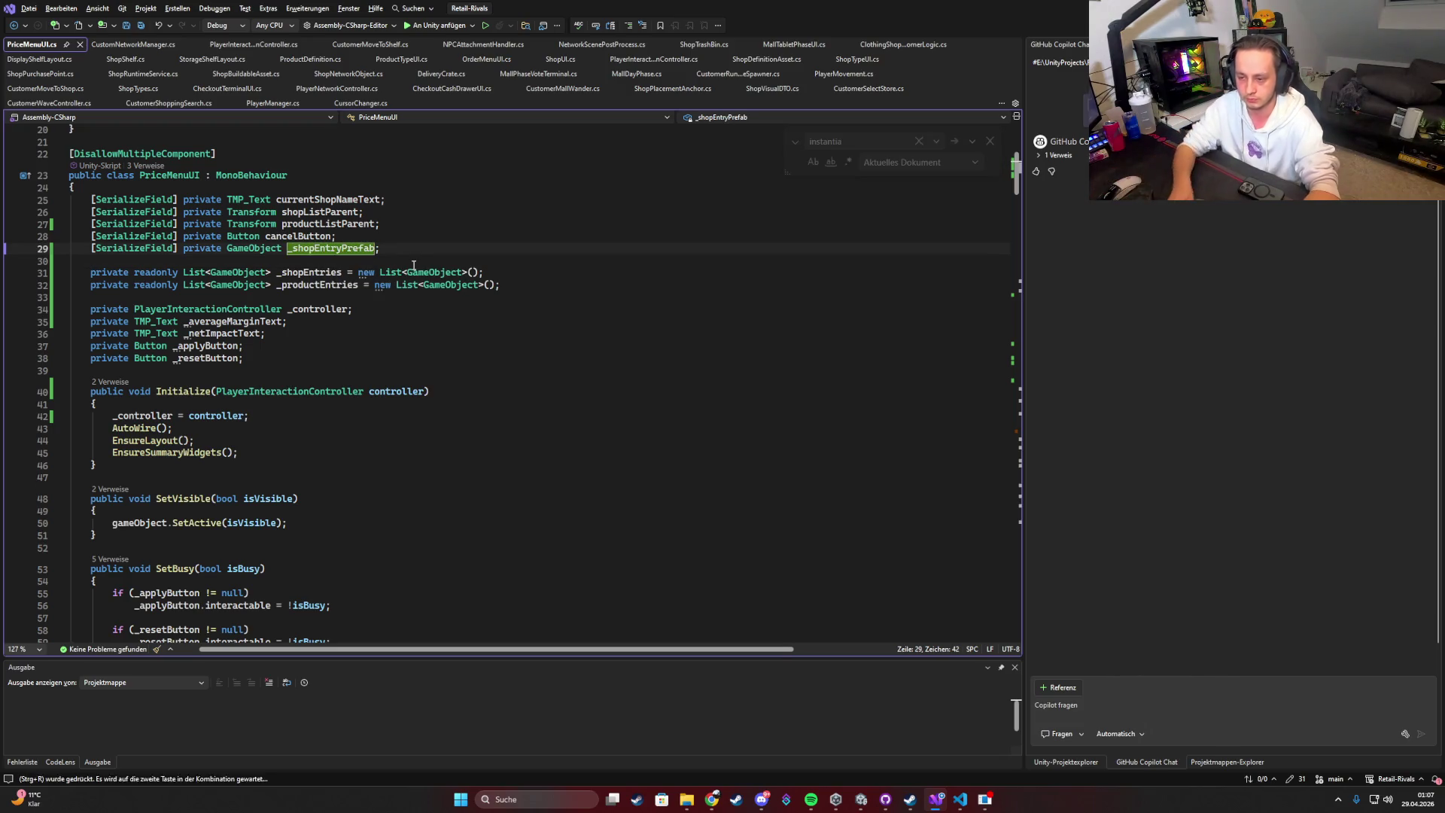
key("Delete")
key("Return")
key("ctrl+s")
Open the Initialize call in PlayerInteractionController's OpenPriceMenu.
left_click(988, 141)
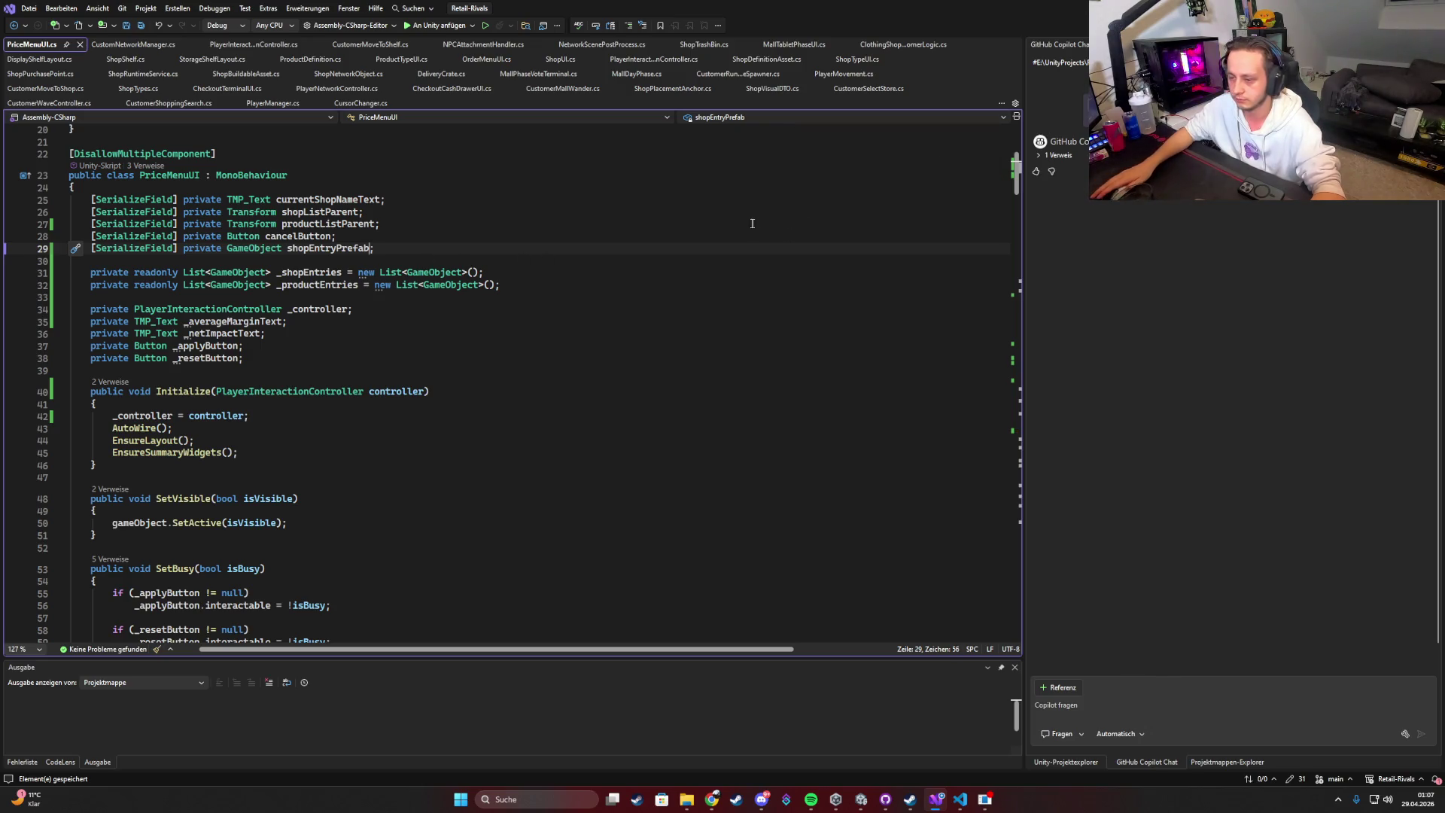
left_click(424, 392)
left_click(121, 382)
double_click(346, 329)
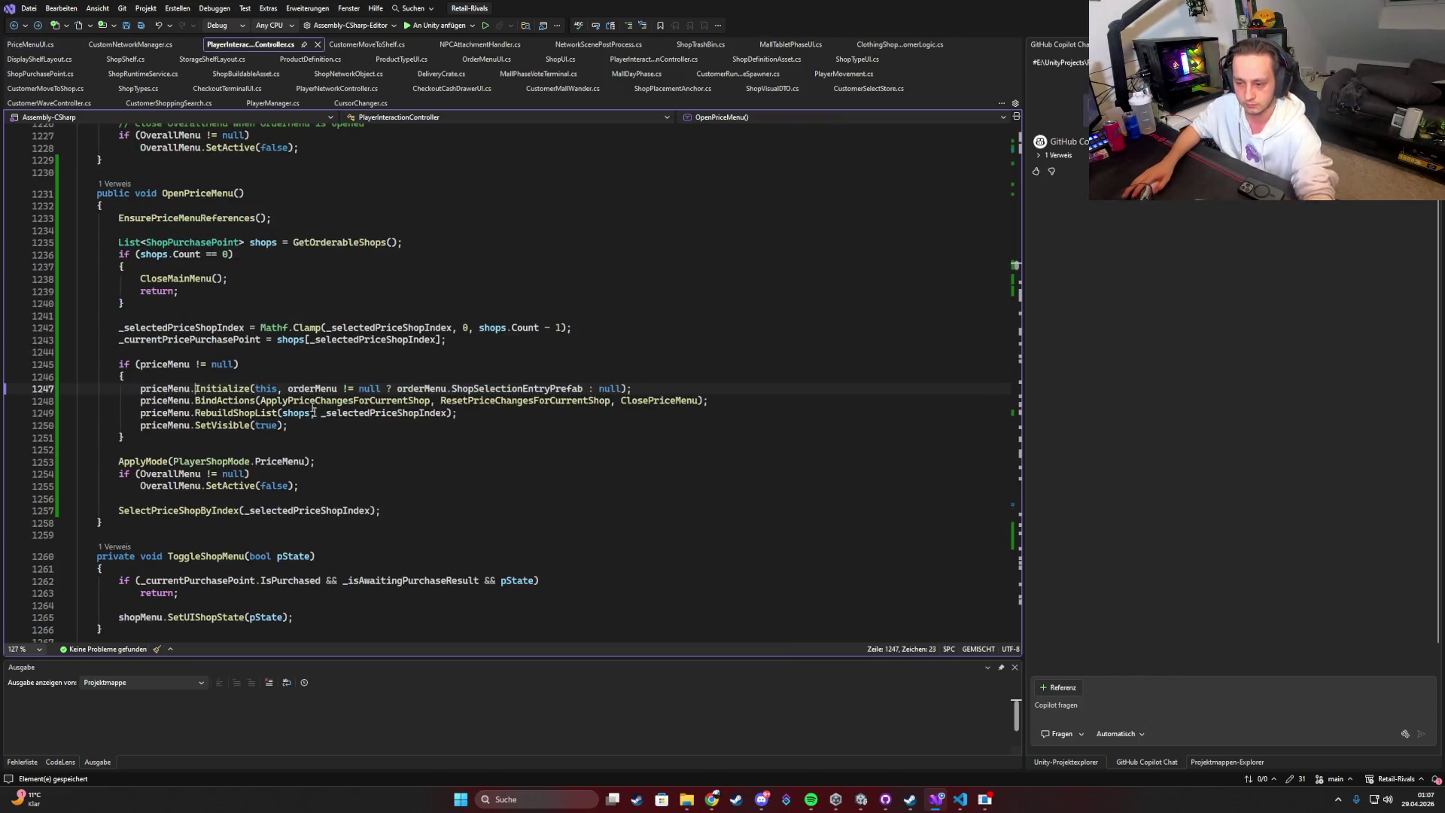
Reduce the first Initialize call to pass only this.
left_click_drag(281, 389, 623, 388)
key("BackSpace")
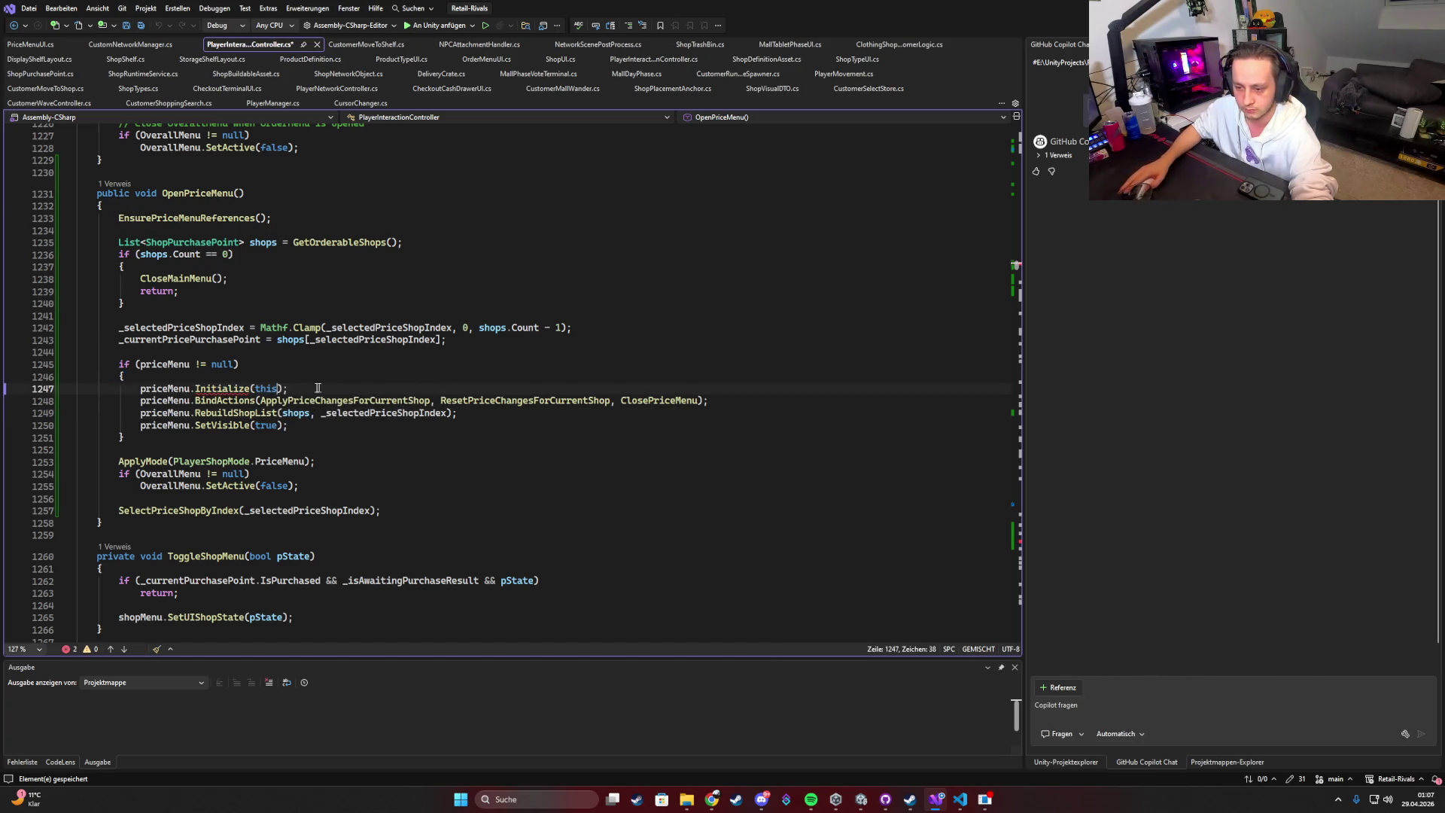
left_click(252, 387, "ctrl")
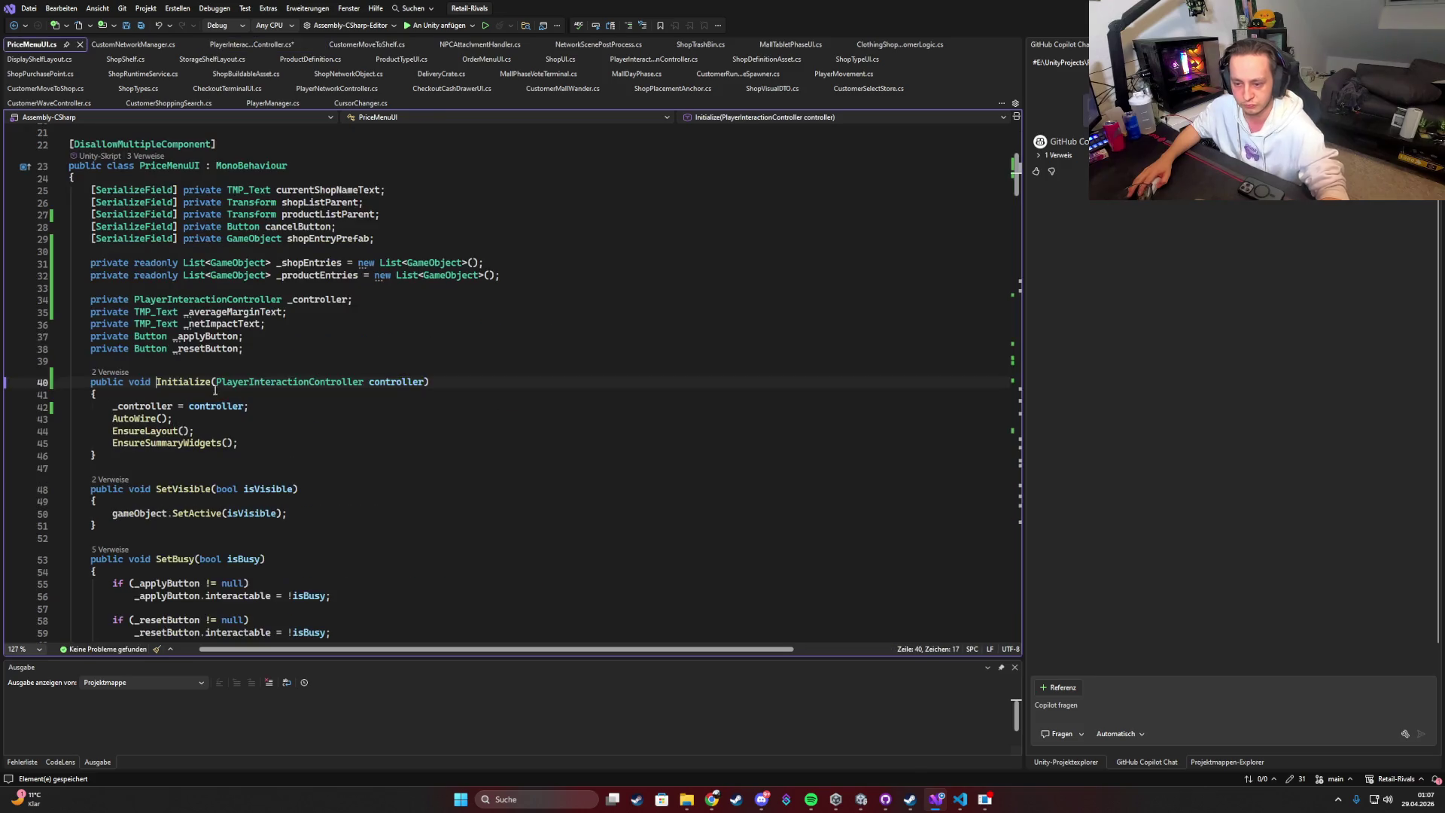
left_click(113, 372)
Remove the prefab argument from the second Initialize call at line 3874, then return to Unity.
double_click(226, 330)
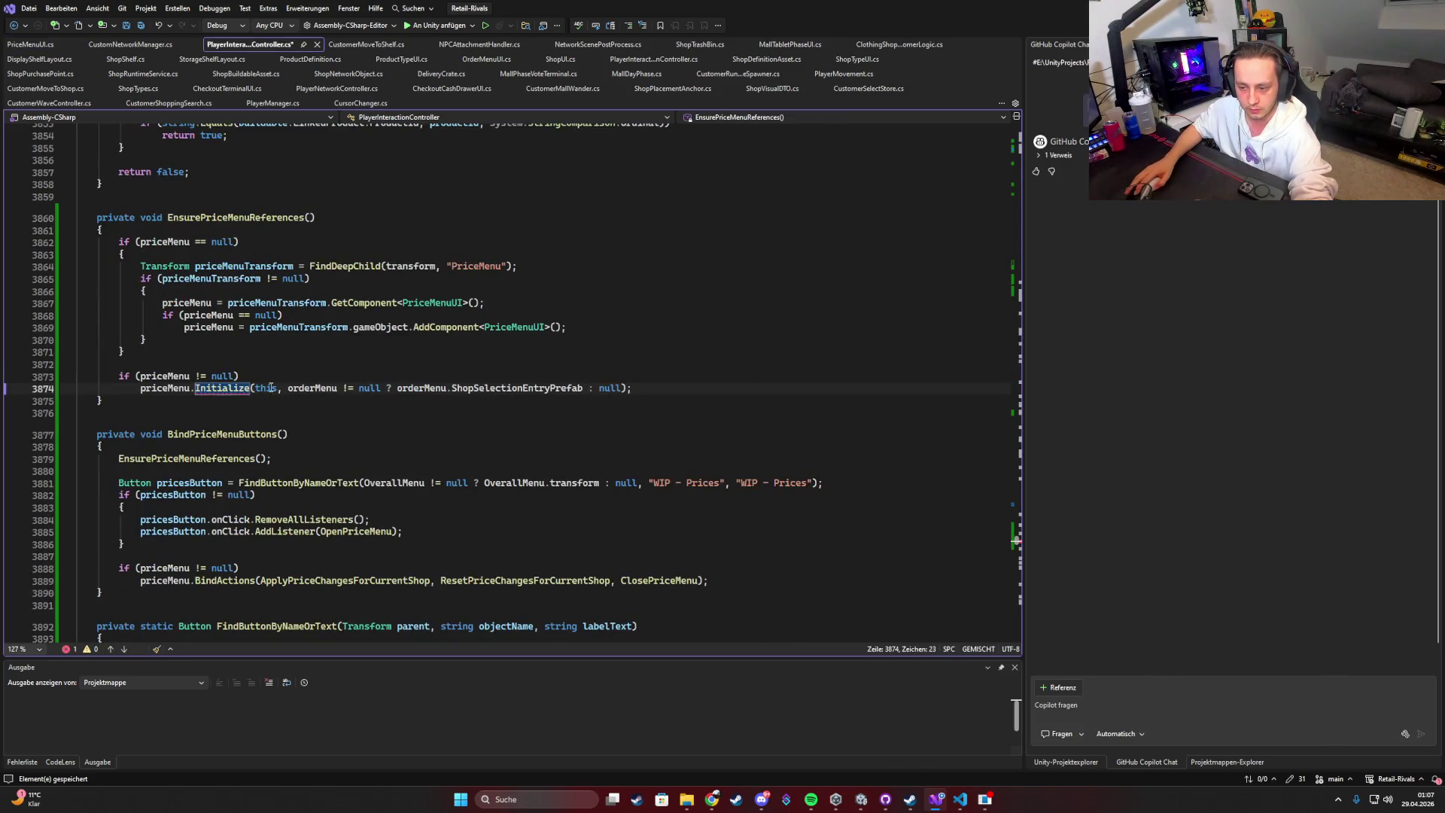
left_click_drag(278, 388, 625, 387)
key("BackSpace")
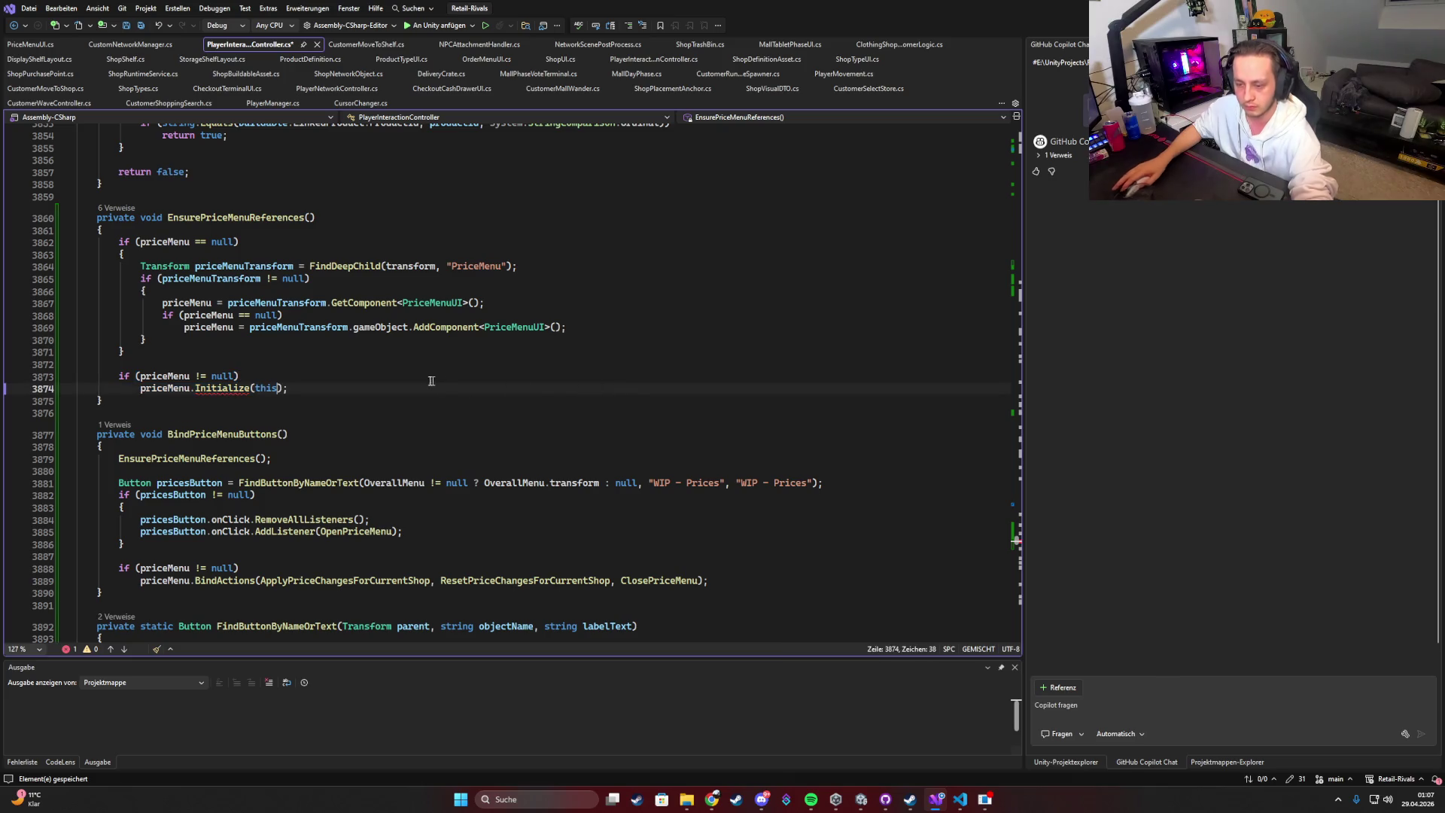
left_click(384, 376)
left_click(222, 388, "ctrl")
left_click(366, 408)
key("alt+Tab")
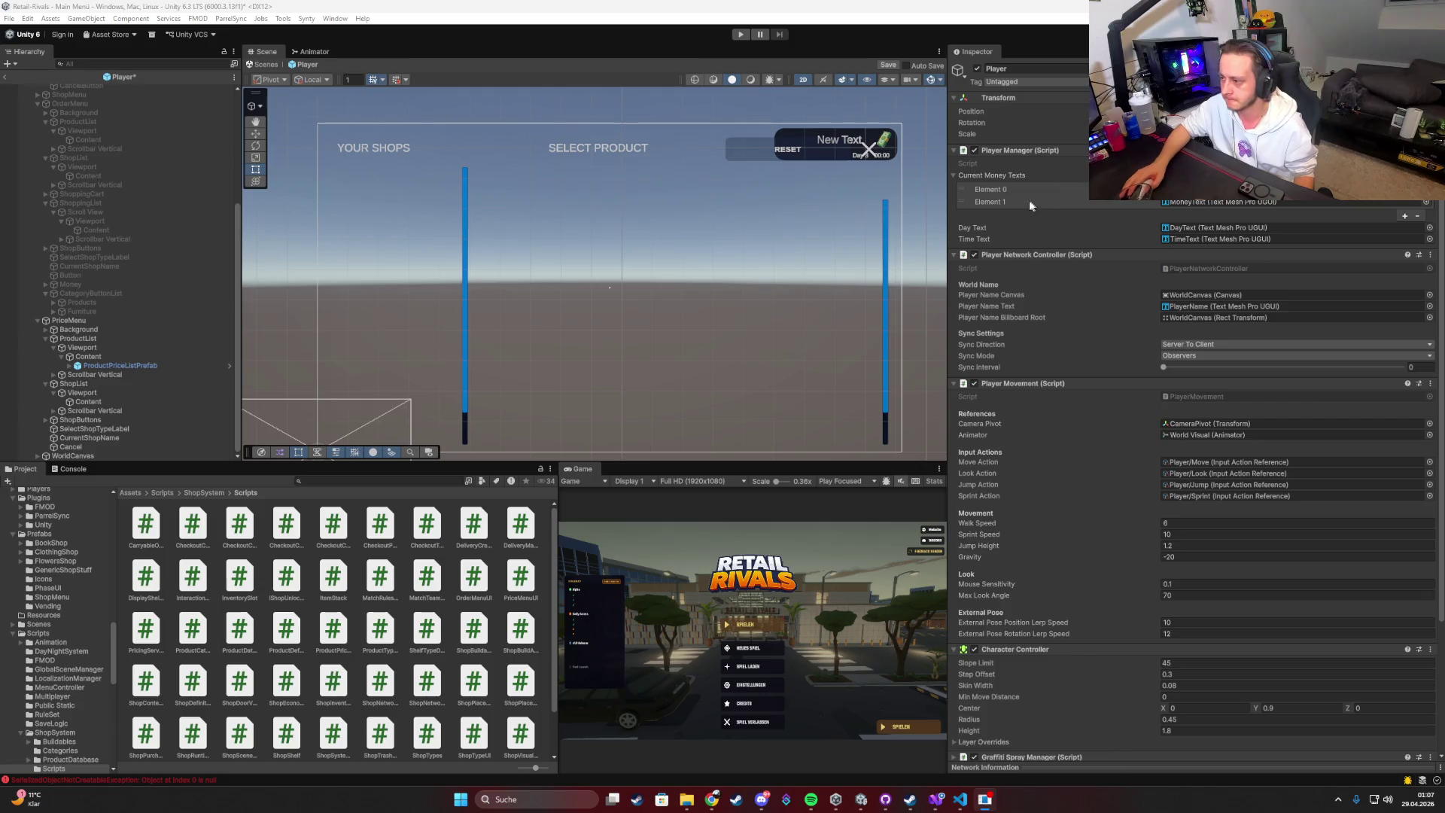
Collapse the Player's upper components and locate ProductPriceListPrefab in the Hierarchy.
left_click(1025, 152)
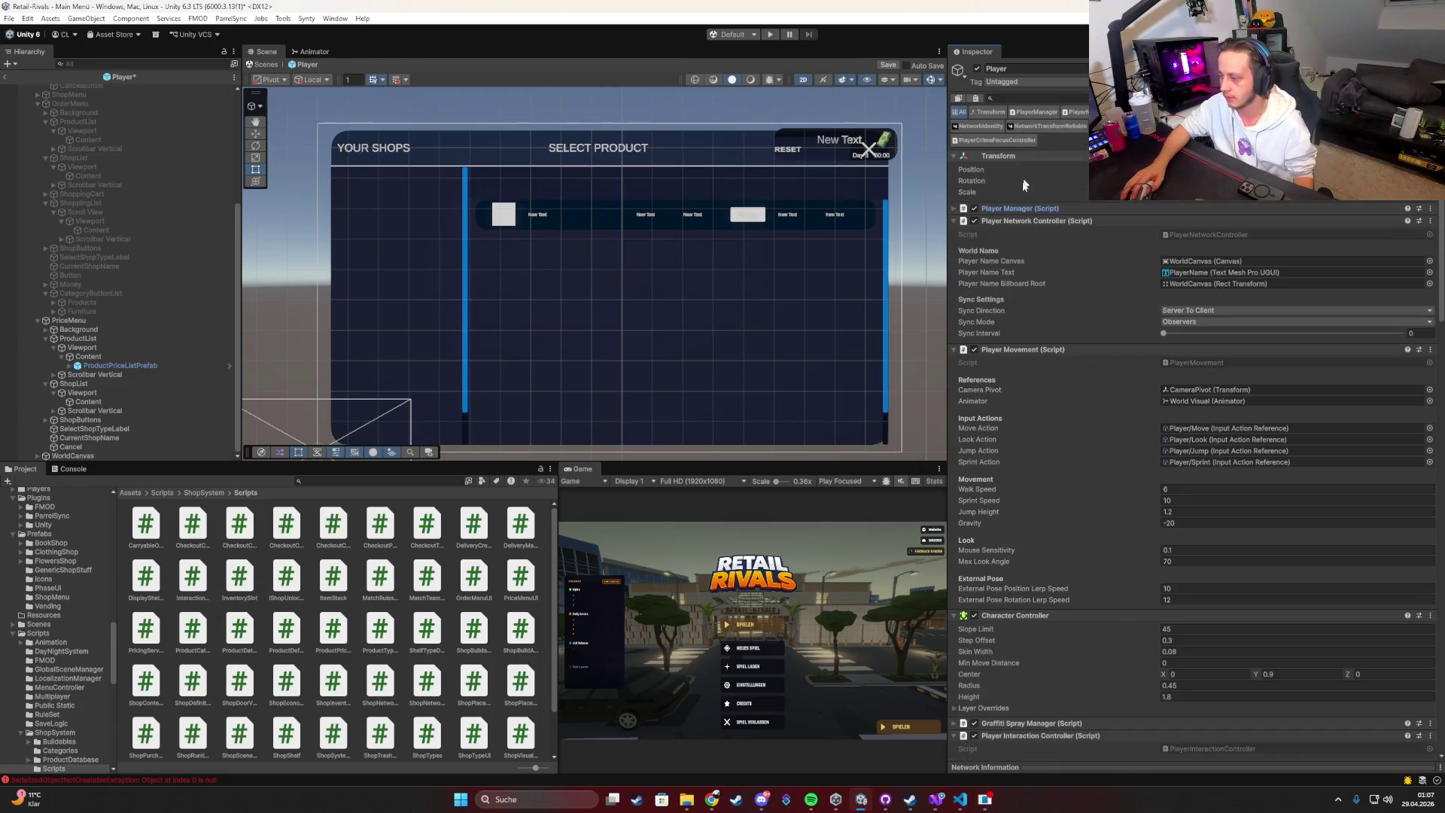
left_click(1004, 222)
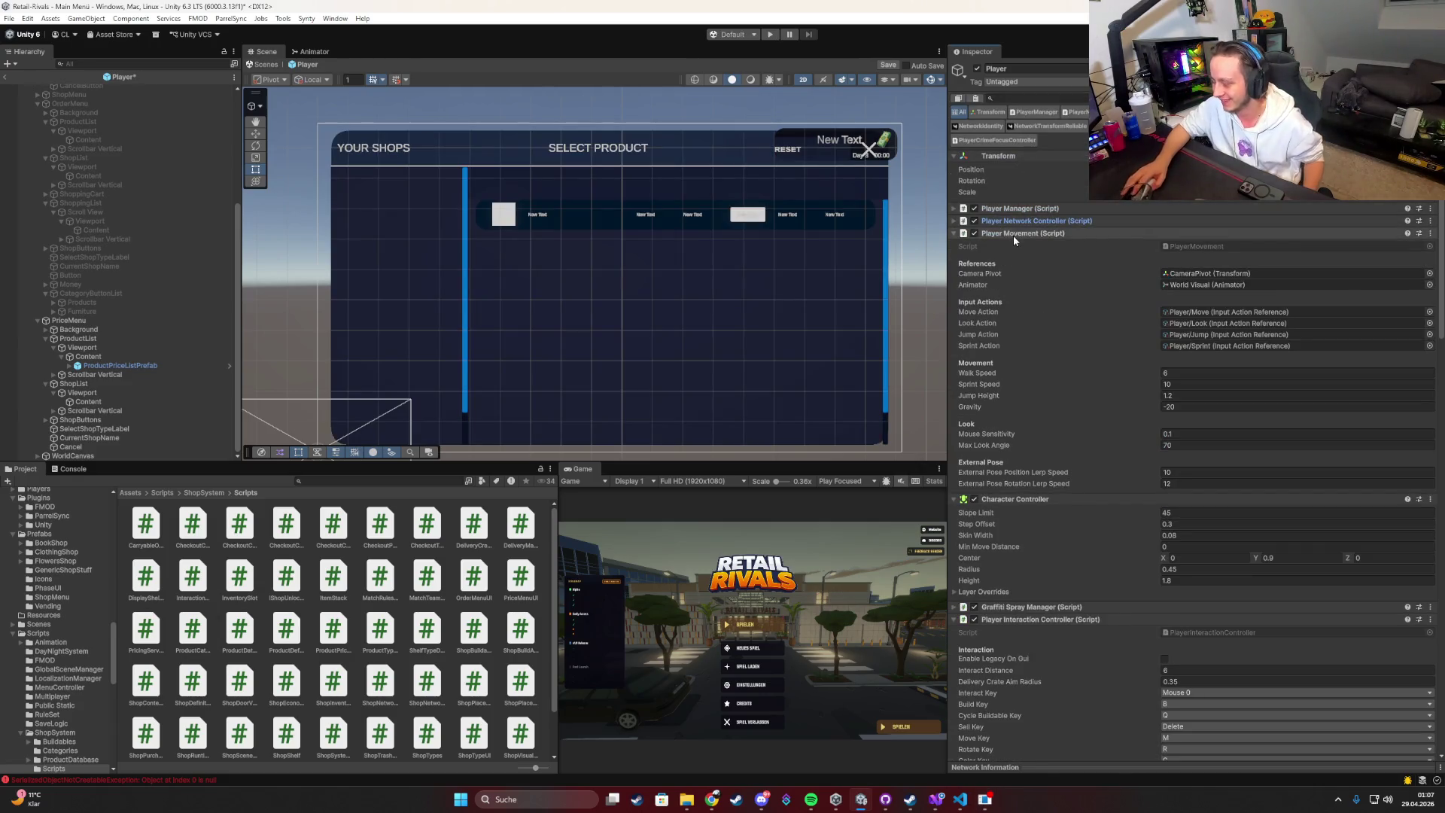
left_click(1013, 234)
left_click(1010, 247)
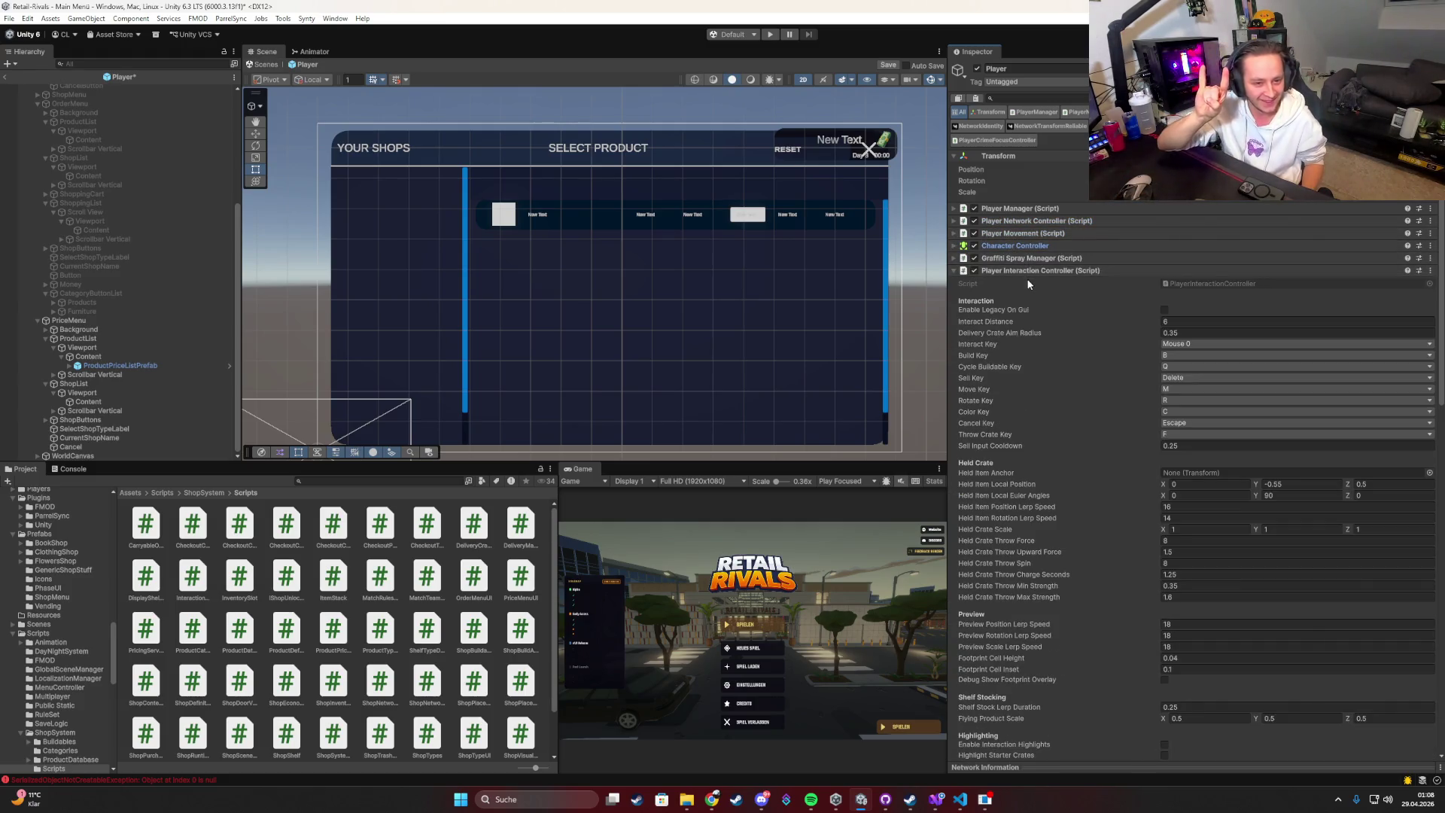
scroll(1049, 333, "down", 10)
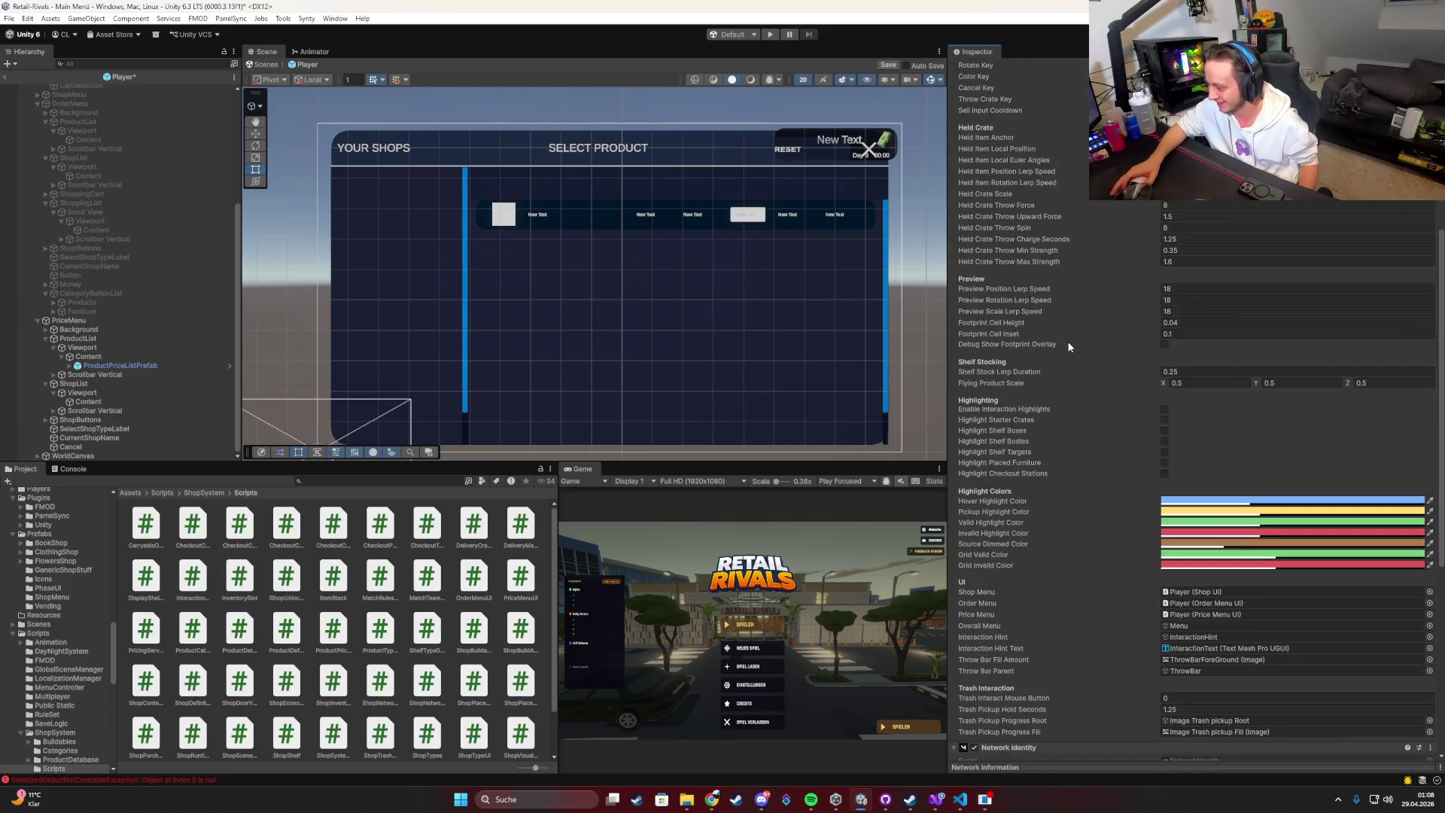
scroll(1069, 347, "down", 3)
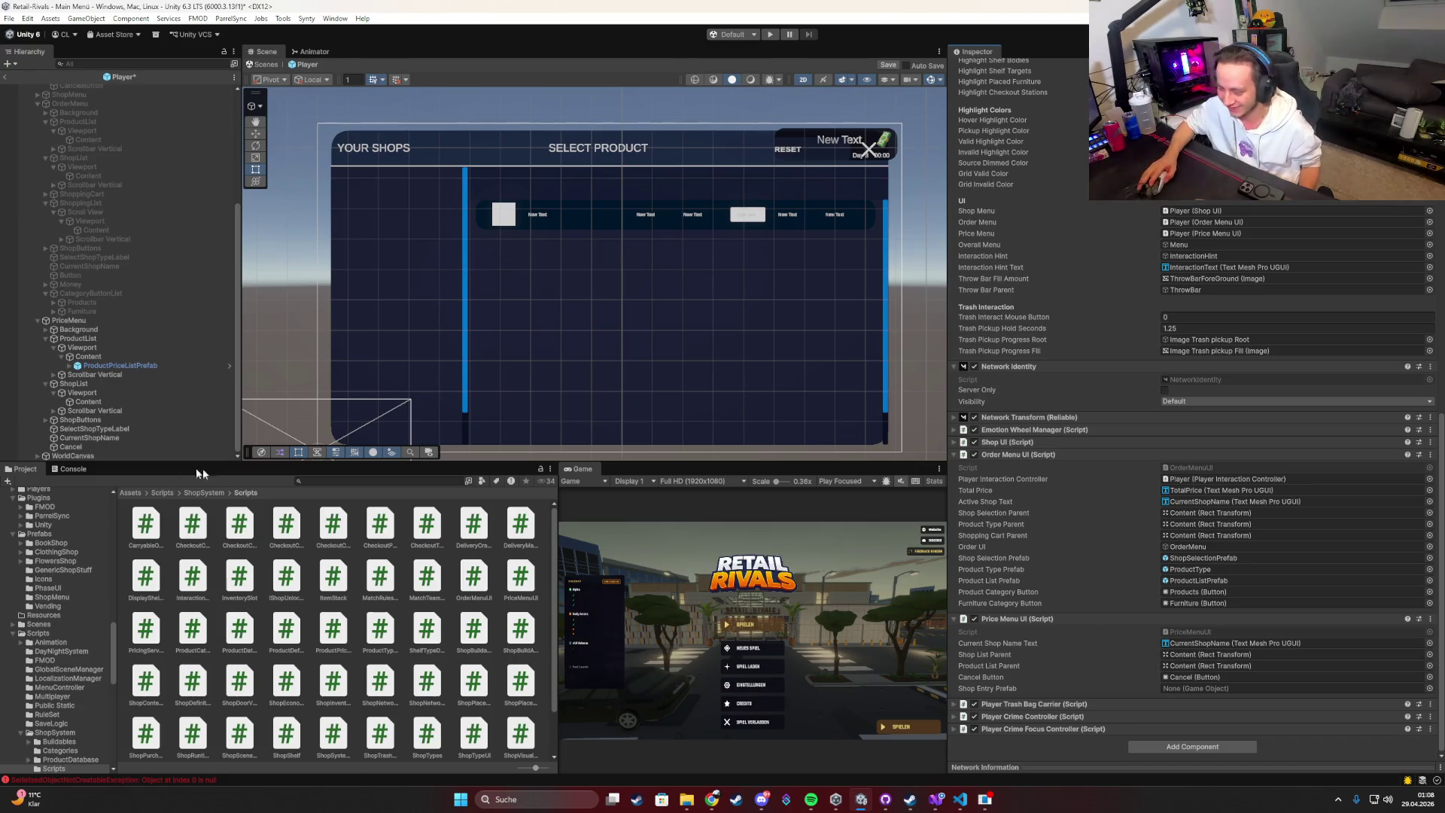
left_click(1180, 645)
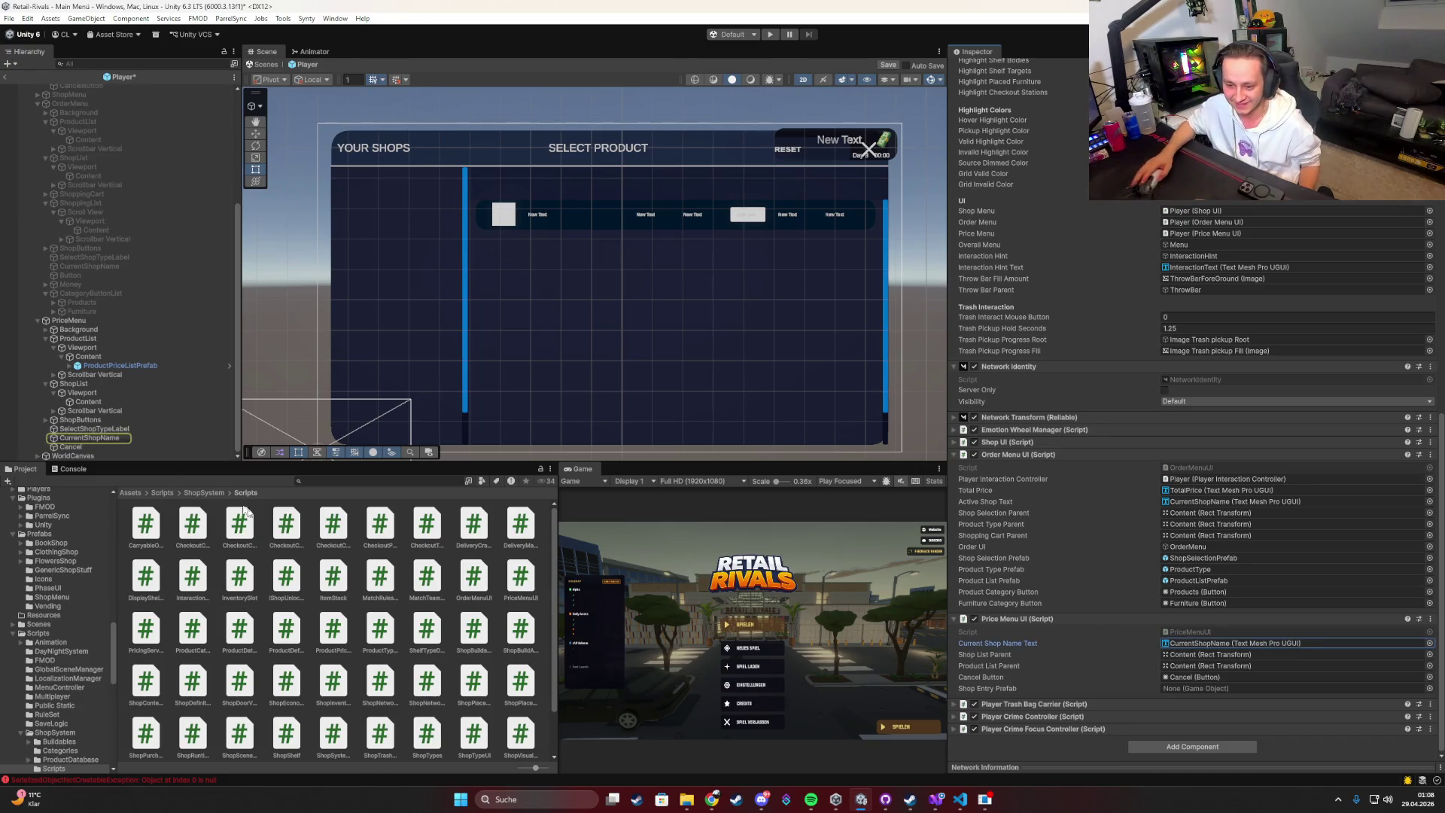
left_click(113, 366)
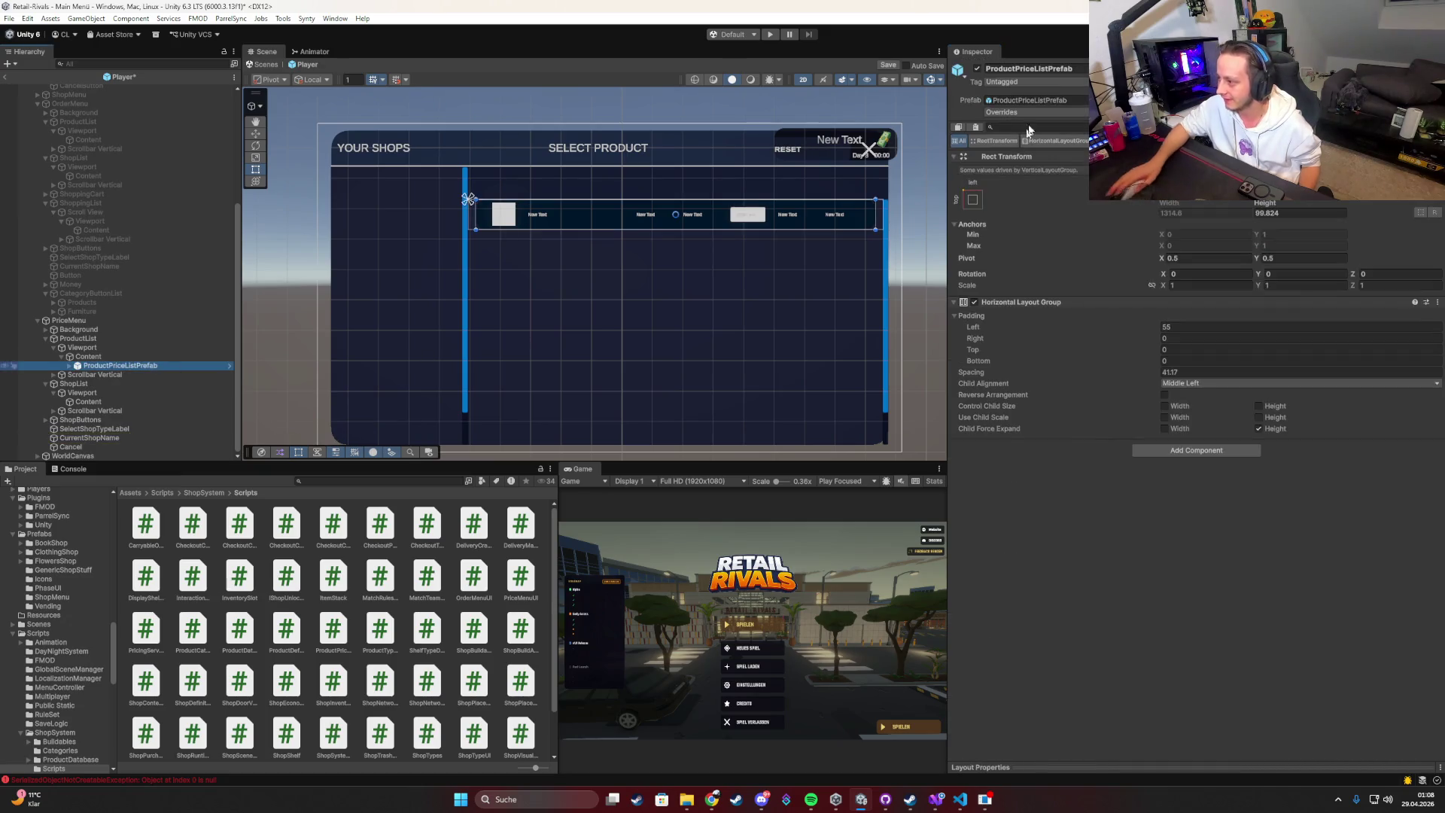
Assign ProductPriceListPrefab as Price Menu UI's Shop Entry Prefab and delete the leftover price row.
scroll(87, 98, "up", 6)
left_click(84, 89)
scroll(1208, 708, "down", 15)
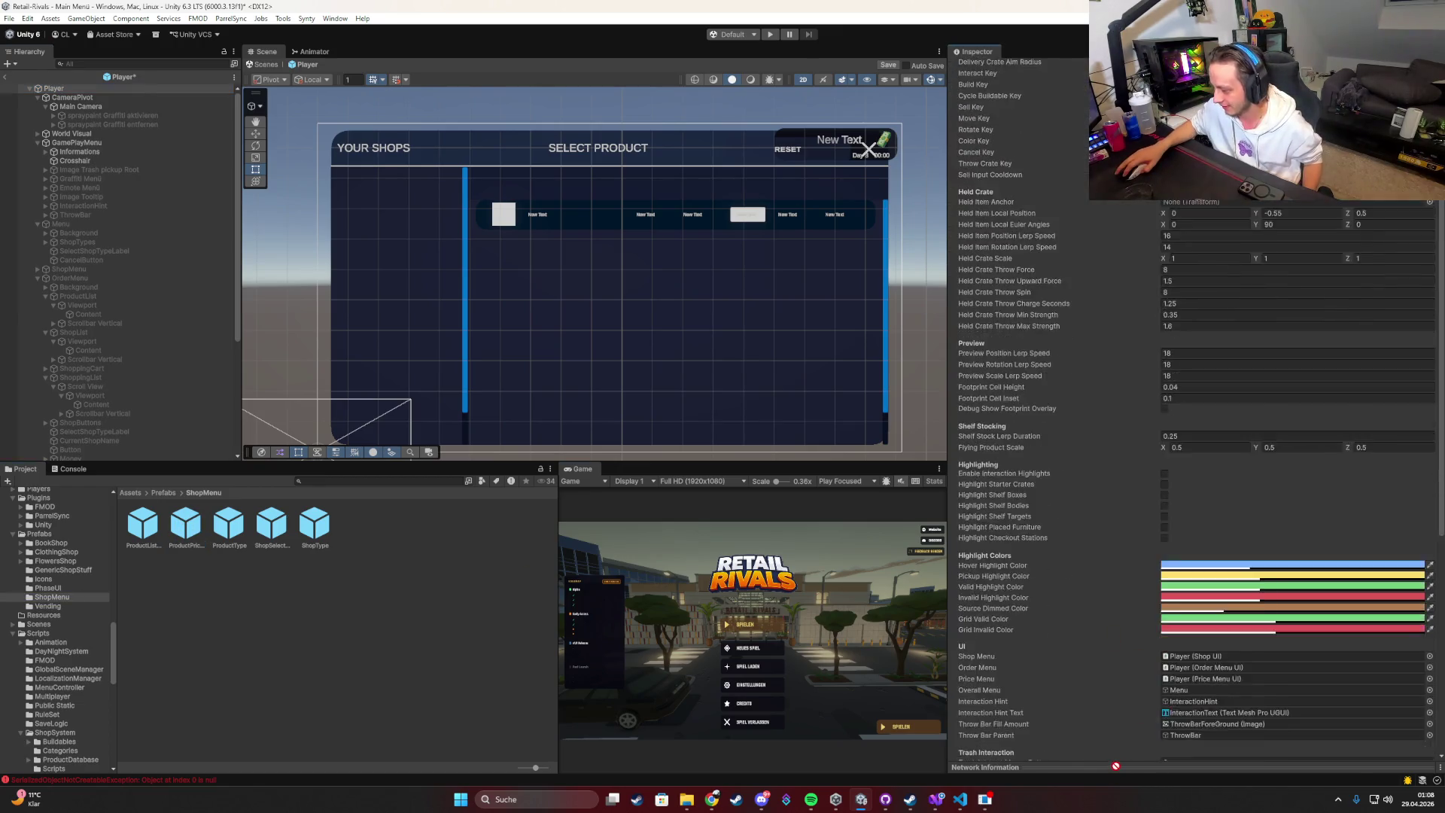
left_click_drag(1208, 708, 1216, 693)
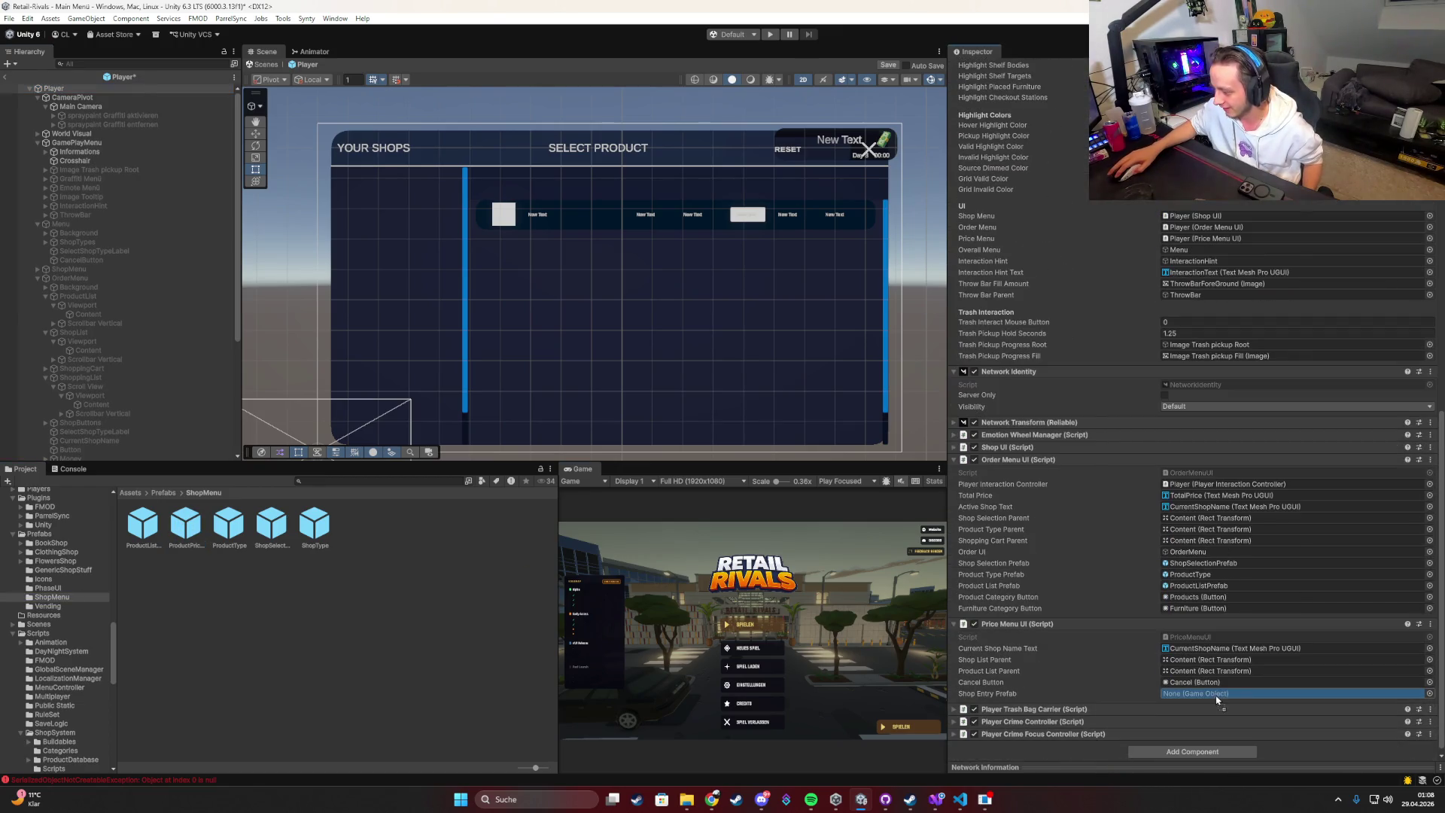
scroll(119, 171, "down", 5)
left_click(86, 370)
key("Delete")
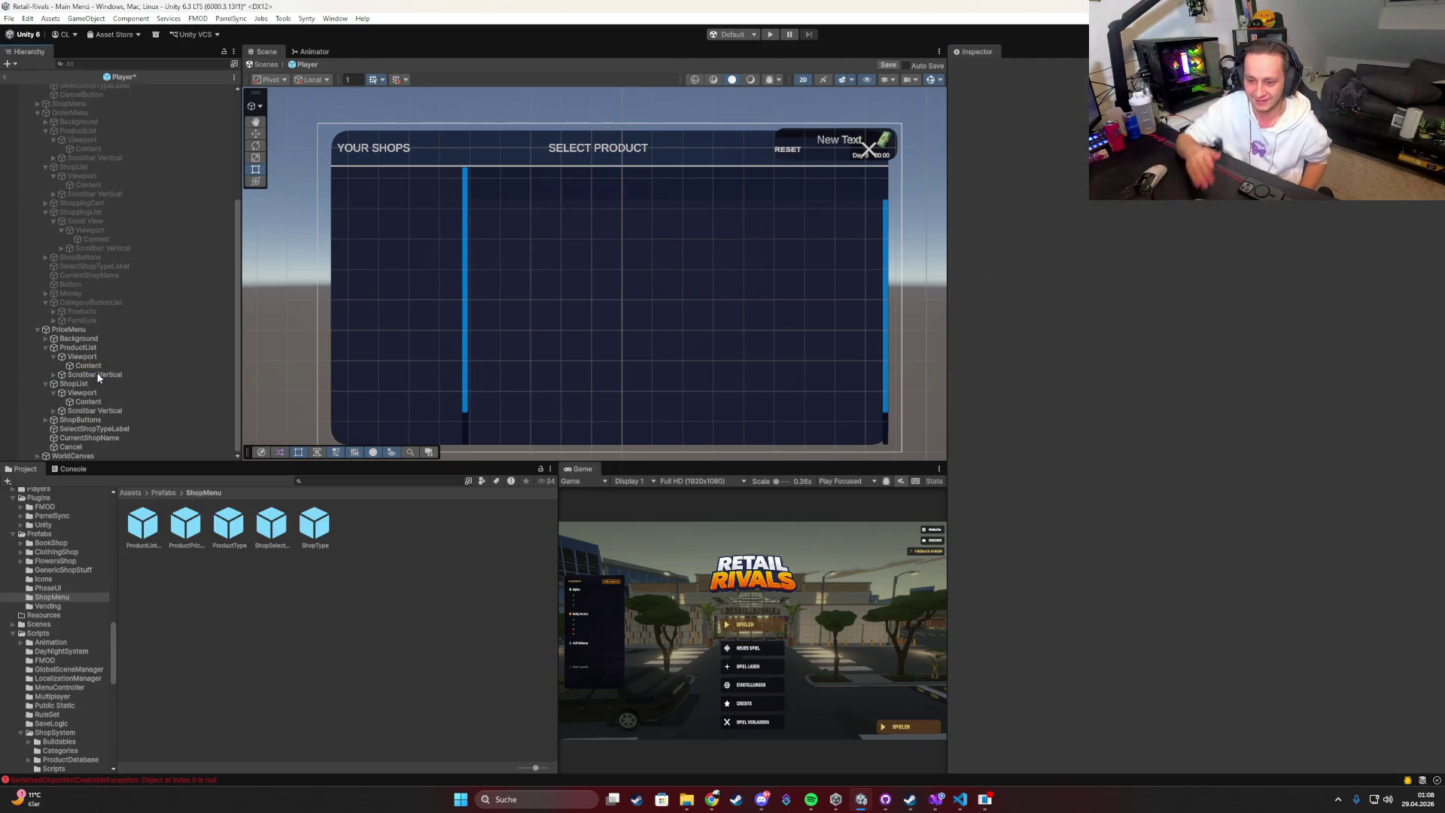
Set the price menu Cancel button's On Click to PlayerInteractionController.ClosePriceMenu.
left_click(79, 330)
left_click(873, 153)
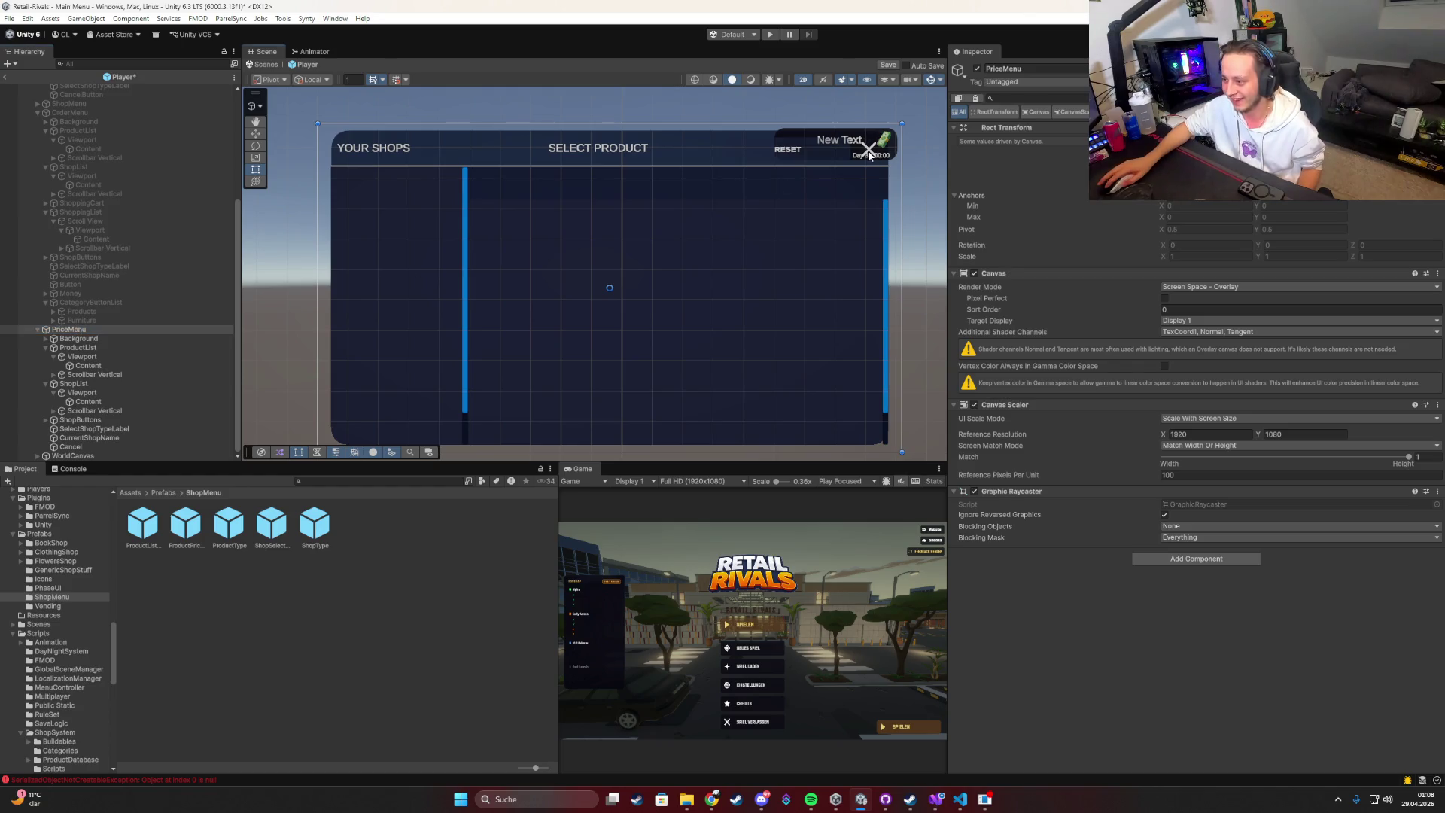
left_click(1161, 582)
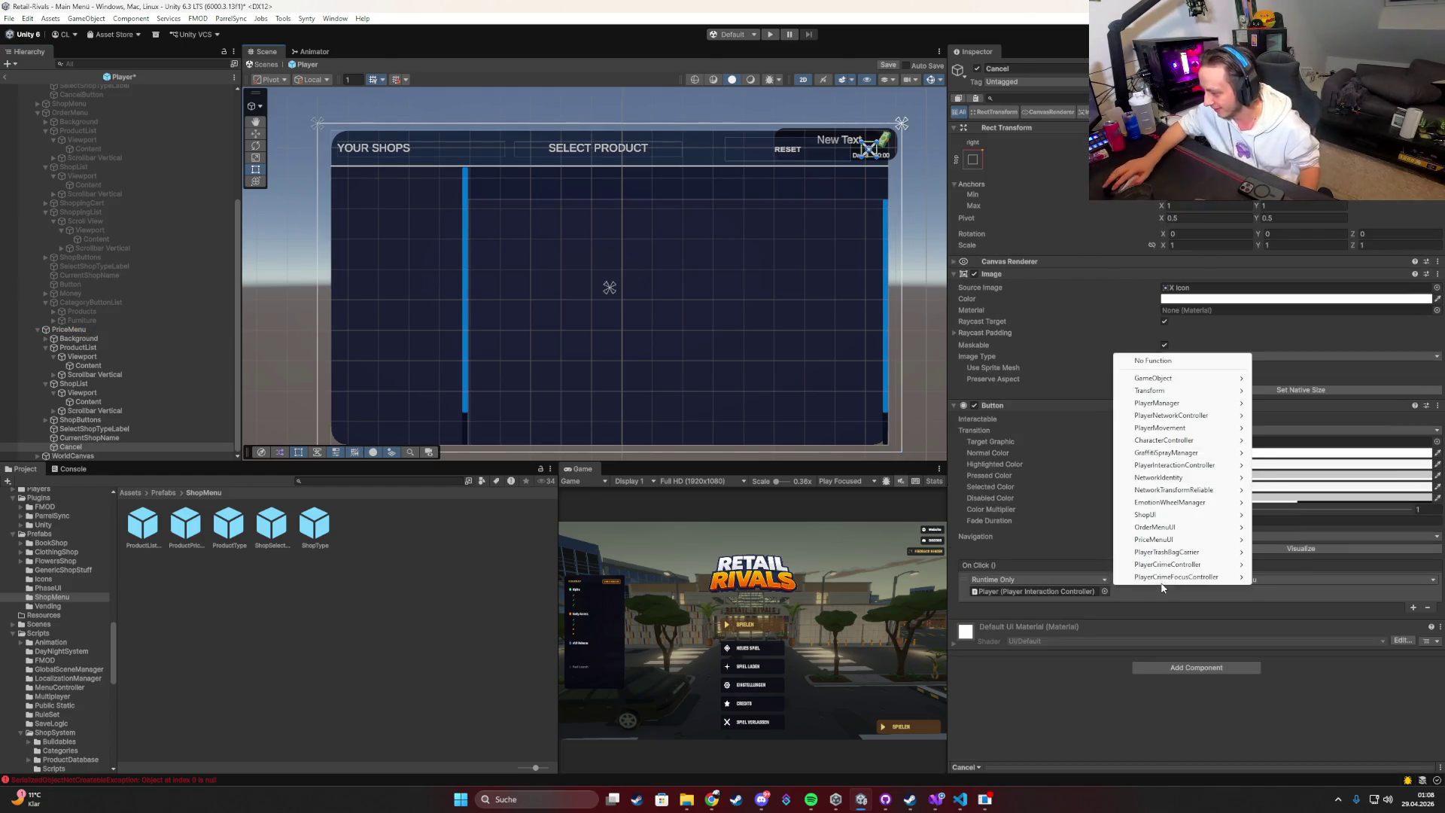
mouse_move(1193, 466)
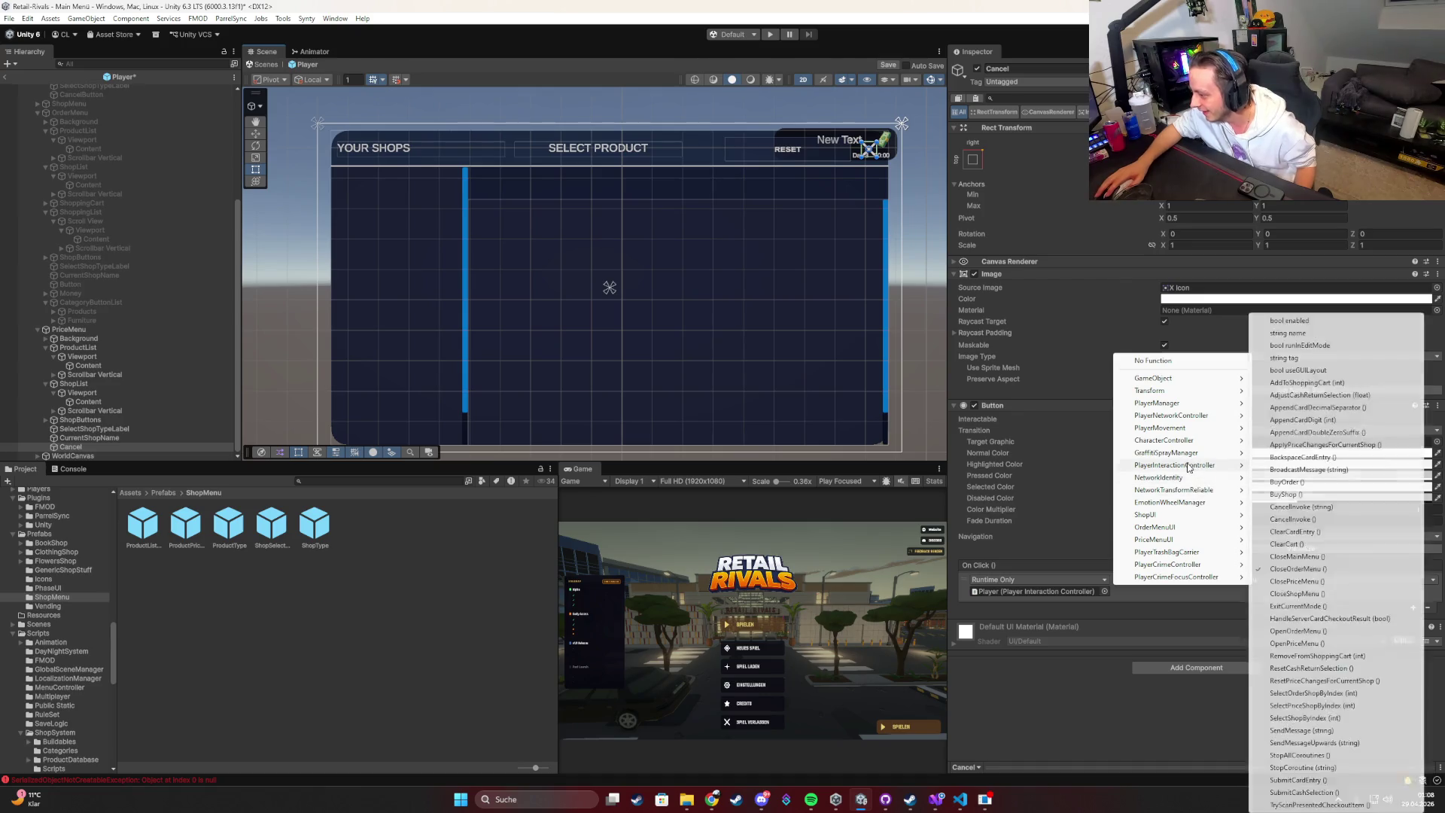
left_click(1297, 581)
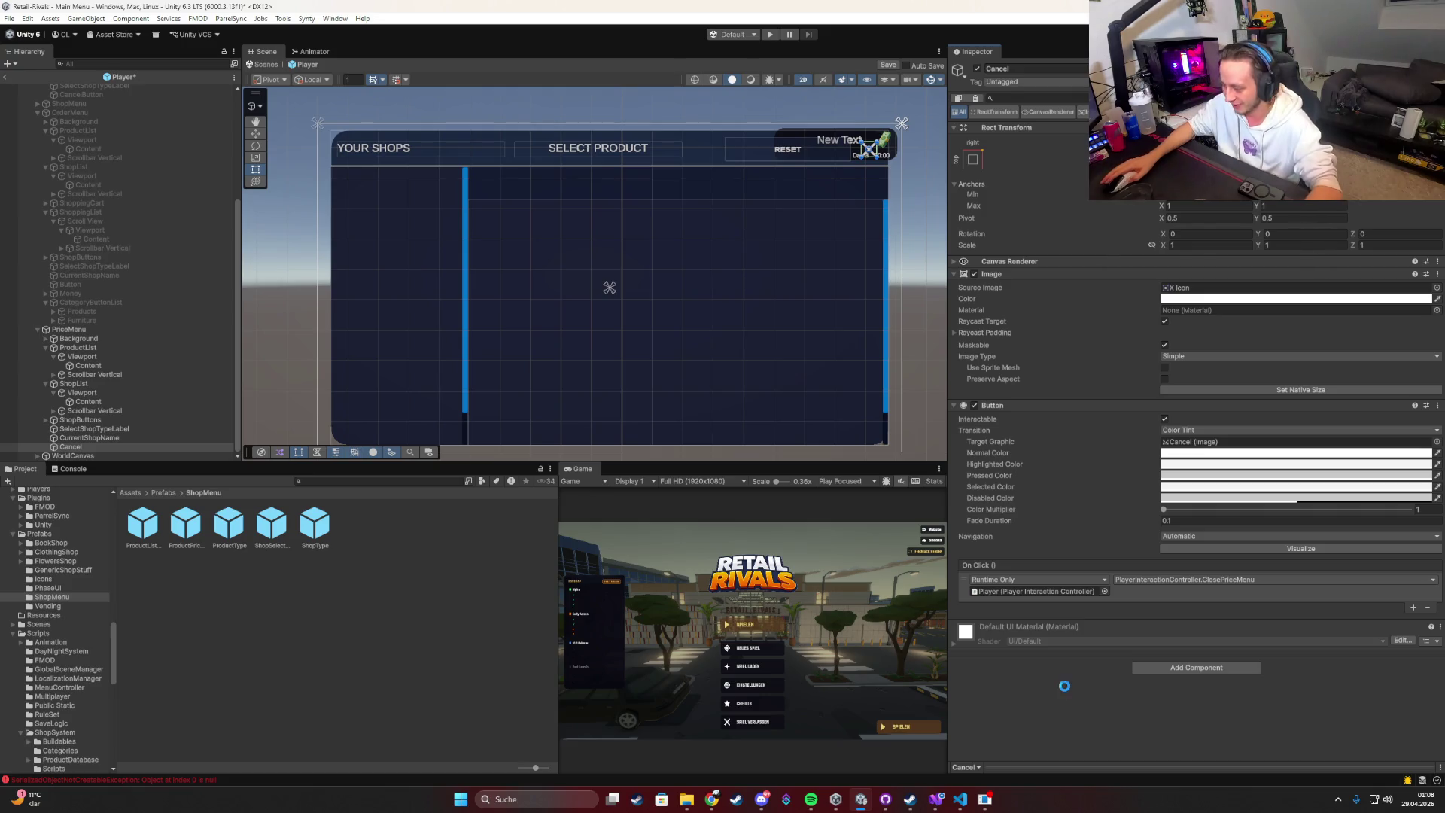
Deactivate the PriceMenu object and activate the Menu panel.
left_click(72, 330)
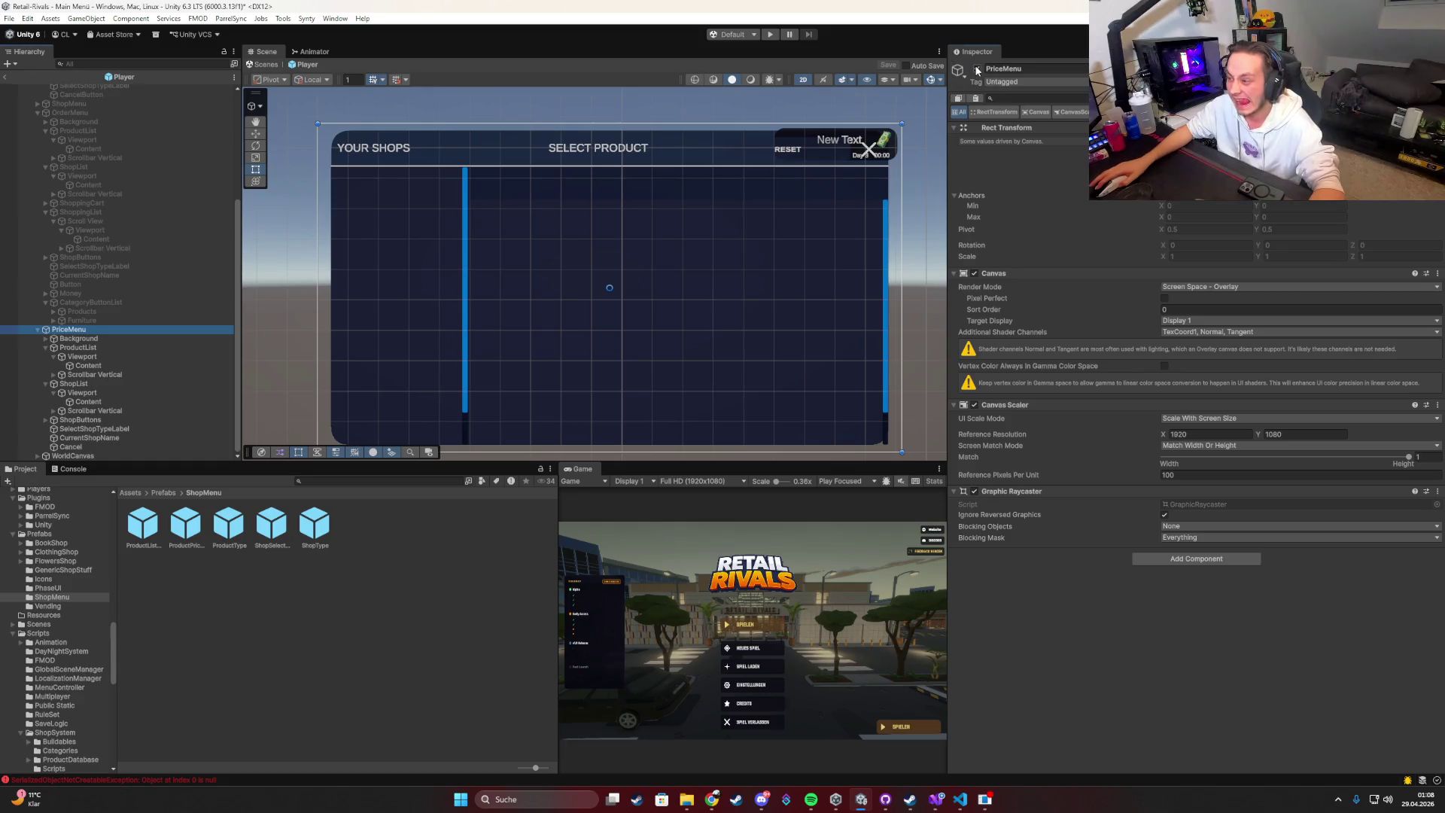
left_click(977, 69)
scroll(78, 205, "up", 5)
left_click(67, 225)
left_click(977, 69)
Set the WIP - Prices button's On Click to PlayerInteractionController.OpenPriceMenu.
left_click(612, 230)
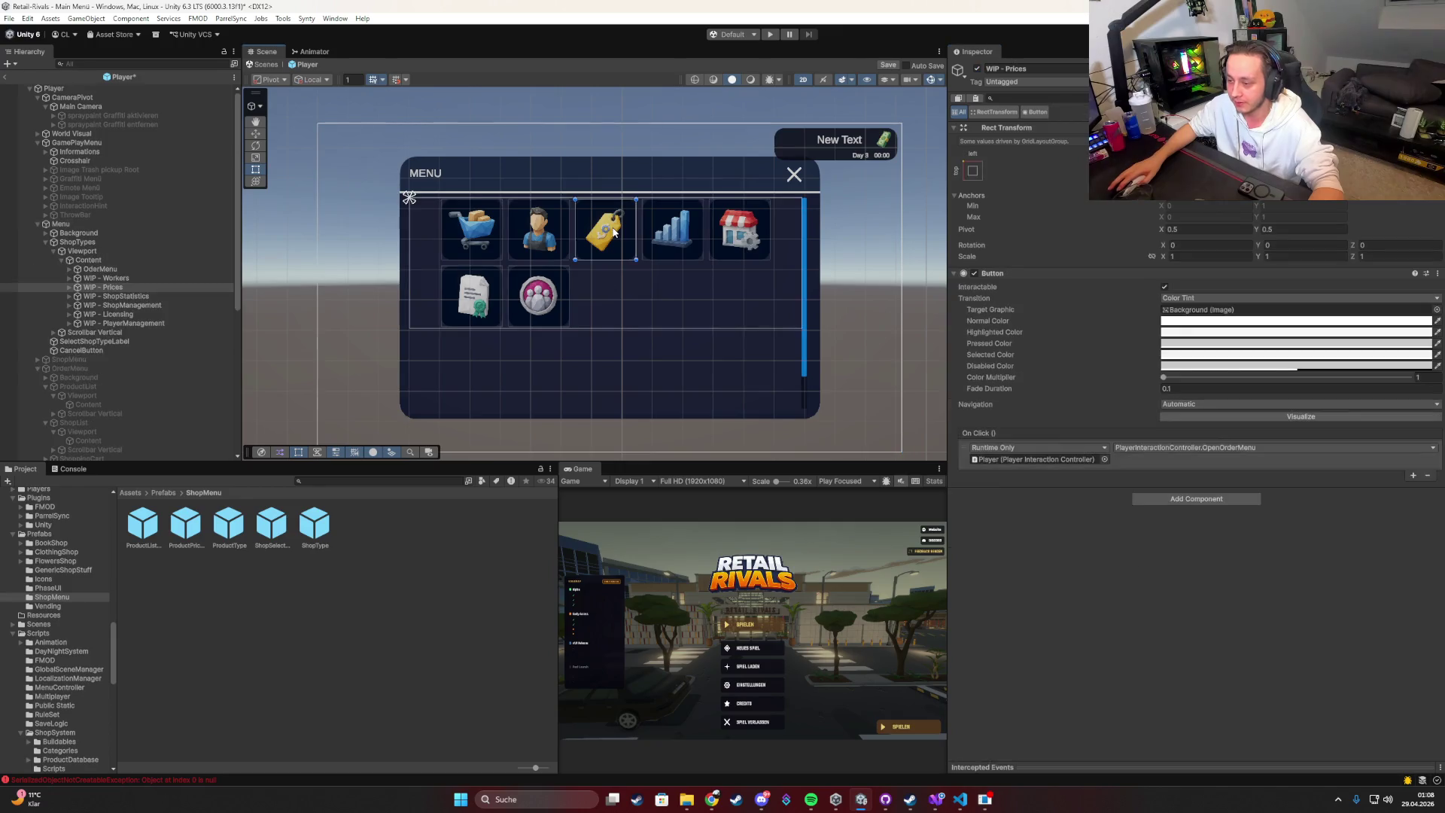
left_click(1219, 447)
mouse_move(1176, 602)
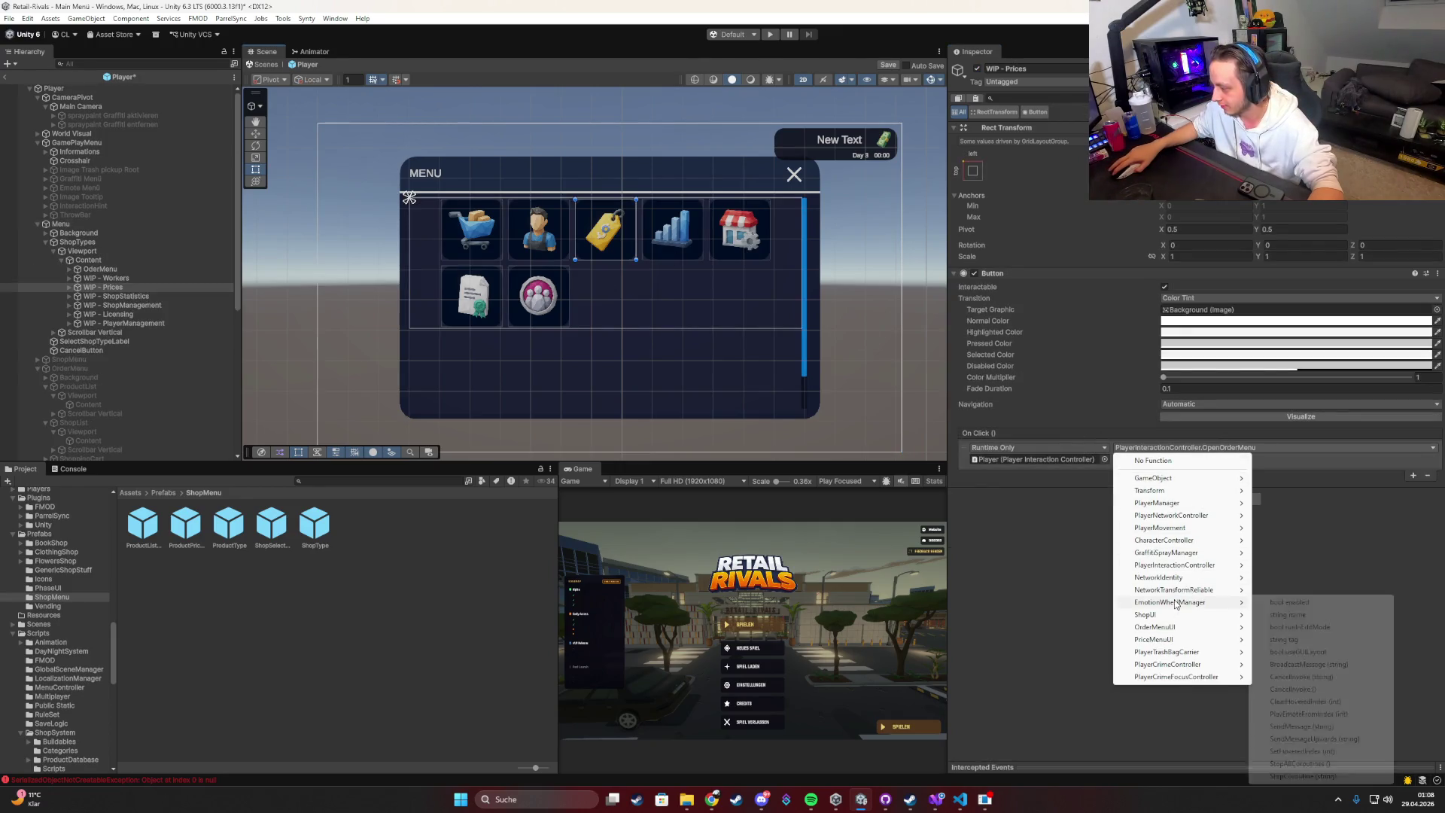
mouse_move(1174, 564)
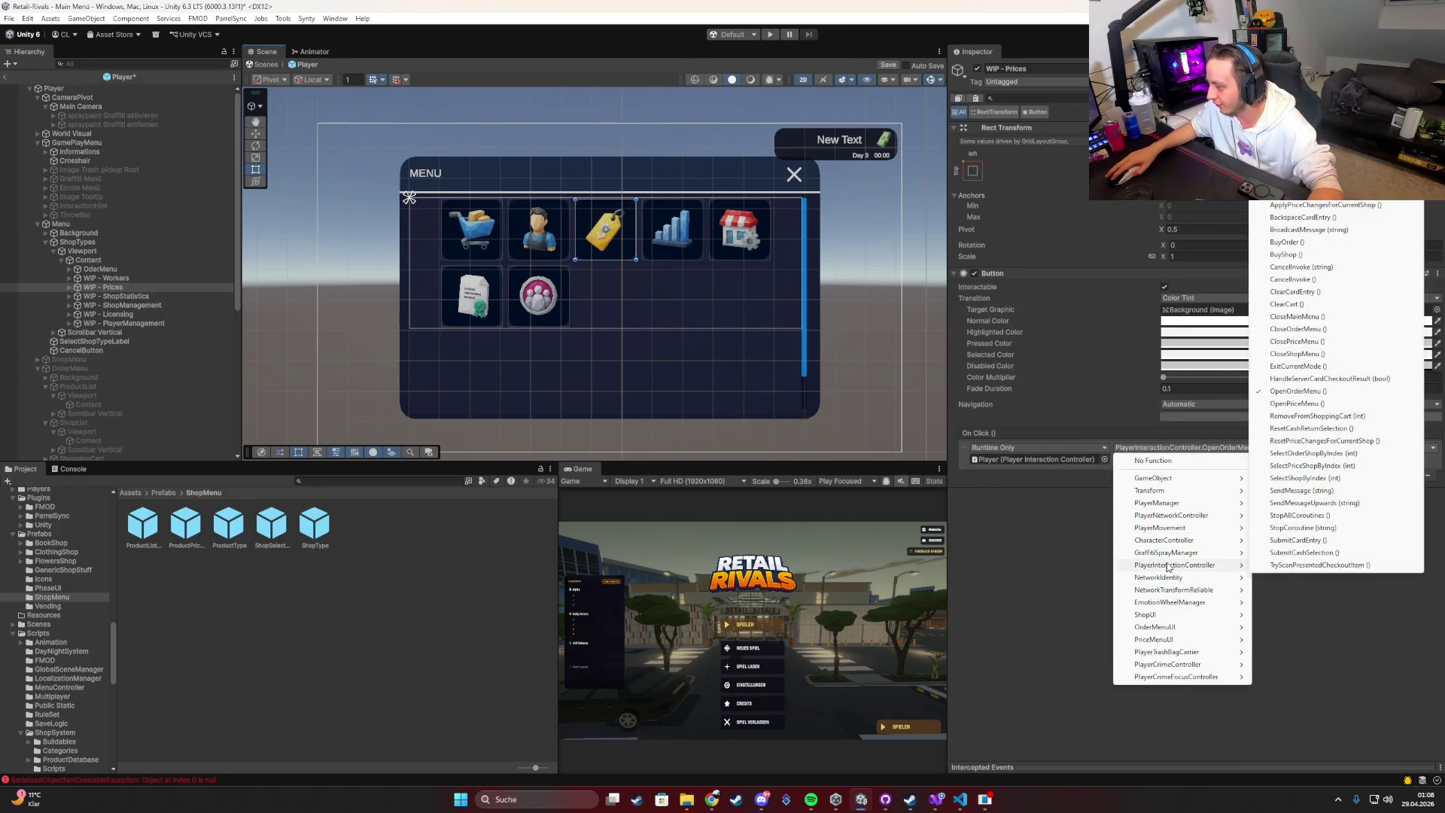
left_click(1317, 403)
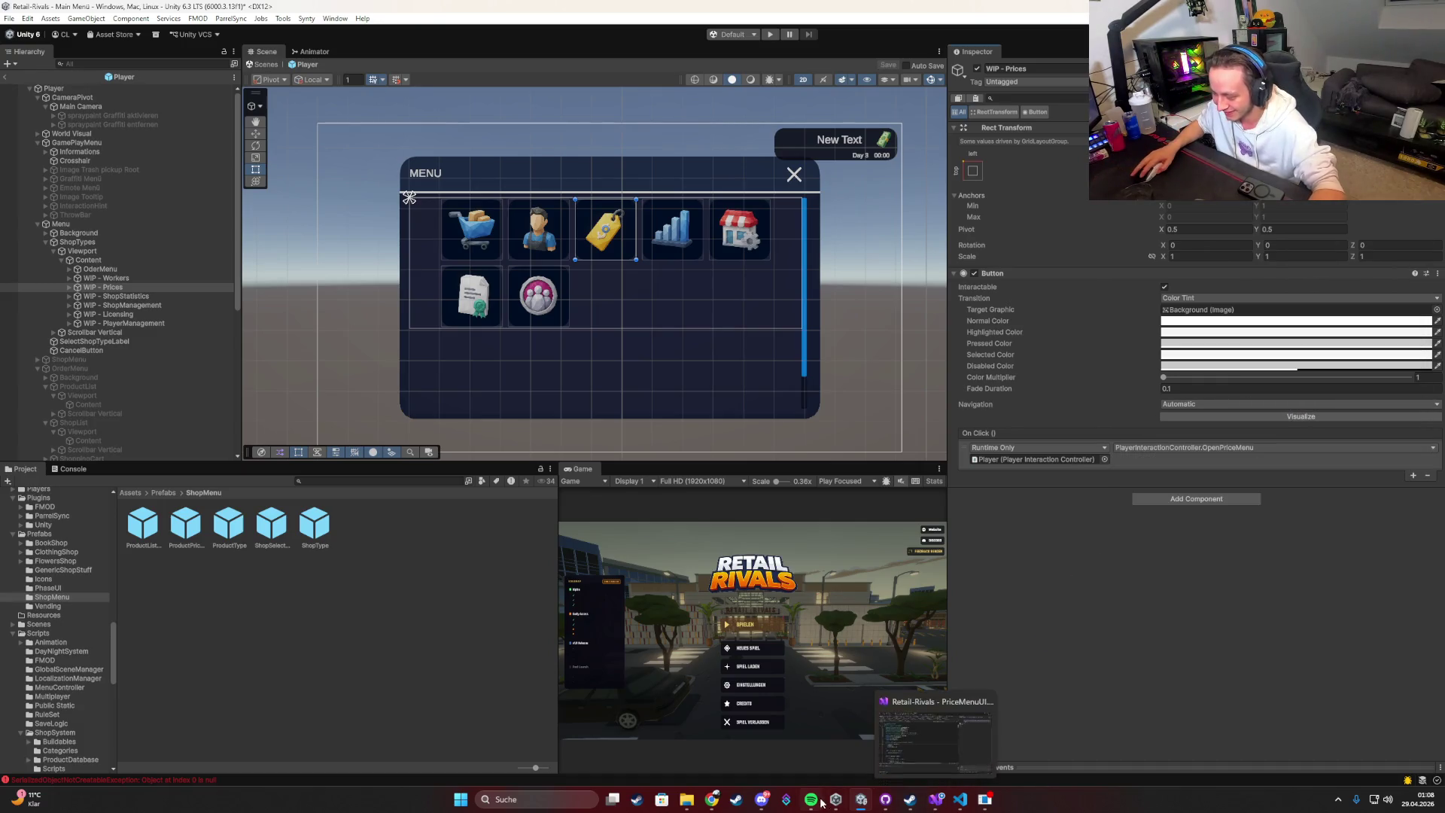
left_click(936, 760)
Search 'Pommesga', play Pommesgabel by Heavysaurus with the volume raised, then return to Unity.
left_click(541, 67)
type("Pommes")
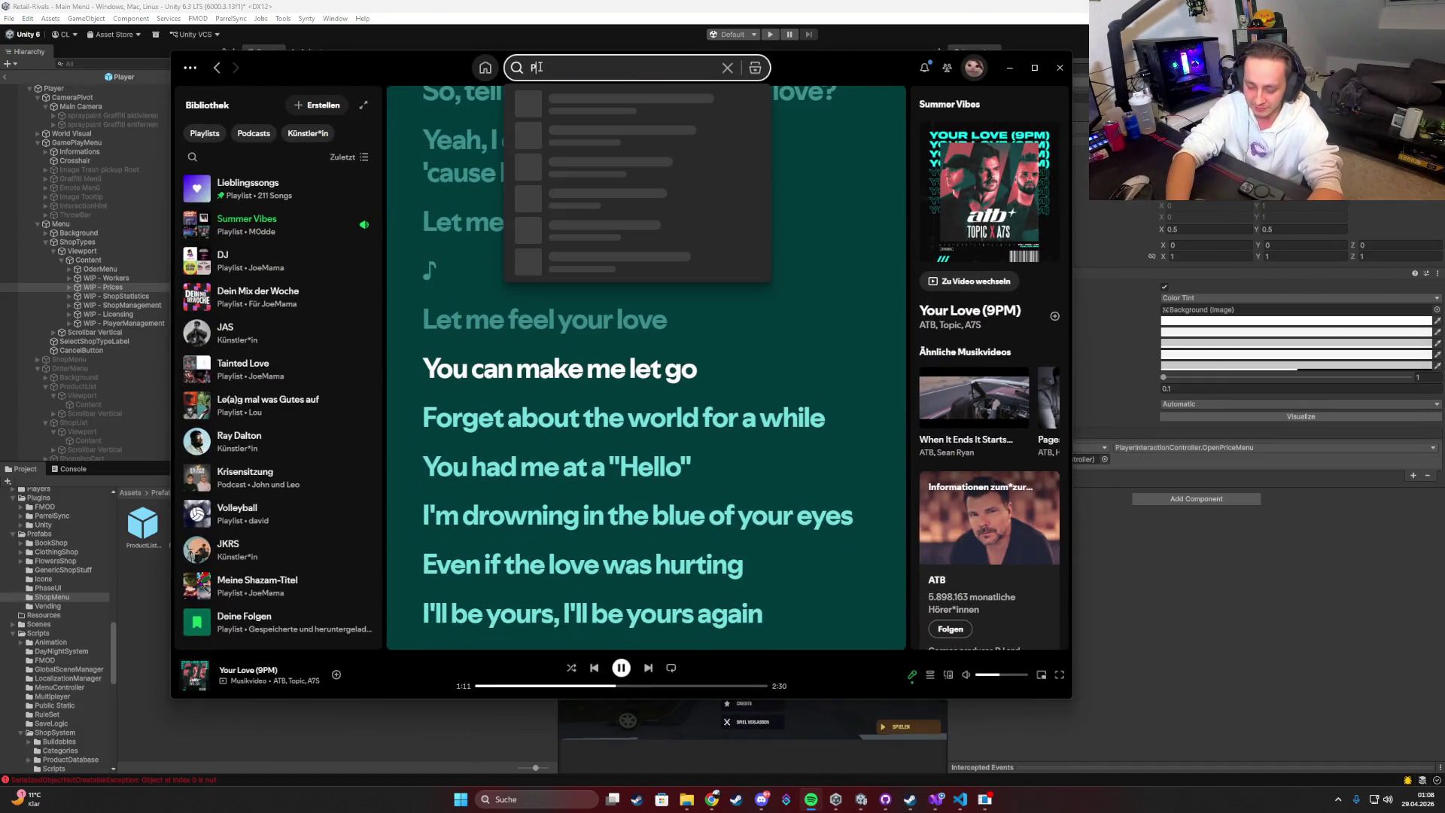
type("gabel")
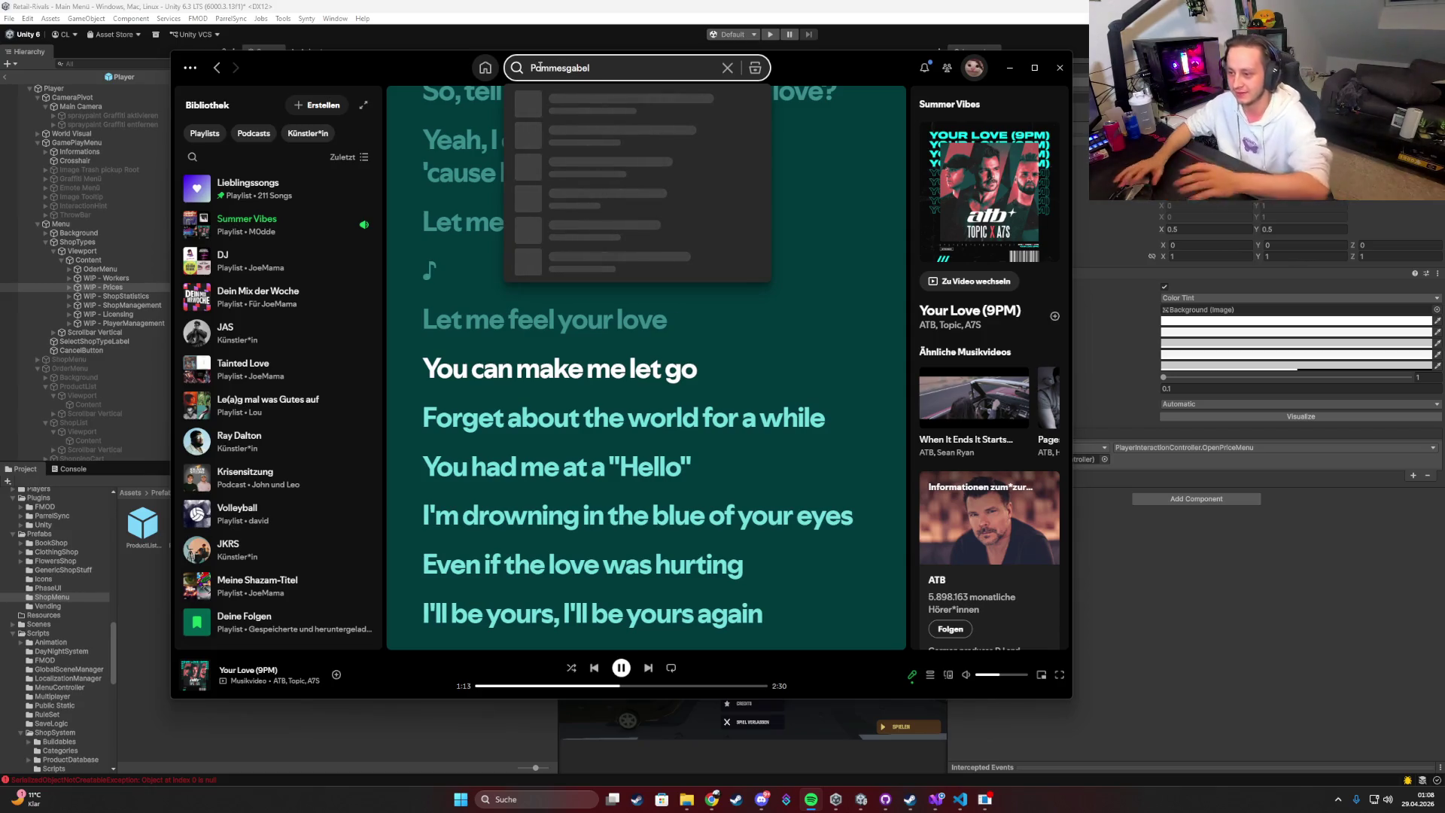
left_click(575, 246)
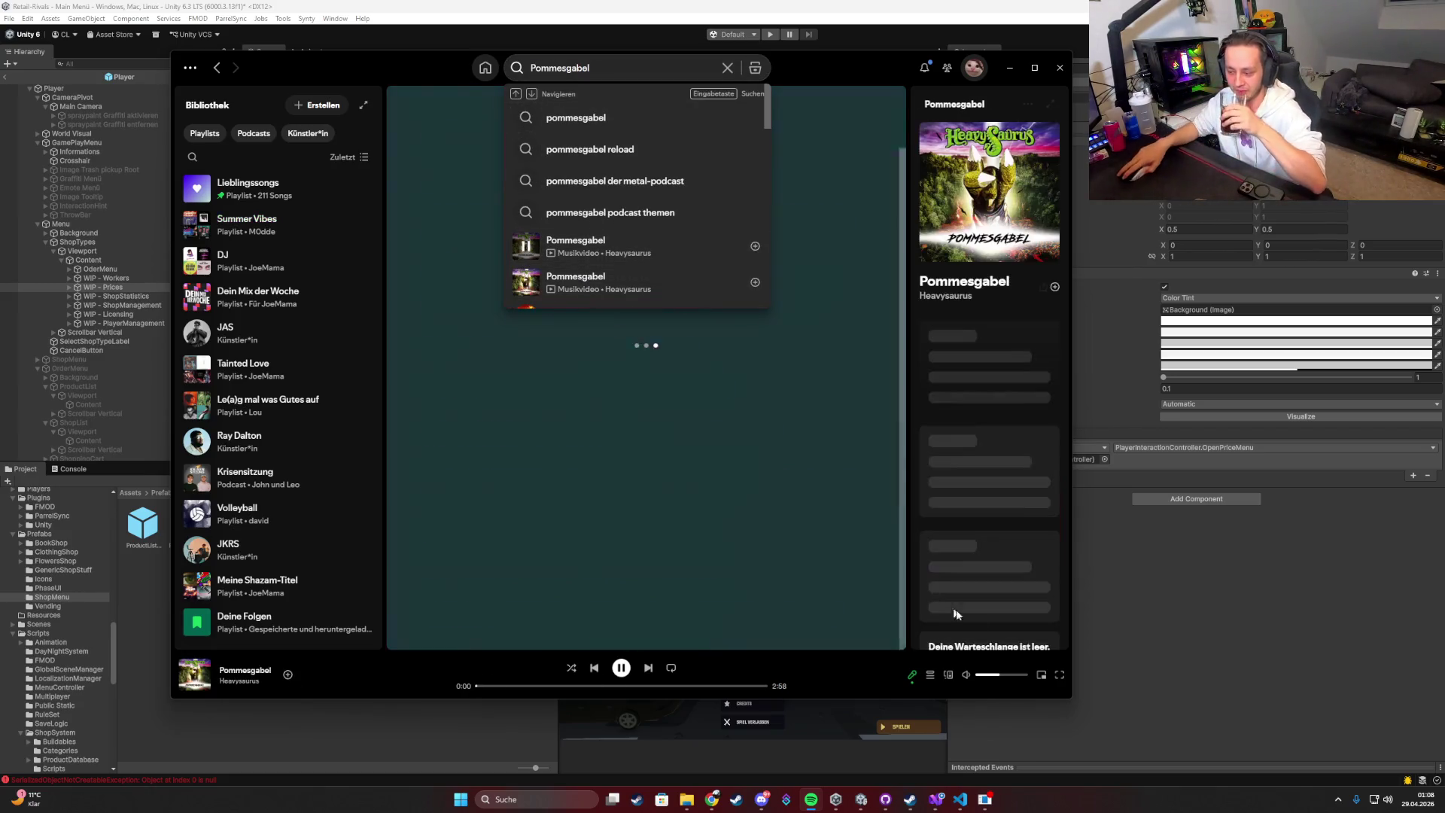
left_click(1018, 675)
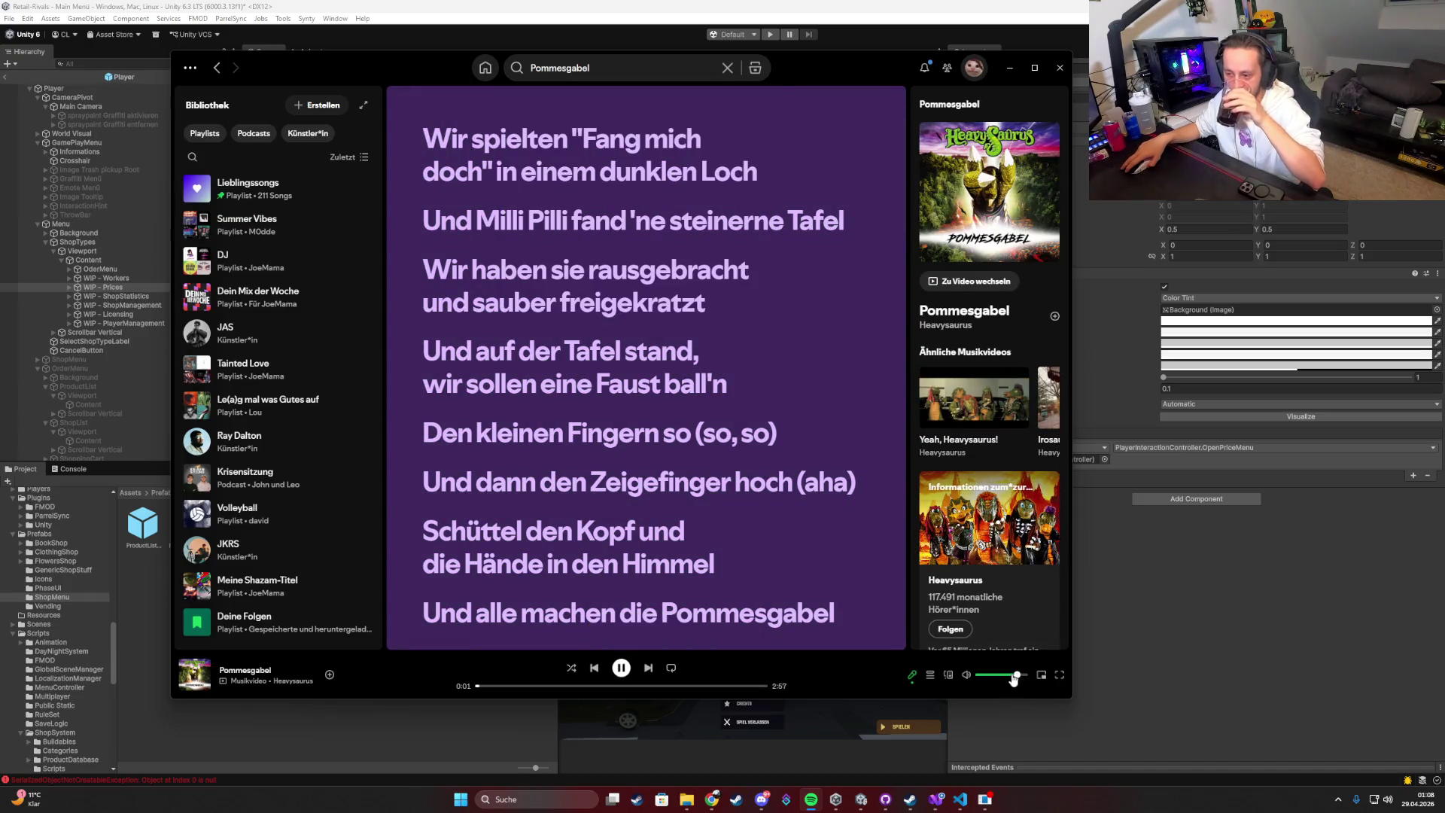
left_click(1134, 612)
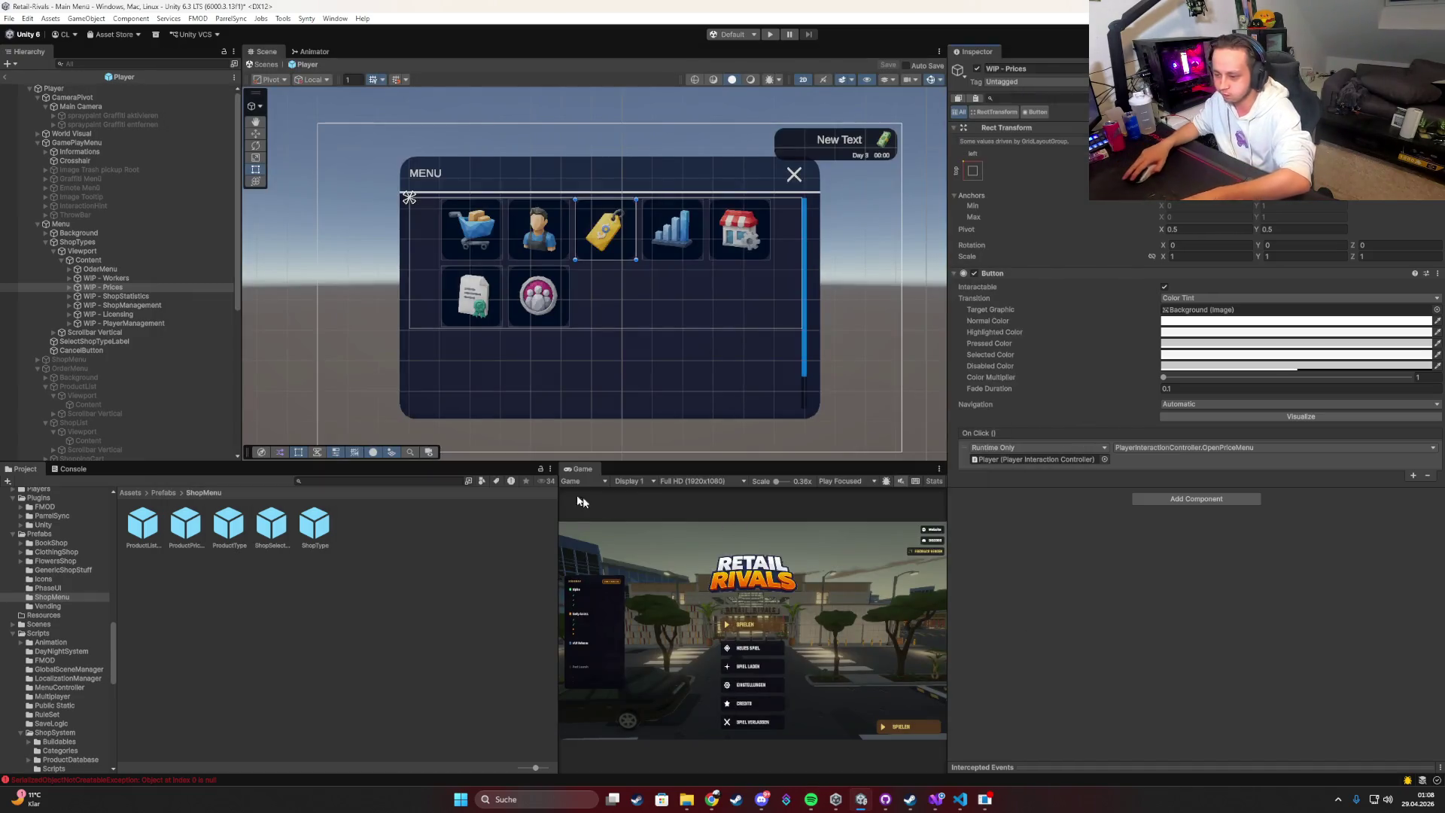
double_click(585, 472)
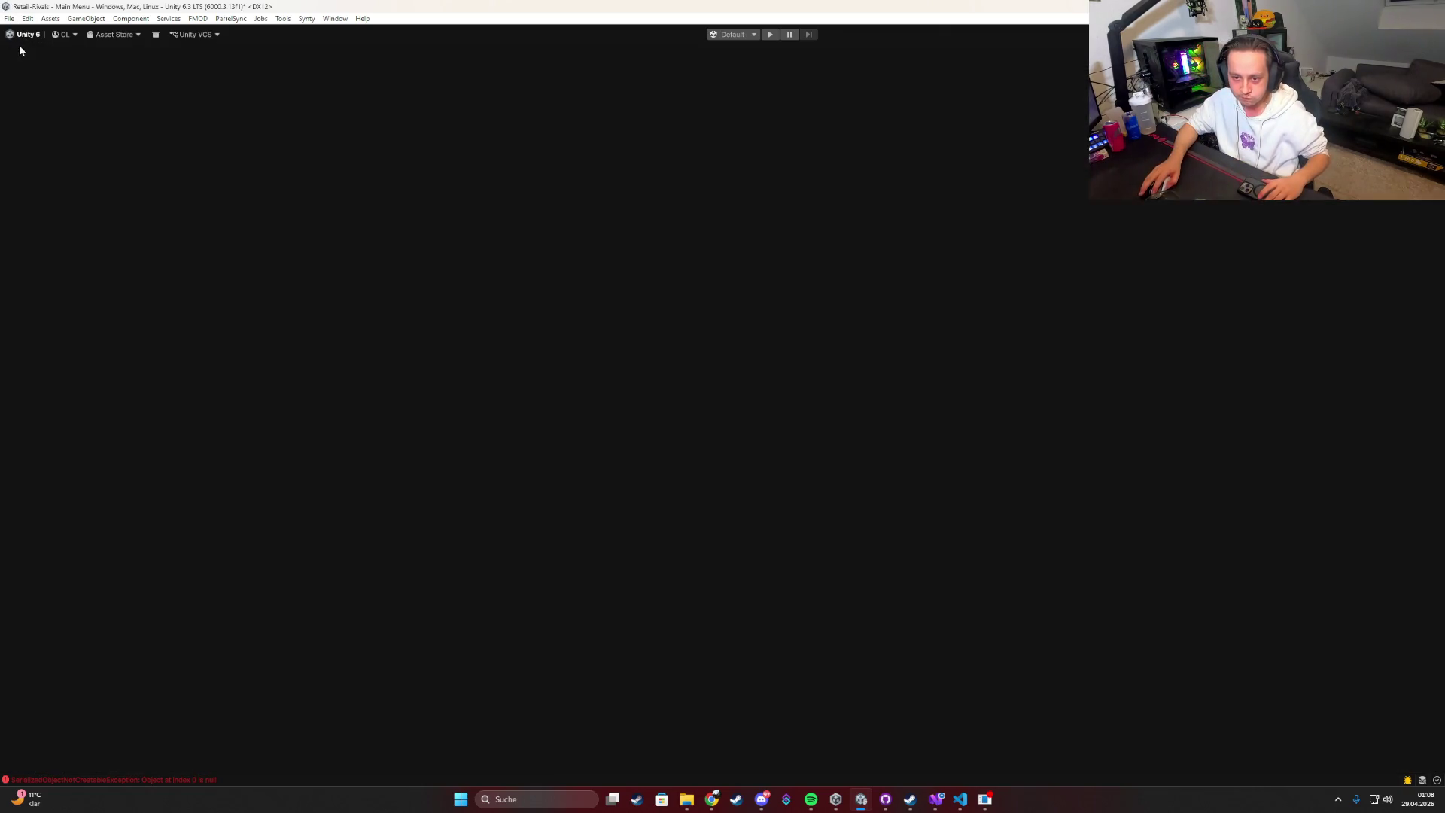
Deactivate Menu, exit prefab mode saving the Player prefab, and enter Play mode.
double_click(18, 45)
left_click(61, 224)
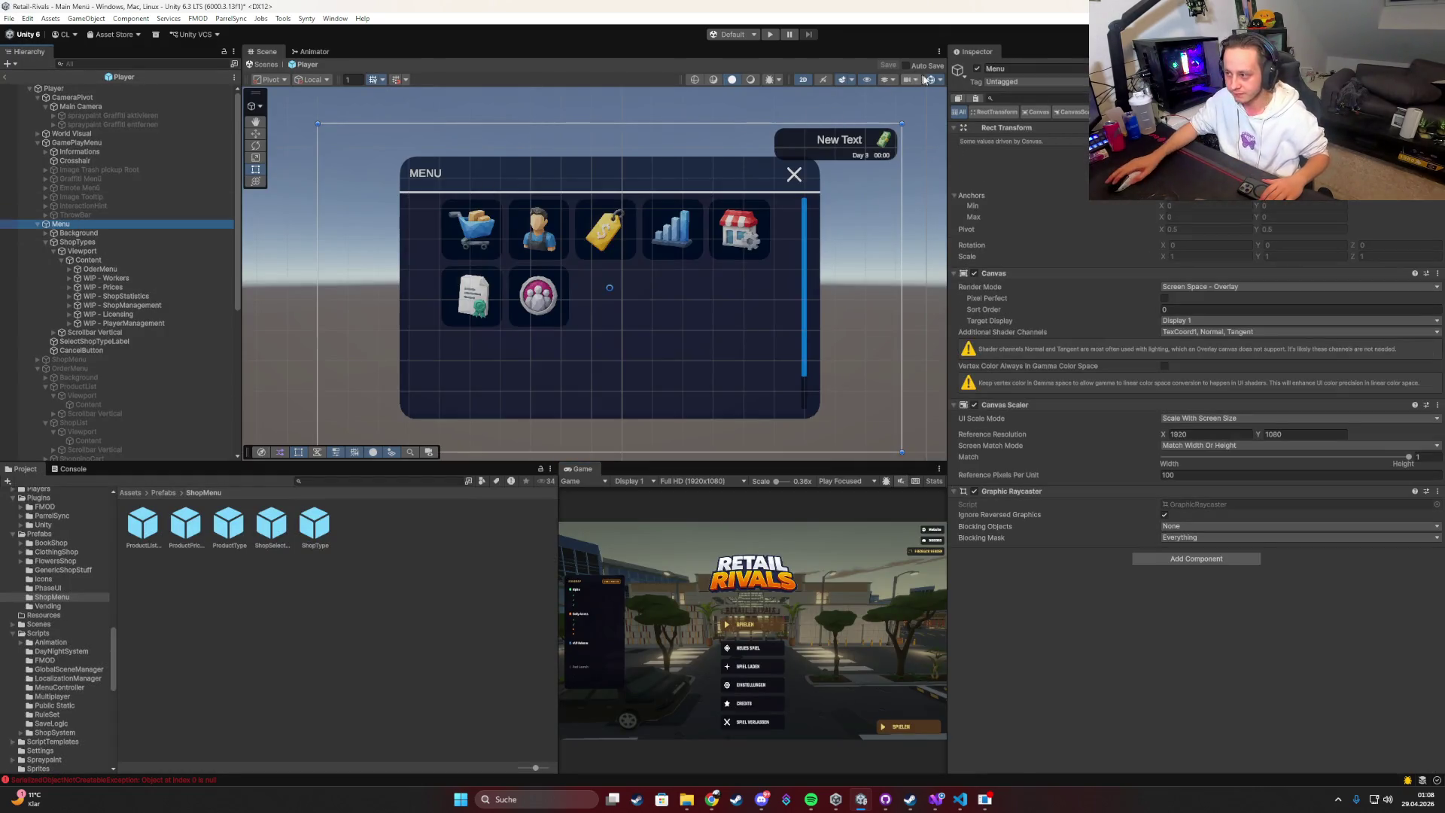
left_click(977, 69)
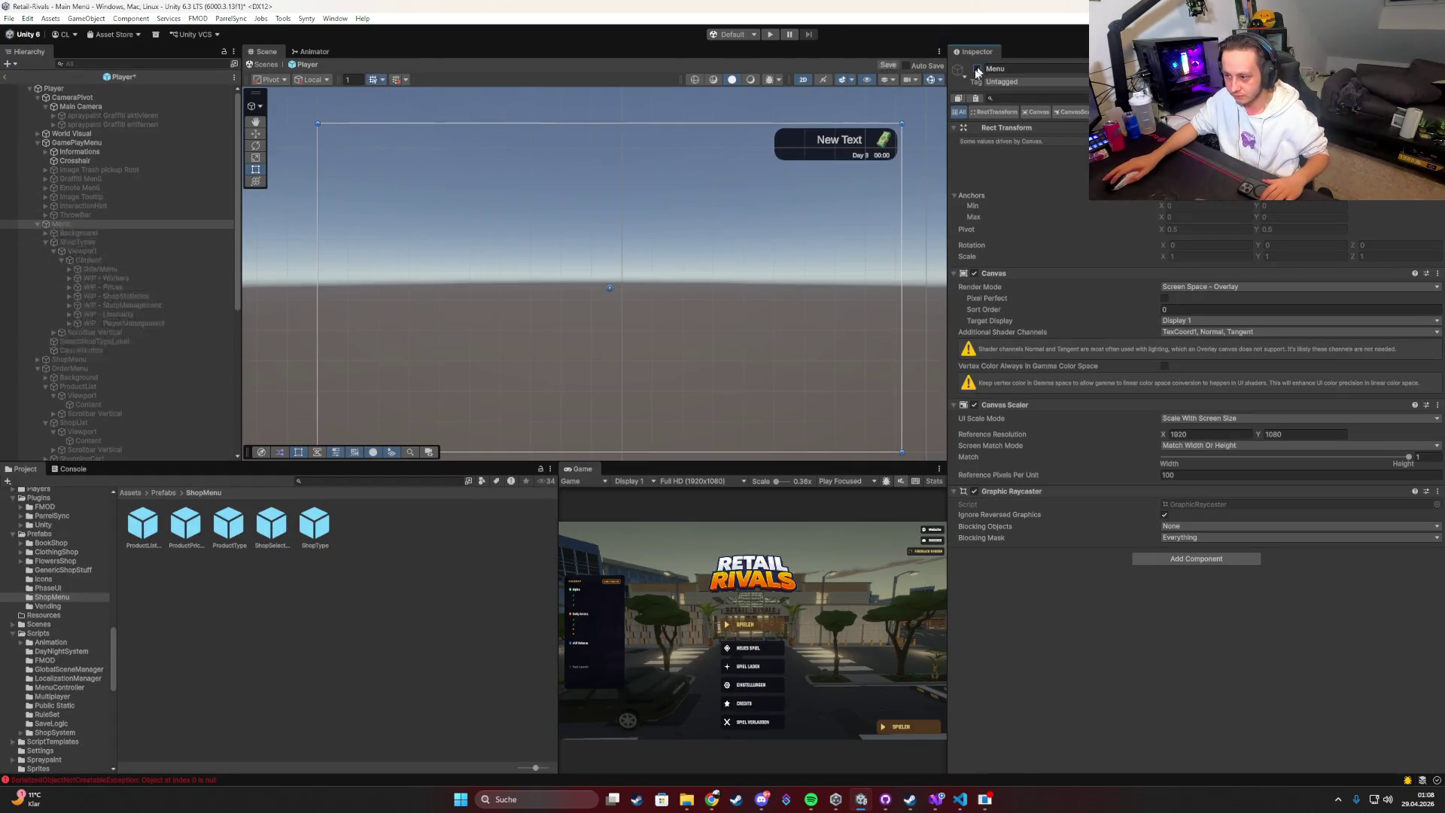
left_click(6, 76)
left_click(697, 417)
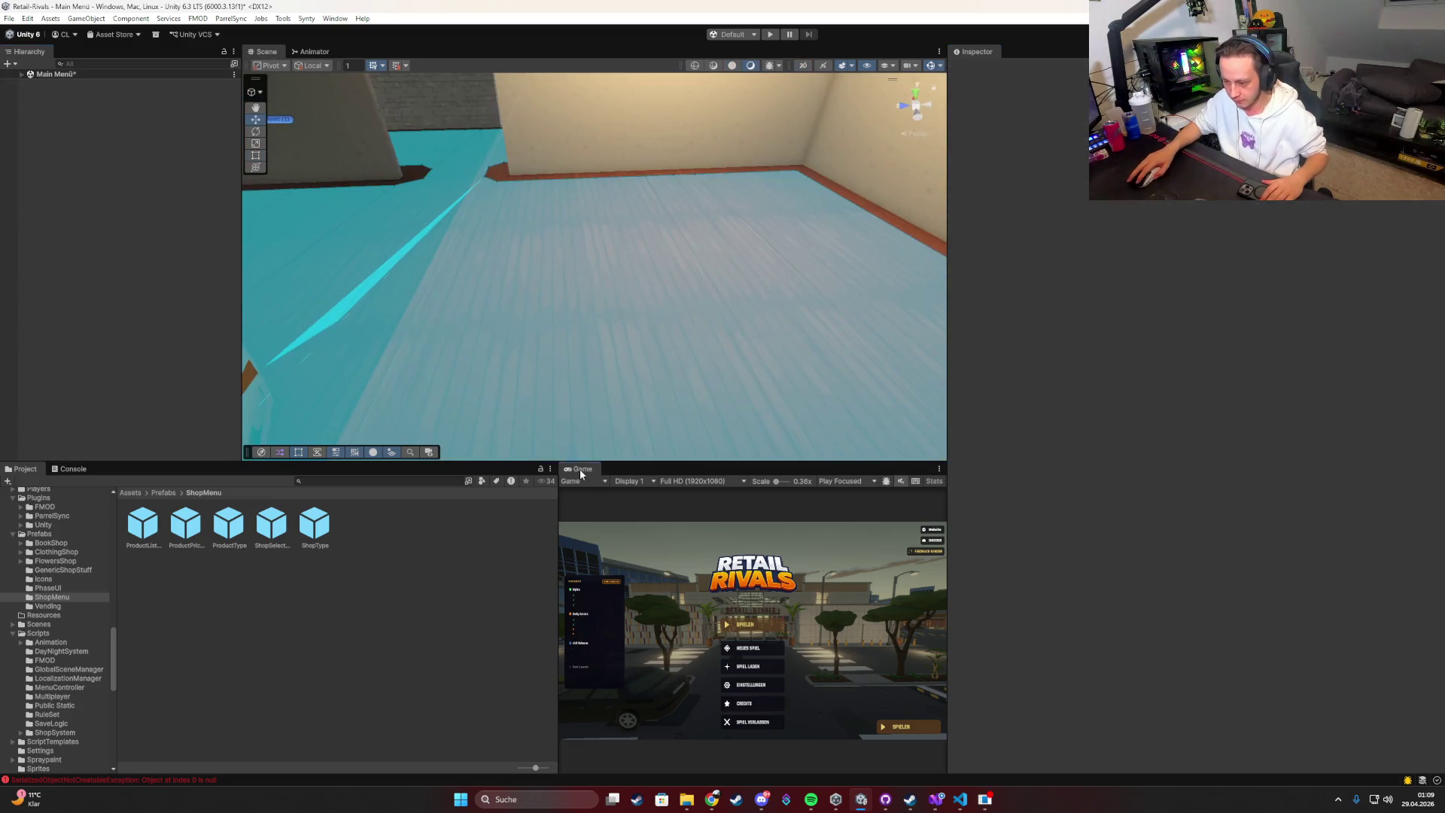
key("shift+space")
left_click(770, 36)
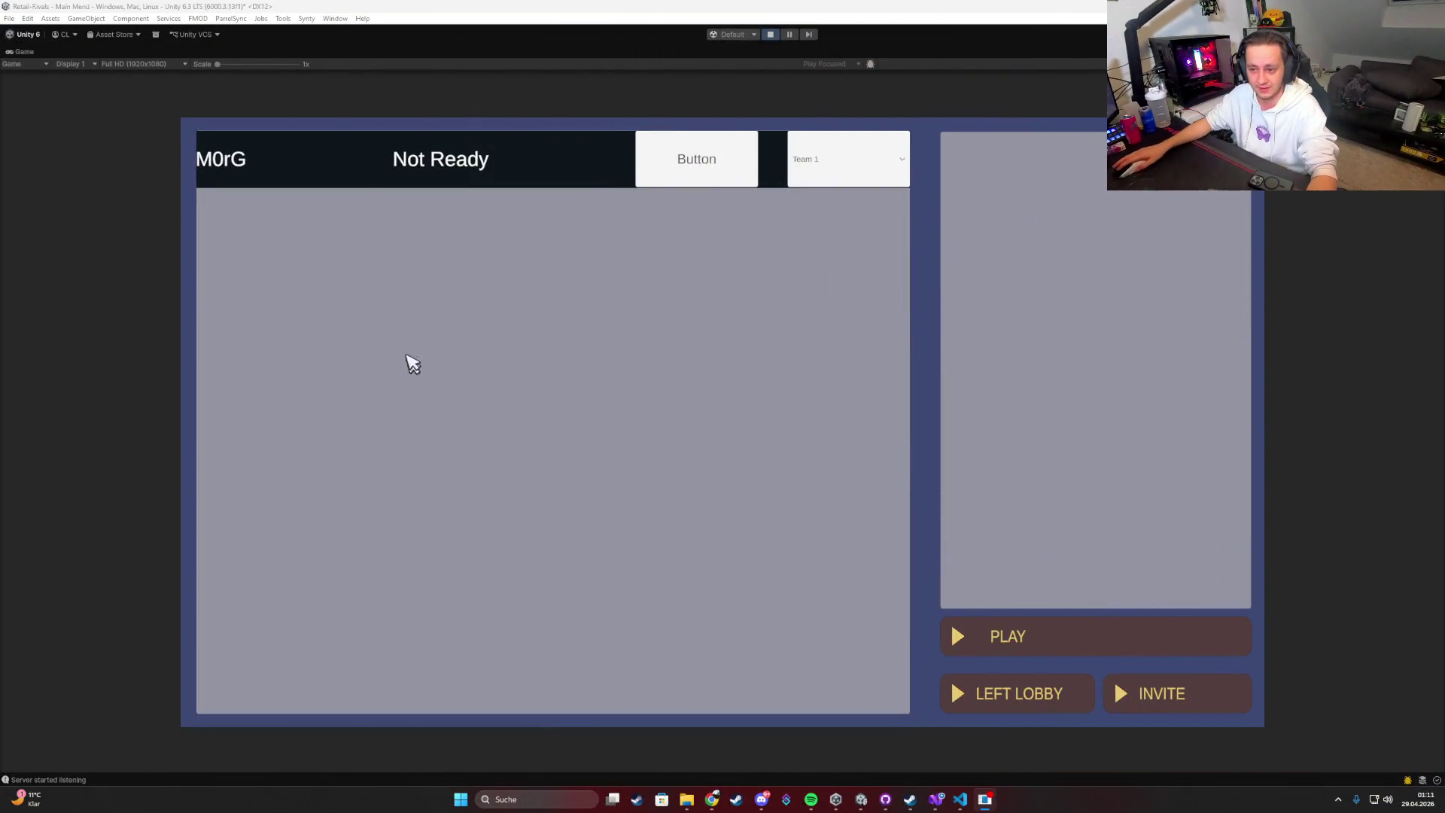
Mark the player ready in the lobby, glance at Spotify, and return to the game.
left_click(696, 162)
key("super")
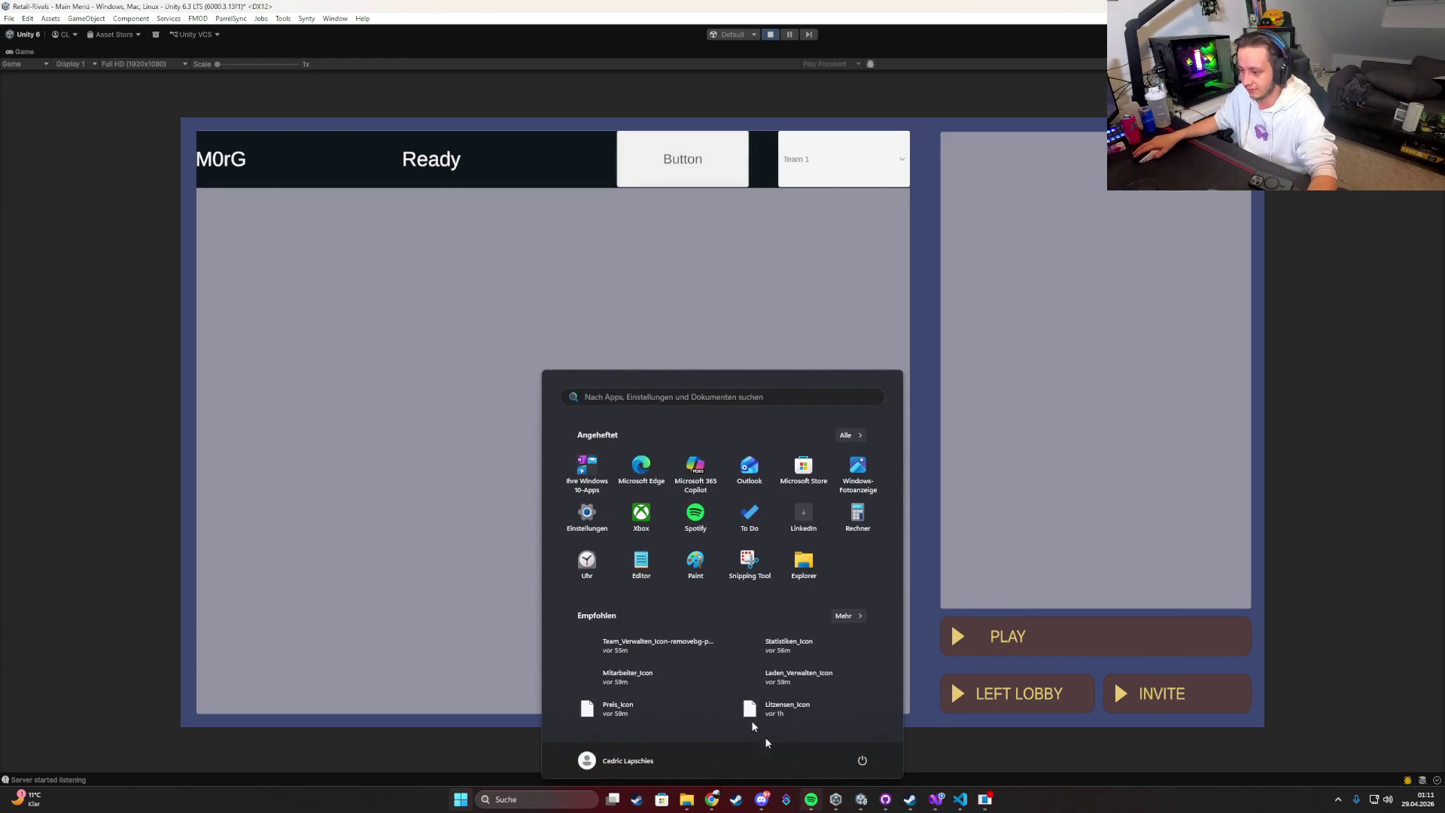
left_click(693, 512)
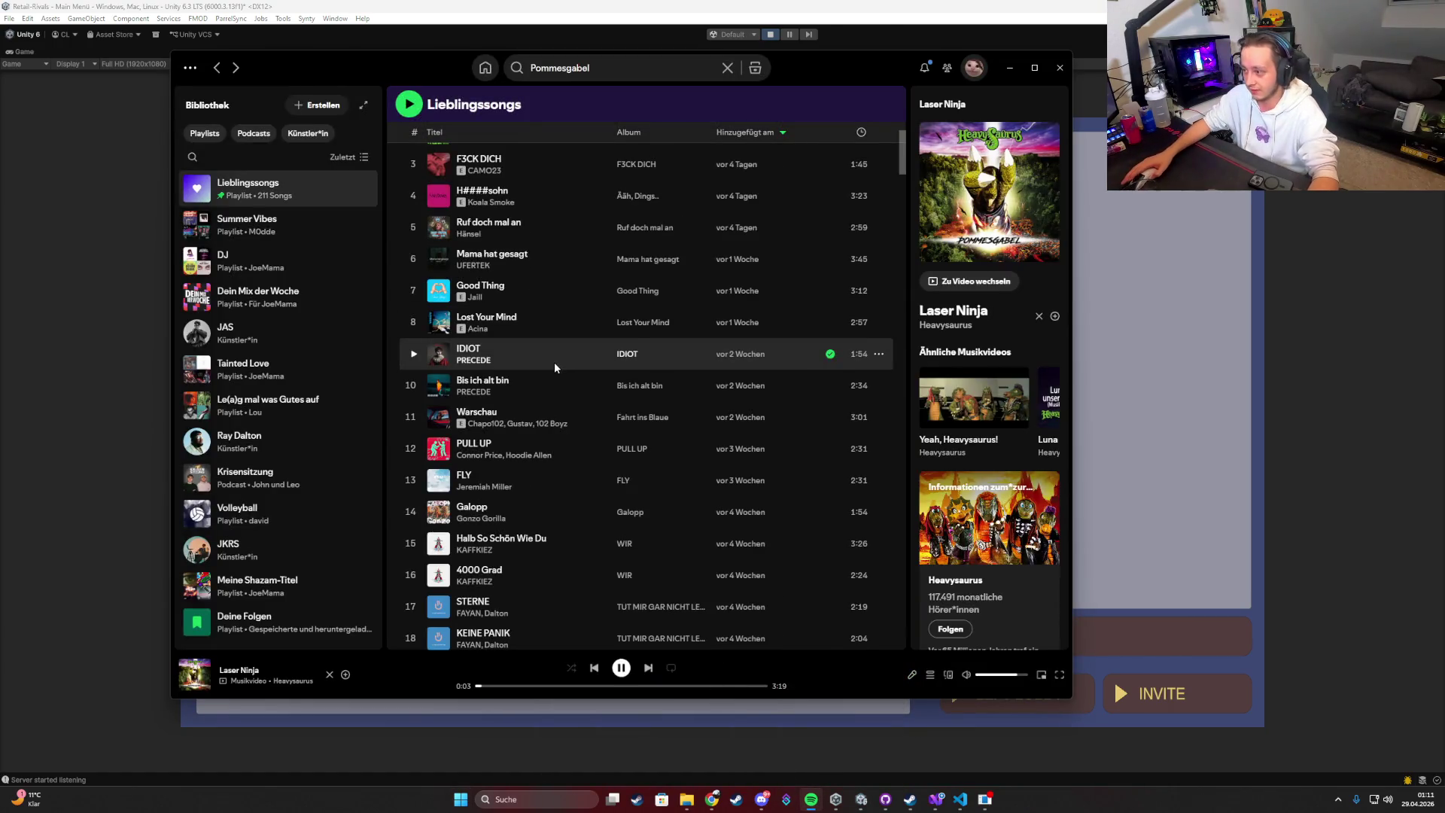
key("alt+Tab")
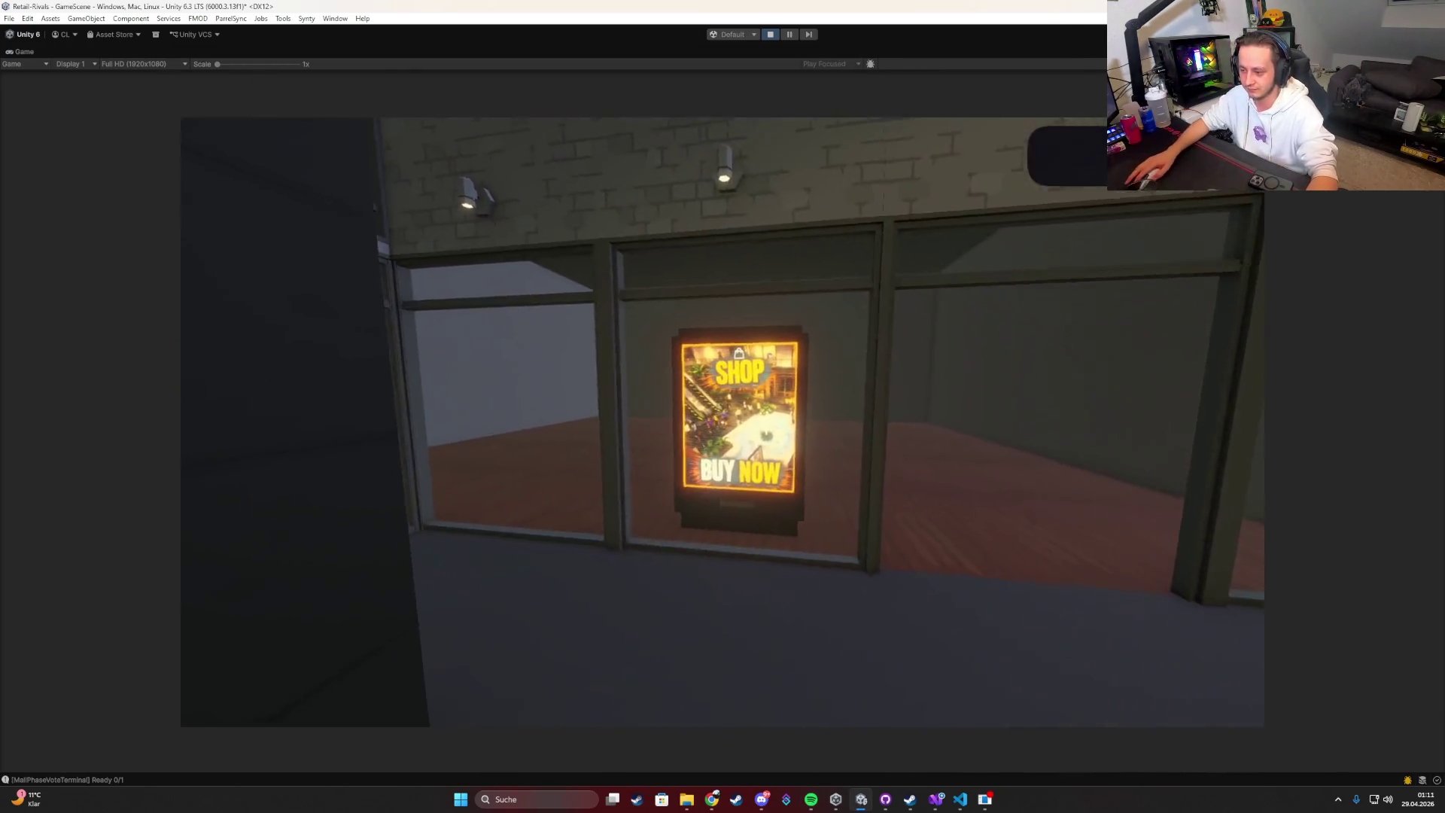
Buy a Clothing Shop and open its price list from the in-game menu.
key("e")
left_click(565, 385)
left_click(987, 590)
key("Tab")
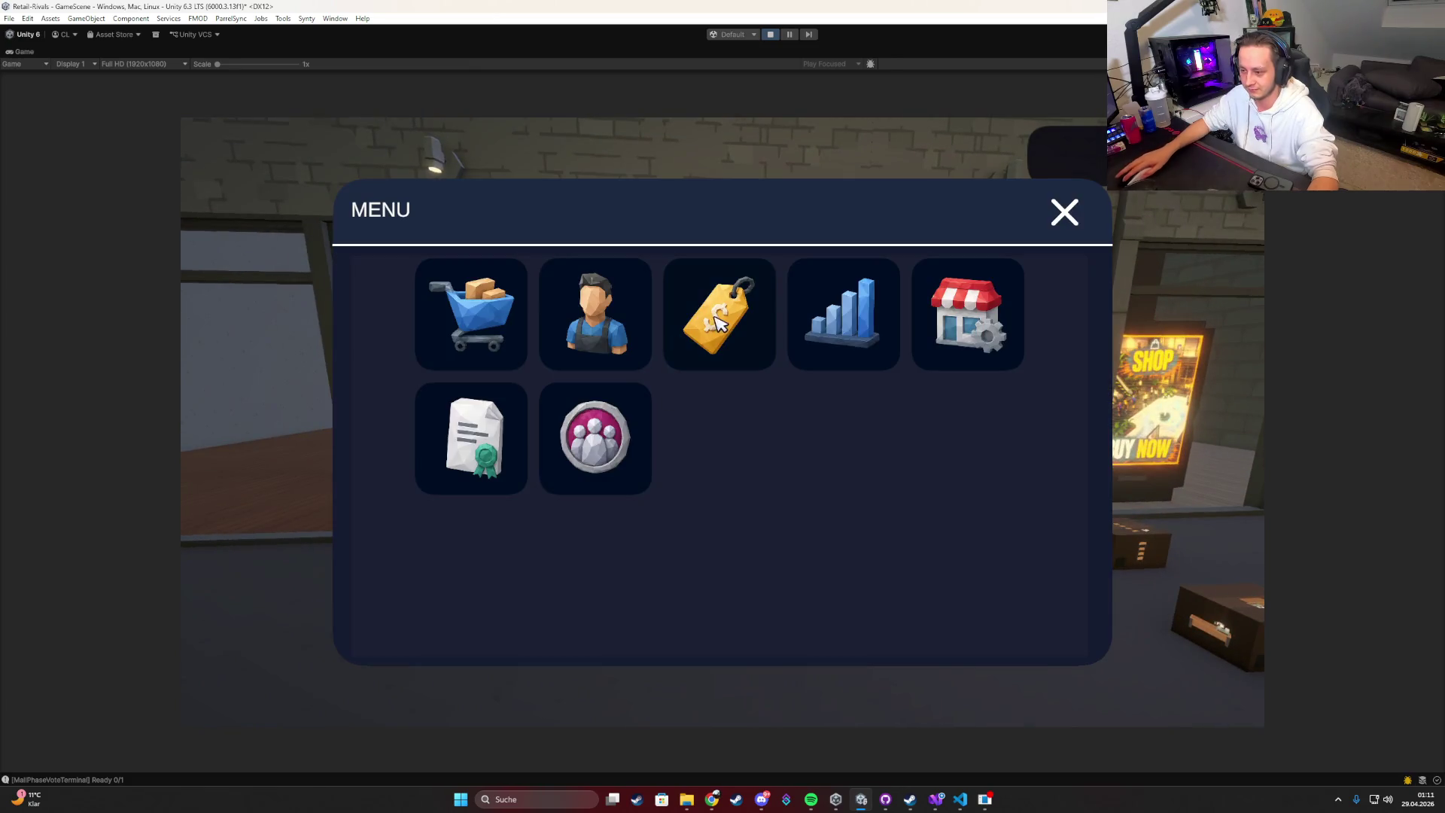
left_click(718, 324)
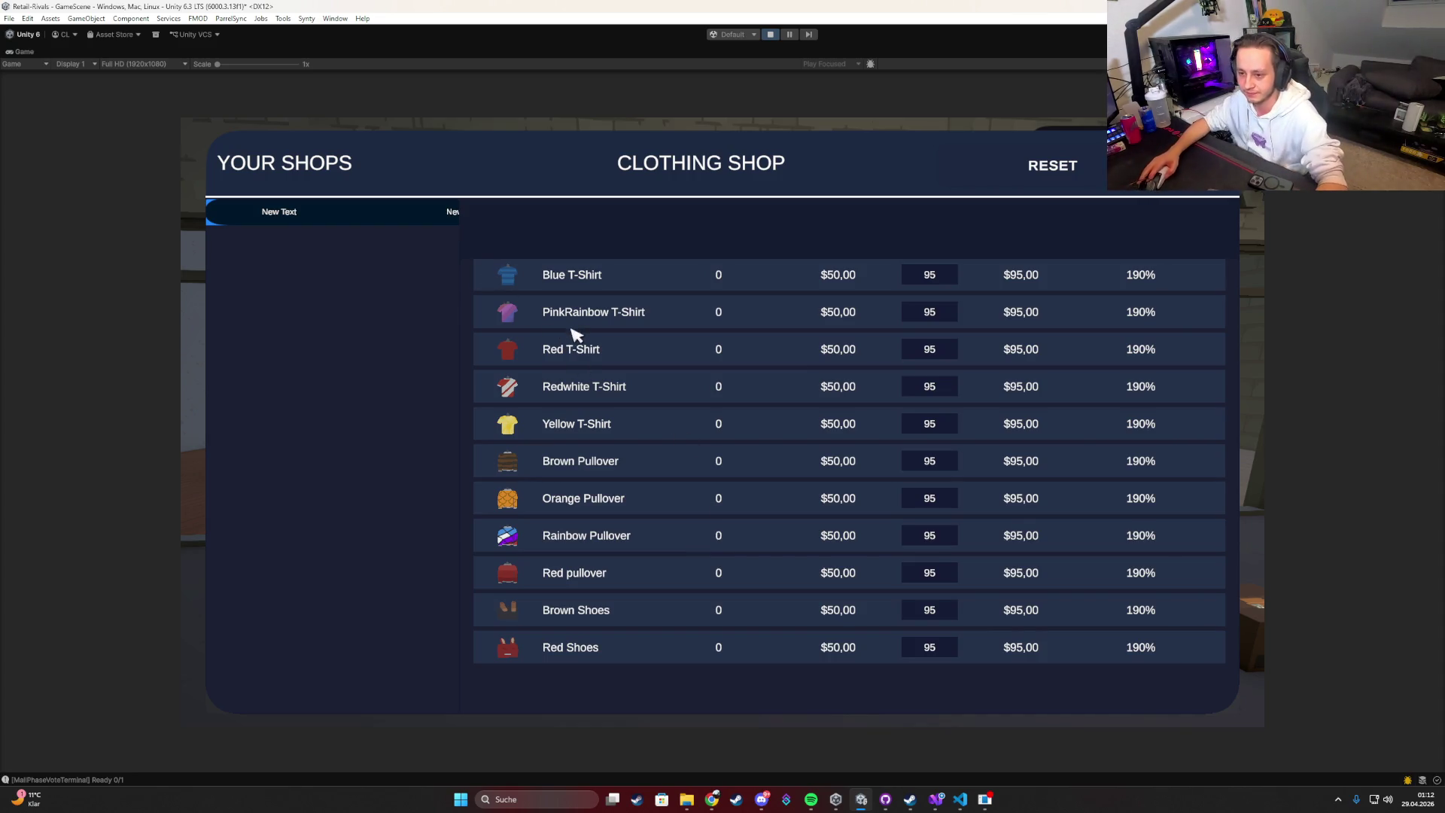
Set the Blue T-Shirt price to 4 and the PinkRainbow T-Shirt price to 1.
left_click(931, 278)
type("4")
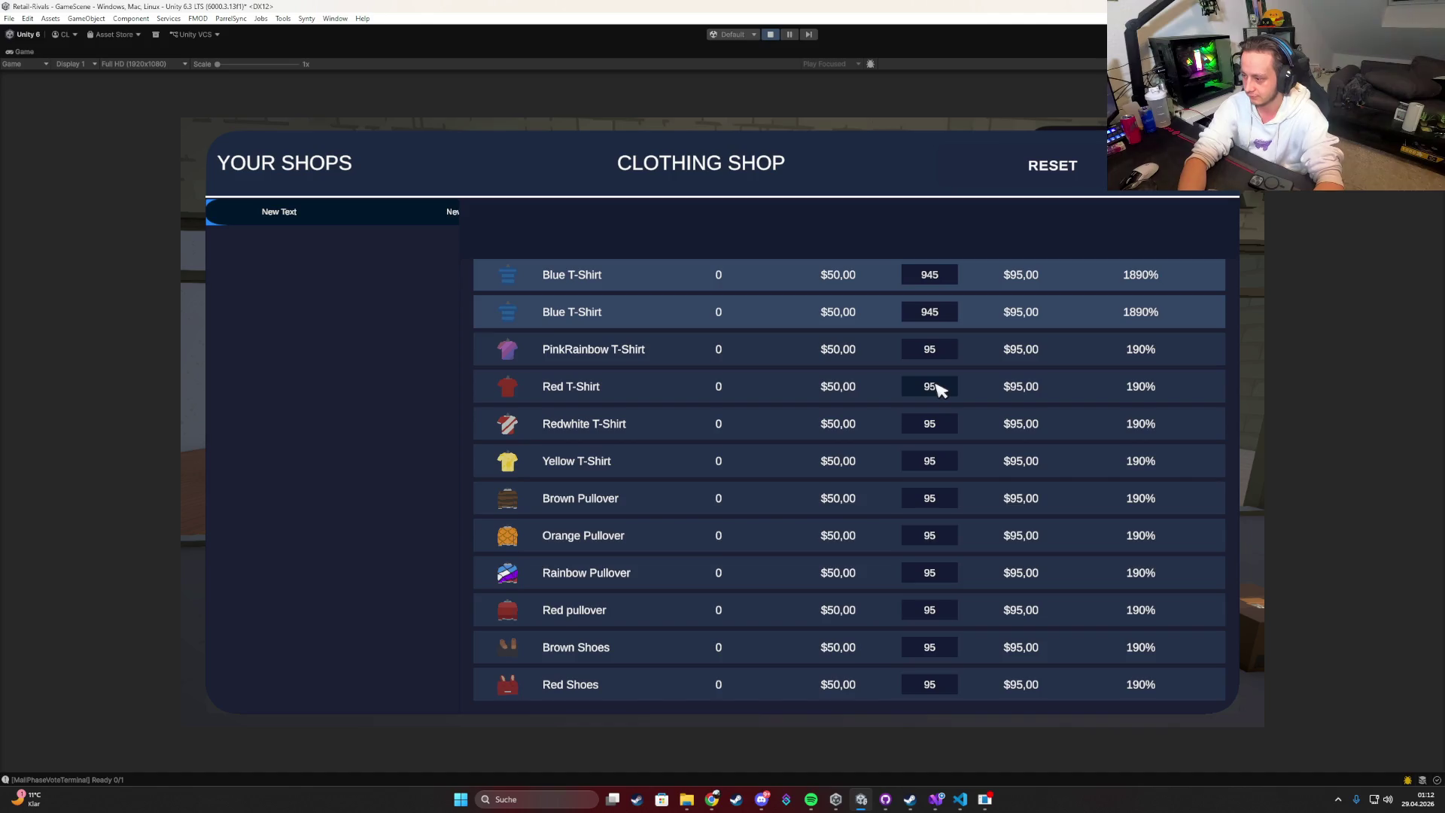
double_click(930, 349)
type("1")
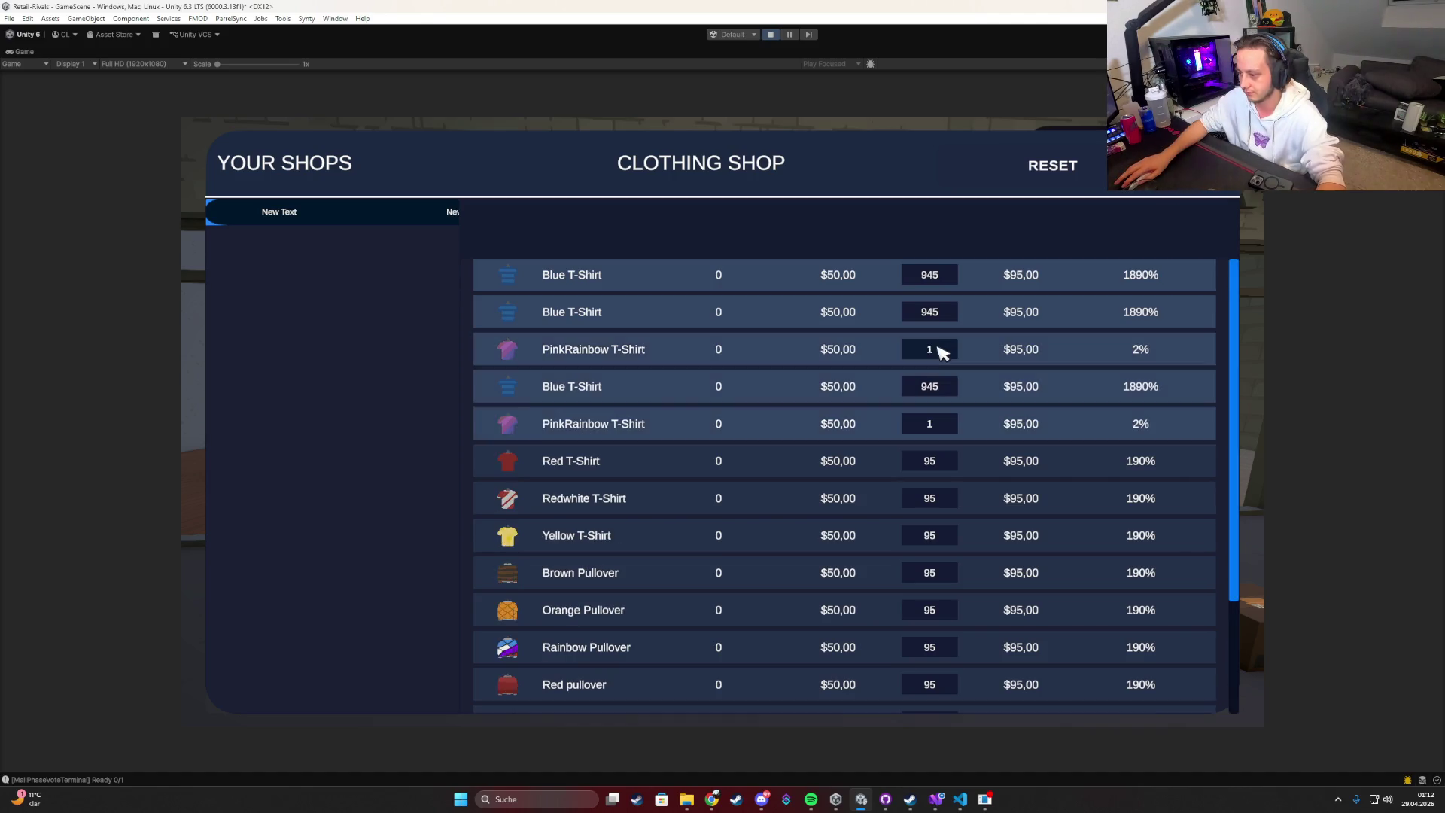
scroll(946, 503, "down", 2)
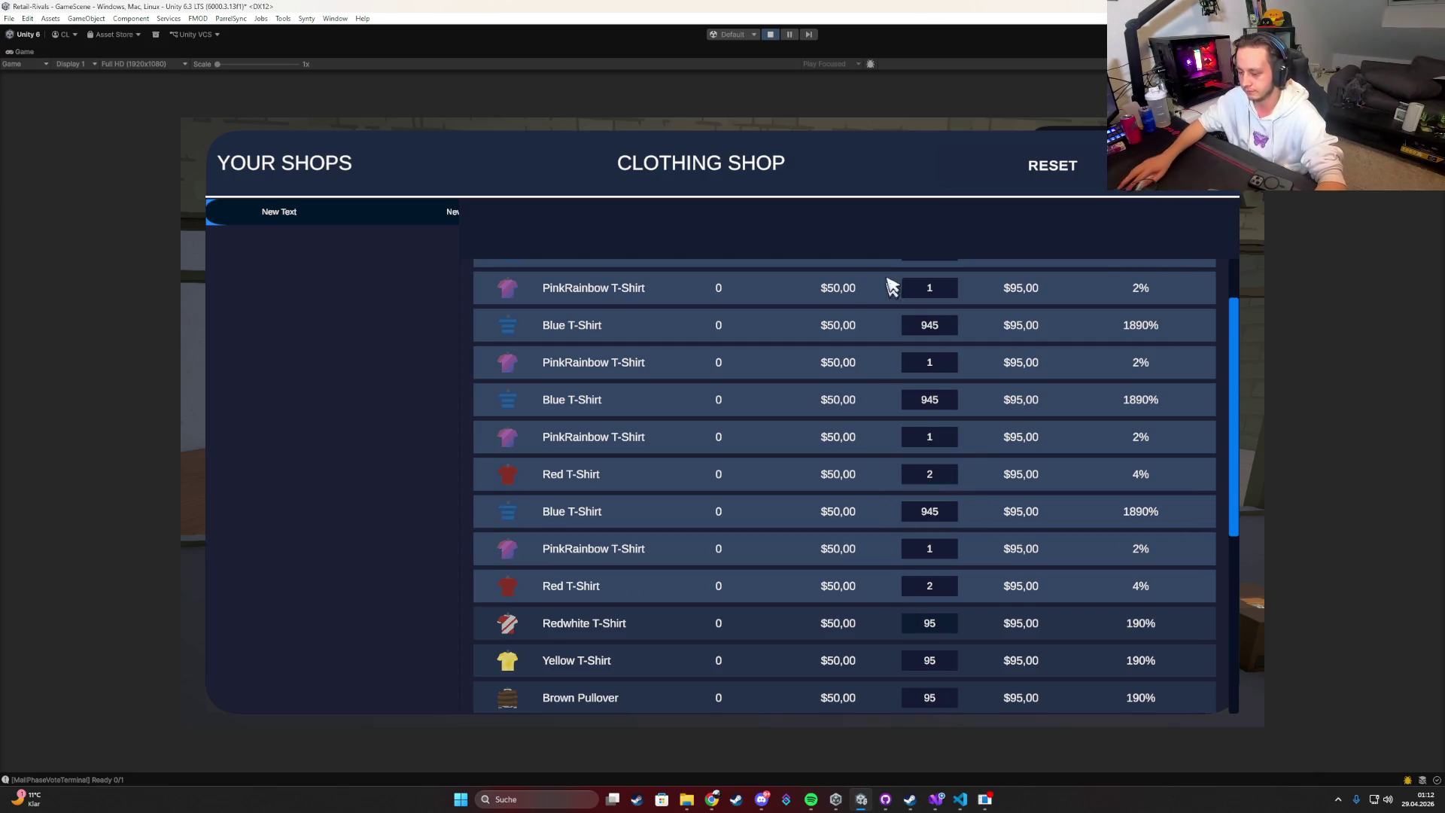
Close and reopen the Clothing Shop price list to check it, then close the price menu.
key("Escape")
left_click(709, 339)
scroll(766, 307, "down", 3)
scroll(766, 307, "up", 5)
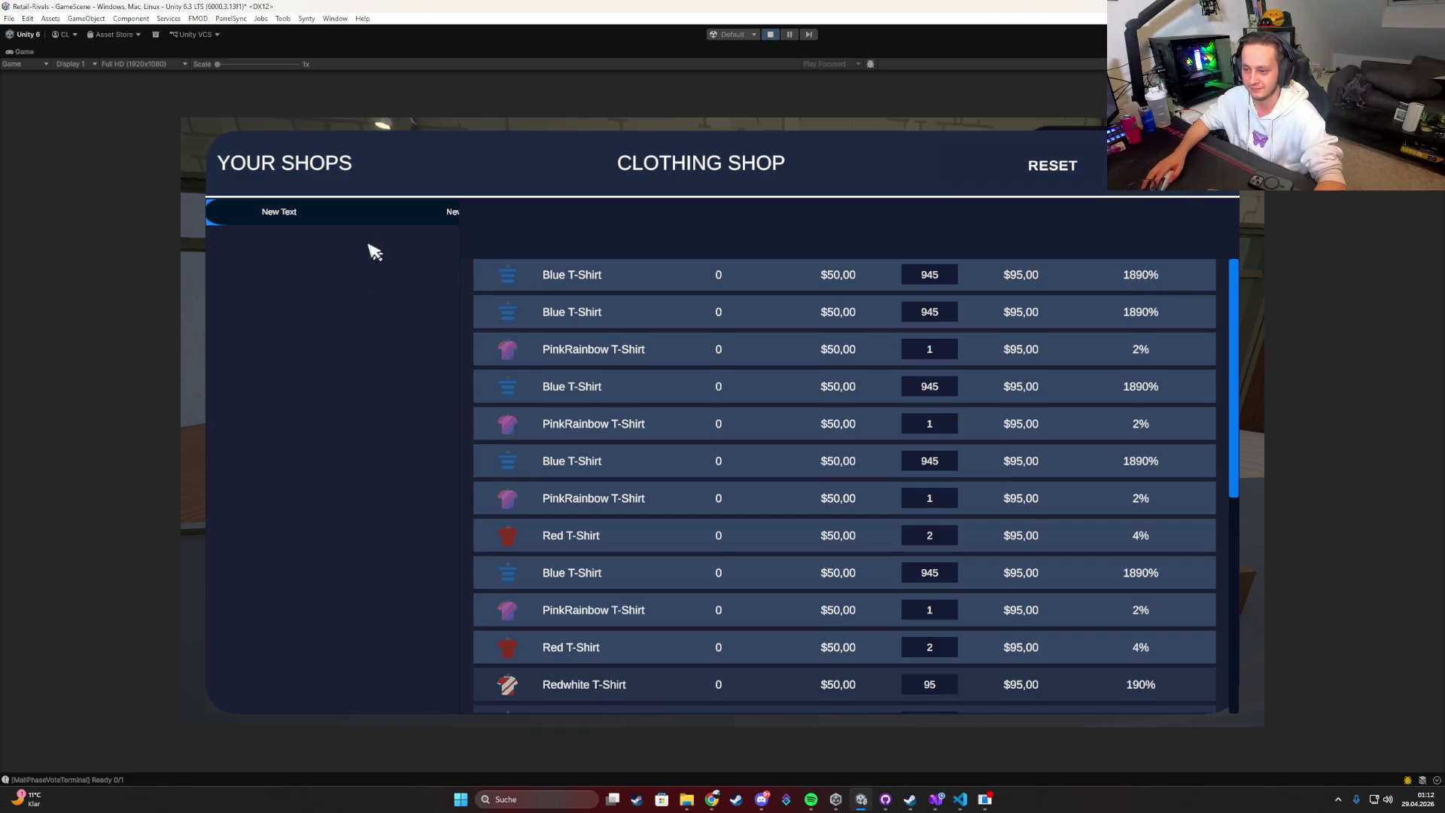
key("Escape")
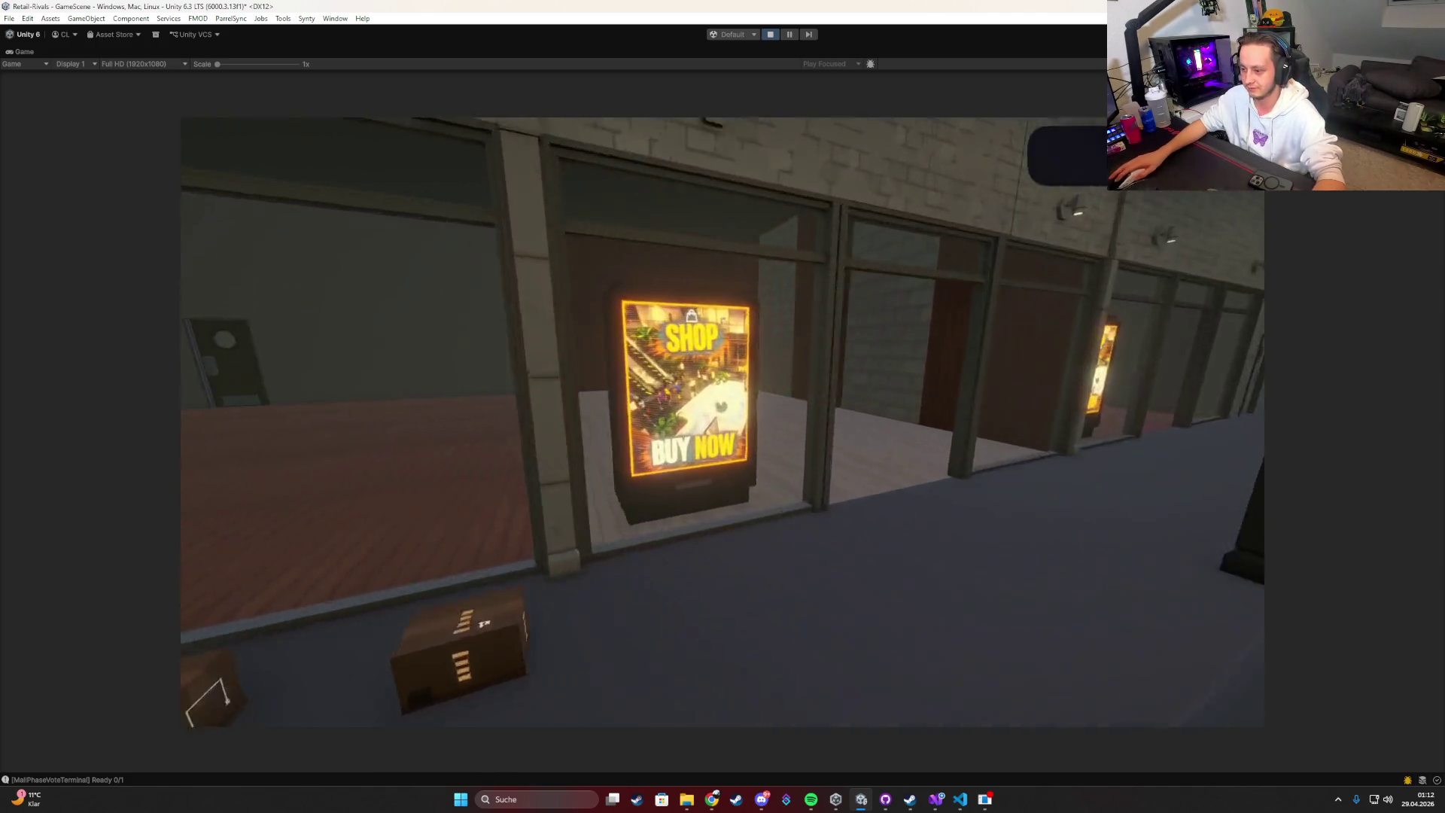
Buy a second shop as a Book shop and open the shops' price list.
key("e")
left_click(640, 320)
left_click(946, 599)
key("Tab")
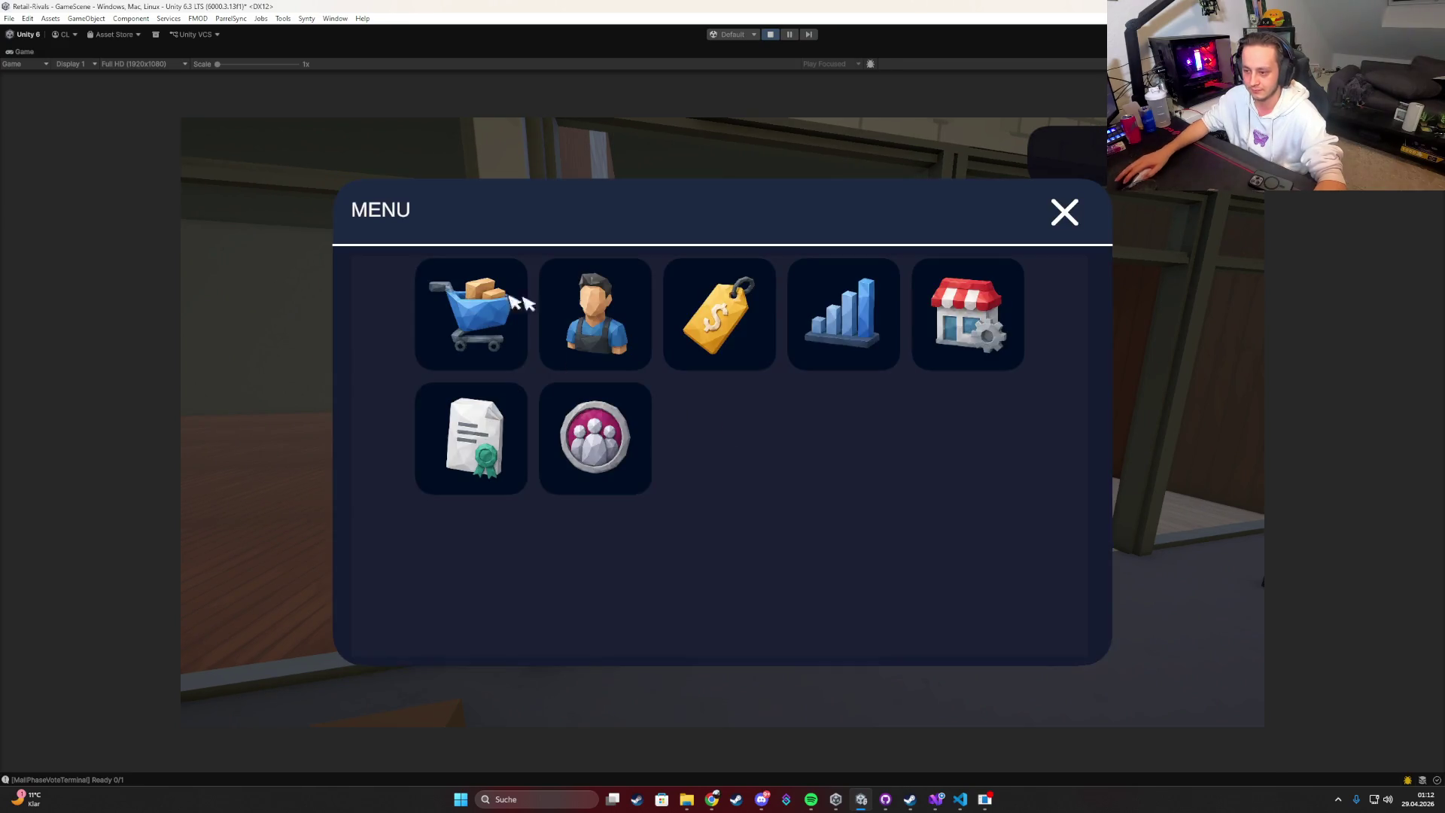
left_click(968, 313)
Switch back and forth between the Clothing Shop and Book Shop price lists to compare them.
left_click(280, 245)
left_click(275, 219)
left_click(283, 244)
scroll(521, 297, "down", 3)
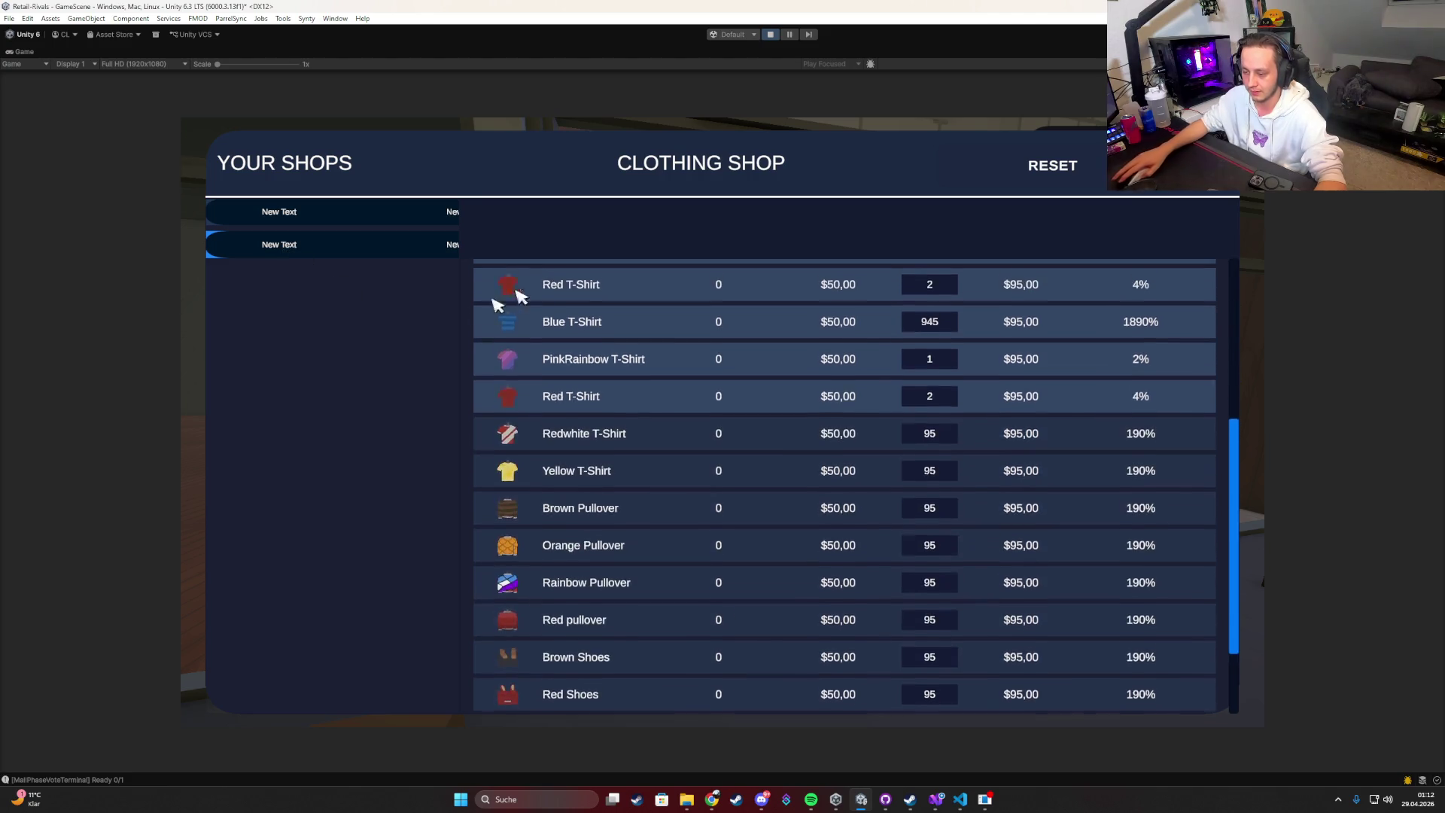
left_click(277, 219)
scroll(560, 467, "up", 5)
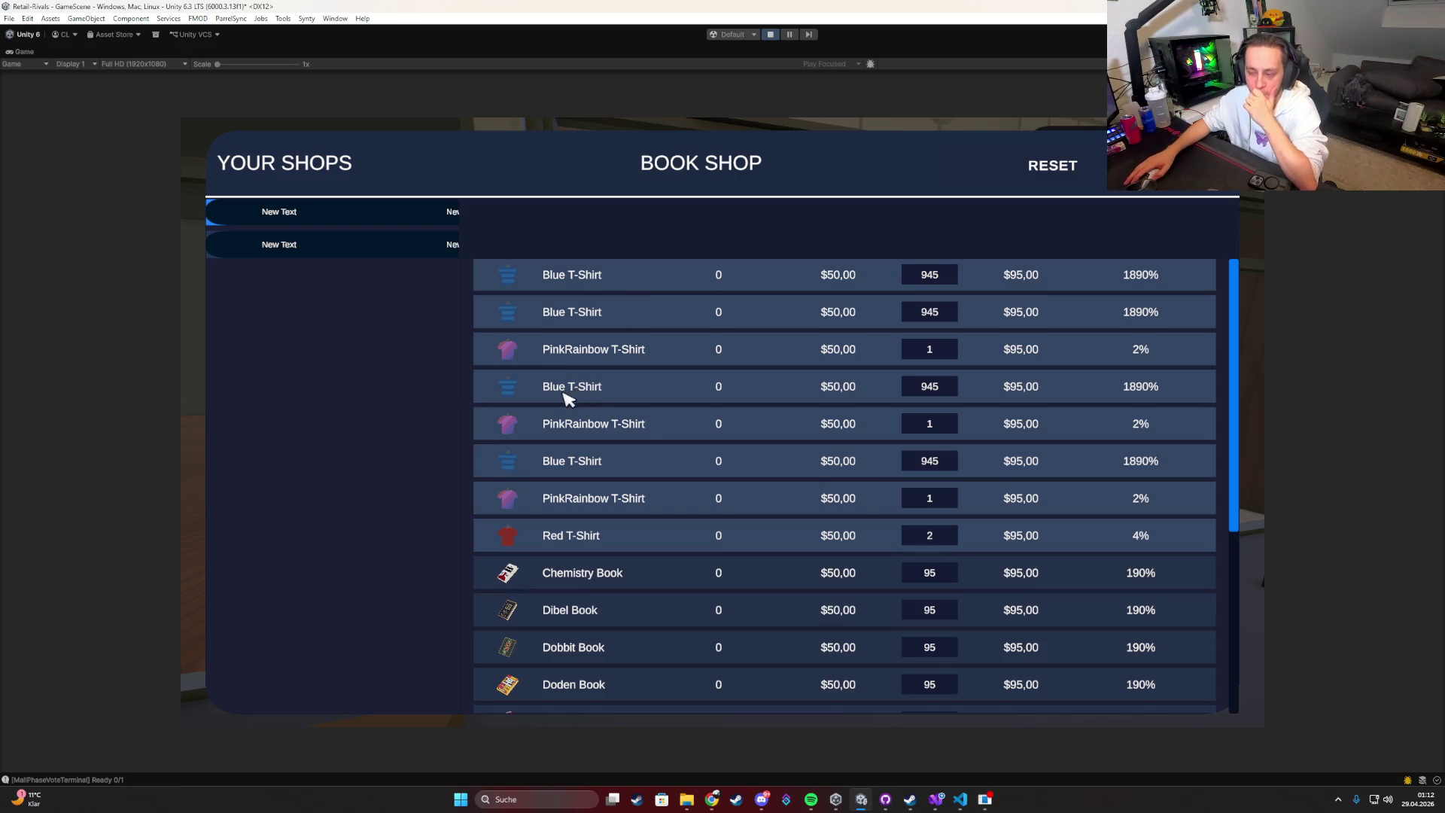
left_click(302, 242)
Leave the maximized Game view and select the PriceMenu object in the Scene view.
key("super")
key("Escape")
key("shift+space")
key("super")
mouse_move(745, 267)
left_mouse_down()
mouse_move(580, 236)
mouse_move(690, 129)
mouse_move(551, 132)
mouse_move(242, 248)
mouse_move(559, 248)
mouse_move(404, 262)
mouse_move(199, 129)
mouse_move(671, 236)
mouse_move(509, 242)
left_mouse_up()
left_click(510, 241)
Frame the price menu in a 2D Scene view and select a shop entry row's Background with the Rect tool.
key("f")
key("2")
key("t")
left_click(436, 237)
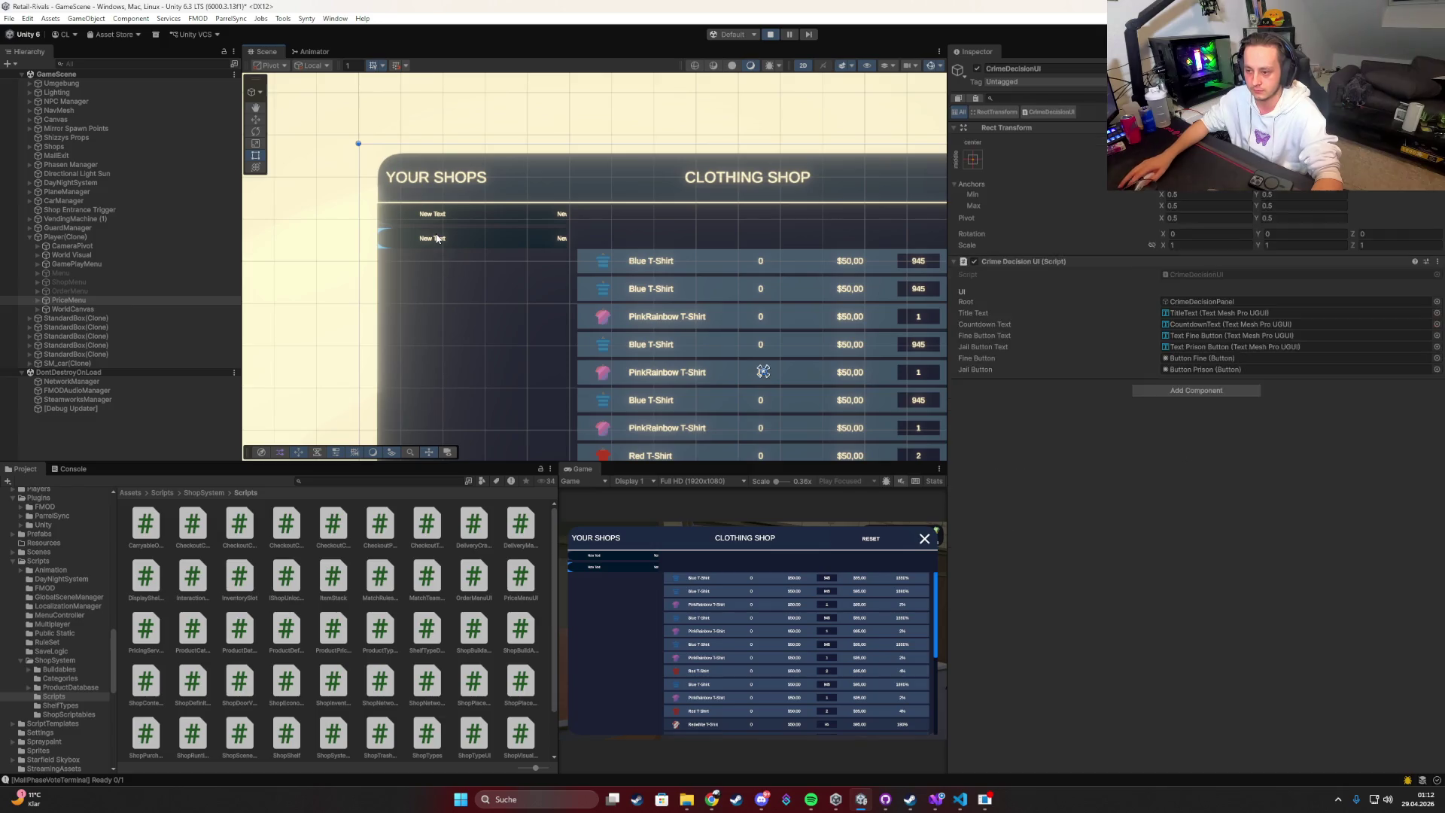
left_click(440, 241)
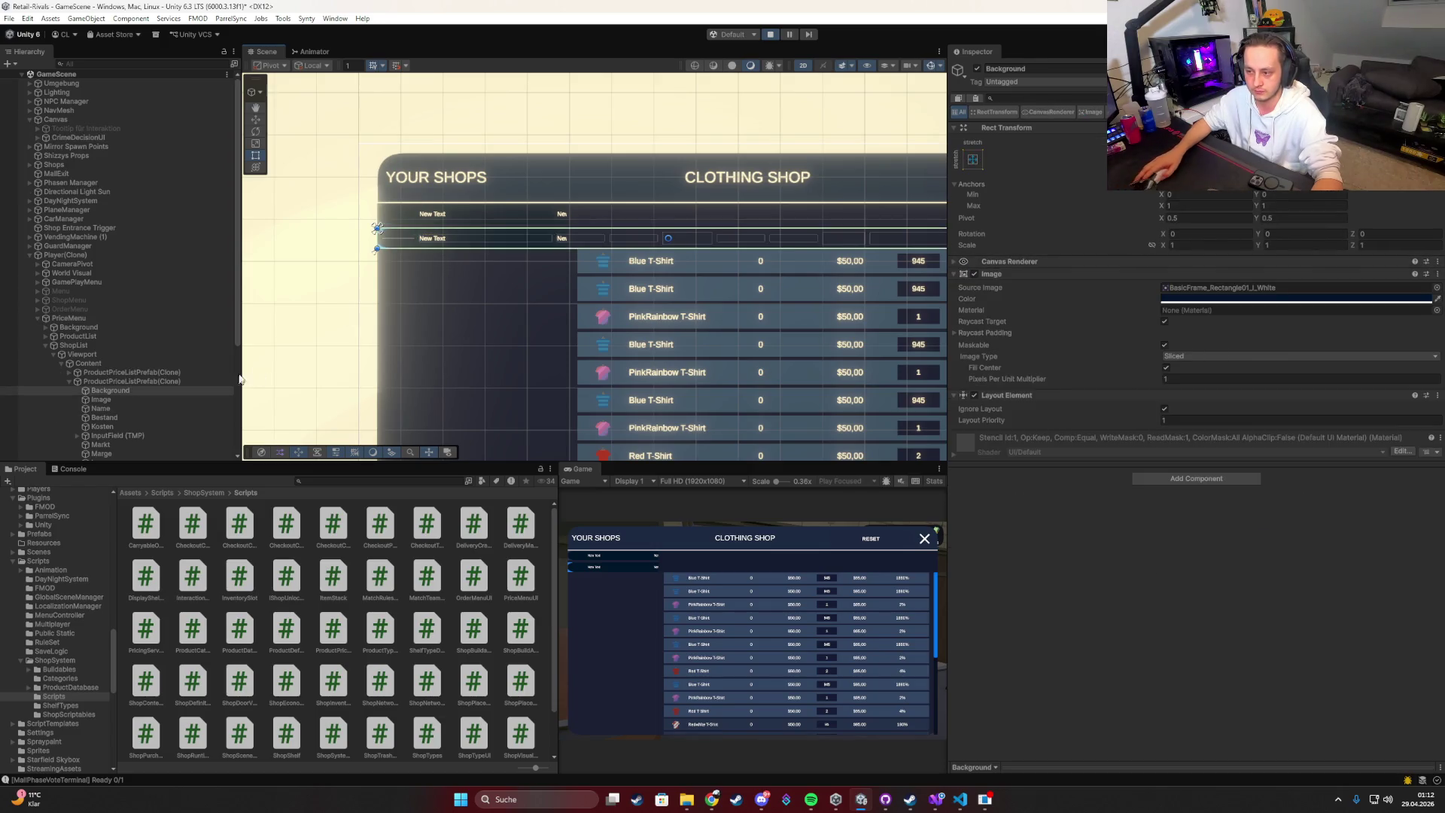
key("f")
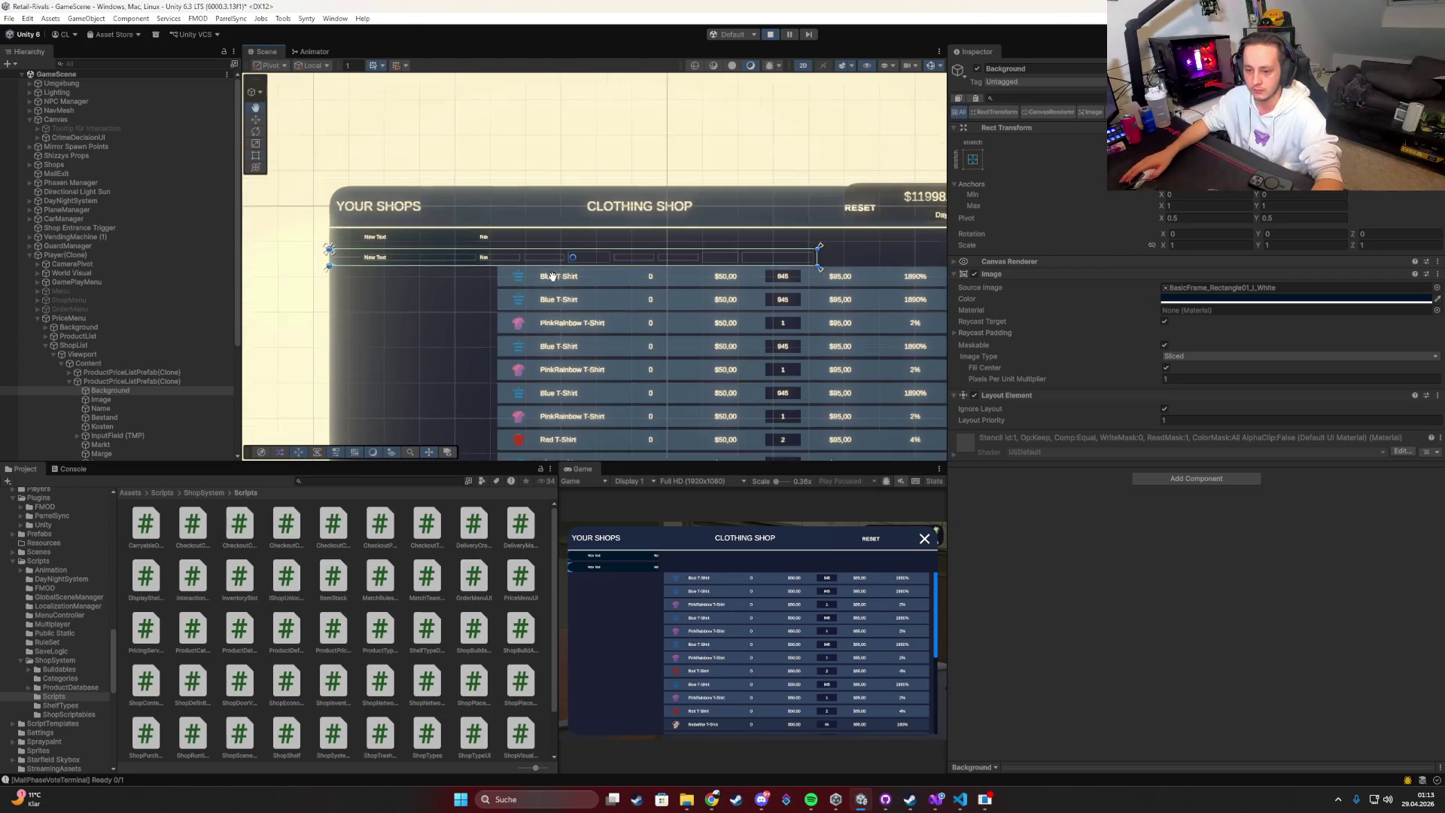
Inspect the price list prefab clones, the Content container and the PriceMenu canvas in the Hierarchy.
left_click(66, 382)
left_click(66, 382)
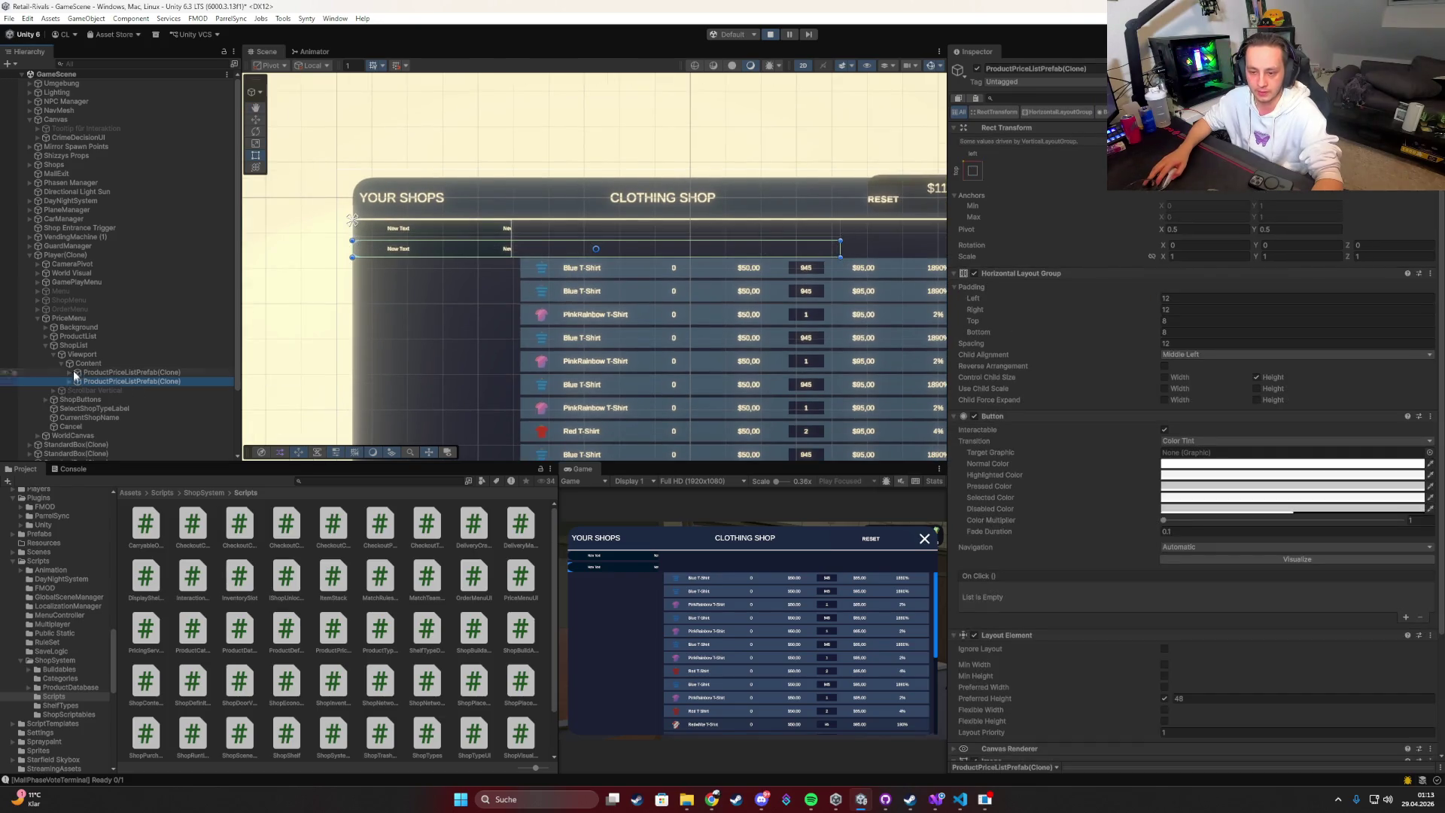
left_click(75, 364)
left_click(69, 318)
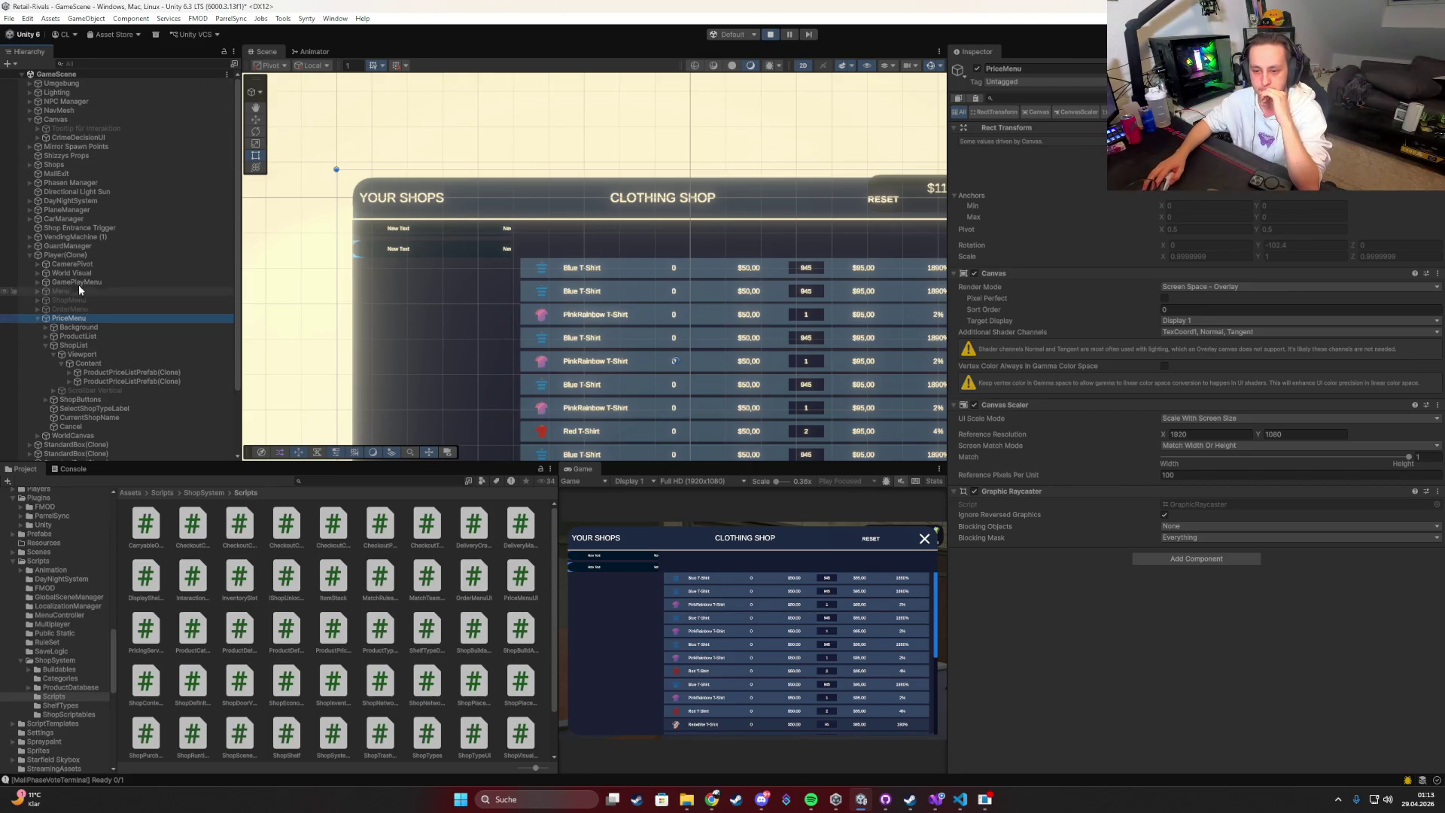
Review the Player's Price Menu UI component references, then bring up VS Code.
left_click(61, 254)
scroll(1129, 467, "down", 10)
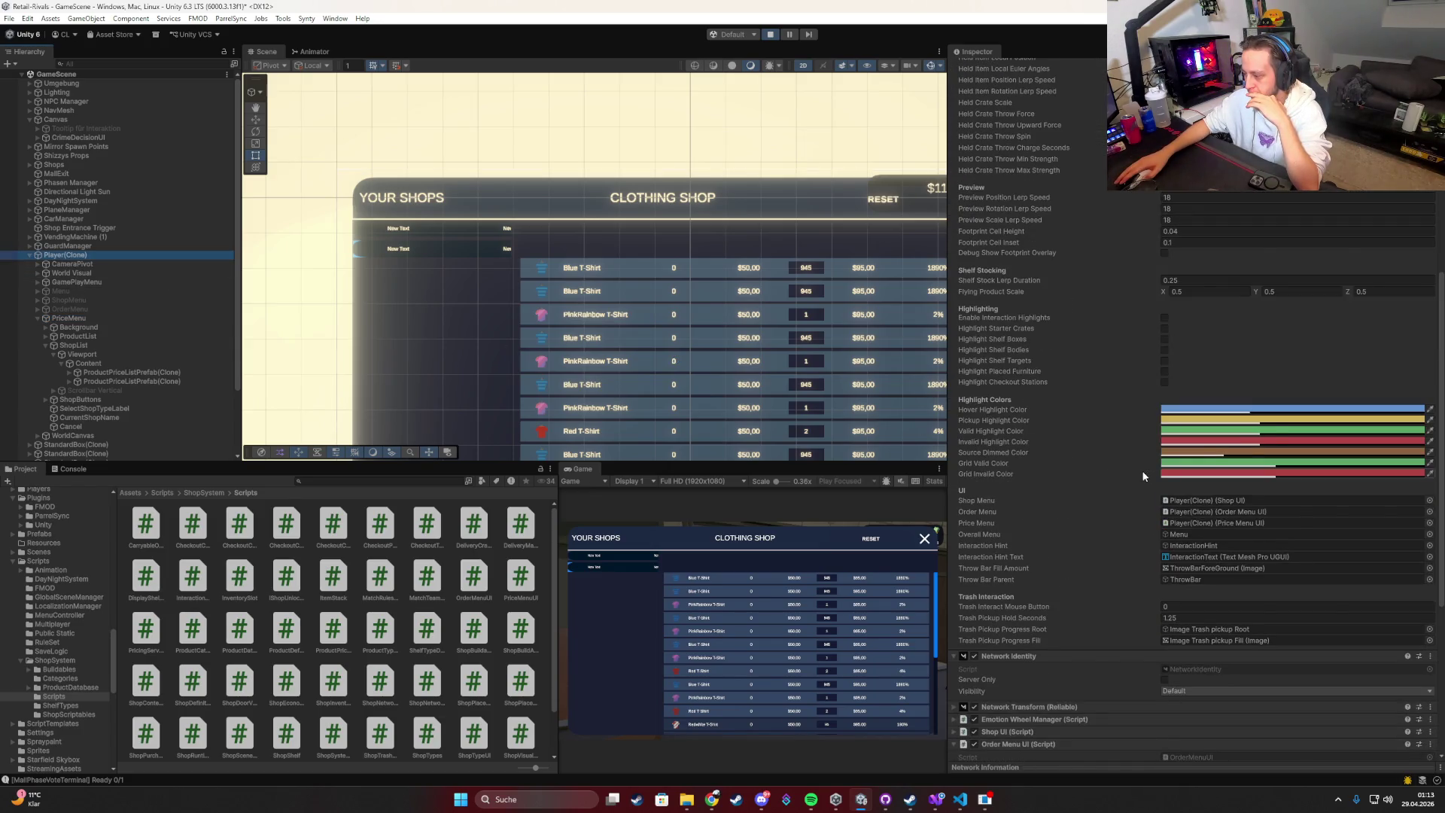
scroll(1143, 475, "down", 8)
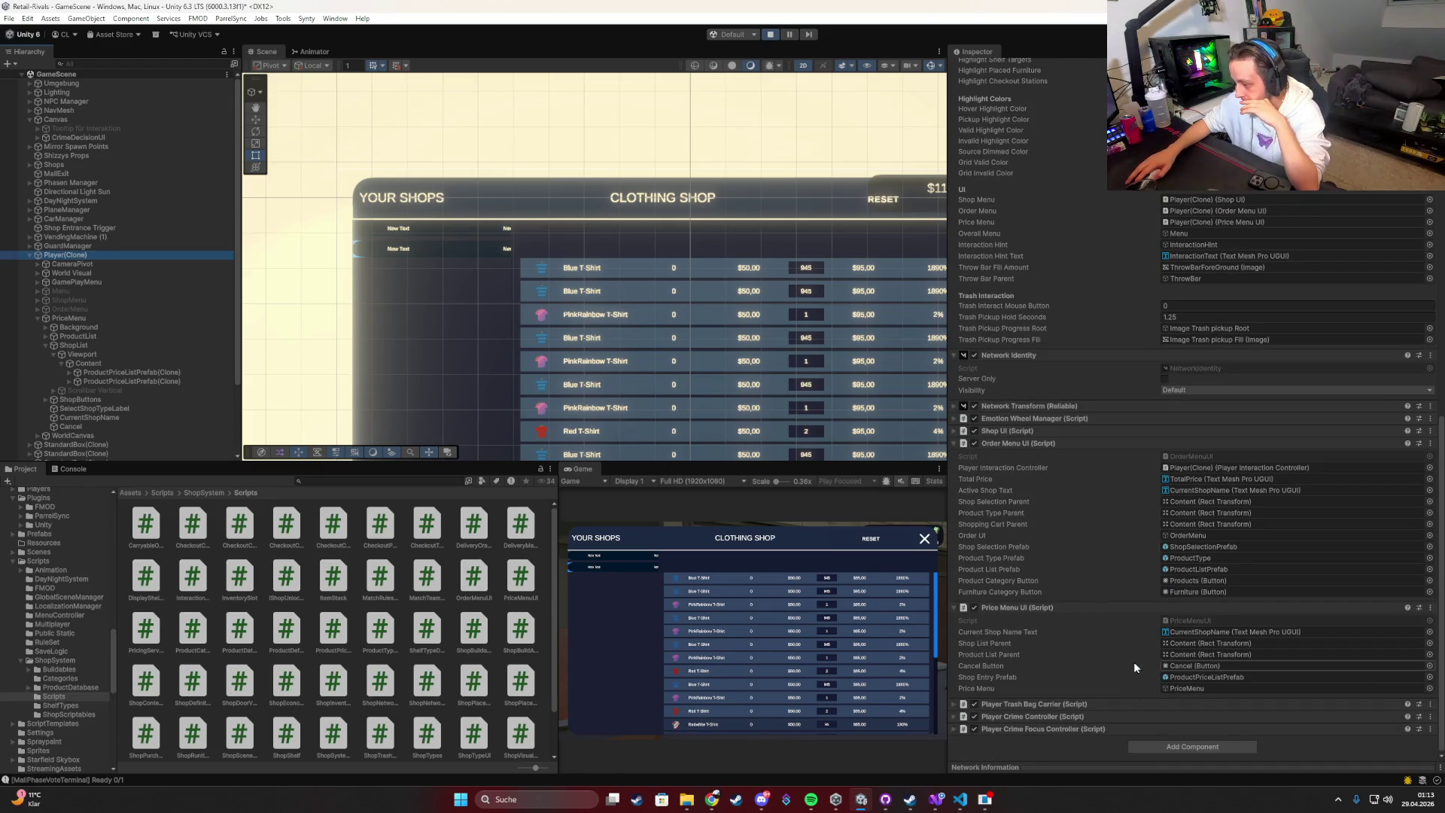
mouse_move(1018, 805)
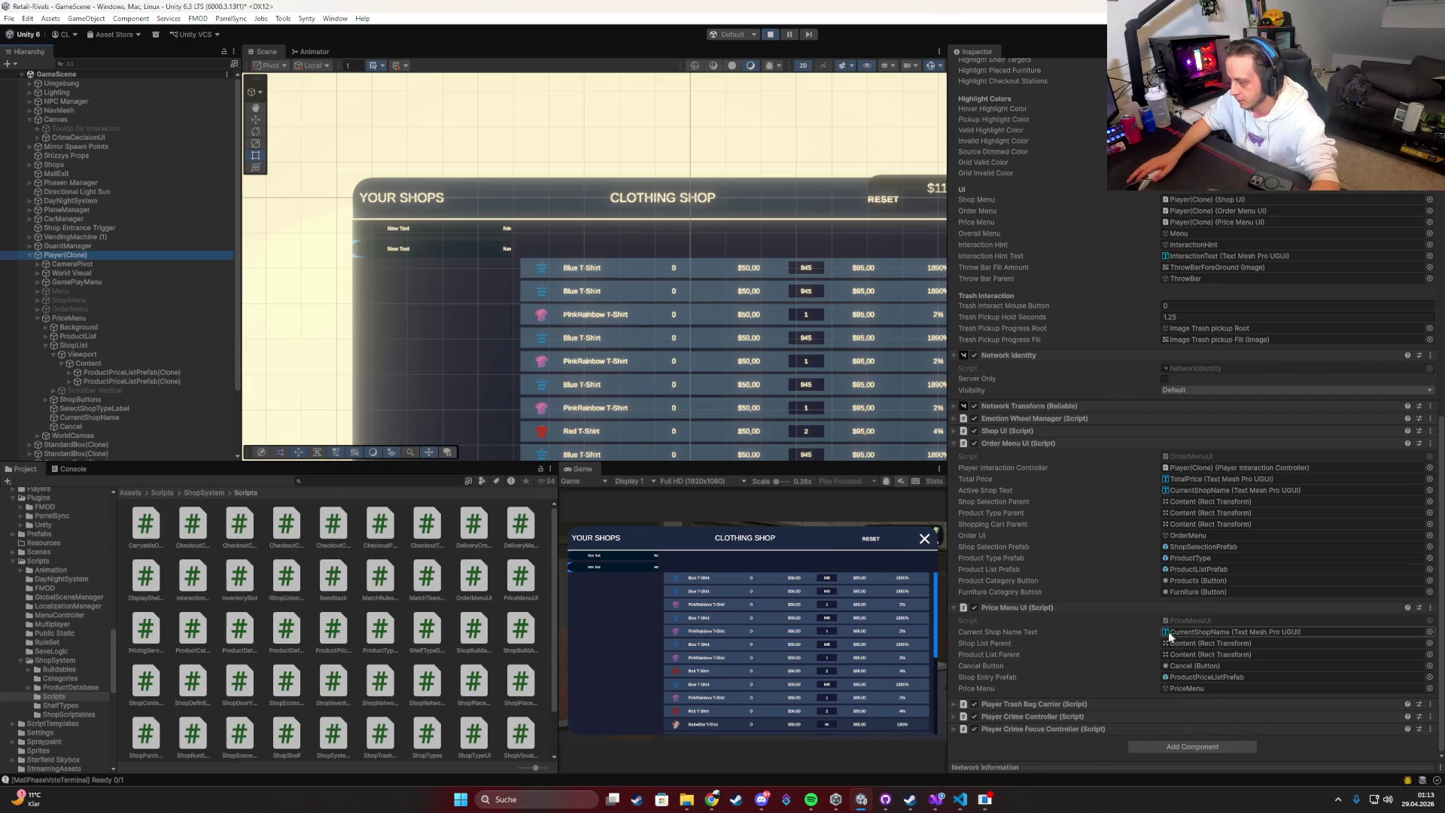
left_click(959, 800)
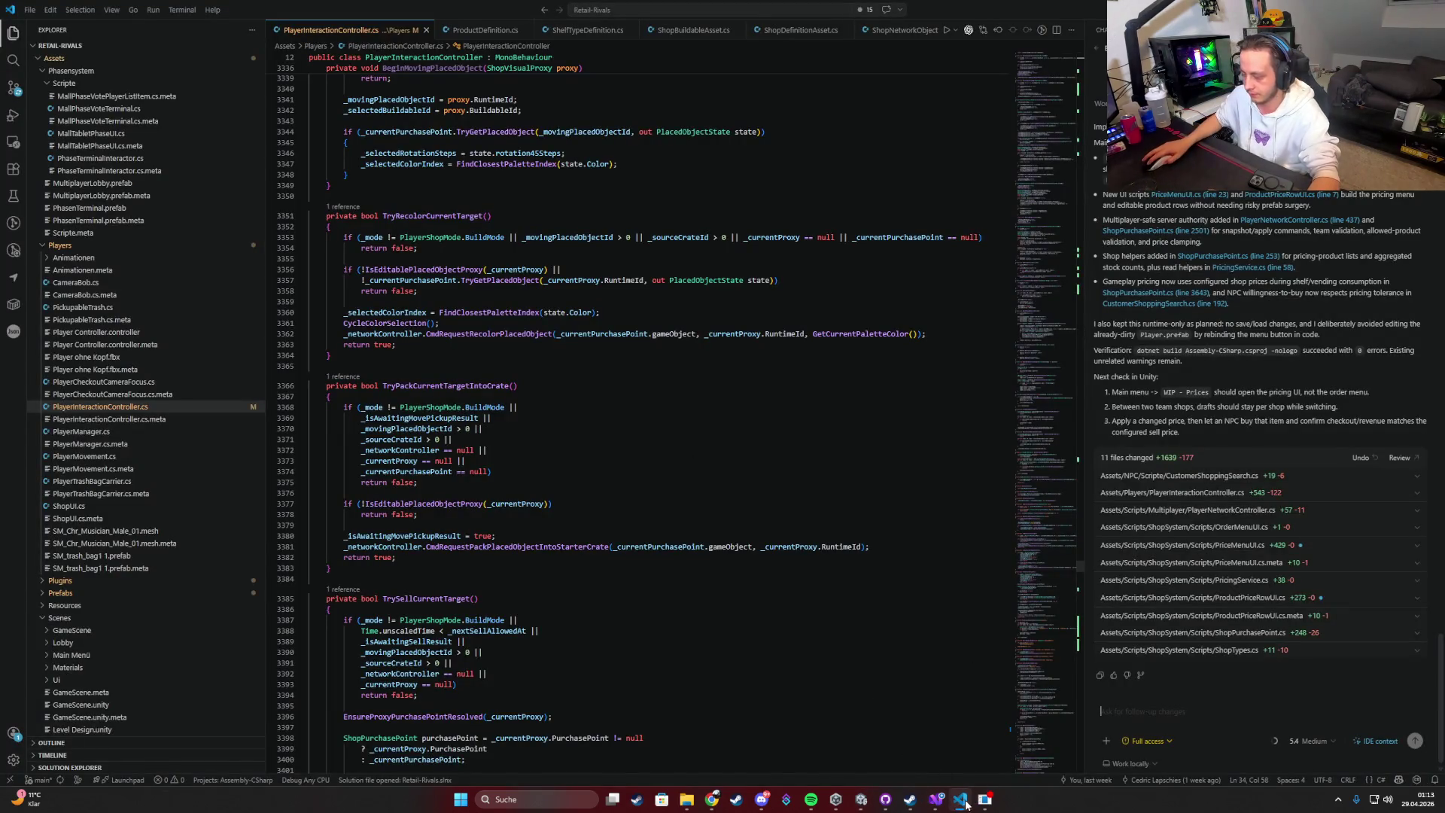
Highlight the shopEntryPrefab field in PriceMenuUI.cs, briefly checking back in Unity.
left_click(936, 800)
scroll(344, 384, "up", 7)
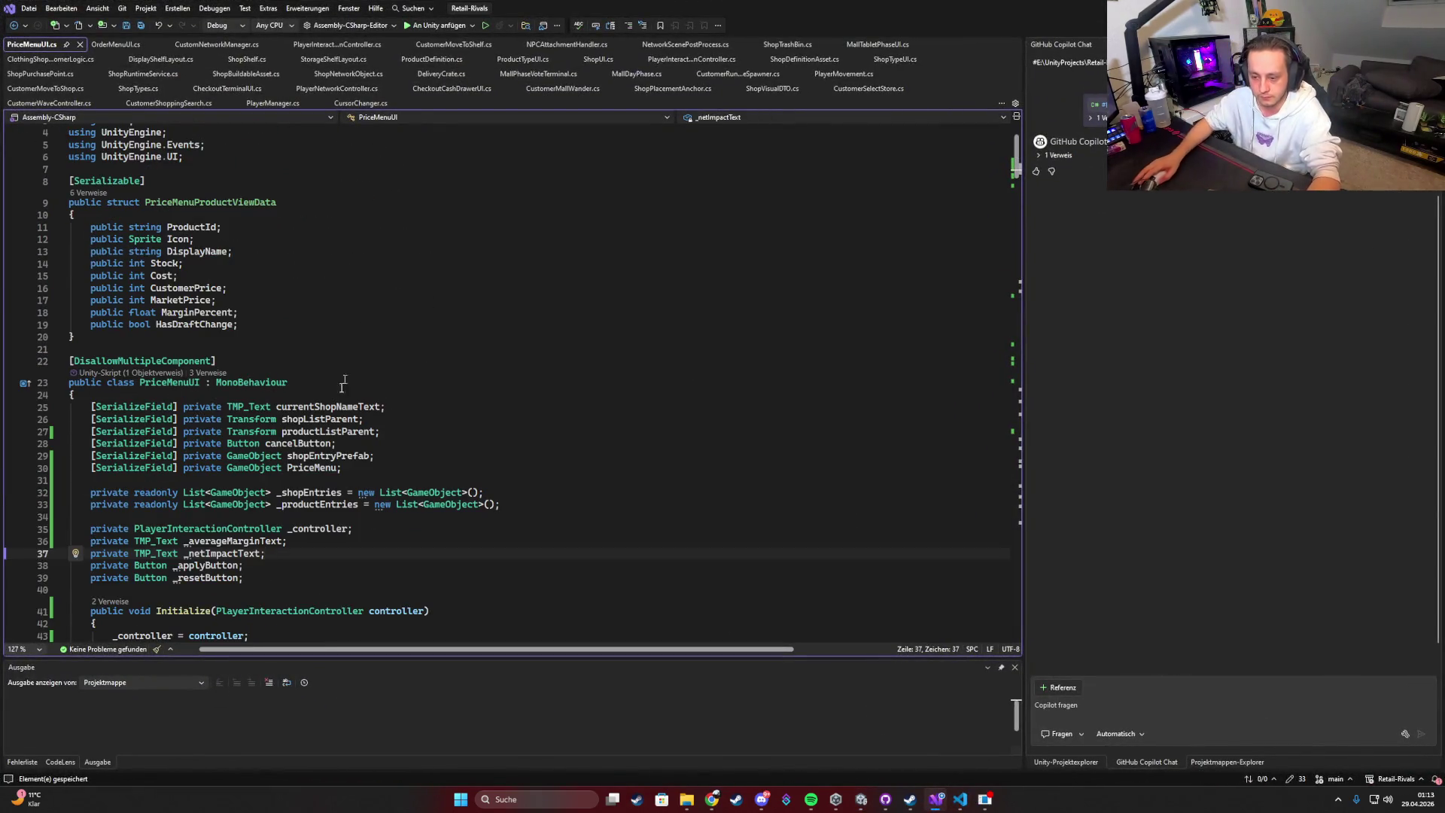
double_click(358, 456)
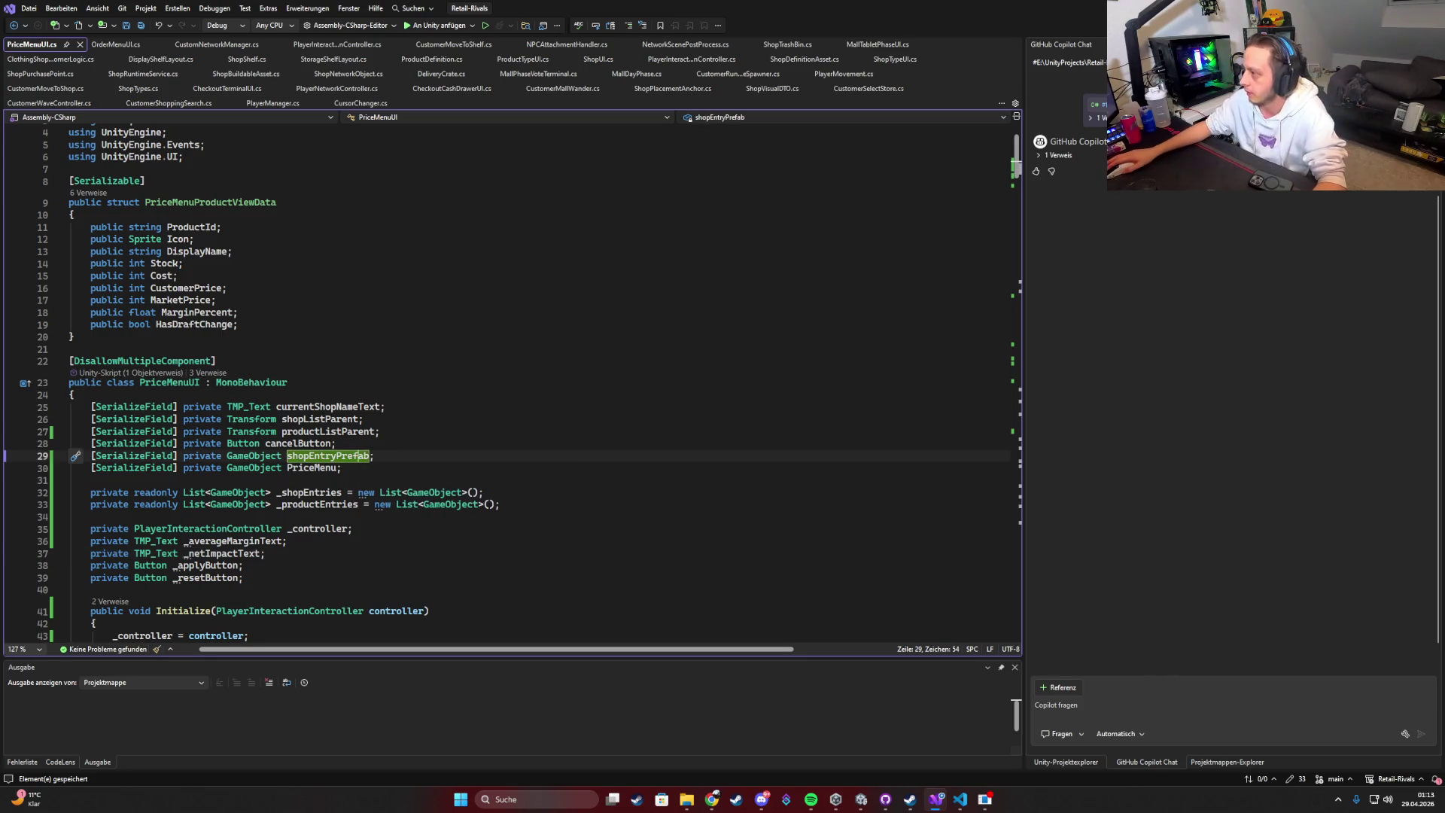
key("alt+Tab")
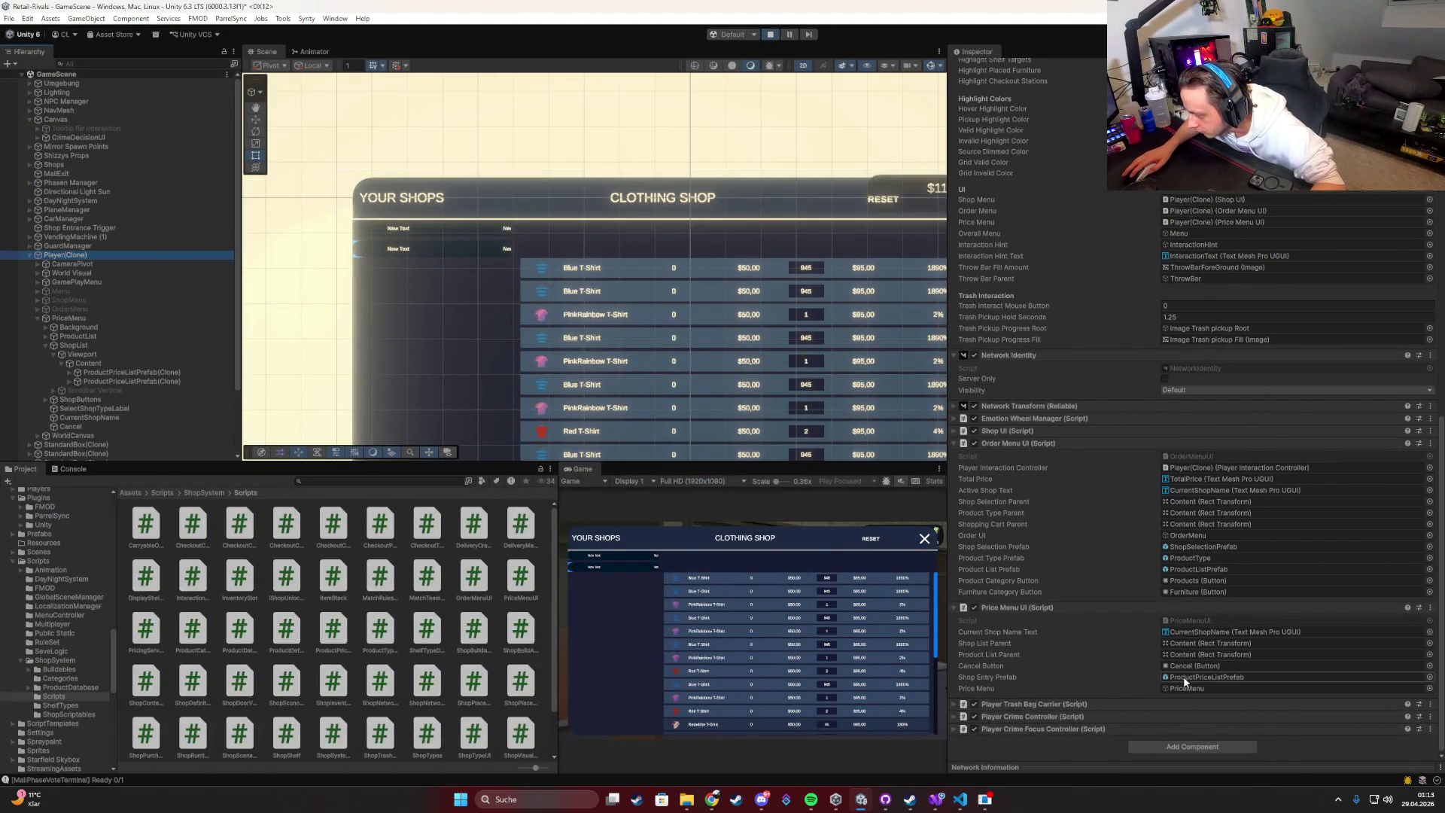
left_click(939, 807)
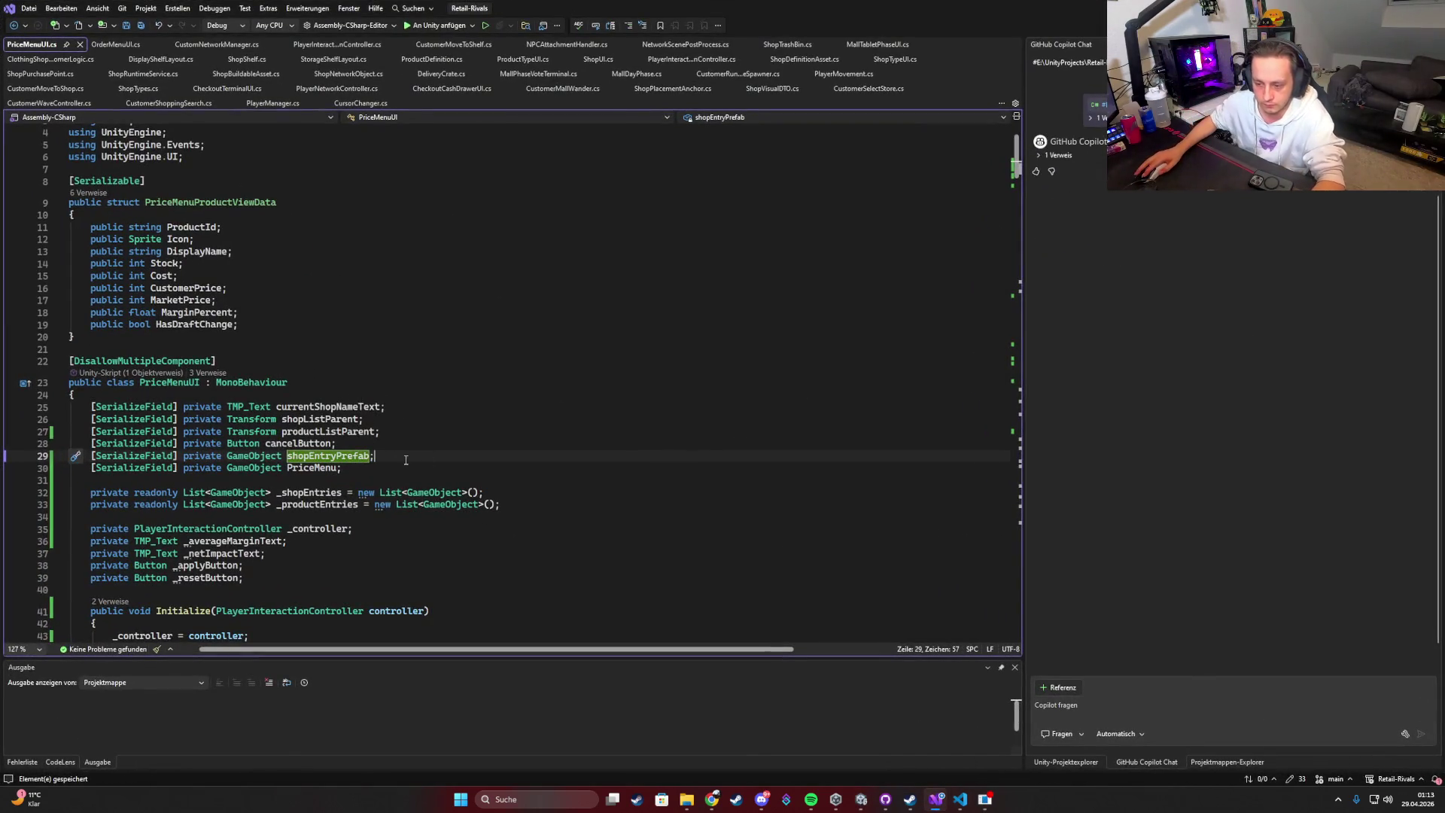
Scroll through PriceMenuUI.cs inspecting the _productEntries list, then return to Unity.
scroll(405, 422, "down", 2)
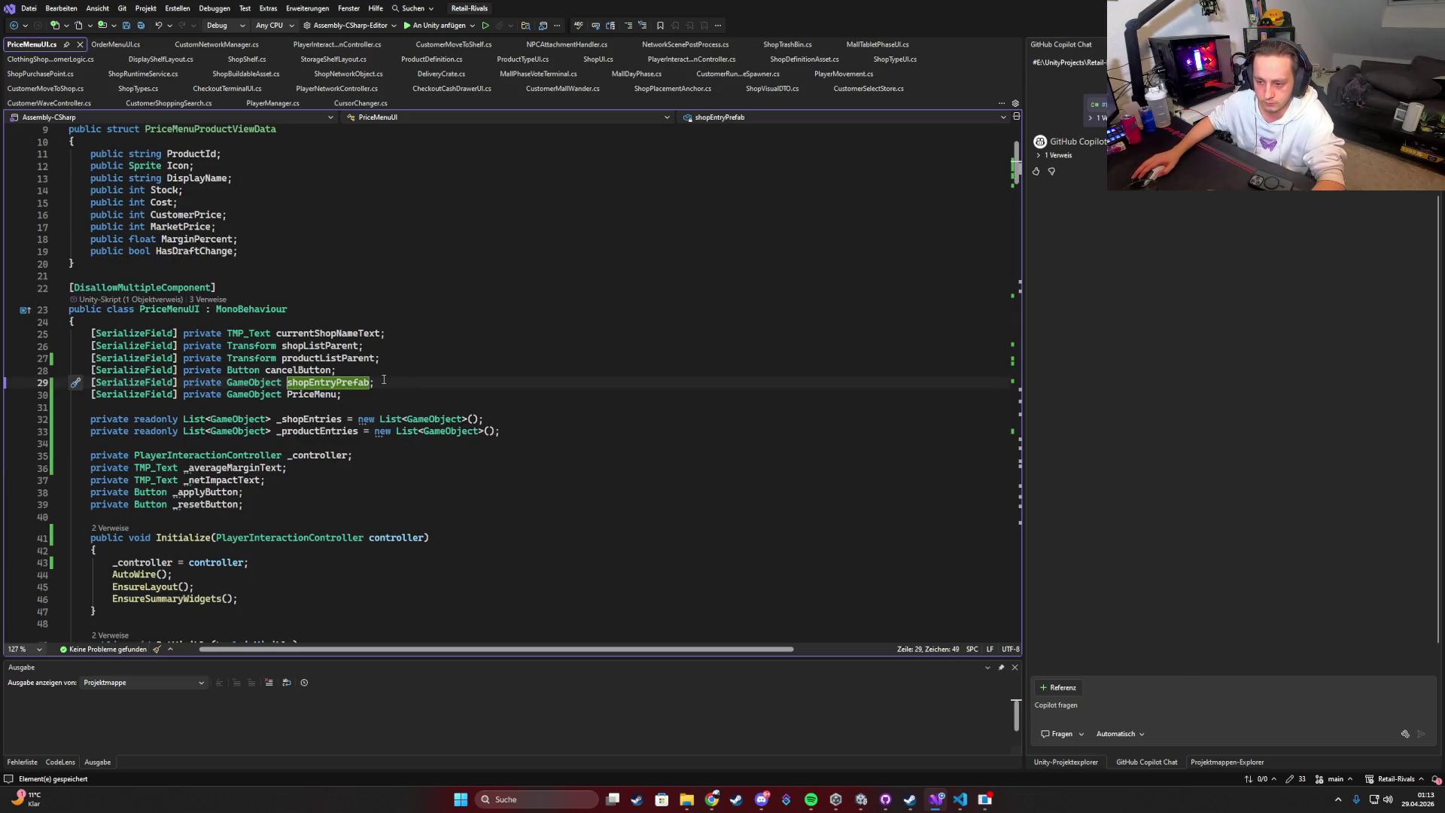
scroll(402, 385, "down", 1)
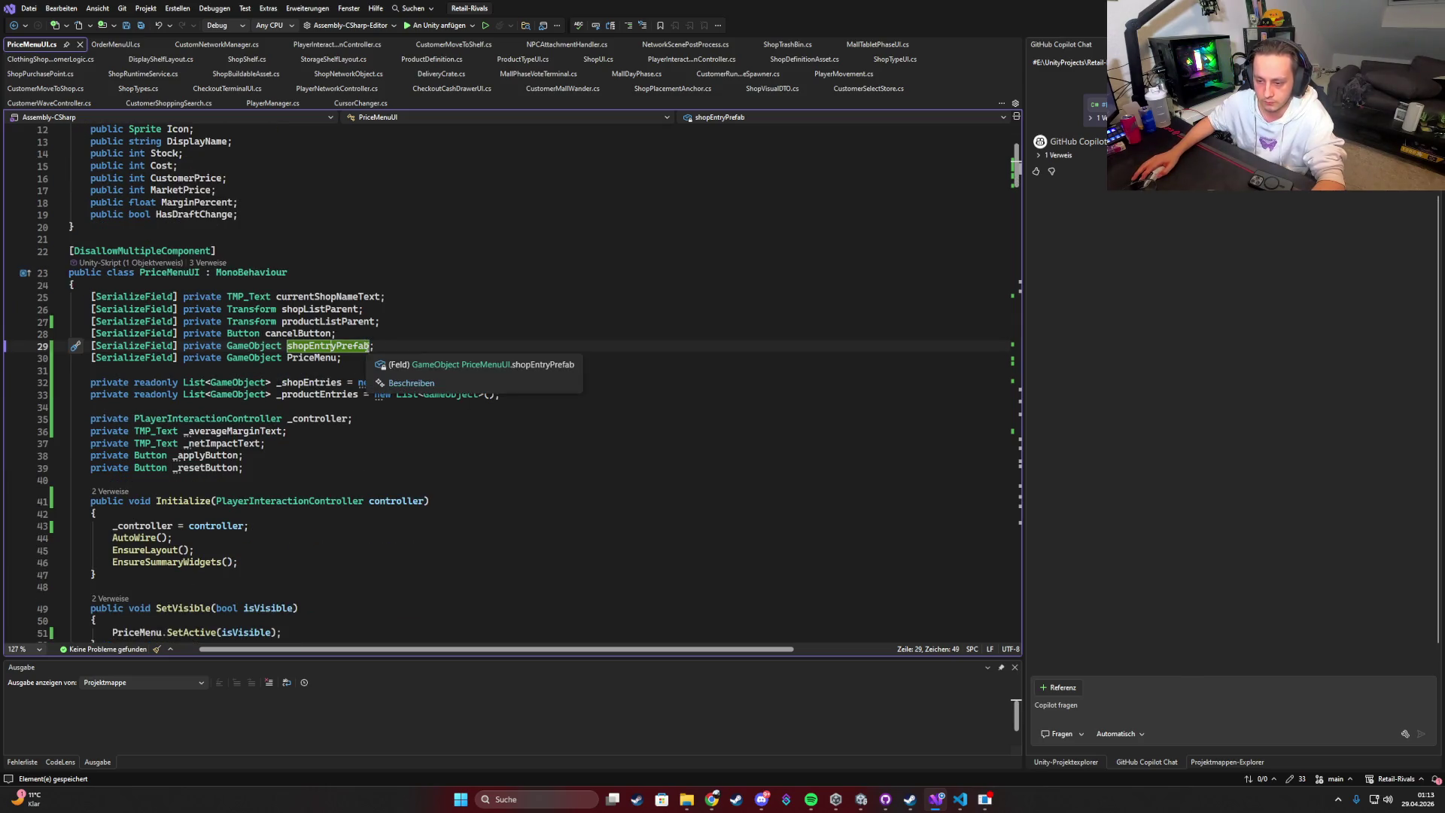
left_click(389, 347)
double_click(317, 394)
scroll(424, 416, "down", 1)
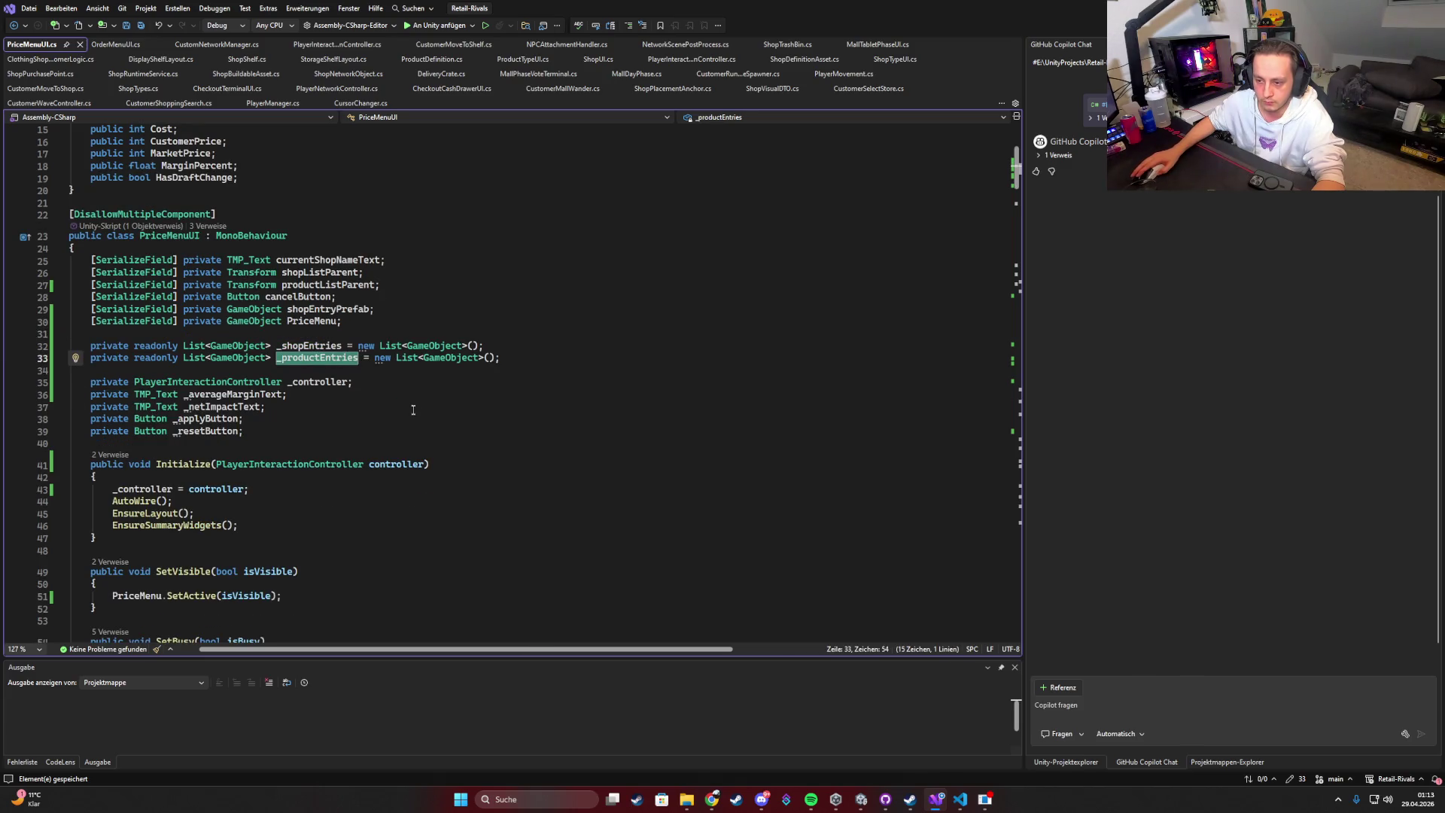
scroll(403, 401, "down", 9)
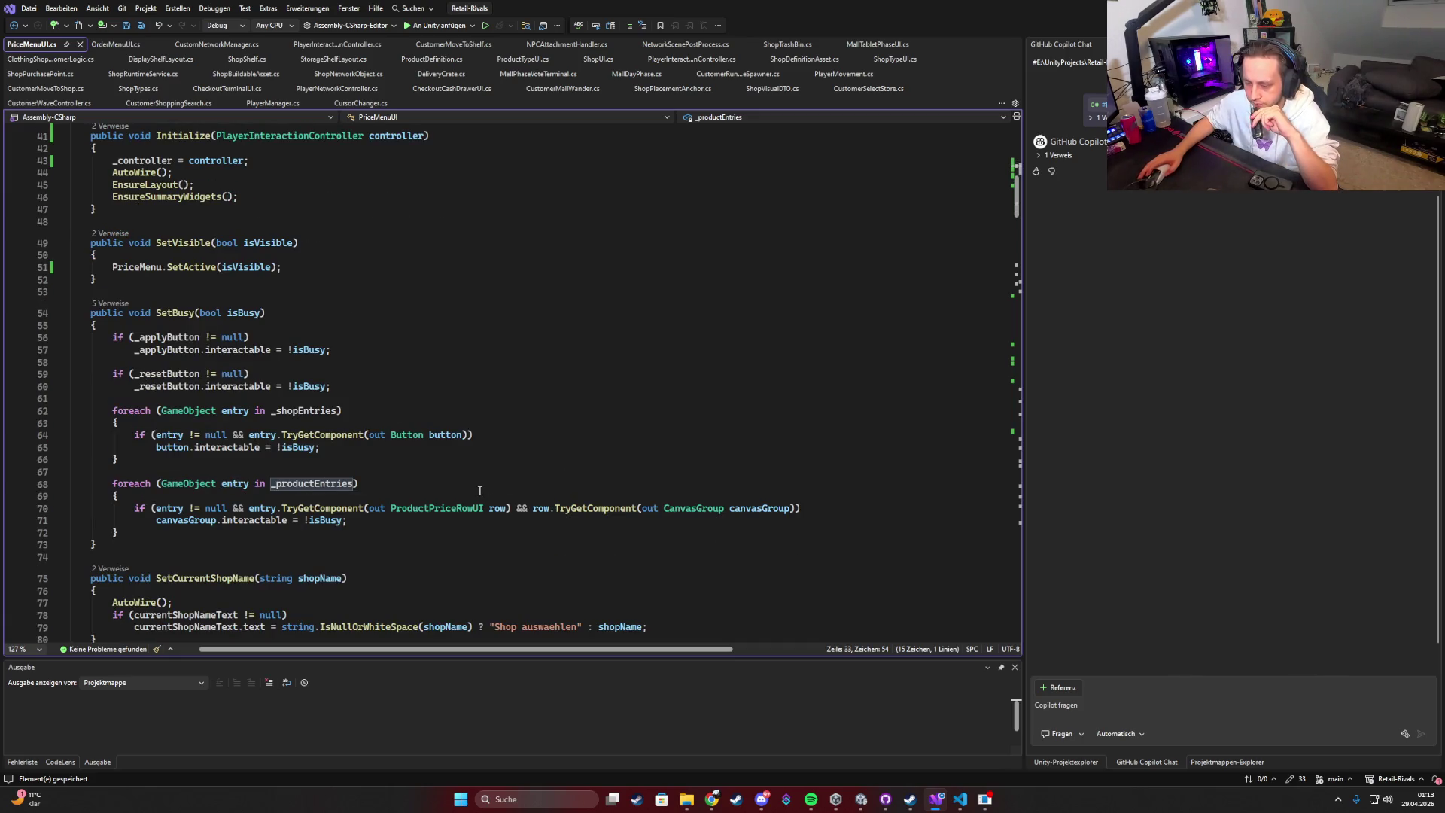
scroll(463, 490, "up", 10)
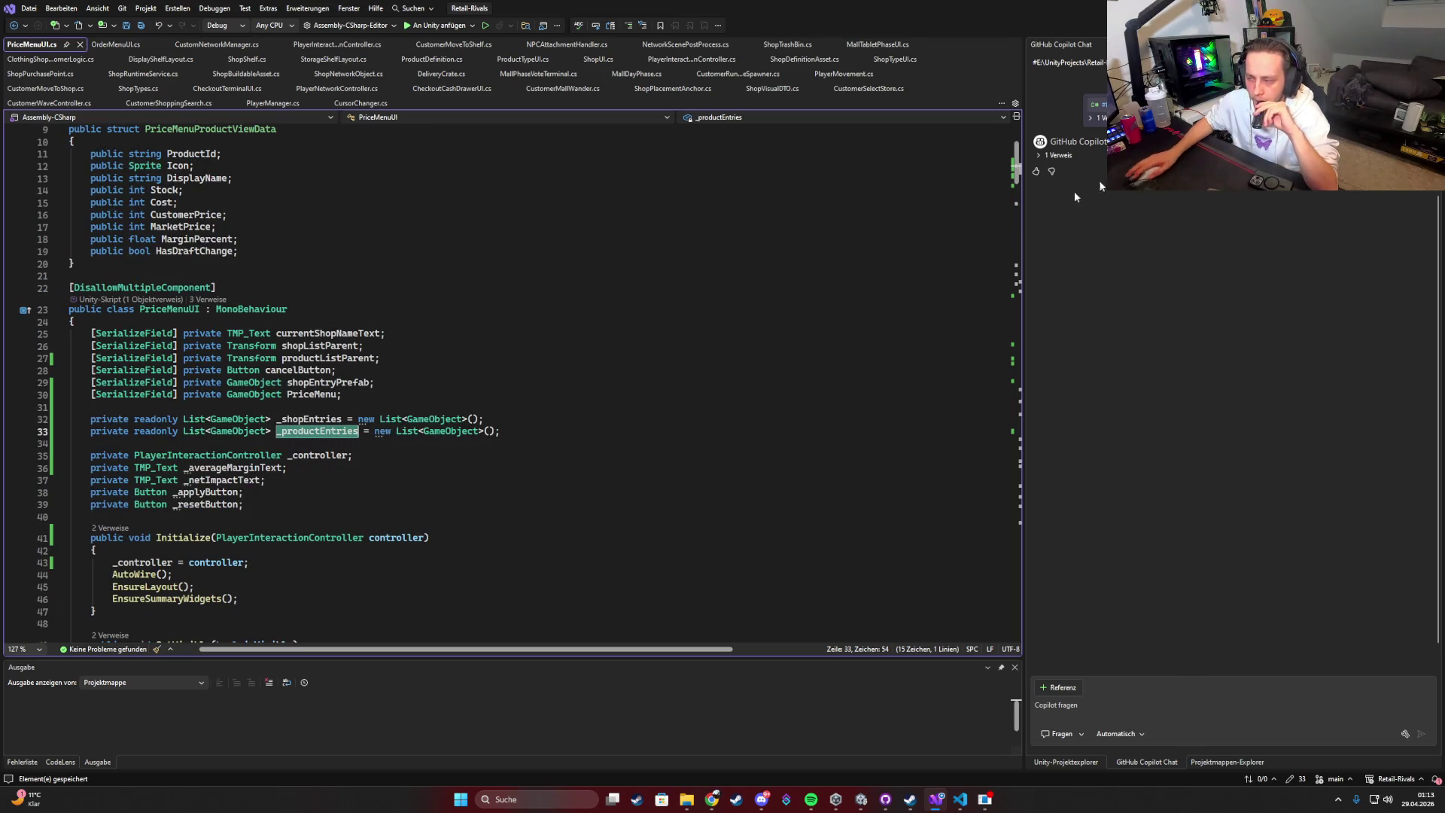
key("alt+Tab")
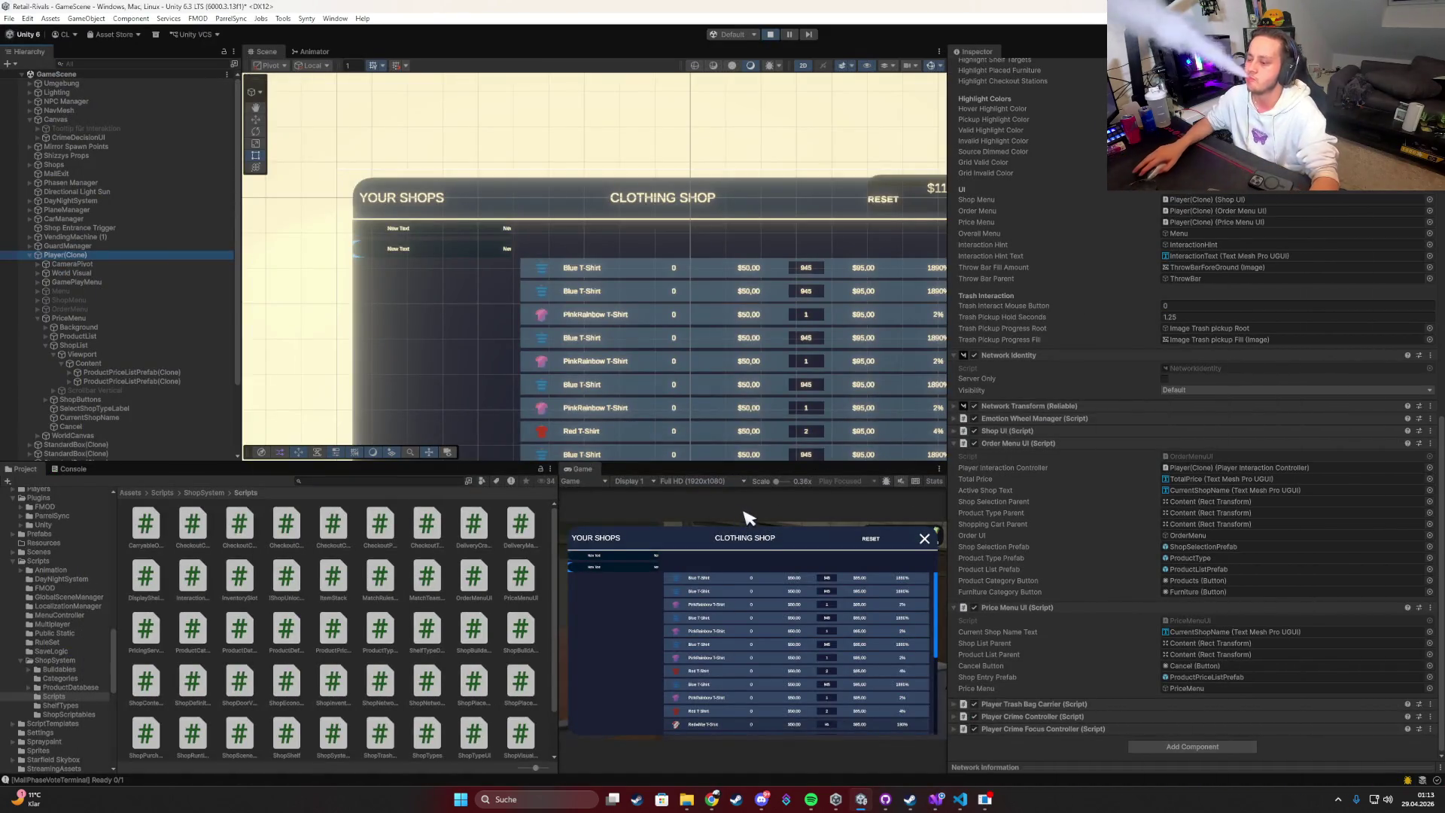
Assign ShopSelectionPrefab as the Price Menu UI's Shop Entry Prefab and reopen the price menu.
left_click(1235, 676)
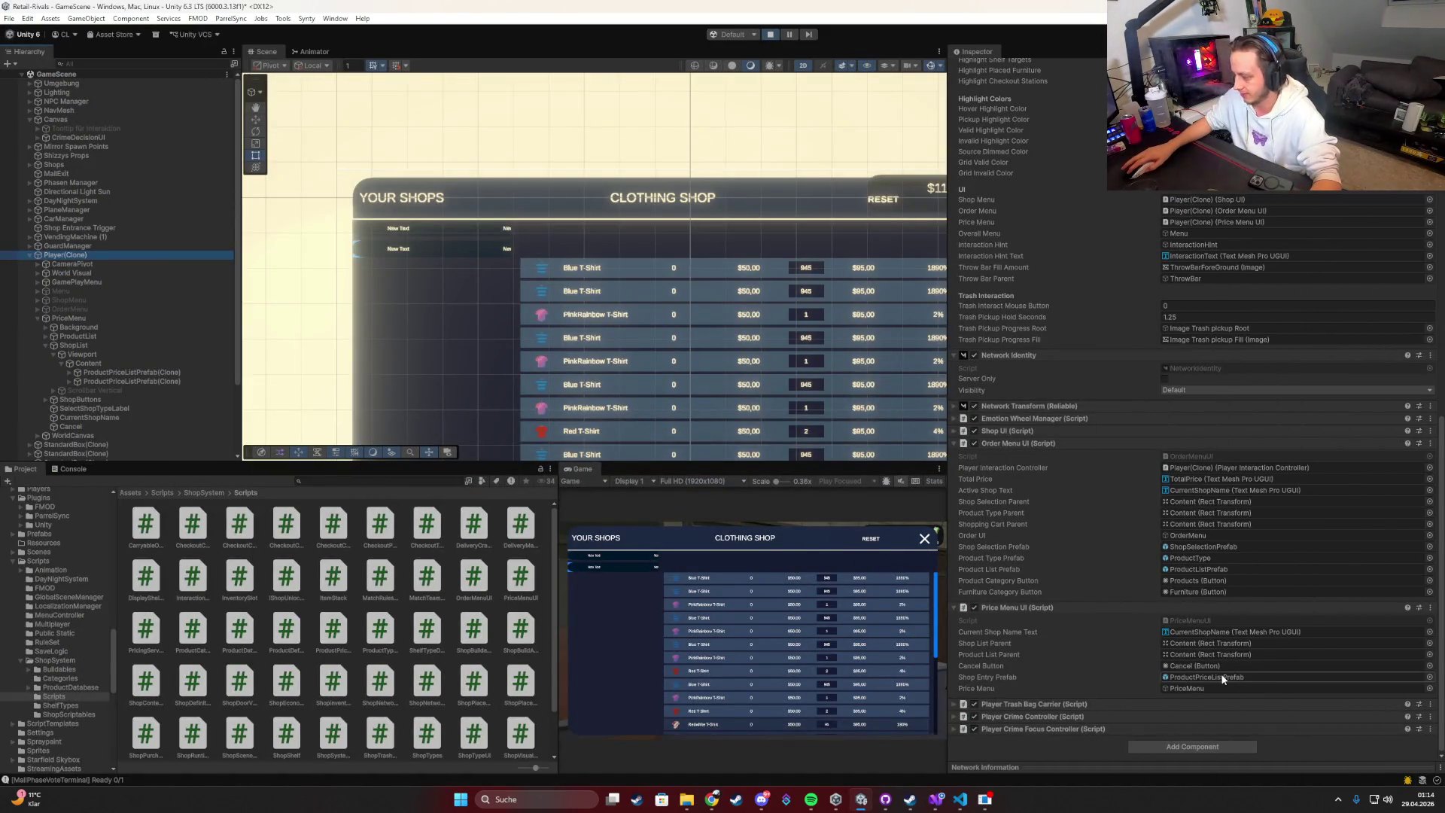
left_click_drag(268, 525, 1213, 678)
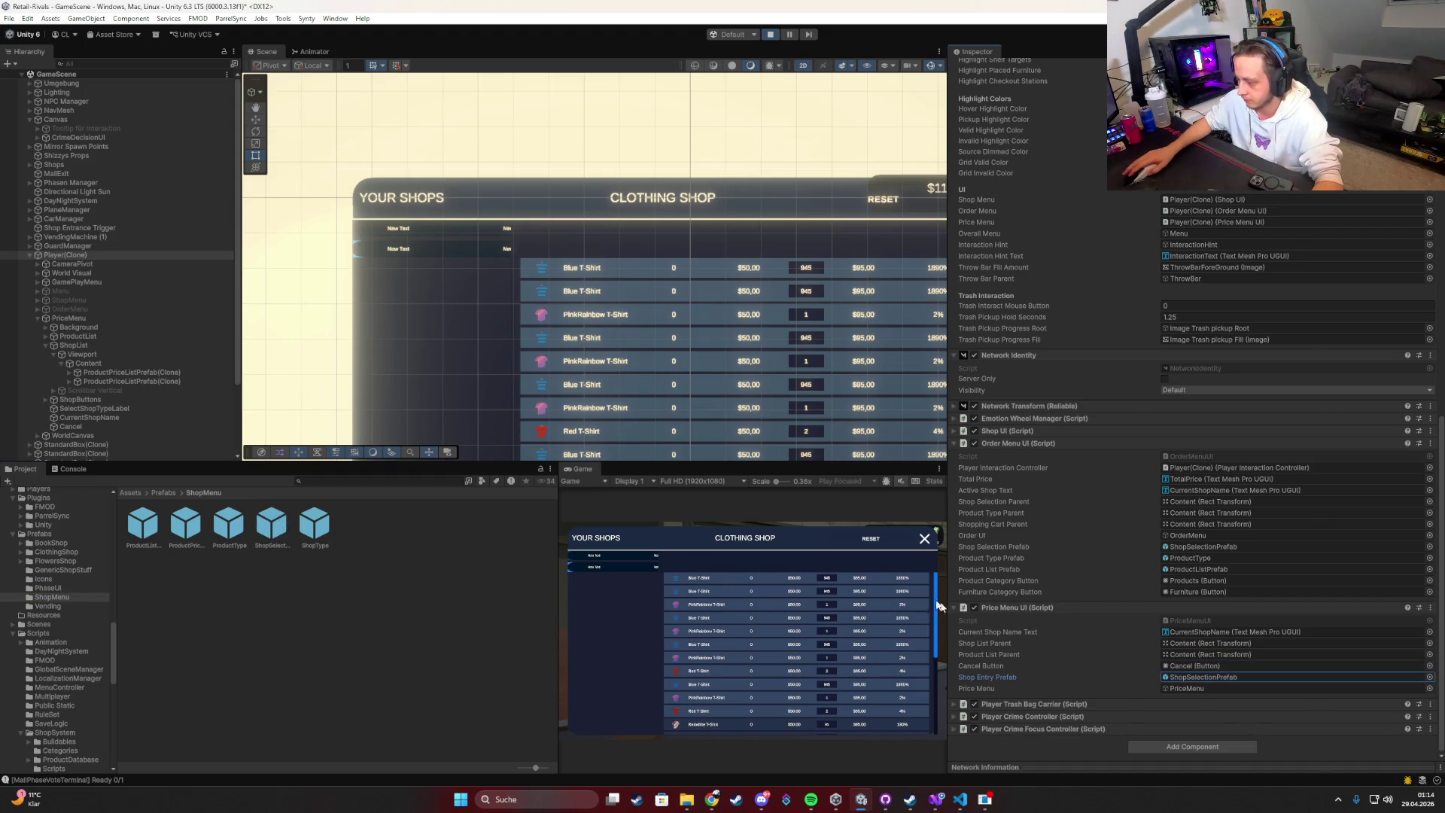
left_click(924, 539)
left_click(751, 595)
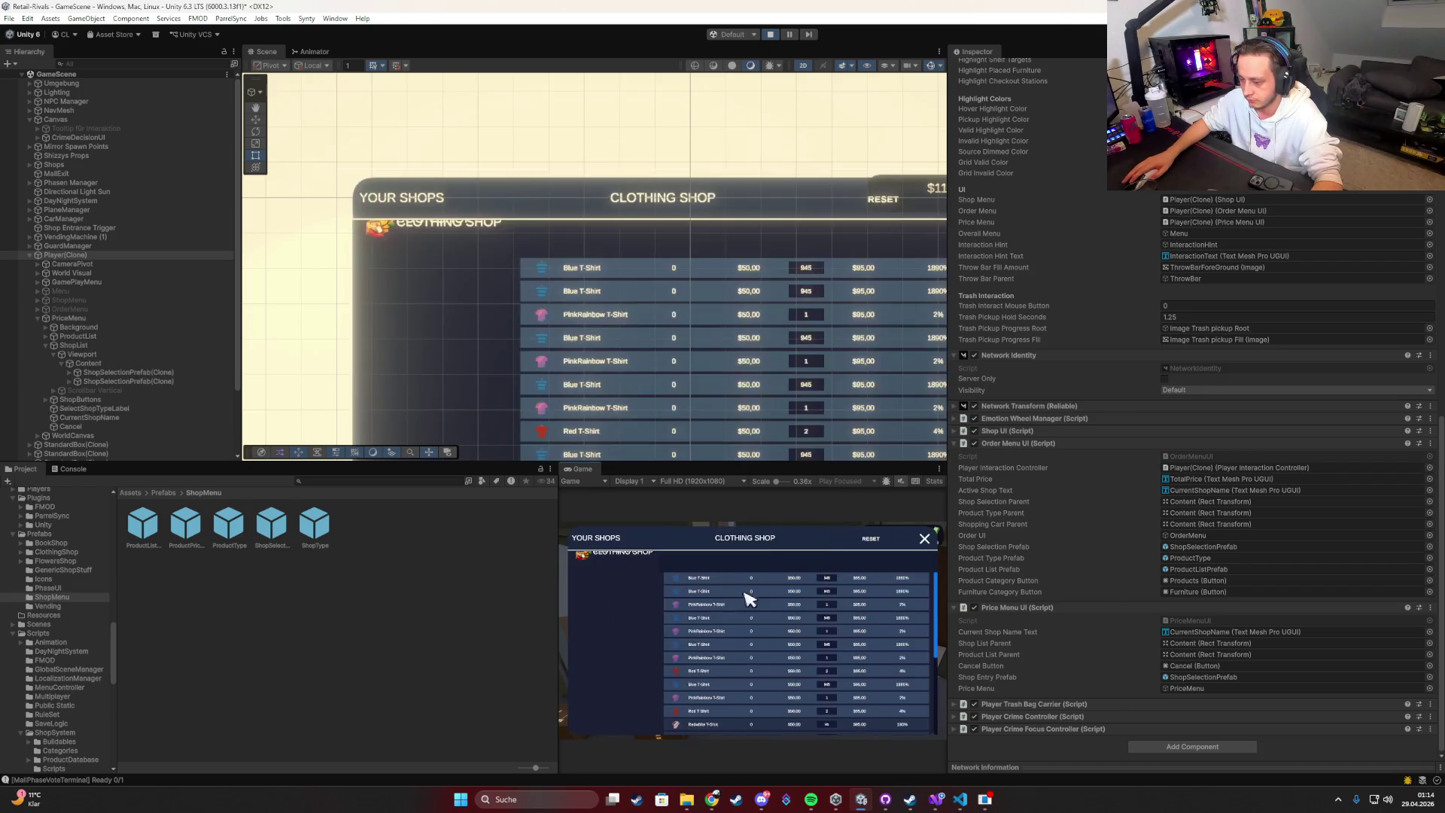
Select the CLOTHING SHOP entry's Content container and adjust its spacing.
left_click(401, 227)
left_click(415, 231)
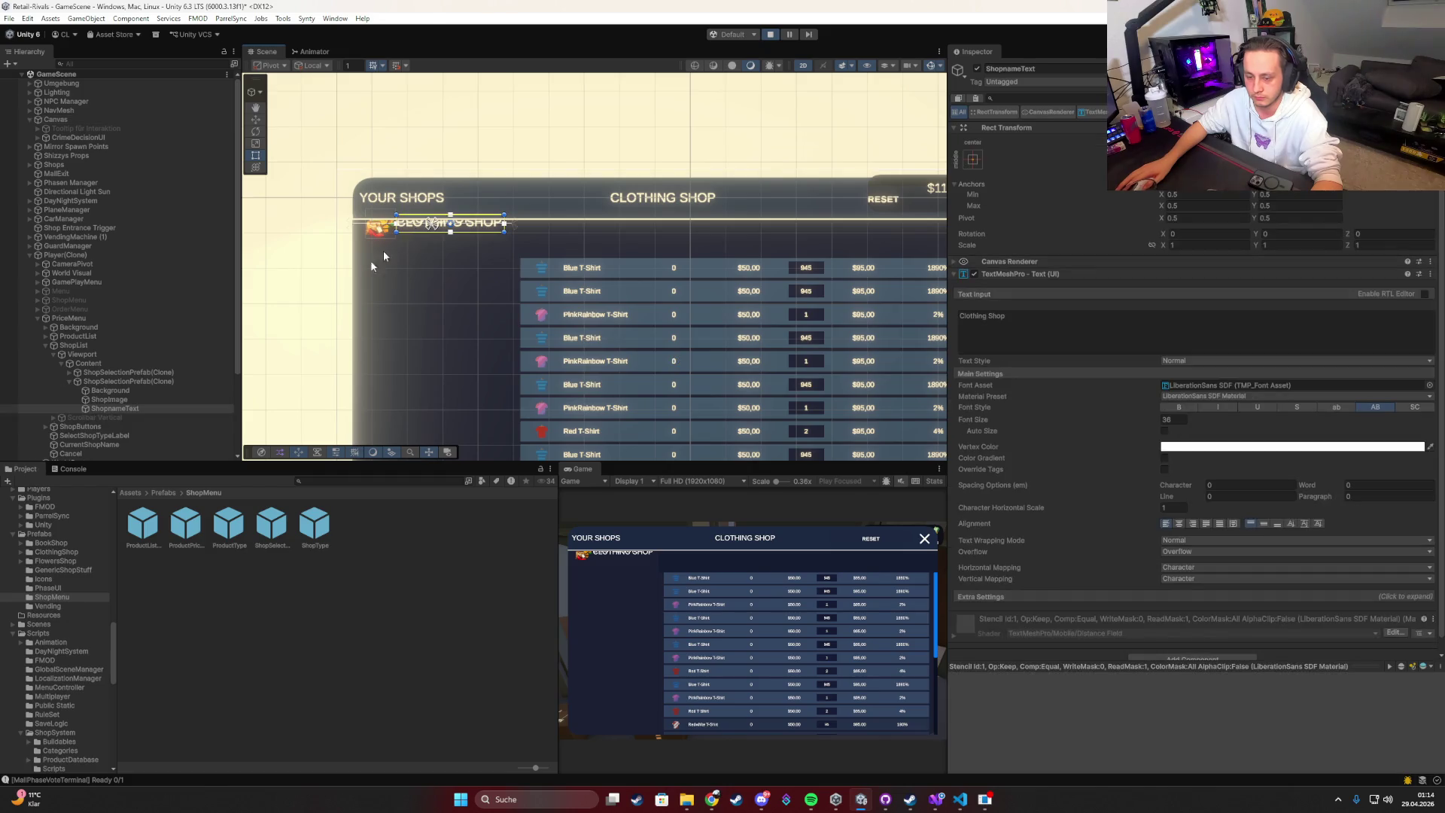
left_click(92, 365)
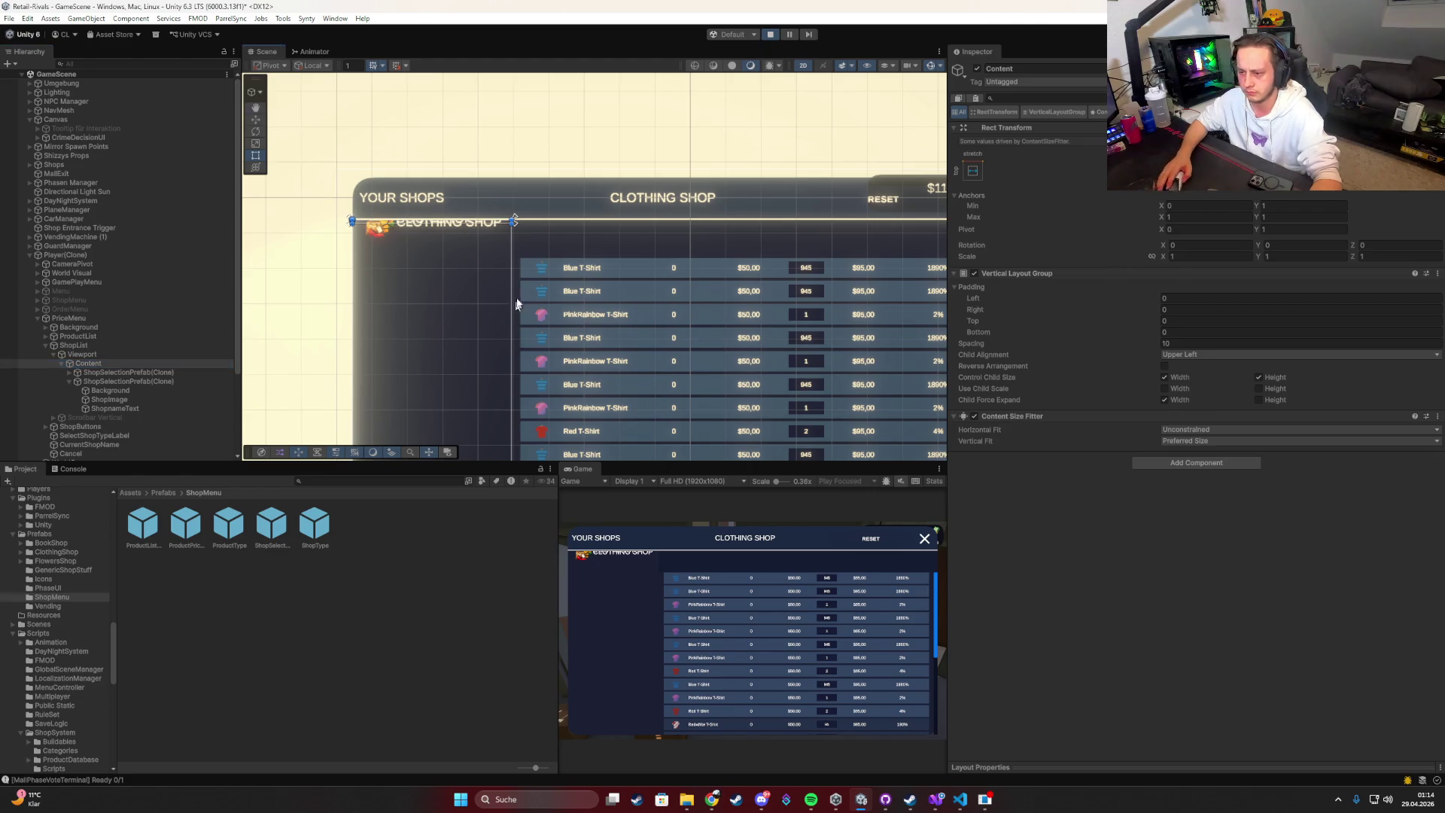
left_click_drag(972, 347, 991, 347)
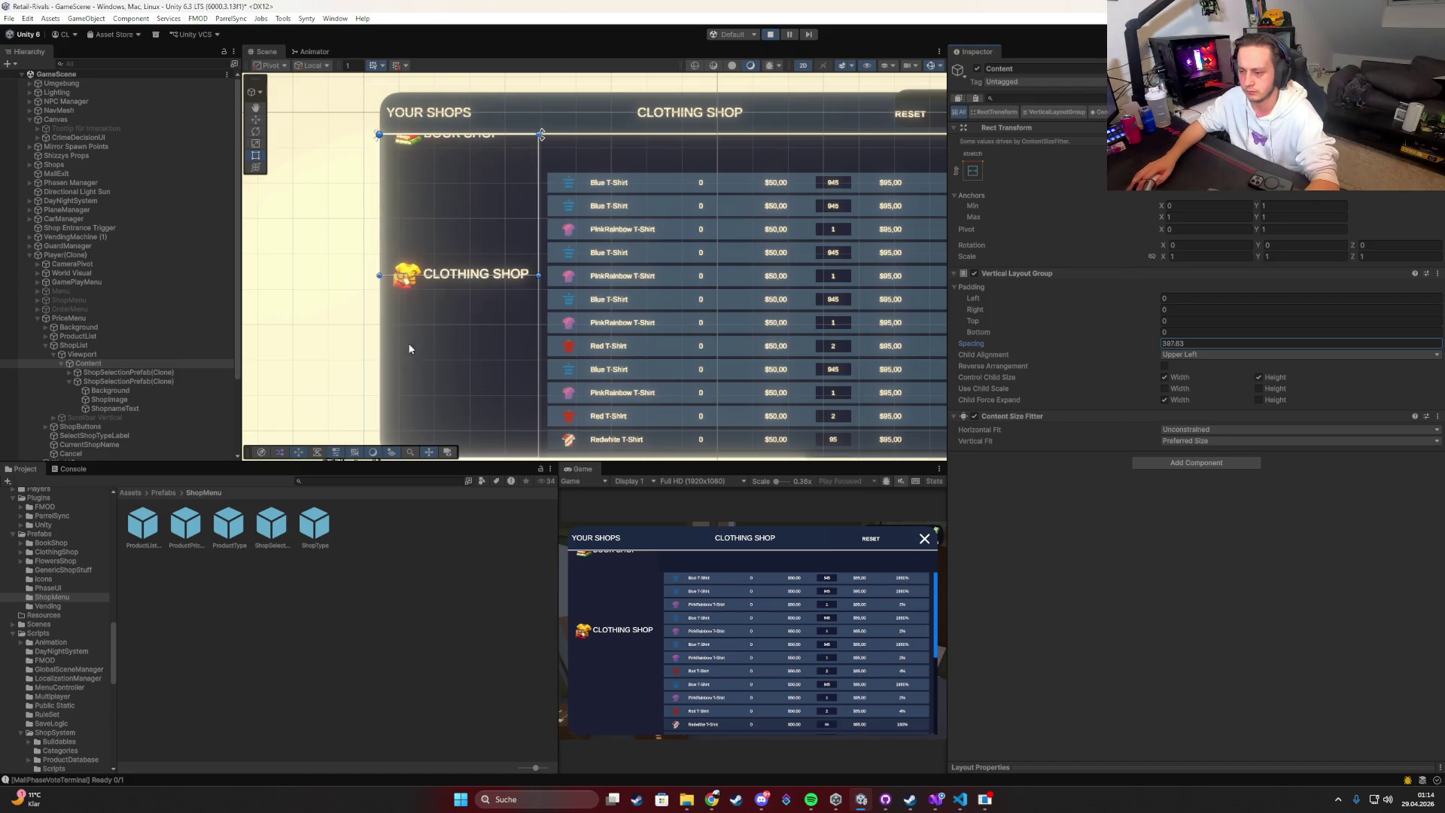
Uncheck Control Child Size Width, remove the Content Size Fitter, stretch Content taller, and reopen the price list.
left_click(1164, 378)
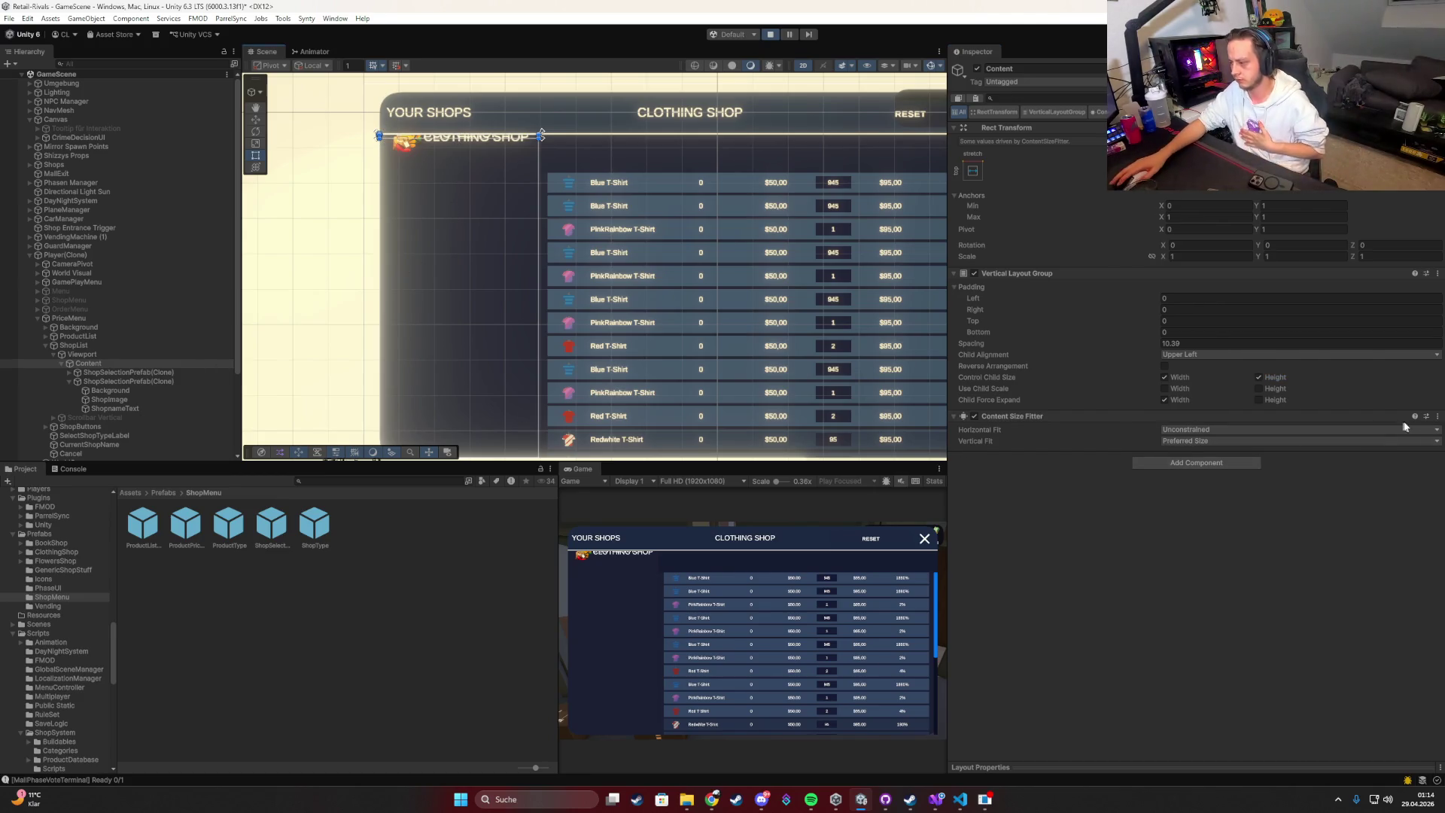
left_click(1438, 416)
left_click(1358, 447)
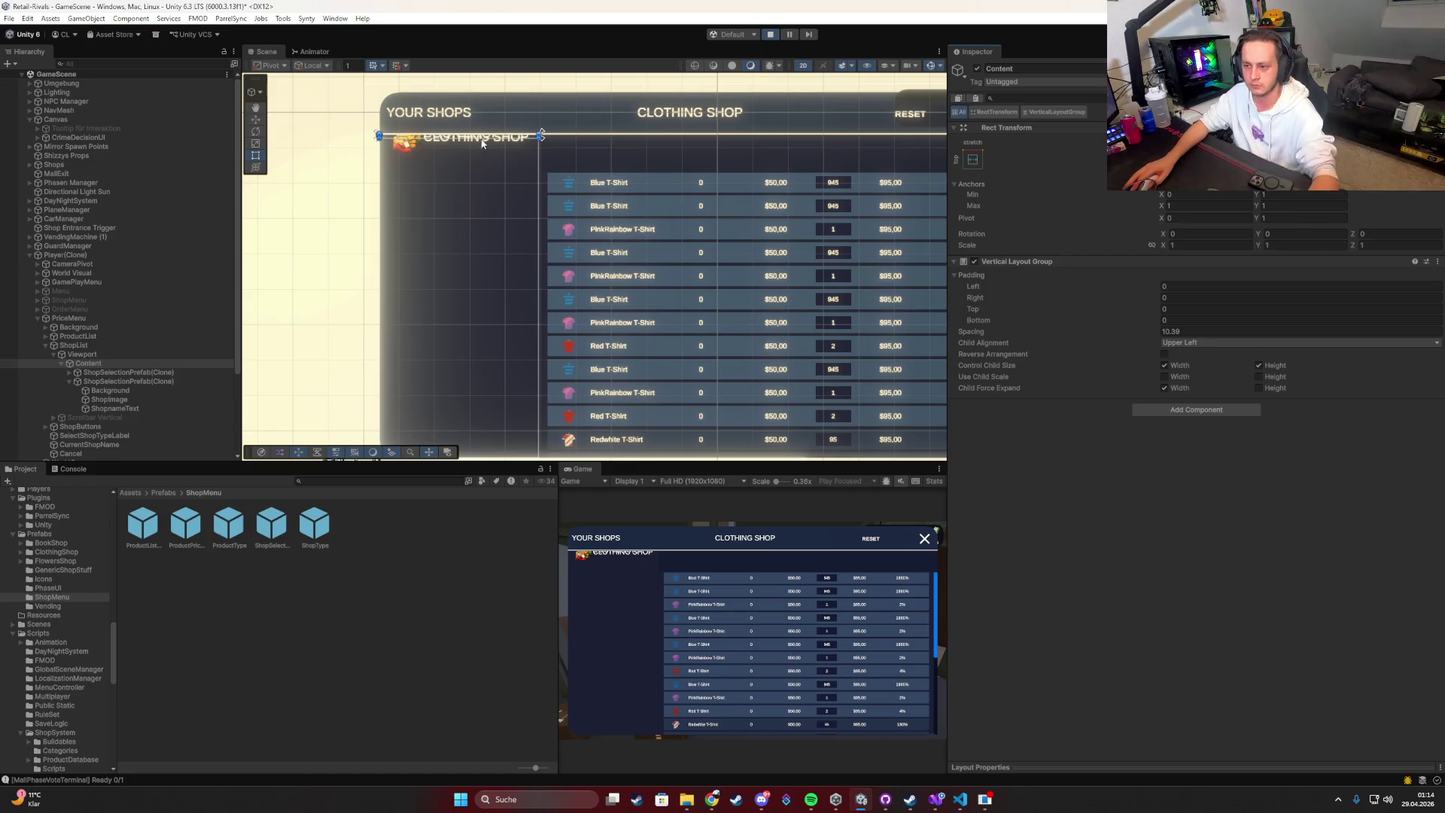
left_click_drag(482, 139, 469, 455)
left_click(925, 539)
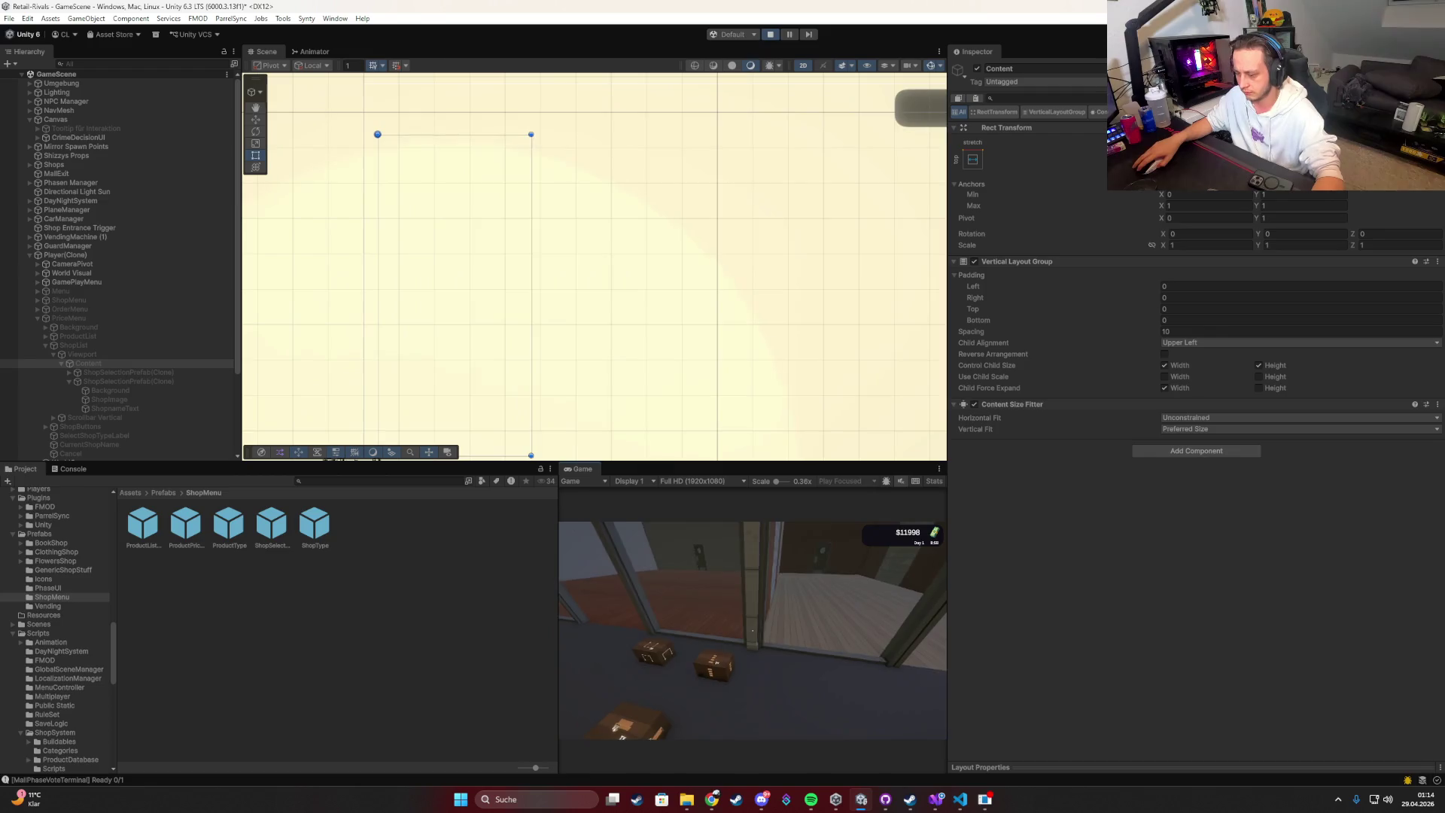
left_click(741, 592)
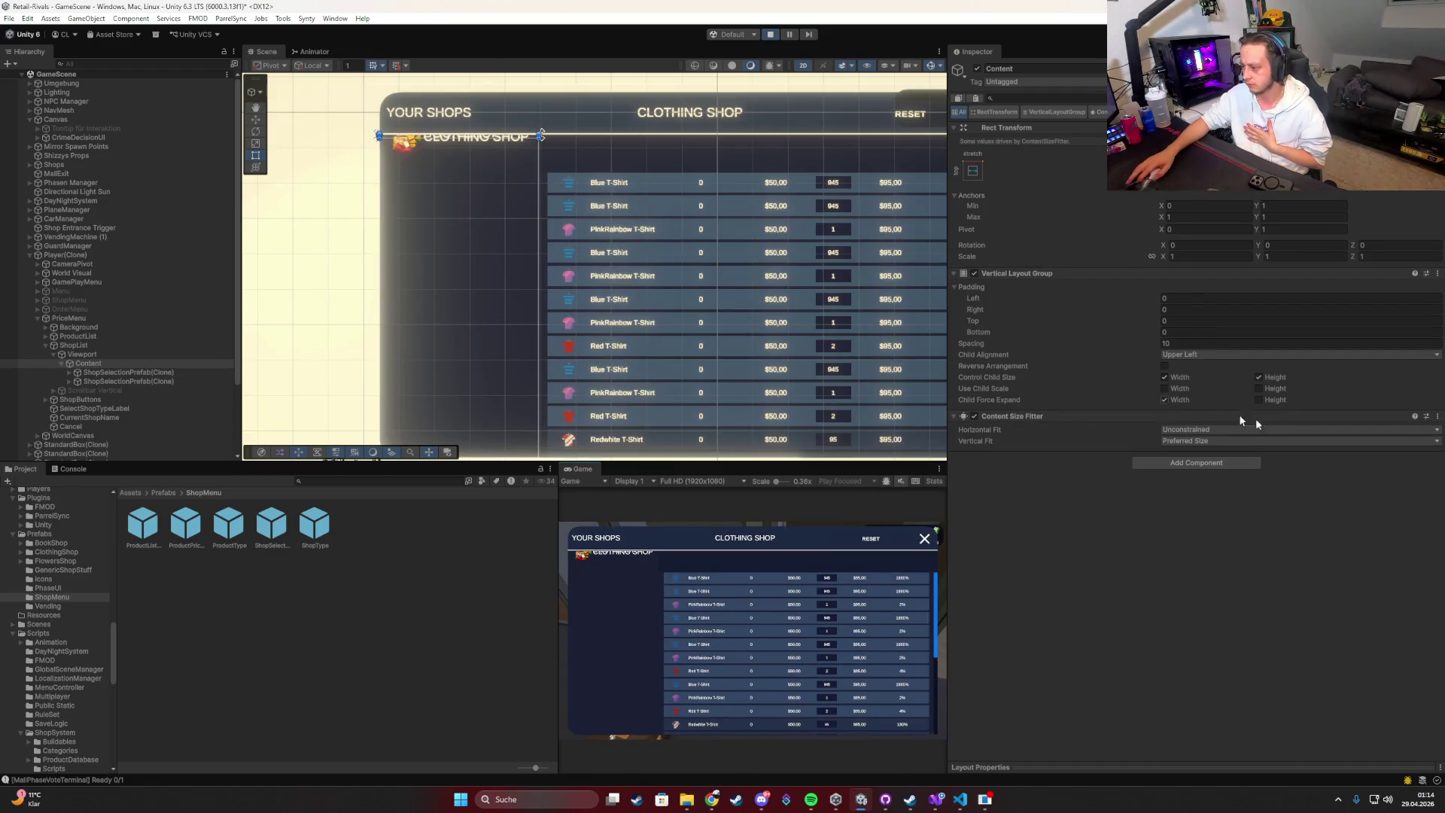
Remove the Content Size Fitter again, enlarge Content, and raise entry spacing to about 90.
left_click(1438, 418)
left_click(1371, 443)
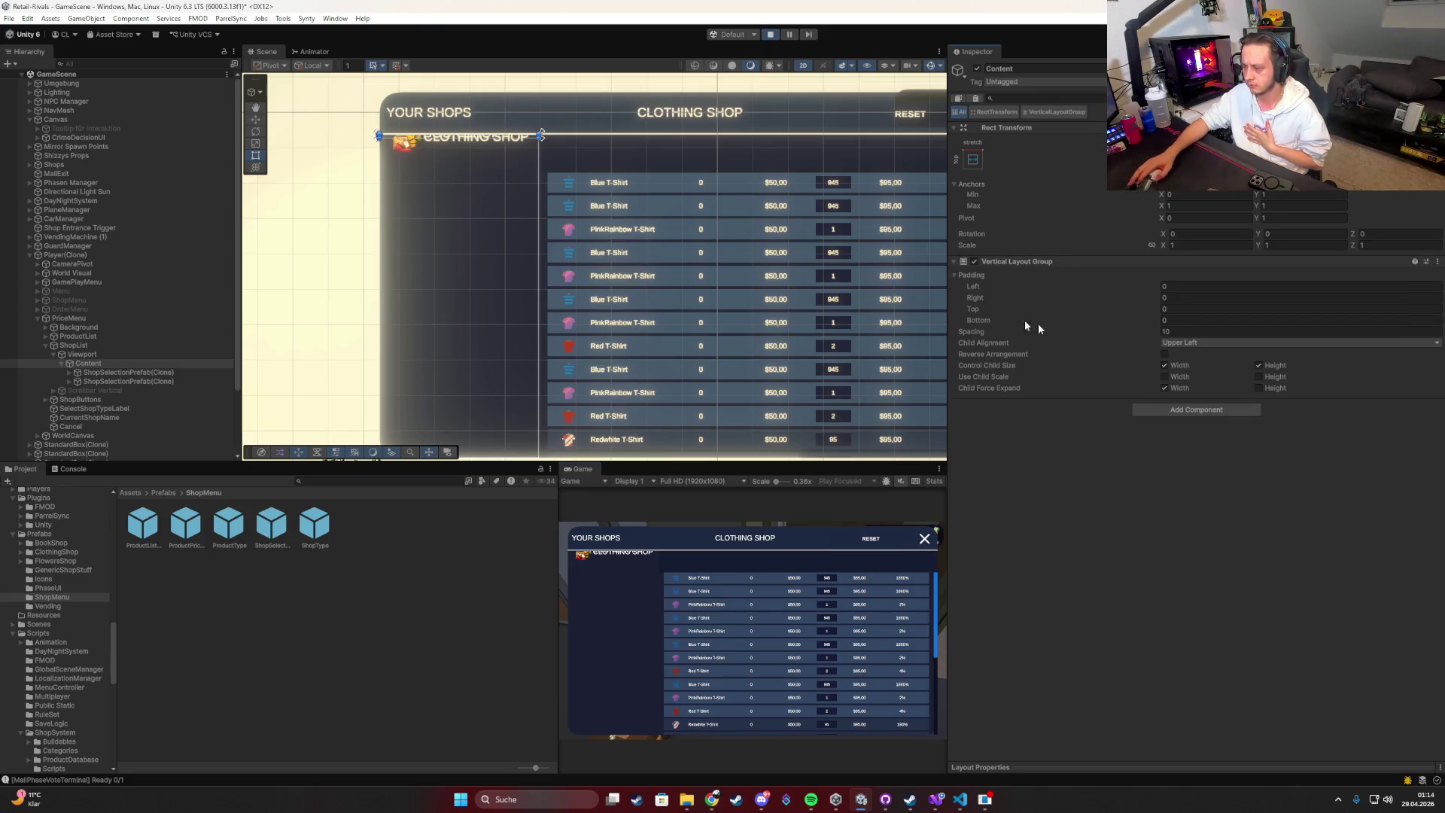
left_click_drag(459, 138, 462, 250)
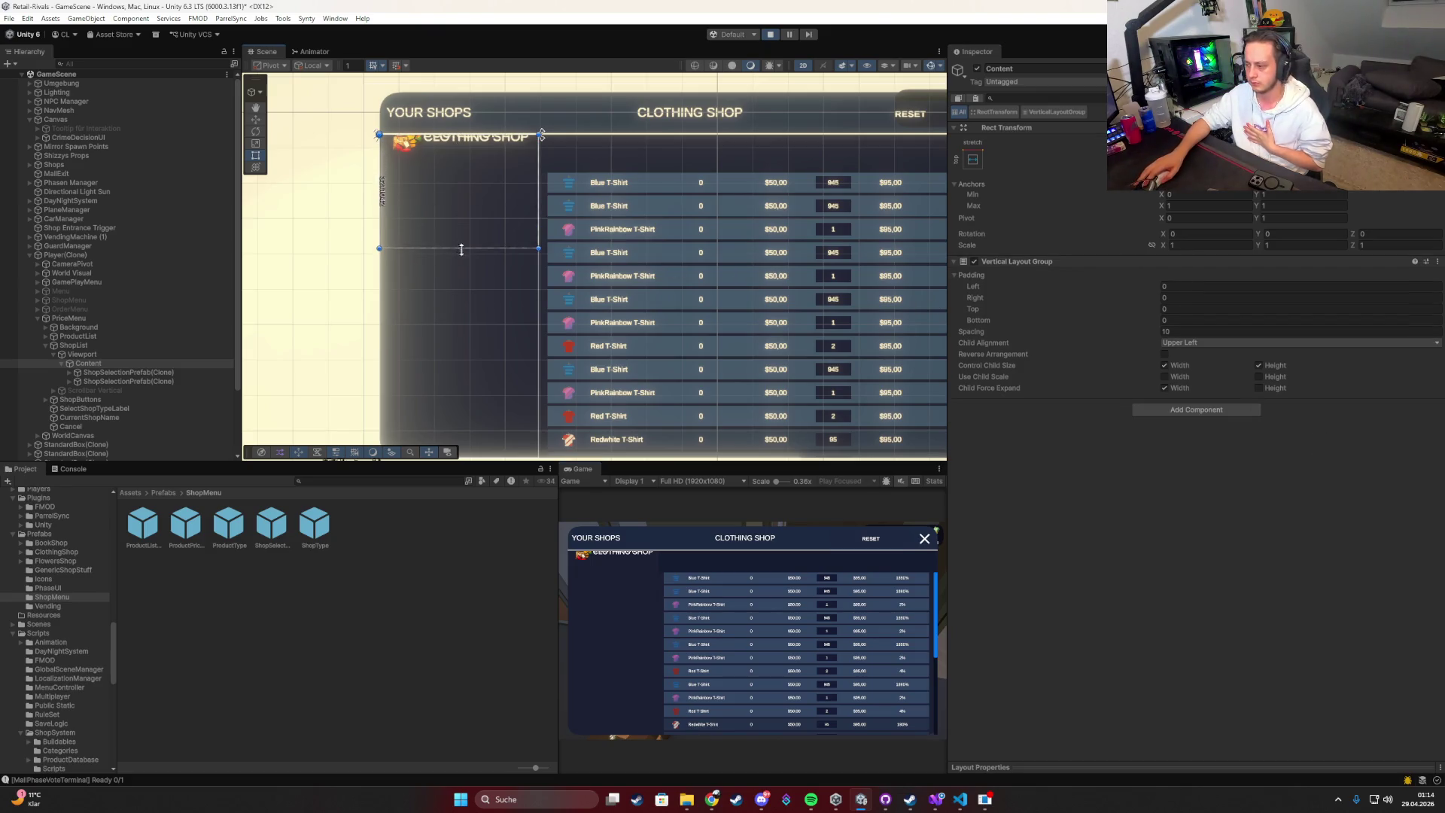
mouse_move(972, 331)
left_mouse_down()
mouse_move(1046, 331)
mouse_move(983, 313)
mouse_move(1028, 315)
left_mouse_up()
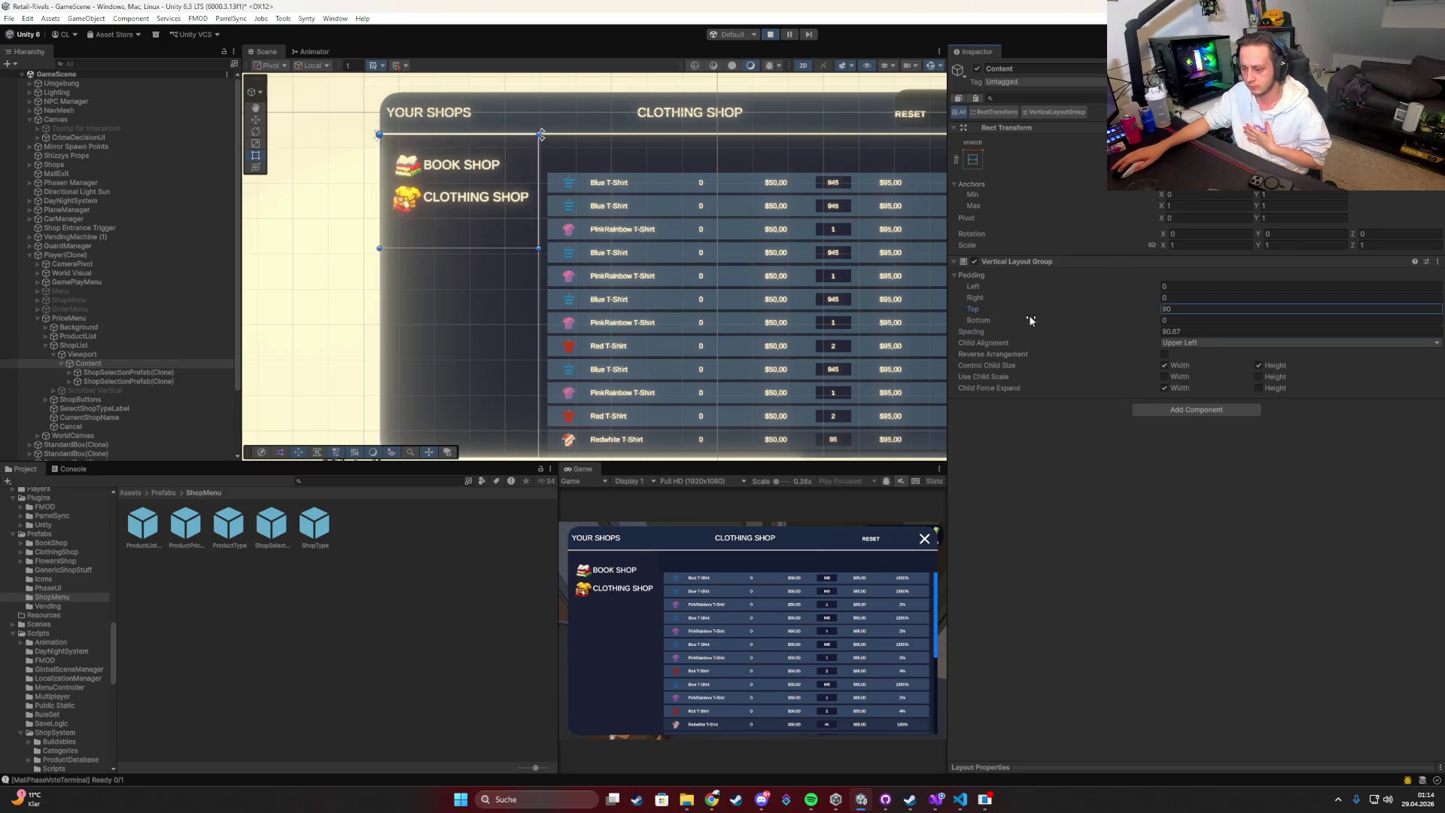
Check the shop list in the maximized Game view, stop Play, and return to Visual Studio.
double_click(580, 468)
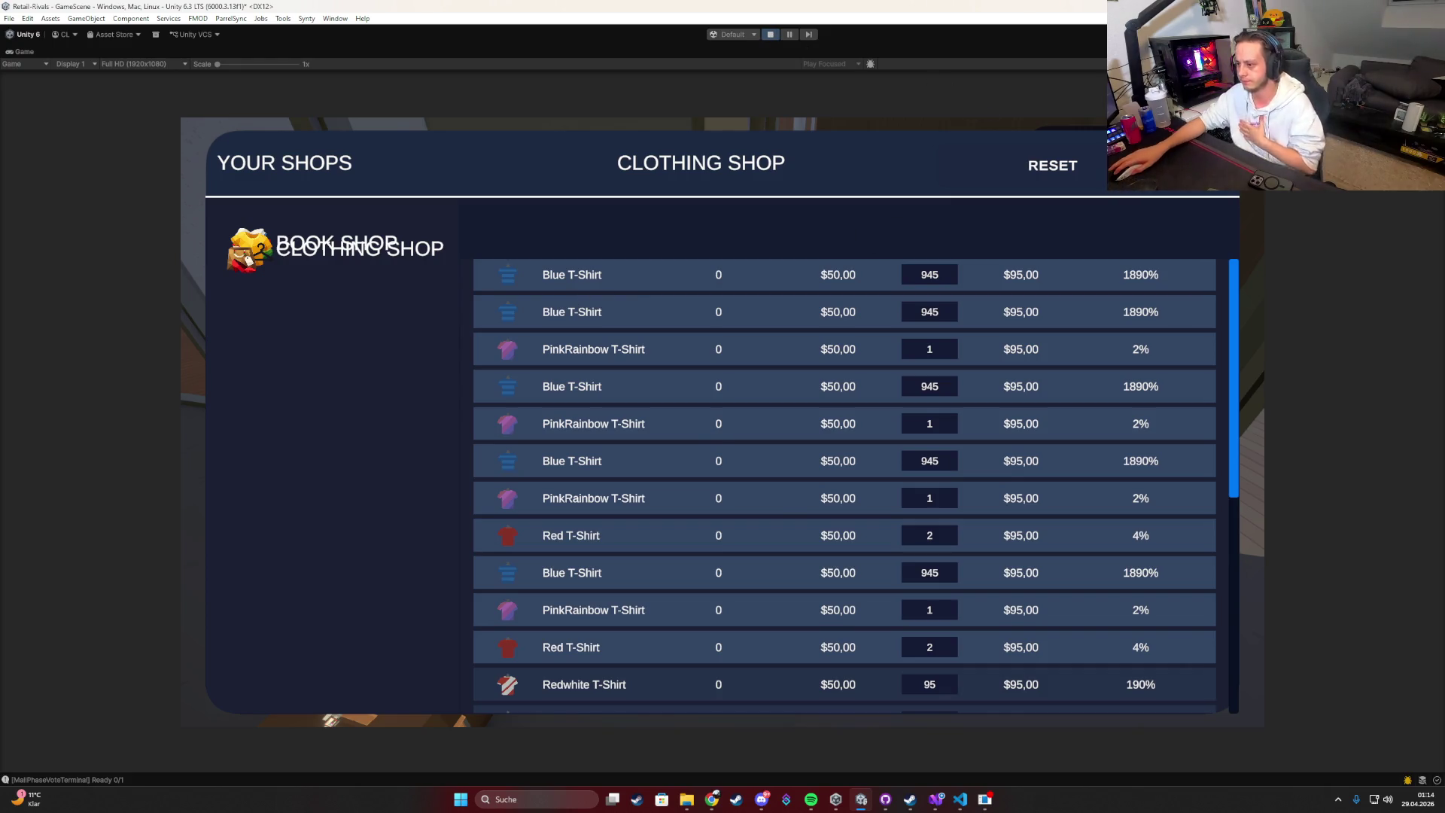
key("Escape")
key("super")
left_click(770, 34)
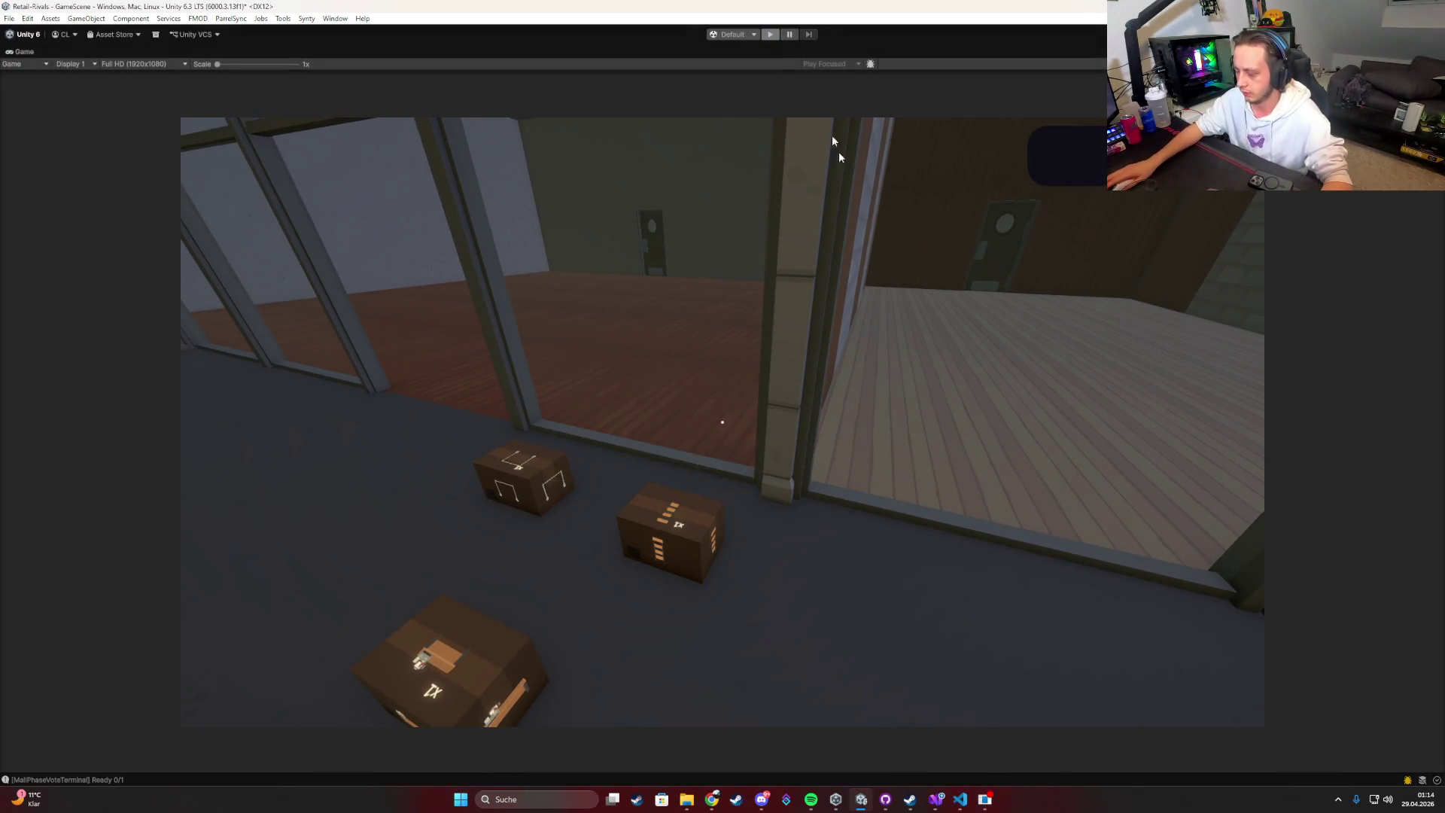
left_click(935, 803)
left_click(453, 450)
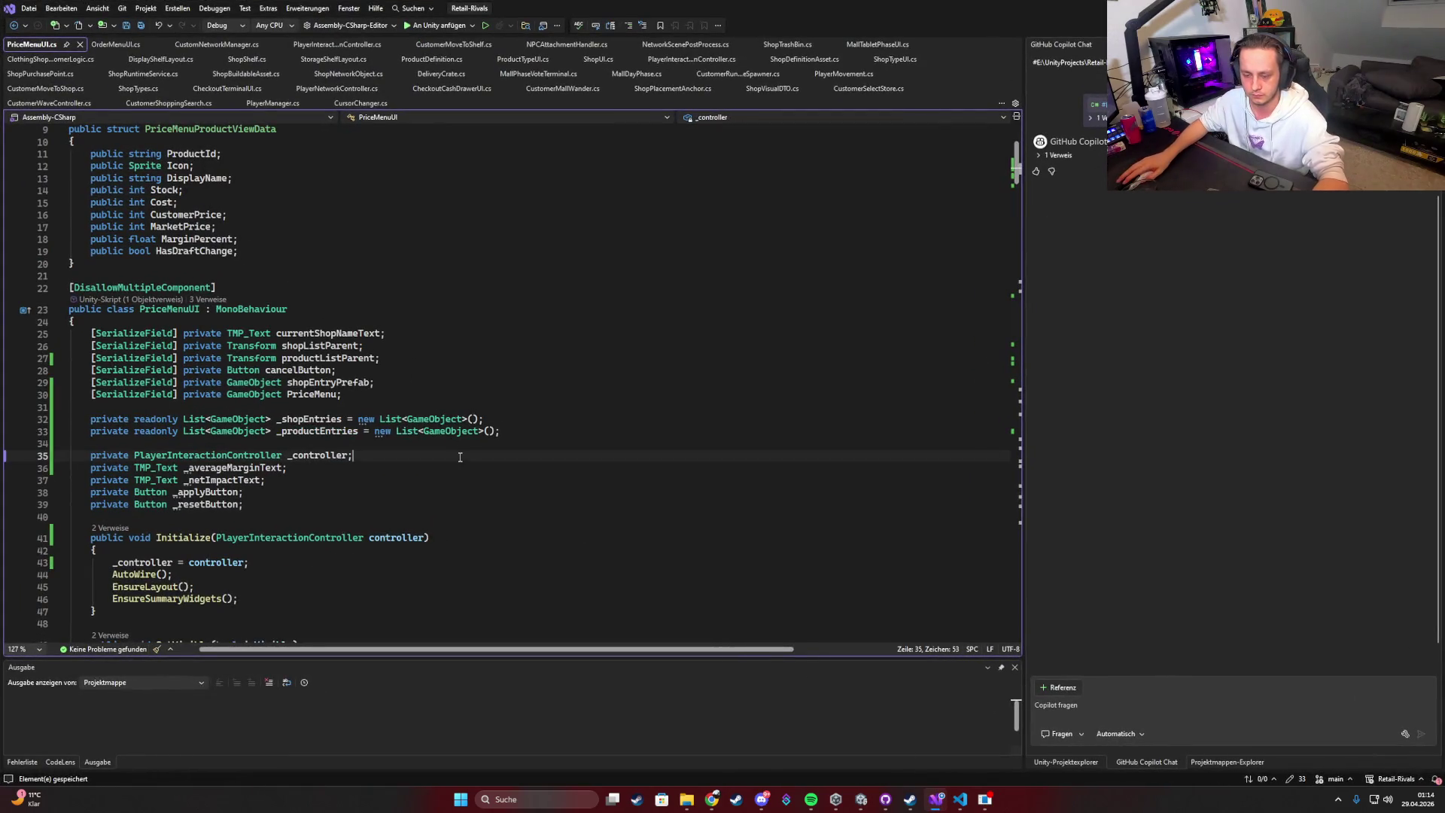
Scroll PriceMenuUI.cs to its SerializeField block, highlight shopEntryPrefab, and return to Unity.
scroll(407, 450, "down", 6)
scroll(382, 448, "up", 4)
scroll(361, 438, "up", 1)
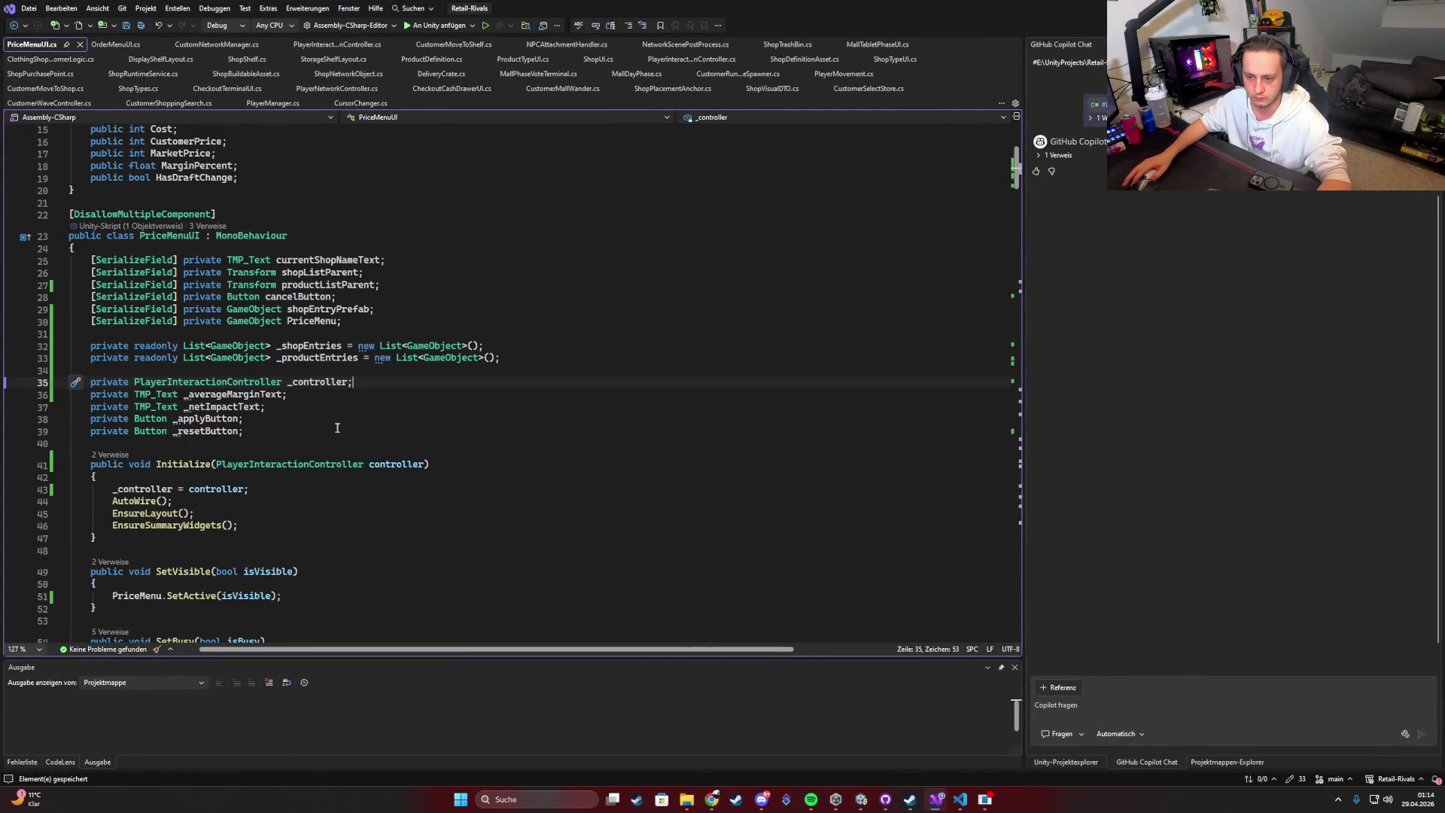
left_click(351, 336)
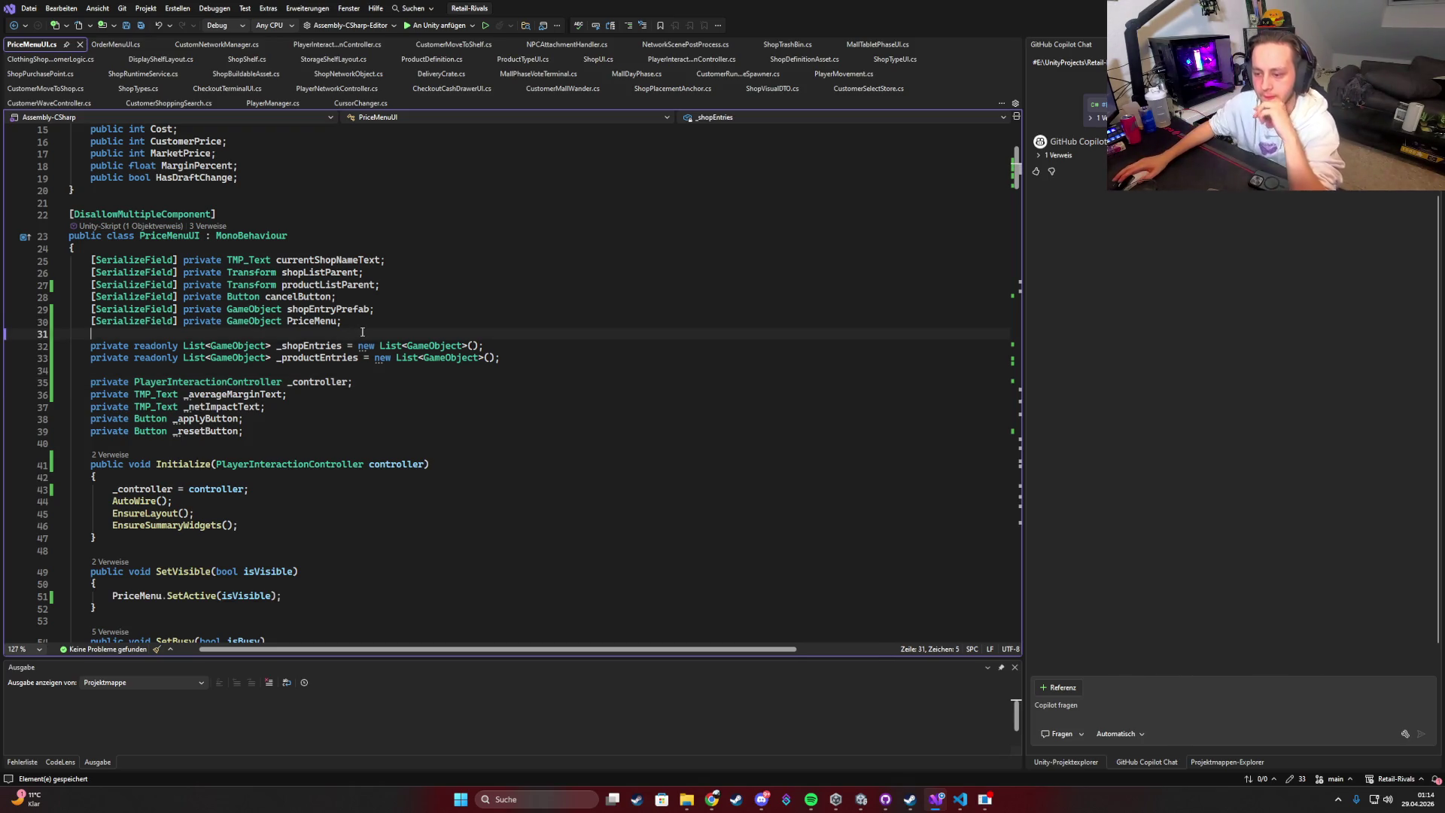
double_click(328, 309)
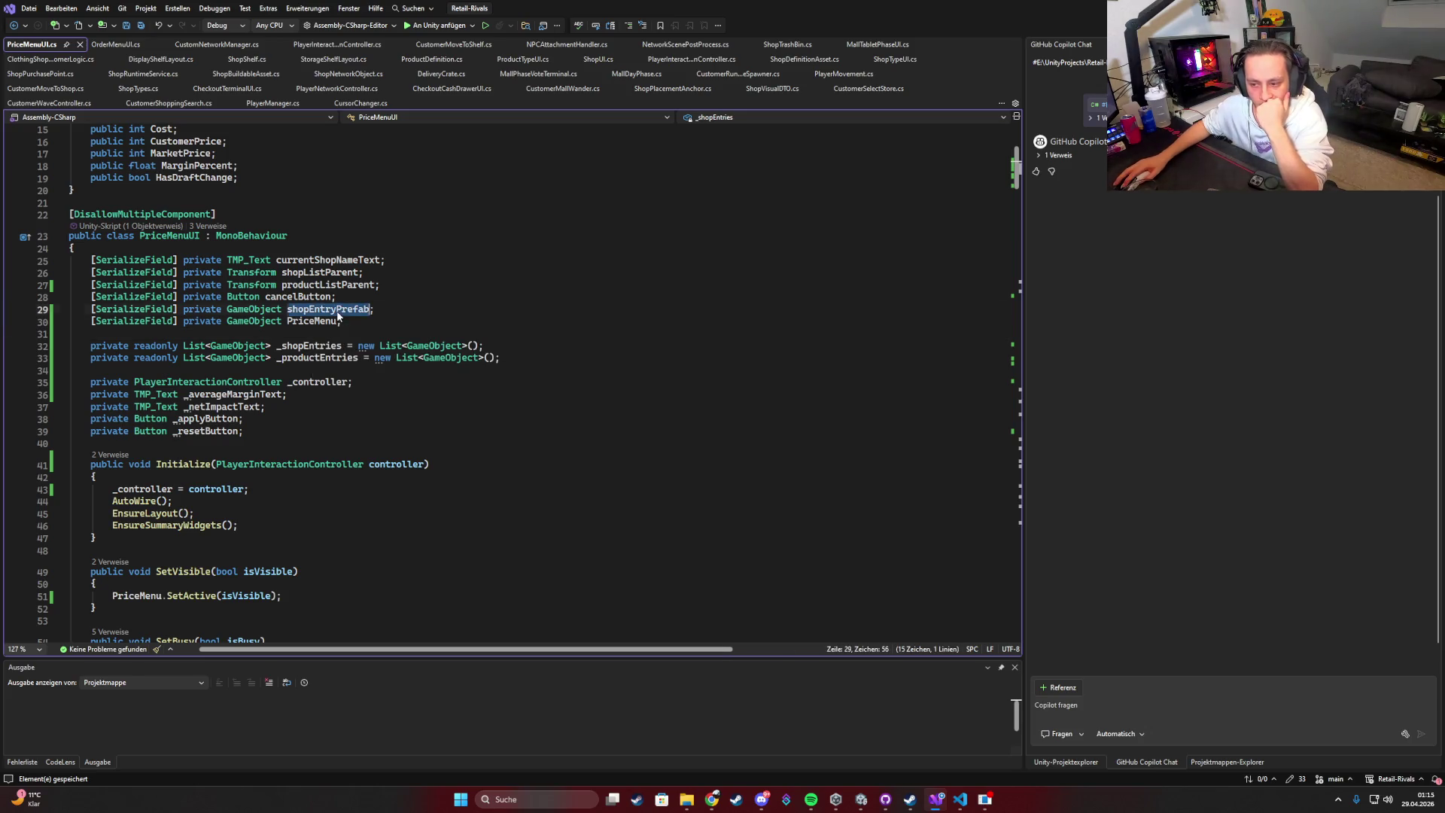
scroll(438, 405, "down", 2)
scroll(438, 406, "down", 8)
scroll(435, 401, "up", 8)
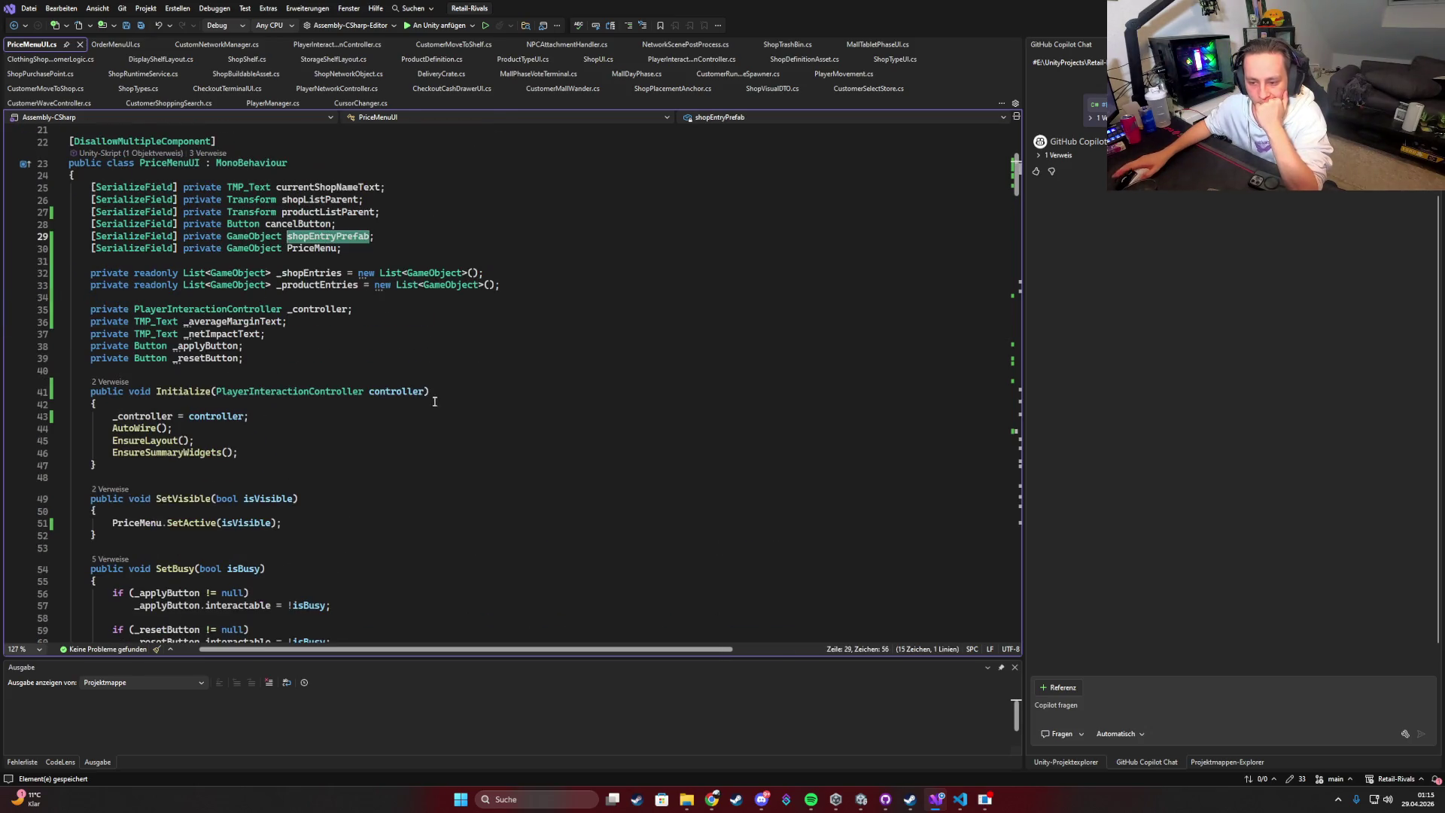
key("alt+Tab")
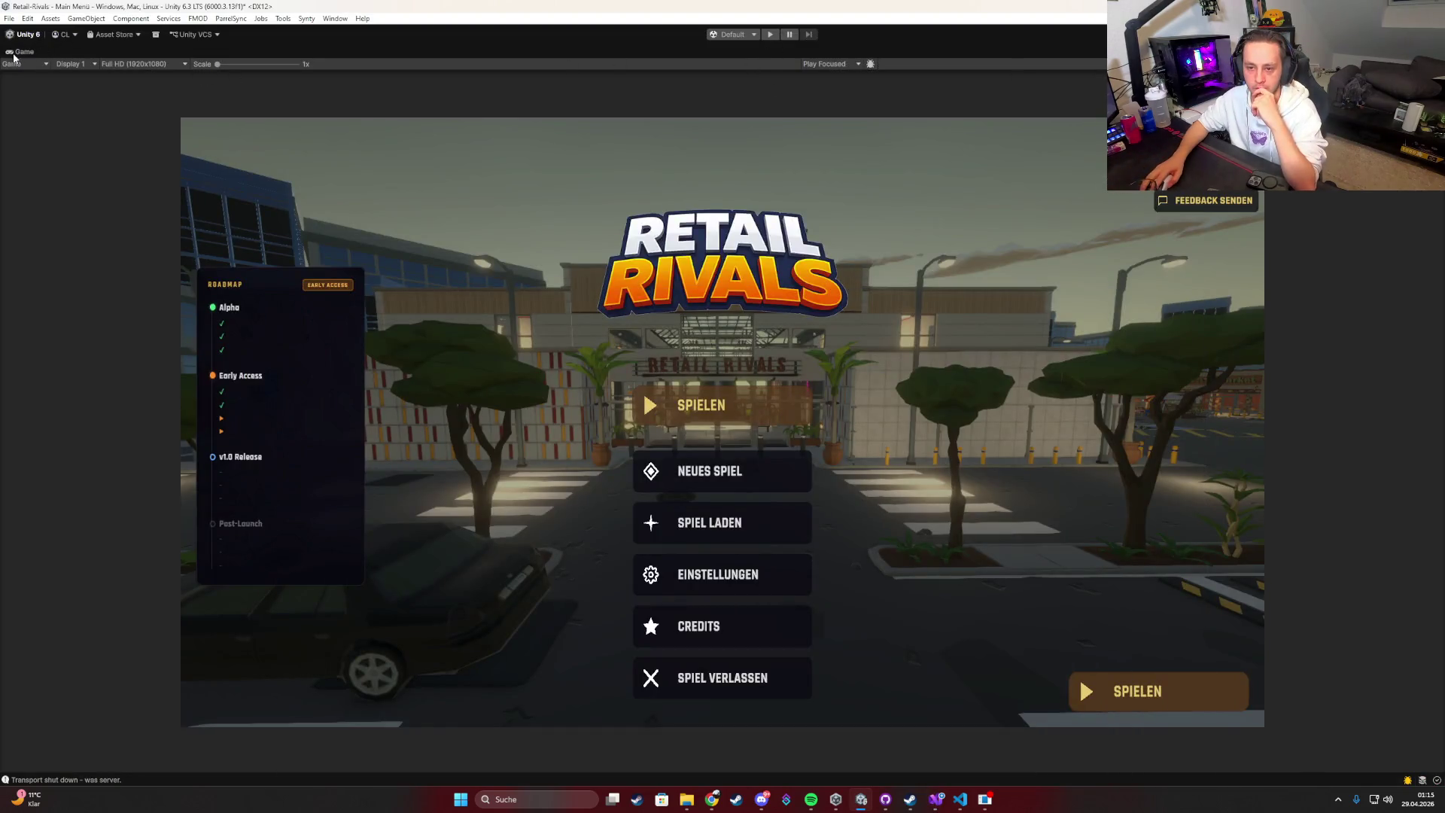
Restore the editor layout, open the Player prefab, and scroll to its Price Menu UI component.
double_click(15, 53)
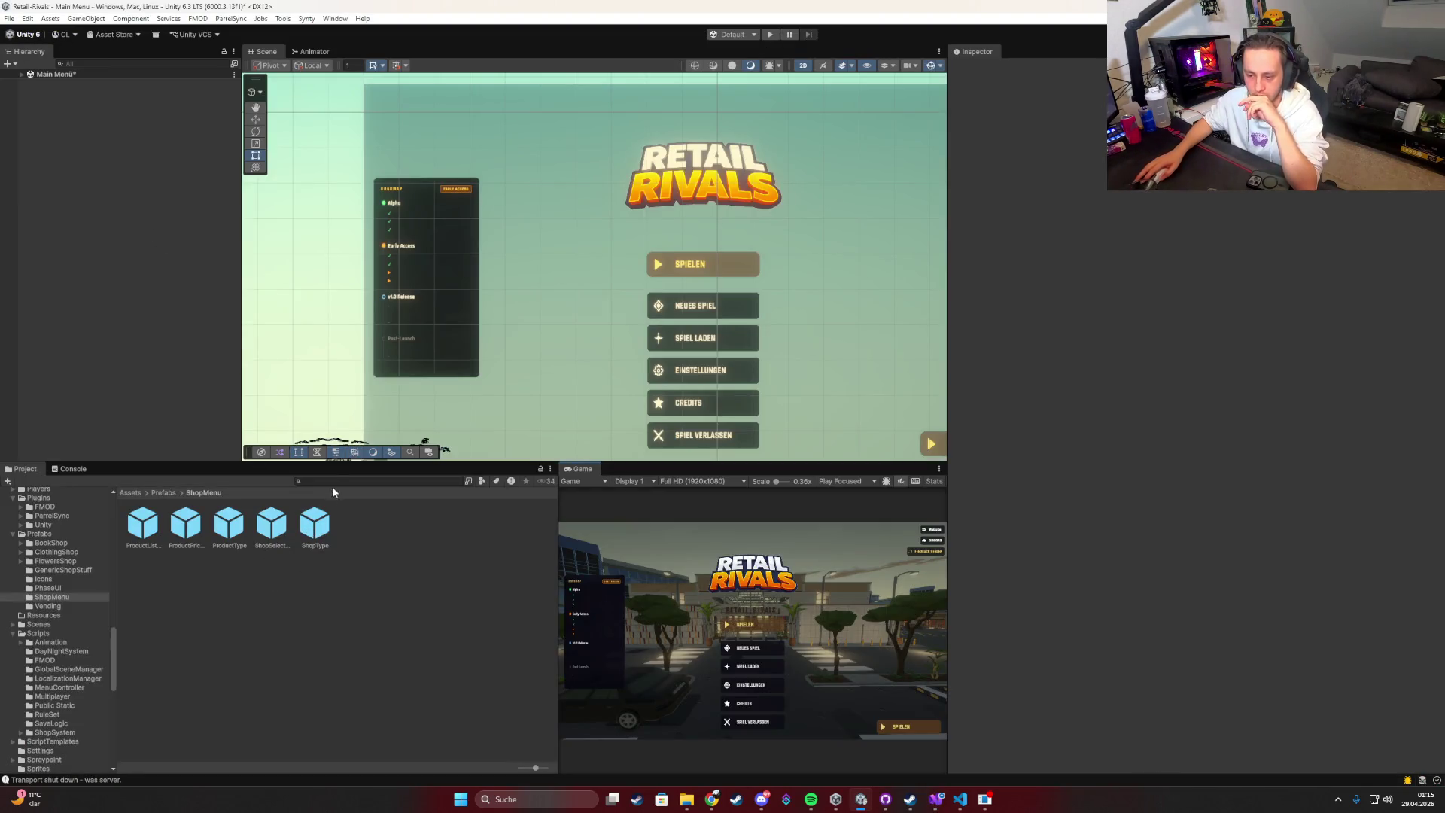
left_click(163, 493)
double_click(487, 523)
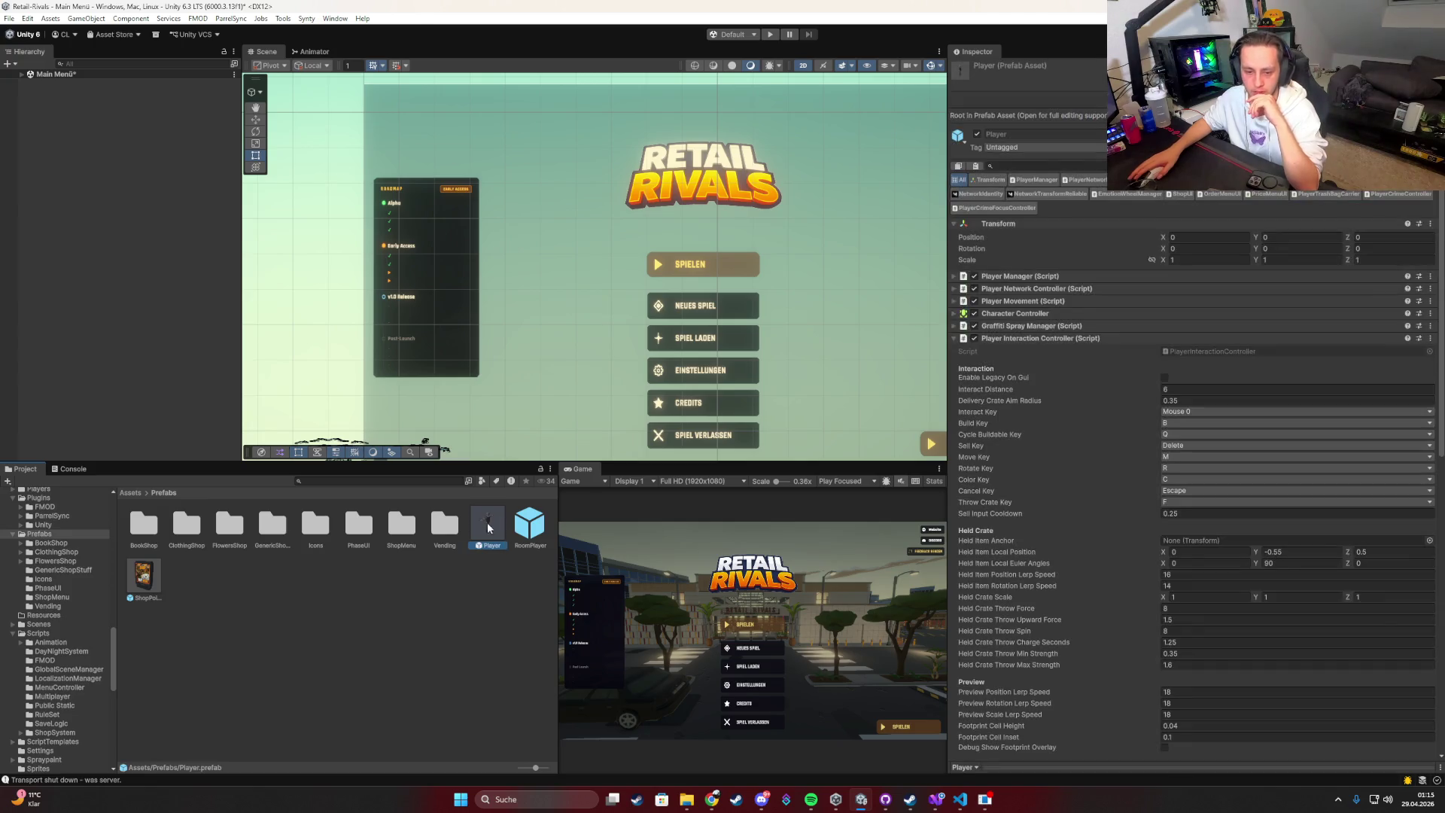
left_click(810, 800)
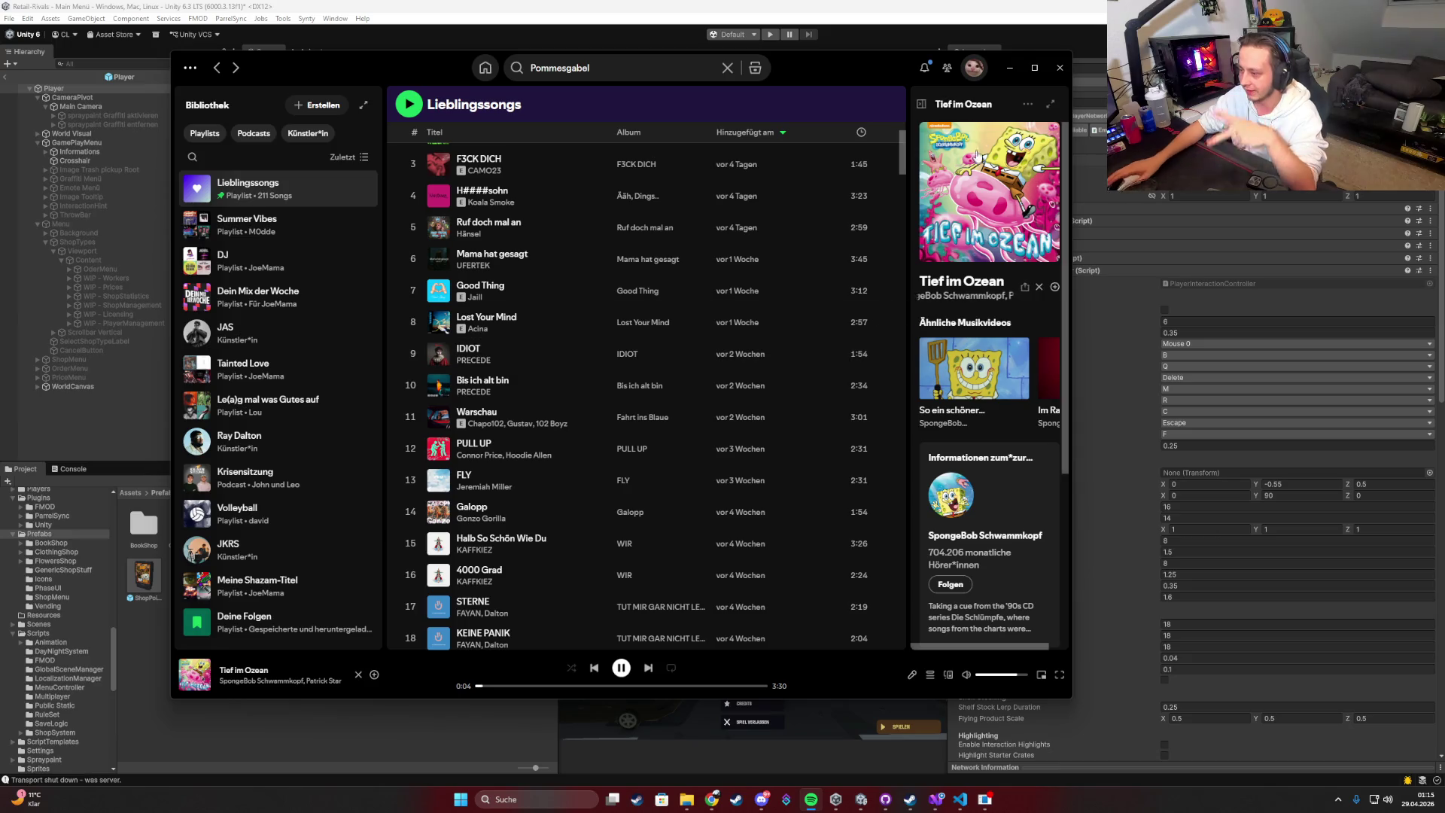
left_click(1009, 76)
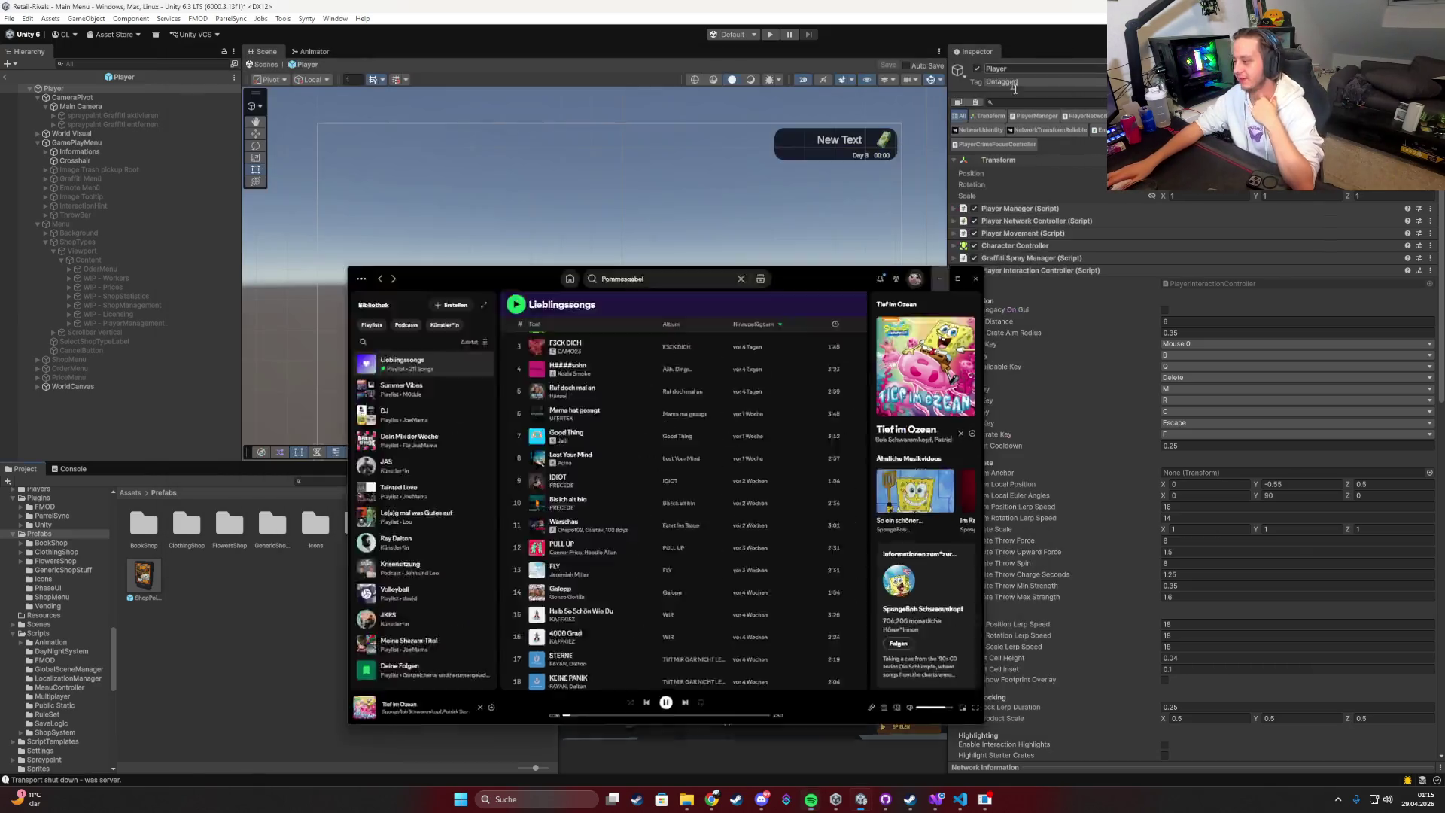
scroll(1150, 640, "down", 10)
scroll(1151, 640, "down", 3)
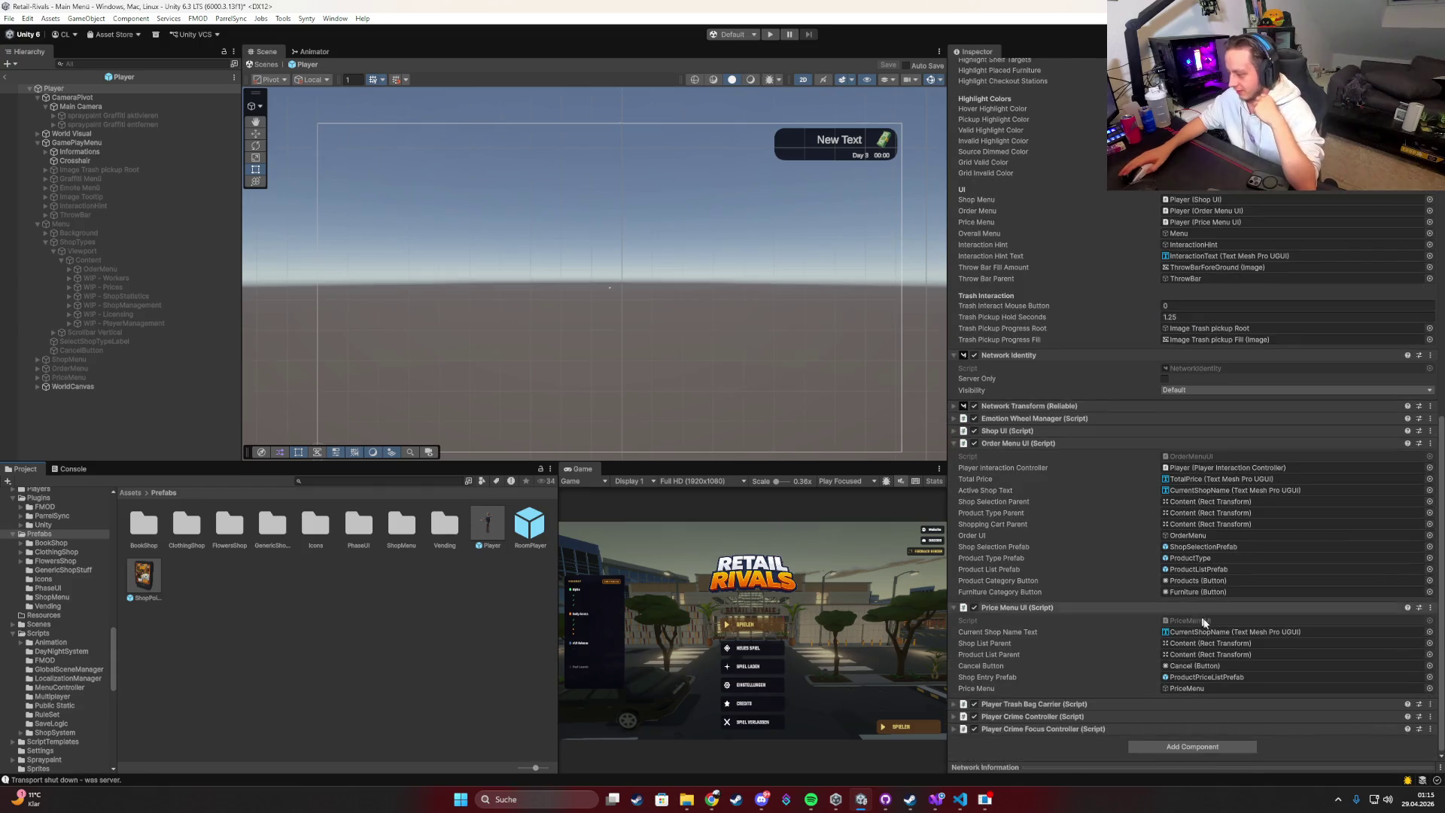
Replace ProductPriceListPrefab with ShopSelectionPrefab as Shop Entry Prefab, then switch to Visual Studio.
left_click(1205, 677)
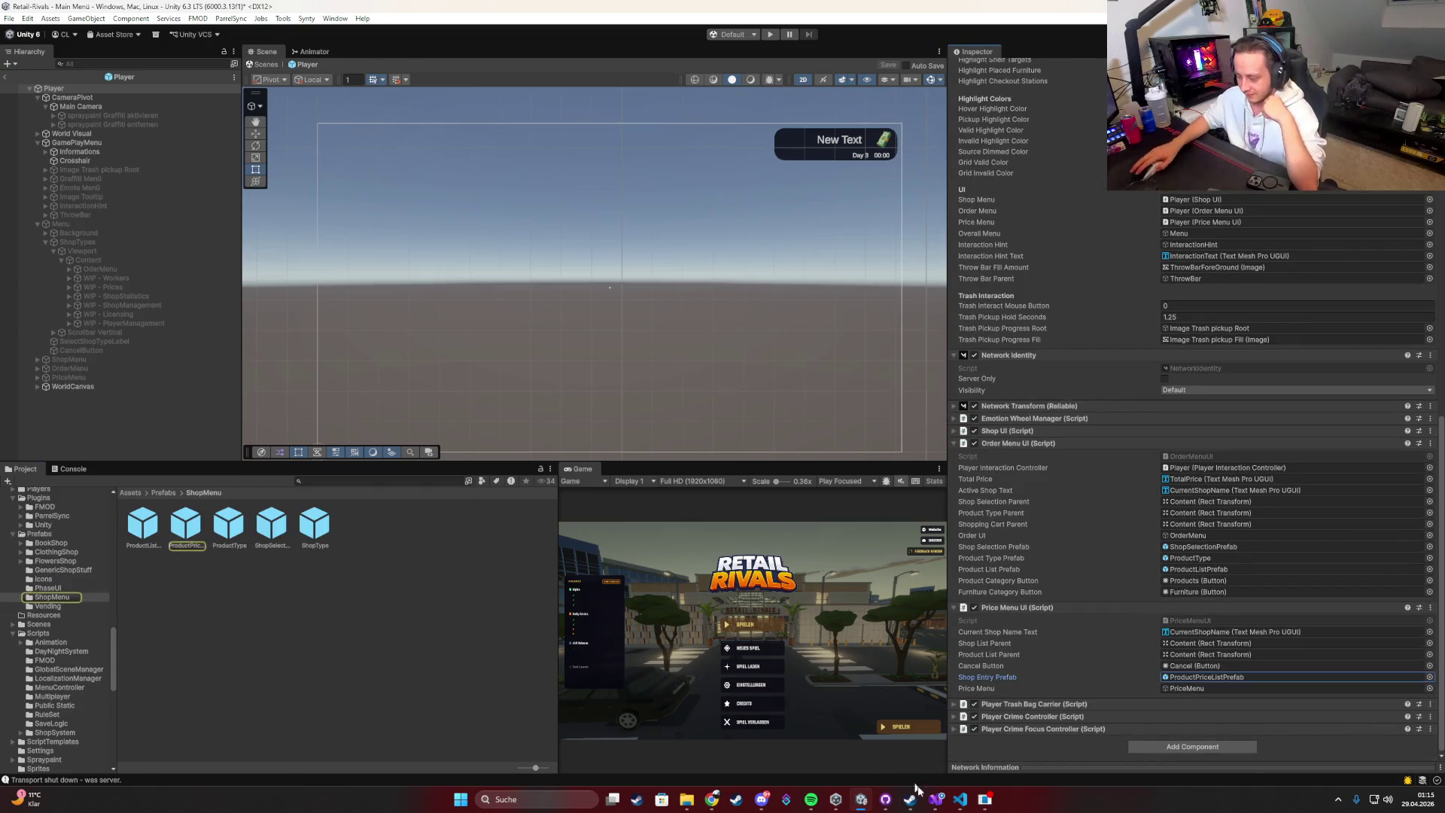
left_click(811, 800)
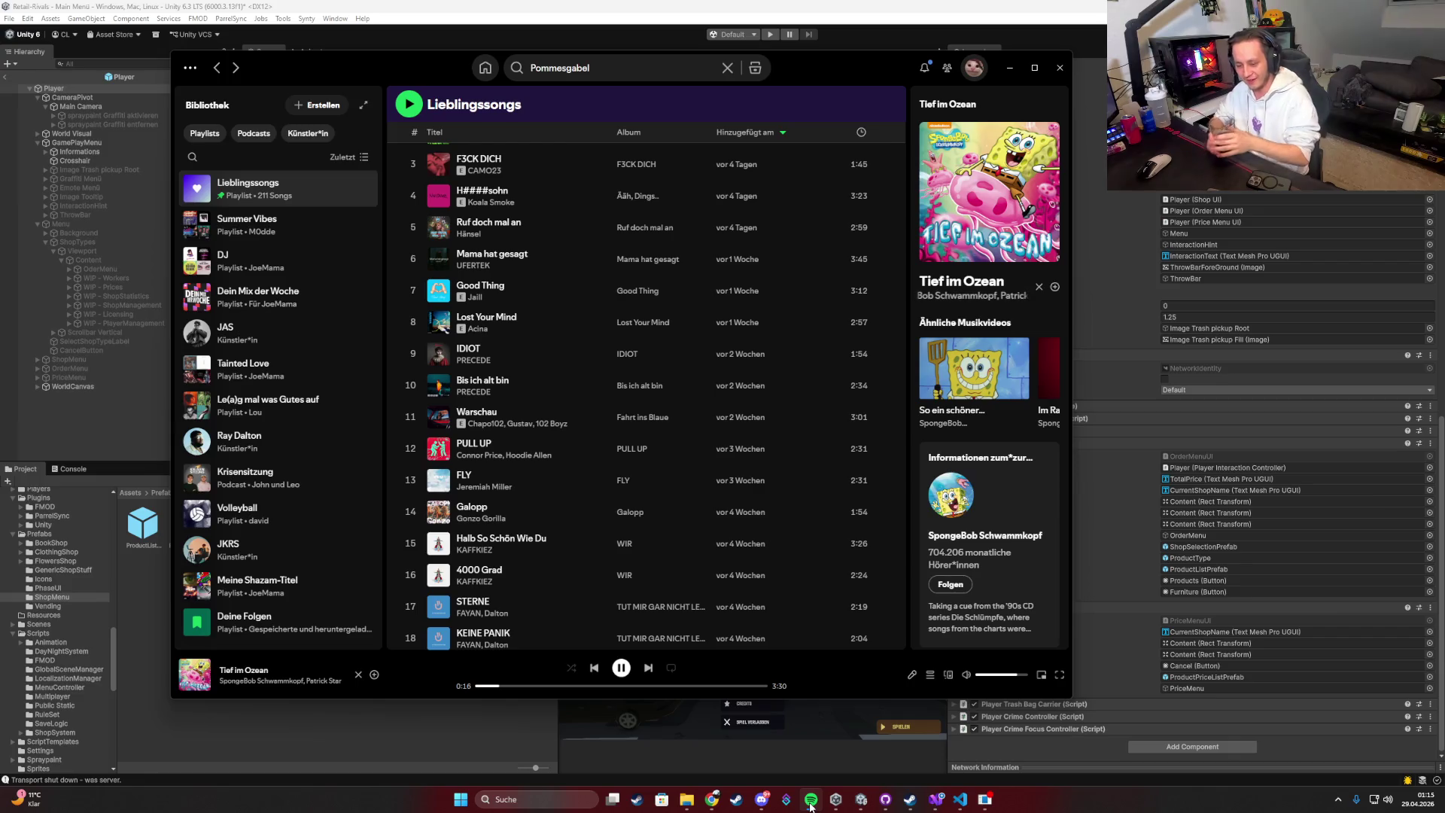
left_click(811, 803)
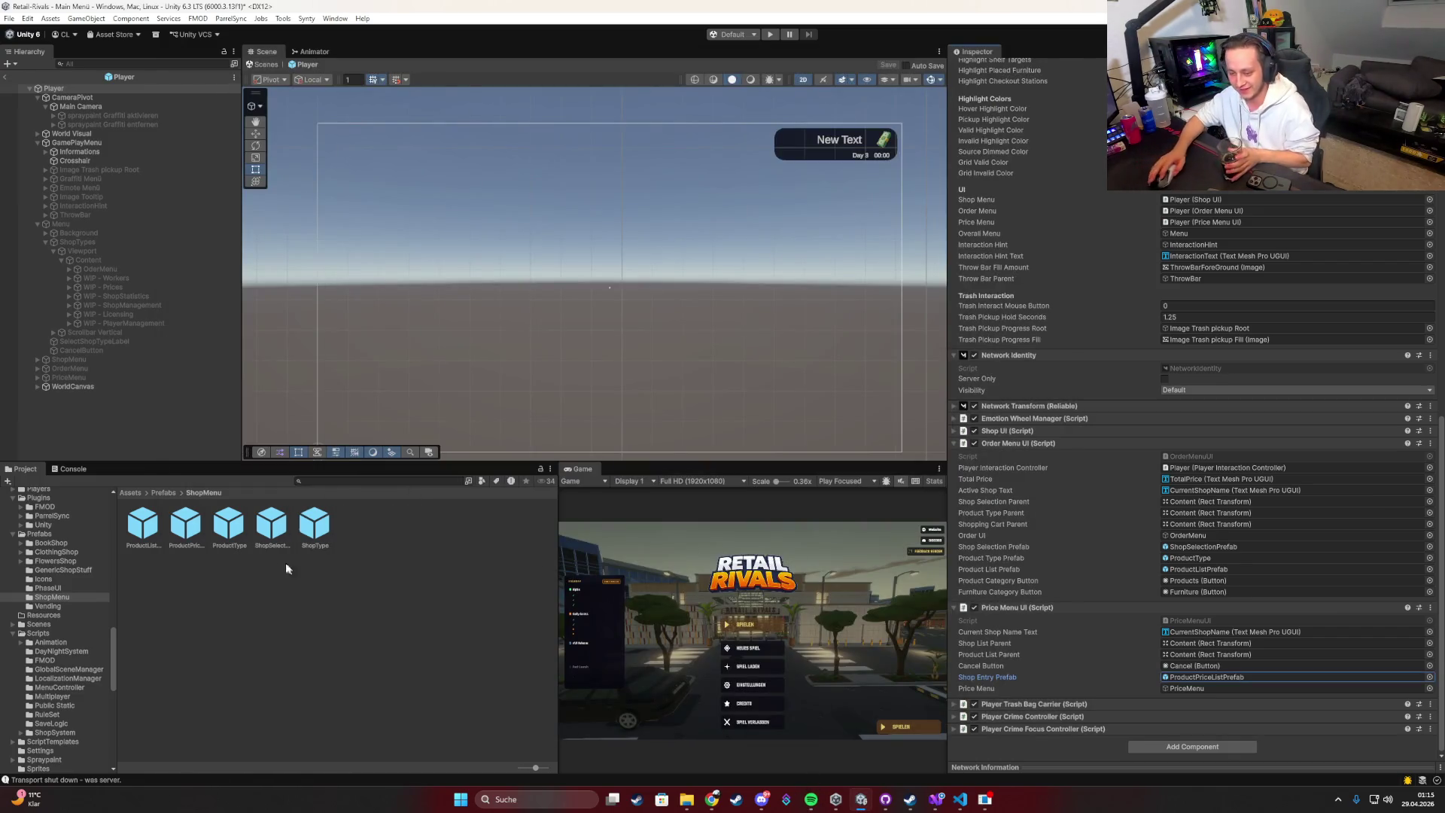
mouse_move(269, 545)
left_mouse_down()
mouse_move(280, 532)
mouse_move(1187, 684)
left_mouse_up()
left_click(811, 799)
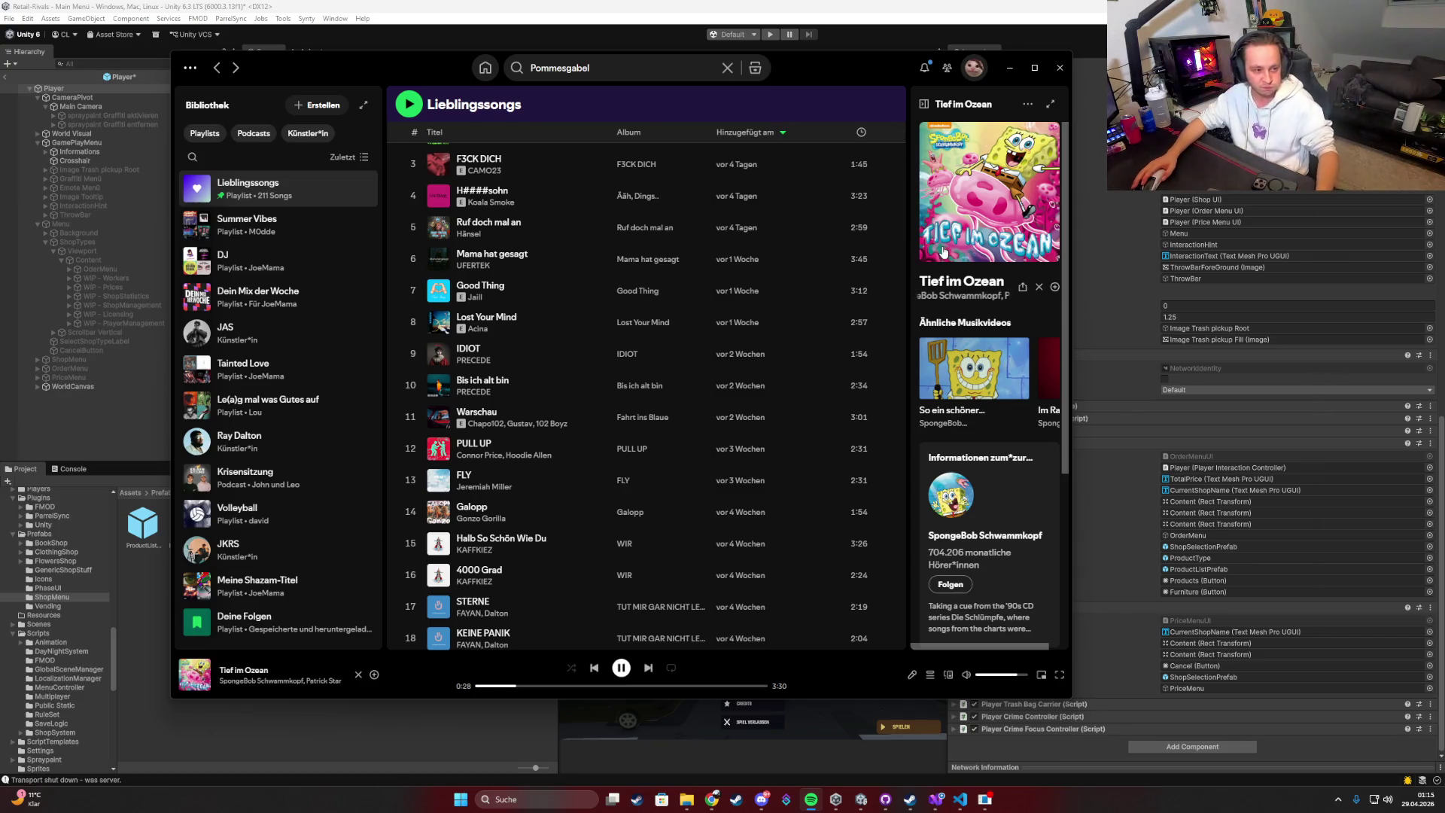
left_click(1067, 16)
left_click(657, 561)
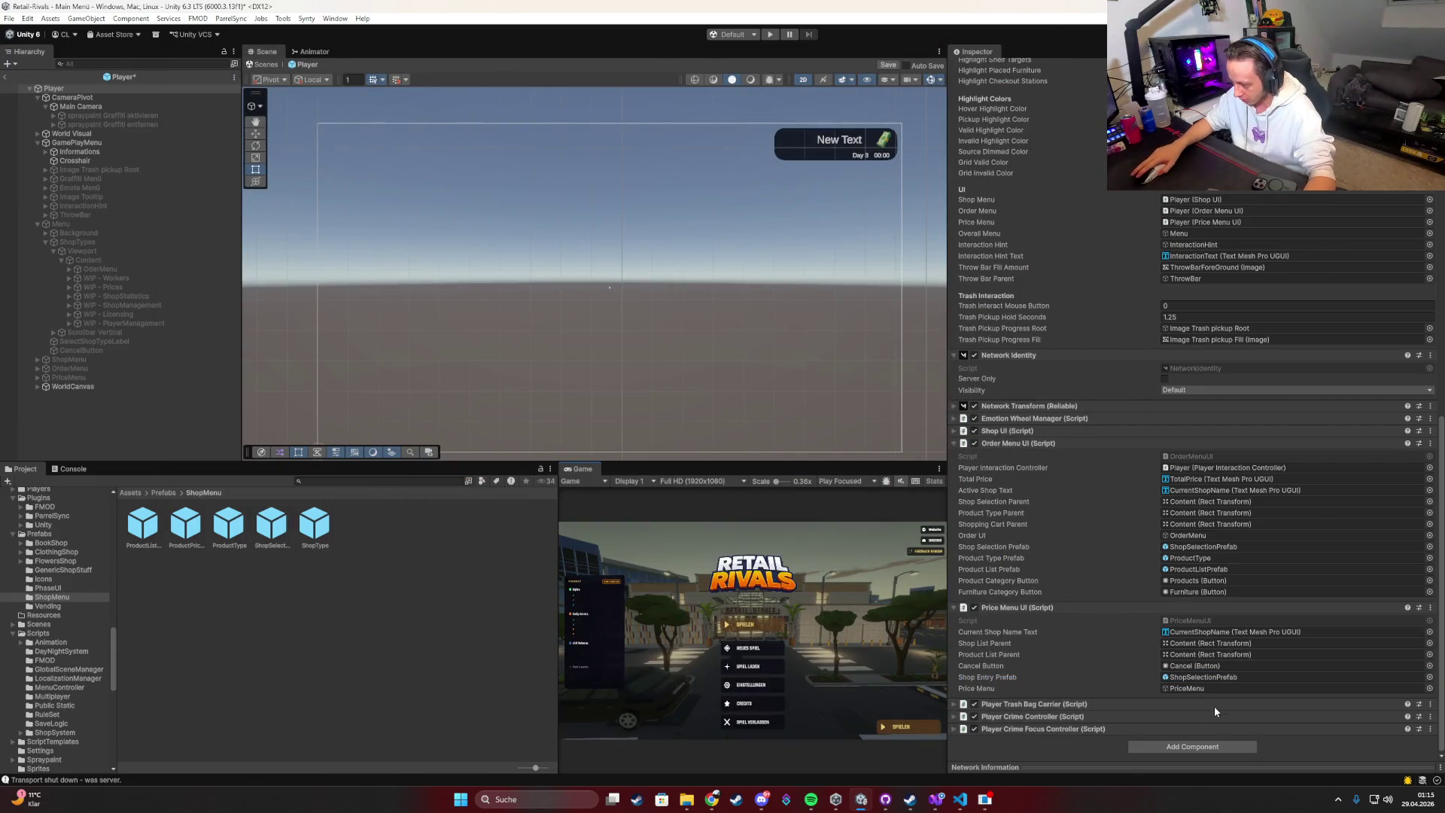
left_click(936, 799)
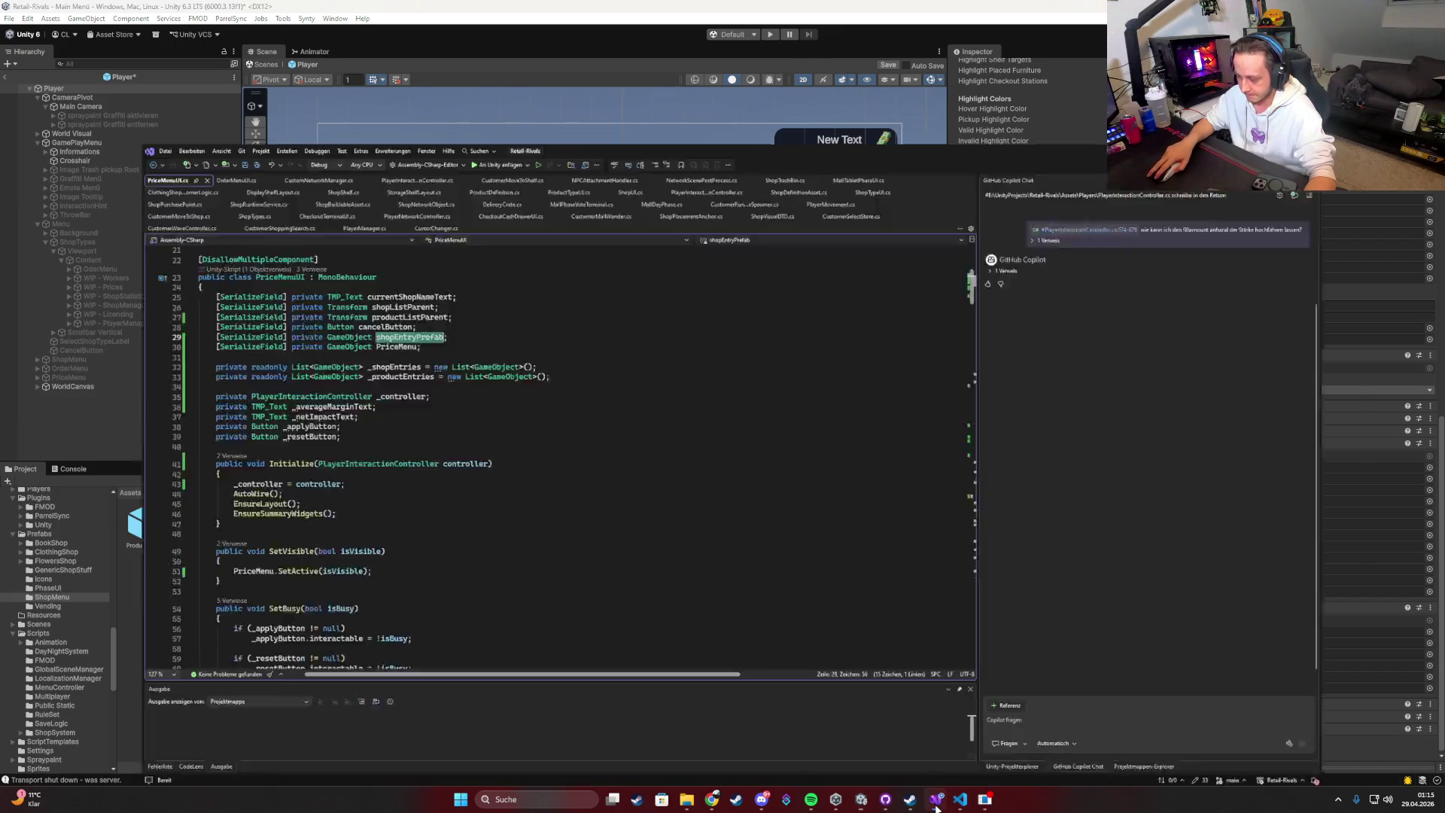
Find and delete the ContentSizeFitter setup lines from EnsureVerticalLayout.
key("ctrl+f")
type("content")
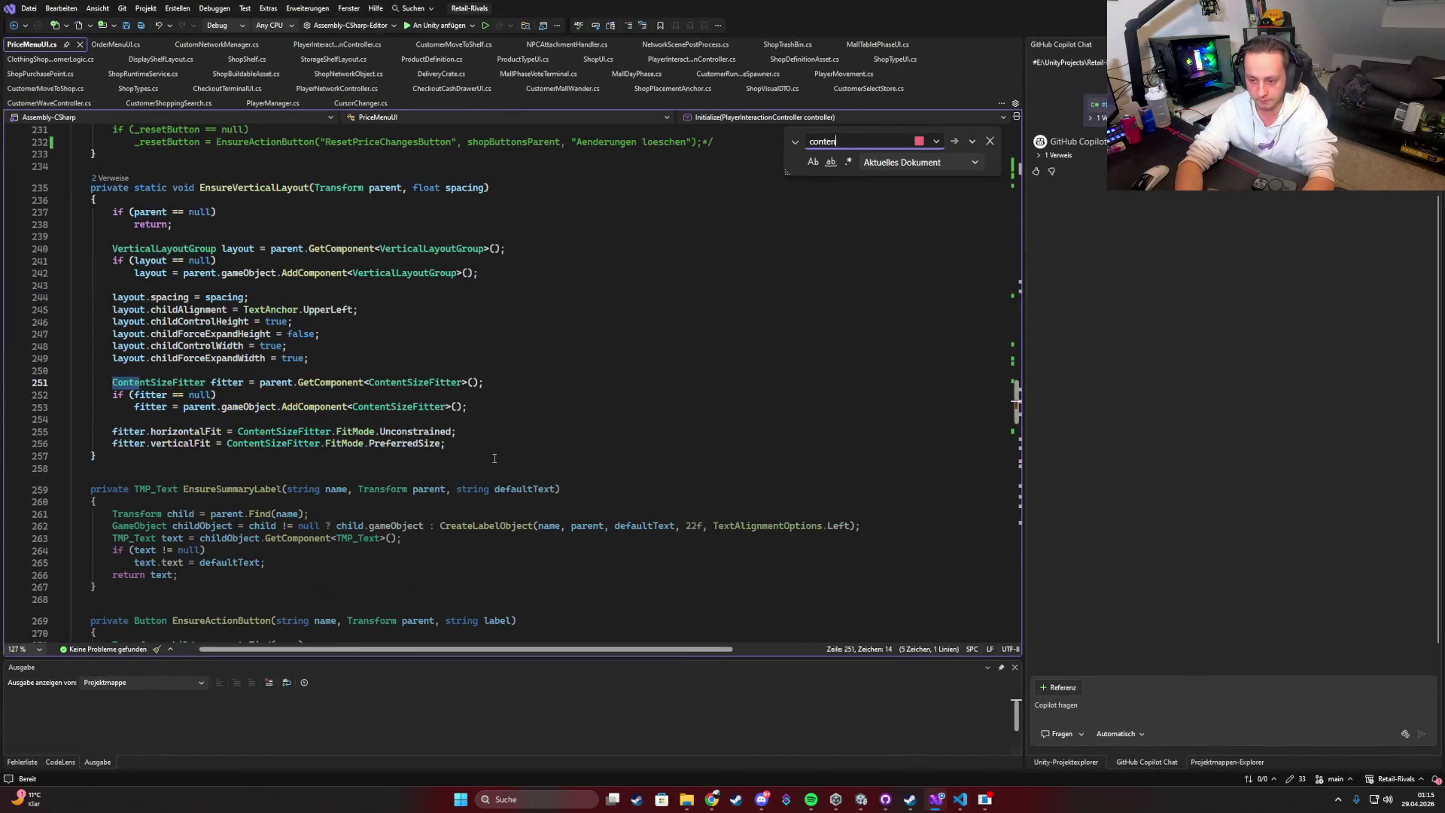
left_click(478, 395)
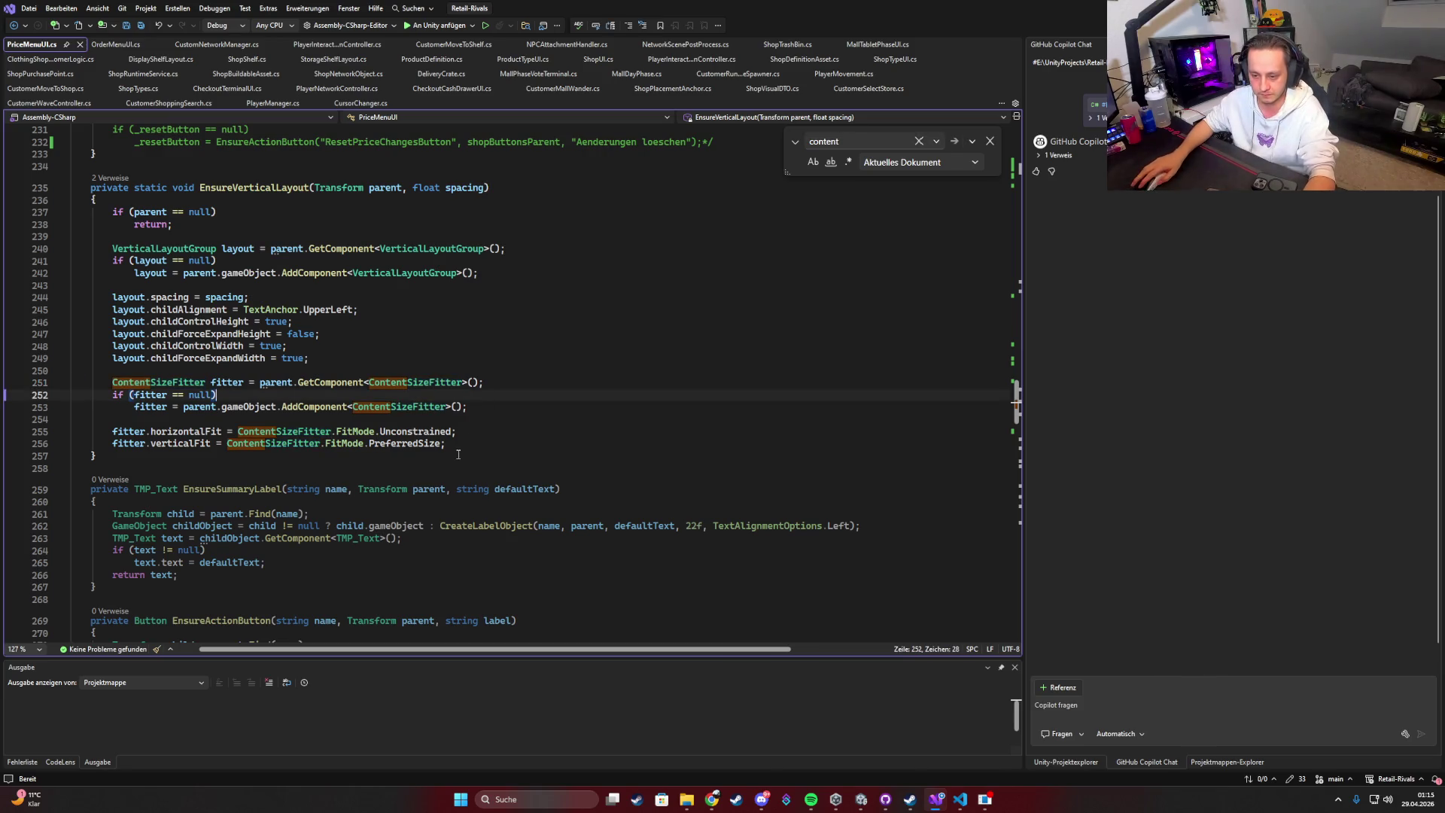
left_click_drag(449, 443, 112, 382)
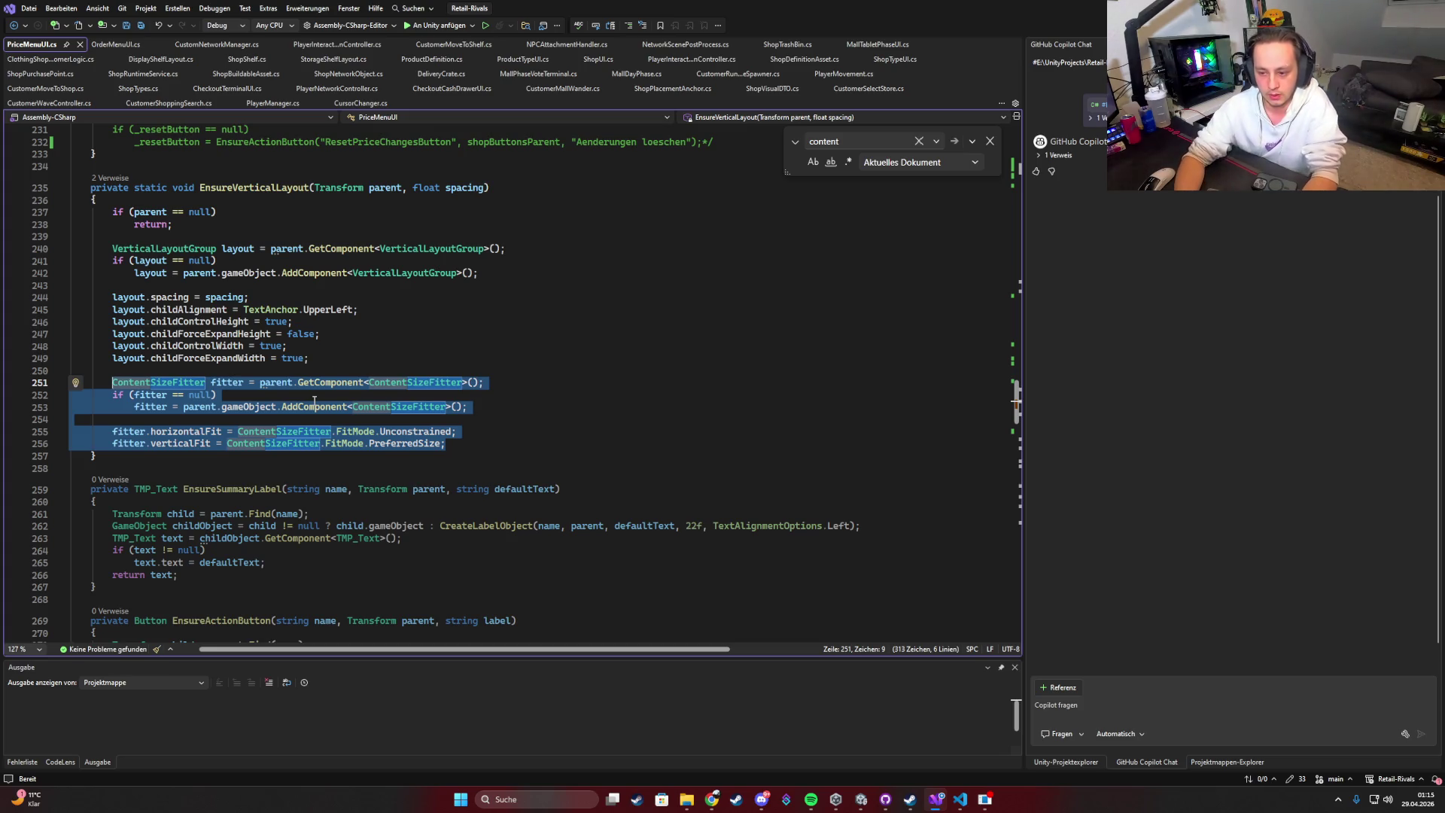
key("Delete")
key("BackSpace")
key("BackSpace")
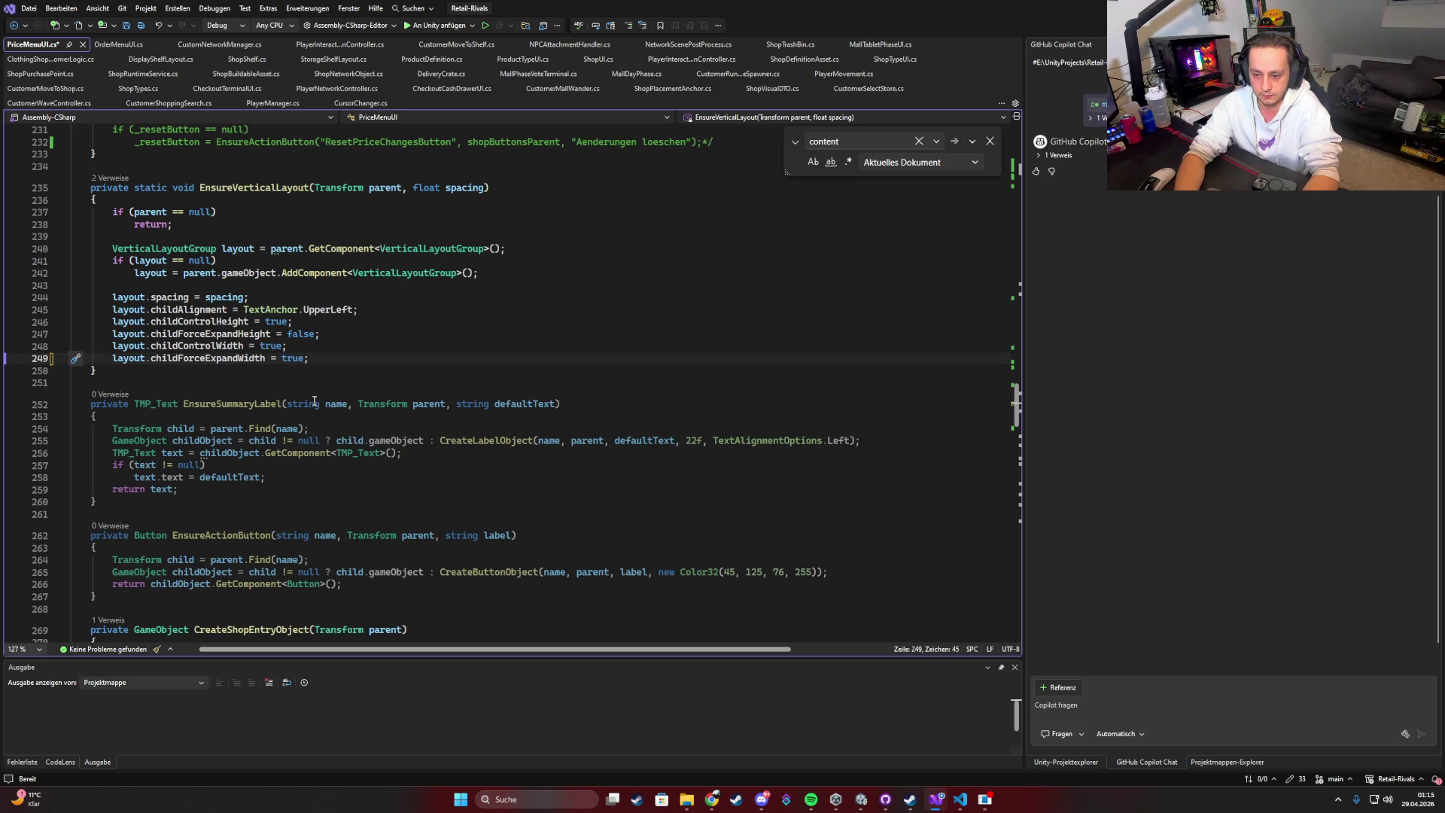
Comment out EnsureSummaryLabel and EnsureActionButton with /* */ and save PriceMenuUI.cs.
scroll(327, 341, "down", 4)
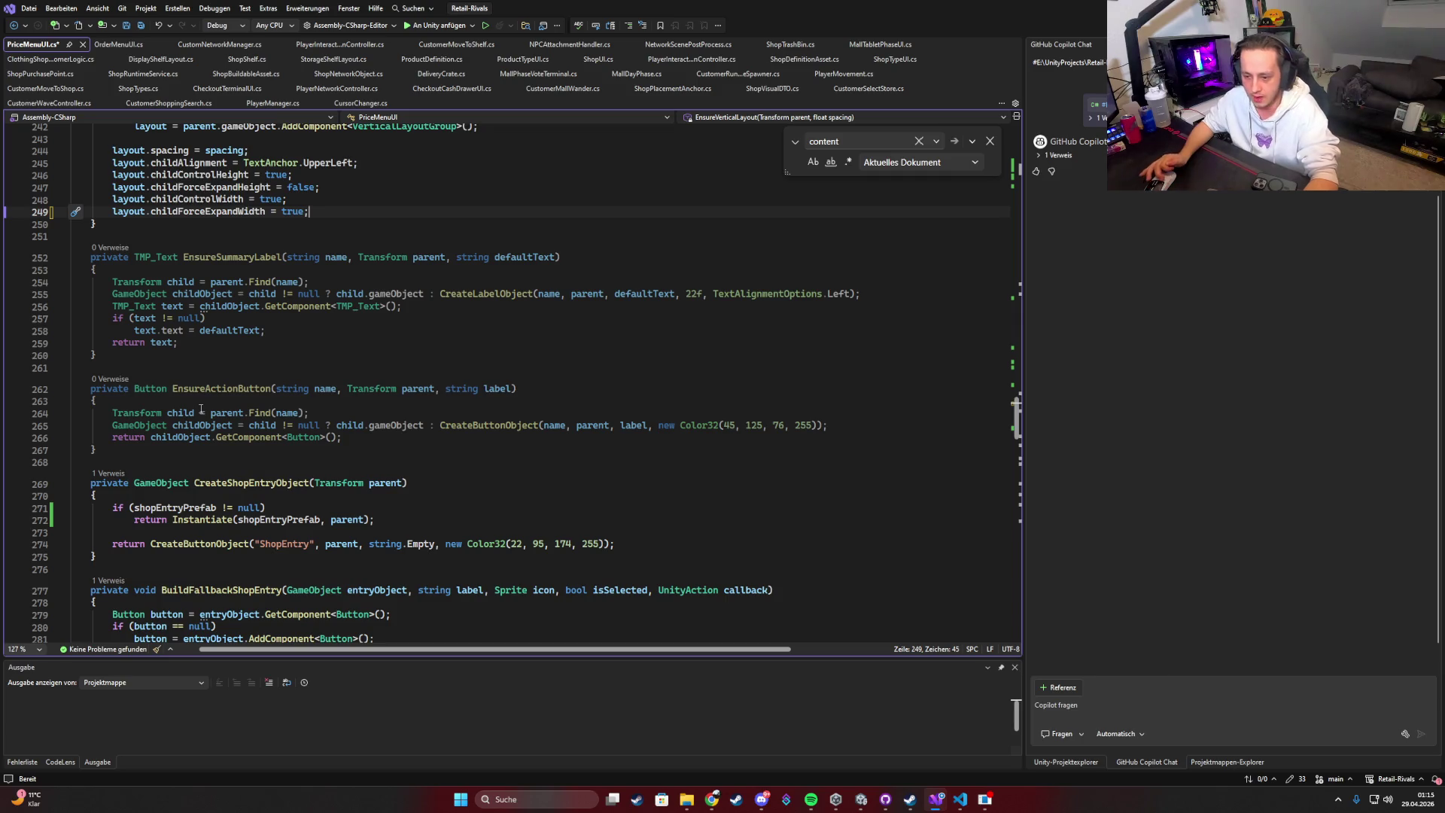
left_click_drag(97, 450, 64, 242)
key("ctrl+shift+slash")
left_click(256, 342)
key("ctrl+s")
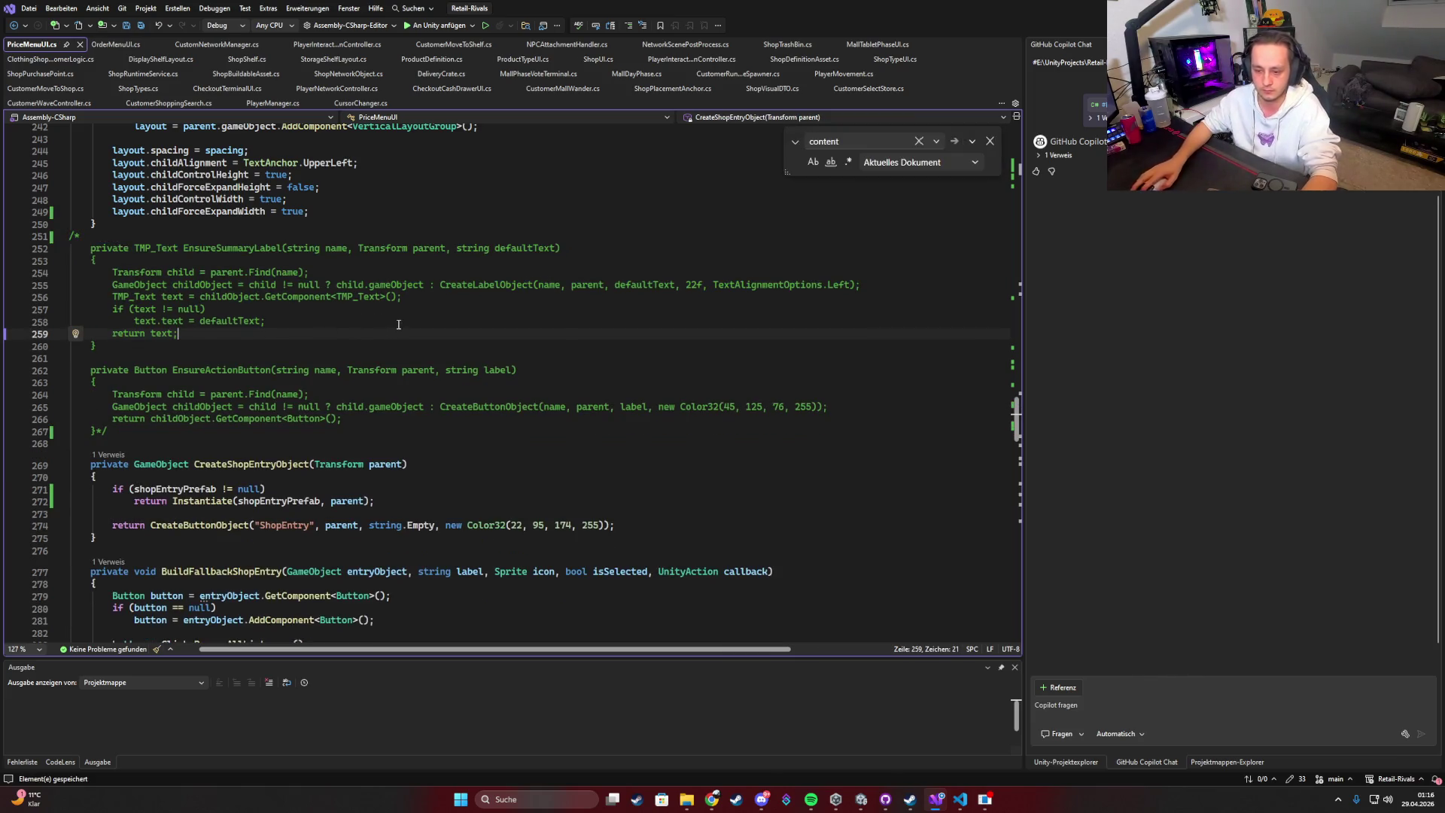
scroll(510, 407, "down", 6)
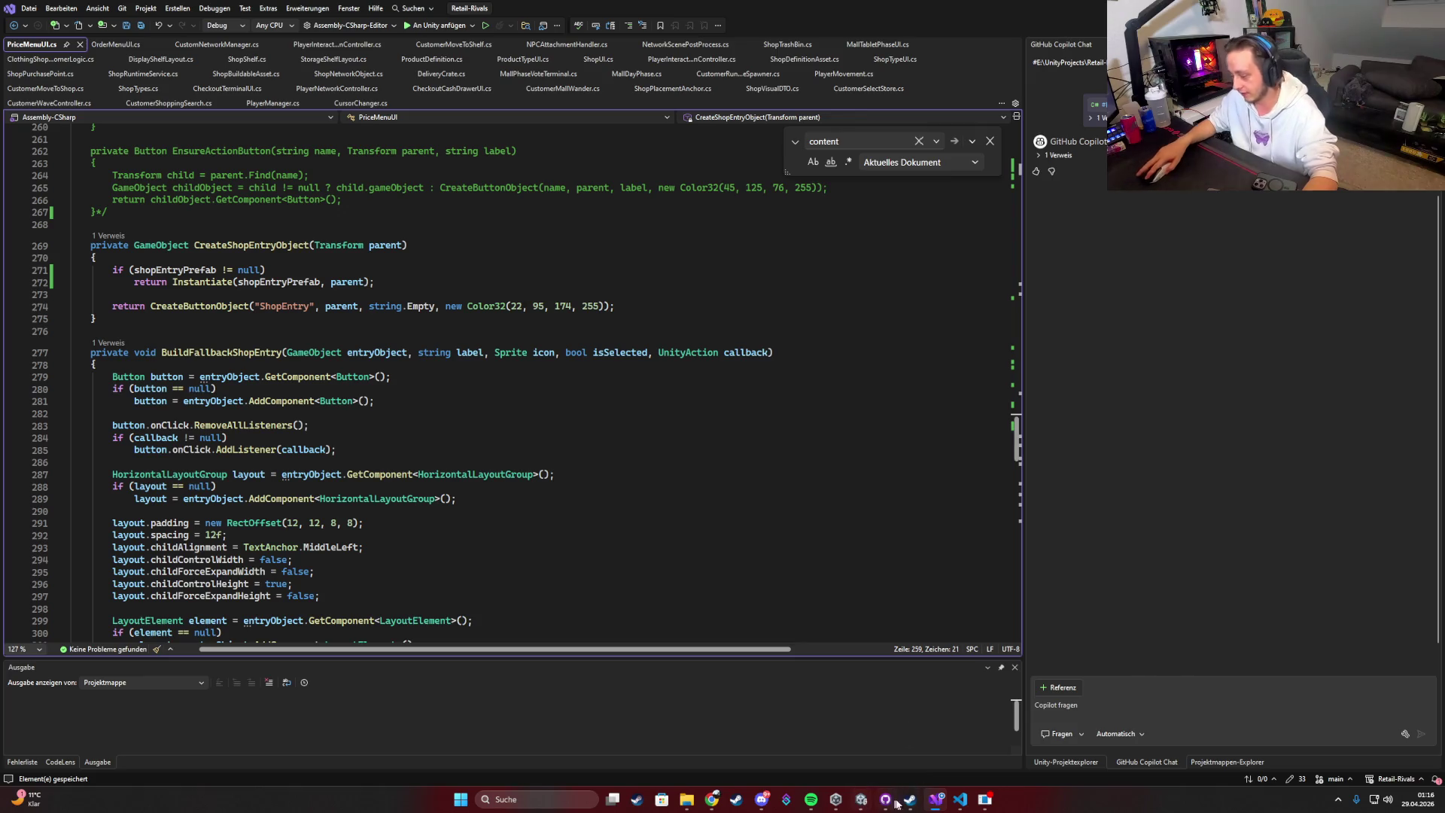
mouse_move(864, 802)
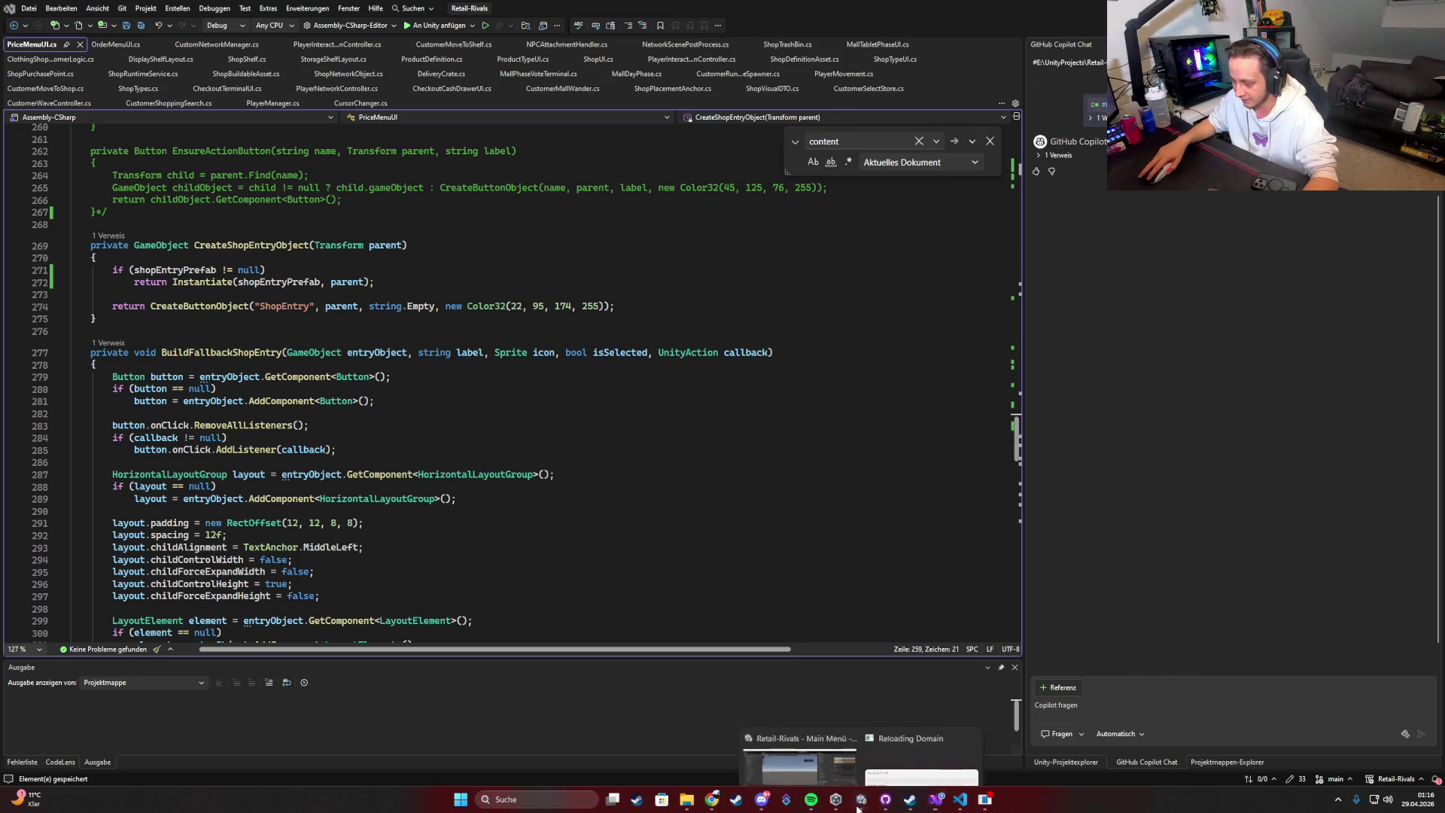
left_click(810, 799)
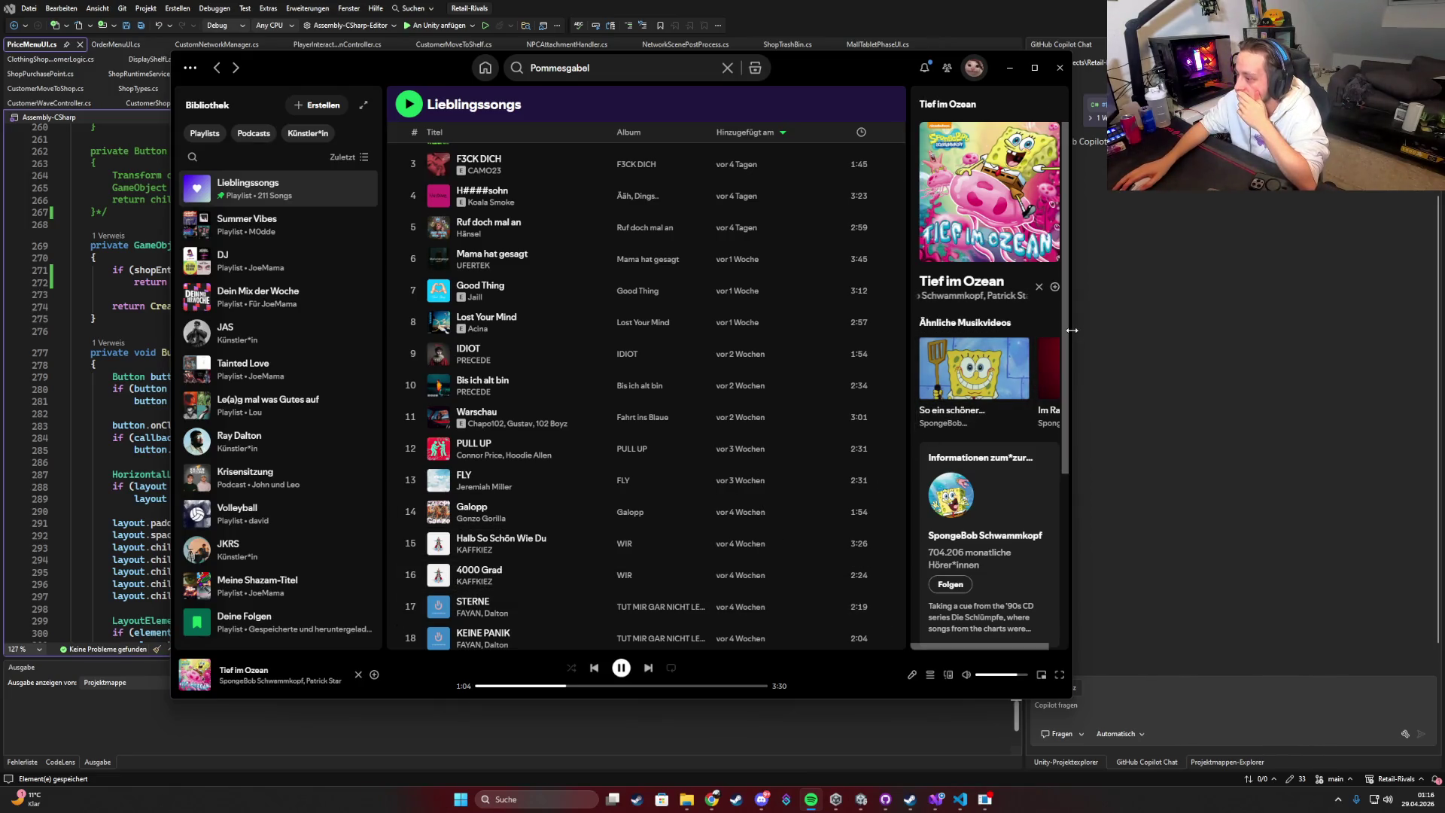
Widen the Spotify window, open the Tief im Ozean album page, then minimize Spotify.
left_click_drag(1070, 344, 1351, 344)
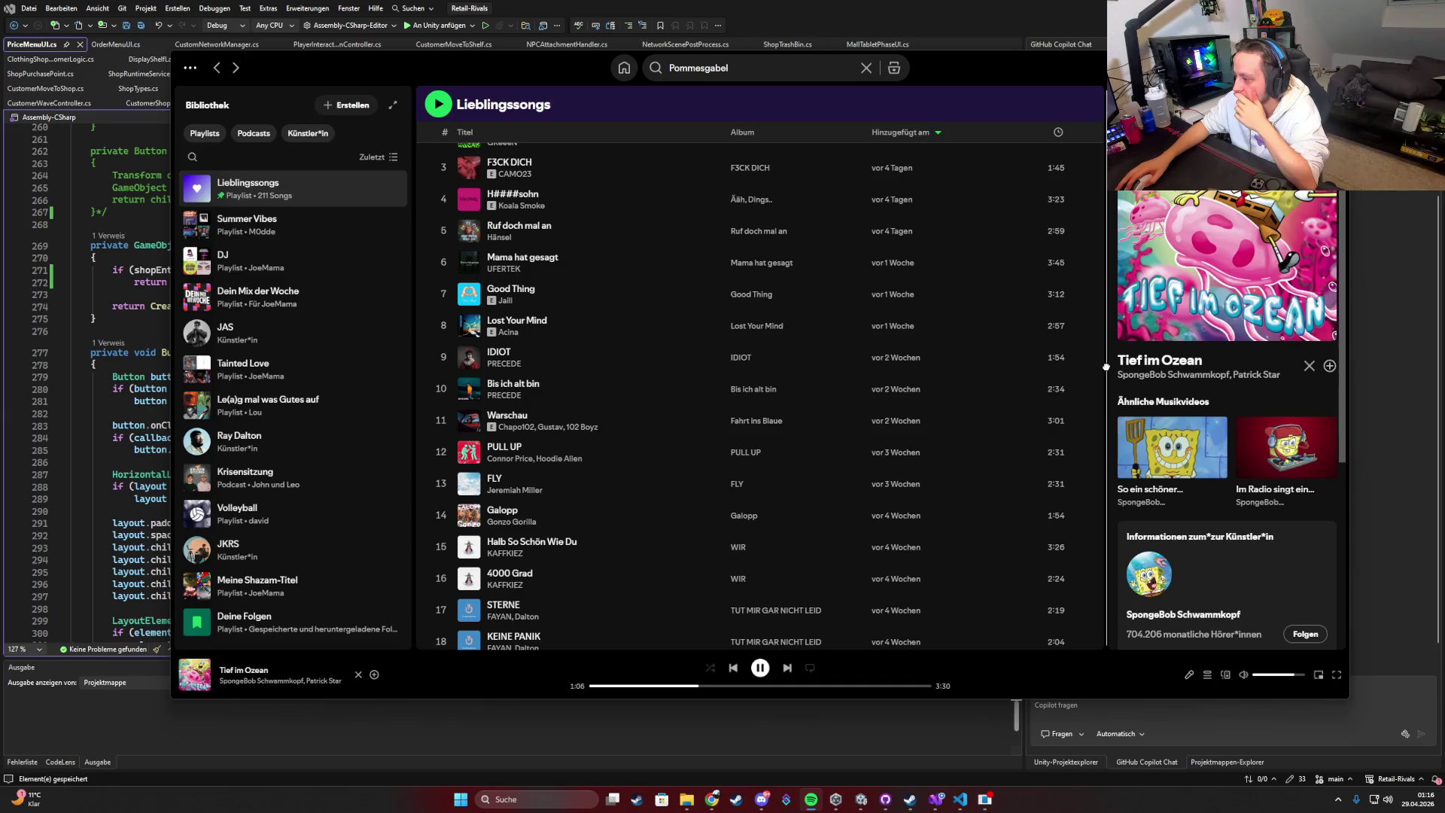
left_click(1160, 360)
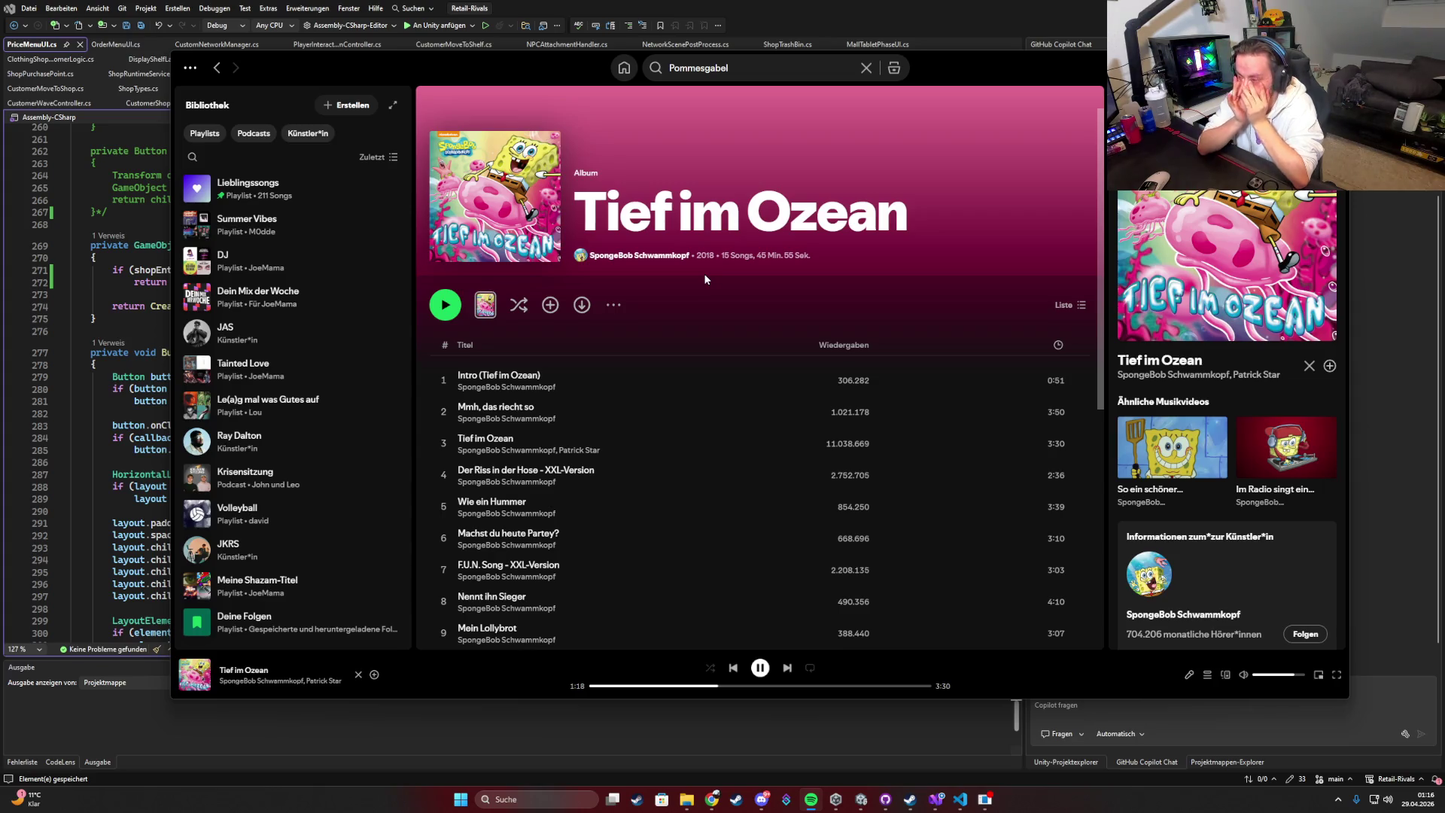
key("super+Down")
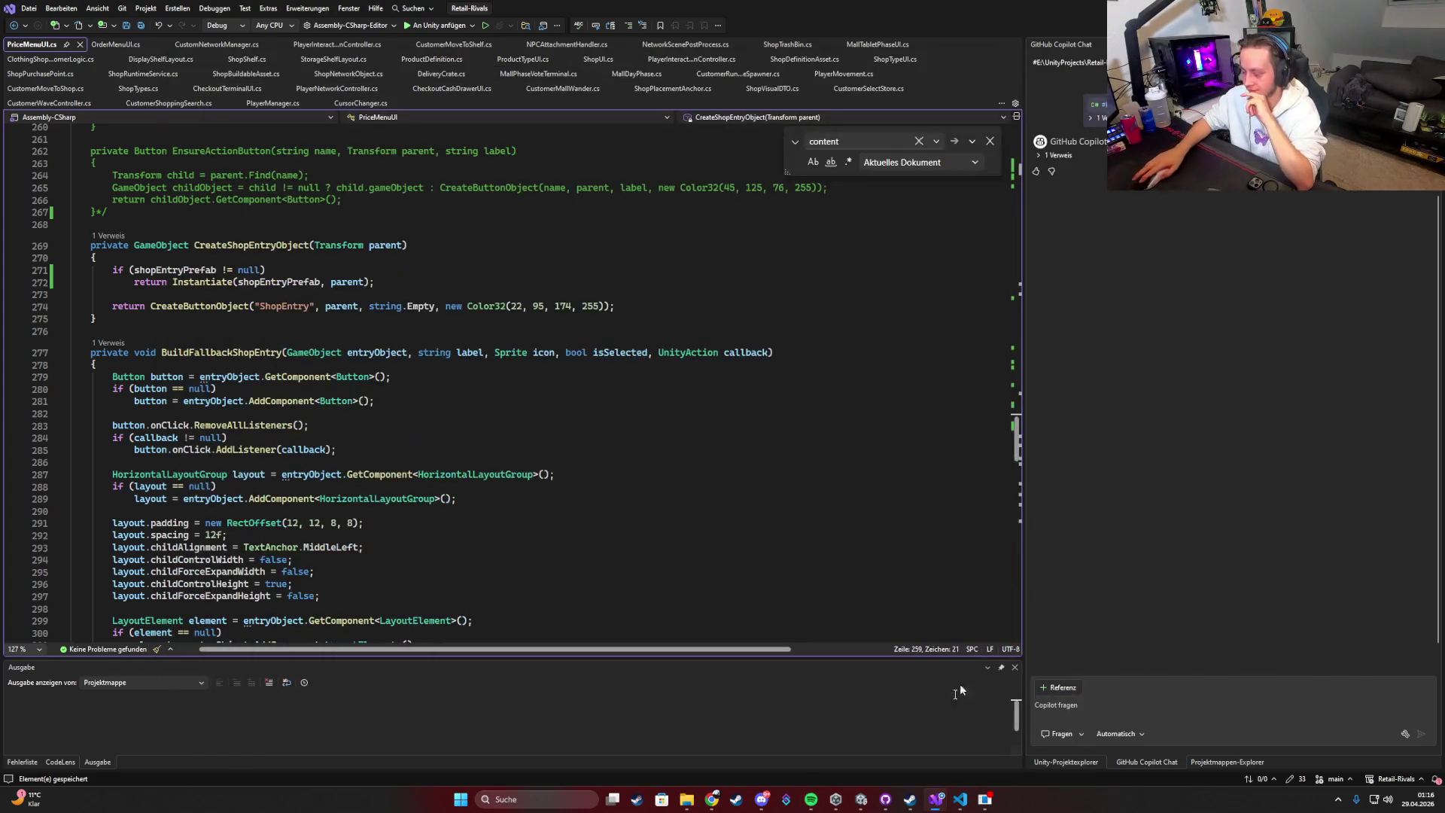
Back in Unity, leave Player prefab editing and answer the unsaved-changes prompt.
left_click(861, 800)
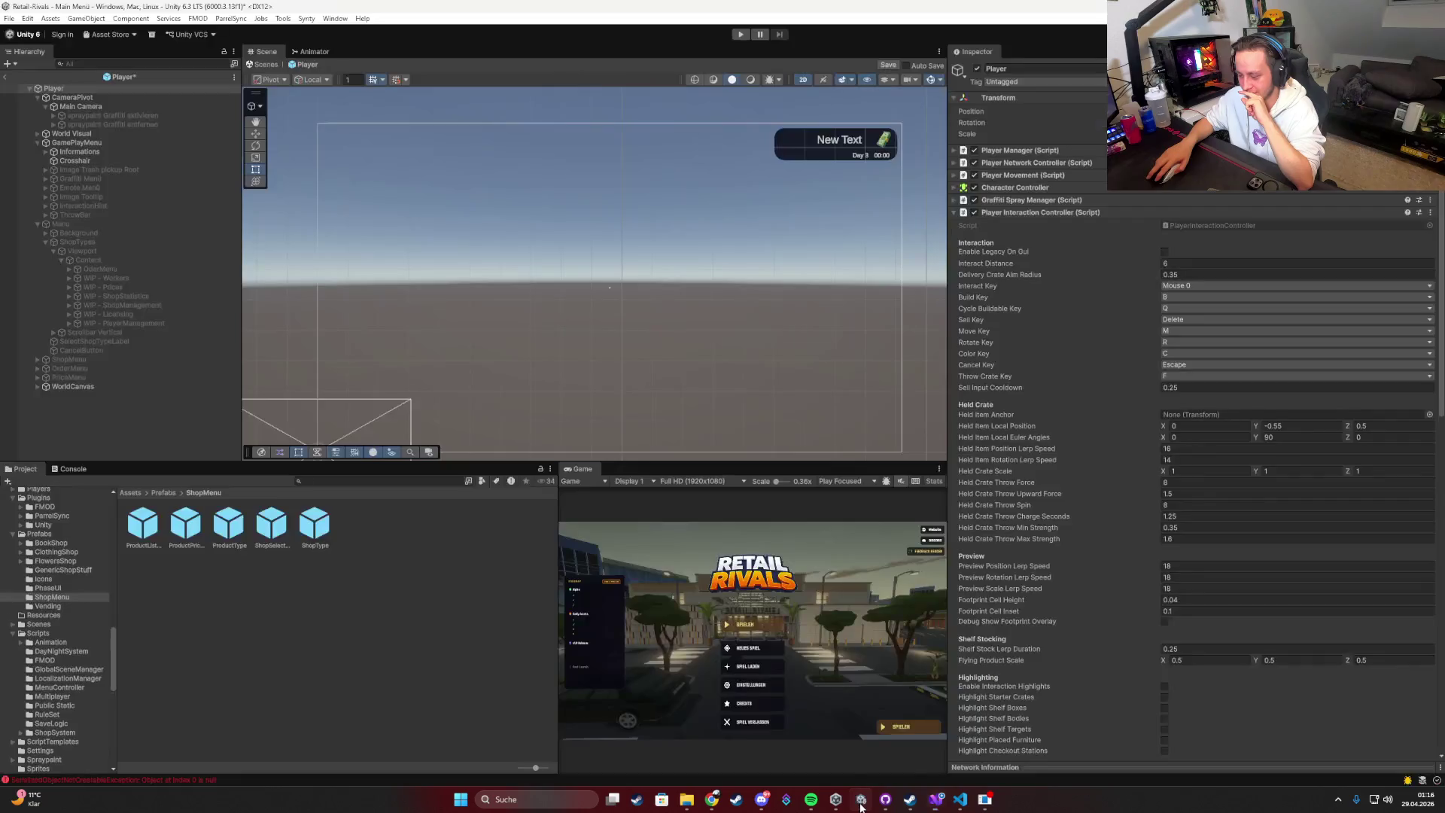
scroll(1106, 595, "down", 12)
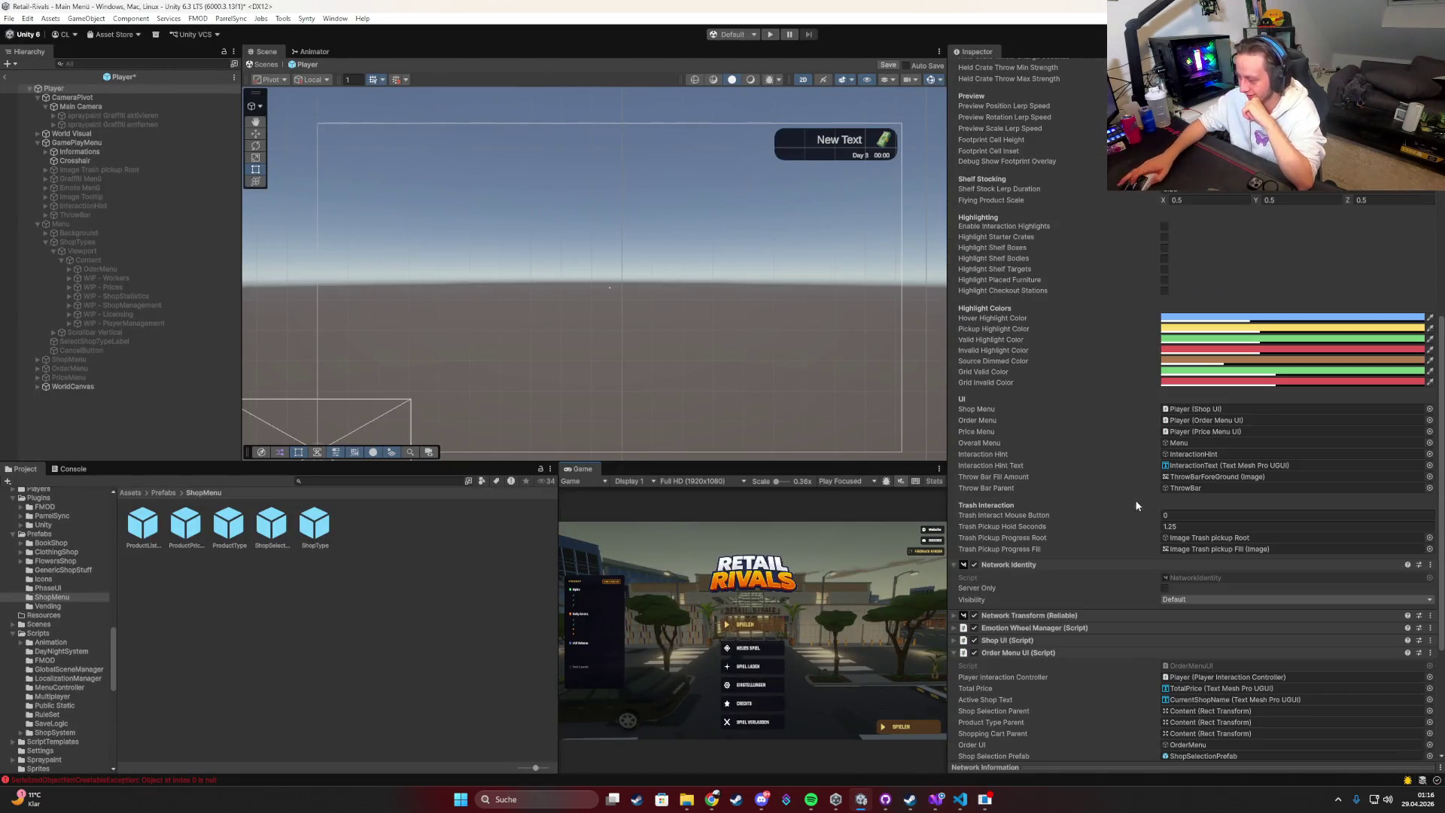
scroll(1089, 518, "down", 5)
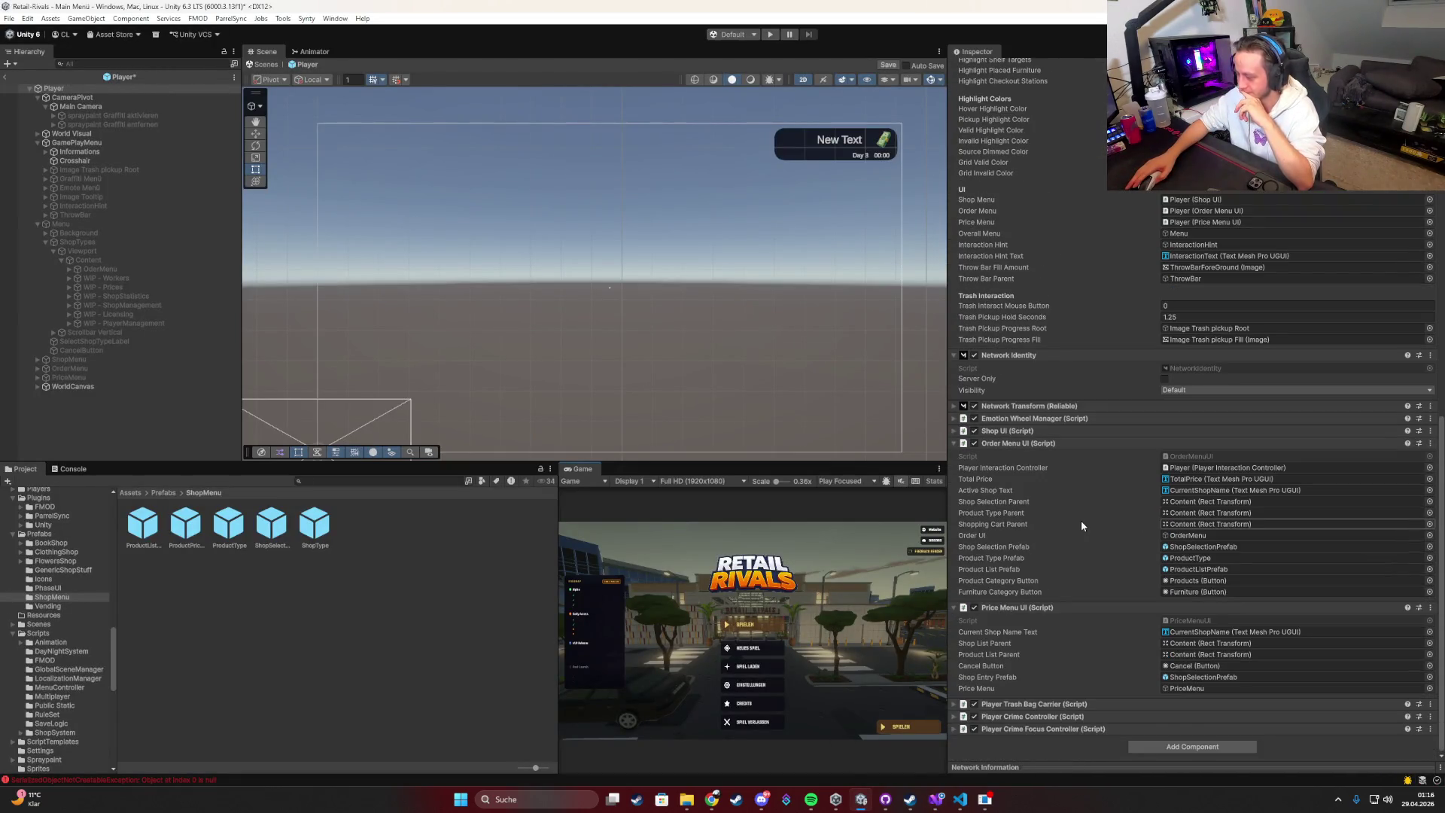
double_click(593, 471)
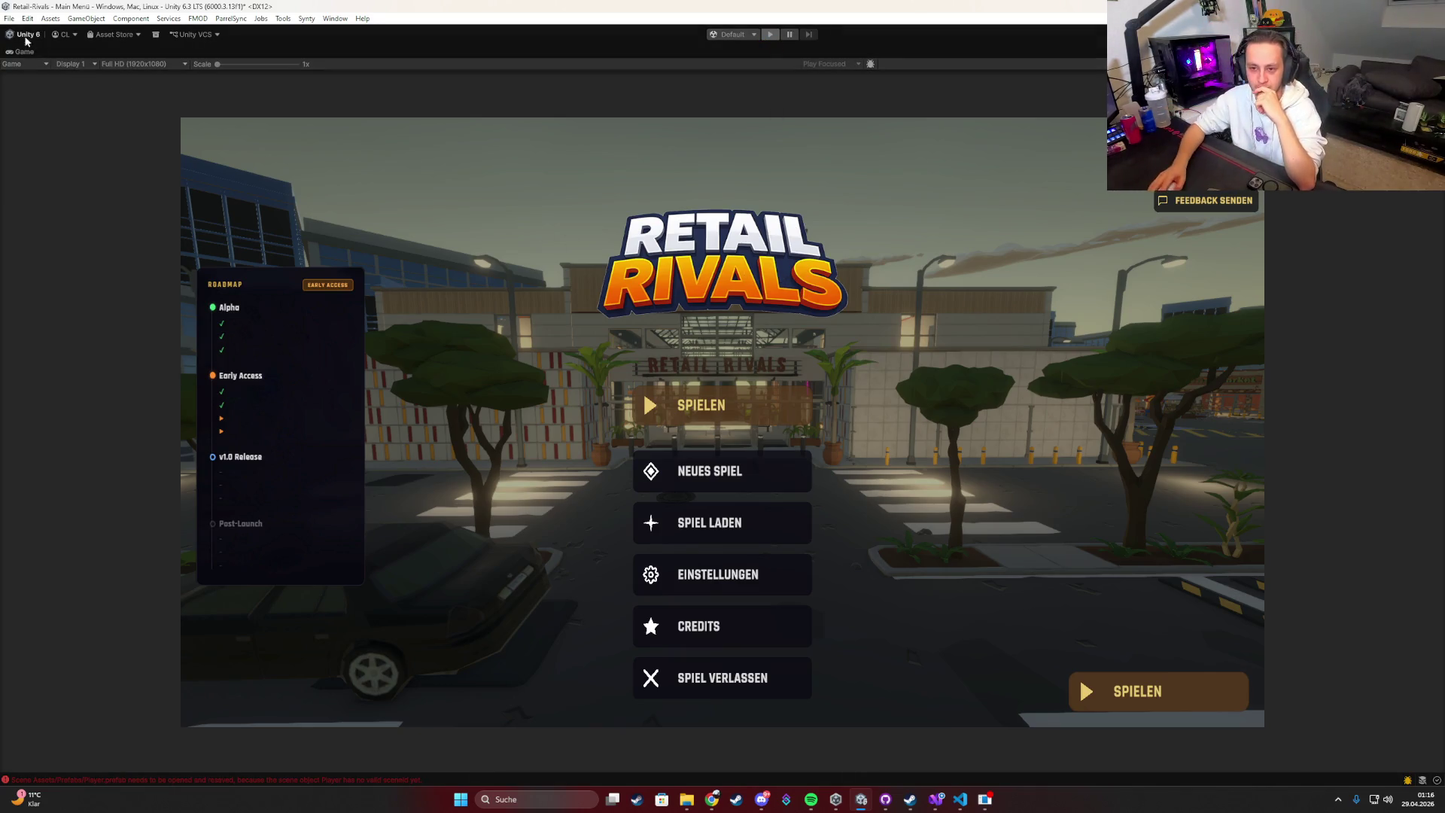
key("ctrl+p")
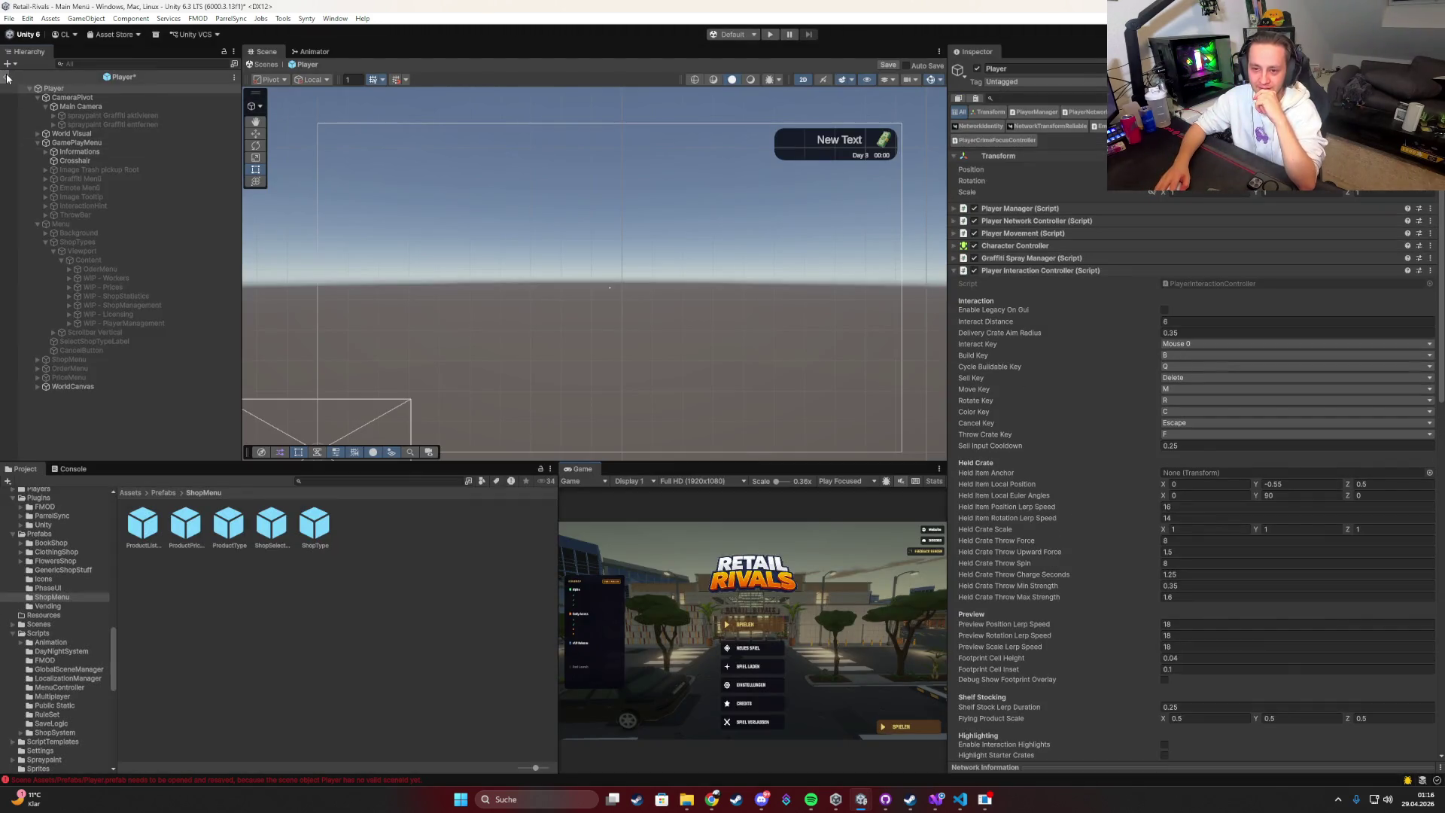
left_click(5, 77)
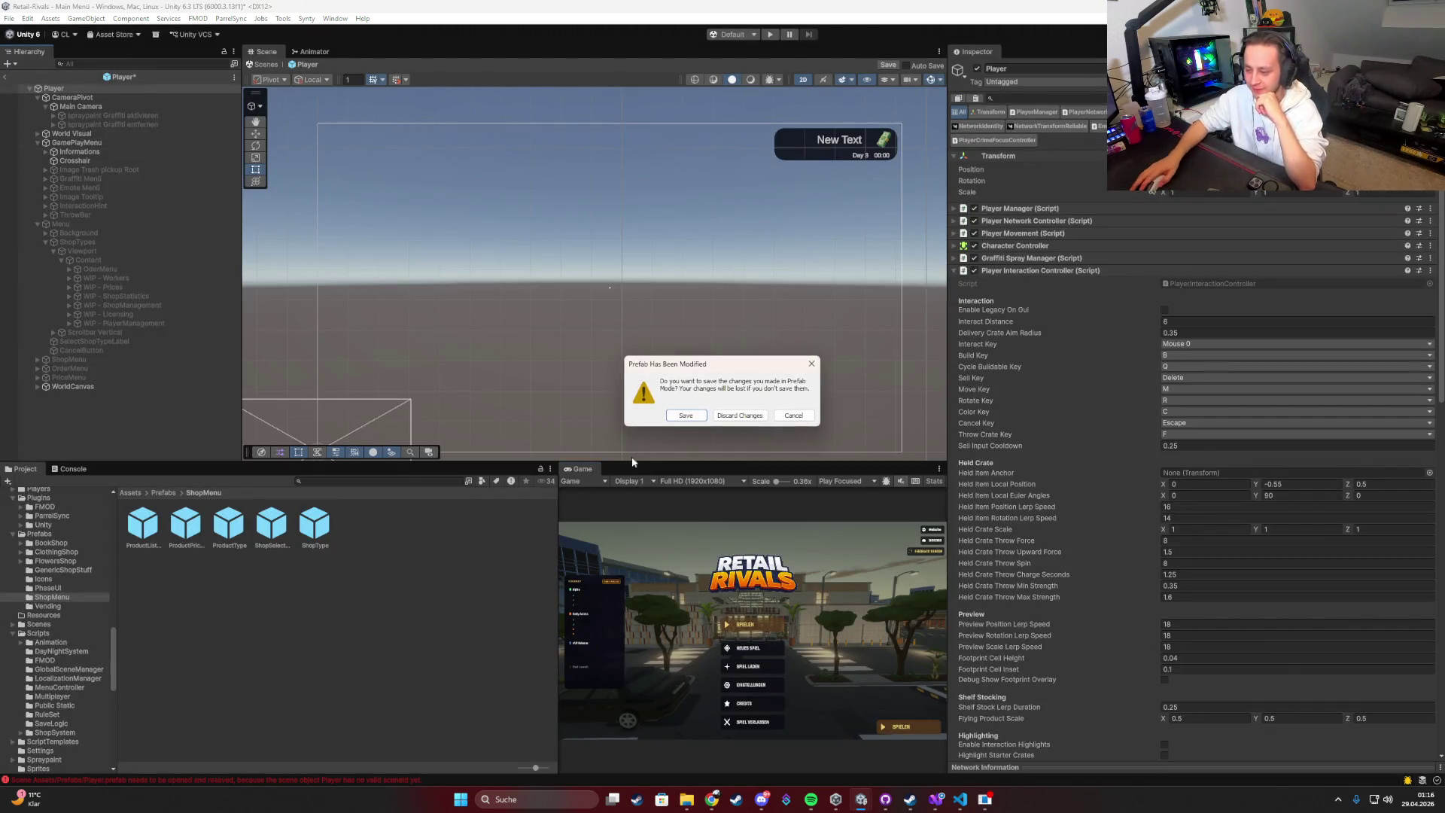
left_click(681, 416)
In Spotify, add the current album to the DJ playlist.
left_click(810, 799)
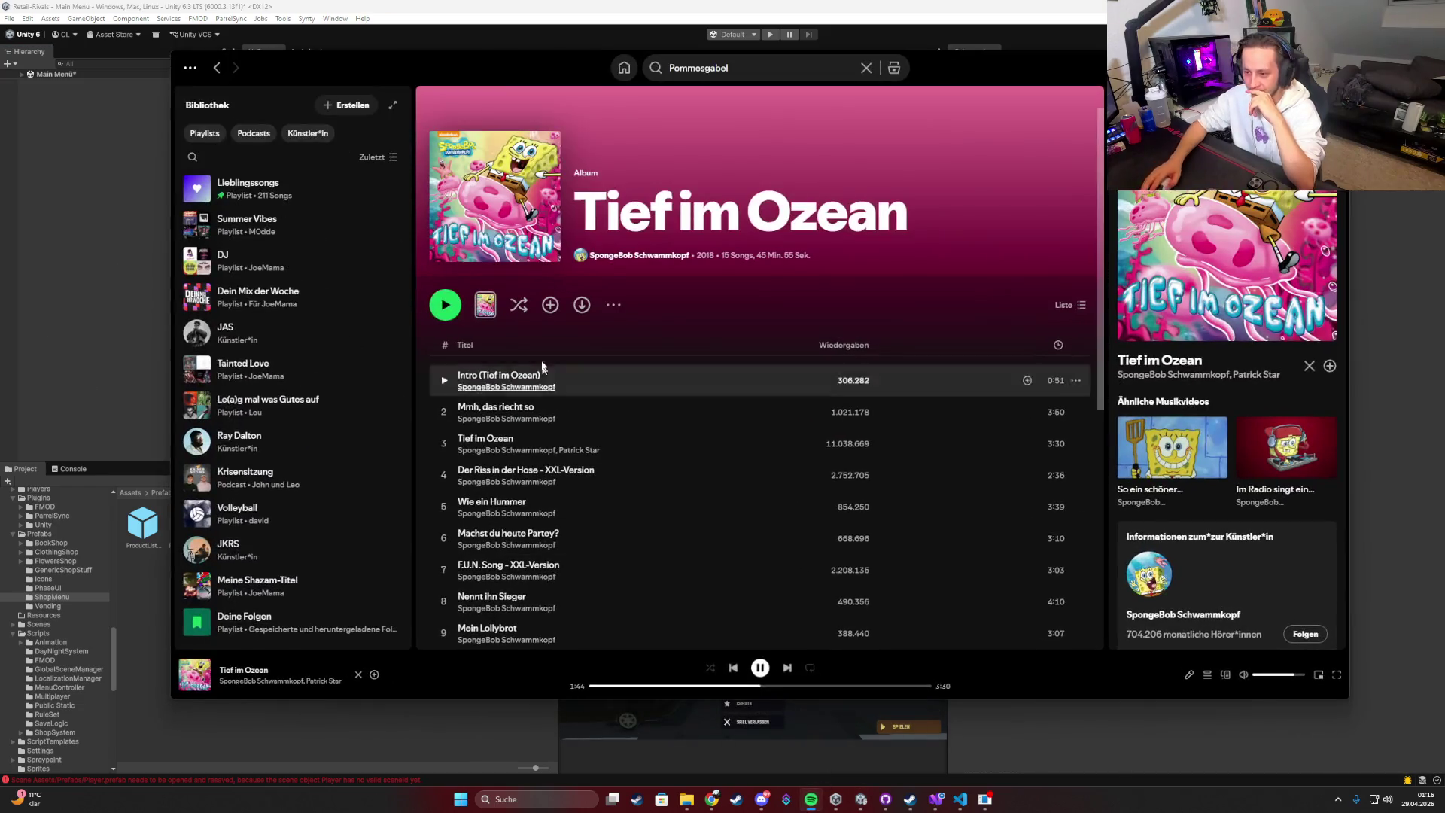
left_click(614, 304)
mouse_move(661, 451)
mouse_move(708, 407)
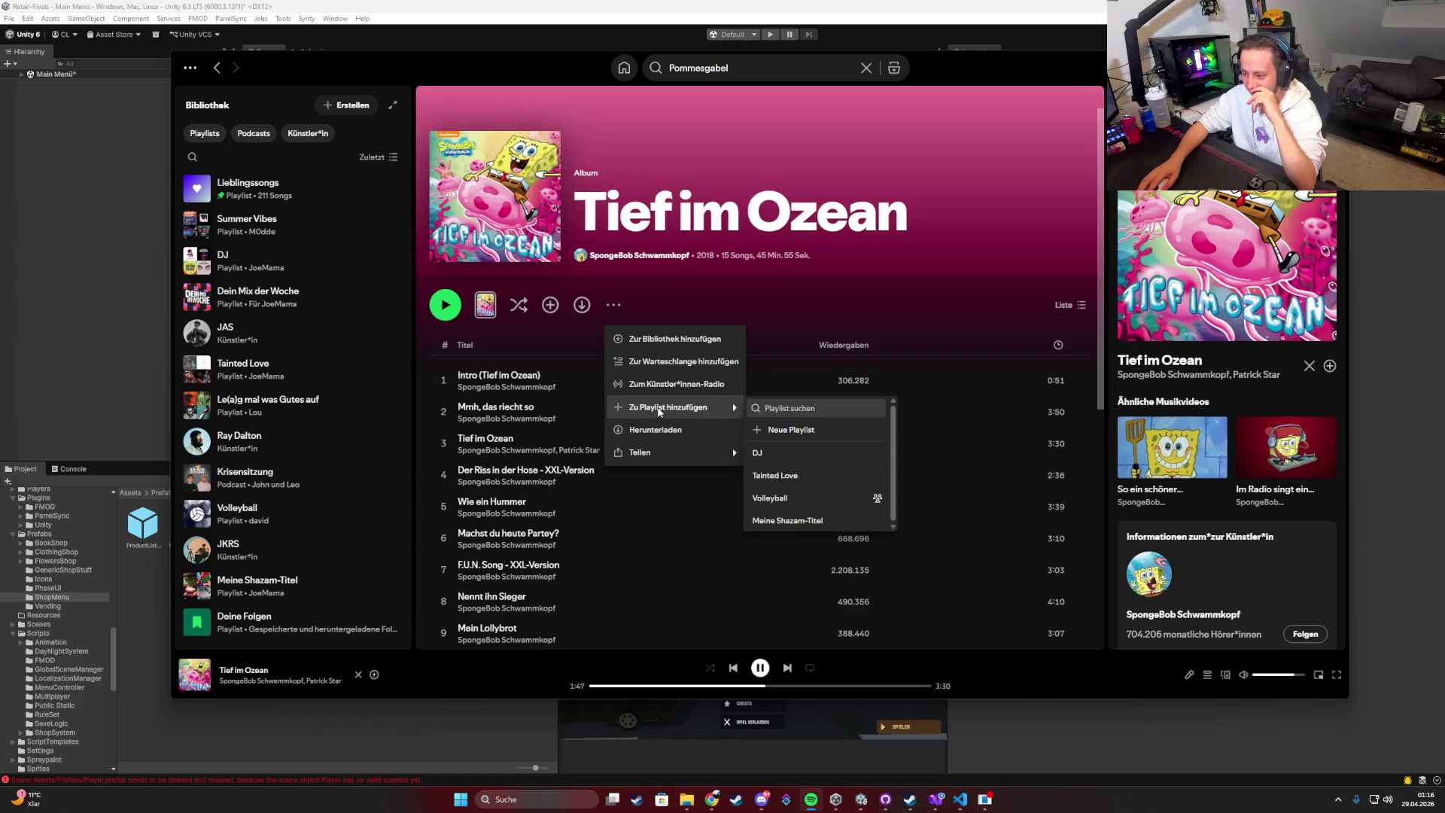
left_click(784, 450)
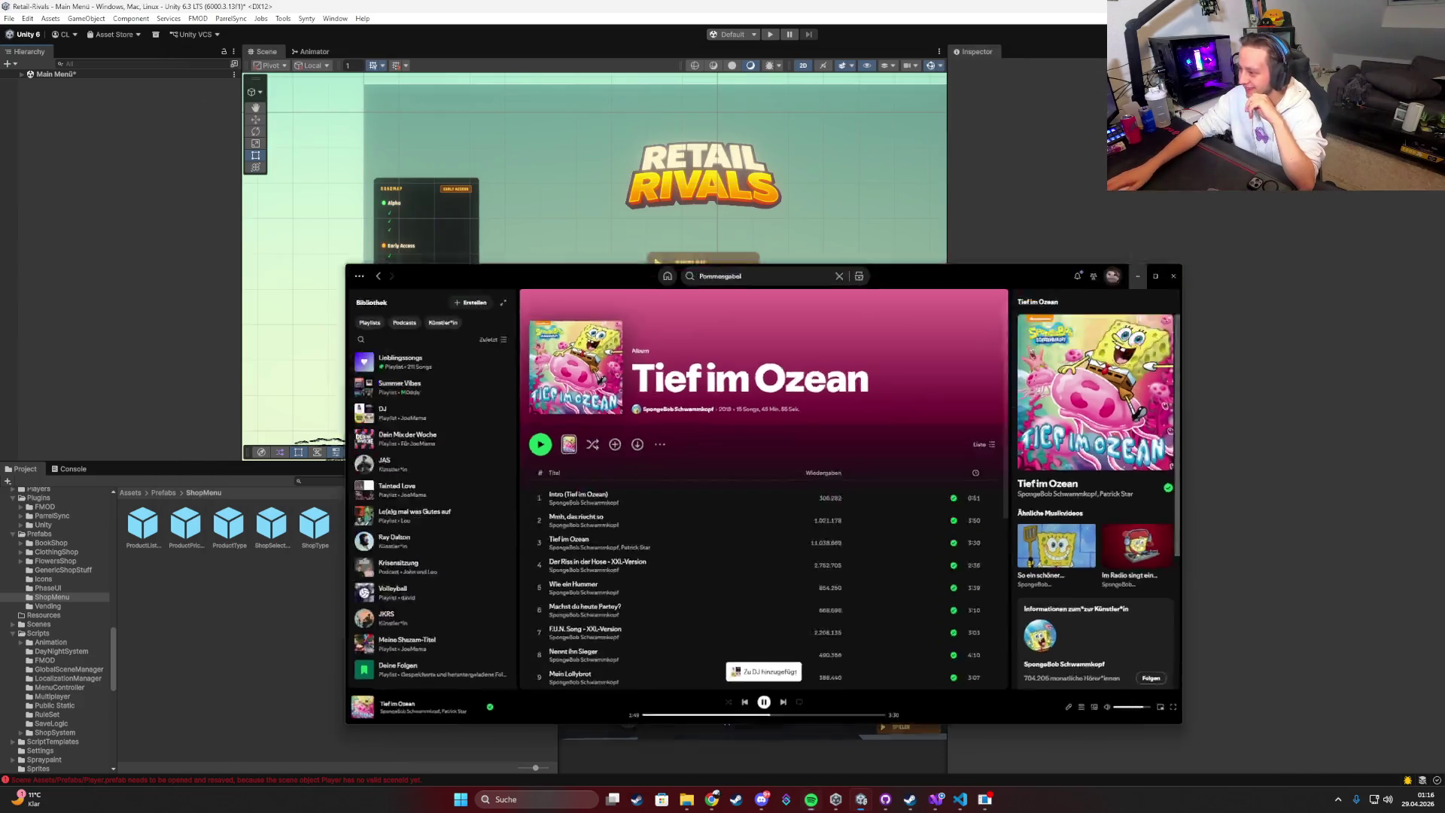
Maximize the Game view, enter Play mode and start playing from the main menu.
left_click(810, 799)
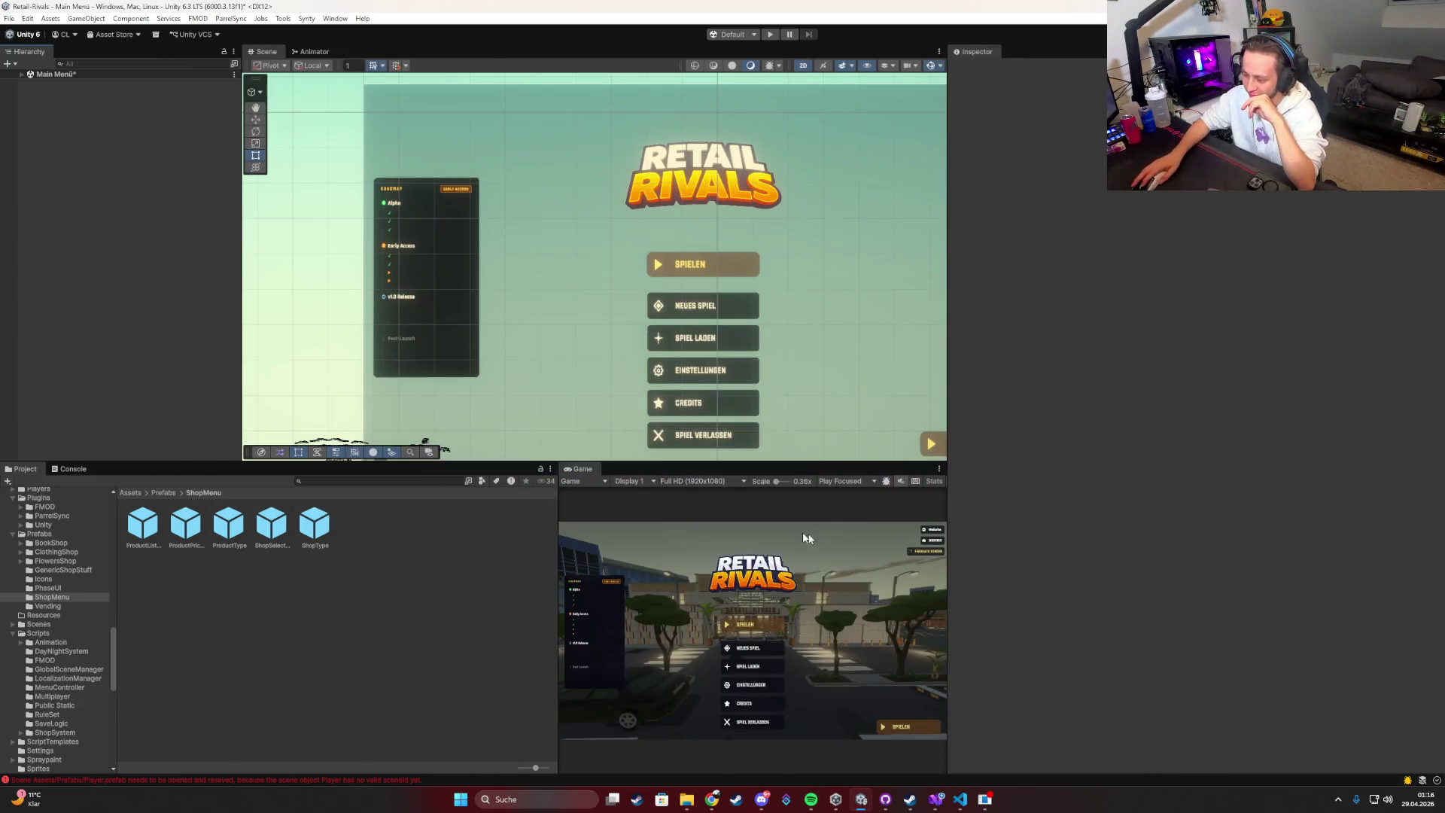
double_click(584, 469)
key("ctrl+p")
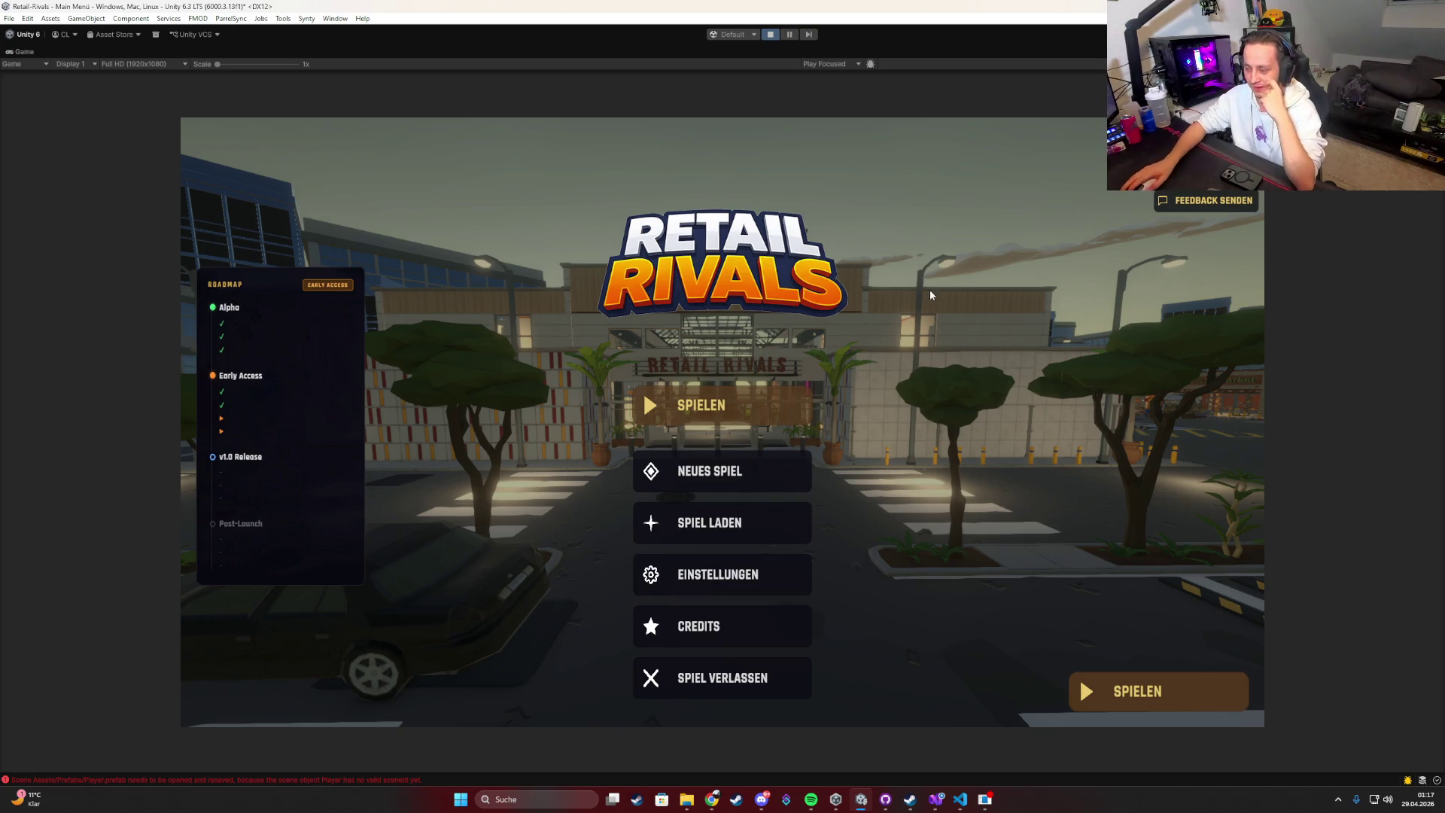
left_click(753, 410)
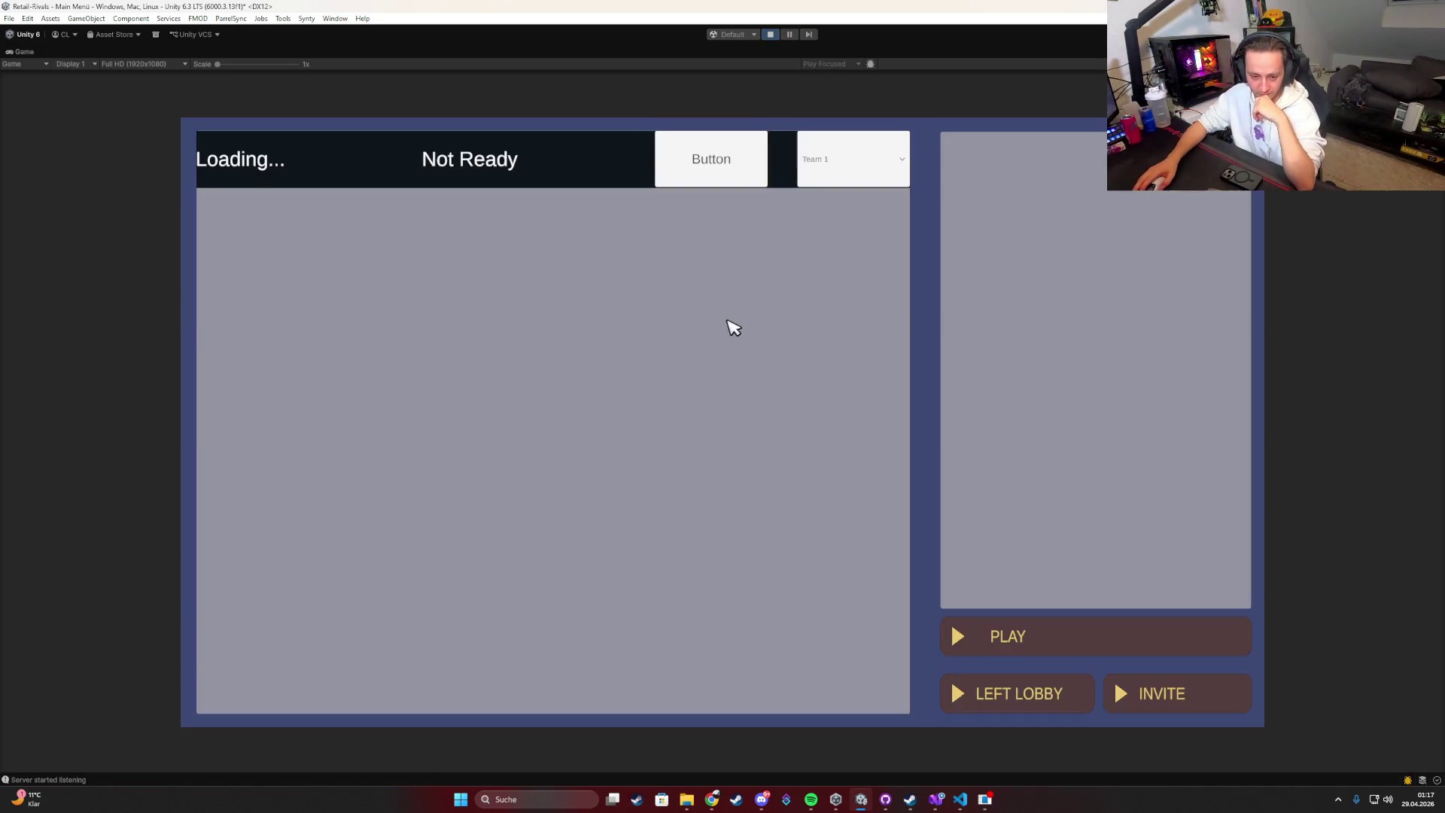
Mark the player Ready, start the match and buy a Clothing shop.
left_click(700, 170)
left_click(994, 636)
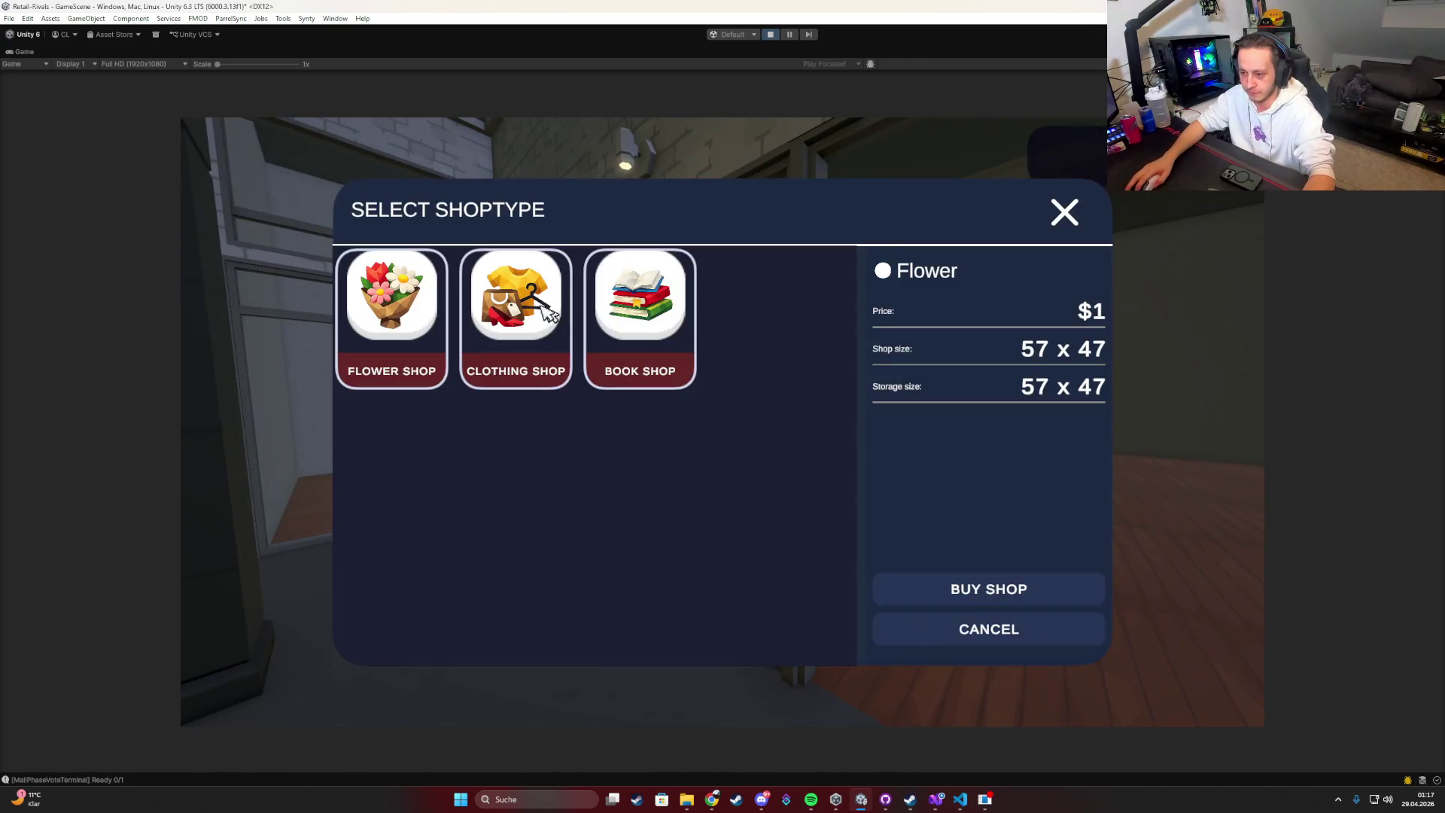
left_click(538, 310)
left_click(941, 602)
Edit the Blue T-Shirt and Brown Shoes selling prices in the Clothing Shop list, then close it.
left_click(721, 319)
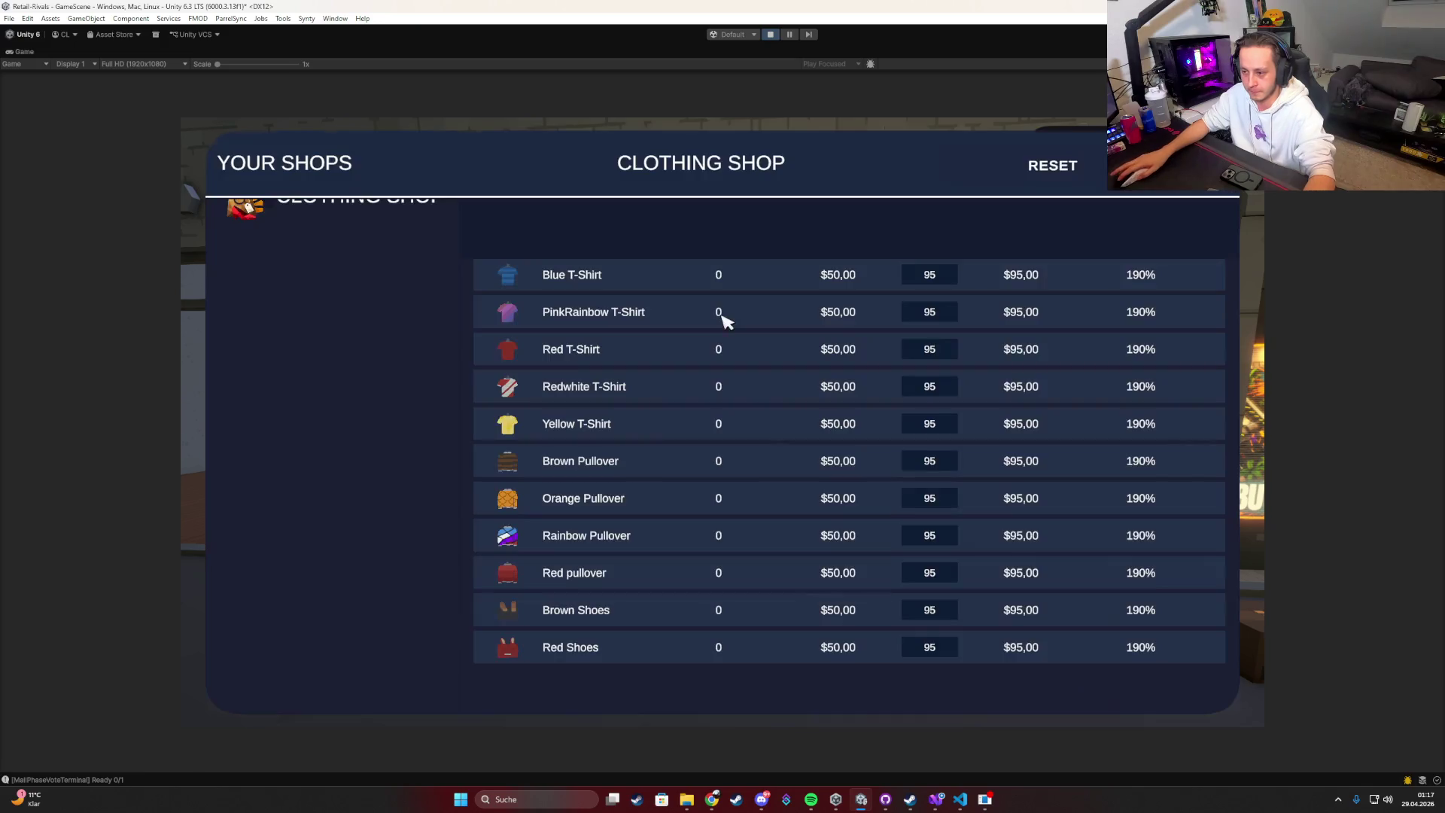
scroll(328, 361, "down", 2)
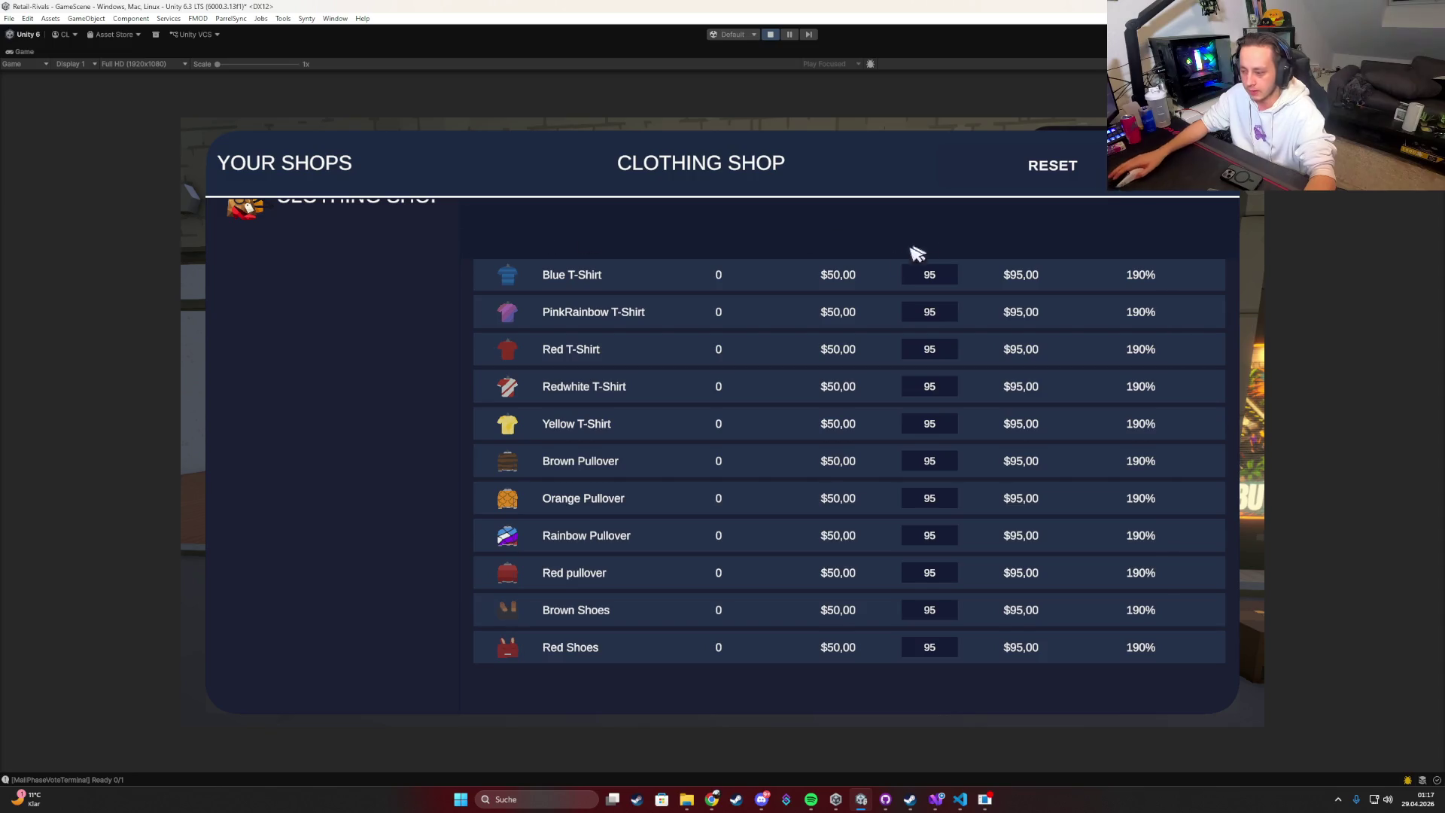
left_click(931, 279)
type("1")
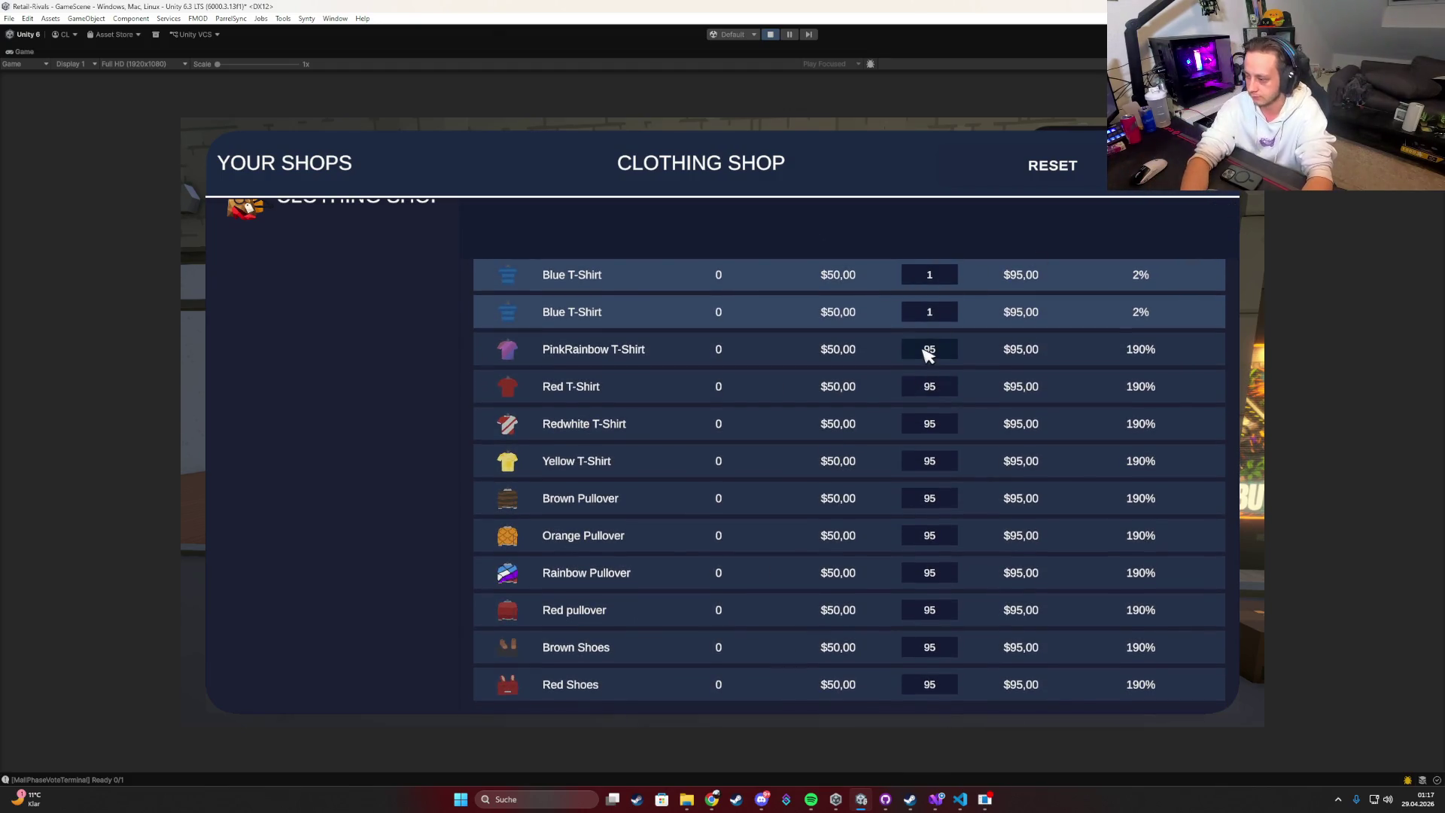
key("BackSpace")
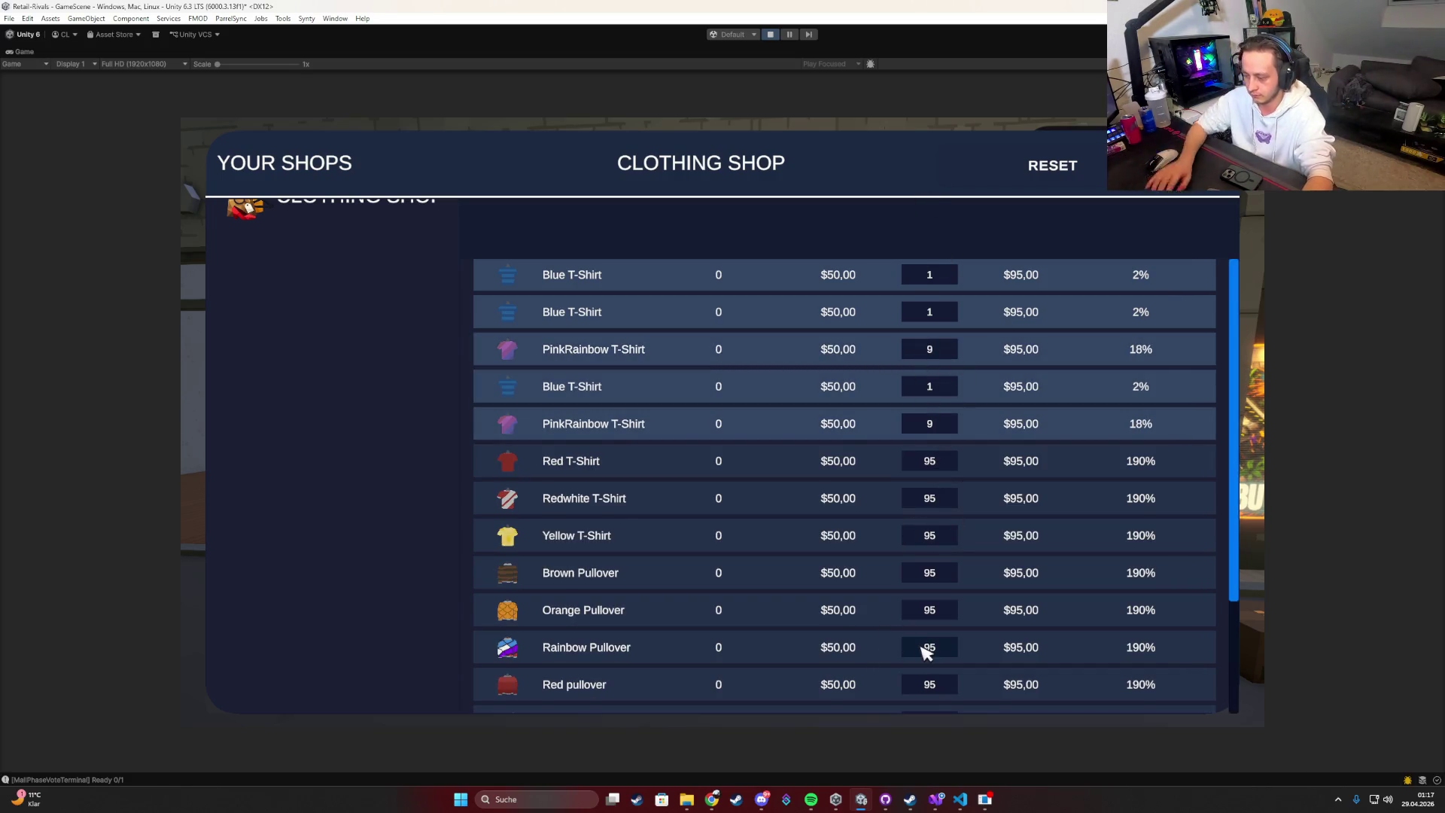
scroll(927, 650, "down", 2)
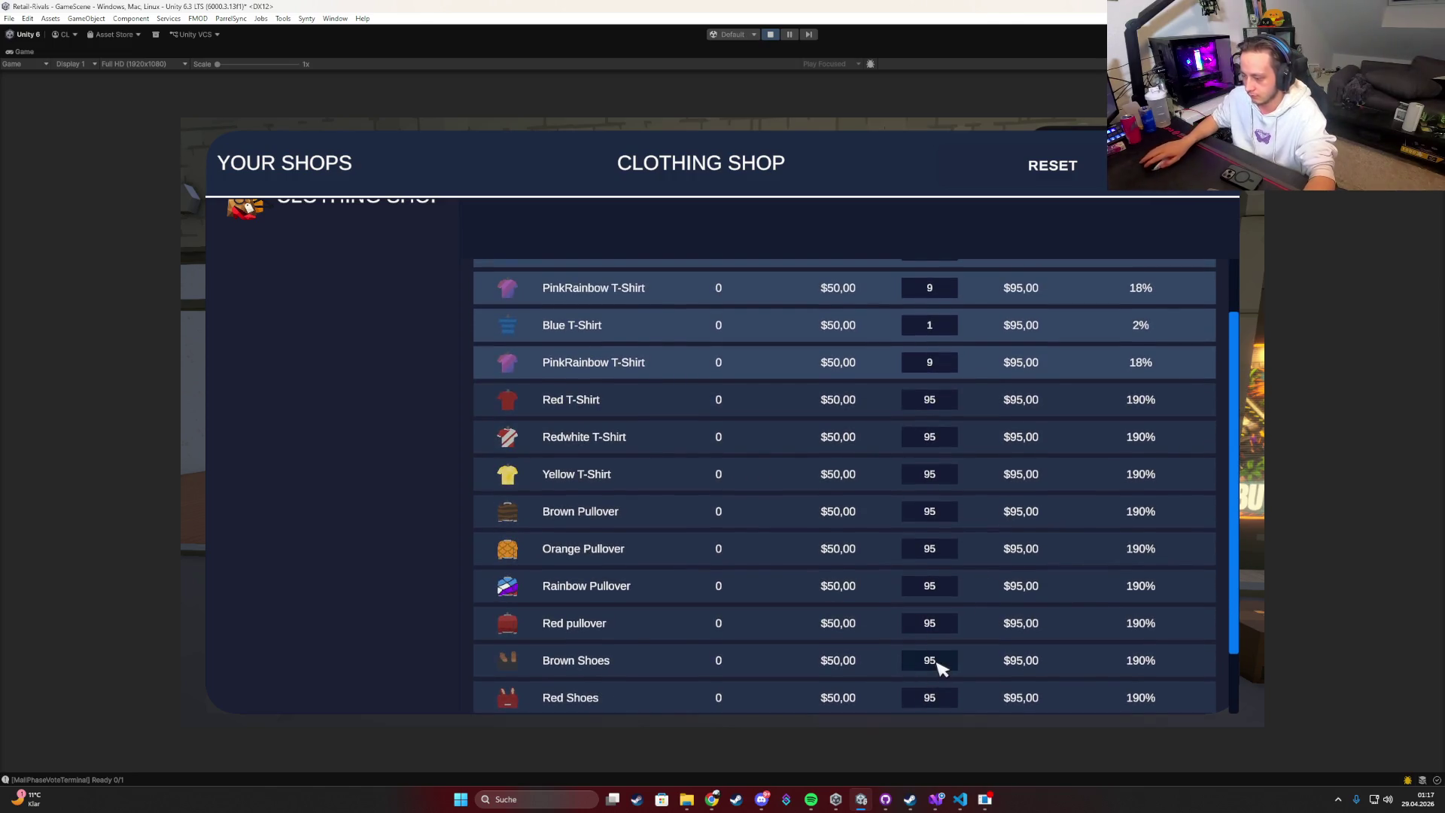
left_click(929, 660)
type("2")
scroll(1054, 609, "down", 5)
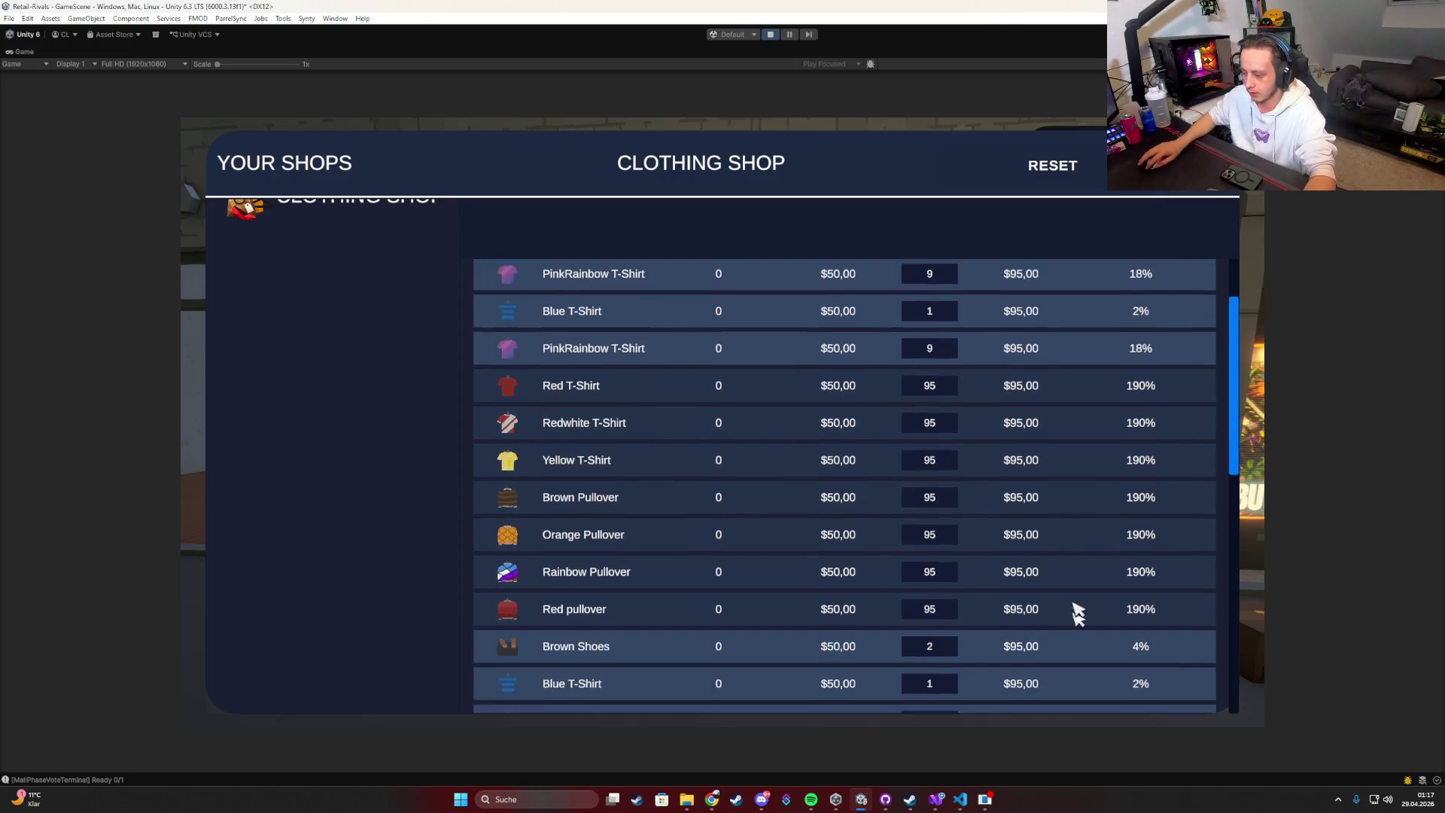
scroll(726, 655, "up", 2)
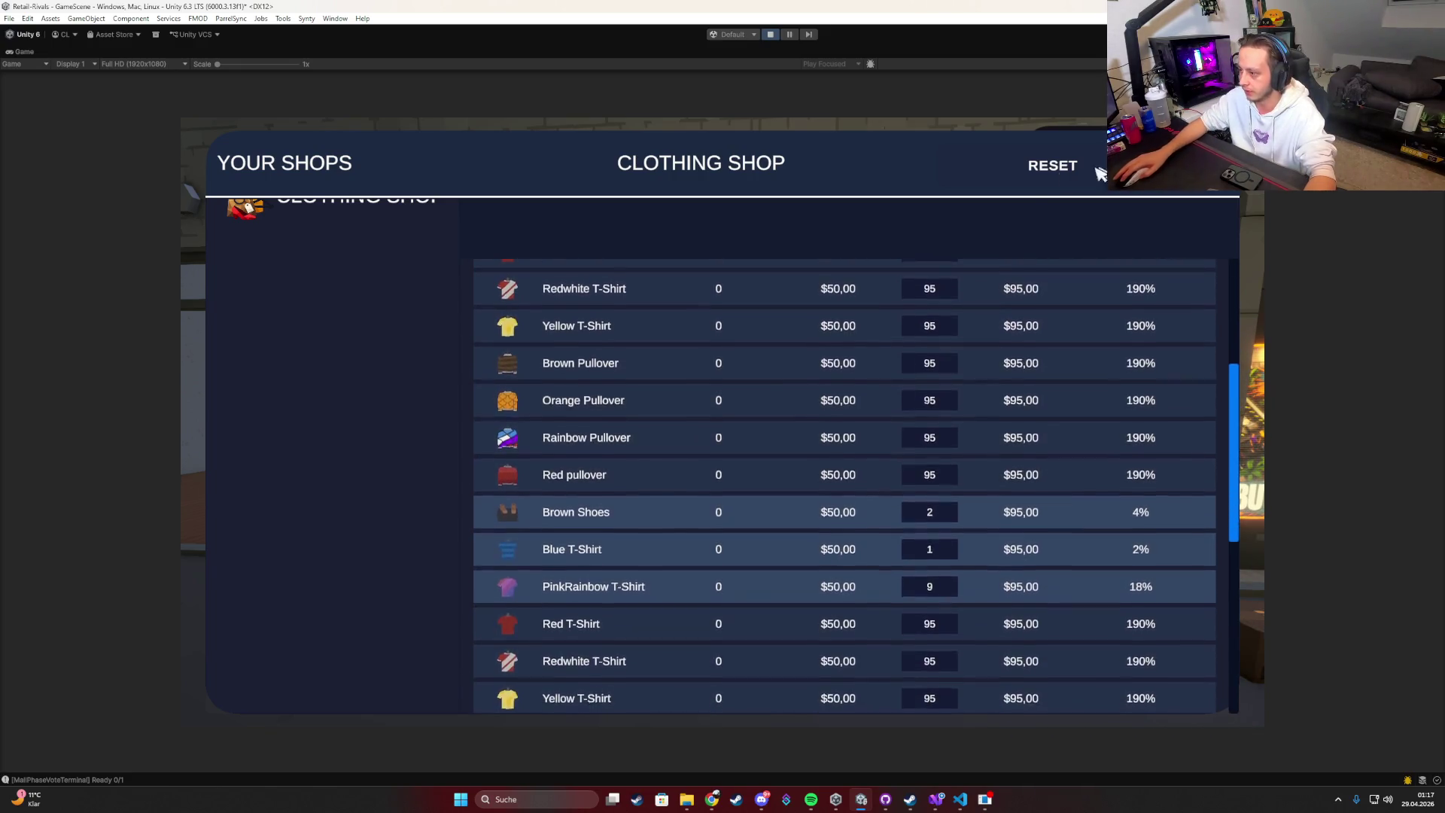
left_click(1051, 168)
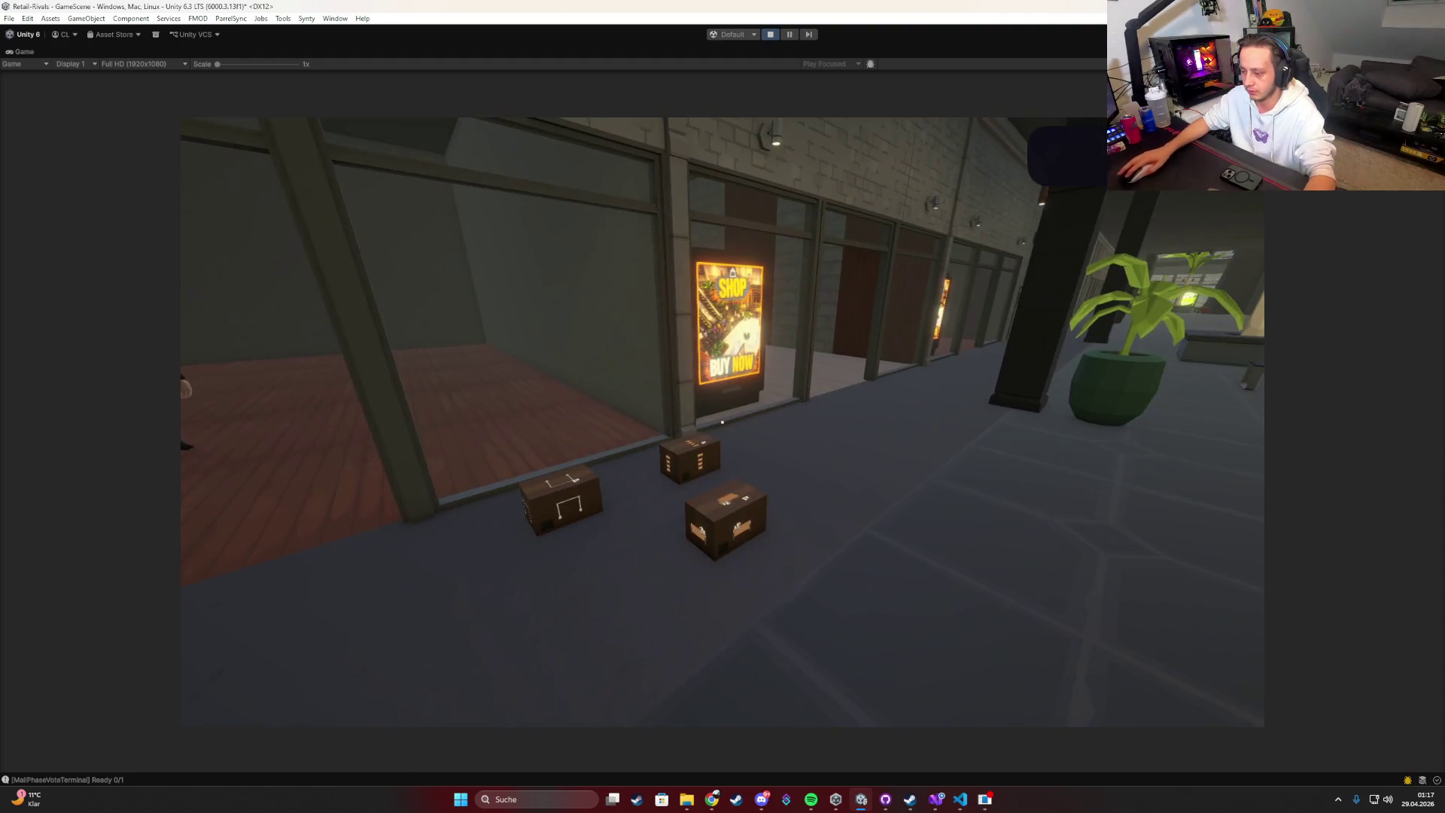
key("super")
Return to Visual Studio and close the Find box in PriceMenuUI.cs.
left_click(950, 807)
left_click(935, 804)
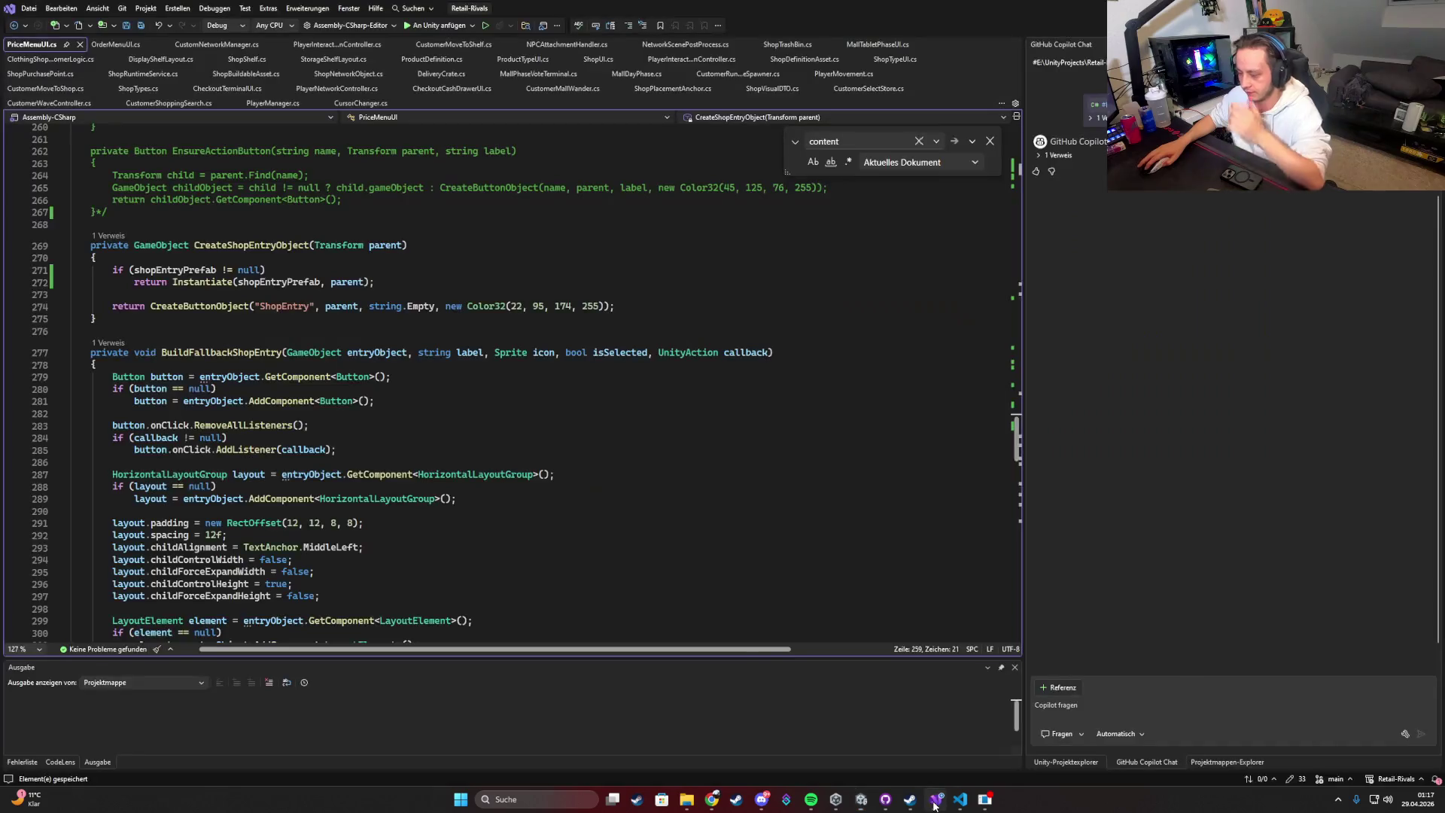
left_click(989, 141)
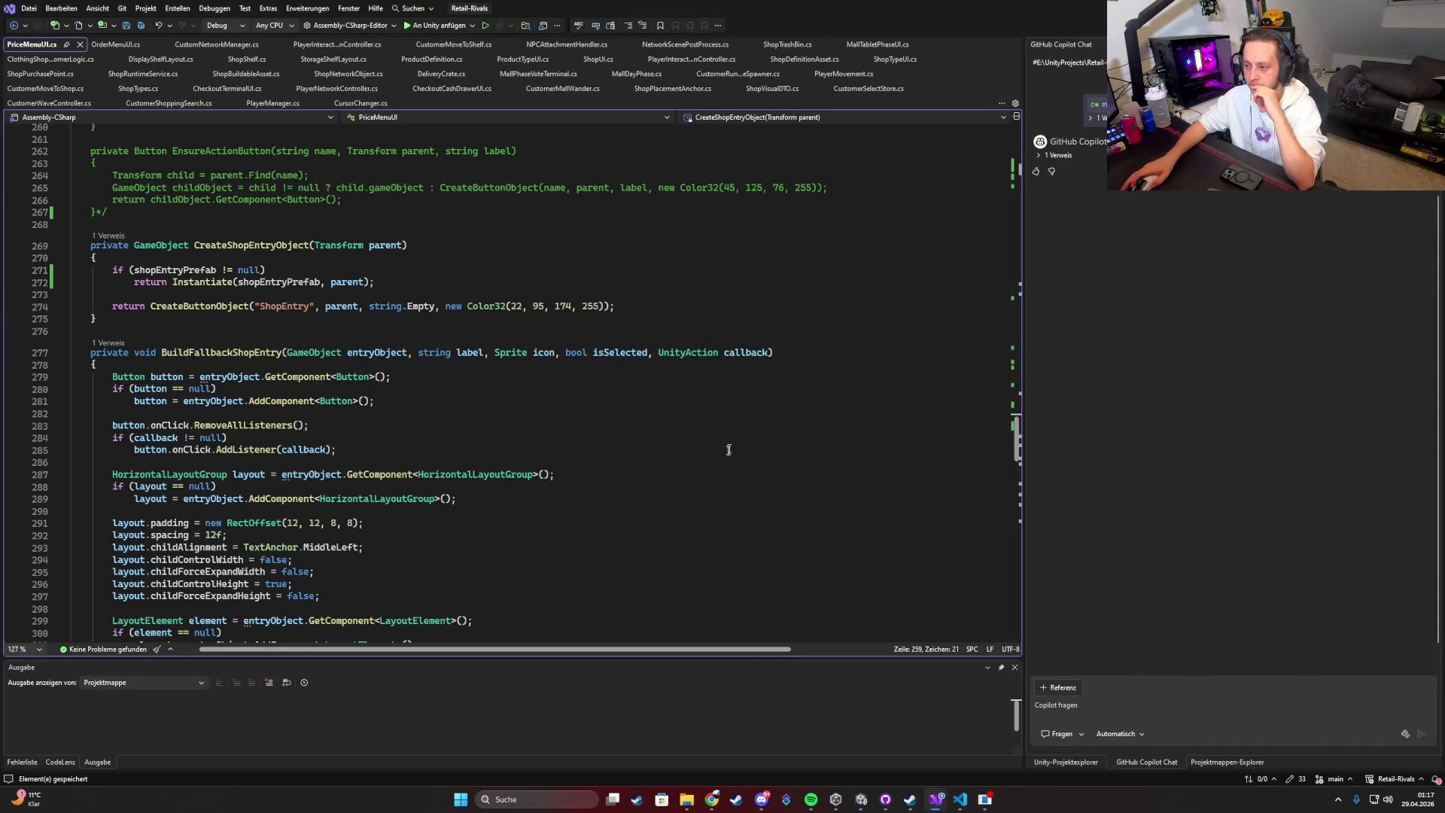
scroll(701, 477, "up", 12)
scroll(701, 477, "up", 20)
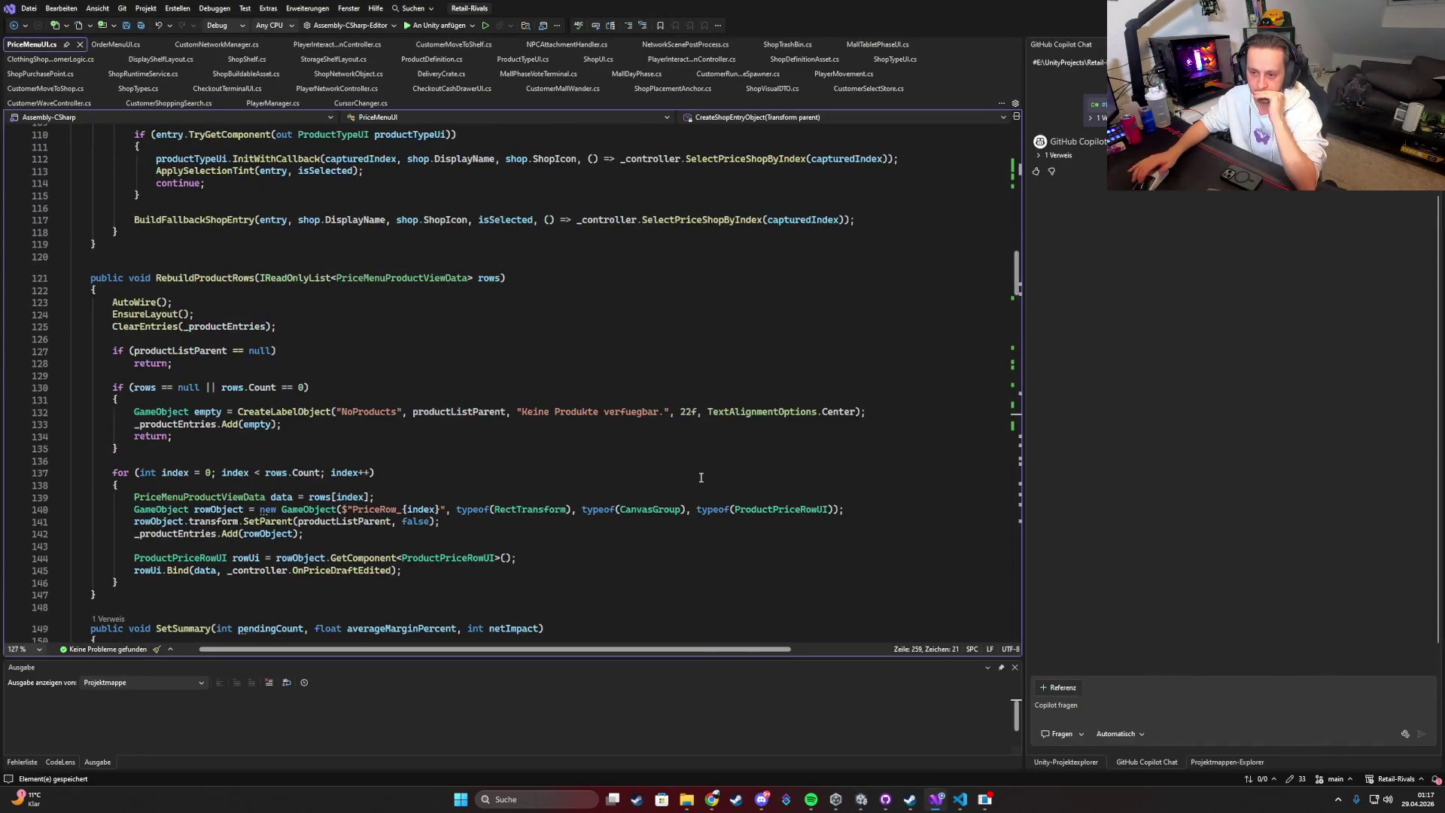
scroll(701, 478, "up", 17)
Step through shopEntryPrefab matches (lines 29, 271, 272), then jump to CreateButtonObject.
double_click(342, 489)
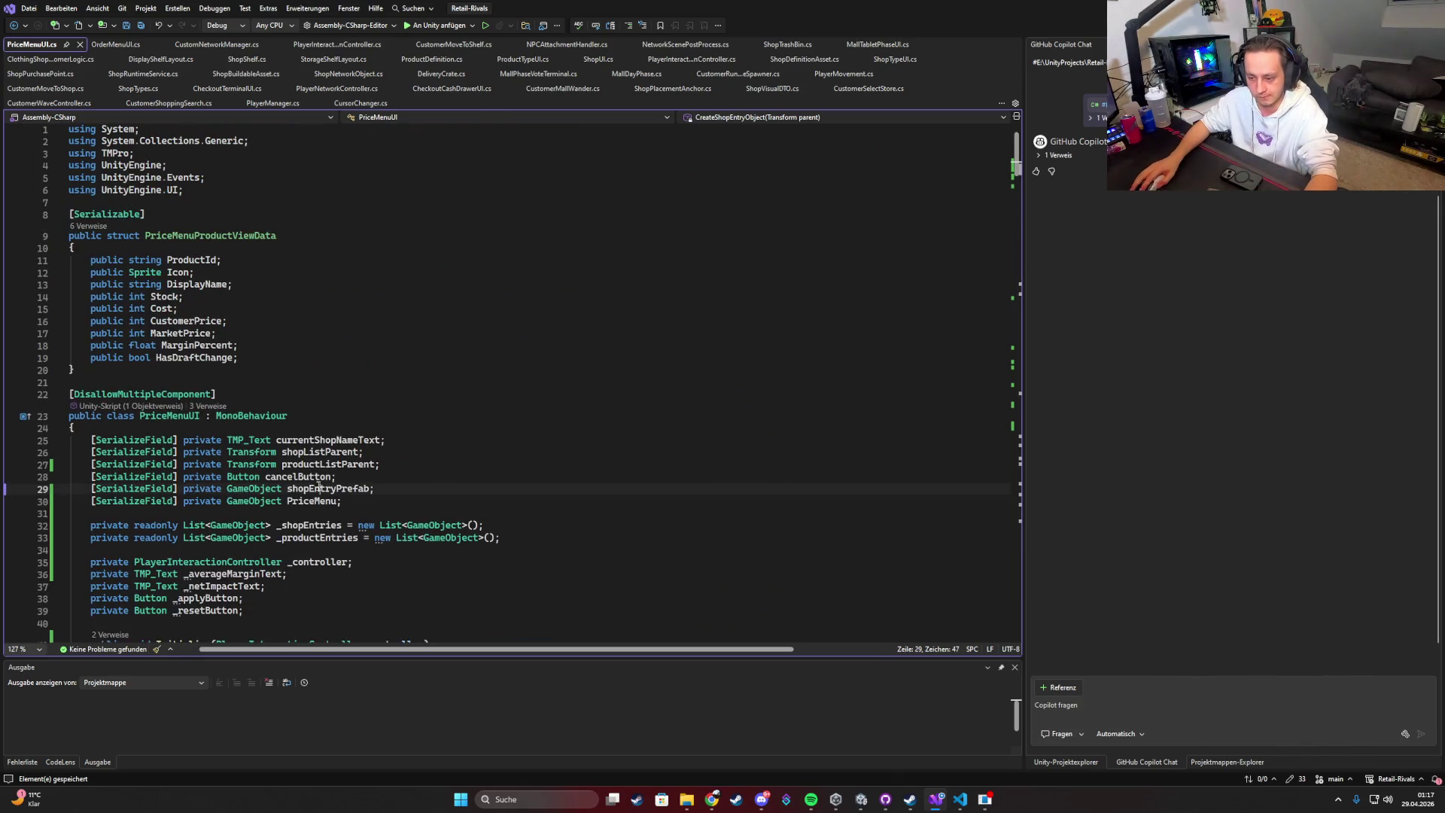
key("ctrl+f")
key("Return")
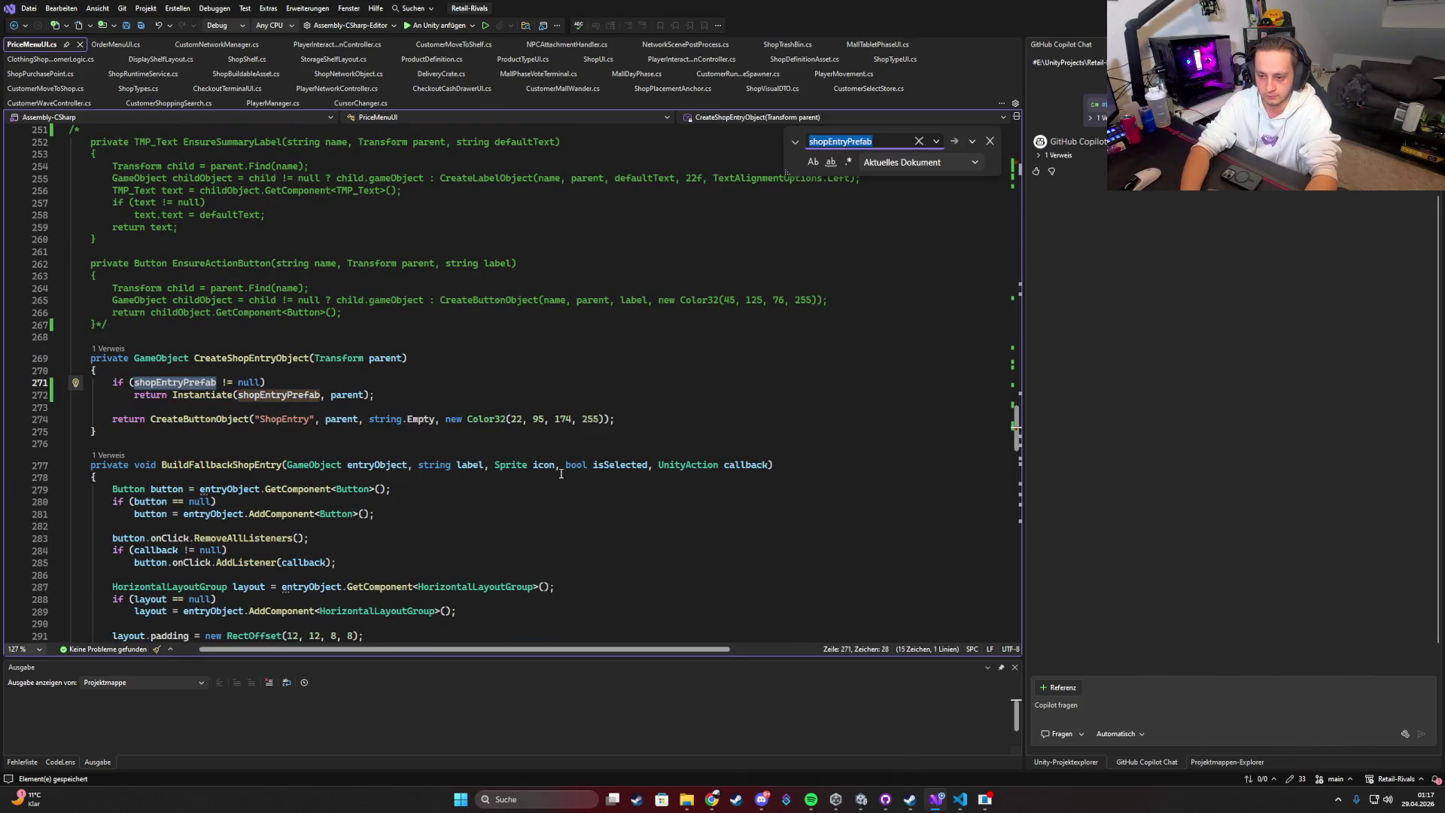
key("Return")
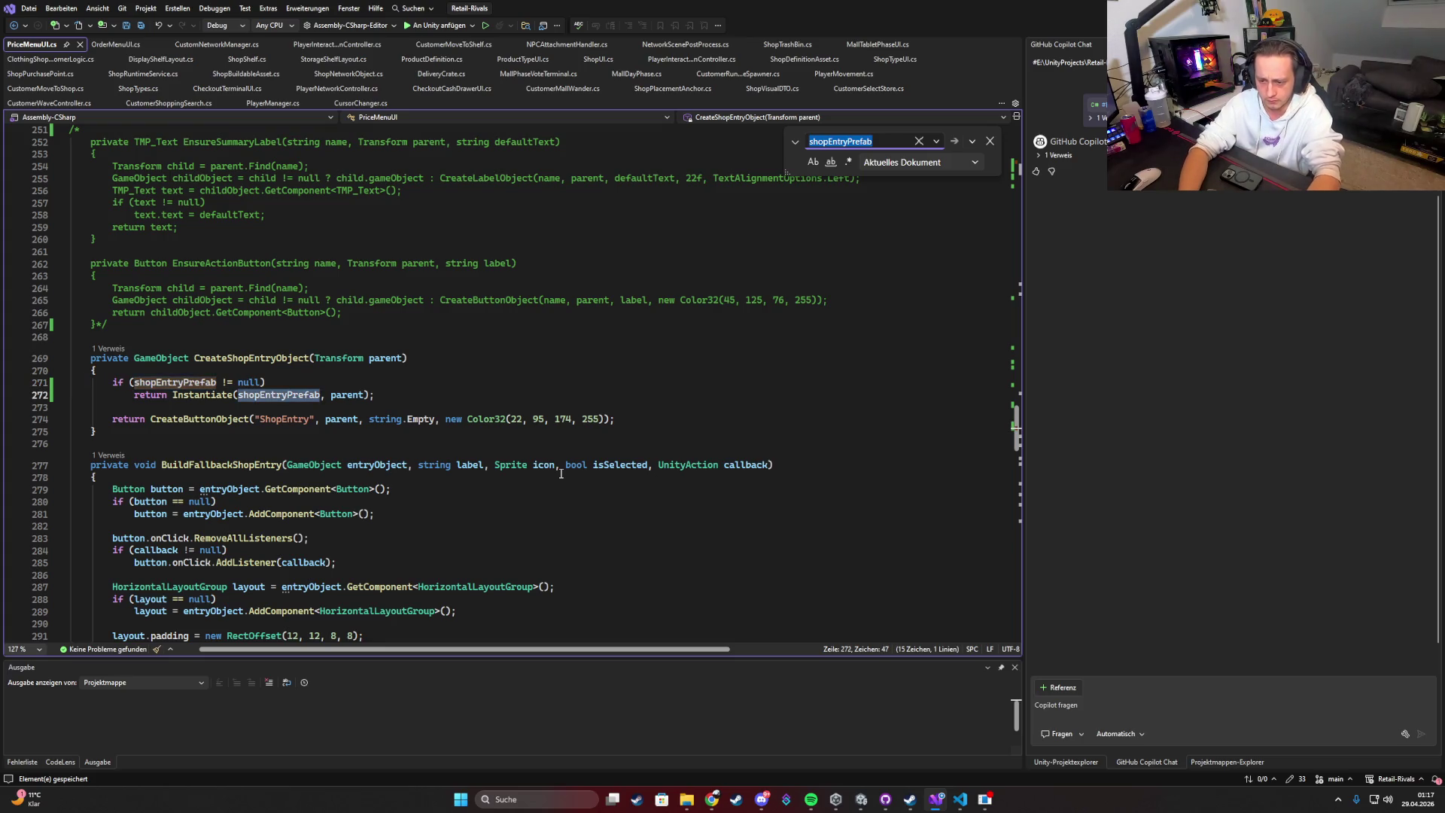
key("Return")
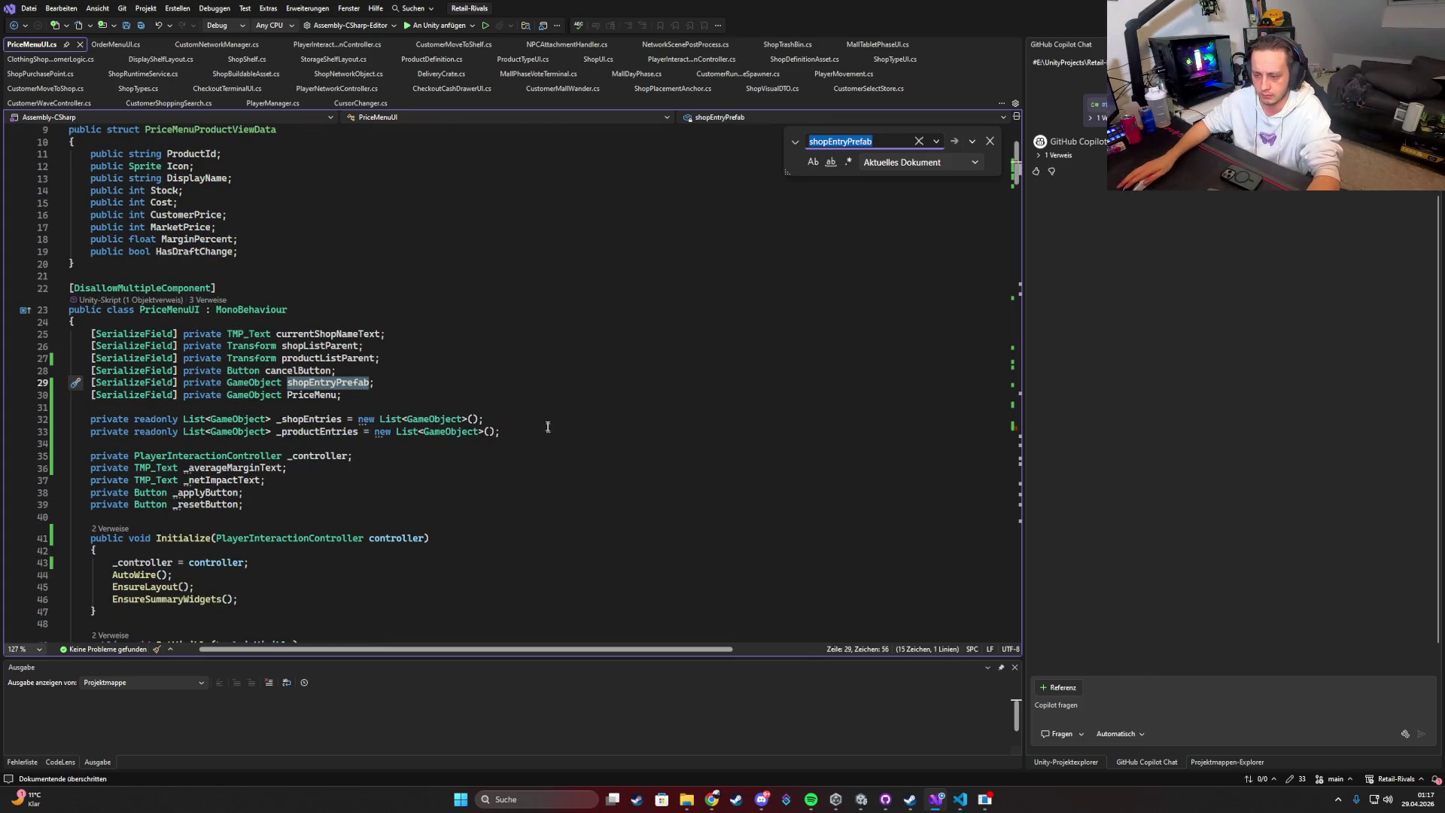
key("Return")
left_click(184, 407, "ctrl")
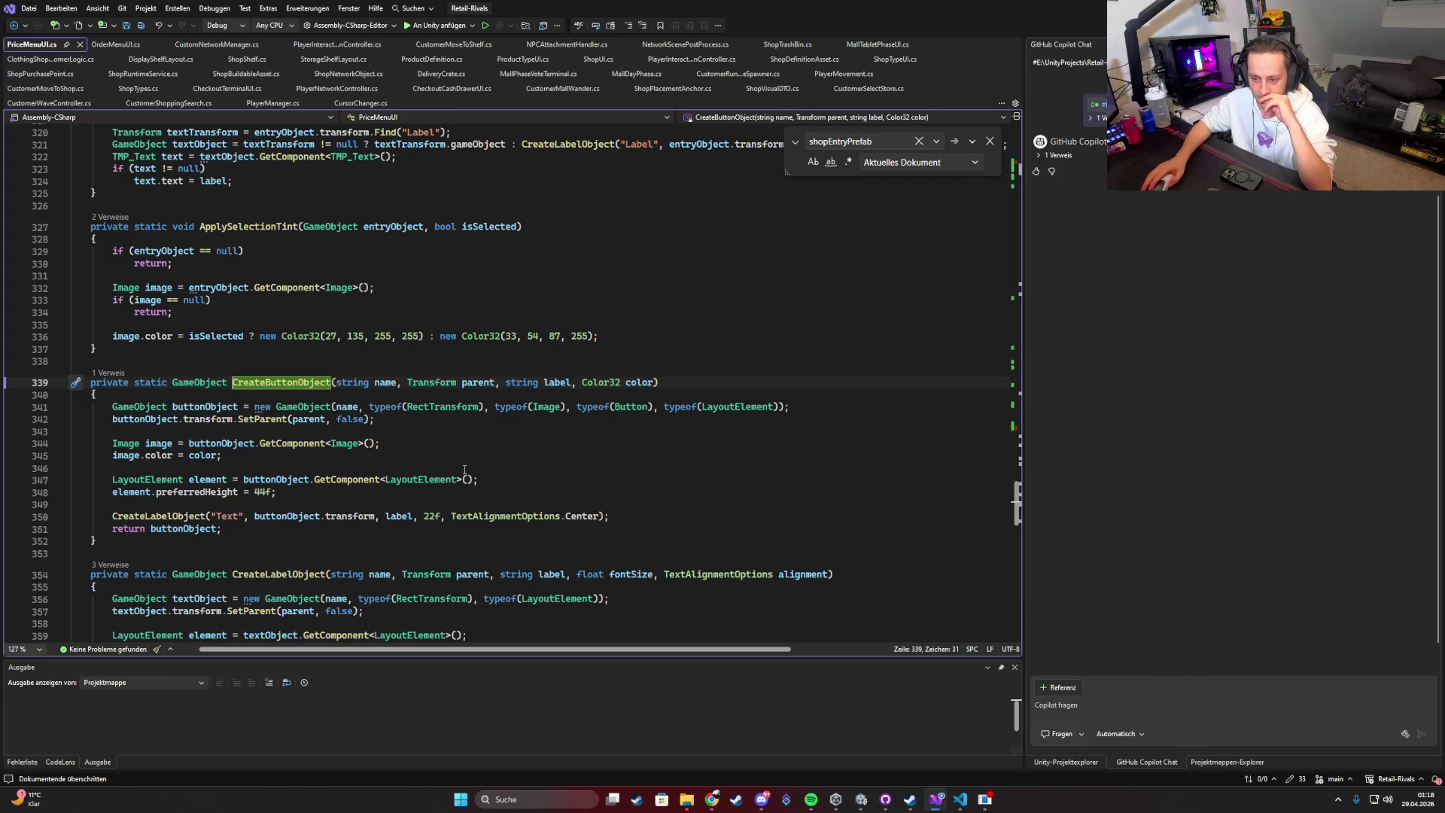
Review the CreateButtonObject, CreateLabelObject and ApplySelectionTint helper methods.
left_click(242, 505)
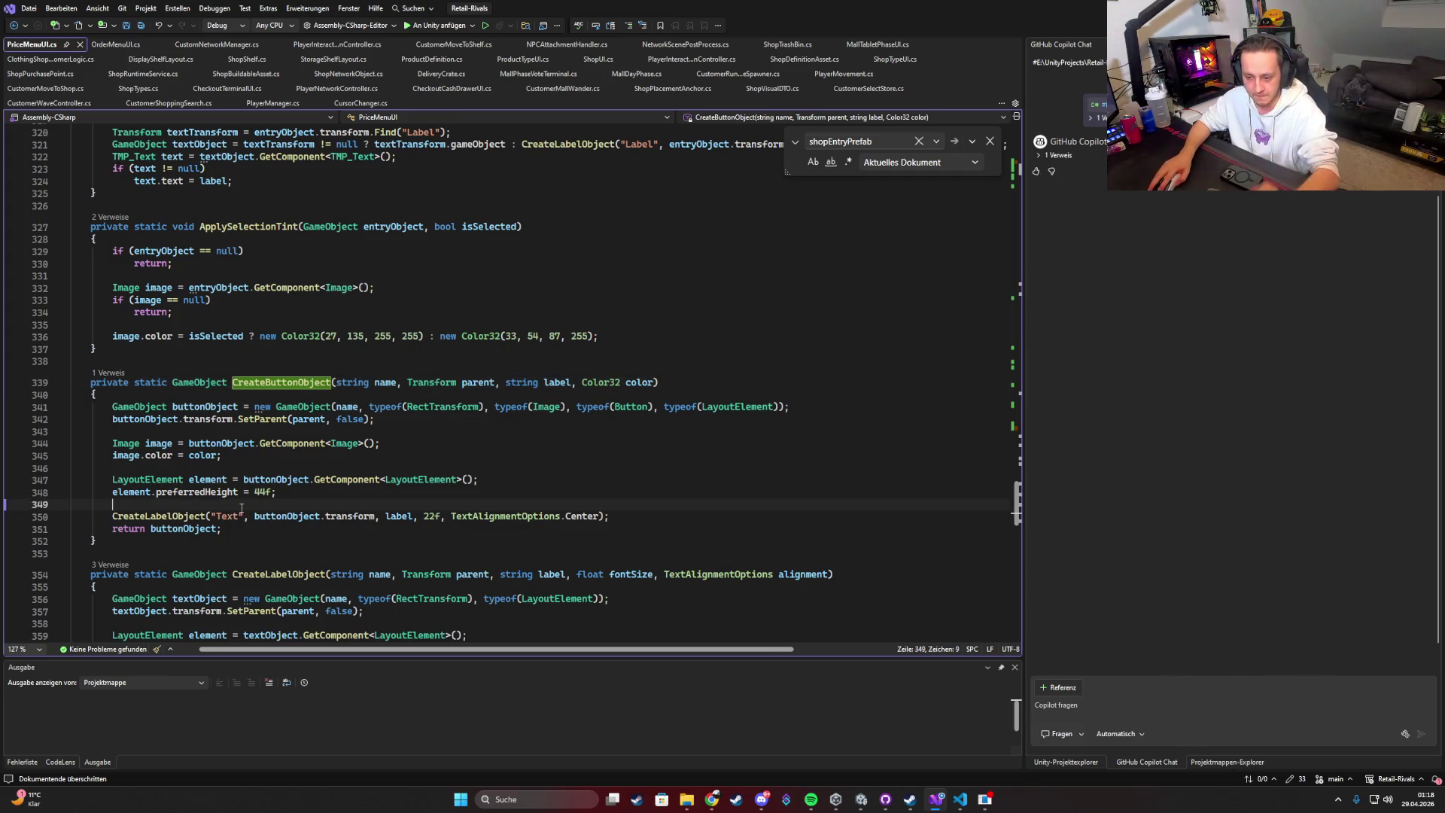
scroll(238, 506, "down", 5)
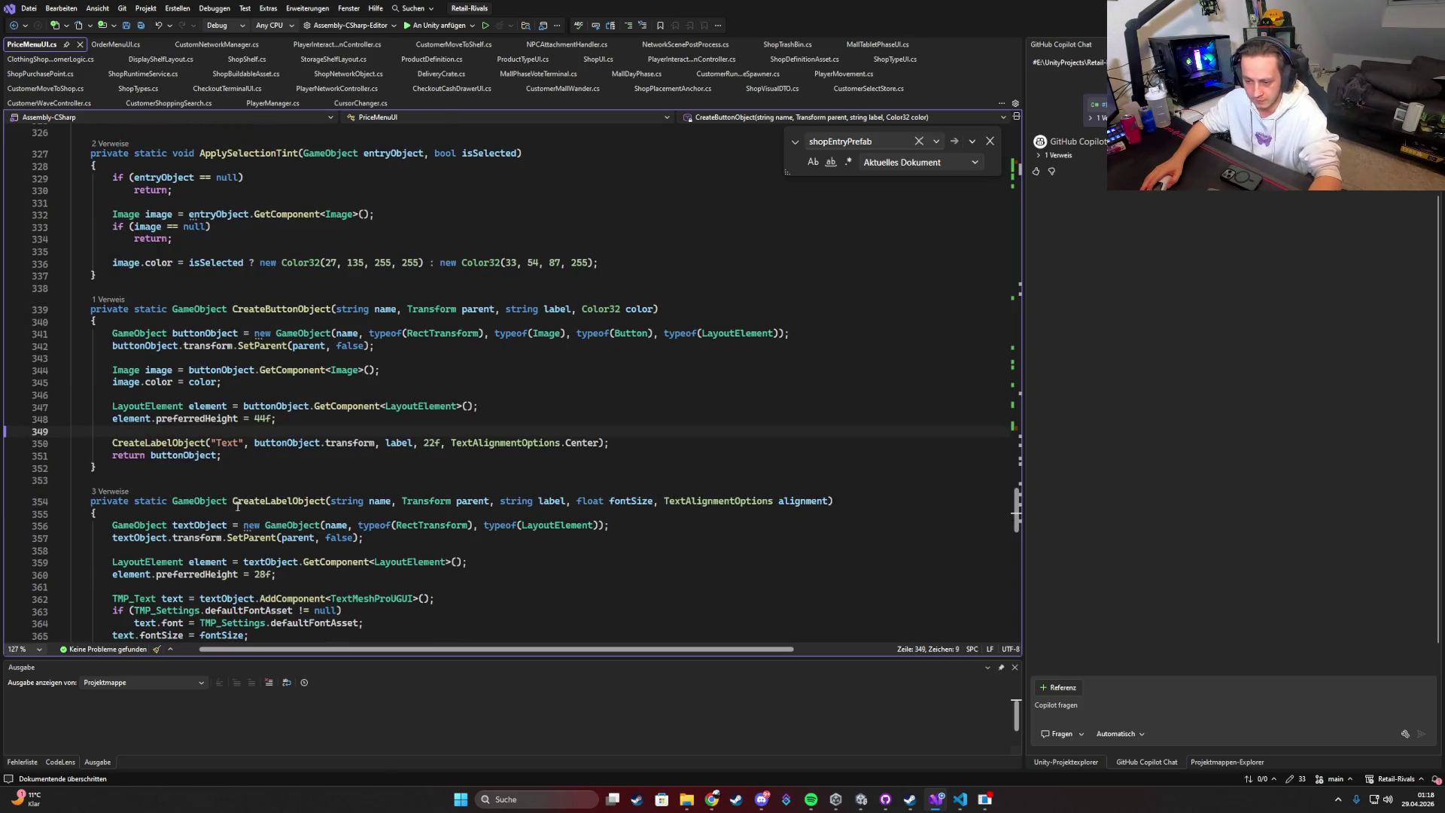
double_click(294, 385)
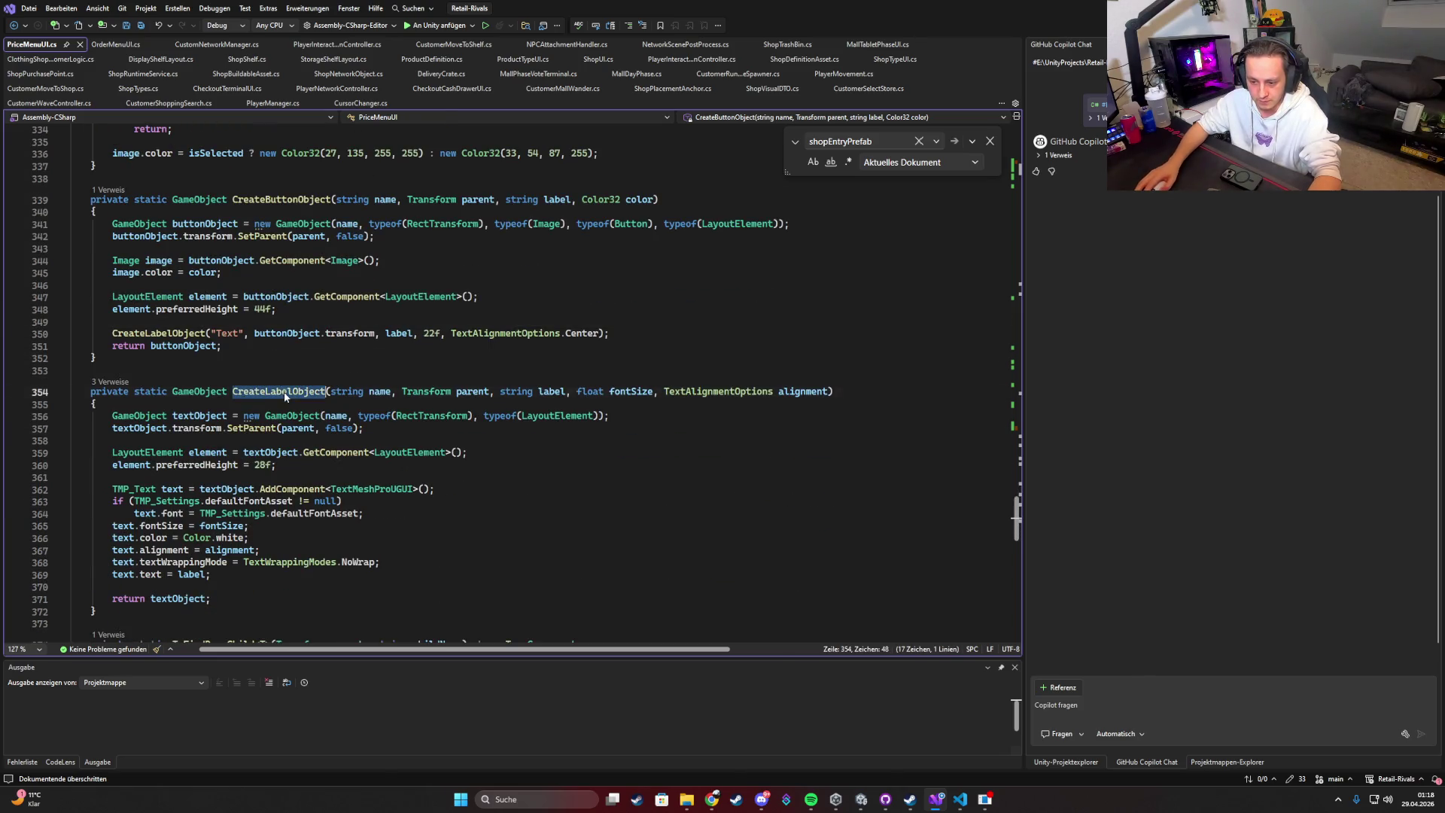
scroll(144, 602, "down", 3)
scroll(145, 602, "down", 1)
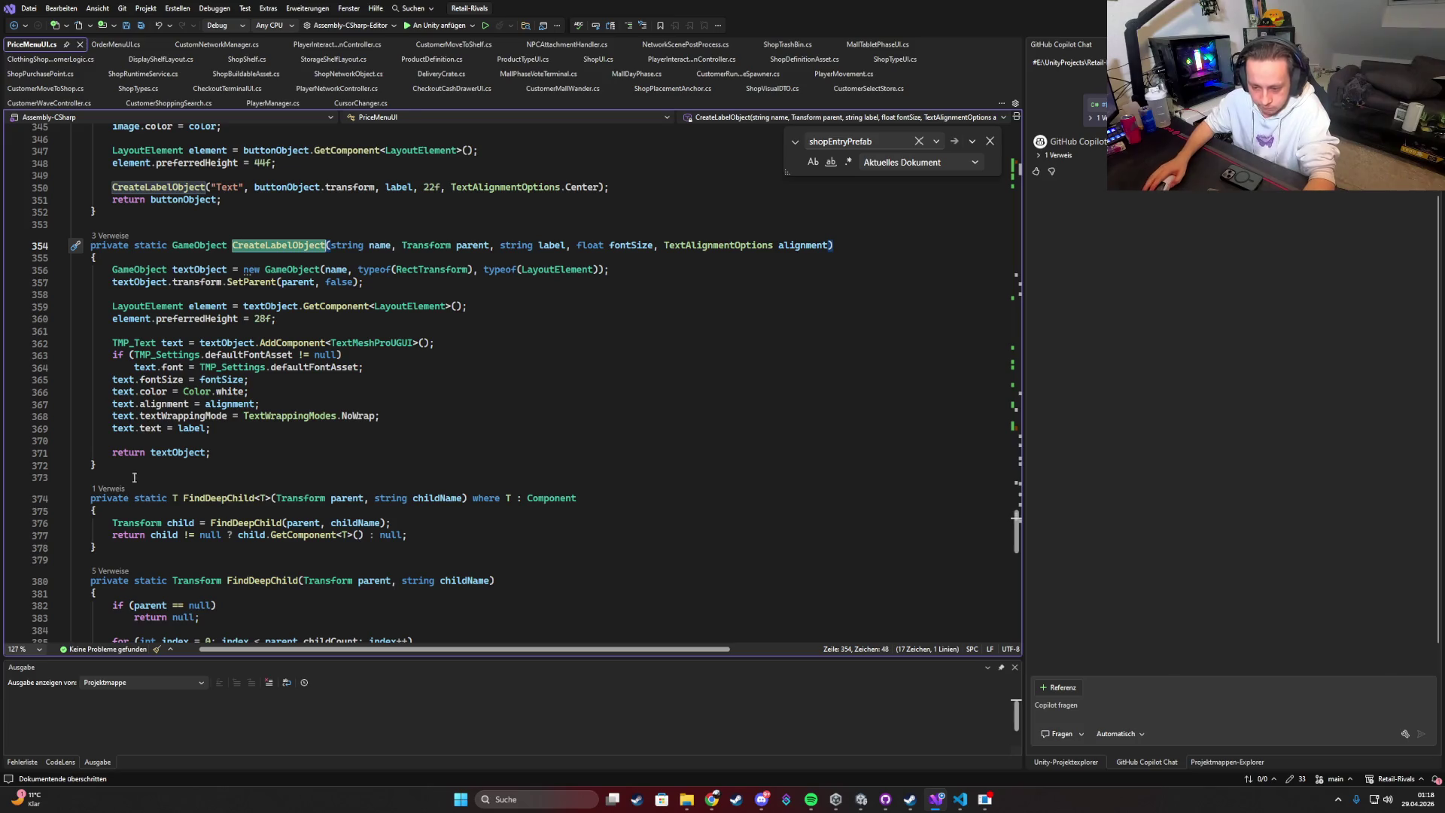
scroll(134, 477, "down", 6)
scroll(121, 460, "down", 7)
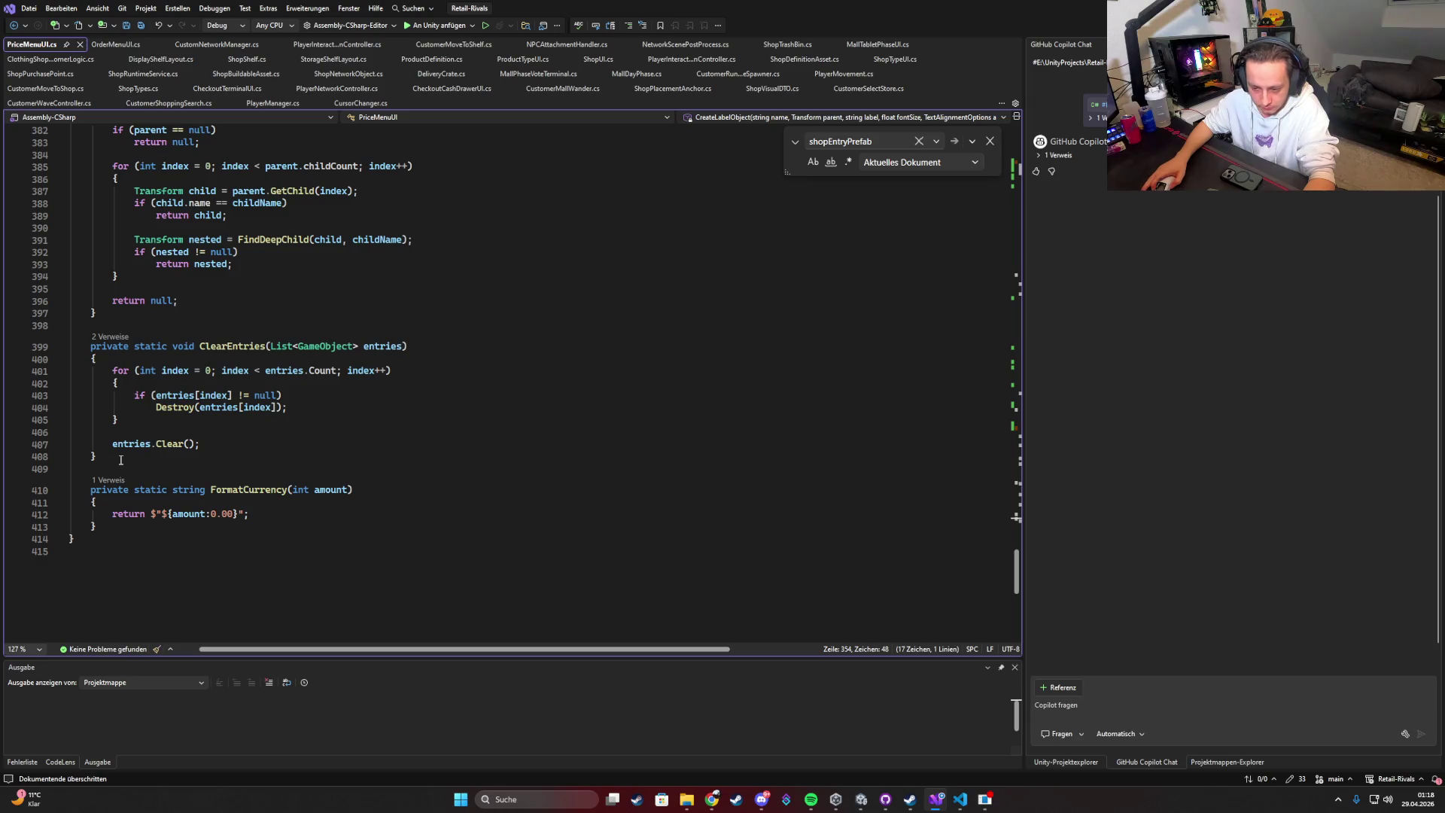
scroll(155, 533, "up", 20)
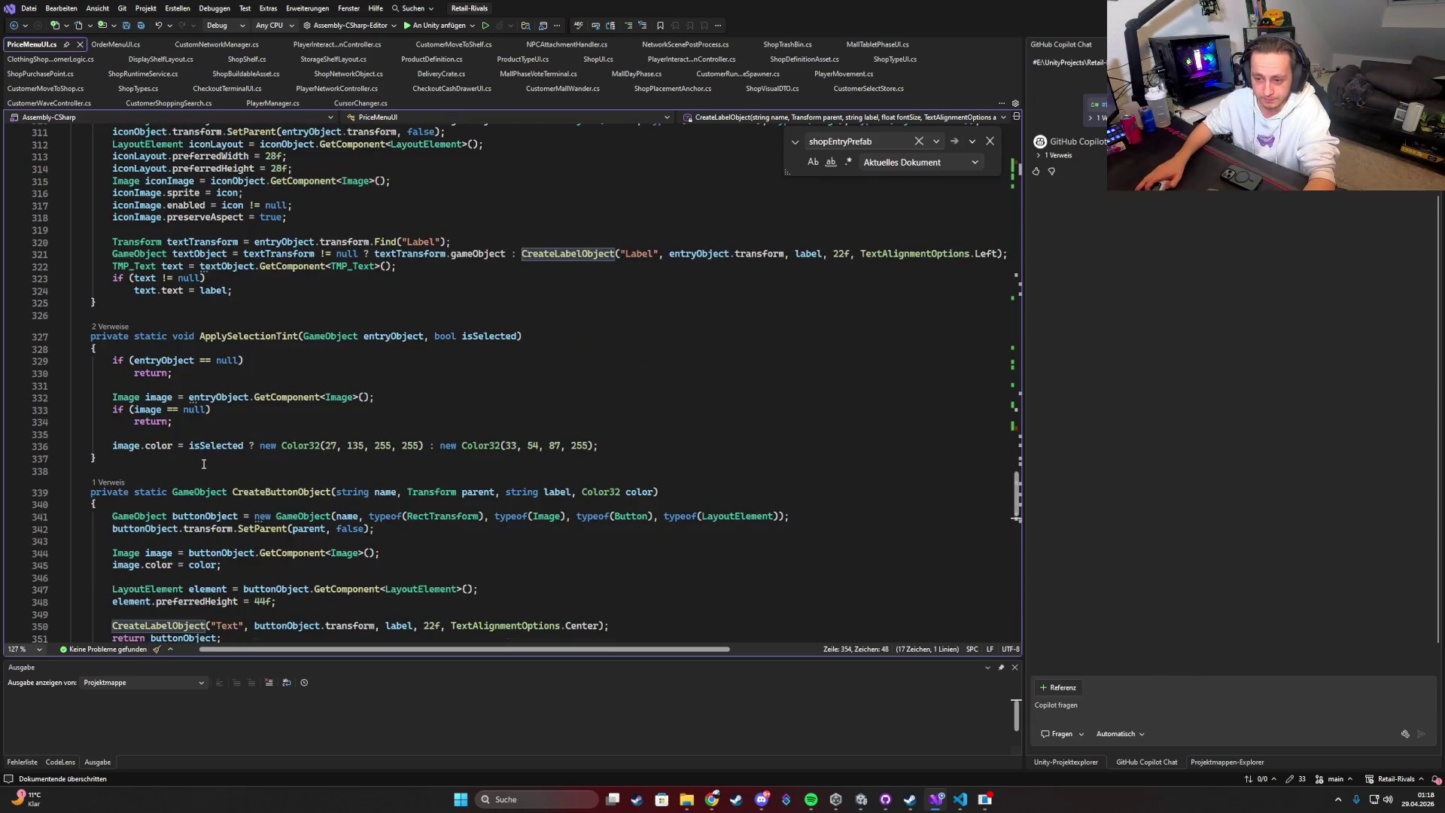
scroll(193, 413, "up", 5)
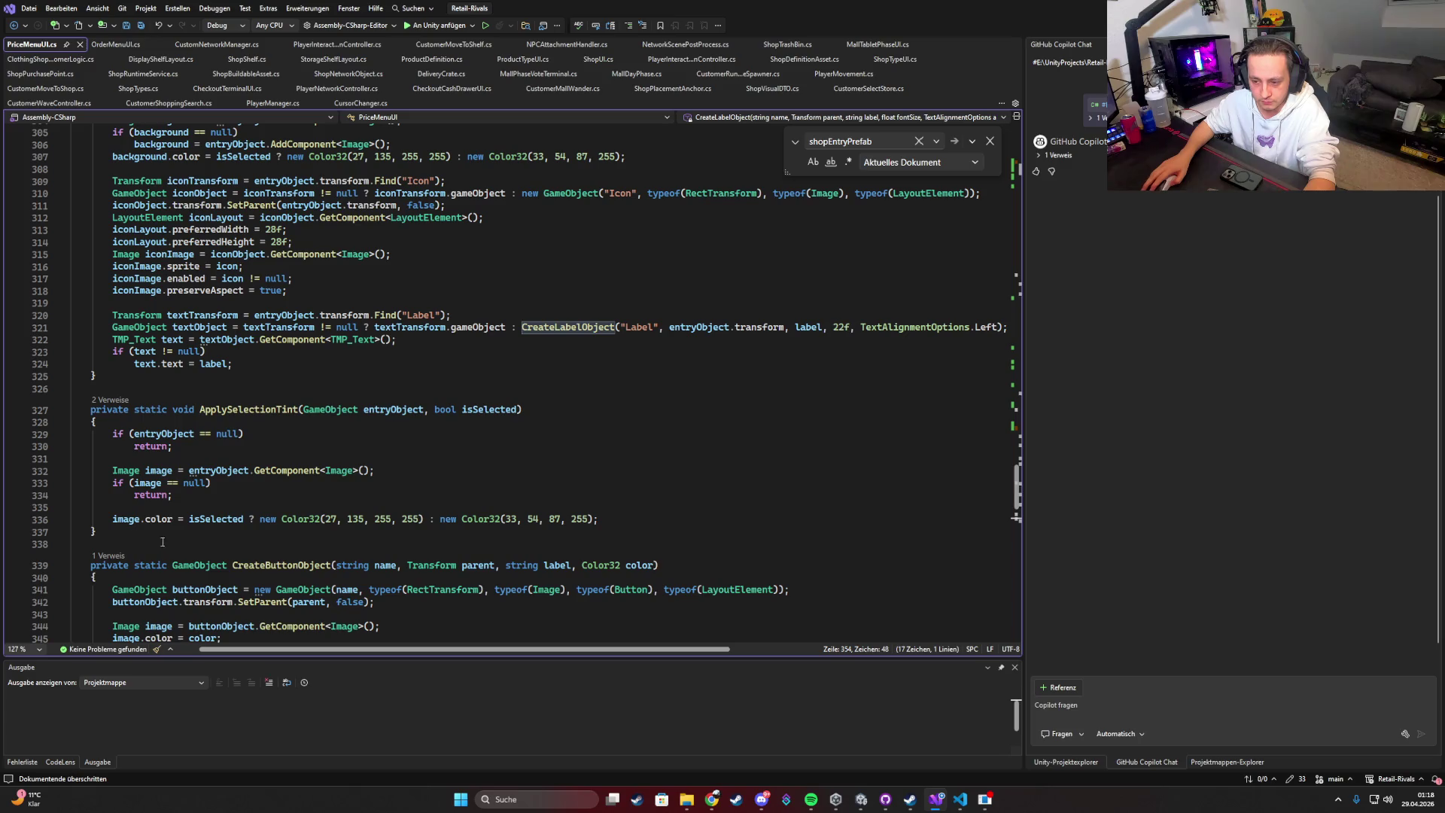
left_click_drag(138, 540, 185, 389)
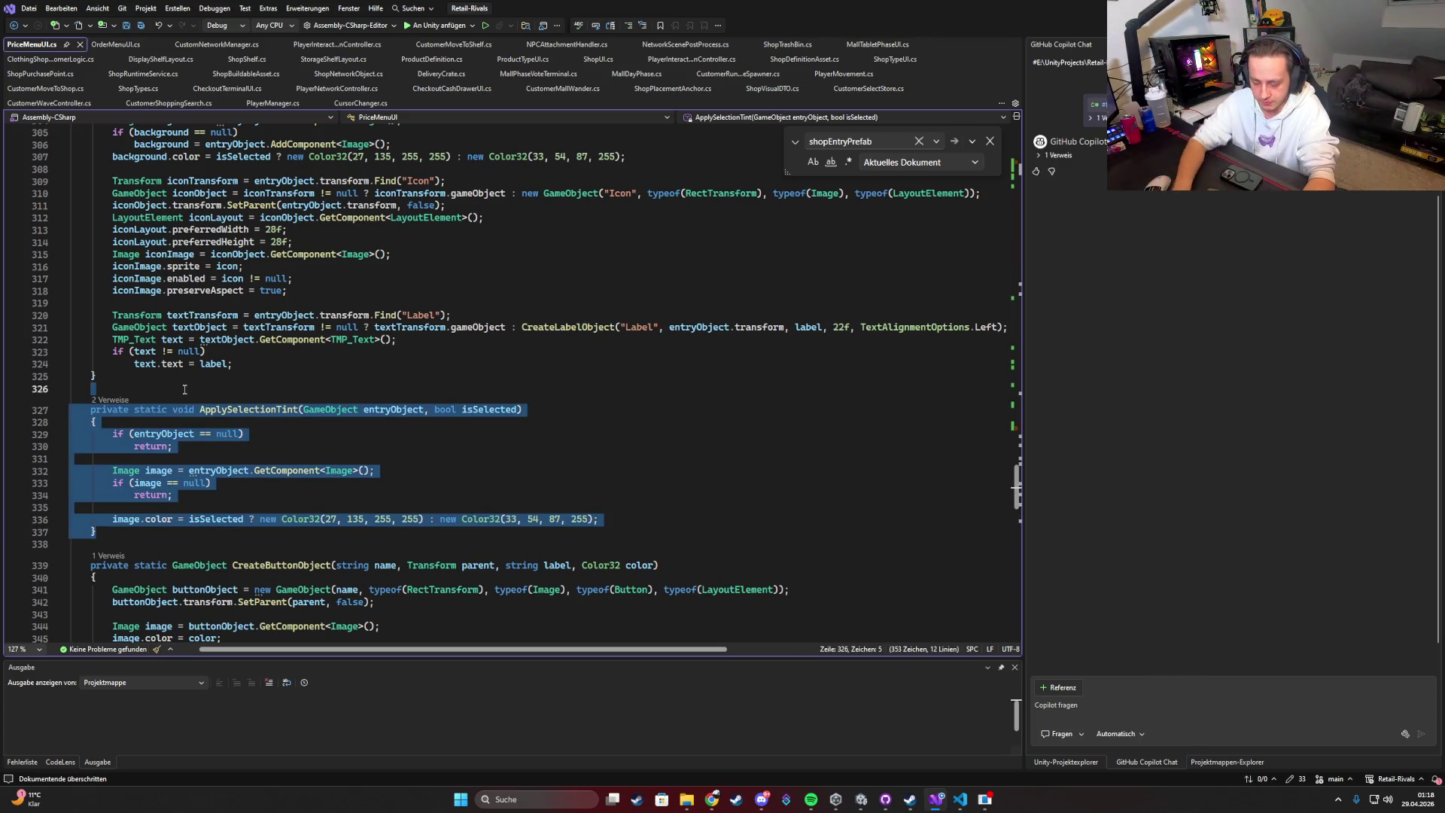
left_click(185, 389)
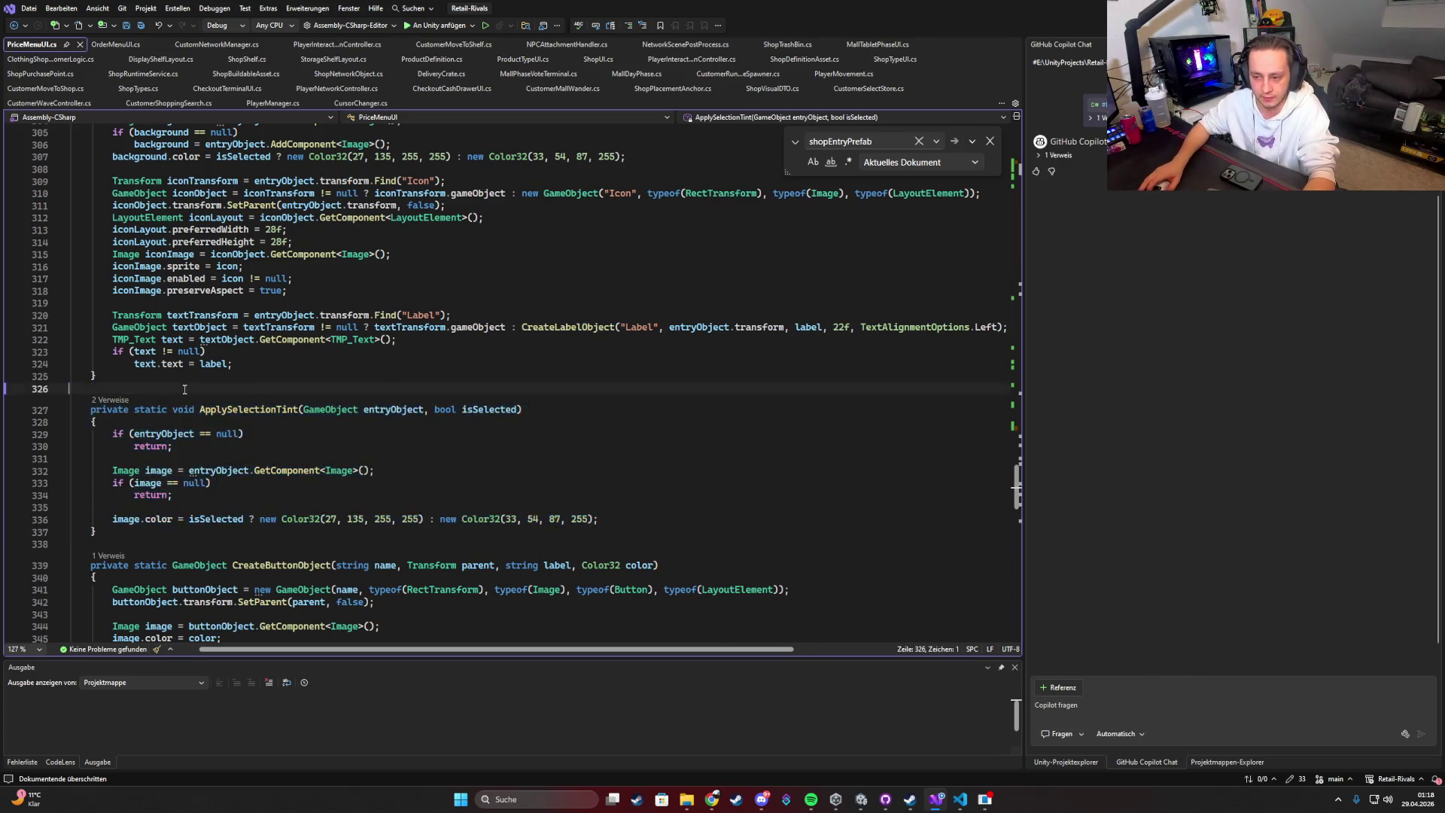
Follow BuildFallbackShopEntry's single reference to its call on line 117.
scroll(181, 377, "up", 13)
left_click(193, 271)
left_click(107, 257)
double_click(188, 214)
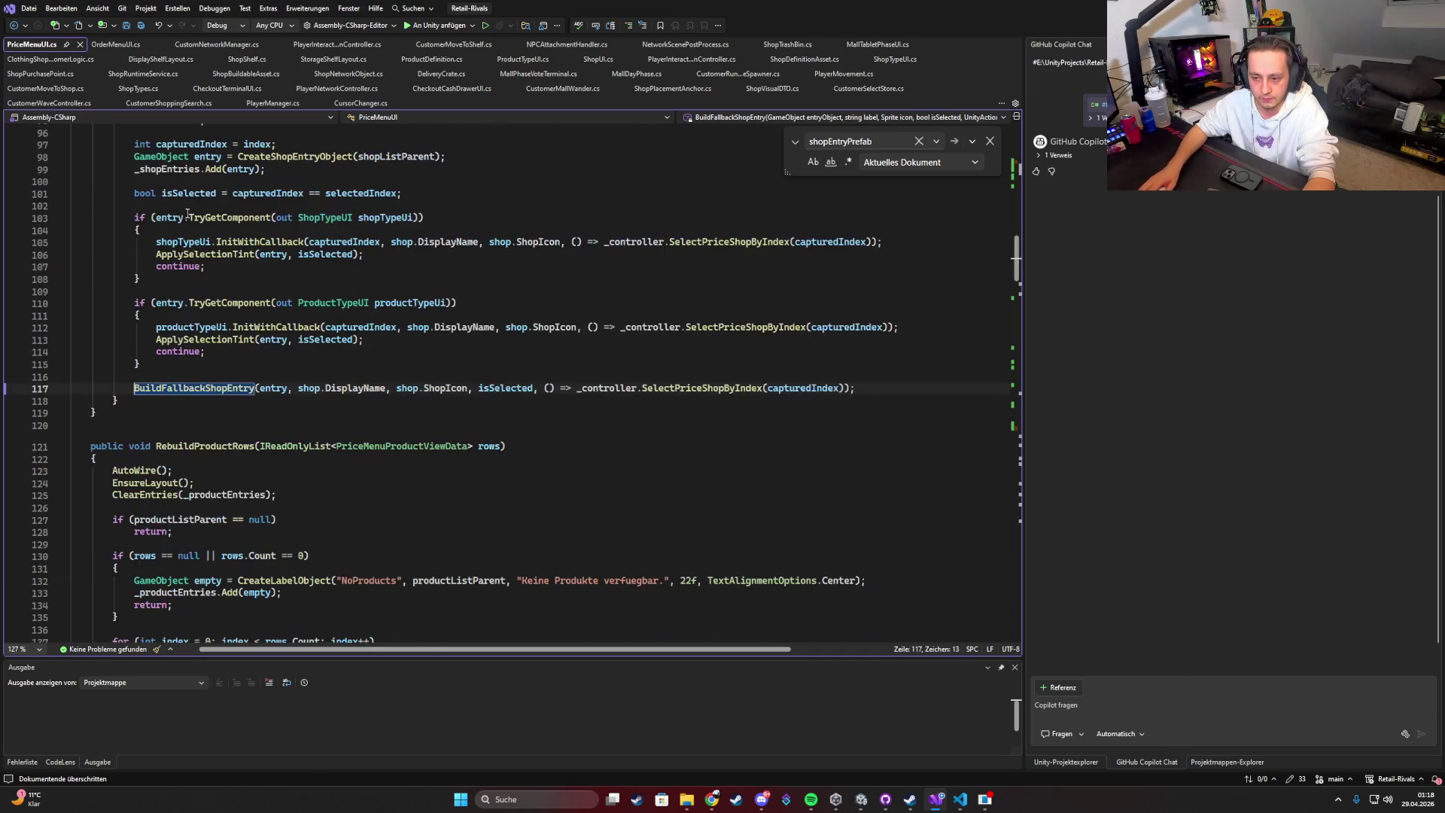
scroll(639, 411, "up", 6)
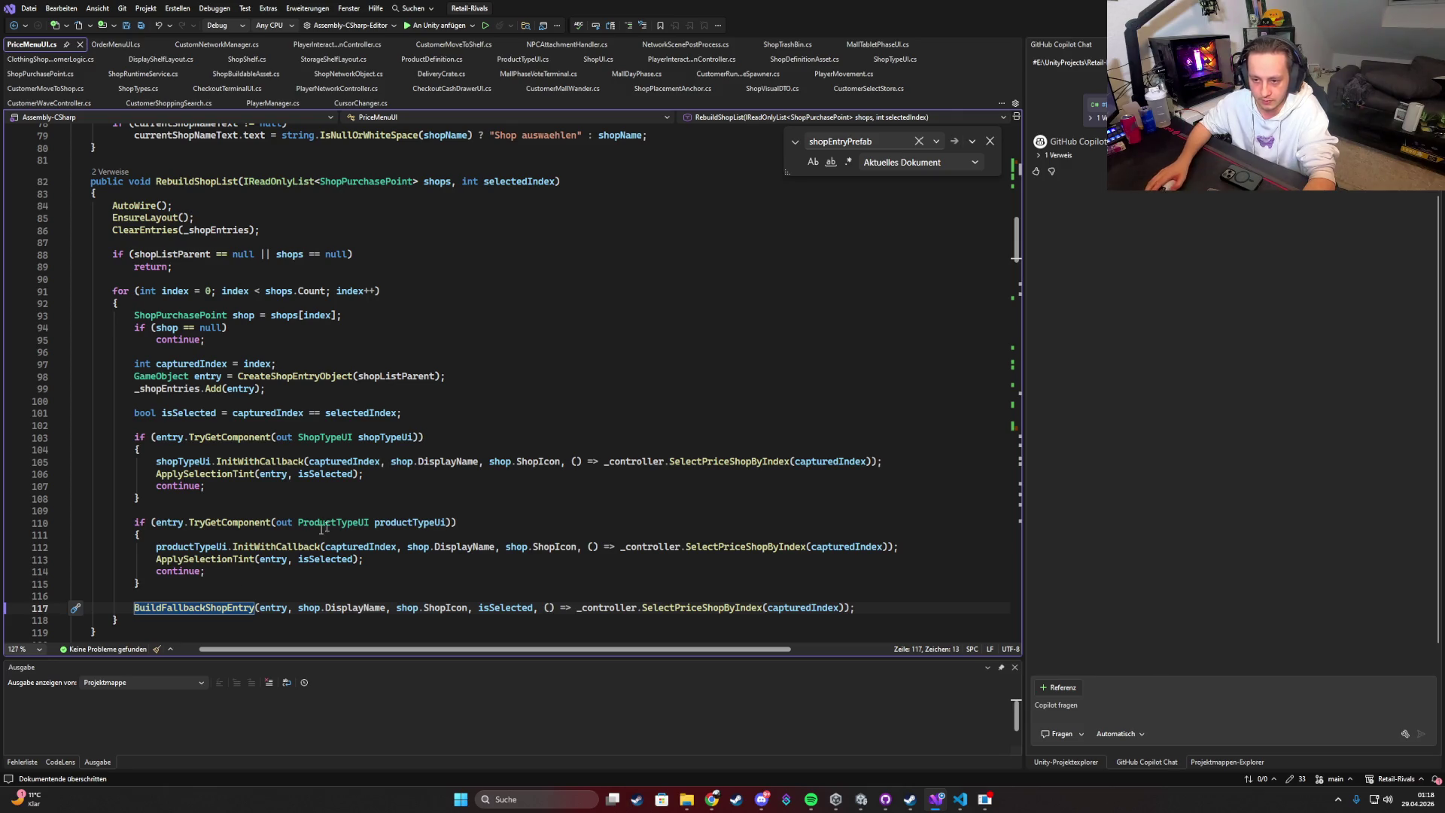
Play track 4, 'Der Riss in der Hose - XXL-Version', then return to Visual Studio.
left_click(809, 802)
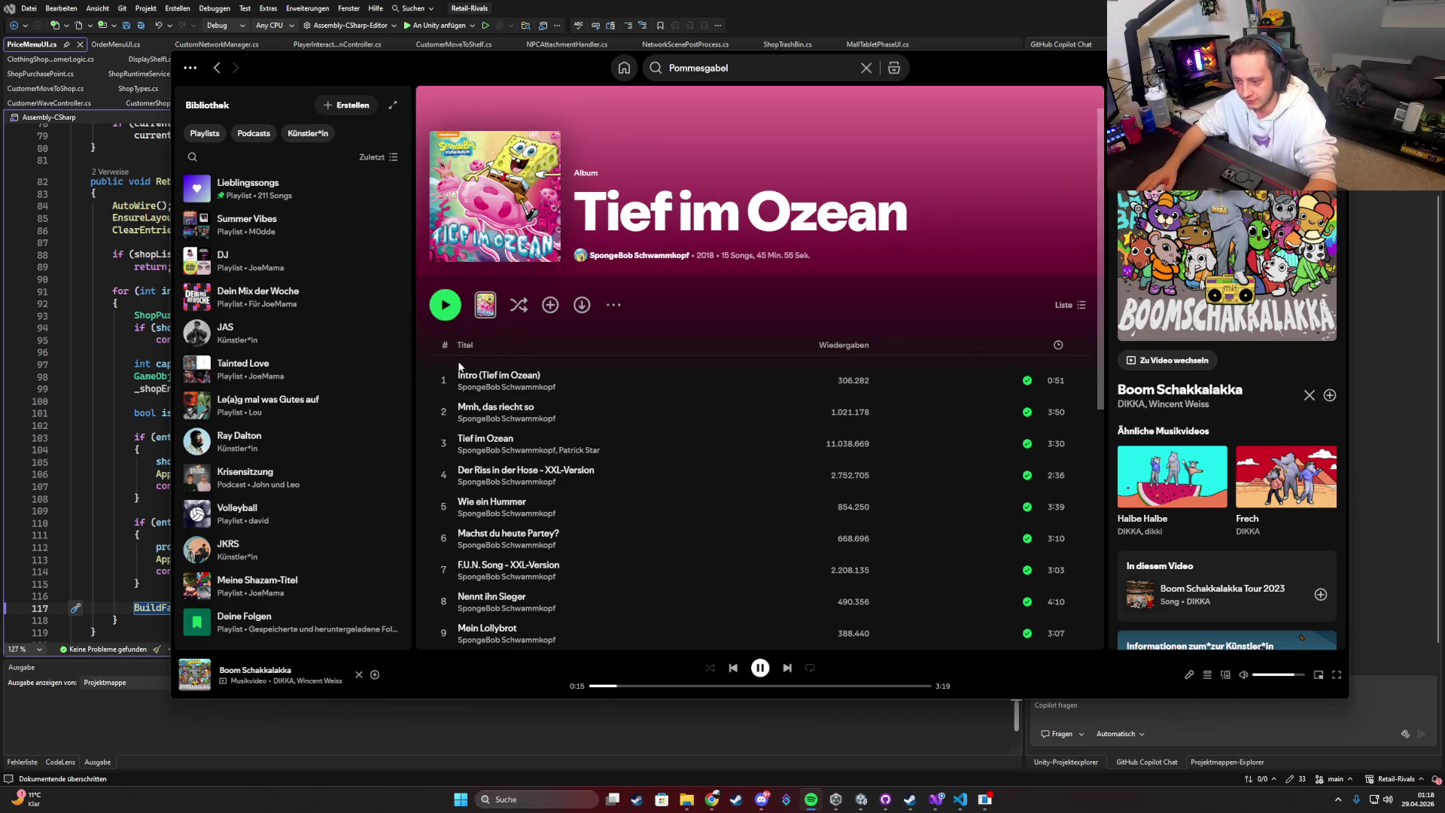
left_click(444, 475)
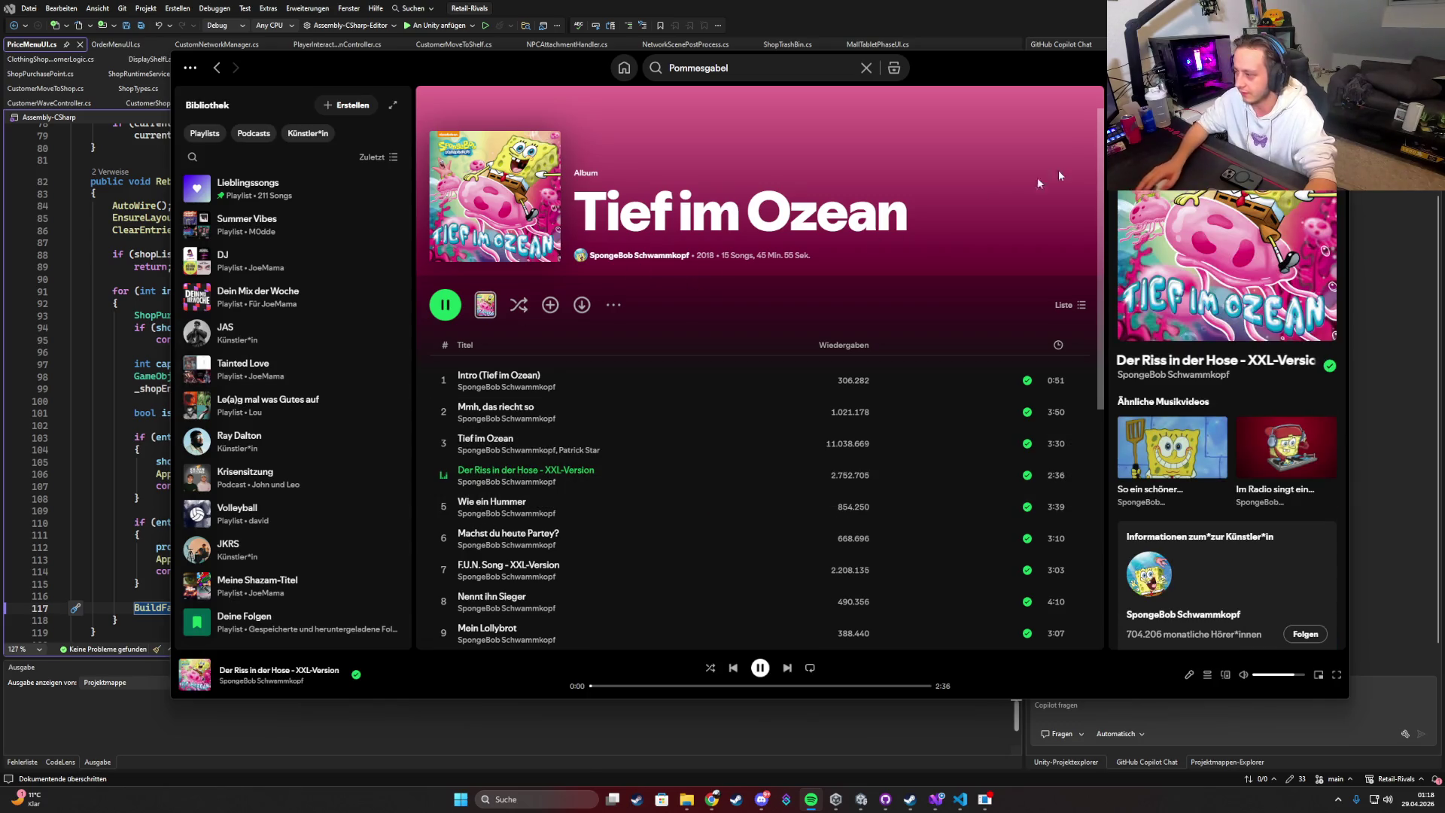
key("alt+Tab")
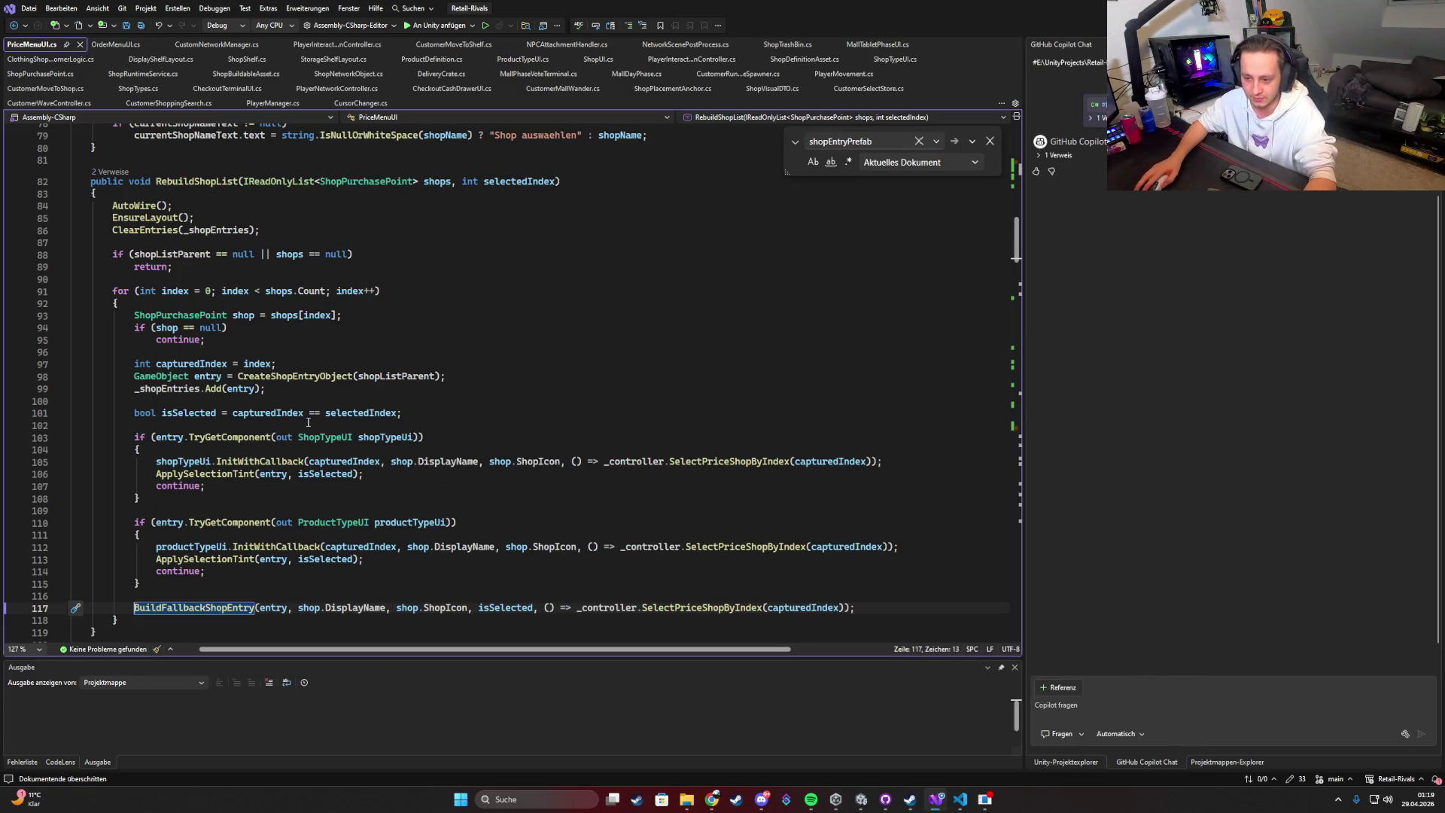
Go to BuildFallbackShopEntry and delete the commented-out block on lines 251–267.
key("F12")
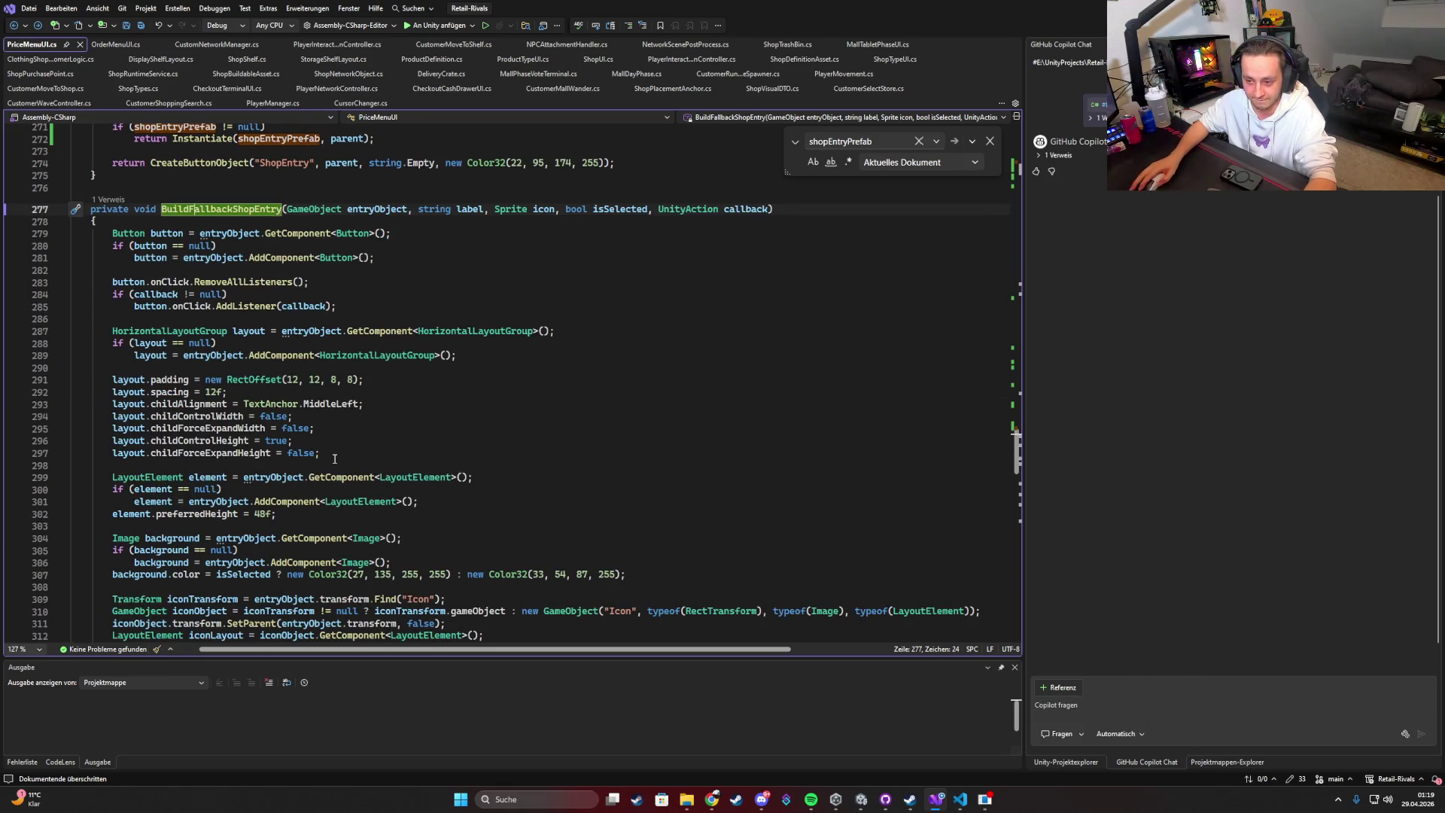
scroll(257, 369, "down", 7)
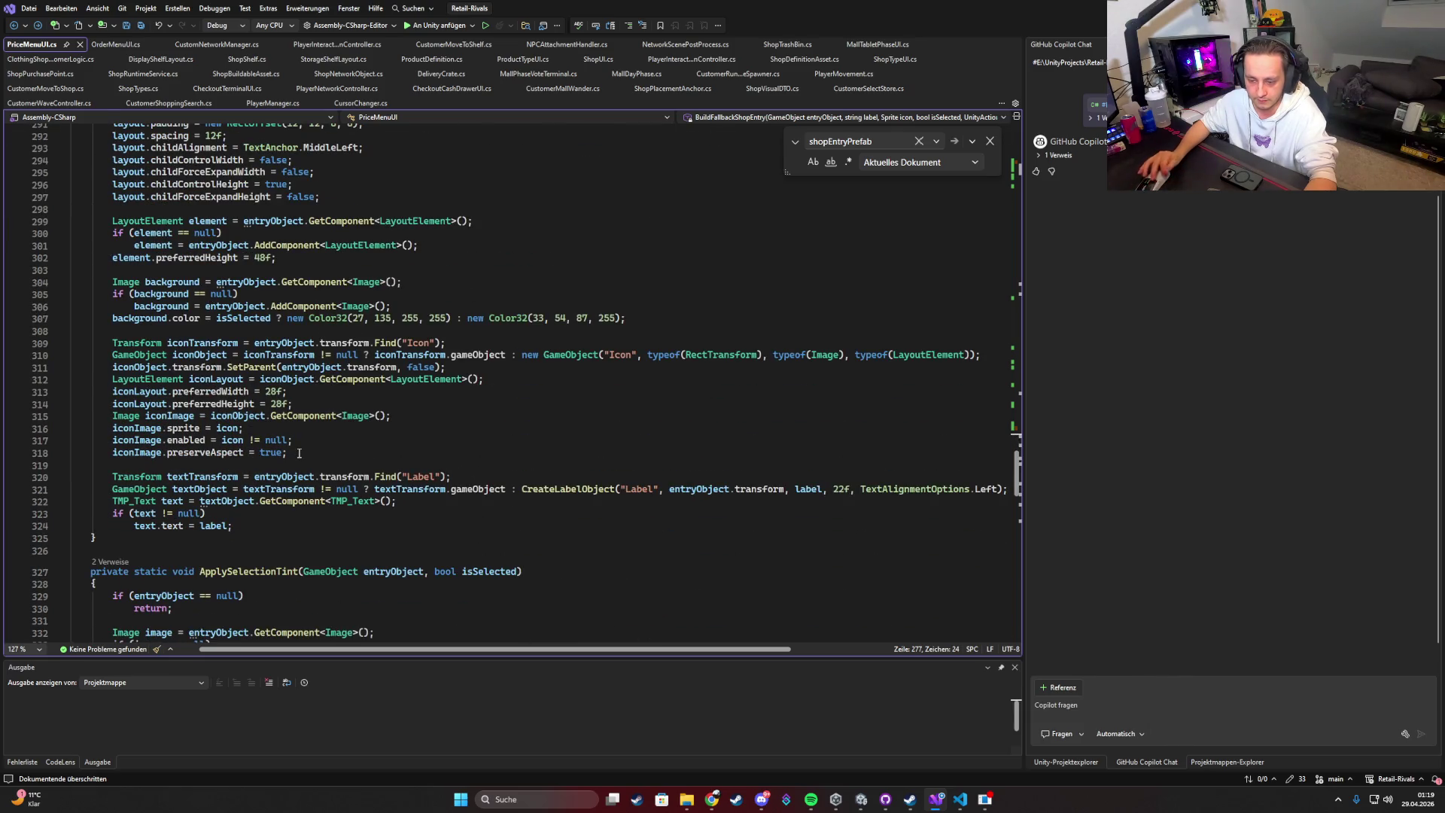
scroll(299, 453, "up", 15)
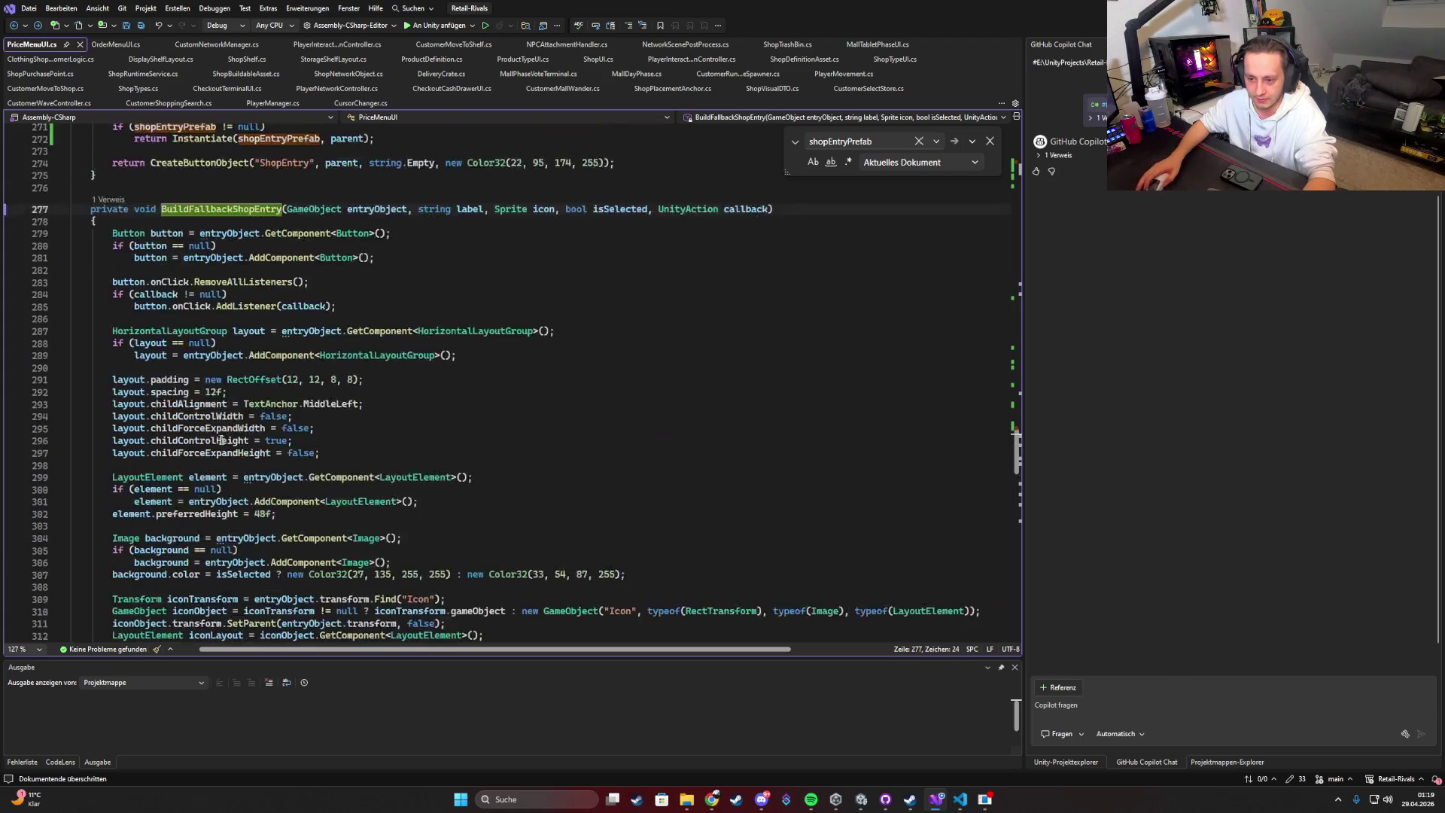
scroll(304, 427, "up", 3)
mouse_move(108, 506)
left_mouse_down()
mouse_move(138, 494)
mouse_move(114, 311)
left_mouse_up()
key("BackSpace")
key("BackSpace")
Go to the EnsureVerticalLayout definition and delete the whole method.
scroll(199, 387, "up", 7)
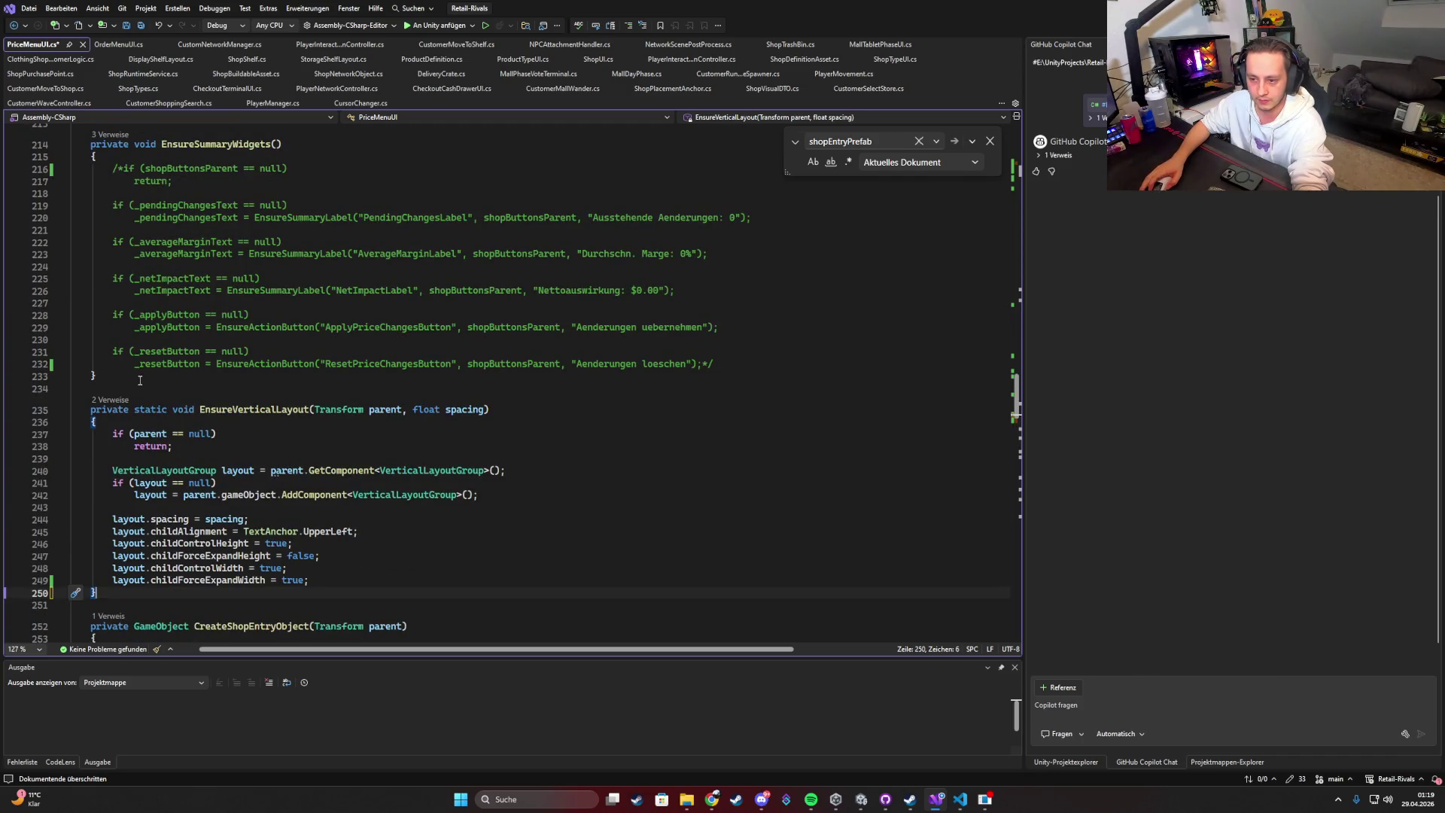
scroll(225, 399, "up", 8)
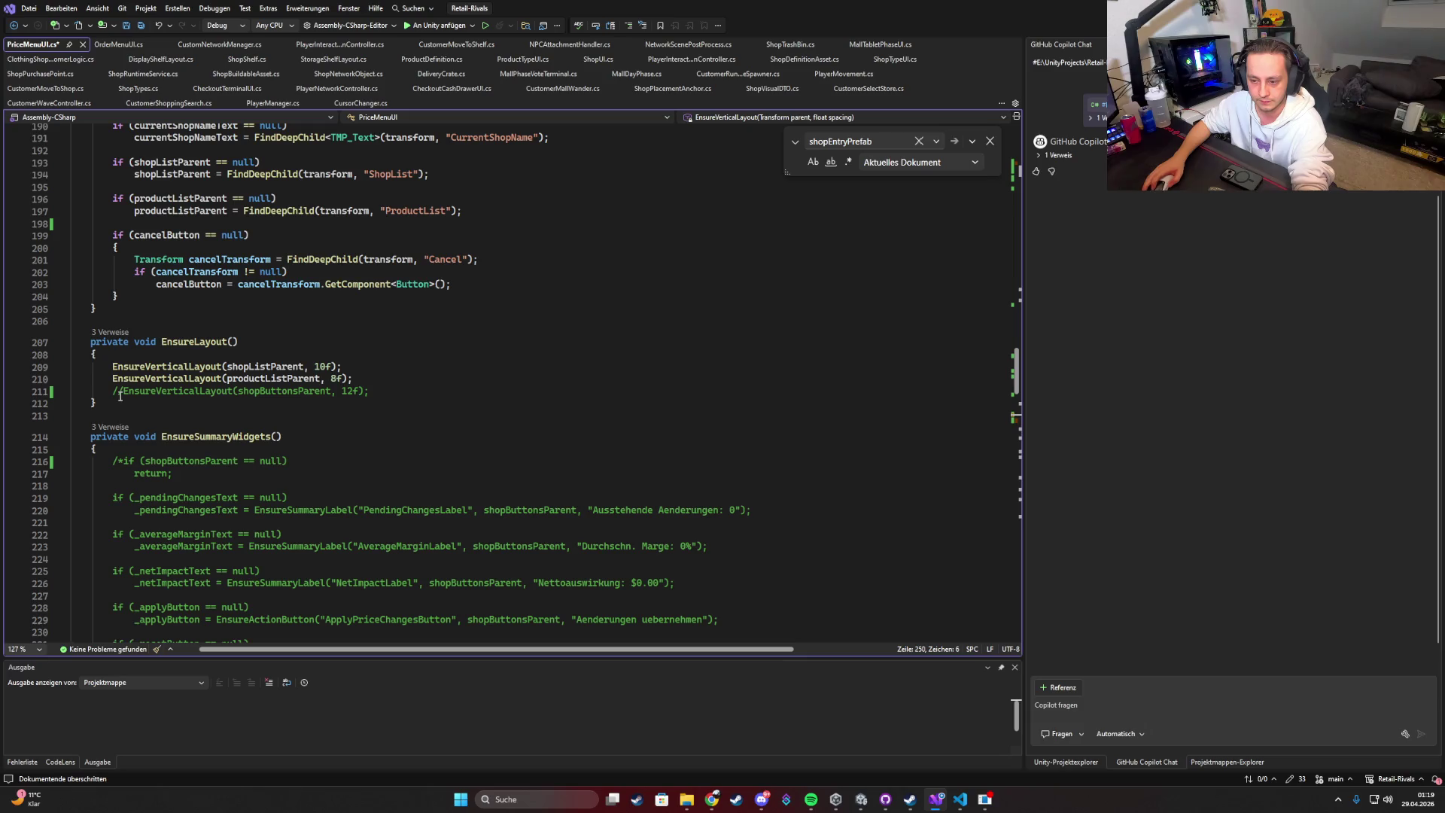
left_click(164, 361)
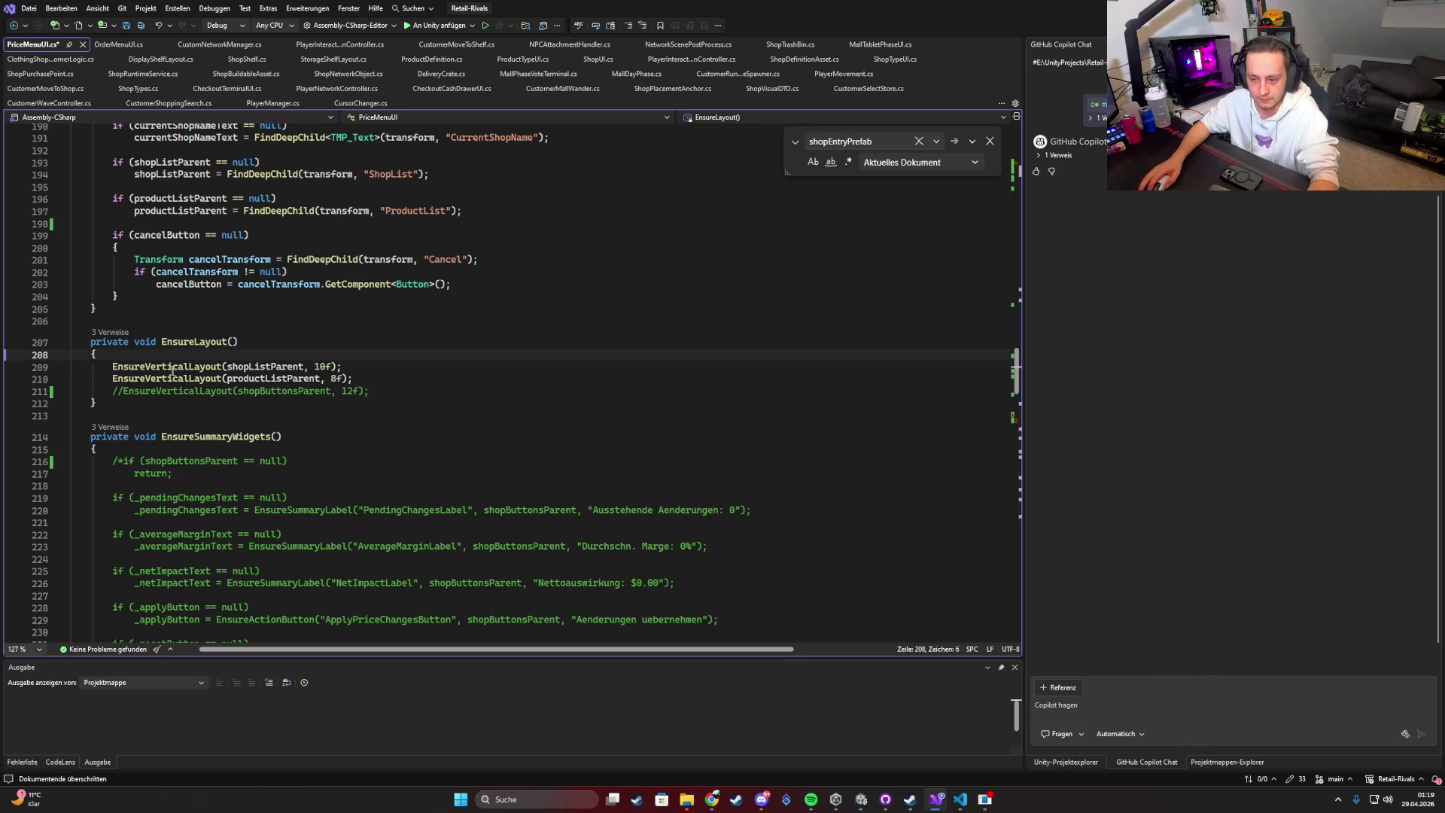
left_click(166, 367, "ctrl")
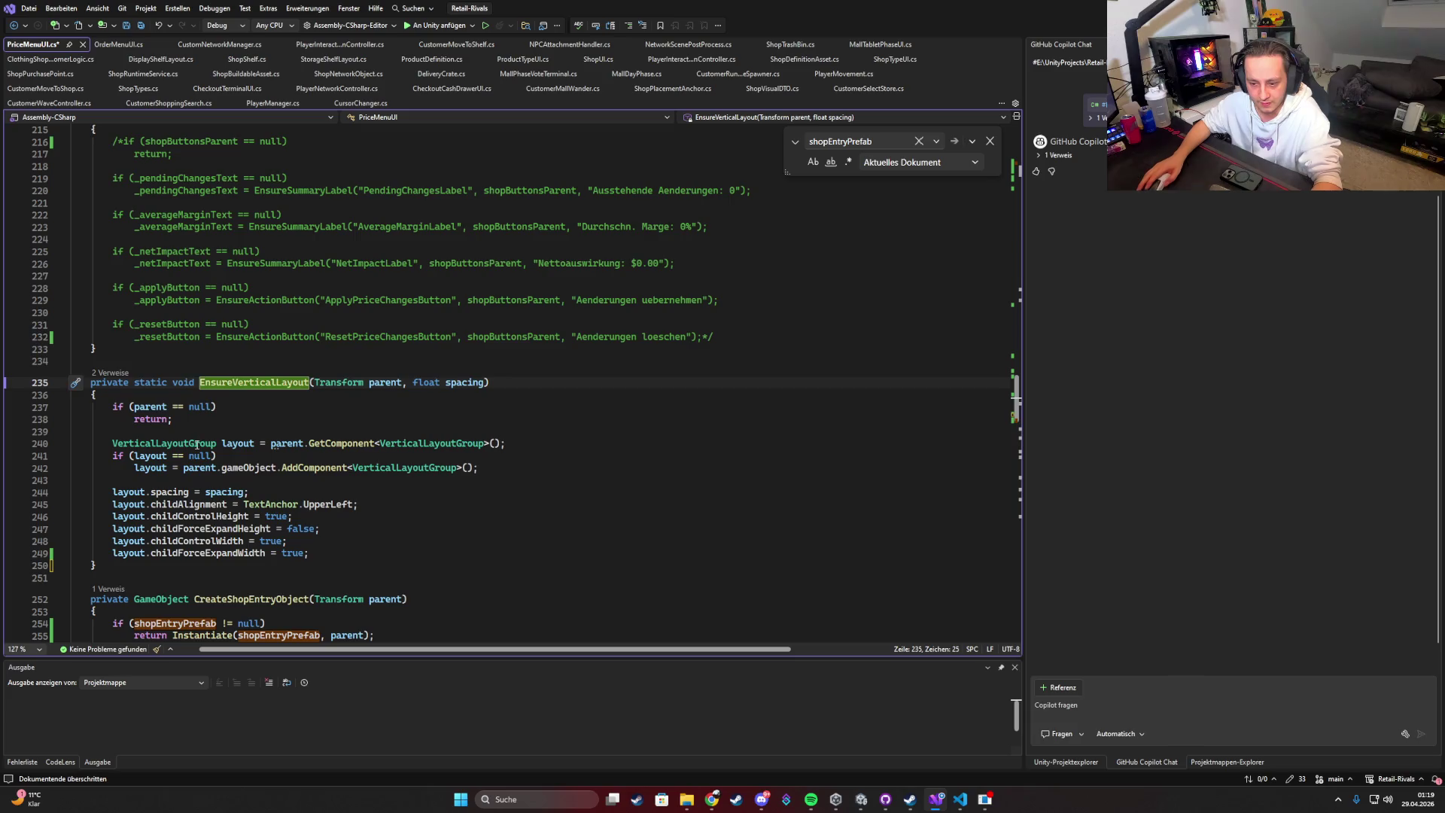
scroll(199, 437, "down", 1)
mouse_move(133, 528)
left_mouse_down()
mouse_move(139, 370)
mouse_move(91, 325)
left_mouse_up()
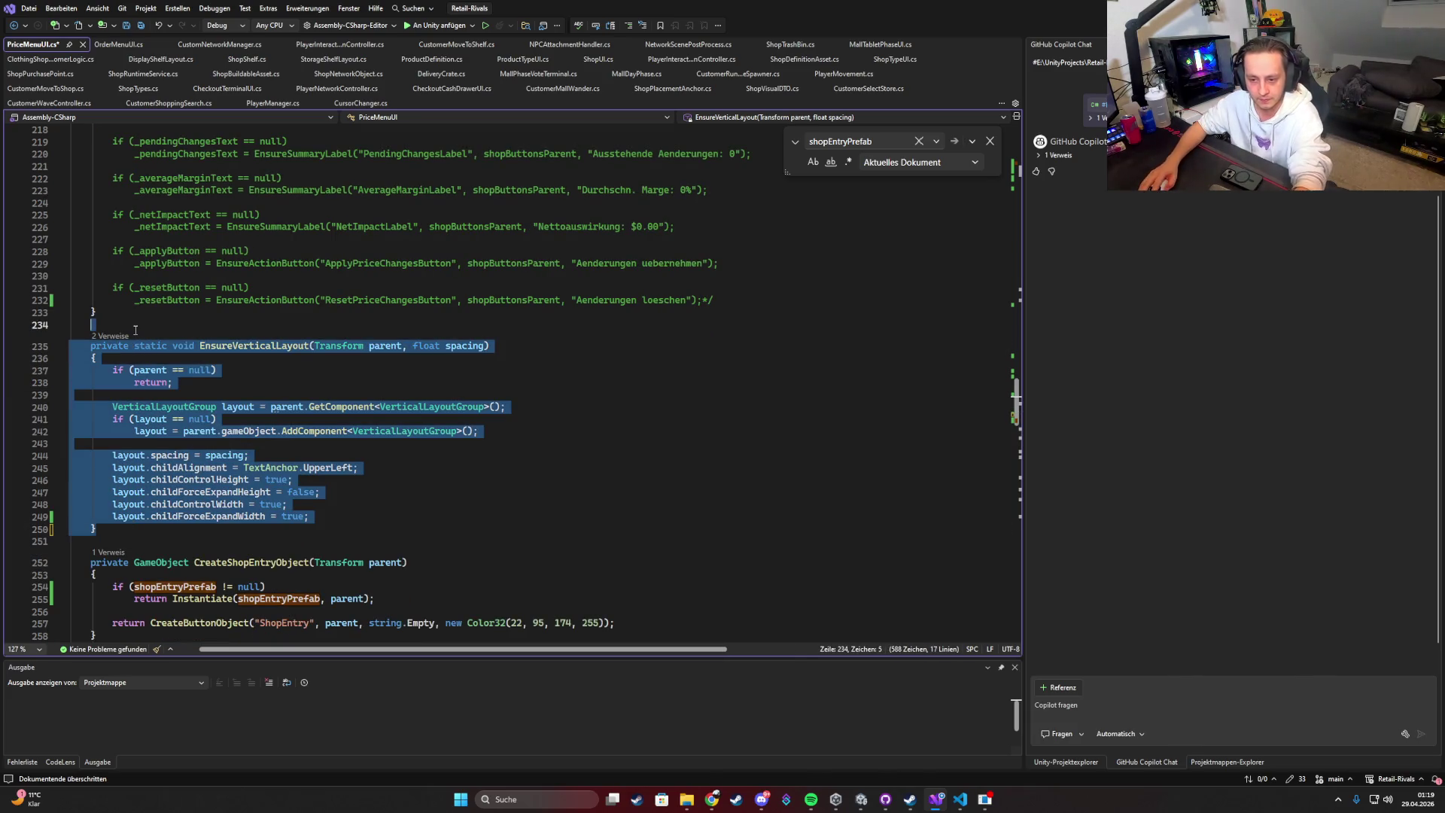
key("Delete")
Comment out the three EnsureVerticalLayout calls on lines 209–211 and save the script.
scroll(217, 387, "up", 11)
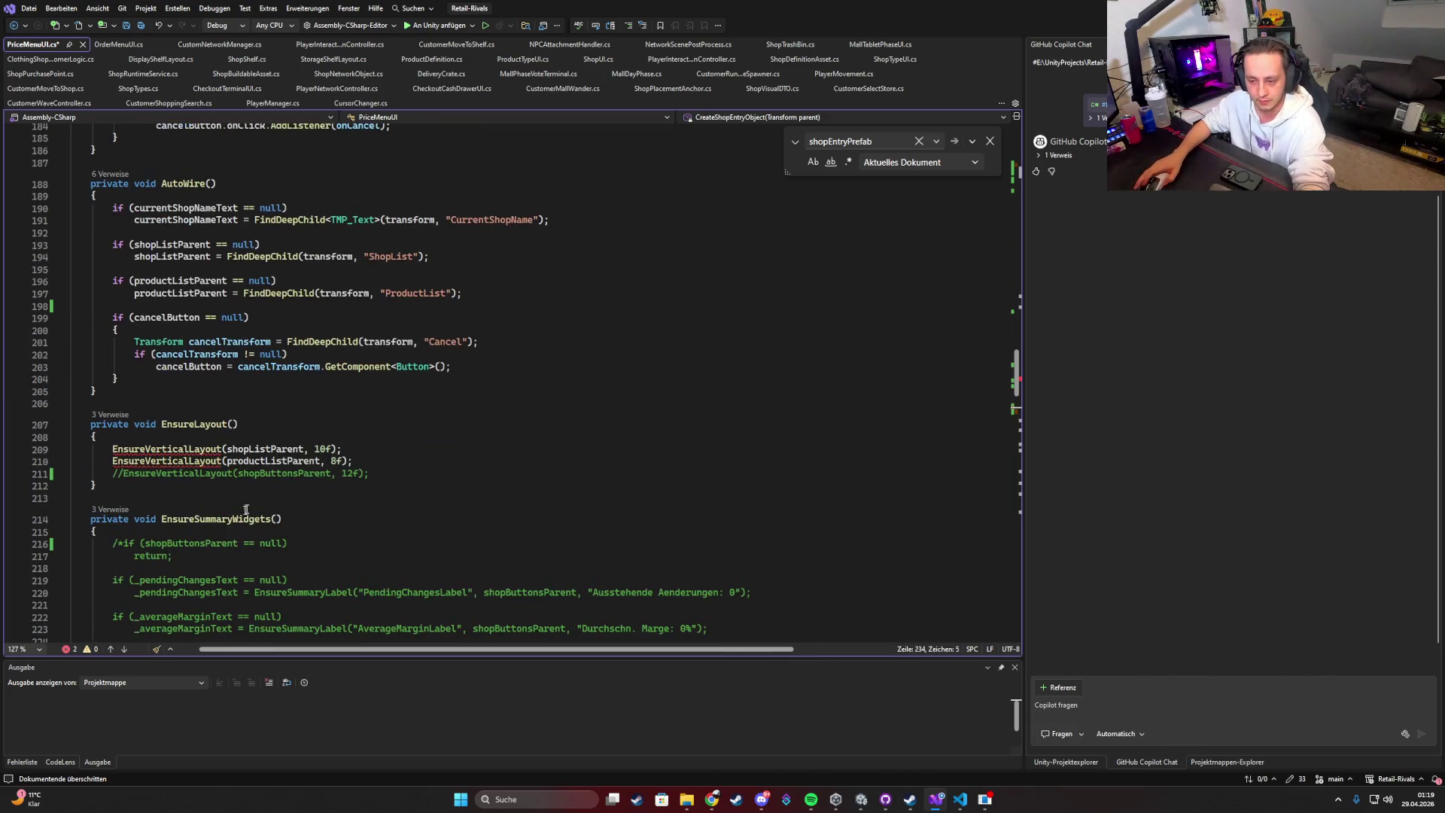
left_click(116, 472)
key("Delete")
key("Delete")
mouse_move(367, 474)
left_mouse_down()
mouse_move(98, 460)
mouse_move(113, 449)
left_mouse_up()
key("ctrl+k")
key("ctrl+c")
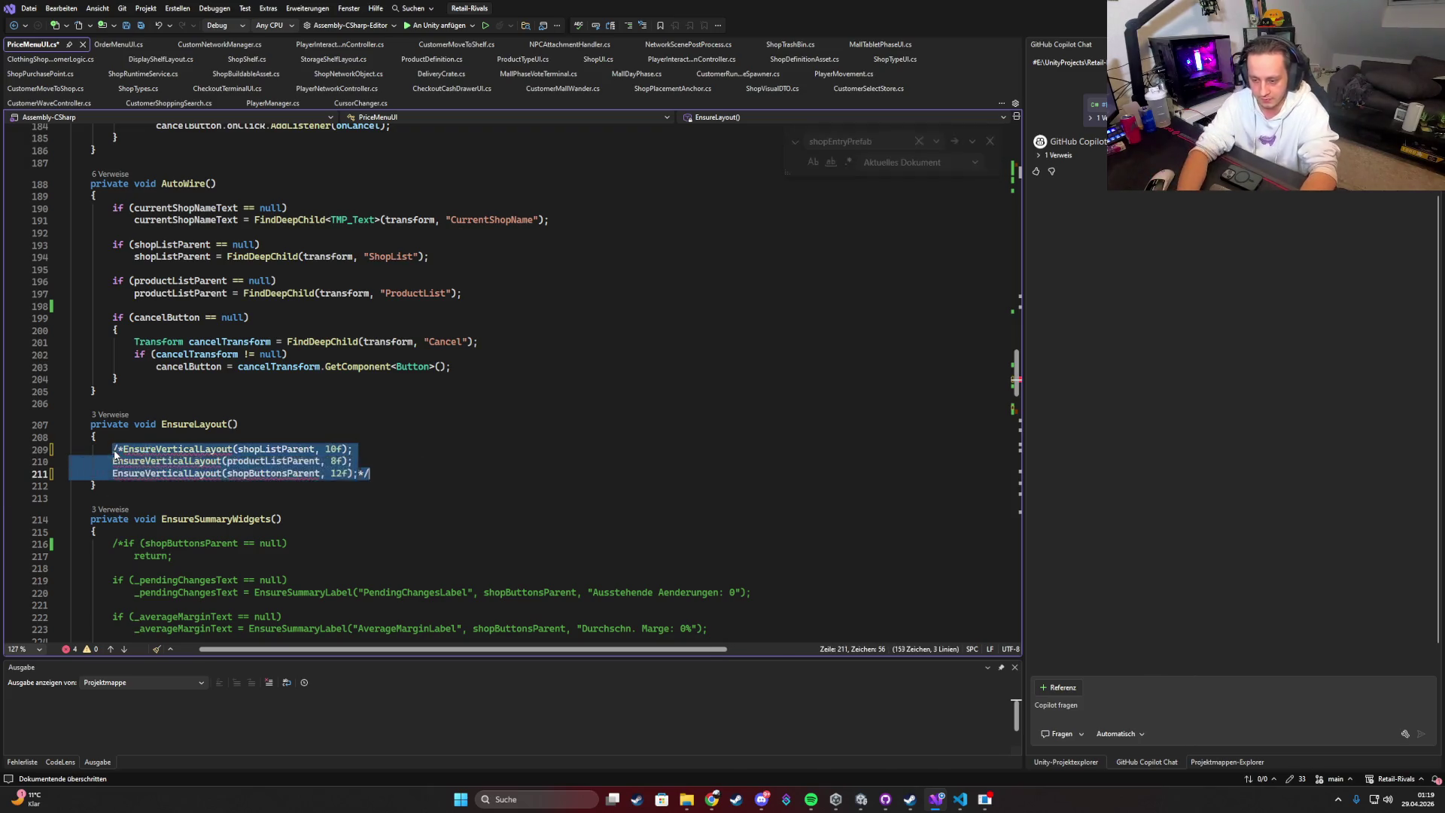
key("Up")
key("ctrl+s")
Scroll through the edited script and highlight every use of AutoWire.
scroll(247, 478, "up", 3)
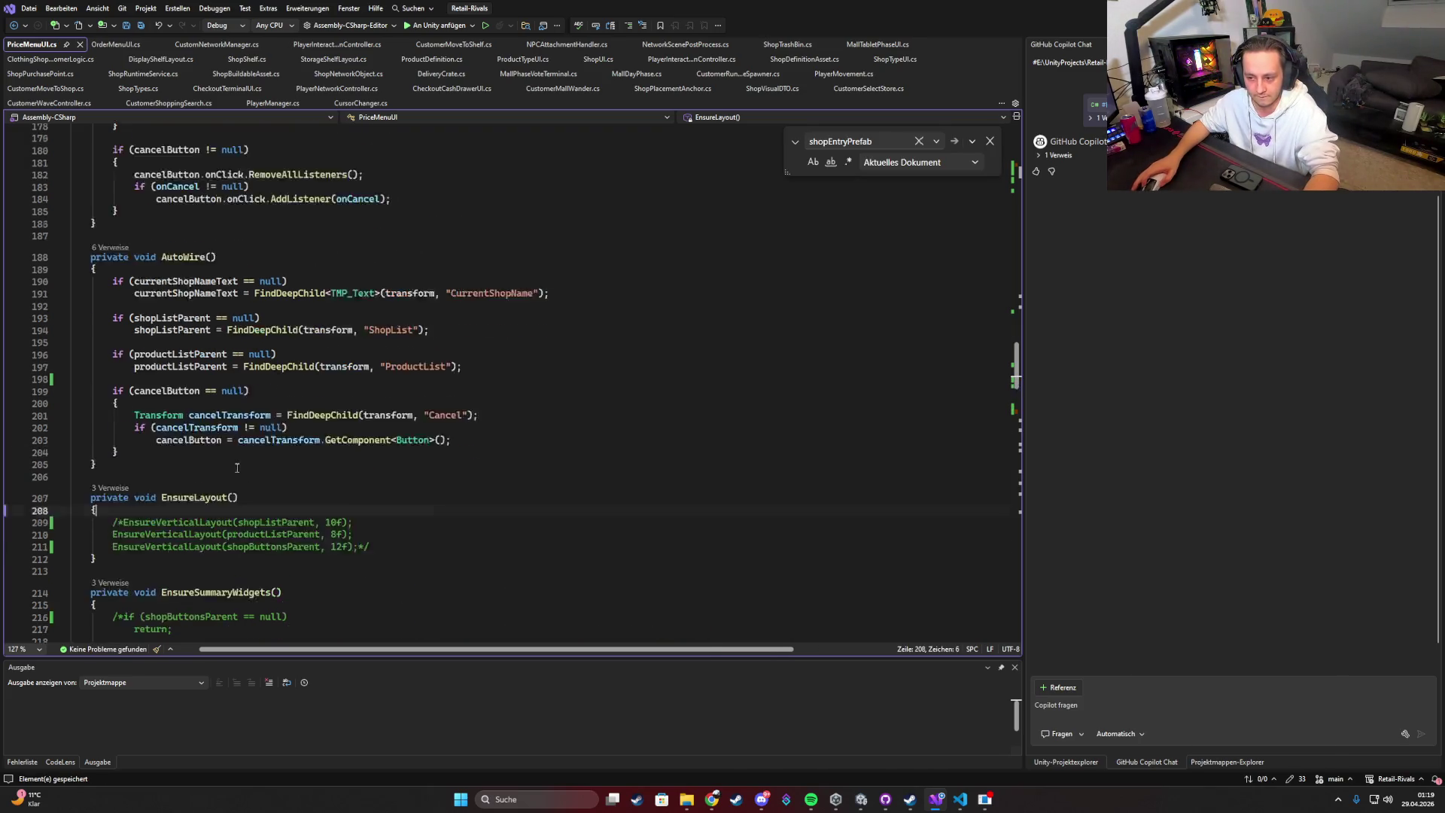
scroll(339, 409, "down", 15)
scroll(338, 409, "down", 20)
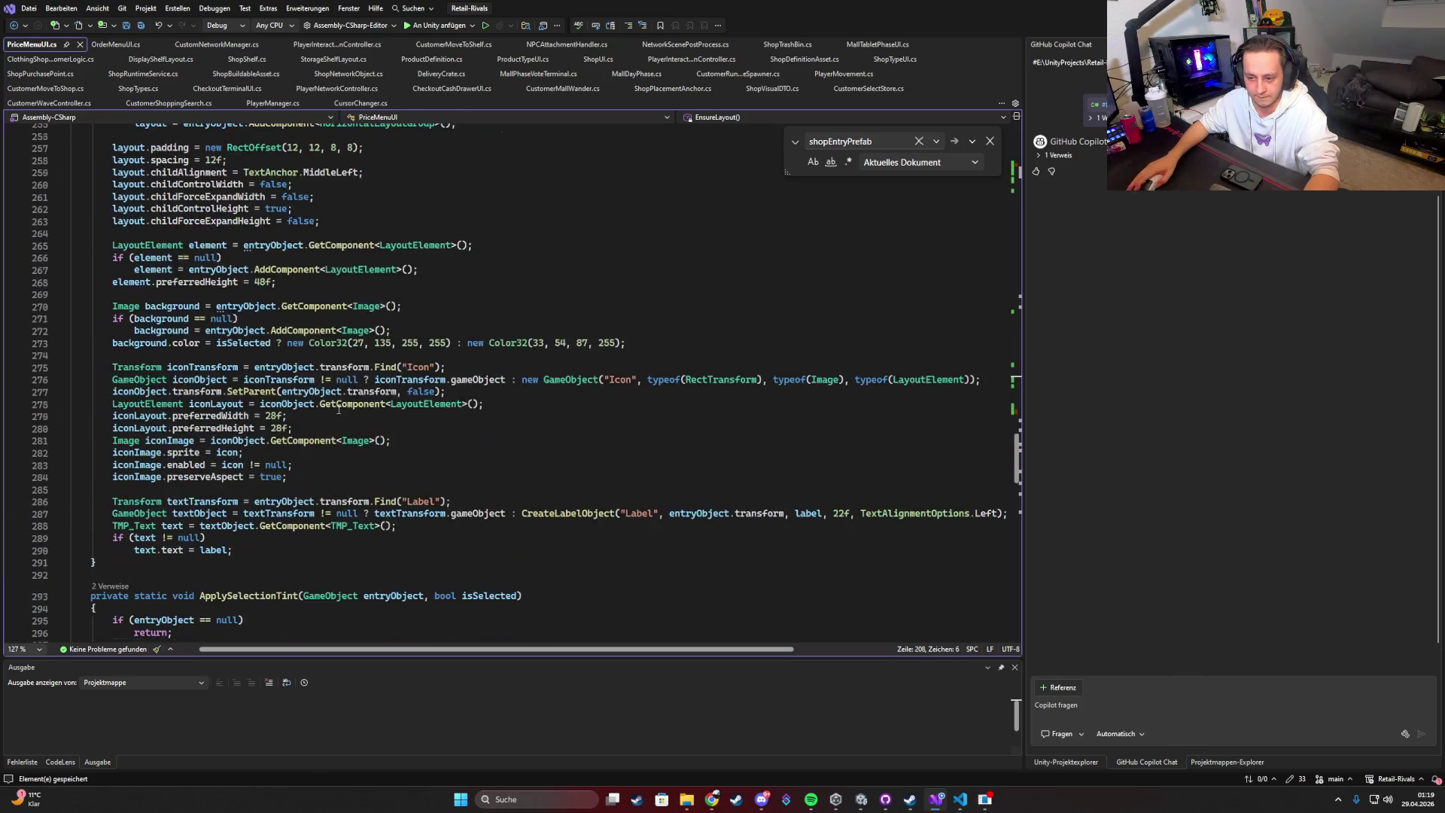
scroll(339, 409, "down", 12)
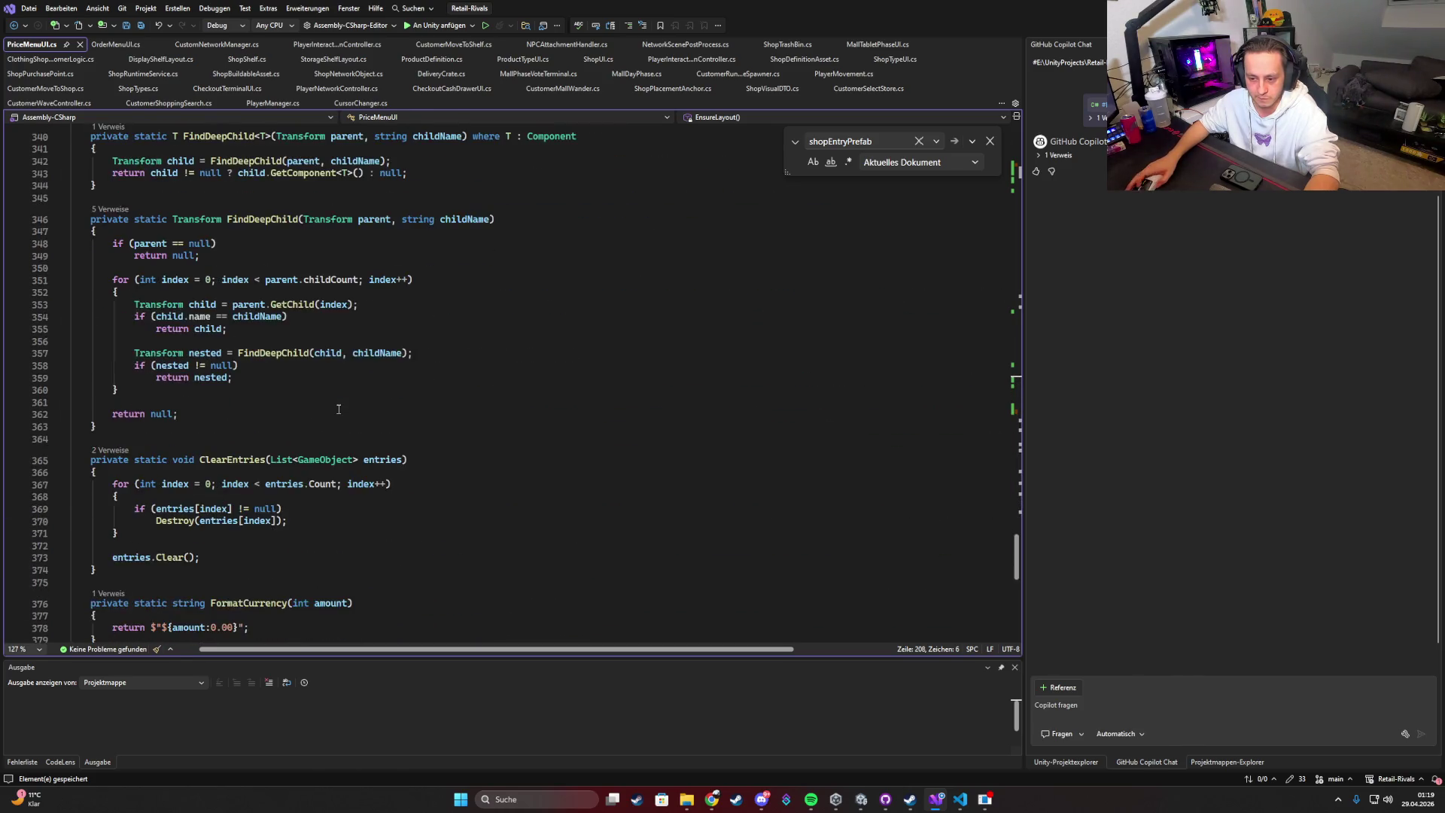
scroll(333, 410, "up", 15)
scroll(333, 410, "up", 20)
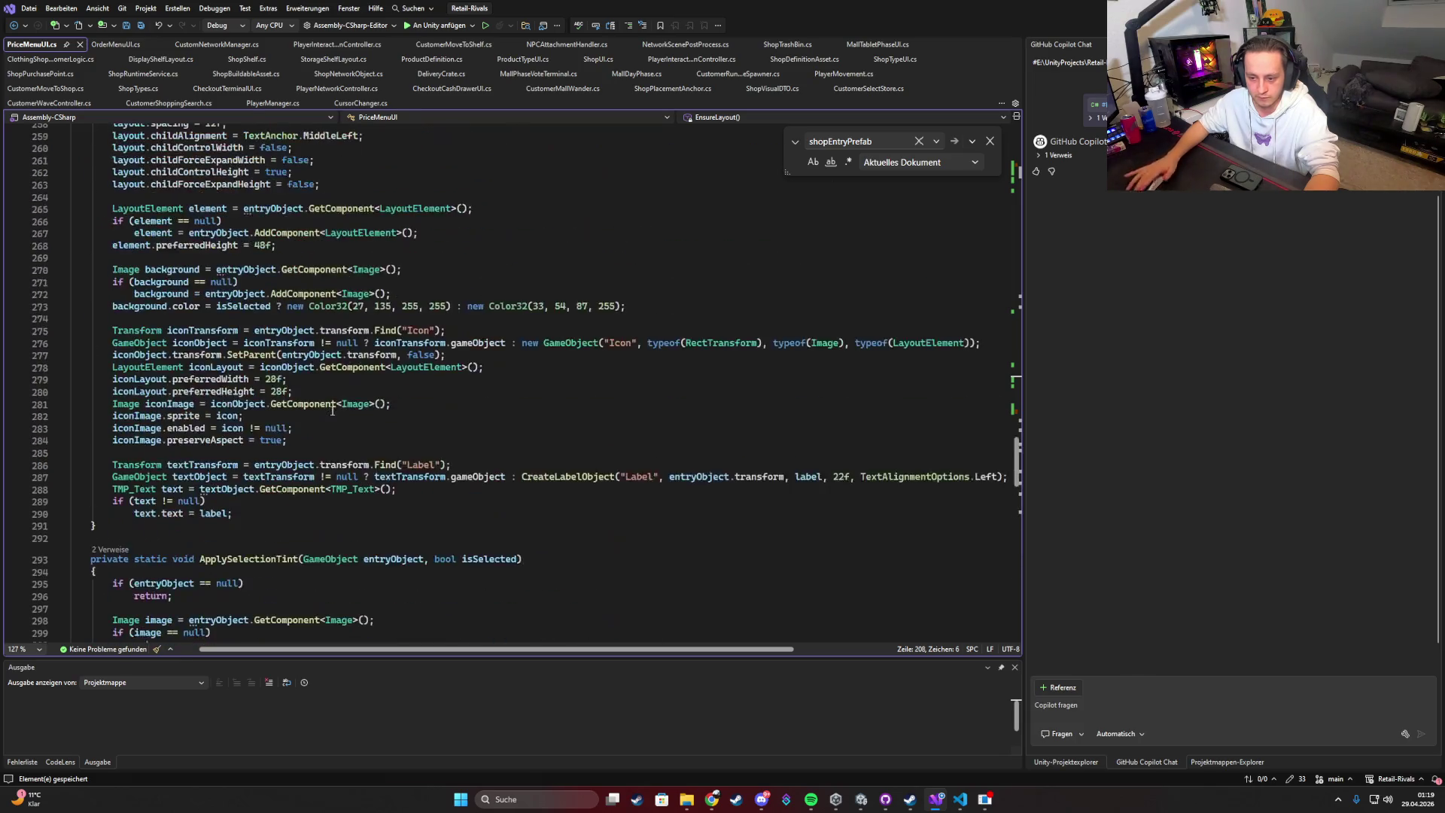
scroll(333, 410, "up", 11)
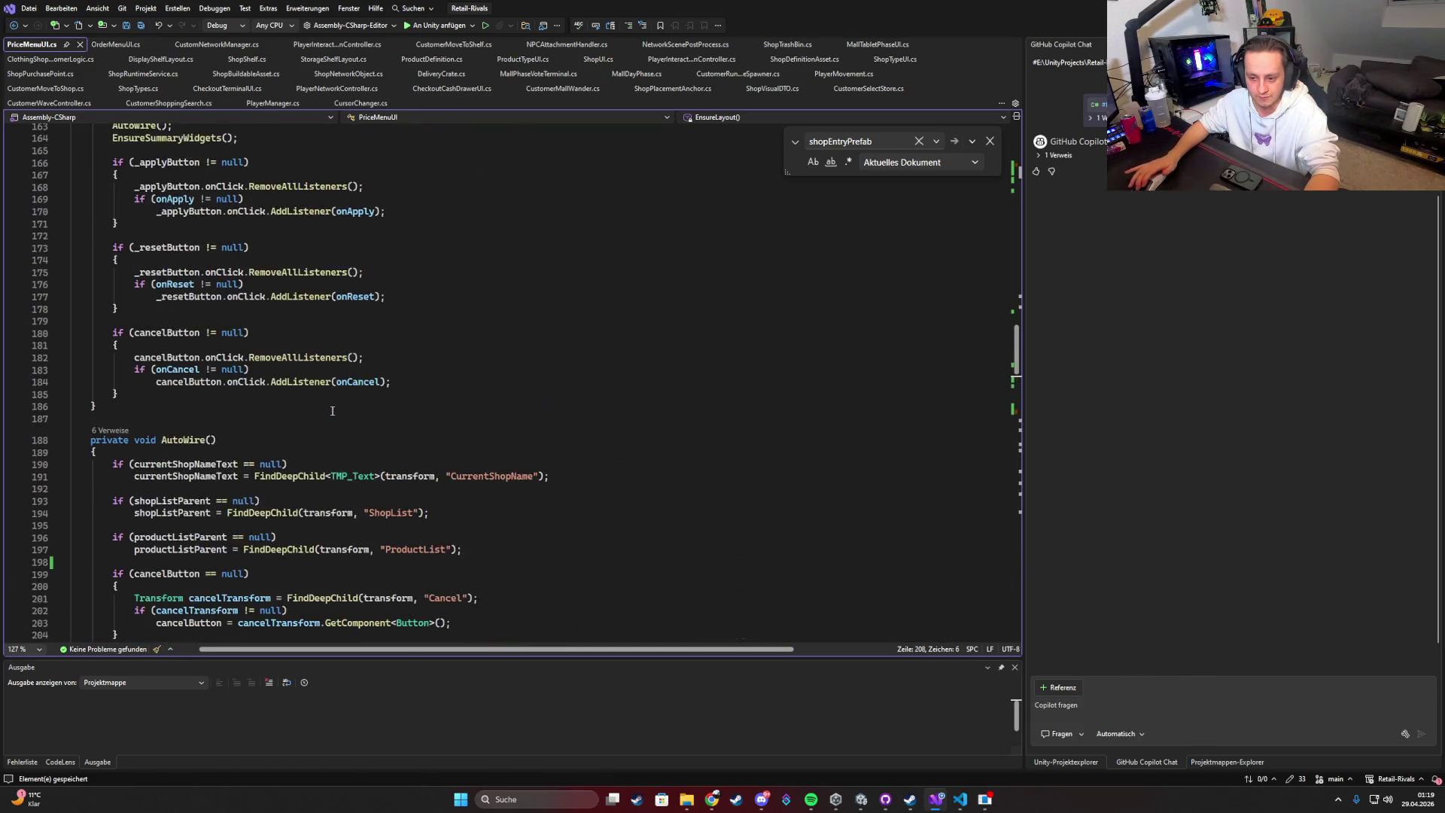
scroll(332, 410, "up", 7)
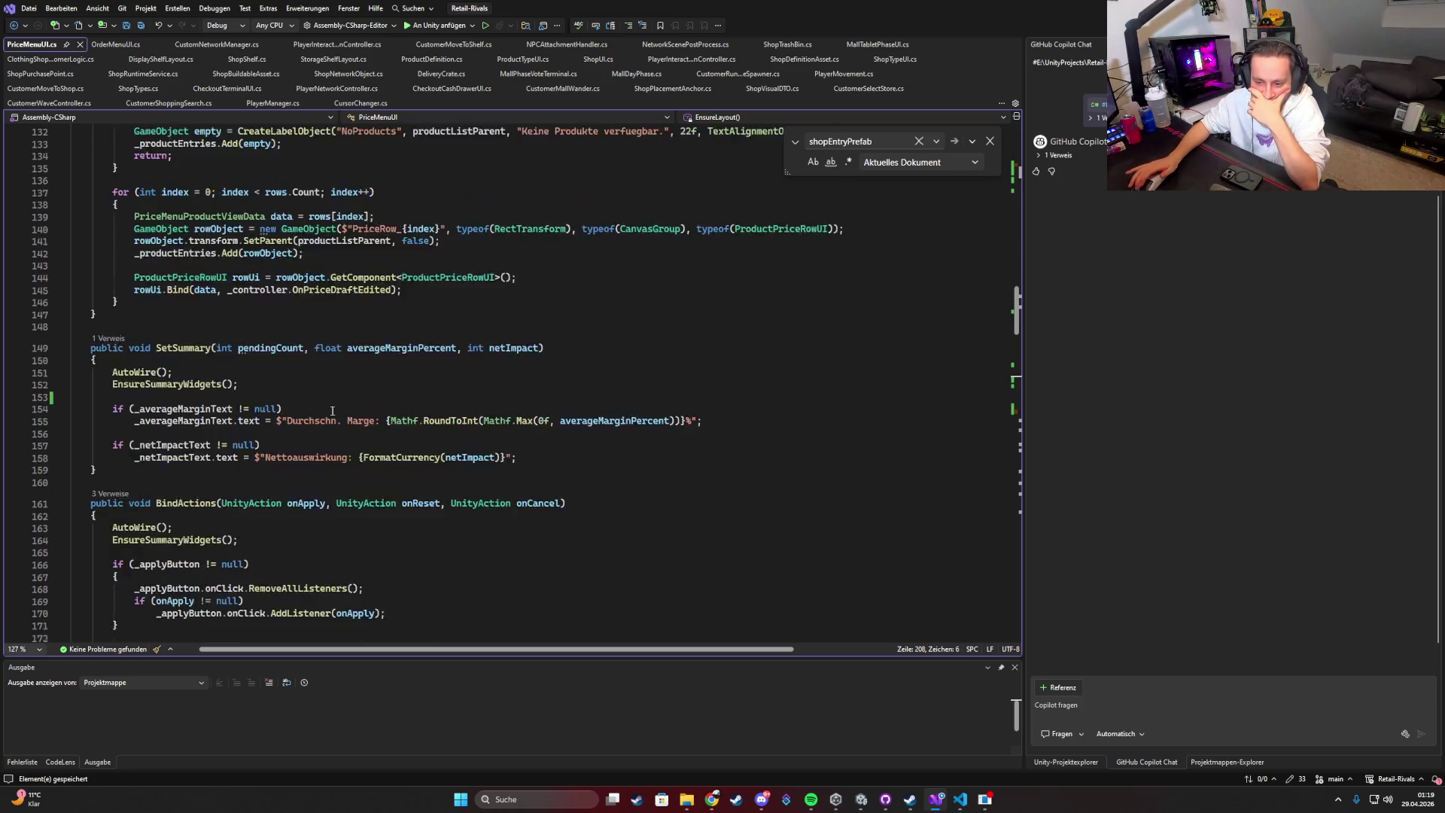
scroll(333, 411, "up", 3)
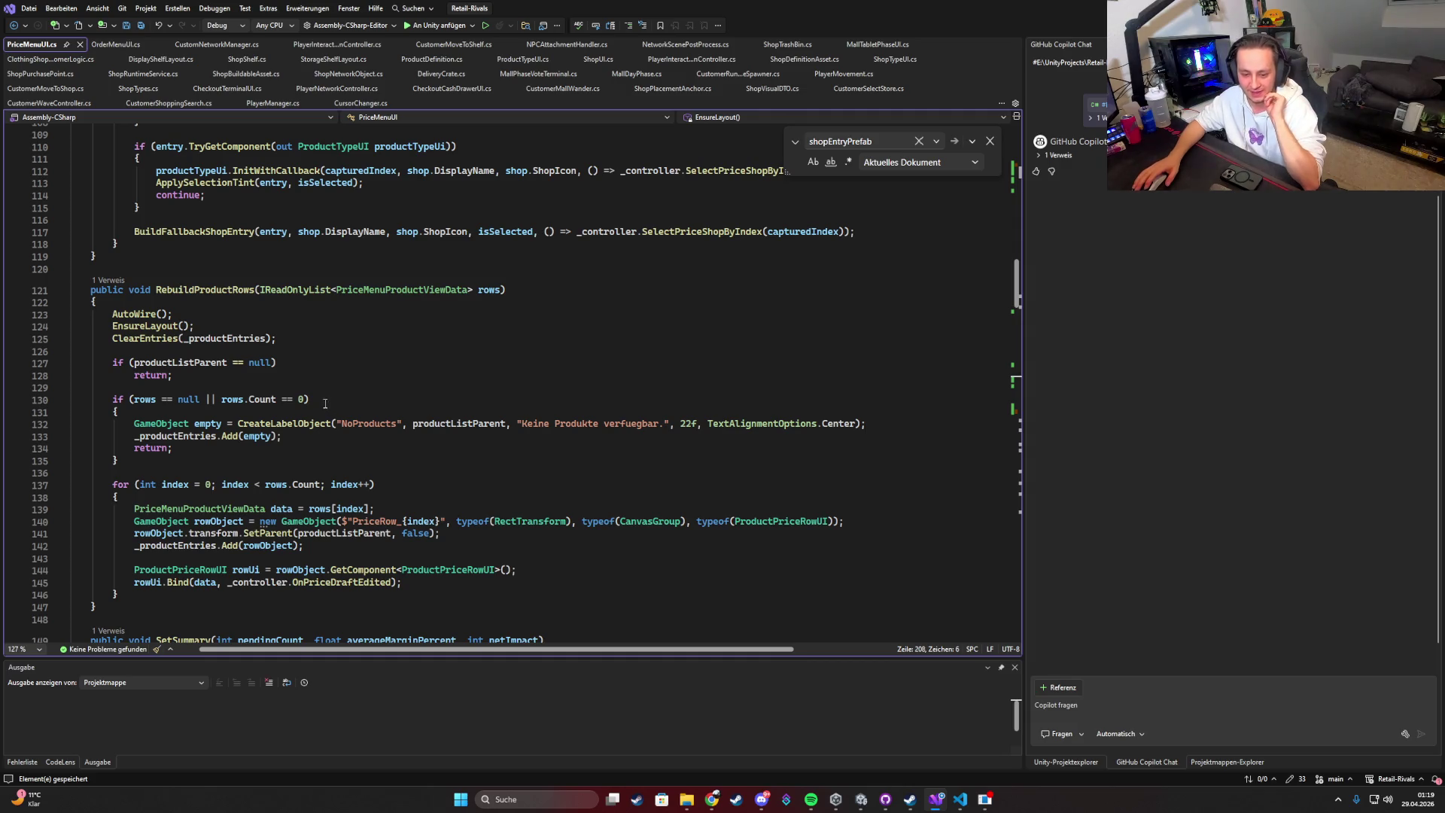
mouse_move(230, 437)
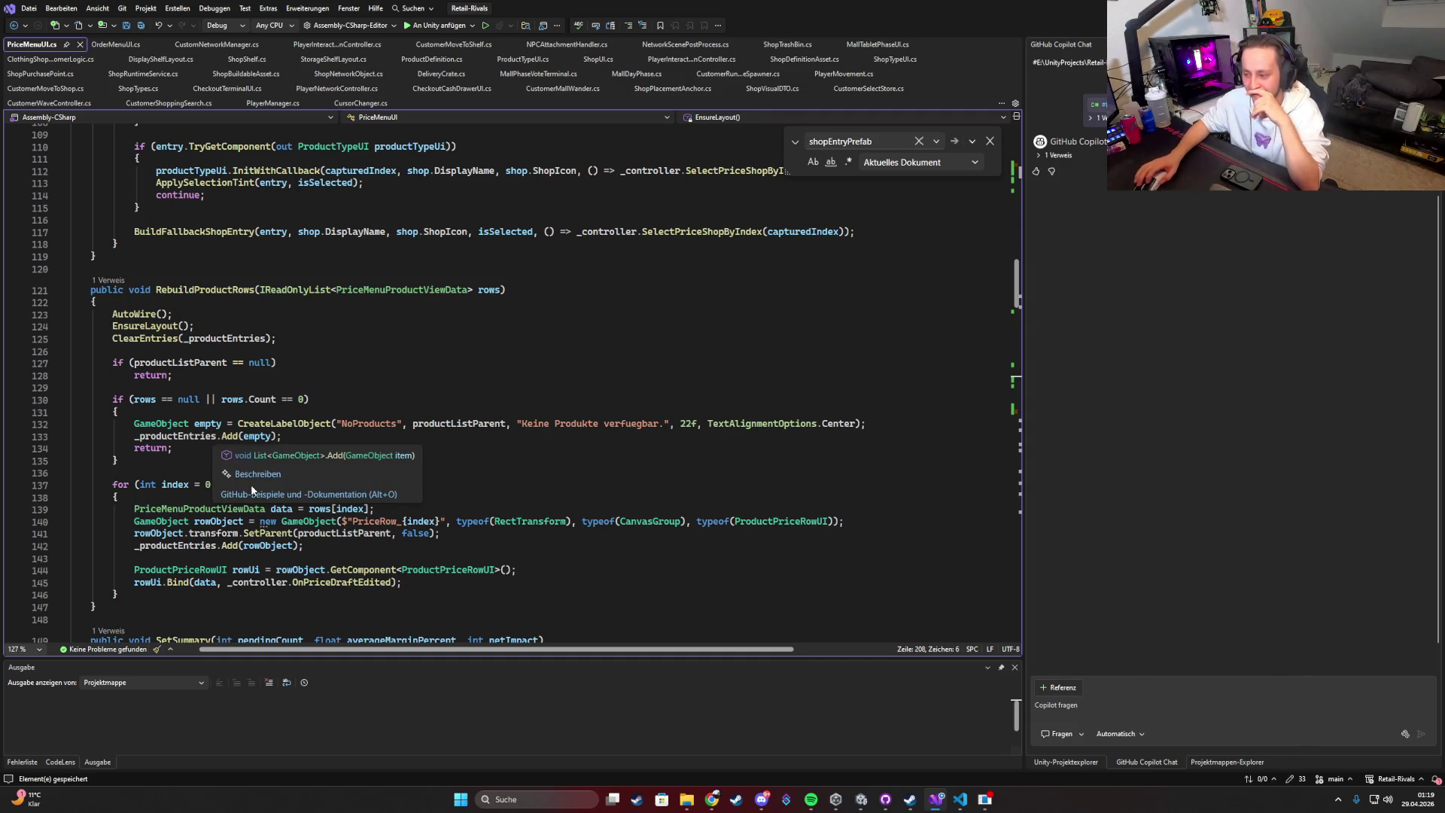
scroll(227, 427, "up", 20)
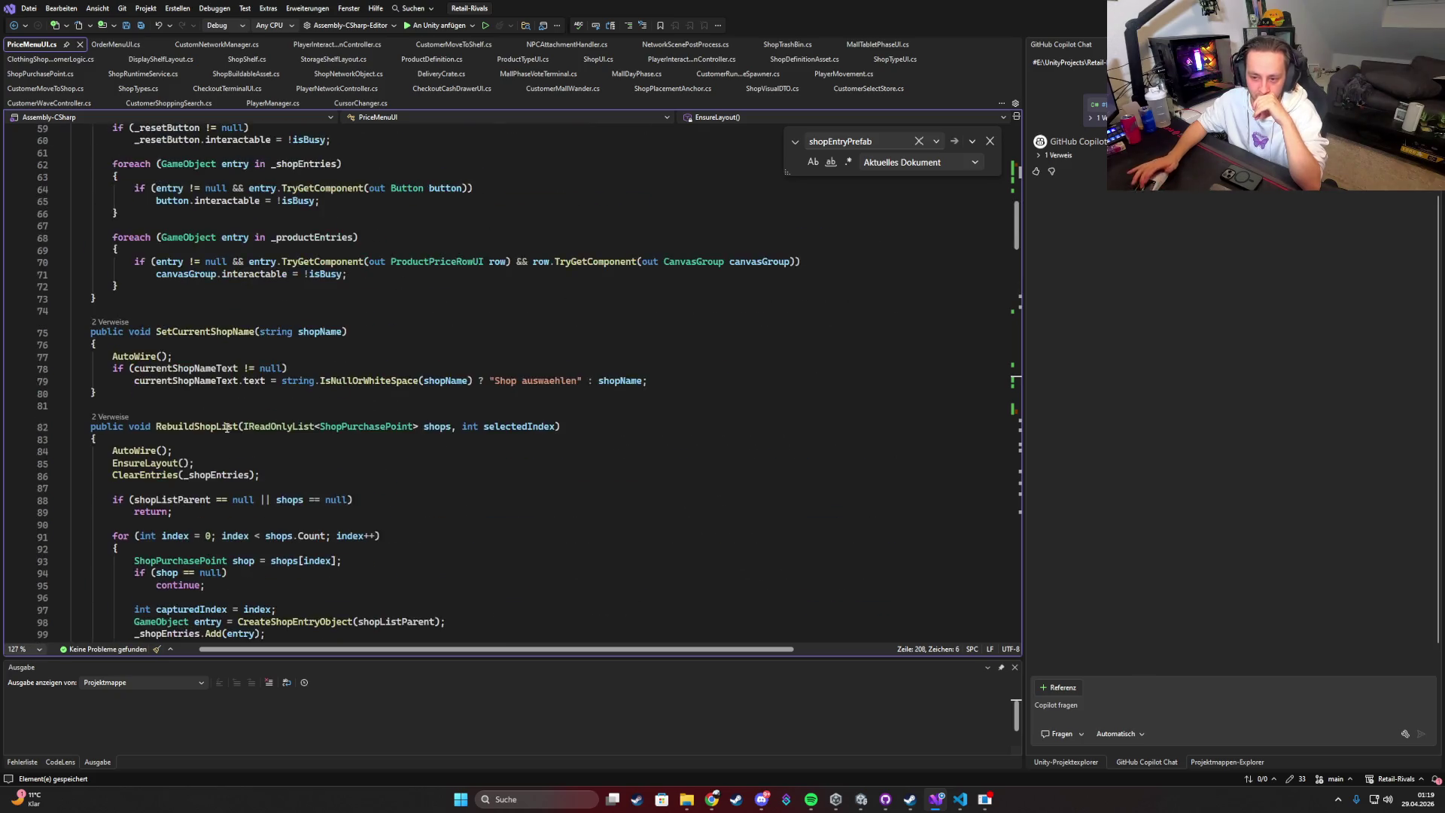
scroll(227, 427, "up", 5)
scroll(228, 426, "down", 5)
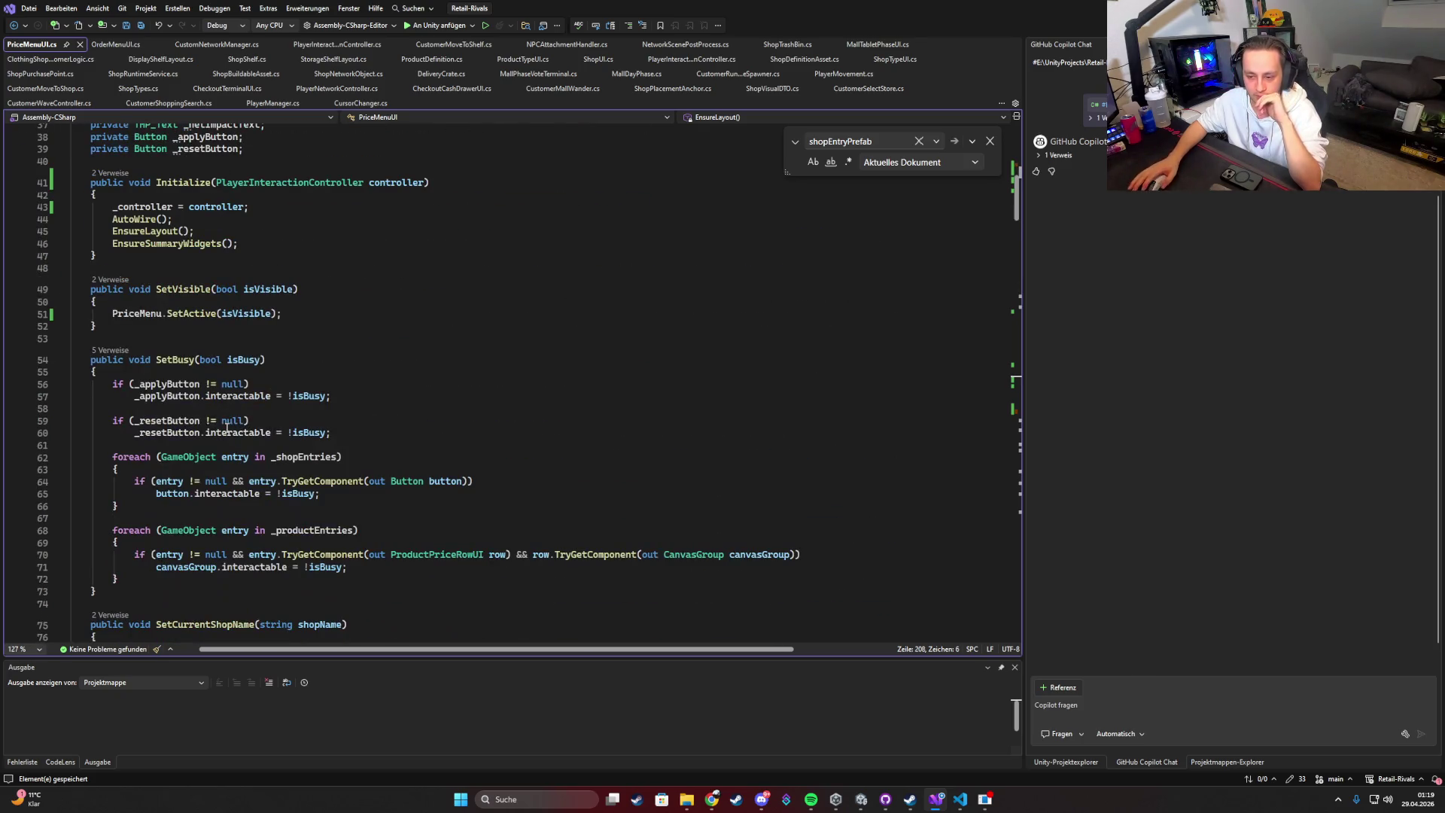
scroll(218, 450, "down", 6)
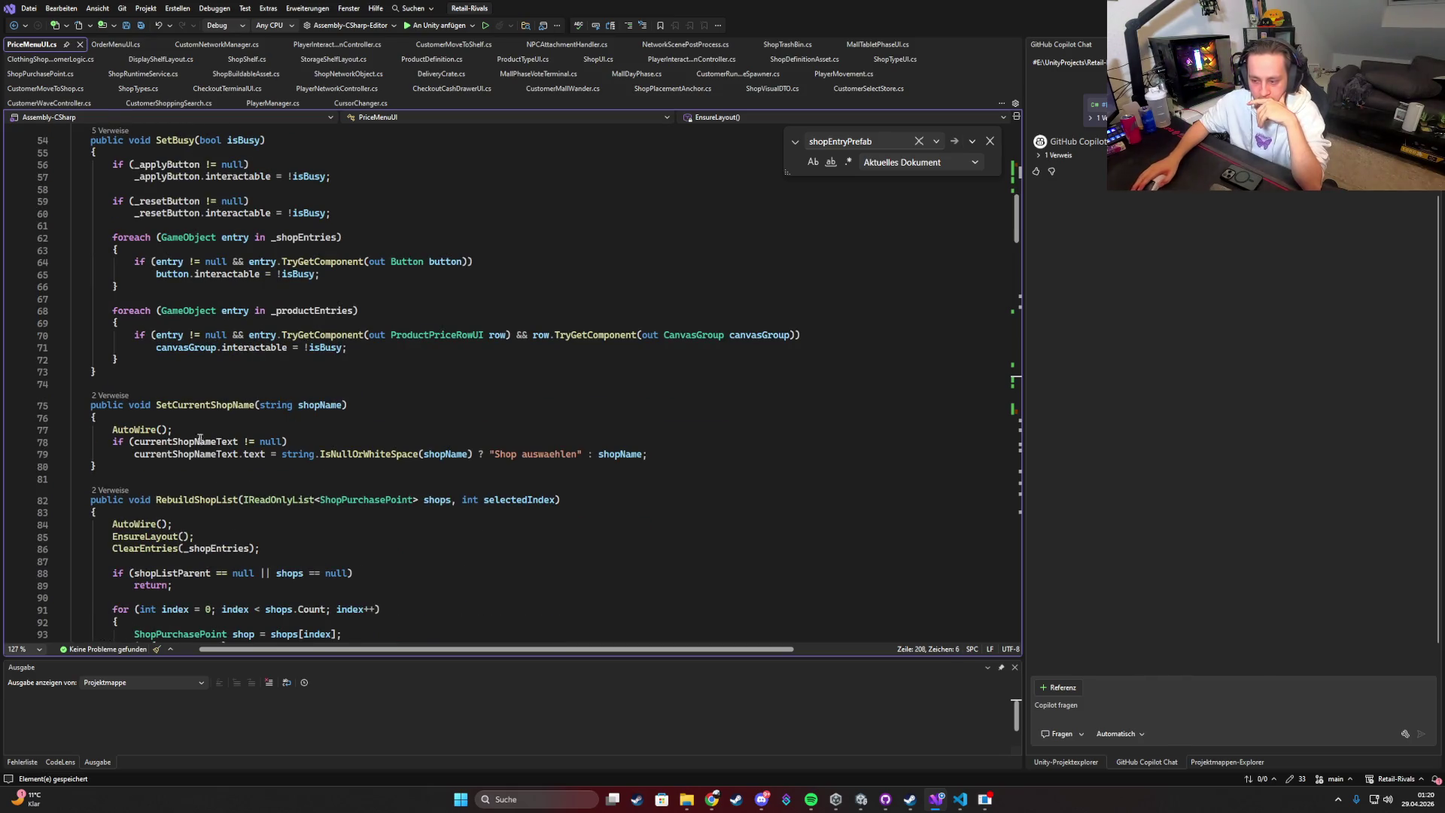
left_click(119, 430)
scroll(175, 427, "down", 7)
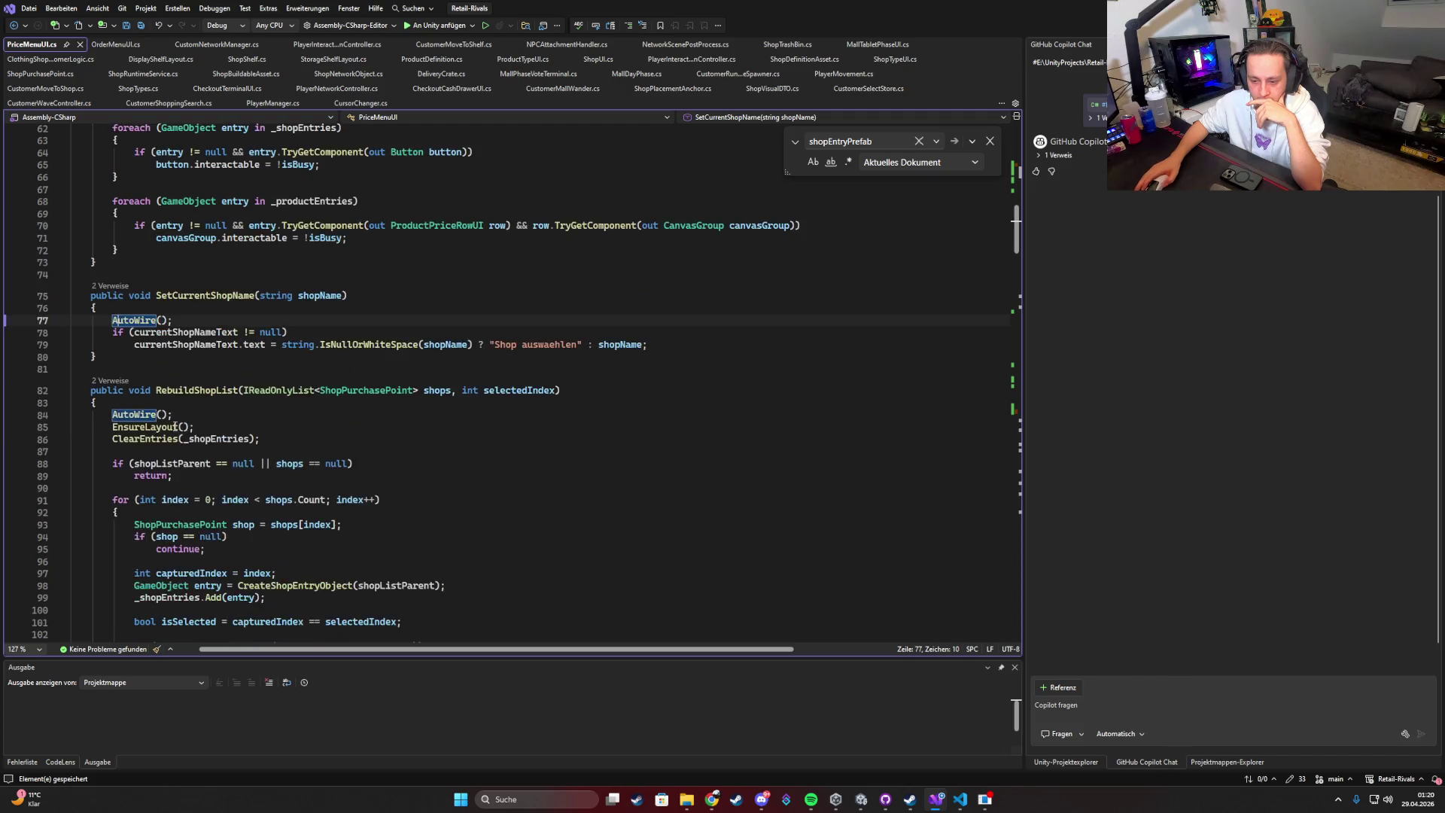
scroll(175, 427, "down", 13)
scroll(170, 456, "up", 1)
scroll(171, 457, "up", 15)
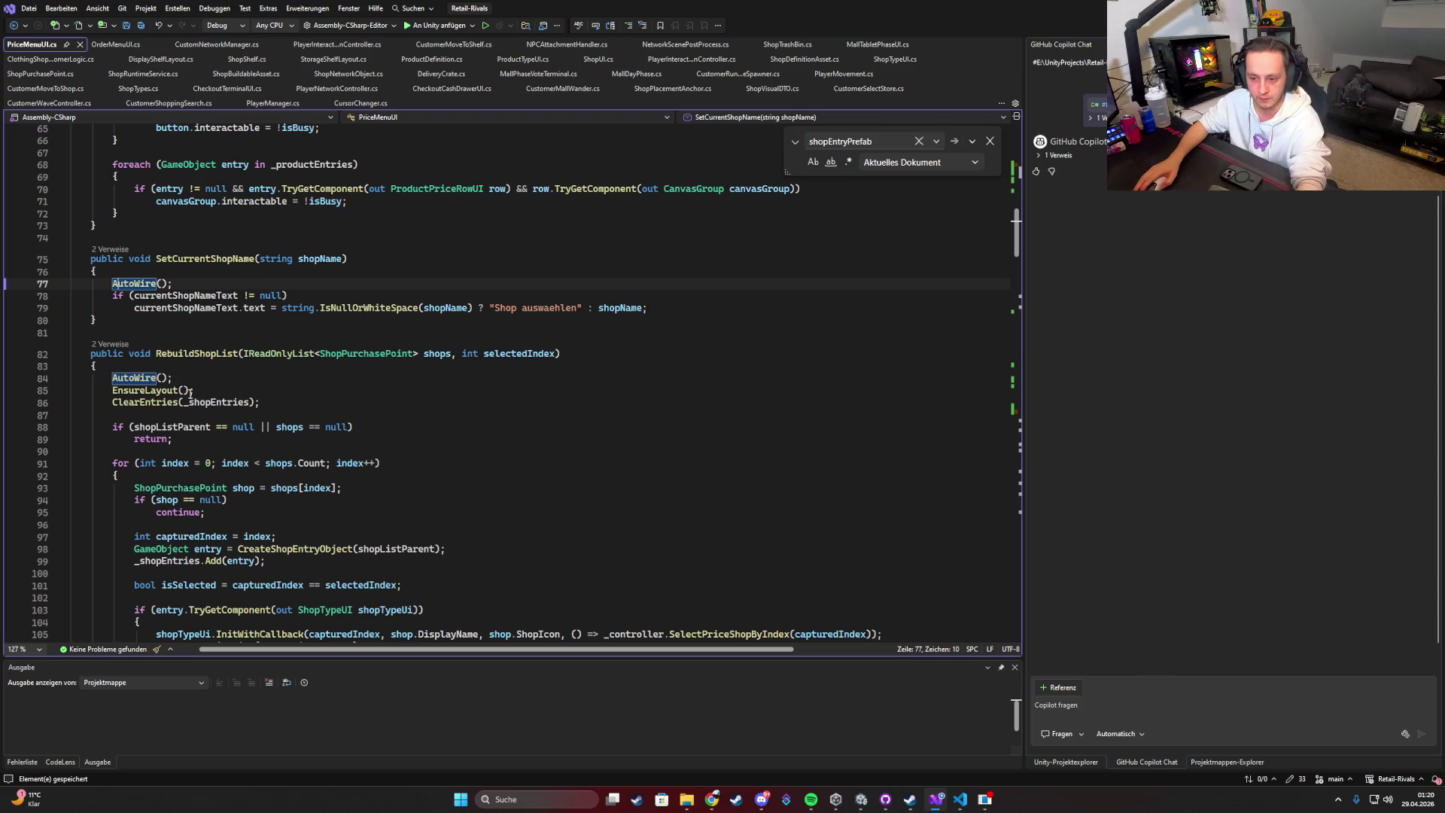
Go to the EnsureLayout method and select its whole body, then deselect.
left_click(160, 390, "ctrl")
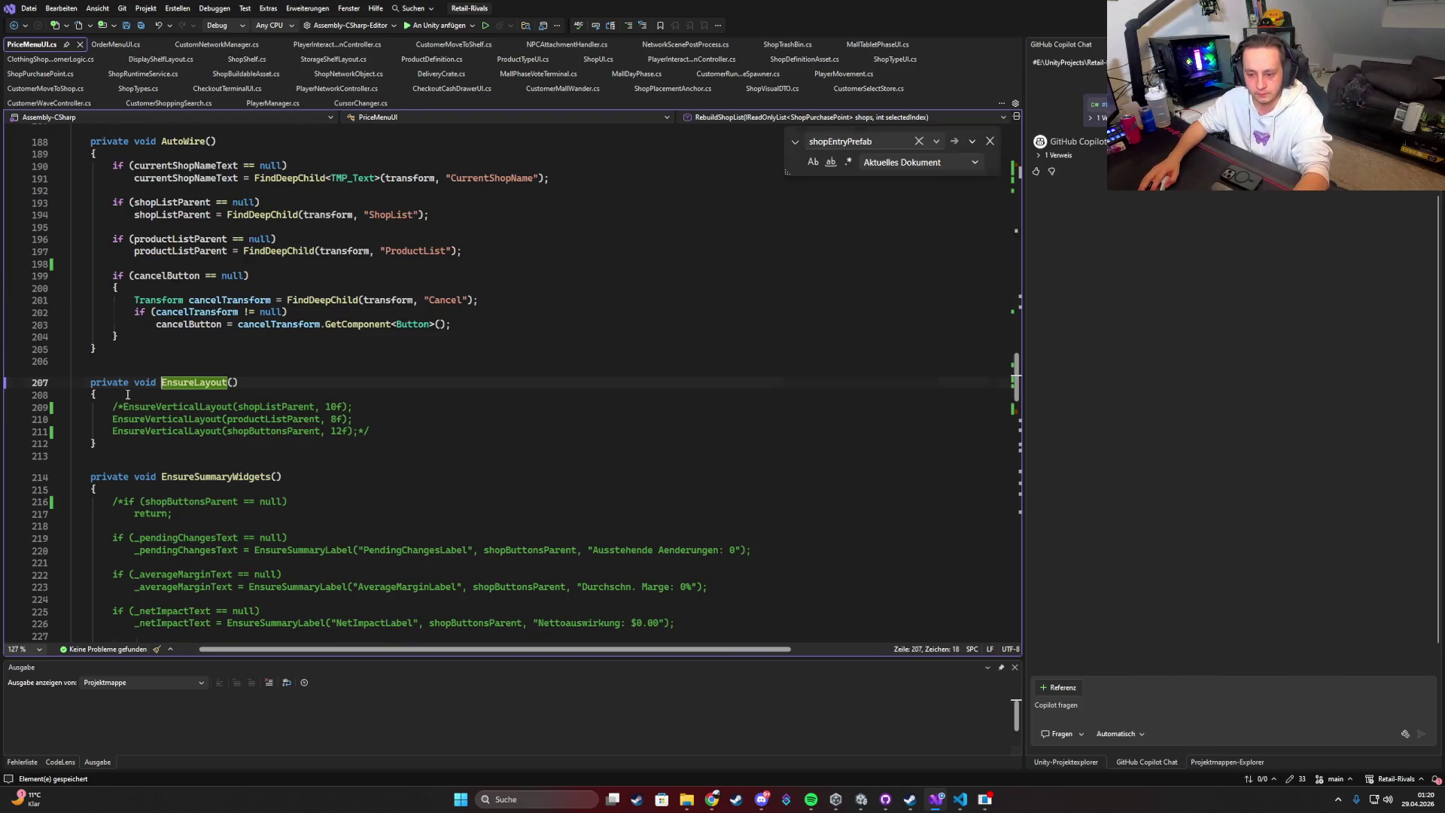
left_click(162, 419)
key("shift+alt+equal")
key("shift+alt+equal")
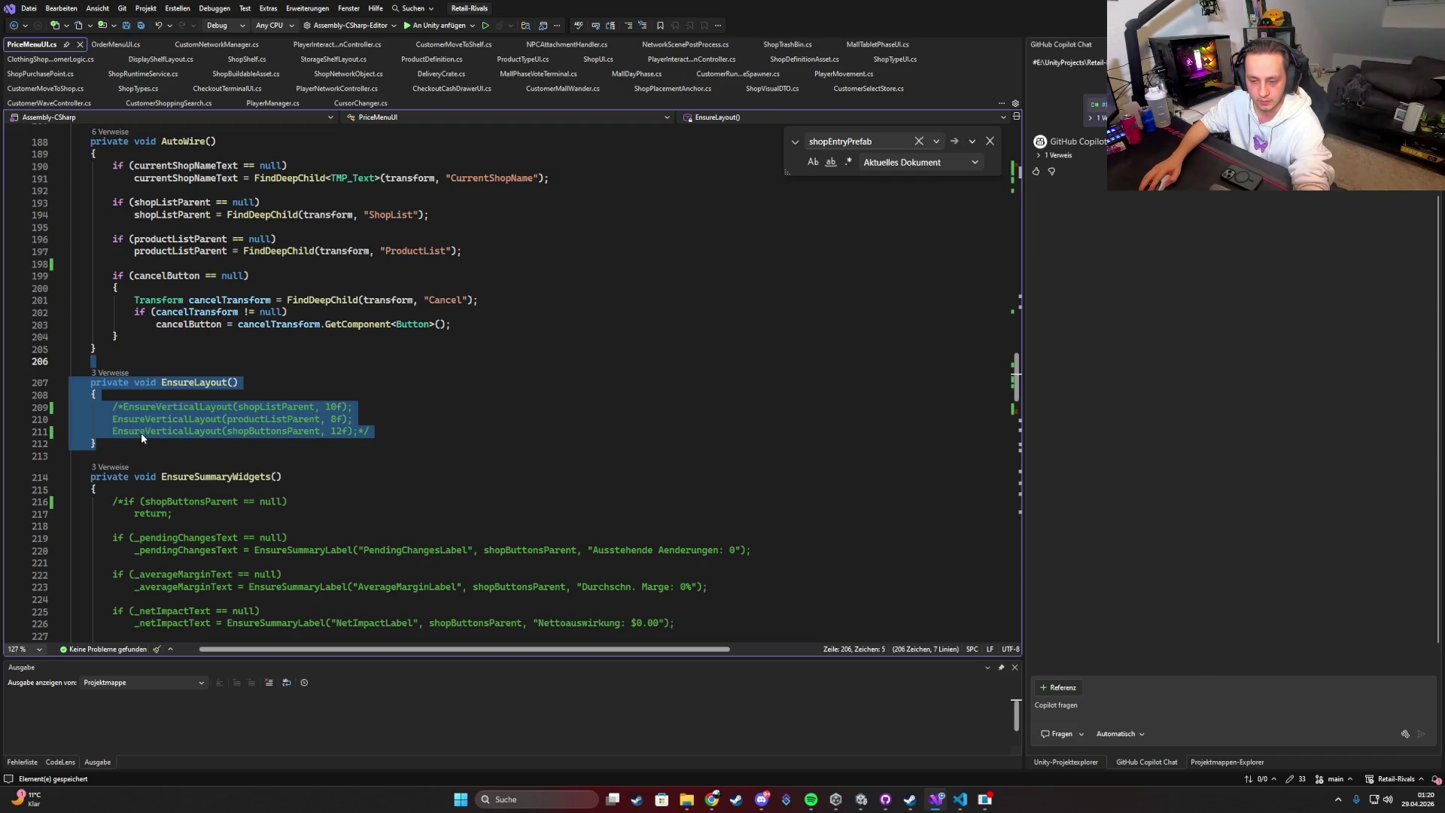
left_click(142, 432)
scroll(151, 434, "up", 19)
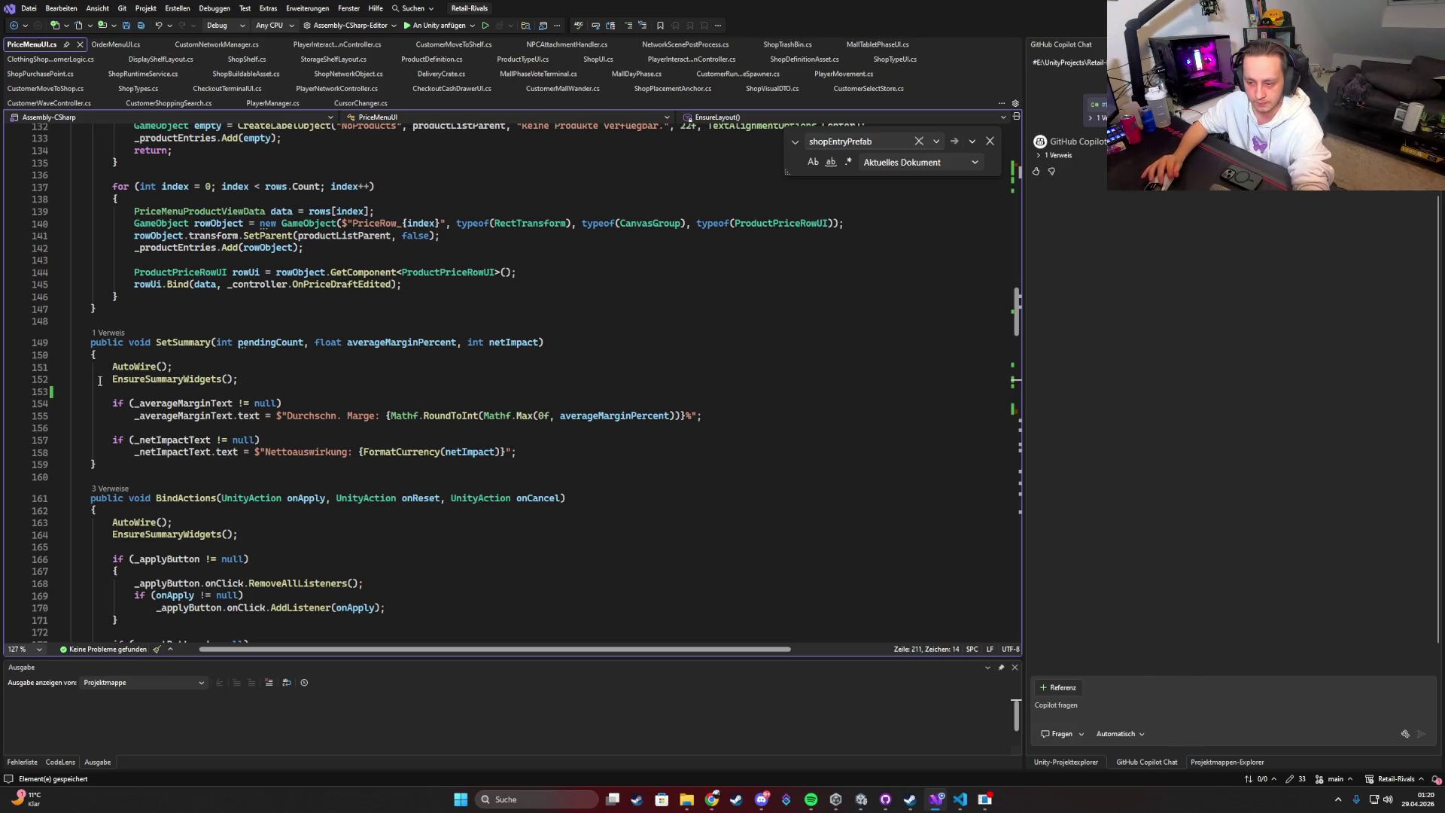
Replace 'Durchschn' with 'Avg' on line 155 and accept the 'Net Impact' label on line 158.
double_click(305, 417)
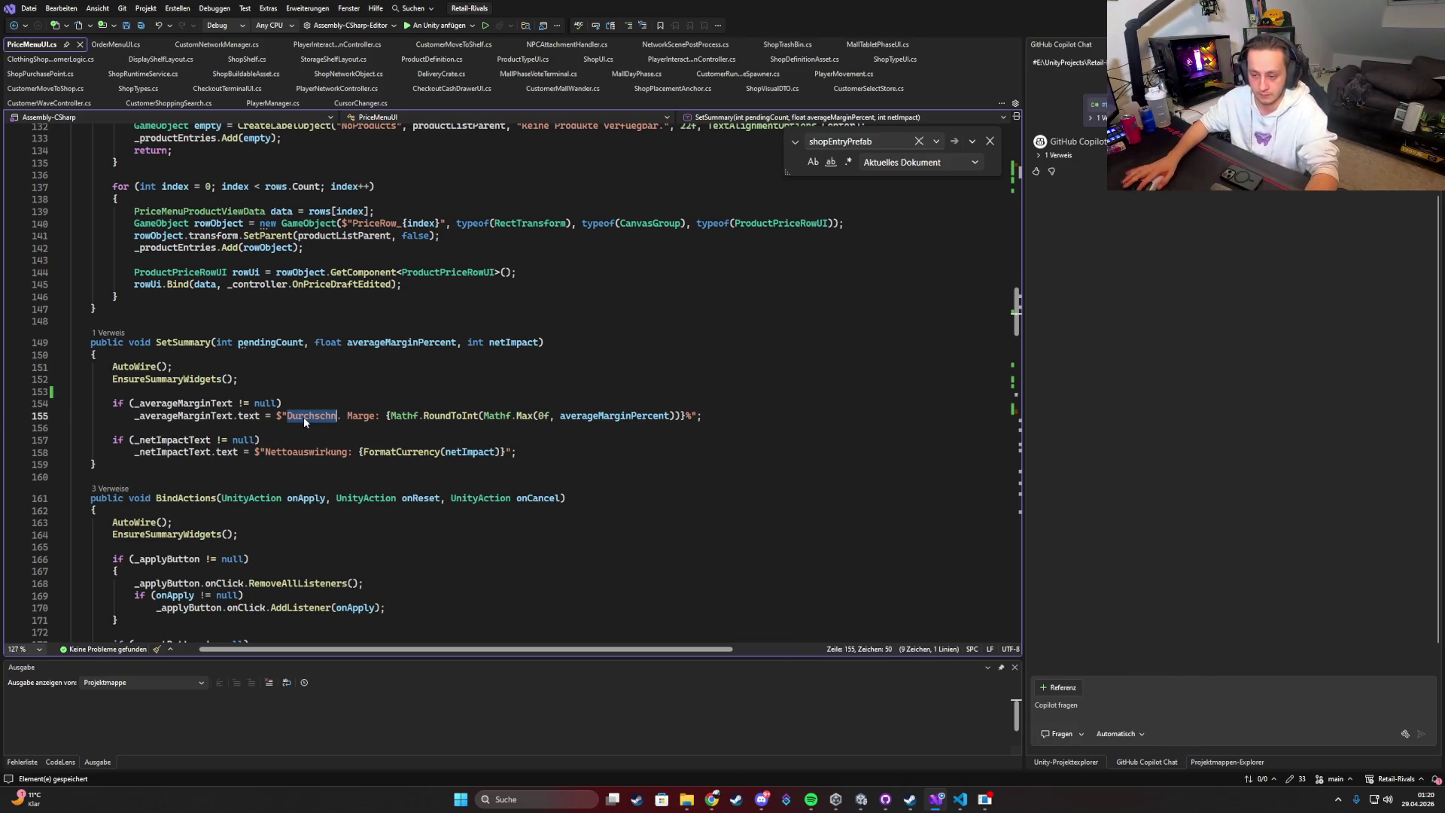
type("Avg")
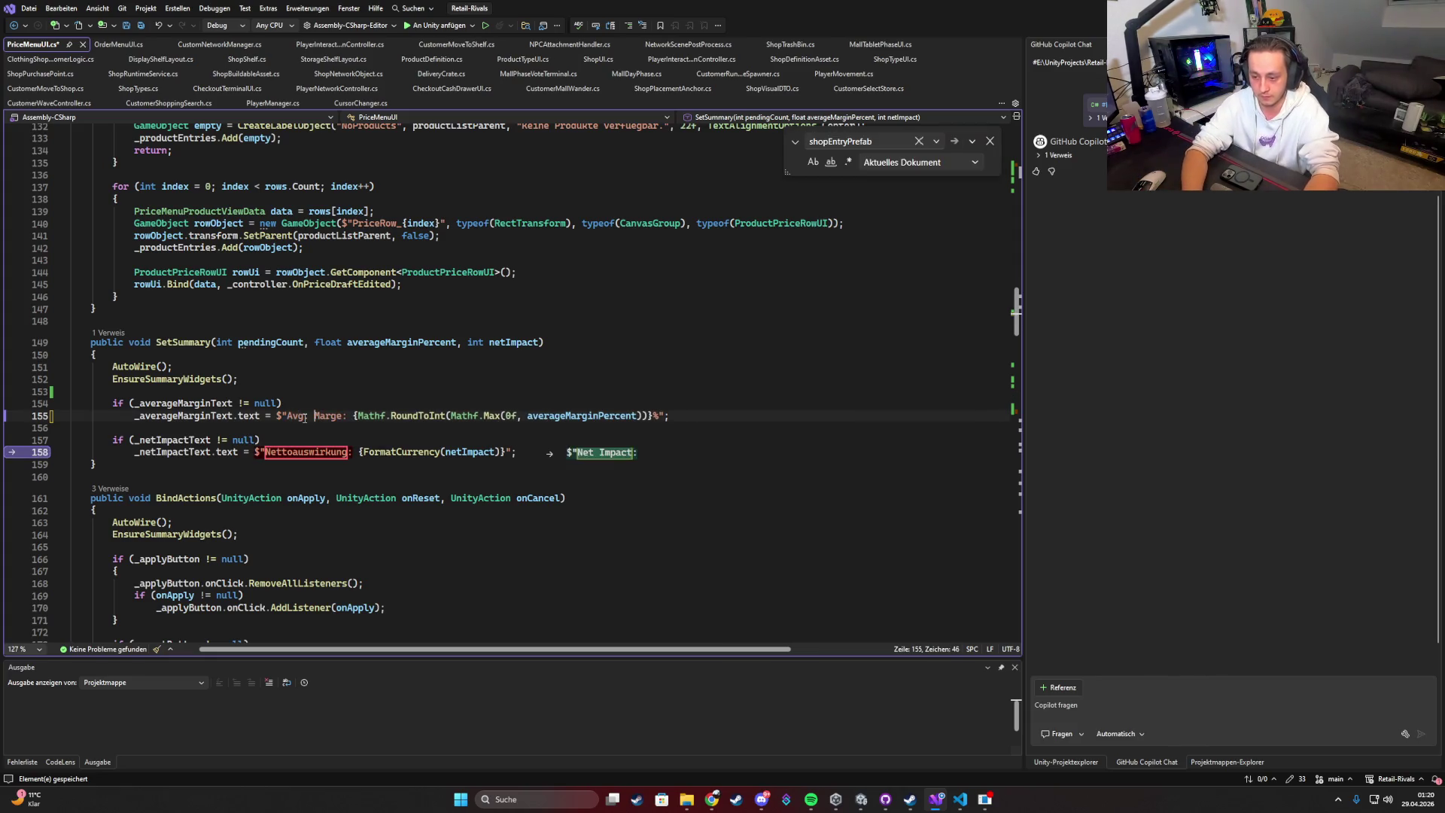
key("Tab")
key("Tab")
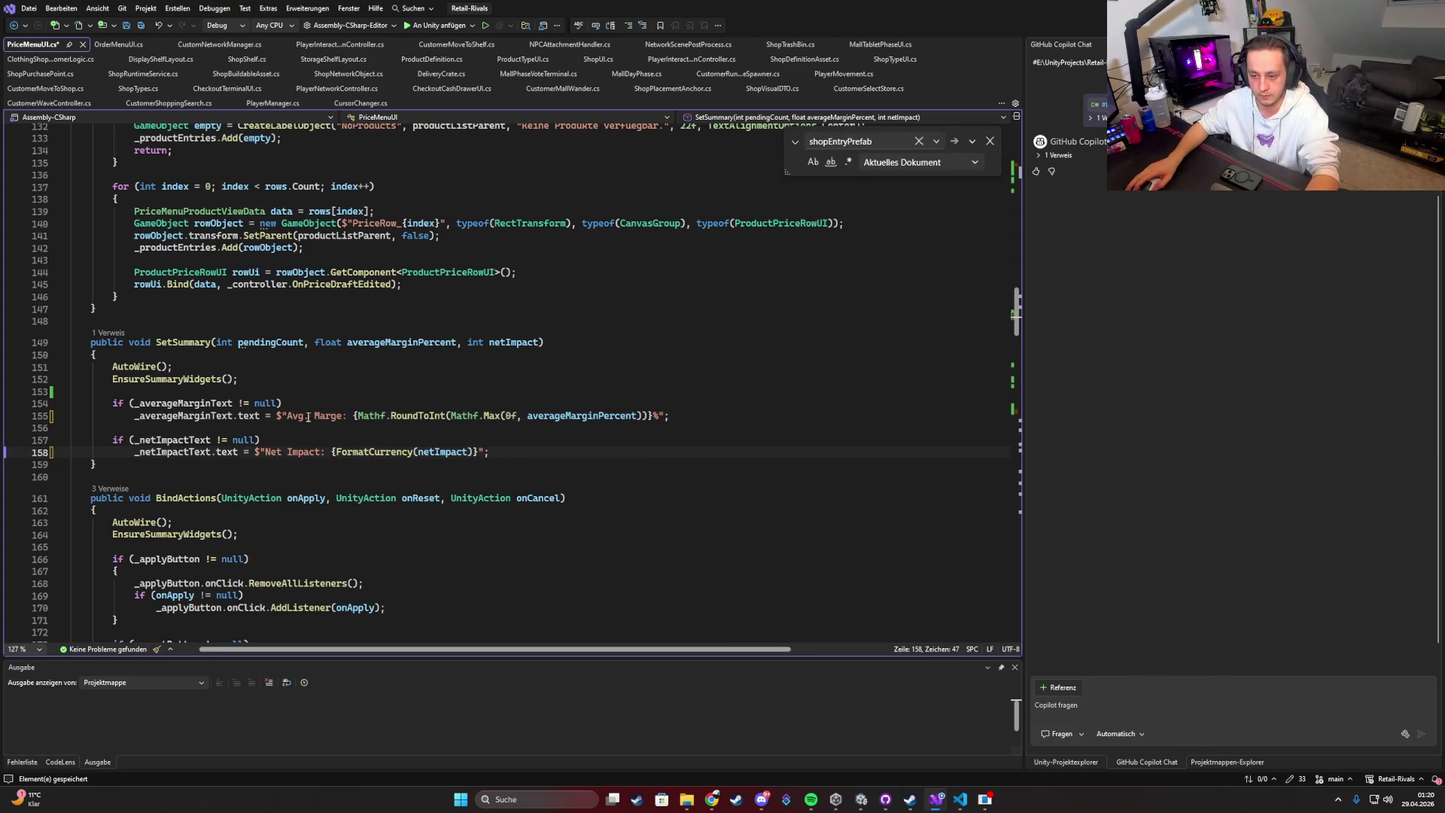
Close the shopEntryPrefab search and switch back to Unity.
scroll(308, 417, "up", 7)
left_click(256, 369)
scroll(226, 380, "up", 12)
scroll(214, 386, "up", 15)
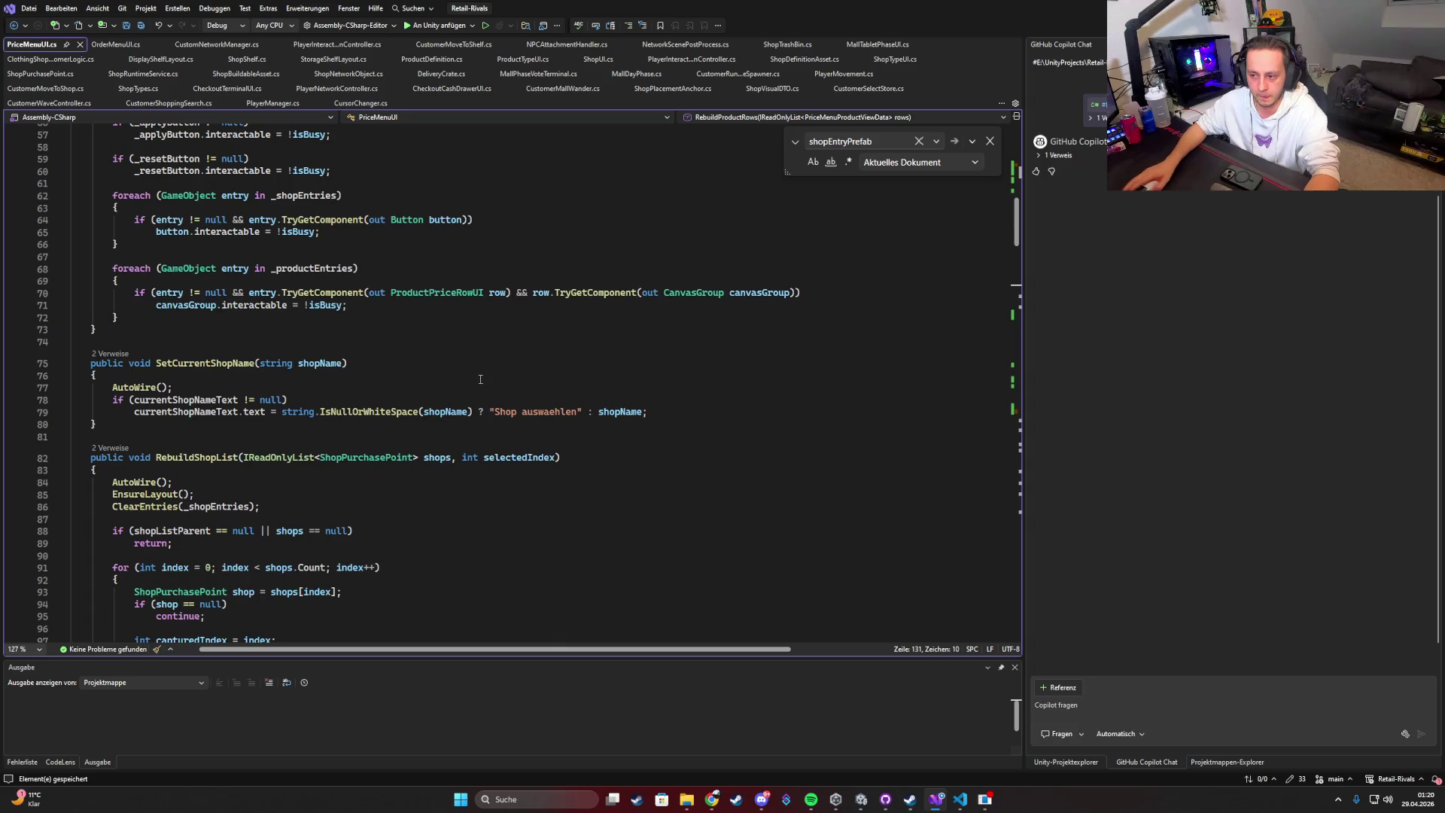
left_click(990, 143)
key("alt+Tab")
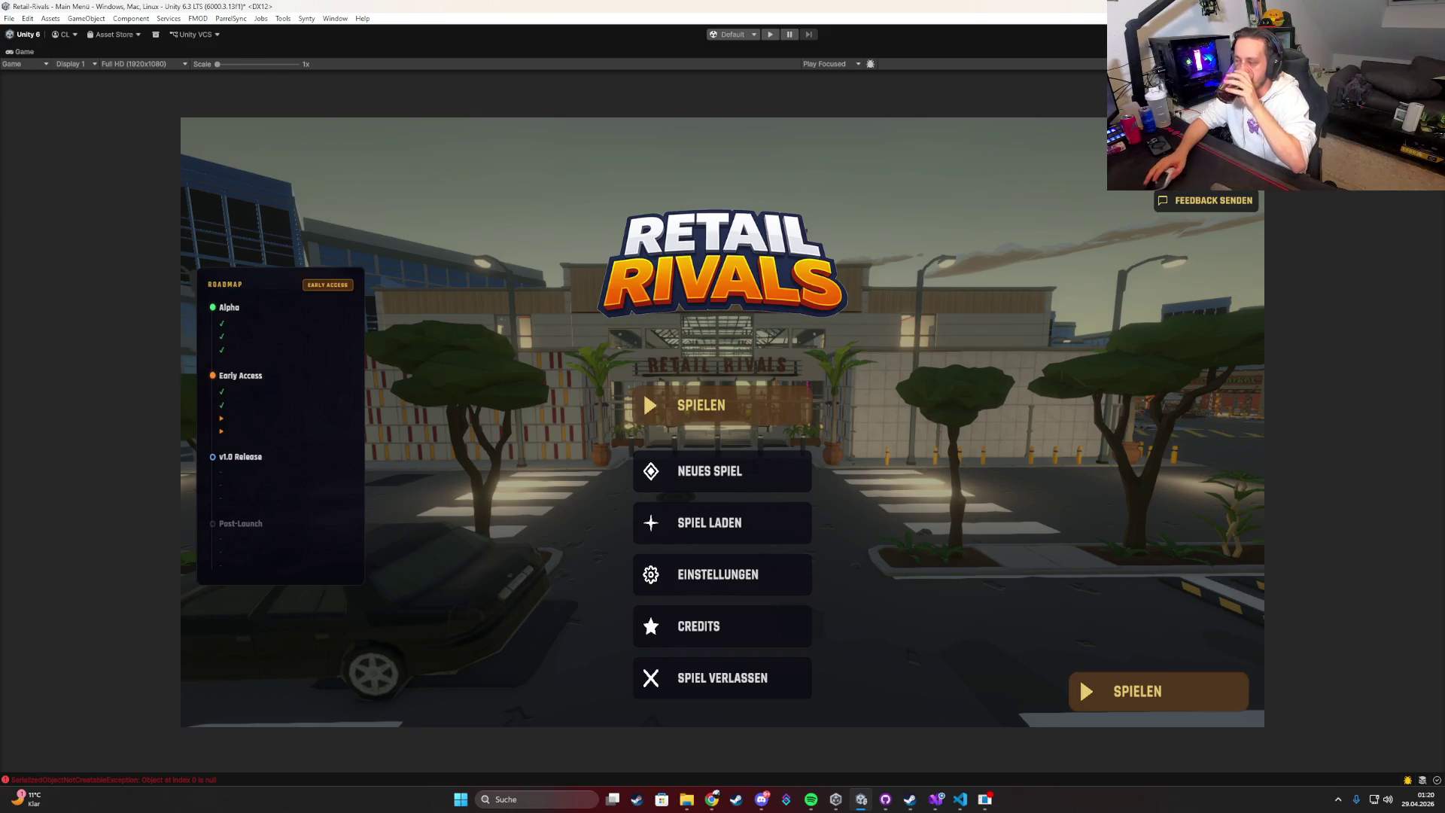
Enter play mode, start the match, pick the Clothing Shop and glance at its pricing screen.
left_click(771, 34)
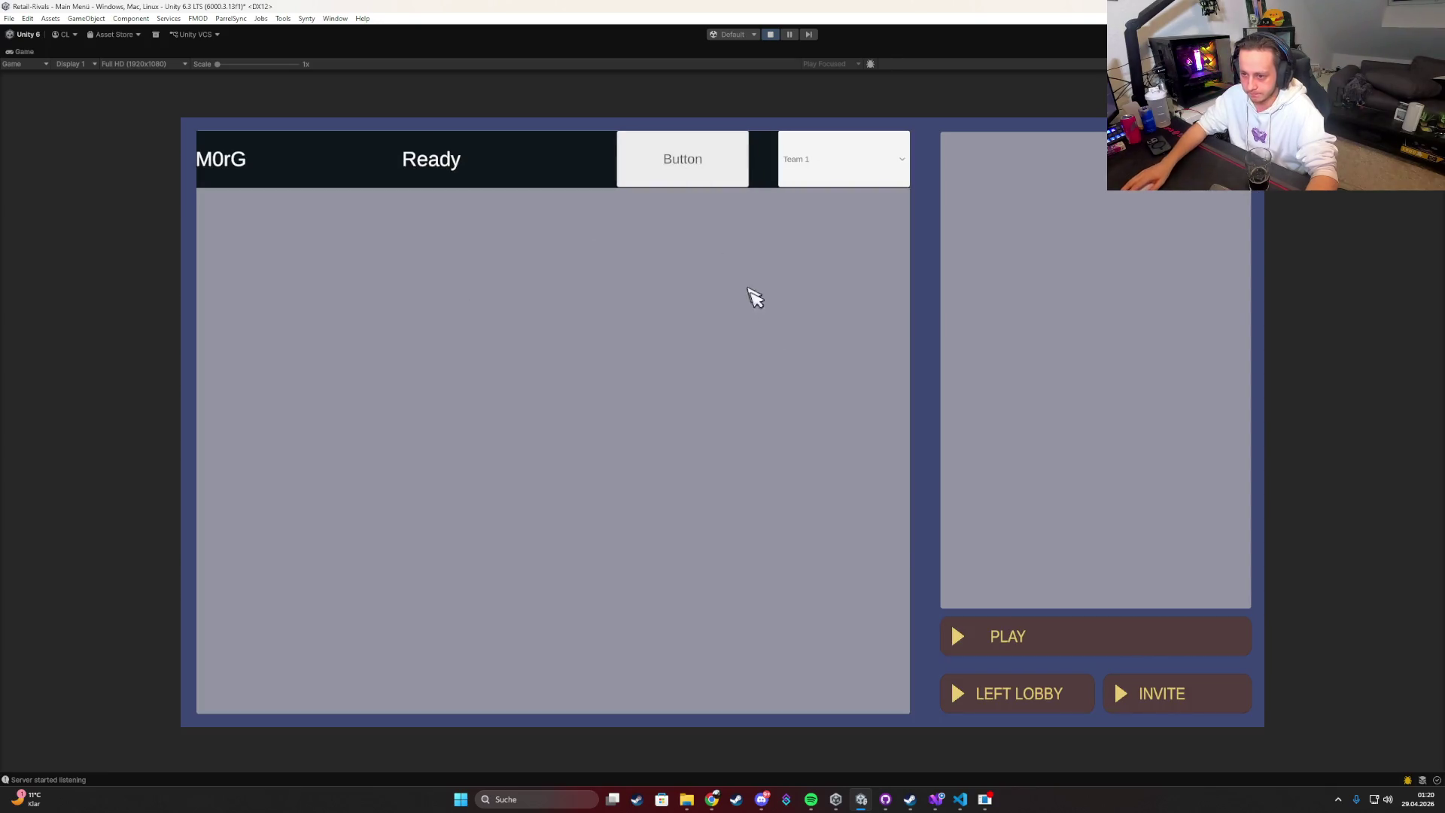
left_click(1020, 635)
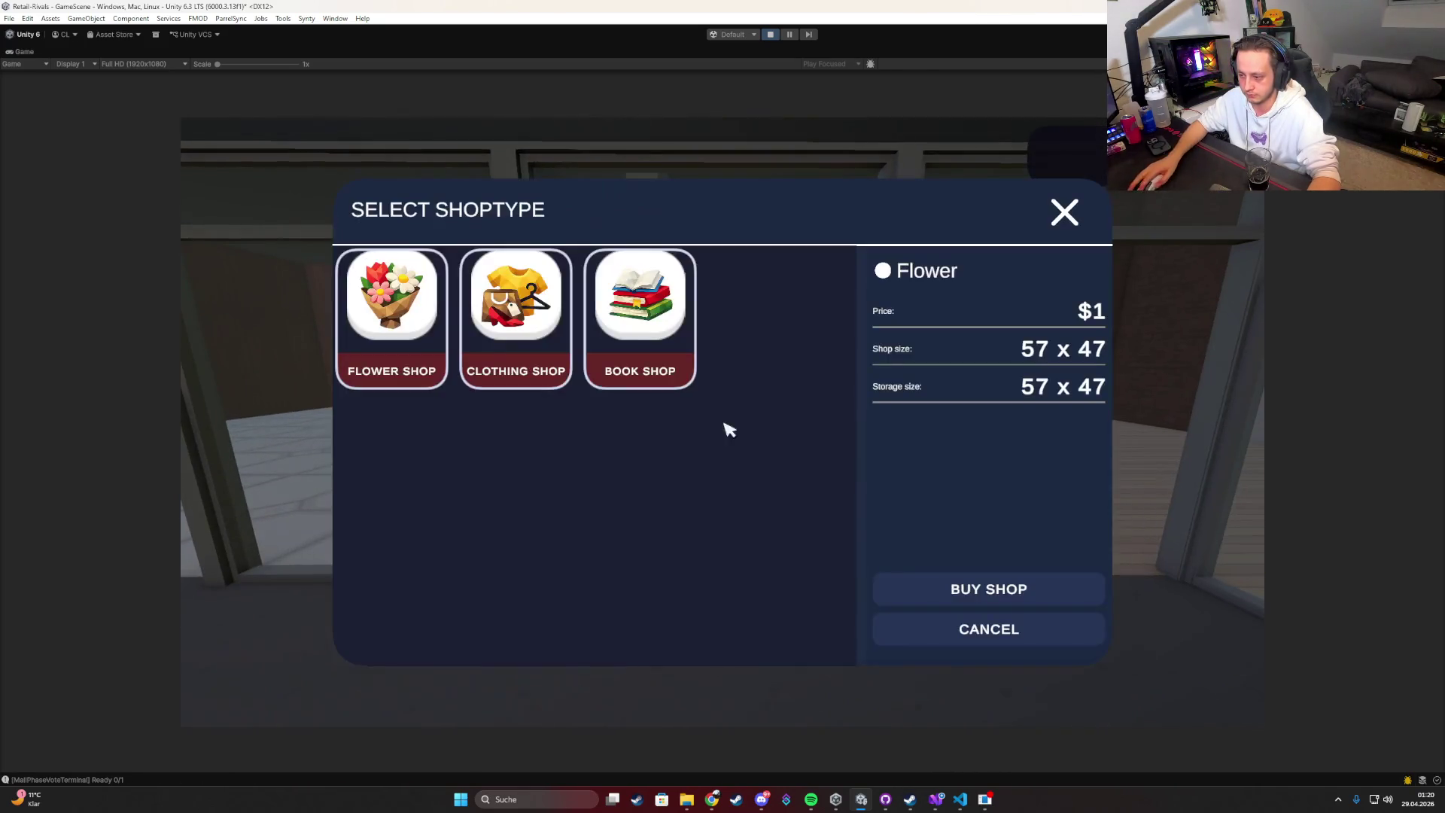
left_click(566, 339)
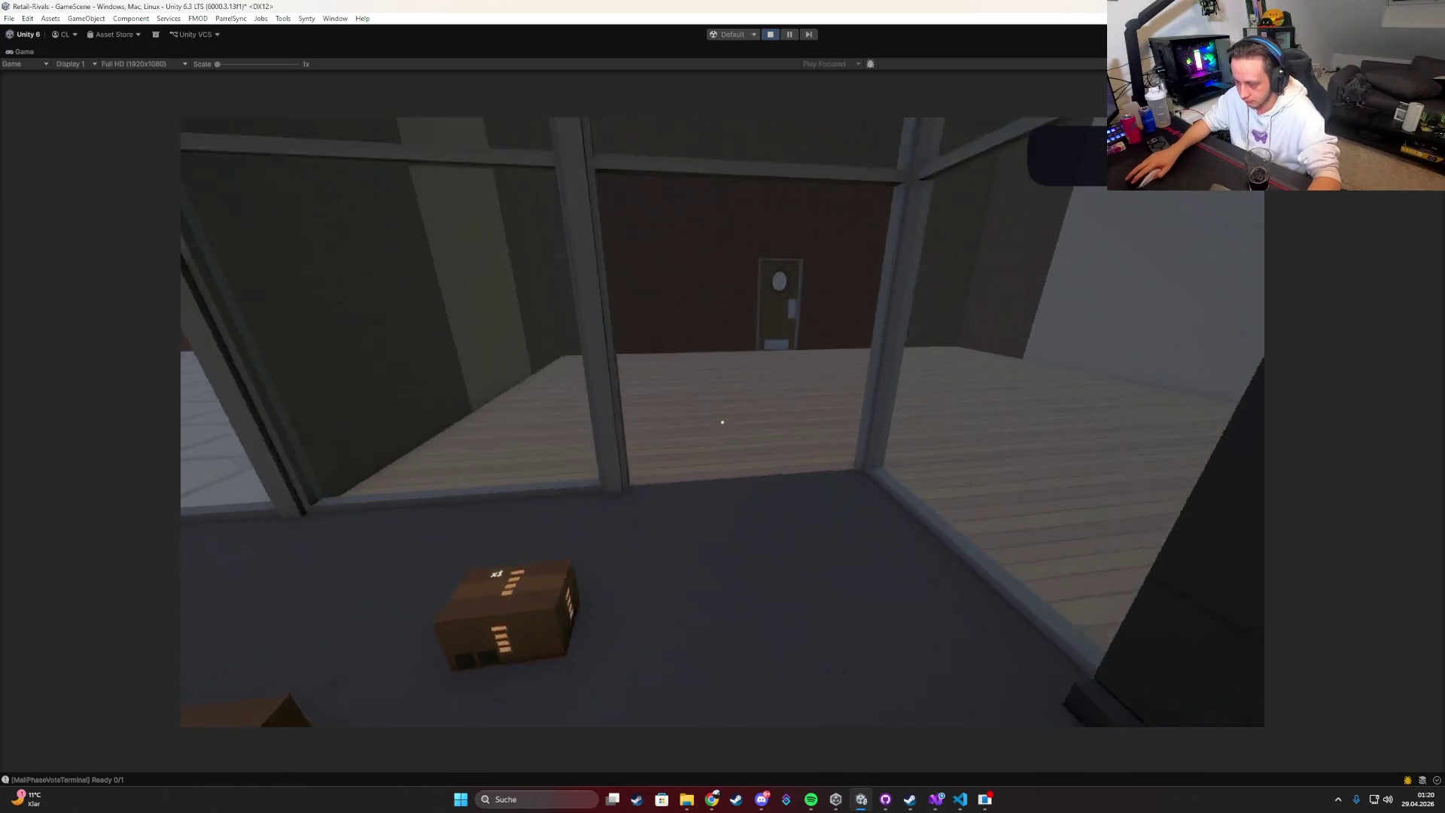
left_click(964, 591)
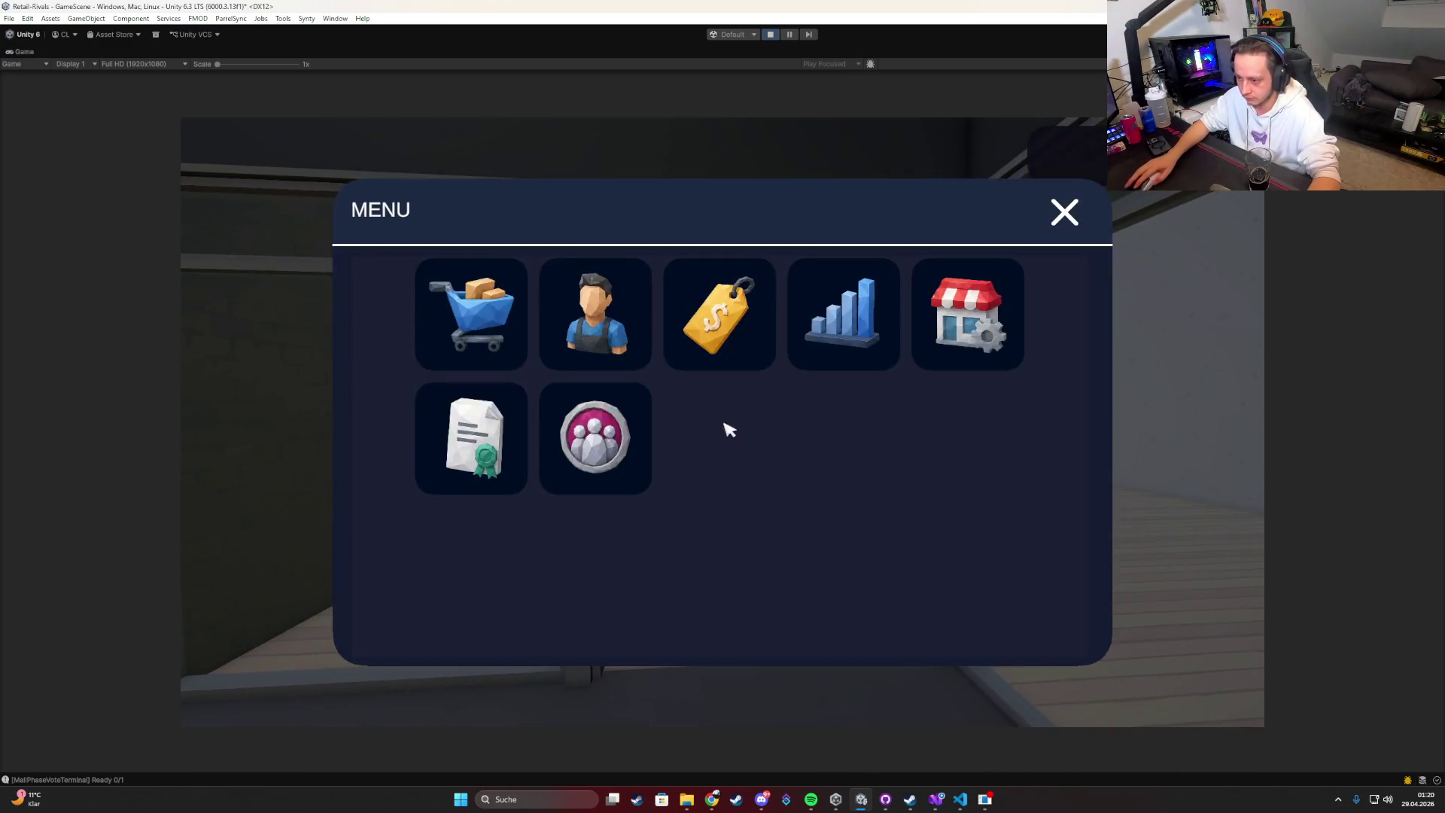
left_click(707, 323)
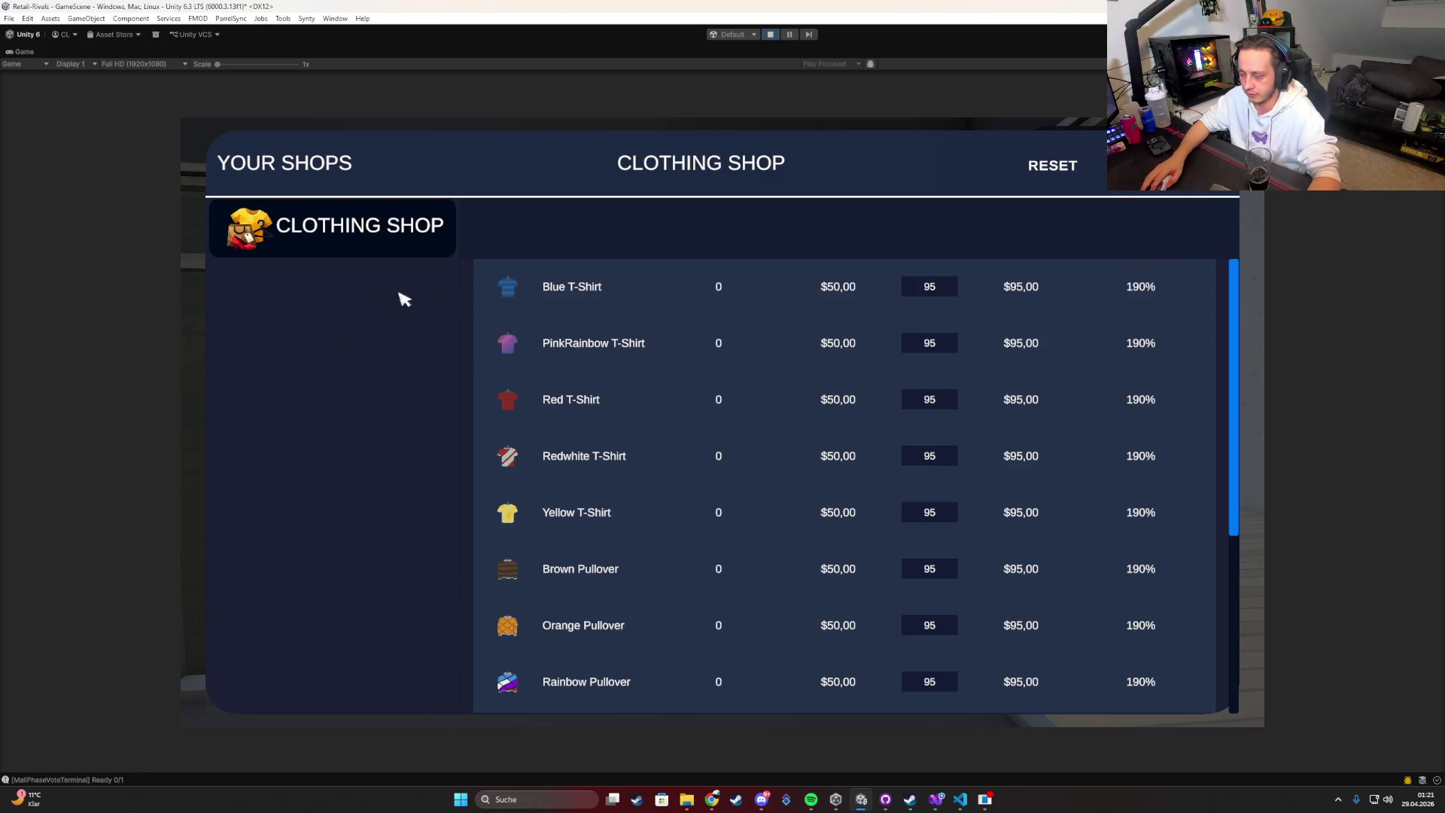
left_click(1053, 166)
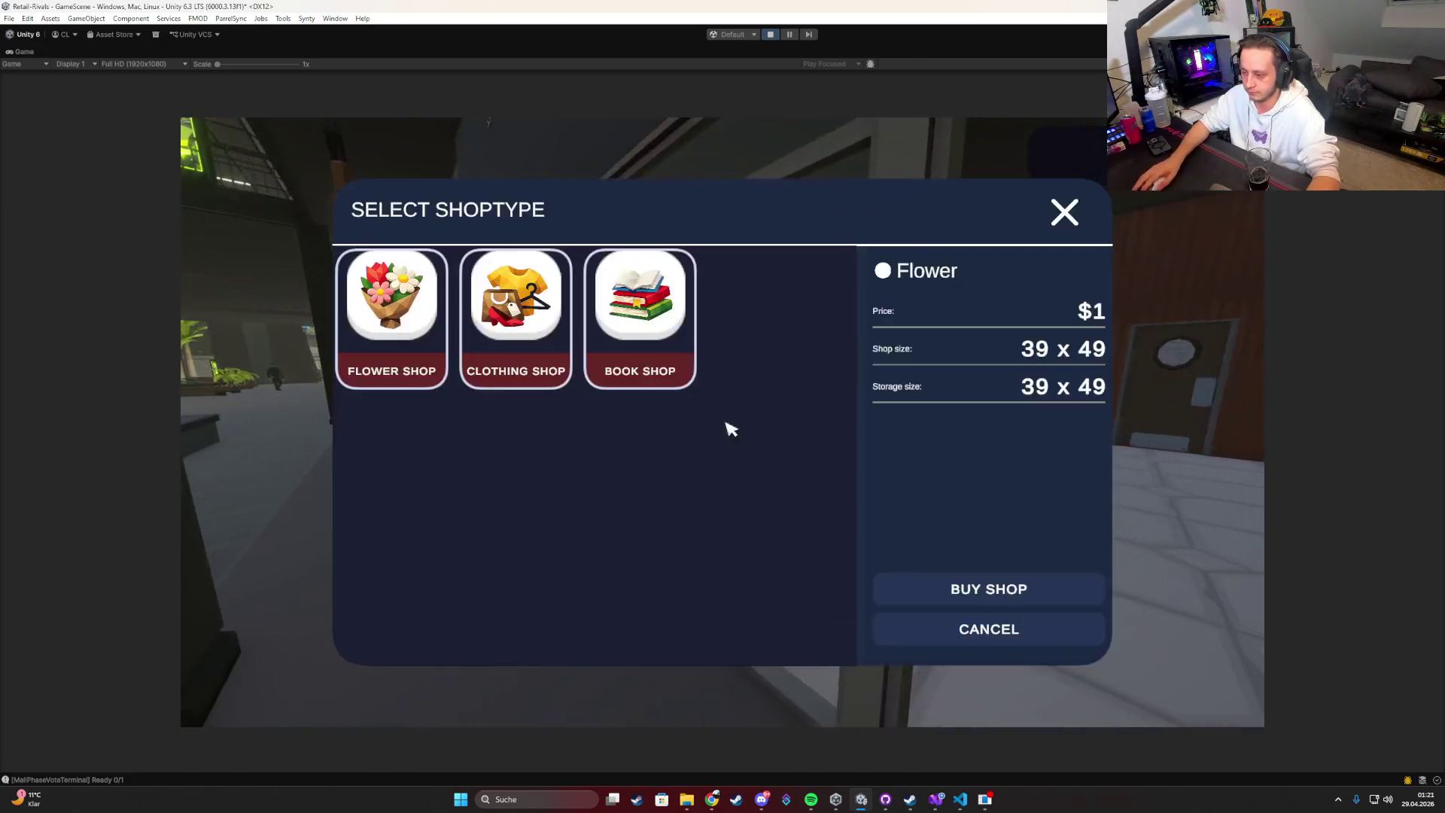
Choose the Book Shop type and buy it.
left_click(519, 316)
left_click(662, 380)
left_click(958, 590)
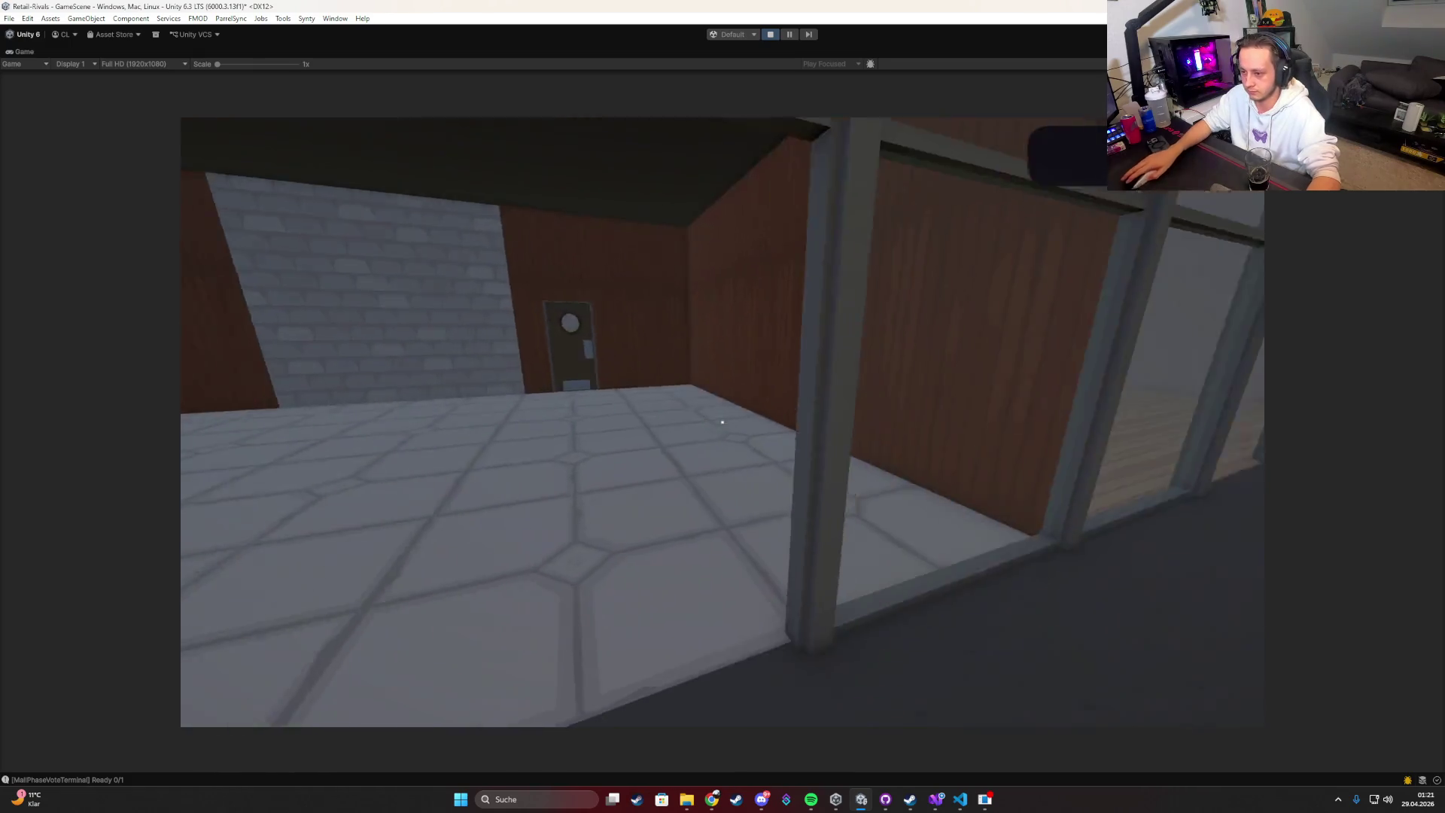
key("Tab")
In Your Shops pricing, compare the Clothing Shop and Book Shop product lists.
left_click(699, 301)
left_click(380, 299)
left_click(359, 242)
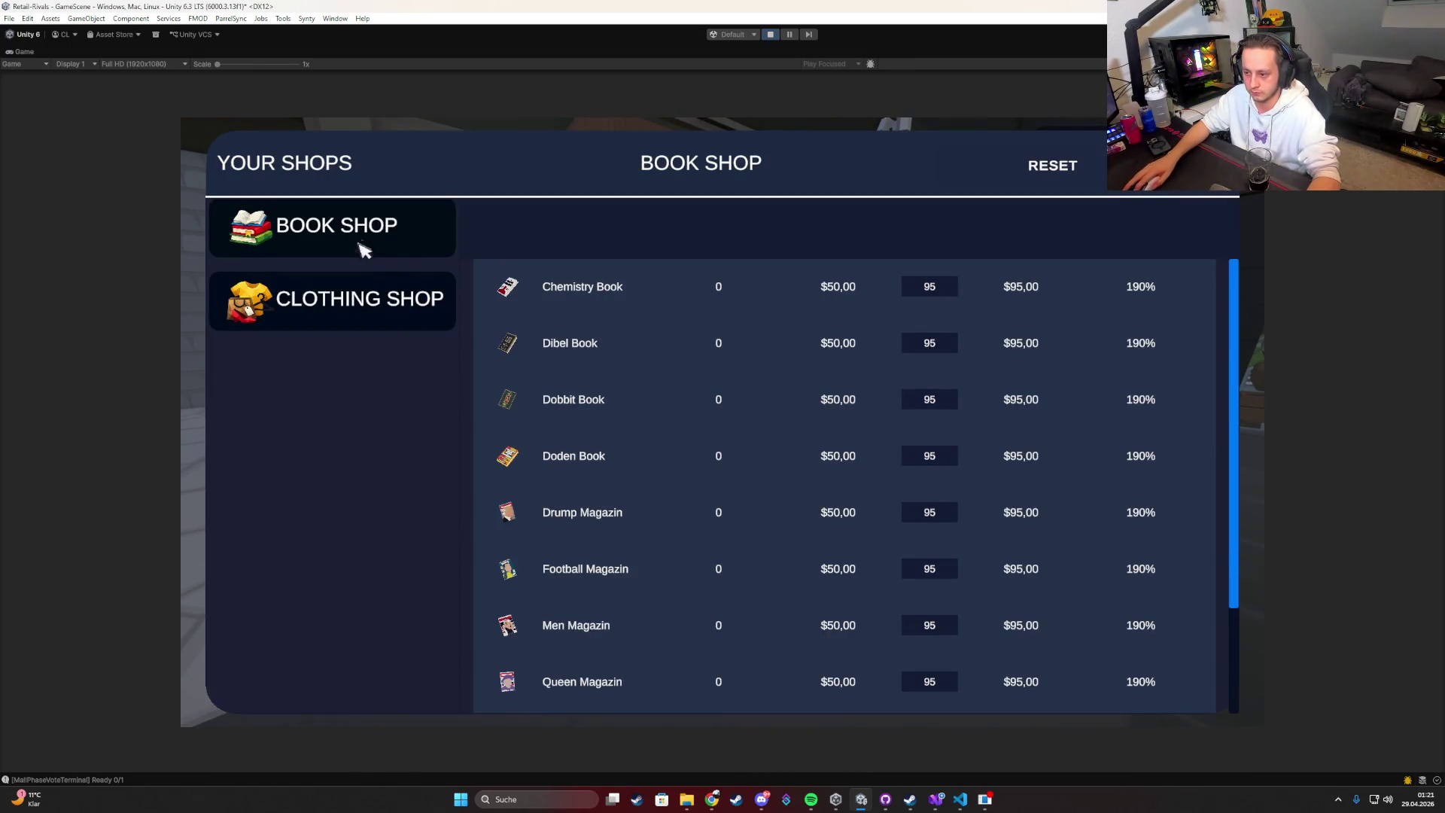
scroll(591, 510, "down", 1)
left_click(371, 308)
left_click(353, 230)
left_click(354, 317)
left_click(348, 228)
scroll(603, 480, "up", 1)
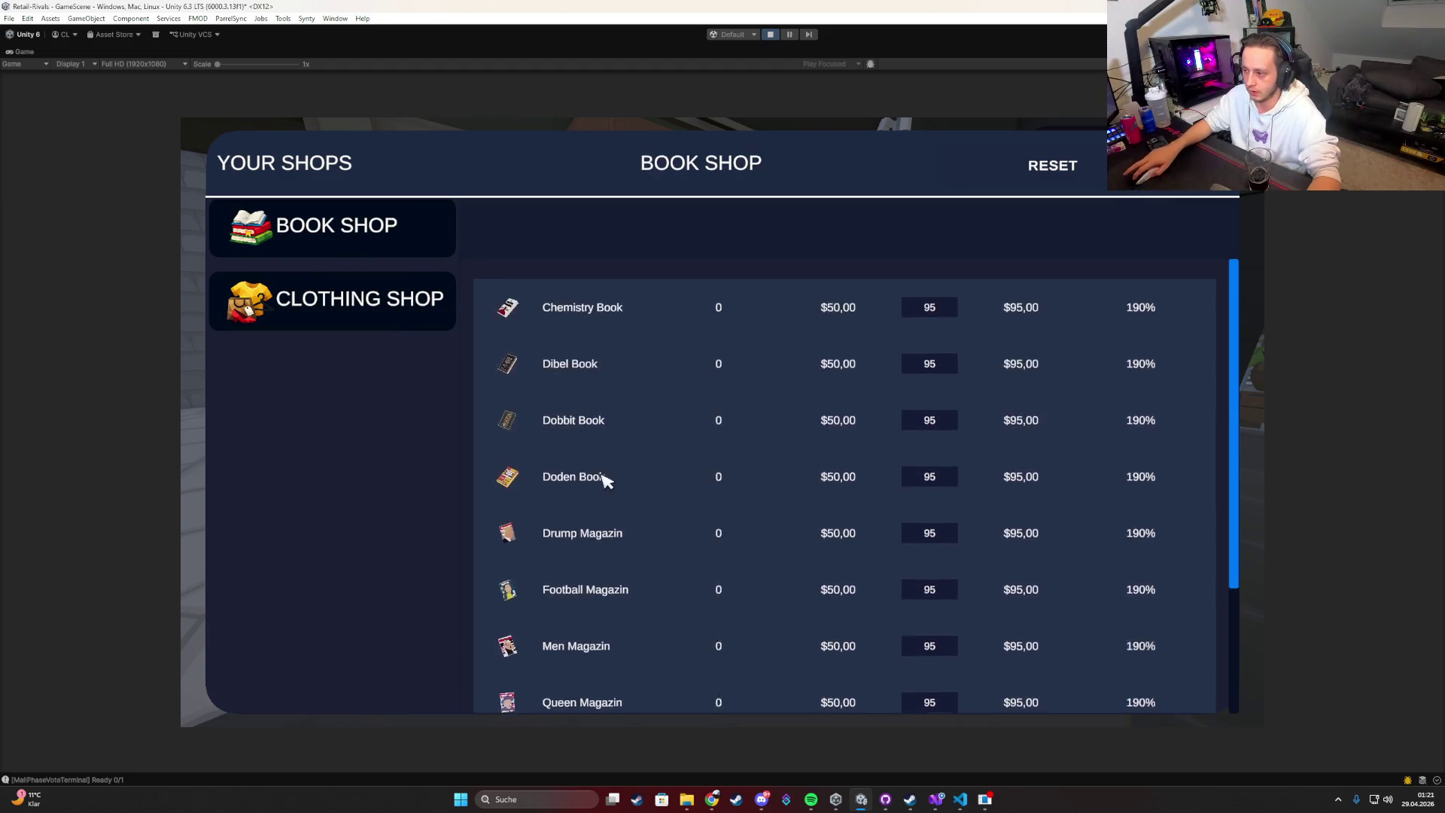
Set Chemistry Book's customer price to 9, then bring up PriceMenuUI in Visual Studio.
left_click(931, 292)
key("BackSpace")
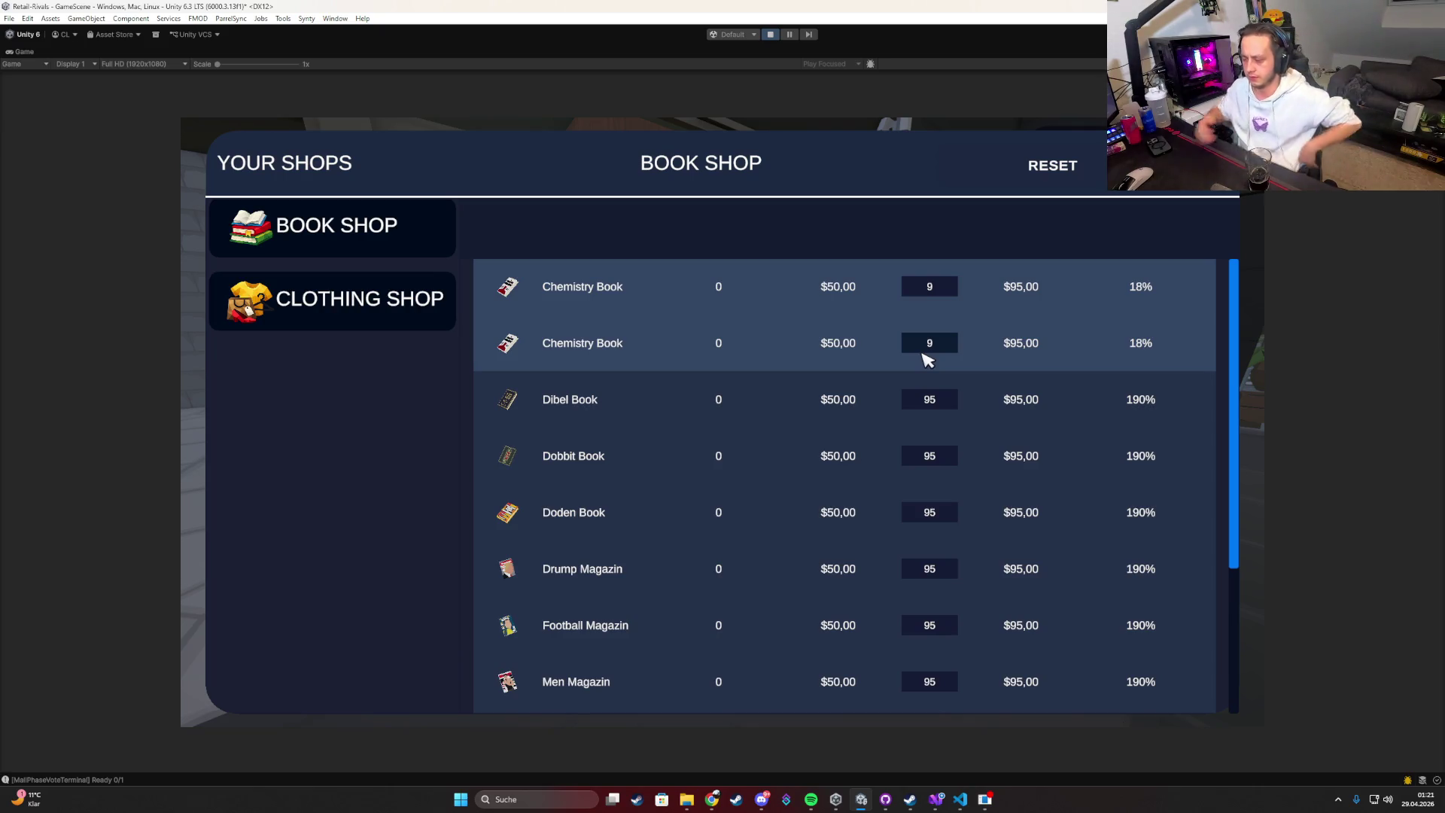
mouse_move(936, 799)
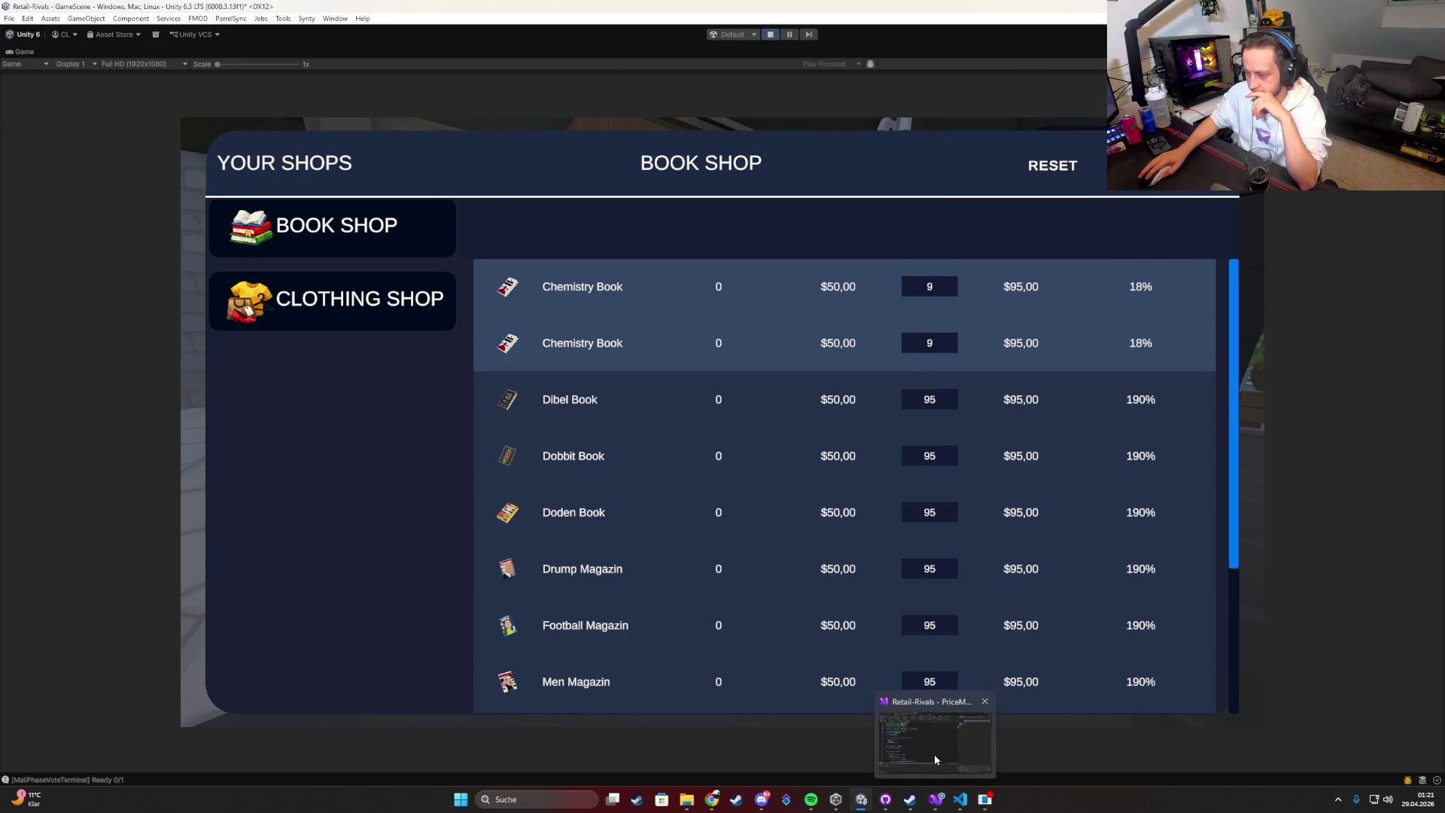
left_click(933, 753)
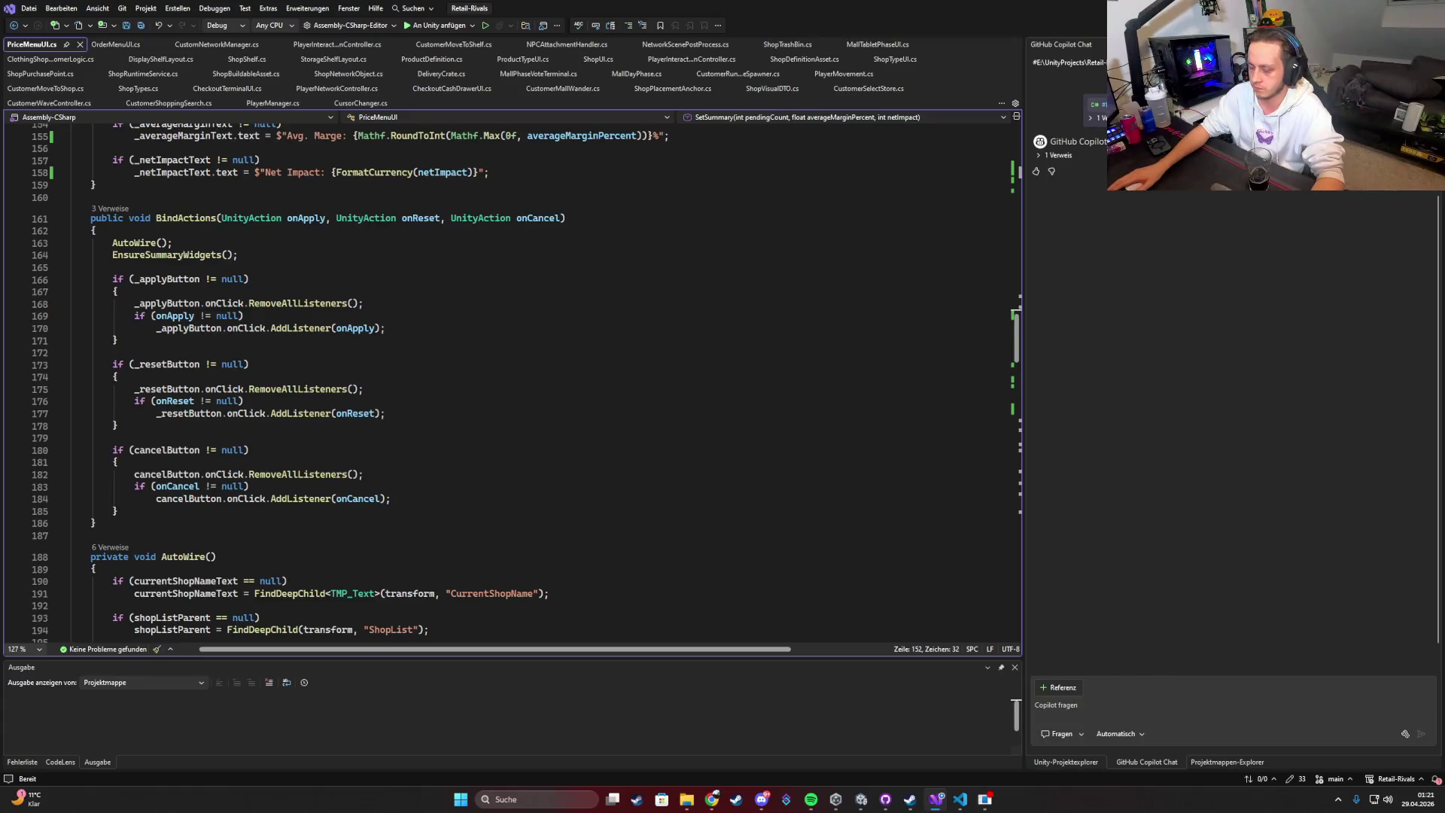
Back in the full Unity editor, inspect the first row's CustomerPrice input object.
left_click(936, 799)
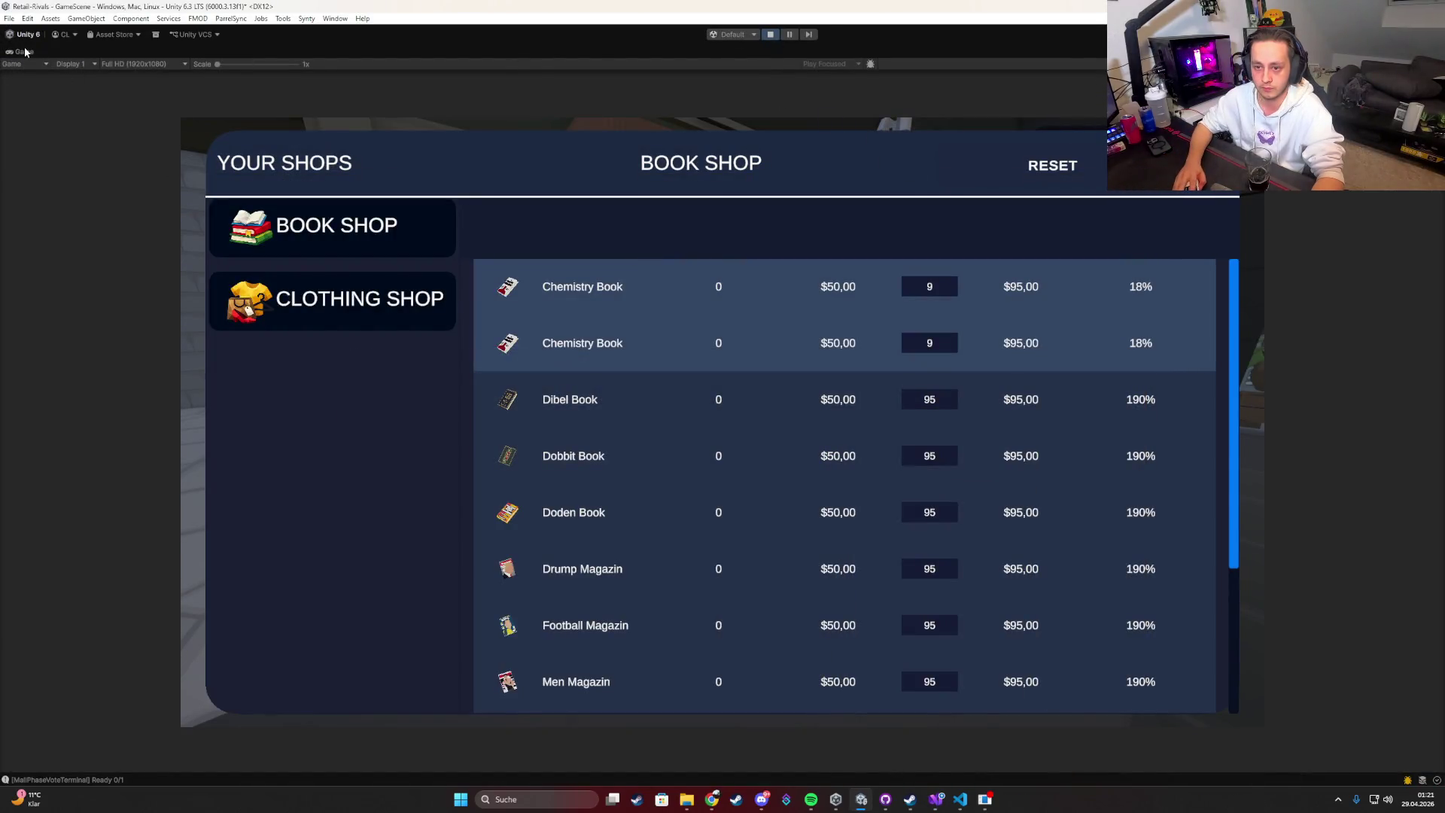
double_click(25, 51)
left_click(826, 192)
left_click(827, 192)
left_click(826, 193)
left_click(826, 193)
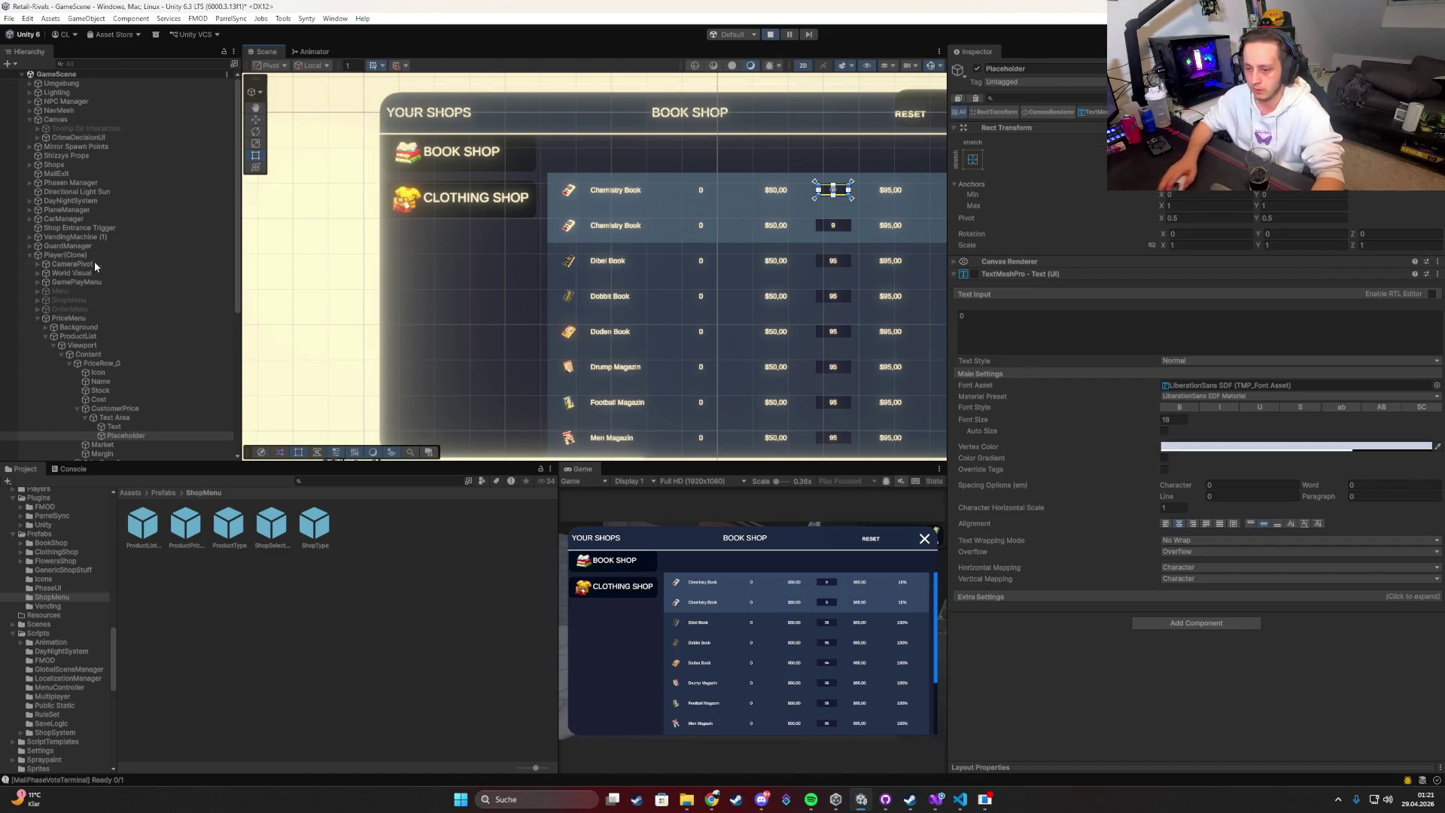
left_click(114, 409)
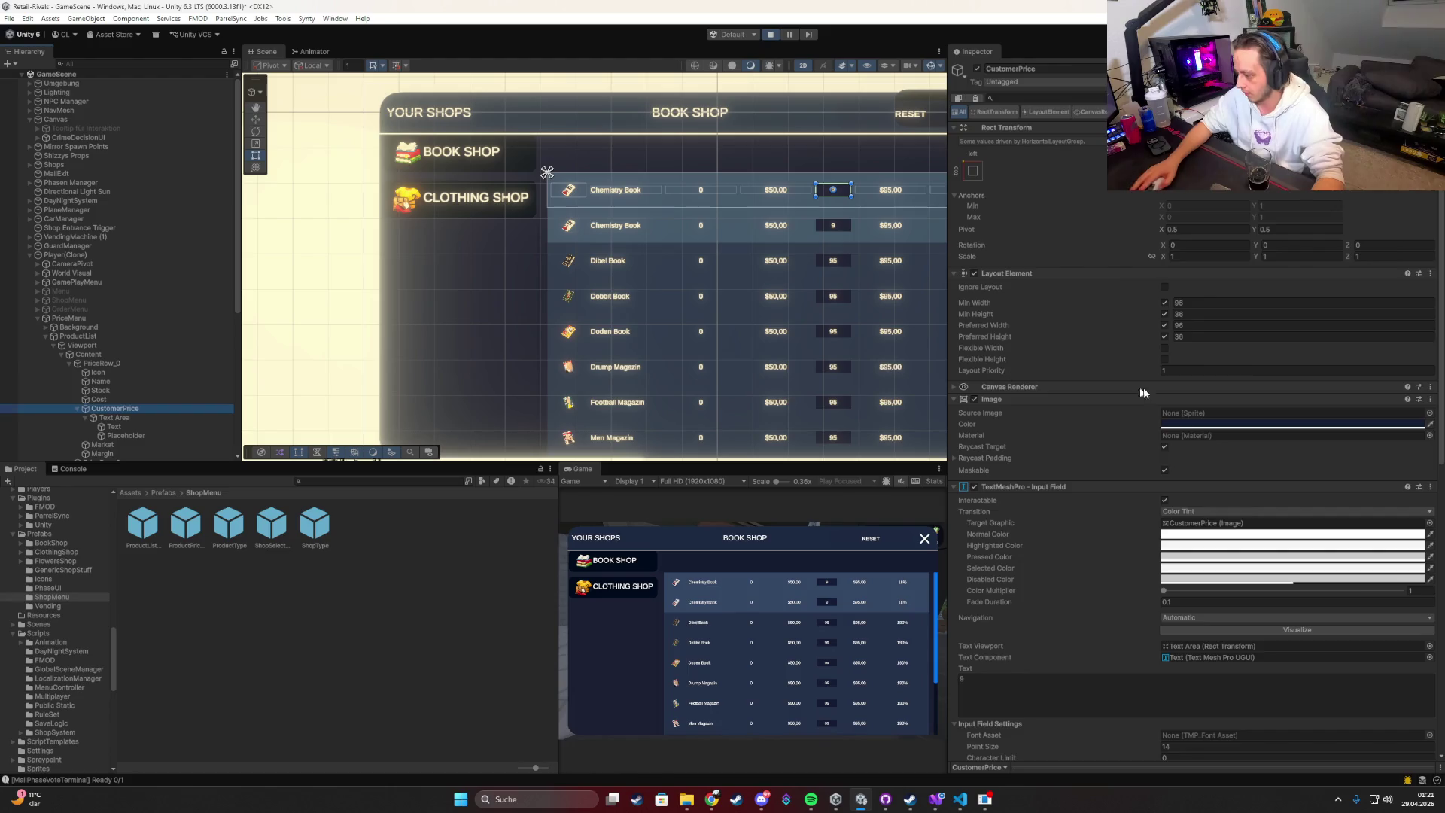
scroll(1065, 380, "down", 10)
scroll(1064, 383, "up", 8)
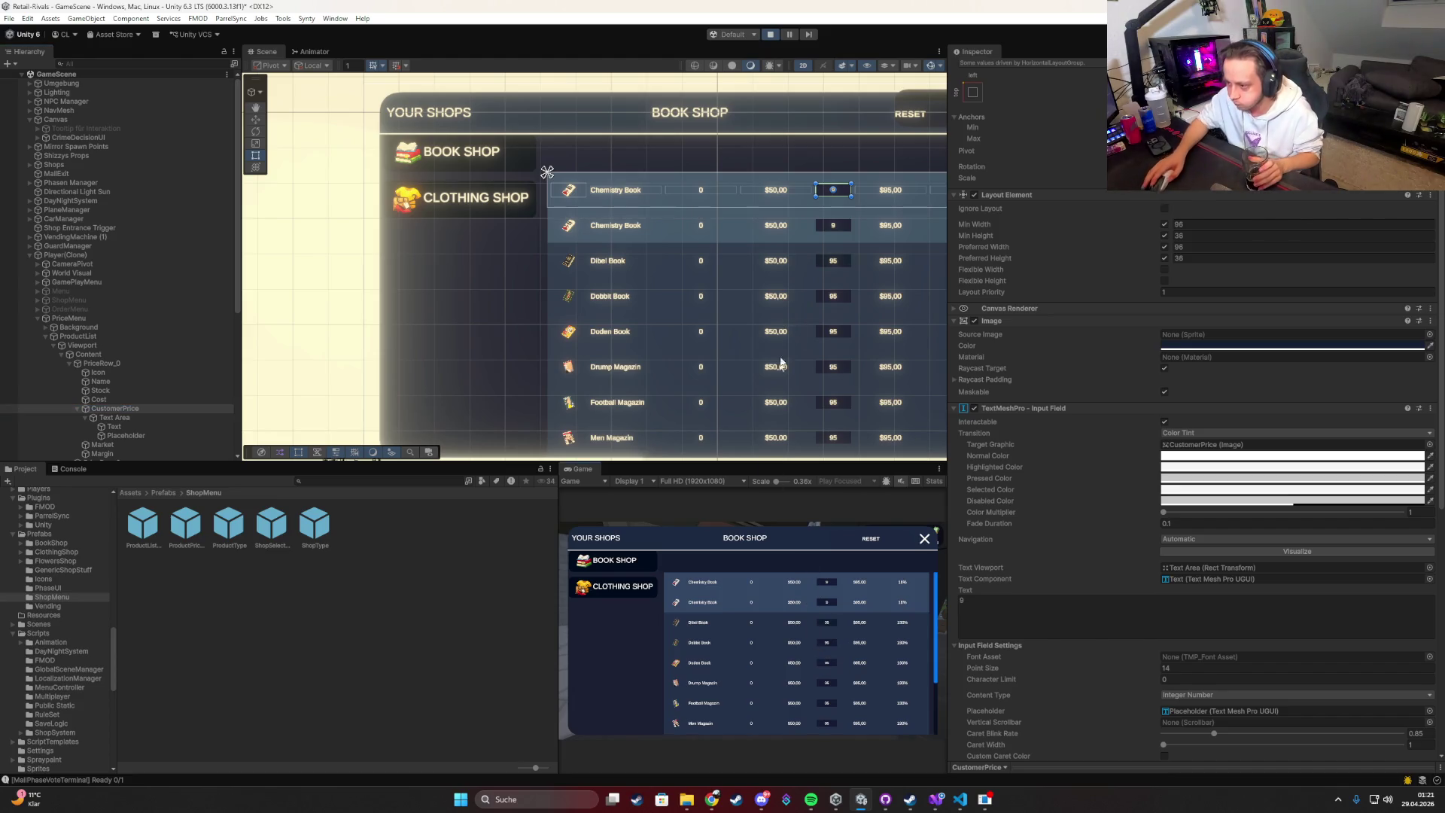
Inspect the second row's CustomerPrice and PriceRow_1, then open its ProductPriceRowUI script.
left_click(820, 264)
left_click(820, 264)
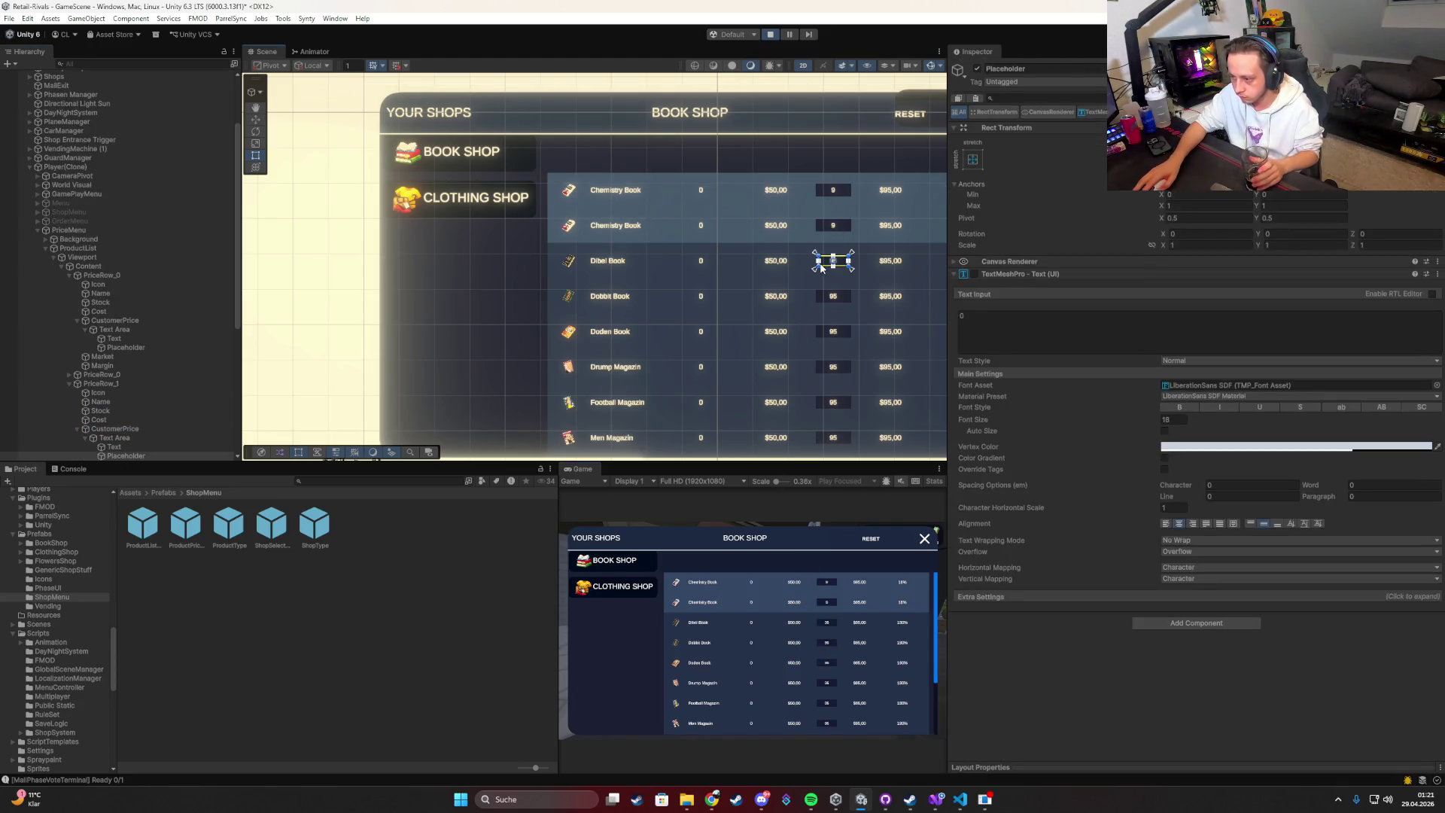
scroll(1197, 527, "down", 5)
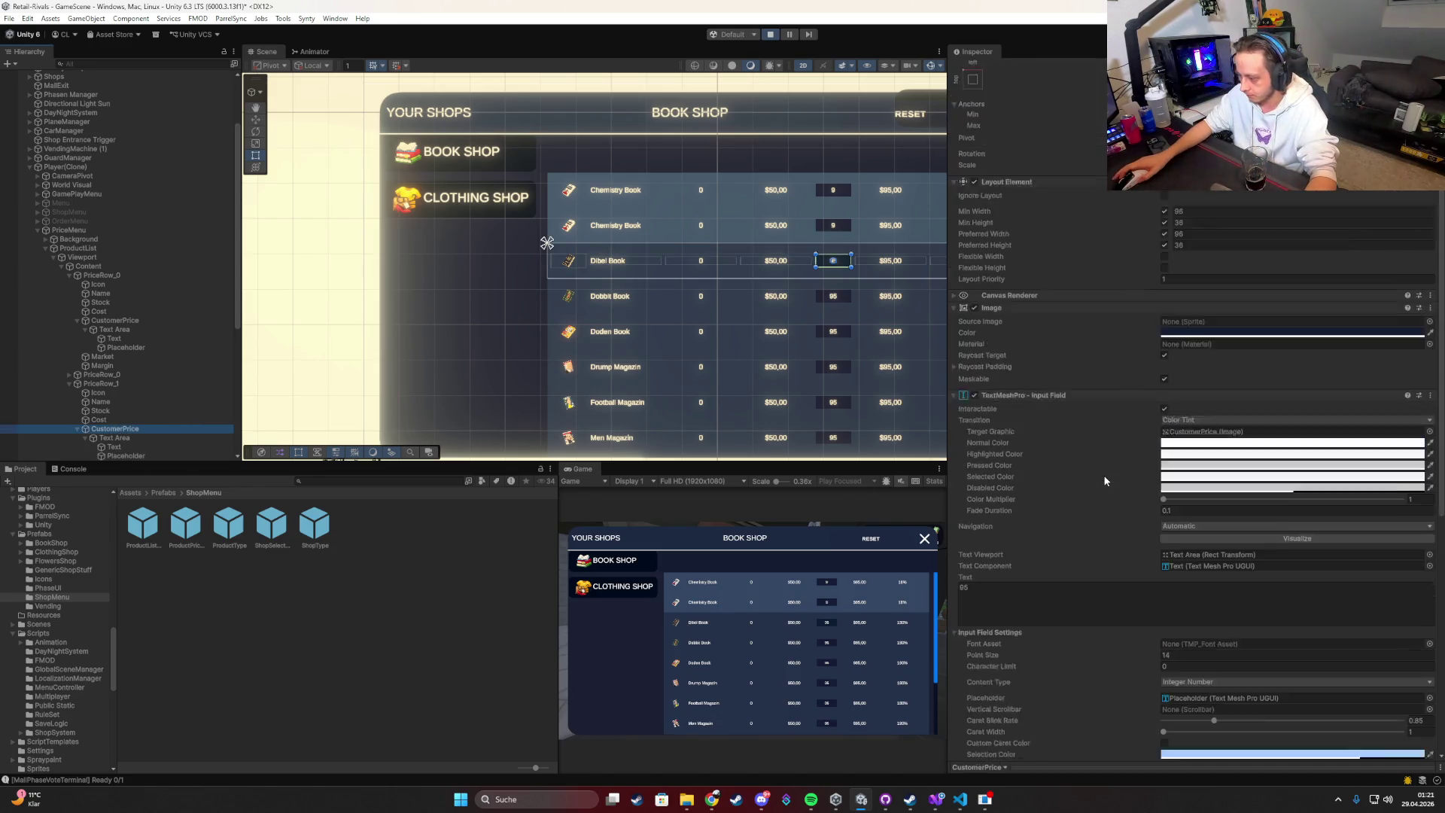
left_click(89, 384)
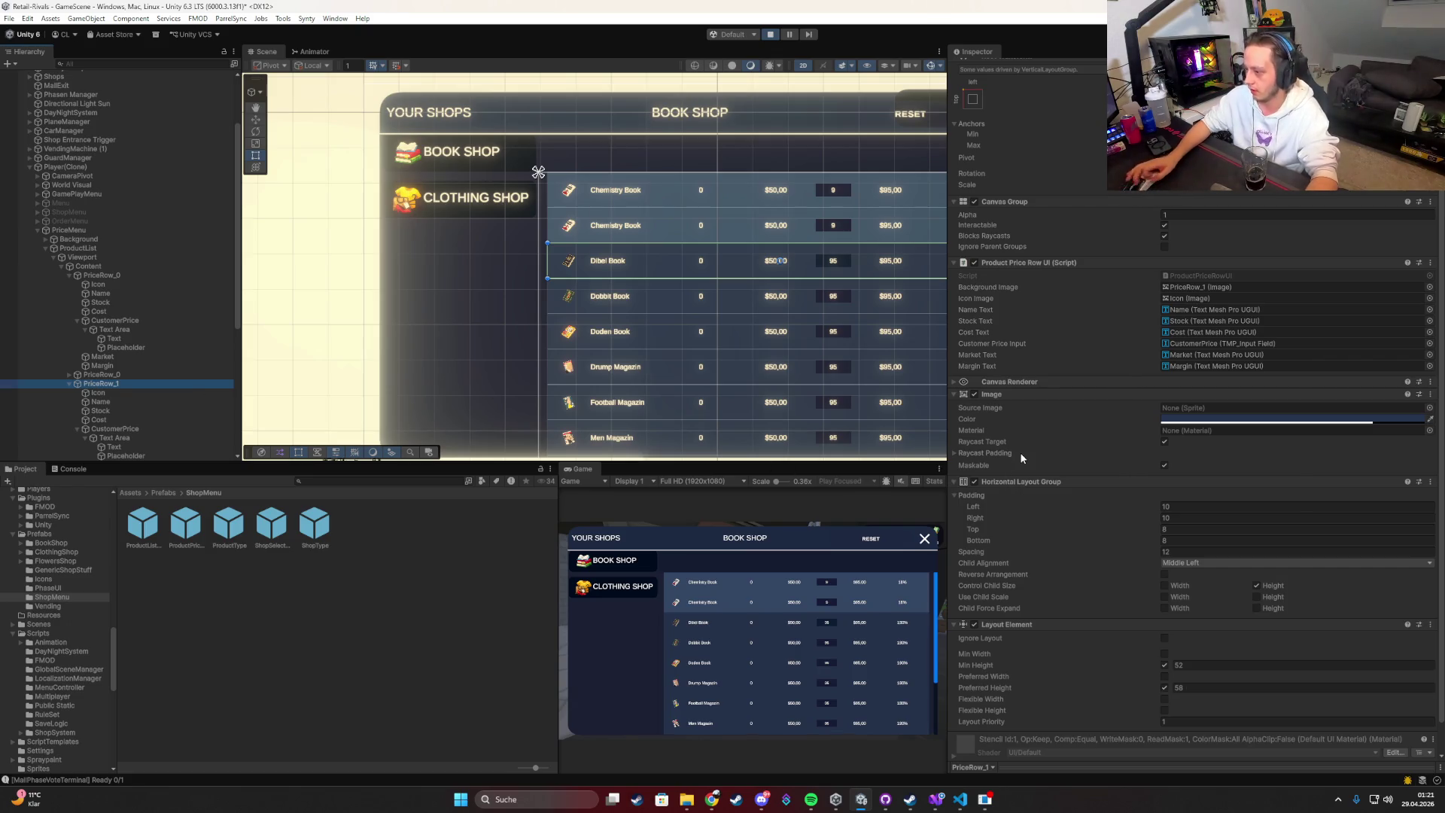
left_click(1187, 275)
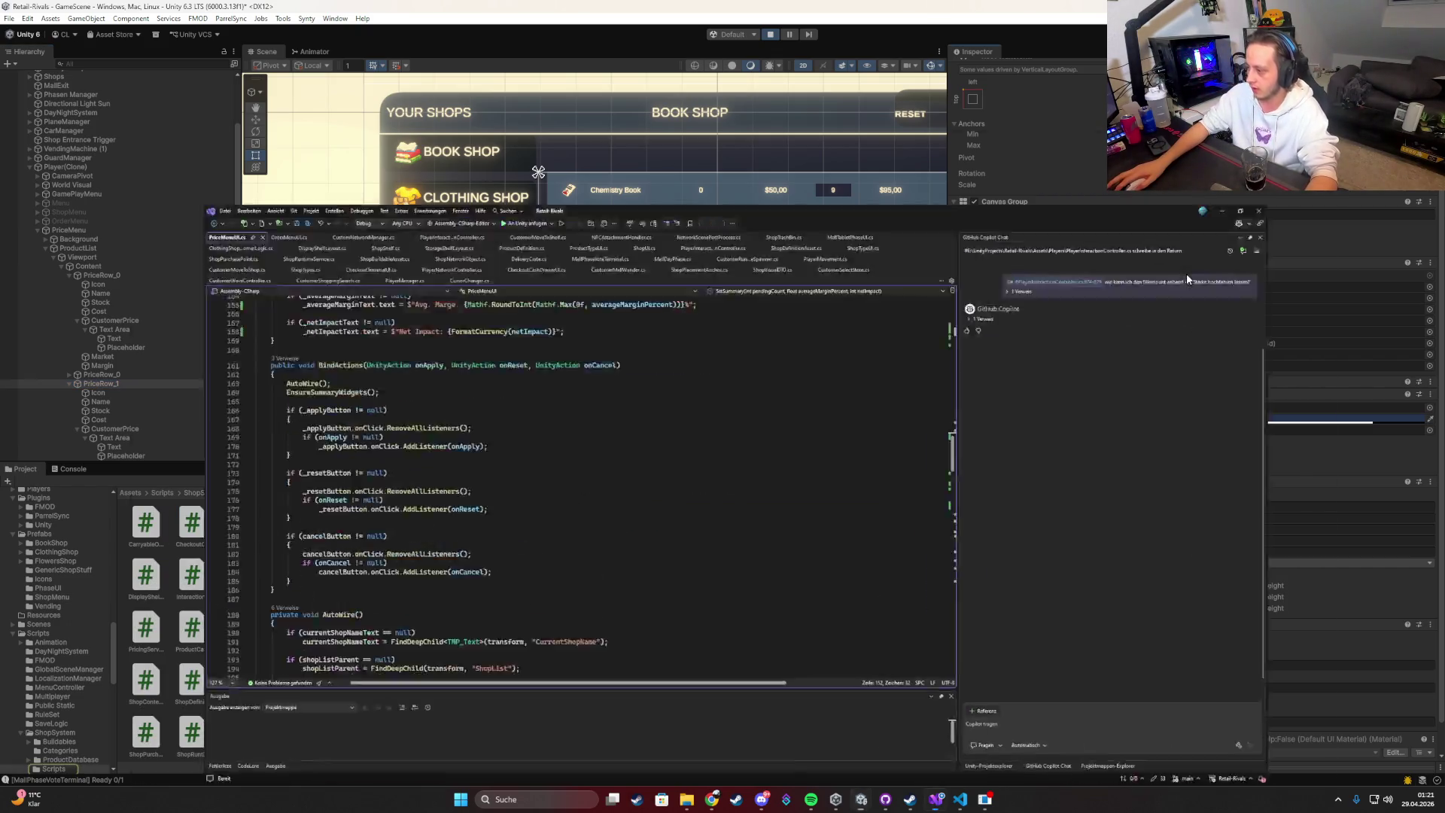
Scroll ProductPriceRowUI.cs to HandleInputChanged, then play Dein Mix der Woche in Spotify.
scroll(415, 506, "down", 9)
scroll(416, 506, "down", 5)
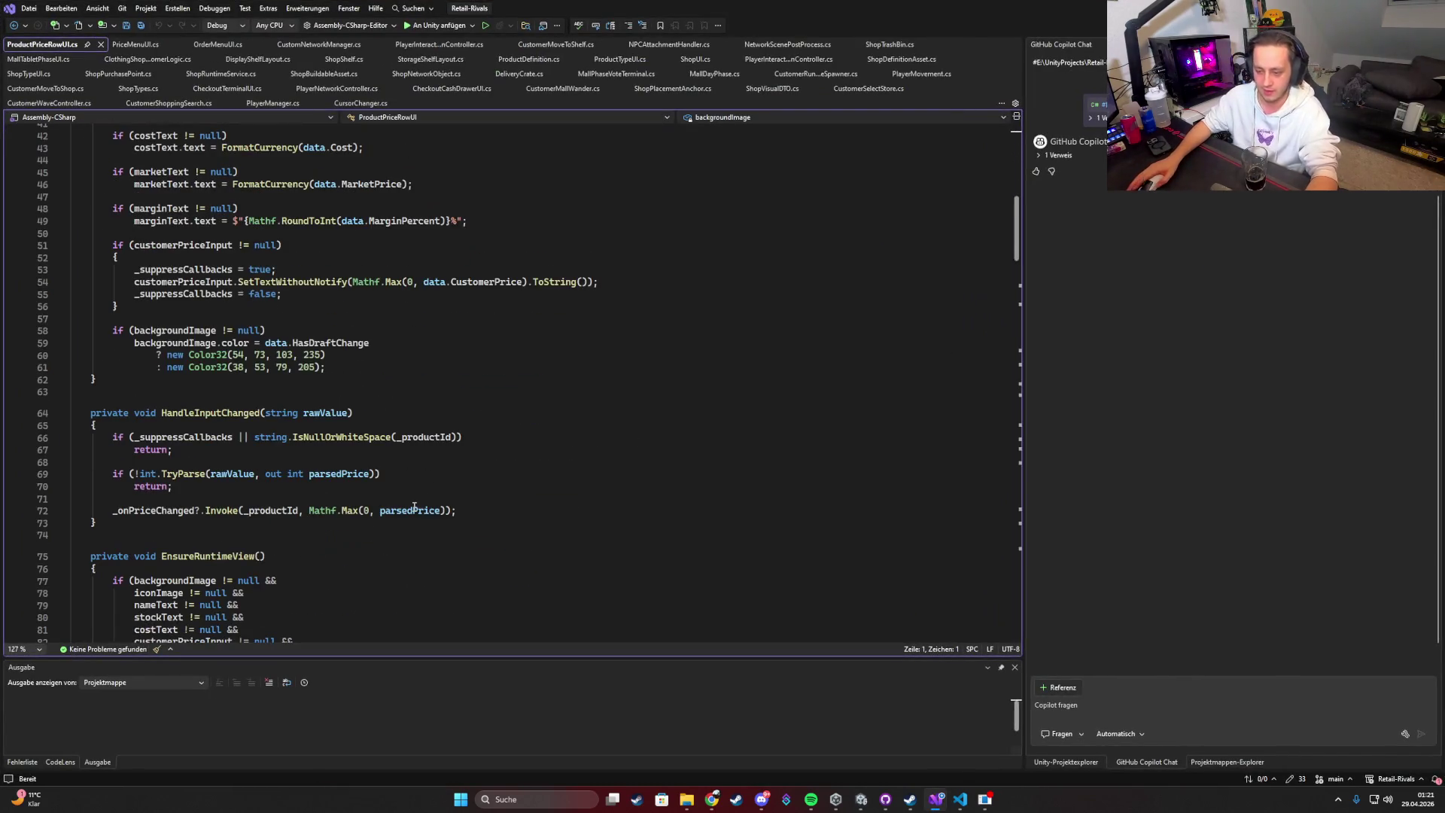
left_click(811, 800)
left_click(197, 297)
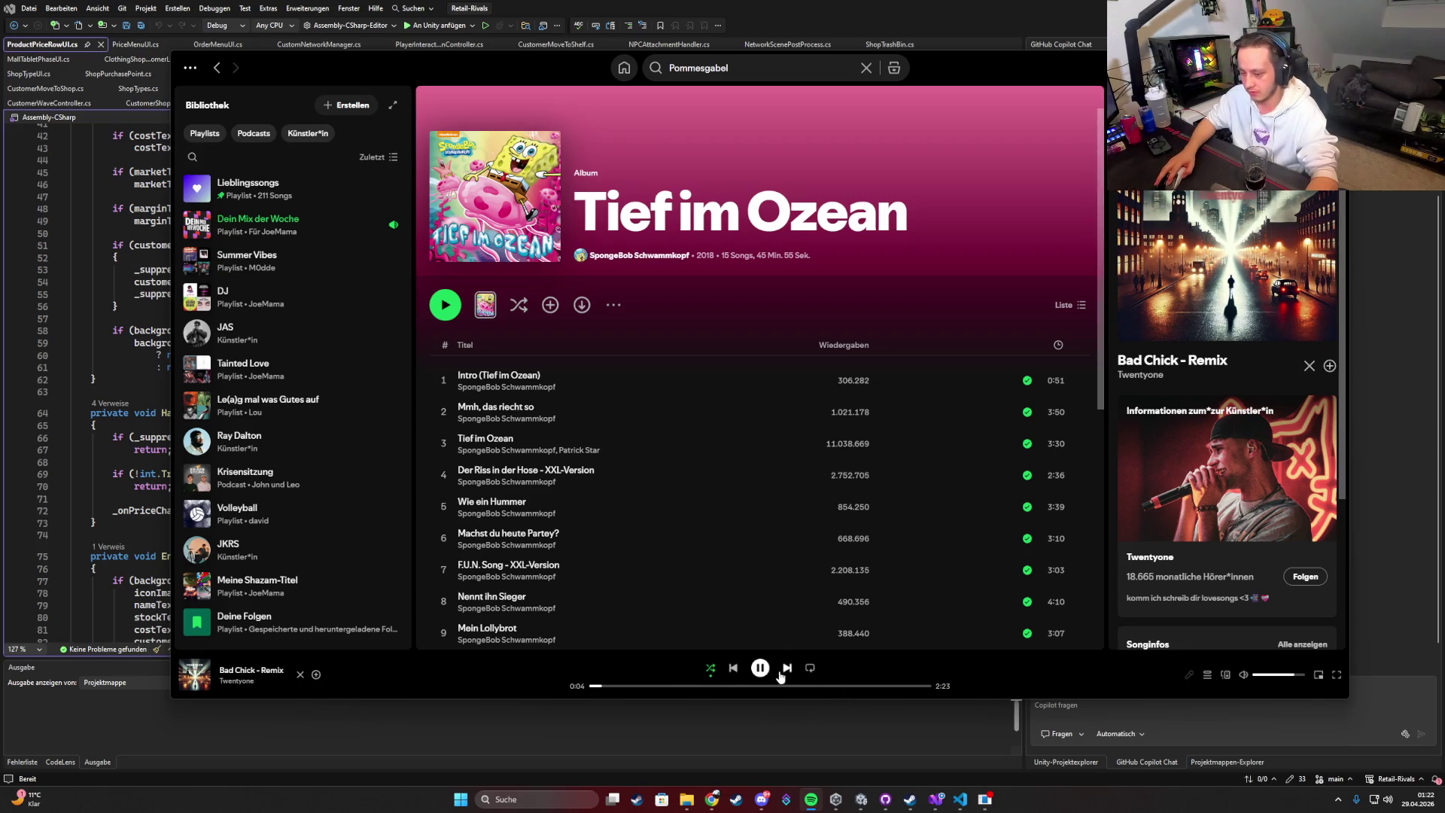
View the Twentyone artist page, return to Tief im Ozean, then minimize Spotify.
left_click(1131, 380)
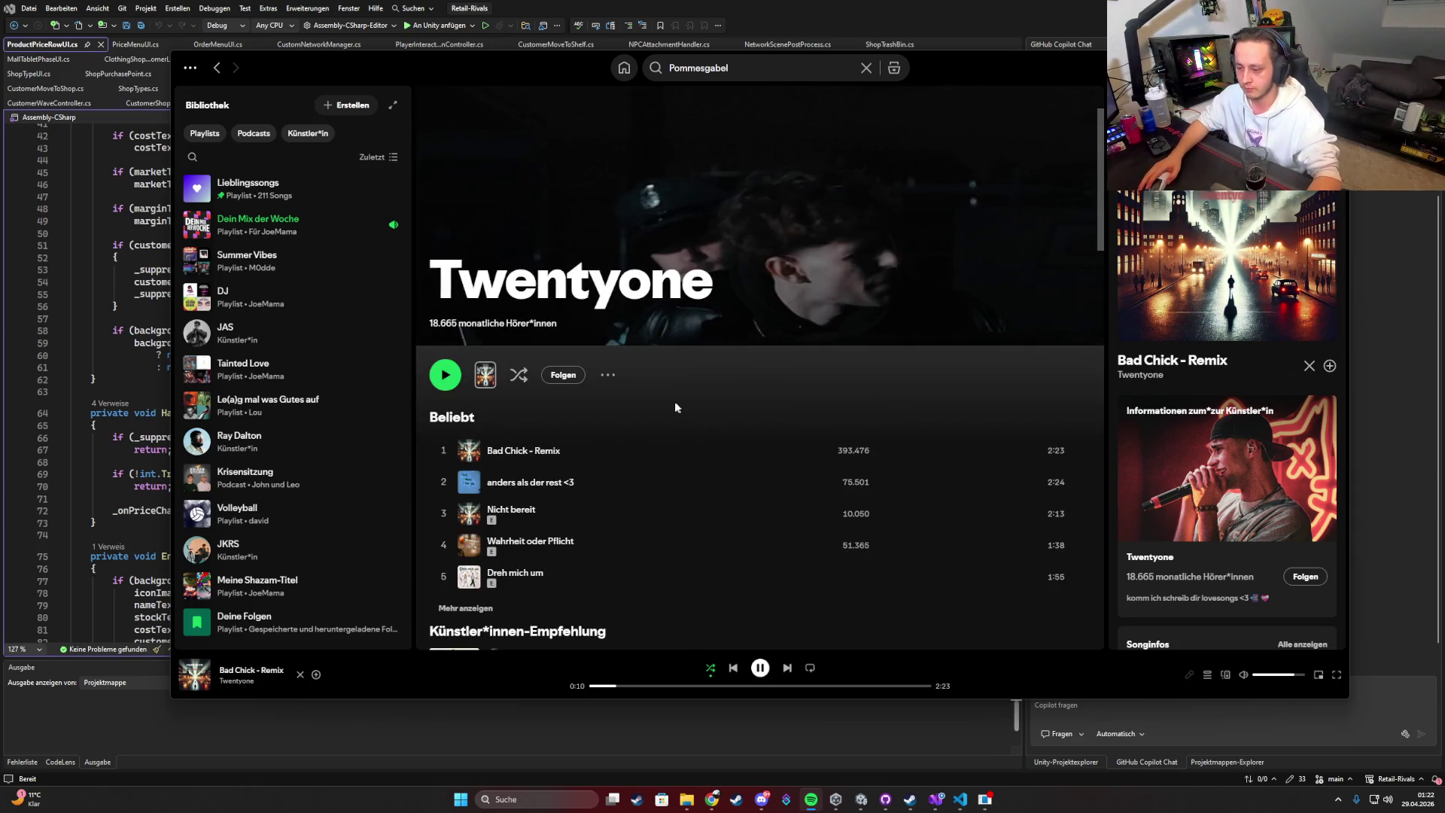
key("alt+Left")
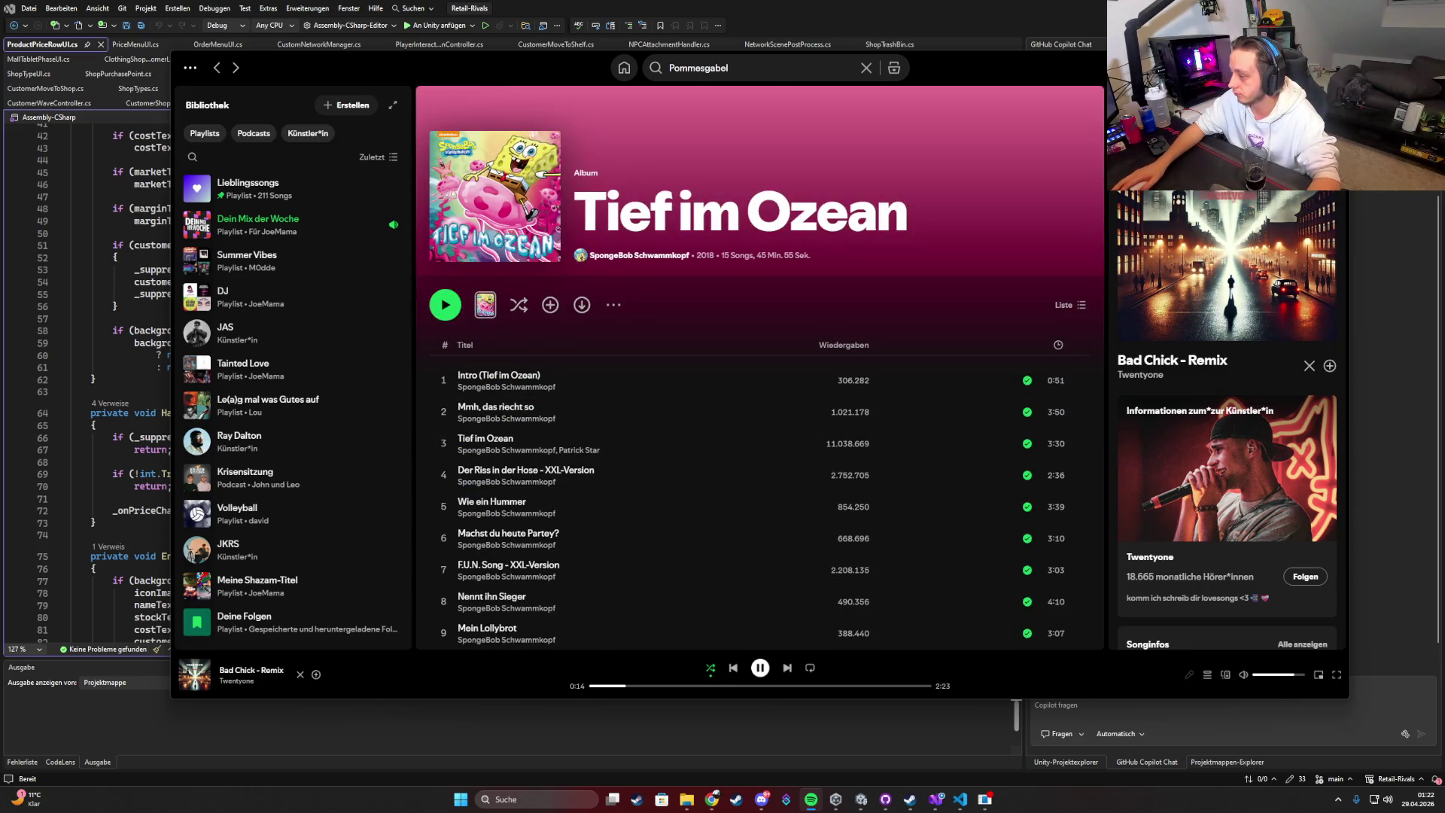
left_click(811, 799)
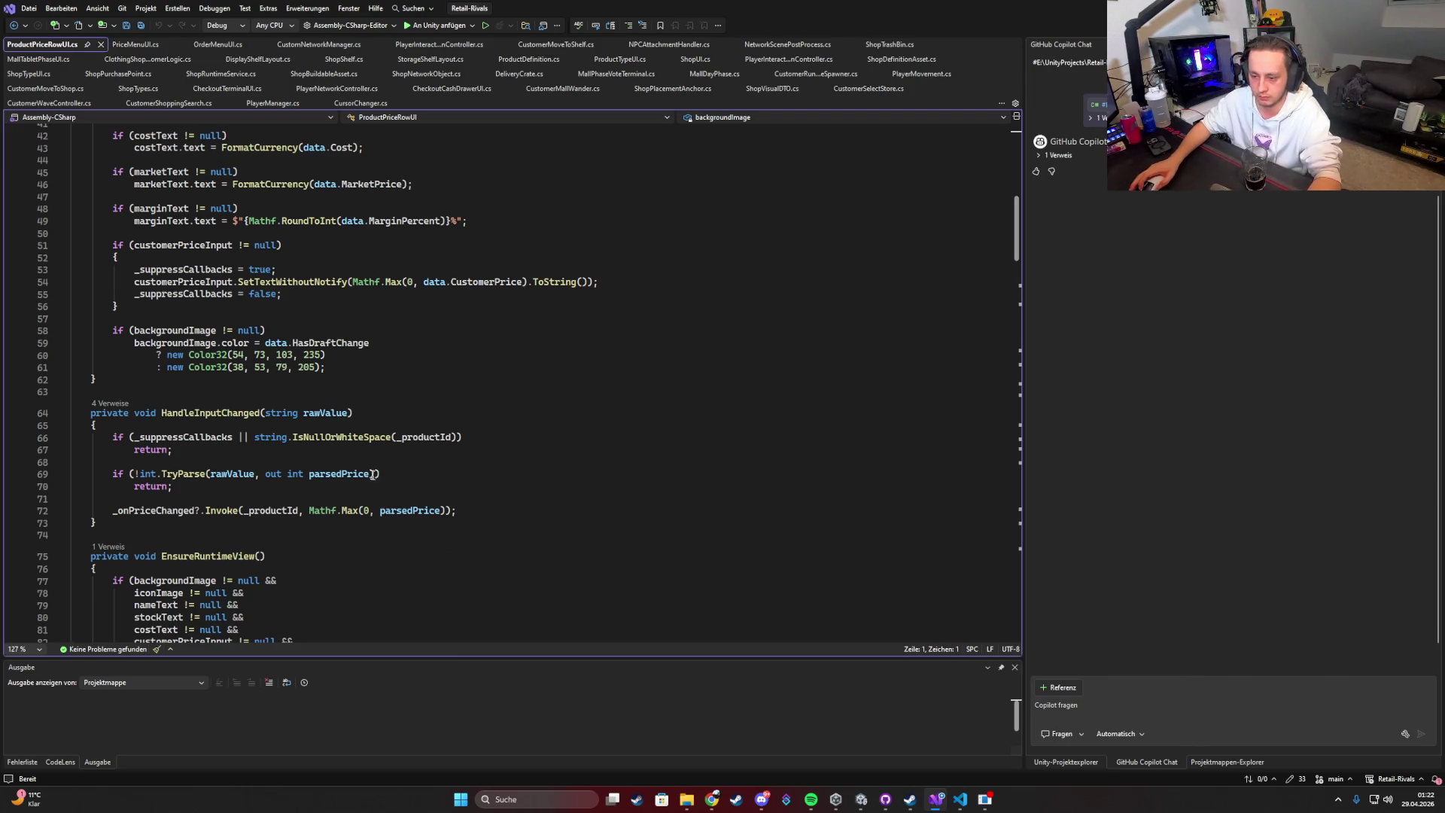
Scroll through ProductPriceRowUI.cs and search the file for "instanti".
scroll(374, 485, "down", 2)
scroll(322, 435, "down", 5)
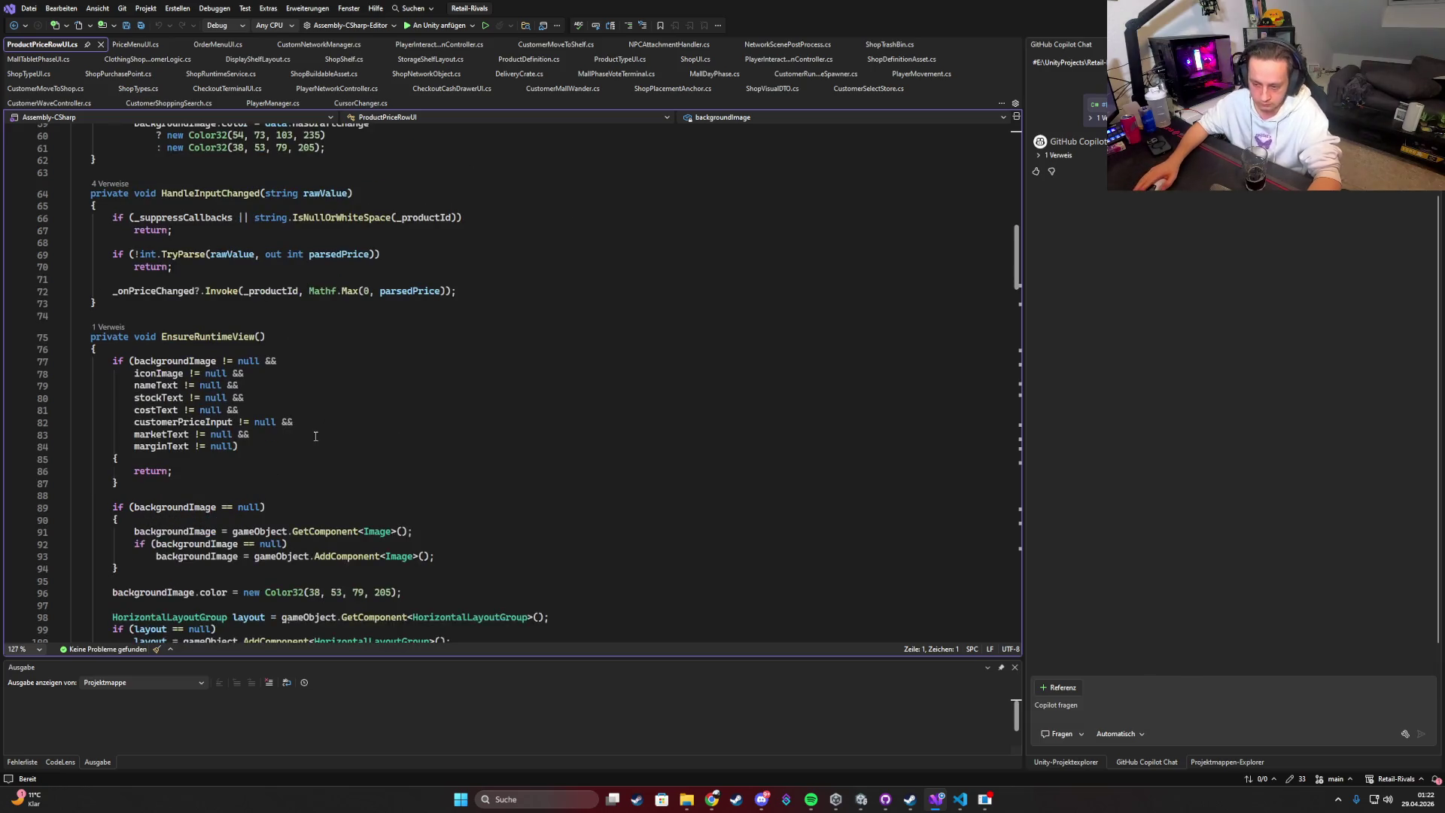
scroll(307, 433, "down", 4)
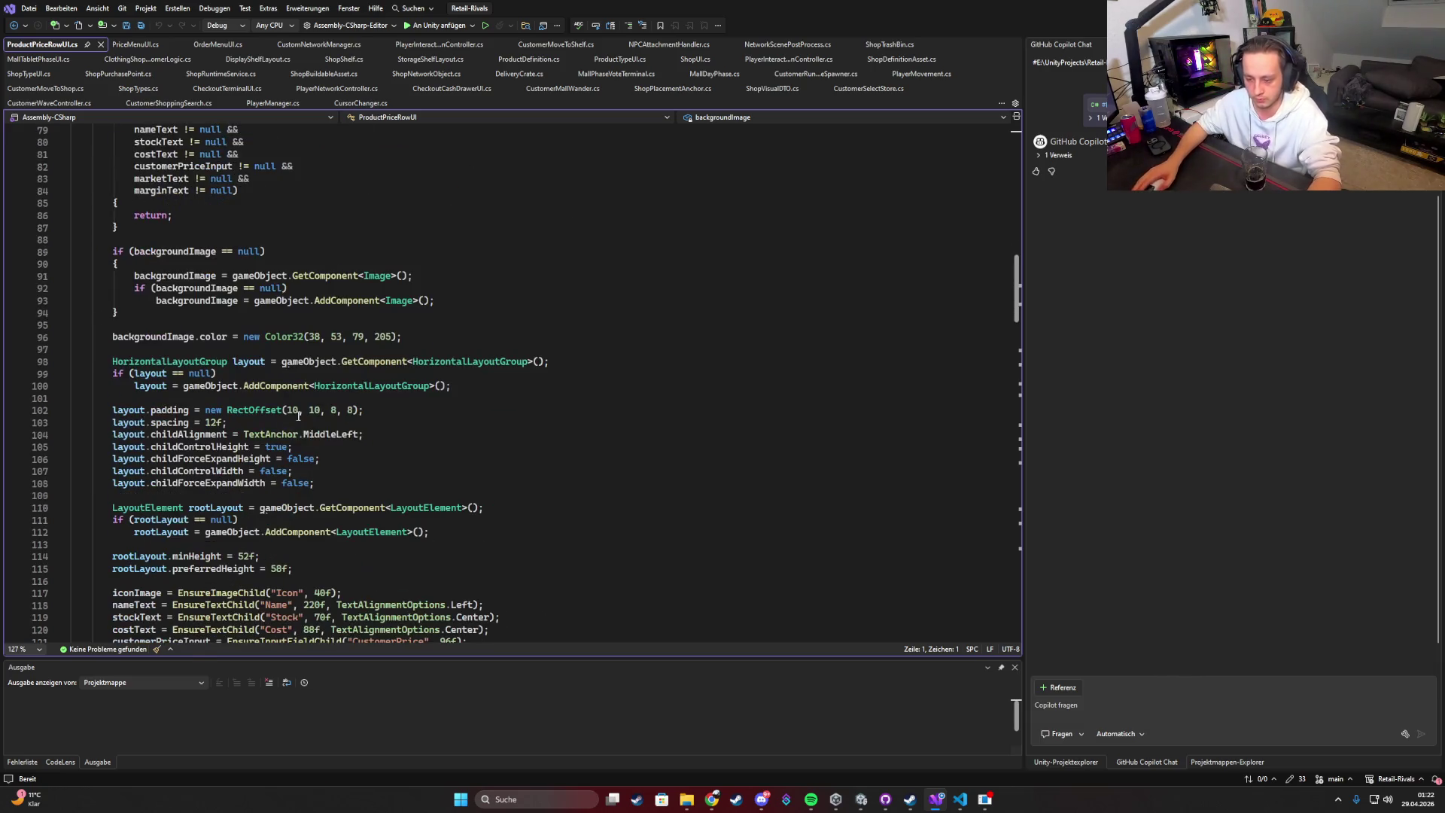
scroll(426, 362, "up", 20)
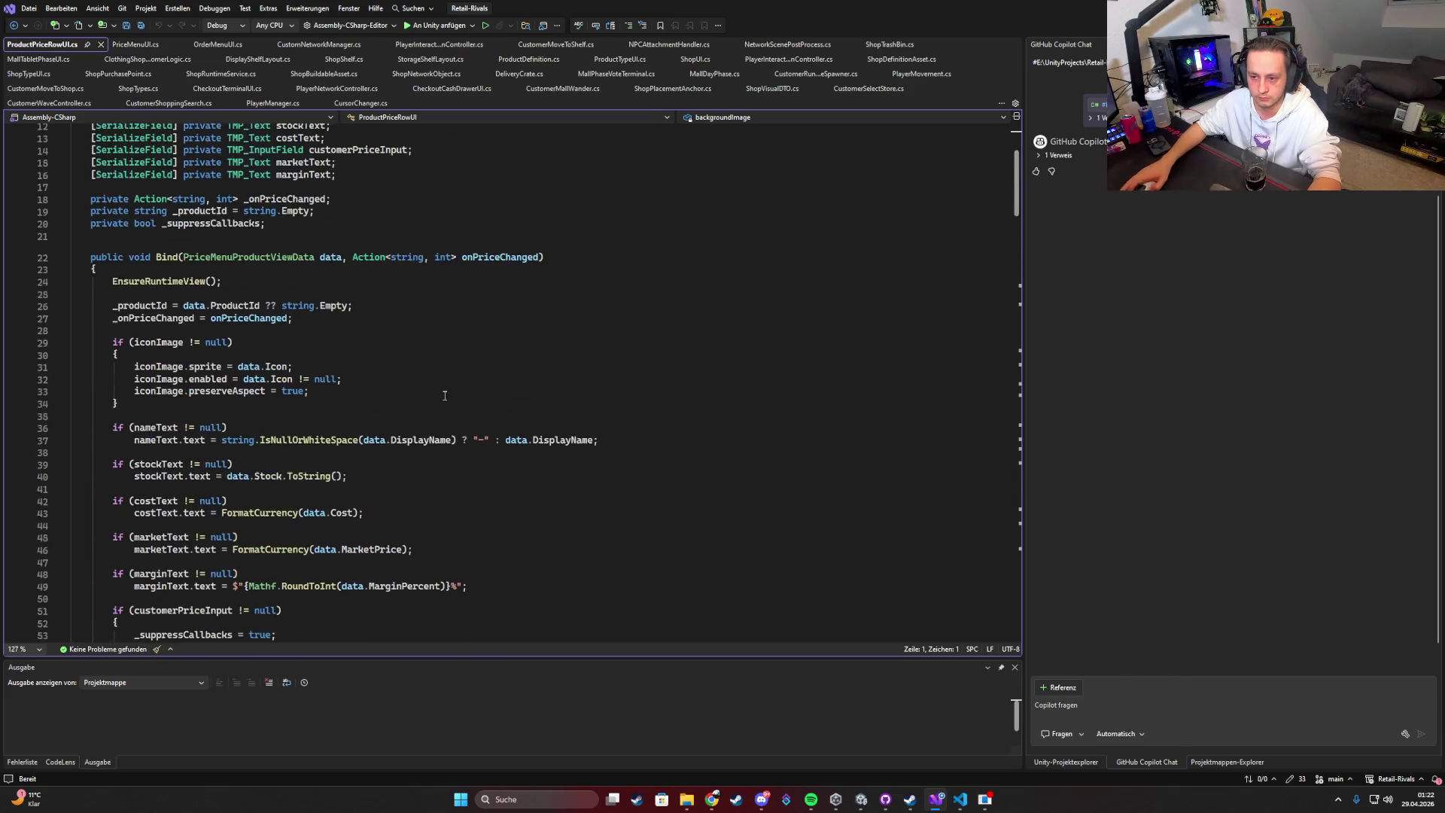
scroll(410, 391, "up", 3)
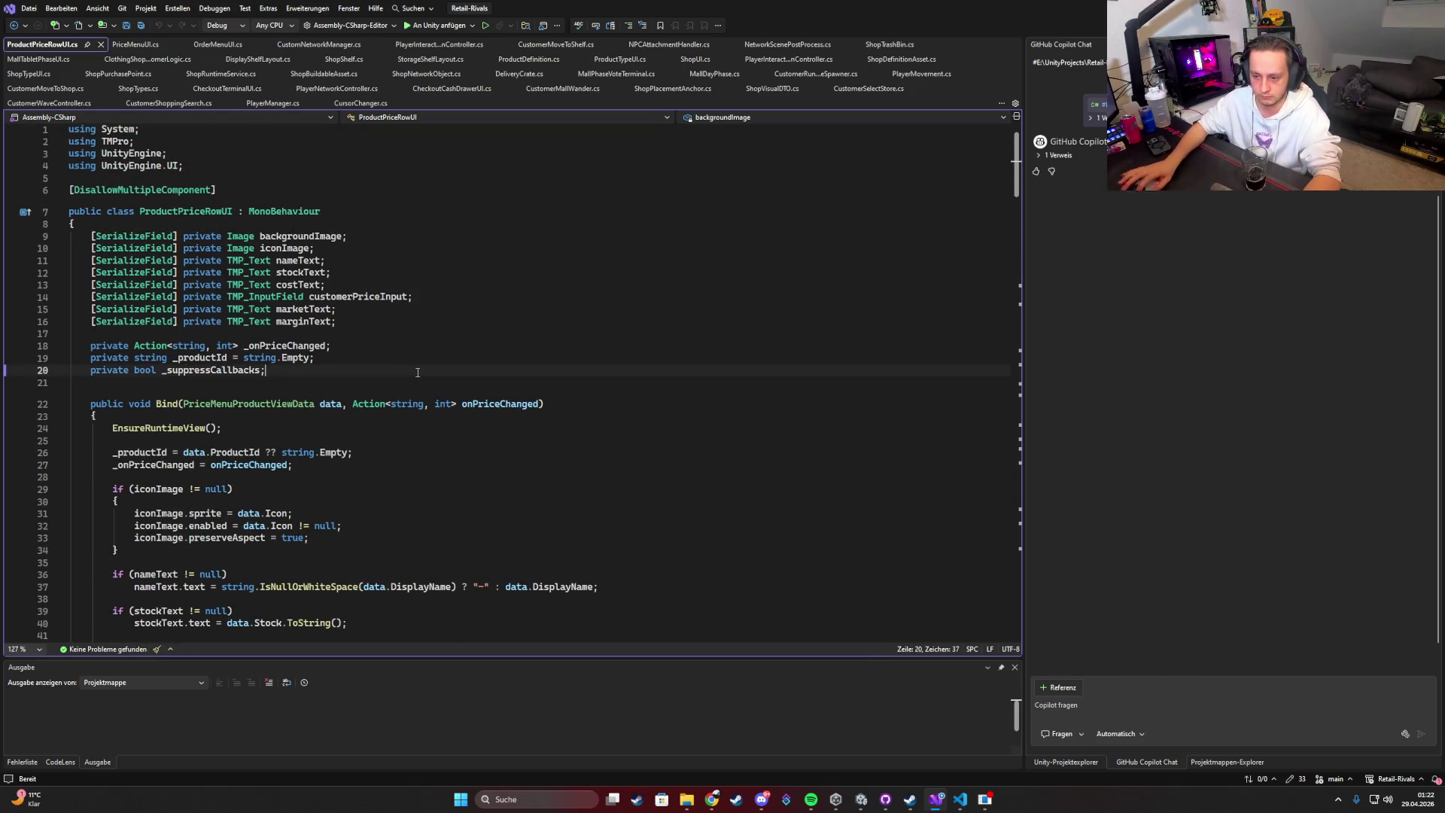
key("ctrl+f")
type("instanti")
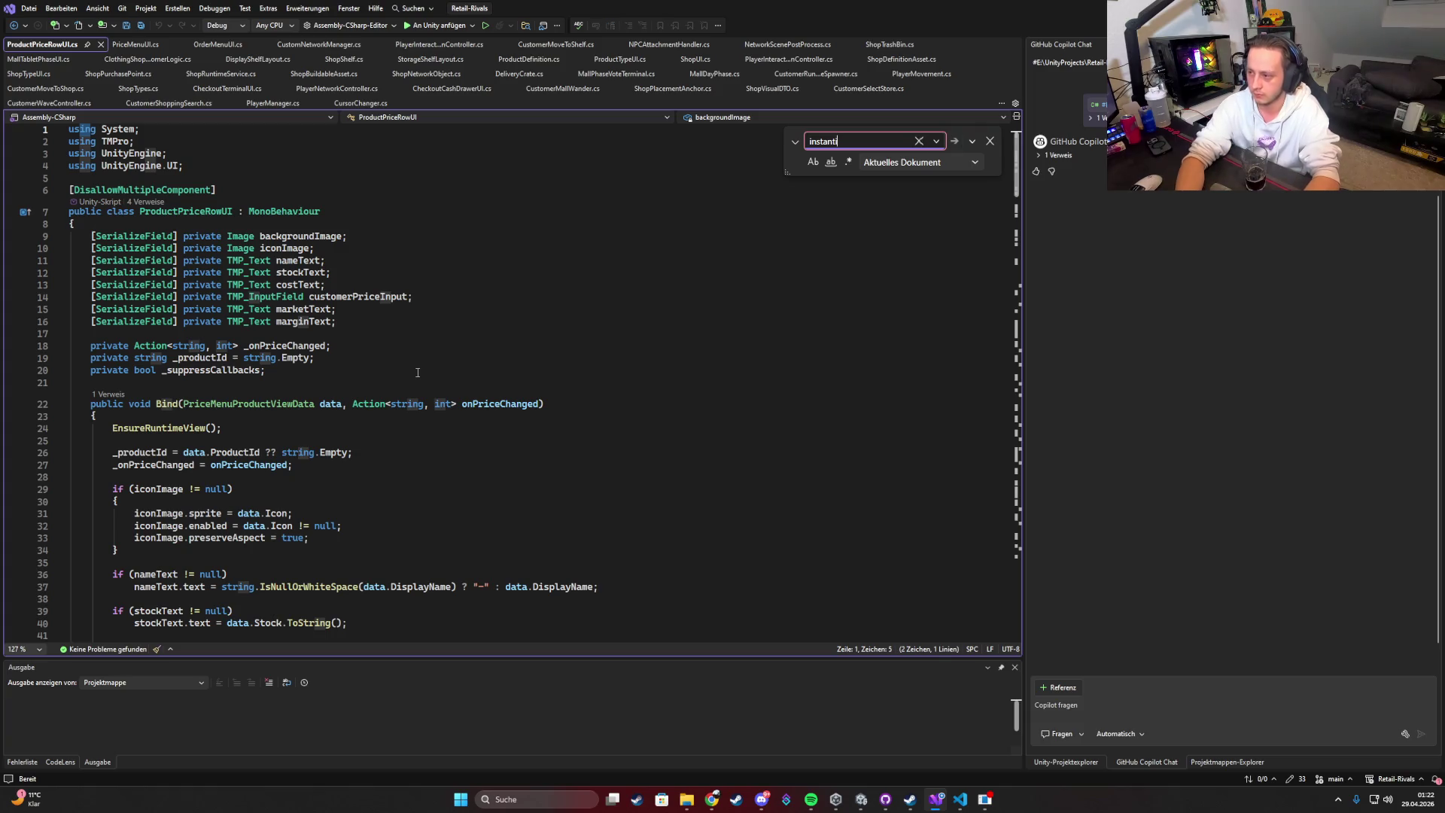
key("Escape")
Read PriceMenuUI.cs down to ApplySelectionTint, then switch to VS Code.
left_click(134, 43)
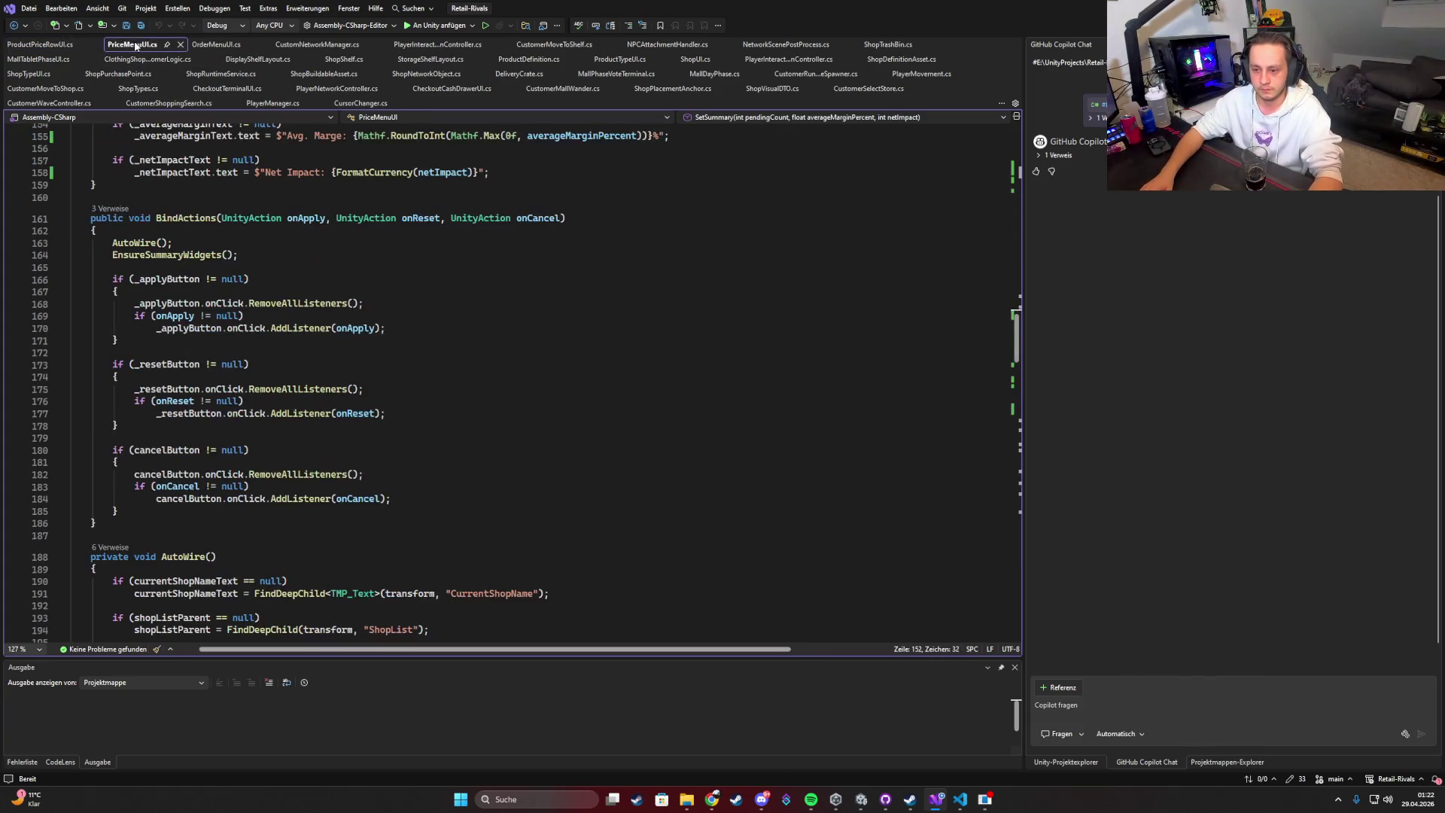
scroll(319, 389, "down", 10)
scroll(319, 389, "down", 12)
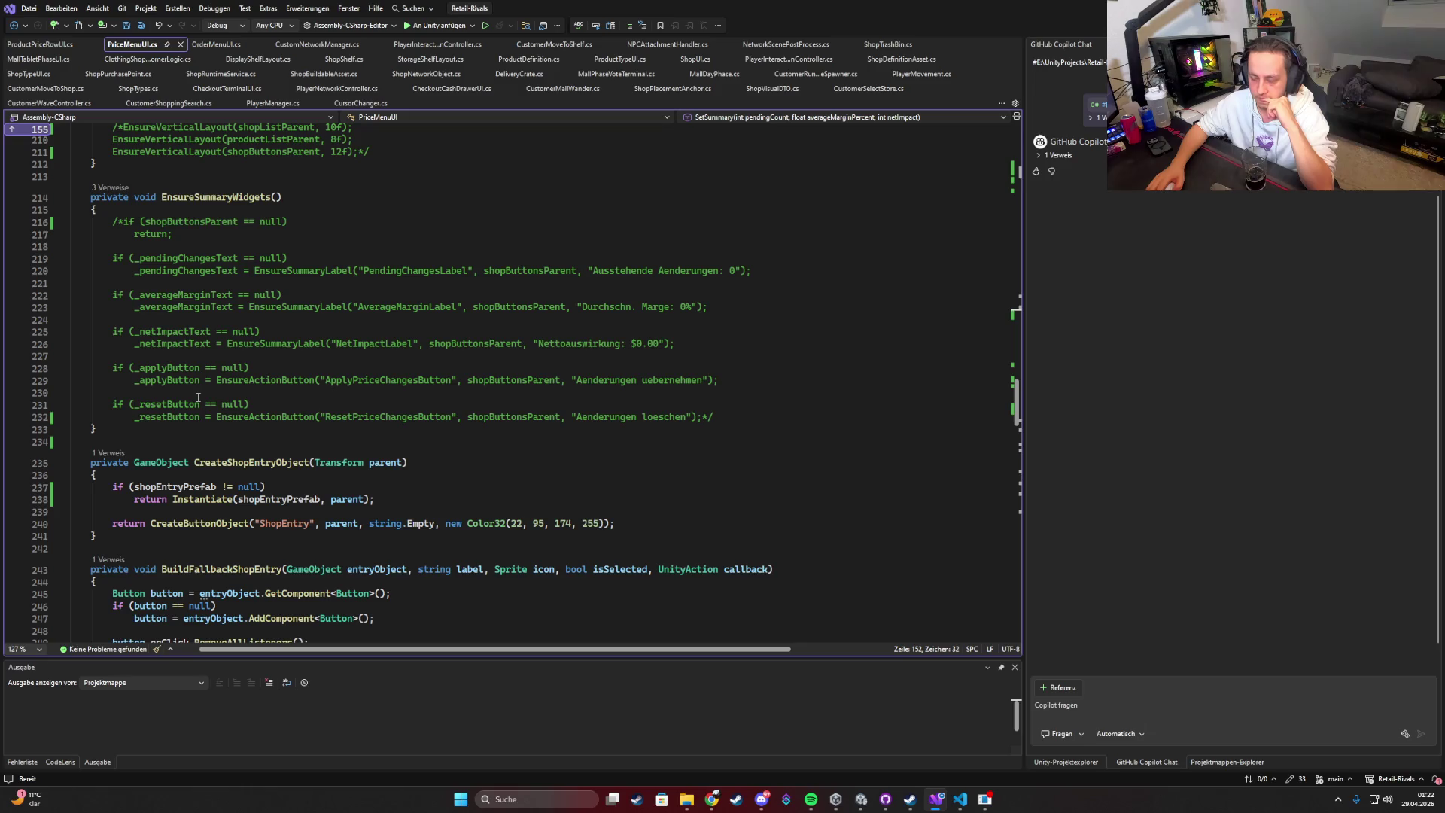
scroll(198, 396, "down", 10)
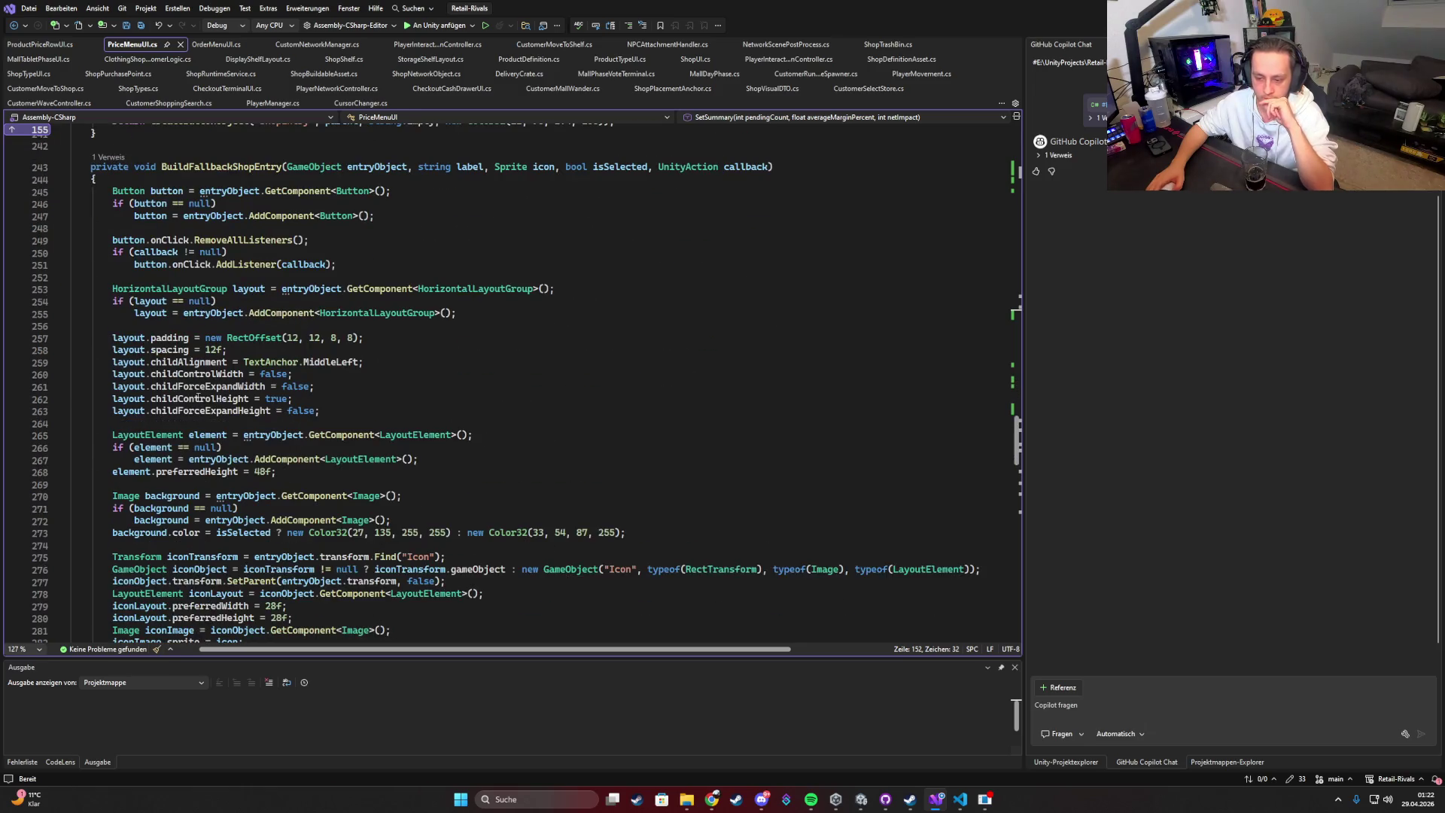
scroll(198, 398, "down", 2)
scroll(197, 398, "down", 6)
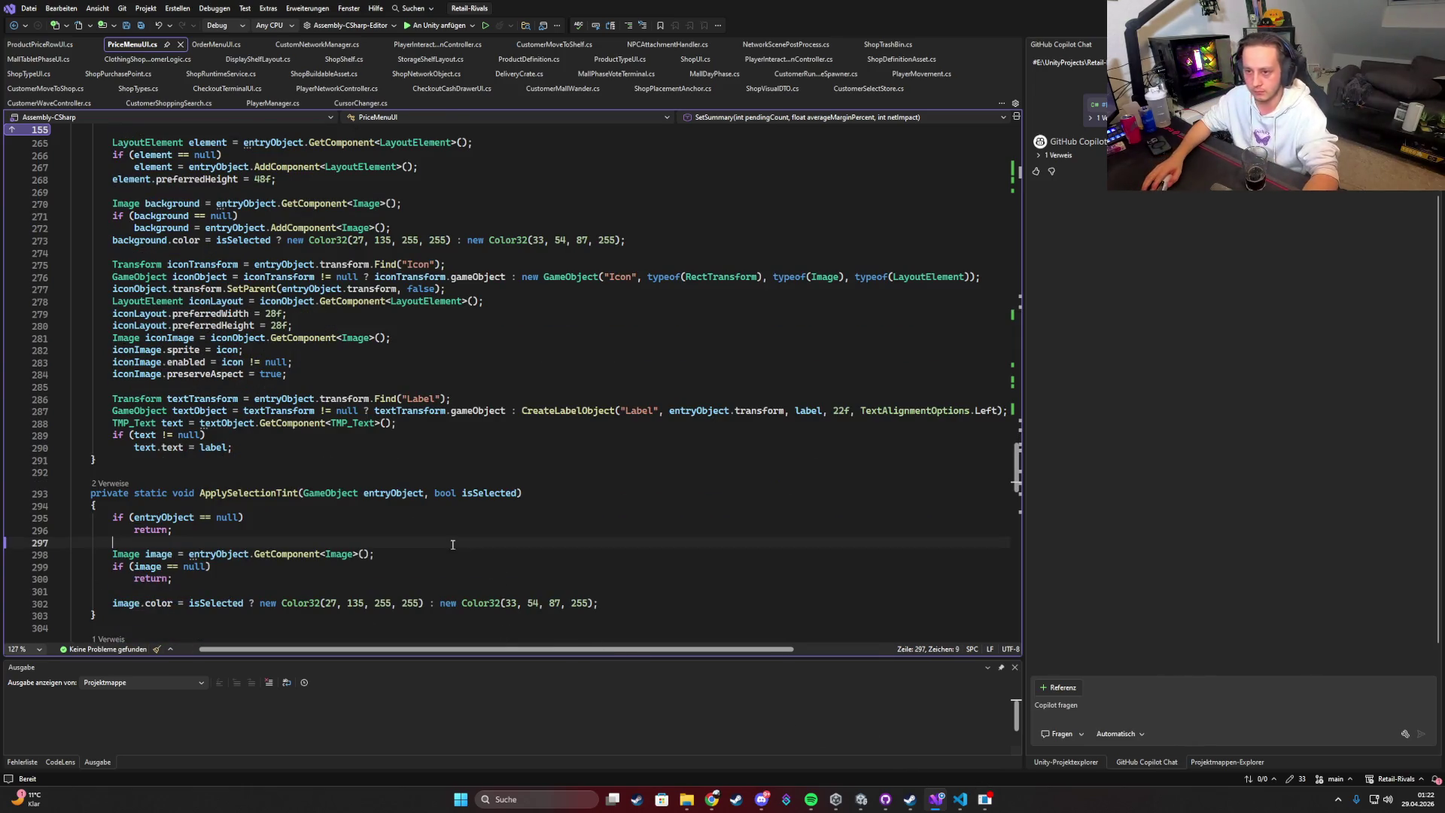
left_click(960, 799)
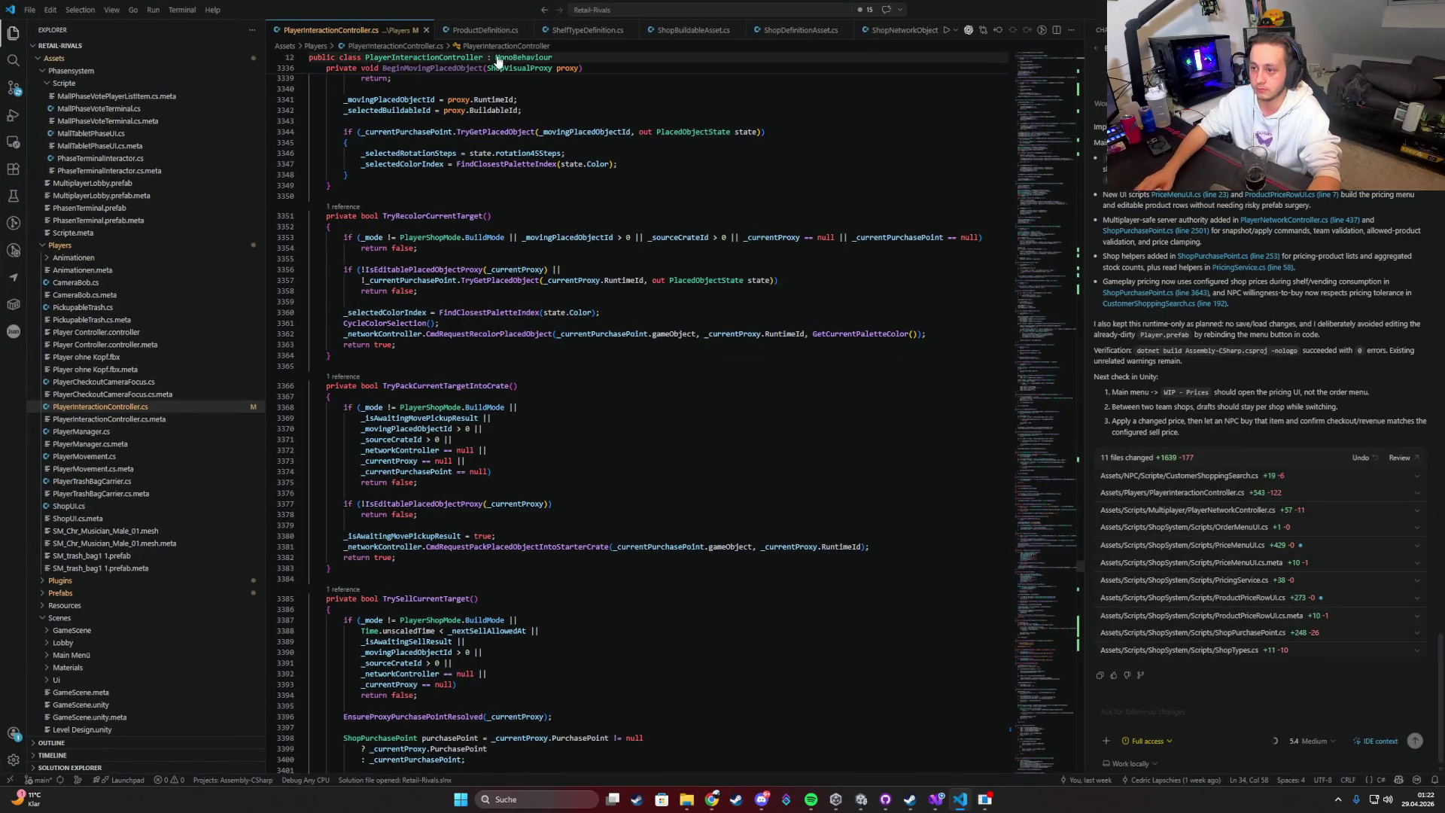
Close leftover editor tabs like ProductDefinition.cs, ShelfTypeDefinition.cs and ShopBuildableAsset.cs.
middle_click(496, 32)
middle_click(496, 31)
middle_click(497, 32)
middle_click(496, 32)
middle_click(497, 32)
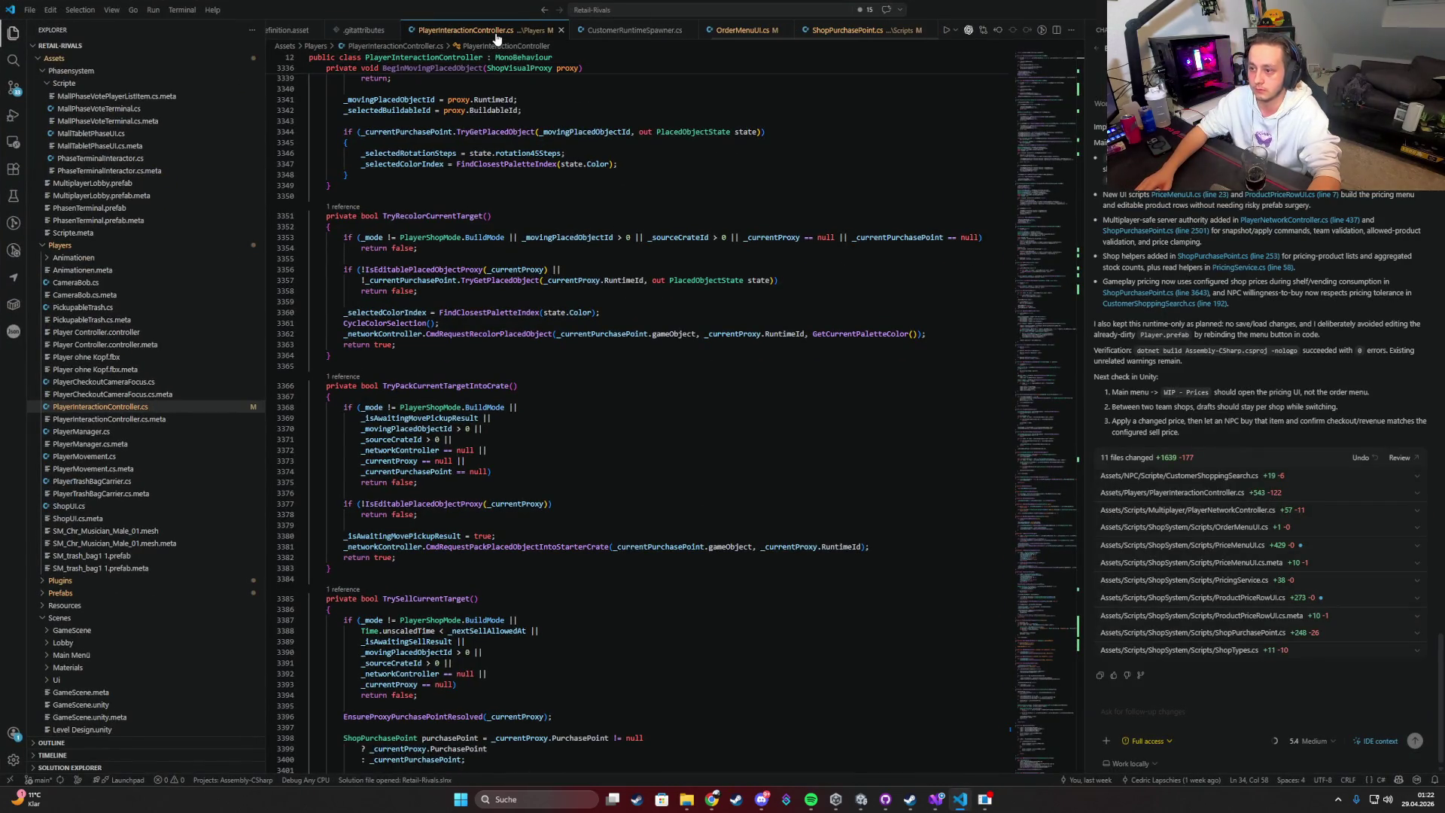
middle_click(572, 32)
left_click(821, 31)
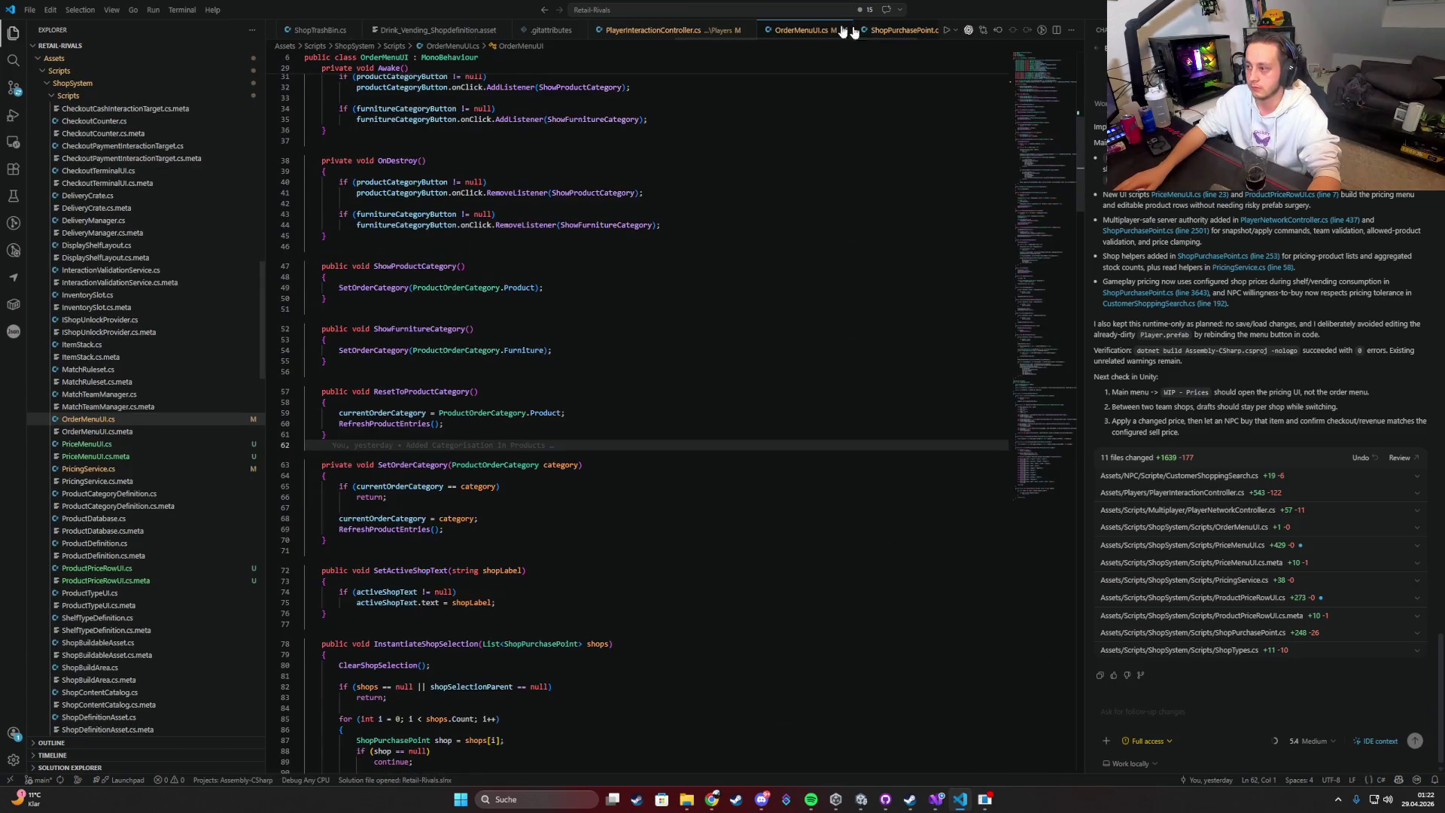
scroll(753, 41, "up", 2)
scroll(334, 31, "up", 3)
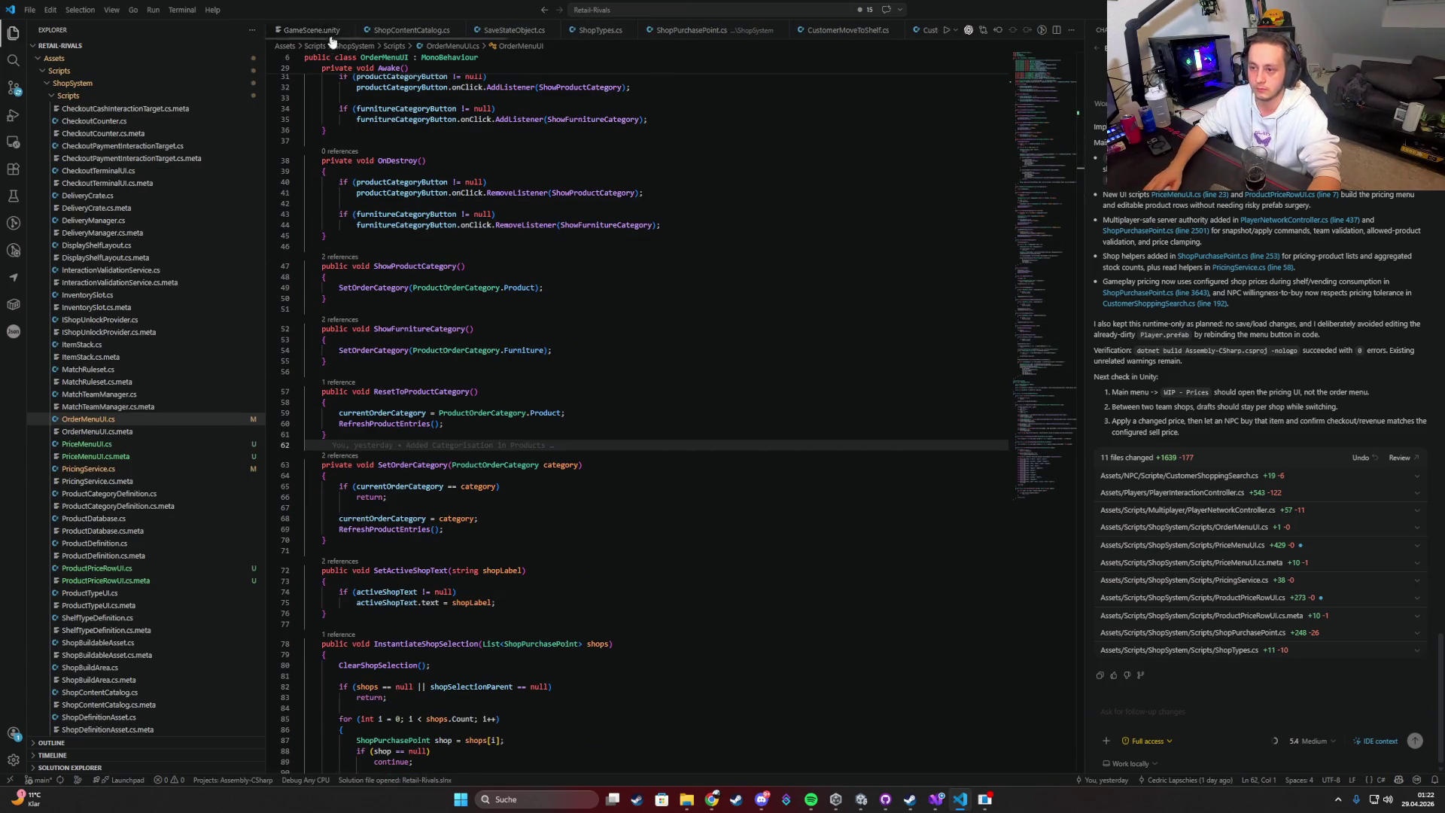
middle_click(334, 32)
middle_click(334, 32)
middle_click(334, 31)
middle_click(335, 32)
middle_click(335, 32)
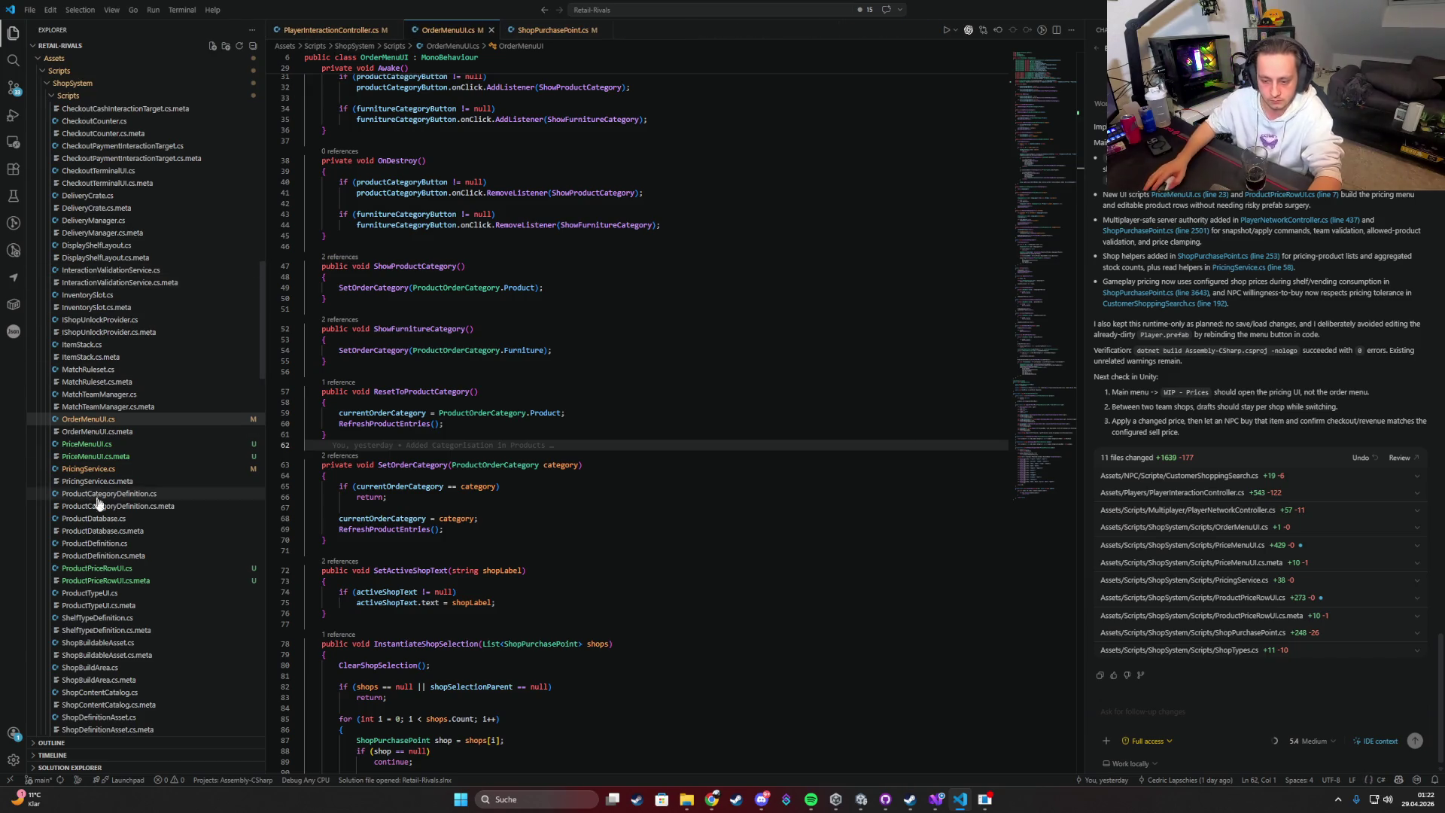
Open PriceMenuUI.cs from the Explorer and scroll to RebuildProductRows.
left_click(109, 445)
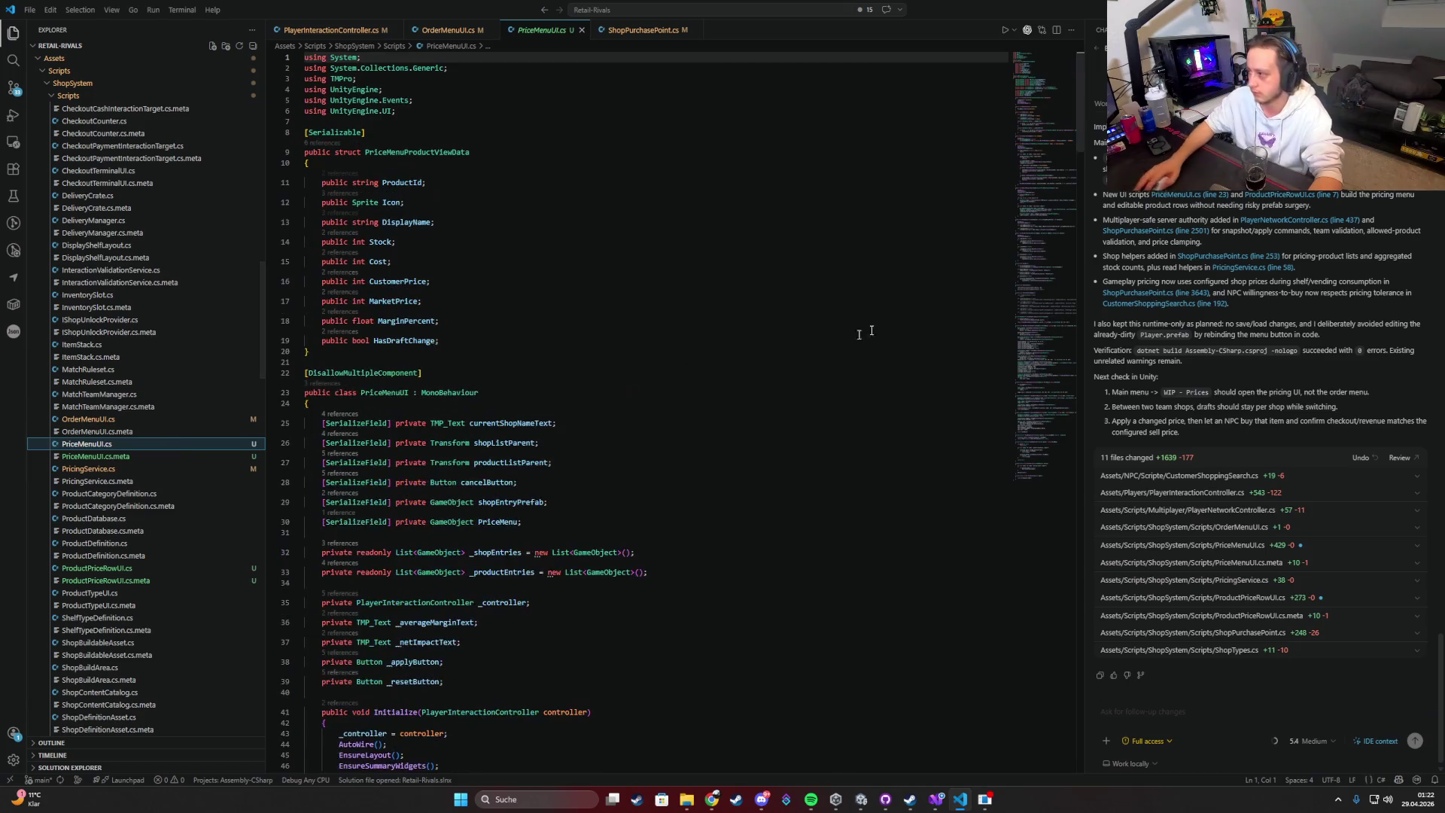
scroll(642, 519, "down", 5)
scroll(581, 578, "down", 20)
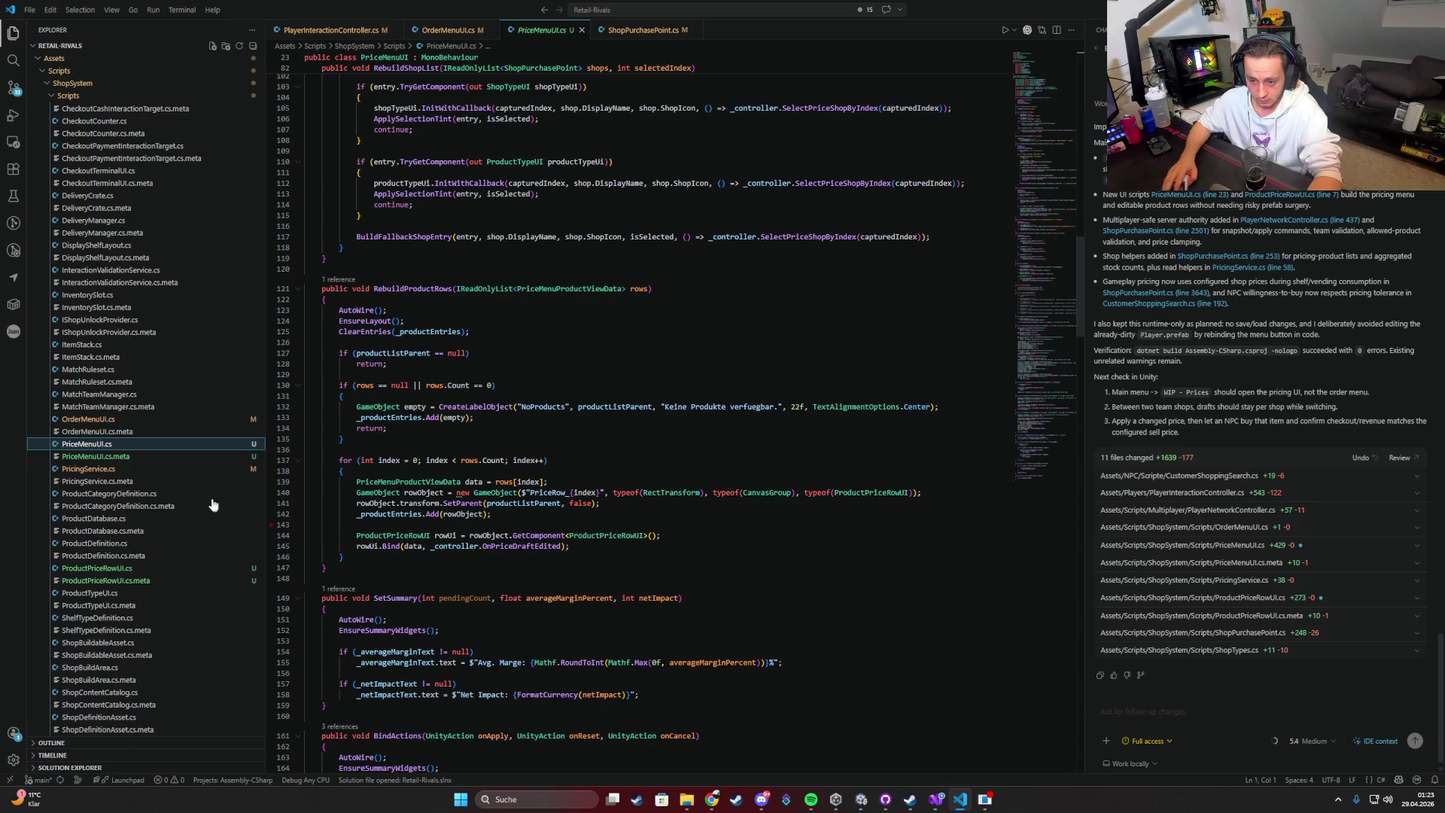
scroll(533, 537, "down", 20)
Write a German Copilot chat request: editing a price adds a duplicate product row.
left_click(1145, 713)
type("Ich habe pa")
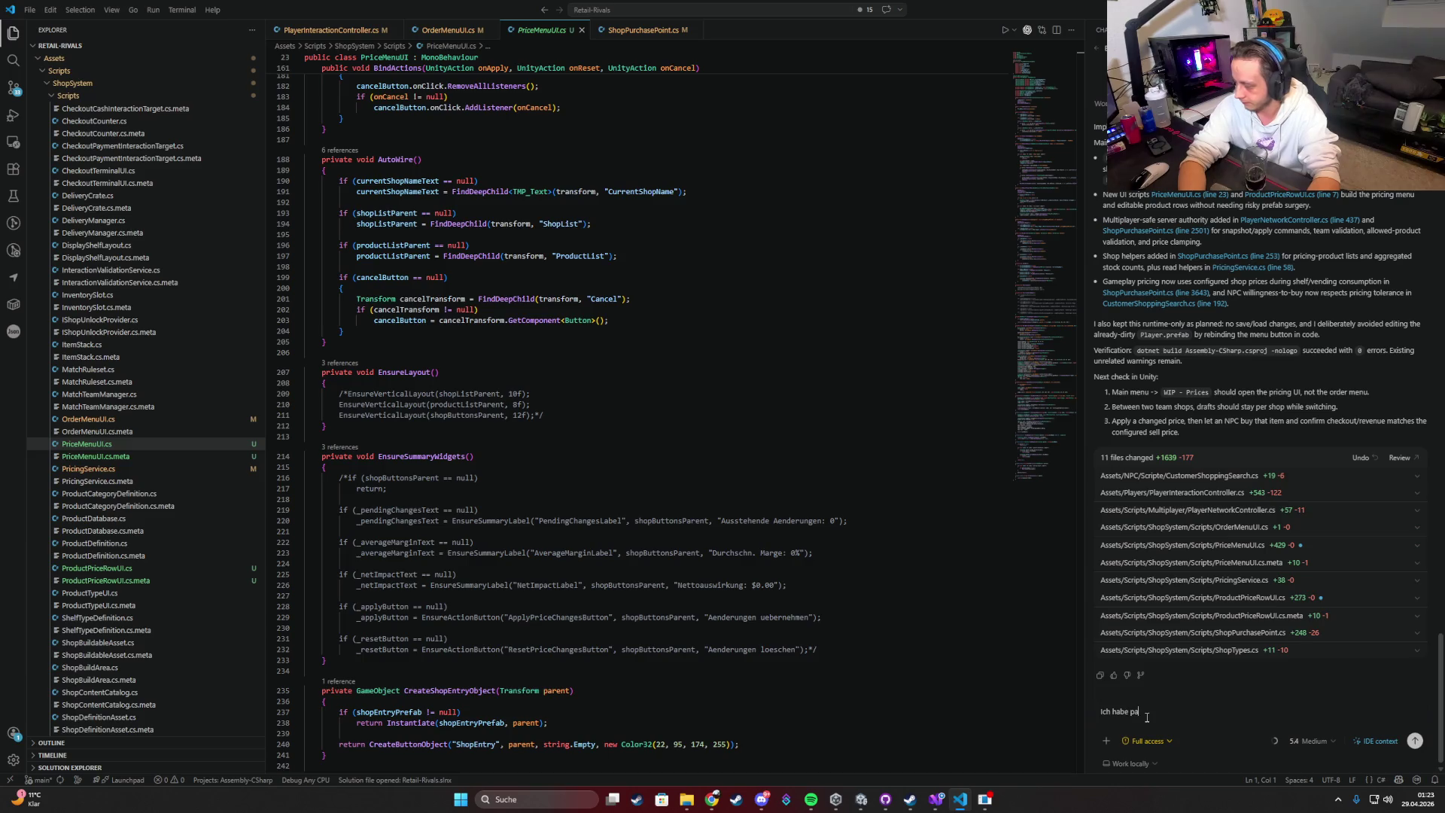
type("achen angepass")
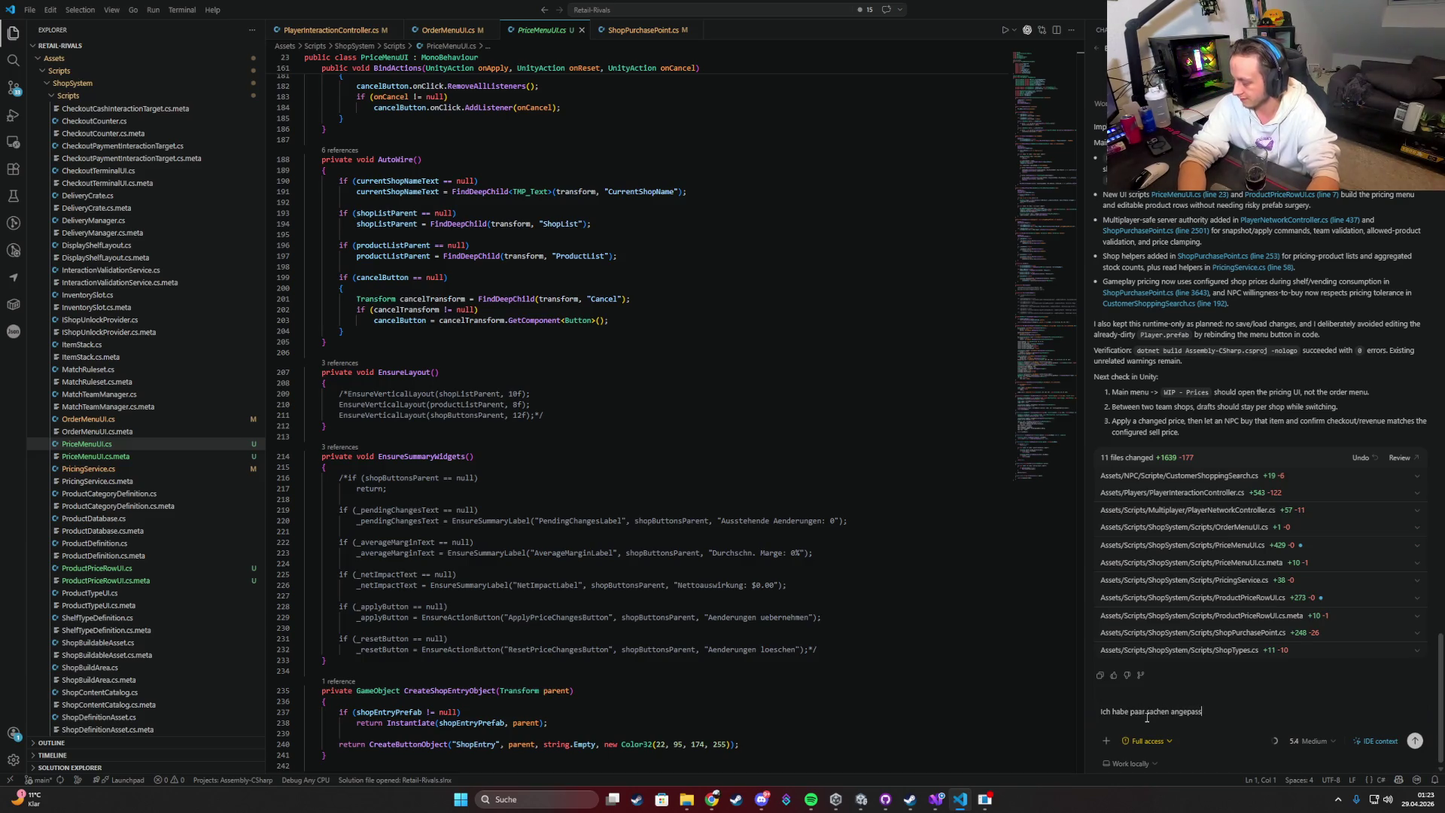
type("roblem ist es")
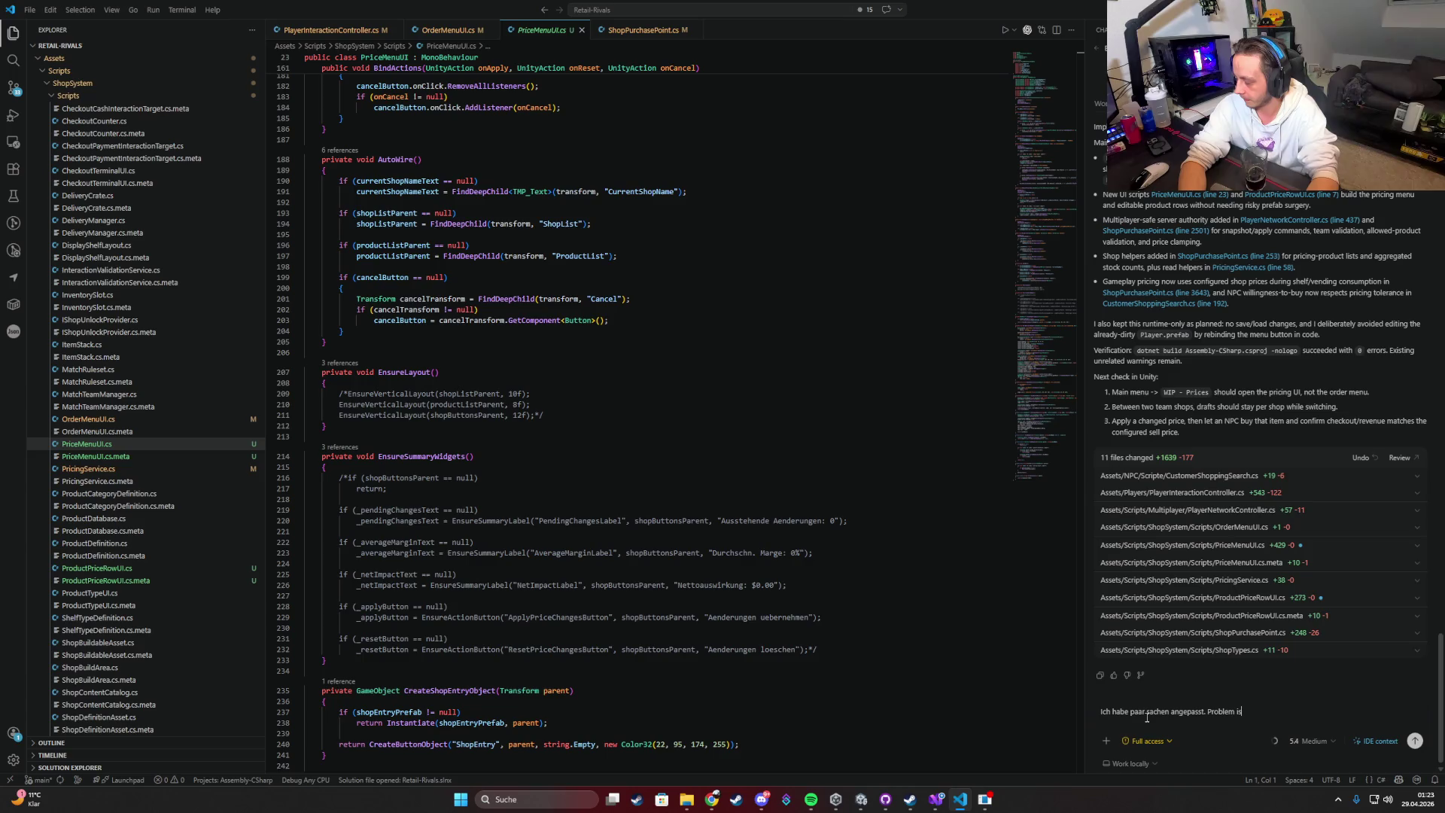
type("d einfach ein weite")
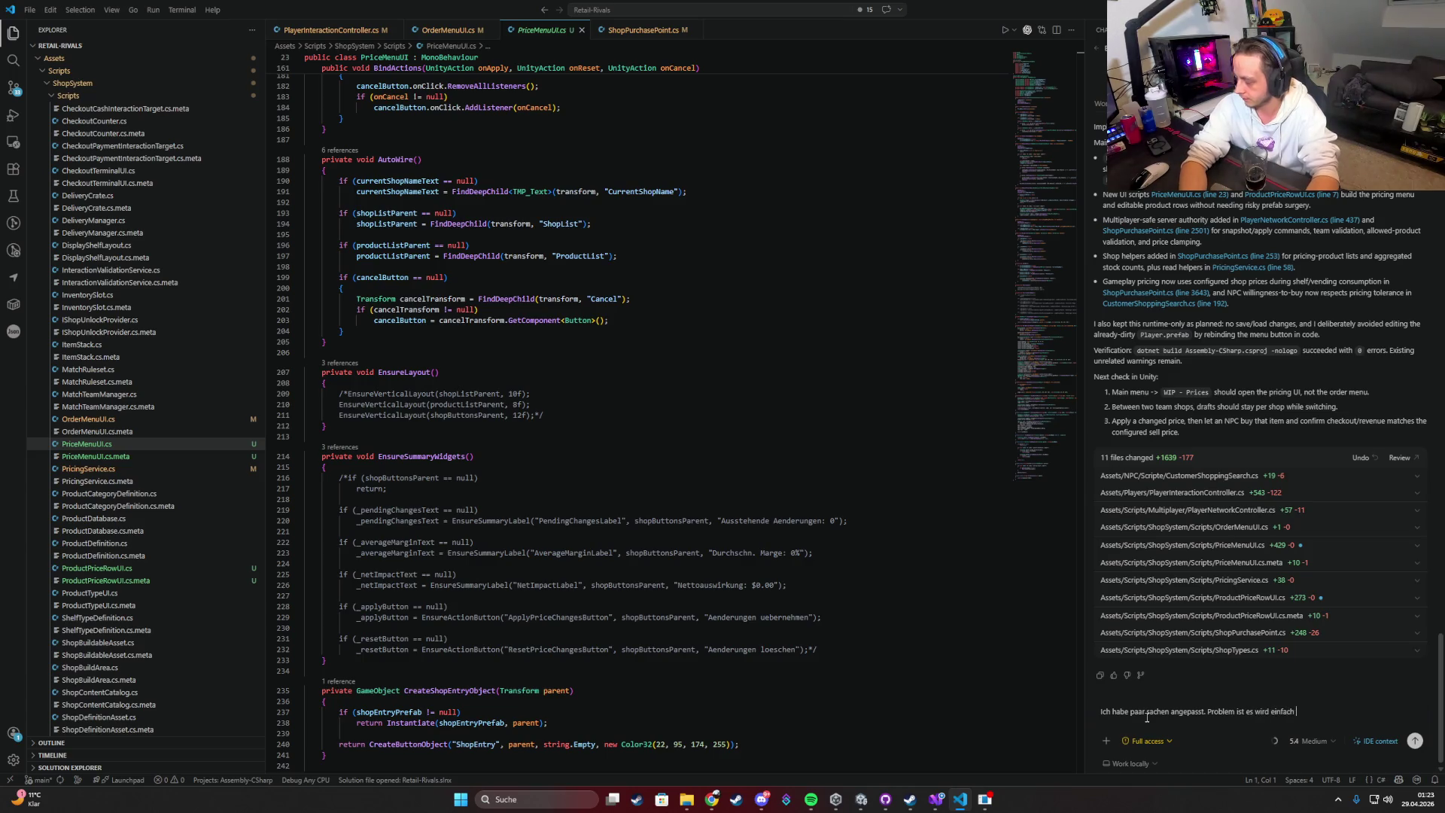
type("r")
type("rodu")
type("zugefügt w")
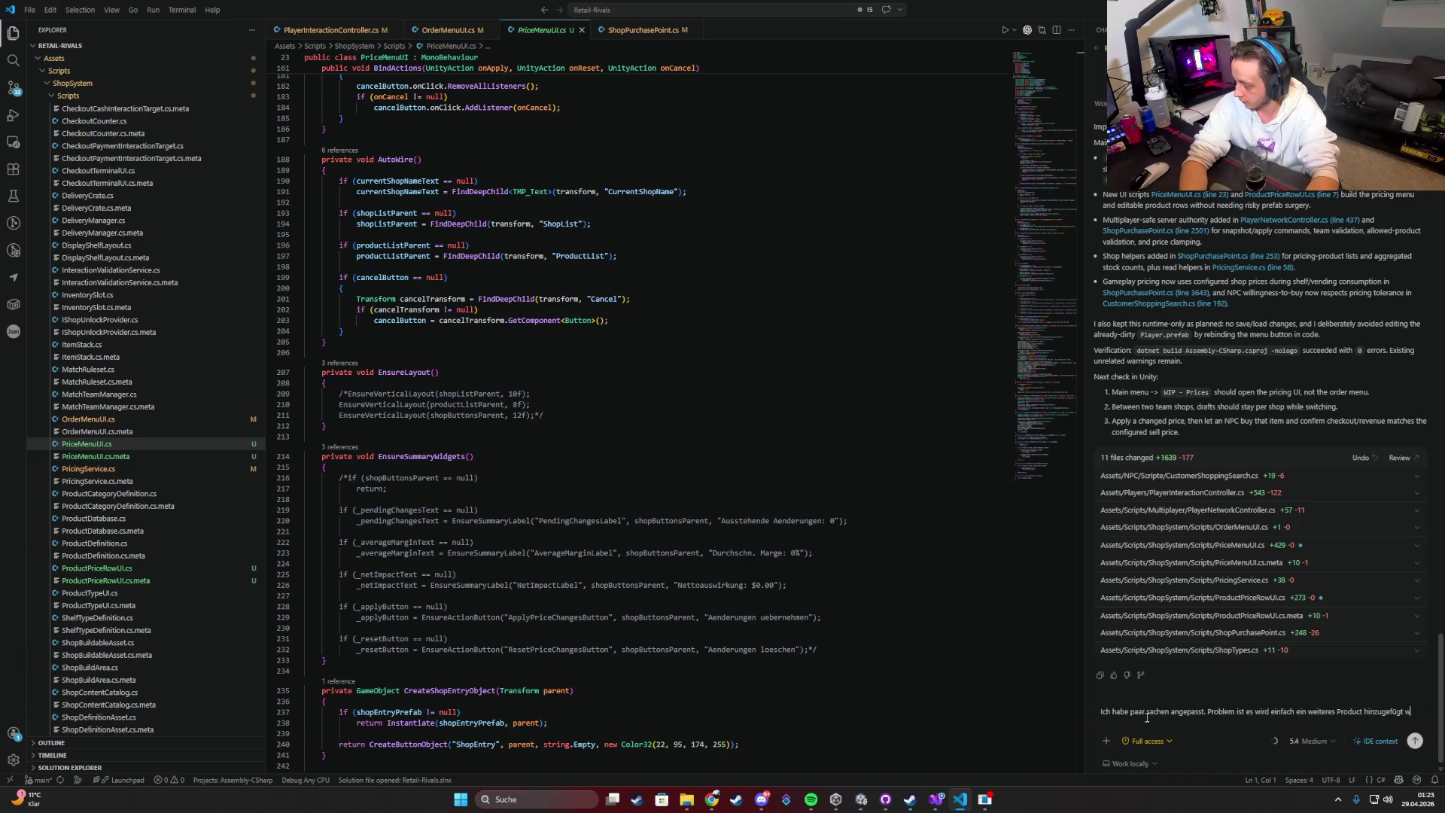
type("in dem")
type("ment wo ich den Preis ")
type("anpasse")
type("Kann")
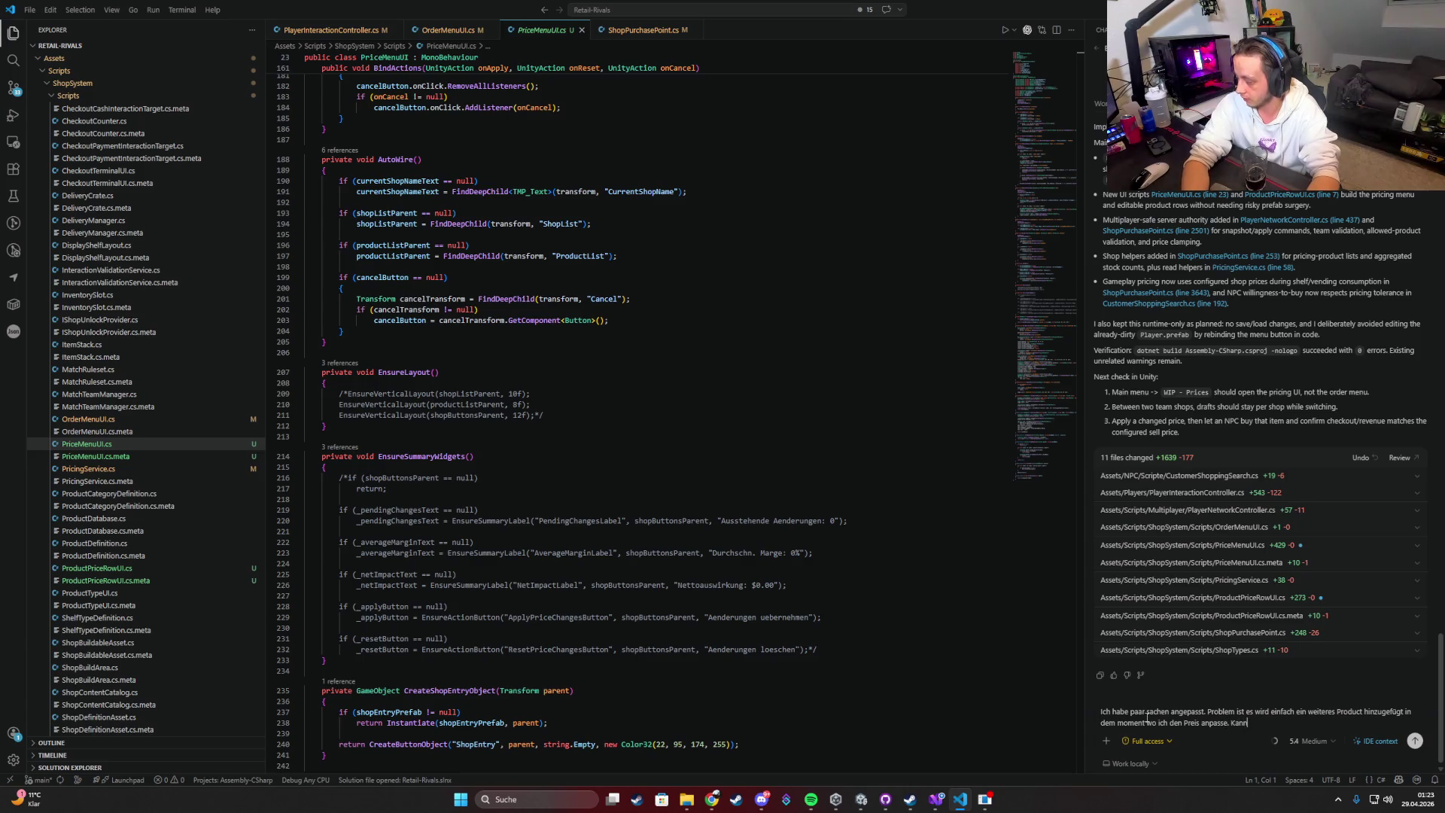
type("st du es so machen d")
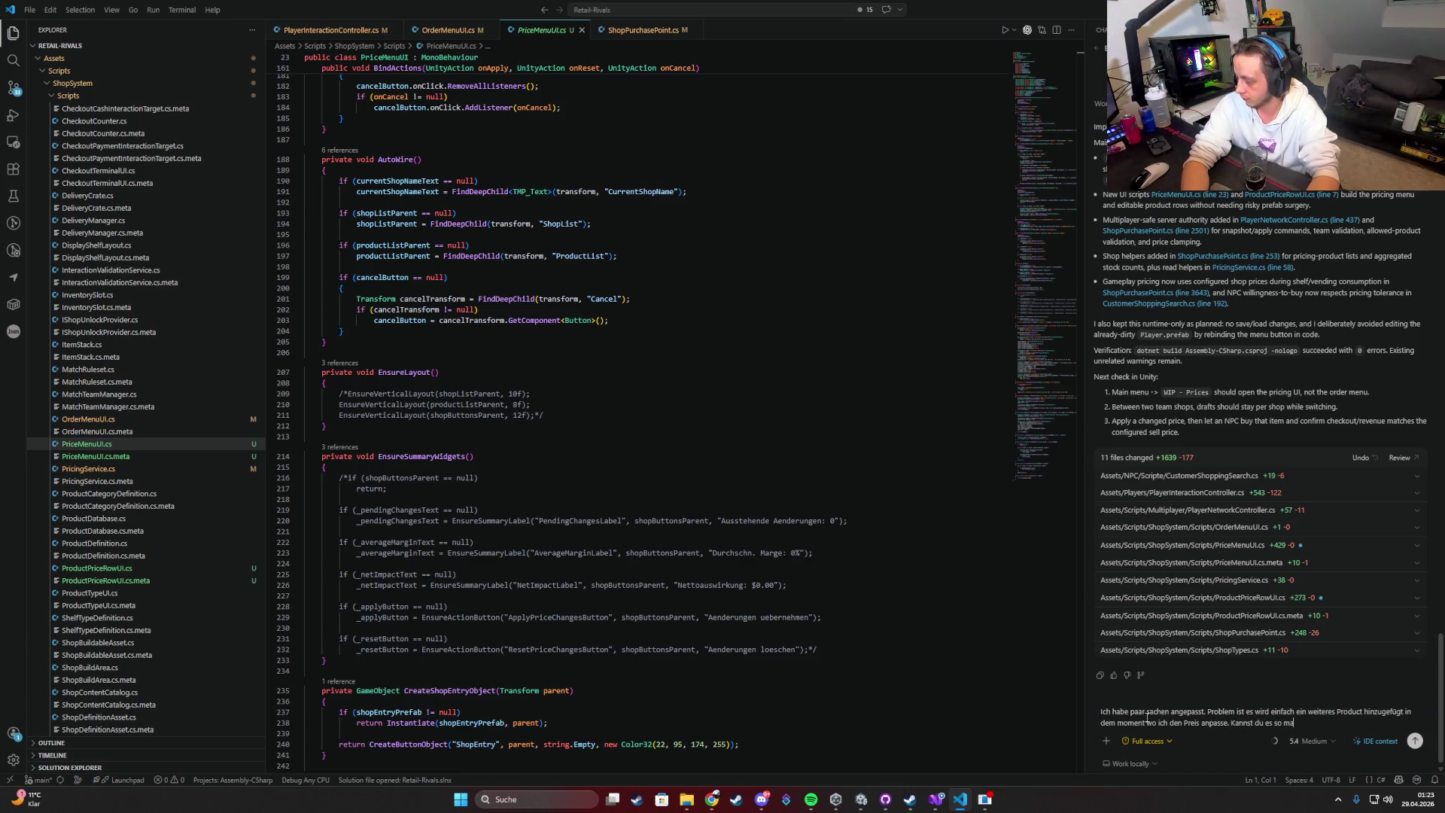
type("as eein weiter")
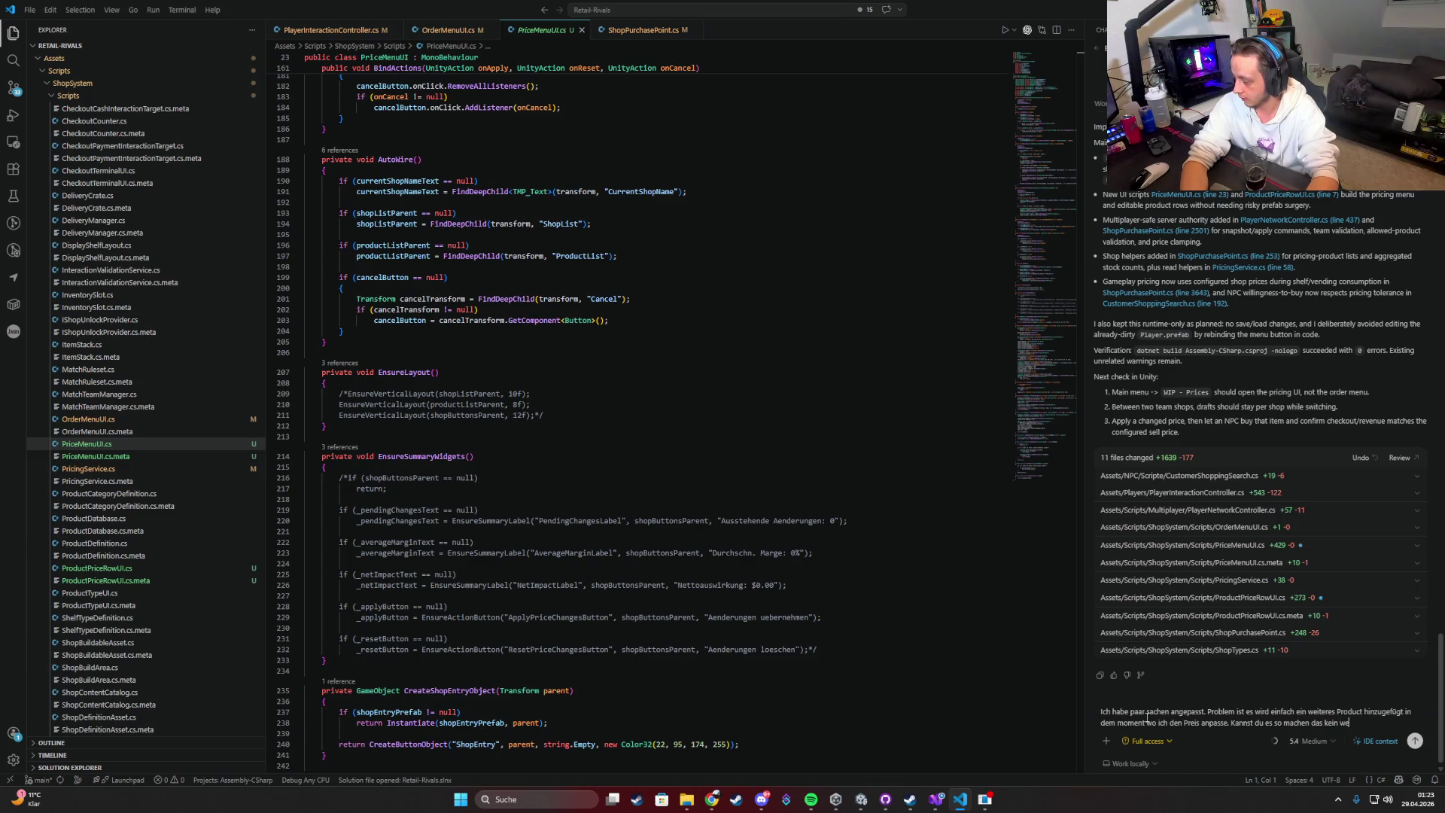
type(" Produkt")
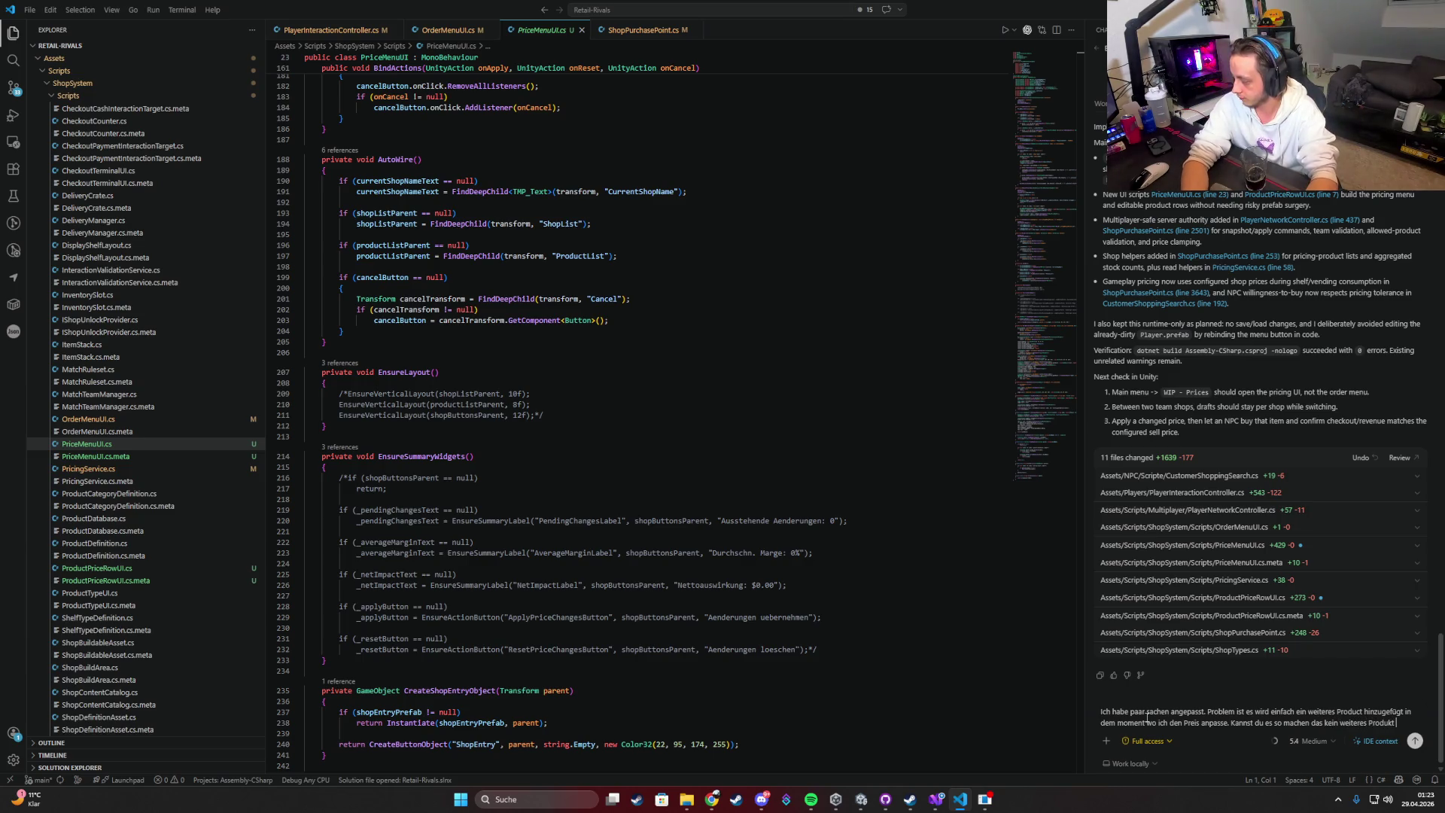
type("lötzlic")
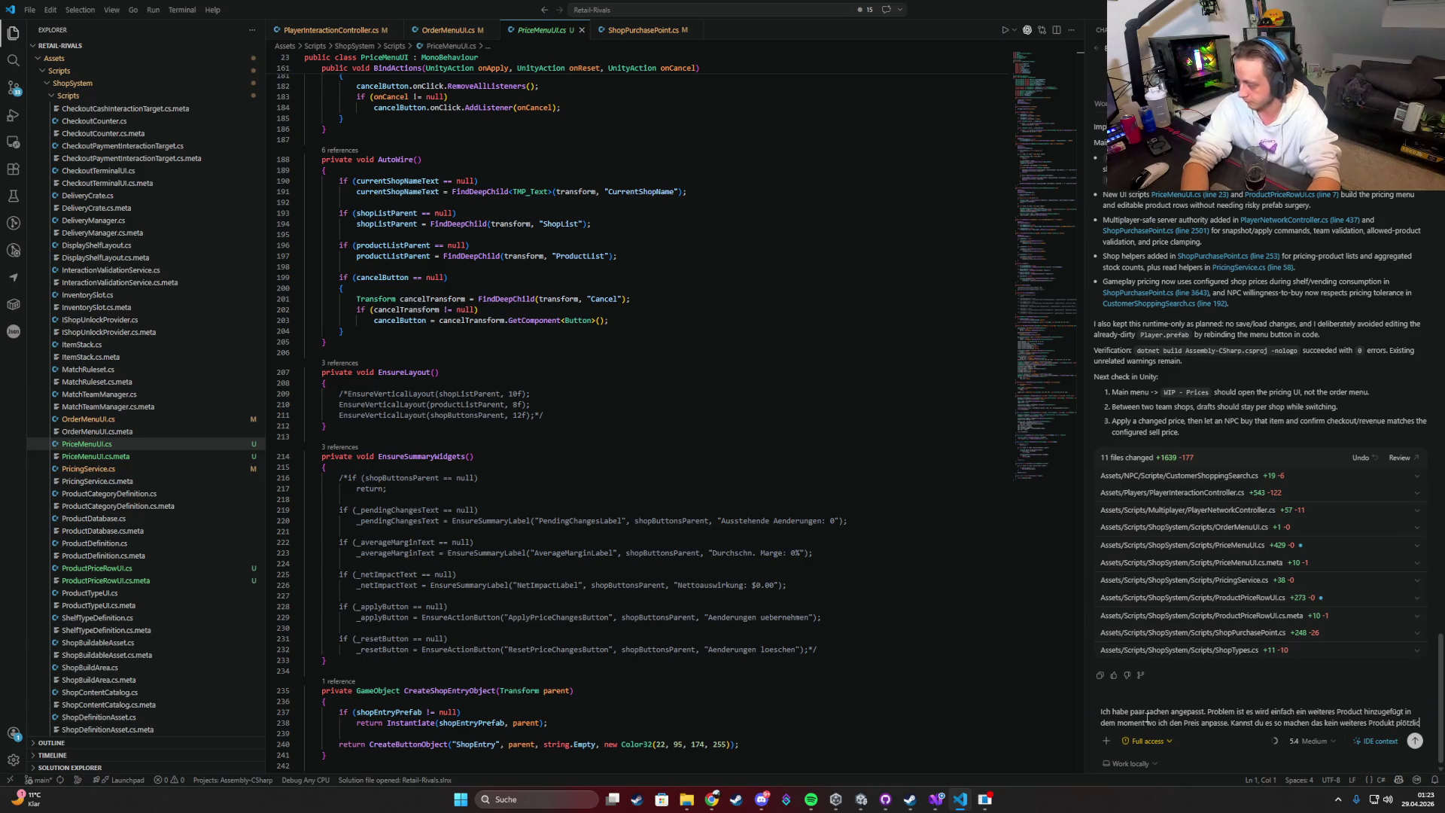
type("h instantiate")
type("d wir")
type("Prinzipiell")
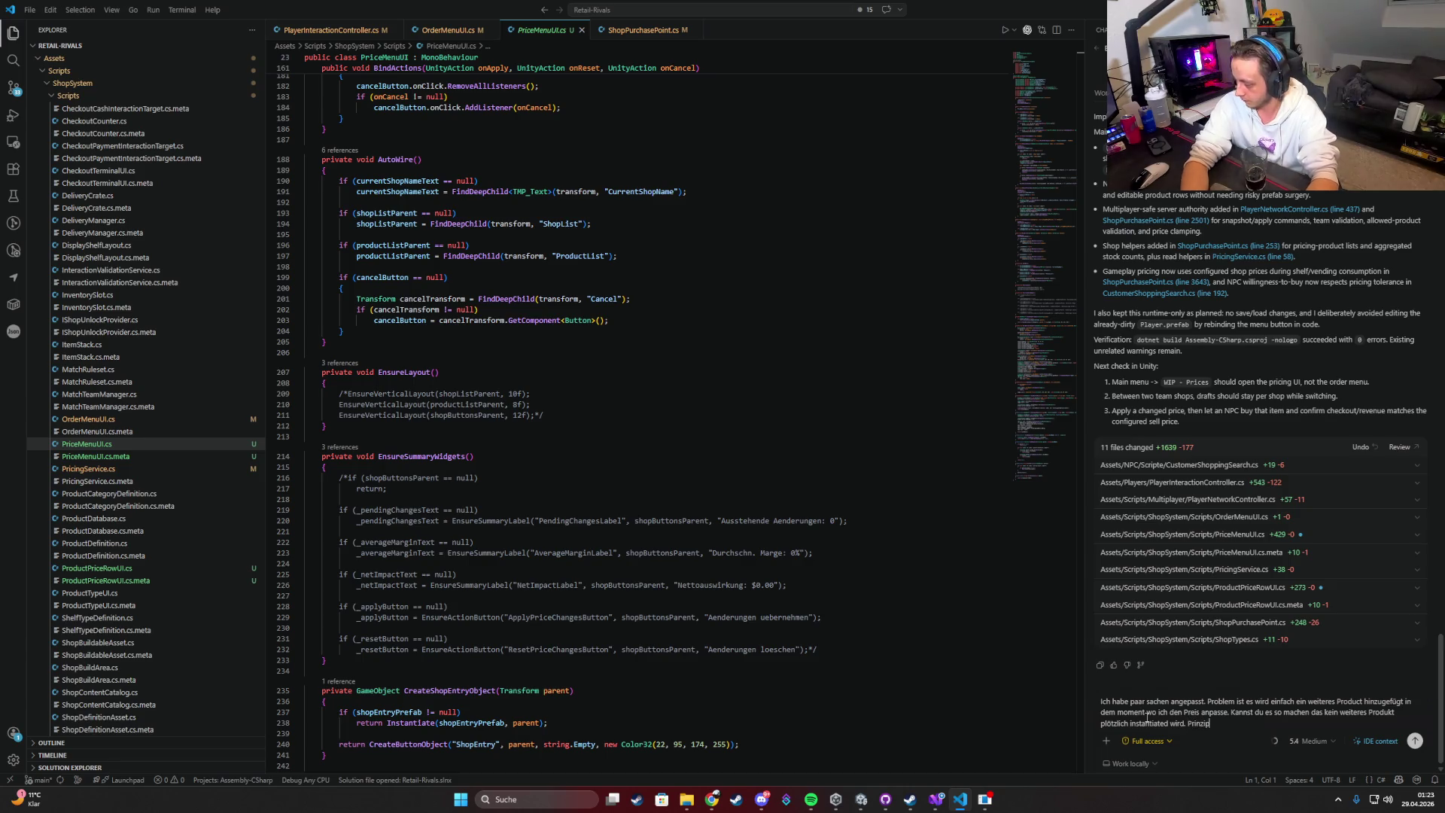
type(" Produkt")
type("ilweise deswegen d")
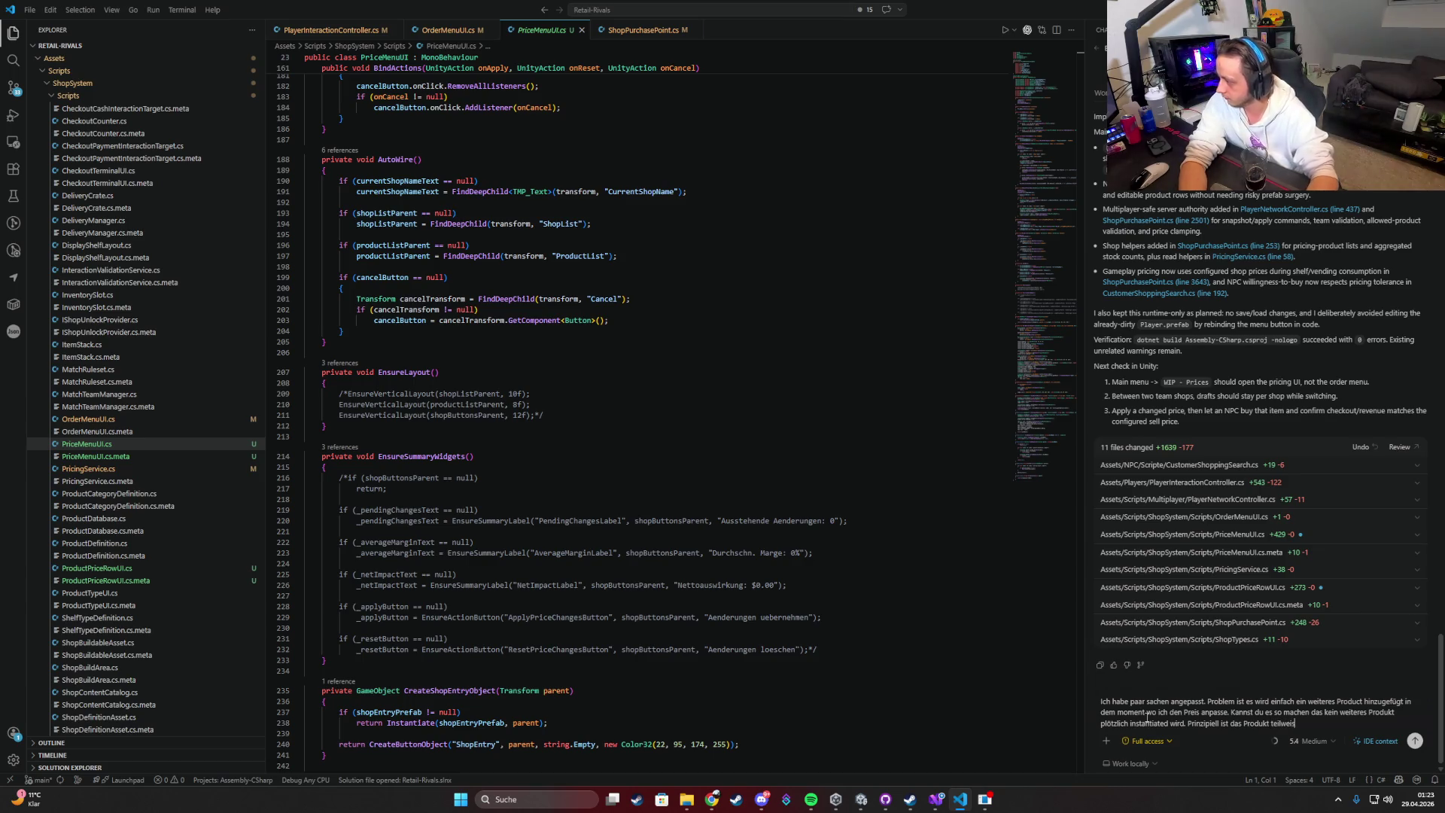
type("oppelt drin.")
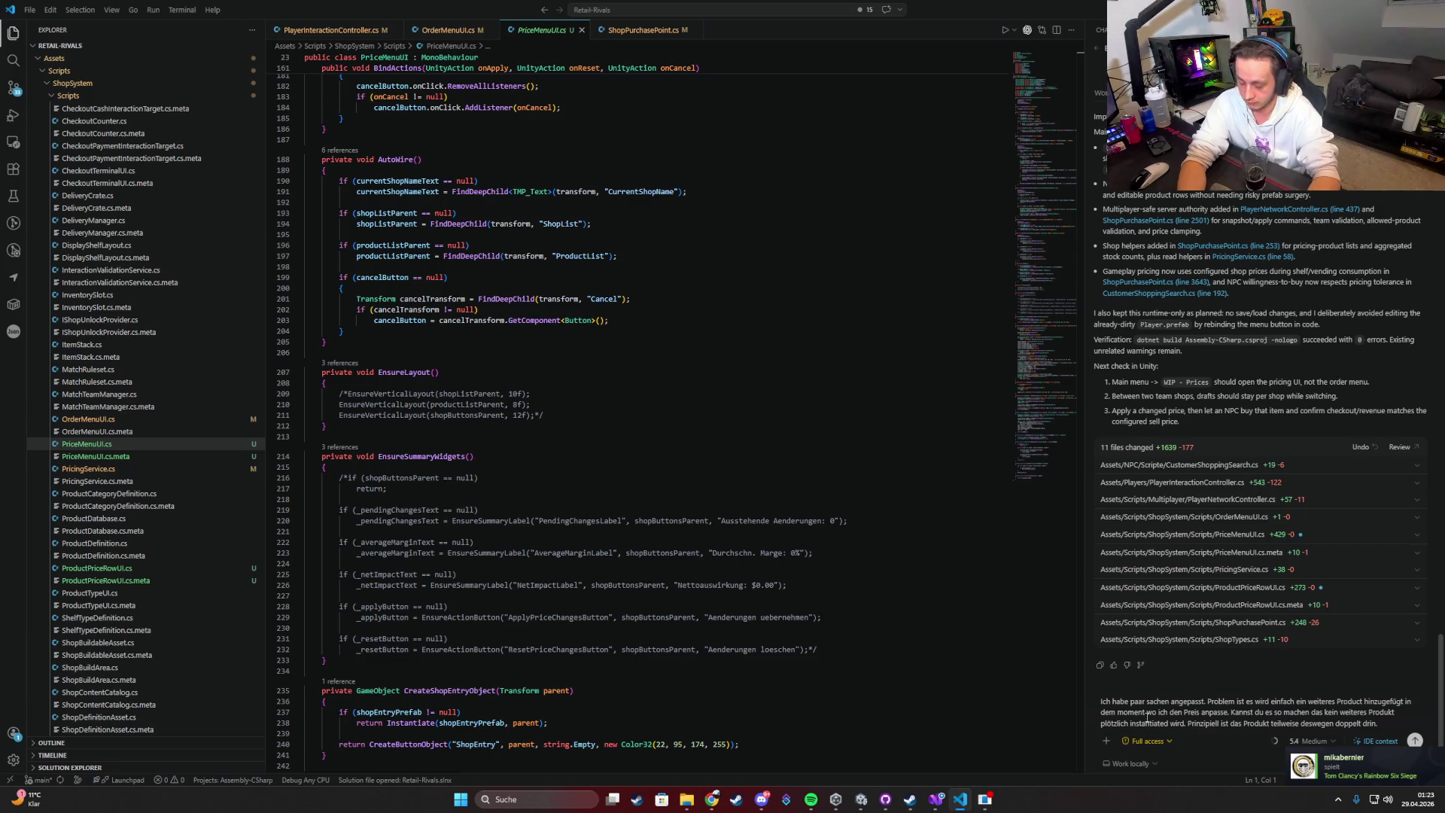
type("e Pre")
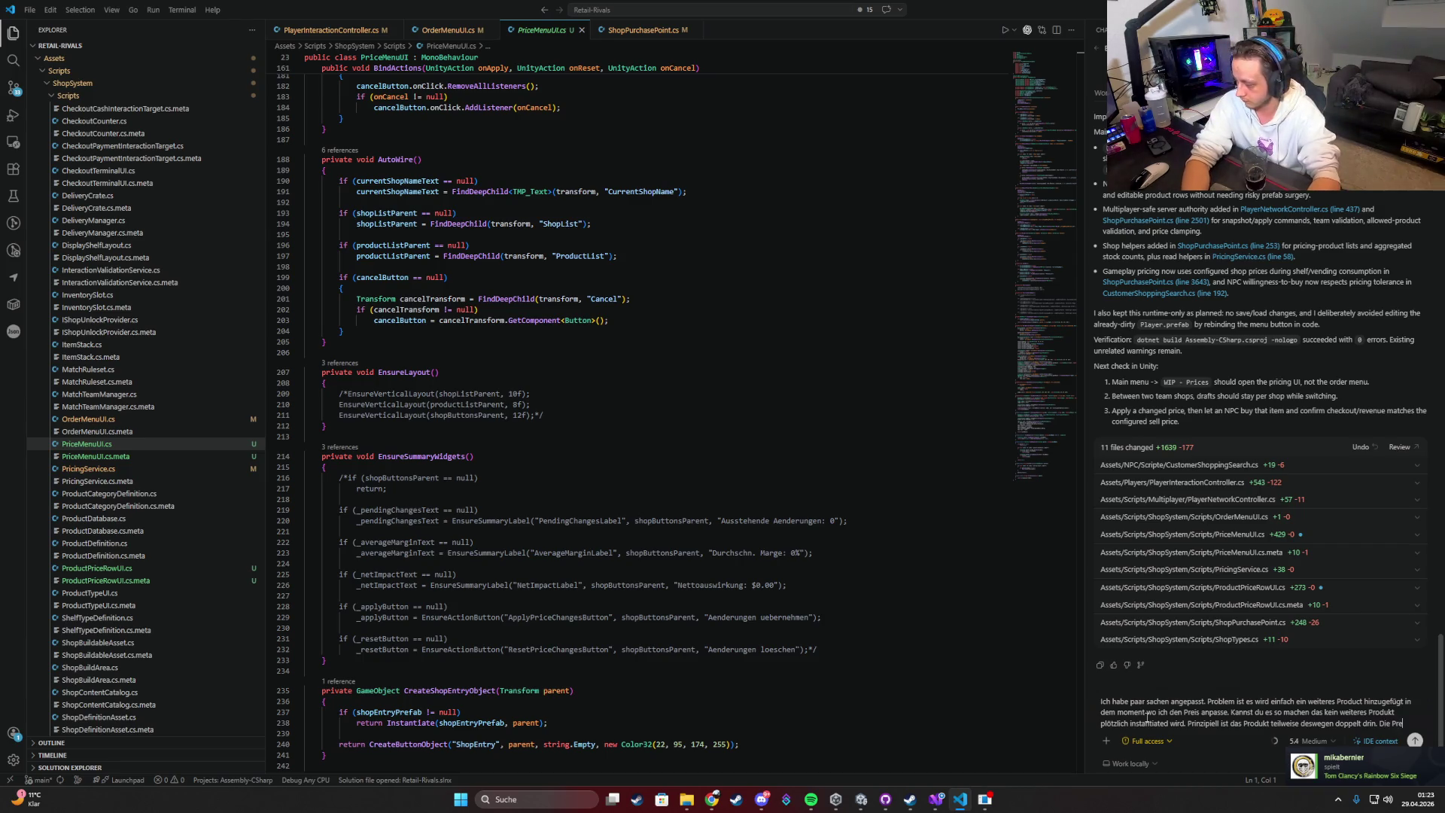
type("passung kan")
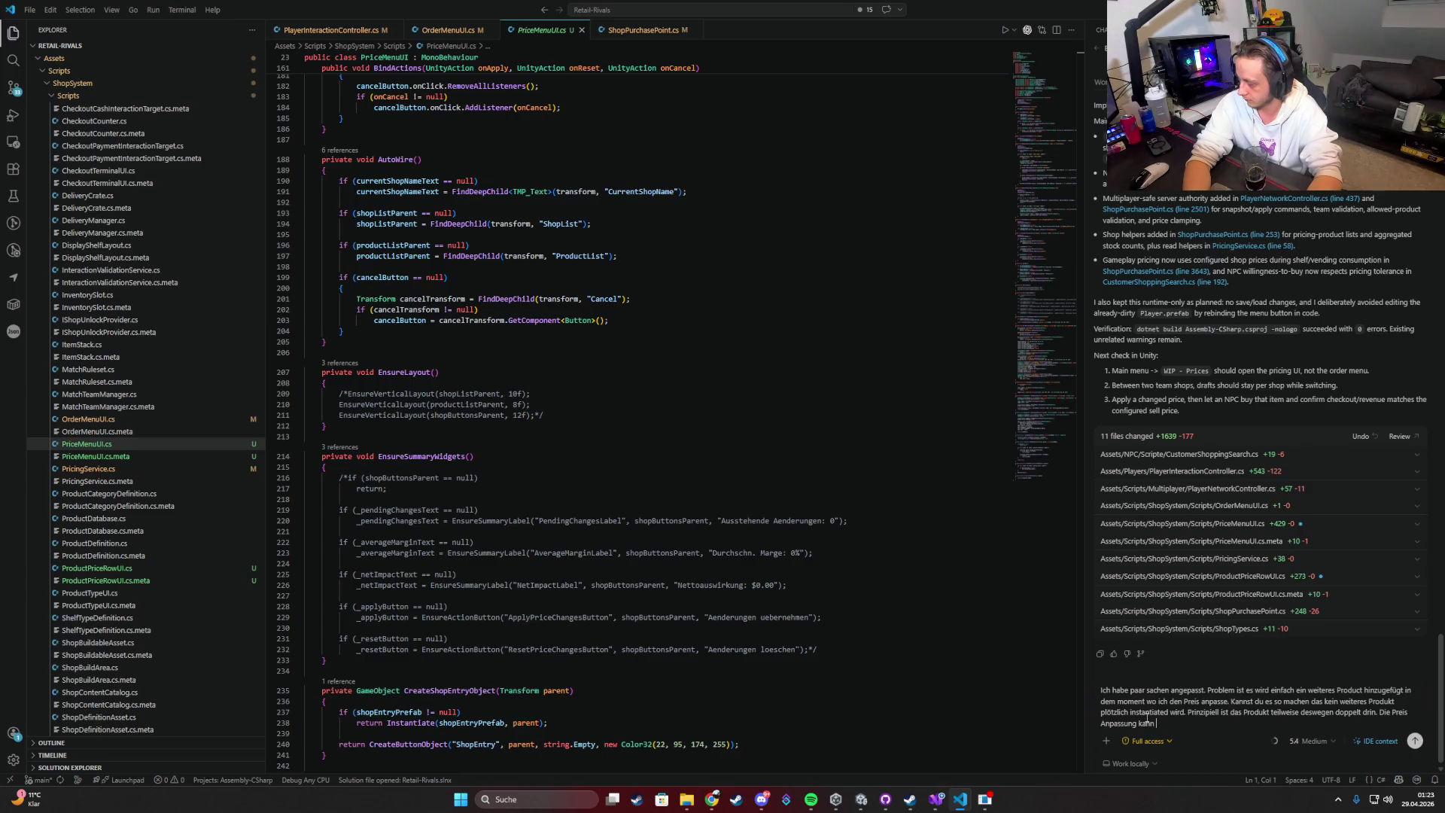
type("nach dem Schlie")
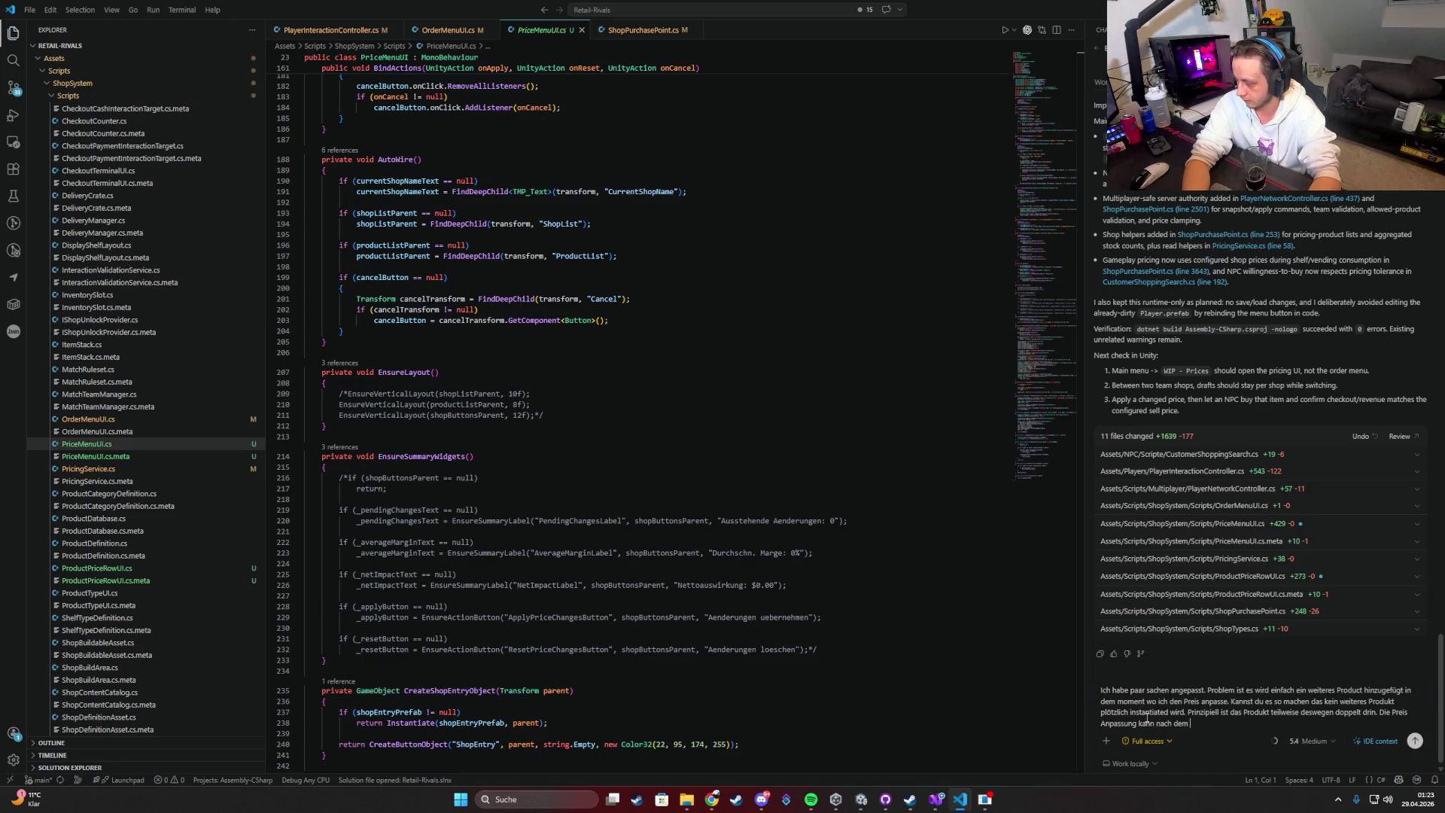
type("ßen dann appl")
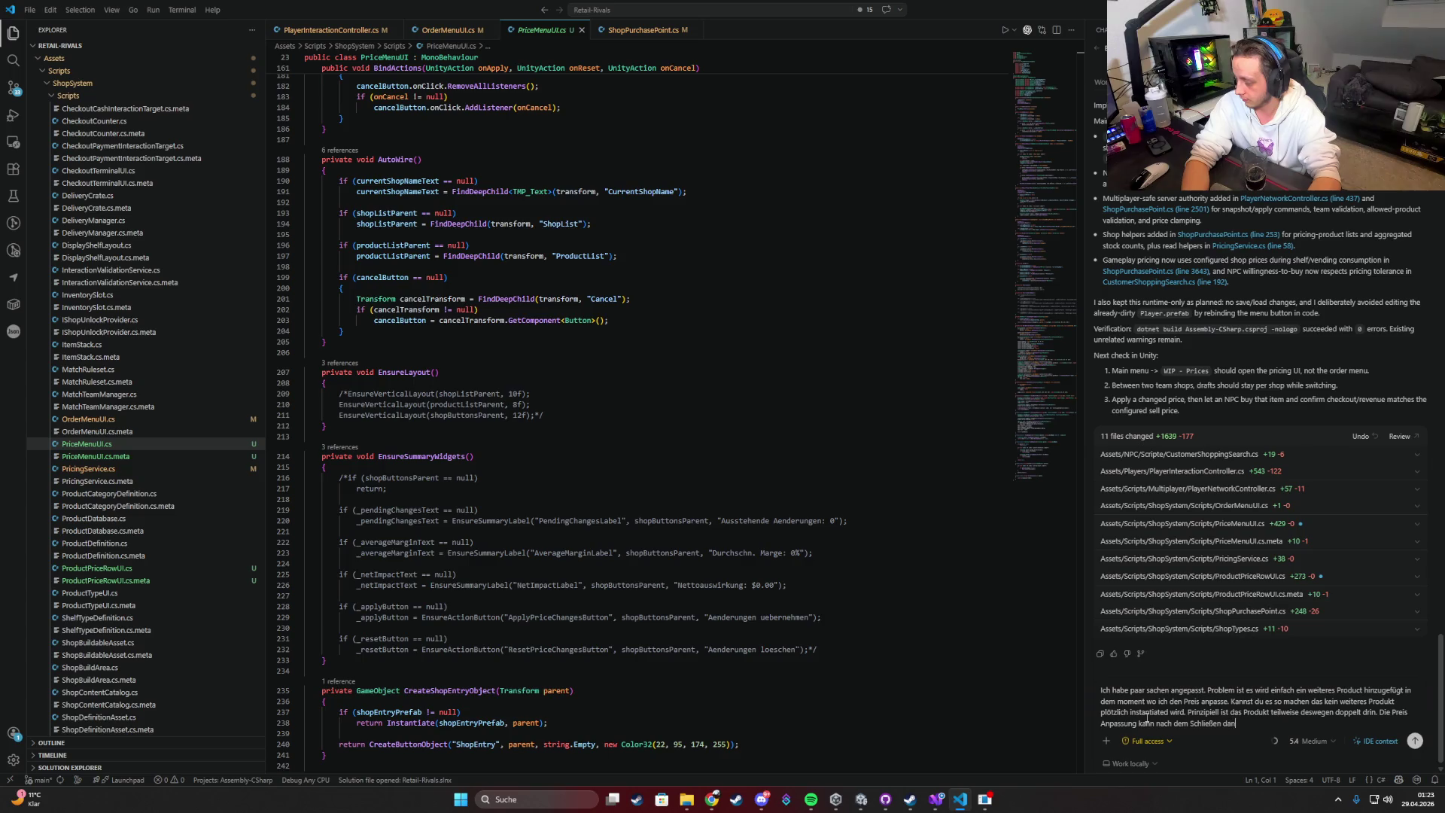
type("ied werden")
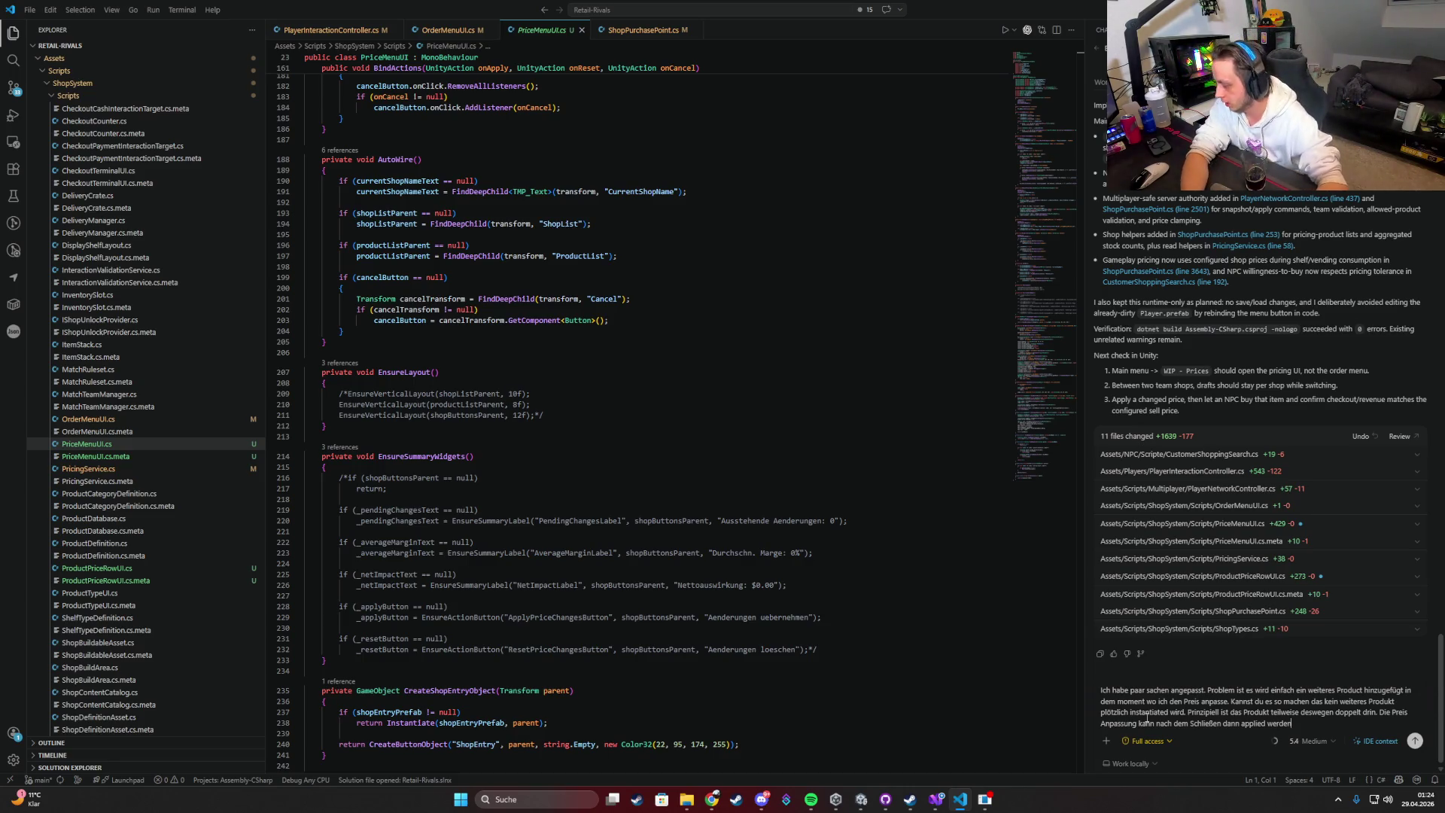
key("ctrl+BackSpace")
key("ctrl+BackSpace")
key("ctrl+BackSpace")
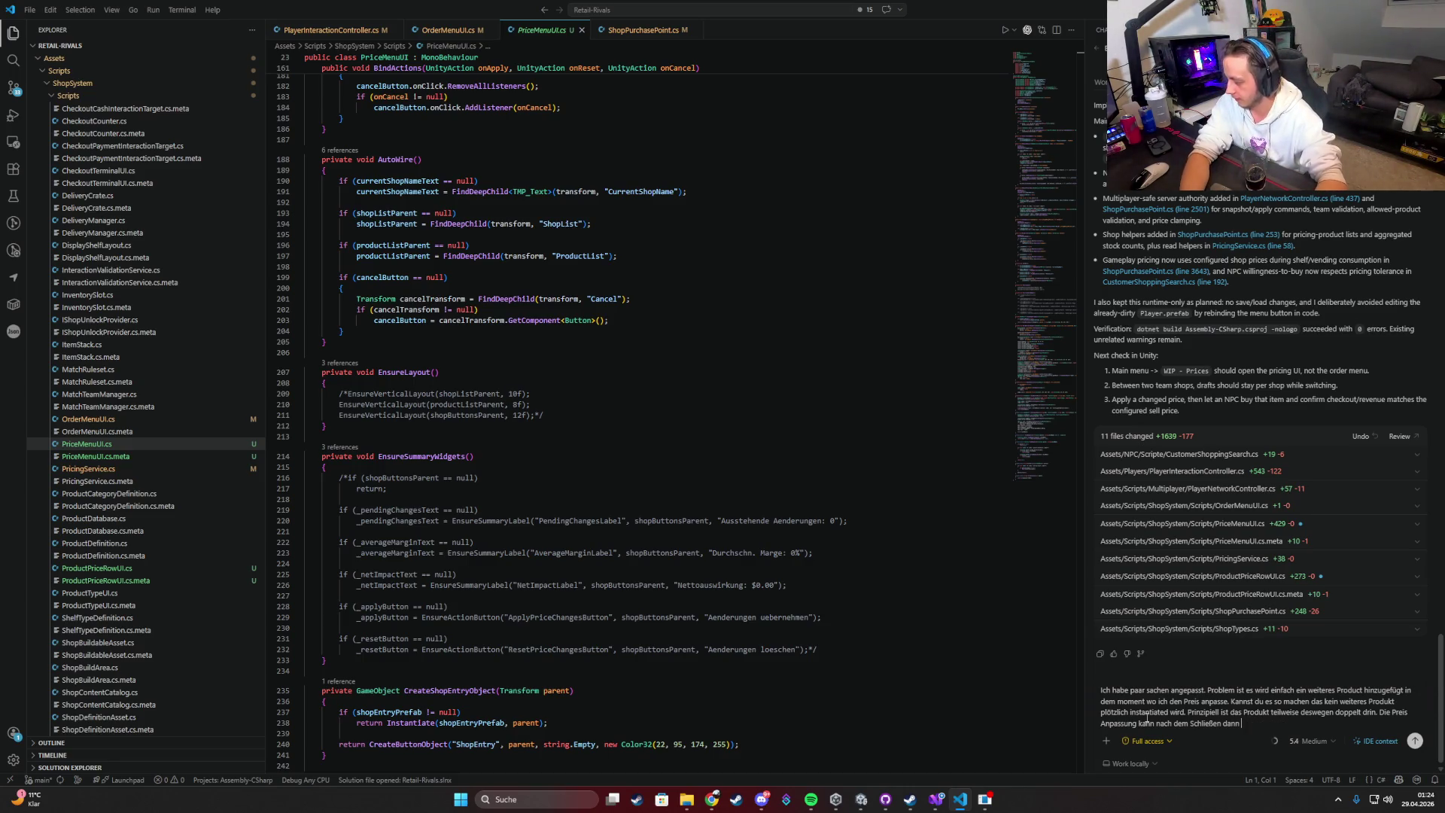
Send the duplicate-row request to Copilot, and turn Spotify's volume down while it works.
key("Return")
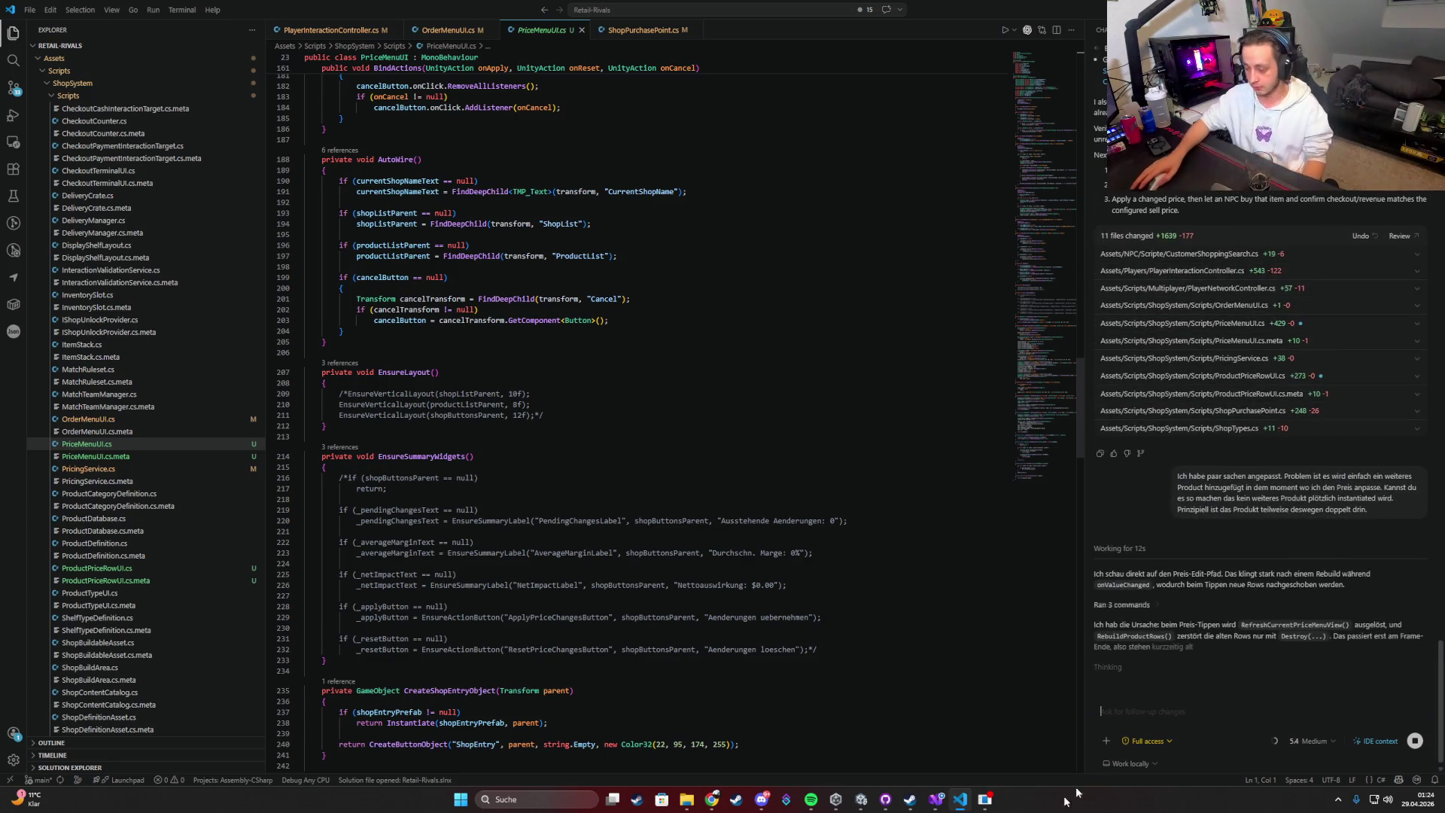
key("alt+Tab")
left_click(1284, 674)
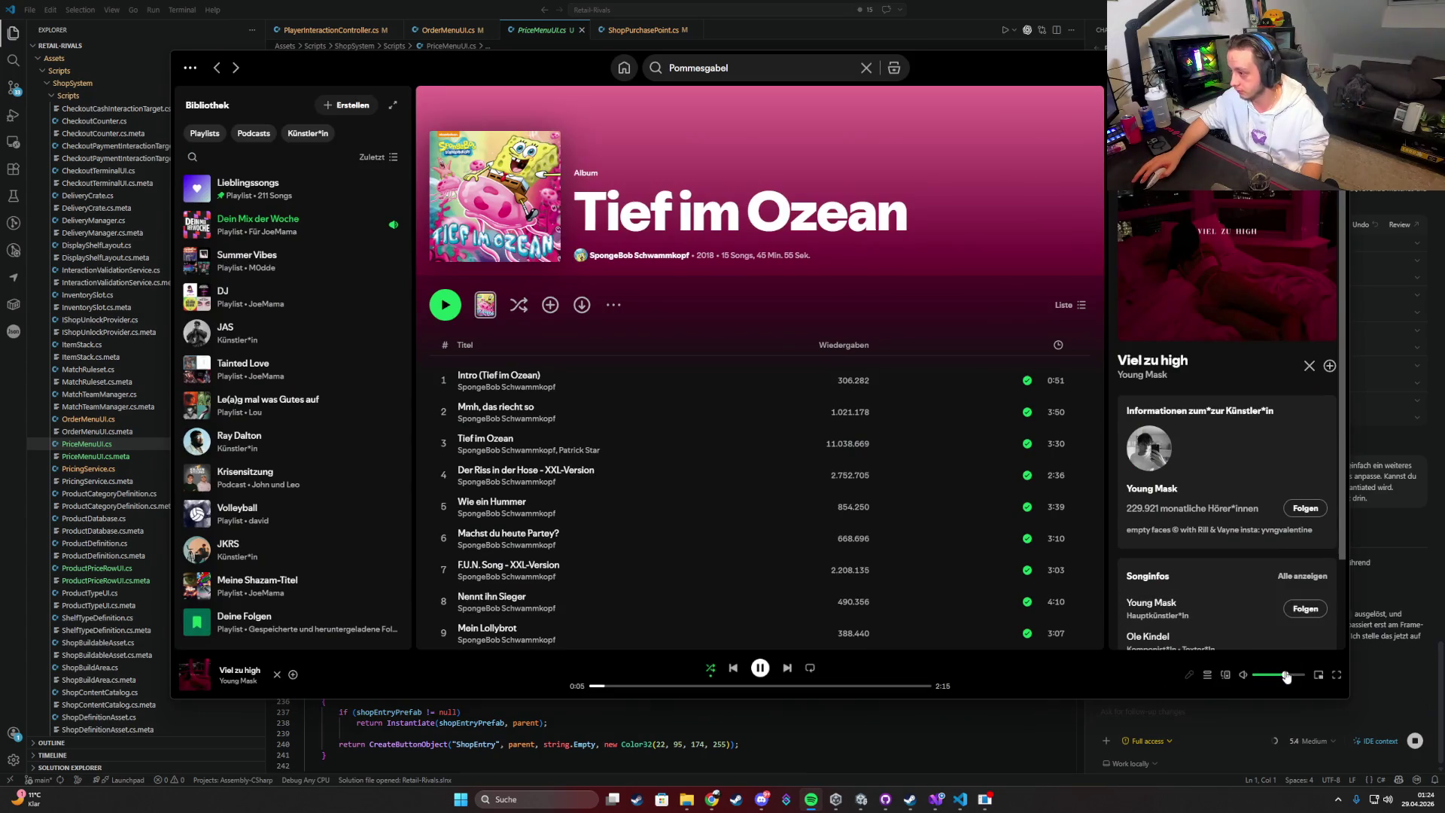
key("alt+Tab")
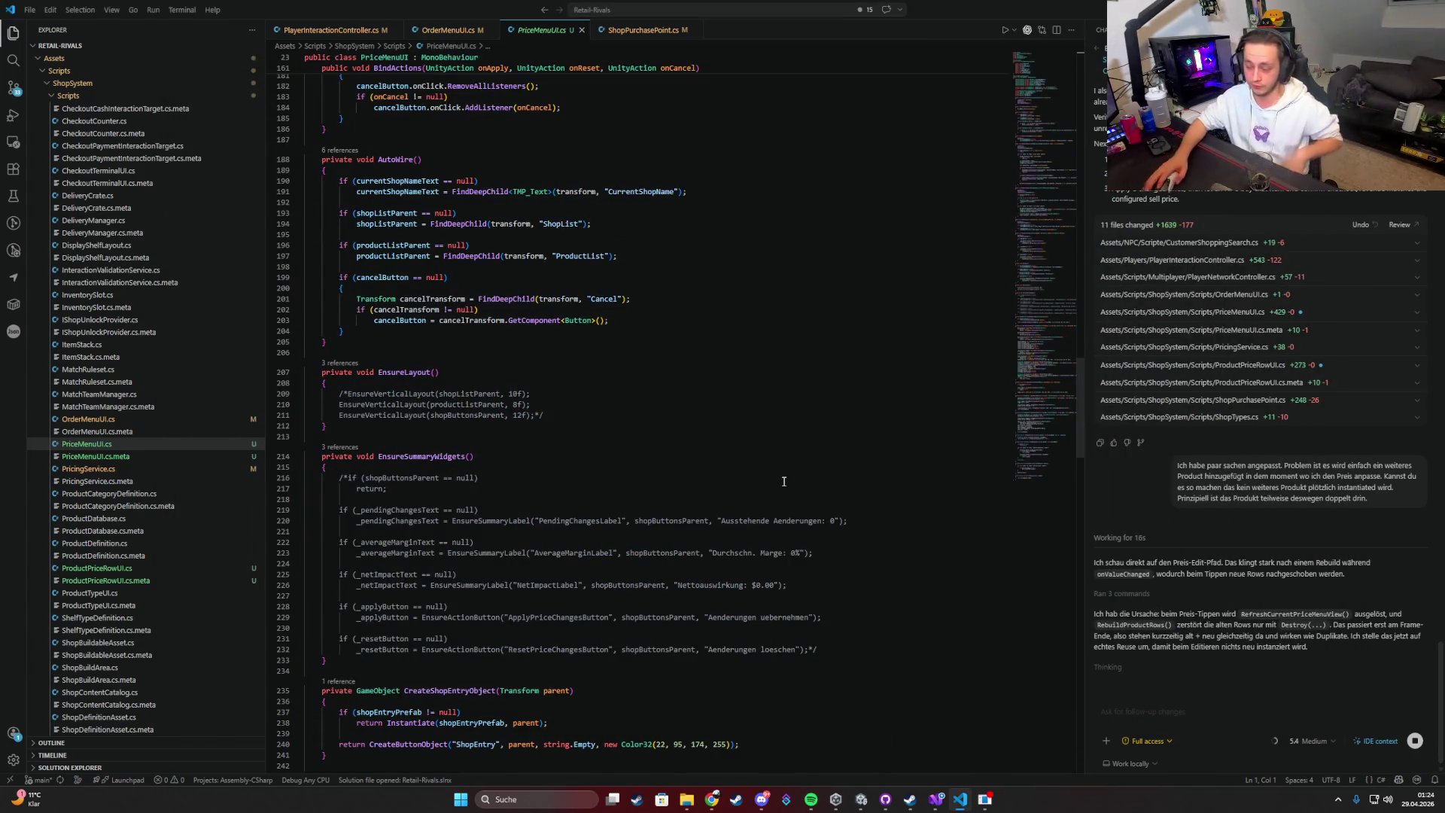
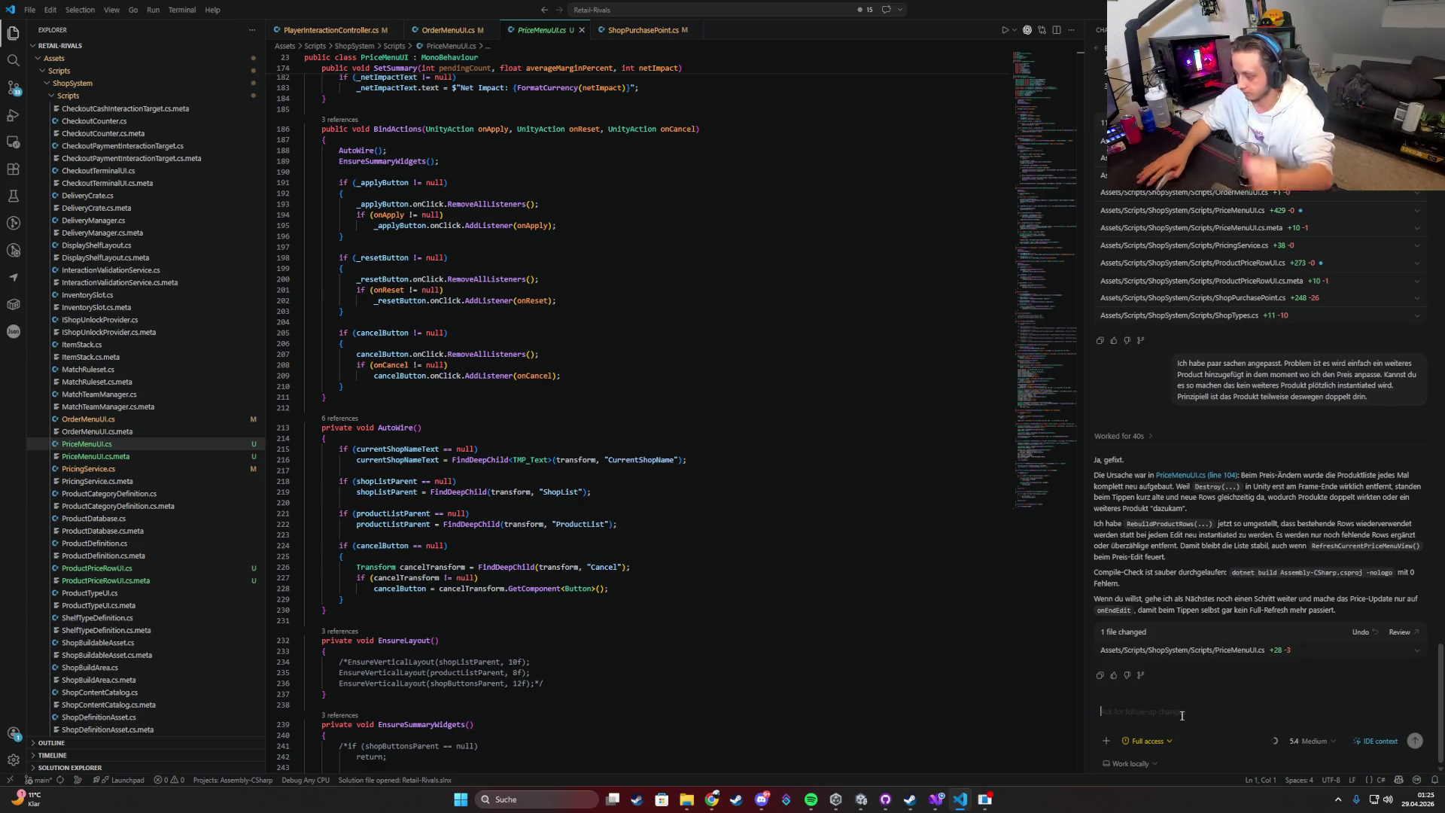
Send the assistant the go-ahead reply 'ja m,ach das', then switch to Unity.
type("ja m,a")
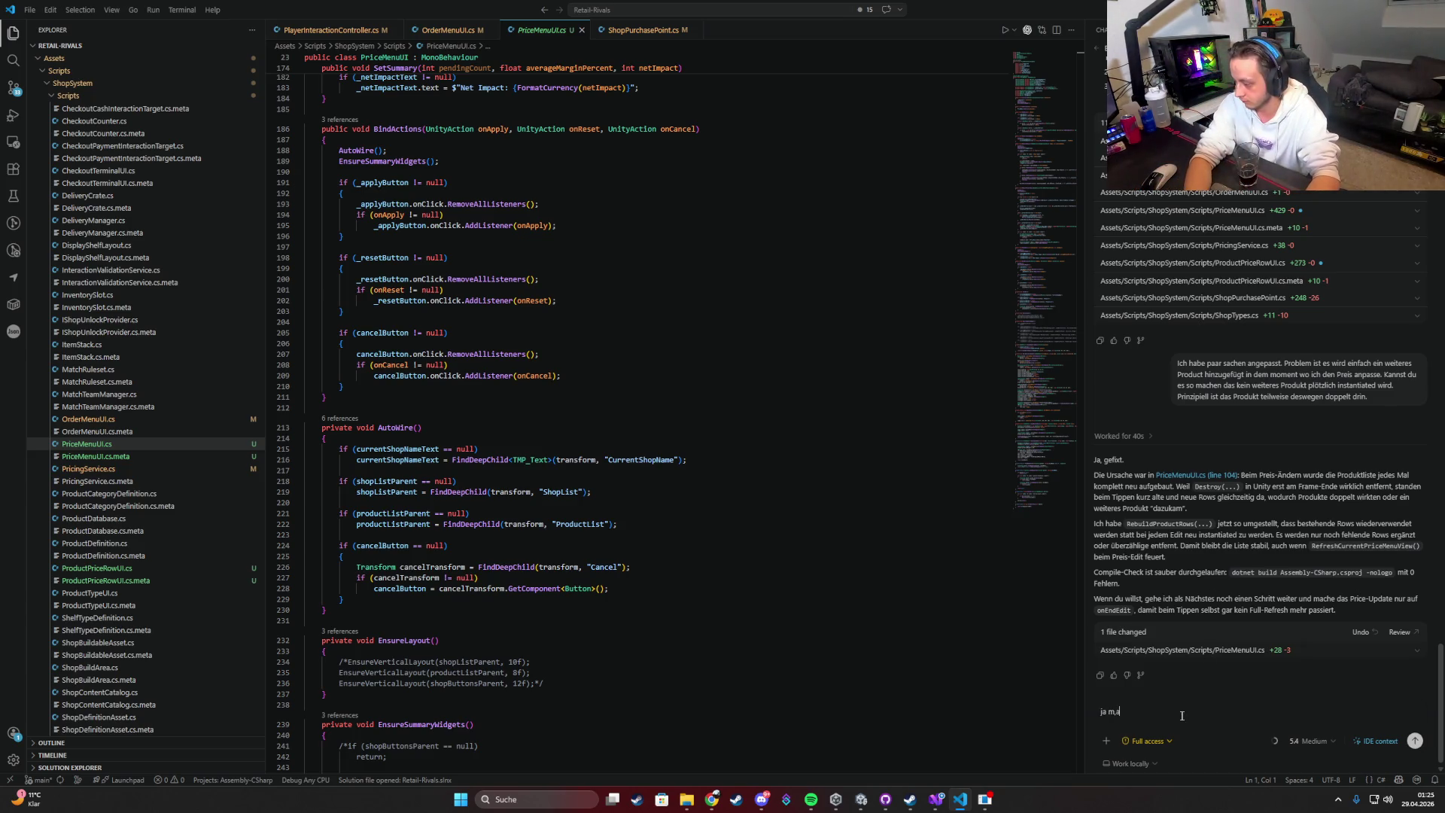
type("ch das")
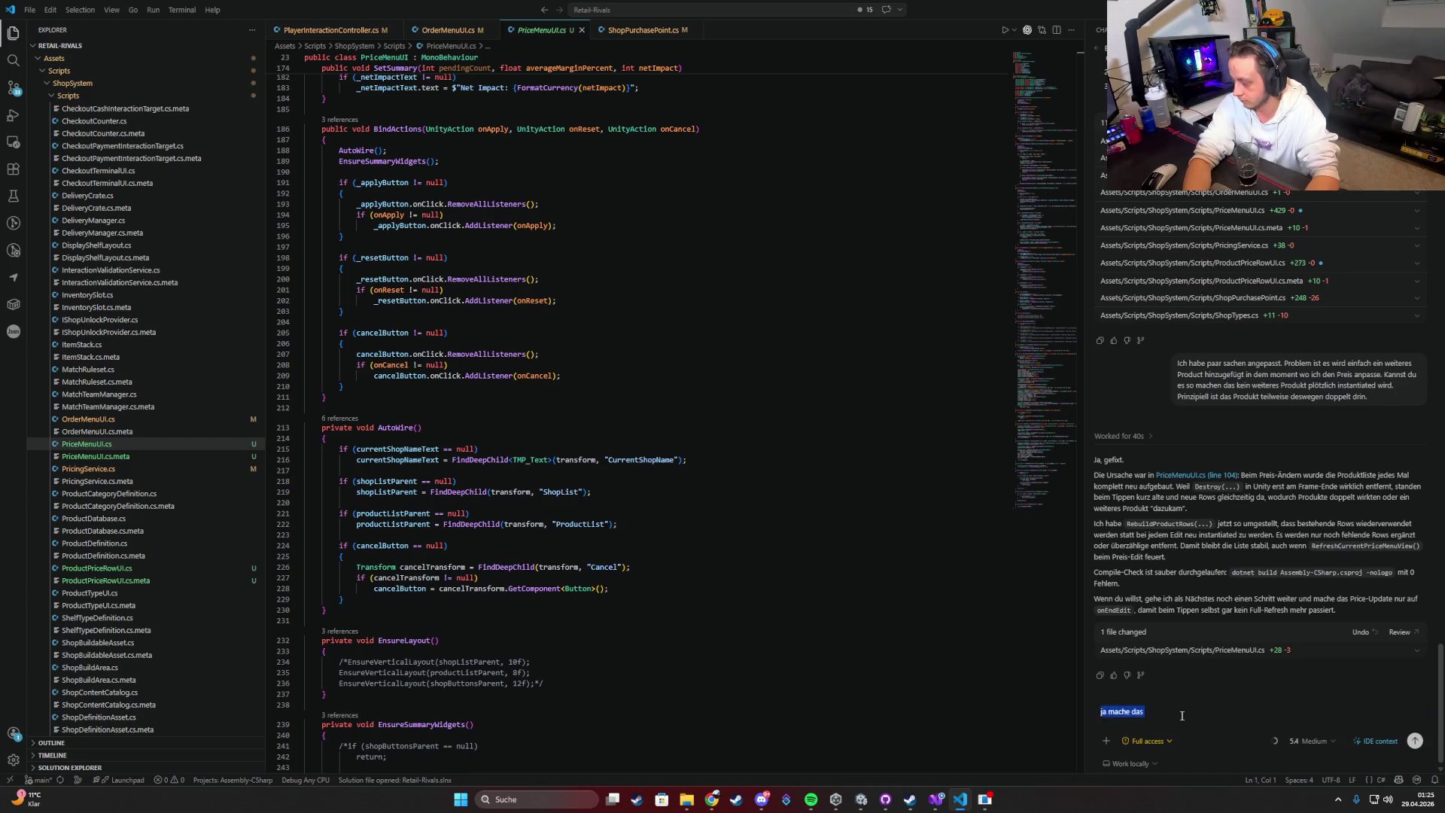
key("Return")
left_click(862, 799)
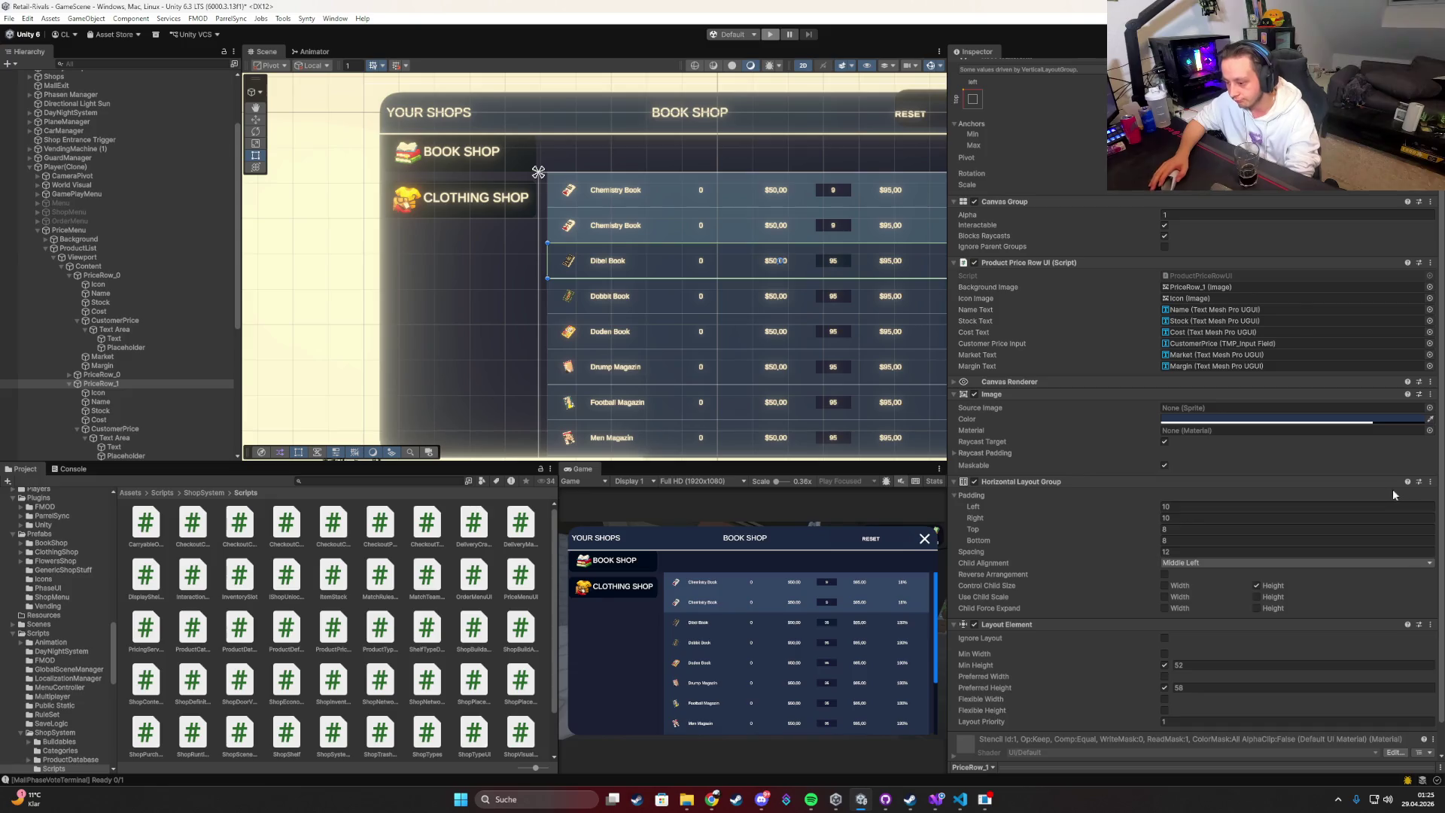
Restart Play mode and maximize the Game view on the Retail Rivals main menu.
key("ctrl+p")
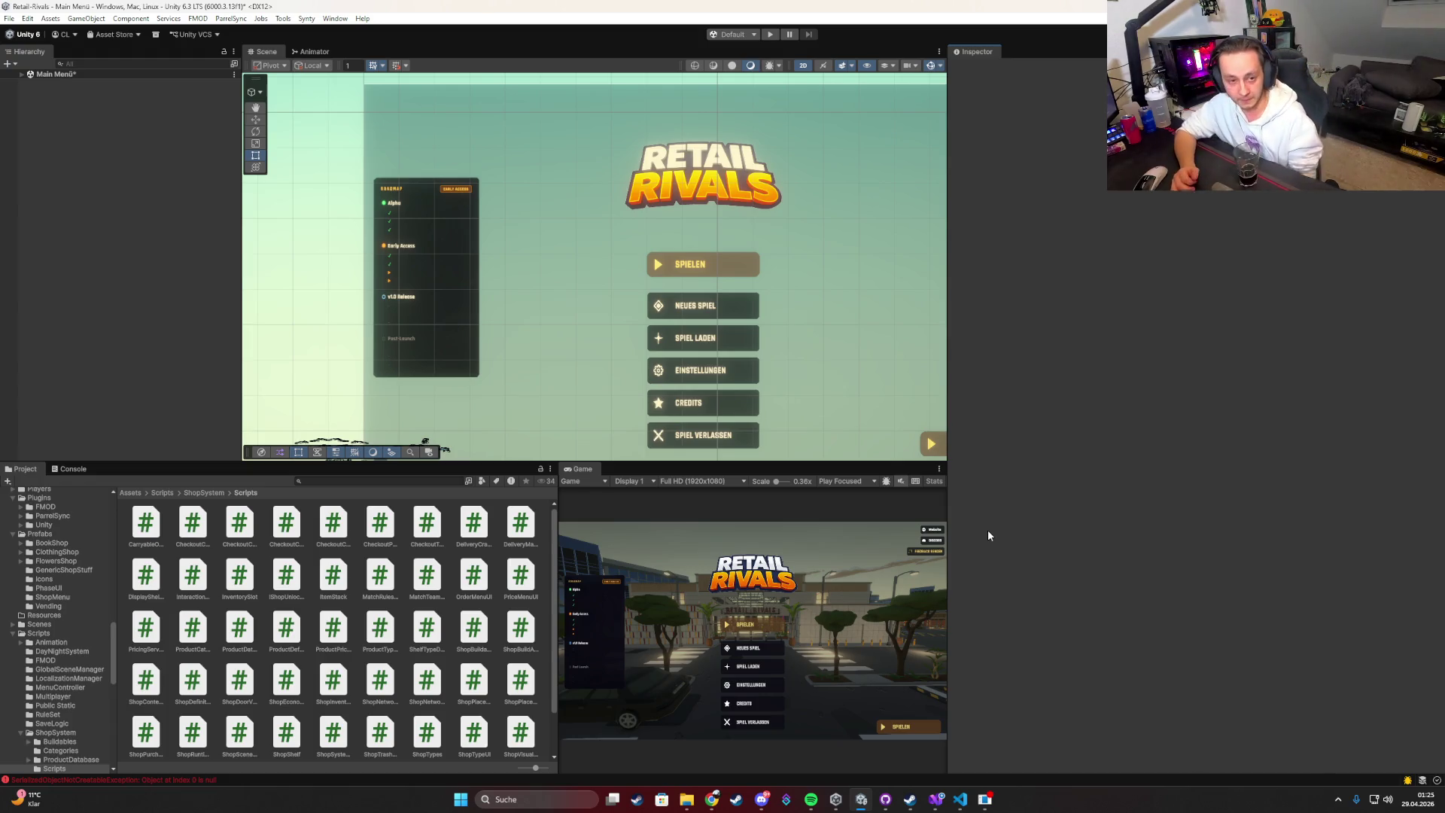
double_click(594, 469)
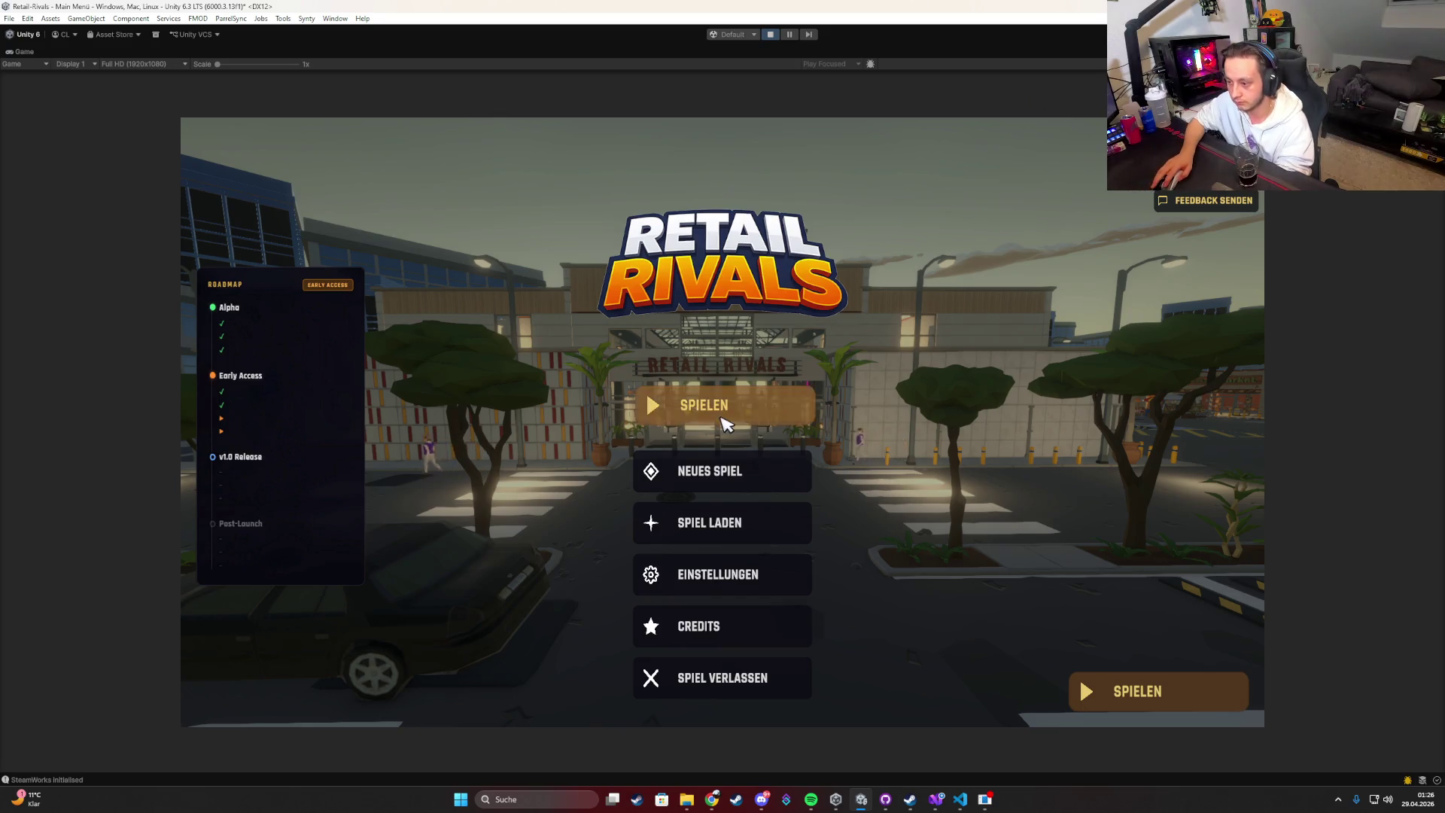
Host a game from the main menu, mark ready, and start the match from the lobby.
left_click(731, 416)
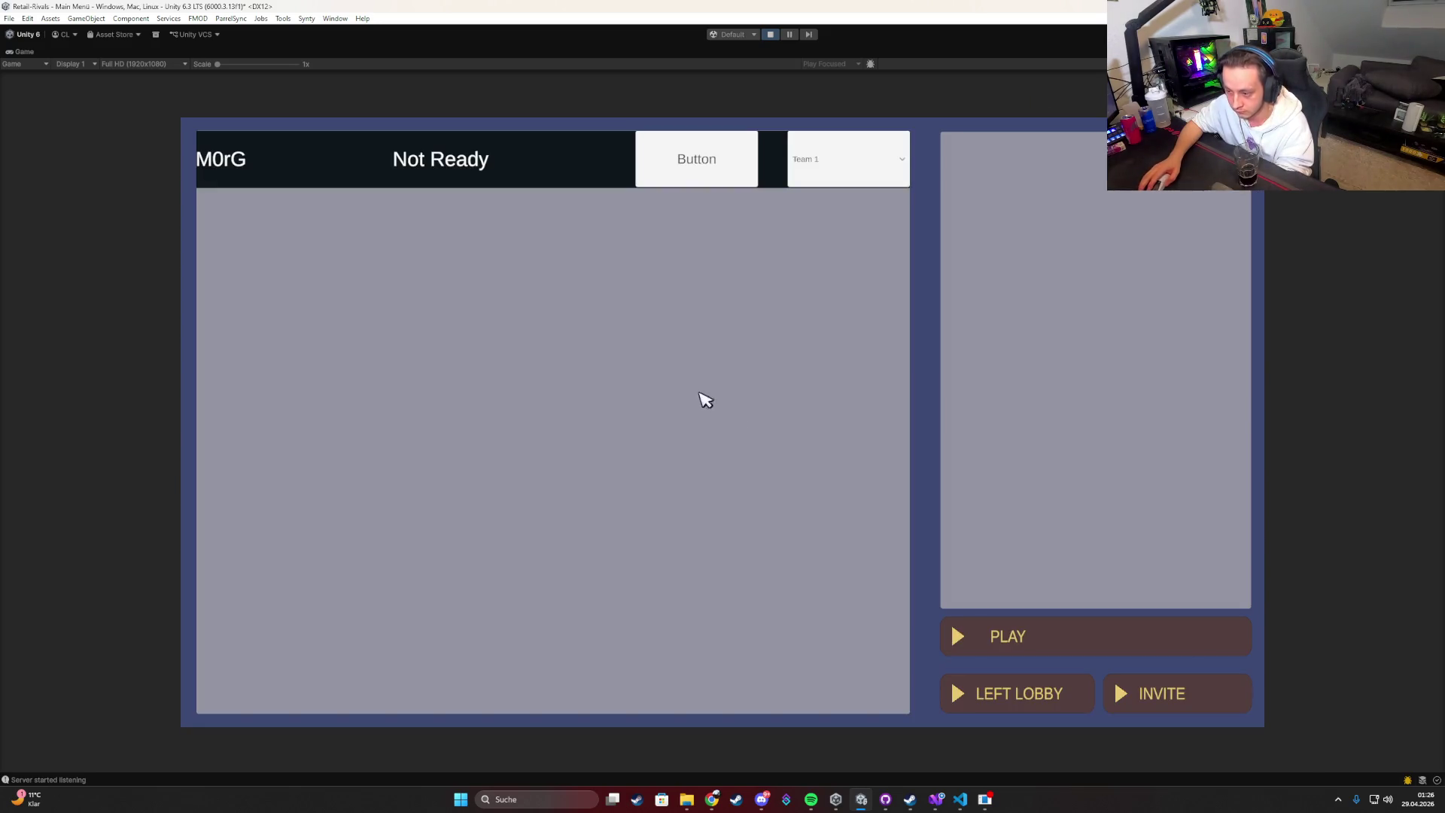
left_click(681, 167)
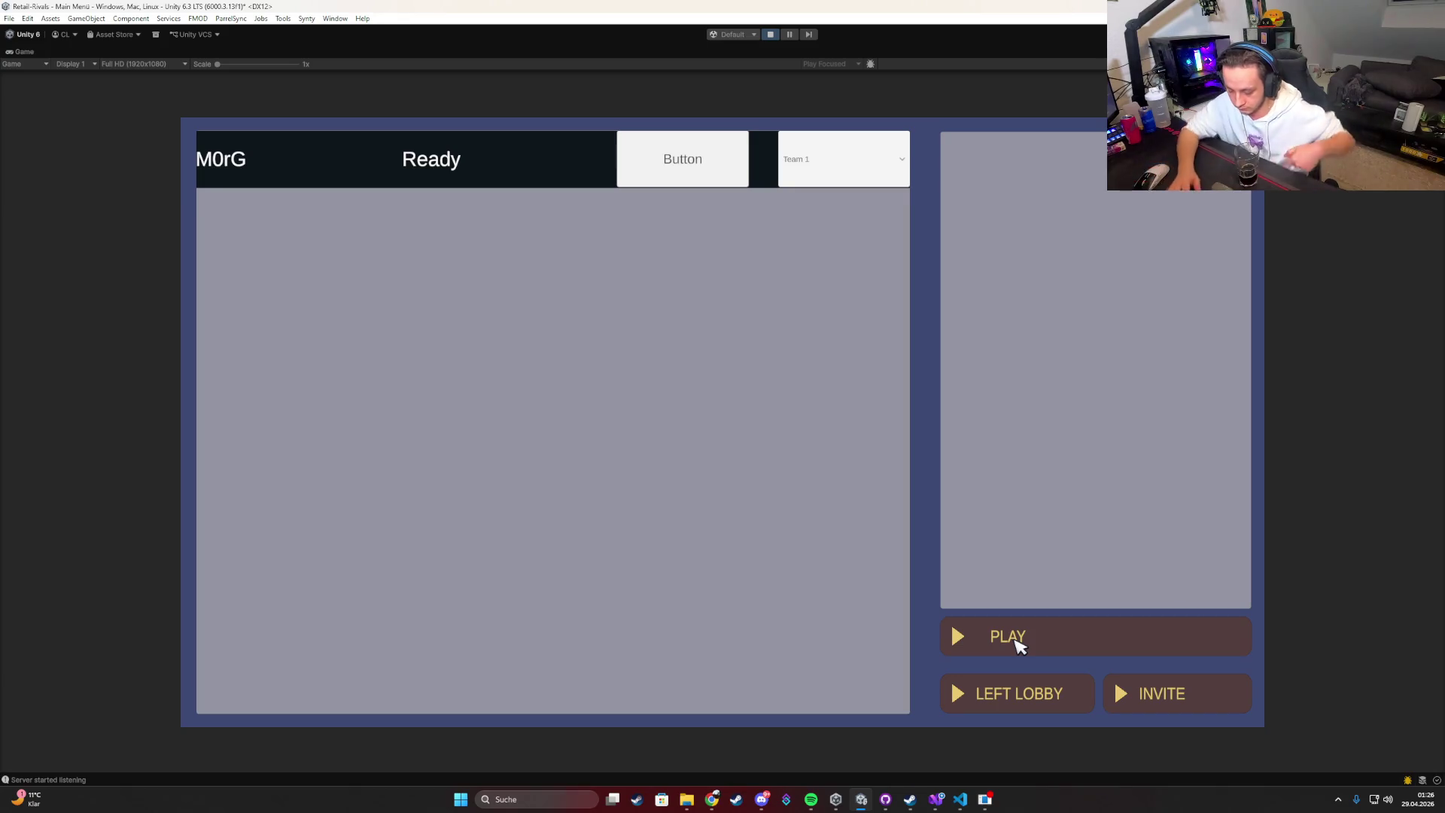
left_click(1015, 640)
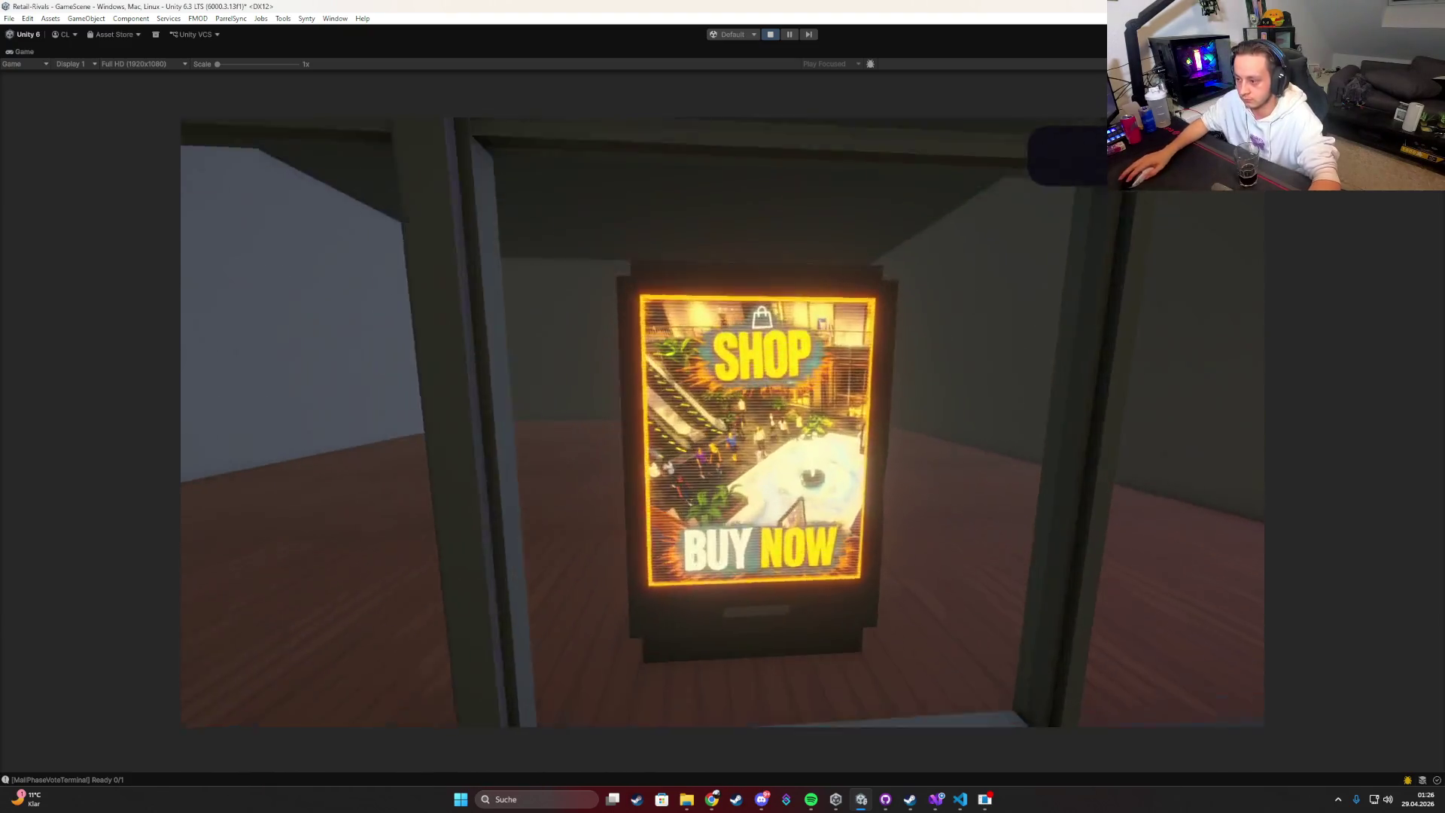
Choose Clothing Shop and Book Shop at the terminal, then open the shop price list.
key("e")
left_click(532, 364)
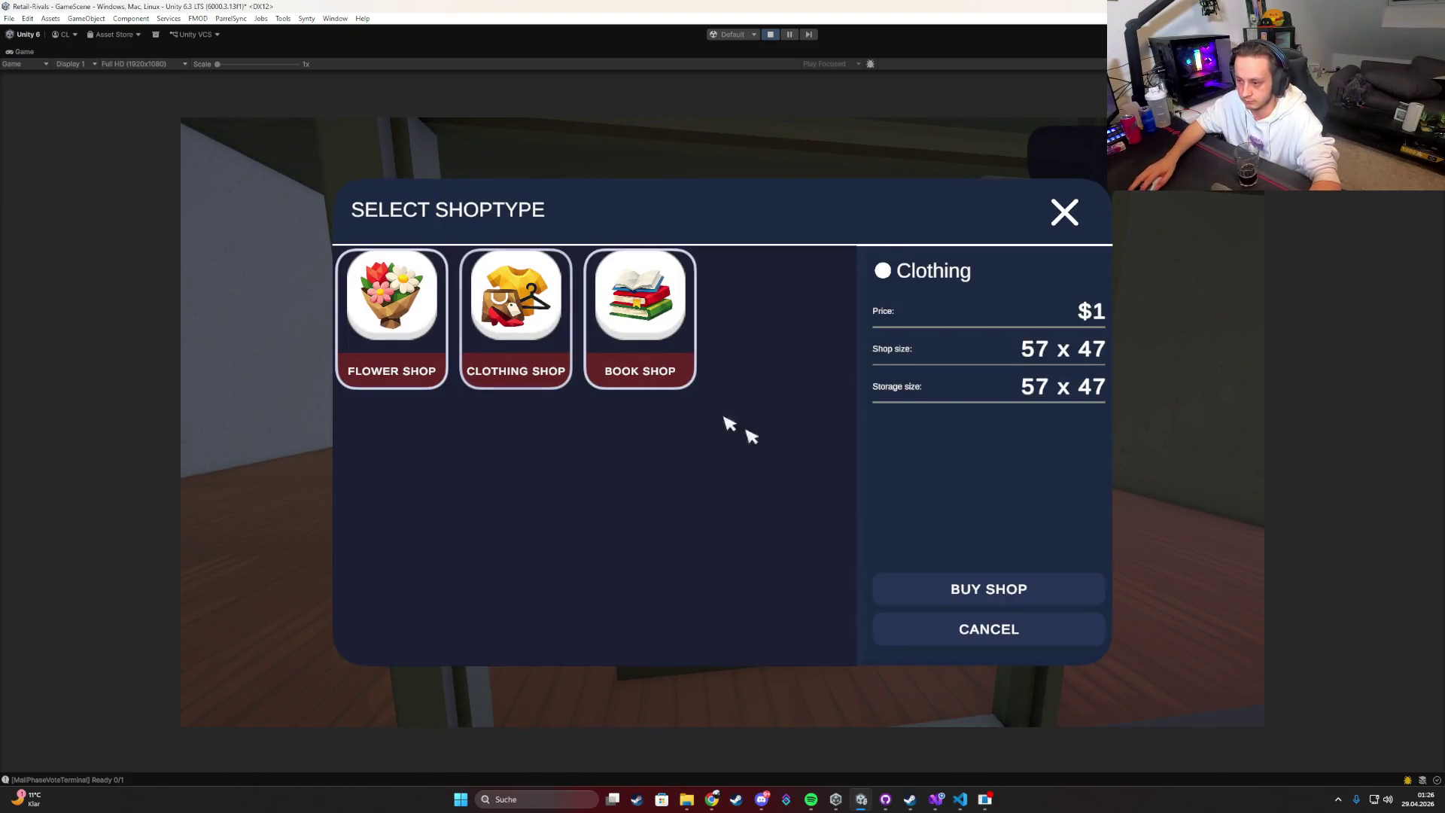
key("Escape")
key("e")
left_click(699, 375)
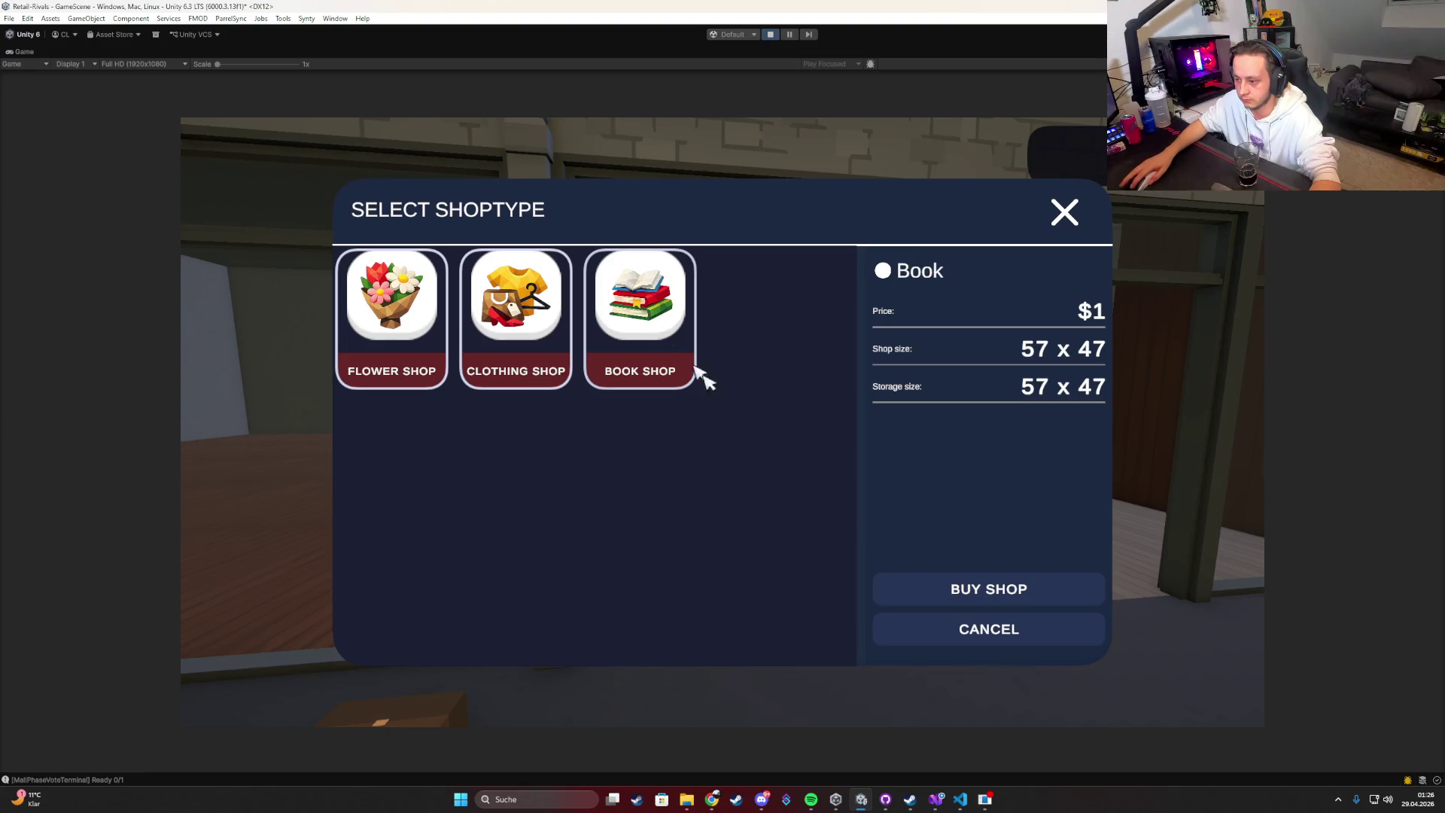
key("Escape")
key("Tab")
left_click(718, 308)
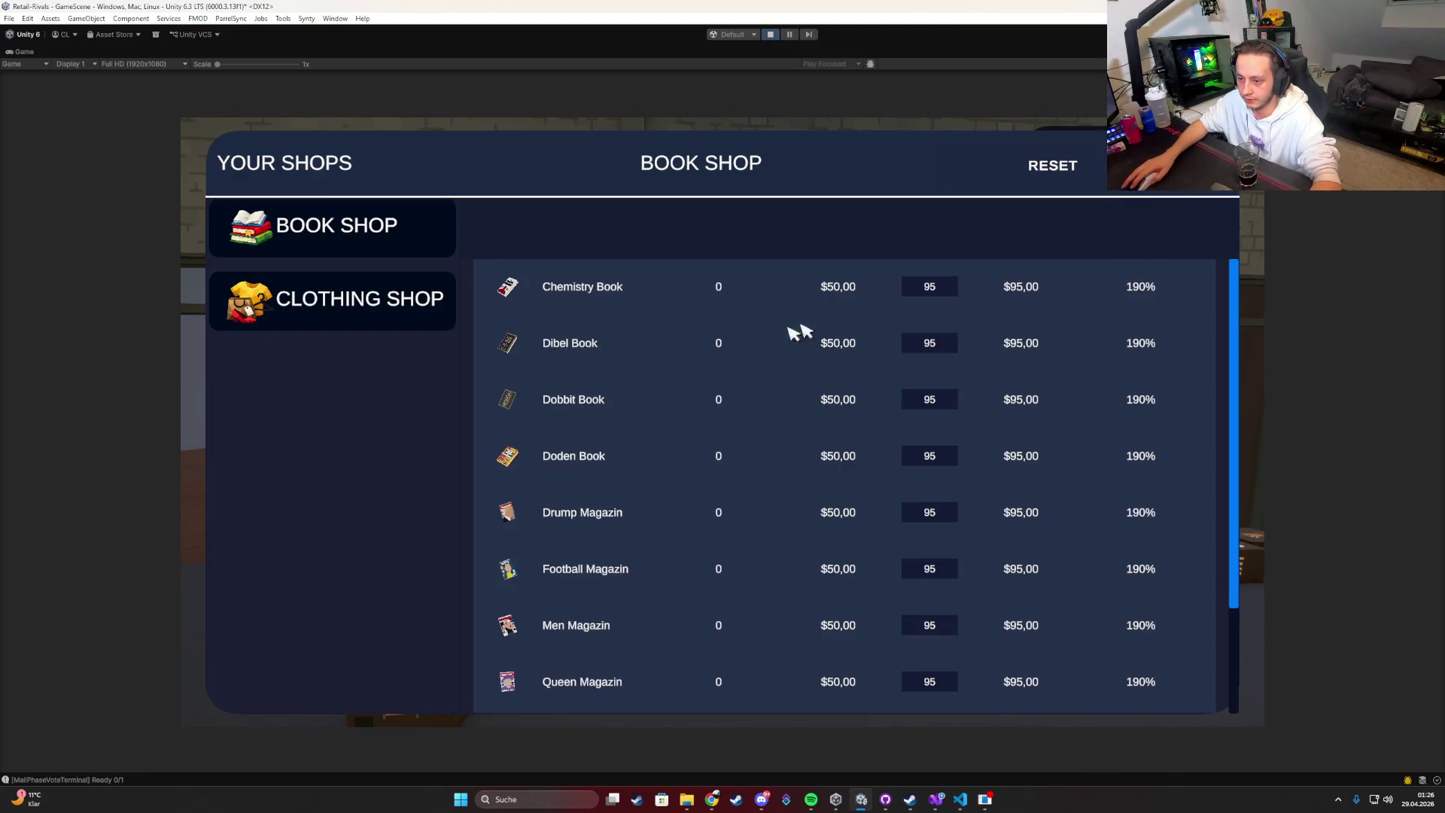
Switch to the Clothing Shop prices and type 10 into the Blue T-Shirt price.
left_click(407, 316)
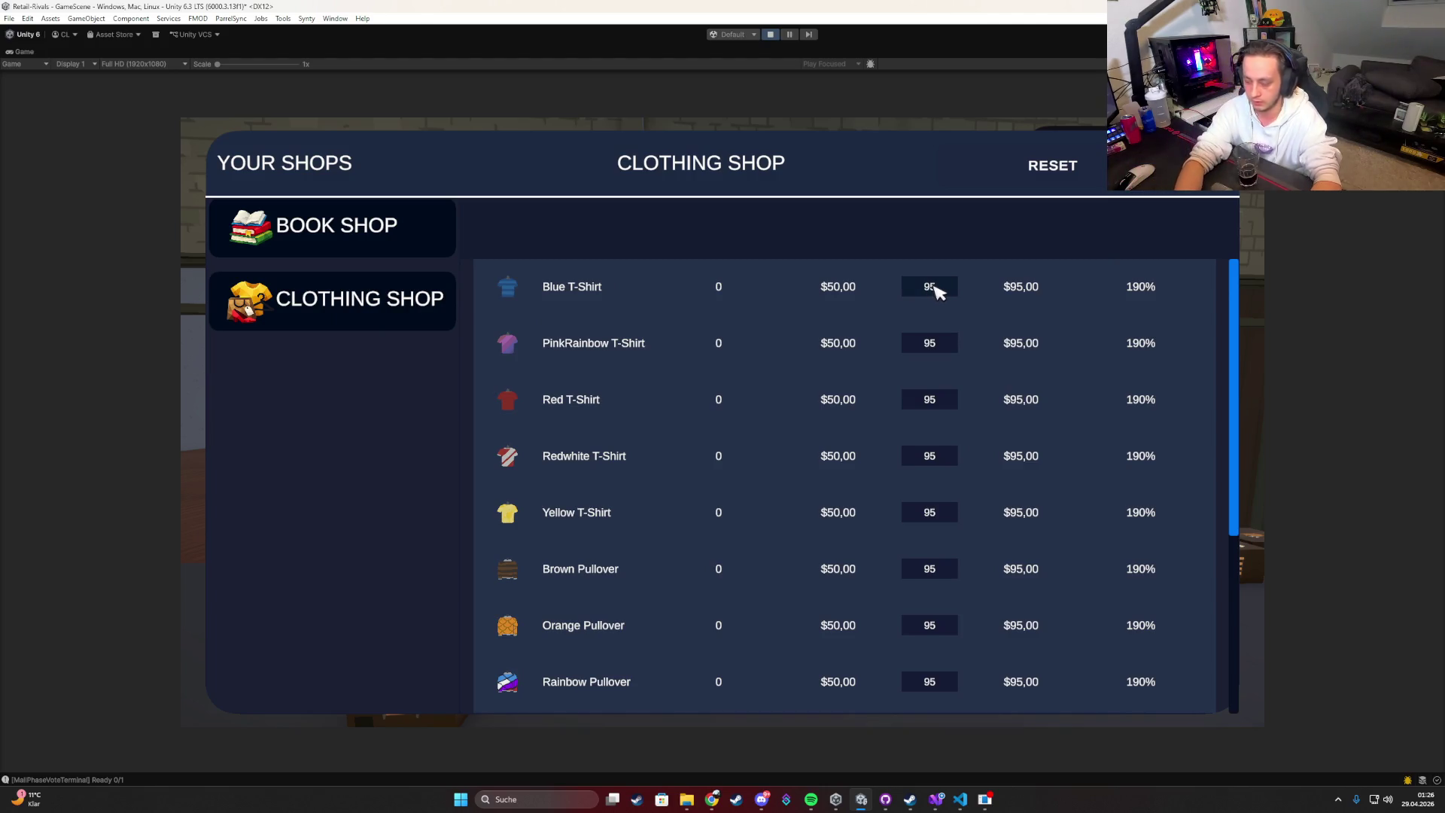
left_click(933, 287)
type("100")
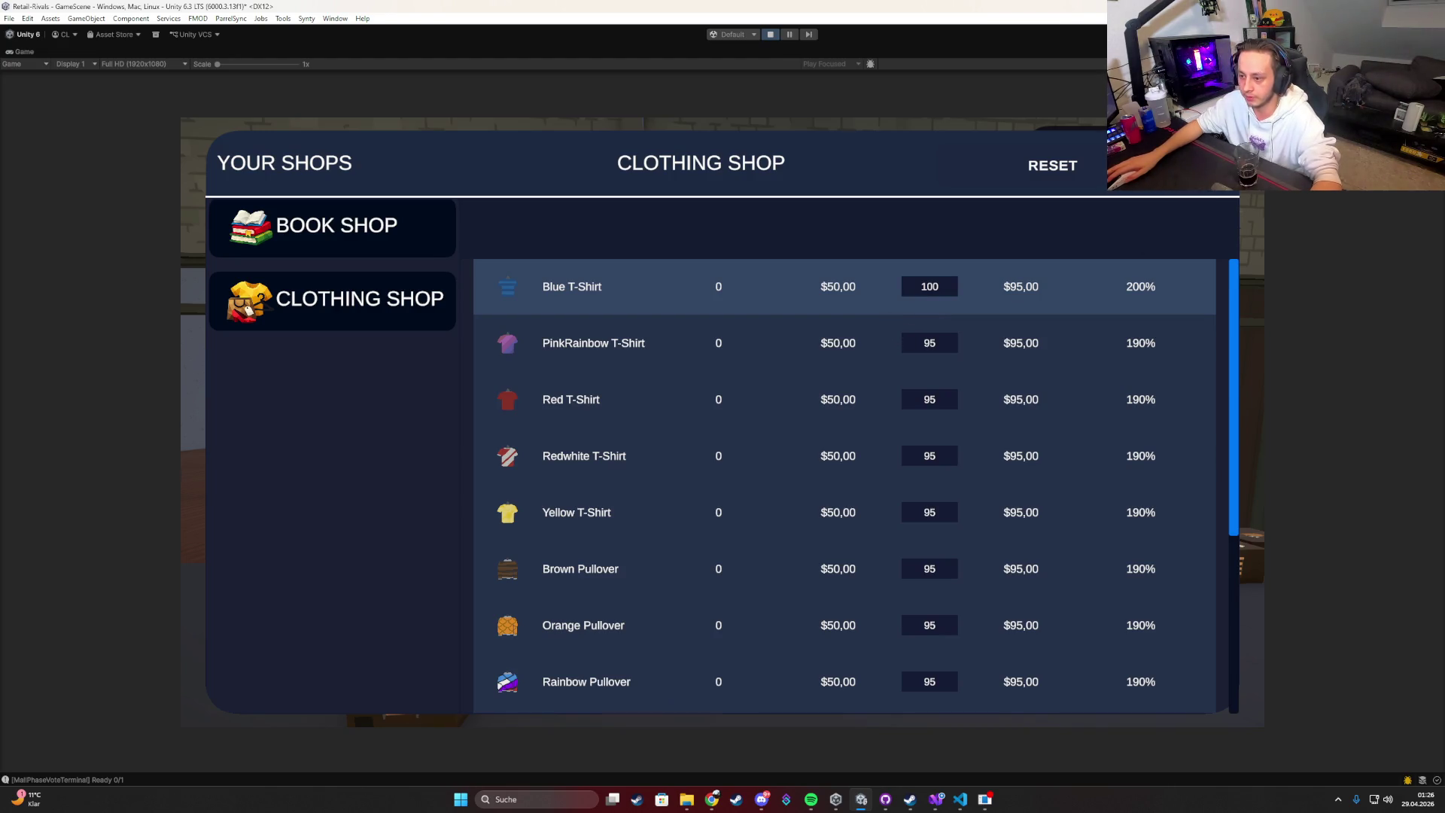
key("Escape")
Carry the furniture boxes into the wood-floored room and place two racks there.
key("e")
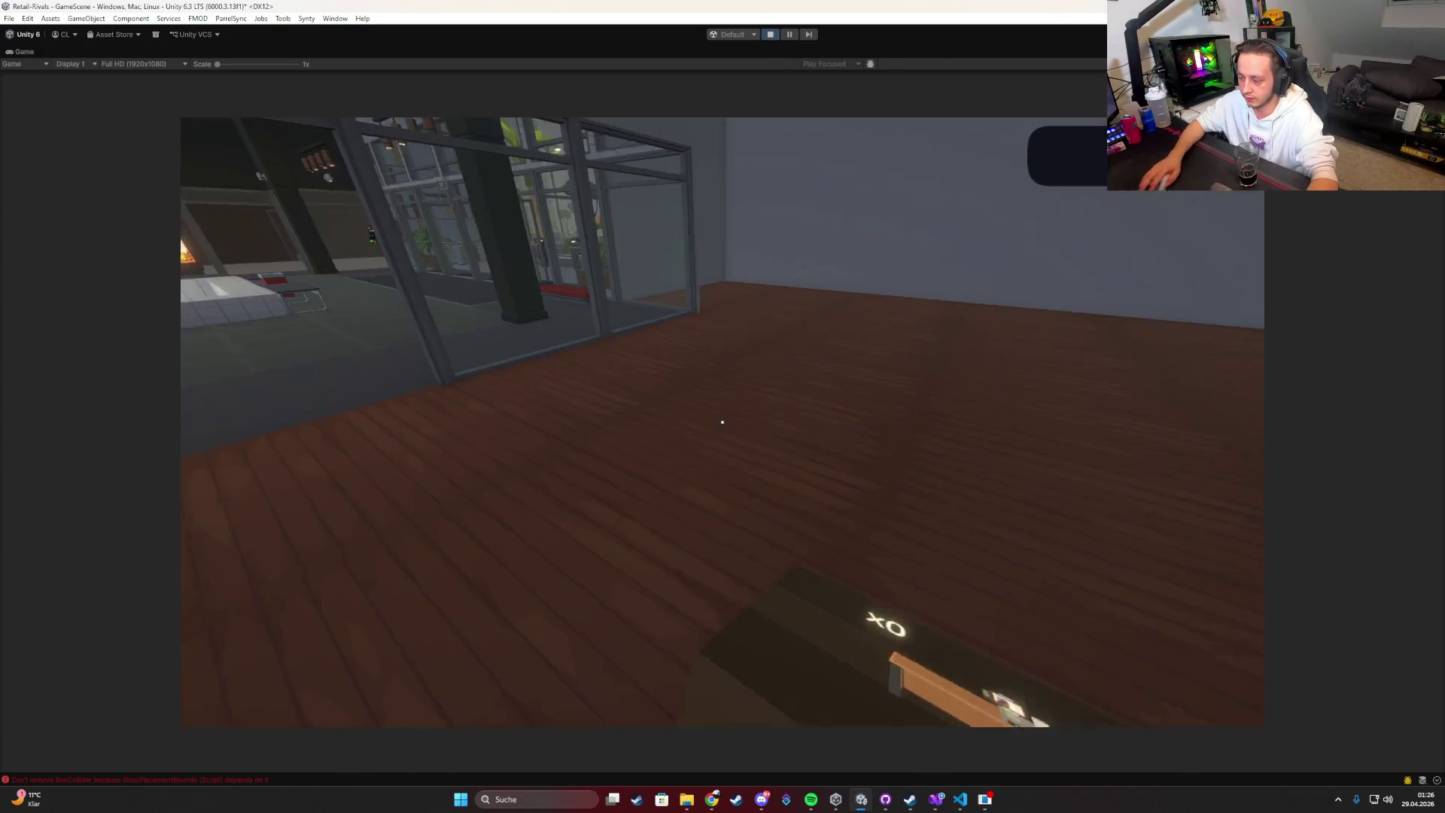
key("w")
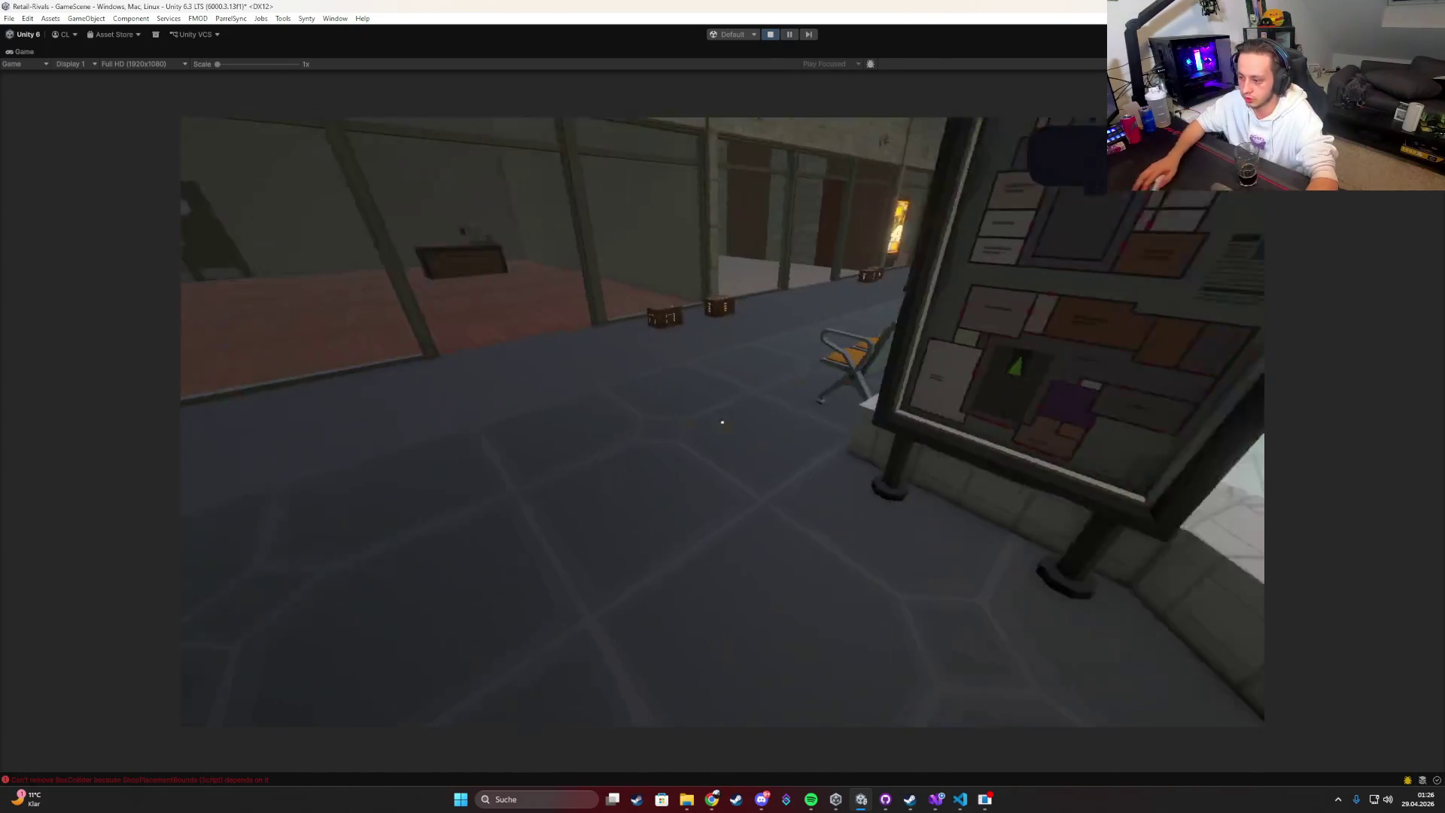
key("w")
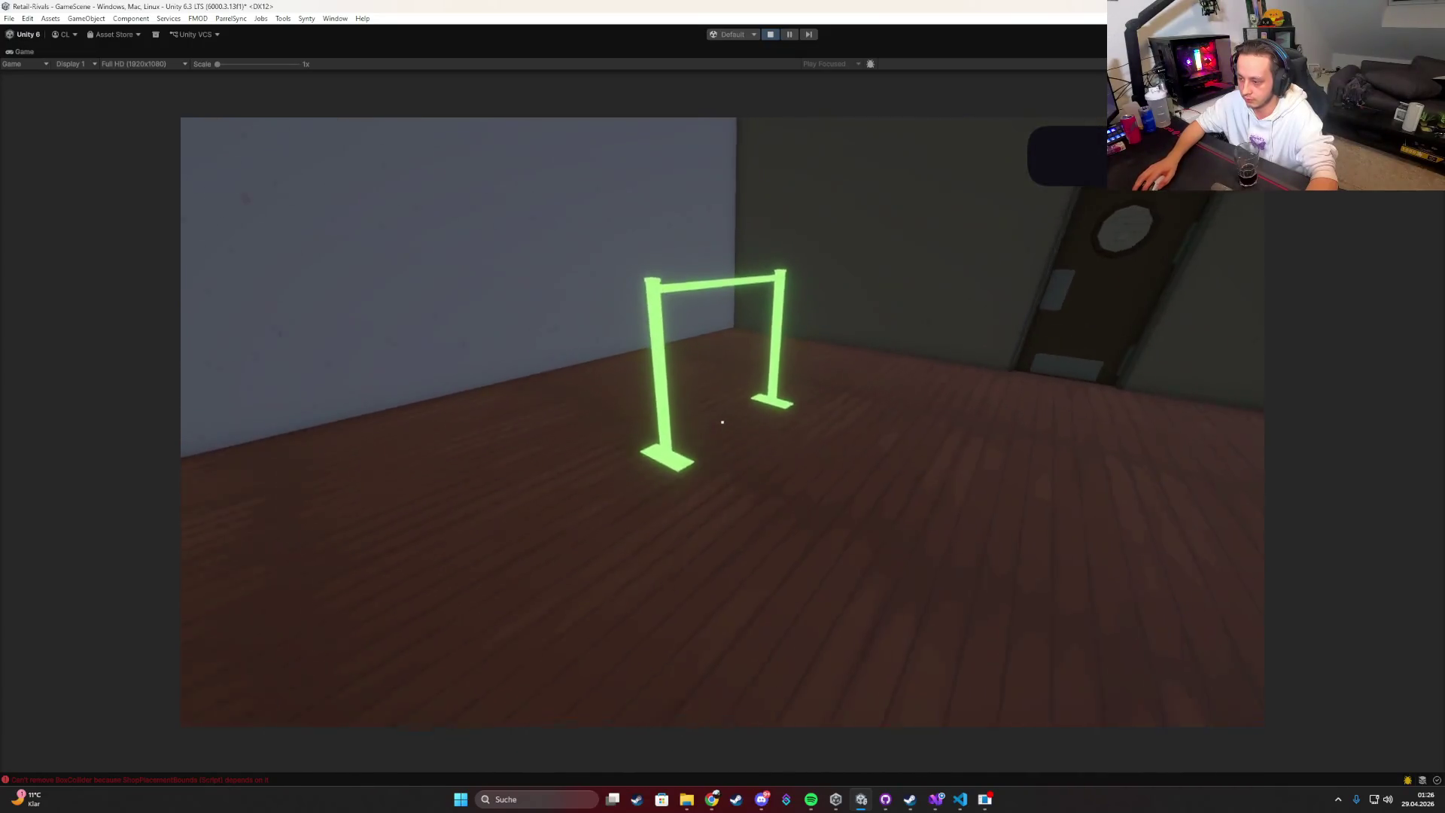
left_click(722, 422)
key("w")
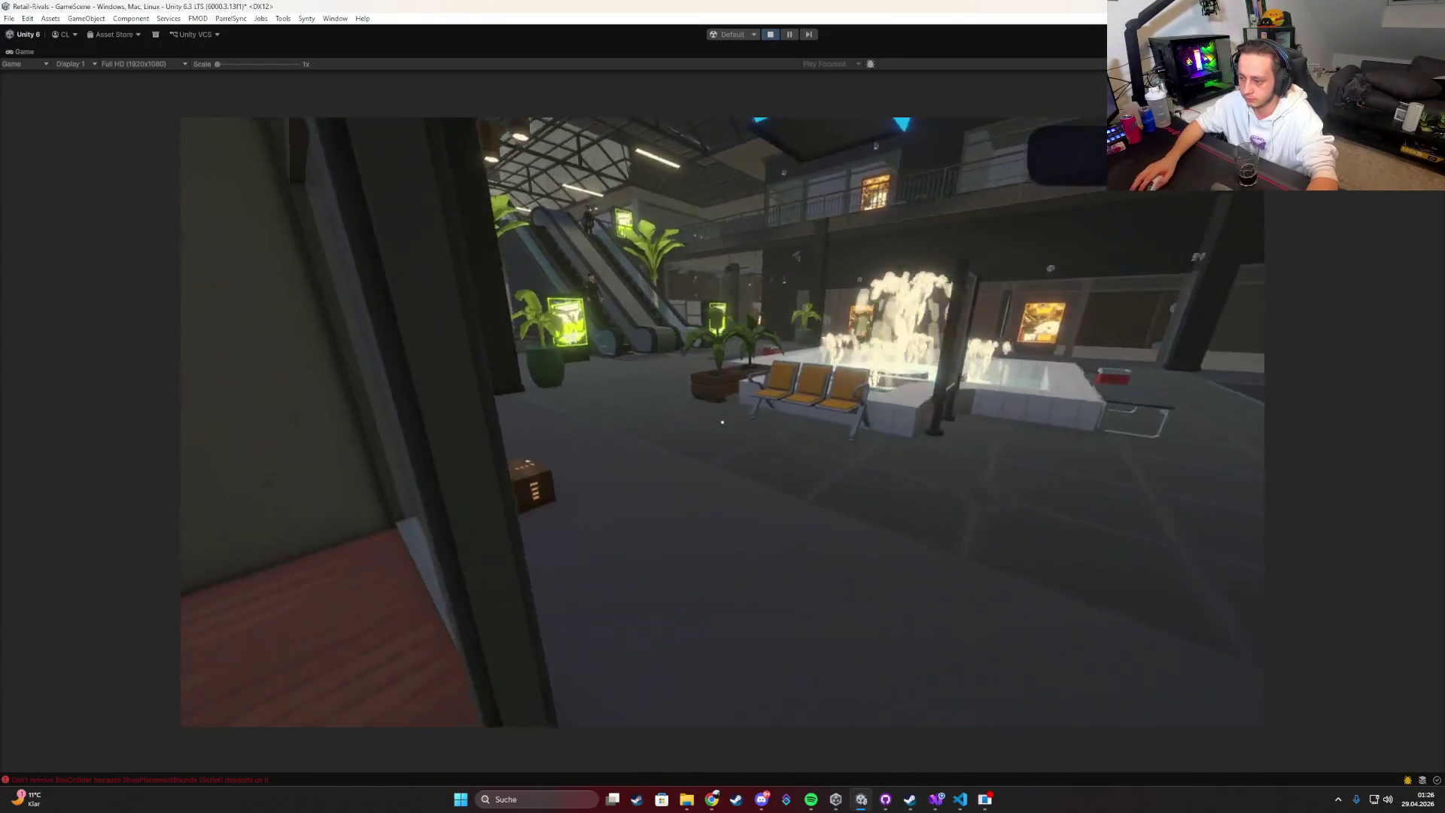
key("w")
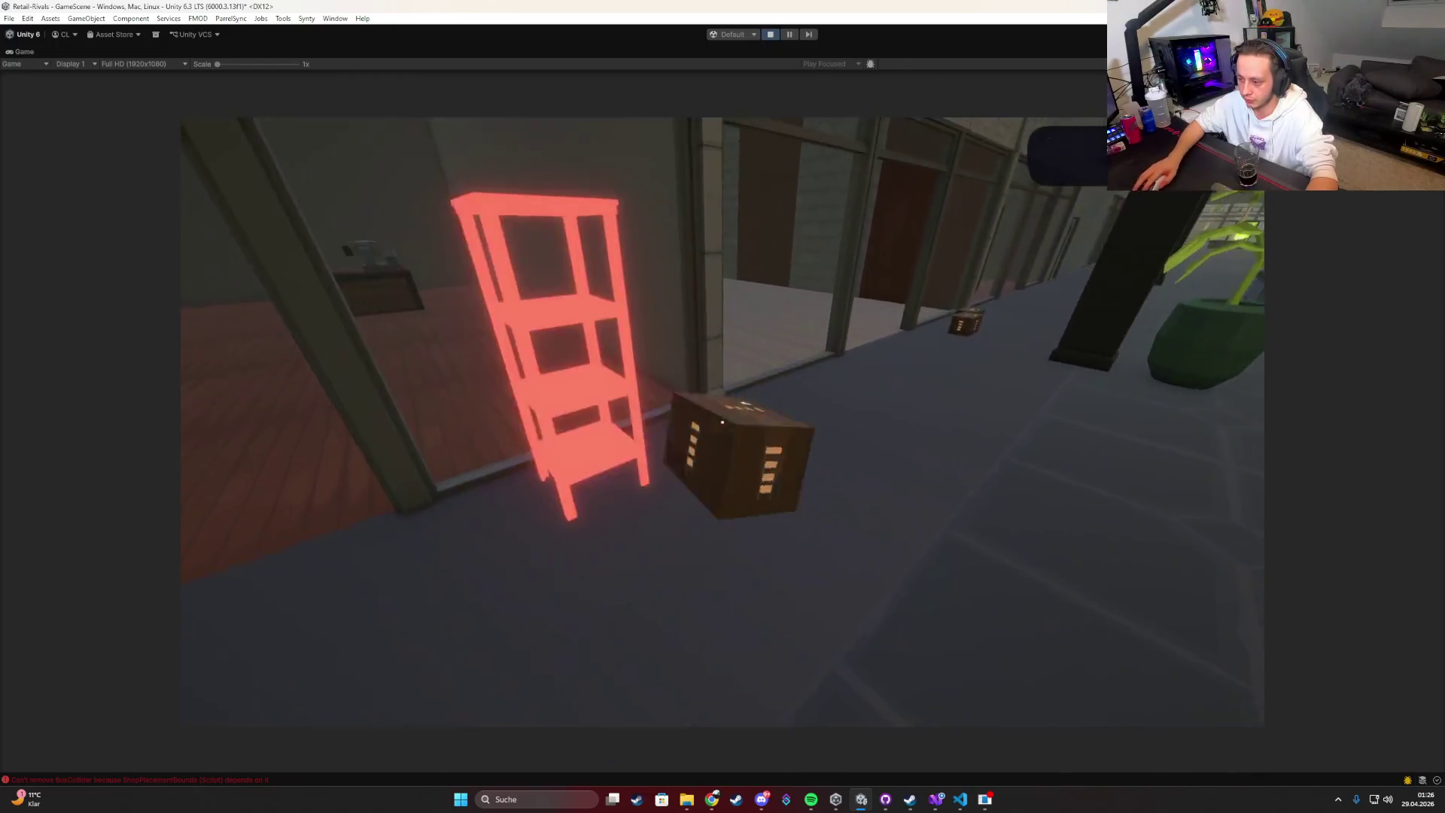
key("w")
left_click(722, 422)
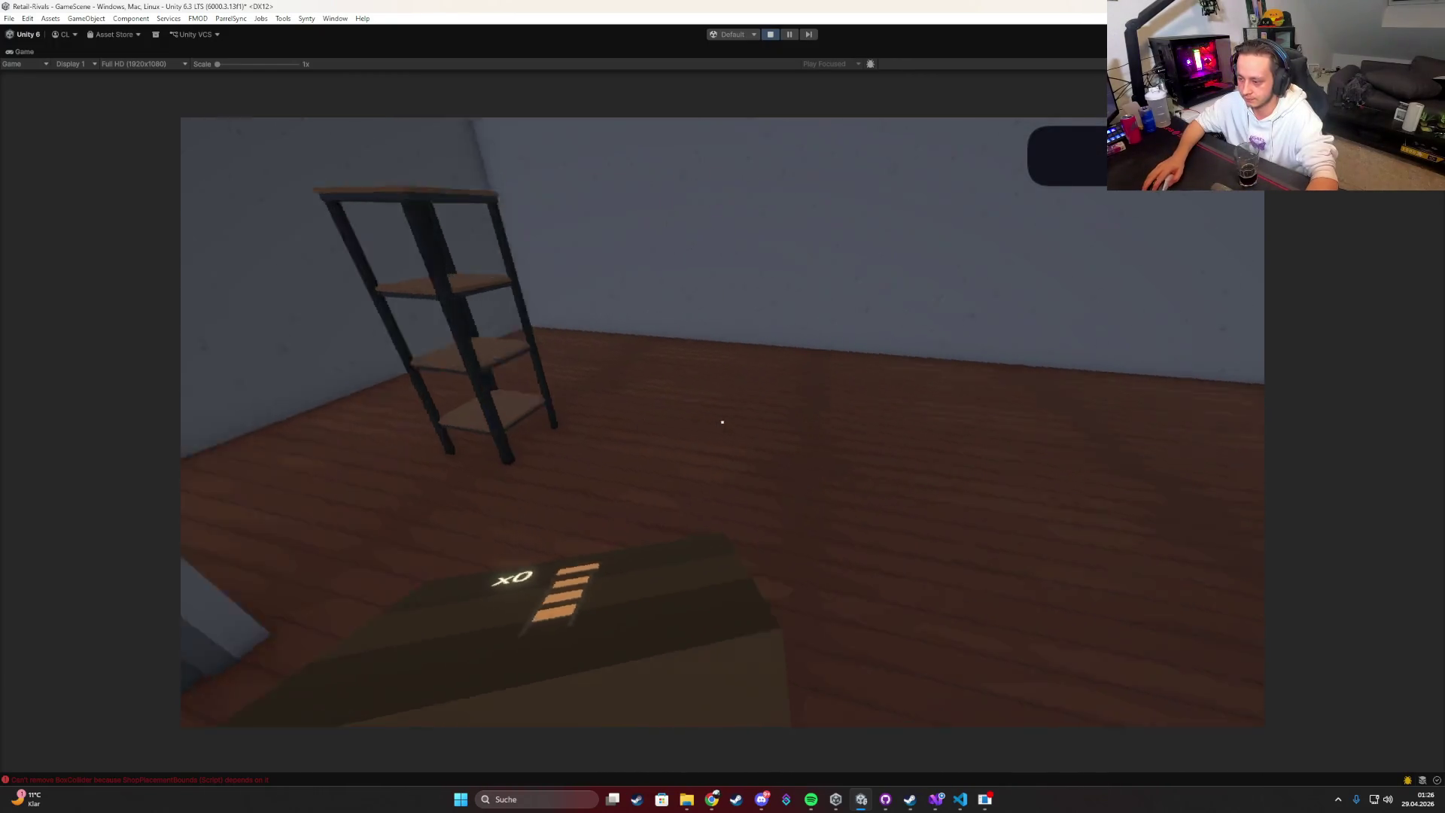
key("w")
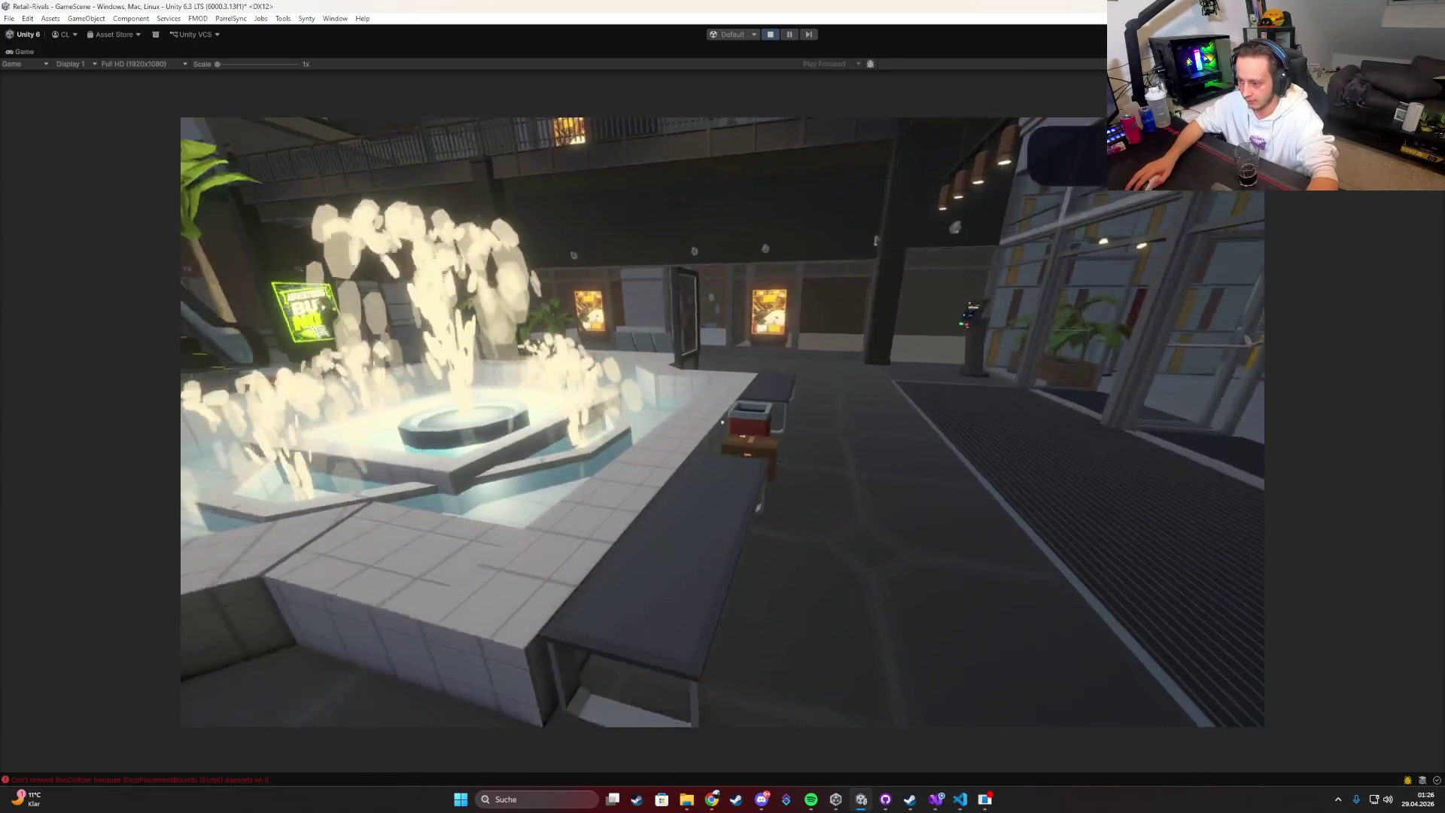
key("w")
Glance at the ordering panel, then raise the Blue T-Shirt price to 100000 in the price list.
key("Tab")
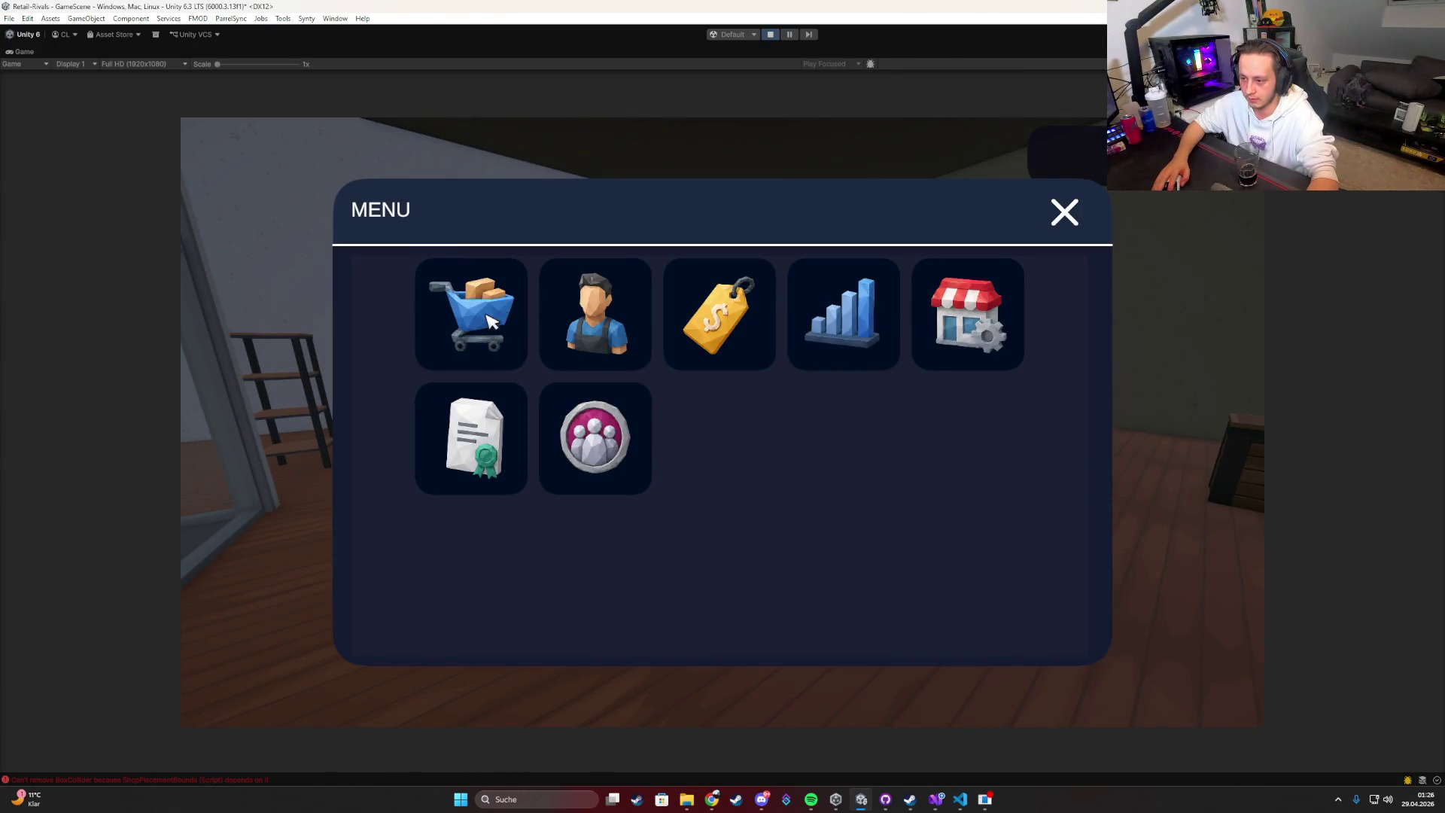
left_click(487, 315)
key("Escape")
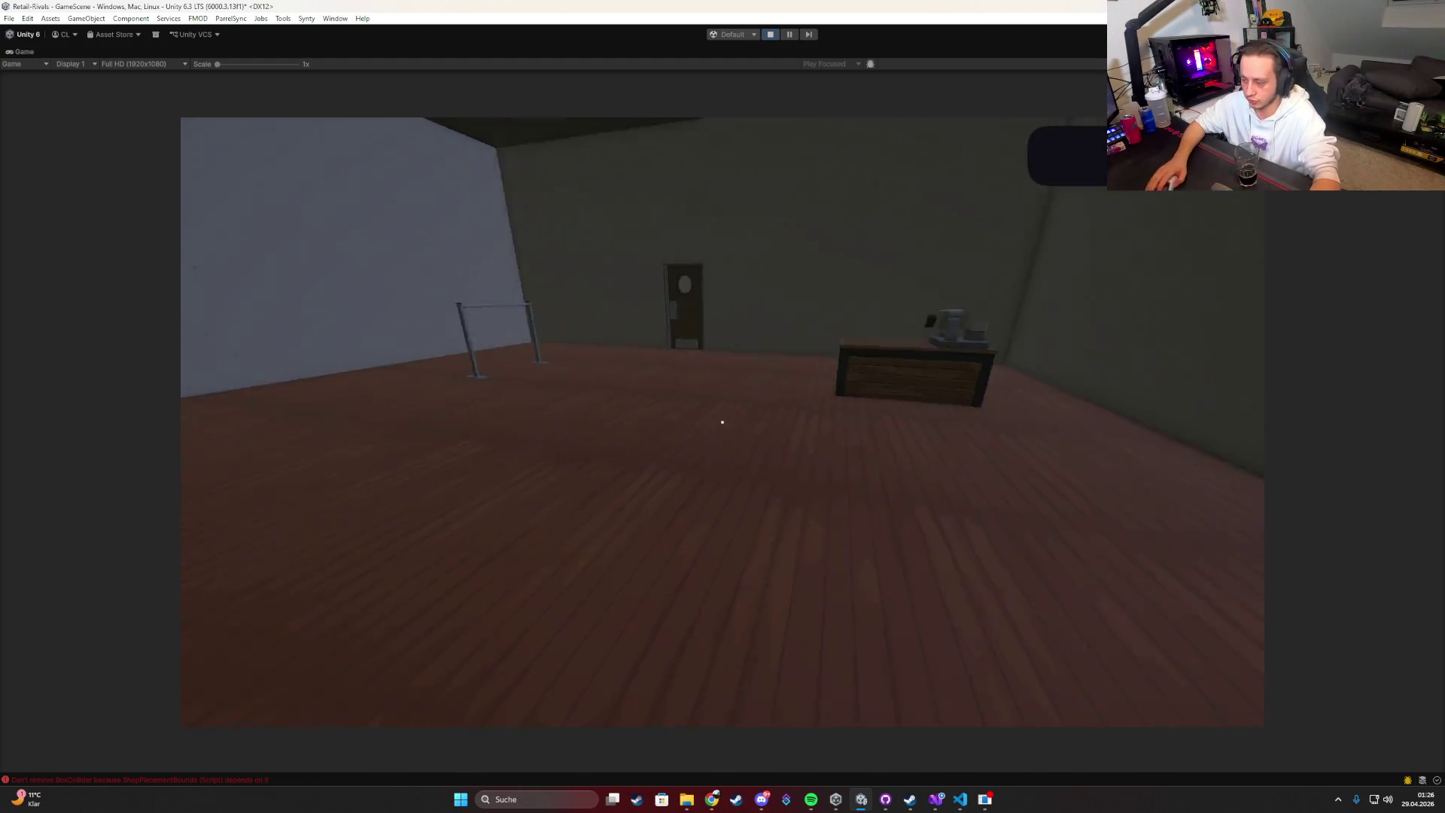
key("Tab")
left_click(753, 322)
left_click(942, 292)
type("00")
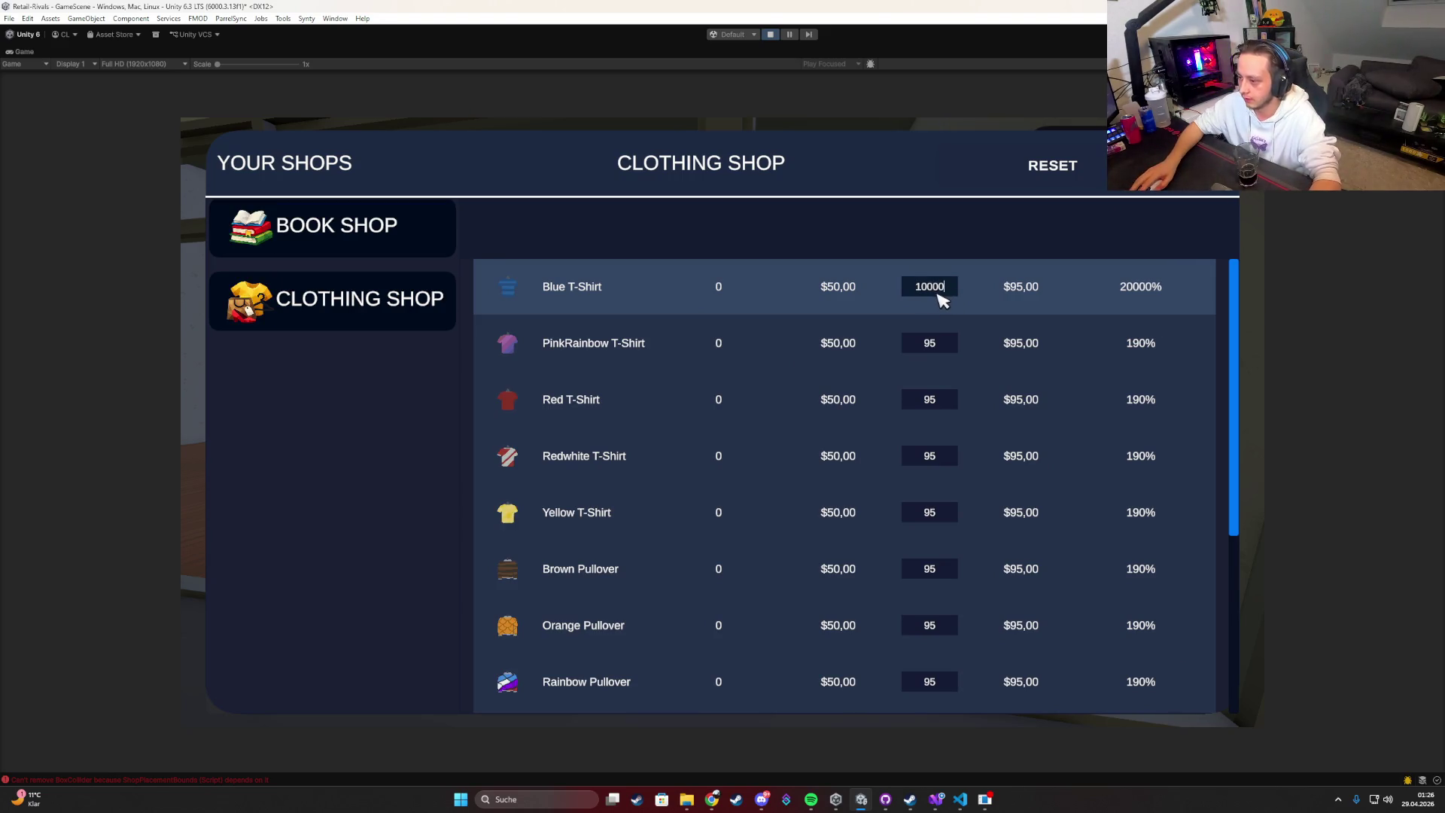
type("0")
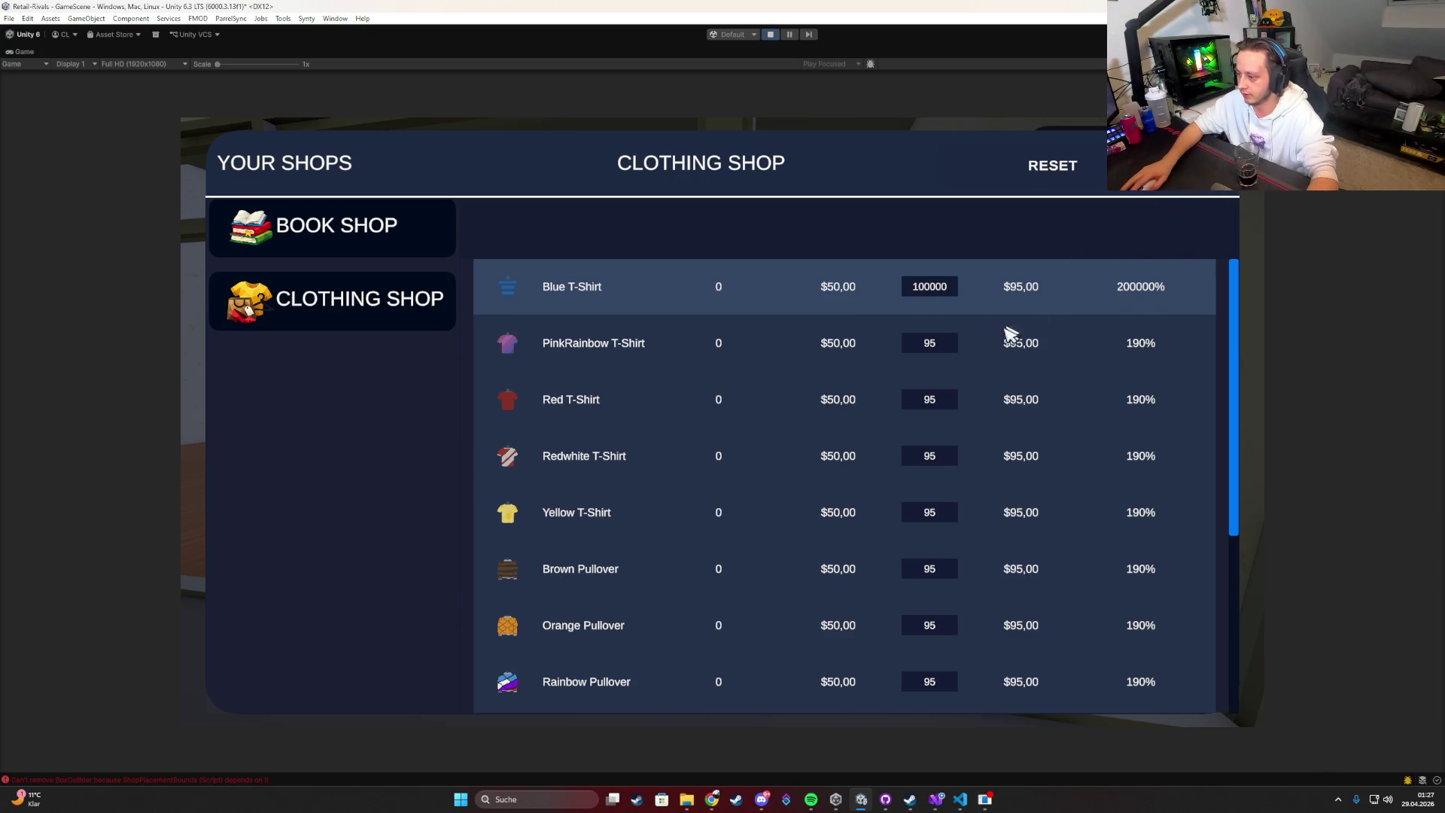
left_click(934, 399)
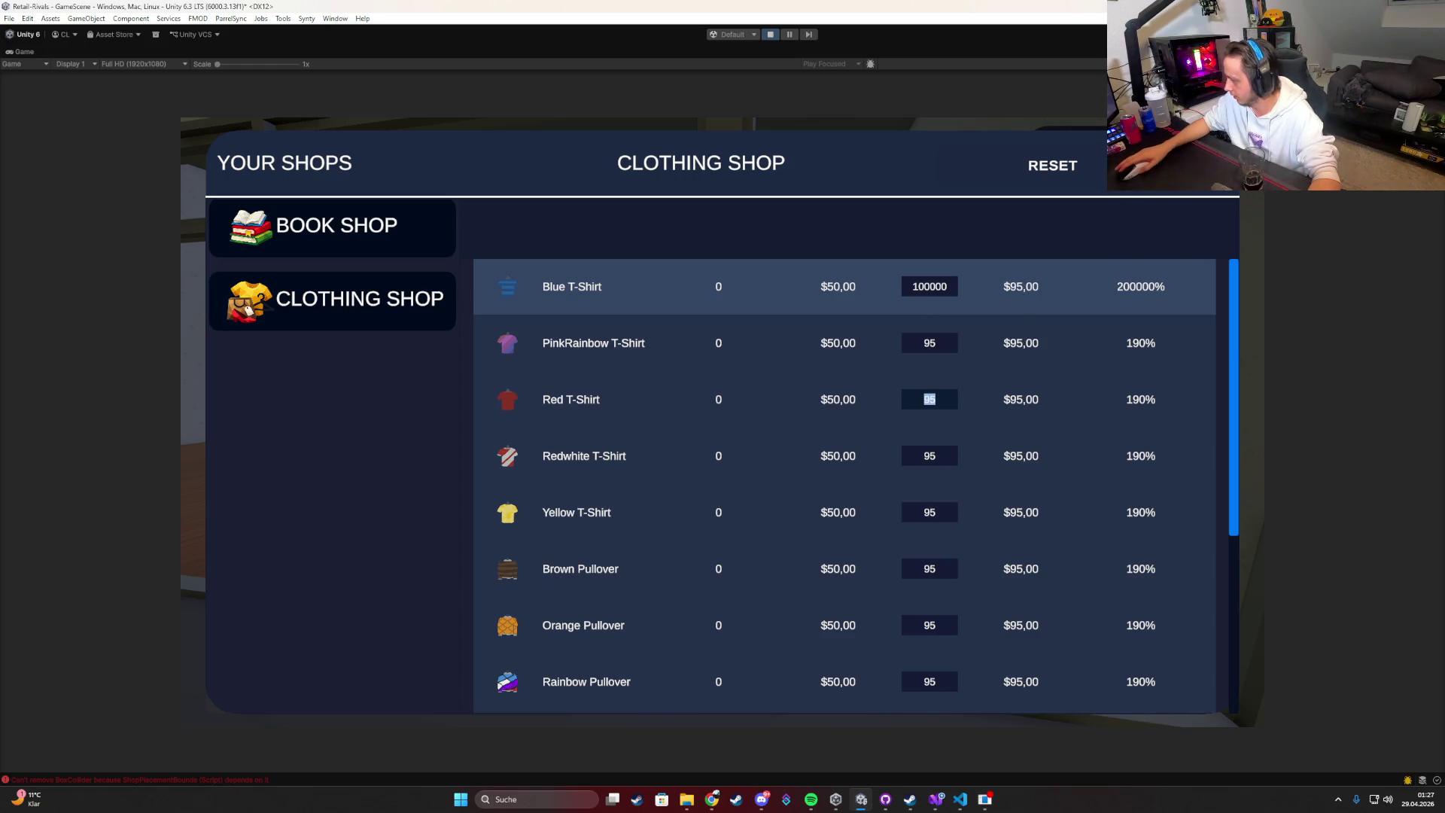
Return to the game and order a Blue T-Shirt for the Clothing Shop.
key("alt+Tab")
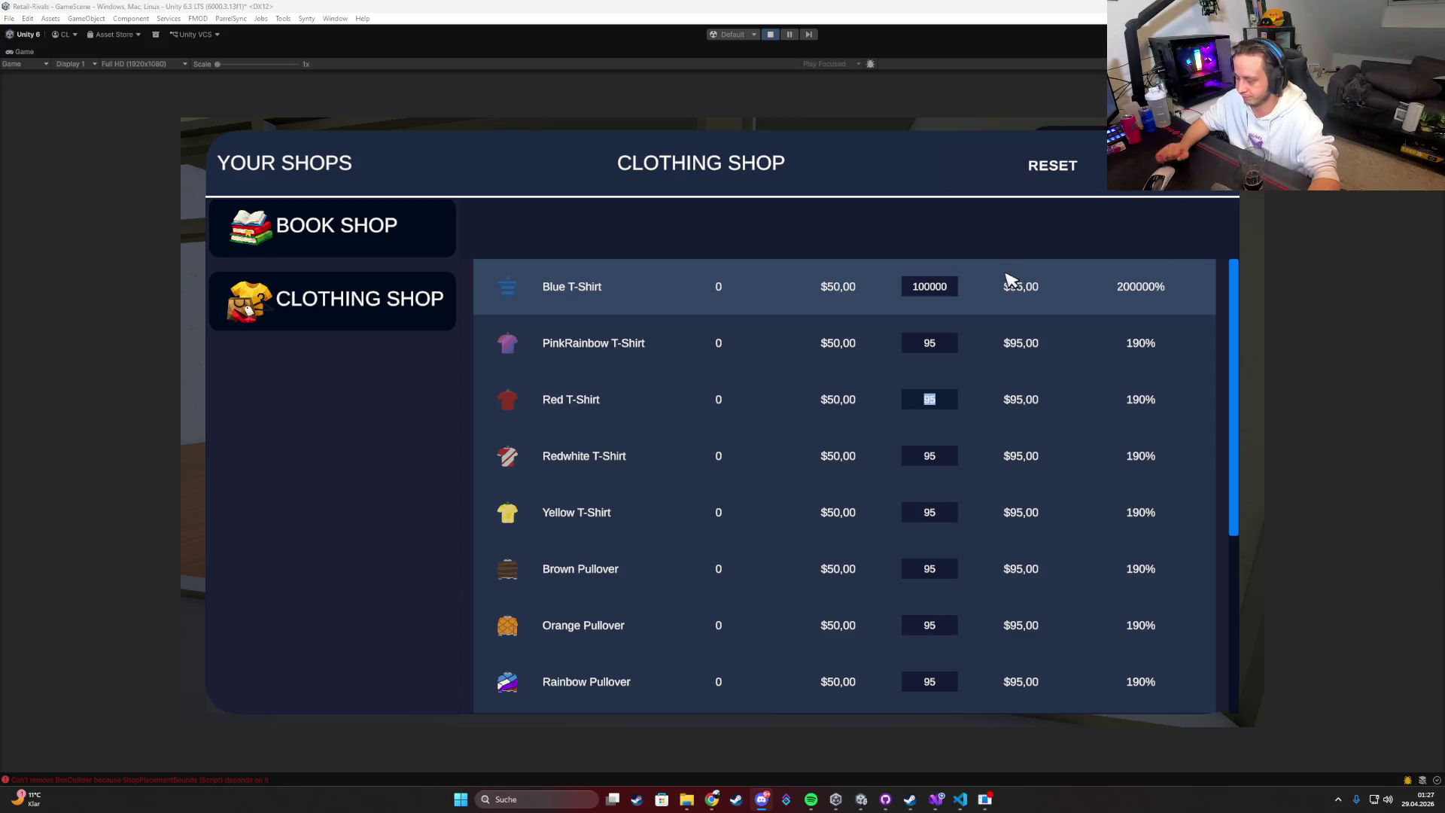
key("alt+Tab")
key("Escape")
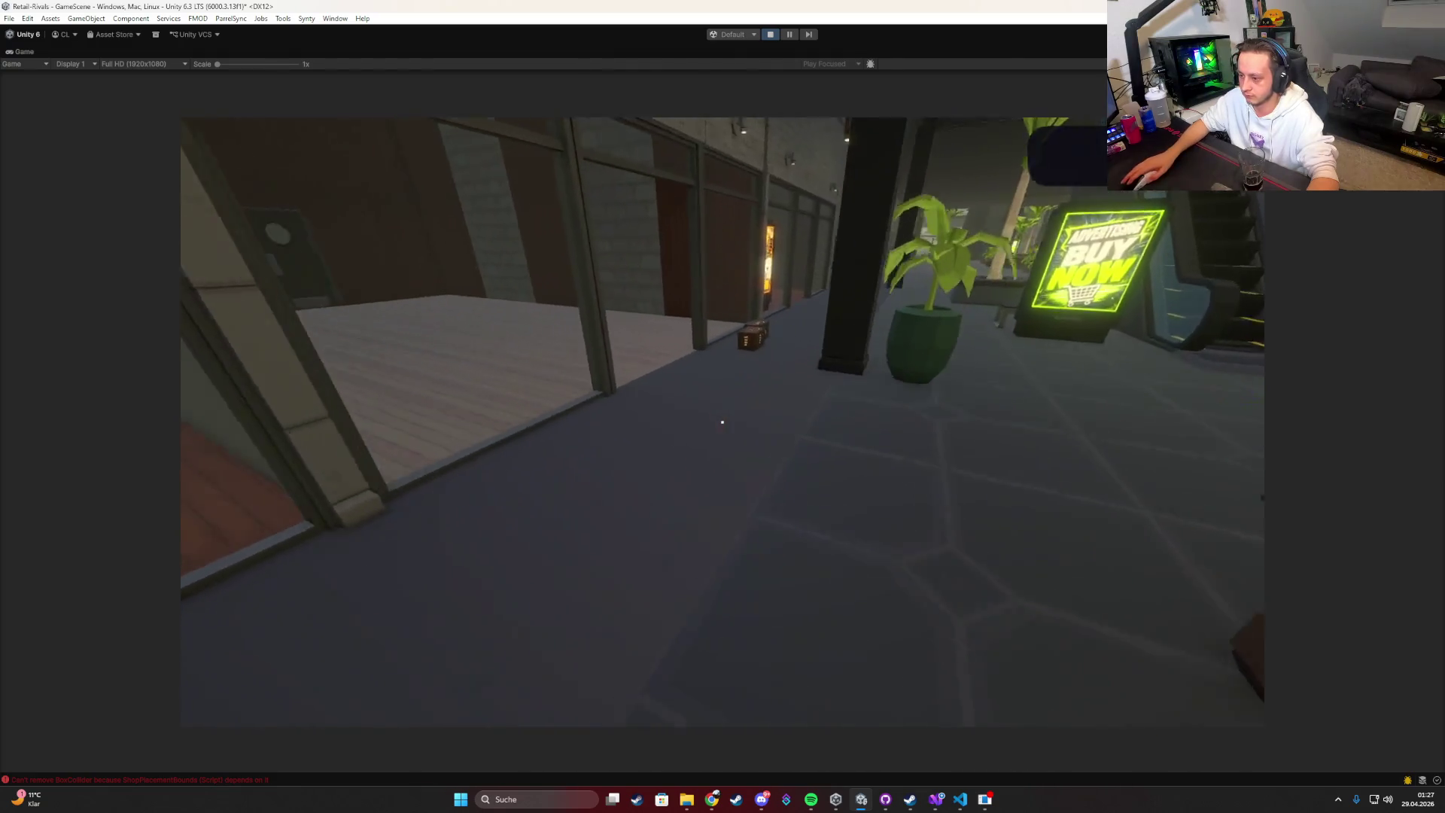
key("Tab")
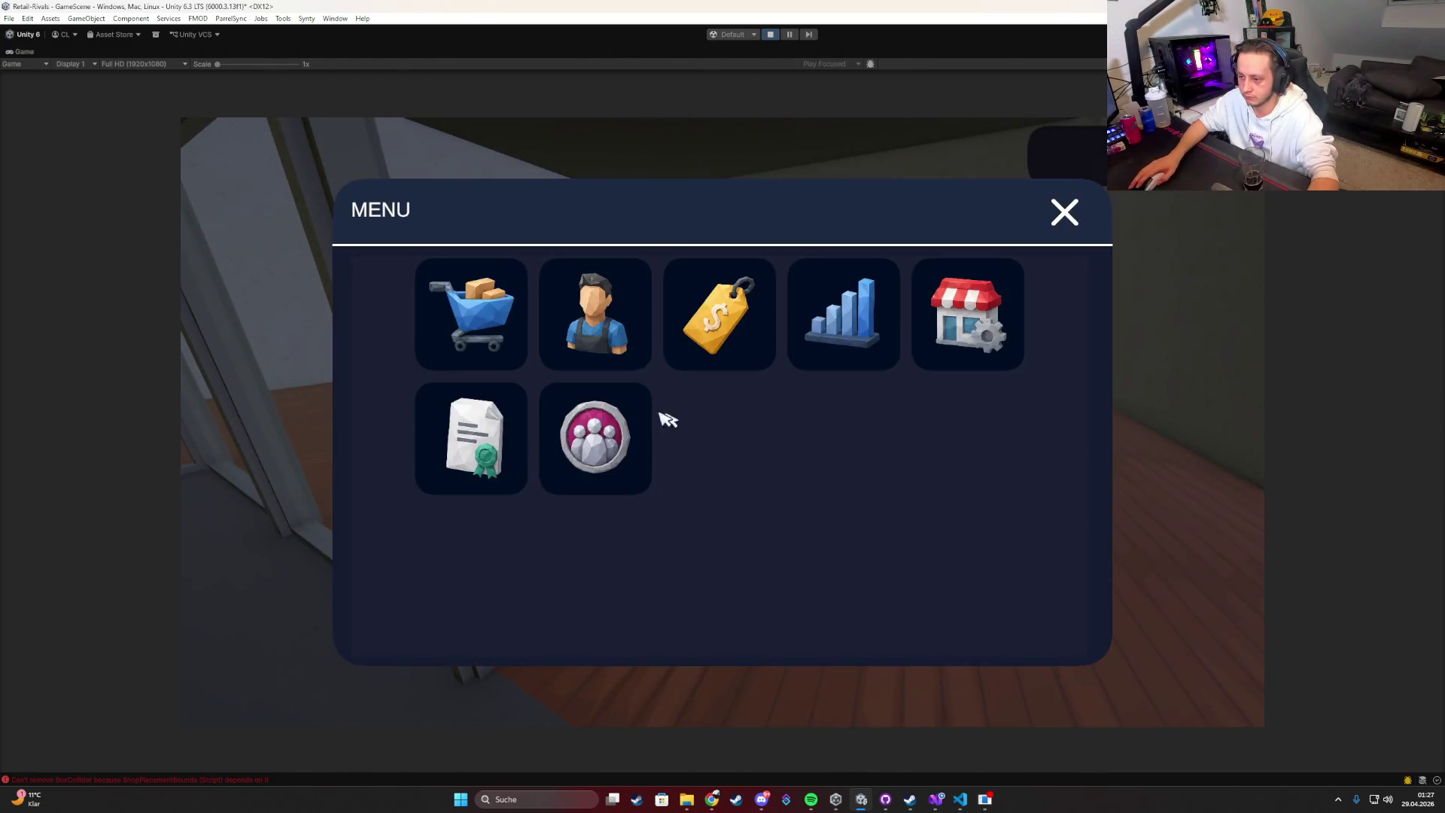
left_click(503, 351)
left_click(315, 301)
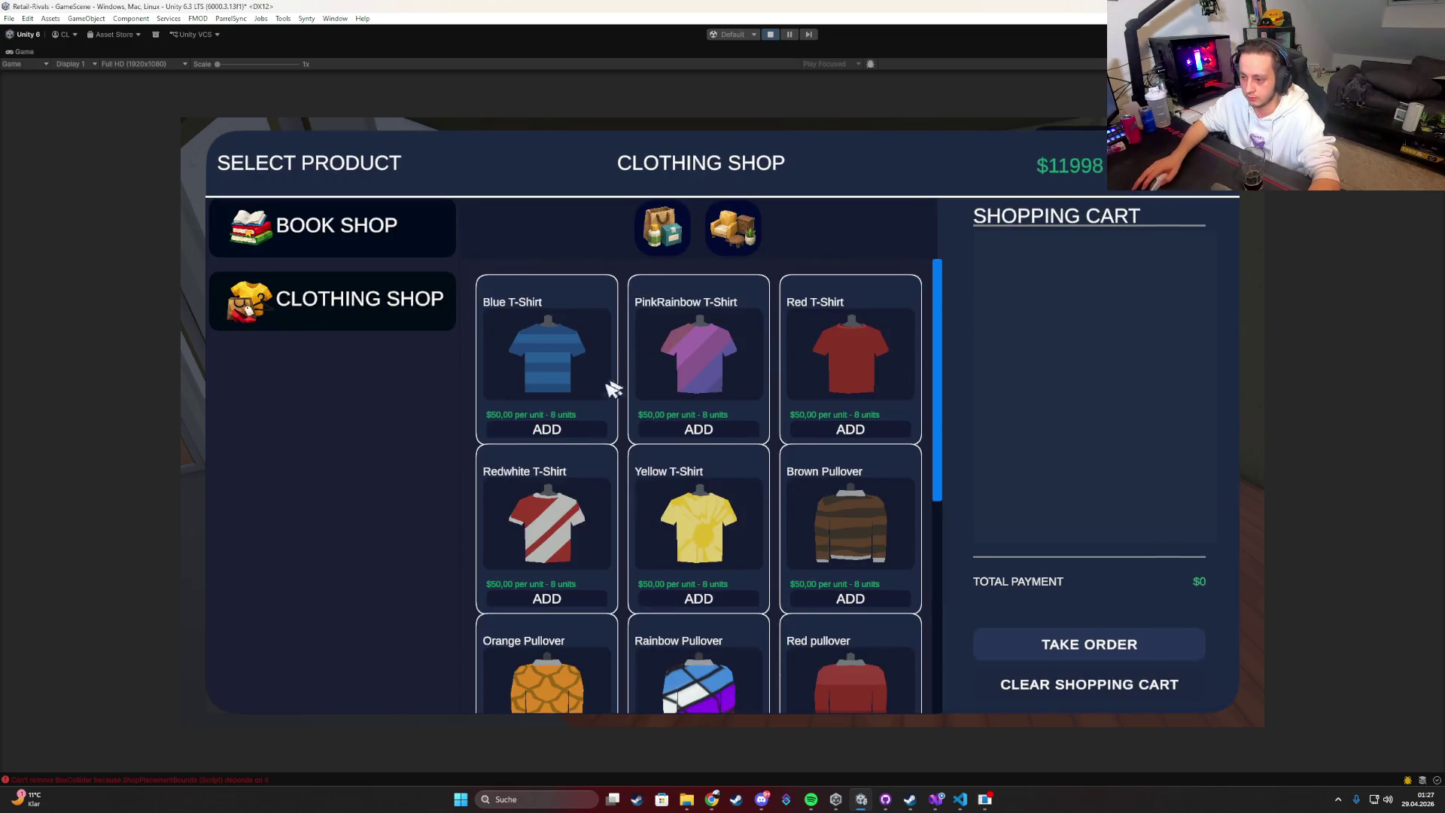
left_click(548, 436)
left_click(1081, 646)
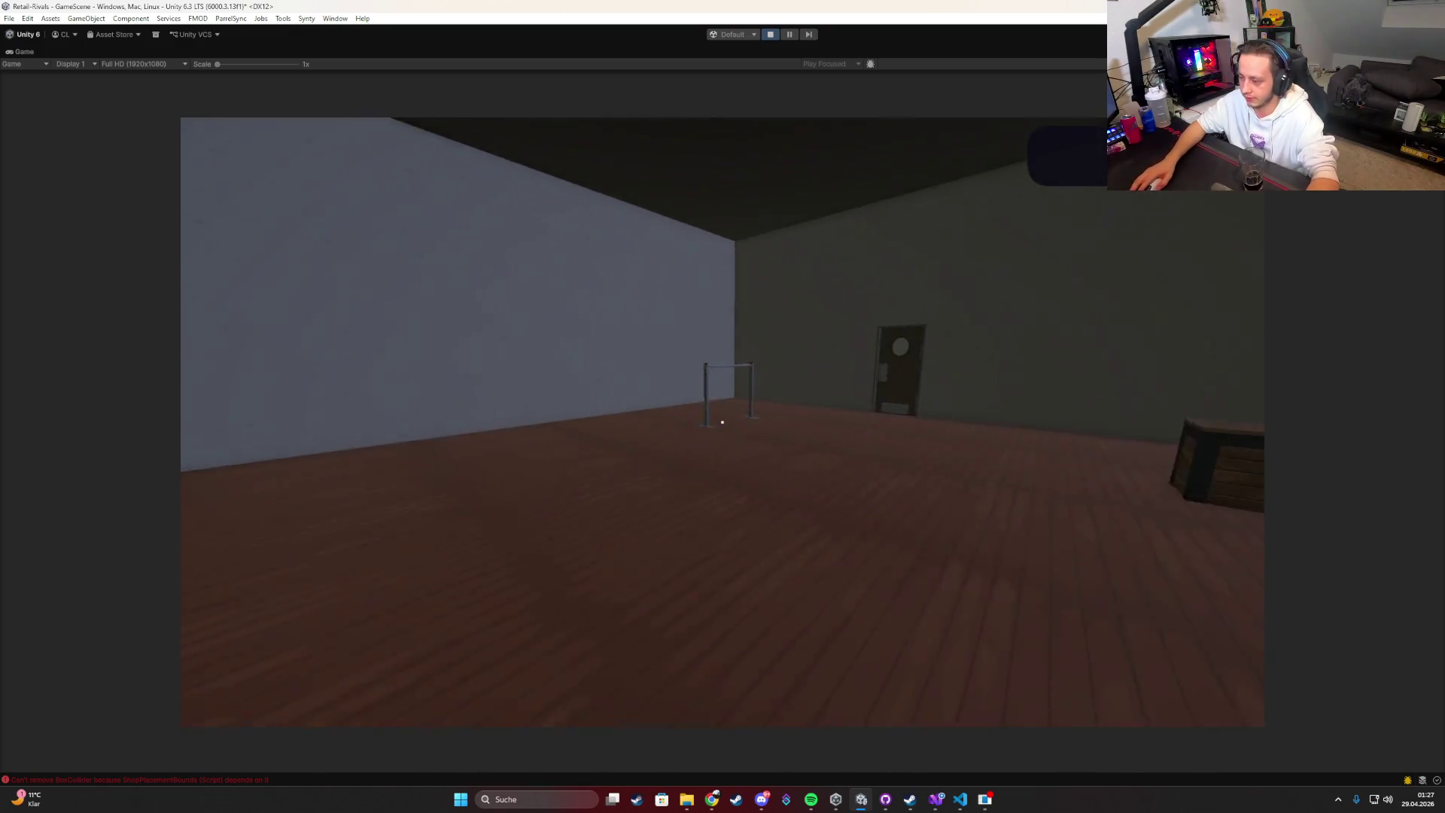
Stock the shirt table, then open the mall for Day 1 at the kiosk.
left_click(722, 422)
key("w")
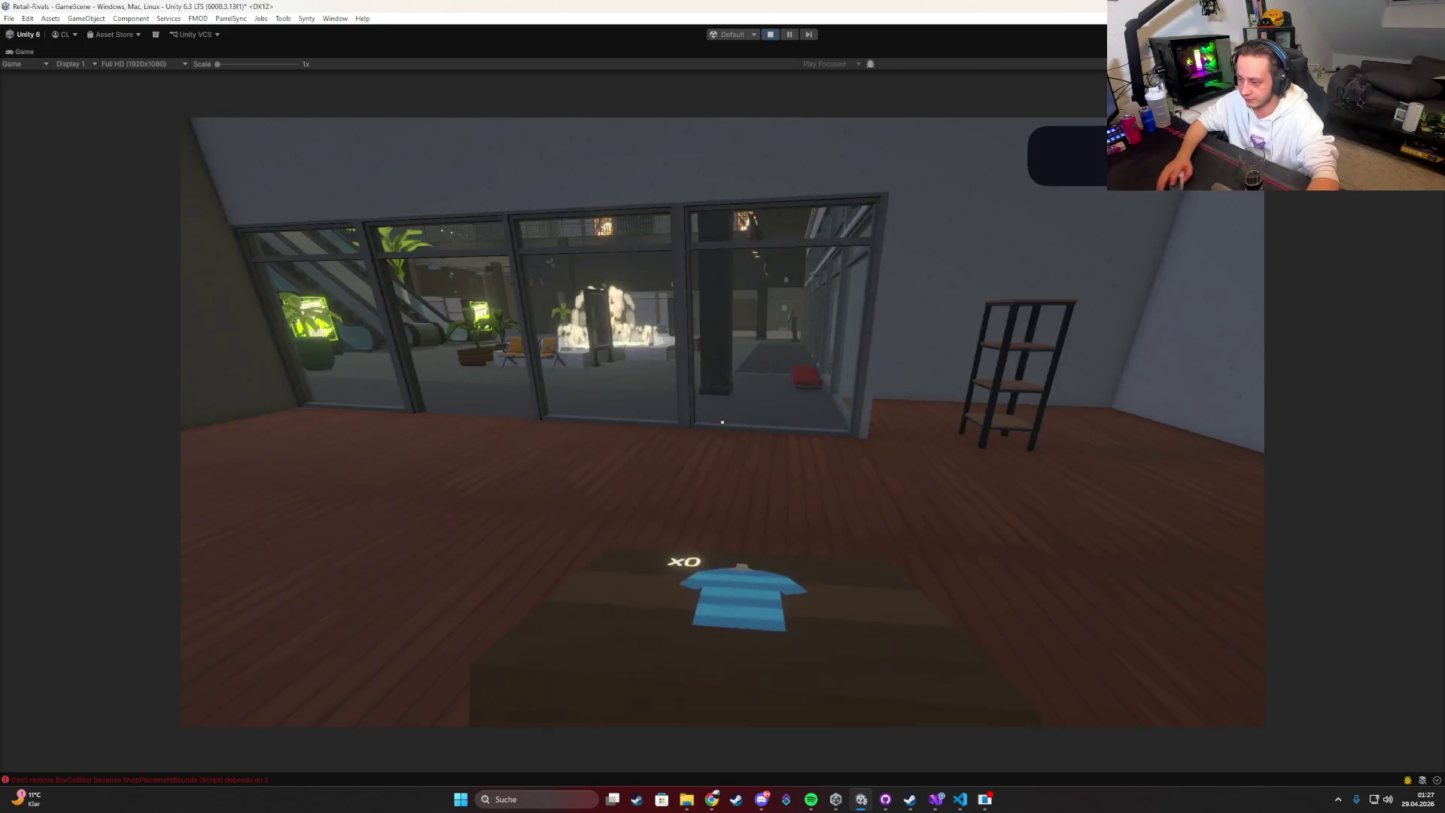
key("w")
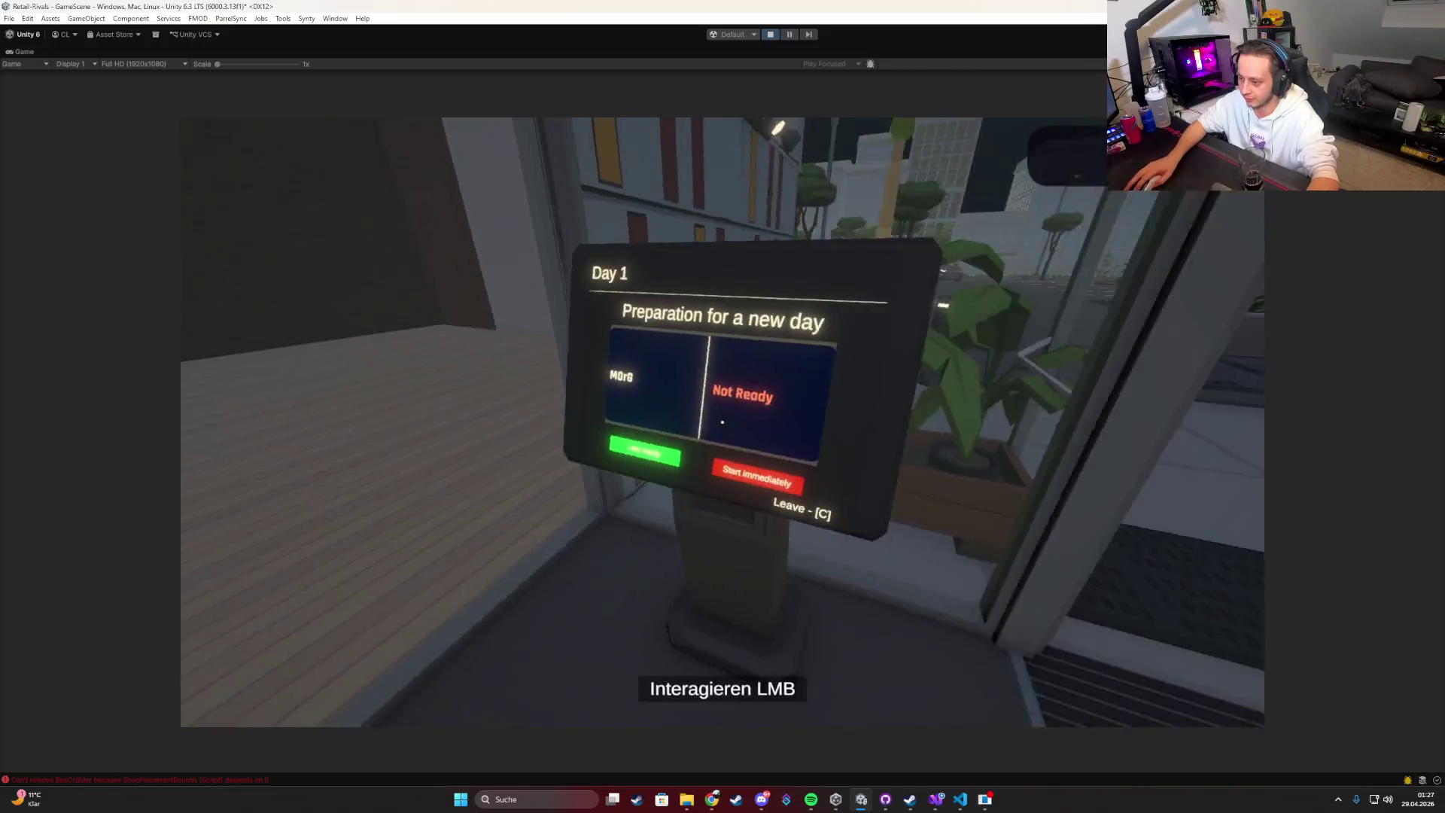
left_click(722, 422)
left_click(661, 635)
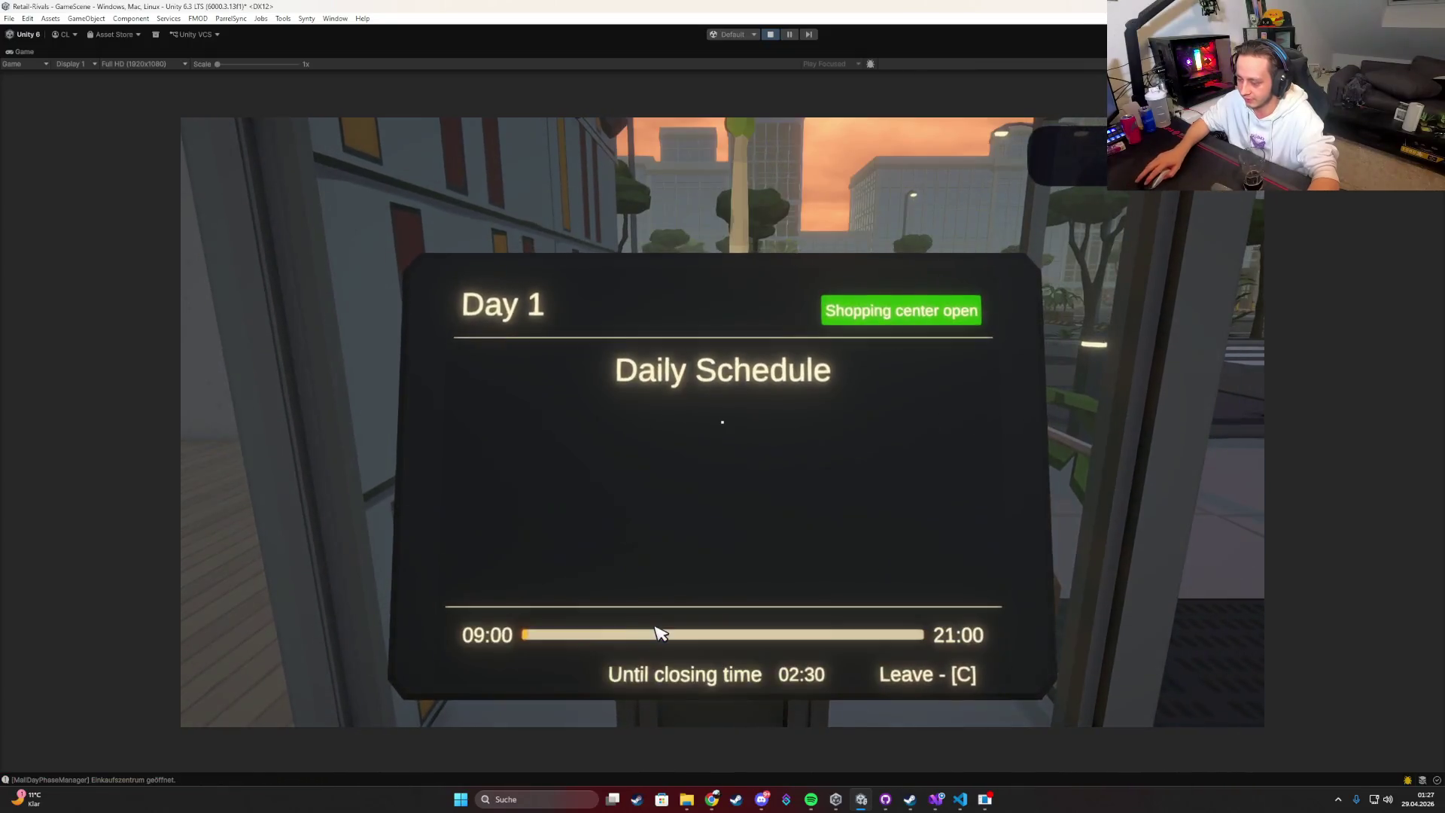
Walk into the shop and take position at the register as a customer arrives.
key("c")
key("w")
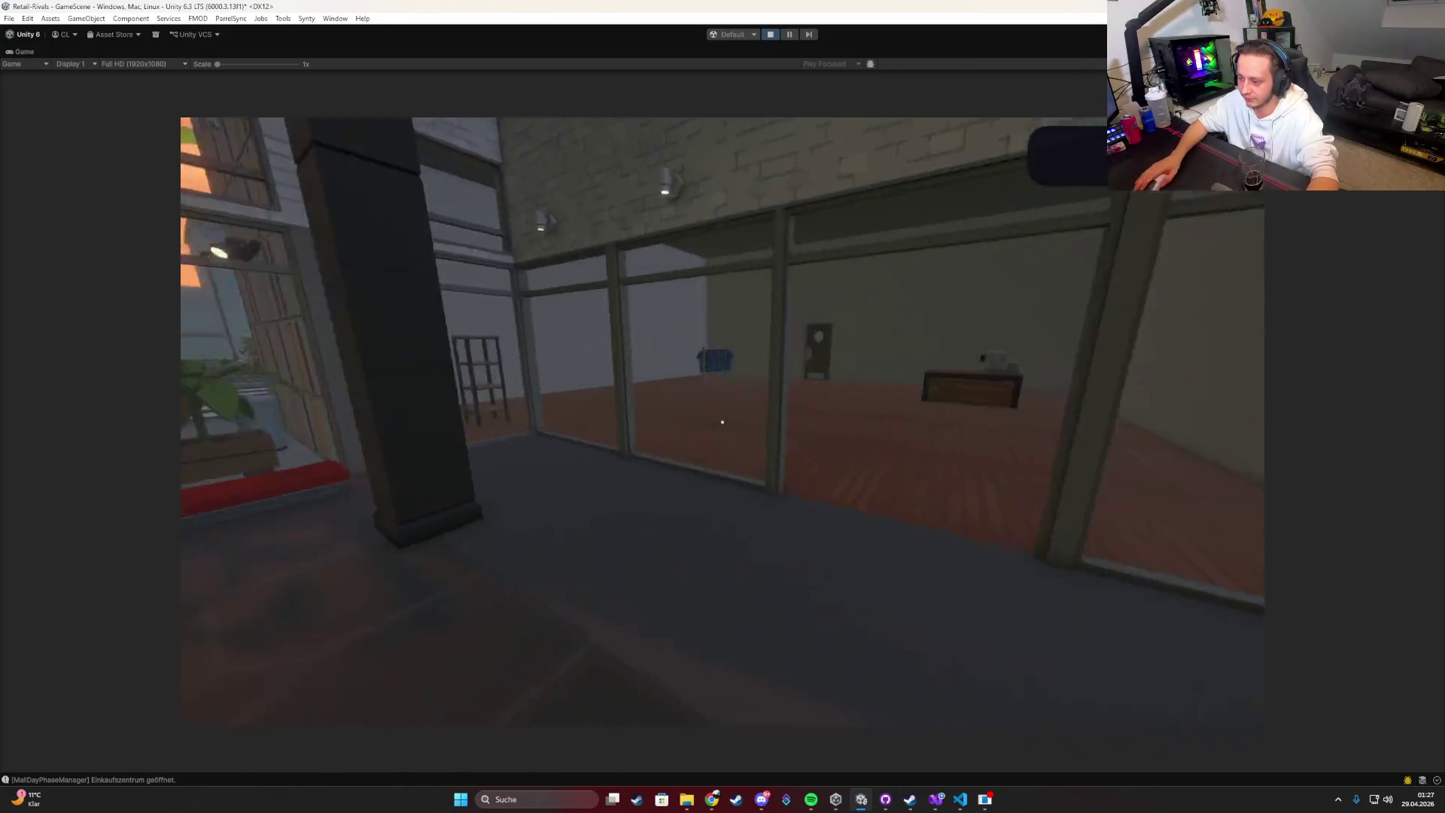
key("w")
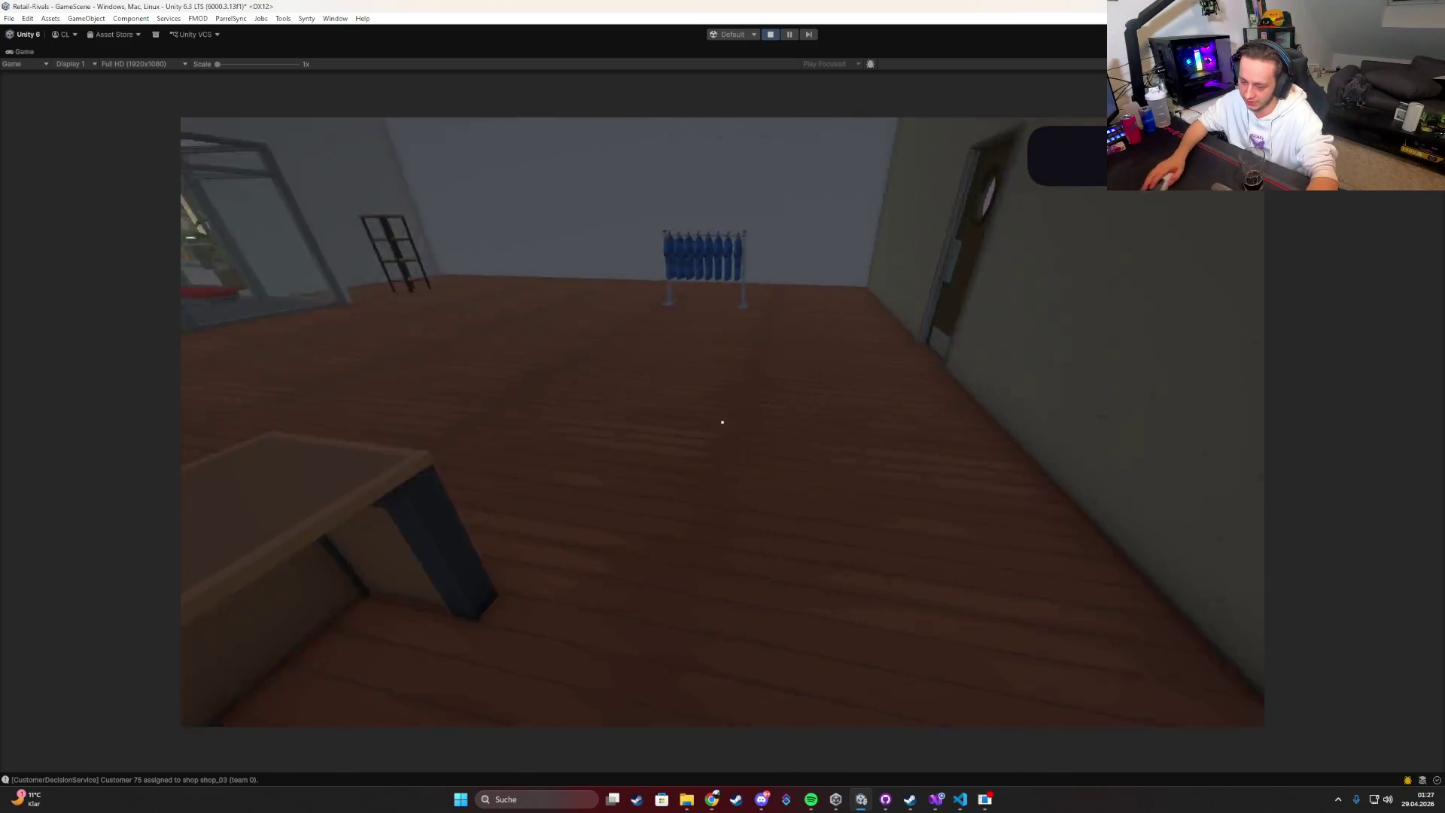
key("w")
key("Tab")
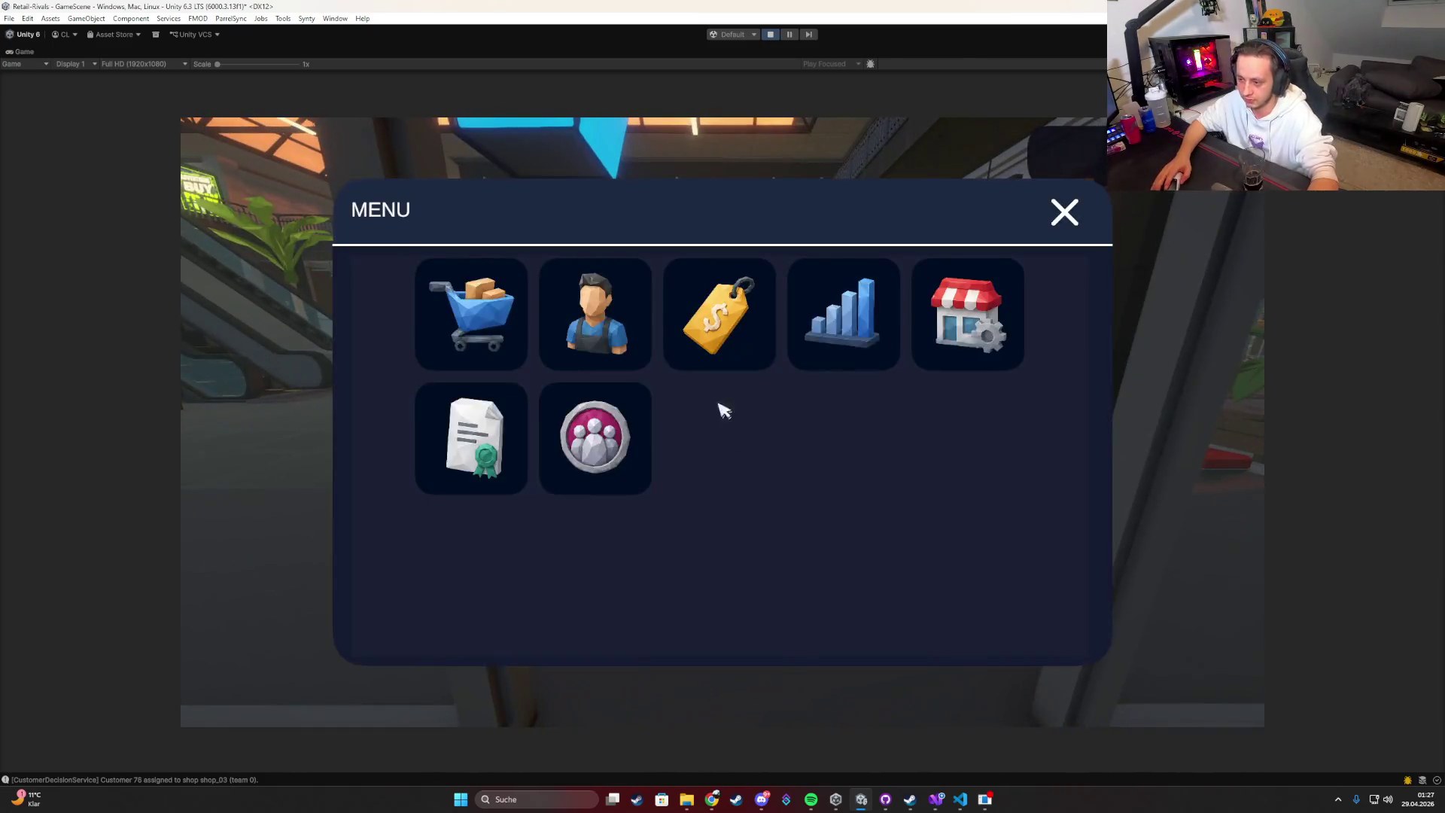
left_click(1064, 213)
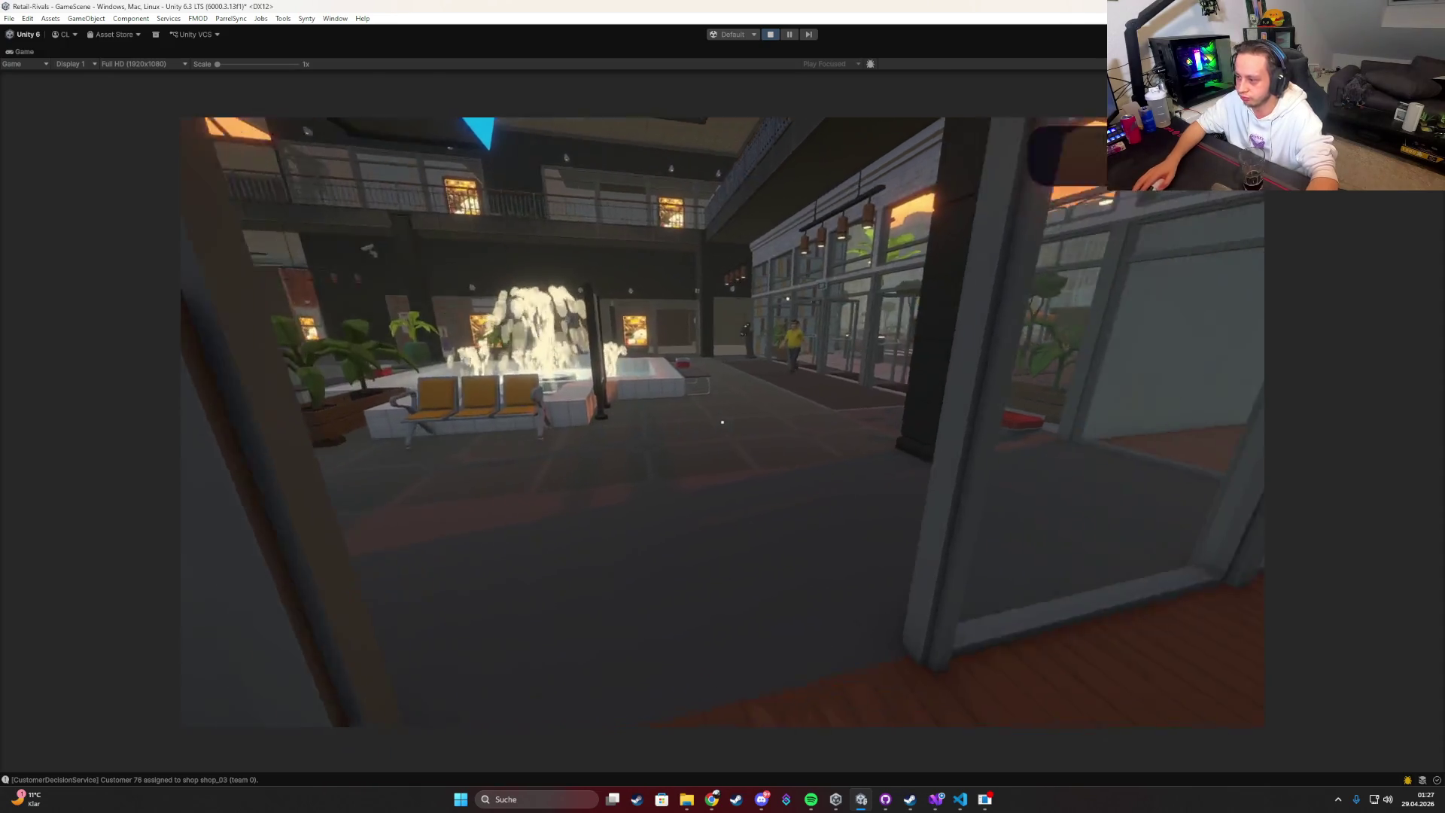
mouse_move(722, 421)
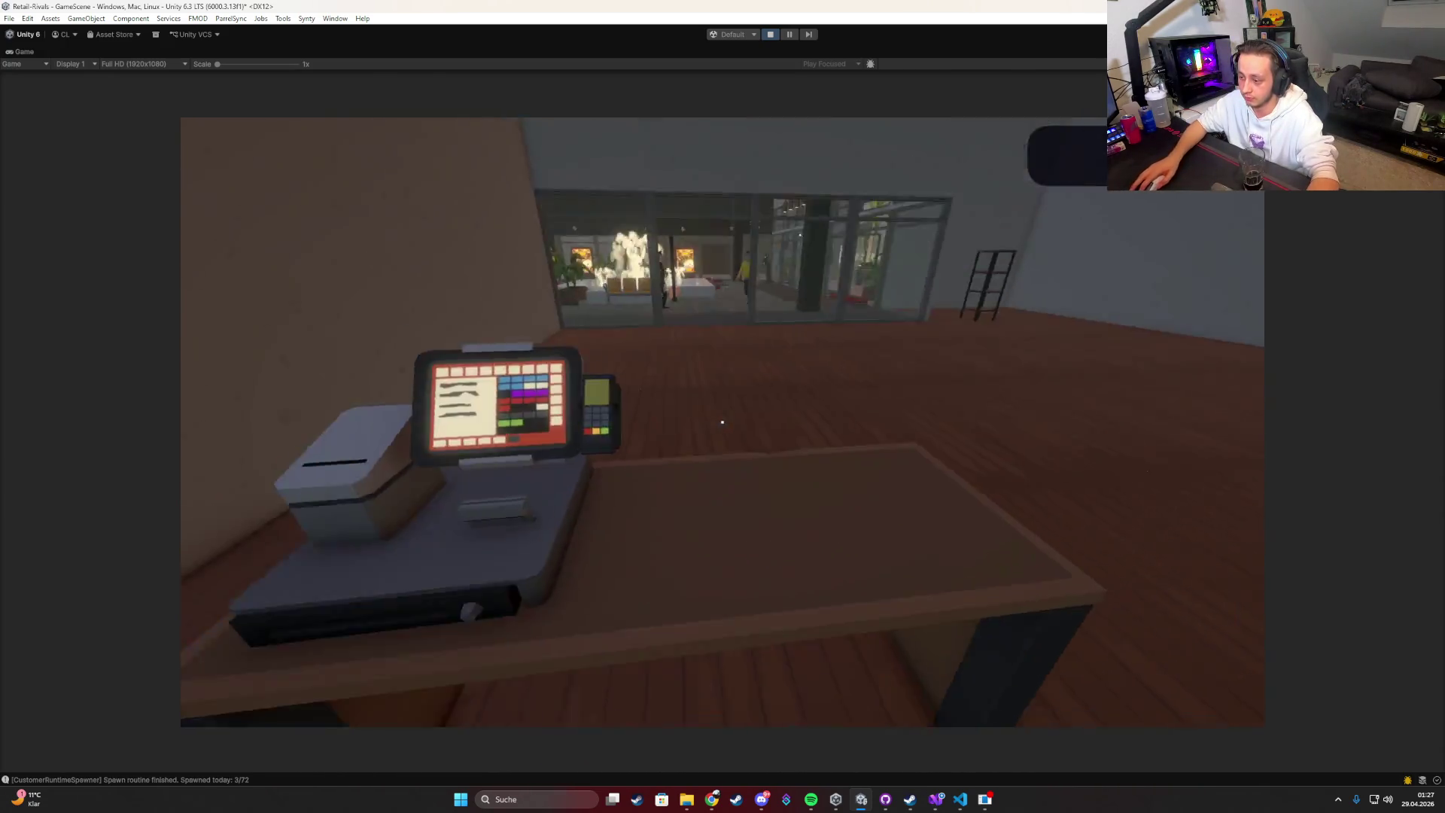
key("s")
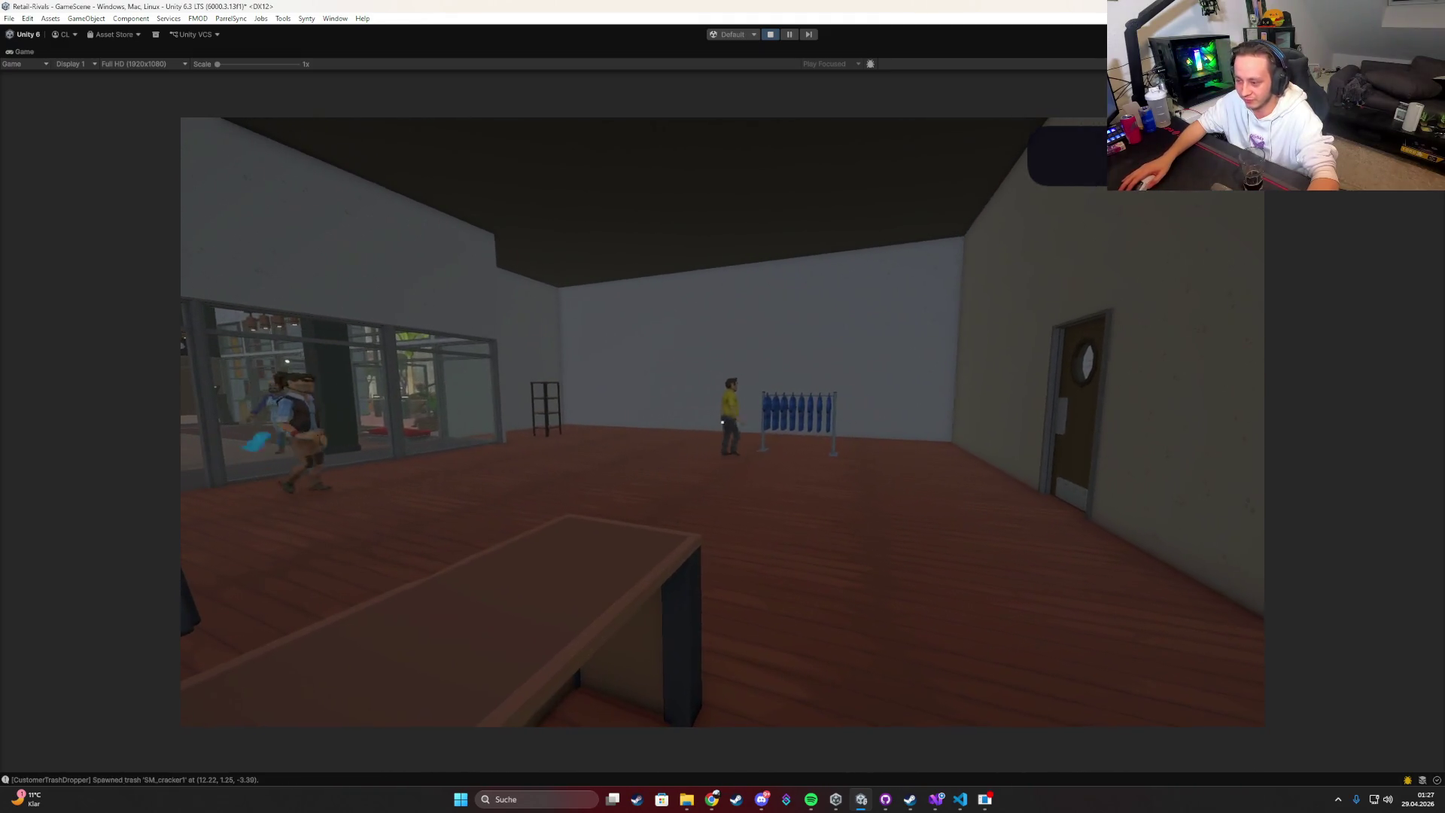
key("w")
key("s")
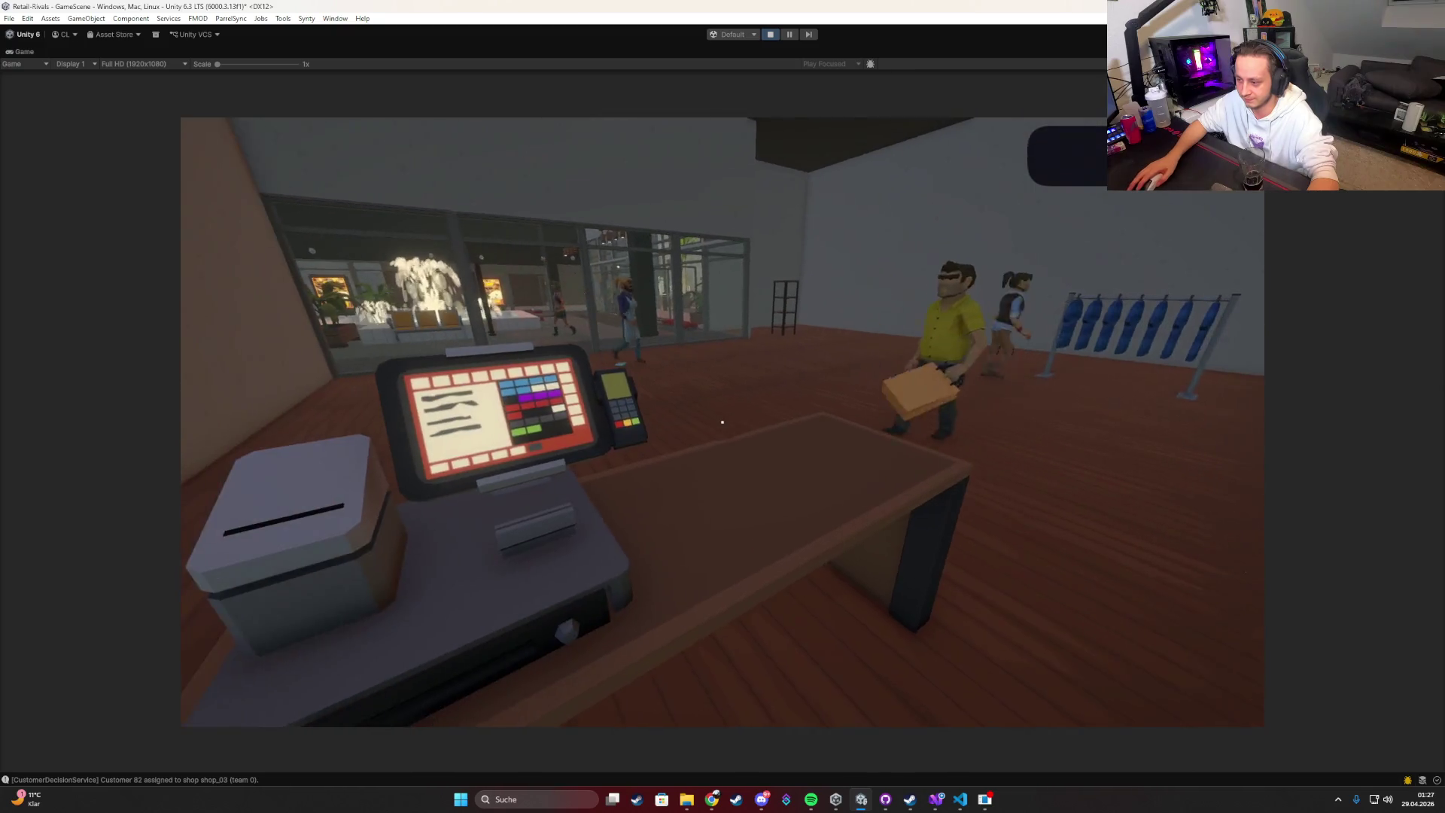
key("w")
Charge the customer's card $95 on the terminal, then switch to Visual Studio Code.
left_click(722, 423)
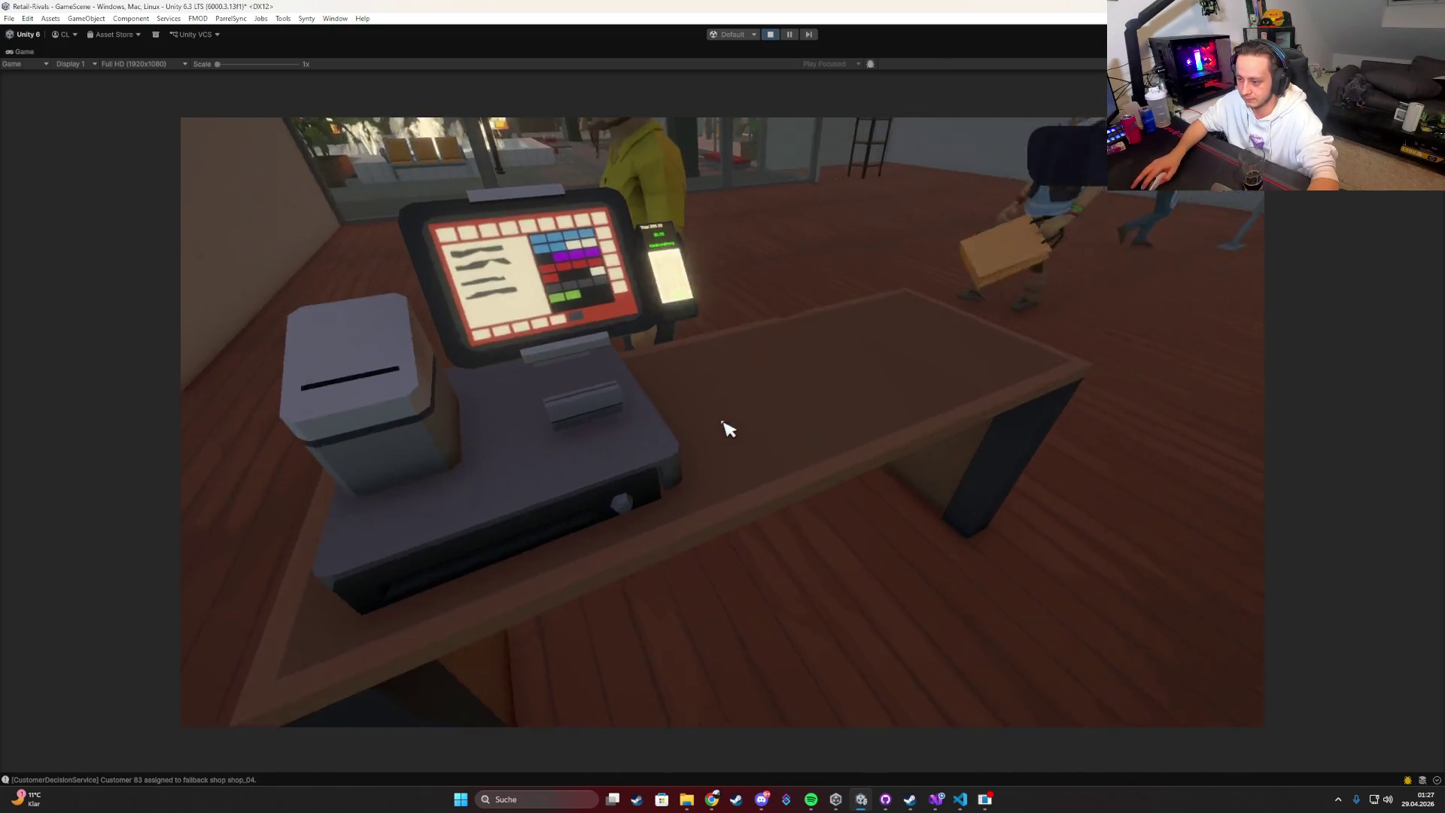
left_click(781, 468)
left_click(753, 440)
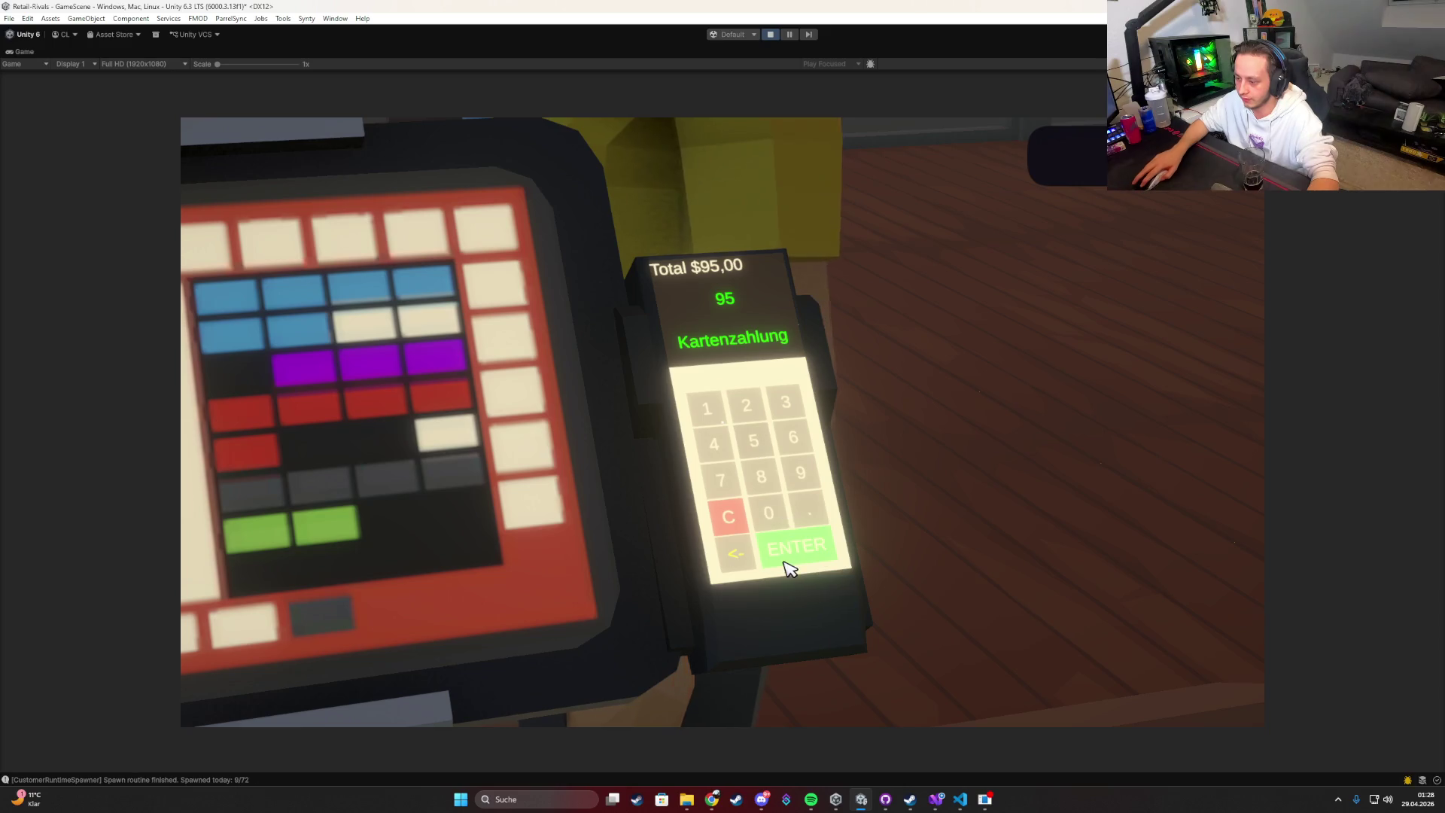
left_click(783, 555)
key("s")
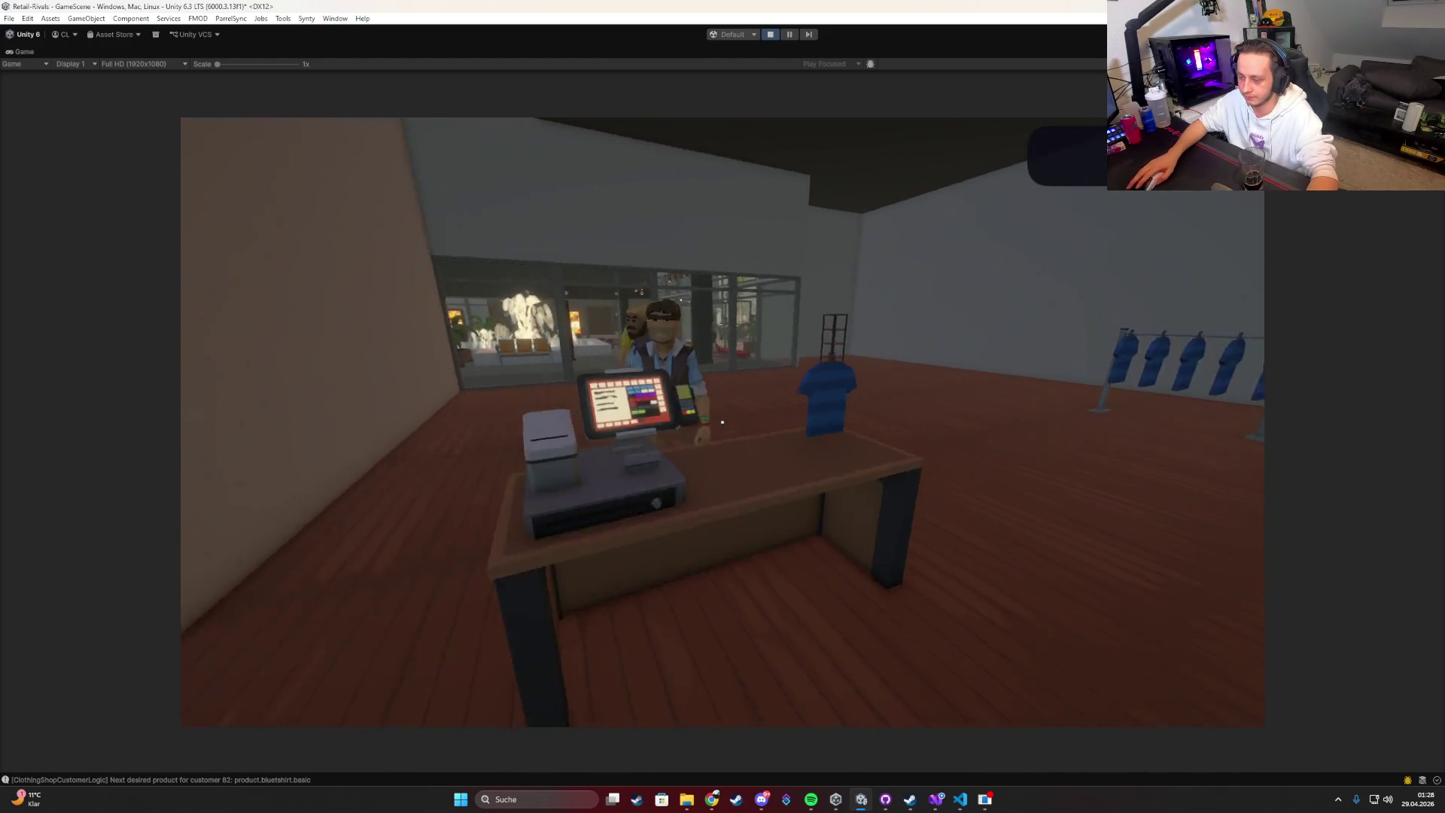
key("w")
key("super")
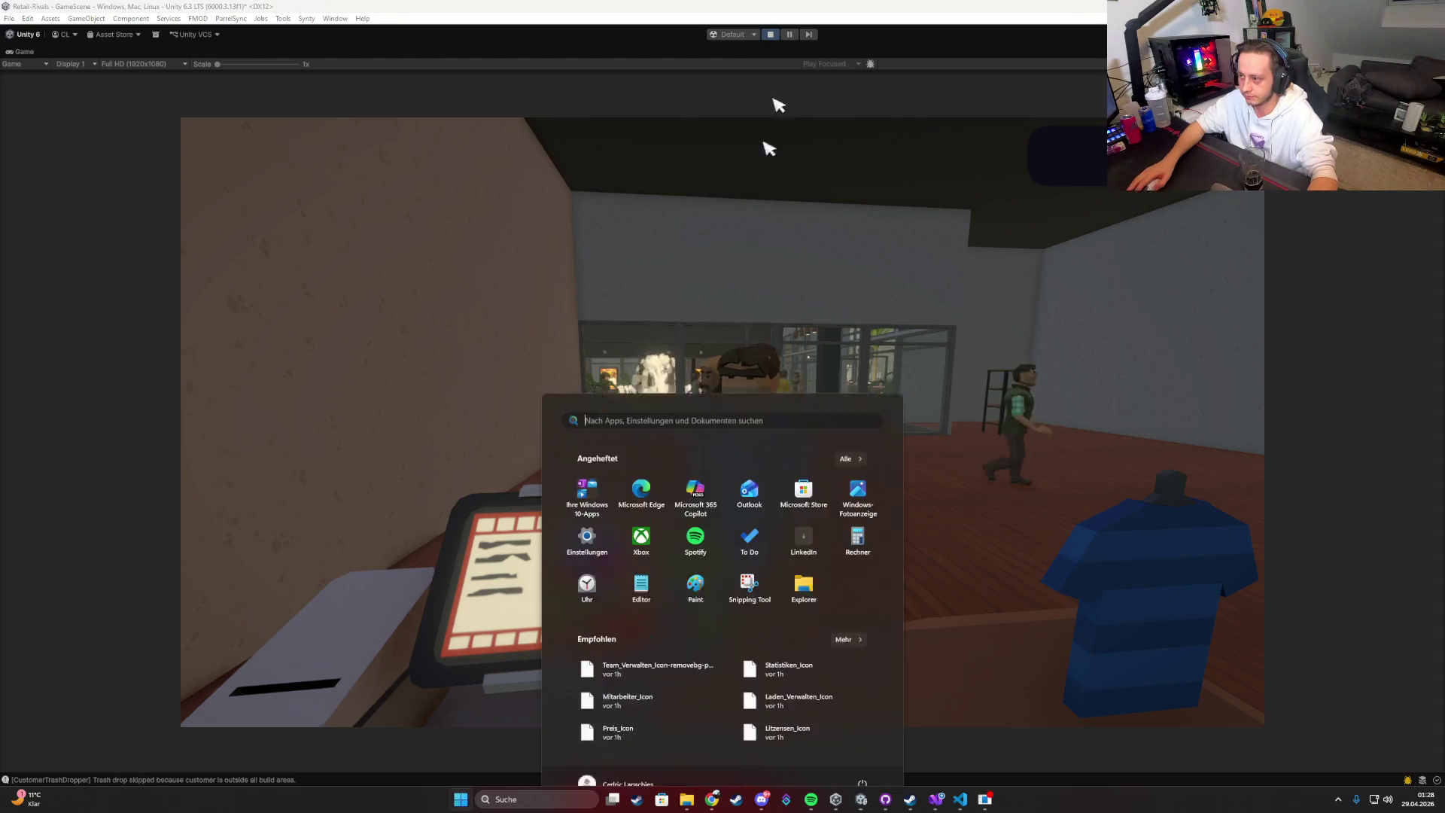
left_click(960, 804)
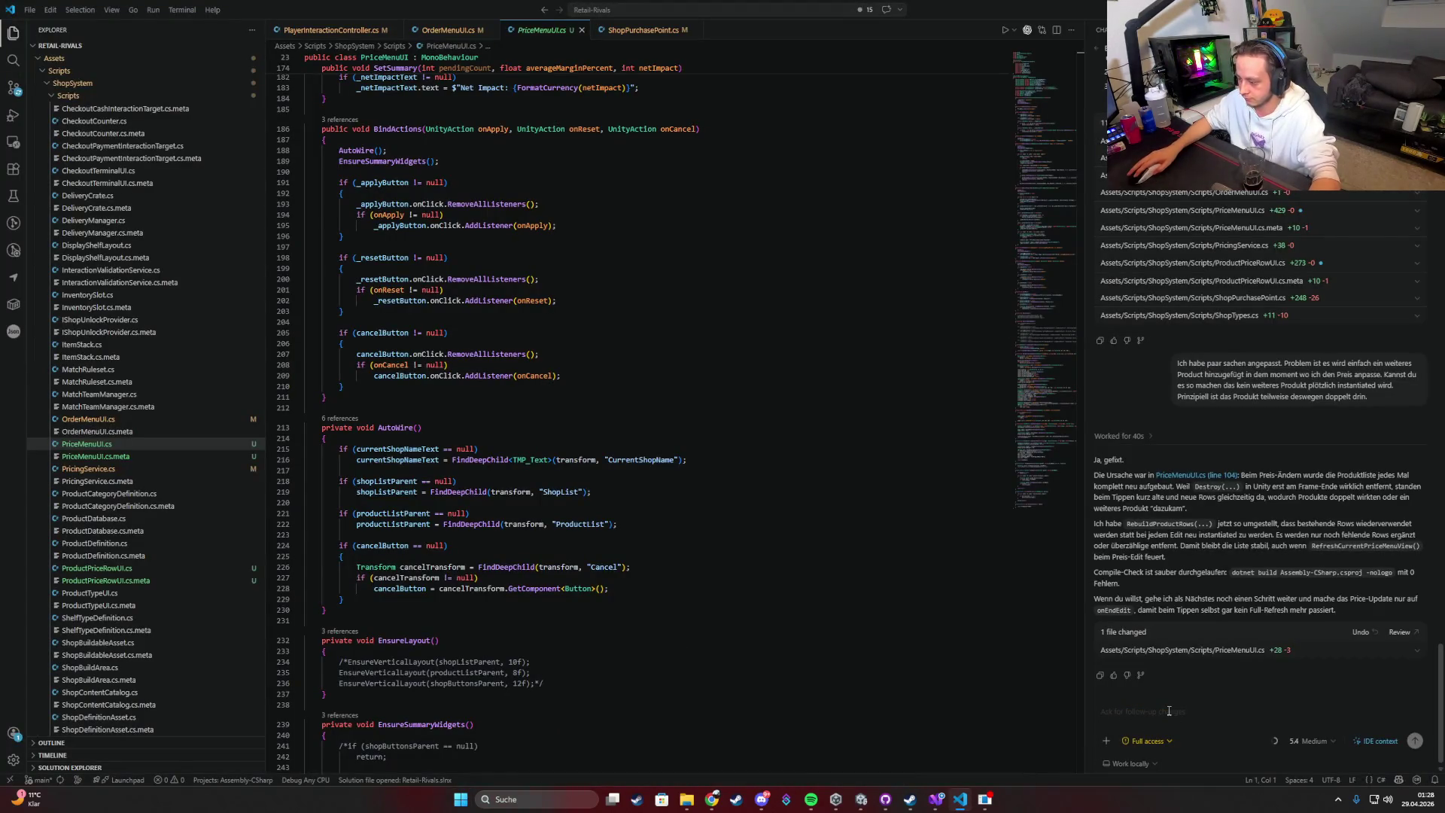
Report to the assistant that customers still pay the base price instead of the set price.
type("Die")
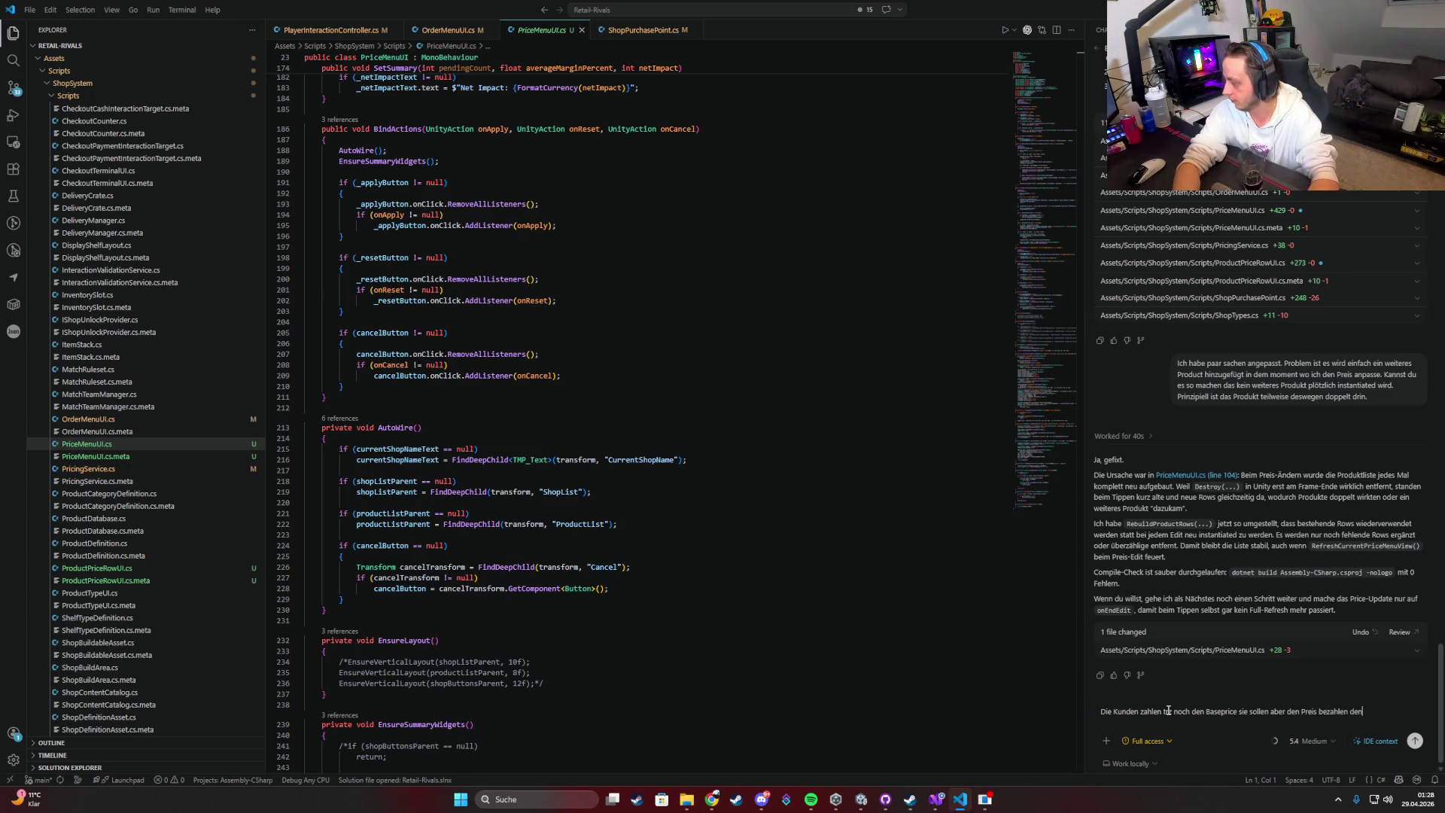
type("stellt ha")
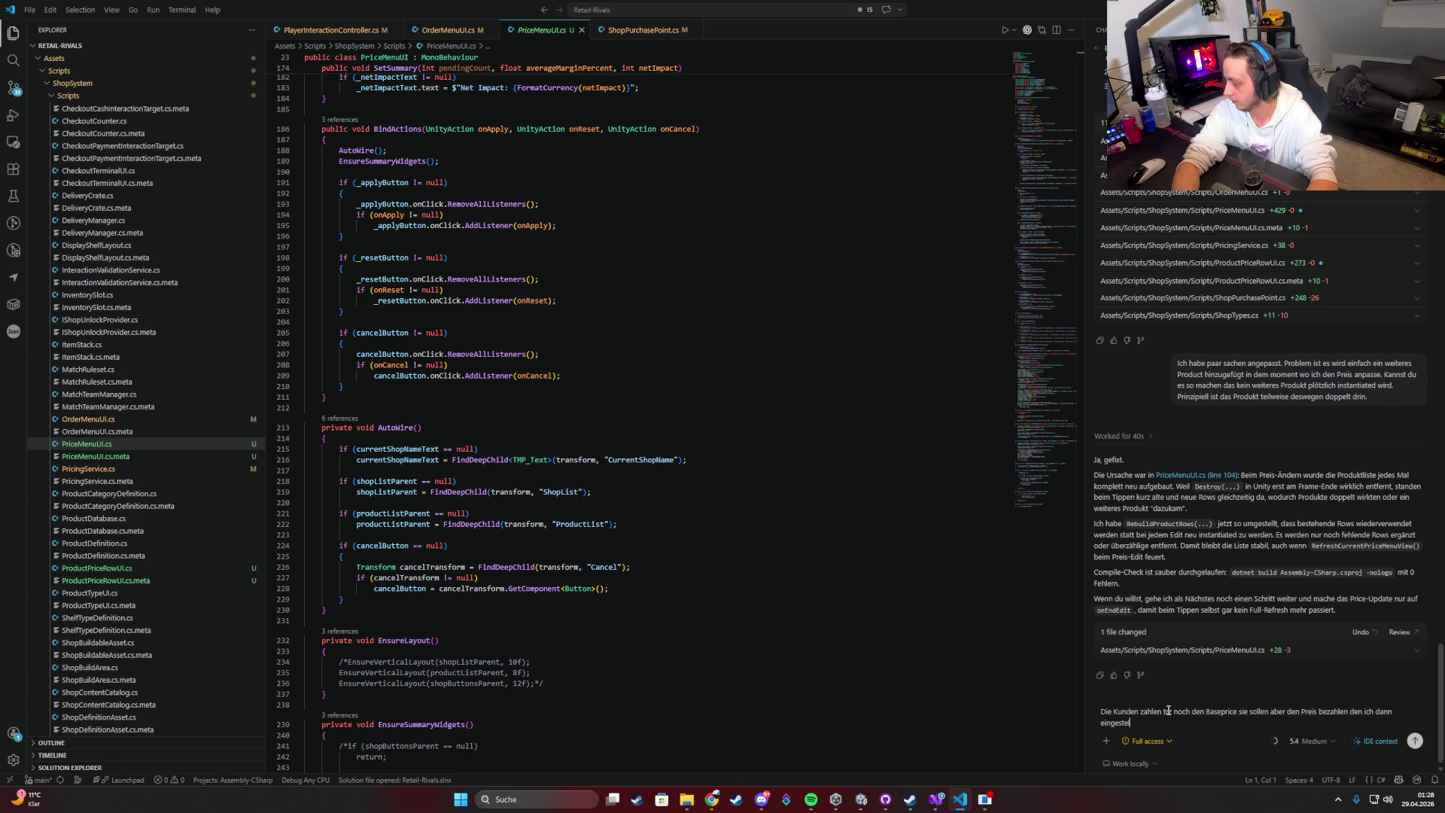
type("be")
key("Return")
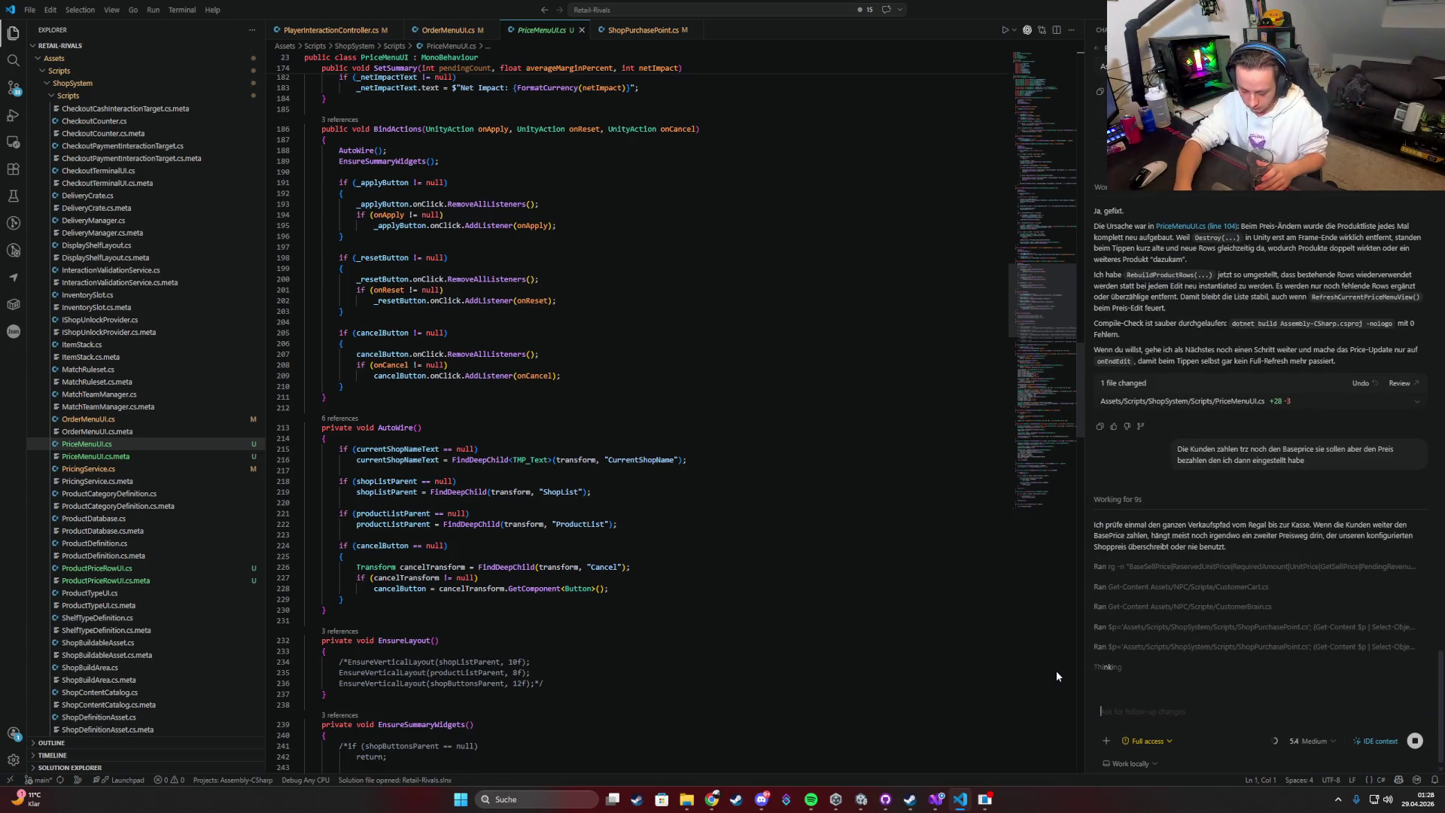
Bring Spotify forward and replace the search text with 'sh'.
key("alt+Tab")
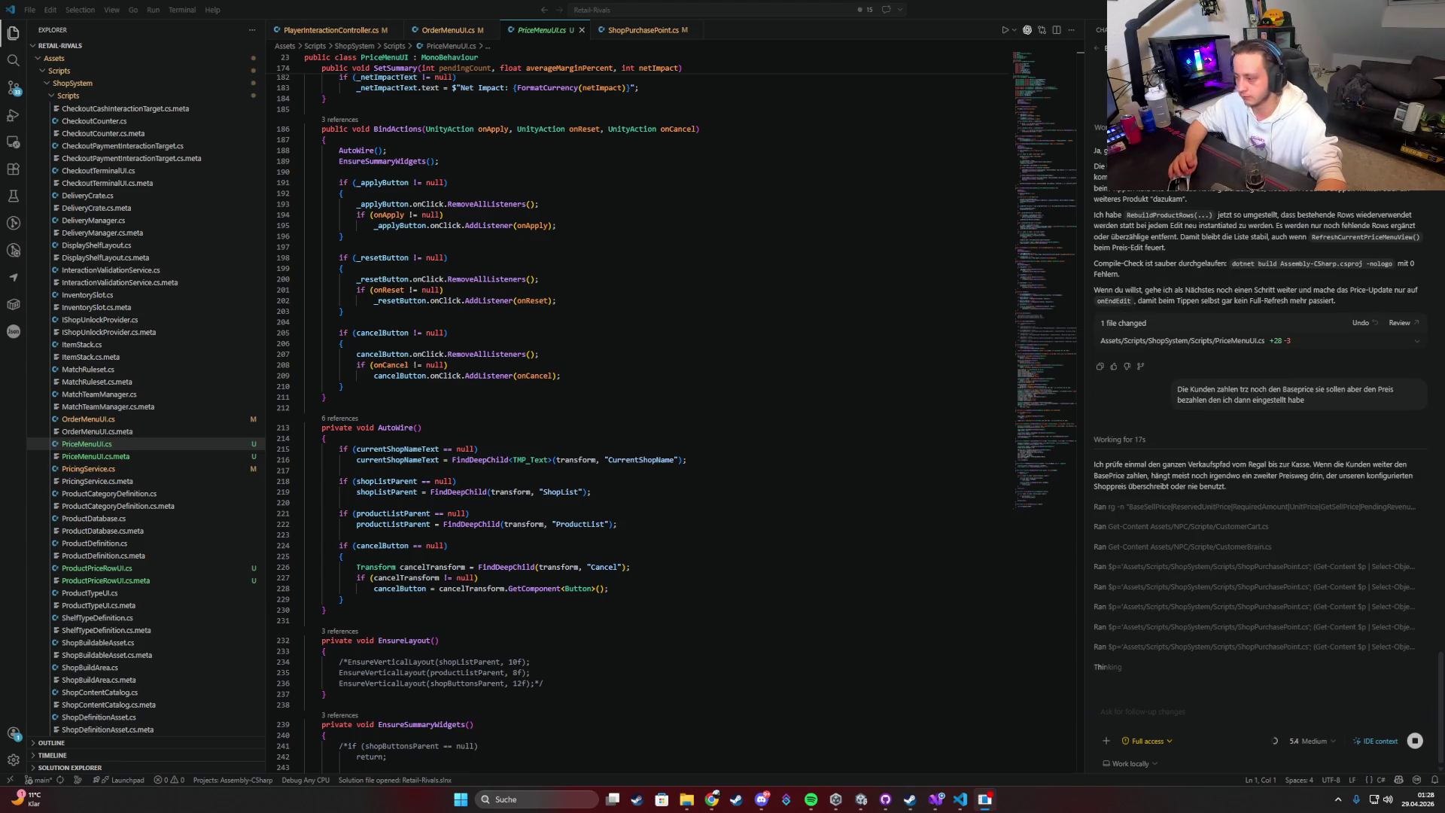
key("alt+Tab")
left_click(757, 65)
key("ctrl+a")
type("sh")
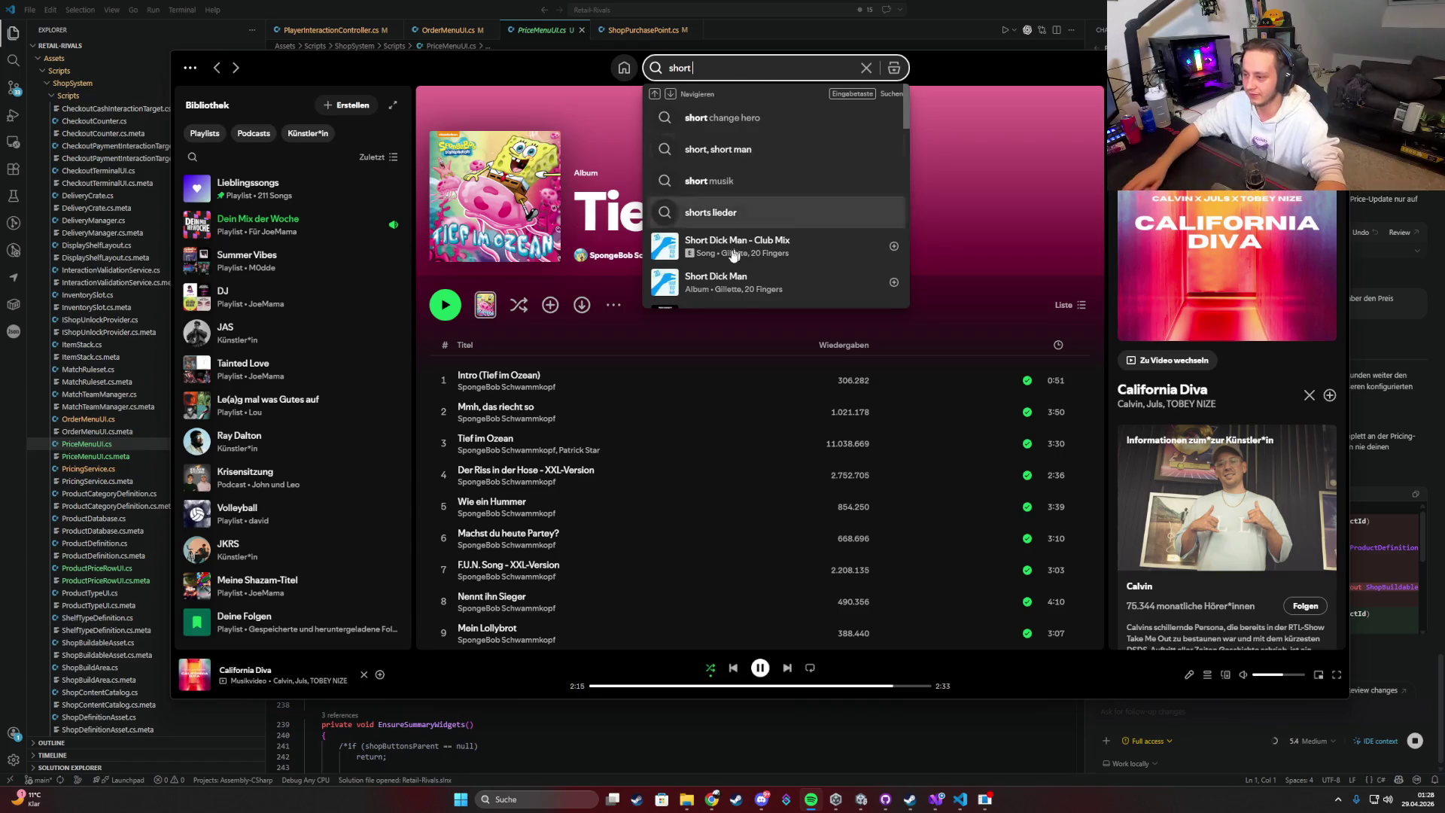
Play Short Dick Man - Club Mix louder, then open the card terminal and return to VS Code.
left_click(665, 249)
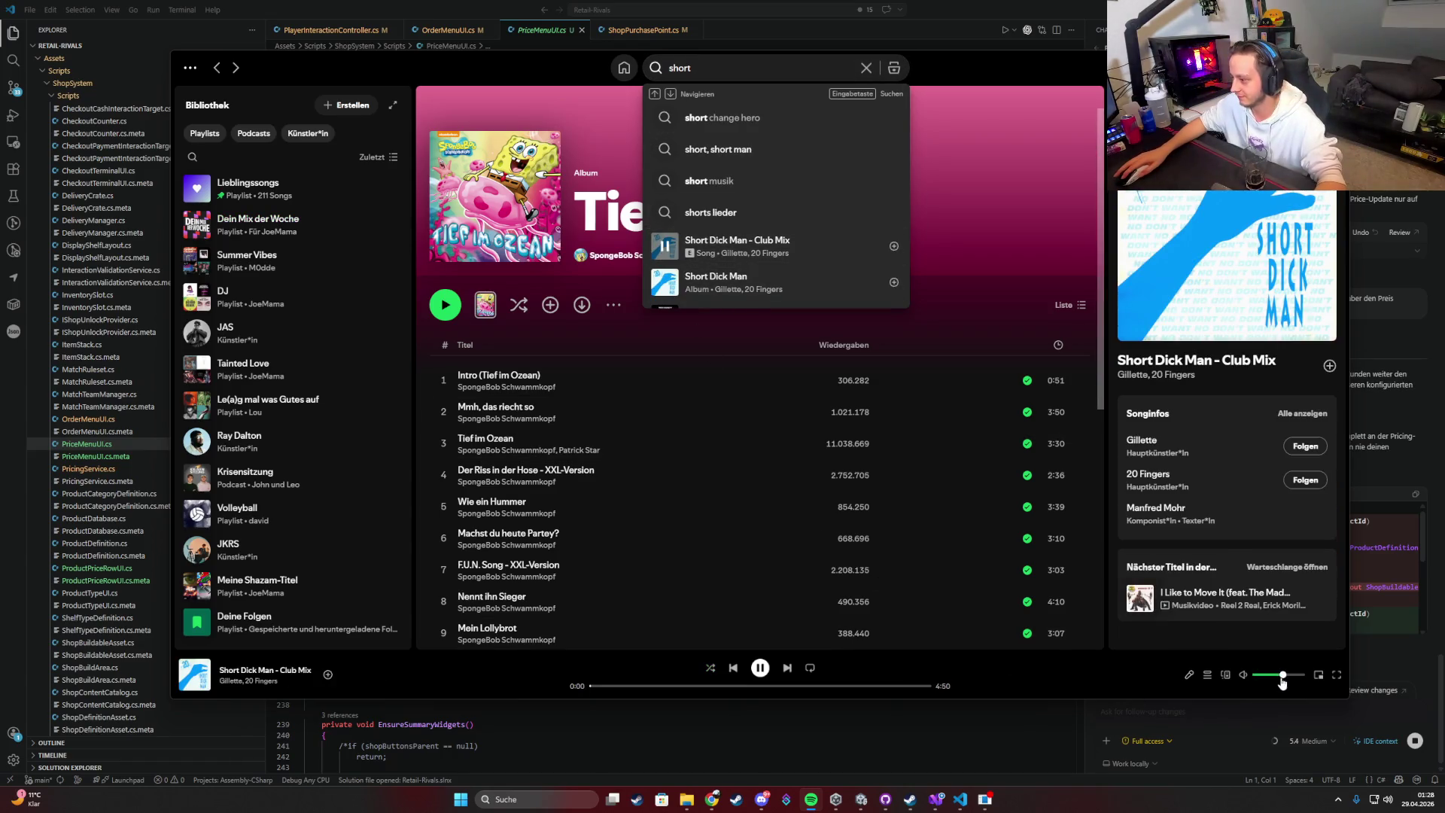
left_click(1296, 675)
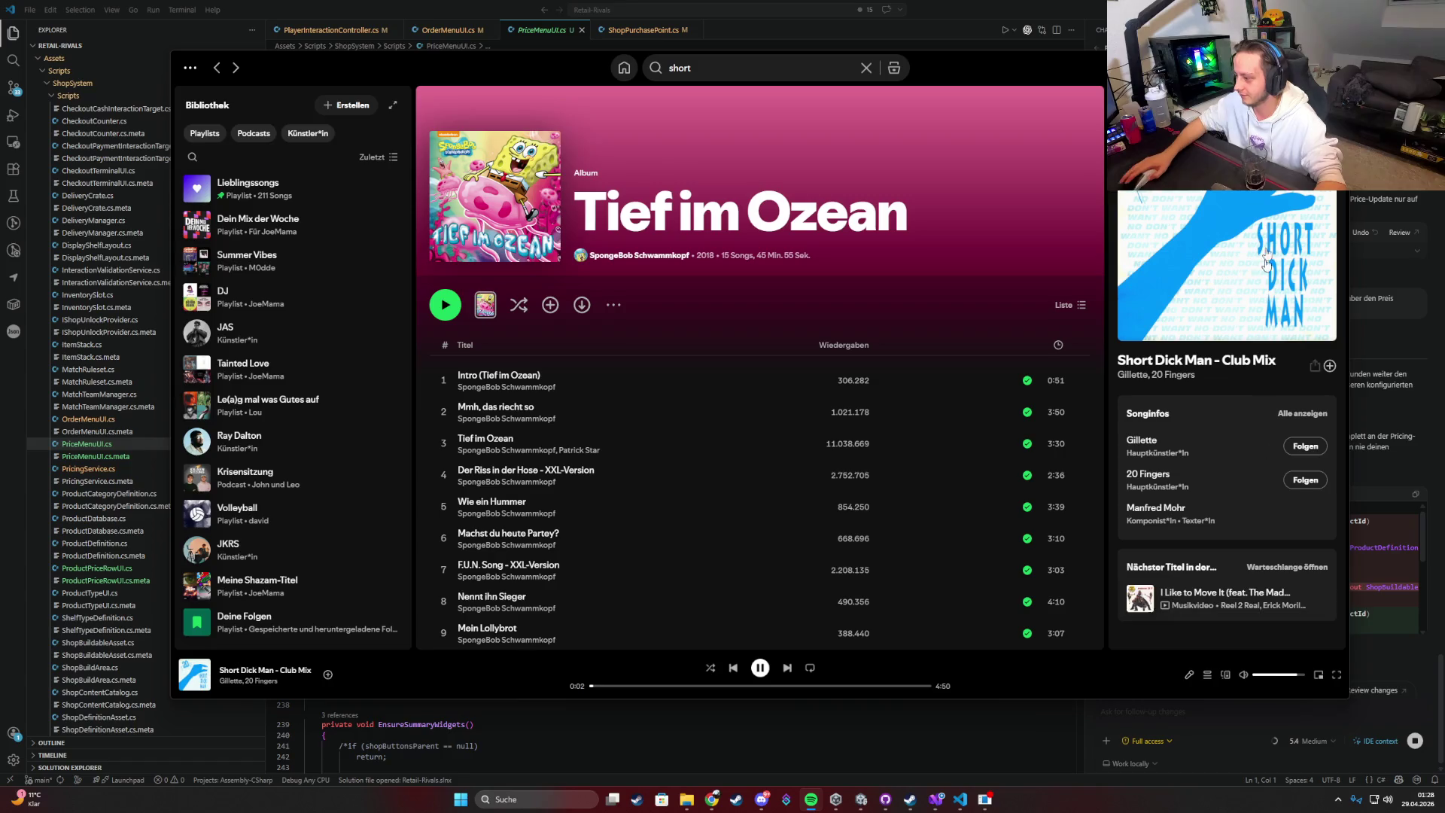
key("alt+Tab")
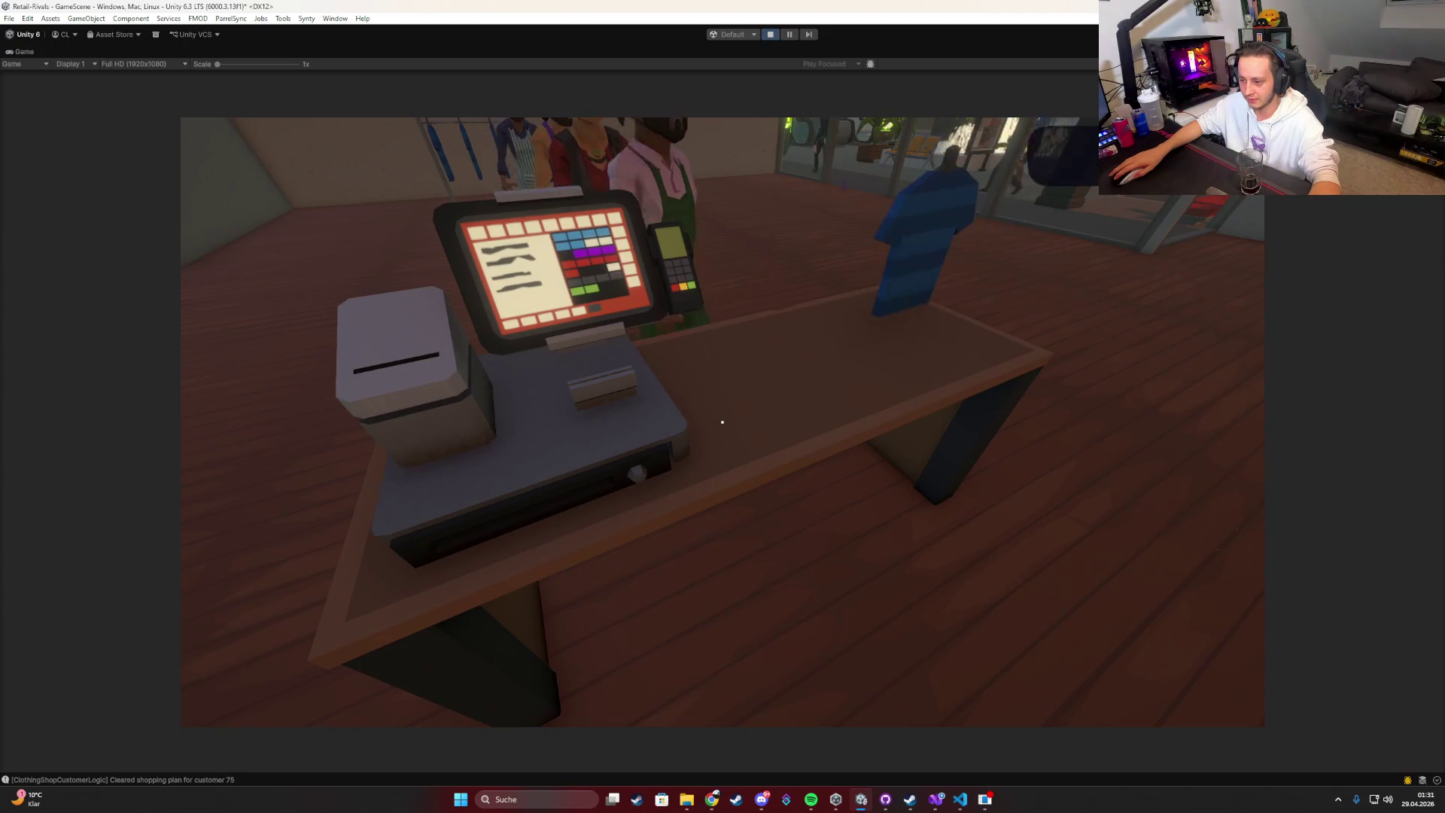
left_click(723, 422)
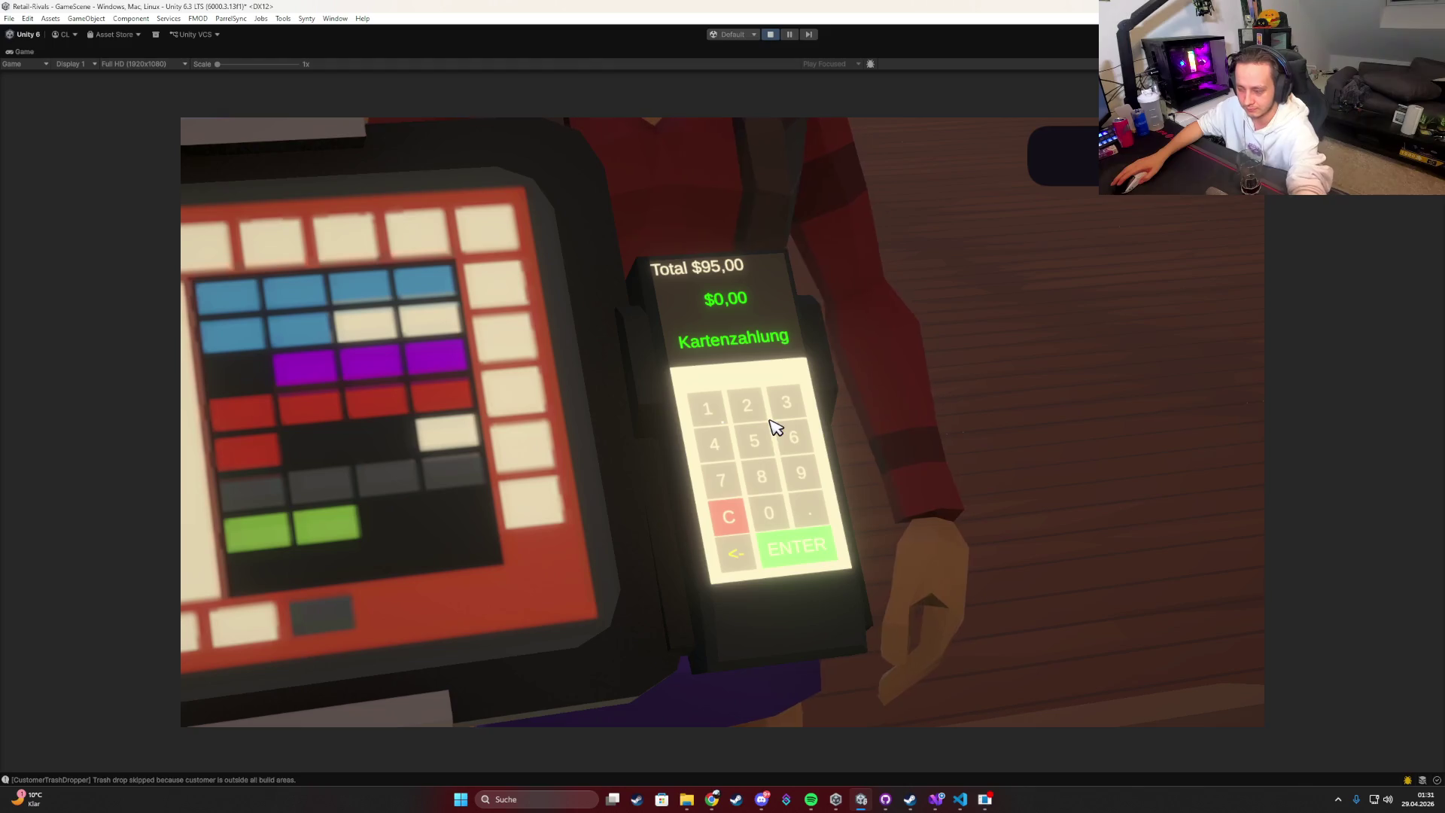
left_click(953, 802)
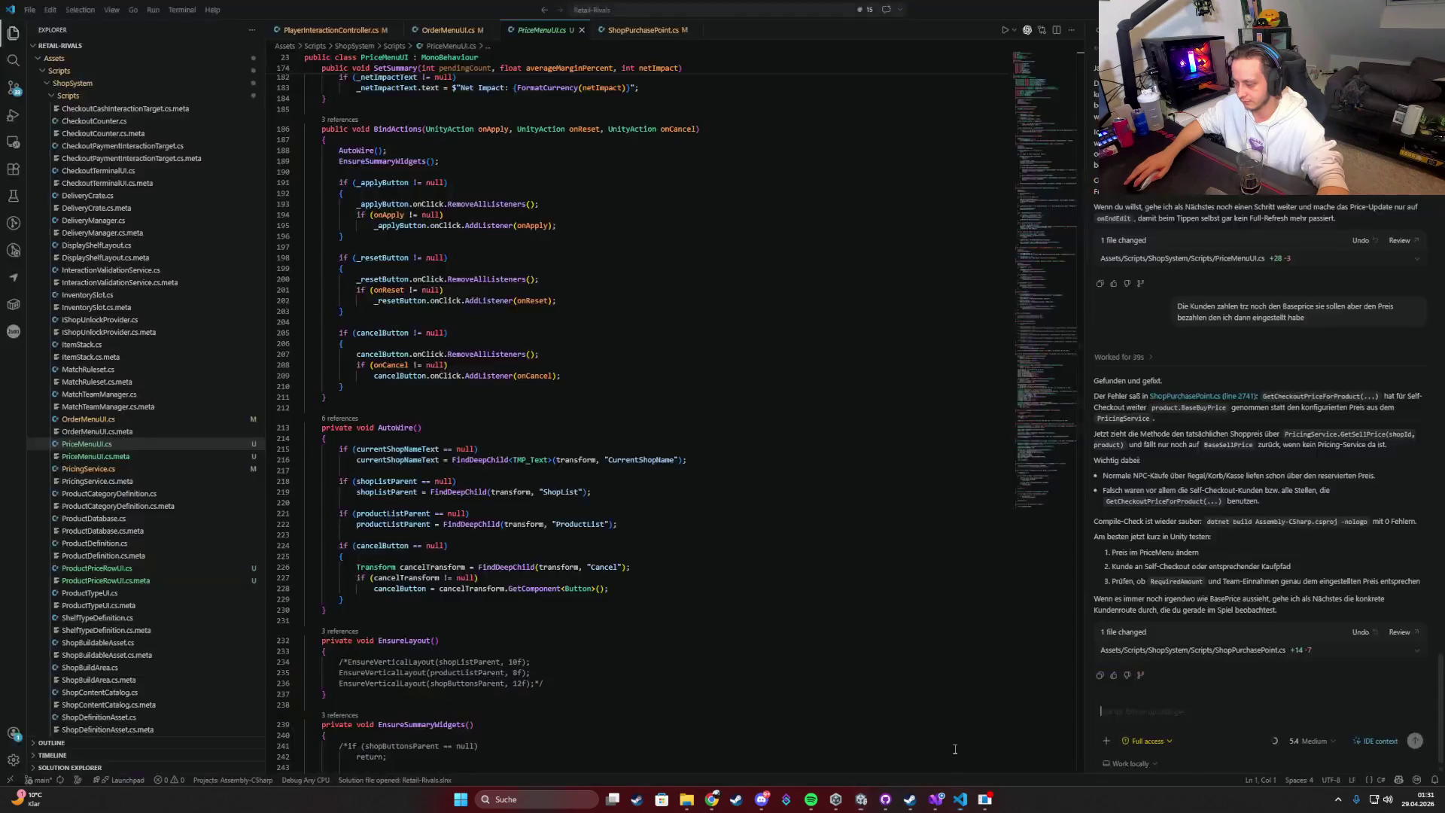
Send the follow-up that cash and card still charge the $95 base price, then return to Unity.
type("A")
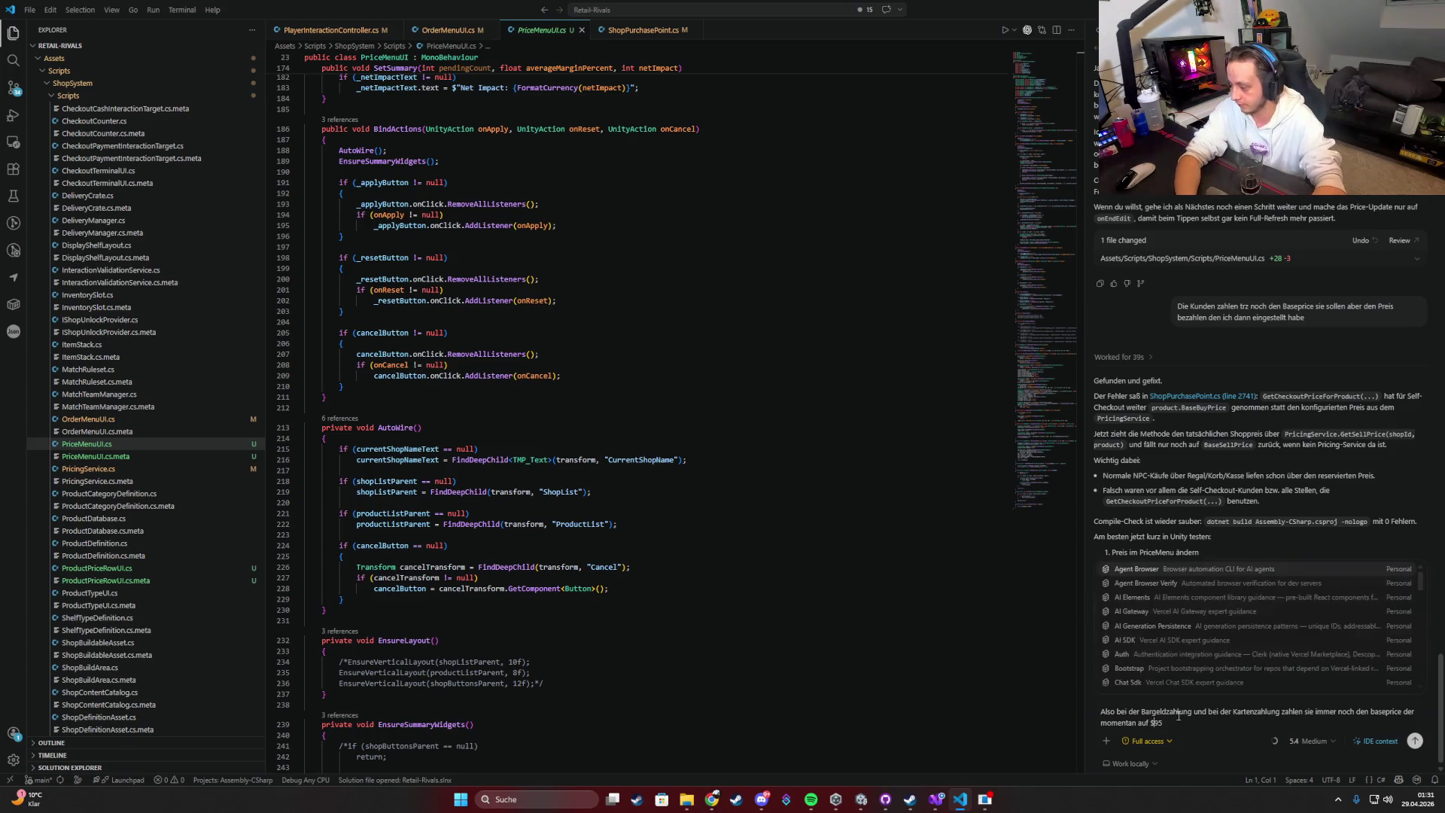
type("eingestel")
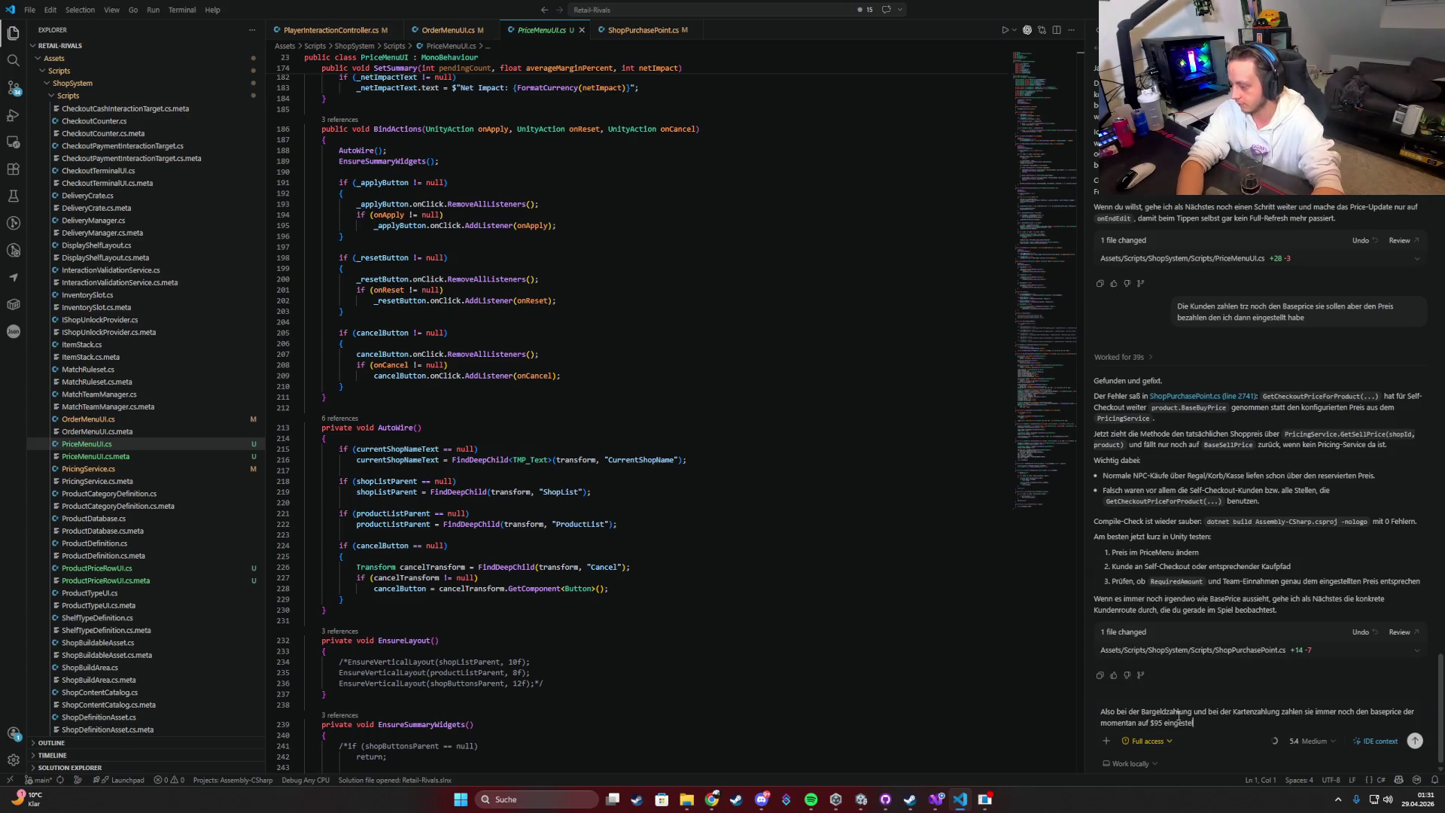
key("Return")
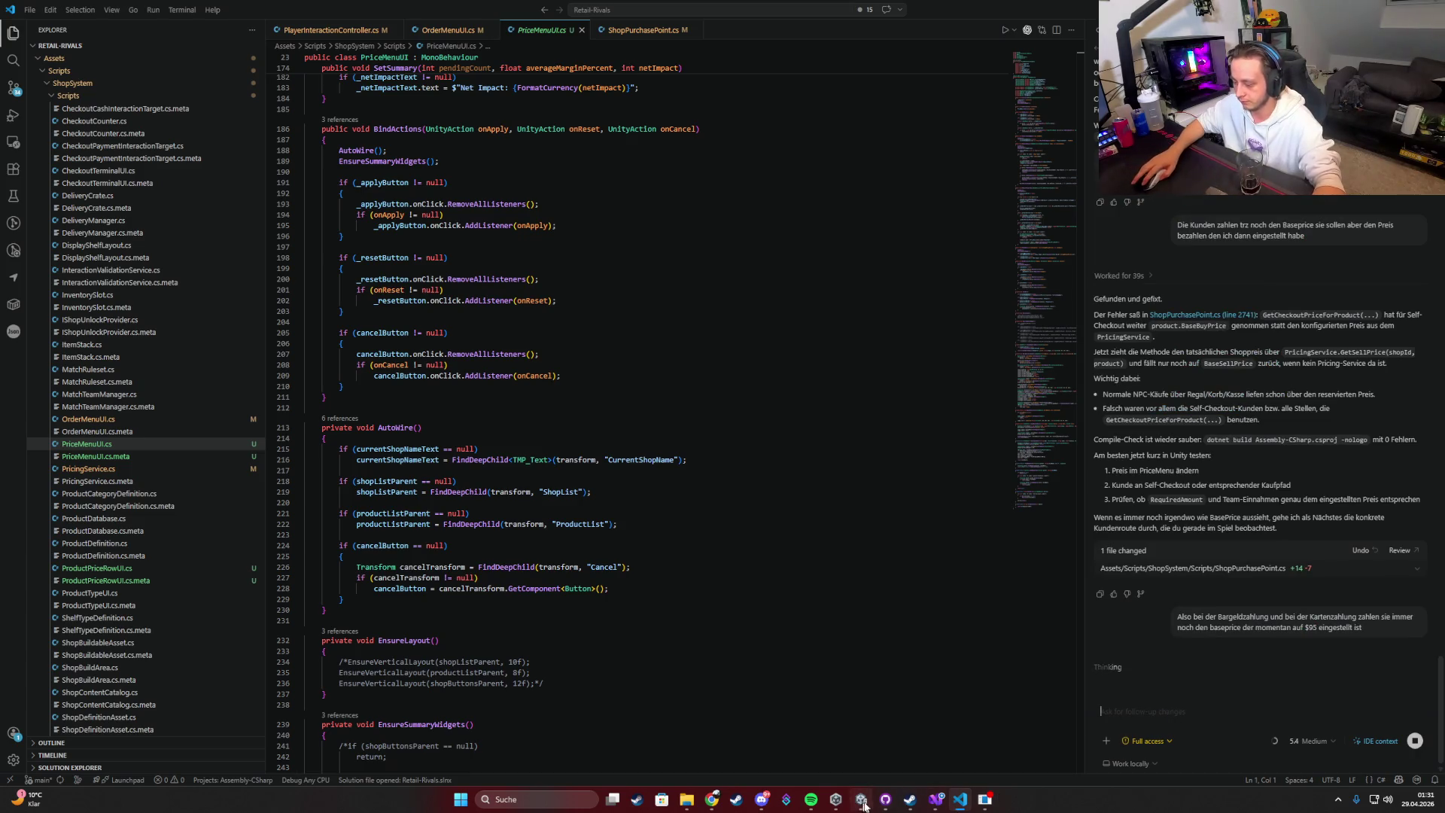
left_click(861, 801)
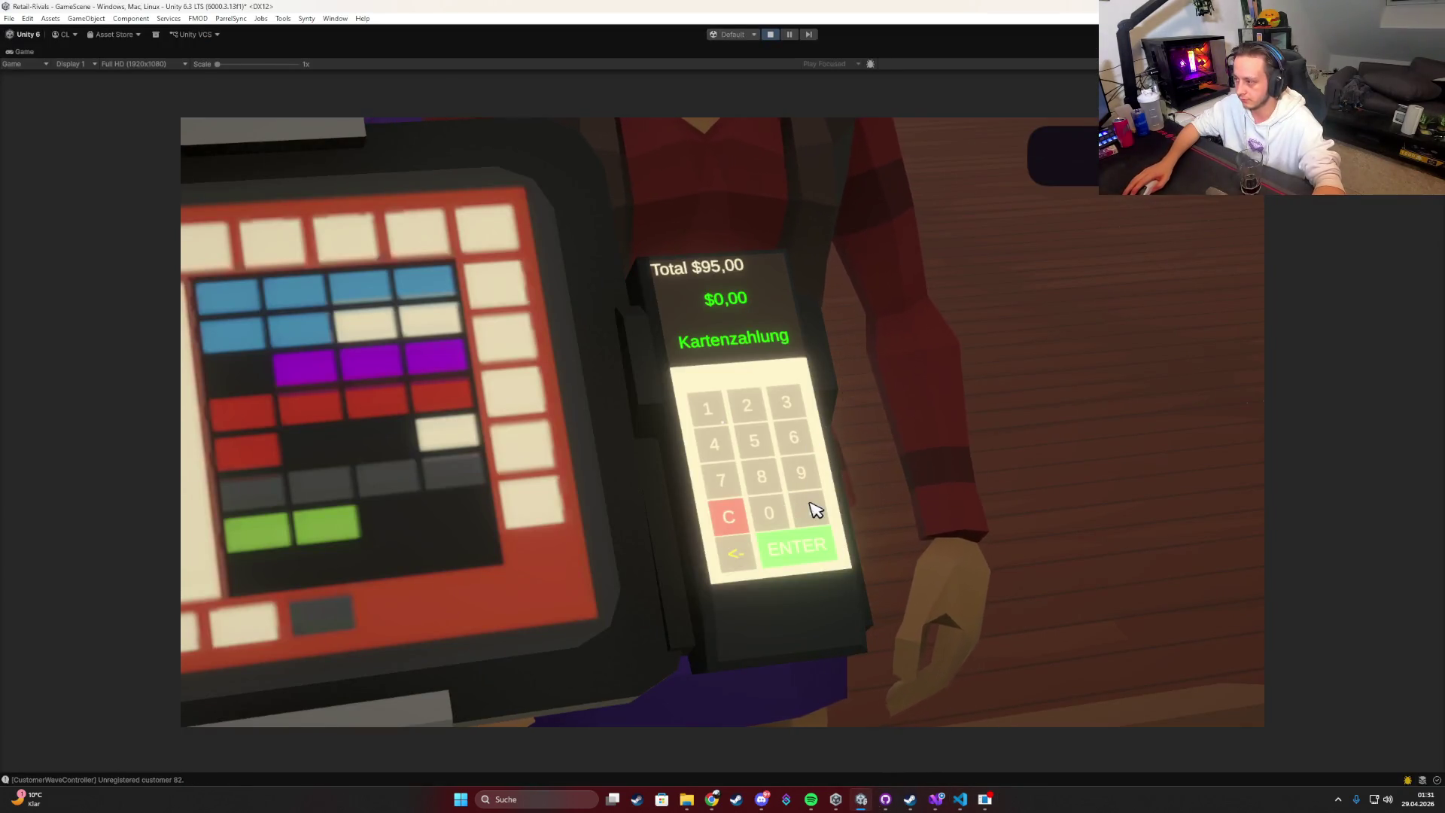
Confirm a $95 card payment on the terminal and serve the next customer.
left_click(800, 473)
left_click(756, 442)
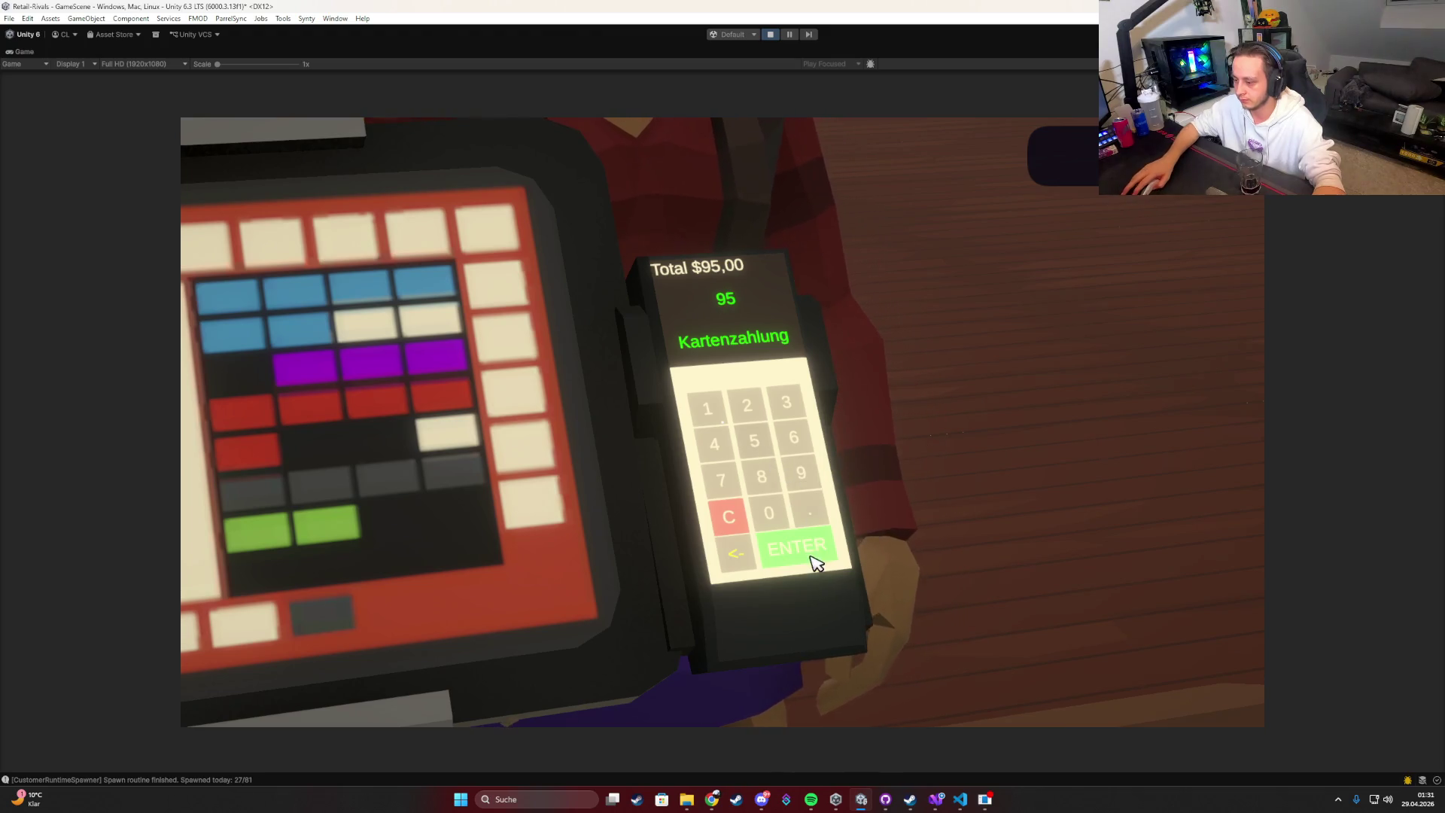
left_click(810, 554)
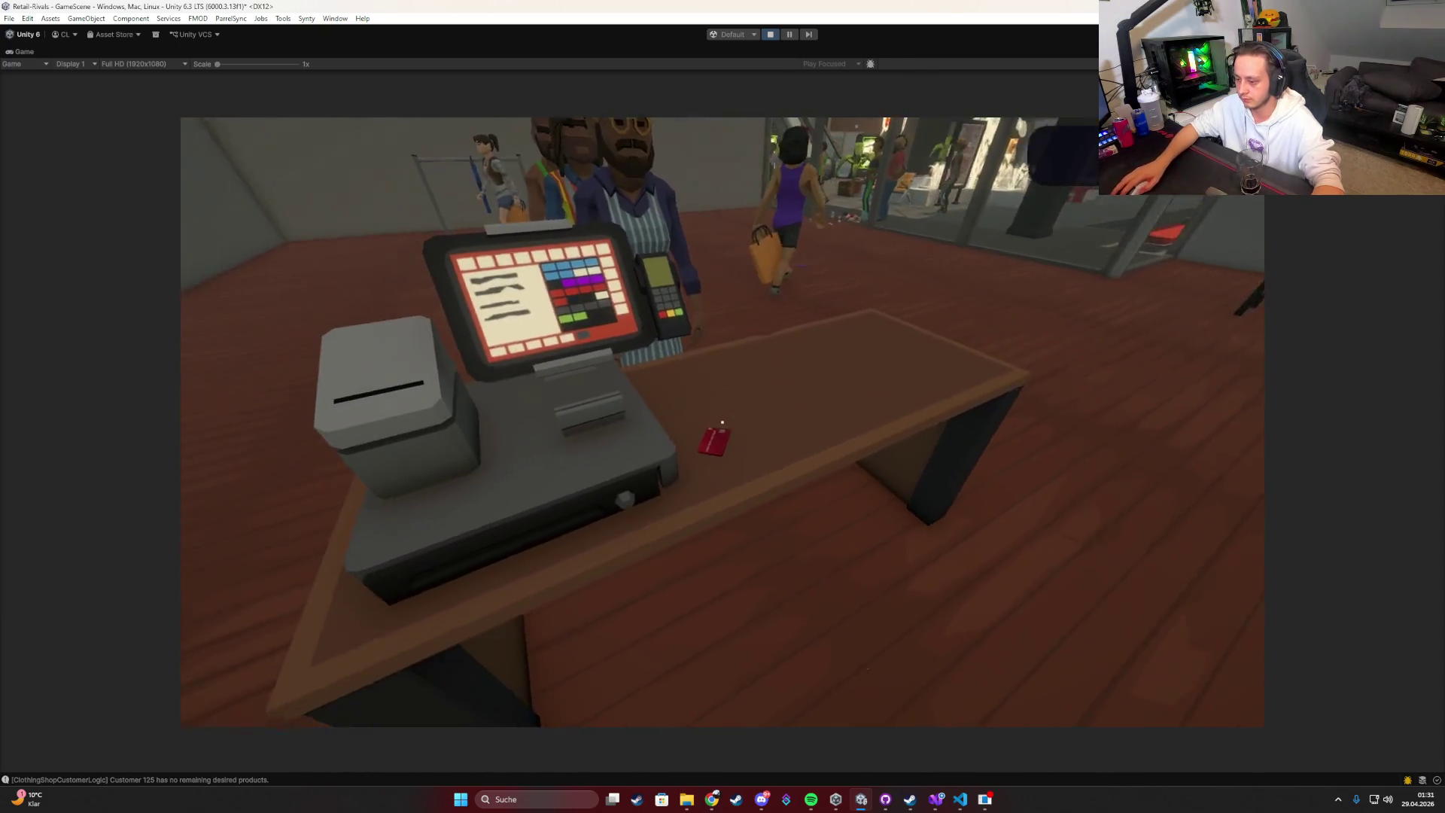
left_click(722, 423)
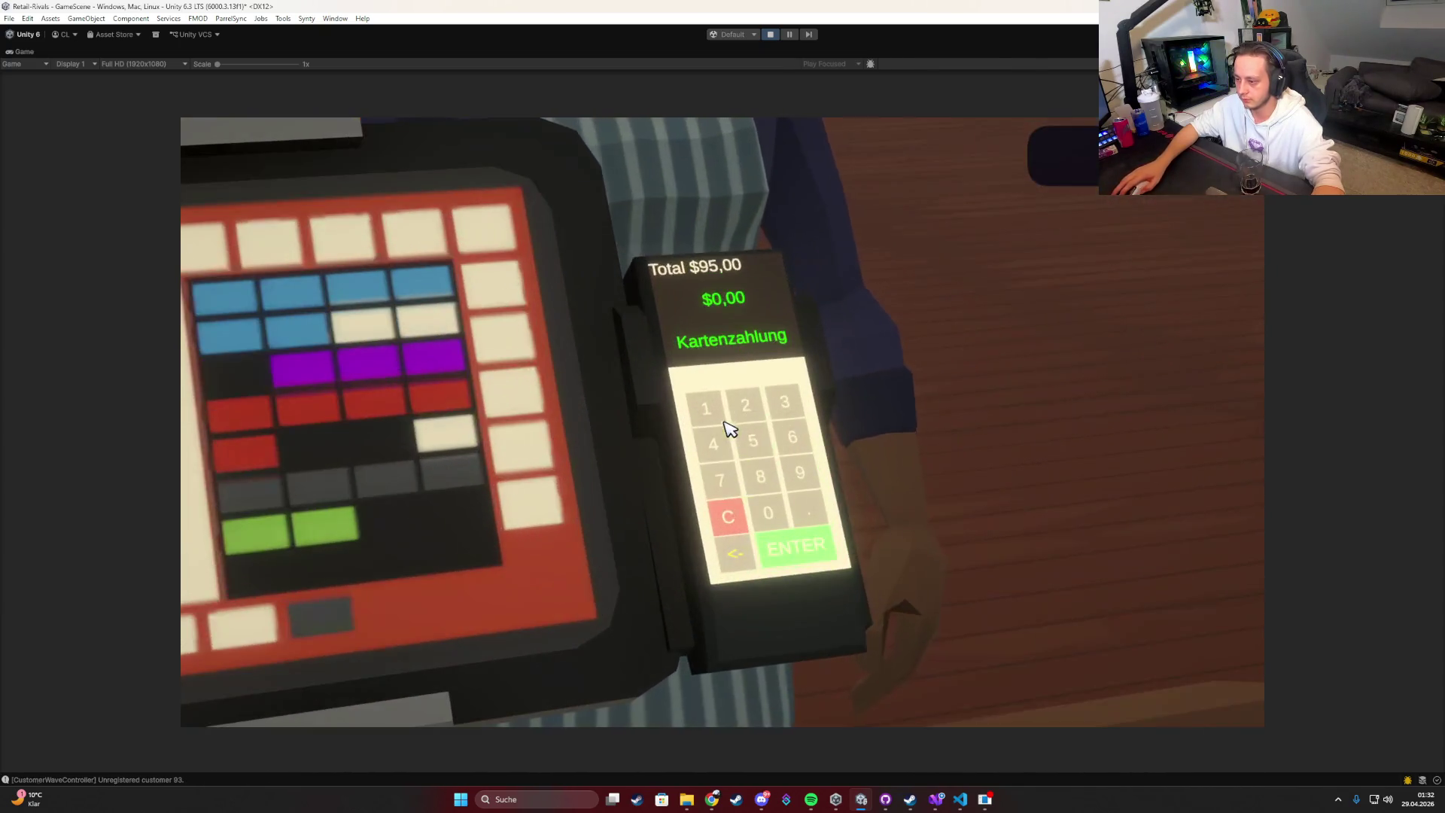
left_click(804, 572)
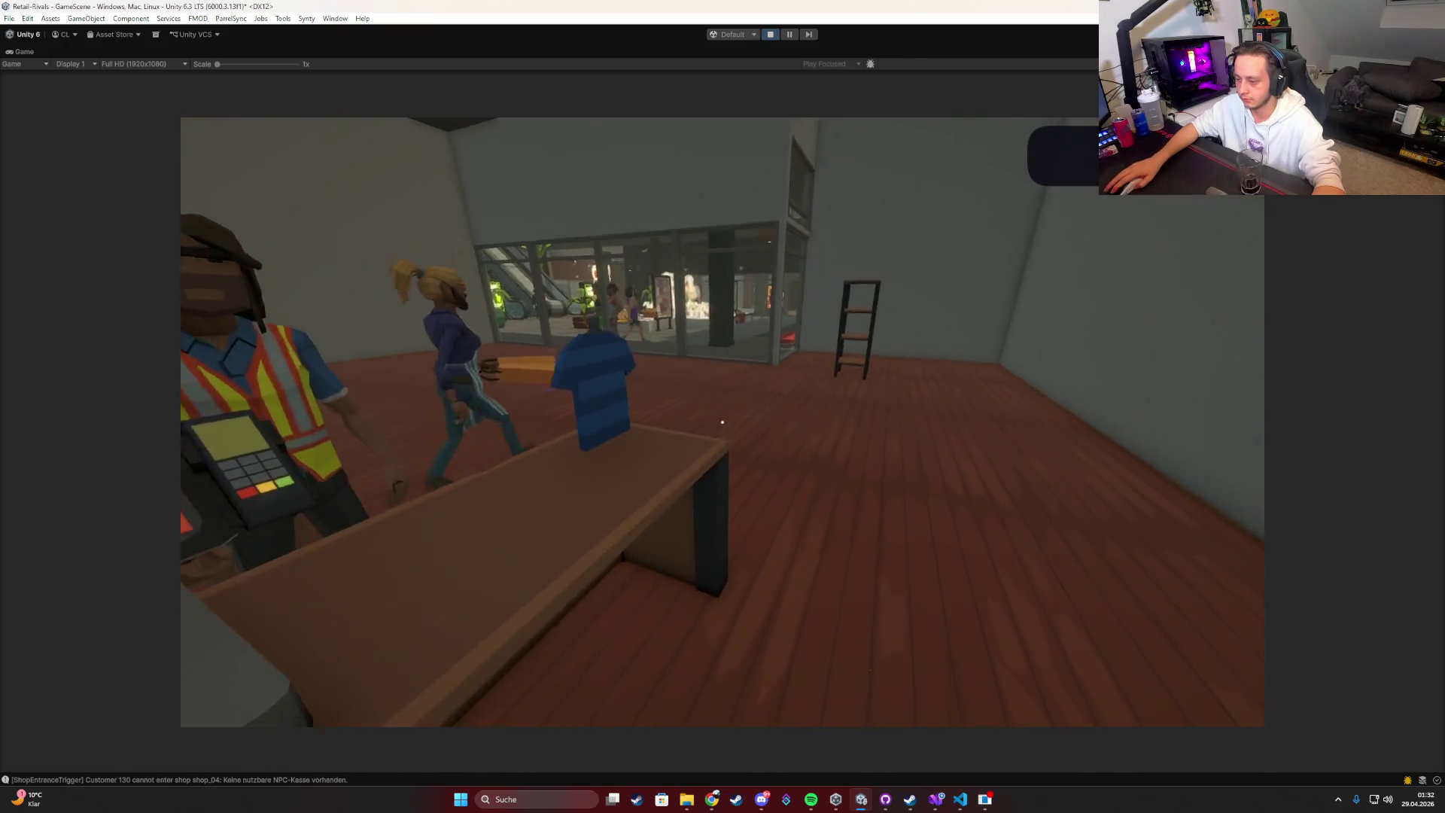
Order a Blue T-Shirt from the Clothing Shop products.
key("Tab")
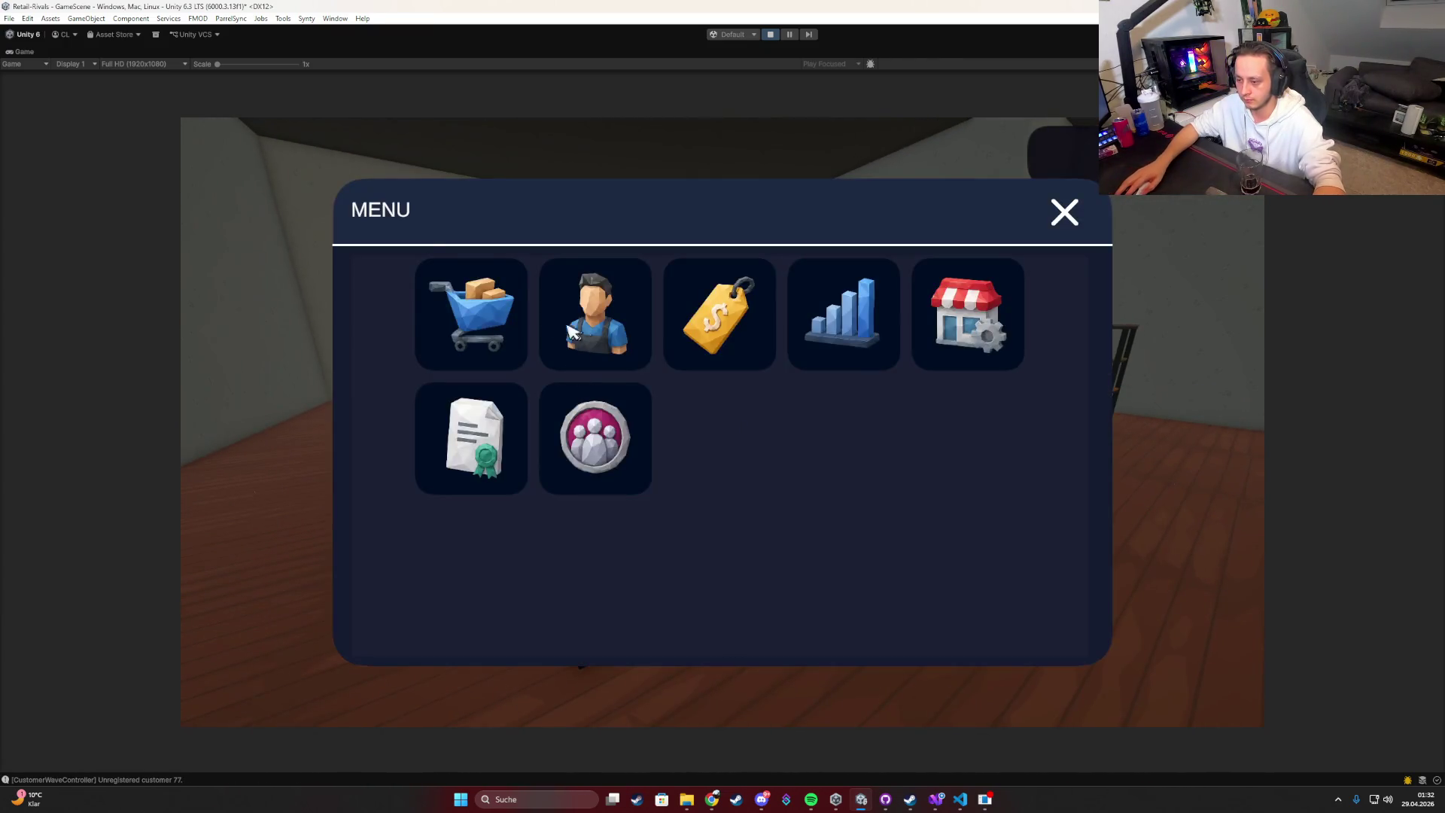
left_click(471, 310)
left_click(378, 296)
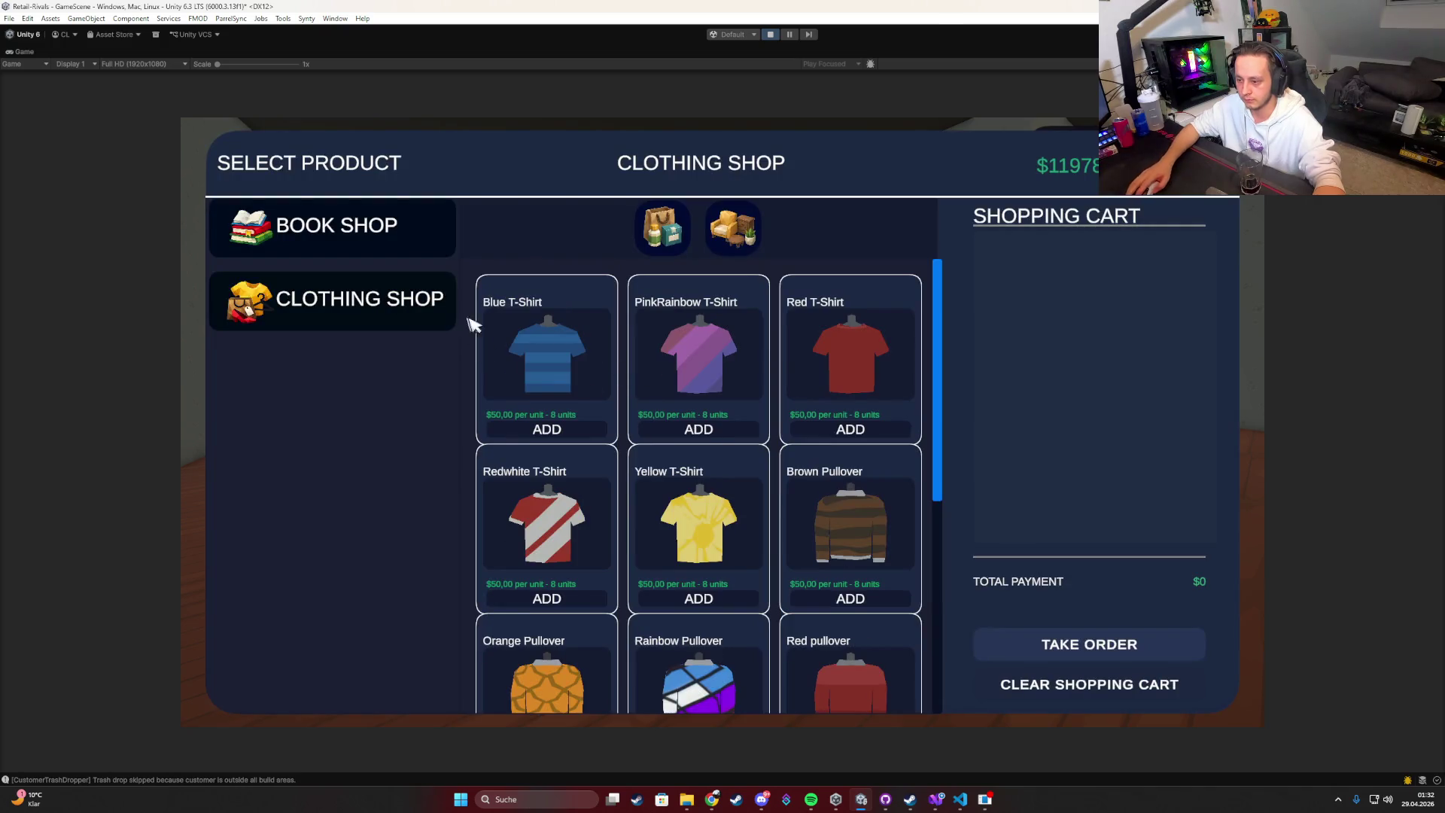
left_click(547, 430)
left_click(1089, 646)
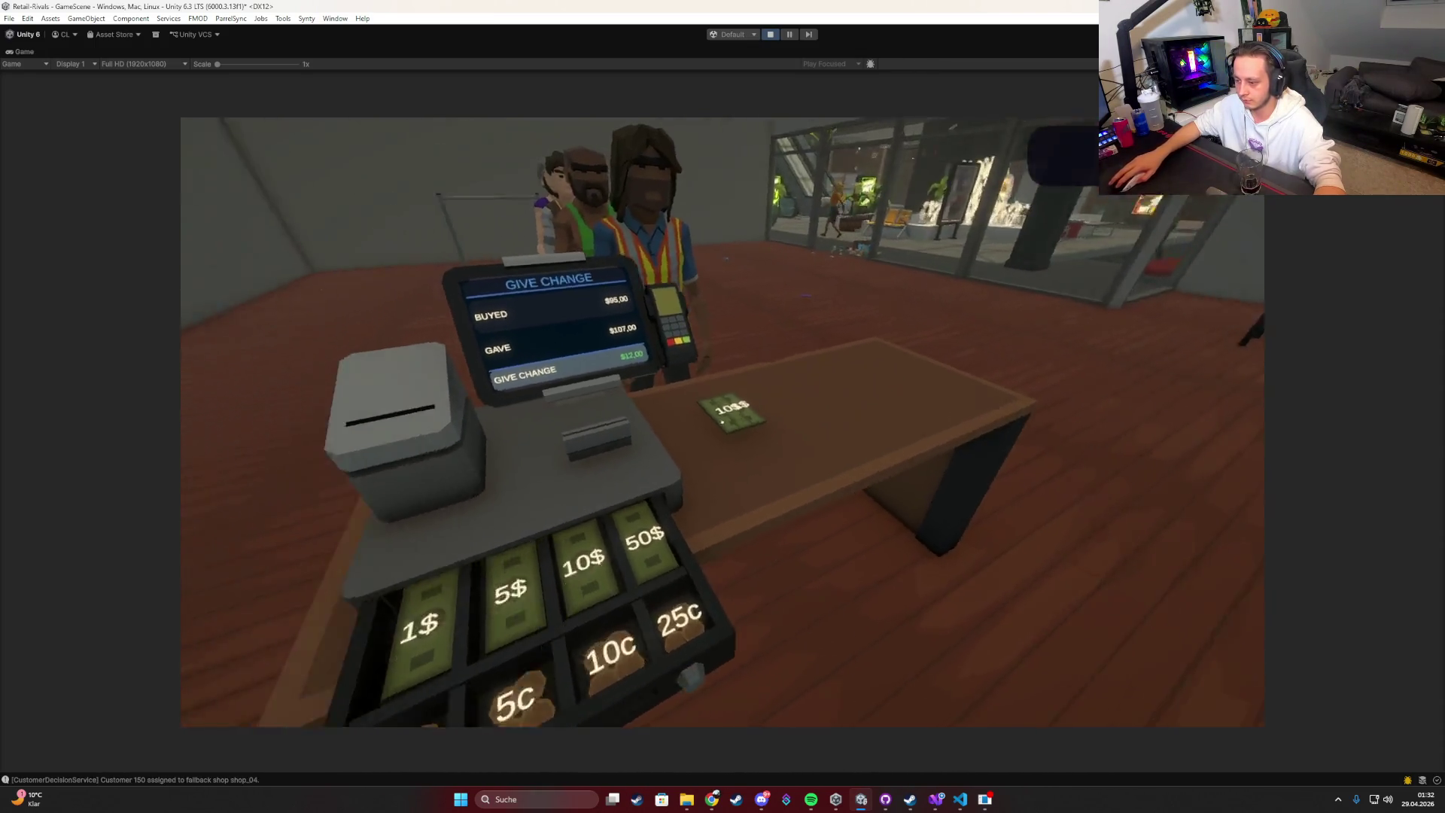
Give the customer their change, then bring Spotify to the front.
left_click(723, 421)
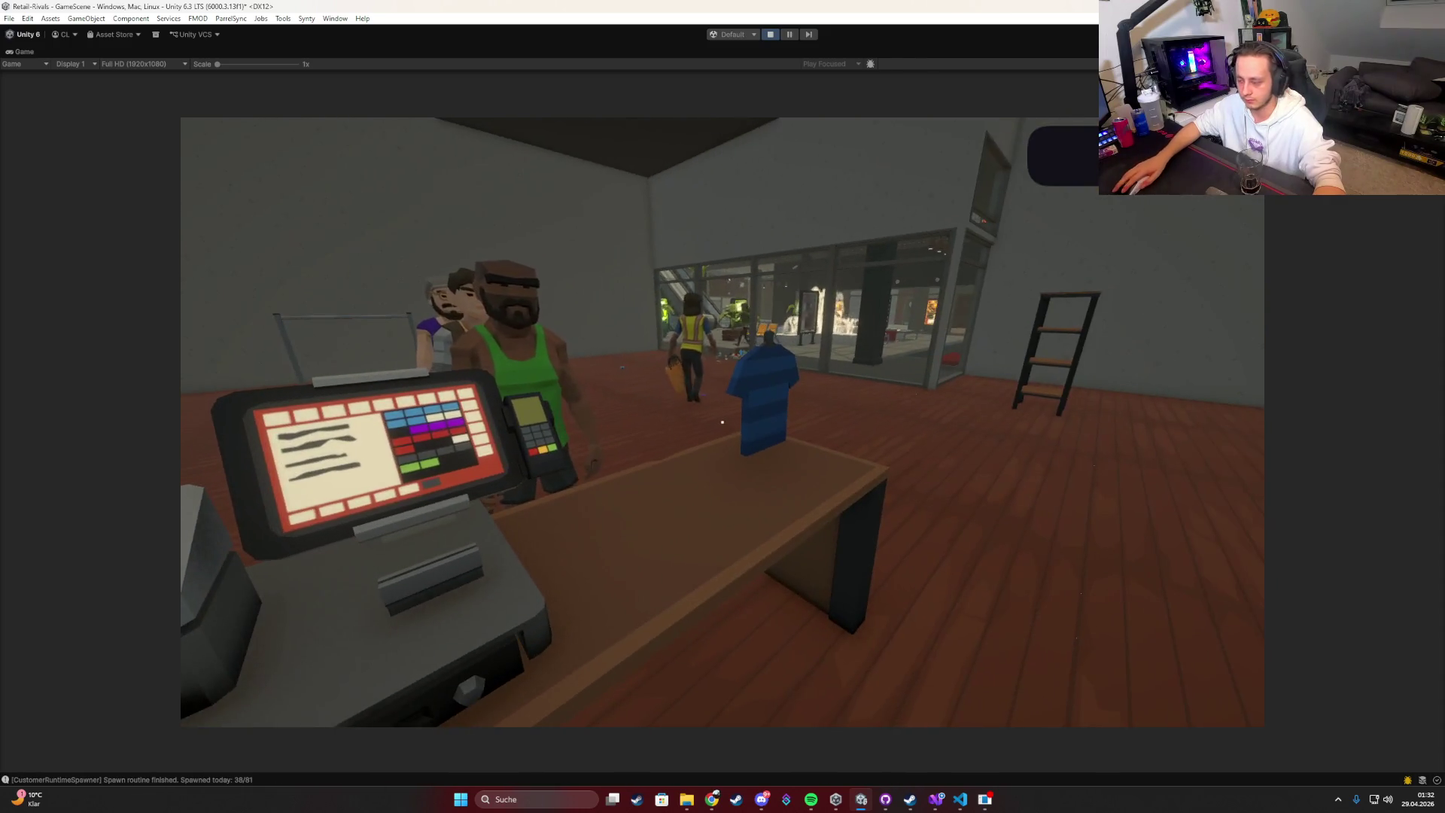
key("super")
left_click(809, 803)
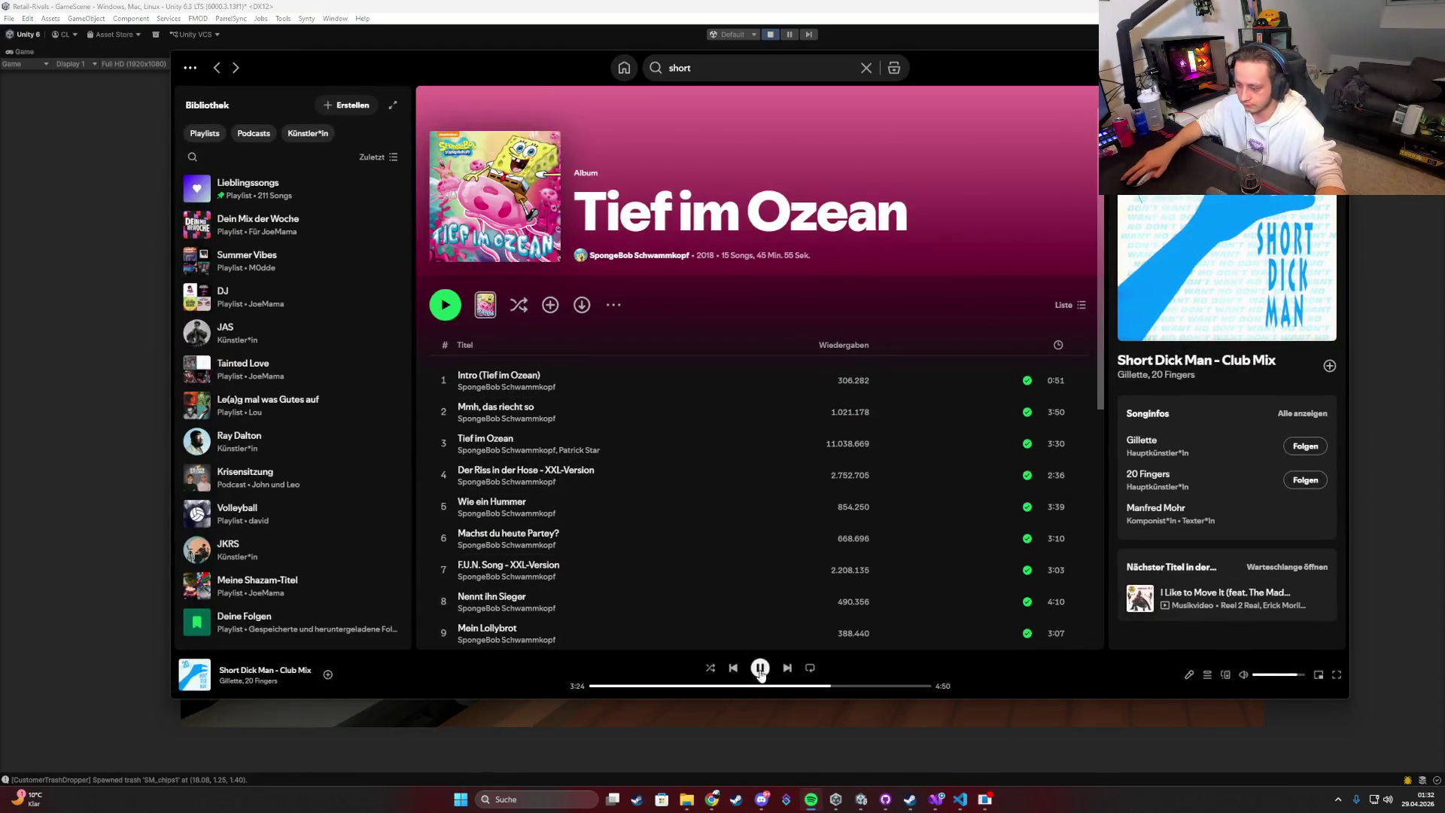
Search 'camilla' and play Camilla by Jude York with volume nudged up, then minimize Spotify.
left_click(196, 228)
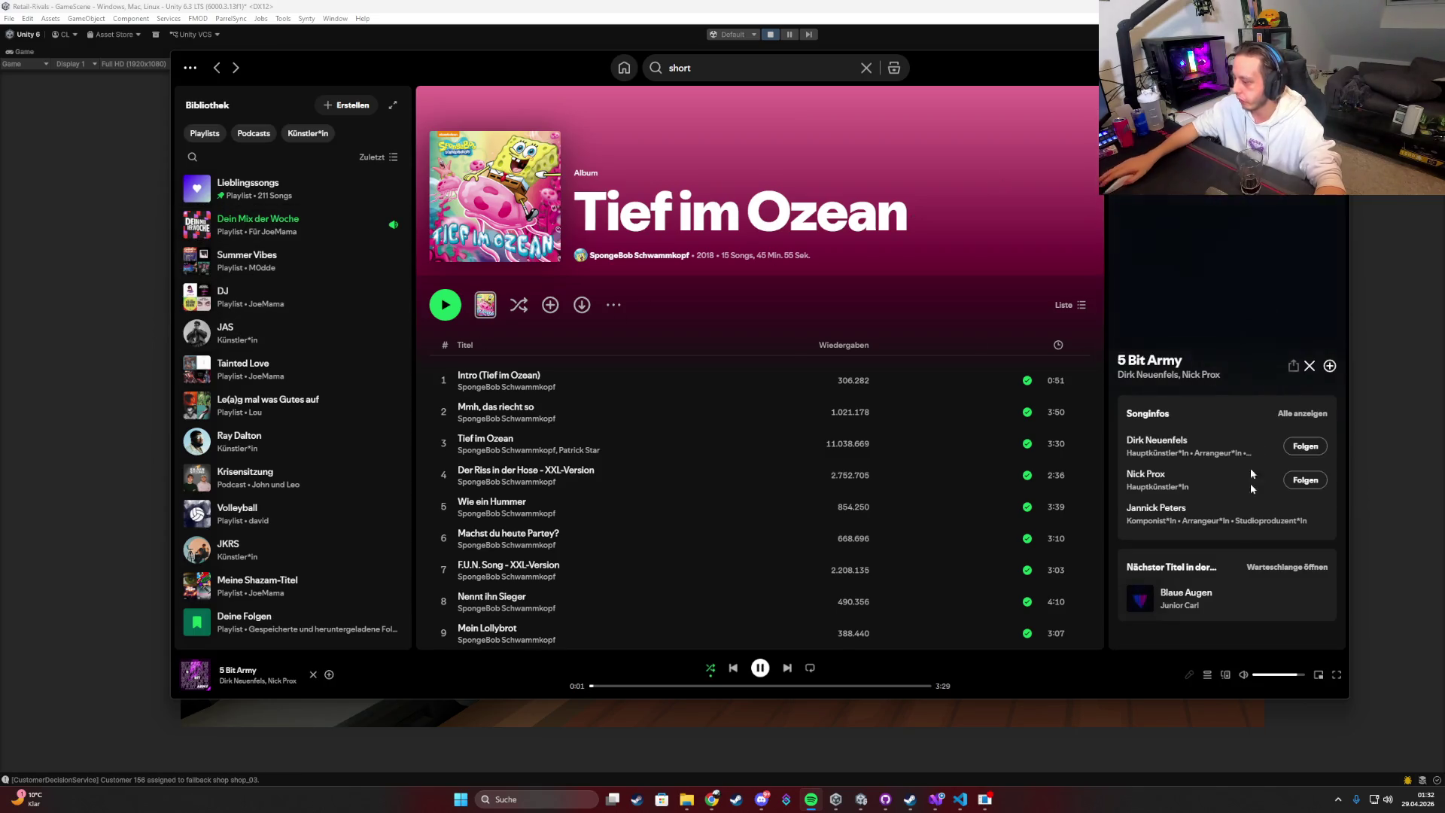
left_click(1281, 674)
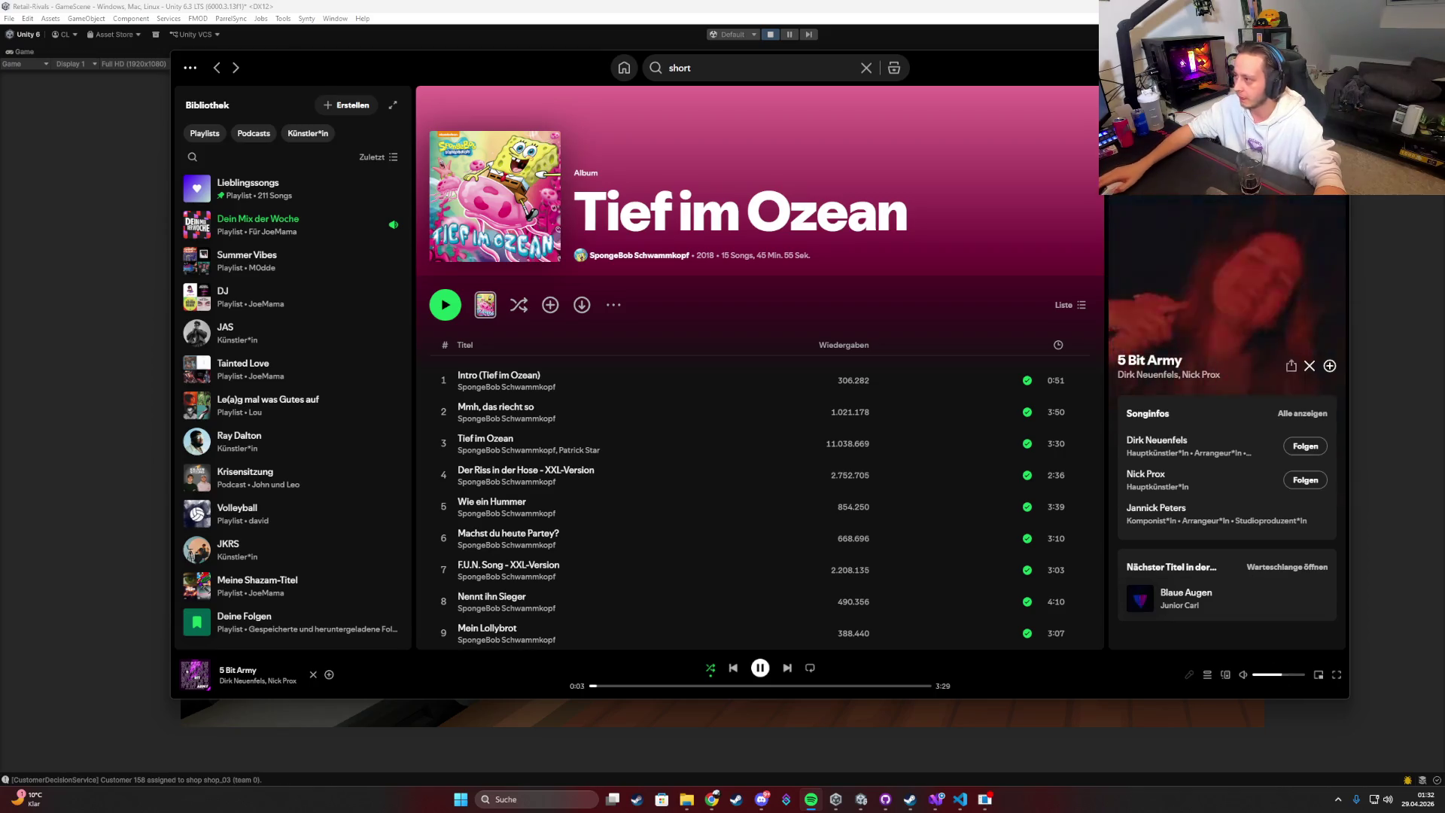
left_click(713, 68)
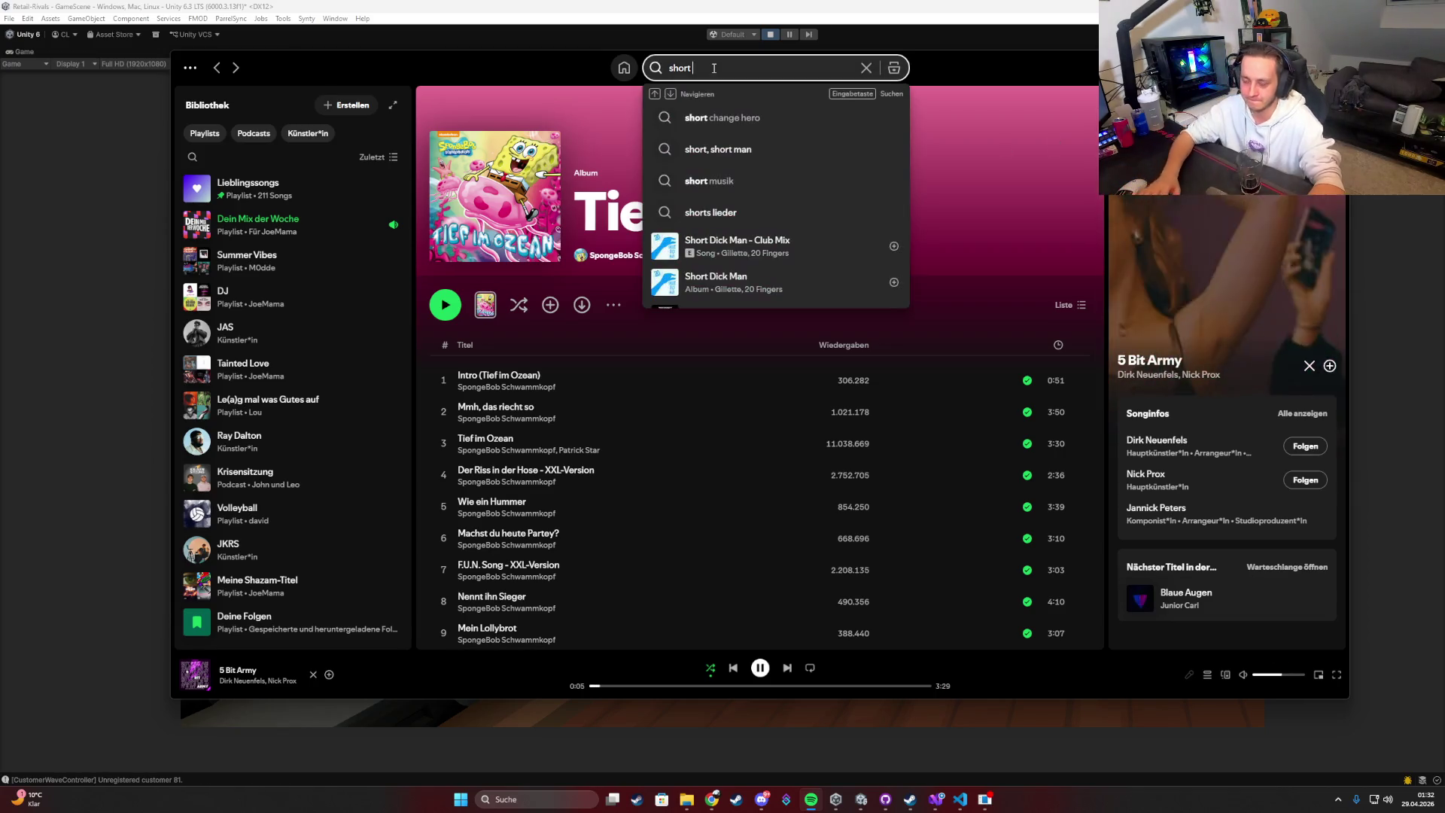
type("camilla")
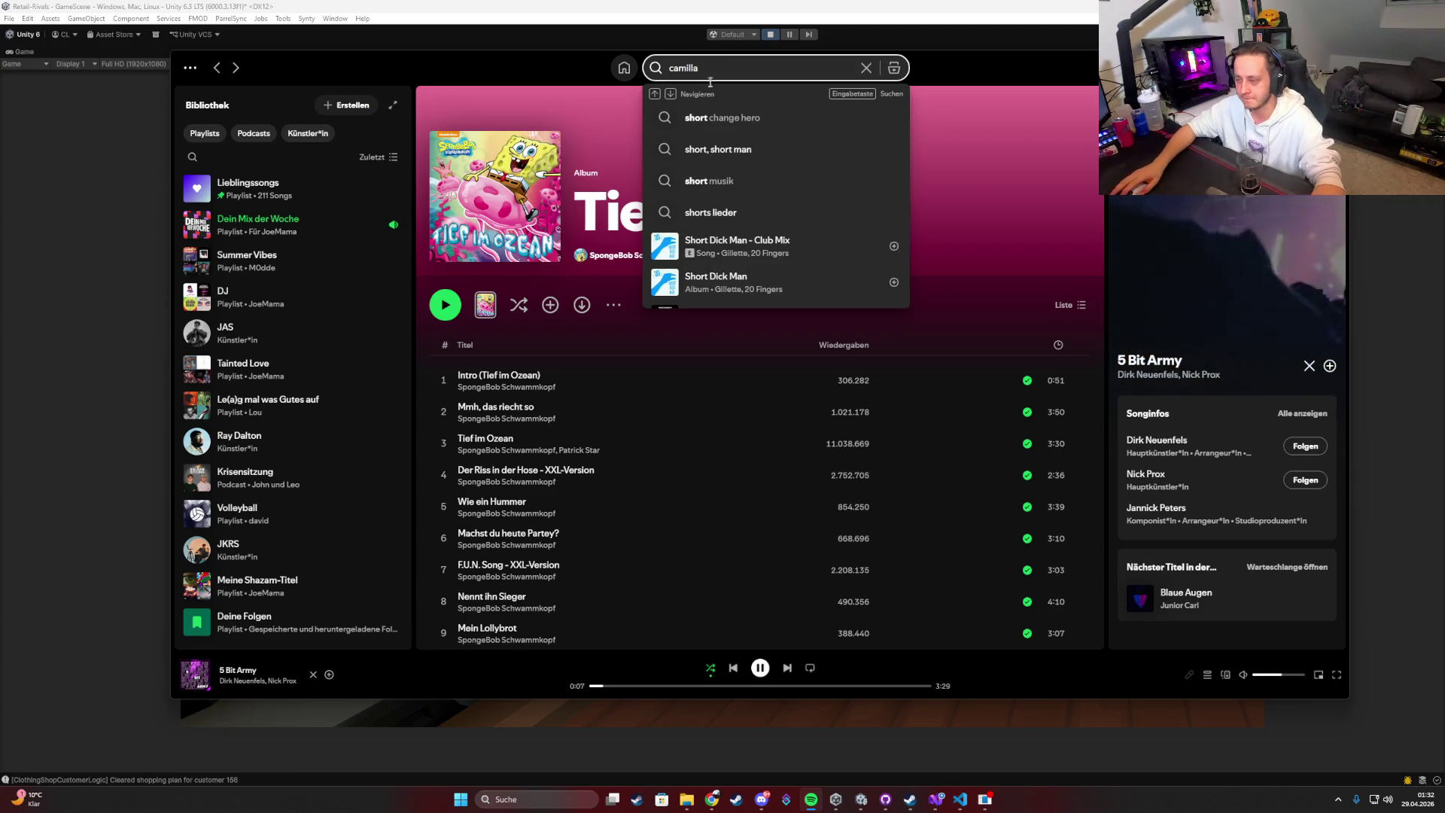
left_click(665, 245)
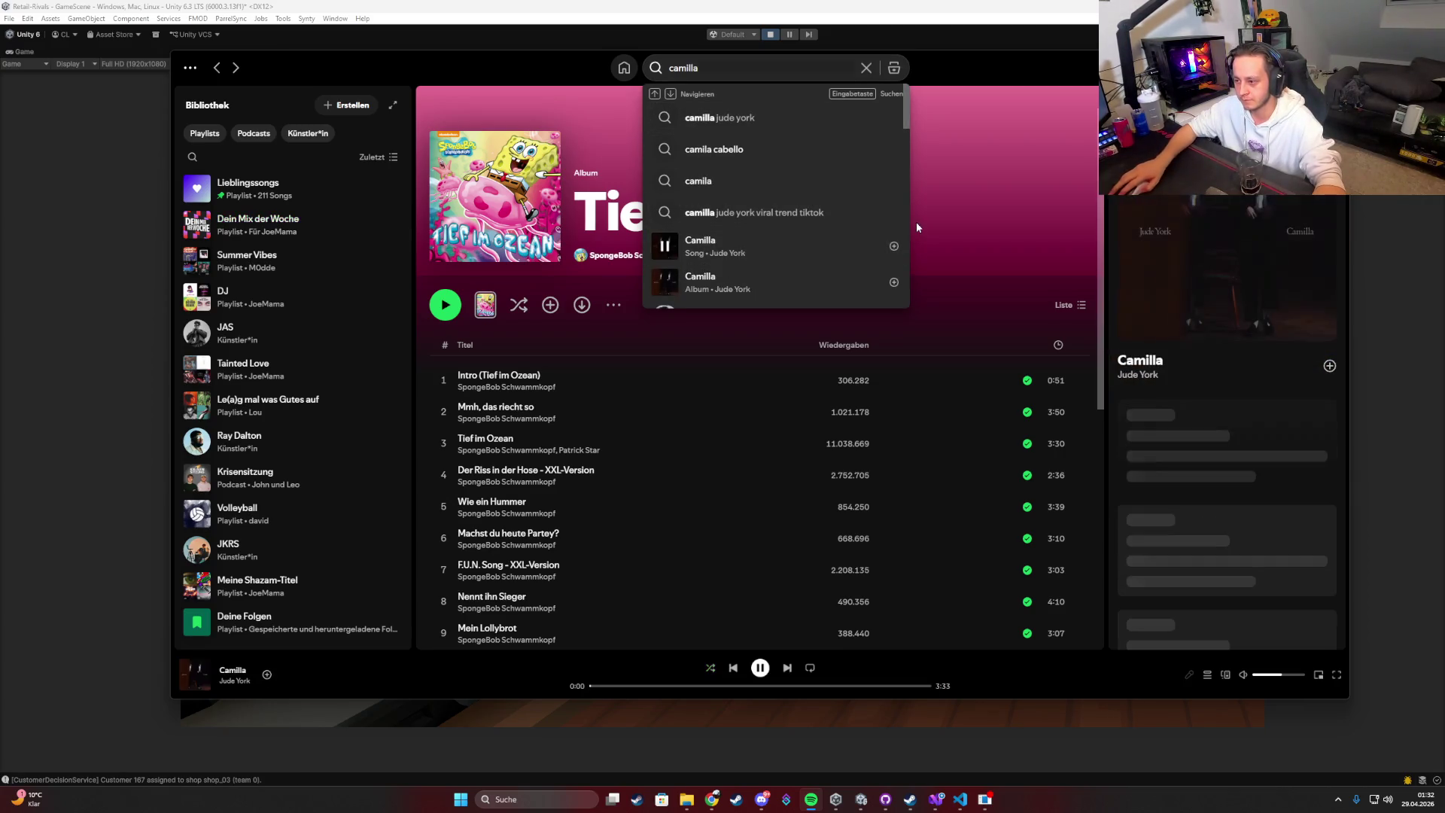
left_click_drag(1278, 677, 1287, 677)
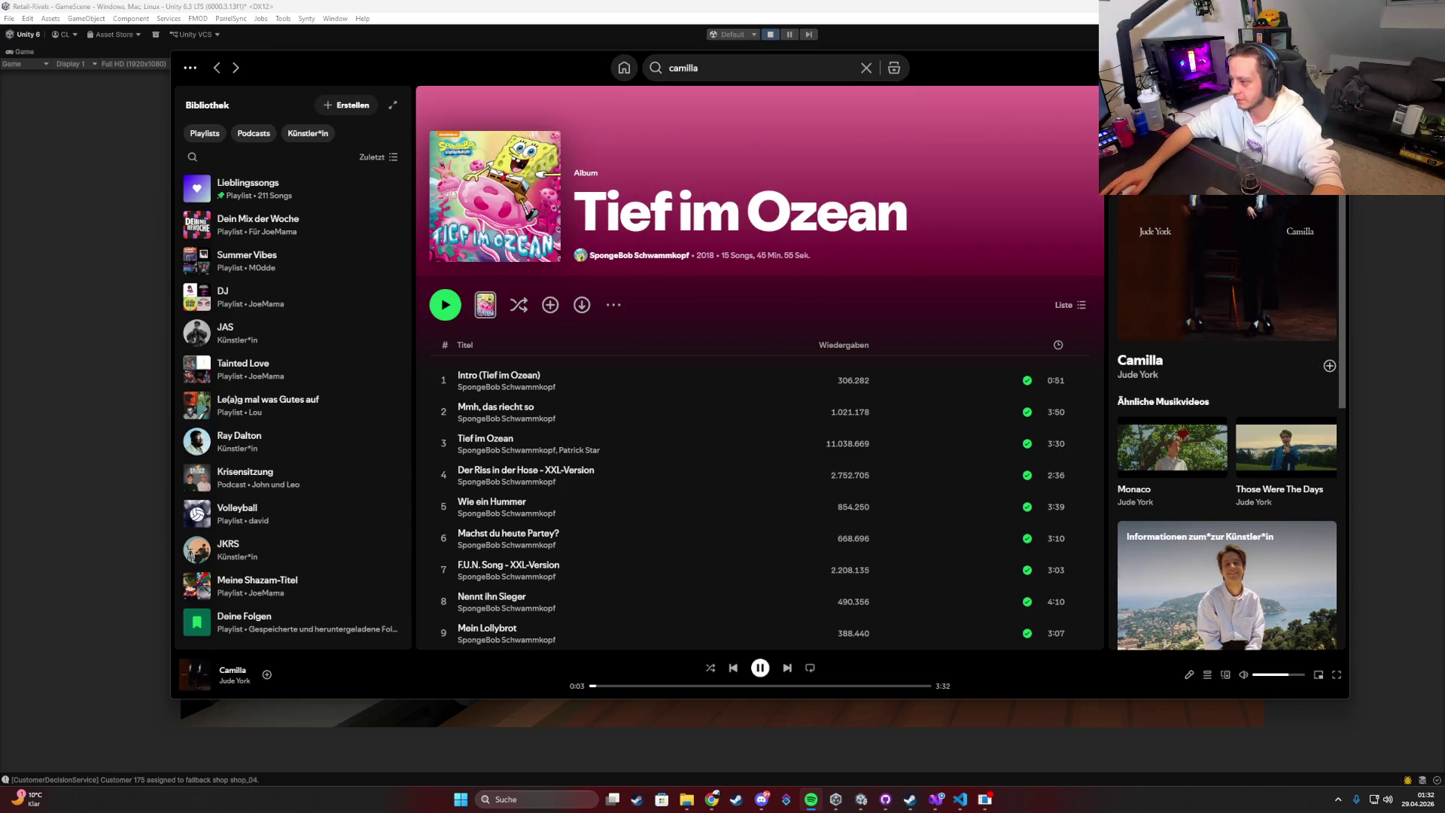
left_click(1277, 67)
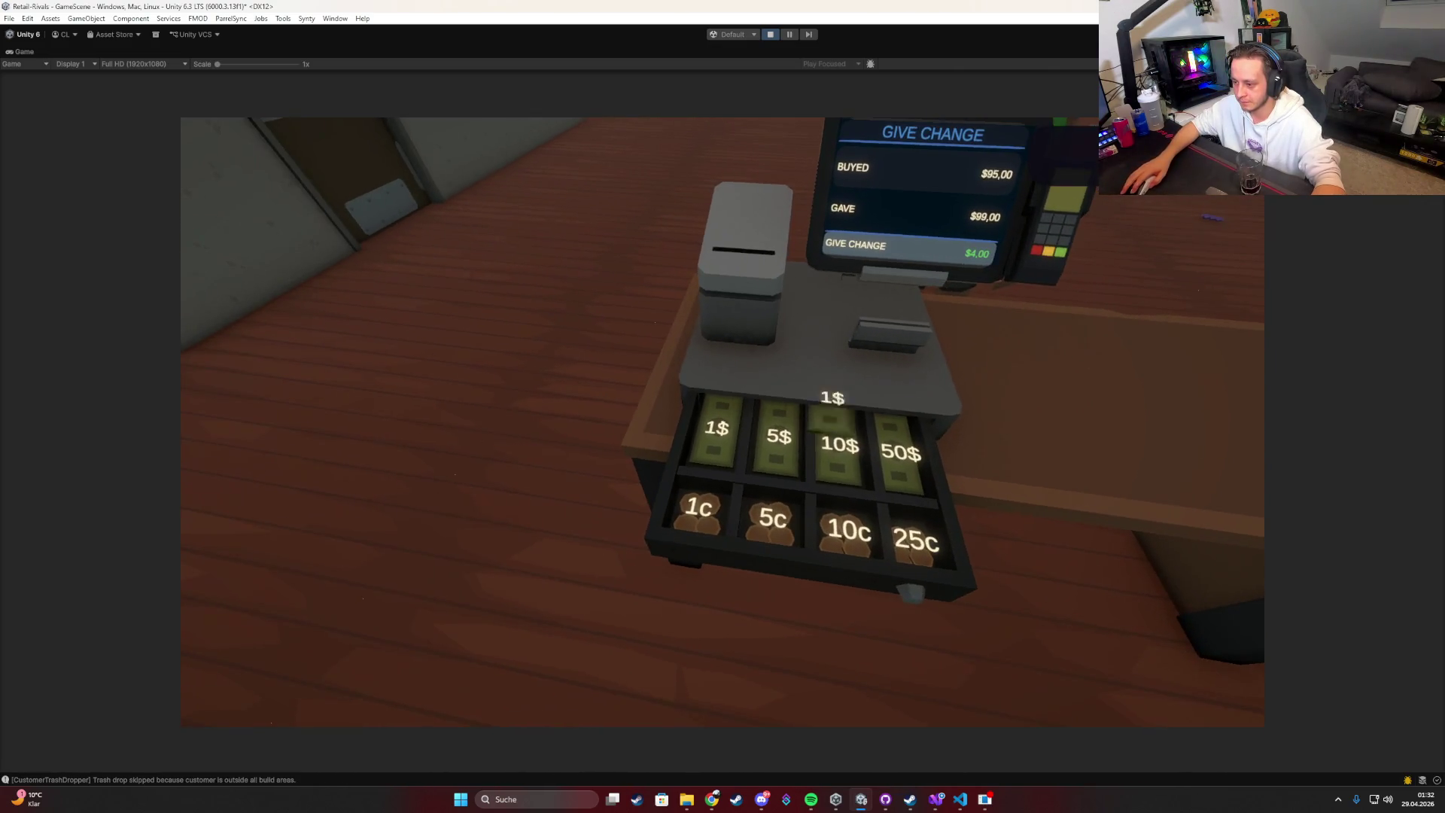
Give the waiting customer change and complete a $95 card payment at the reader.
left_click(722, 422)
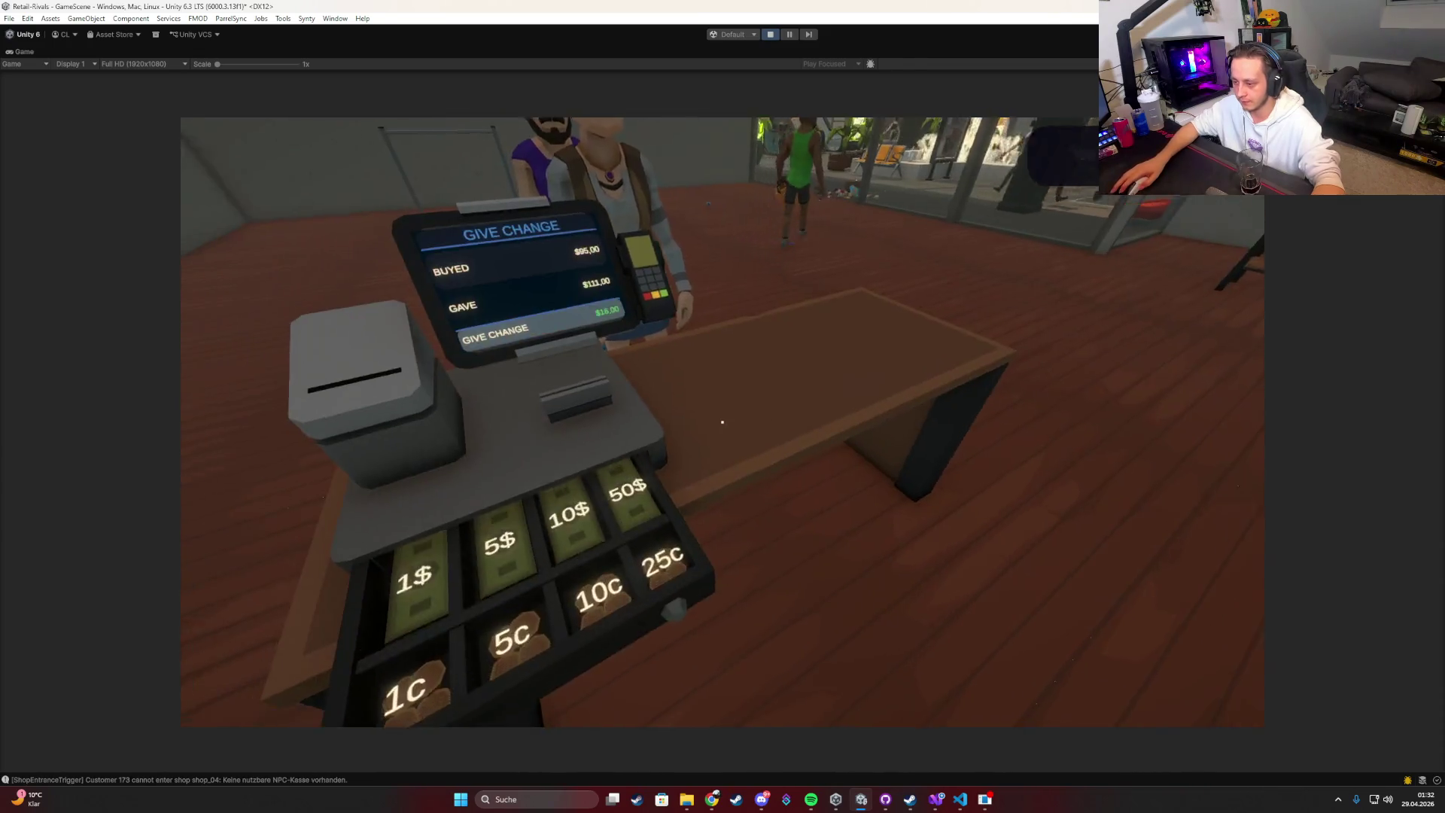
left_click(723, 422)
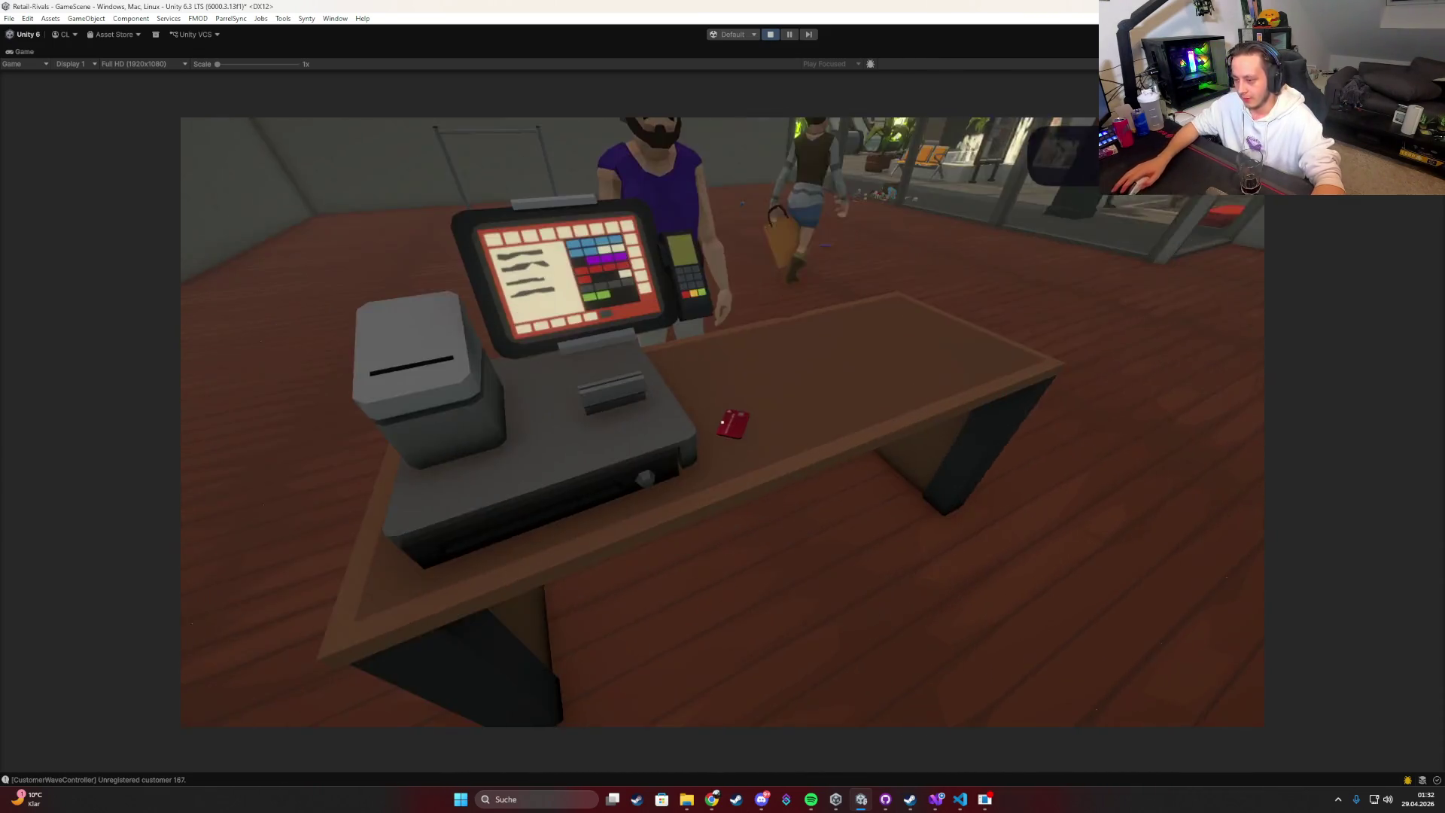
left_click(723, 421)
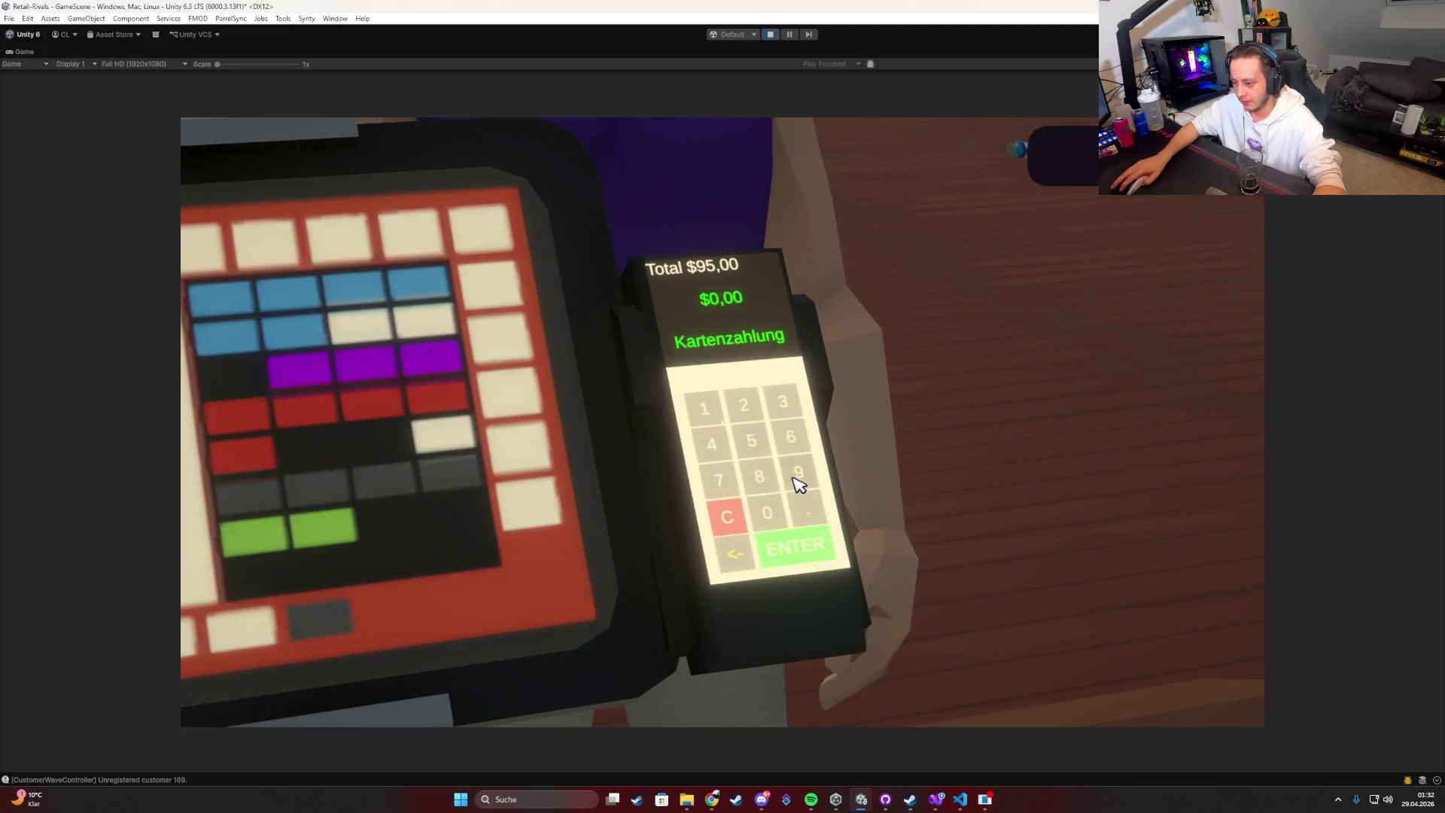
type("95")
left_click(805, 557)
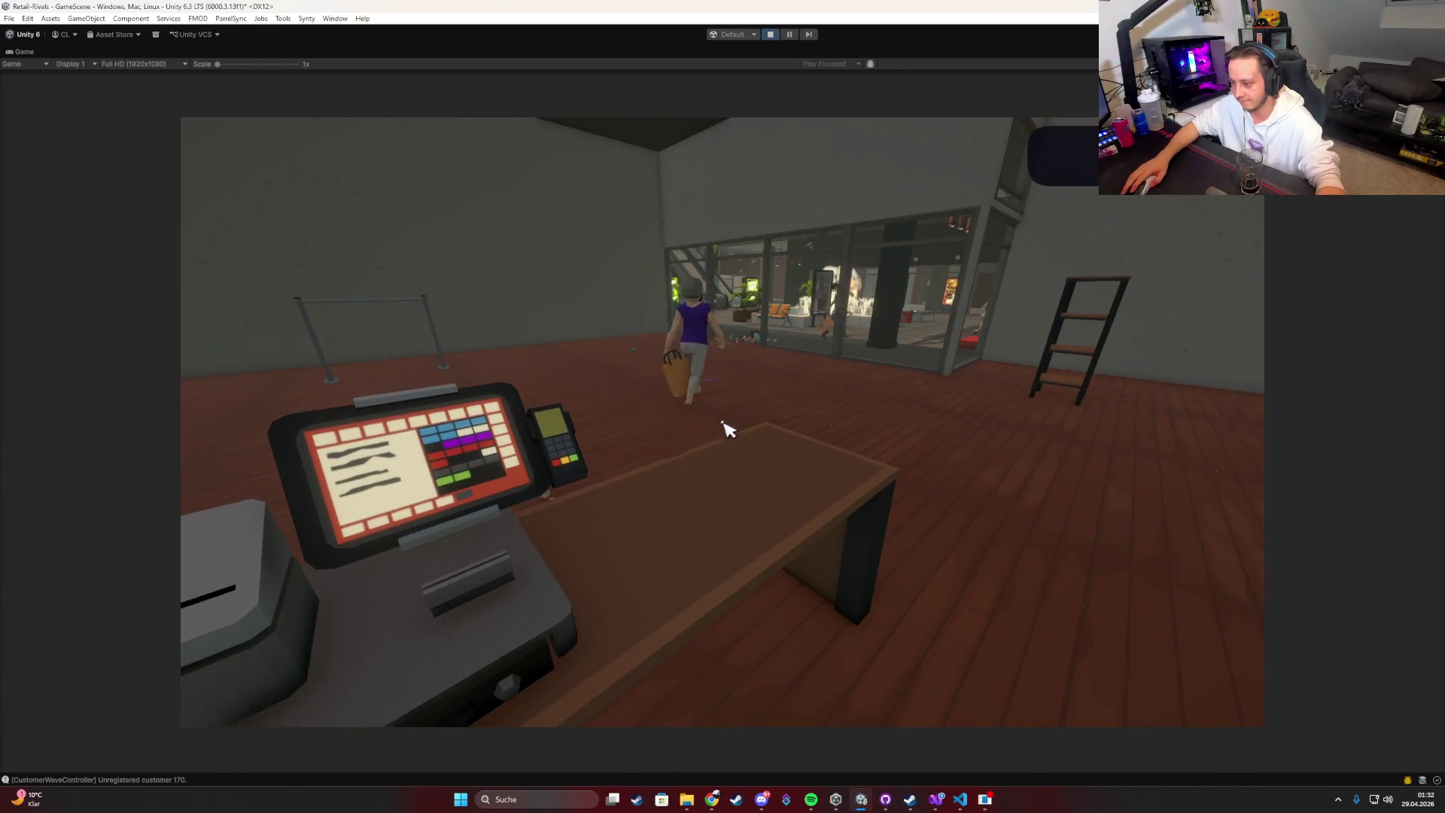
Bring Spotify to the front, then minimize it to get back to the game.
key("super")
left_click(811, 799)
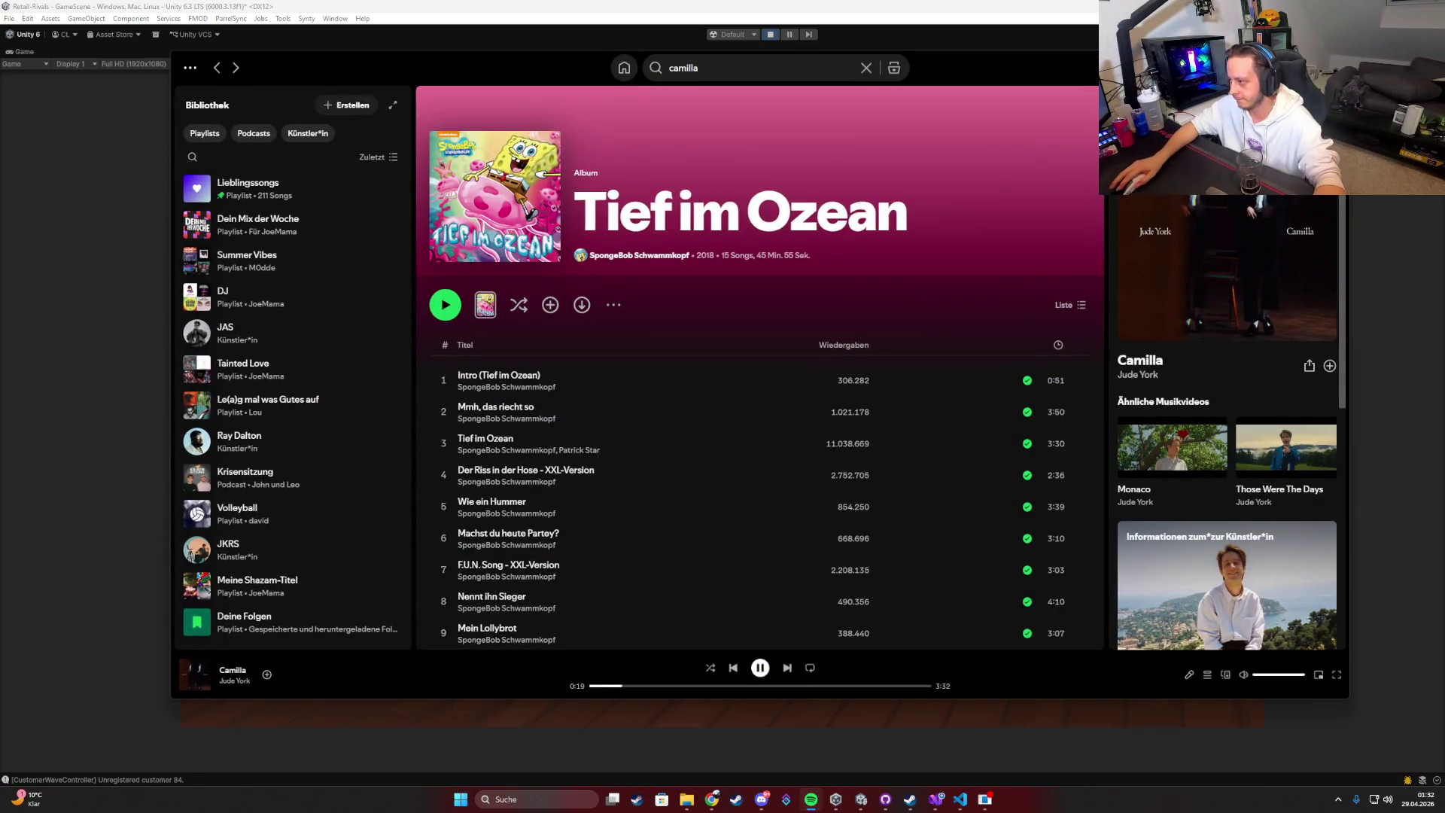
left_click(810, 798)
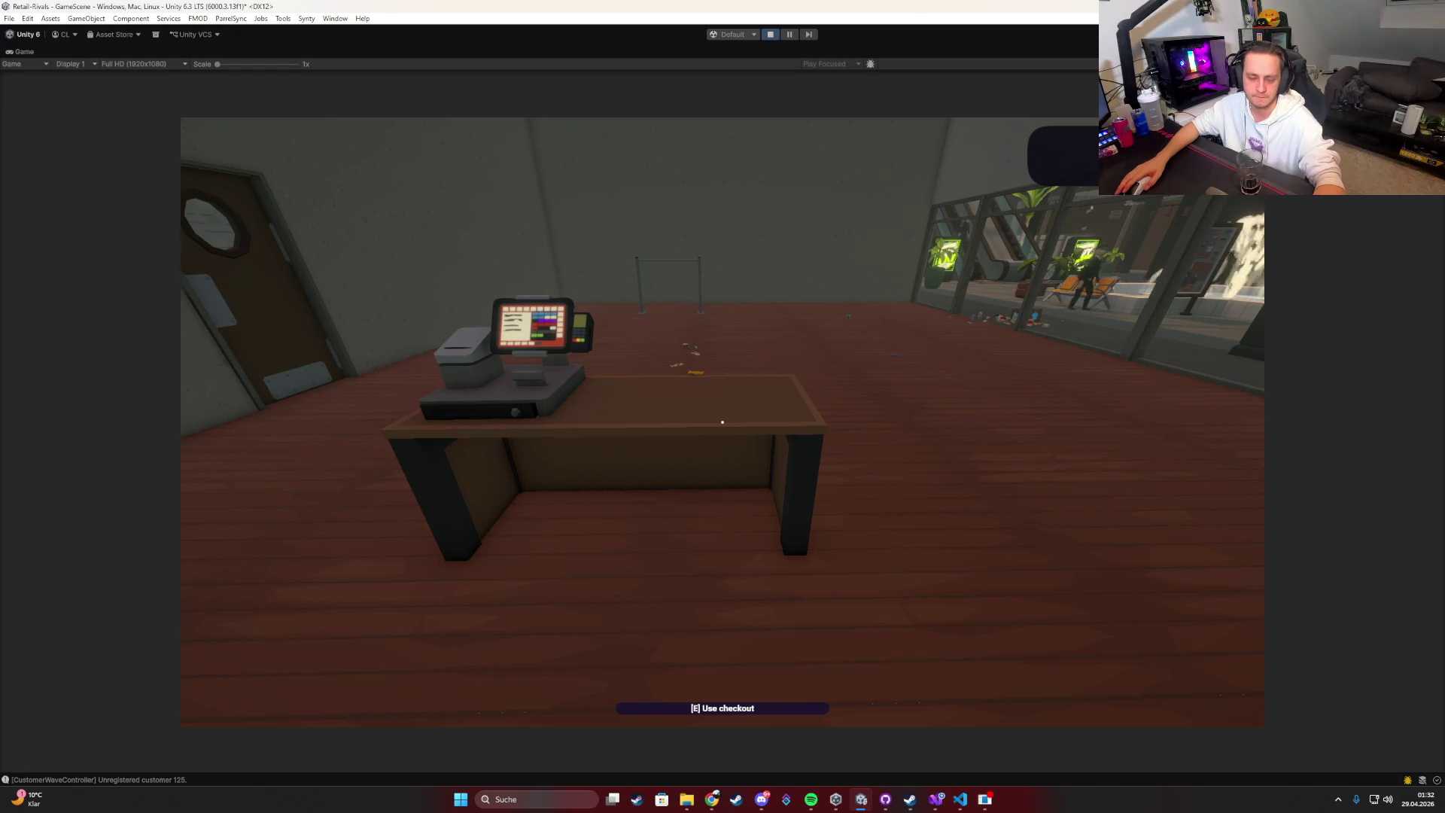
Walk to the checkout, dispose of the trash bag, pick up the shirt box, and collect the litter pile.
key("w")
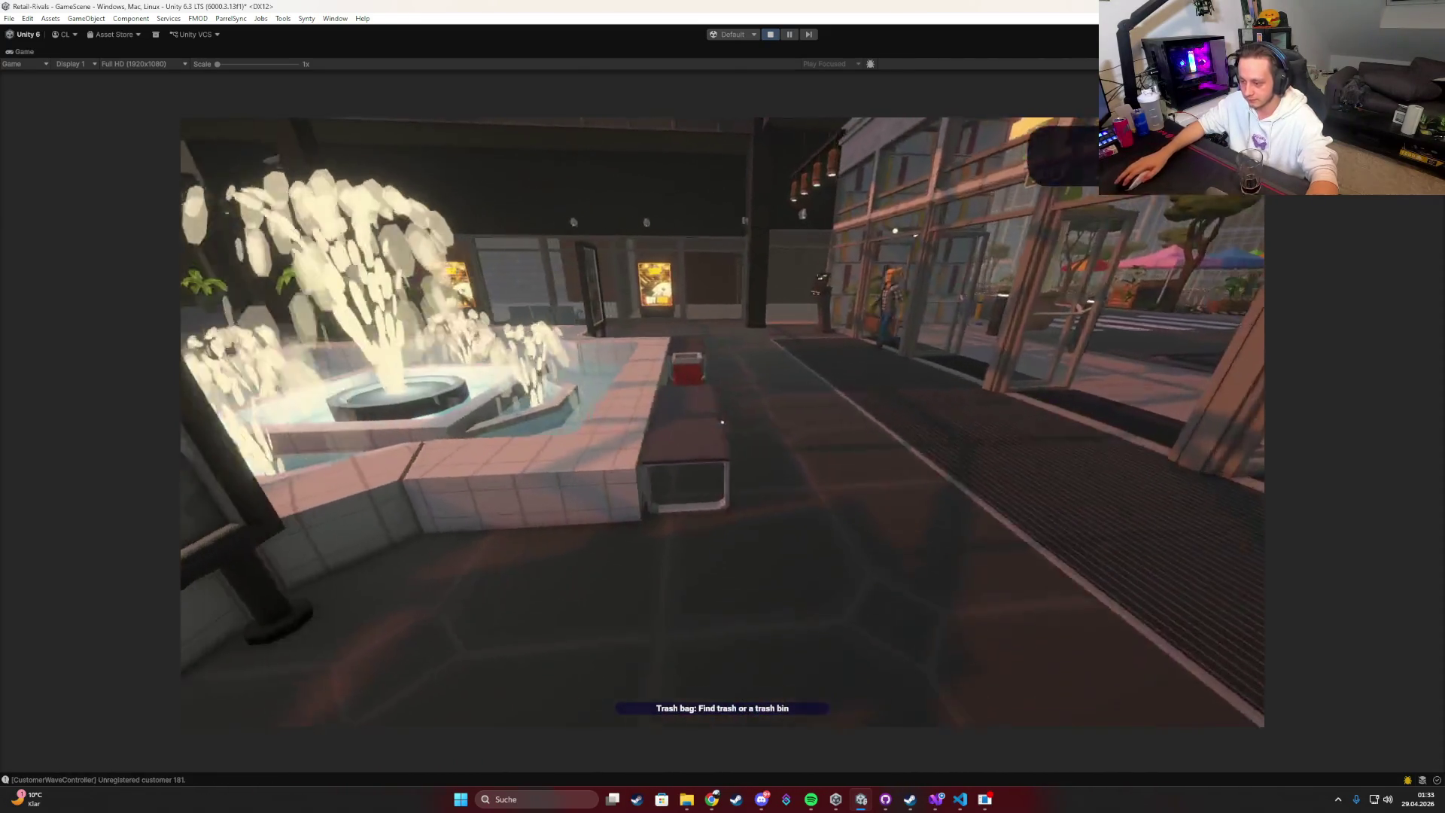
key("e")
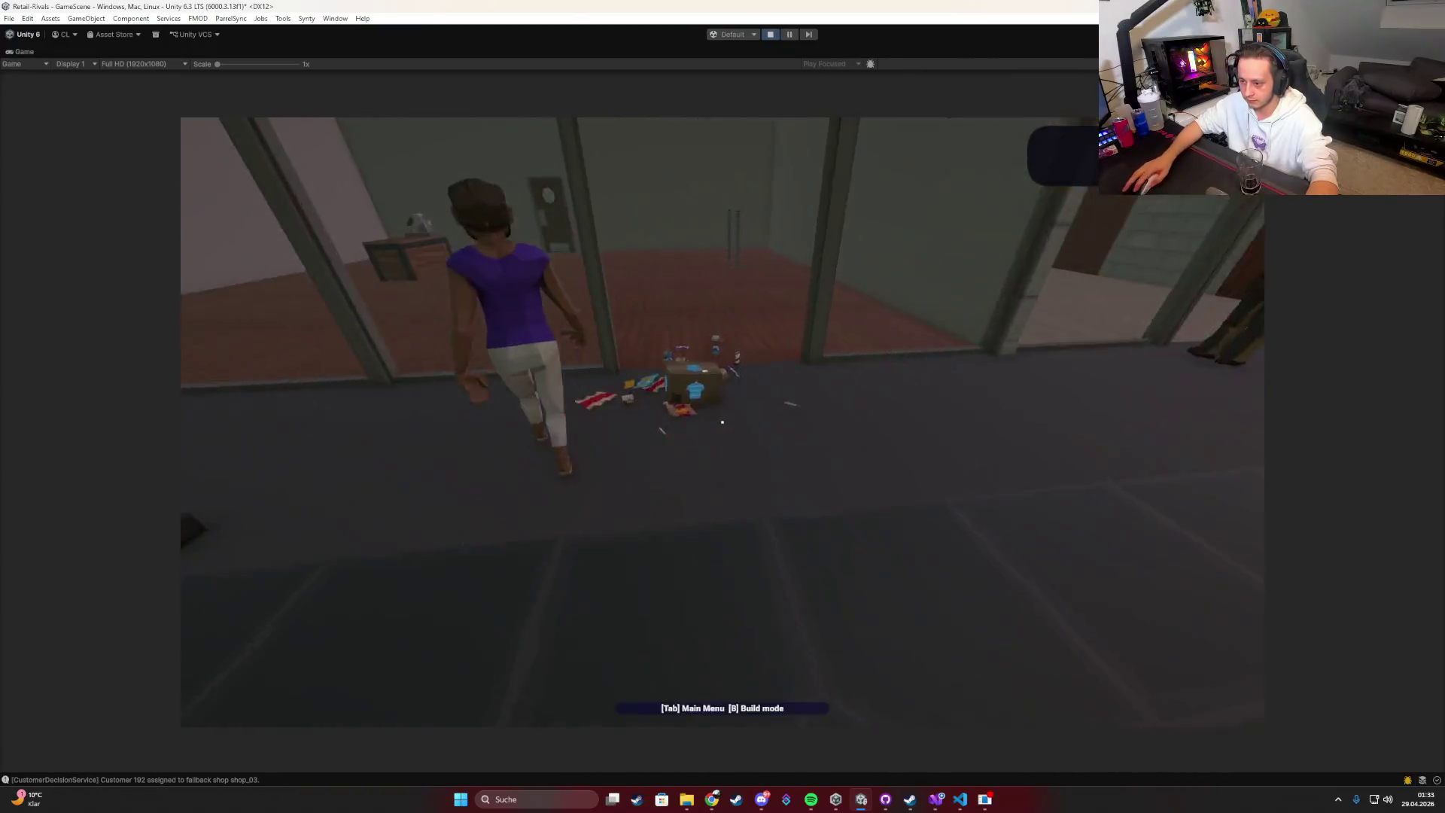
key("e")
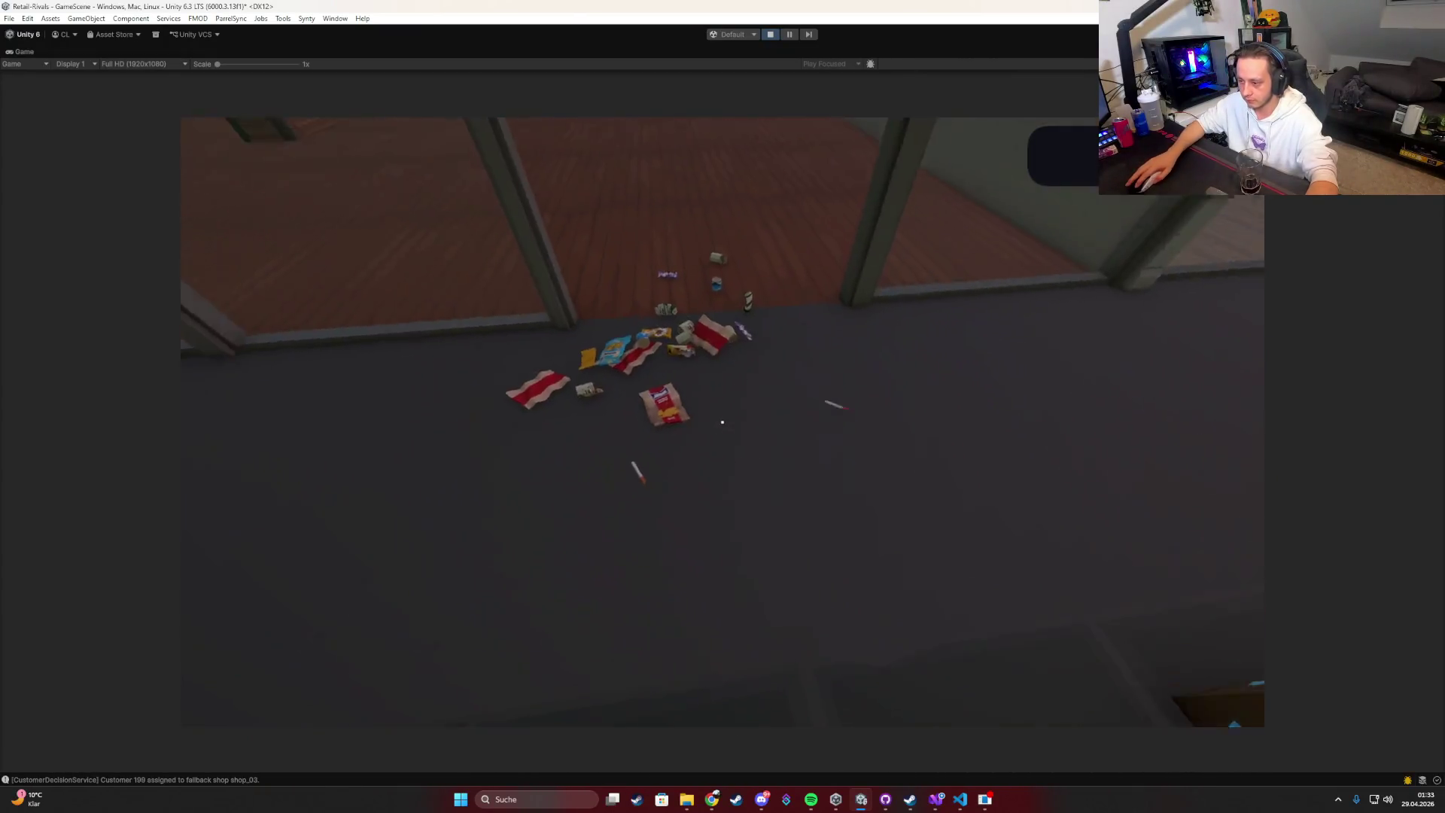
left_click(722, 421)
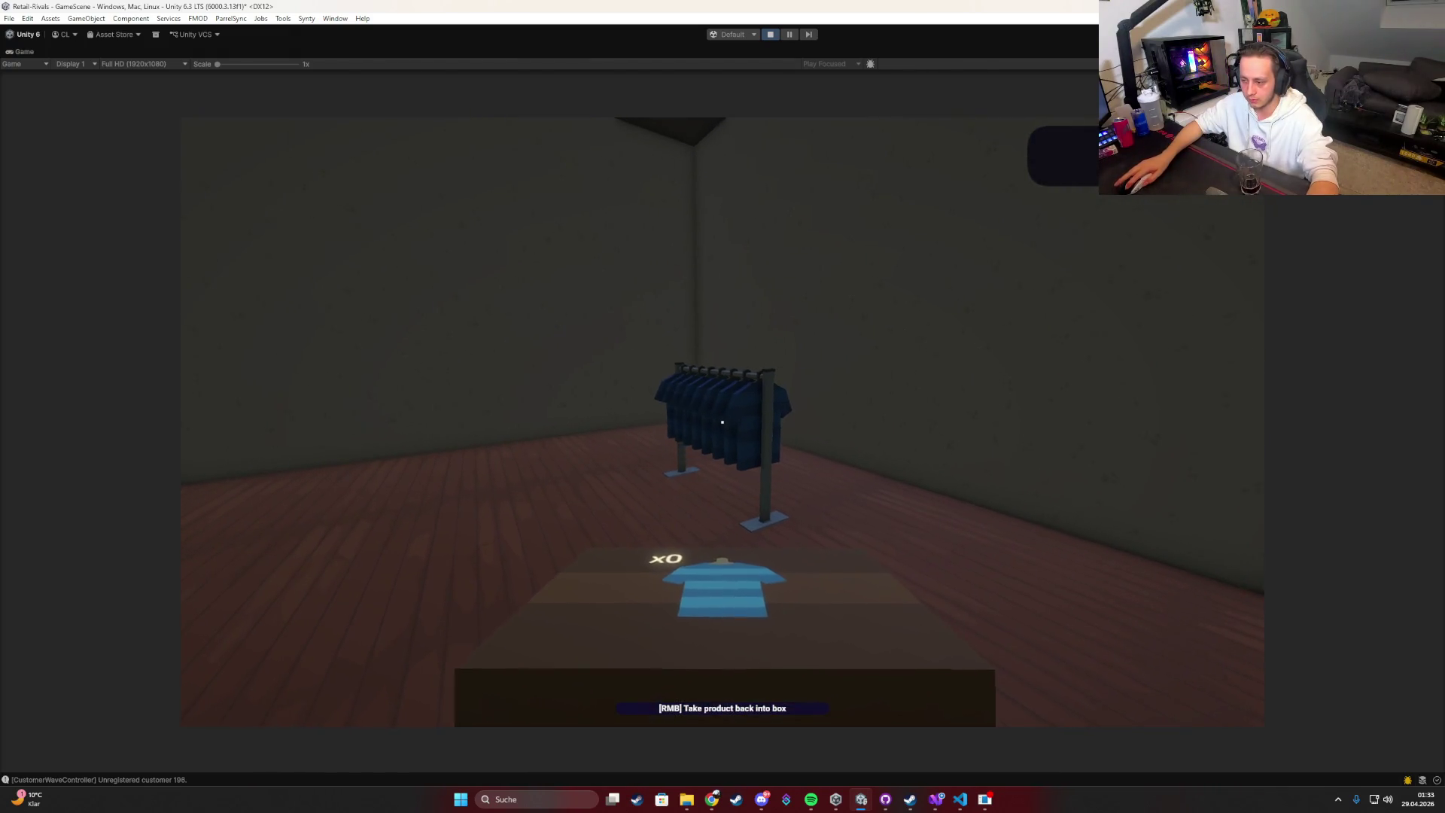
key("super")
key("super")
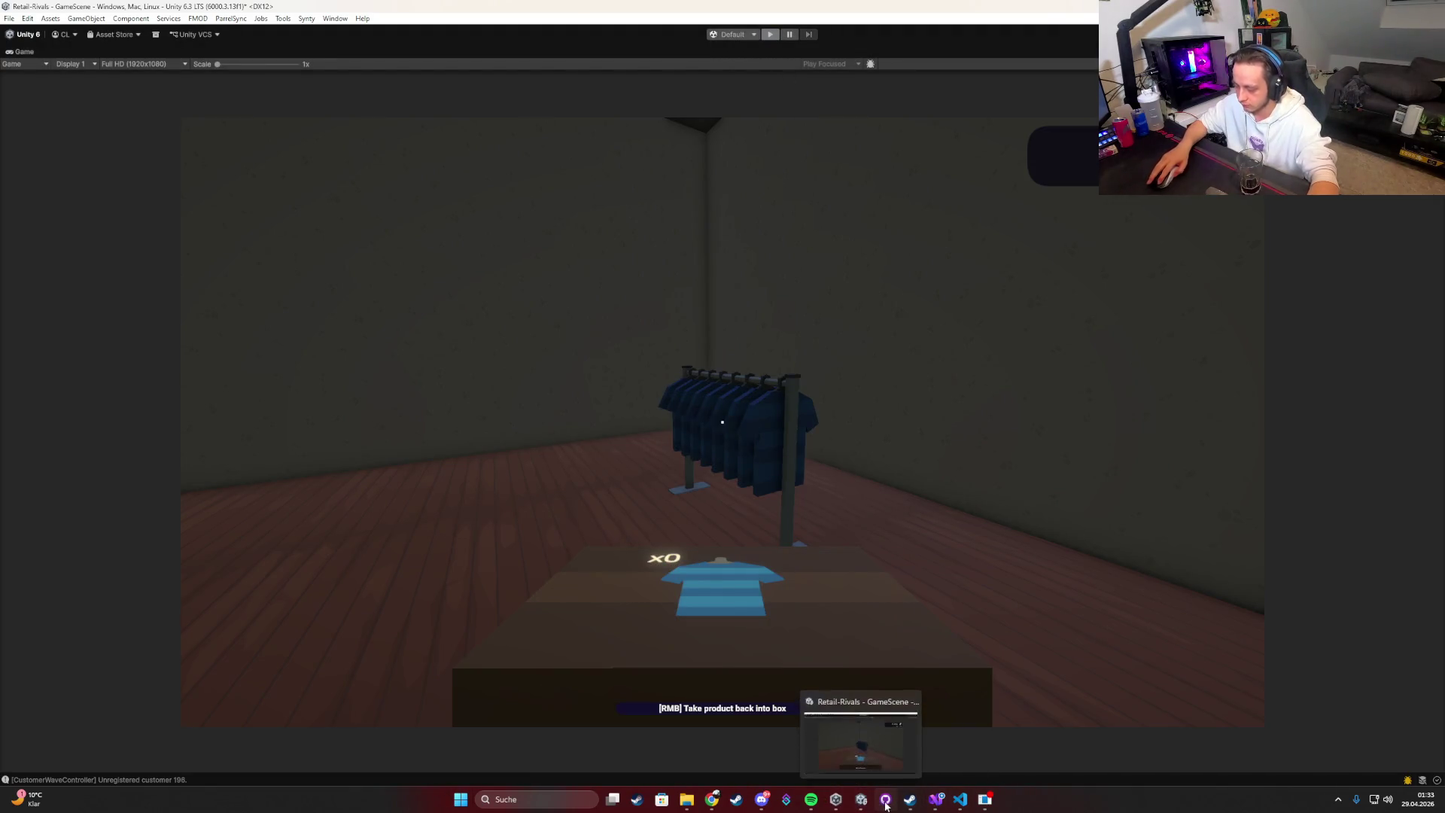
left_click(959, 800)
Scroll through the assistant's PriceMenuUI.cs diff, then return to the Unity editor.
scroll(1187, 595, "down", 10)
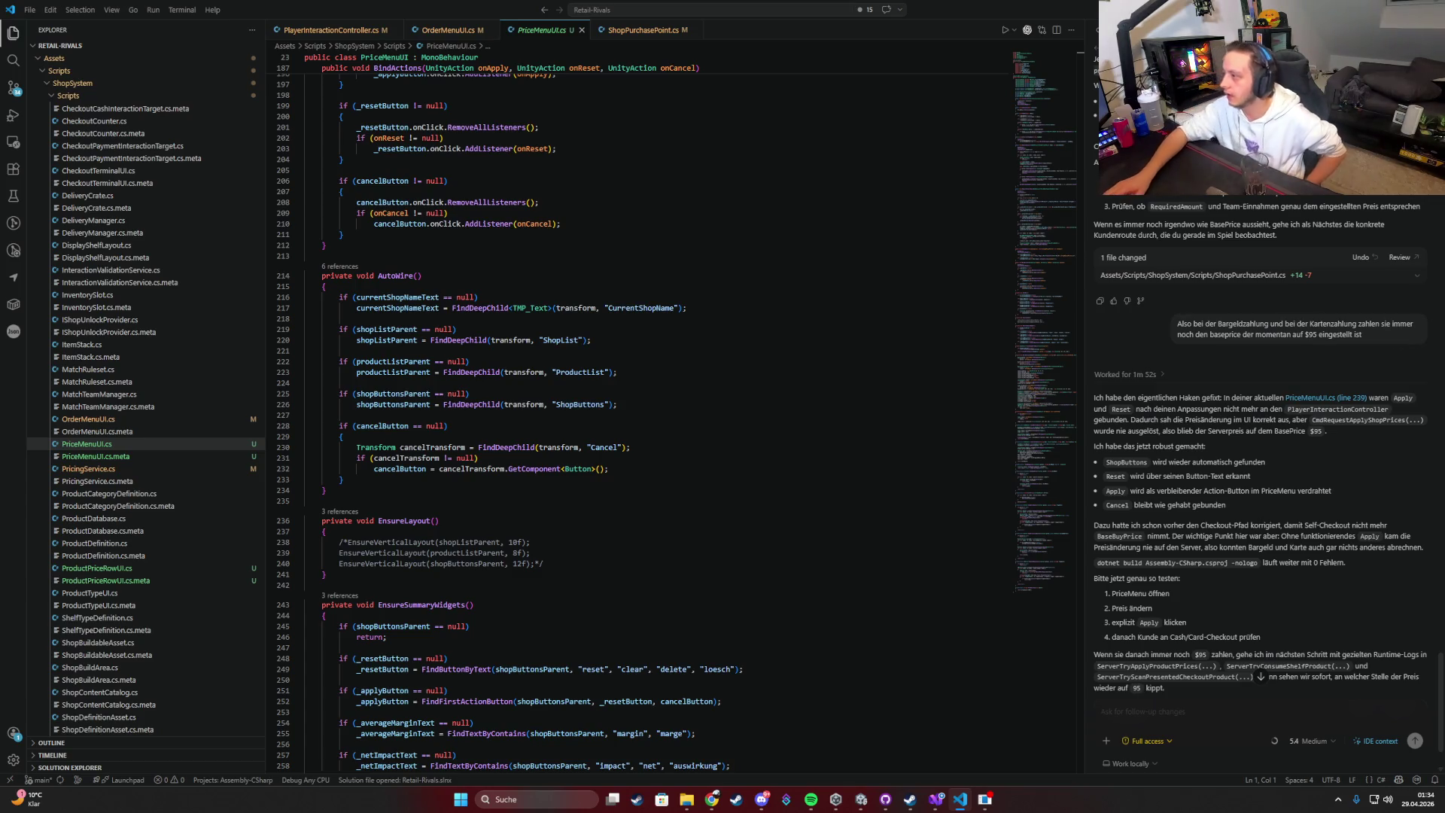
key("alt+Tab")
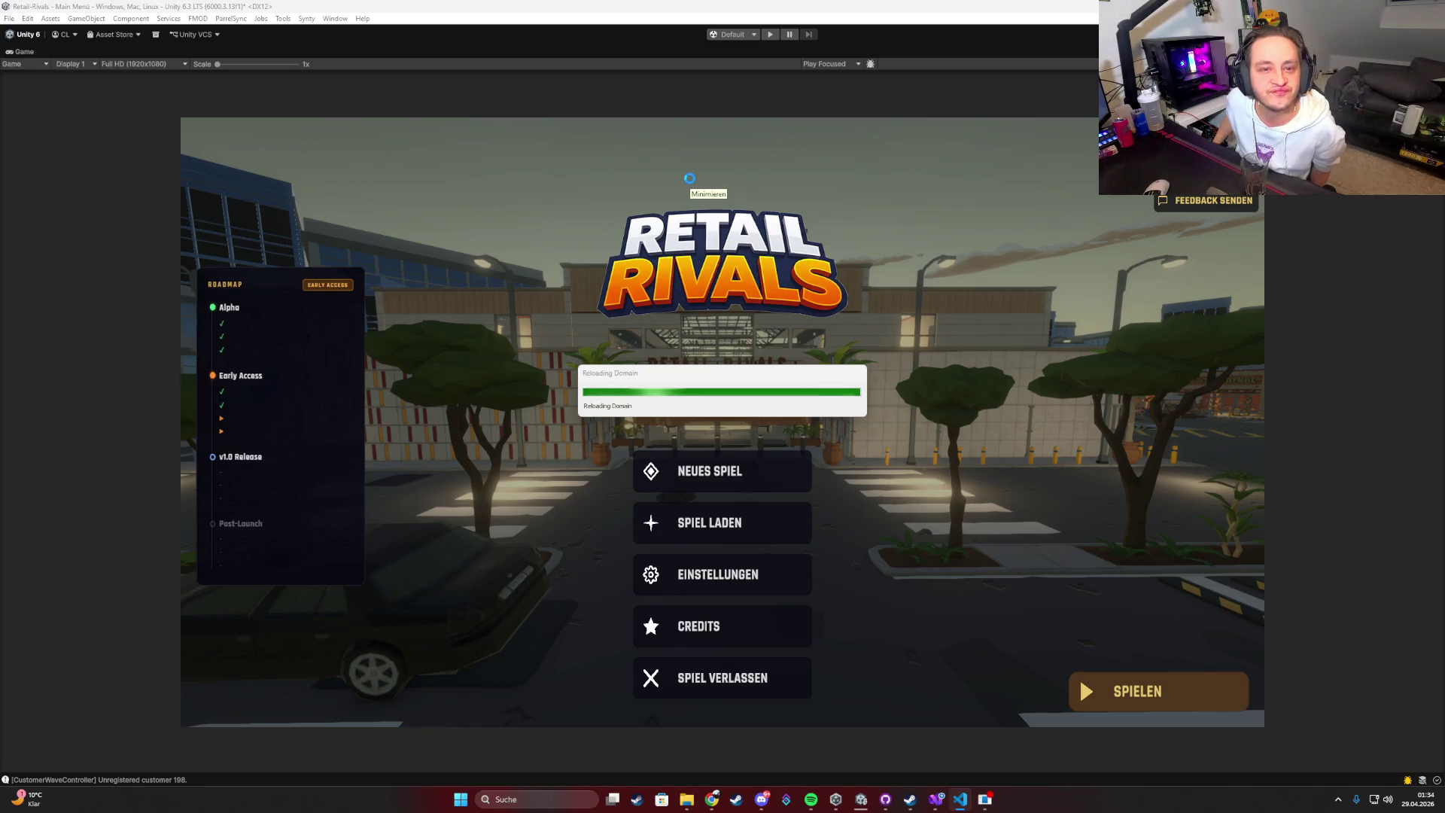
Play CRO's Einmal um die Welt from the Lieblingssongs playlist and go back to Unity.
left_click(811, 800)
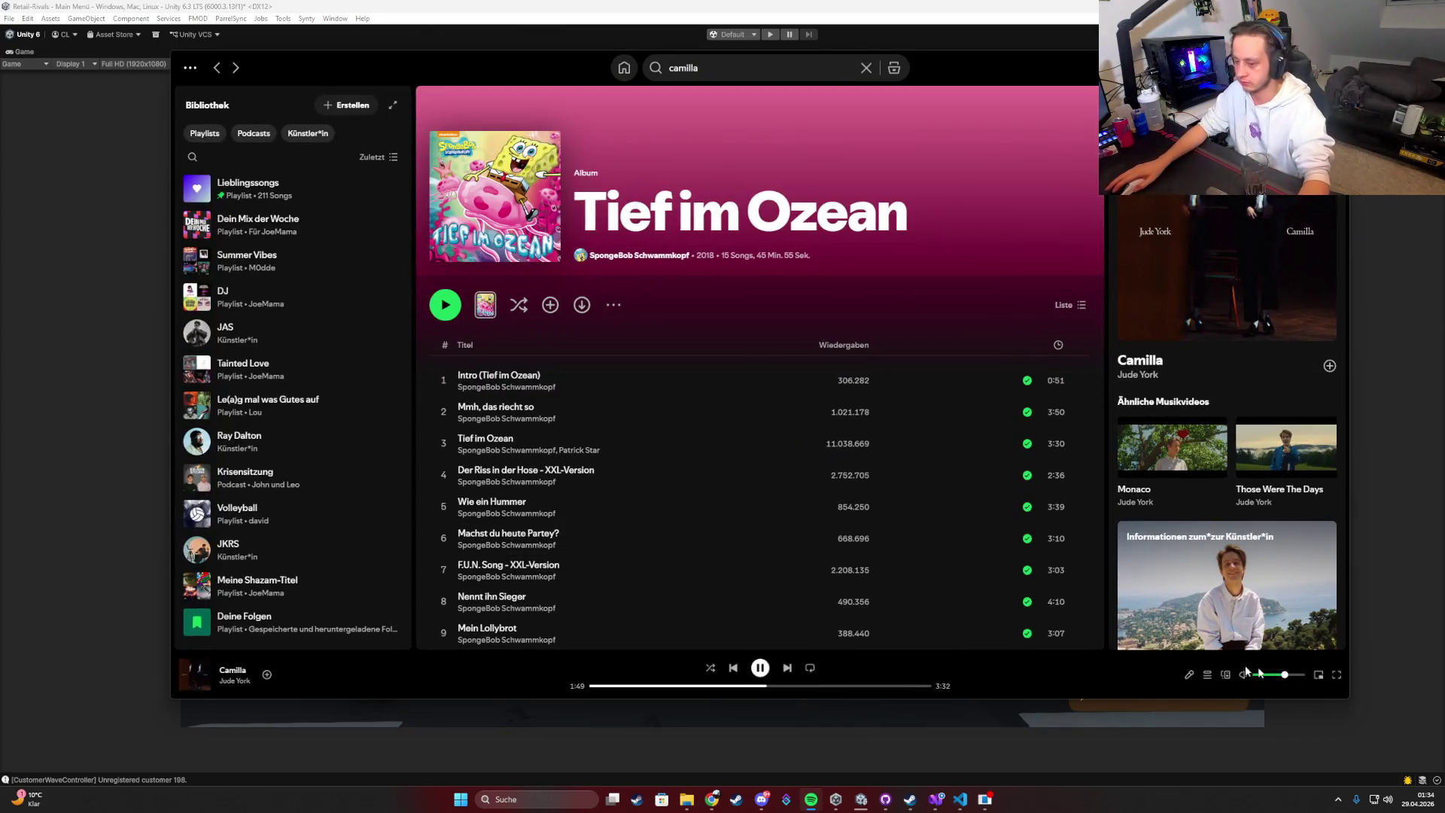
left_click(249, 188)
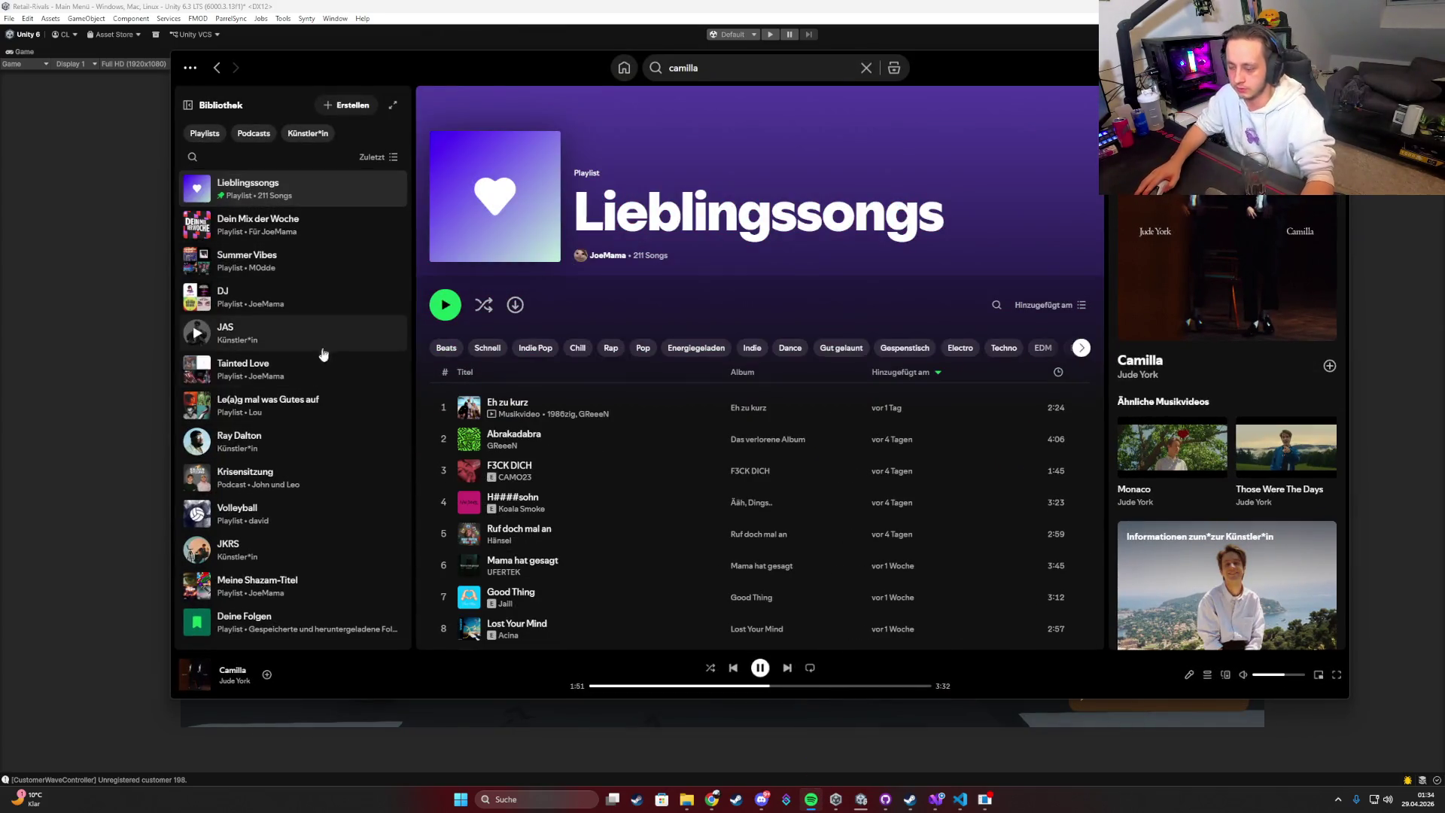
scroll(553, 422, "down", 15)
scroll(544, 423, "down", 11)
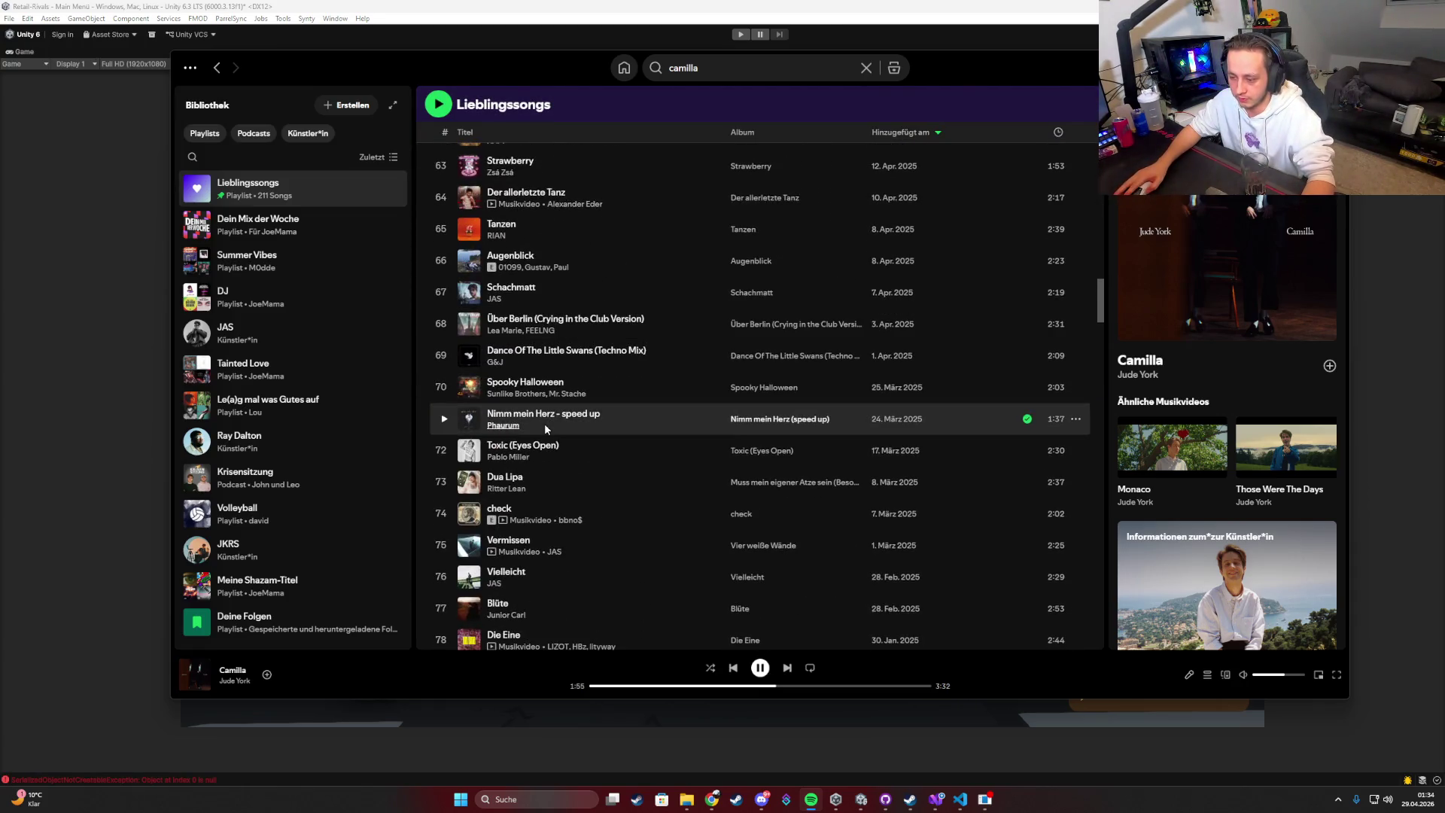
scroll(544, 423, "down", 5)
scroll(544, 423, "down", 6)
scroll(545, 429, "down", 5)
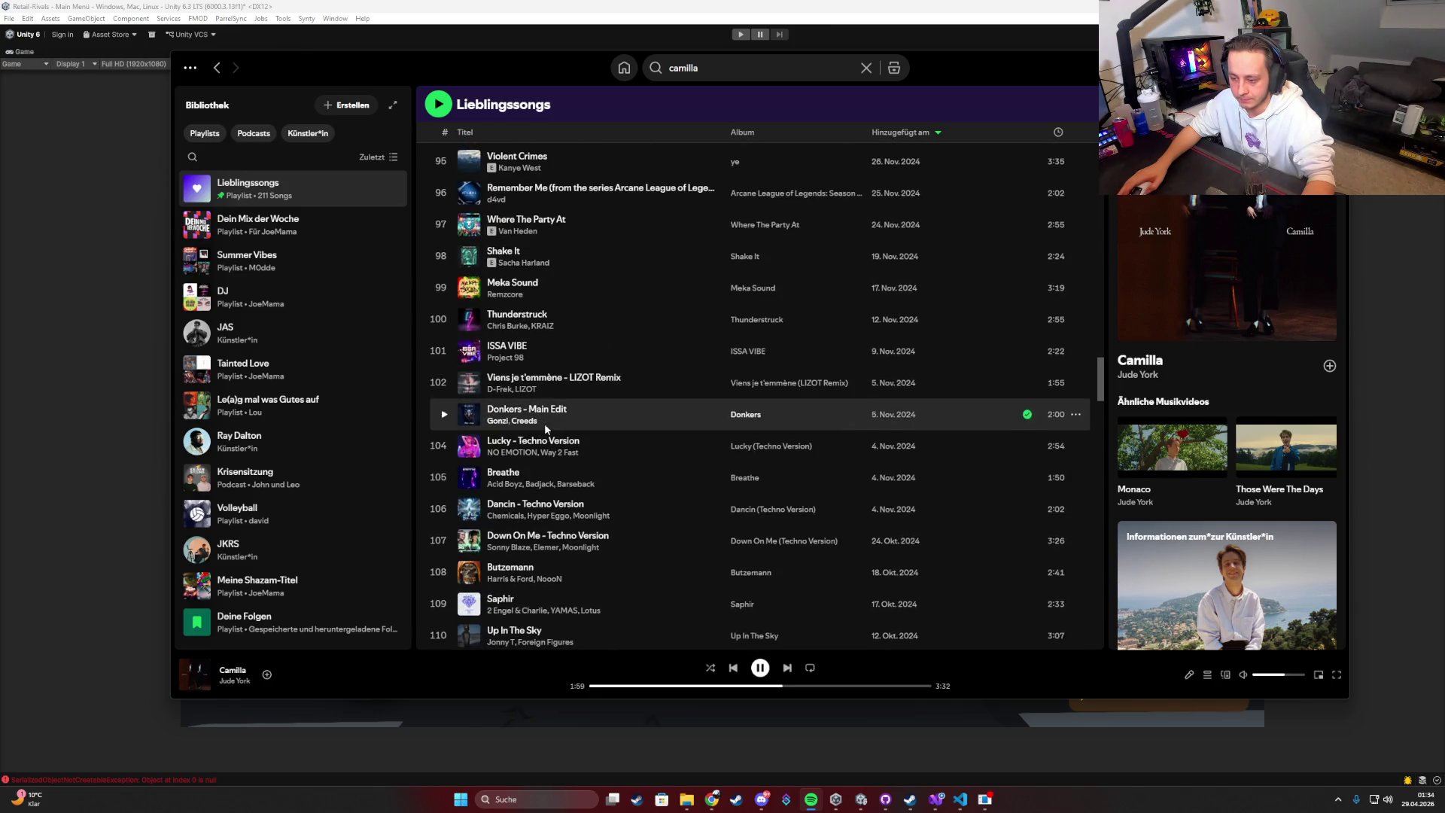
scroll(545, 429, "down", 2)
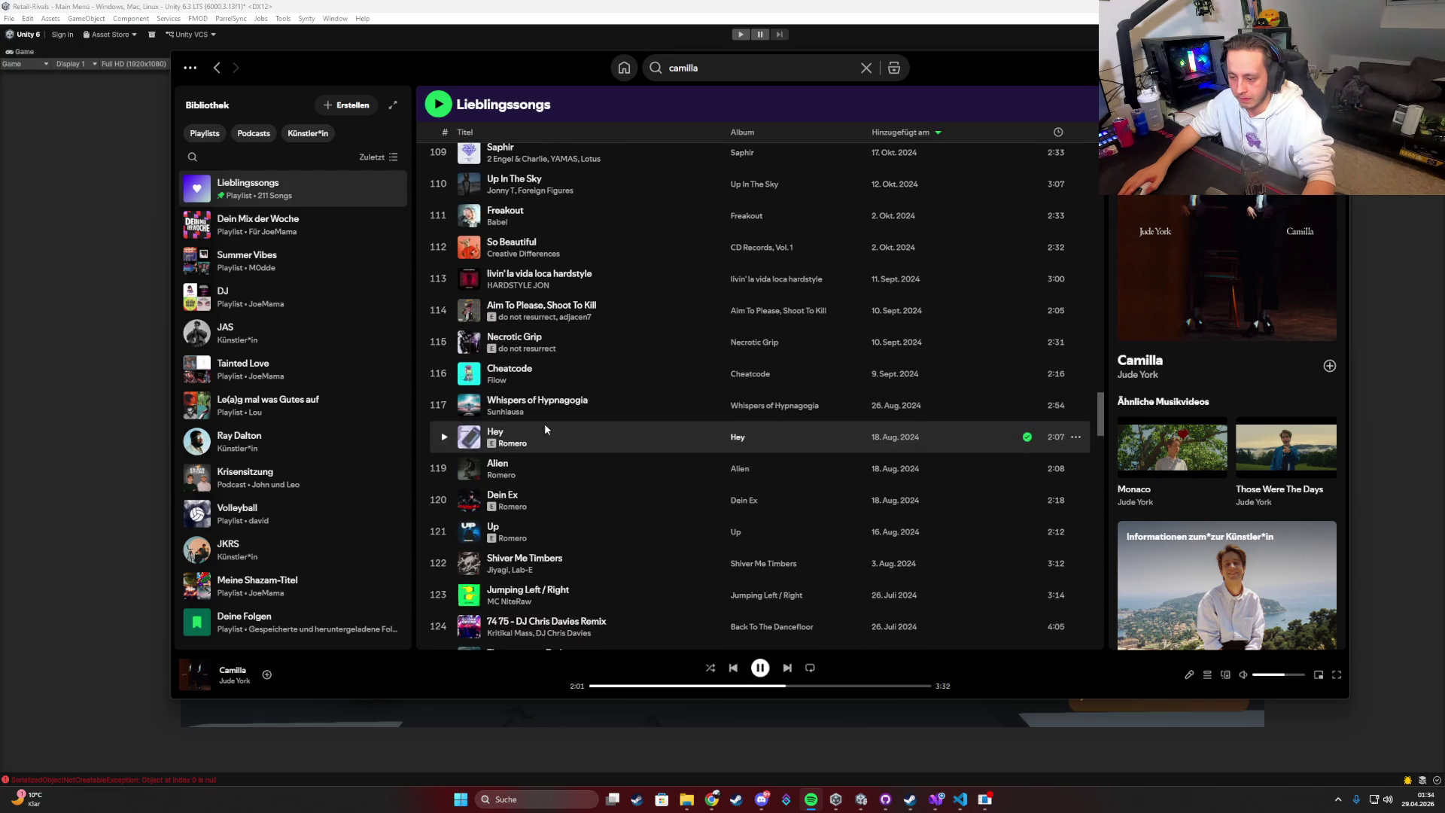
scroll(545, 429, "down", 5)
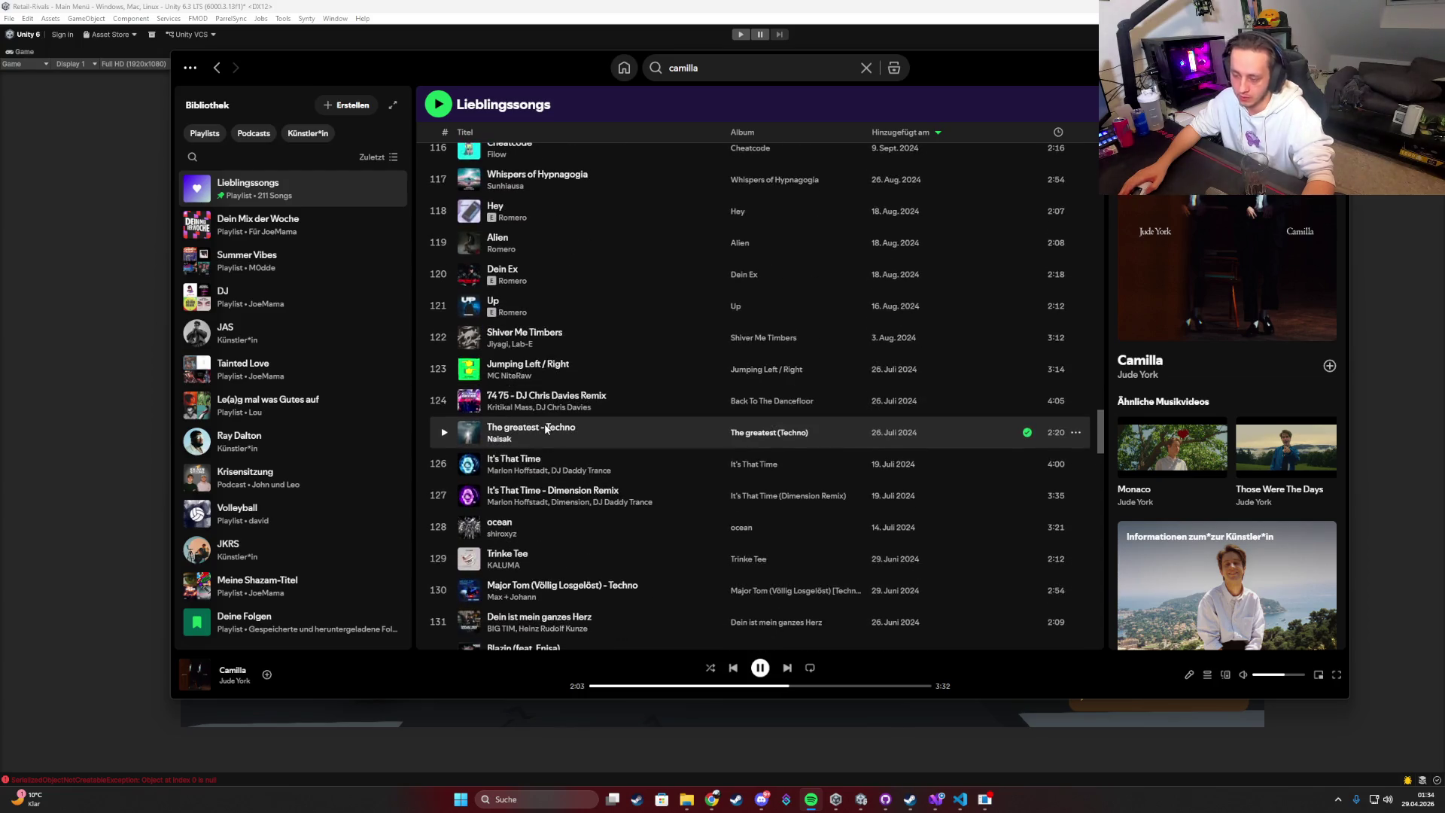
scroll(545, 423, "down", 3)
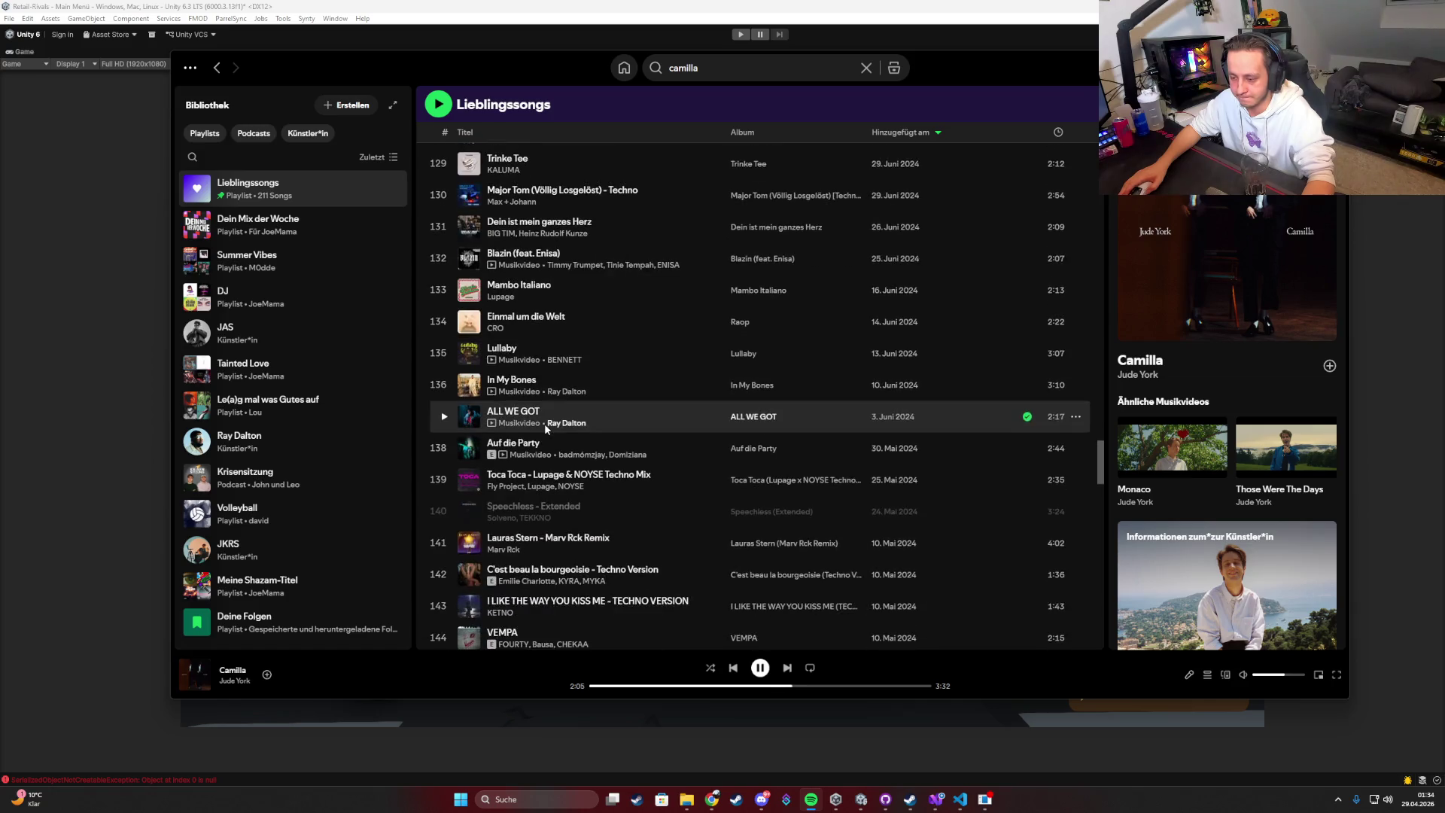
left_click(443, 323)
left_click(1300, 675)
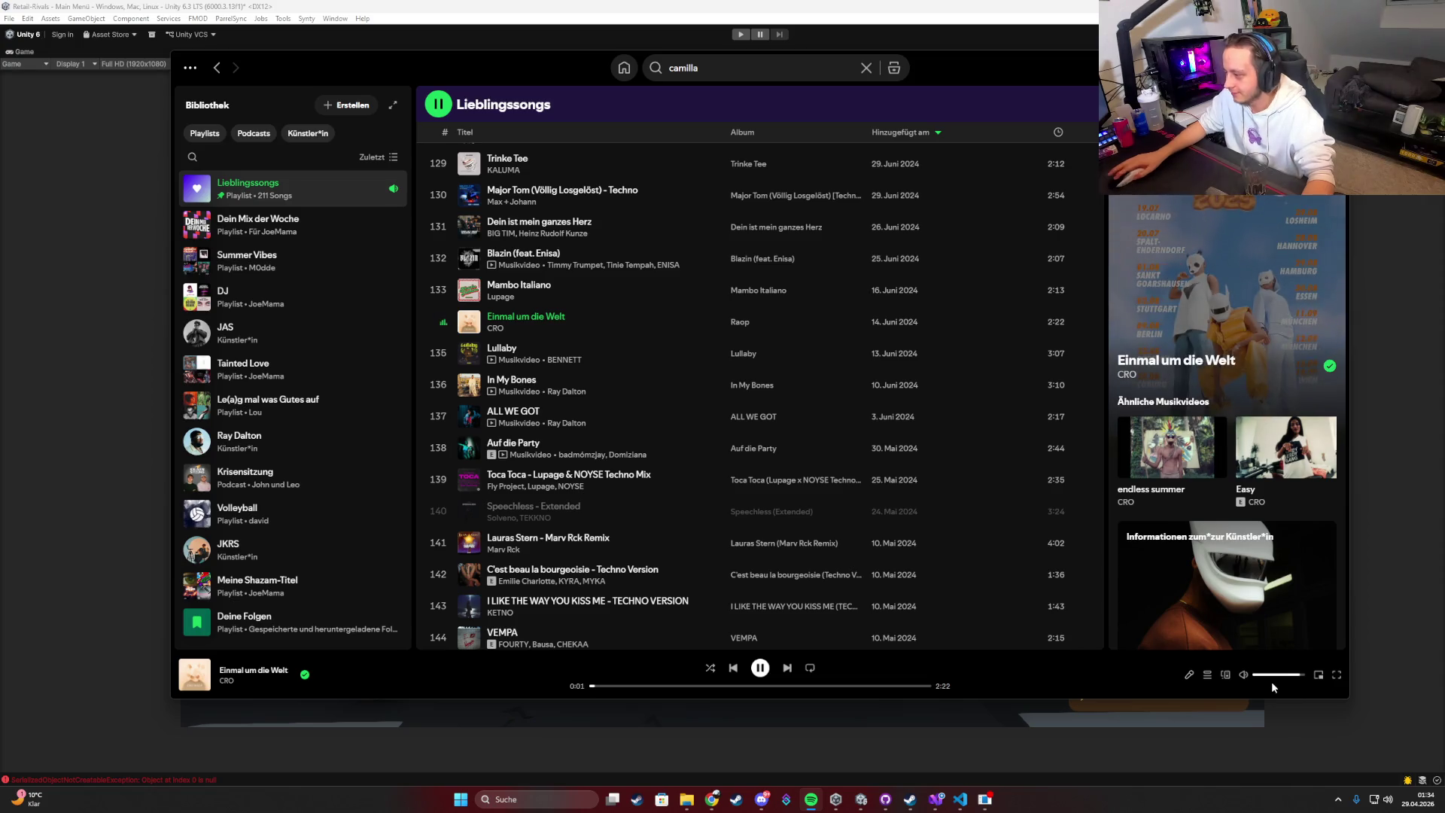
key("alt+Tab")
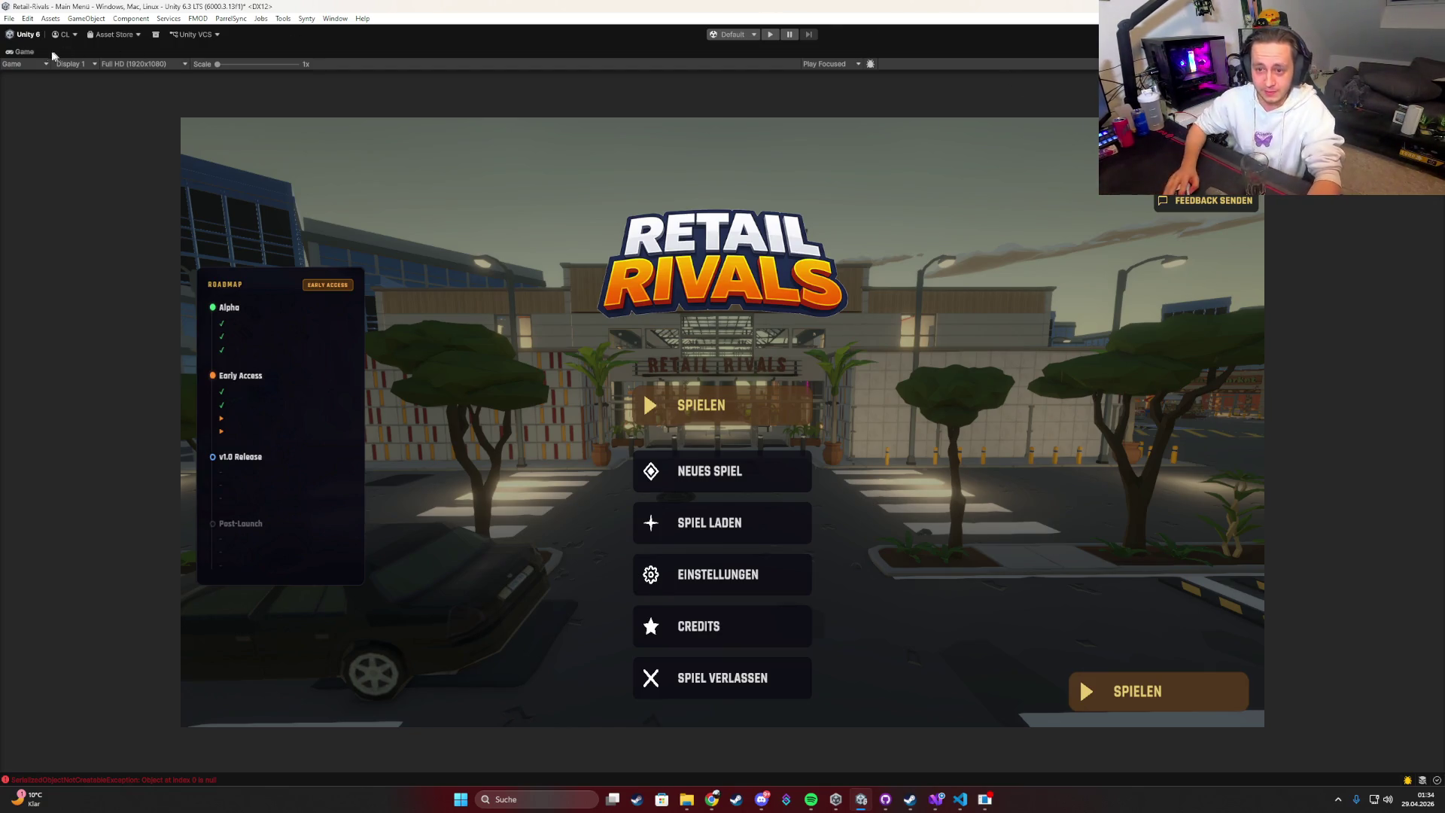
Restore the full editor layout and open the Player prefab from Assets/Prefabs.
double_click(24, 52)
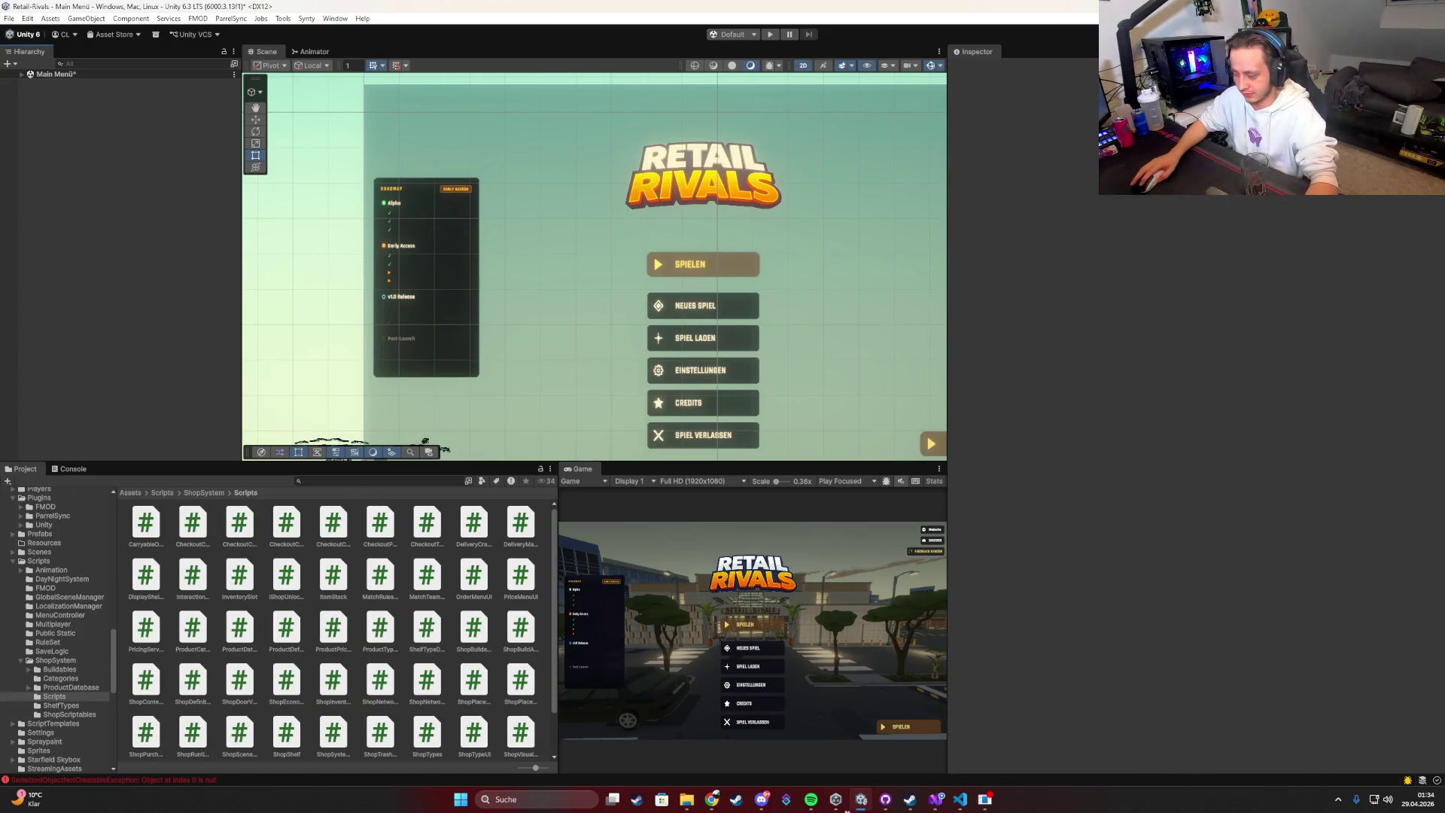
left_click(811, 800)
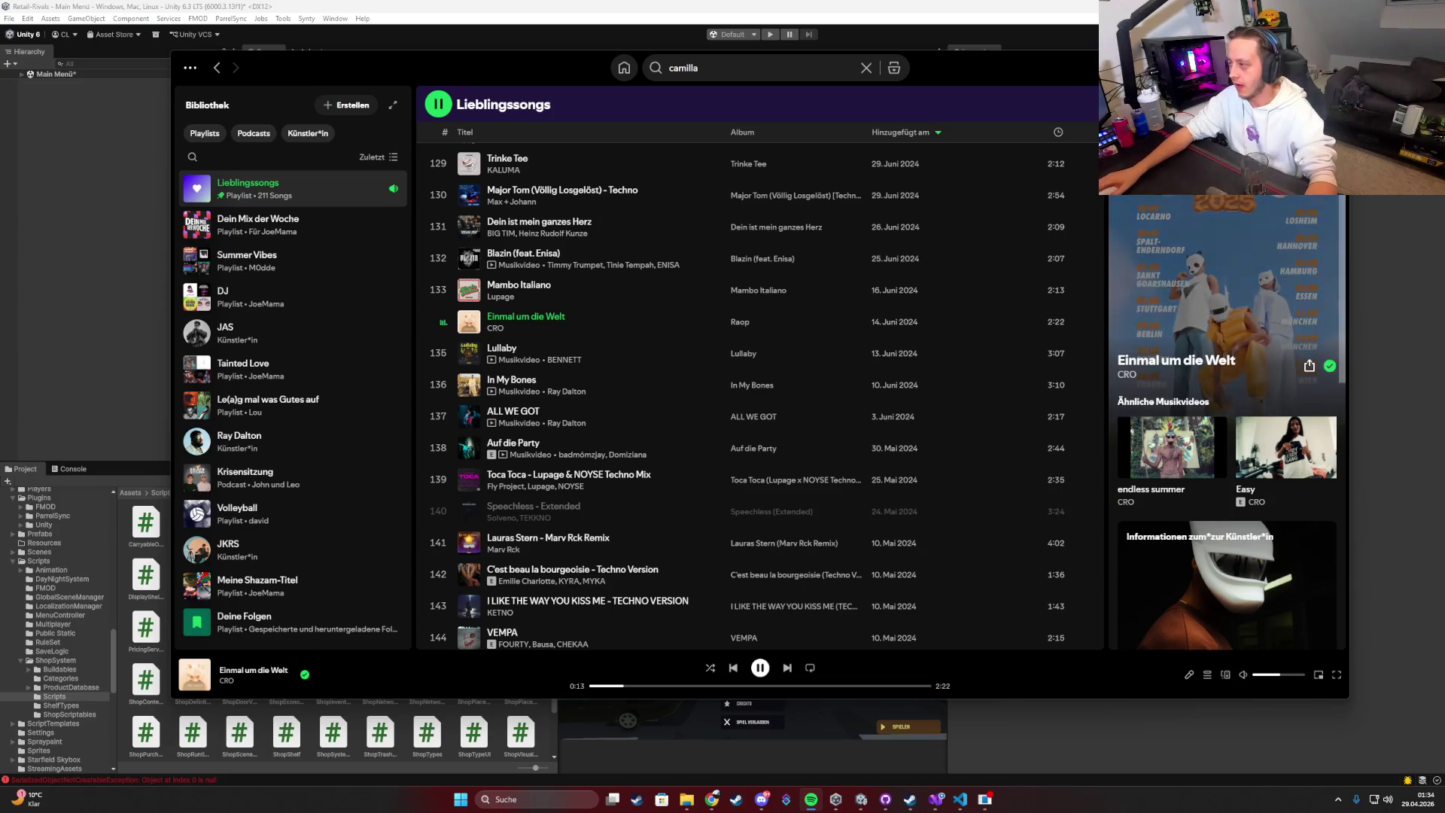
key("alt+Tab")
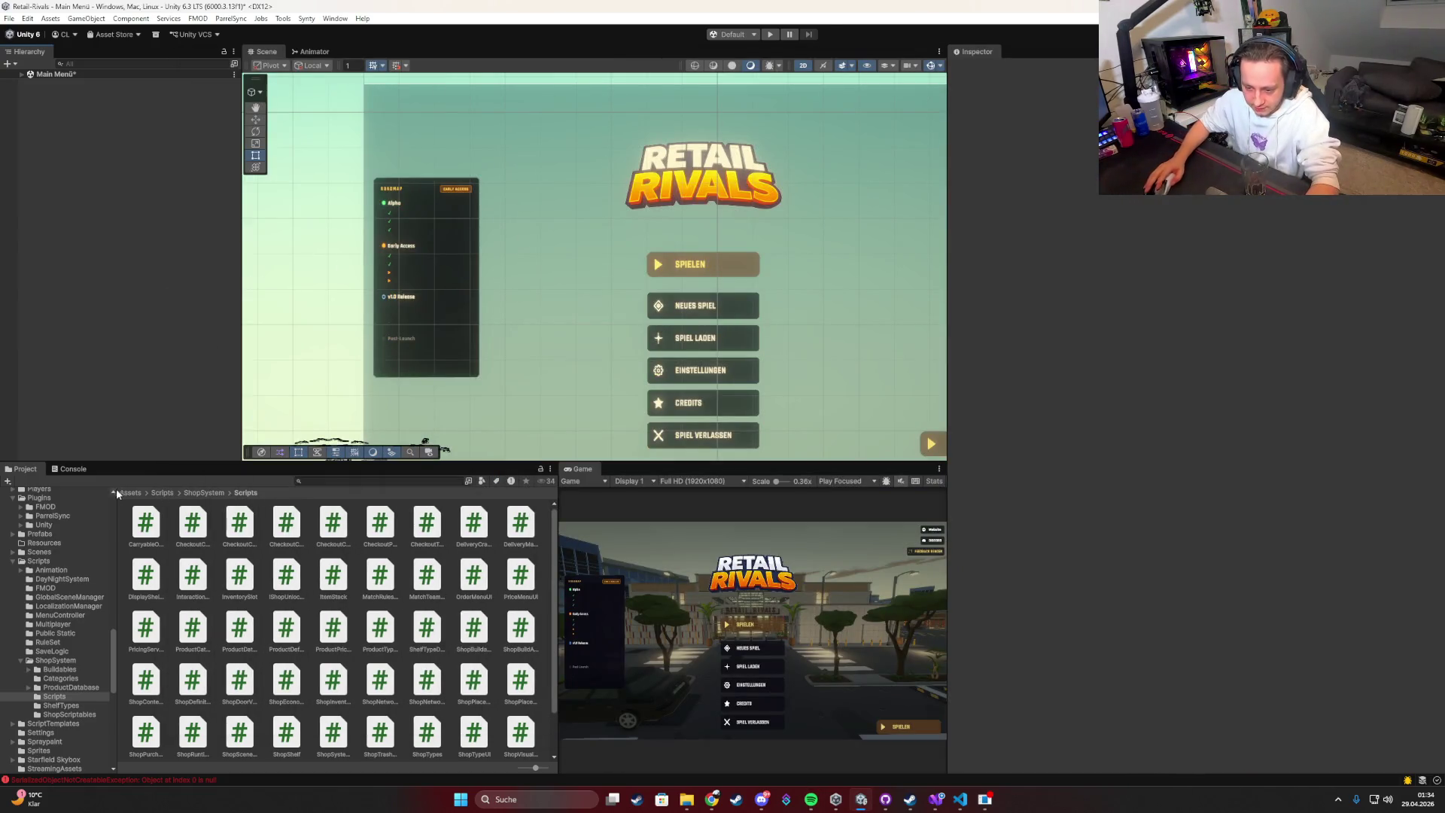
left_click(121, 493)
double_click(529, 524)
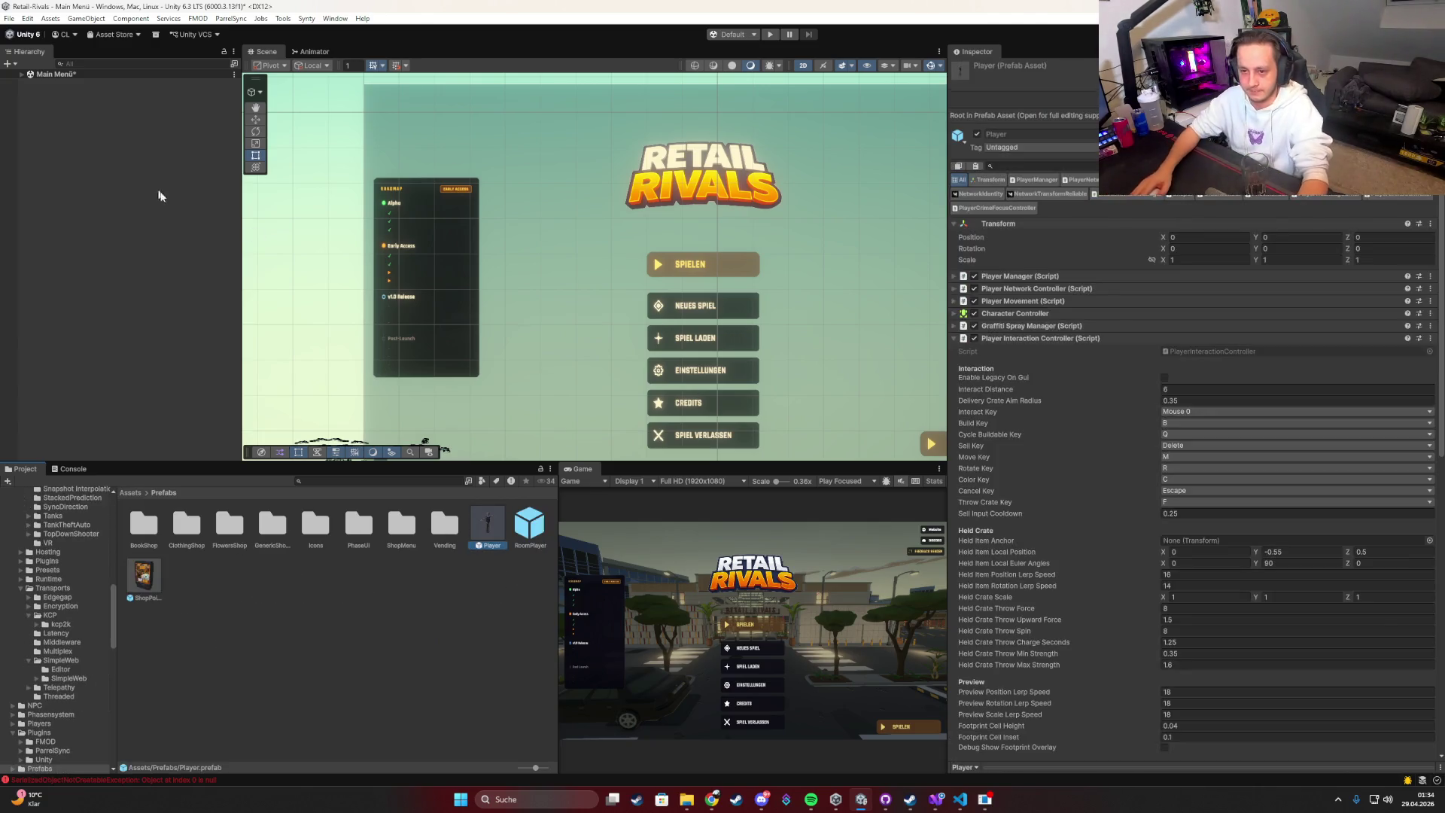
key("Return")
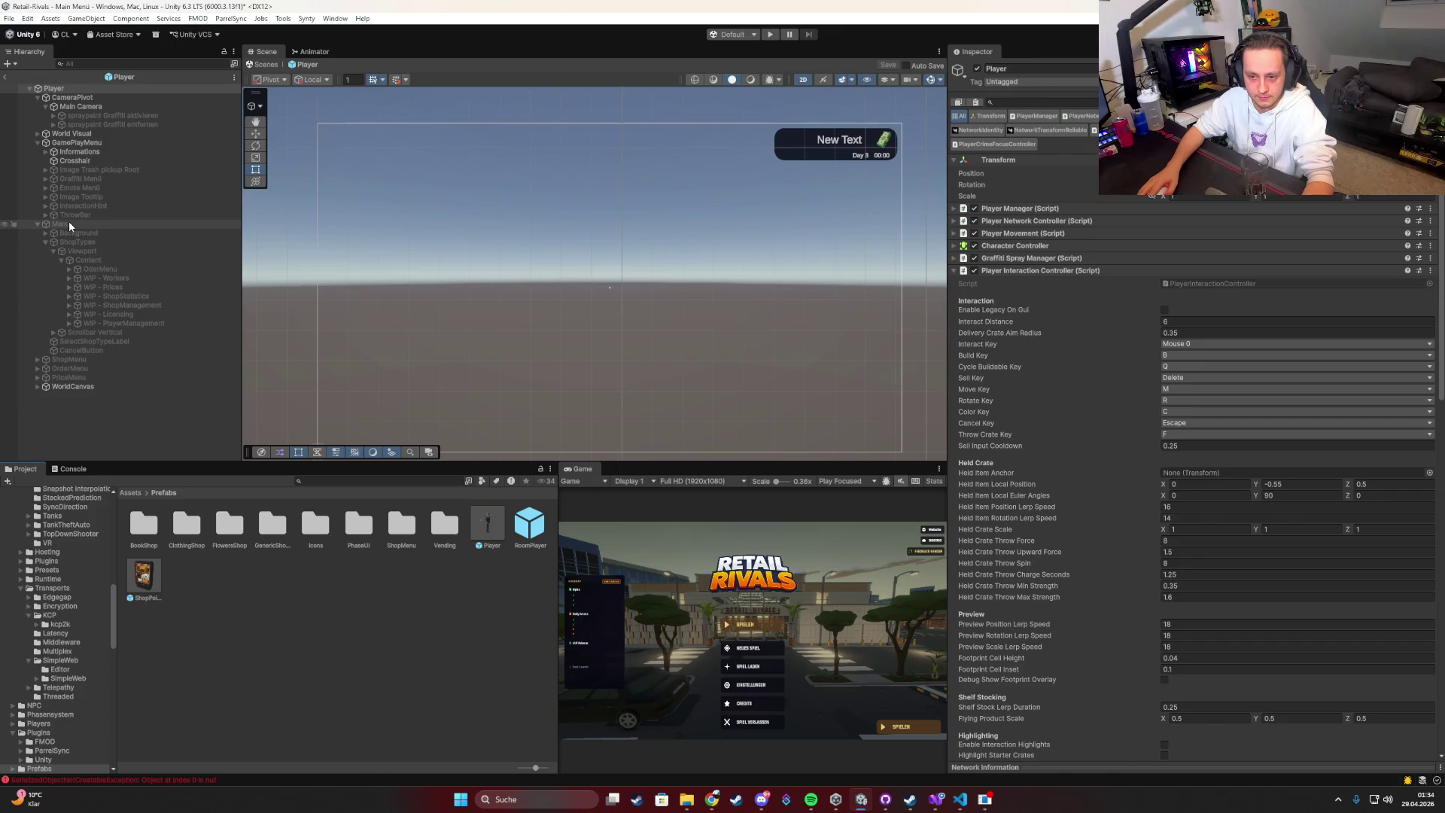
Select PriceMenu under Menu in the prefab hierarchy and make it active.
left_click(69, 224)
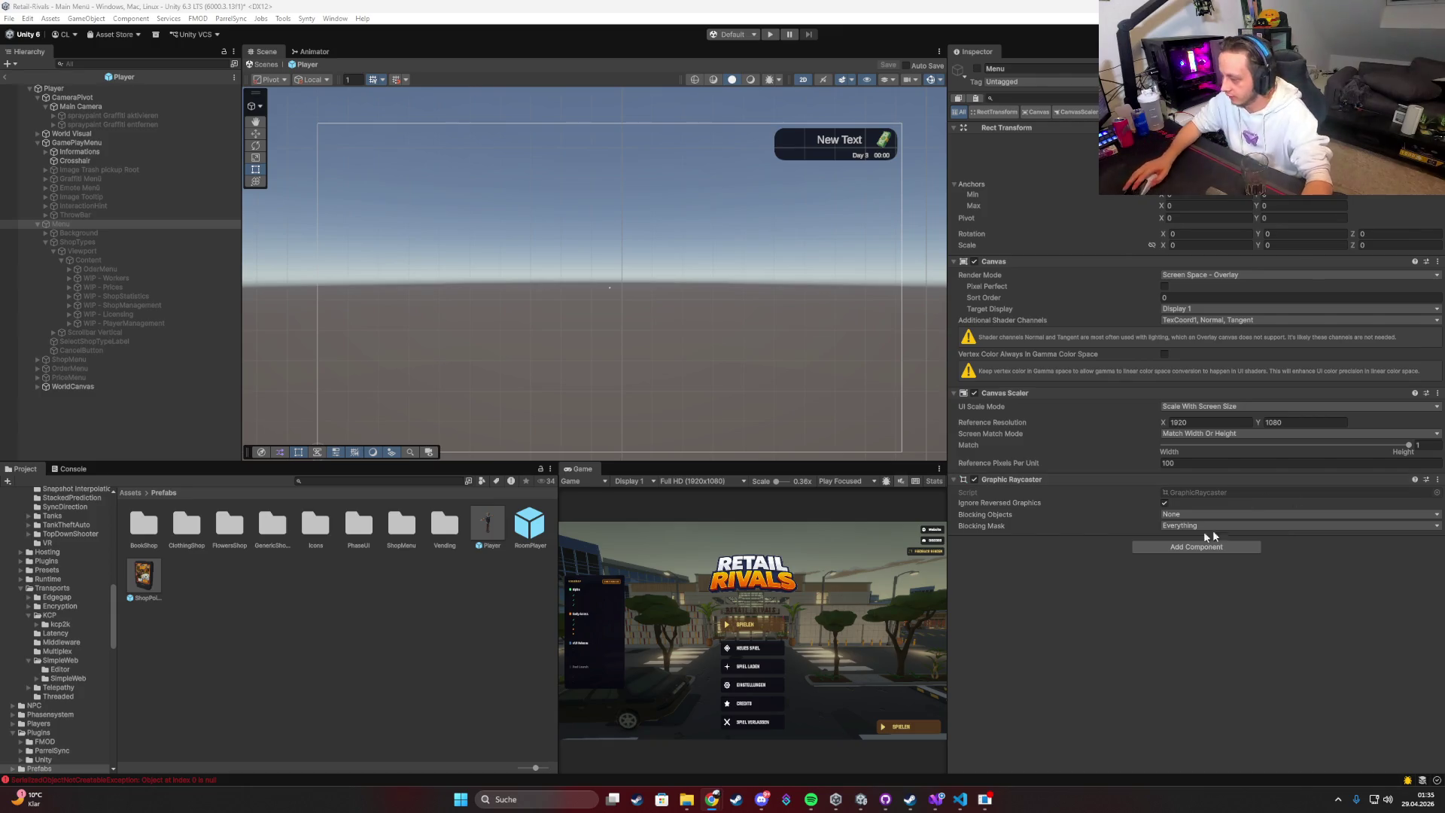
left_click(75, 241)
left_click(69, 224)
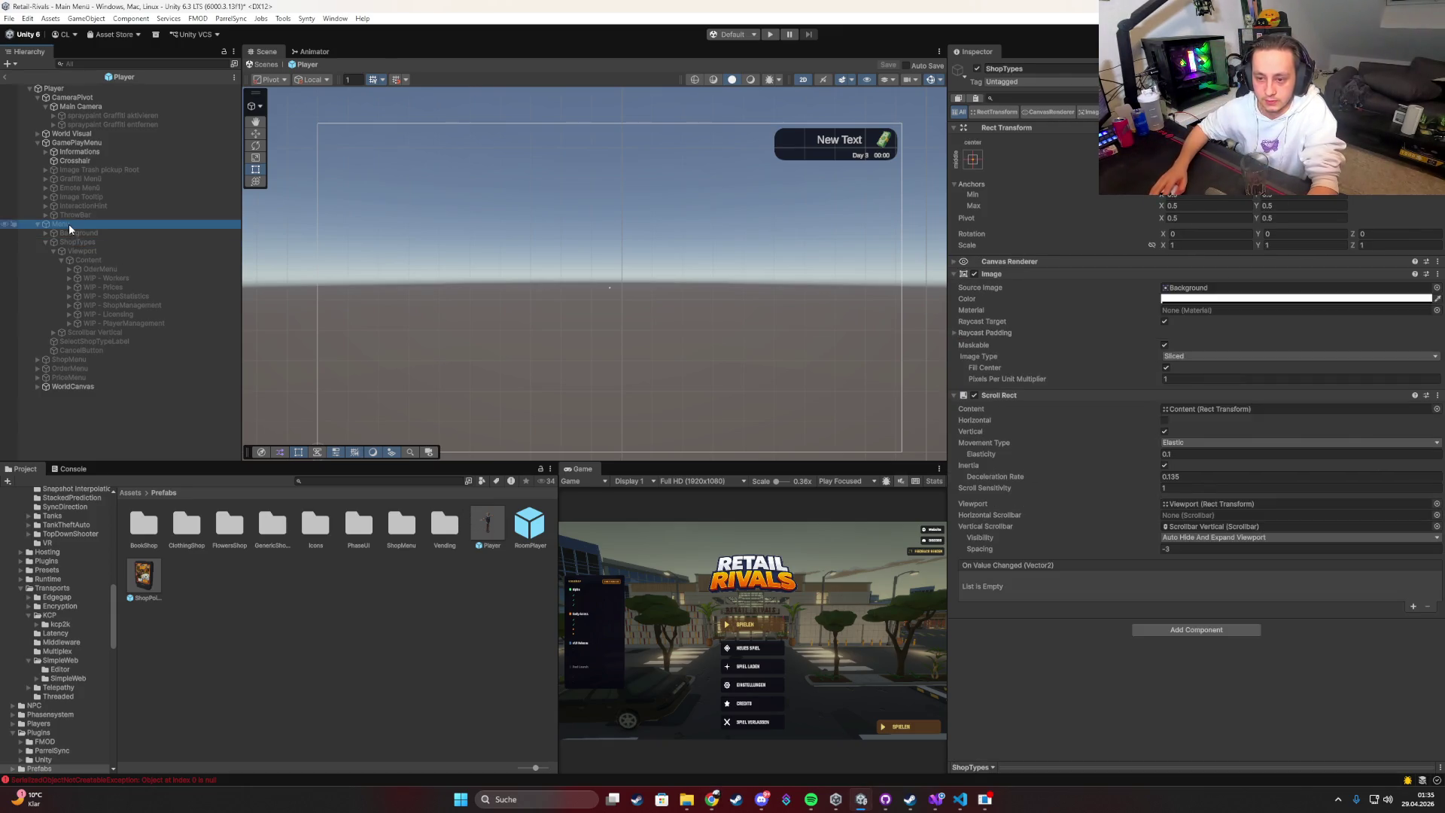
left_click(75, 378)
left_click(977, 69)
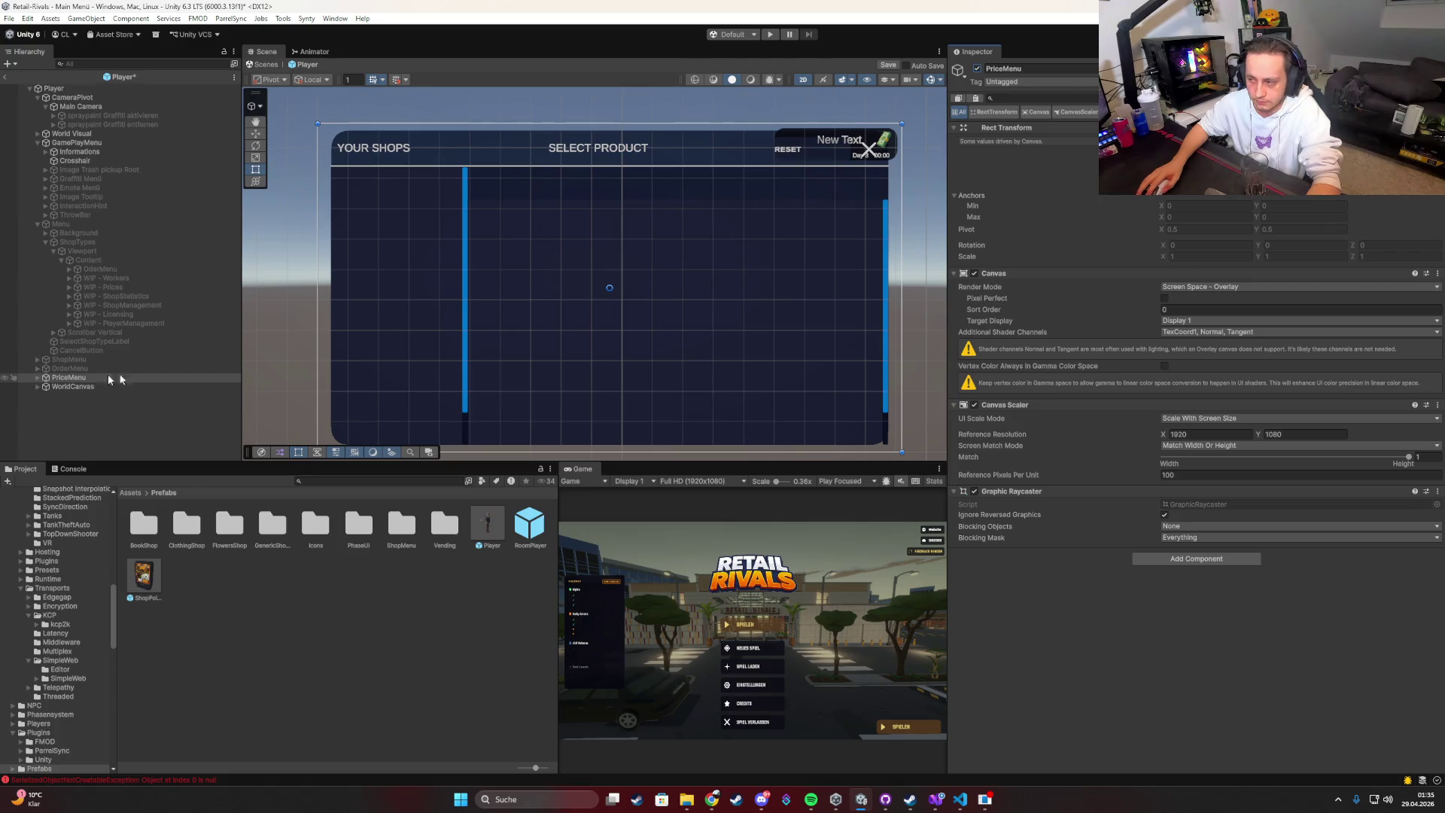
Narrow ProductList from the right, raise its top edge, and widen ShopButtons slightly left.
left_click(786, 159)
scroll(672, 155, "down", 2)
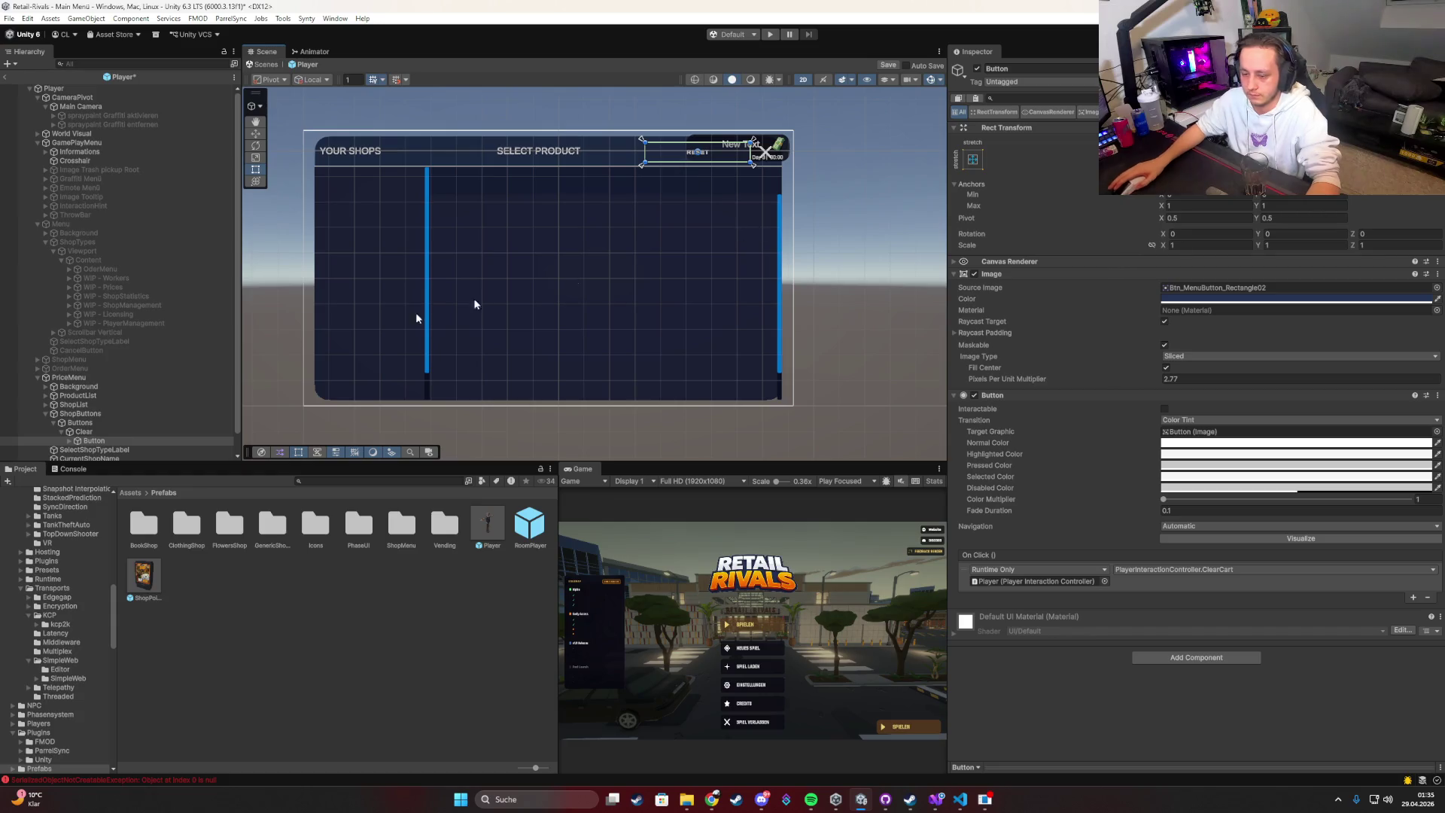
left_click(76, 406)
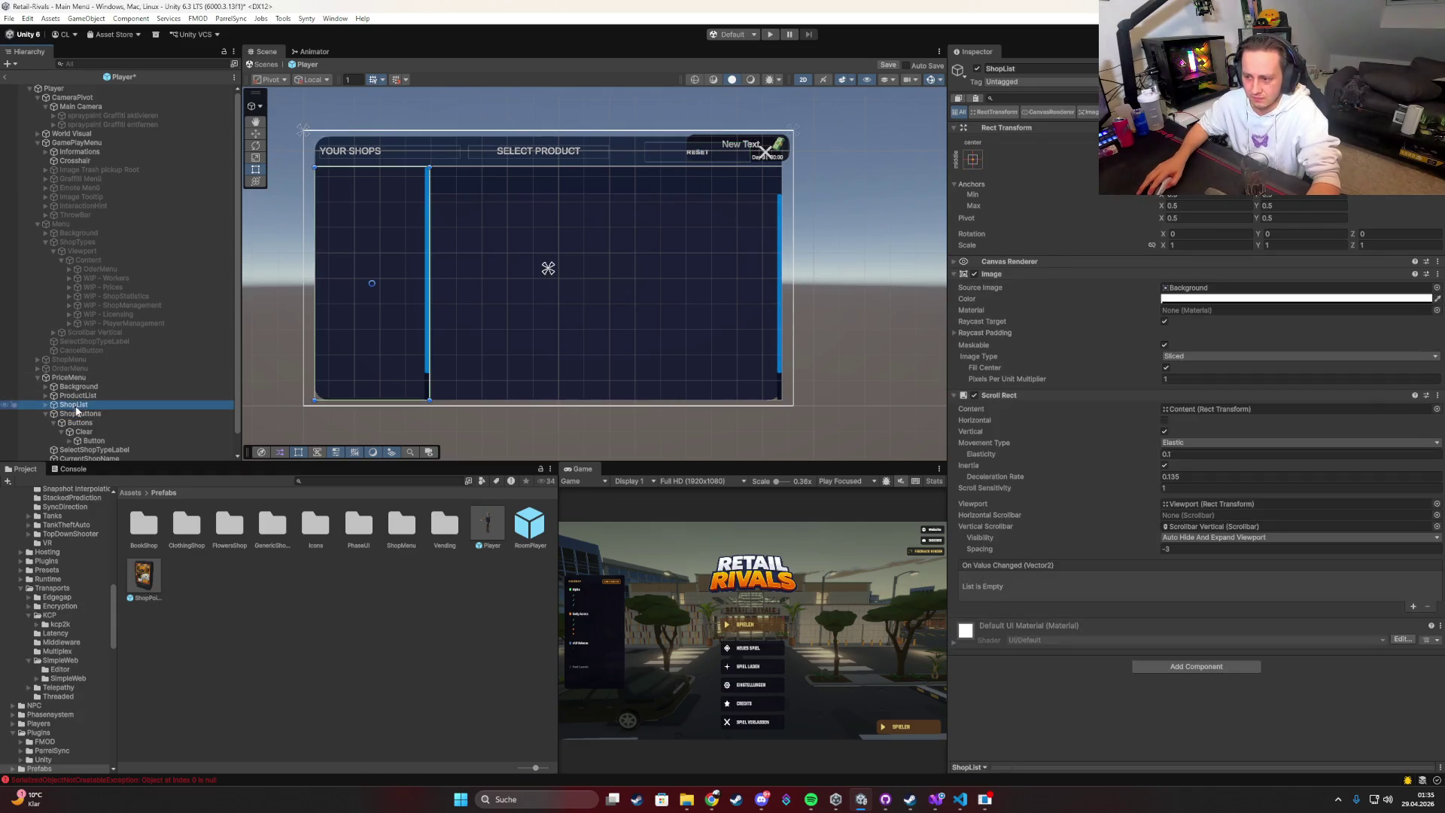
left_click(222, 396)
mouse_move(781, 248)
left_mouse_down()
mouse_move(660, 250)
mouse_move(720, 251)
mouse_move(678, 248)
left_mouse_up()
mouse_move(638, 194)
left_mouse_down()
mouse_move(637, 166)
mouse_move(702, 366)
mouse_move(776, 357)
mouse_move(769, 181)
left_mouse_up()
left_click(80, 414)
scroll(688, 173, "up", 3)
left_click_drag(682, 179, 677, 180)
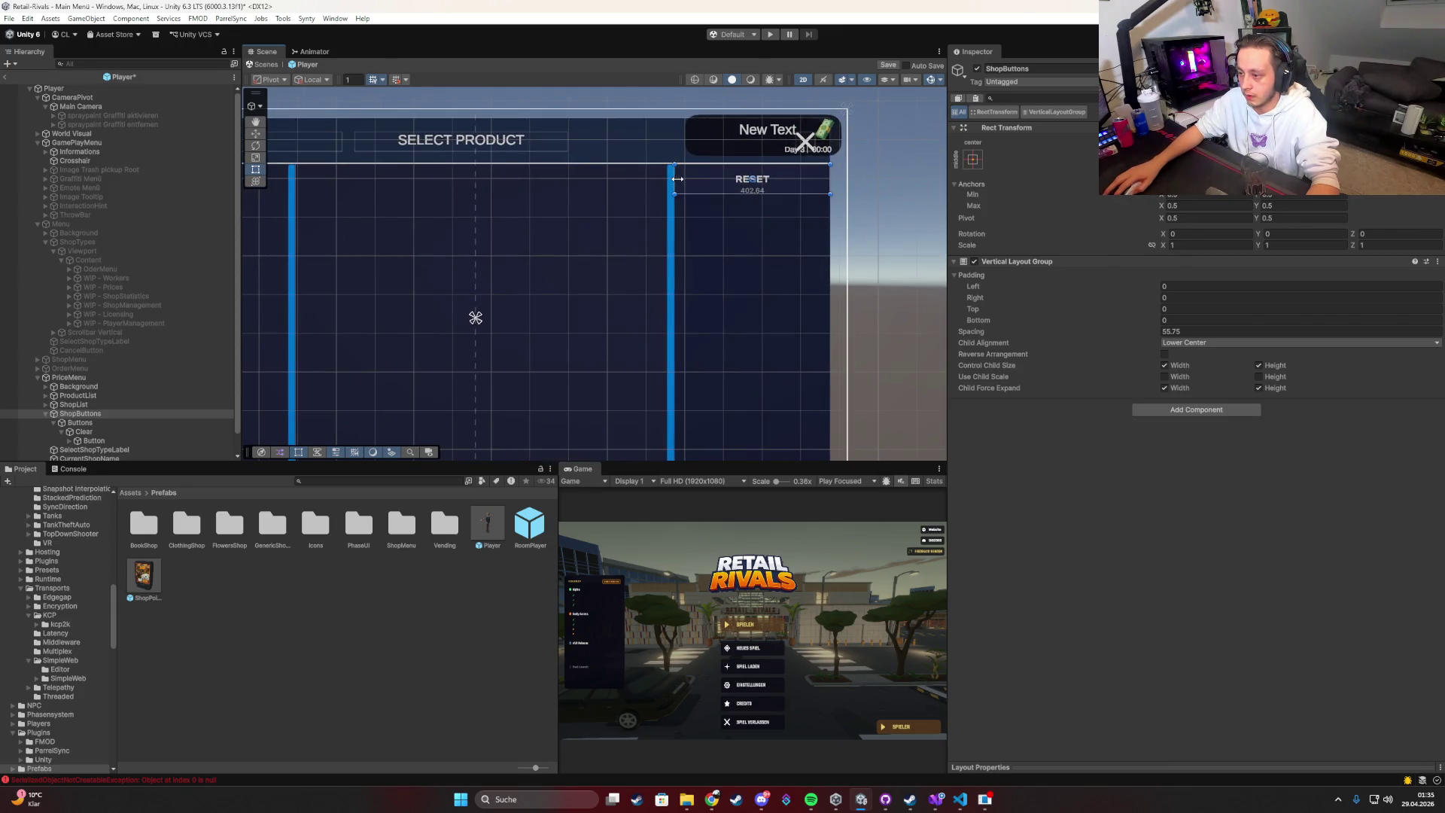
Duplicate the Clear button with Ctrl+D and extend ShopButtons downward to fit both buttons.
left_click(67, 433)
key("Left")
key("ctrl+d")
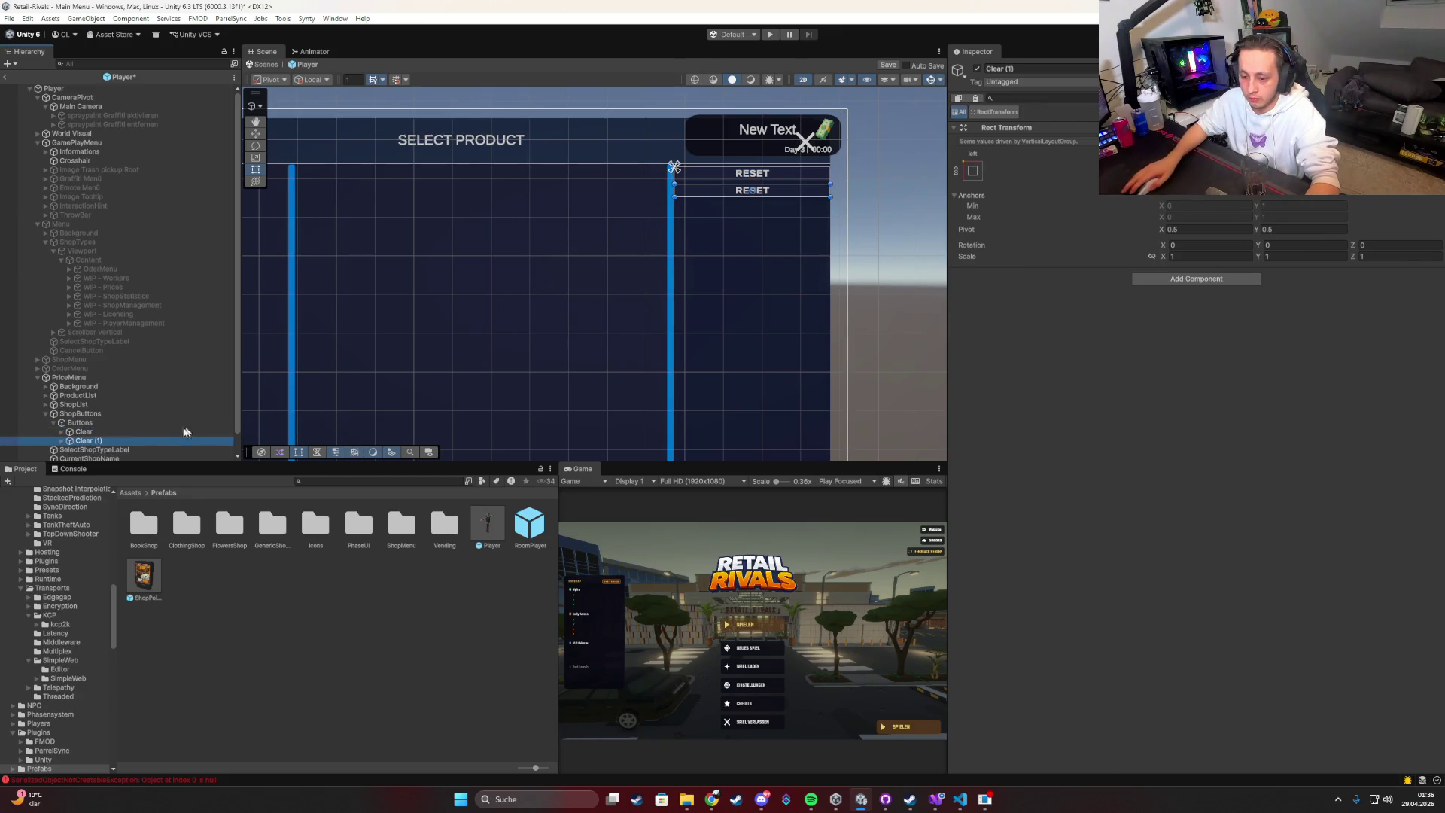
left_click(83, 423)
left_click(80, 414)
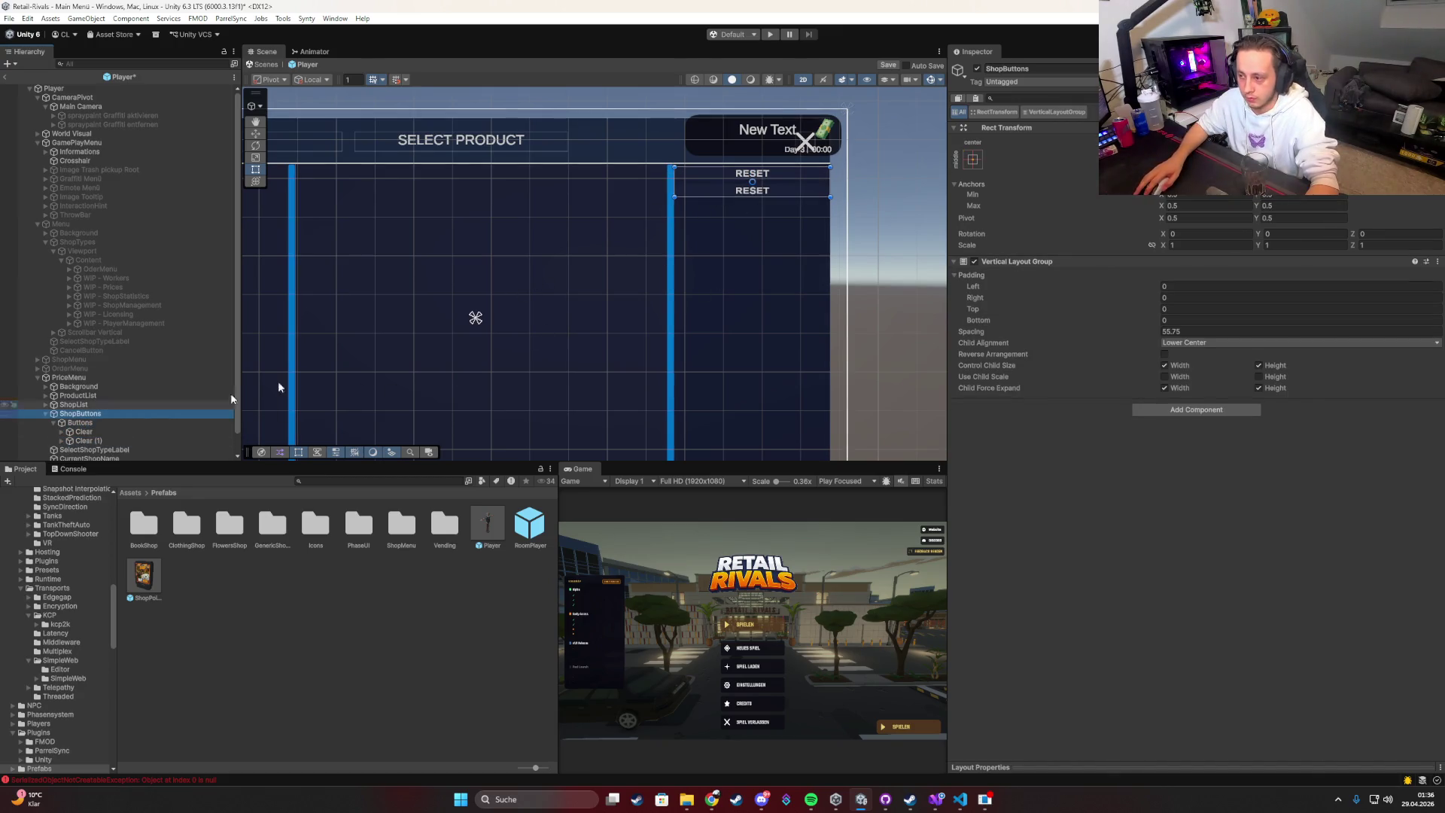
left_click_drag(734, 197, 736, 229)
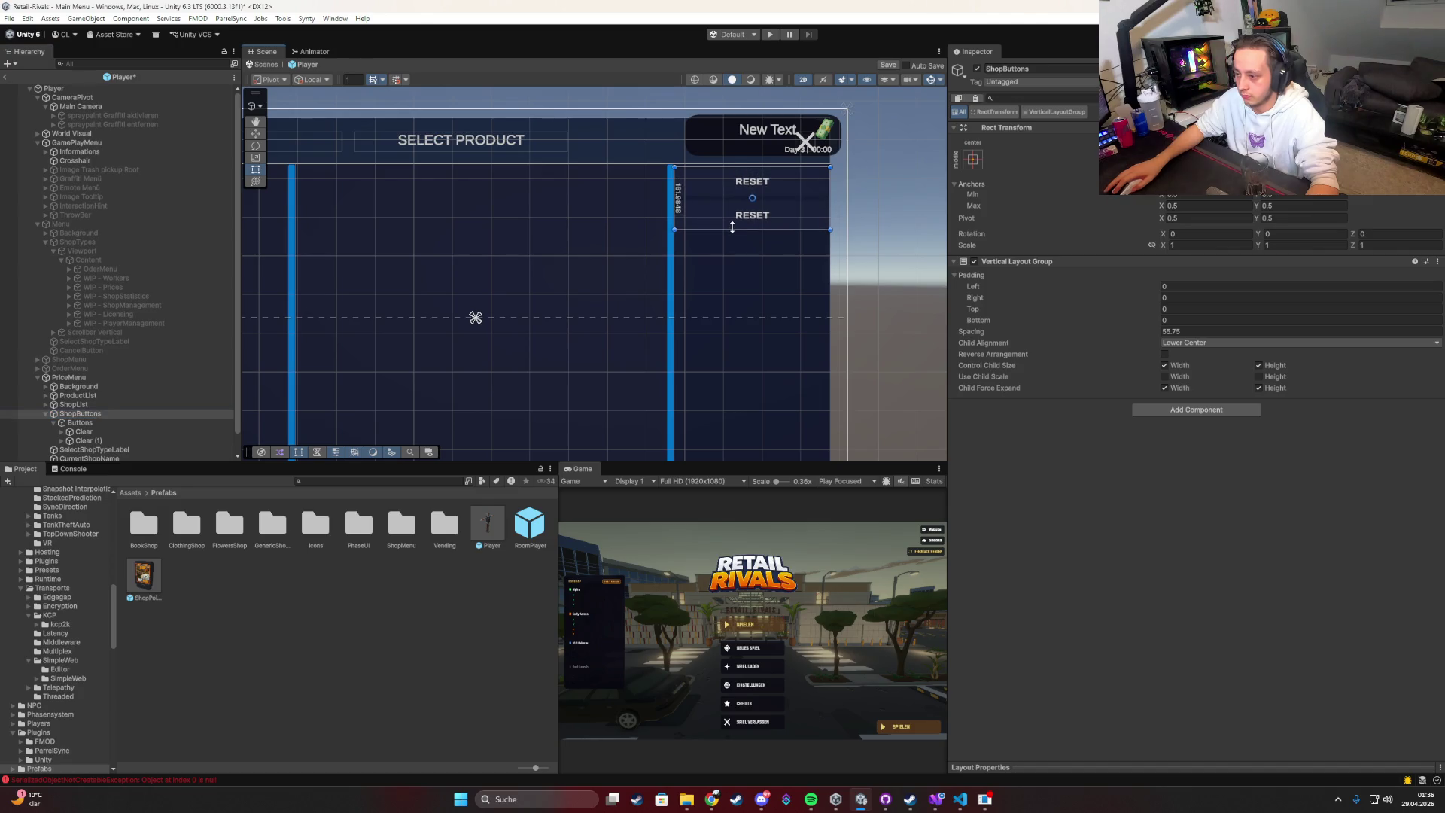
Rename the copy 'Apply', move it above Clear, and select its Button child.
left_click(110, 440)
key("F2")
type("Appl")
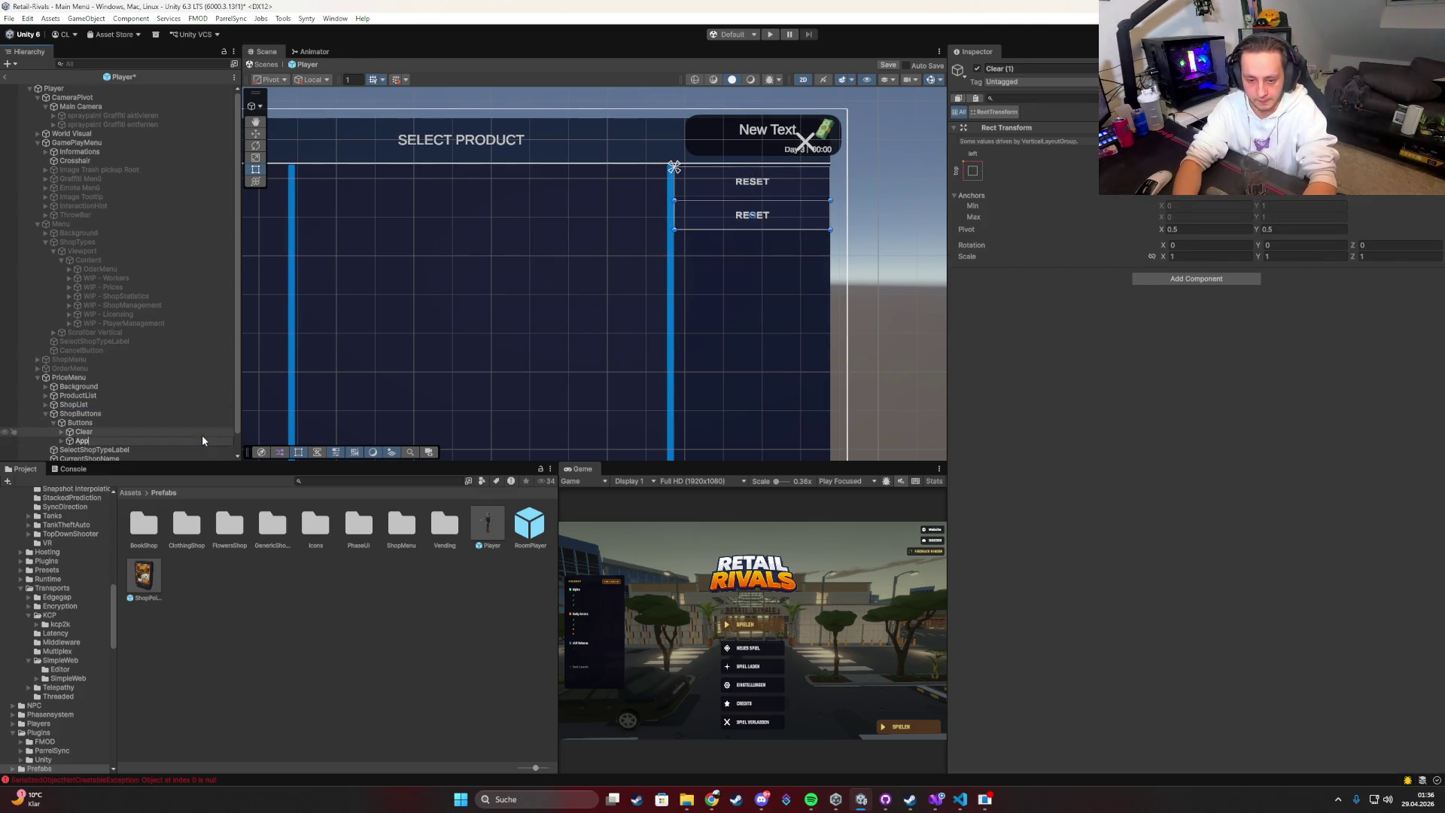
type("y")
key("Return")
left_click_drag(120, 441, 78, 435)
left_click(61, 432)
left_click(96, 441)
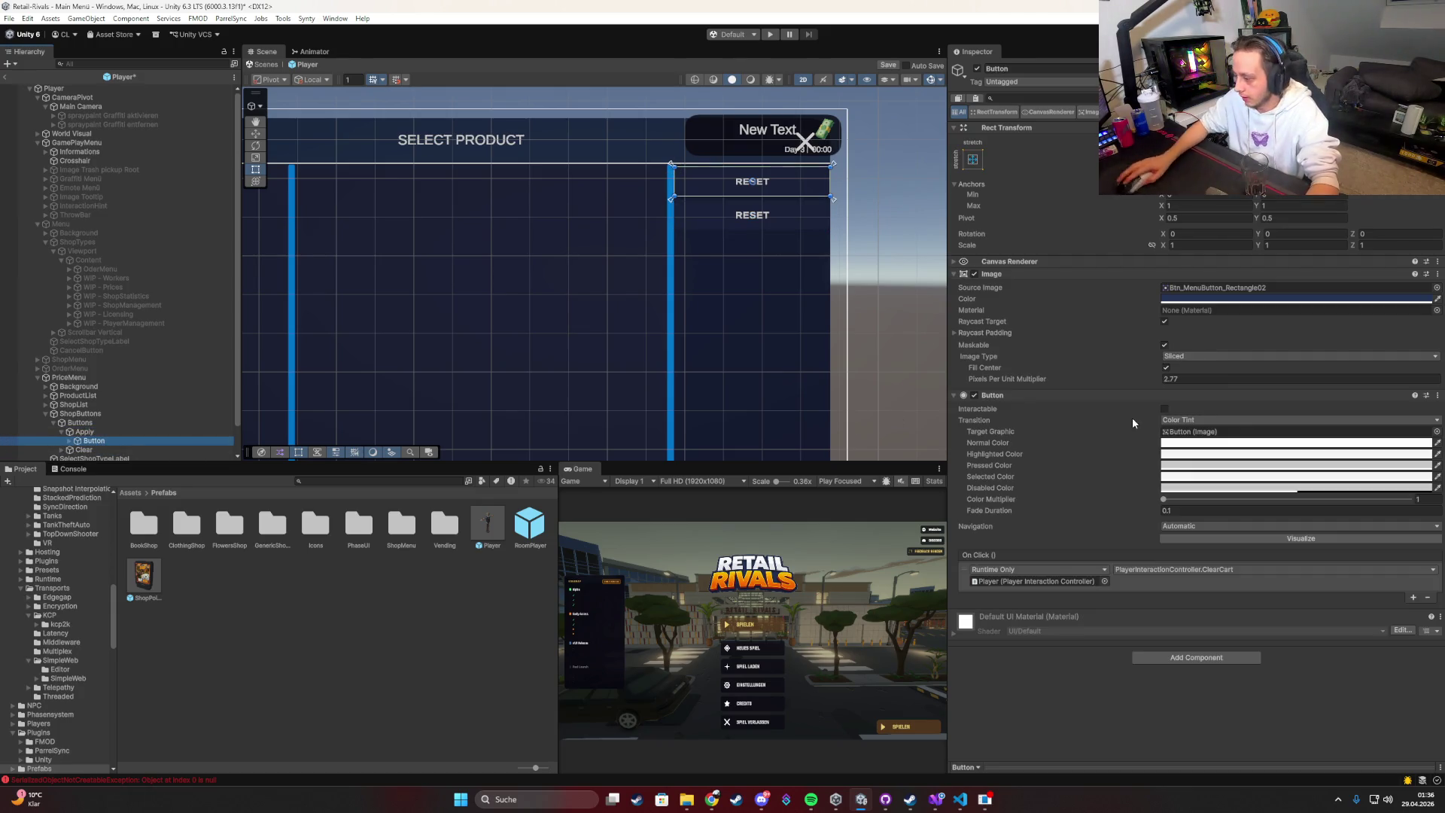
Set the Apply button's On Click to PlayerInteractionController.ApplyPriceChangesForCurrentShop.
left_click(1163, 569)
mouse_move(1160, 543)
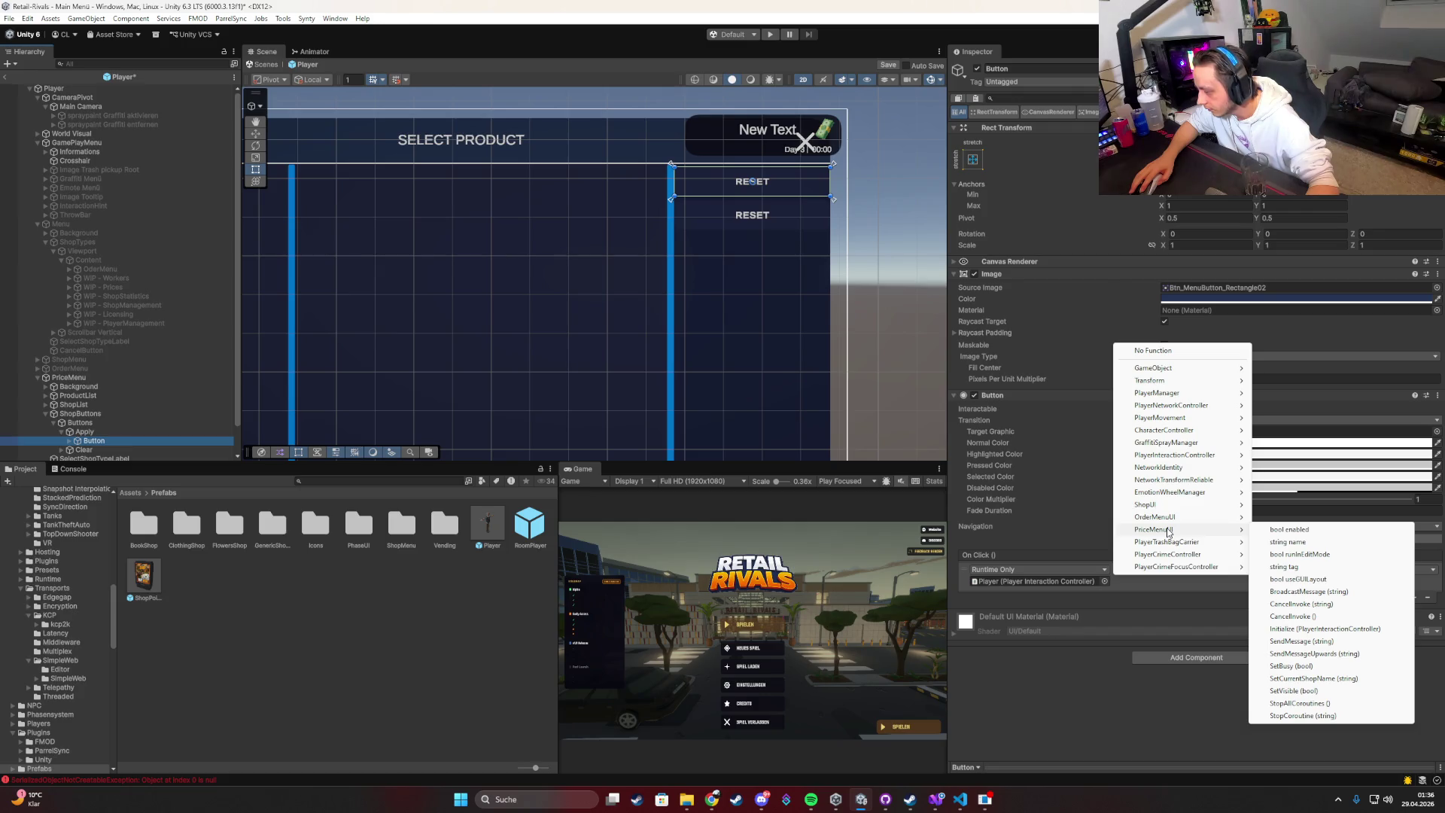
left_click(1310, 715)
left_click(1190, 572)
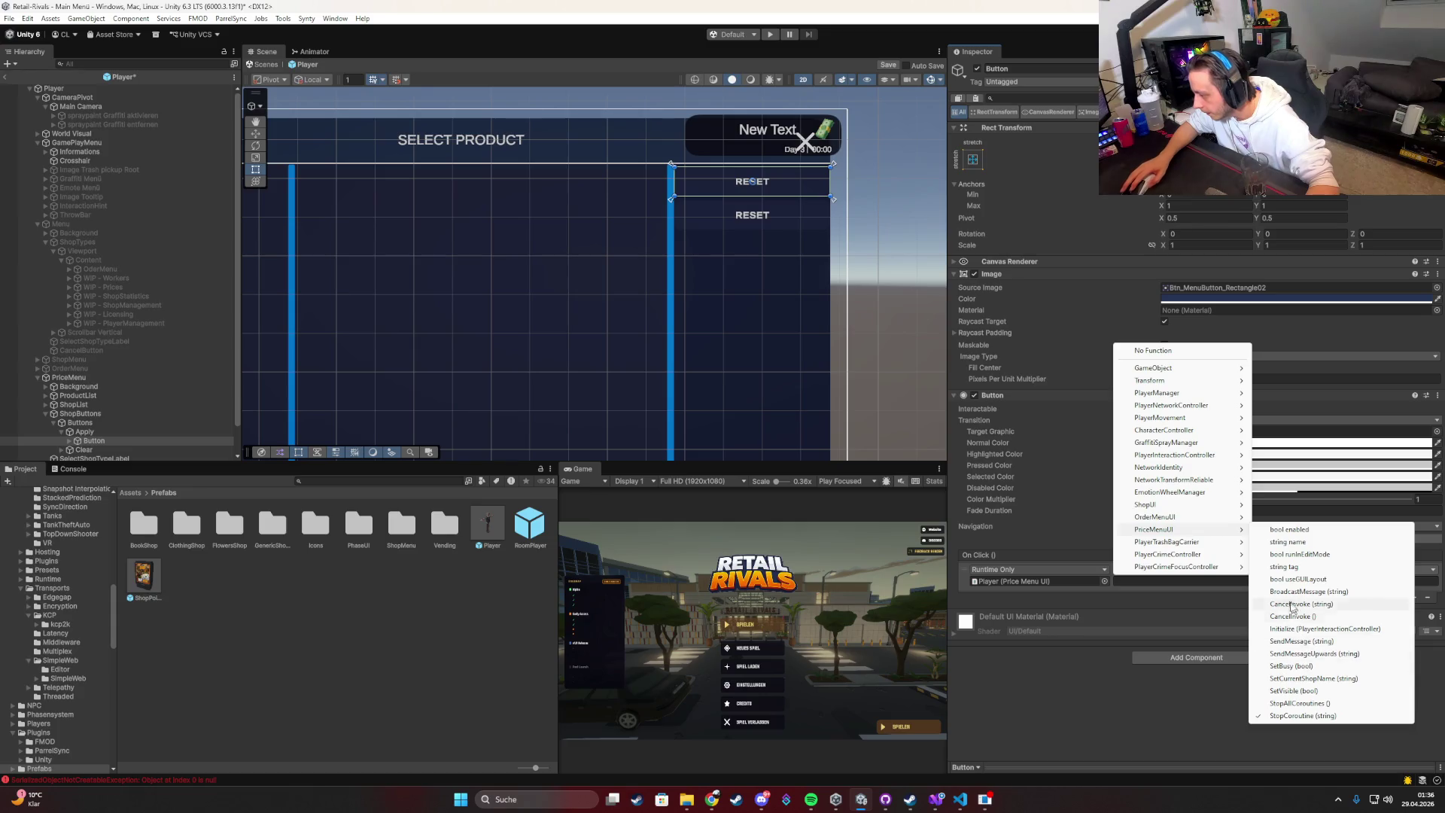
mouse_move(1204, 455)
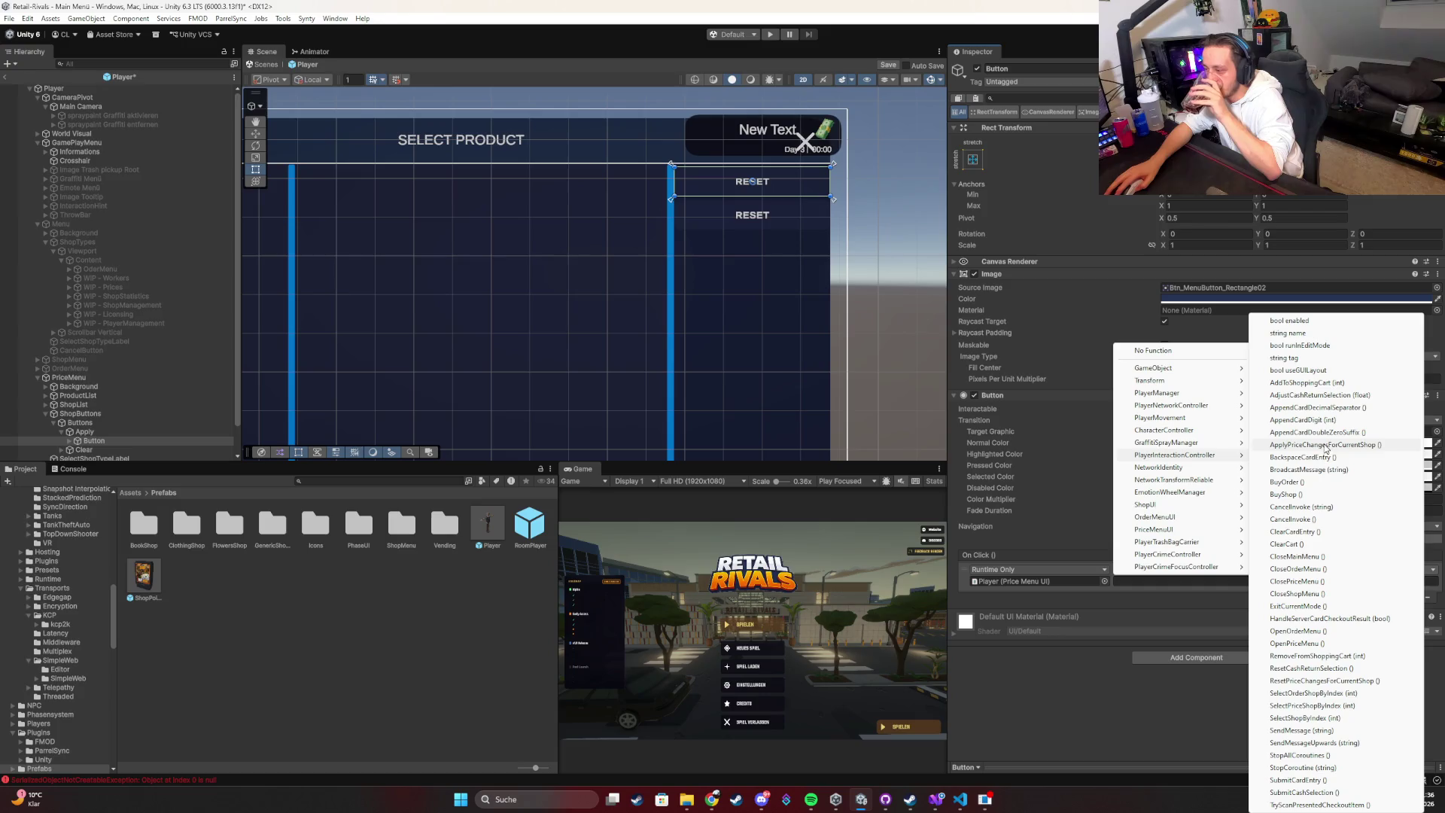
left_click(1324, 445)
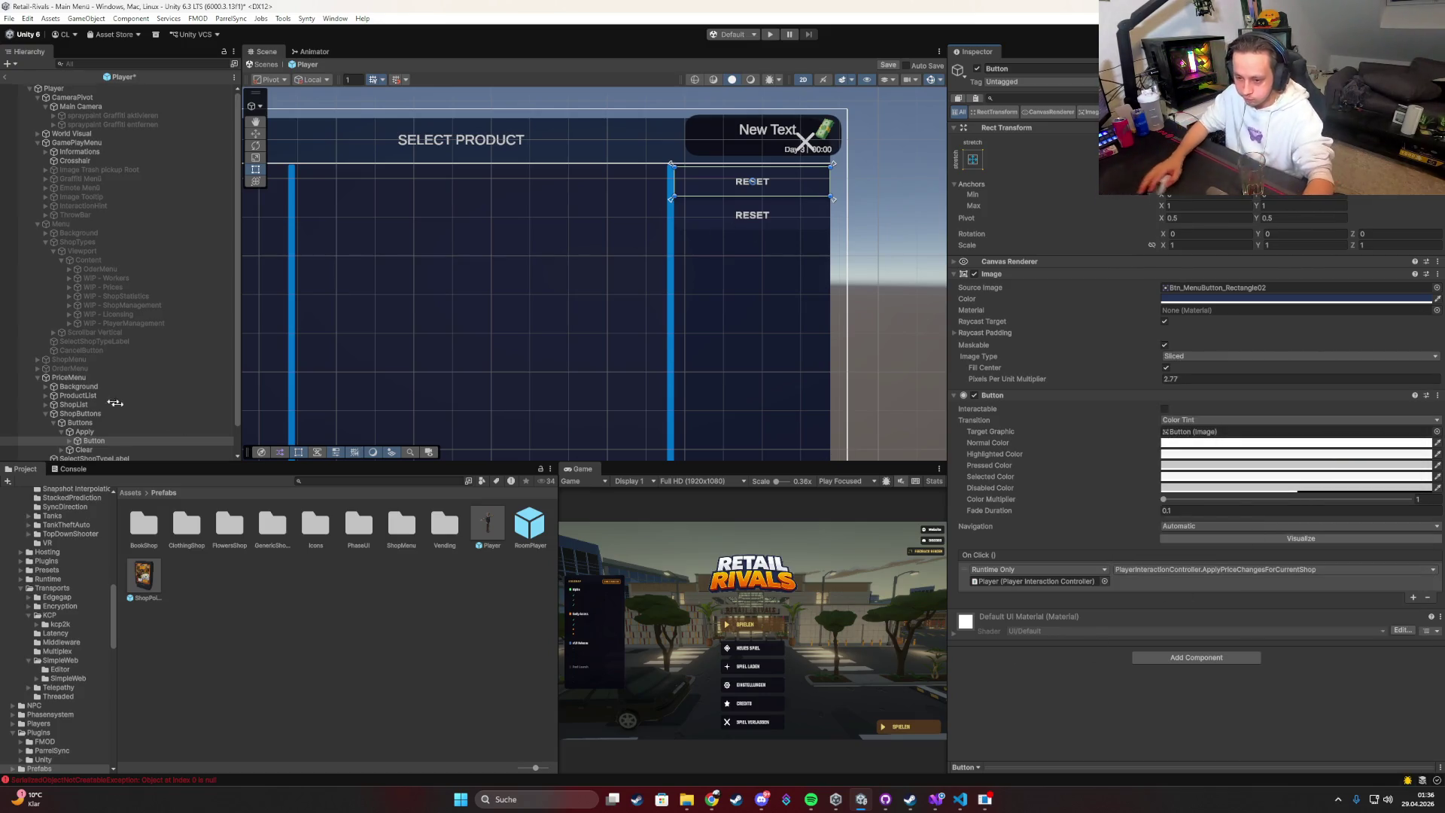
Colour the Apply button's Image bright green (2EEC33).
left_click(113, 434)
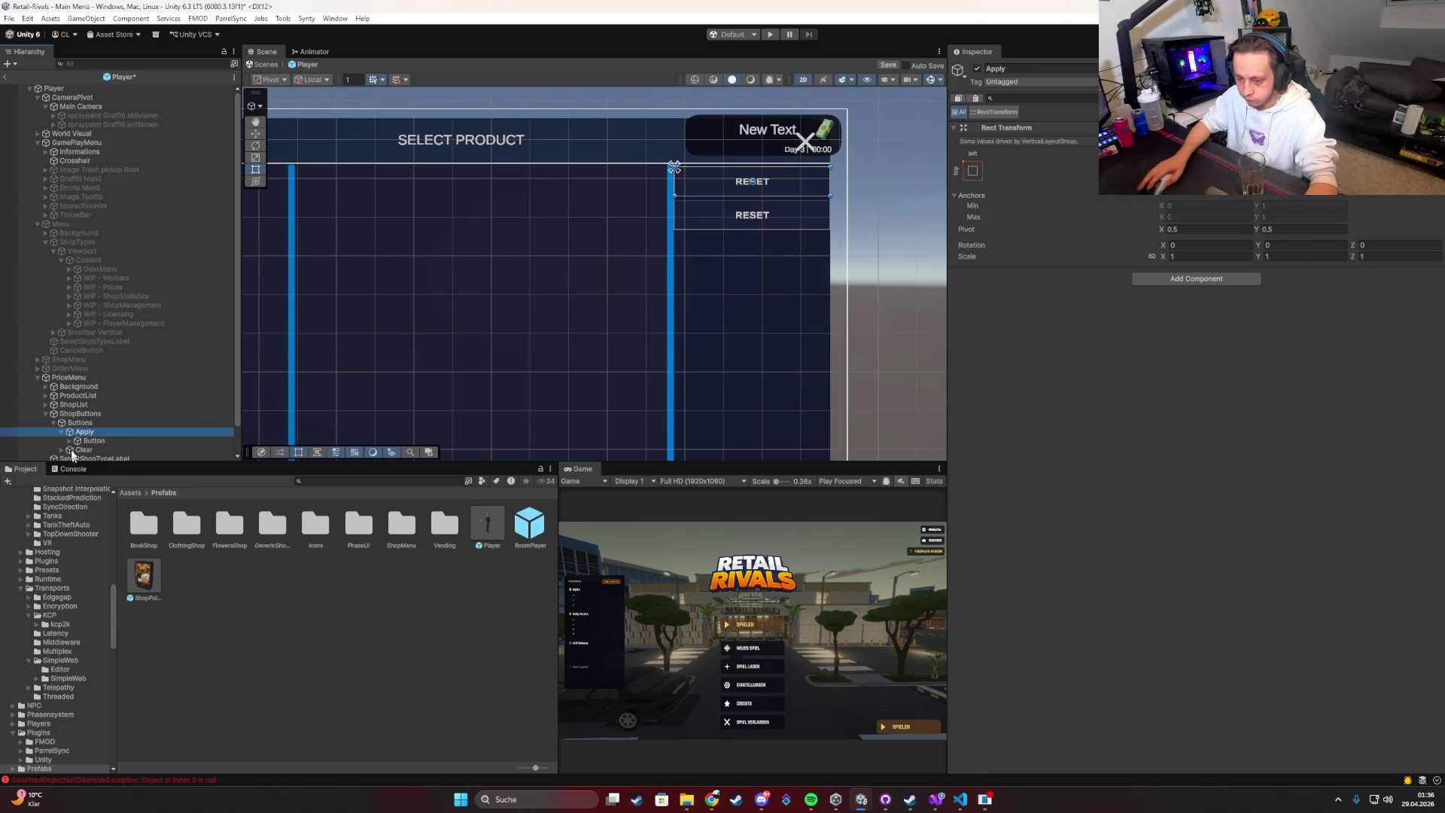
left_click(91, 441)
left_click(1223, 300)
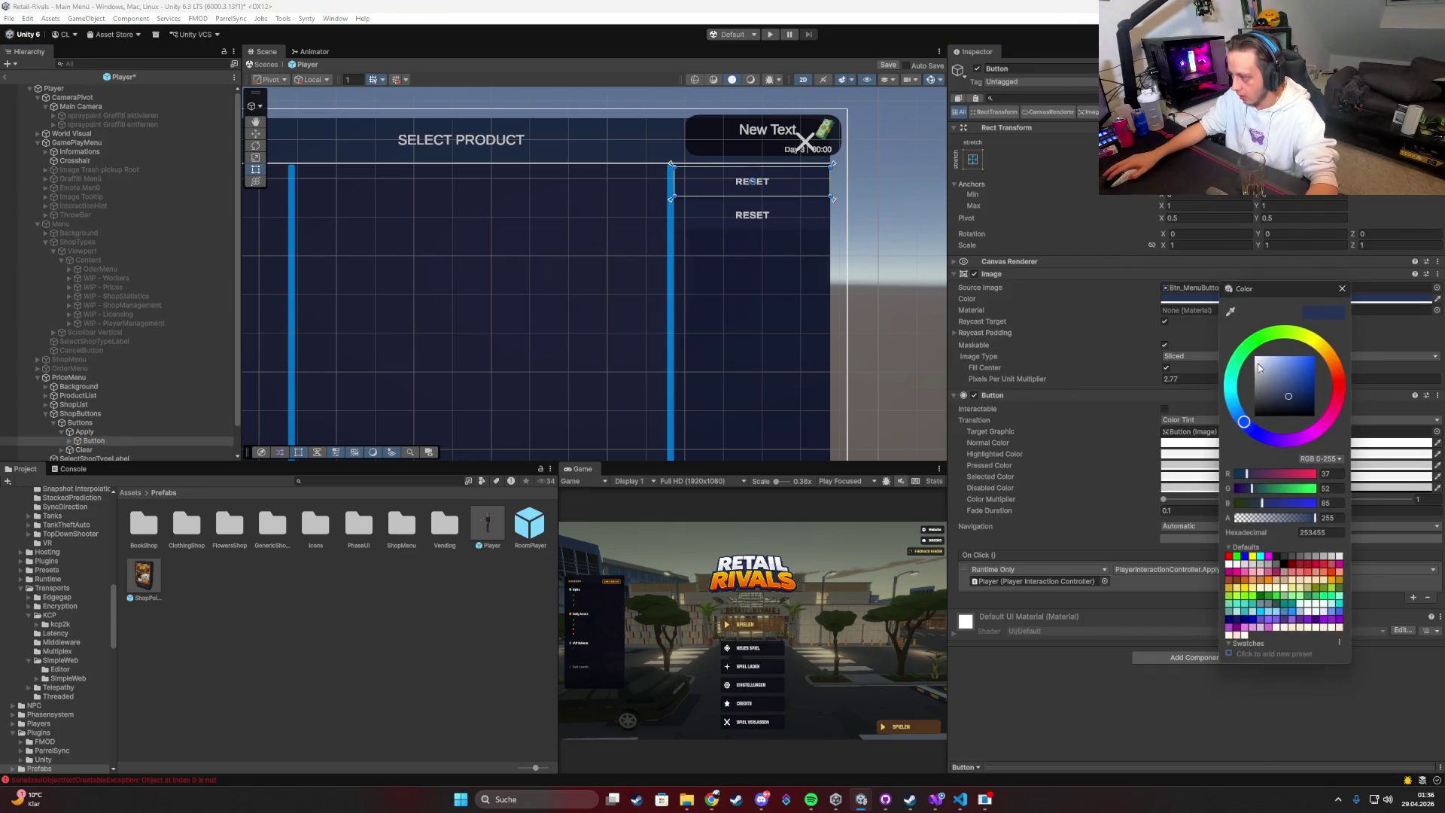
left_click(1257, 342)
left_click_drag(1288, 380, 1306, 365)
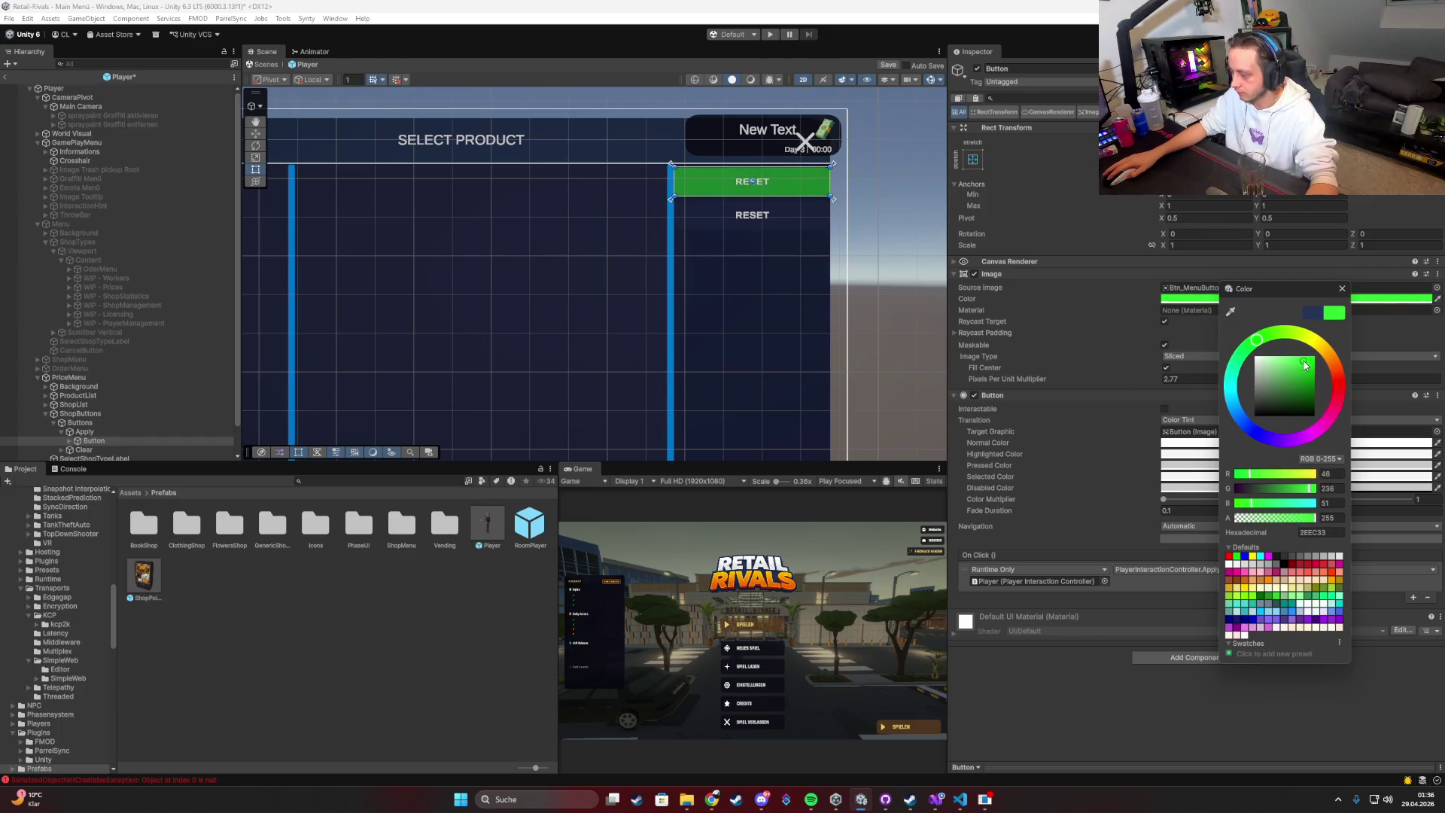
Set the Apply button's Text (TMP) label to APPLY.
left_click(70, 441)
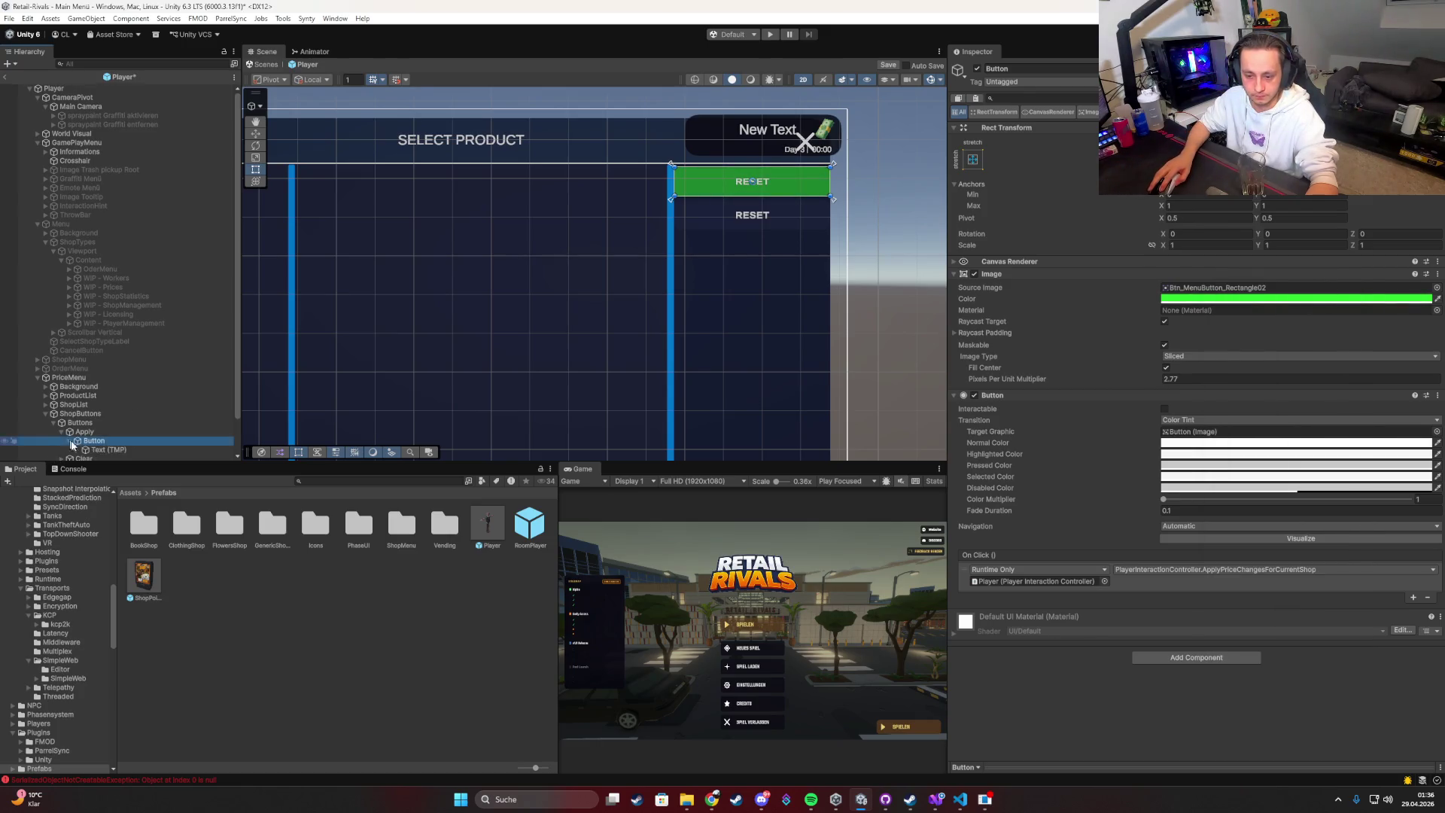
left_click(105, 449)
left_click(1077, 325)
type("APPLY")
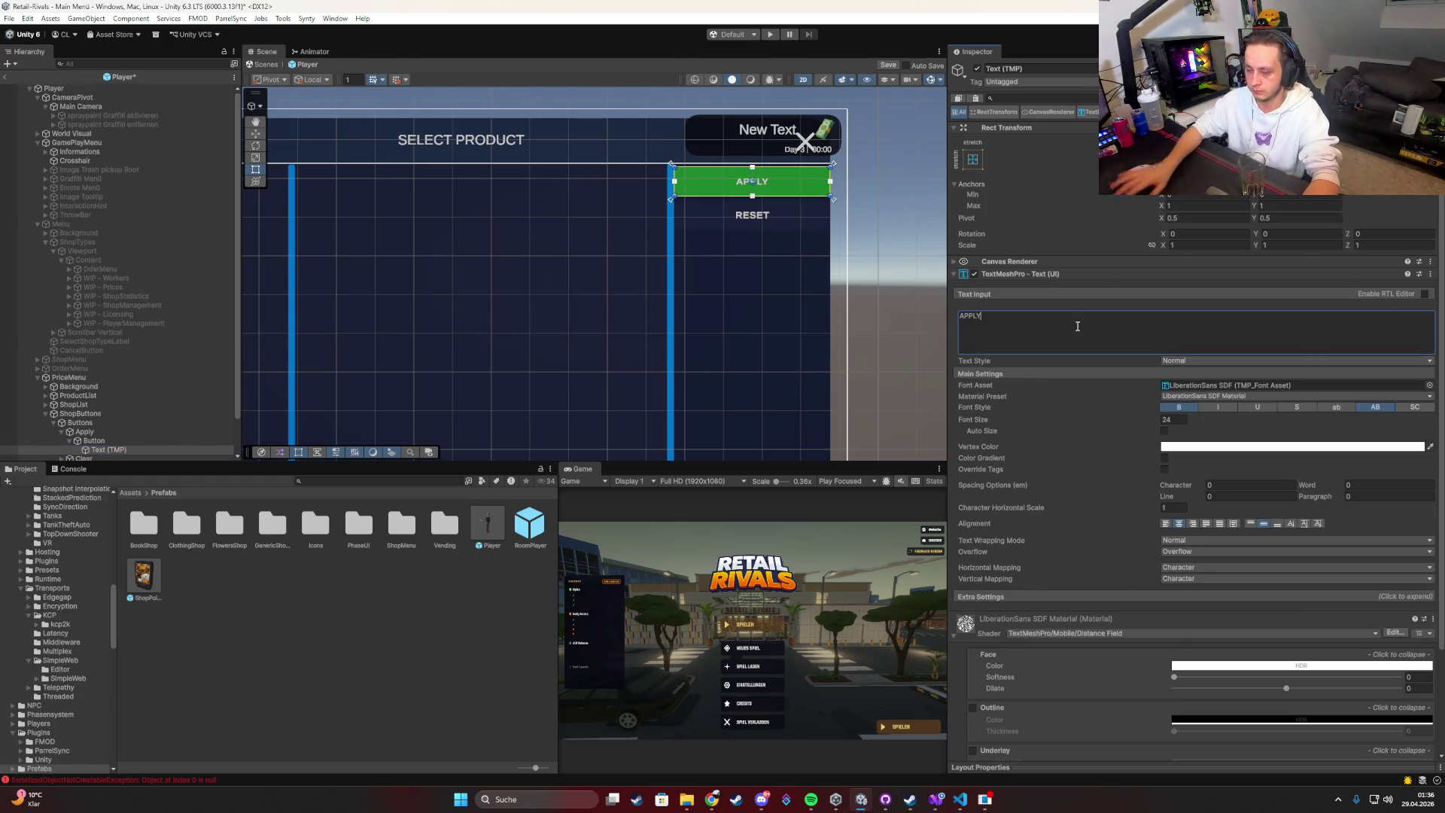
left_click(61, 431)
left_click(65, 438)
left_click(61, 440)
left_click(80, 450)
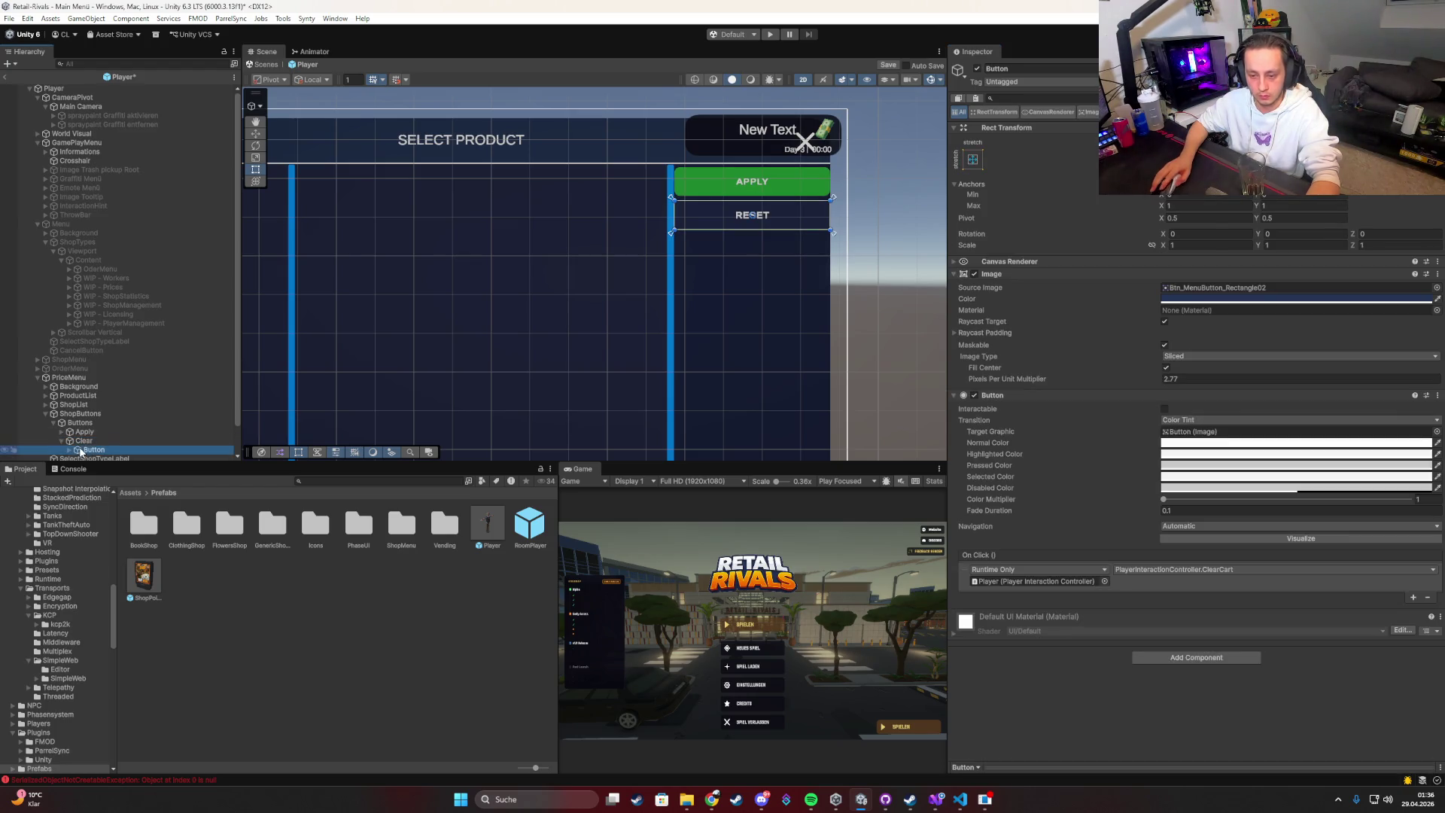
Make the RESET button run ResetPriceChangesForCurrentShop, deactivate PriceMenu, and leave prefab editing.
left_click(1164, 575)
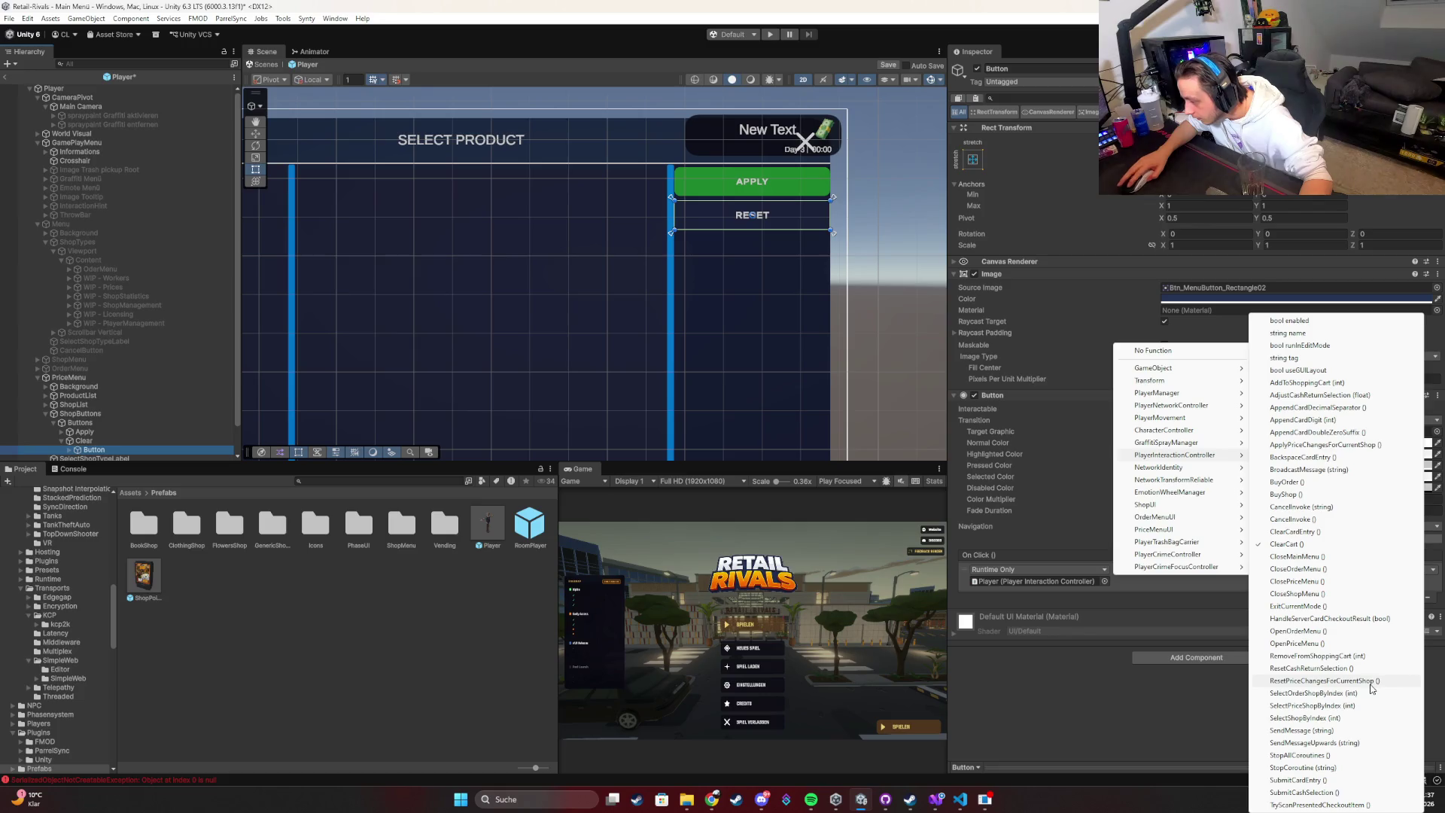
left_click(1347, 681)
left_click(72, 377)
left_click(978, 69)
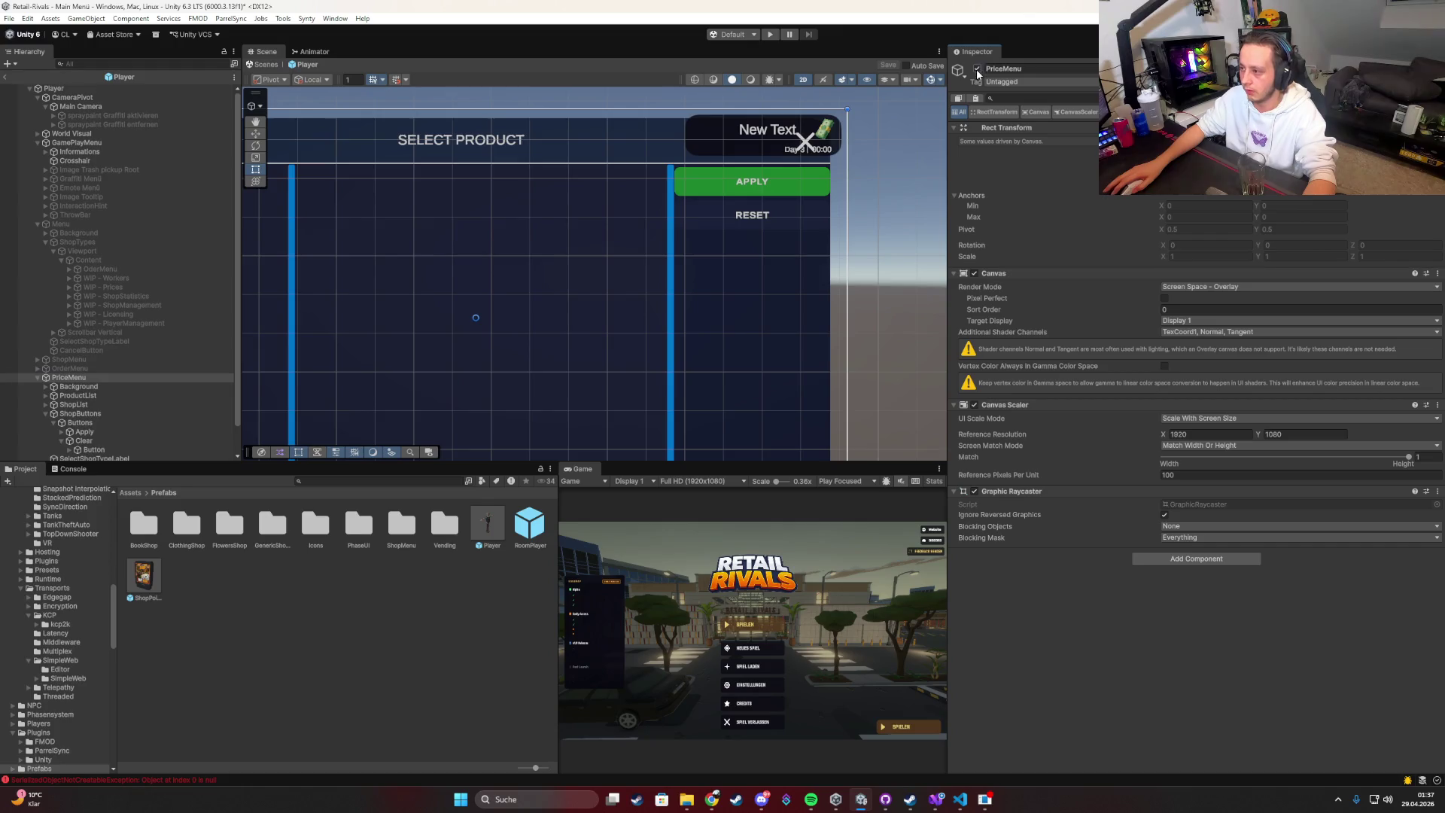
left_click(6, 77)
Exit prefab editing, maximize the game view, and play Highnachtsmann 3 found by searching 'highnachtsmann'.
left_click(675, 414)
double_click(591, 474)
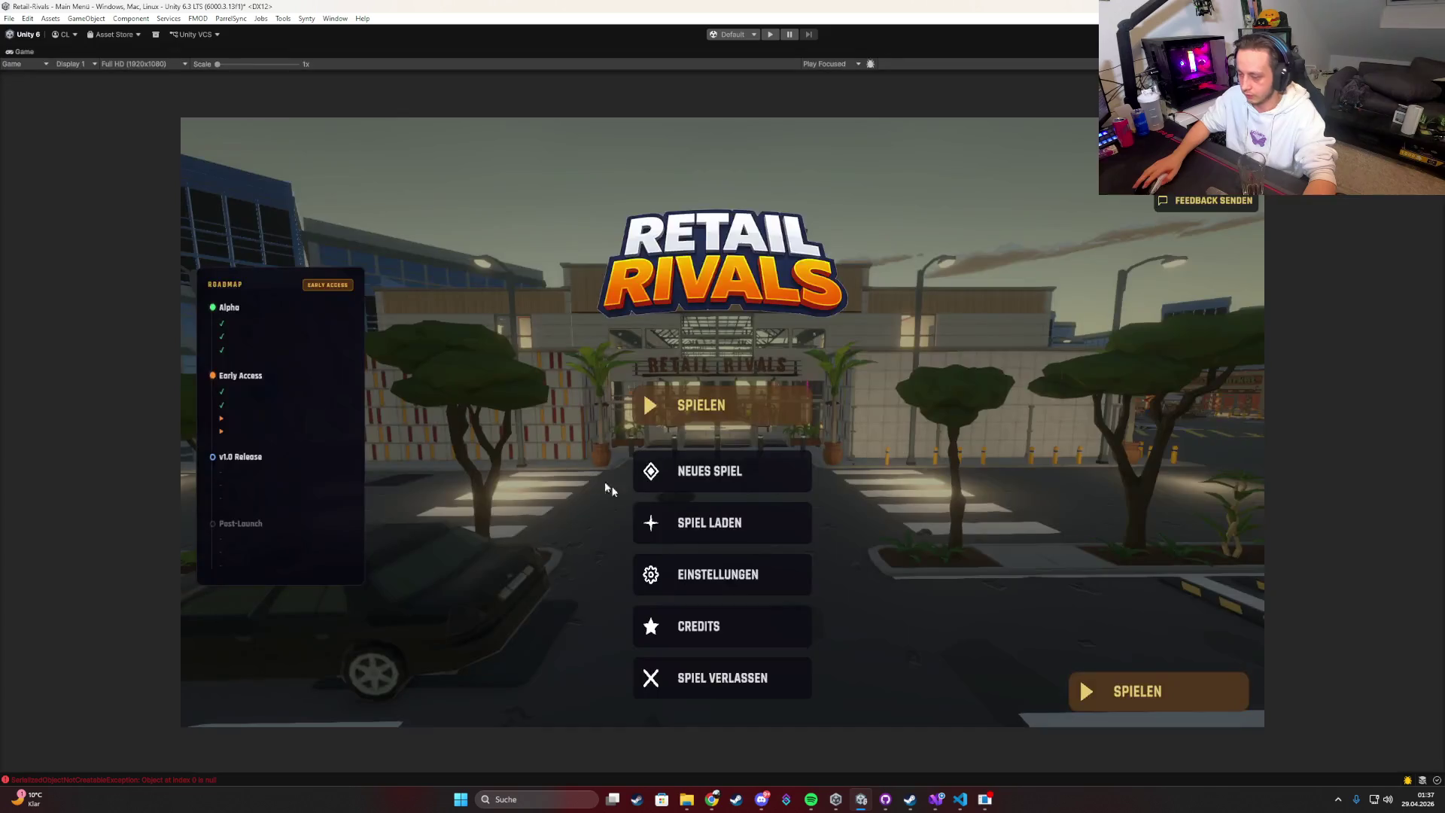
left_click(811, 800)
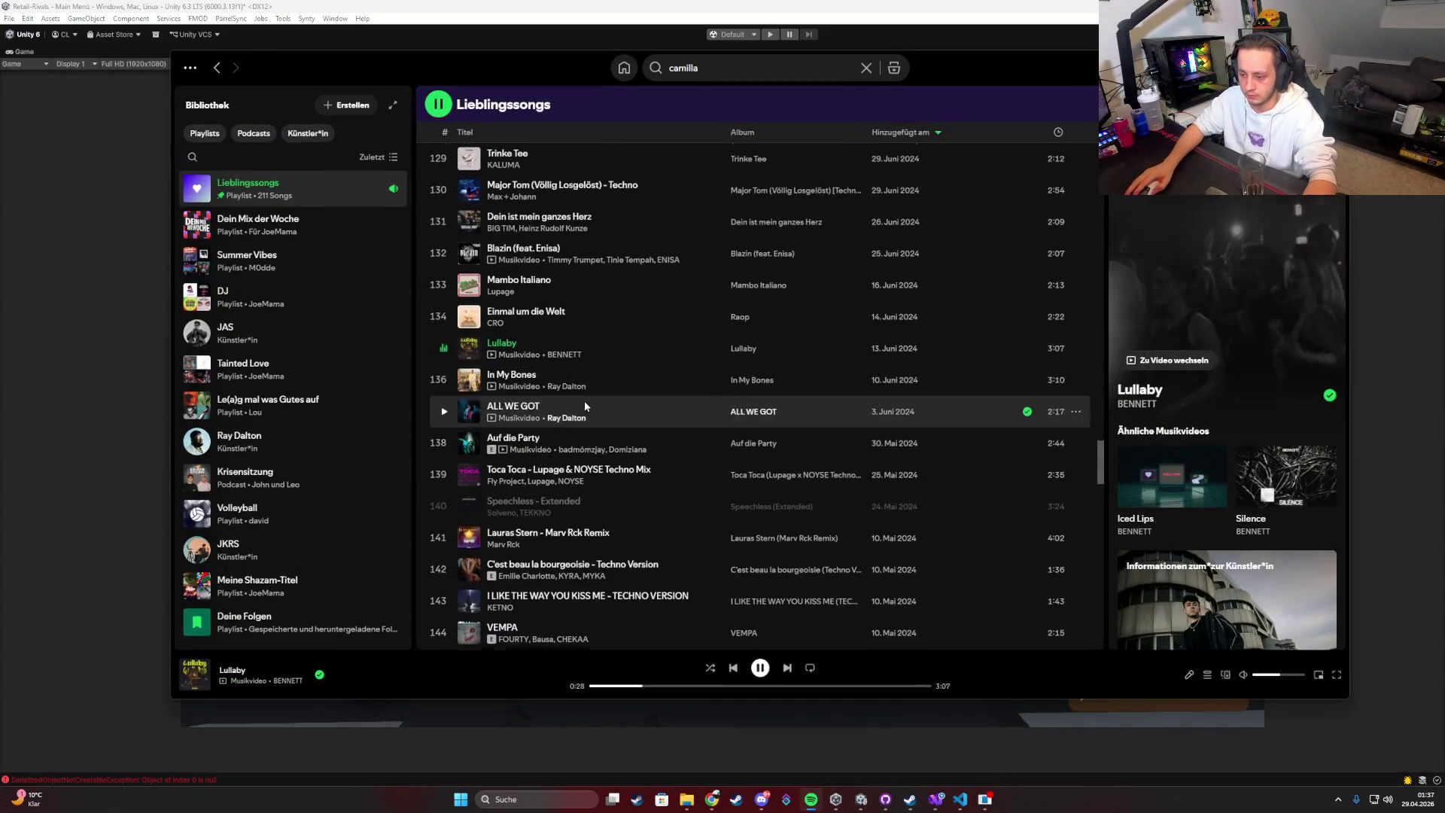
scroll(584, 400, "down", 2)
left_click(705, 71)
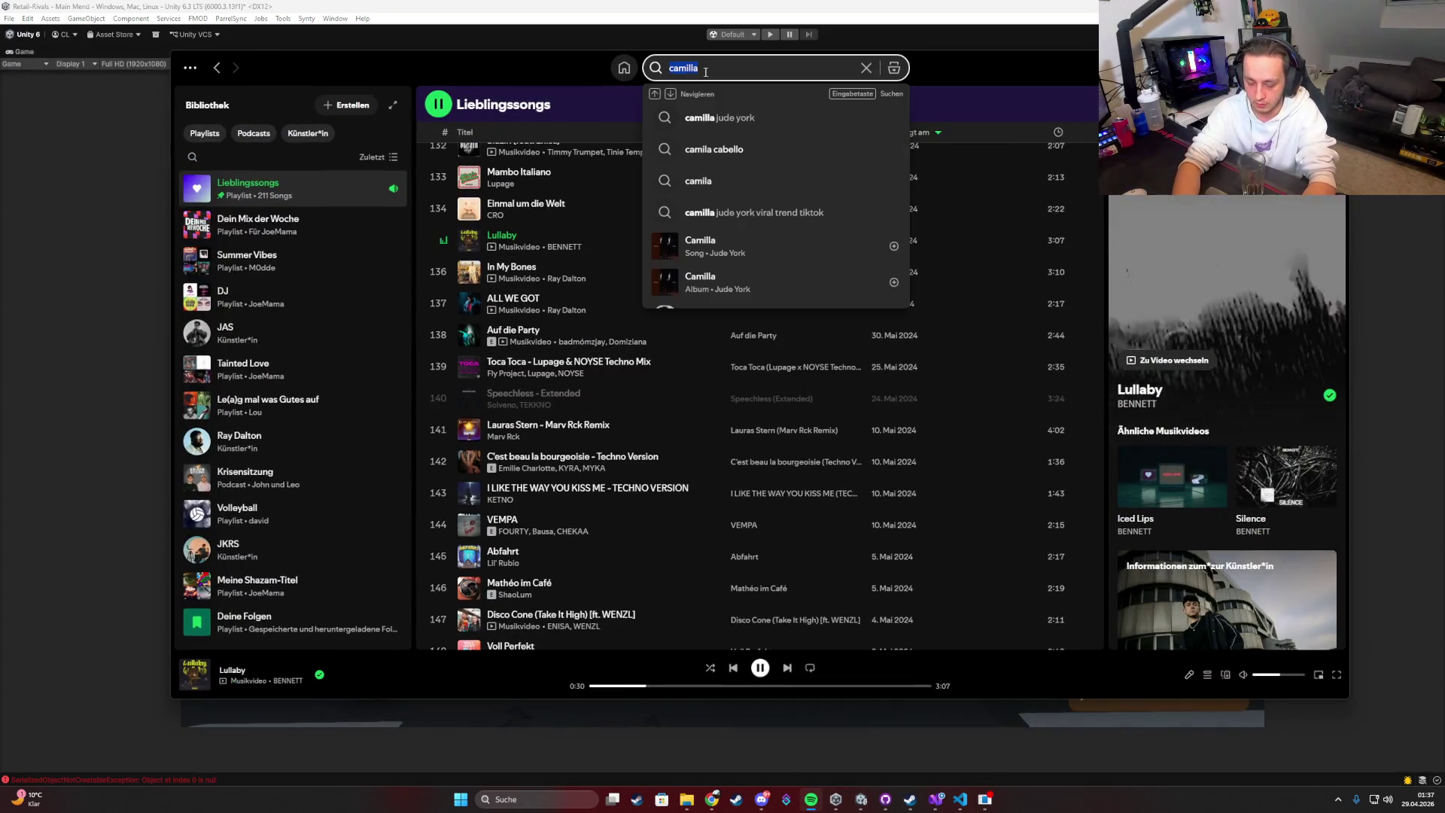
type("highnachtsmann")
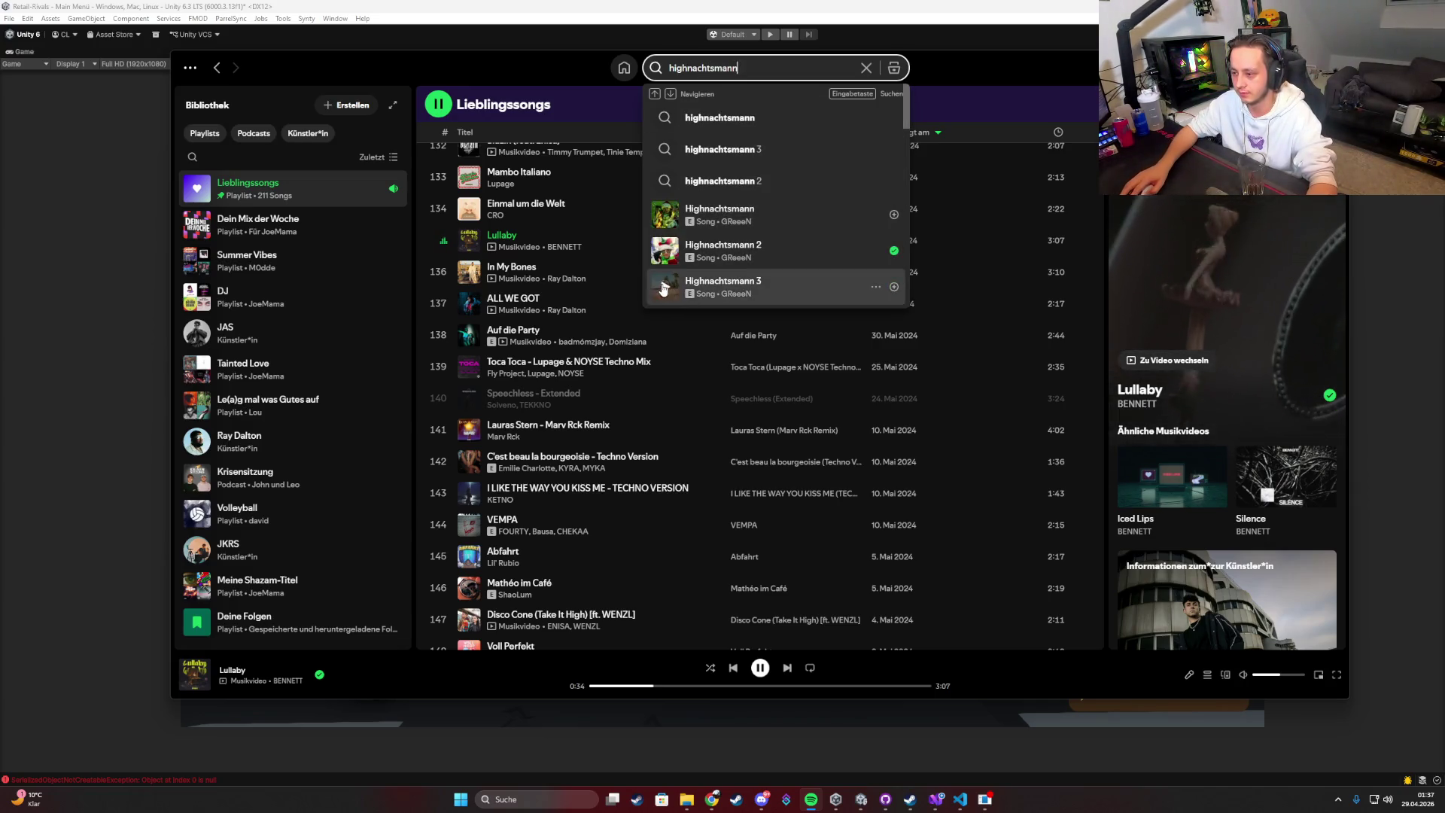
left_click(664, 287)
left_click(1284, 678)
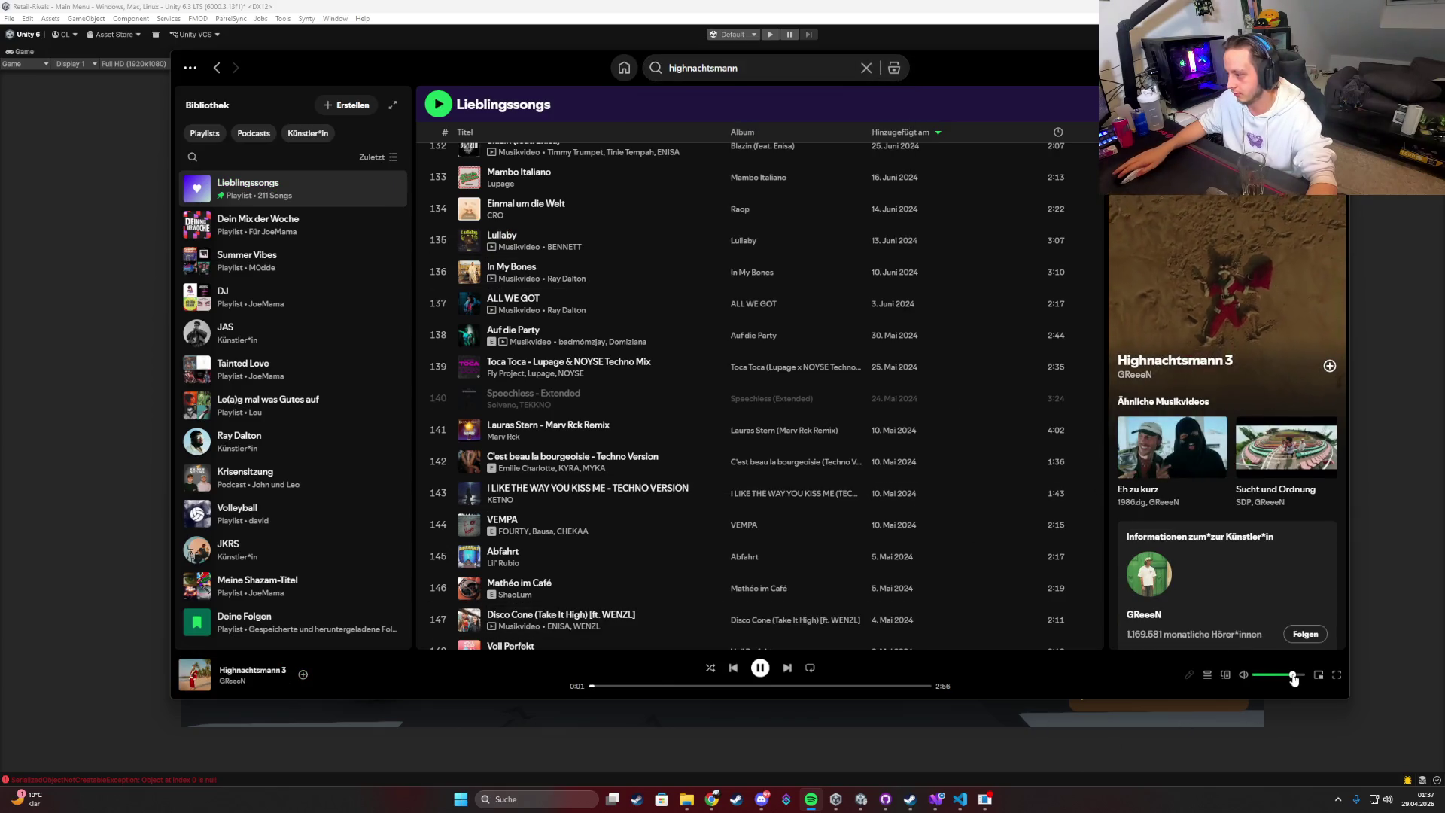
key("alt+Tab")
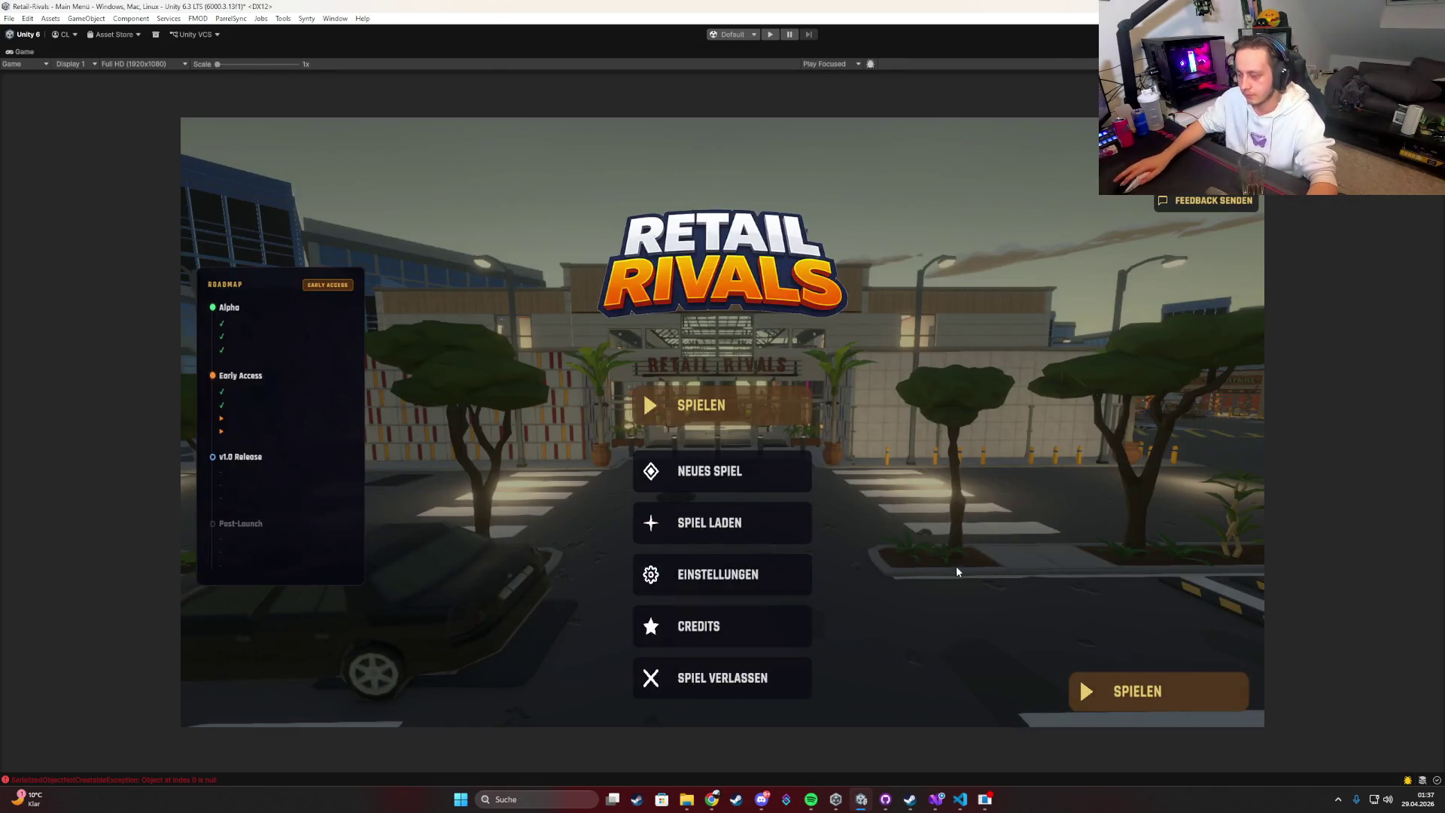
Enter Play mode, ready up, start the match, and choose the Clothing shop.
left_click(769, 34)
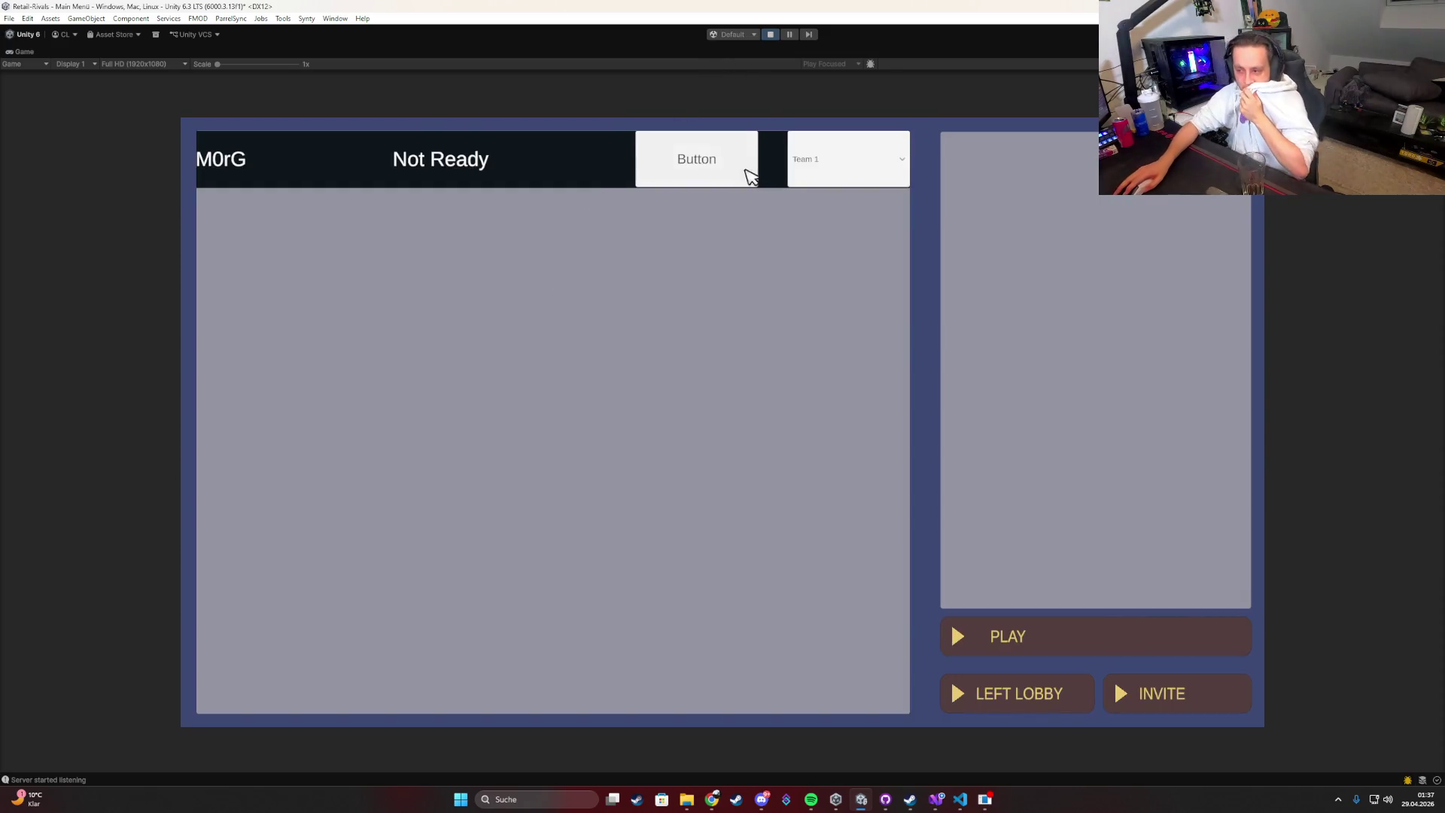
left_click(751, 177)
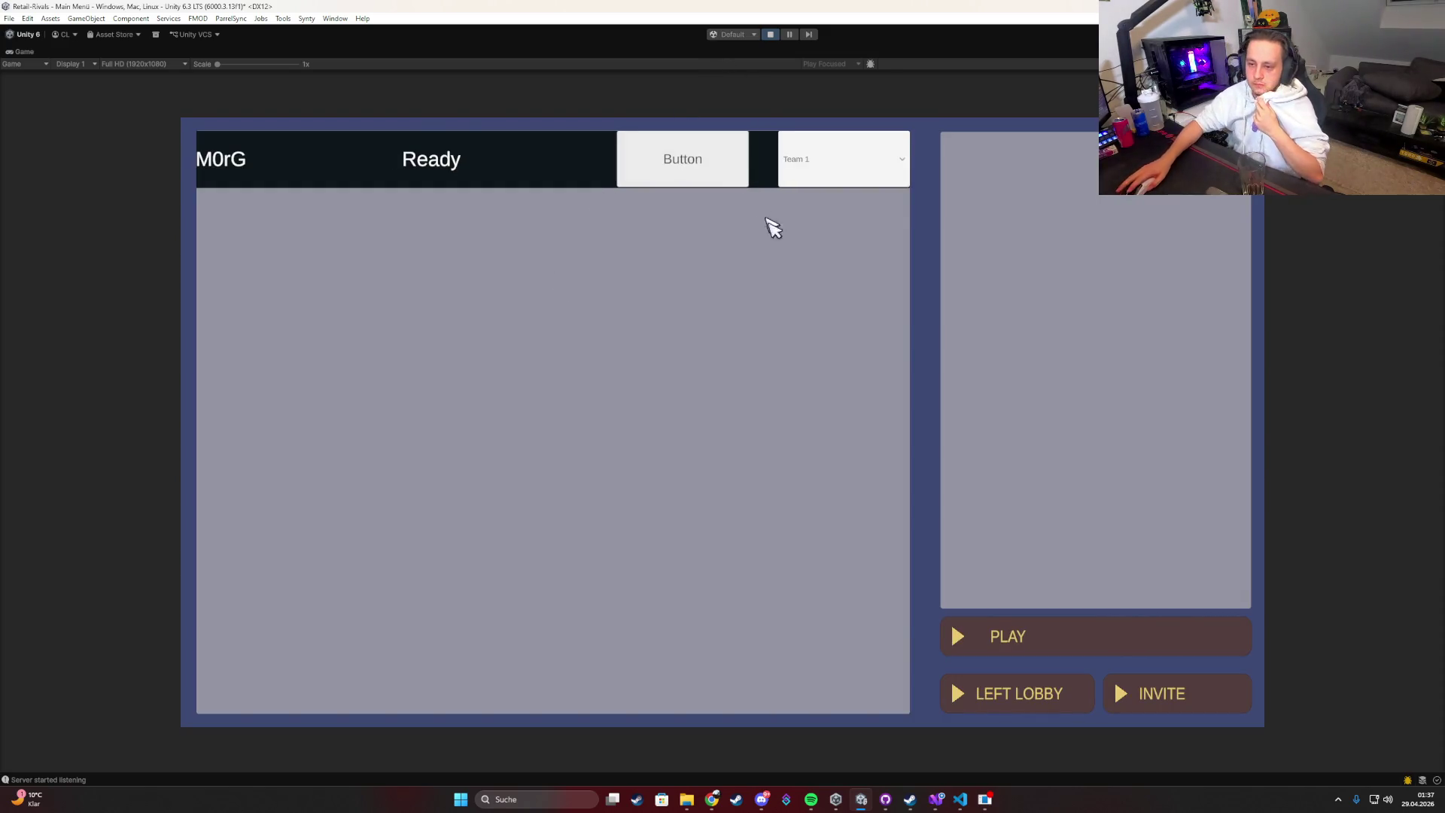
left_click(1016, 635)
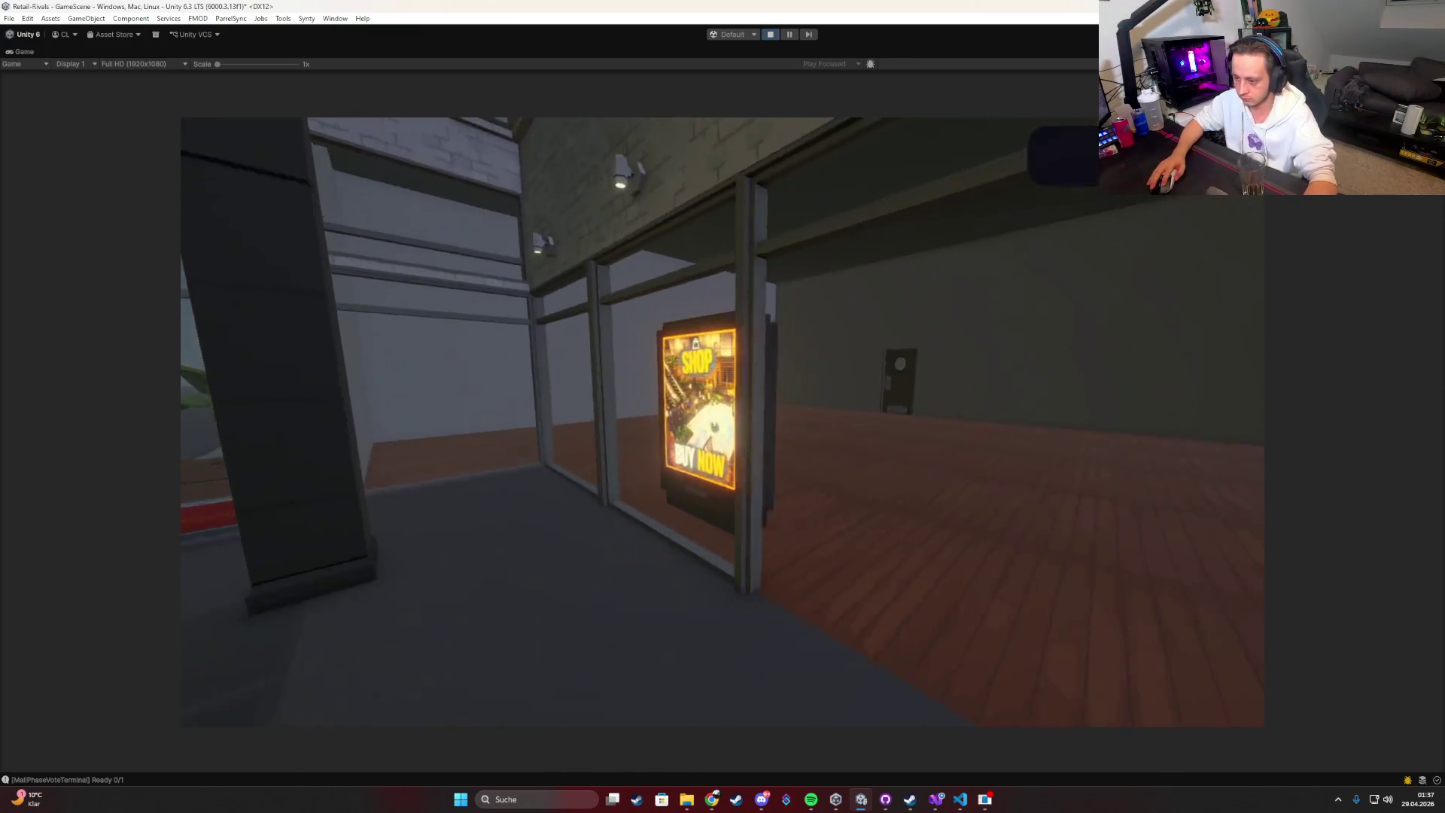
key("e")
left_click(517, 322)
left_click(986, 590)
Open the pricing panel, set the Blue T-Shirt price to 100000, and restore the editor layout.
key("Tab")
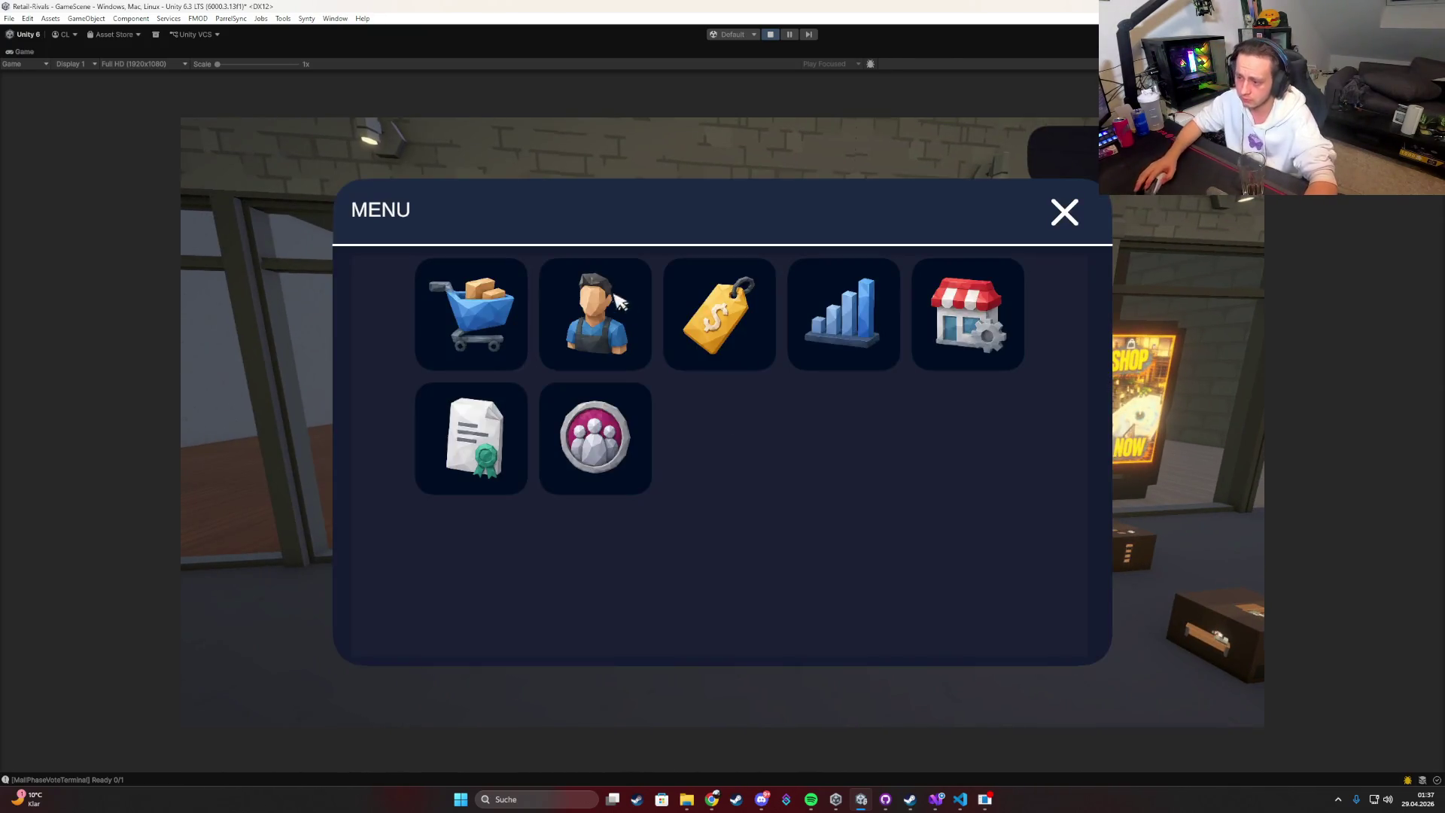
left_click(721, 313)
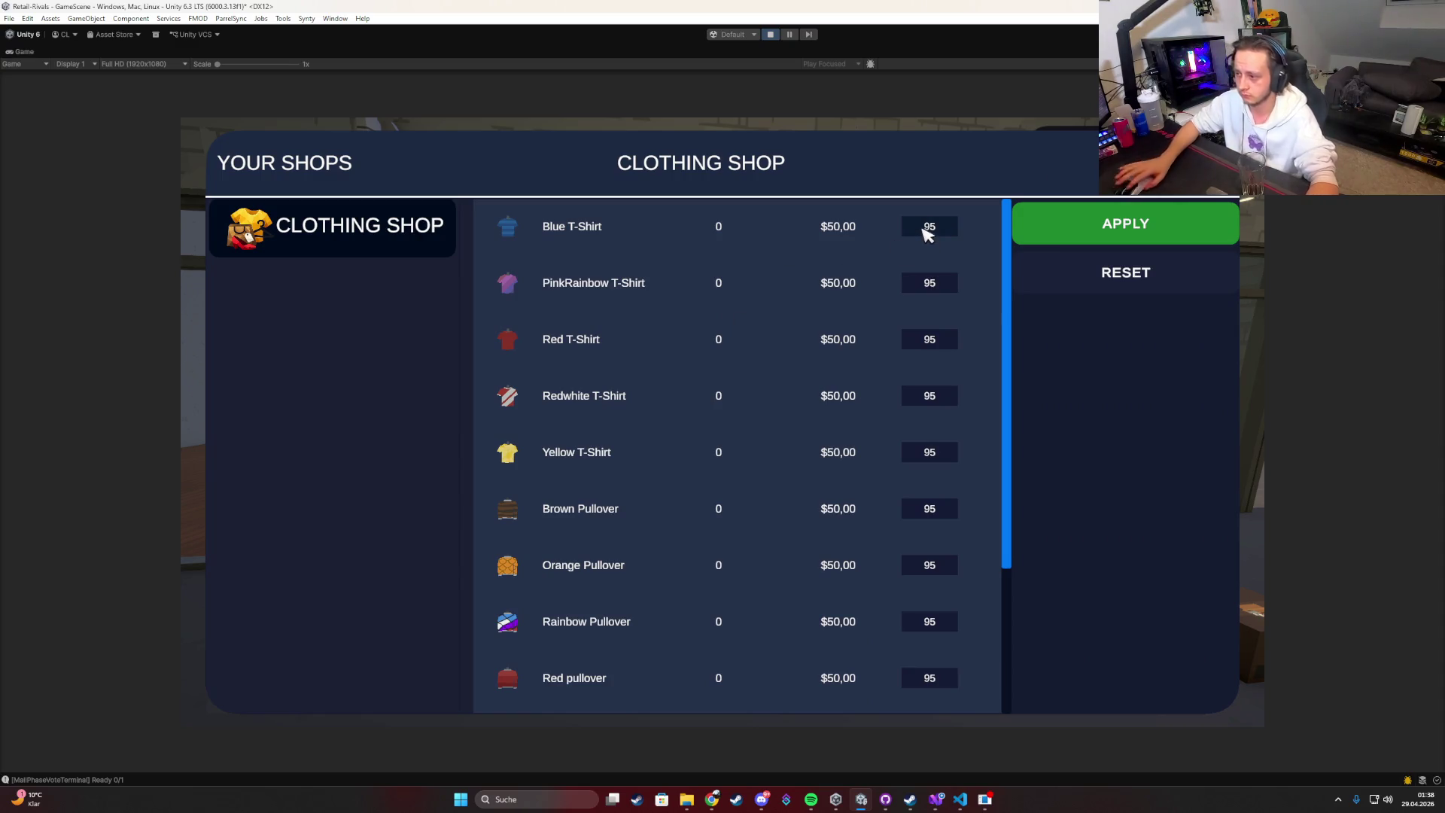
scroll(927, 234, "up", 1)
type("00000")
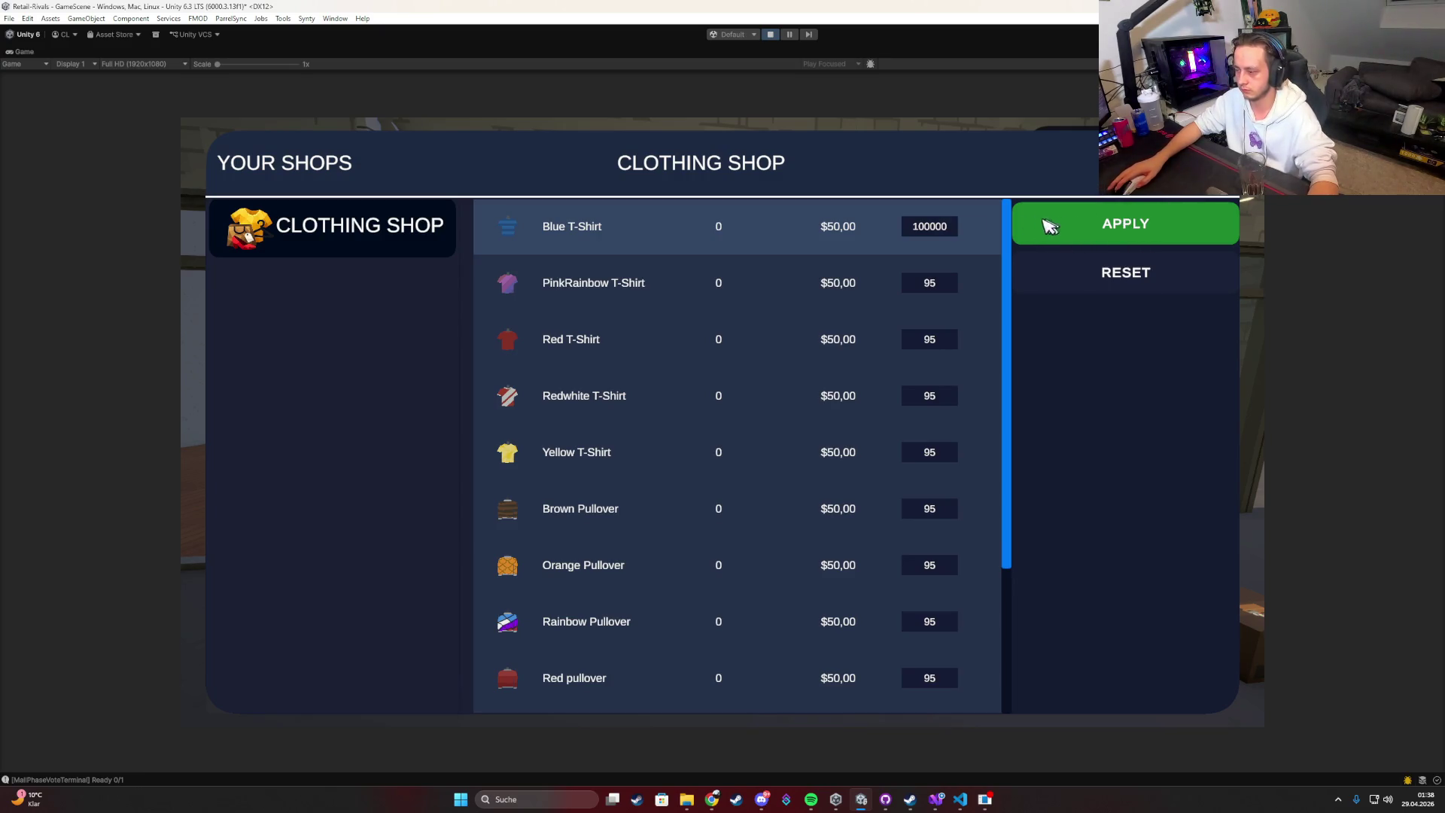
key("super")
double_click(22, 54)
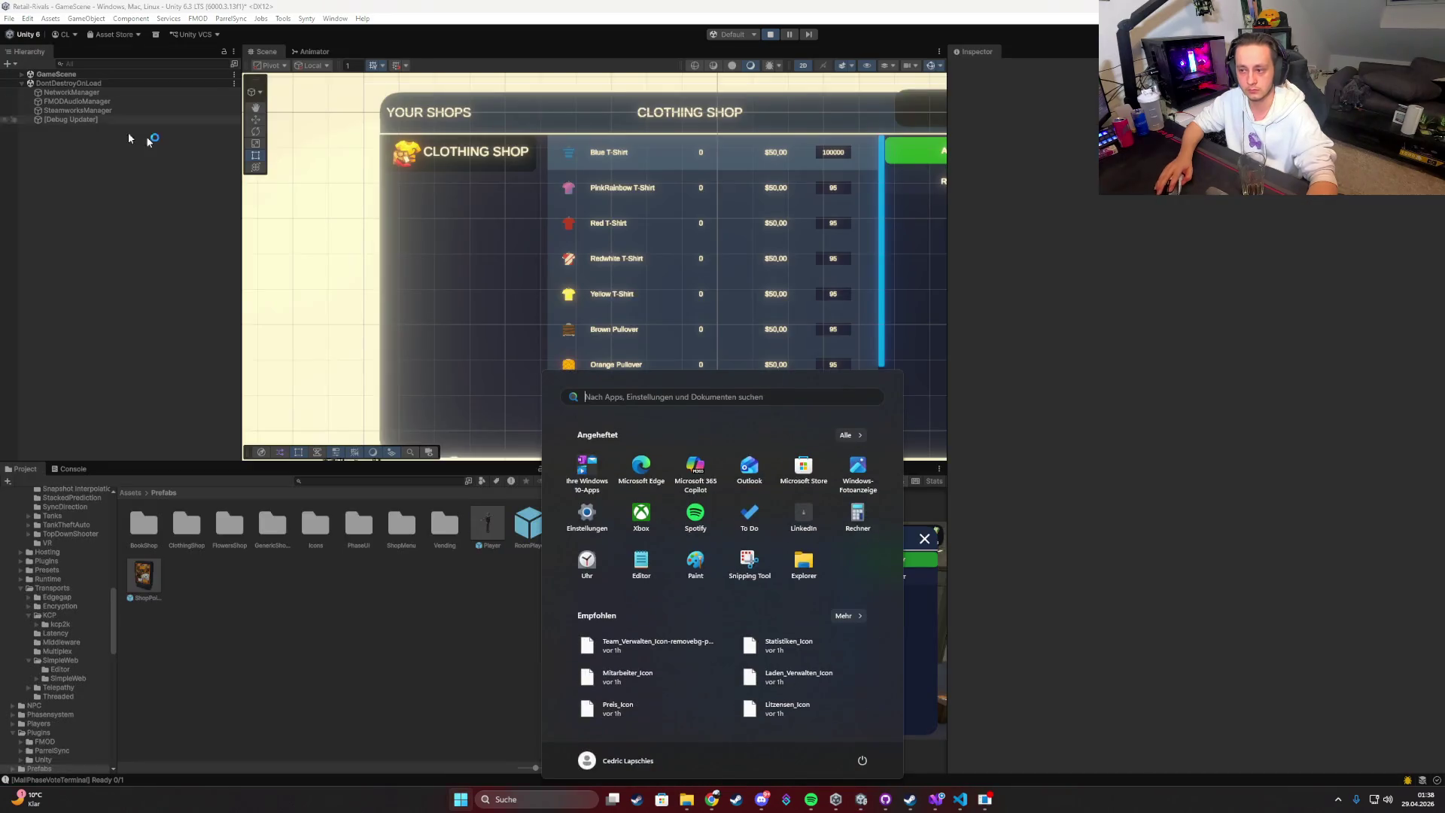
Untick Preferred Height in the Blue T-Shirt row's (PriceRow_0) Layout Element.
left_click(662, 151)
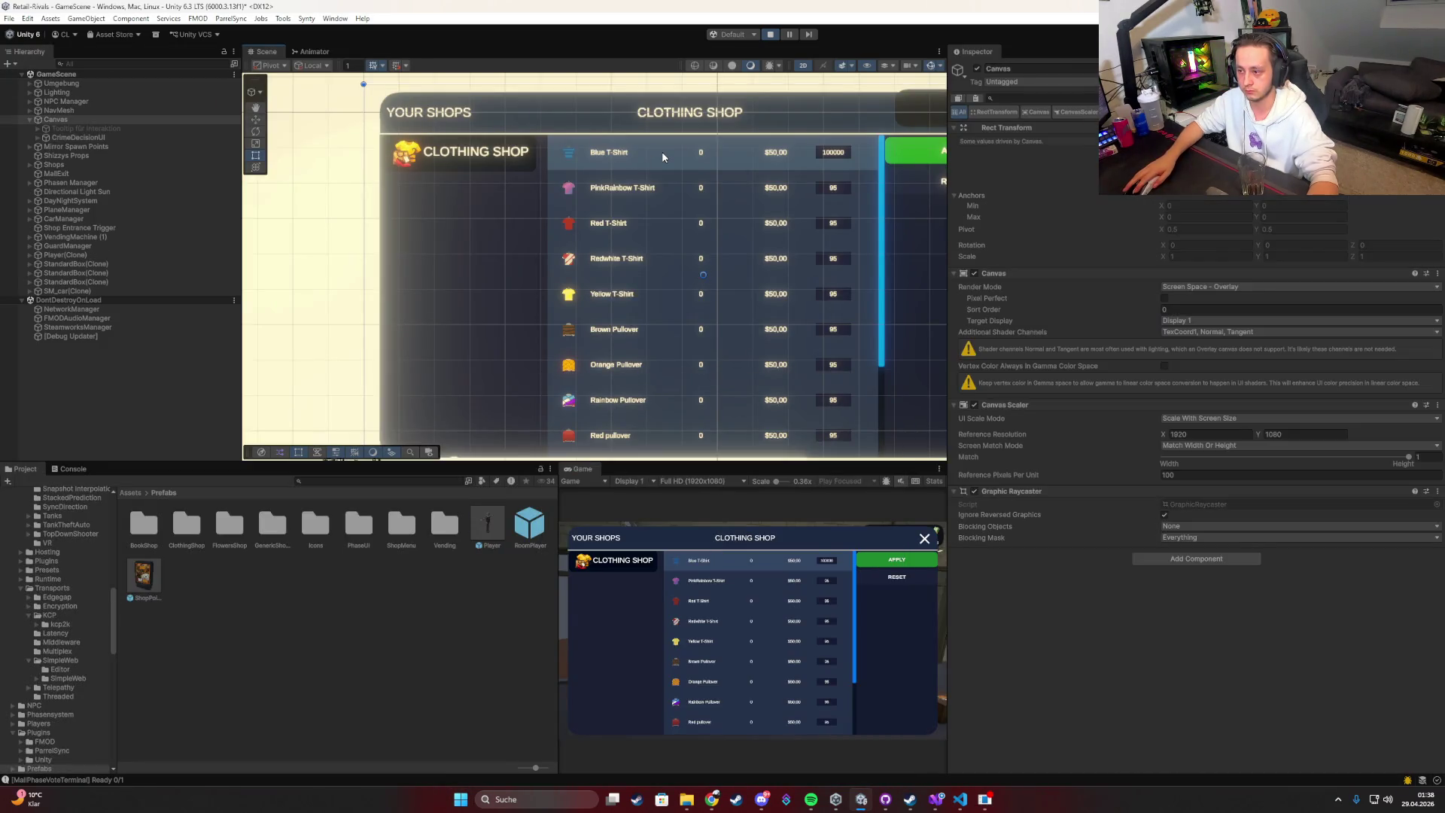
left_click(662, 152)
left_click(88, 355)
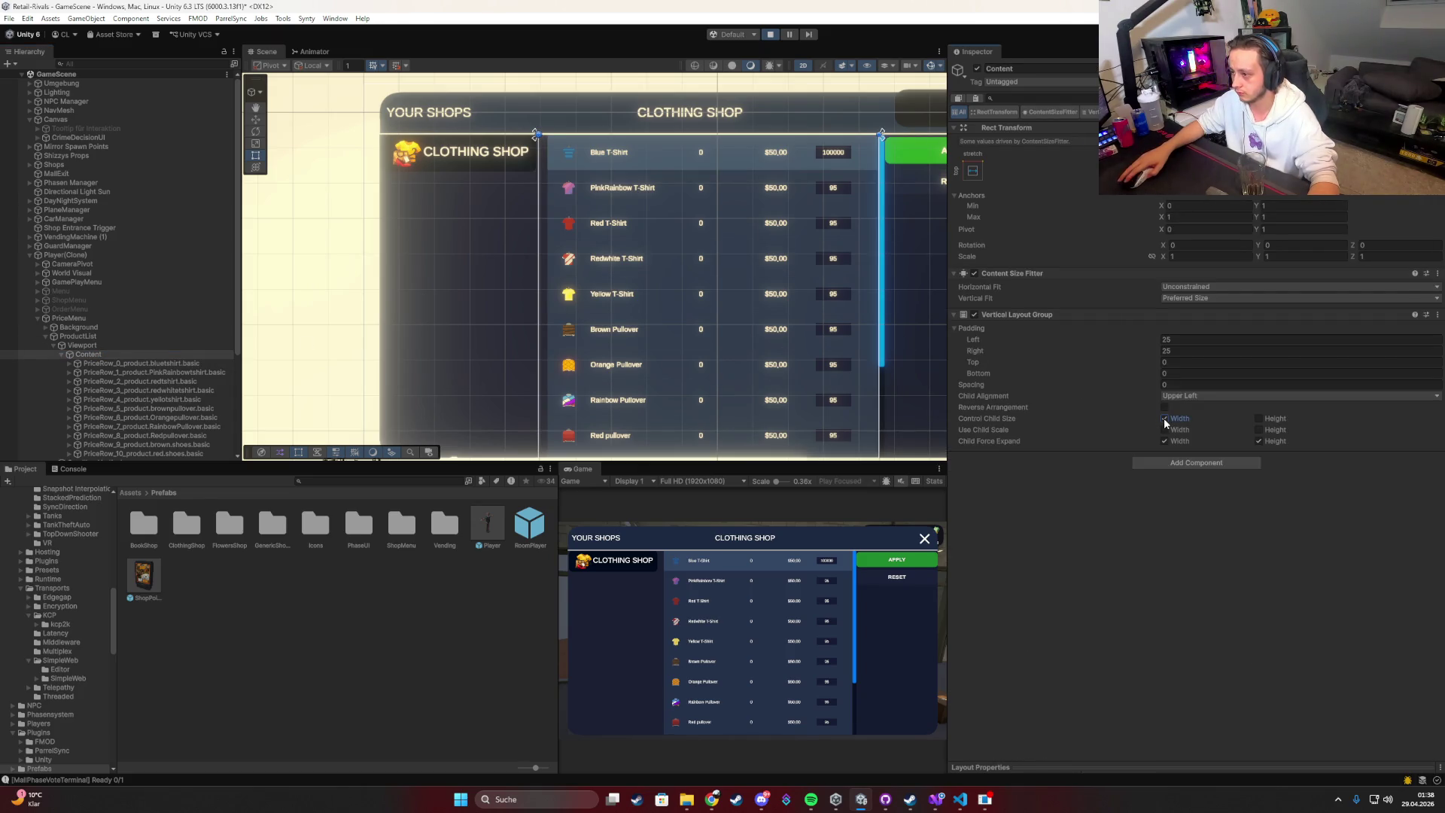
key("f")
left_click(137, 364)
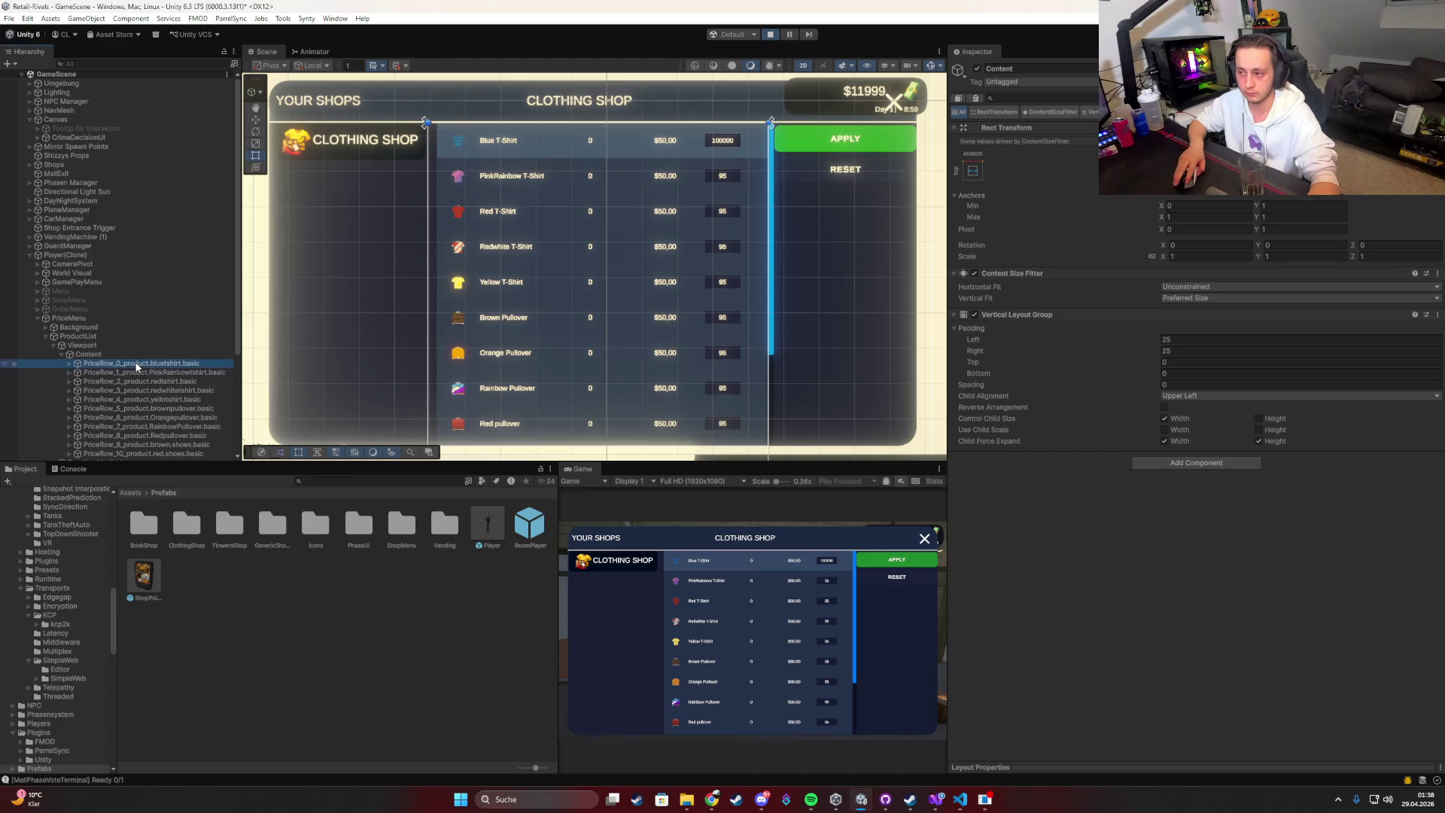
left_click(96, 355)
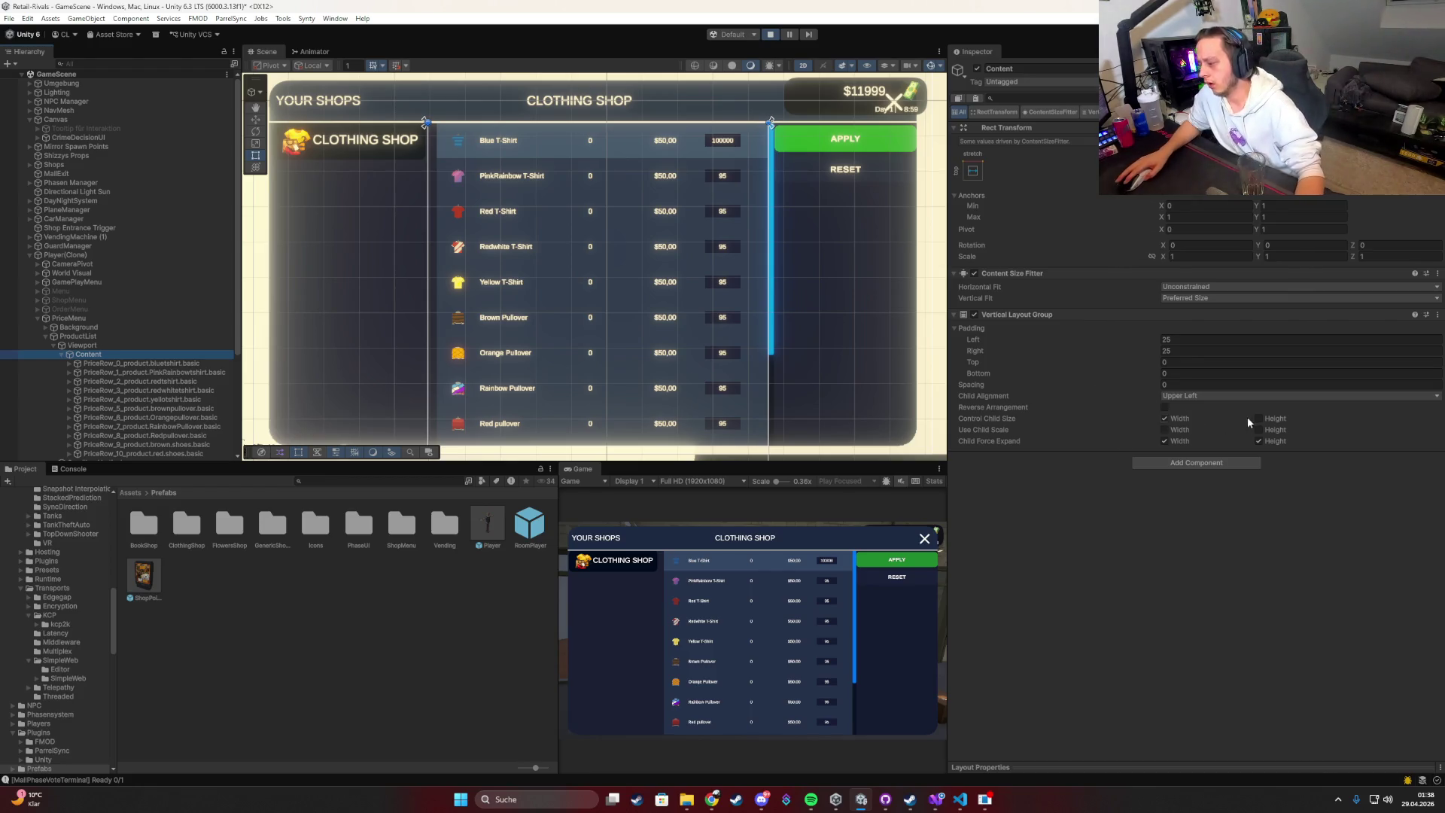
left_click(121, 363)
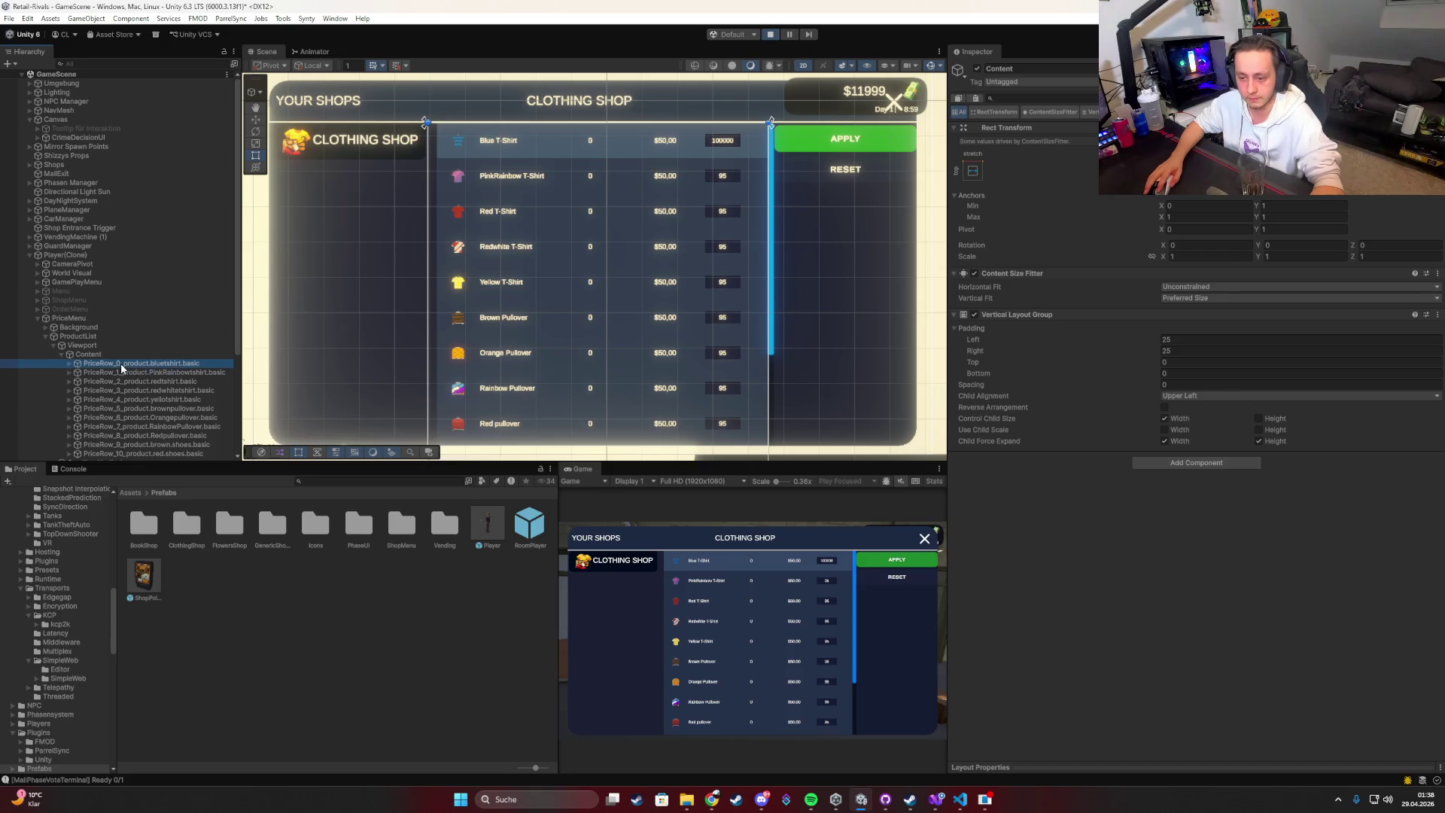
left_click(871, 144)
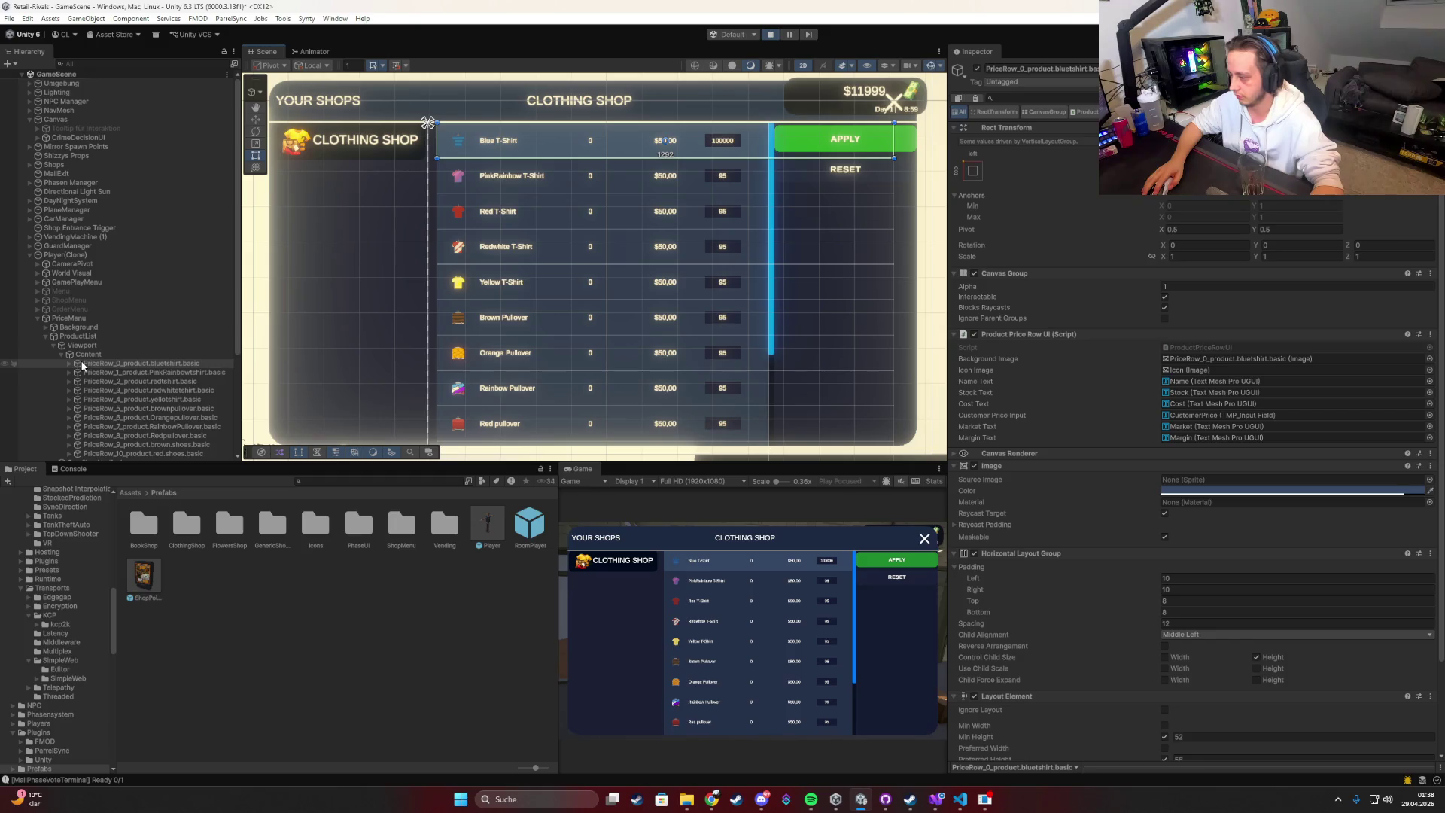
scroll(1204, 585, "down", 3)
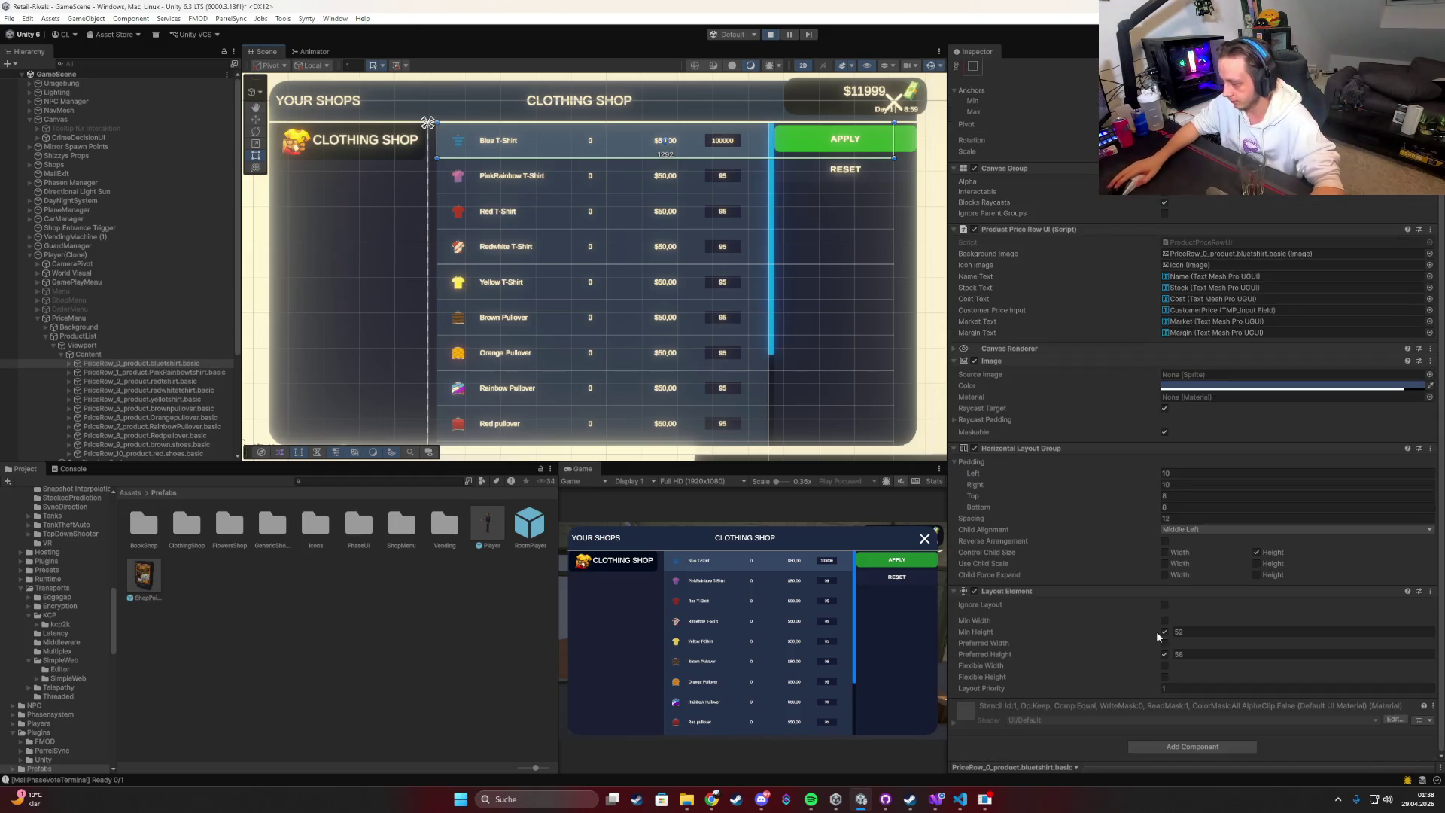
left_click(1165, 655)
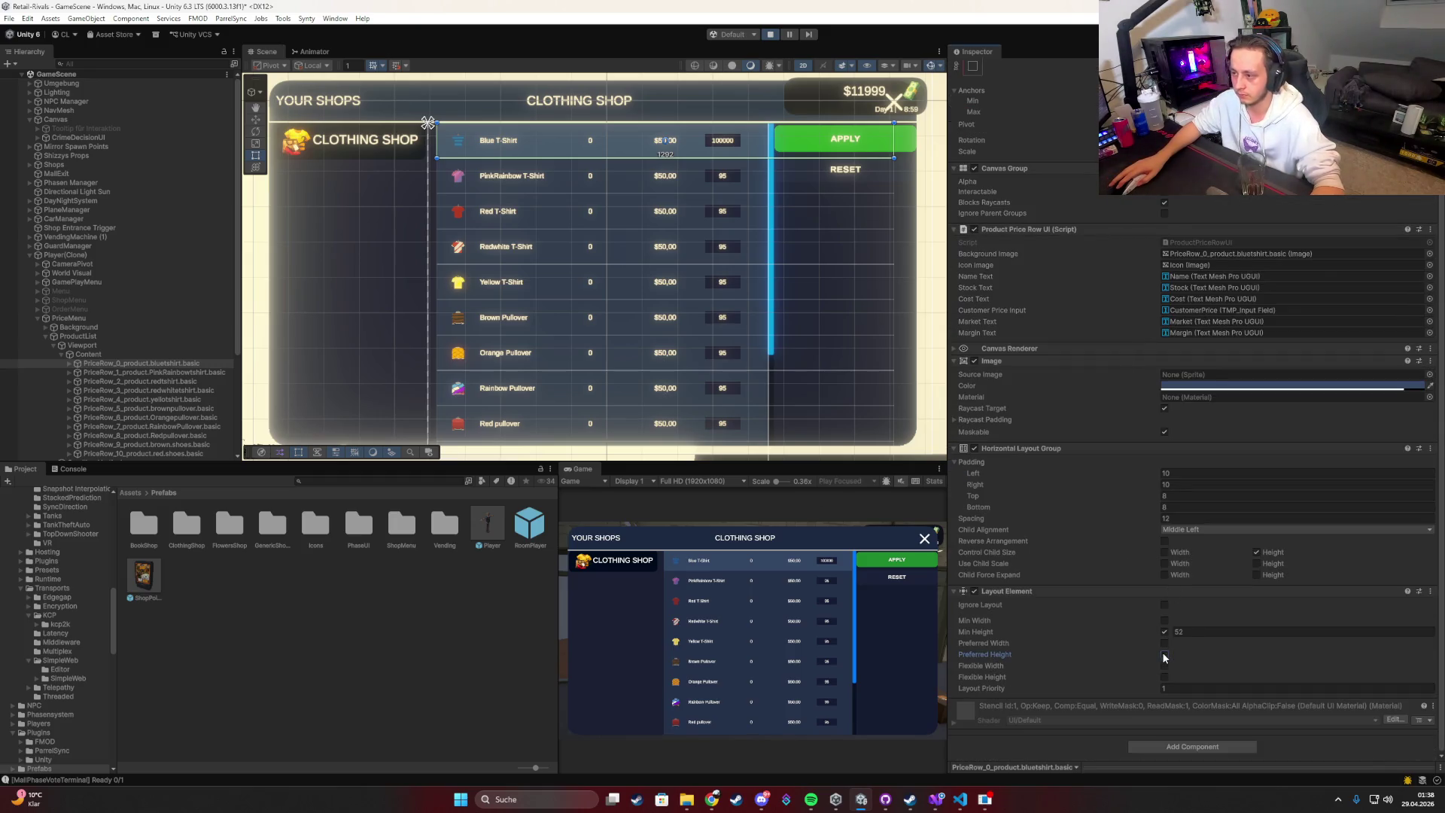
Enable Control Child Size Width on Content's Vertical Layout Group and view the game maximized.
left_click(211, 355)
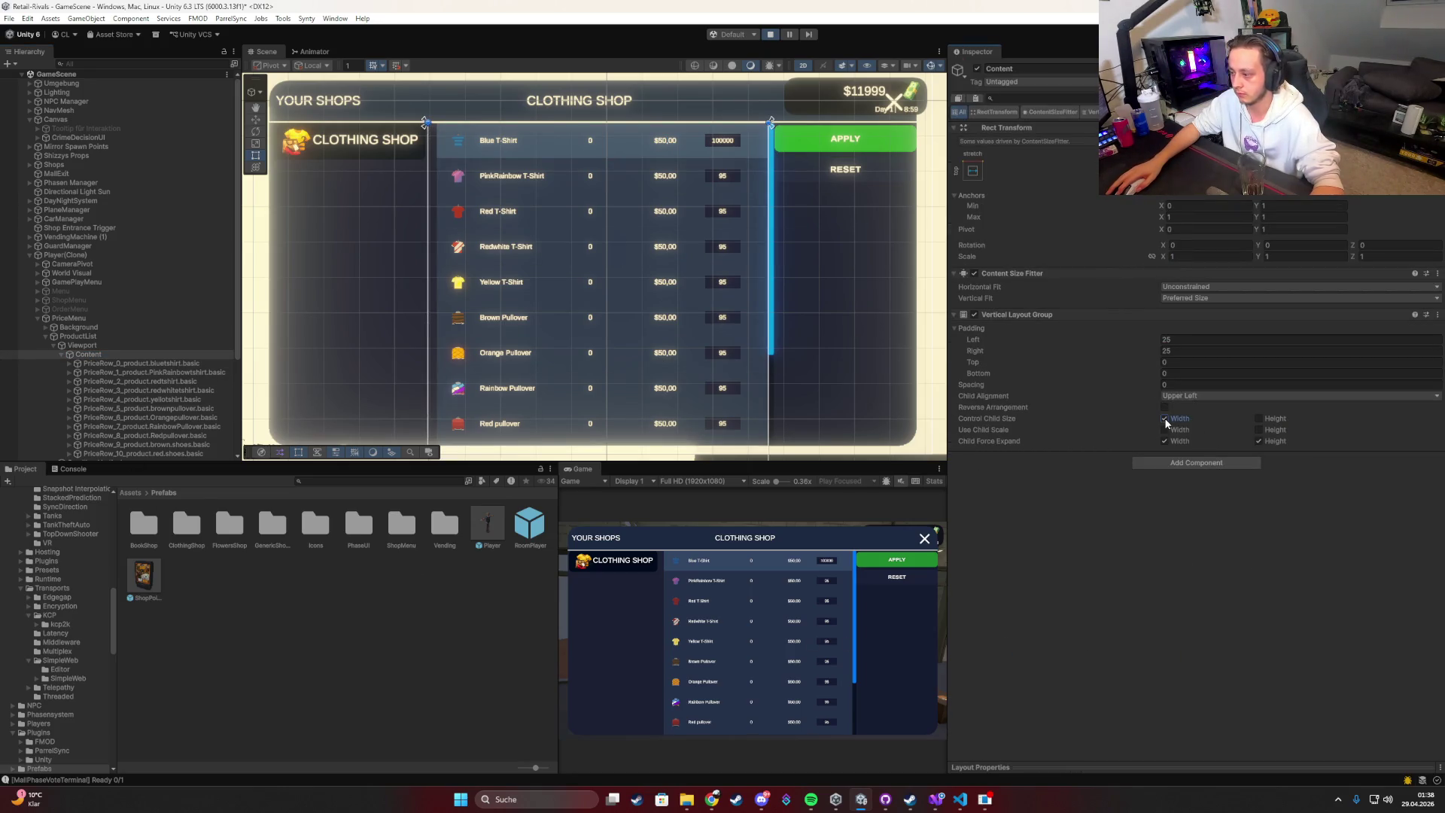
left_click(1165, 419)
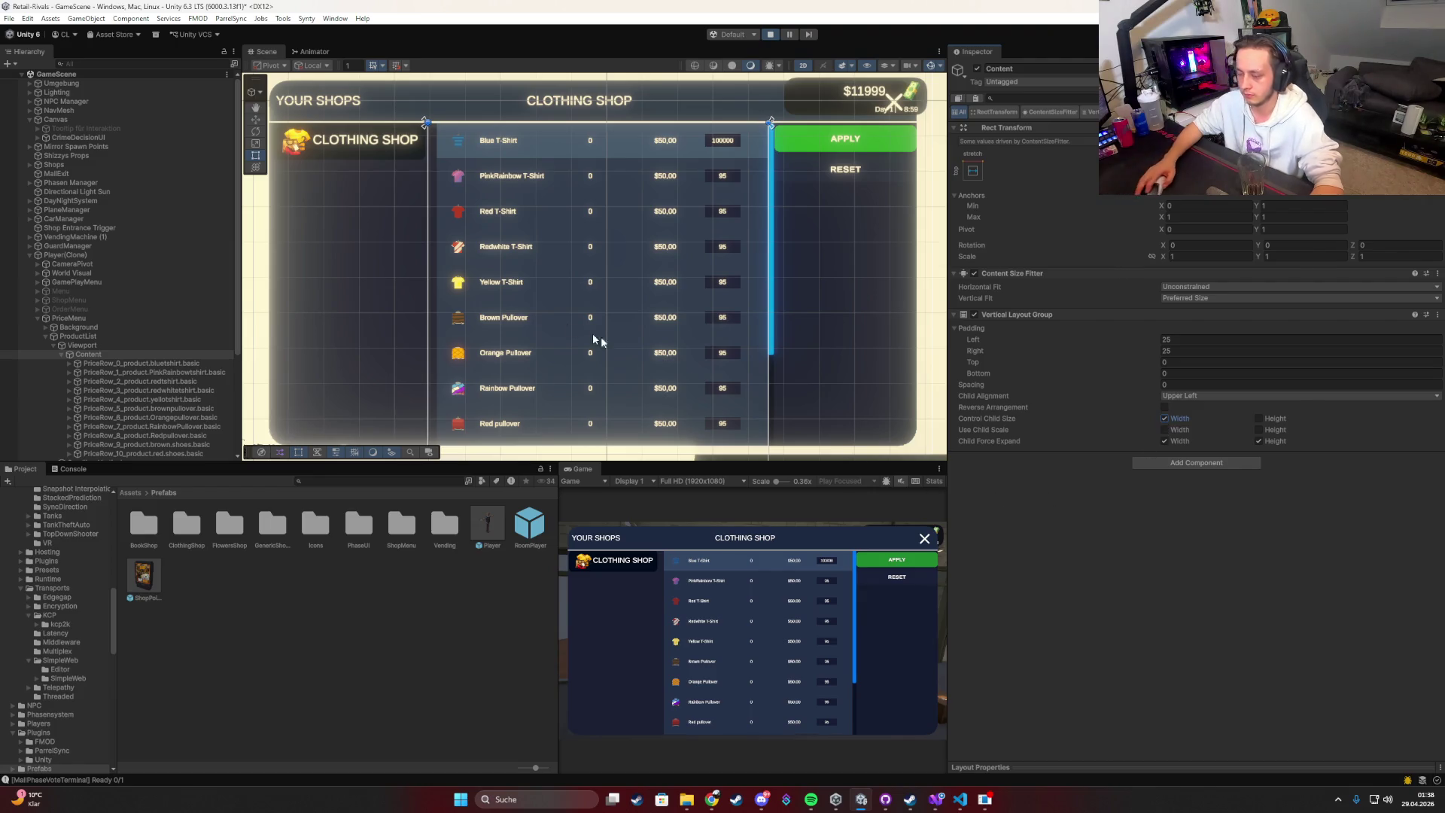
left_click(115, 364)
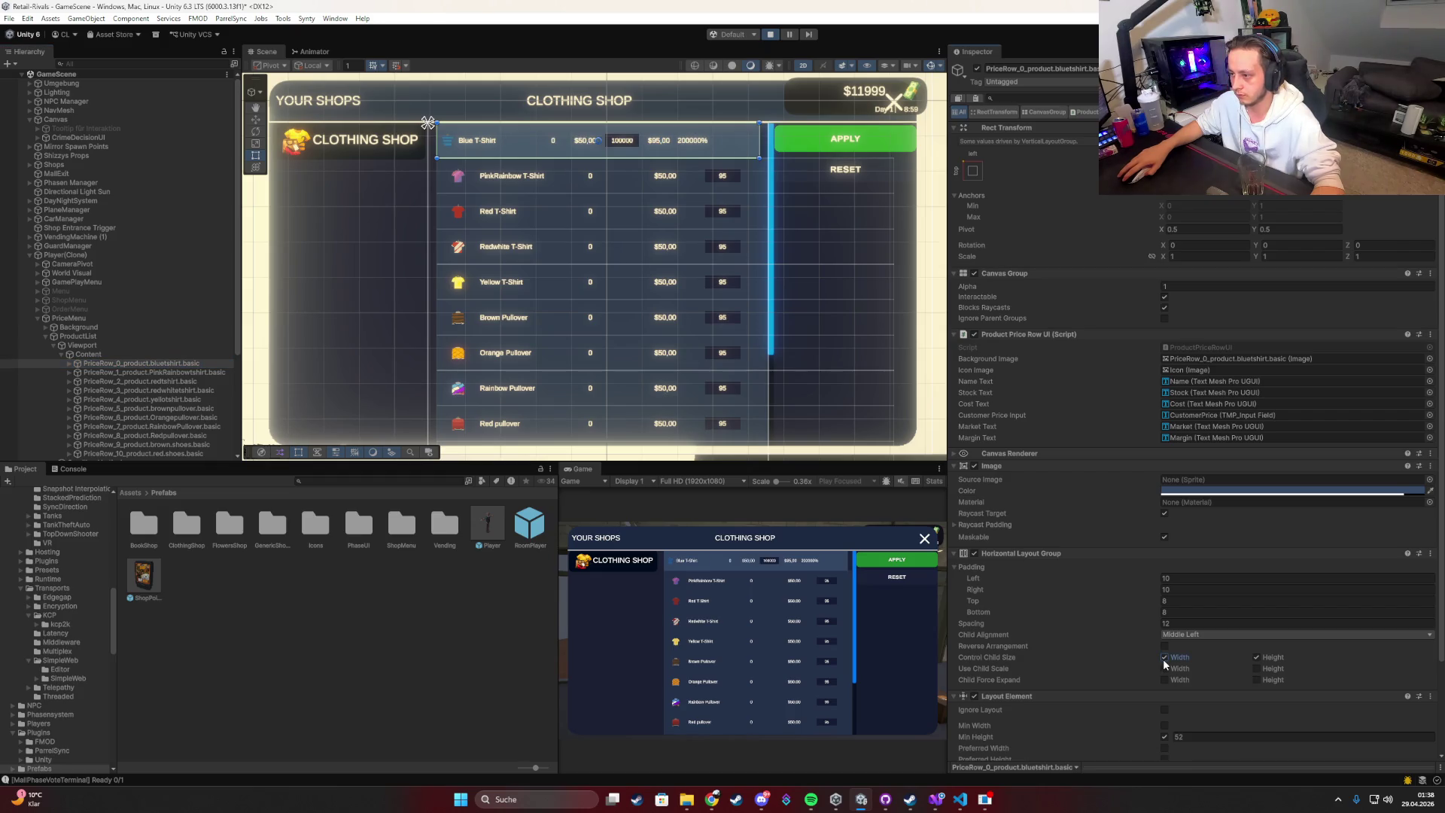
double_click(576, 468)
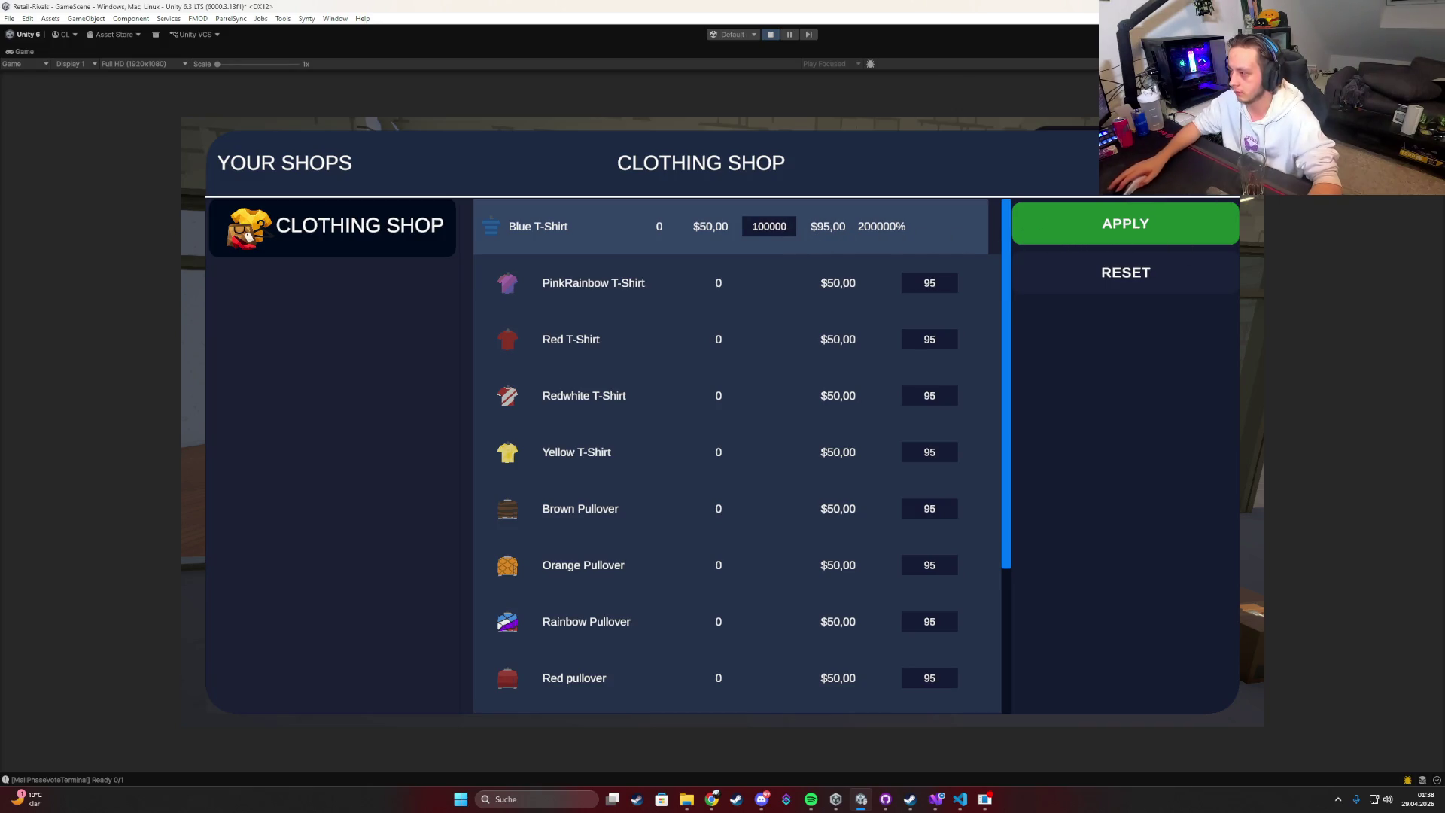
Close the clothing shop pricing panel, carry the shelf box into the room and place it.
key("Escape")
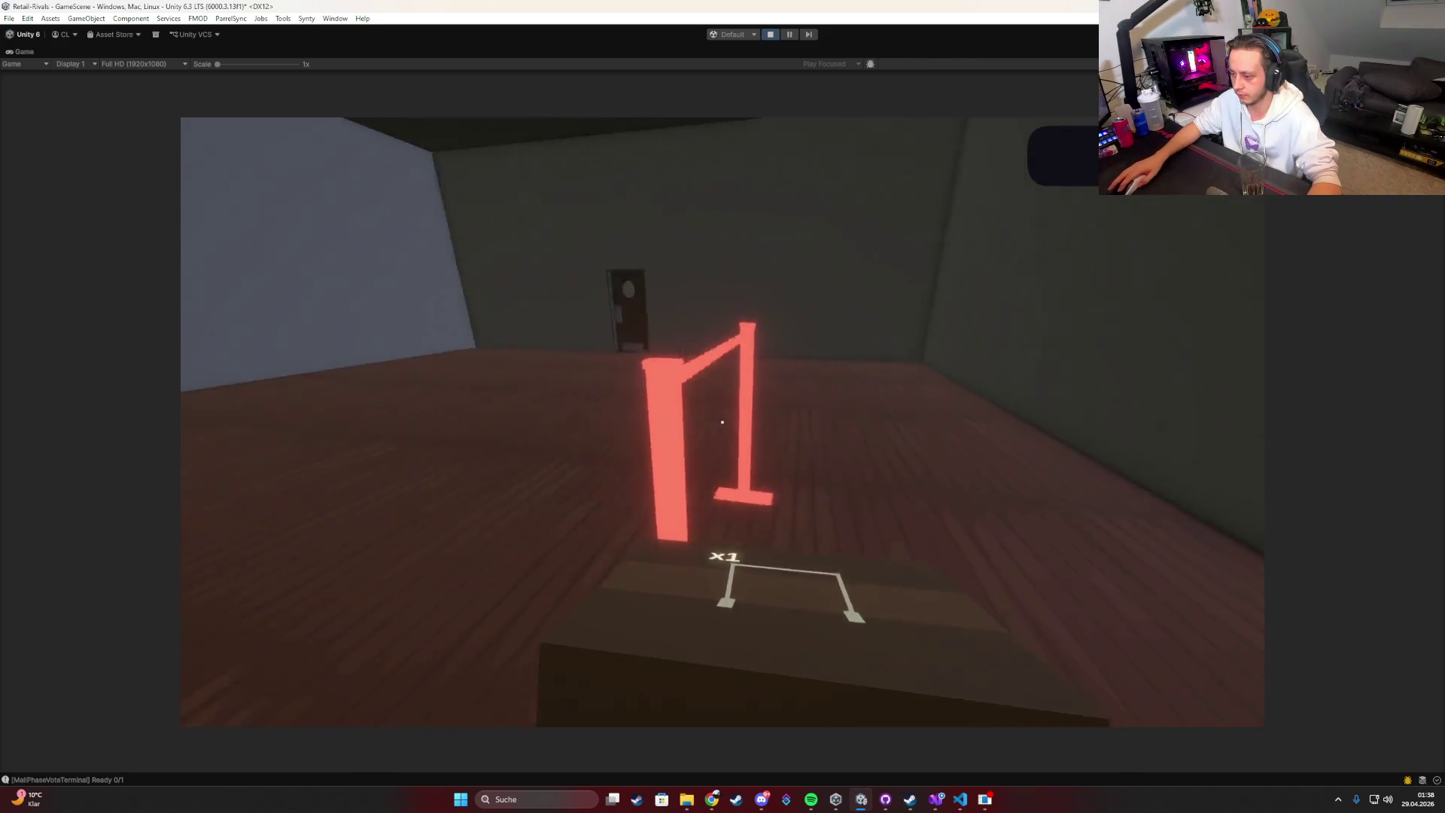
key("w")
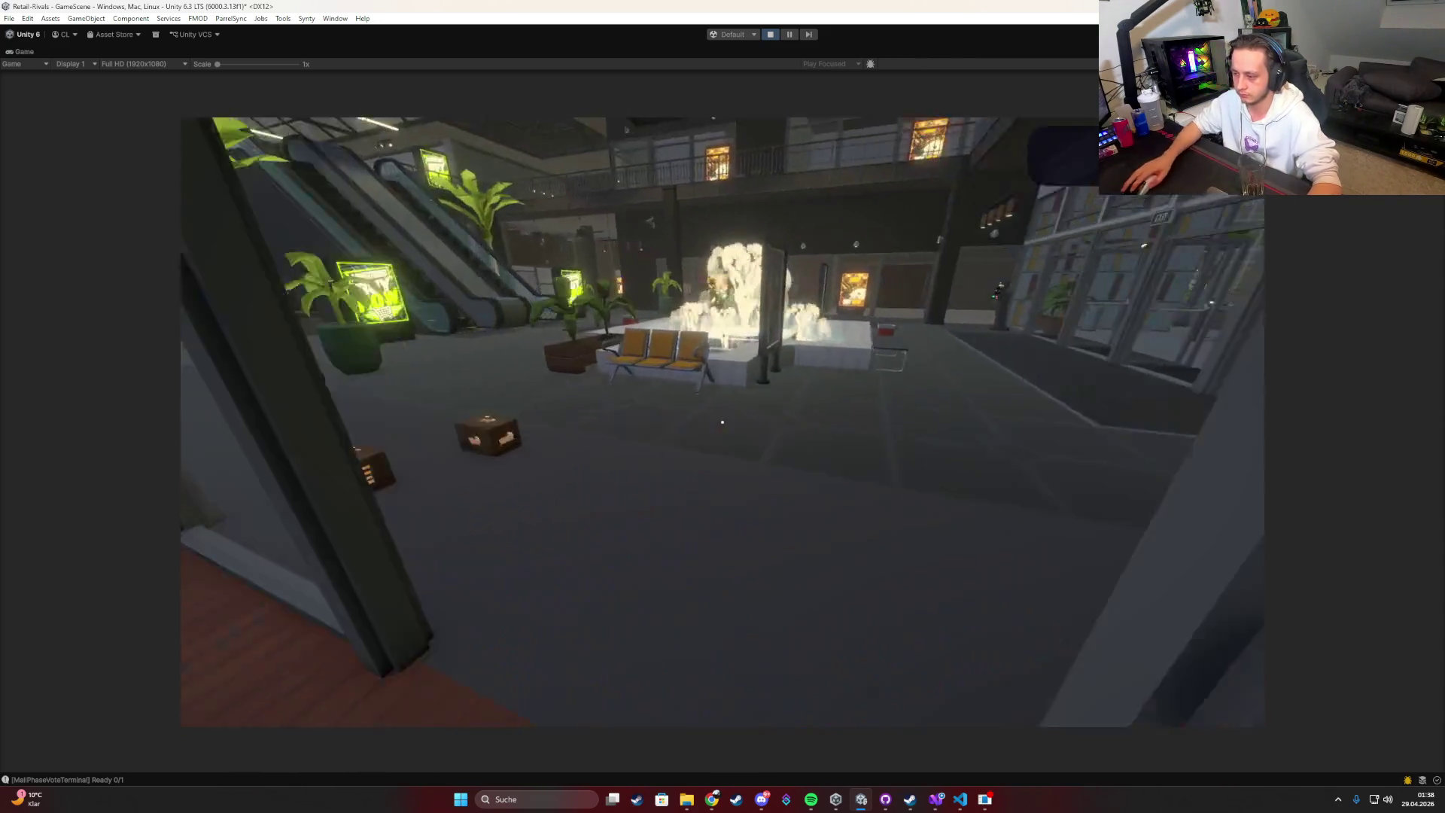
key("e")
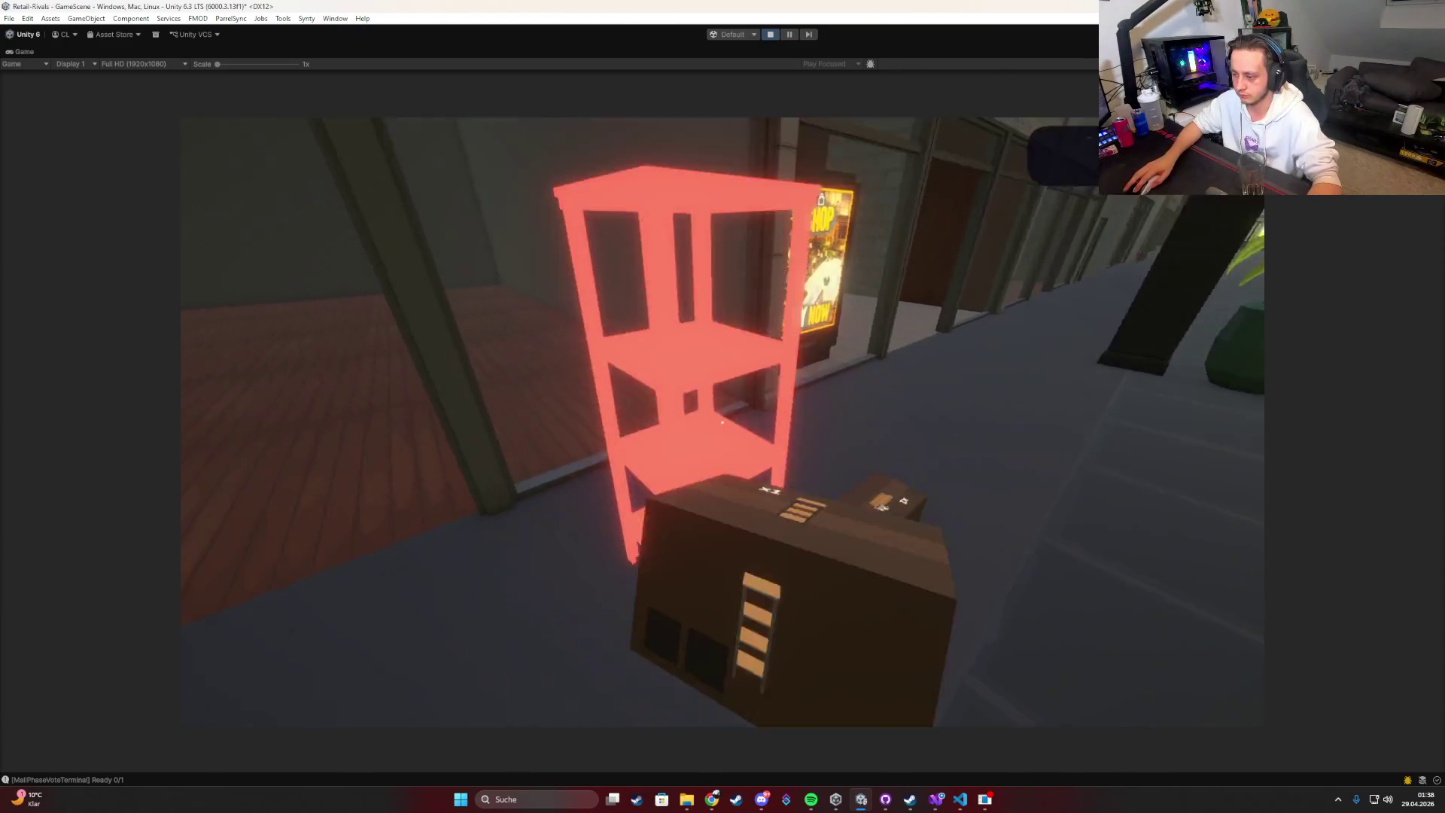
key("w")
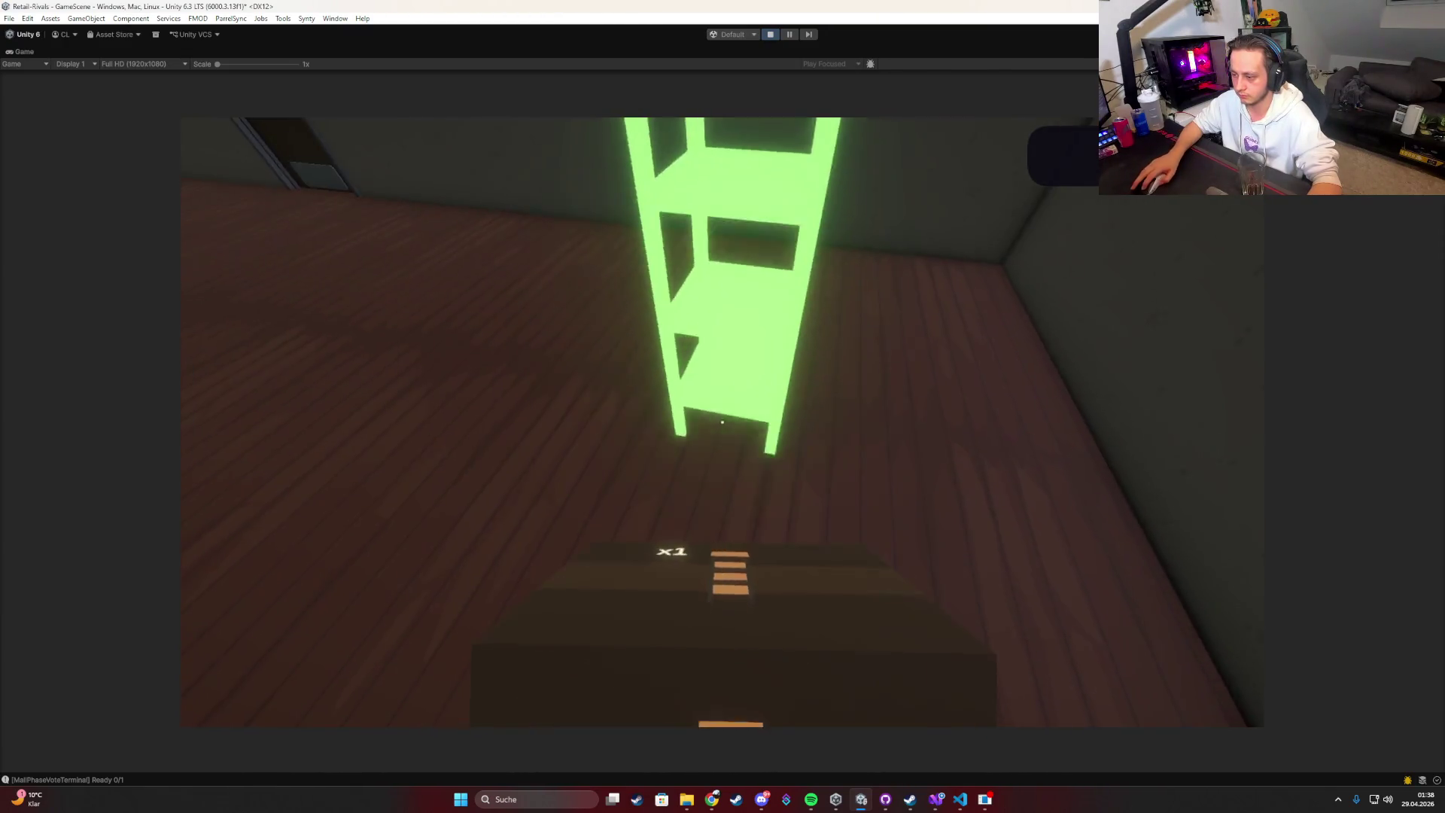
left_click(722, 422)
Walk through the lobby rooms and check the Clothing Shop product ordering screen.
key("w")
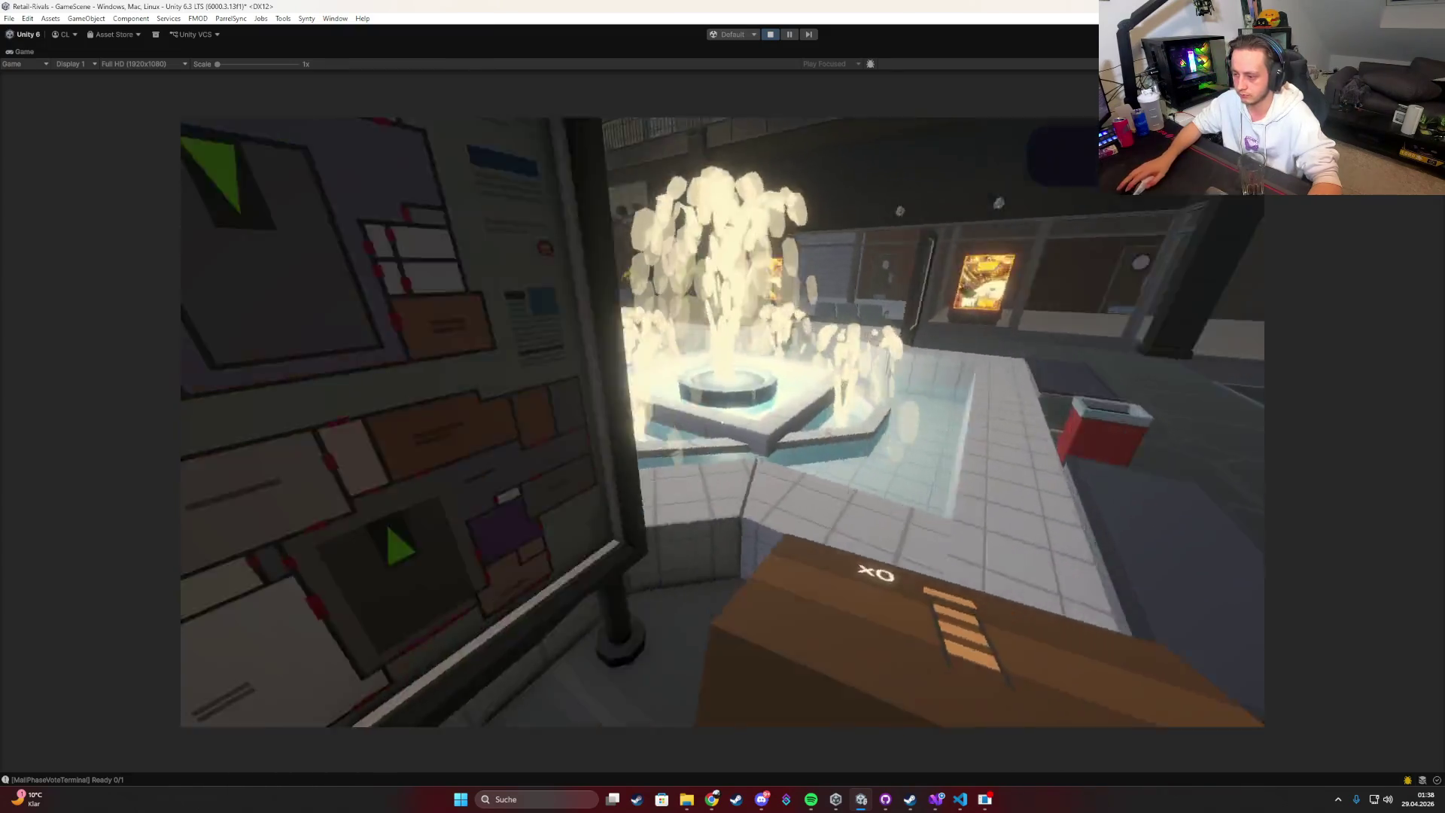
key("w")
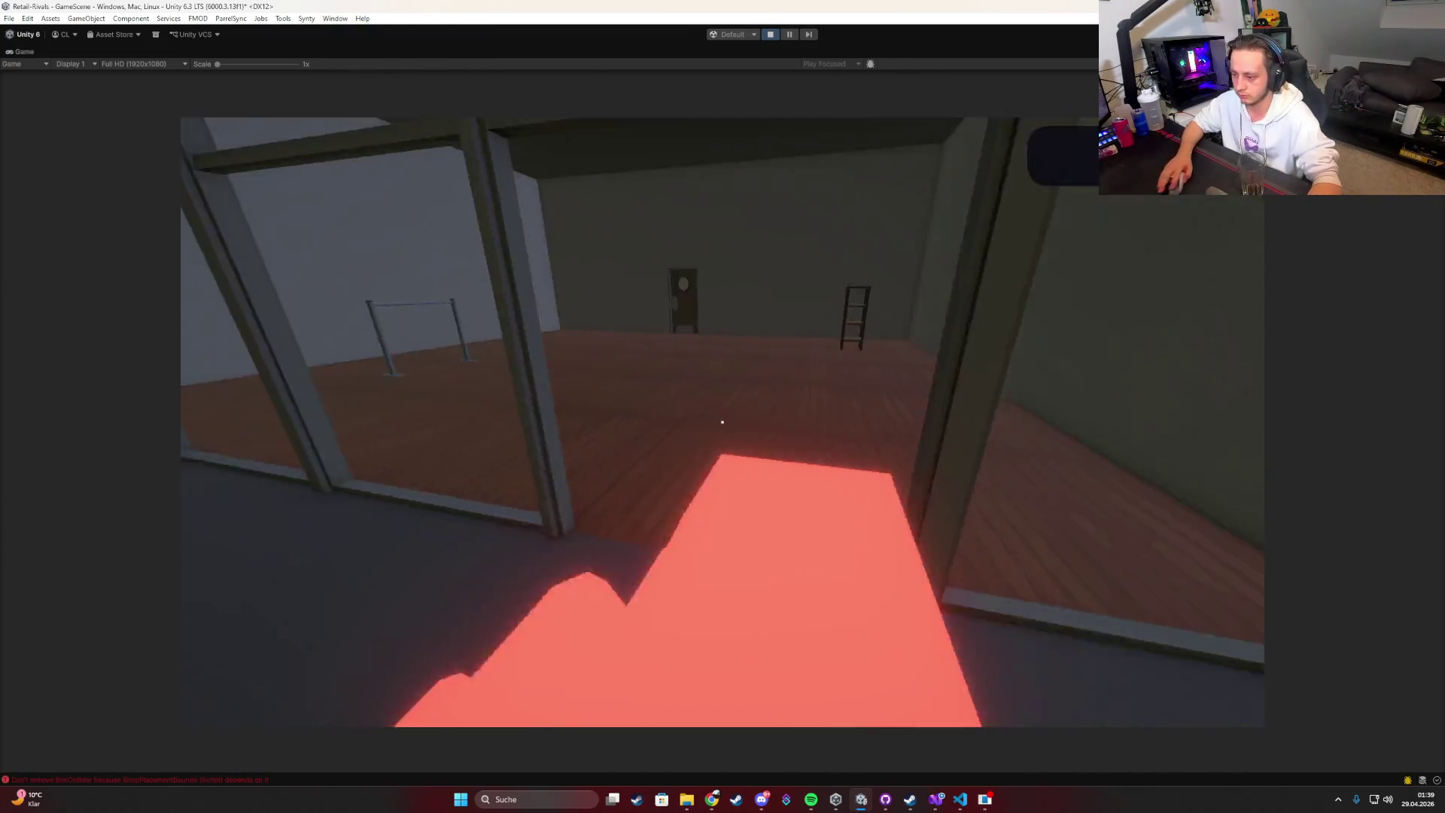
key("w")
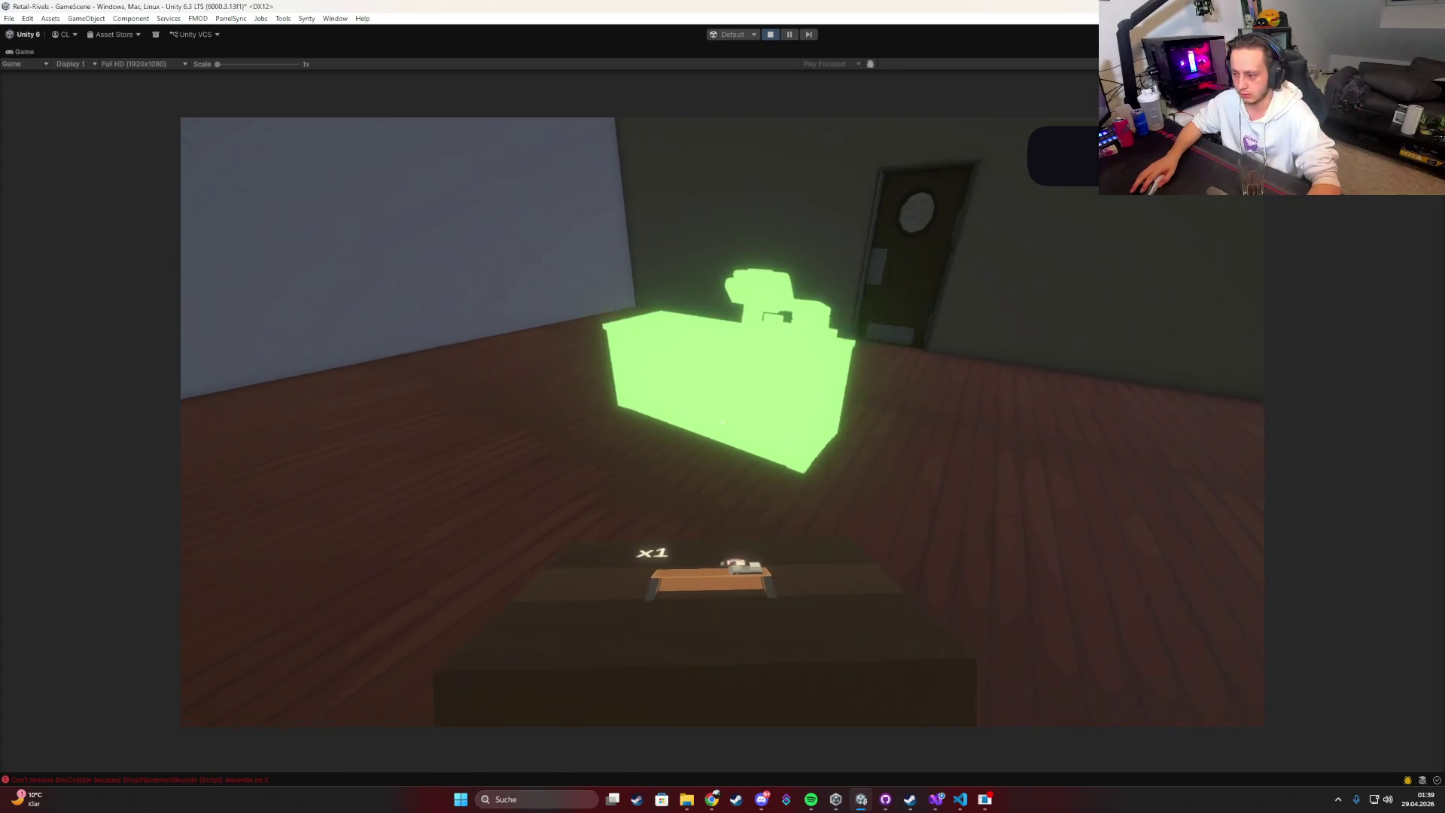
key("w")
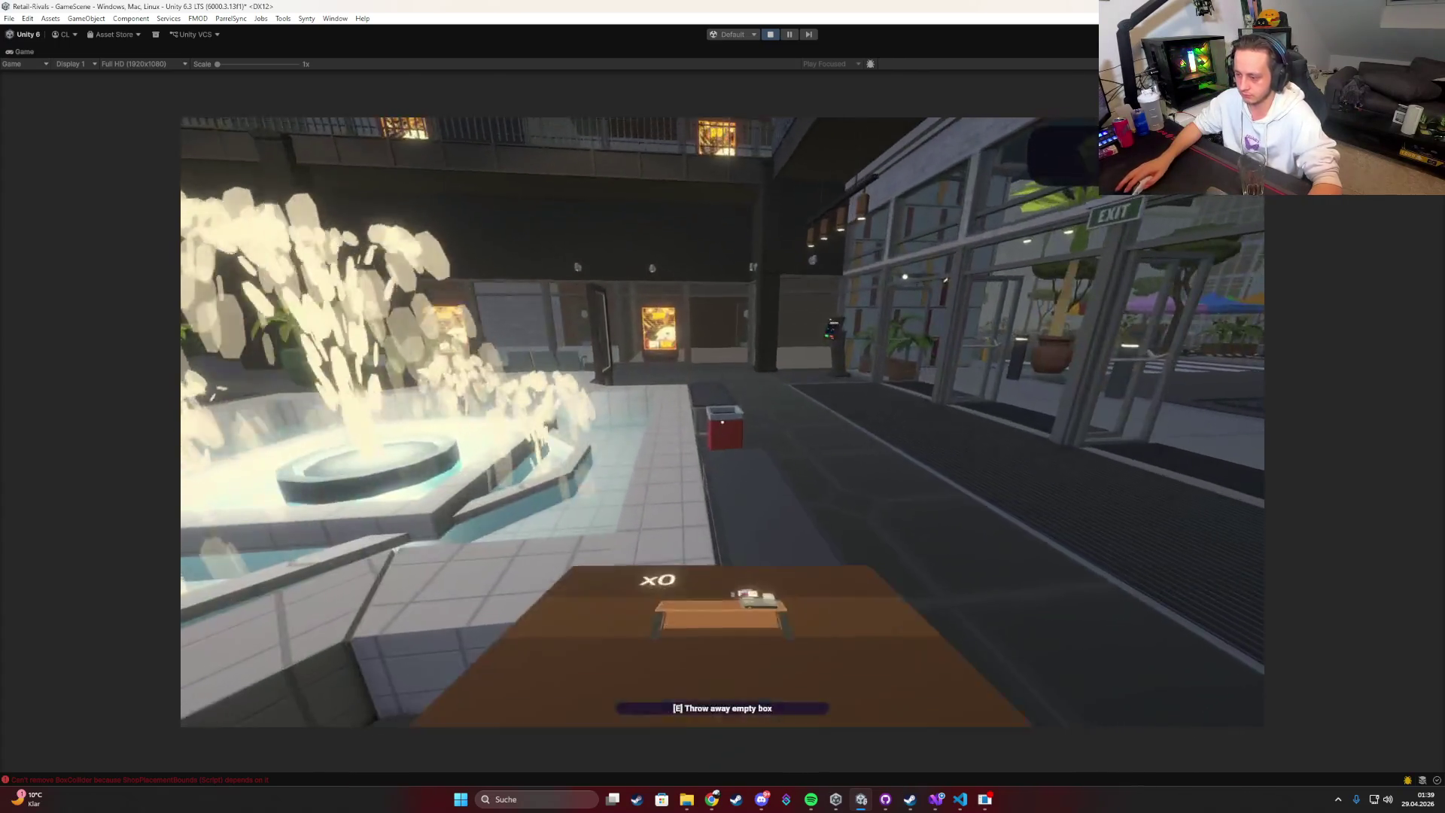
key("Tab")
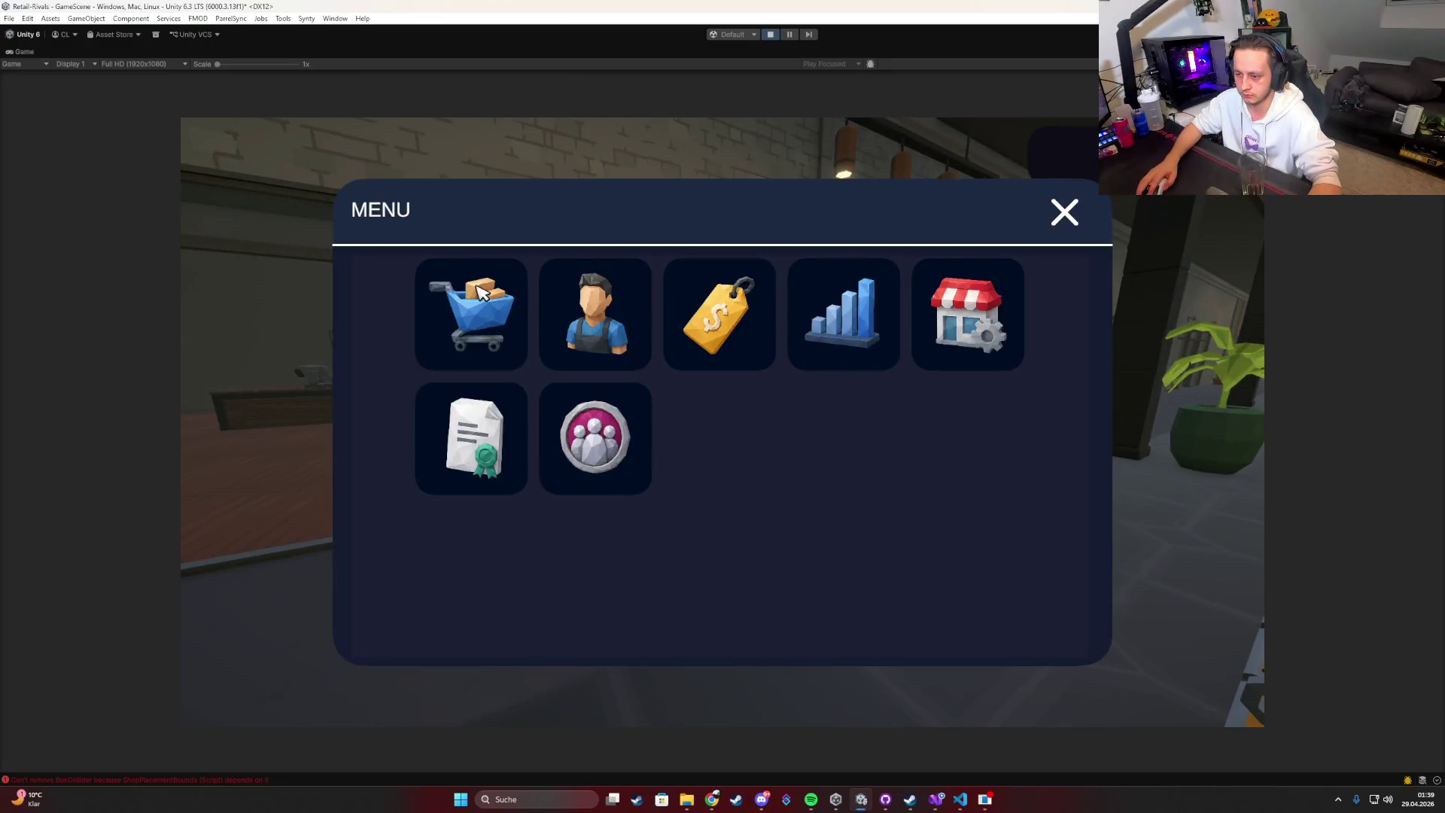
left_click(474, 313)
key("Escape")
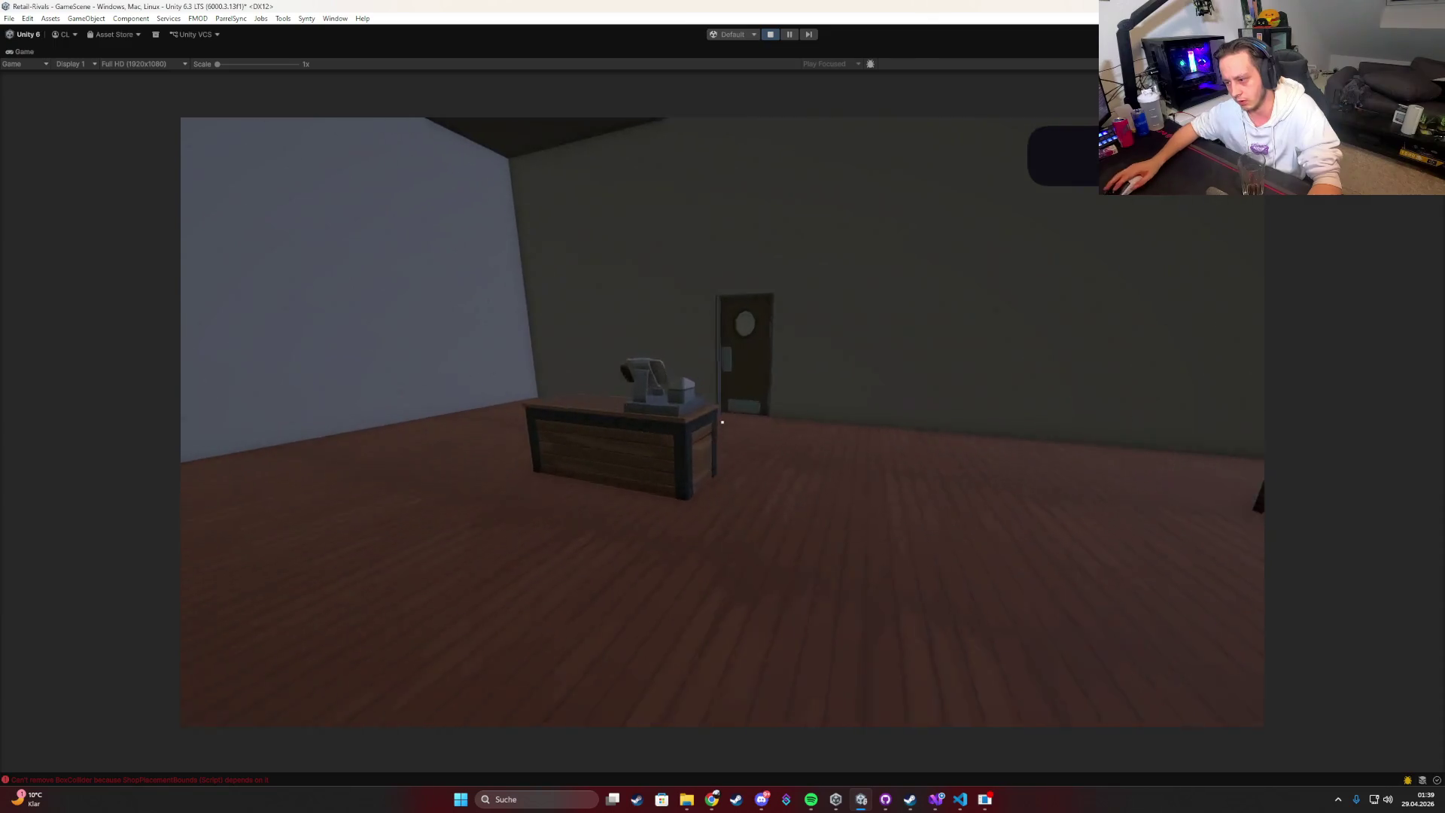
Get the new day ready at the kiosk and start Day 1.
key("Tab")
key("Tab")
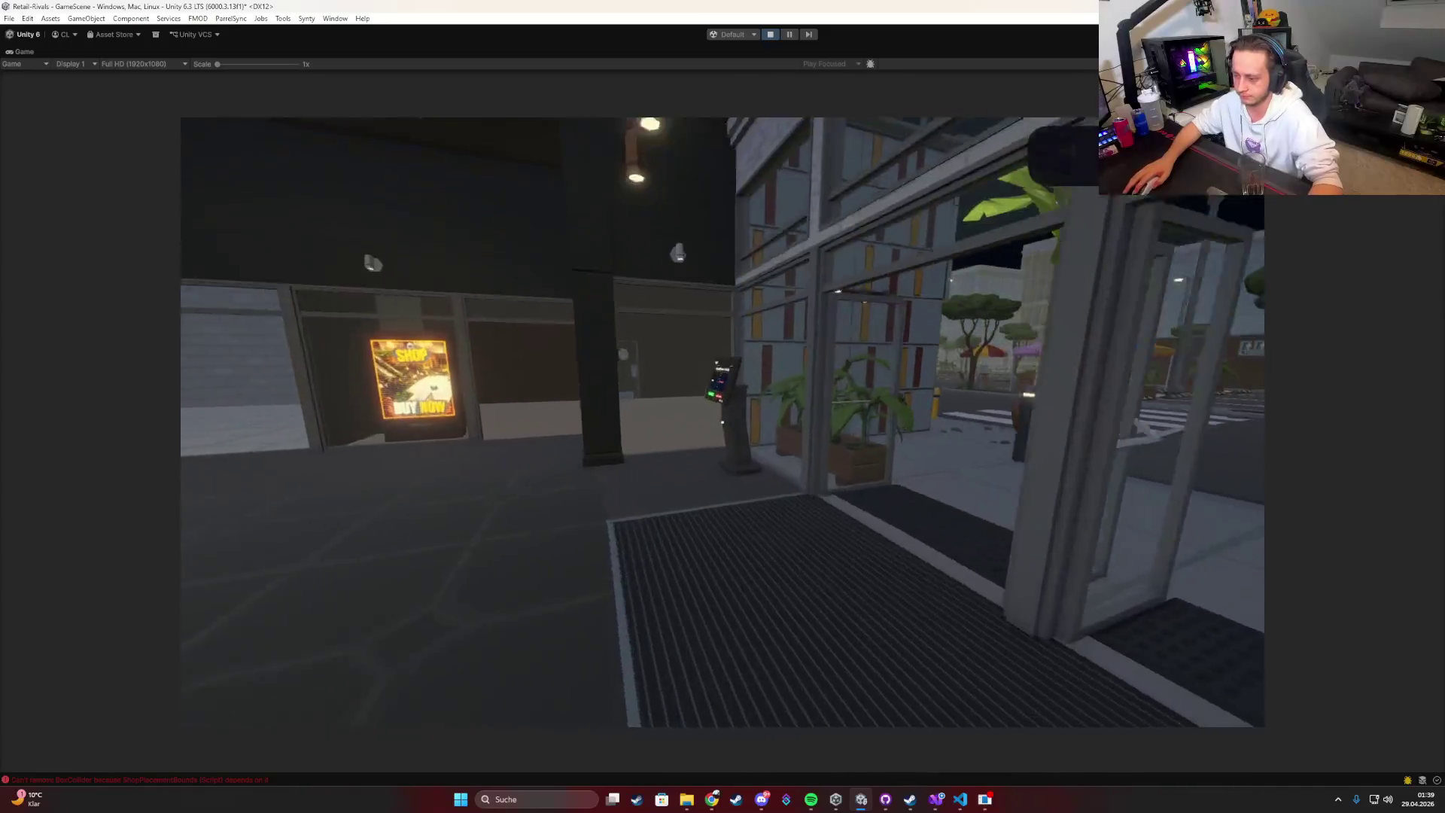
left_click(723, 407)
left_click(623, 632)
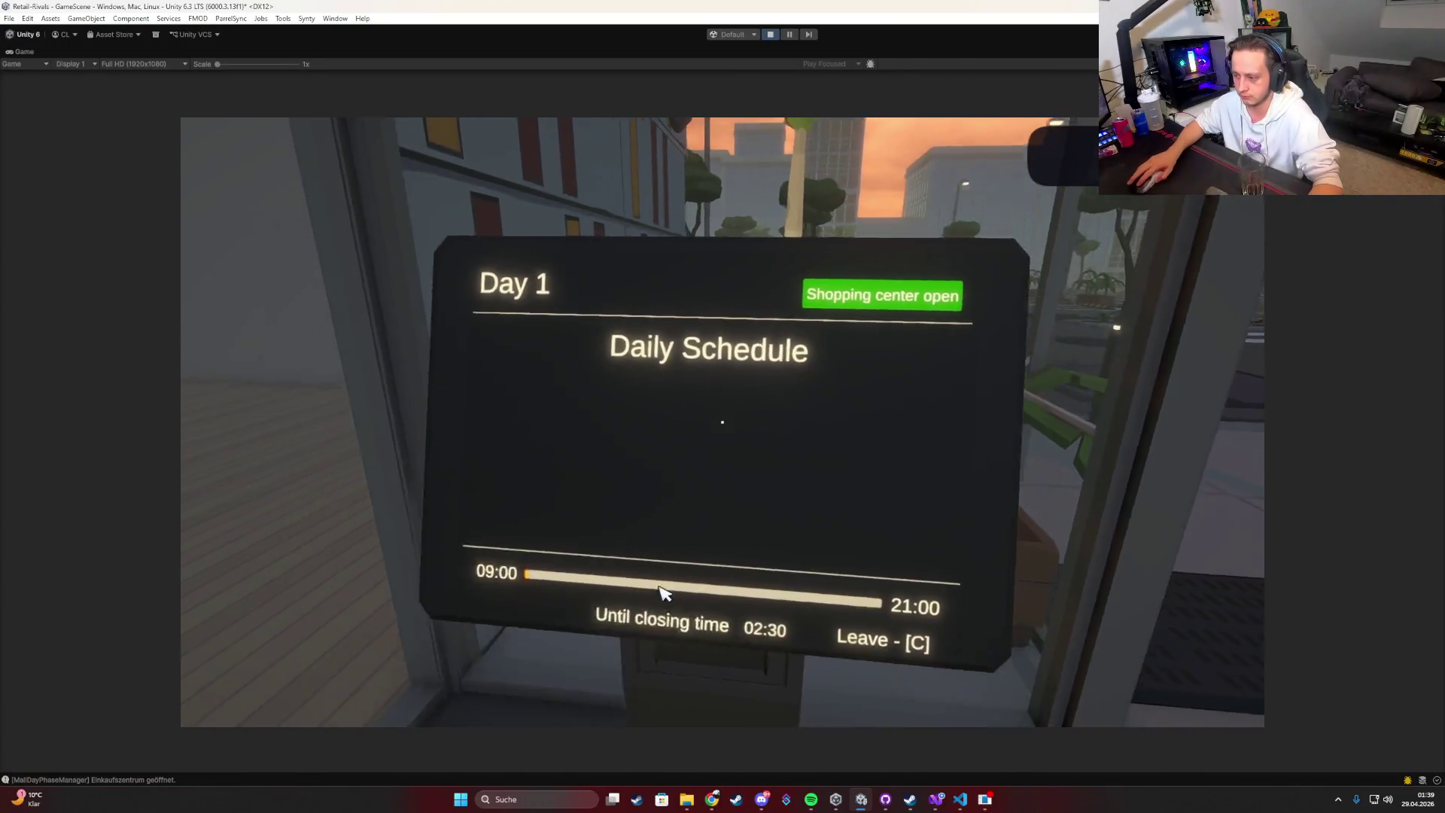
Serve the cash customers at the checkout, handing out $10 and $6 change.
key("c")
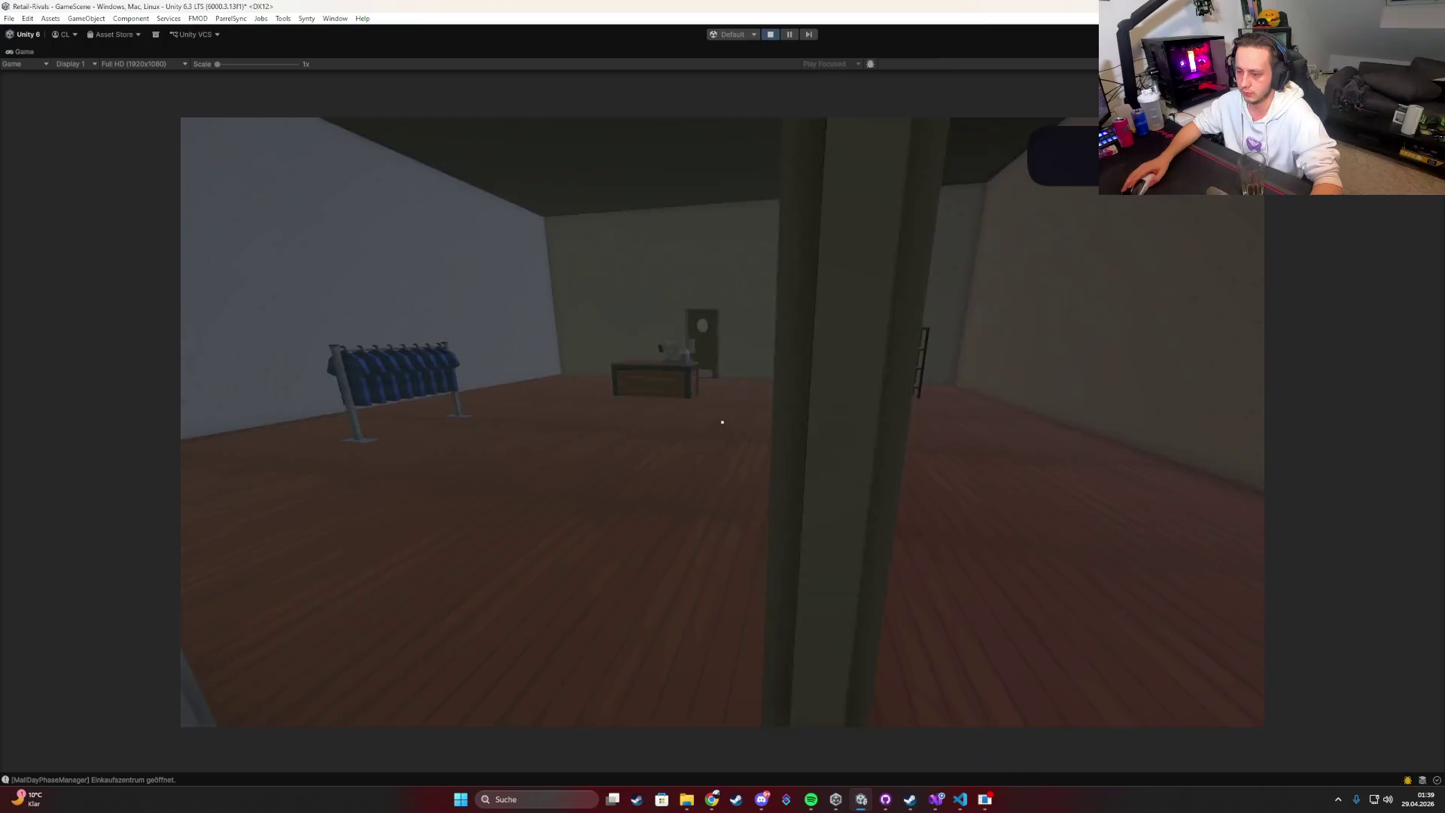
key("e")
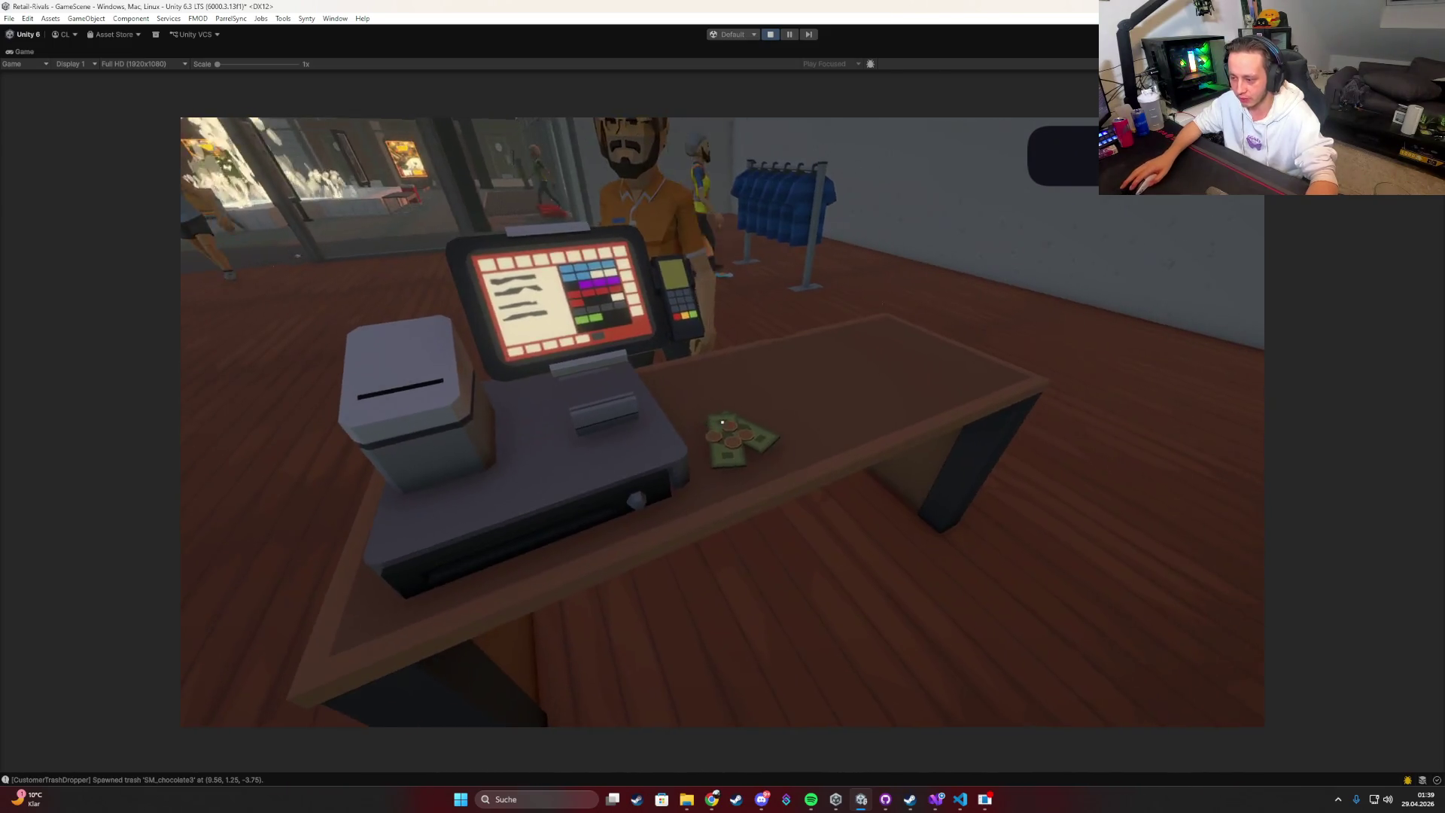
left_click(723, 422)
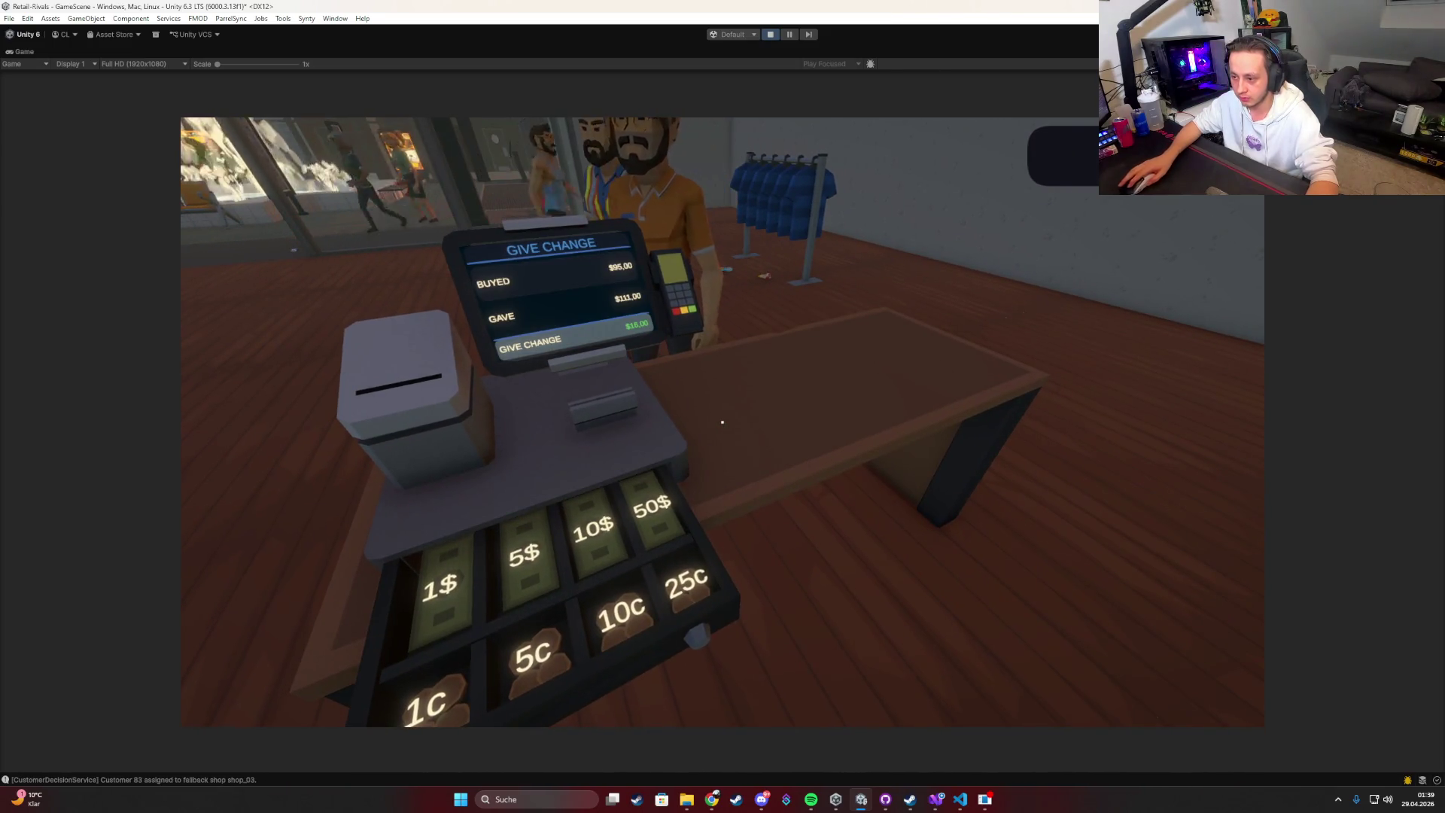
left_click(723, 422)
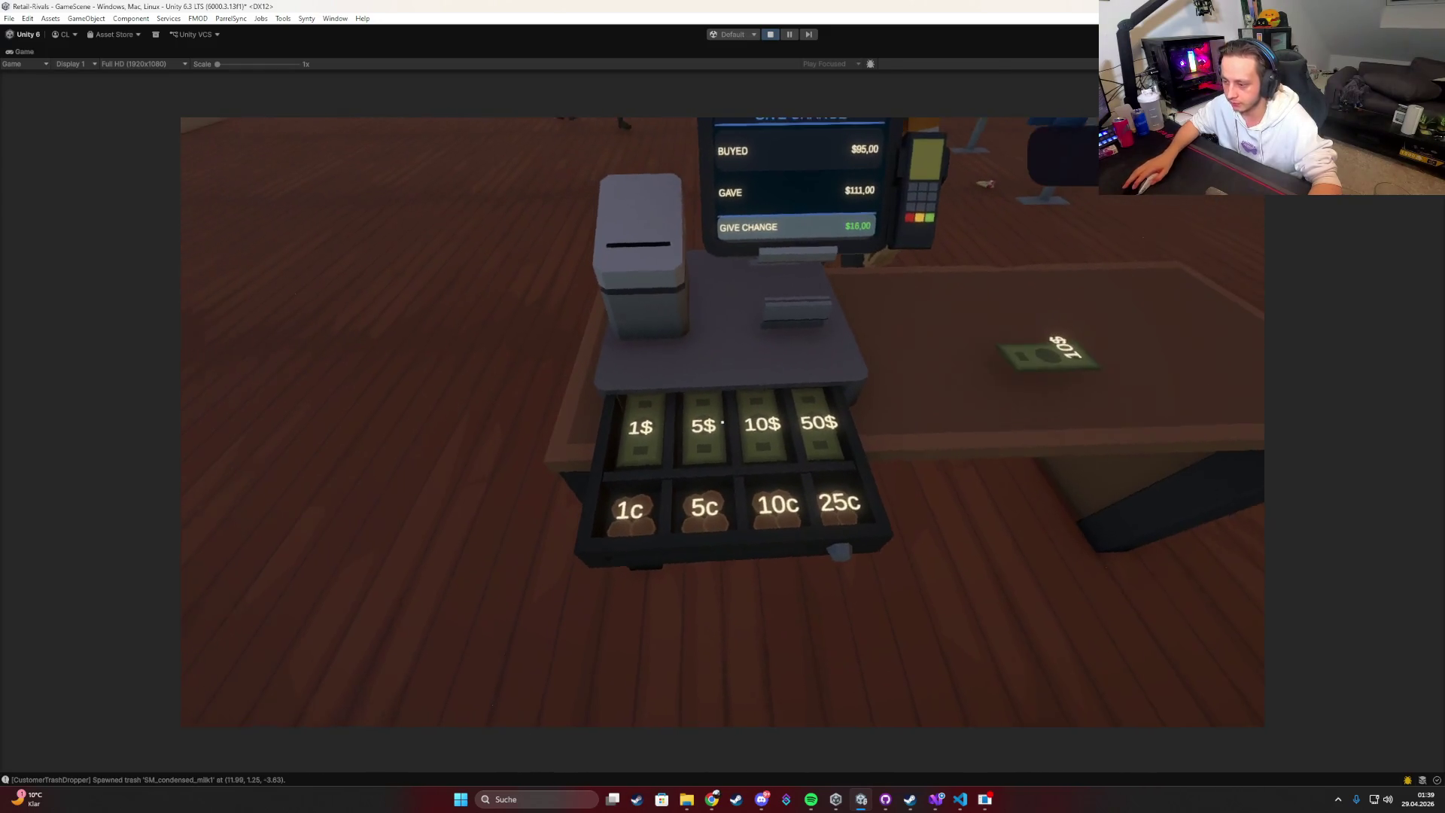
left_click(723, 421)
left_click(723, 422)
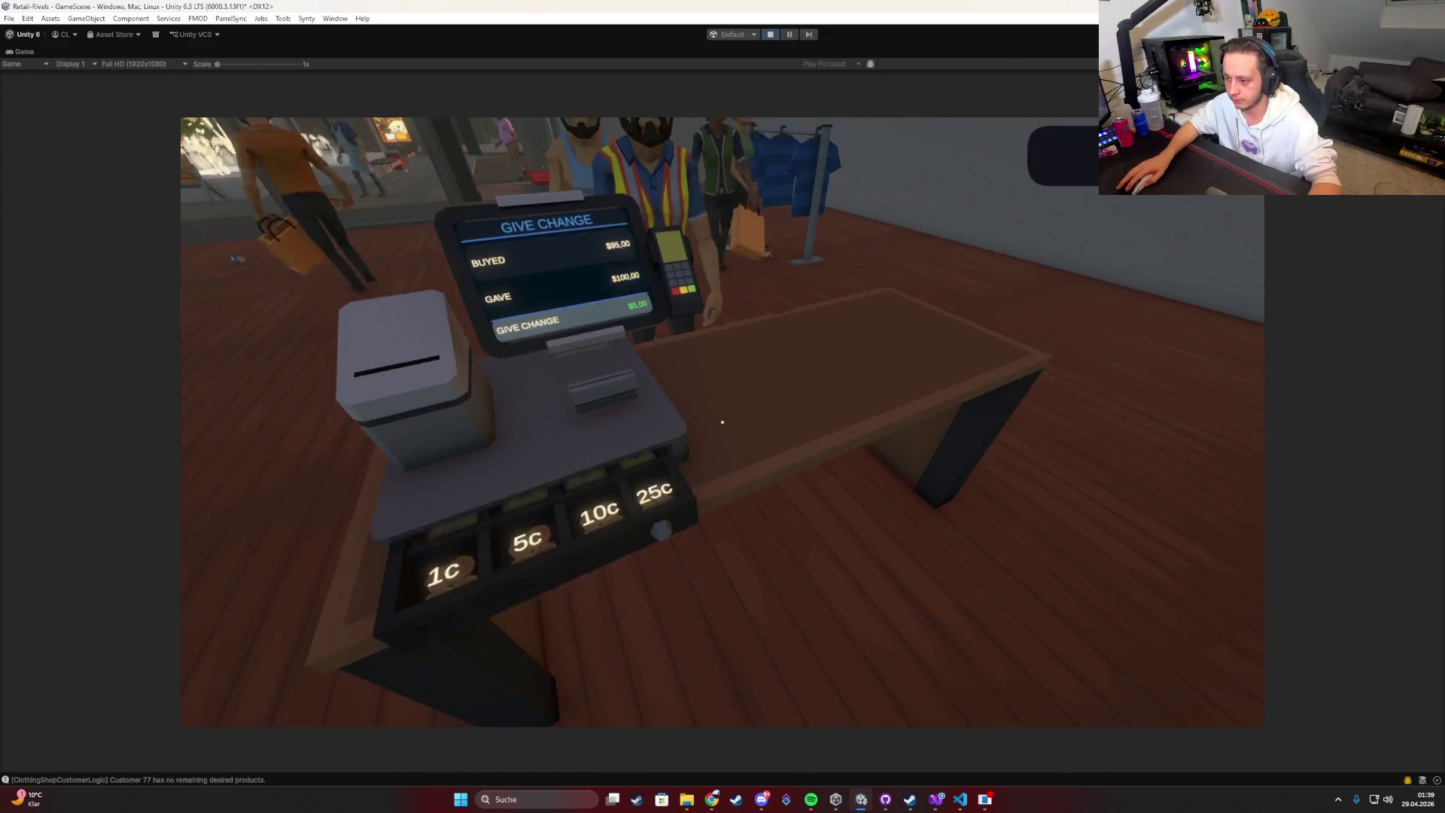
left_click(723, 422)
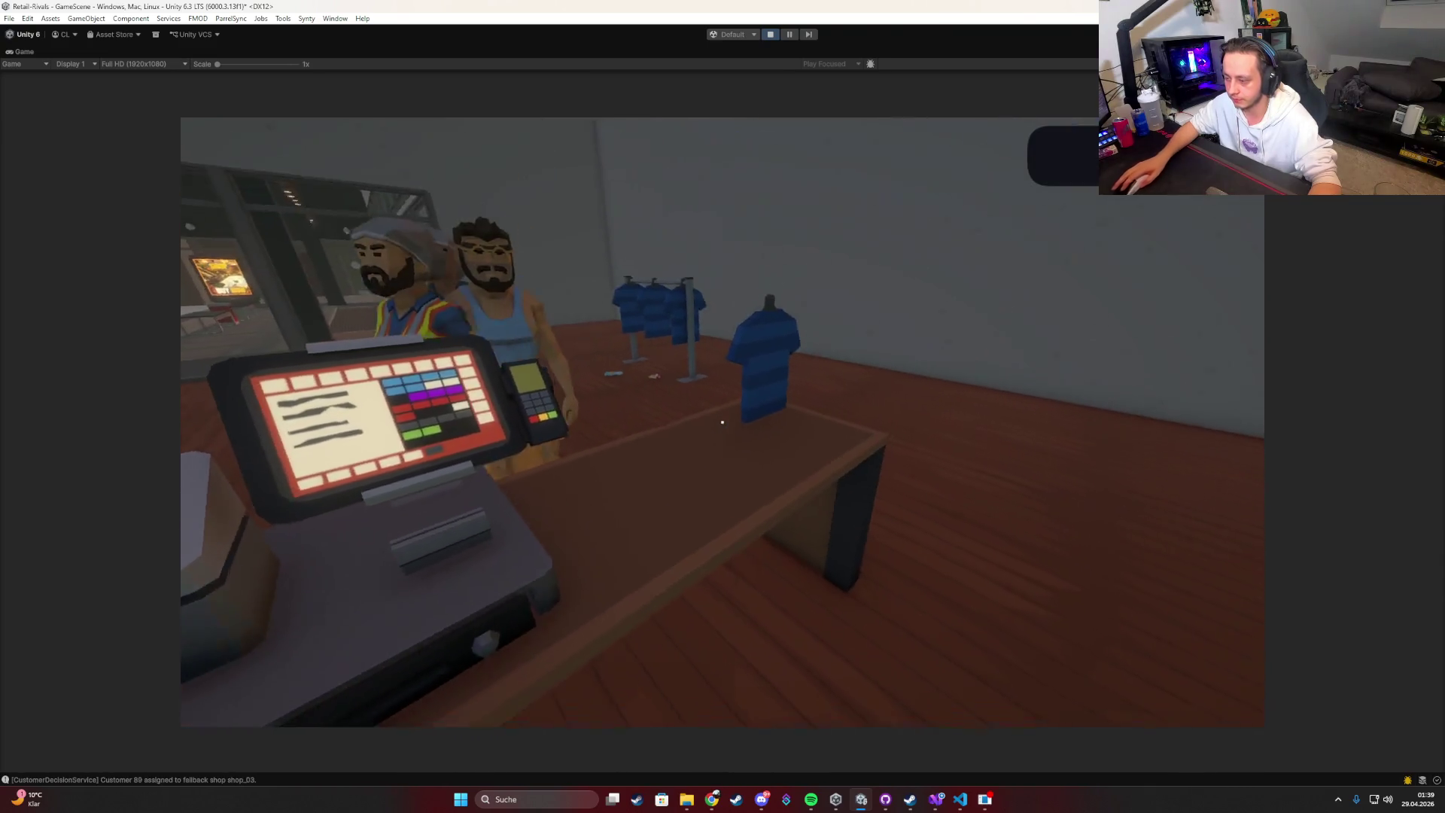
left_click(722, 421)
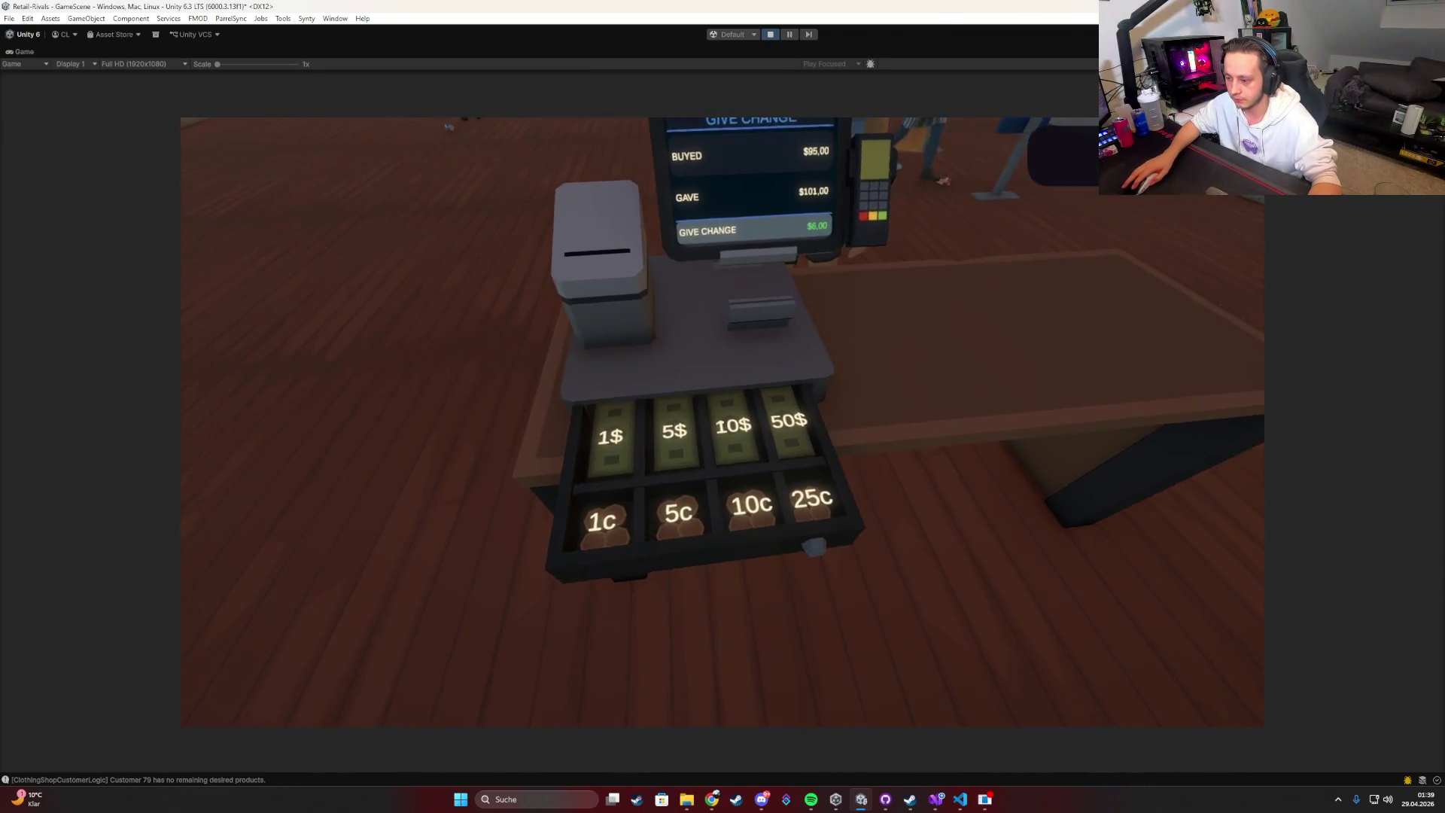
left_click(723, 421)
Open the card terminal for the next customer, then back out and open the in-game menu.
left_click(728, 429)
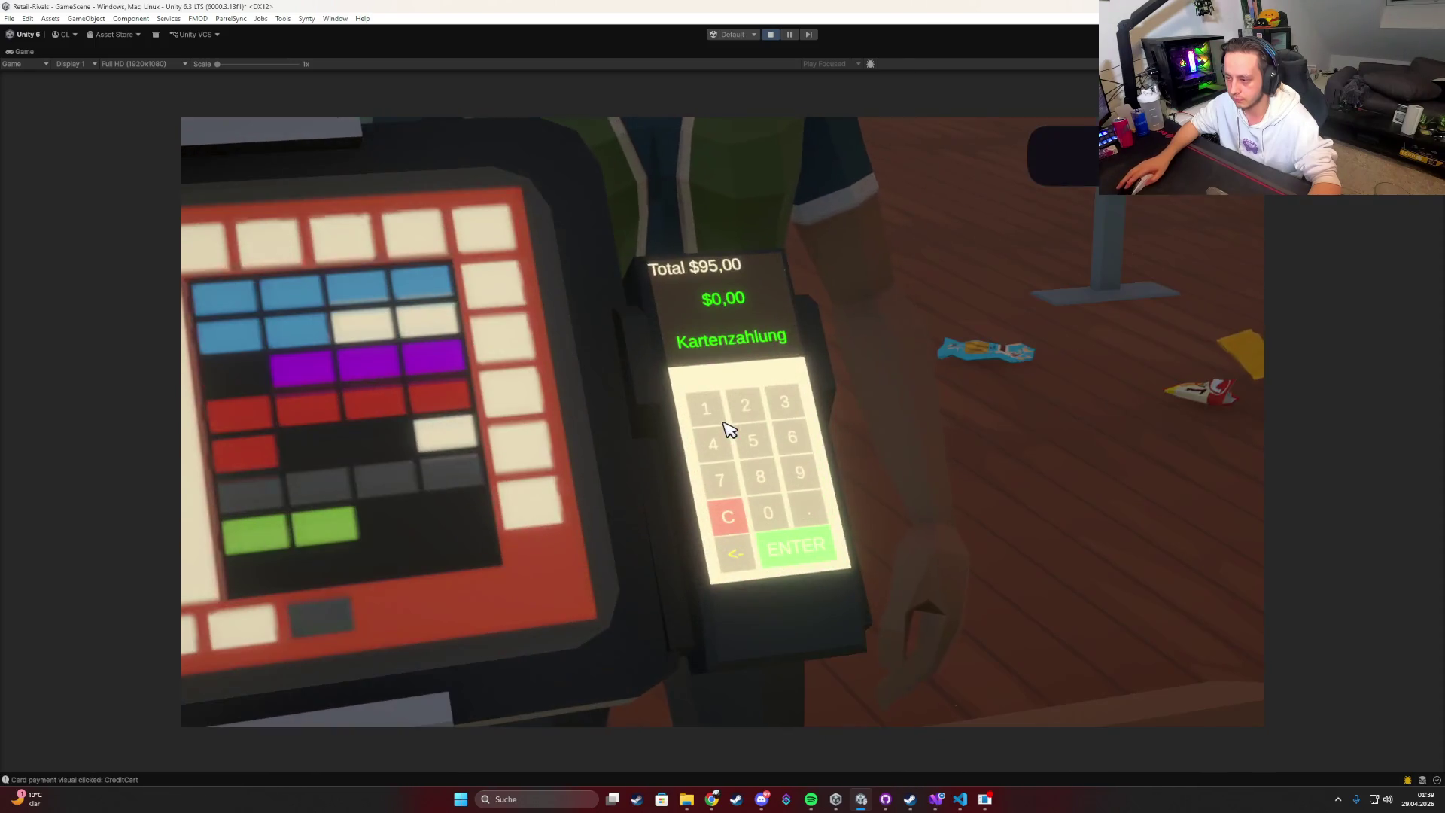
key("super")
left_click(737, 215)
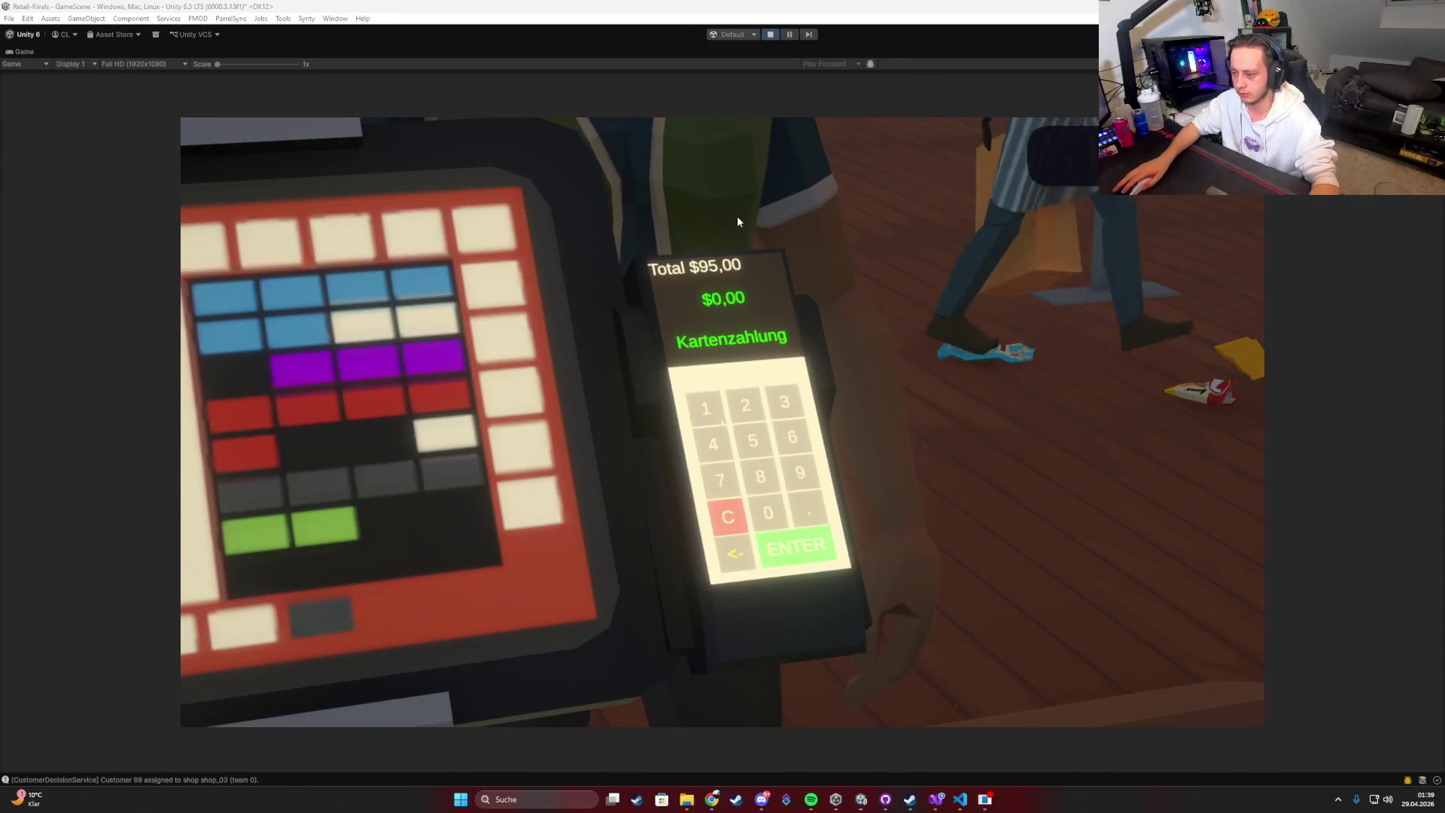
key("Escape")
key("Tab")
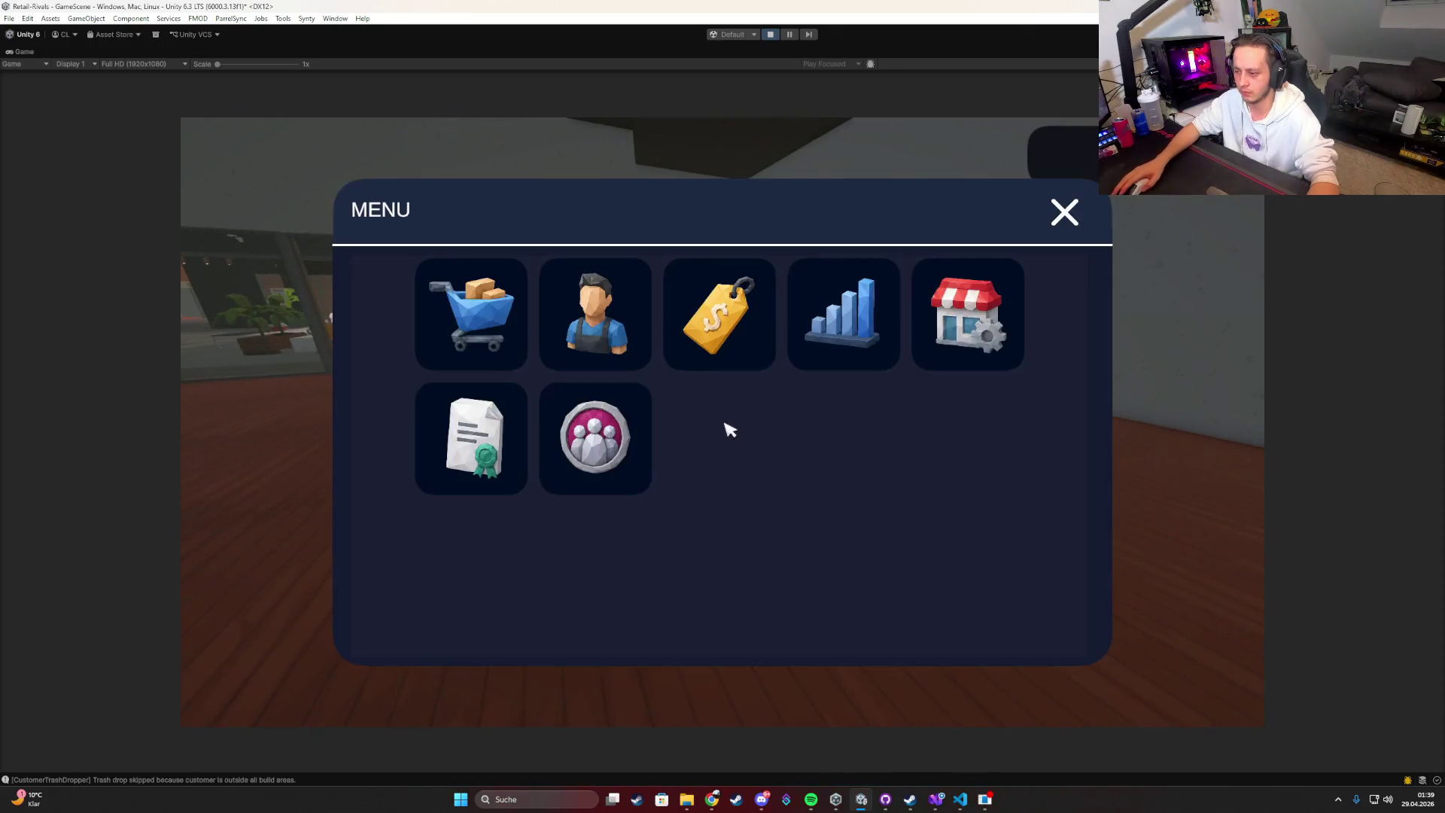
Open the Clothing Shop price panel, inspect the APPLY button's settings in the editor, then close the panel.
left_click(724, 323)
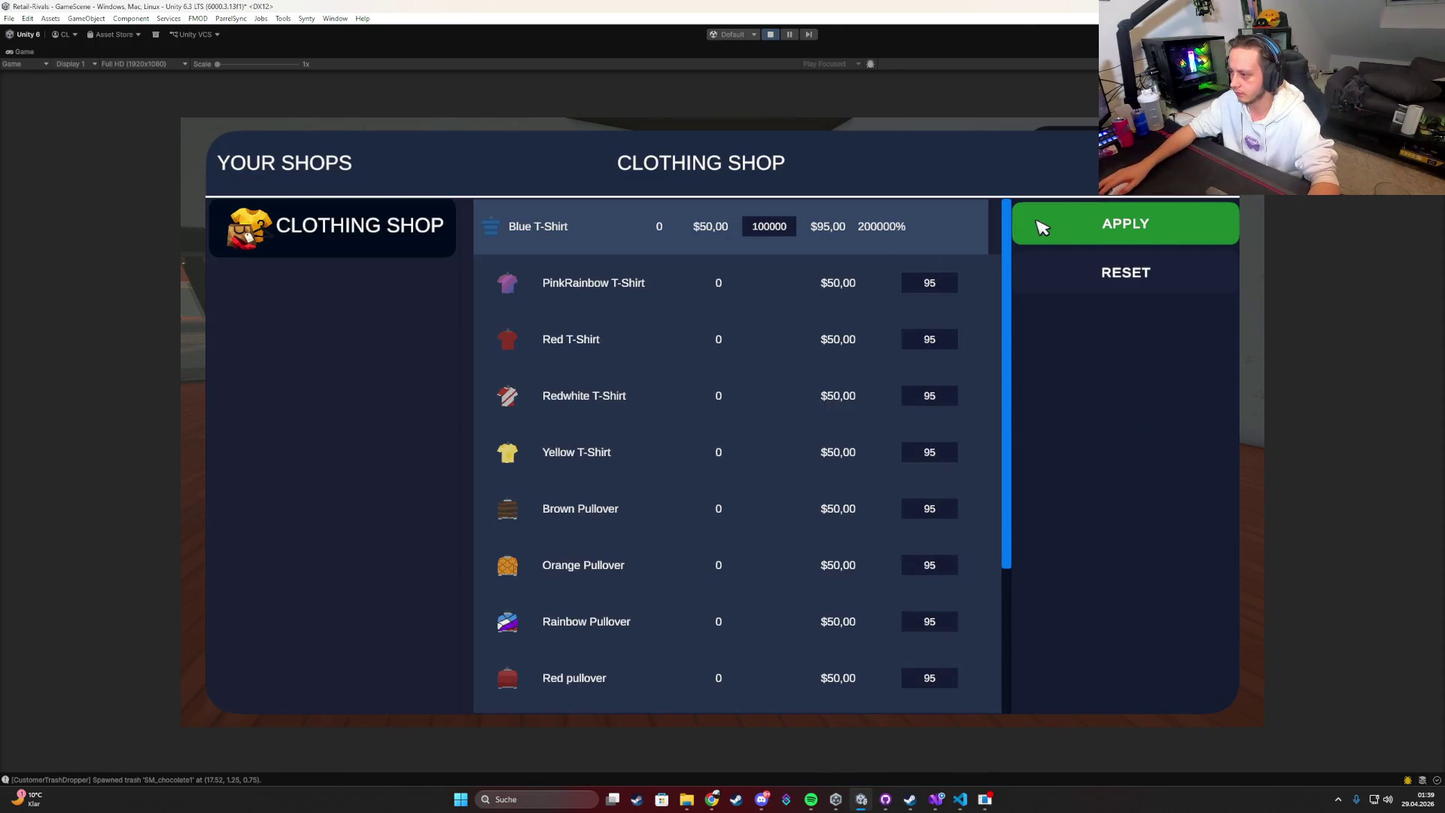
double_click(21, 52)
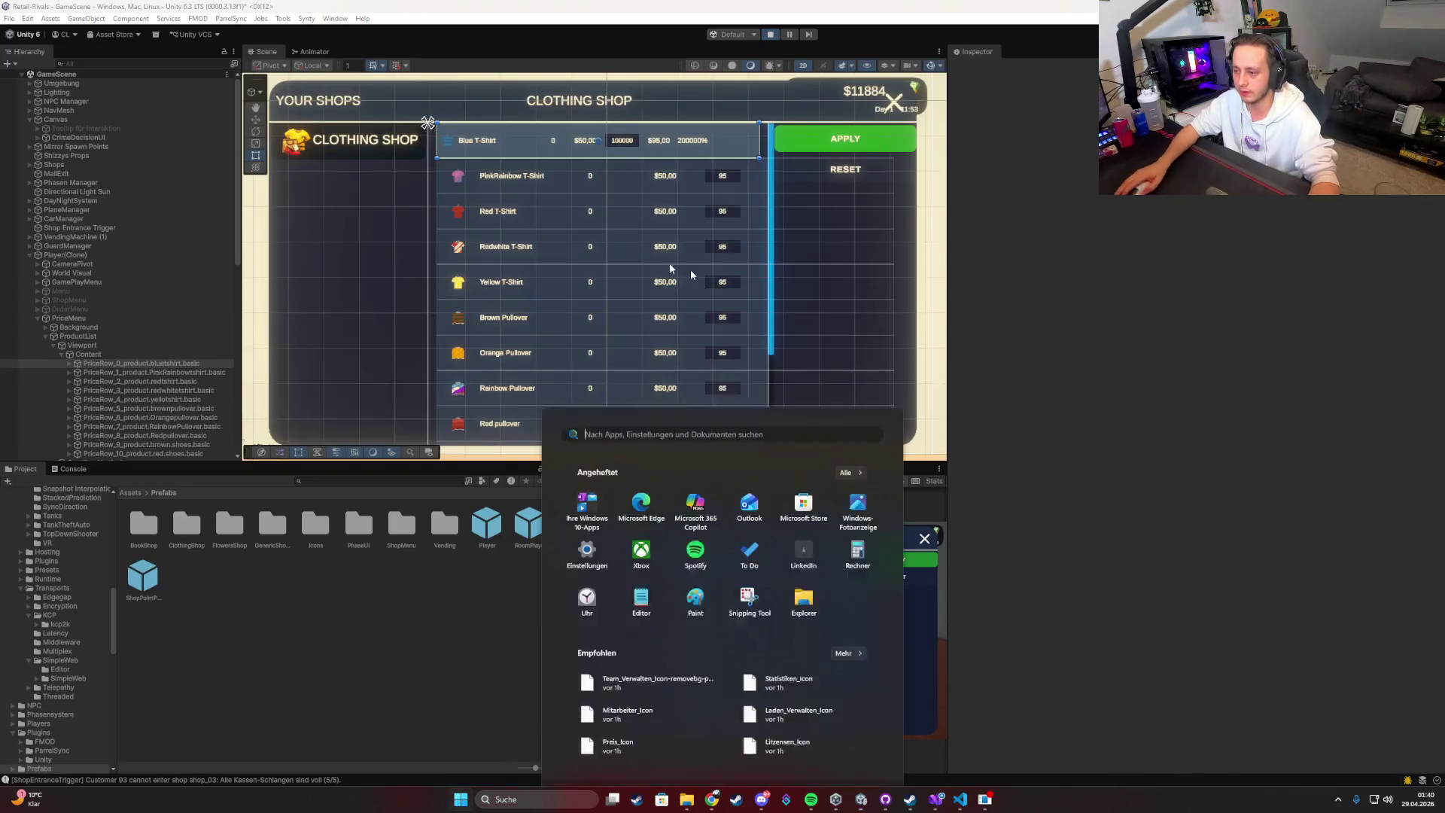
left_click(793, 137)
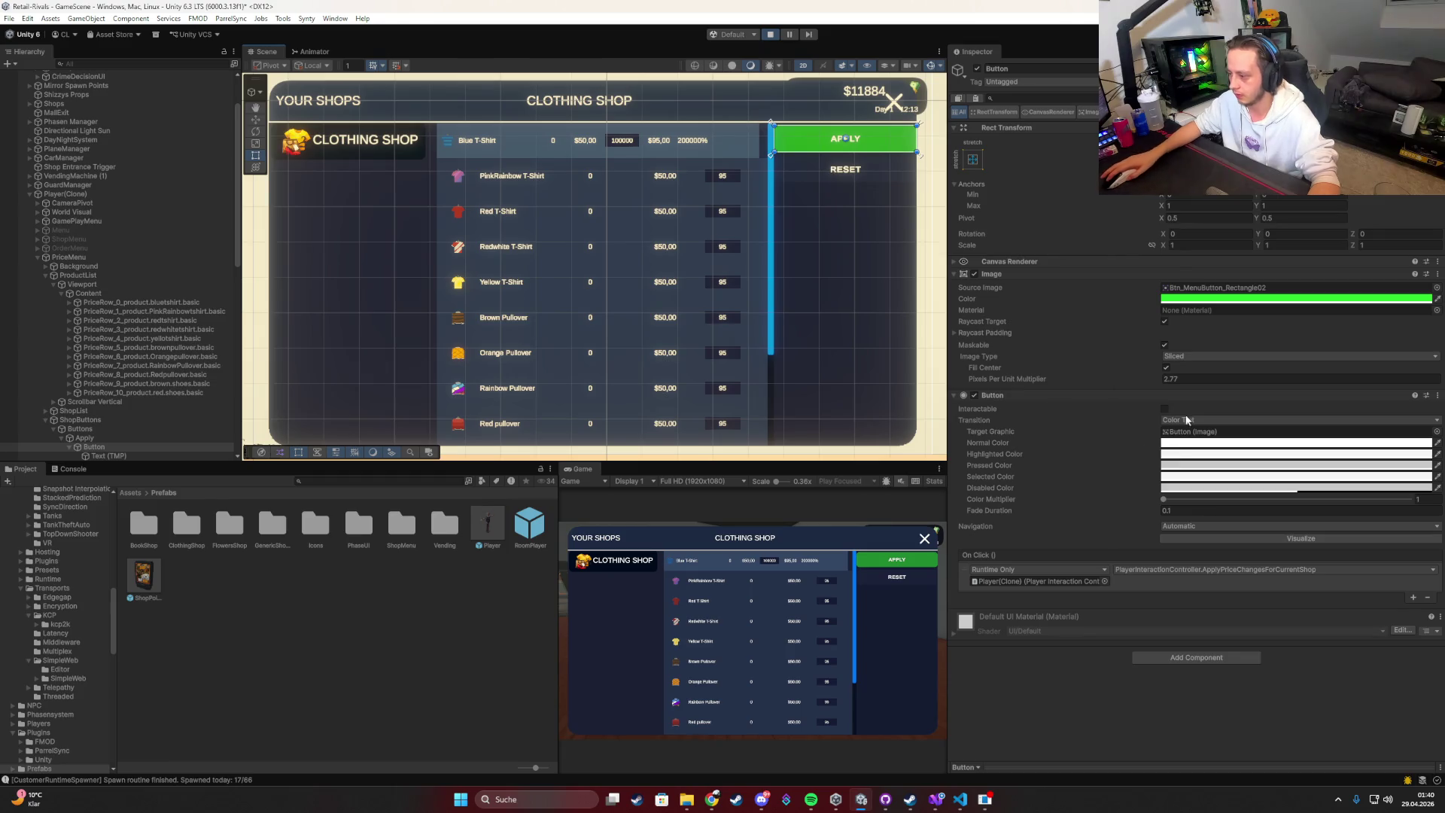
double_click(584, 470)
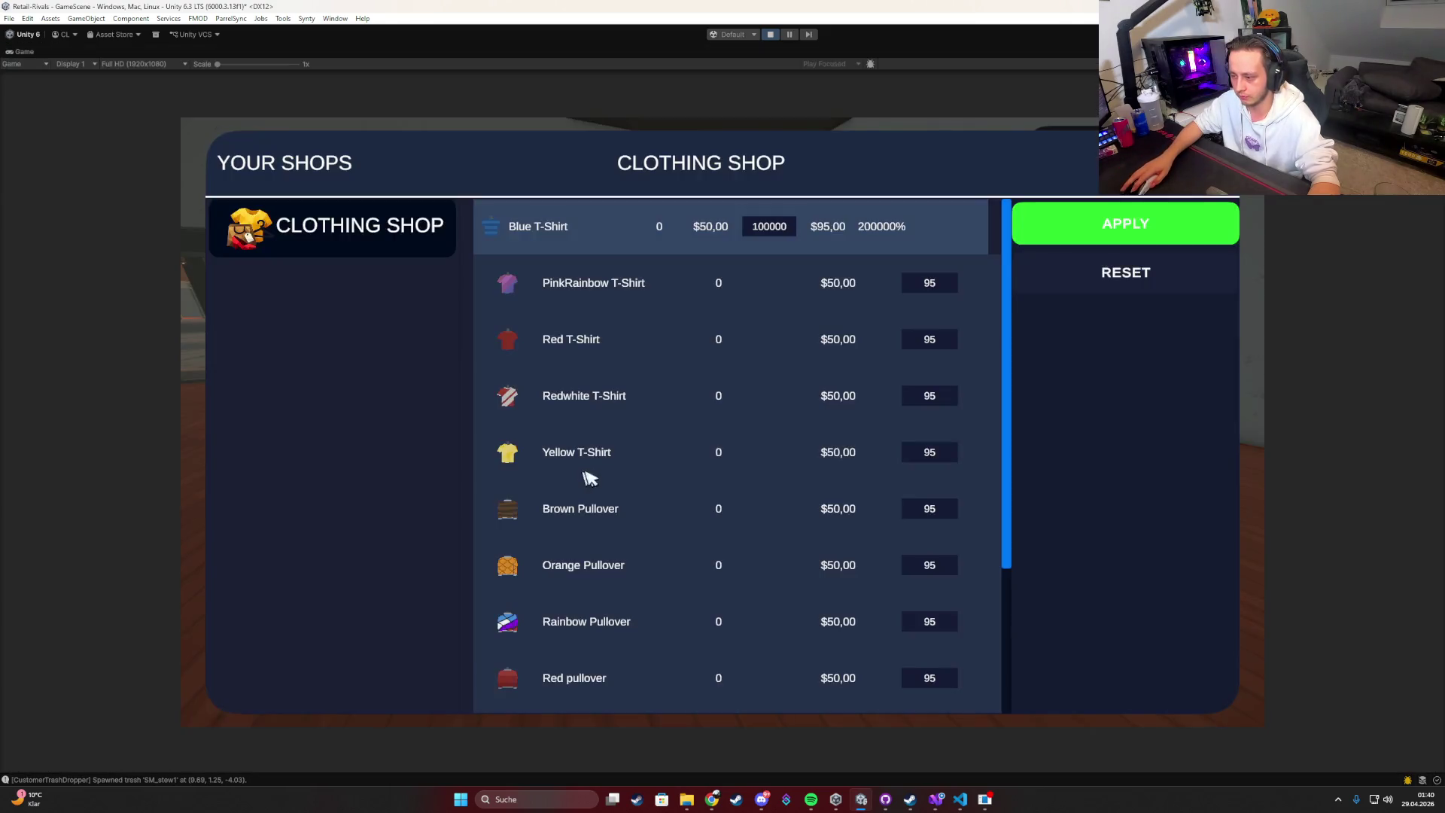
key("Escape")
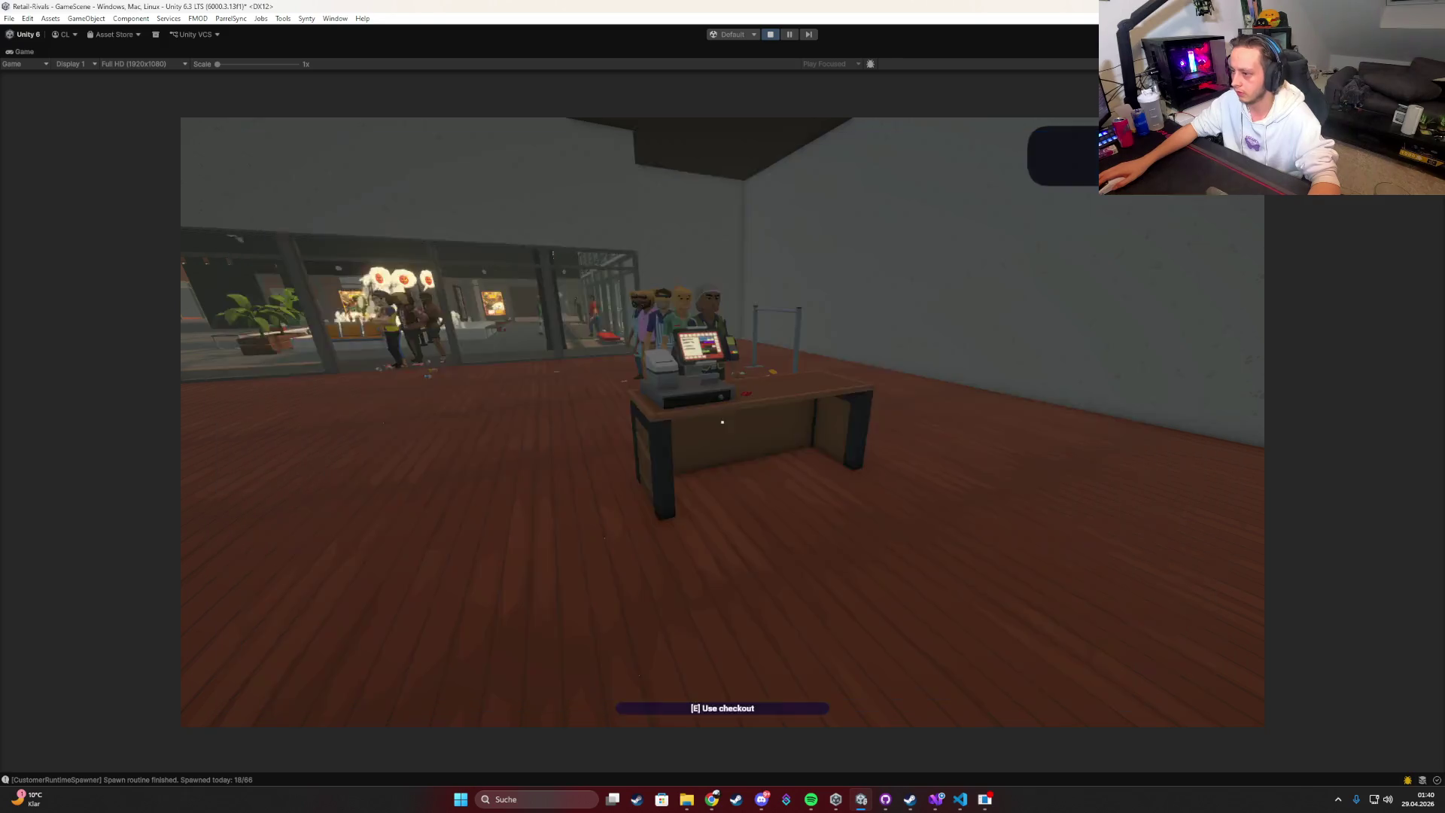
Serve the next checkout customers, giving $15 change and completing a card payment.
left_click(721, 416)
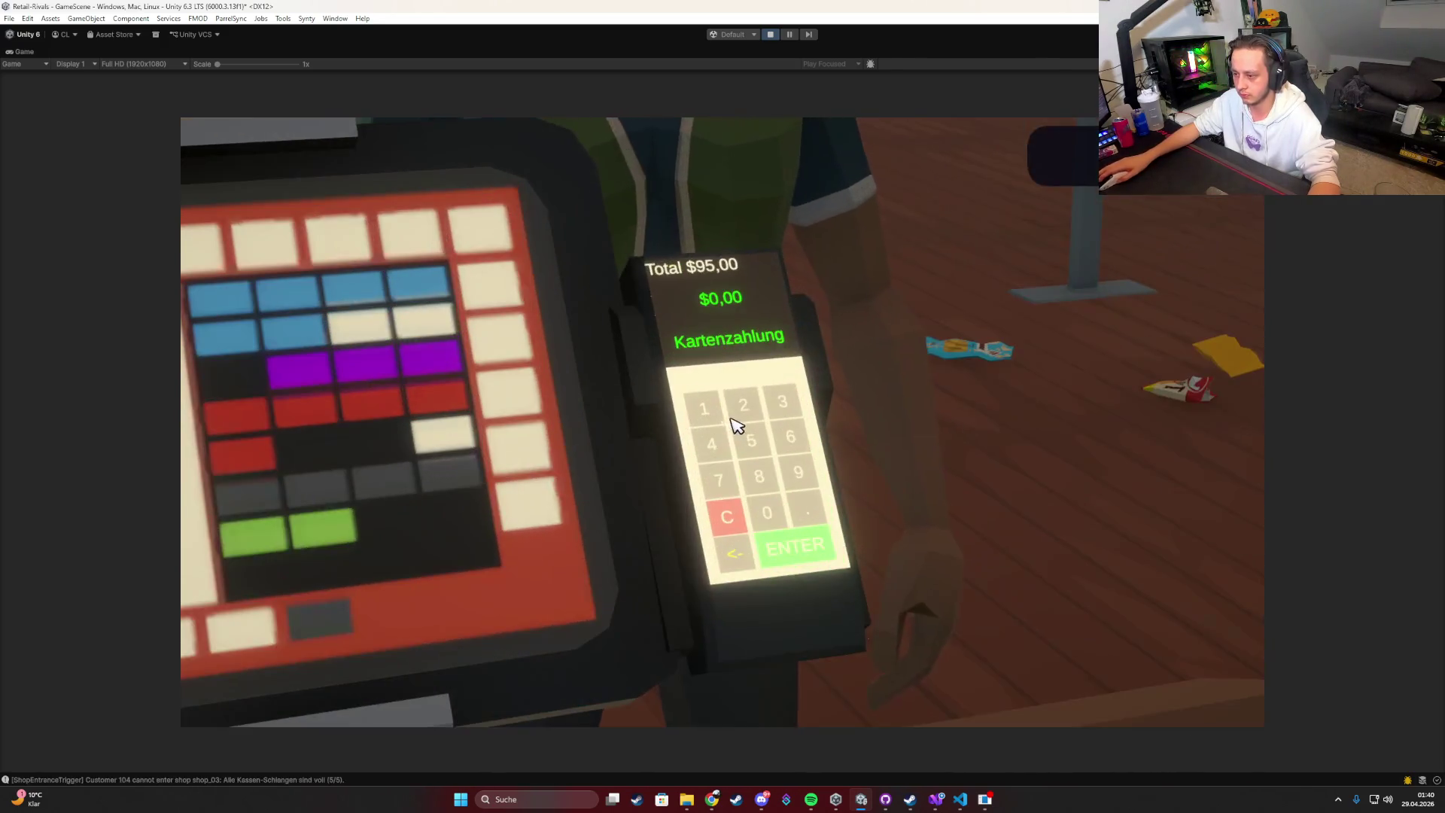
key("Escape")
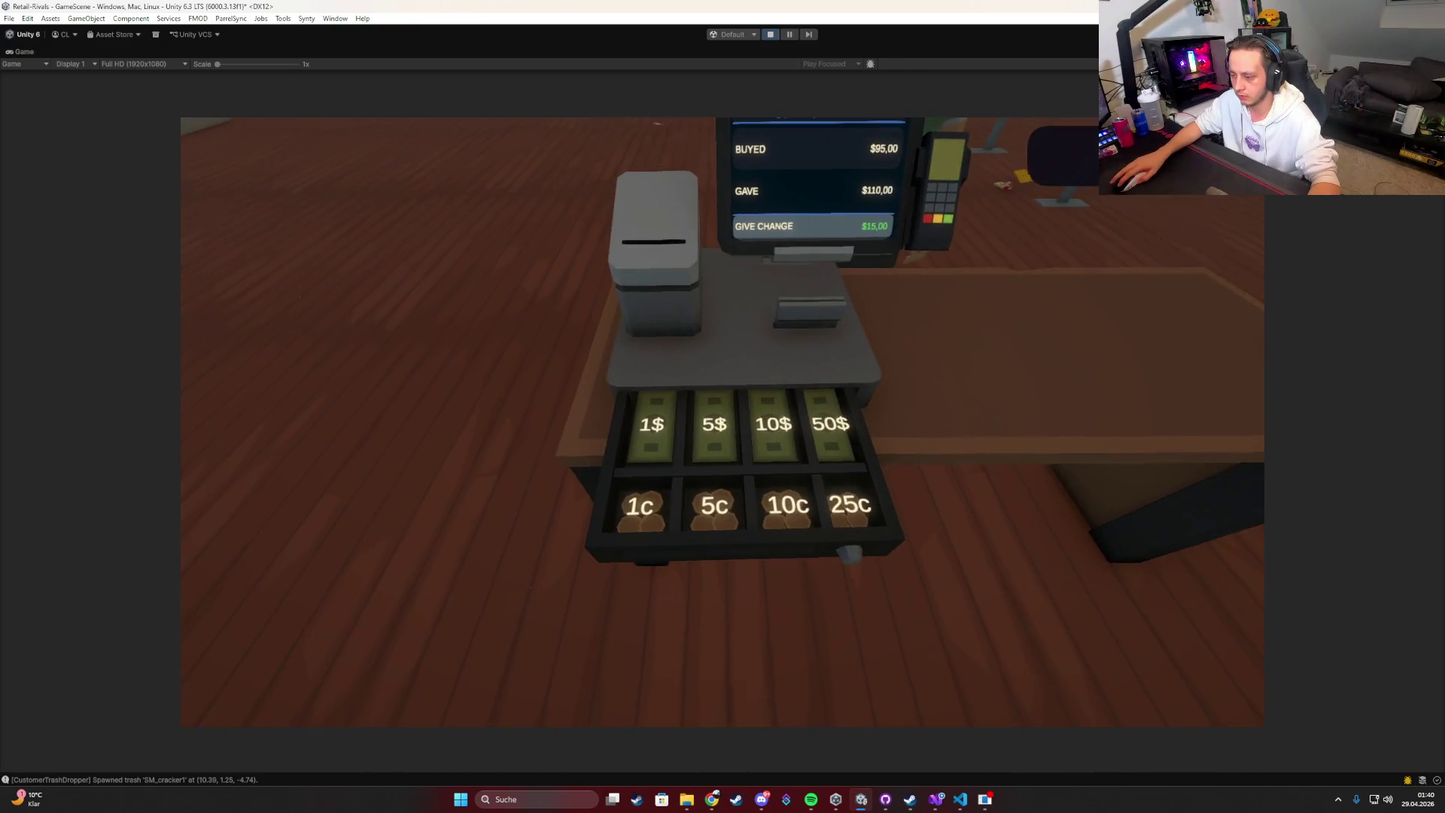
key("Escape")
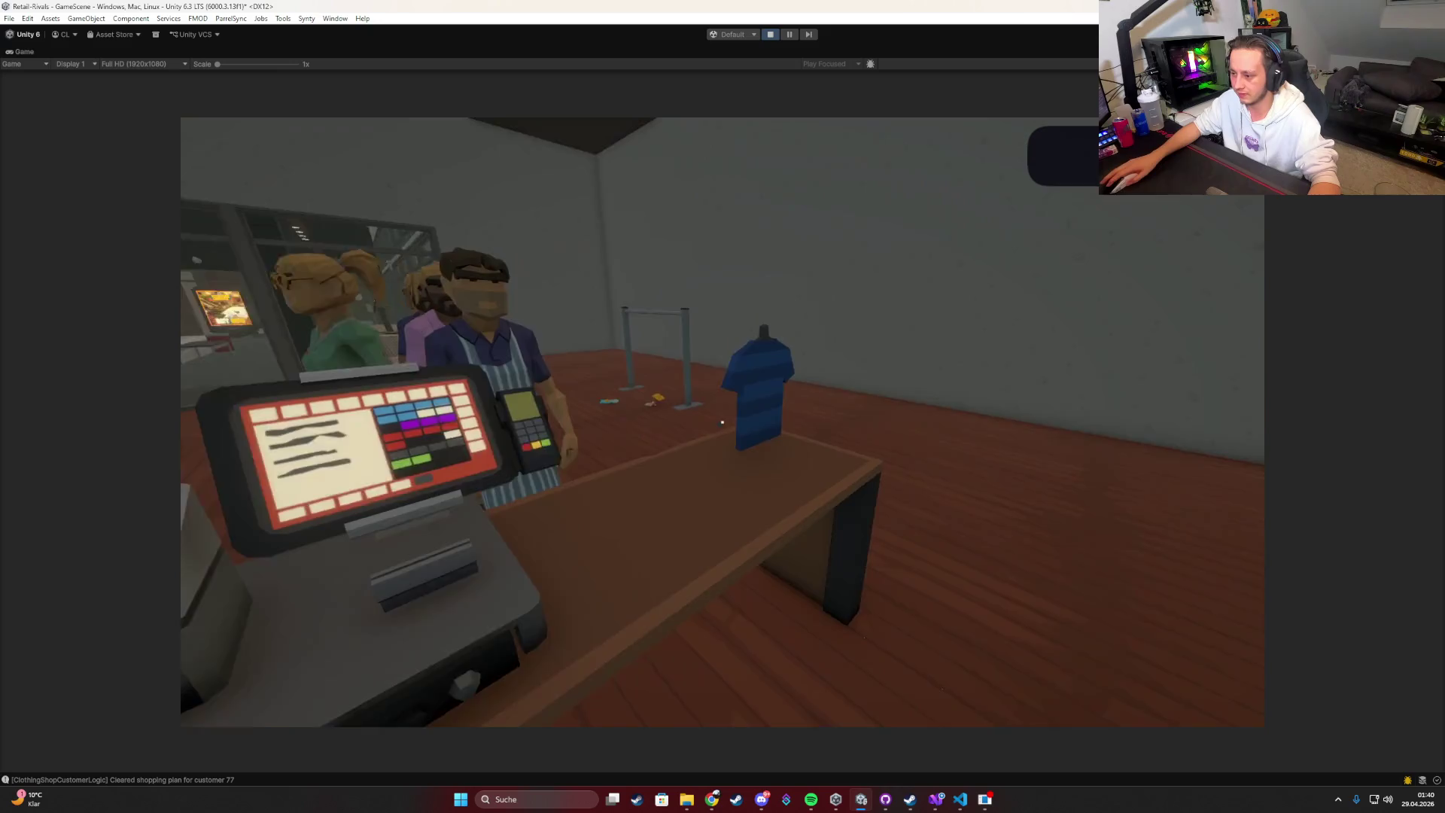
left_click(722, 423)
key("Escape")
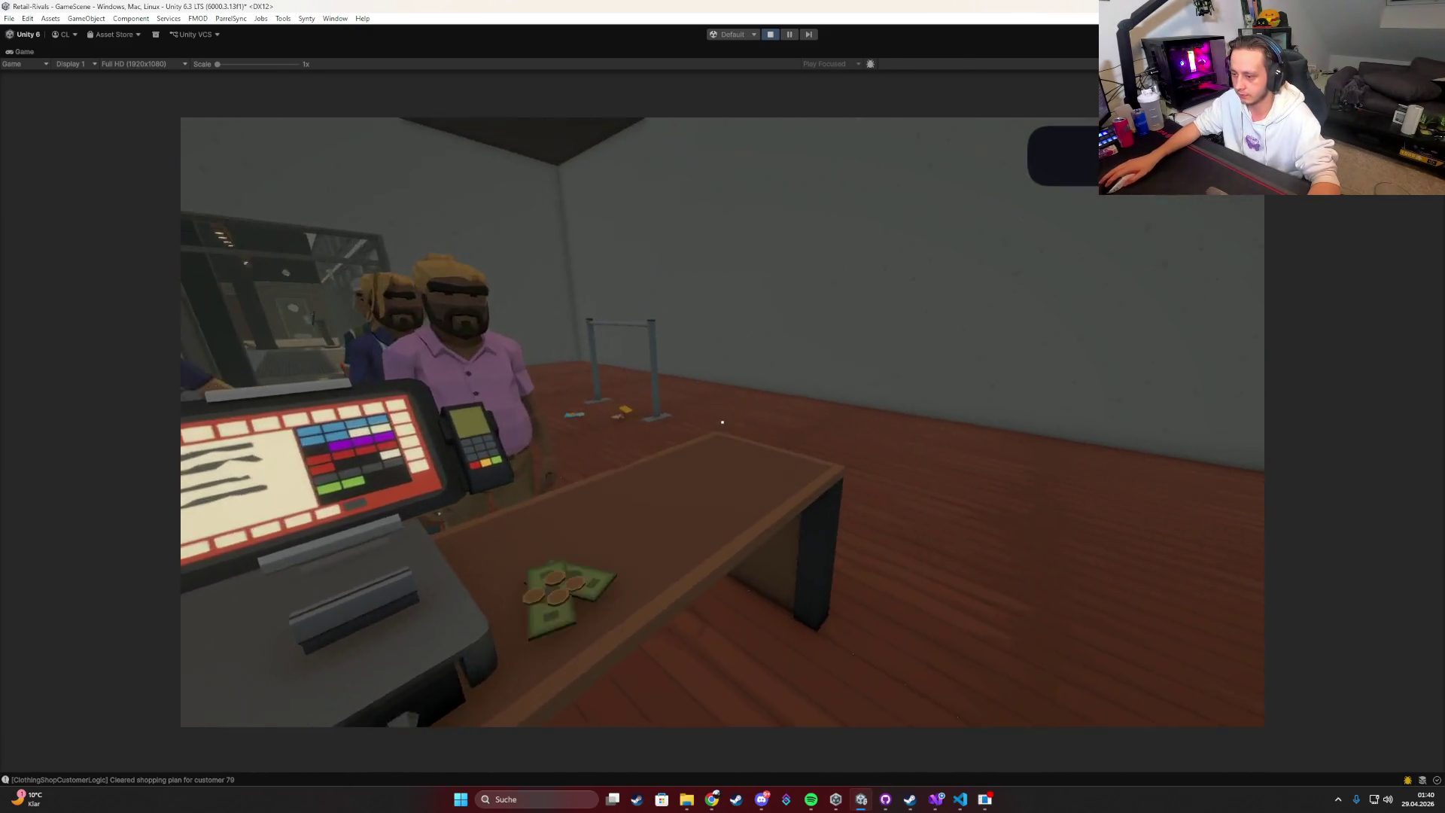
left_click(722, 422)
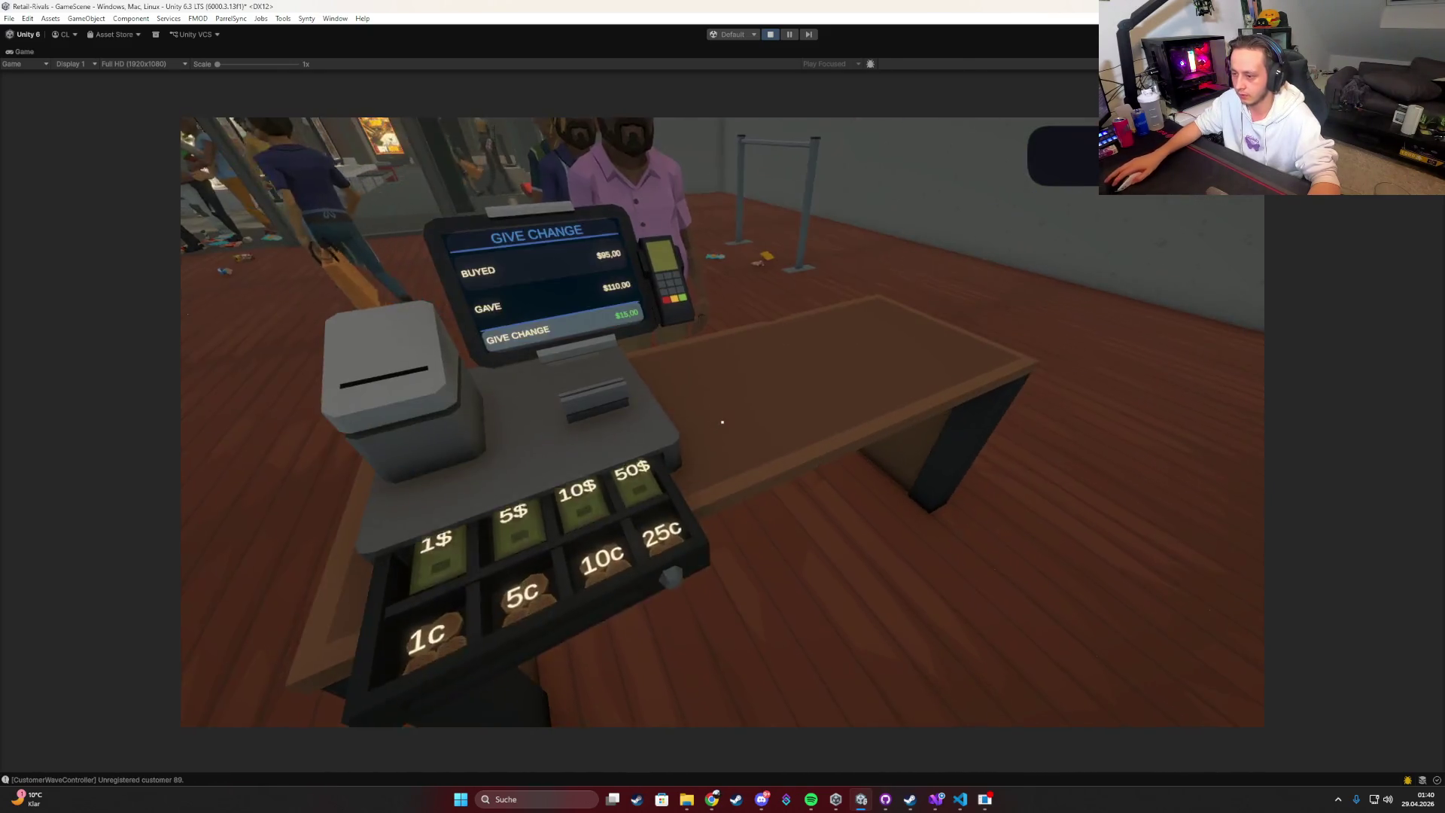
key("Escape")
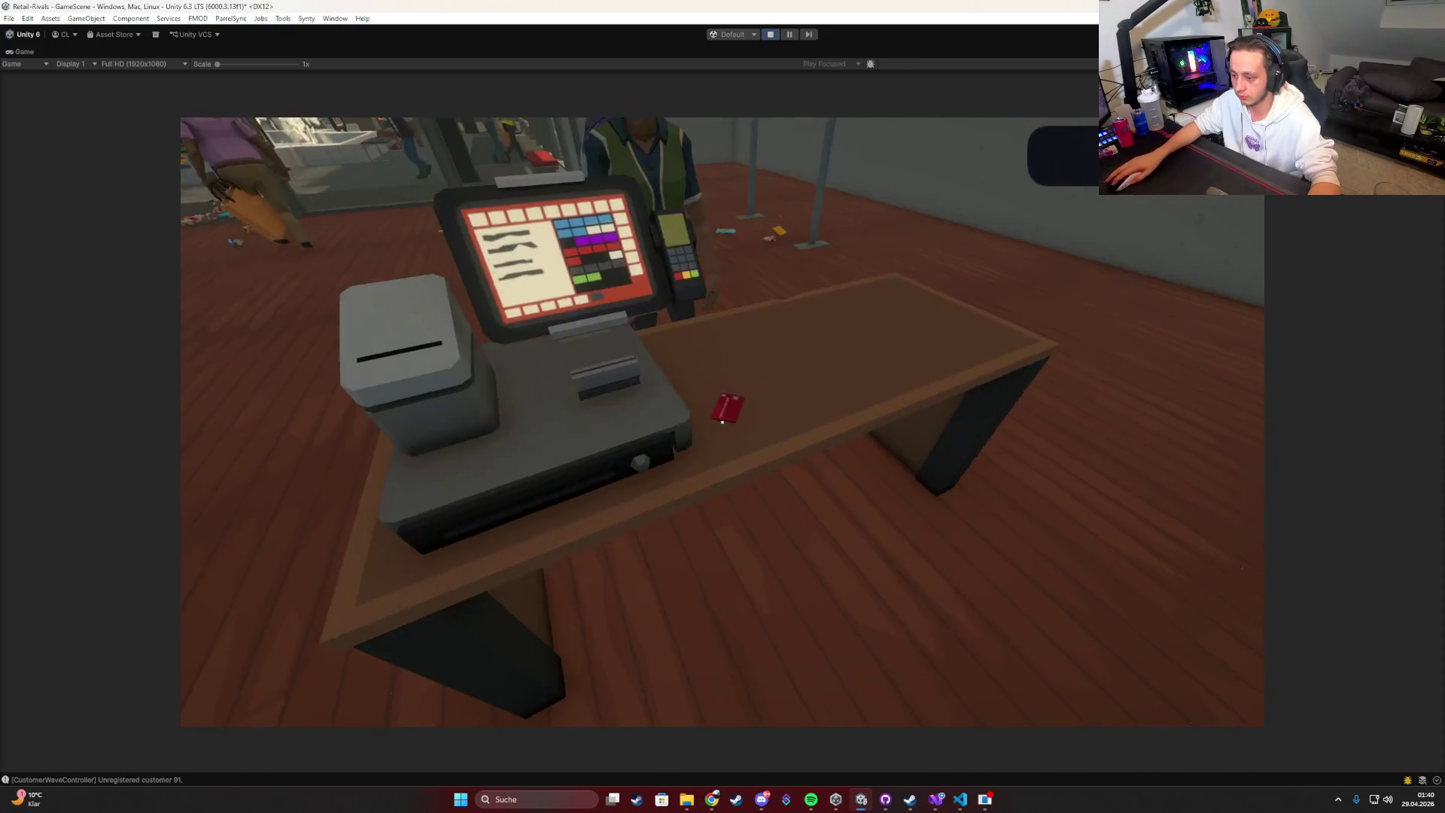
left_click(722, 422)
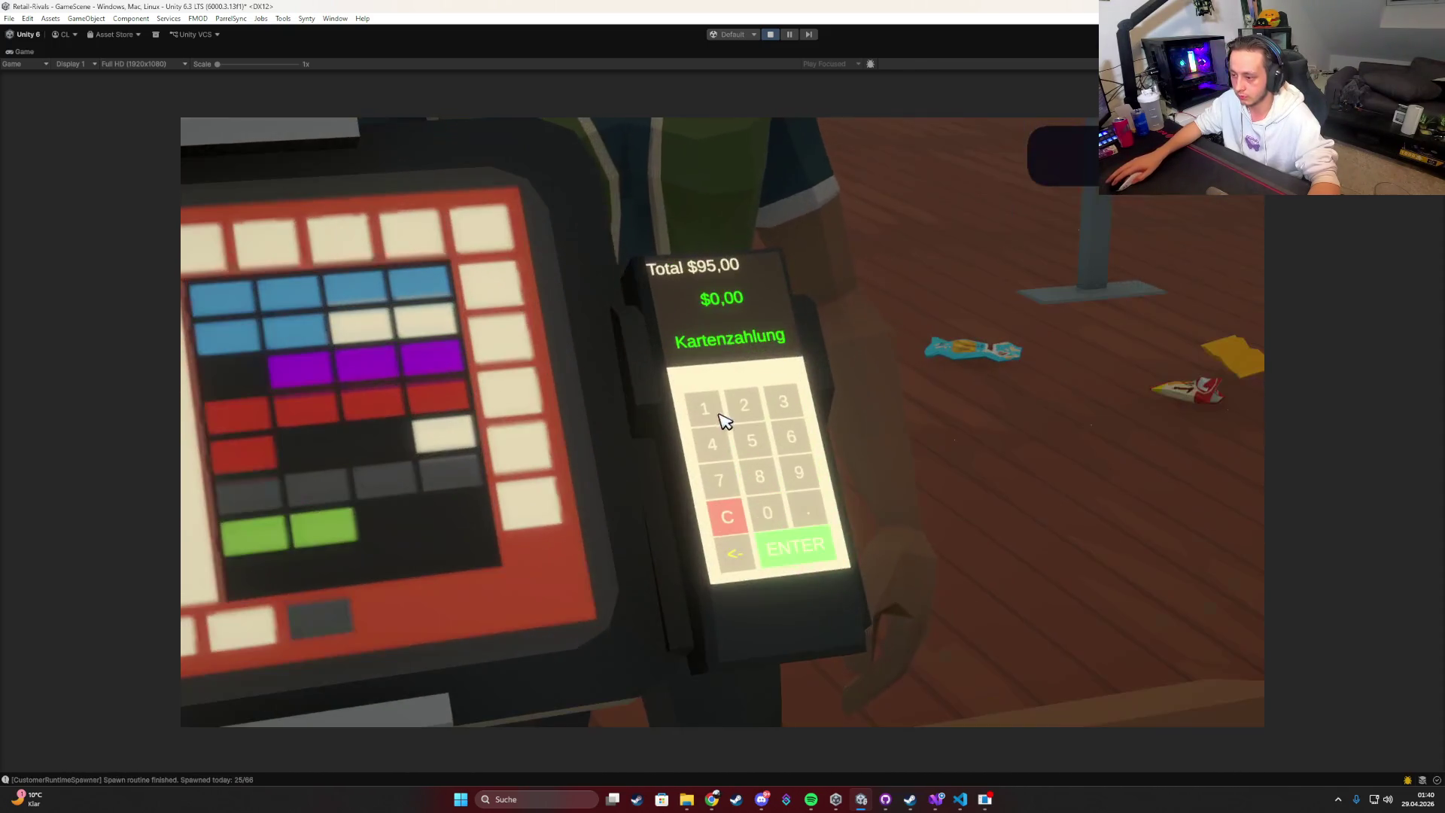
left_click(800, 557)
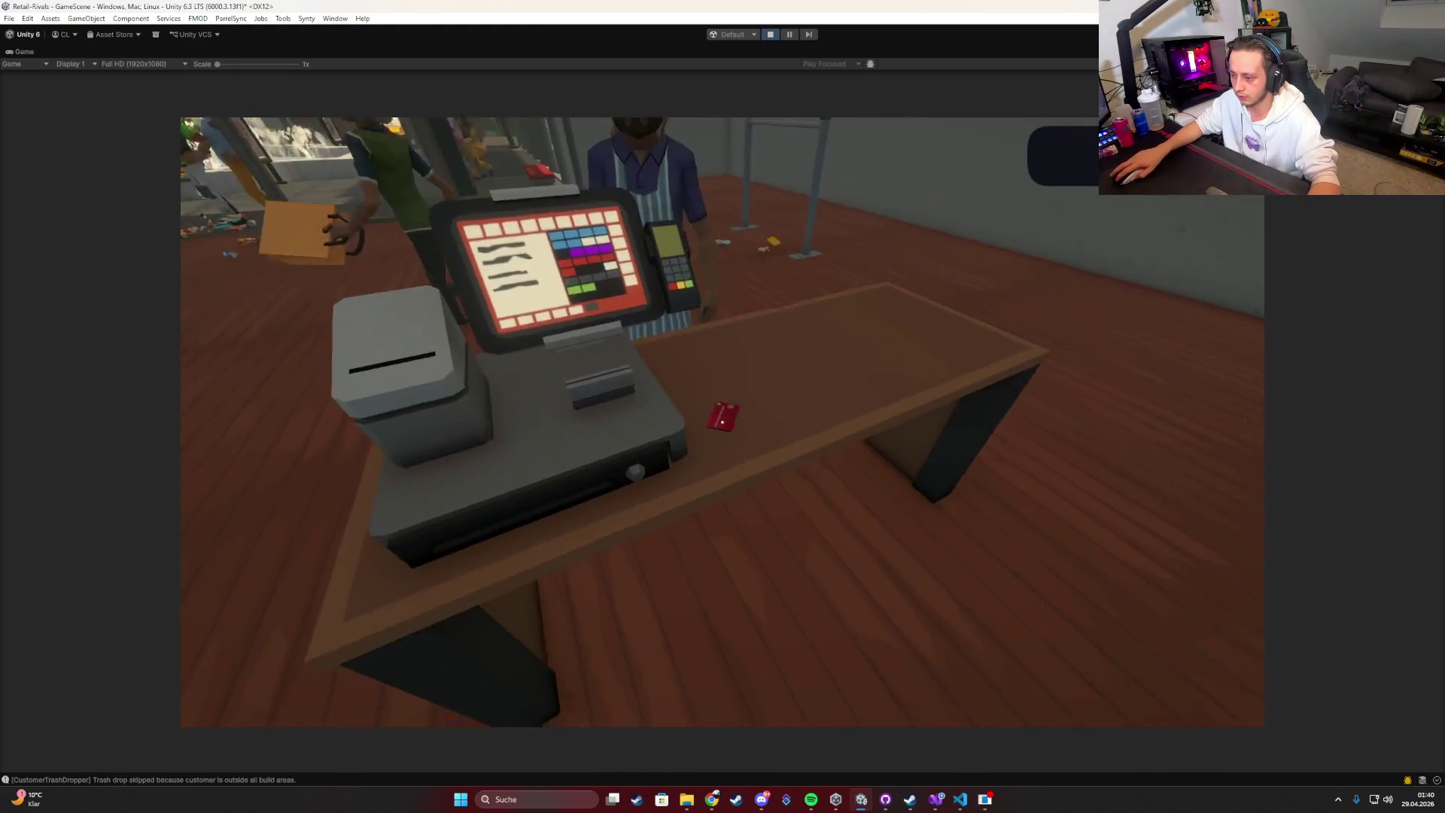
left_click(722, 422)
left_click(801, 557)
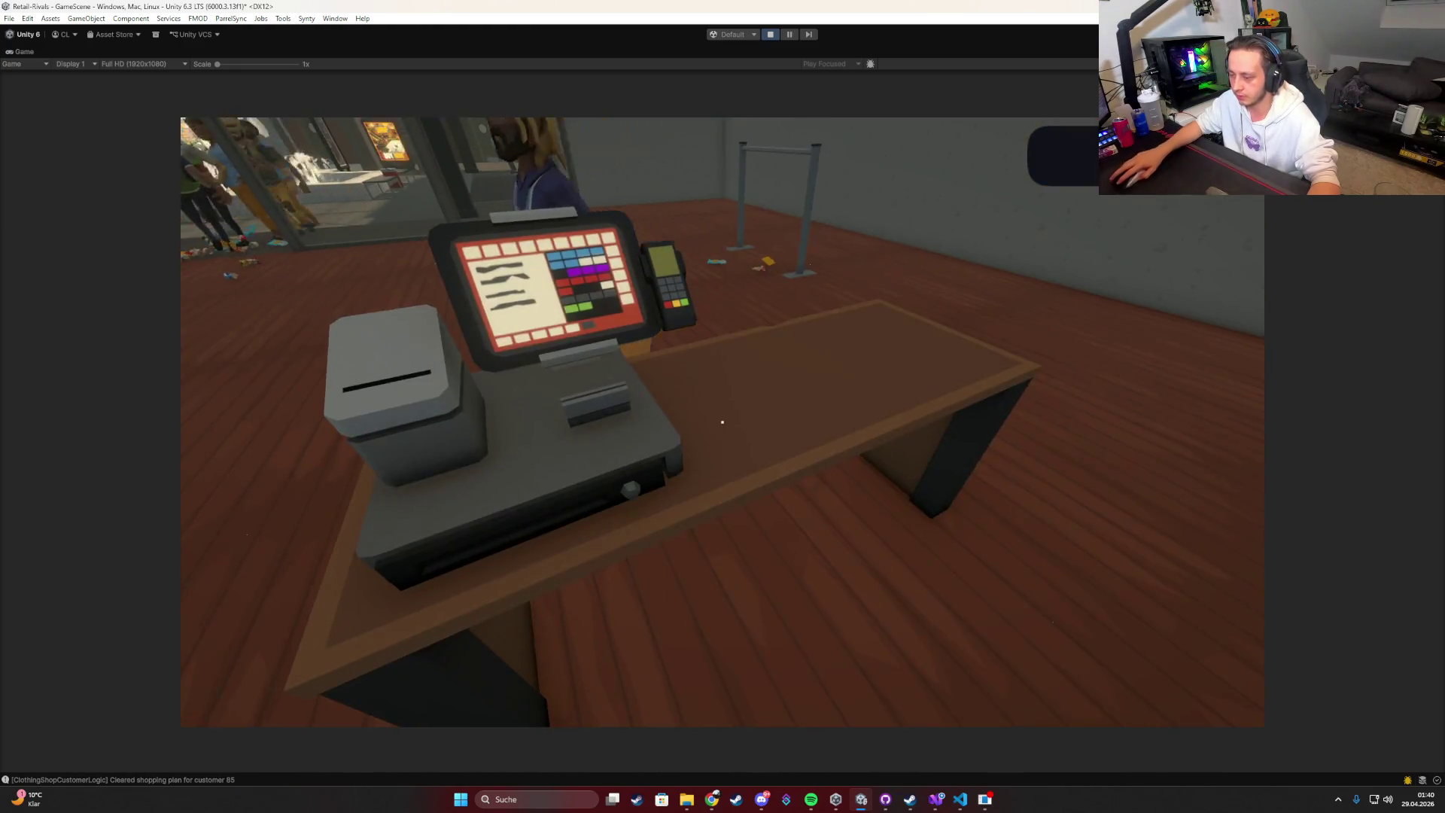
Walk past the shirt rack with the box back to the checkout counter and open the in-game menu.
key("w")
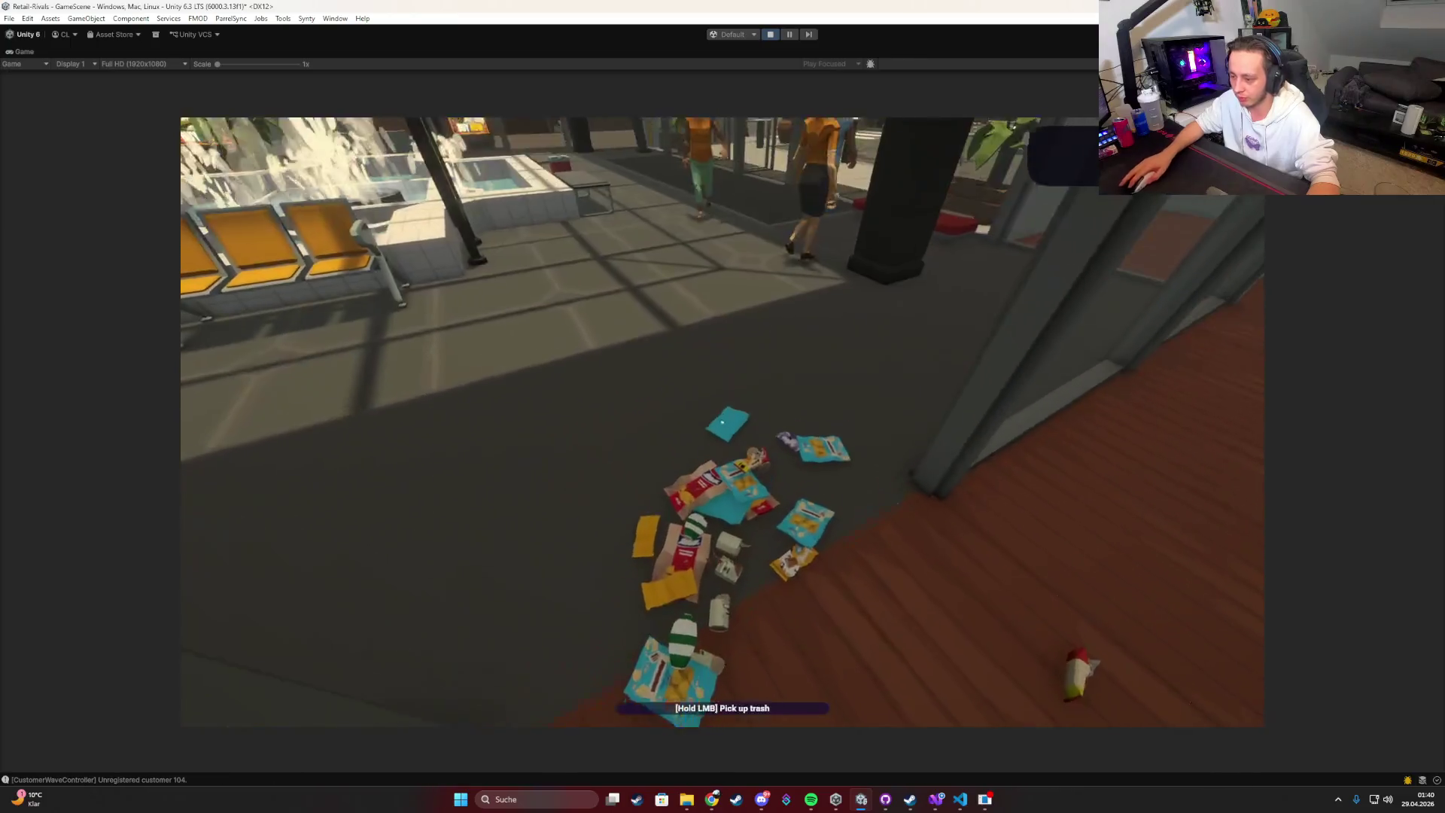
key("w")
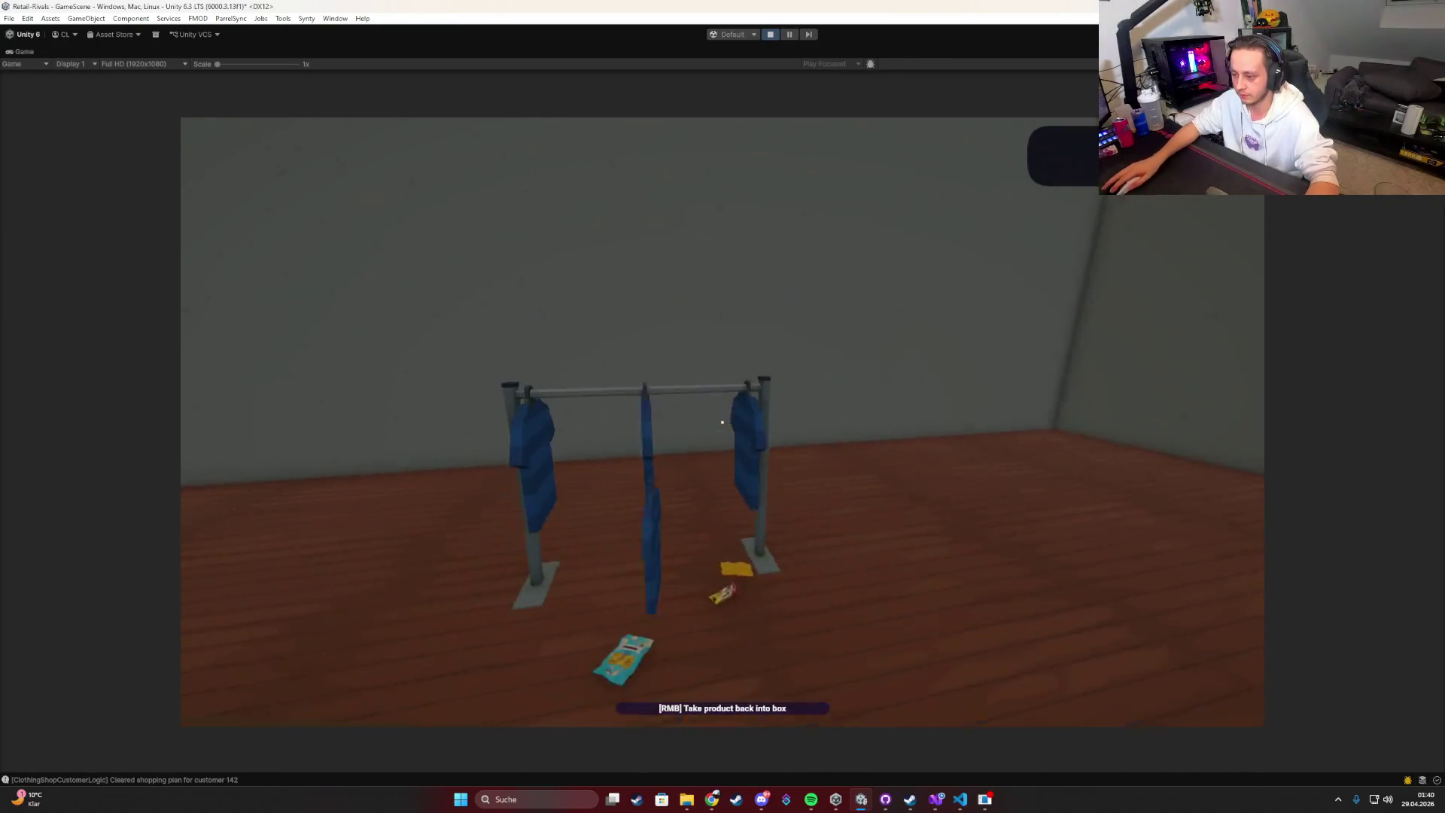
key("s")
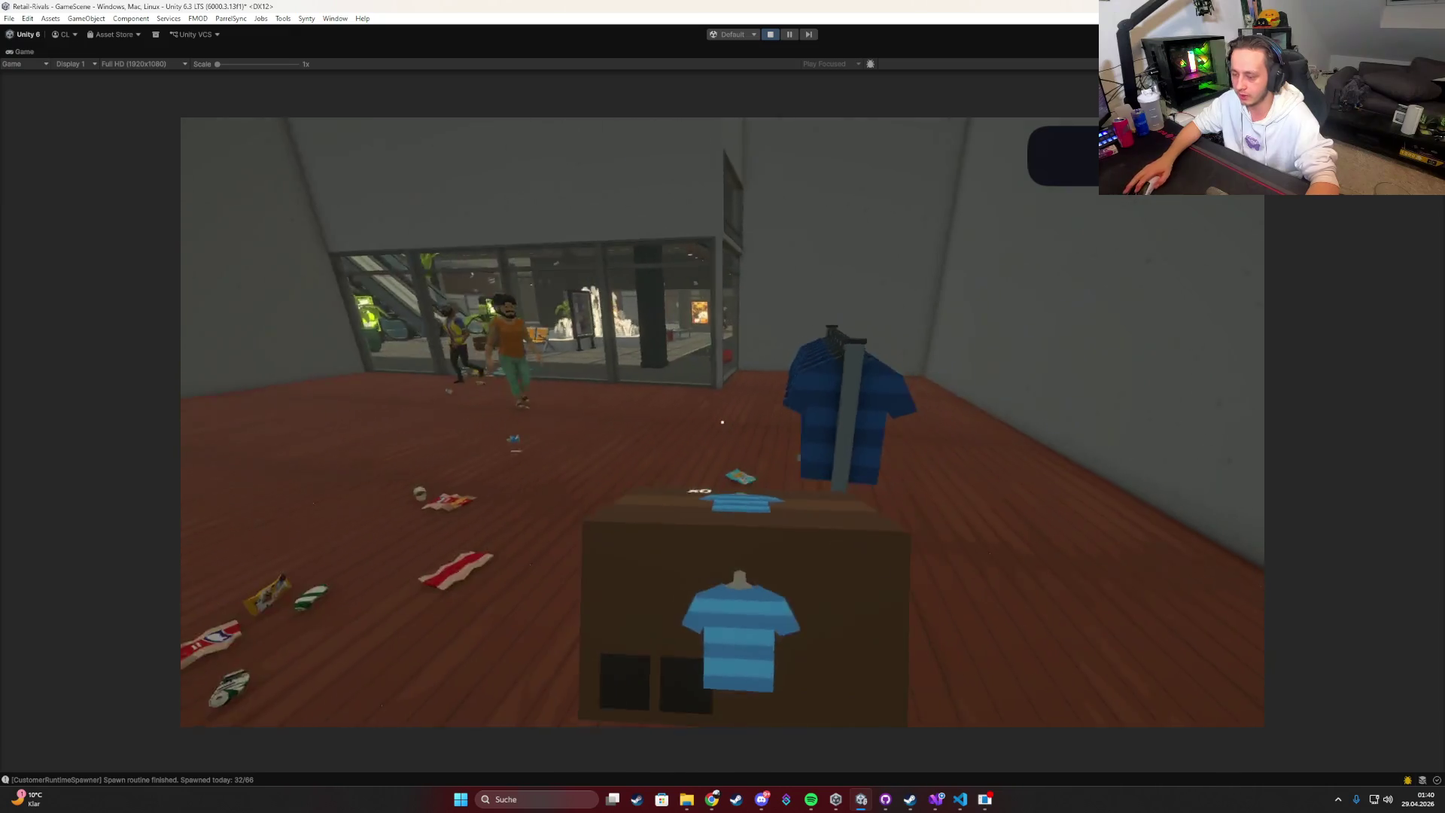
key("w")
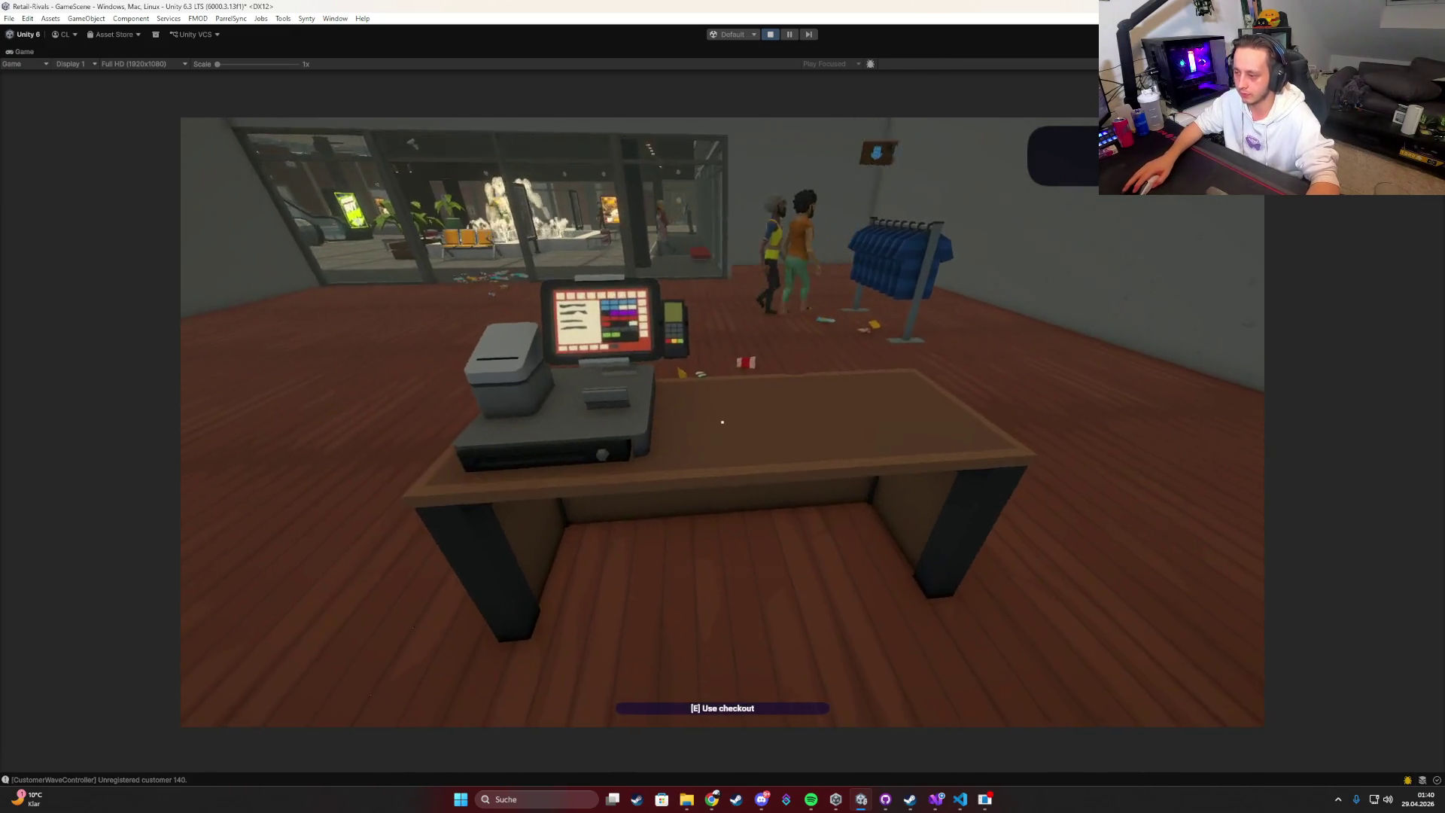
key("s")
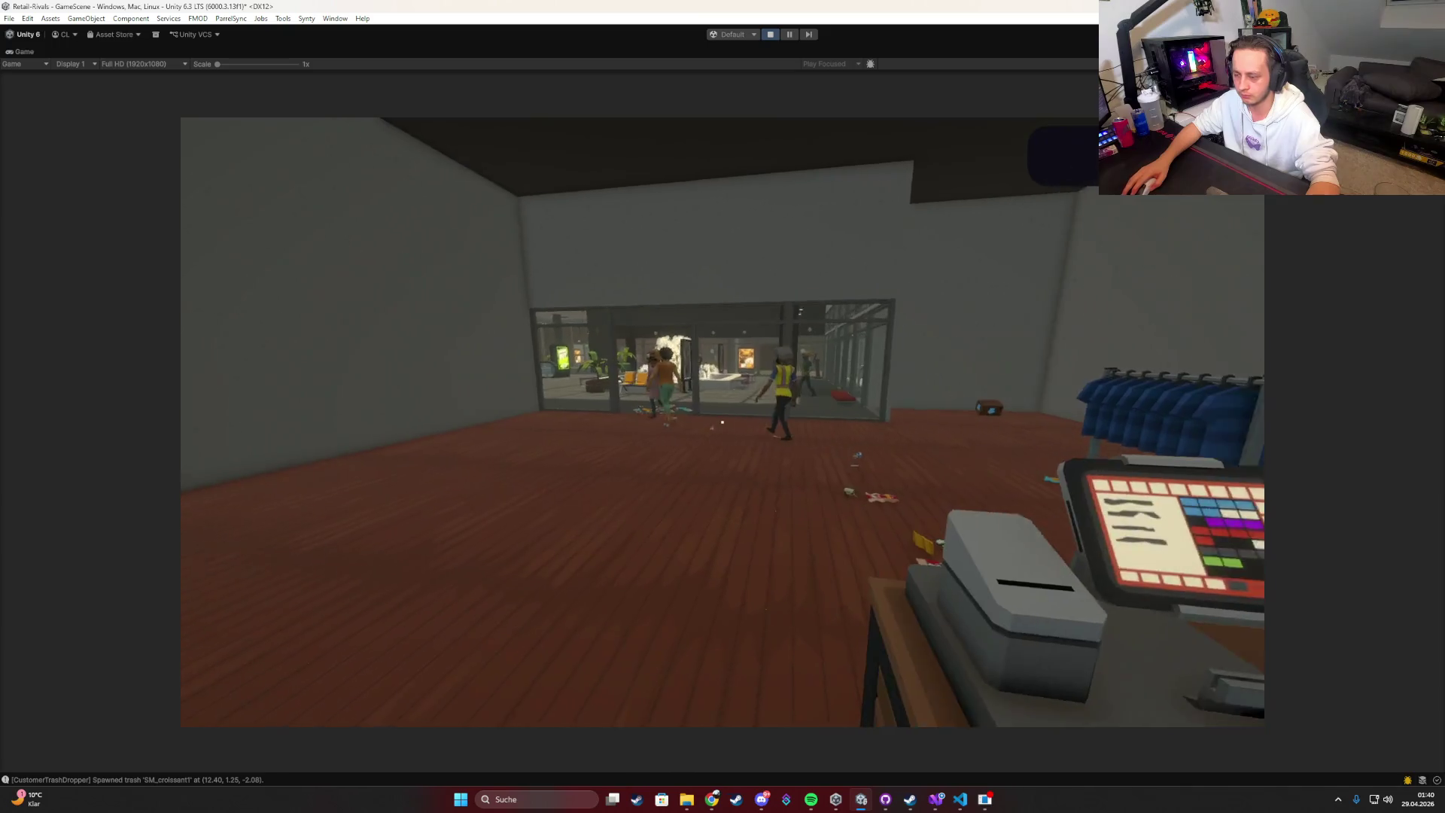
key("s")
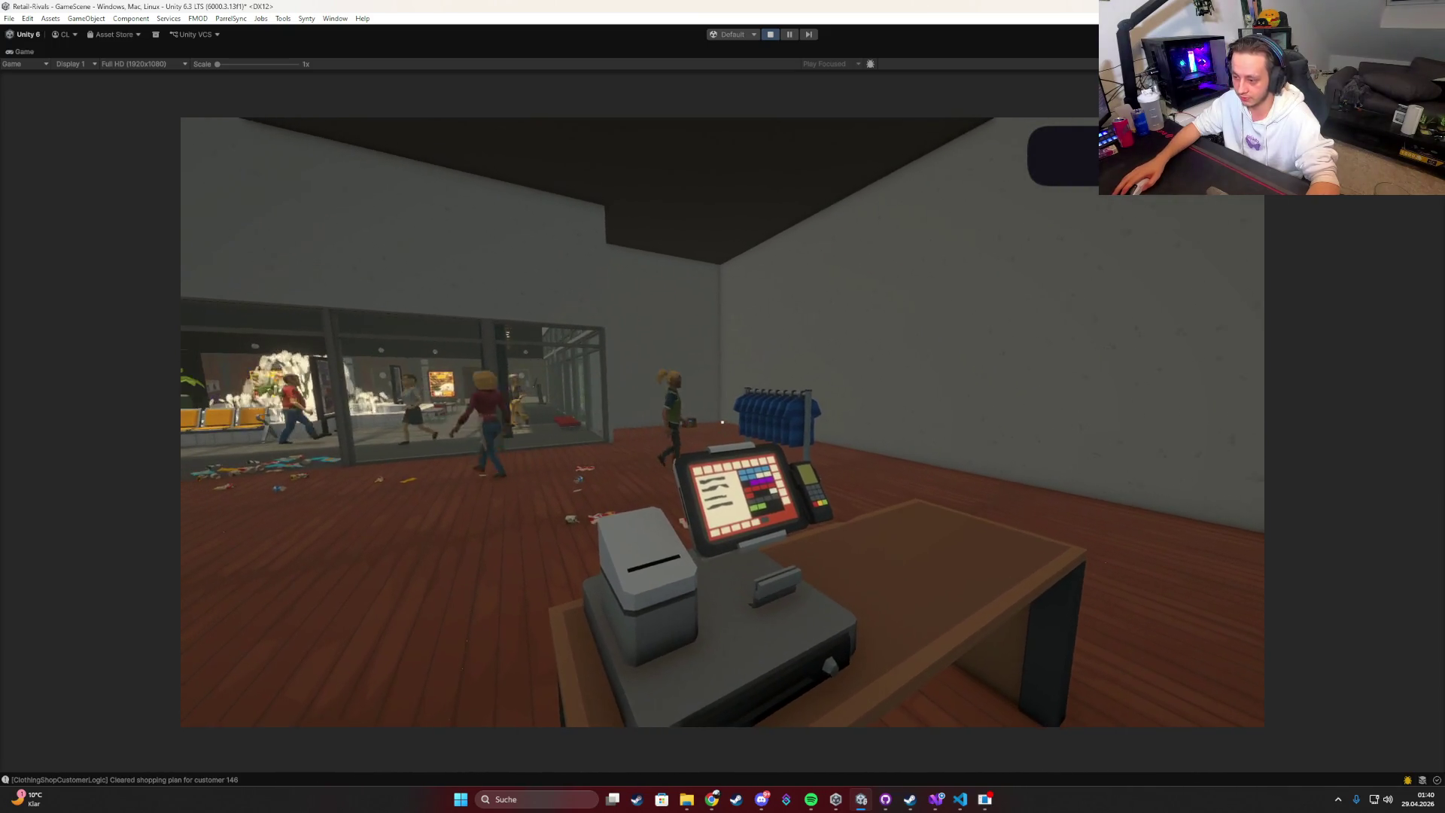
key("s")
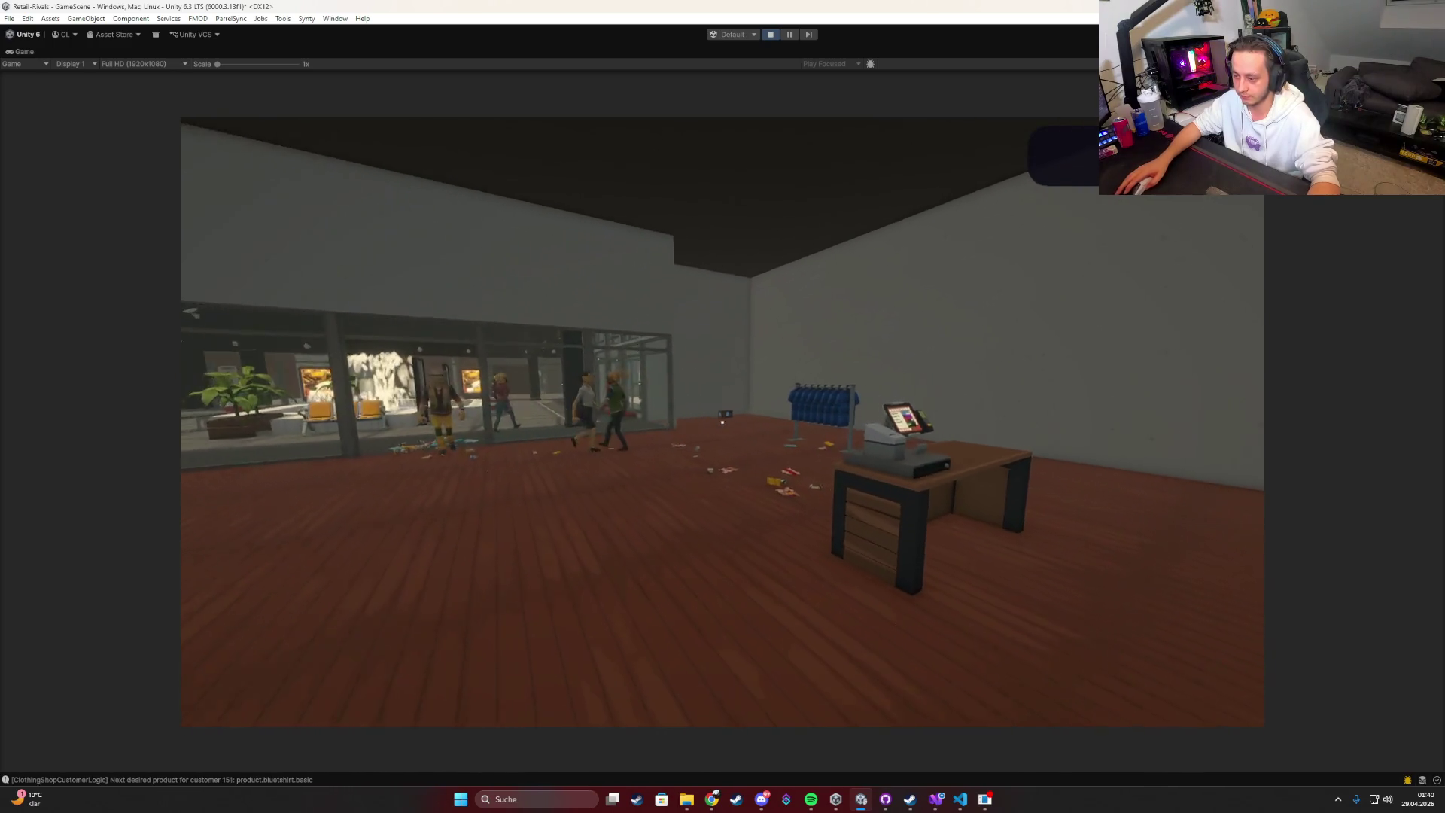
key("w")
key("Tab")
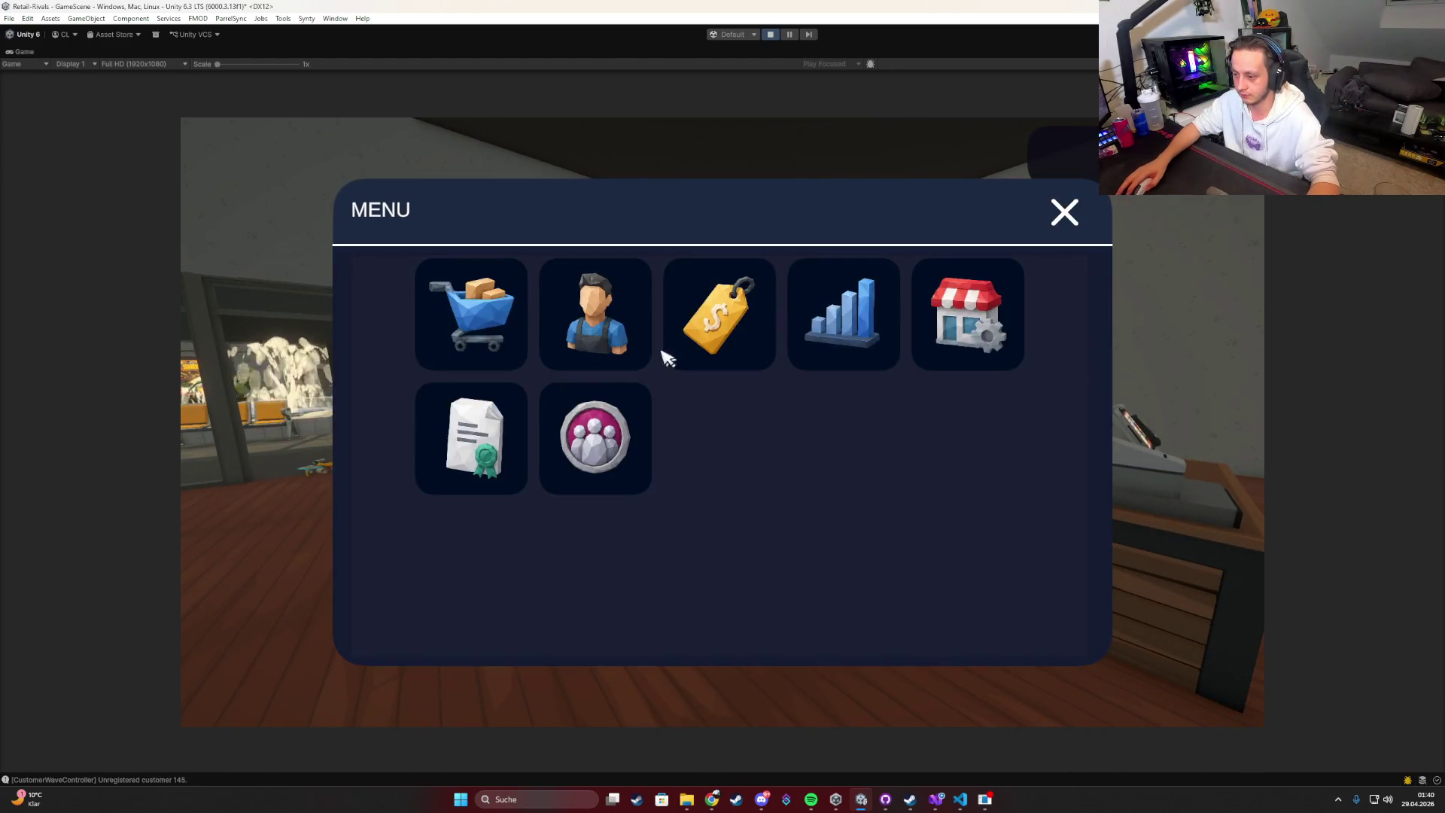
Review the Clothing Shop prices, with Blue T-Shirt at 100, and walk back to the checkout.
left_click(718, 331)
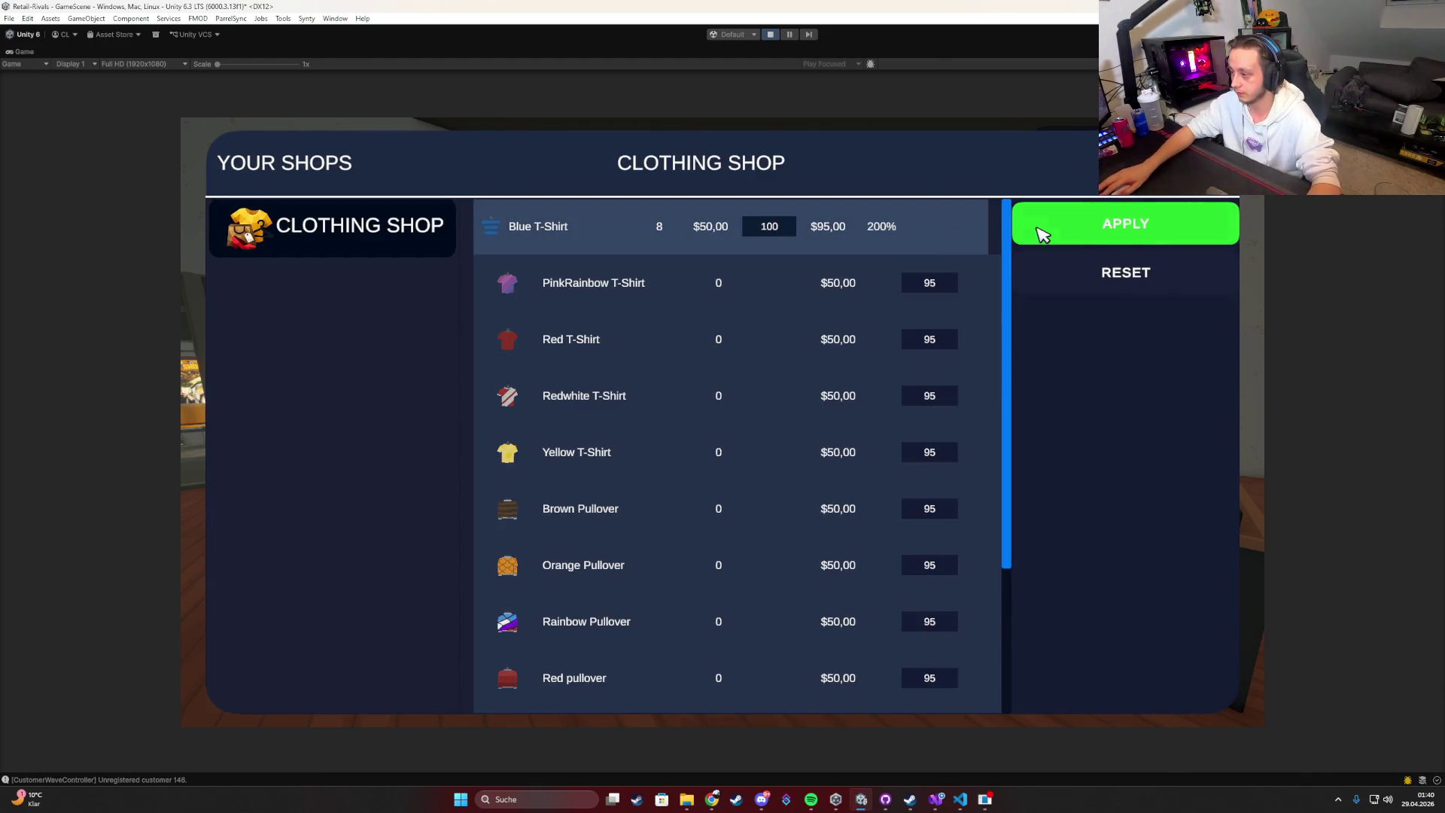
key("Escape")
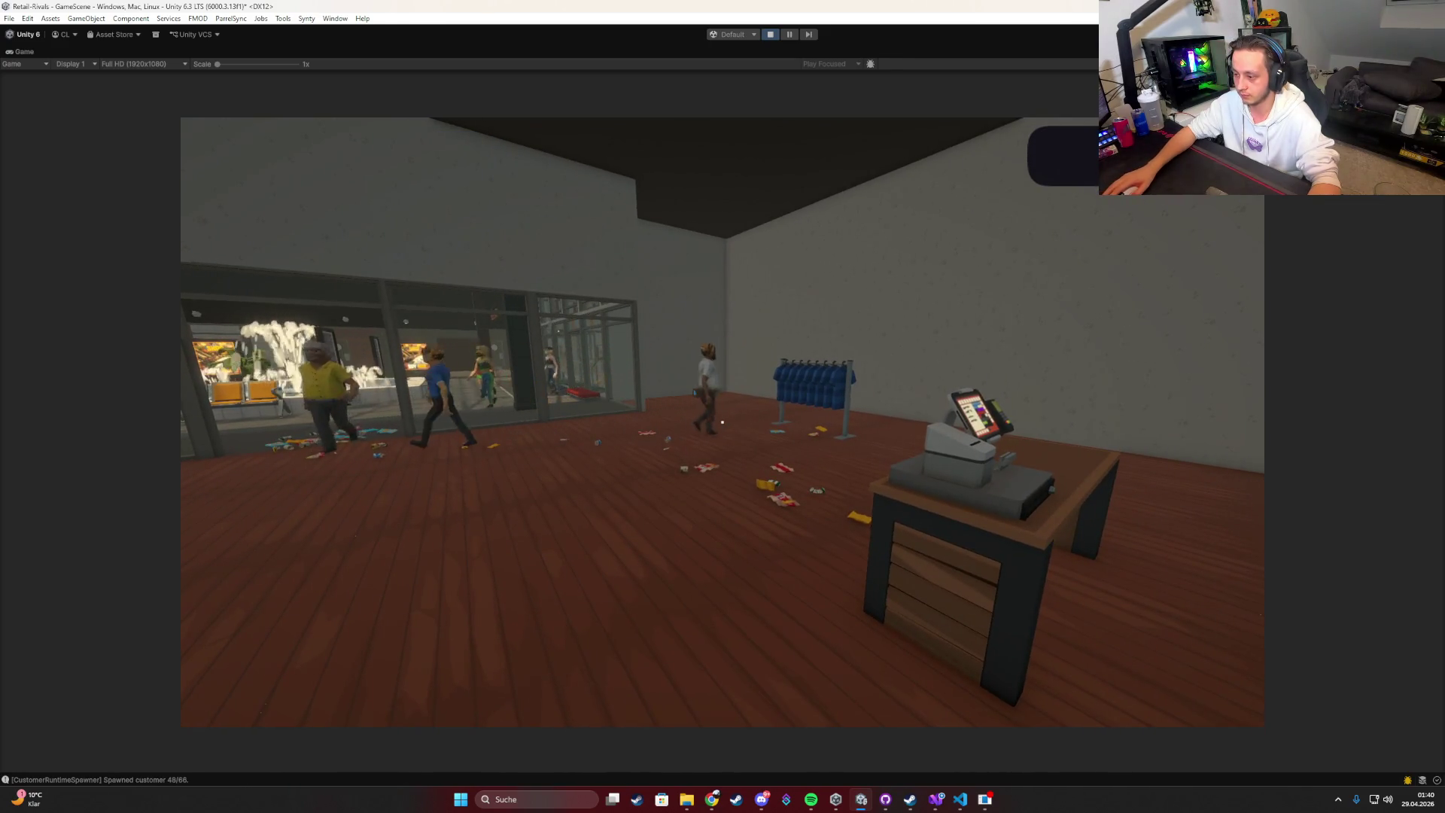
key("w")
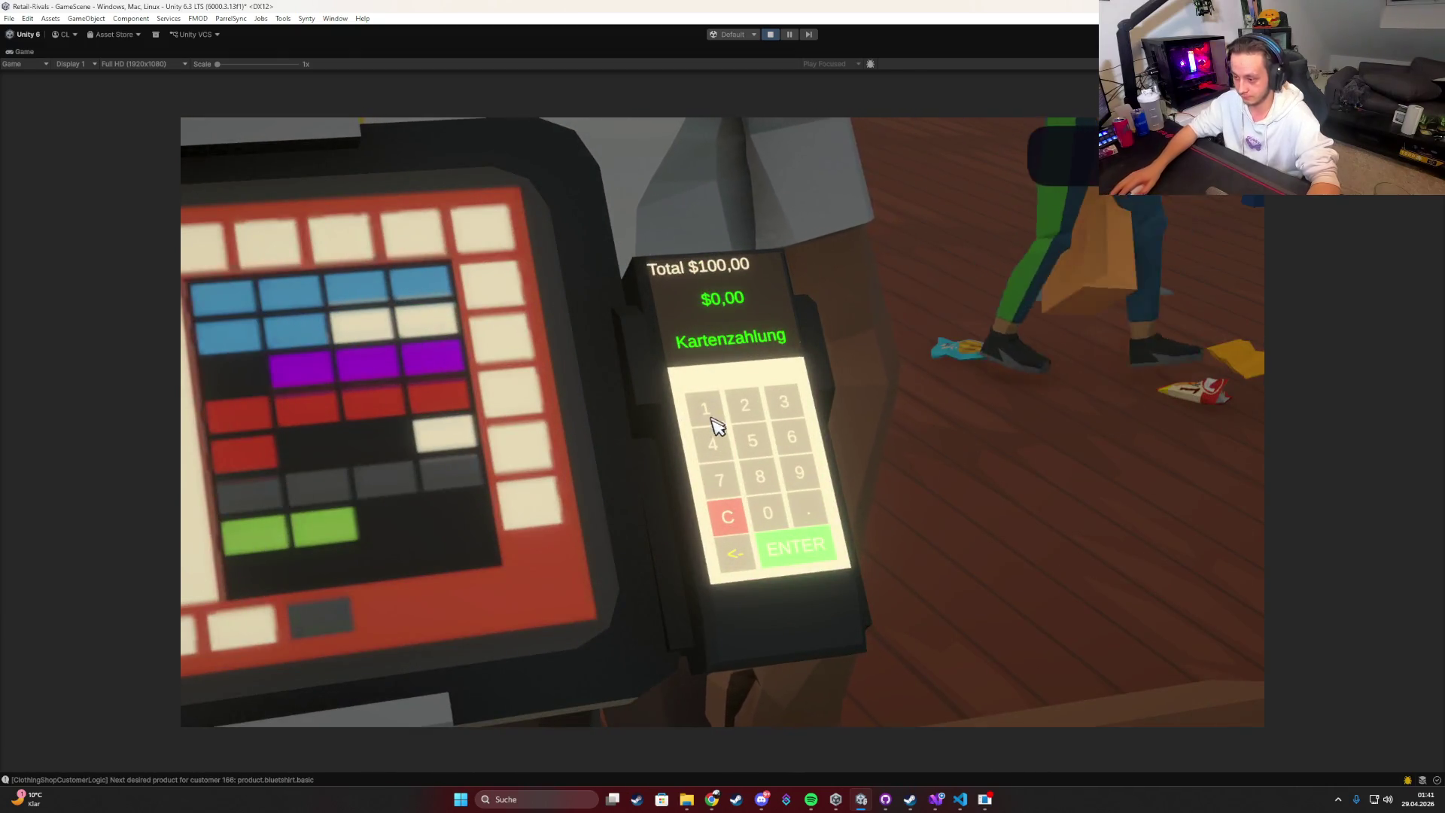
Enter 100 on the card terminal to complete the $100 card payment, then reopen the menu.
left_click(716, 420)
left_click(763, 515)
left_click(794, 555)
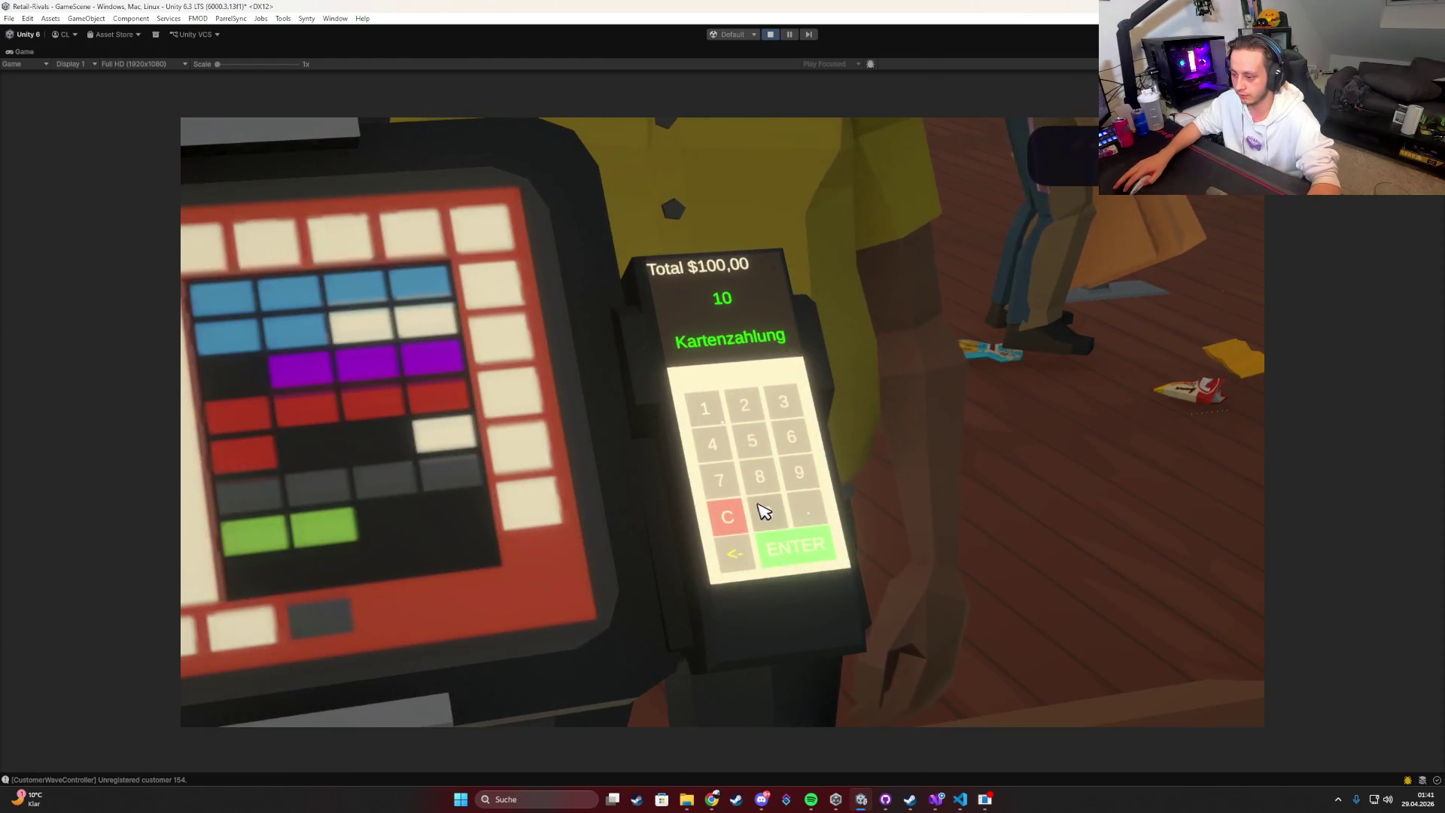
left_click(798, 557)
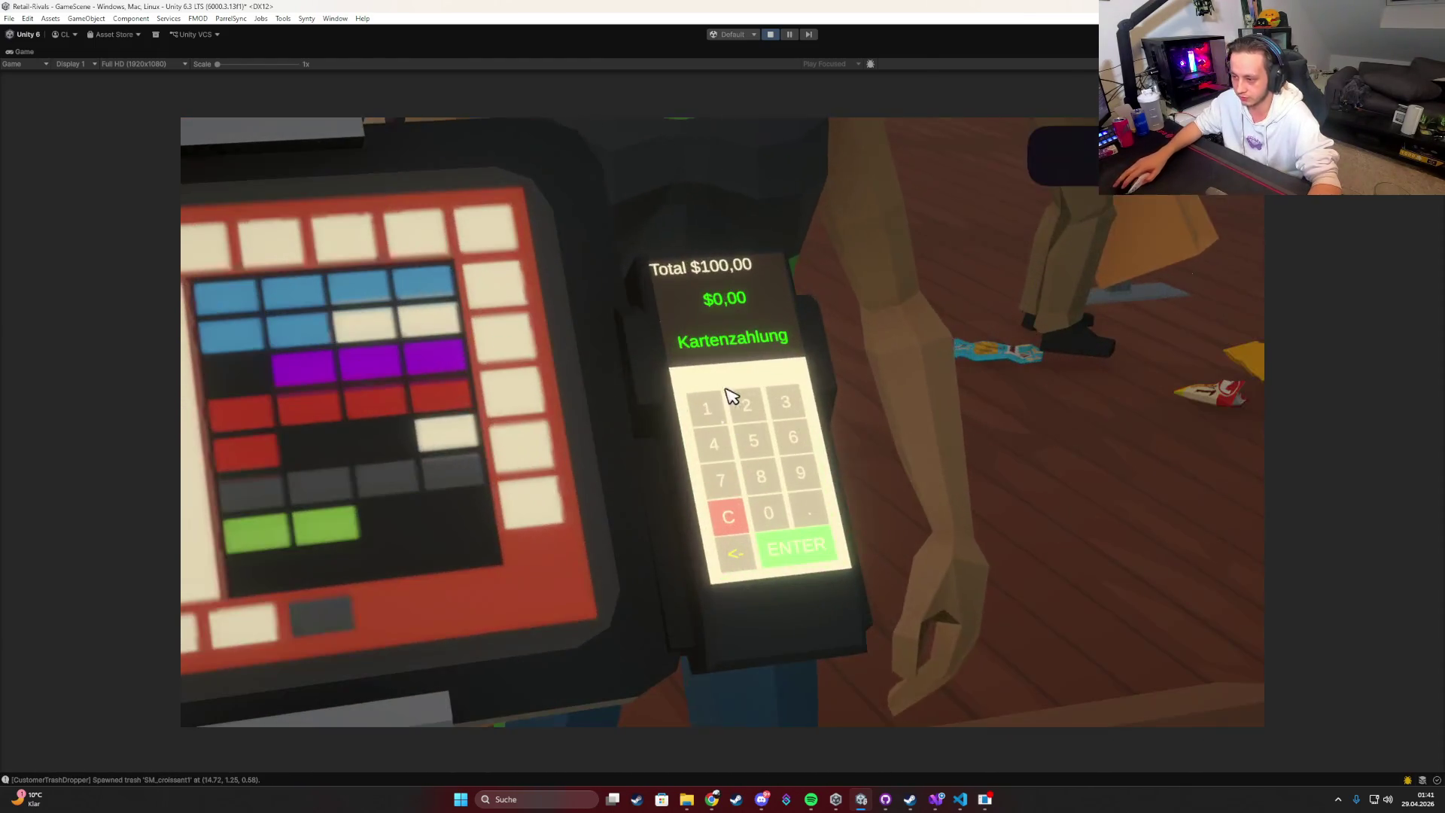
left_click(796, 547)
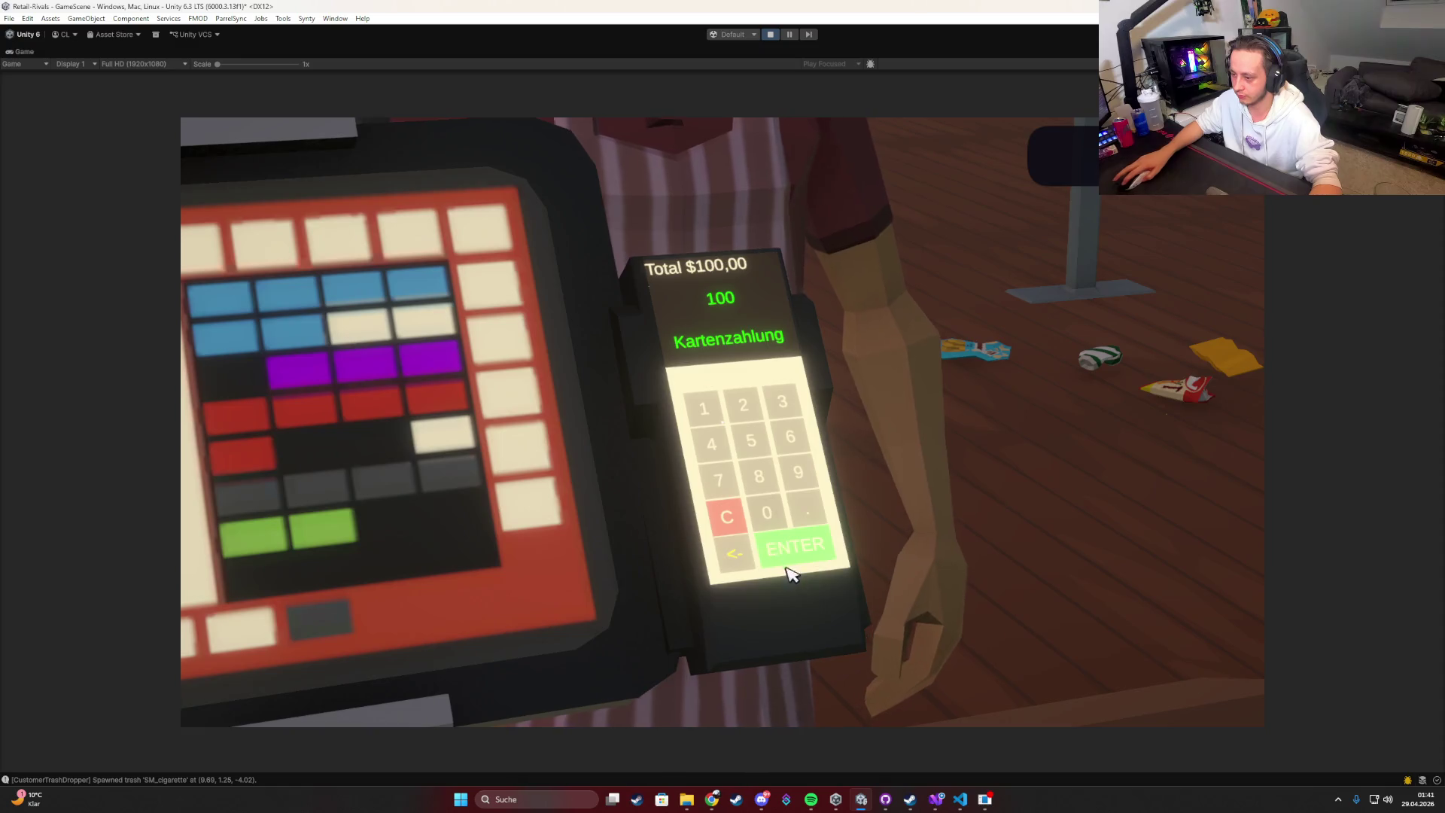
left_click(787, 569)
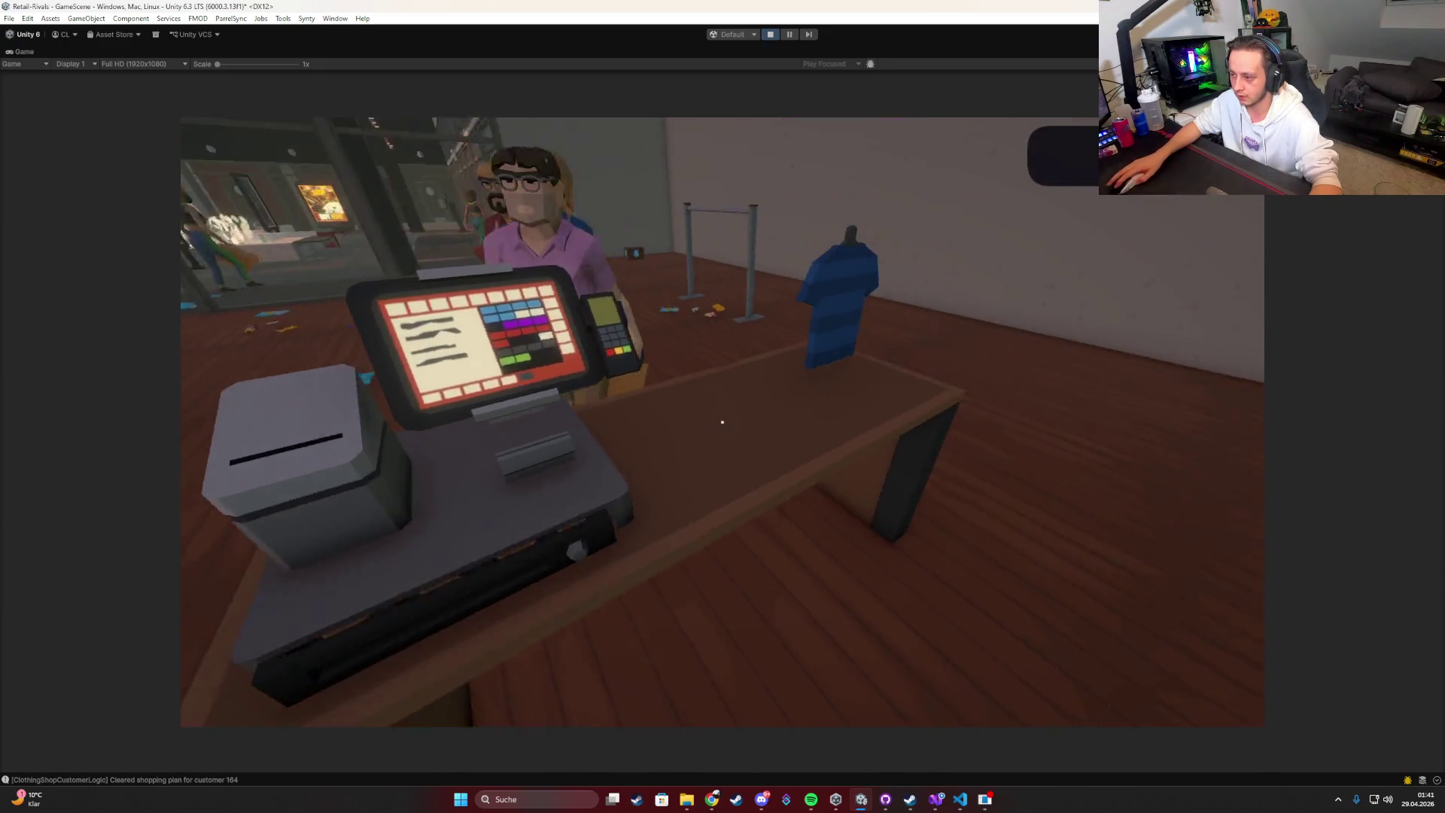
key("Tab")
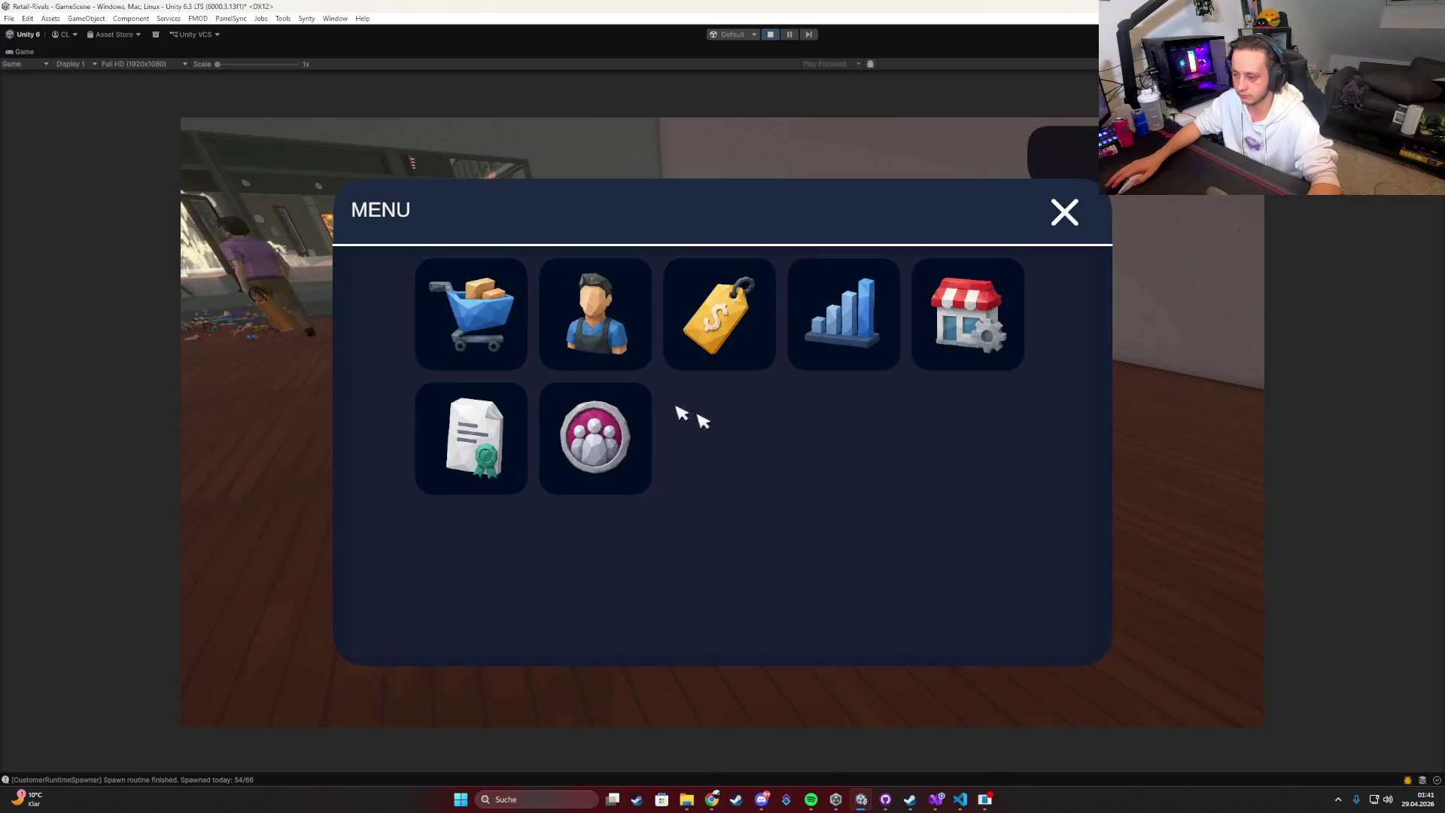
Raise the Blue T-Shirt price to 2000 and complete a $100 card payment.
left_click(719, 310)
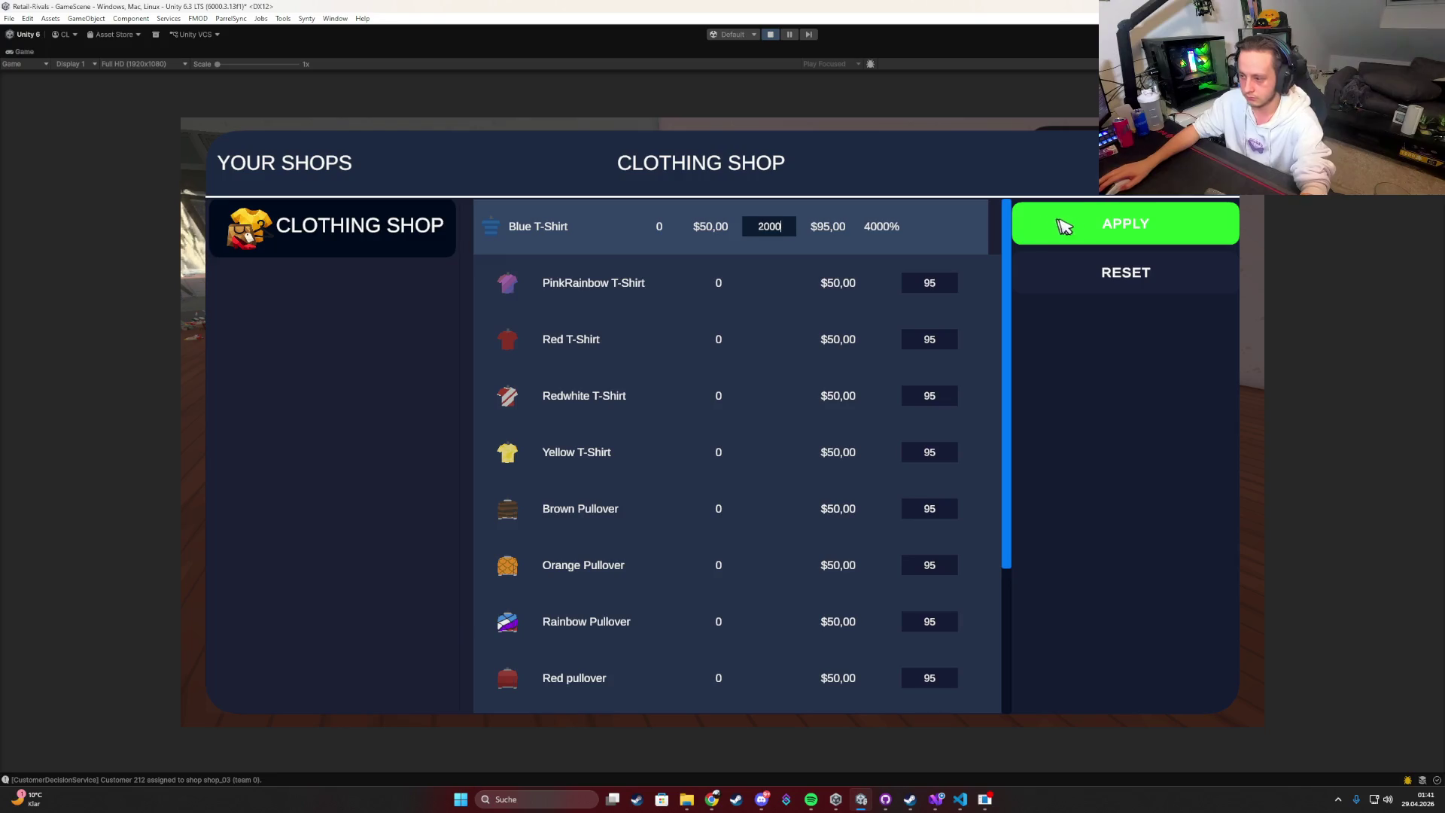
key("Tab")
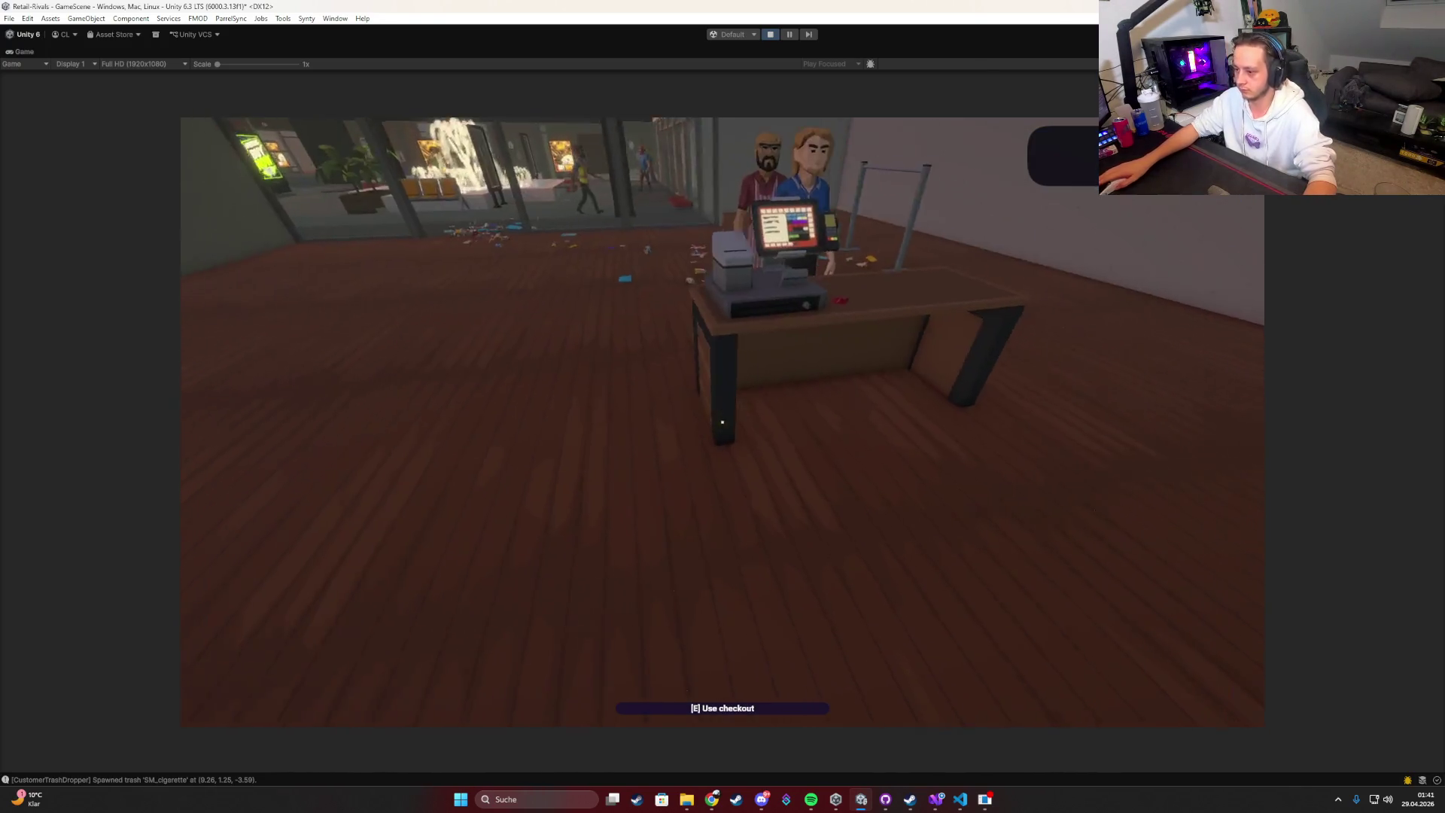
left_click(724, 429)
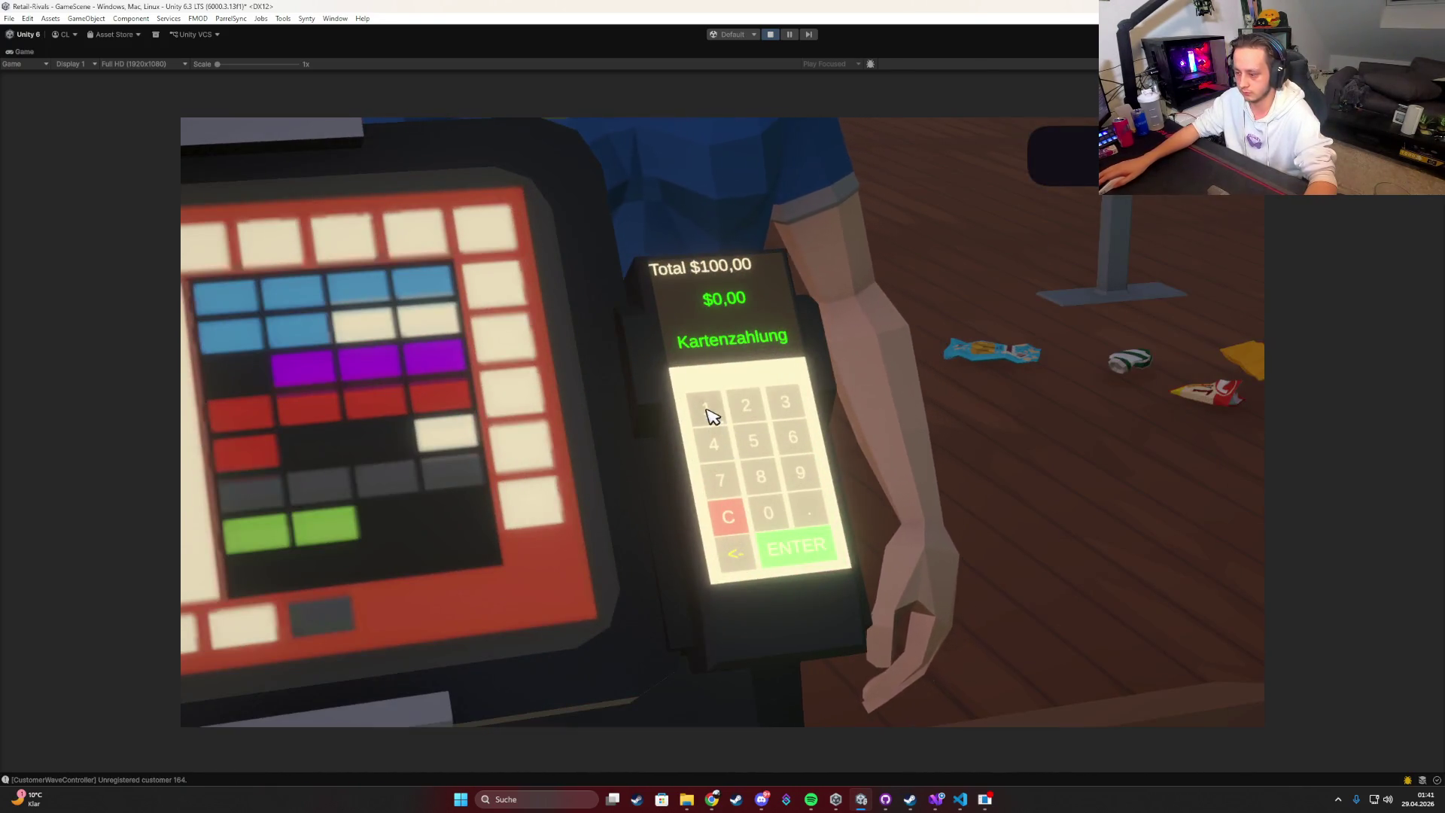
left_click(796, 548)
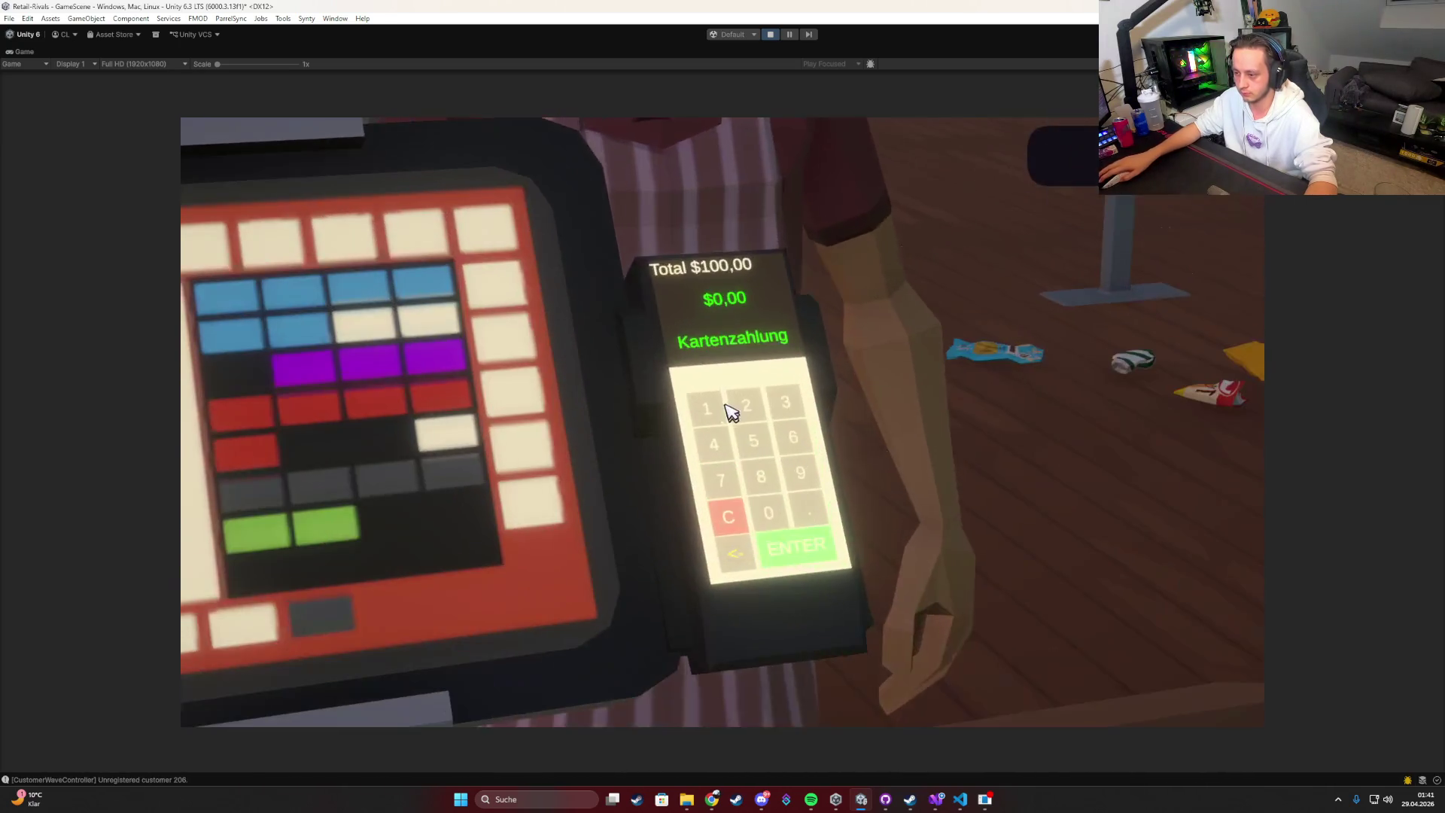
Enter 100 on the card terminal for another card sale, then step back into the store.
left_click(708, 400)
left_click(766, 515)
left_click(796, 548)
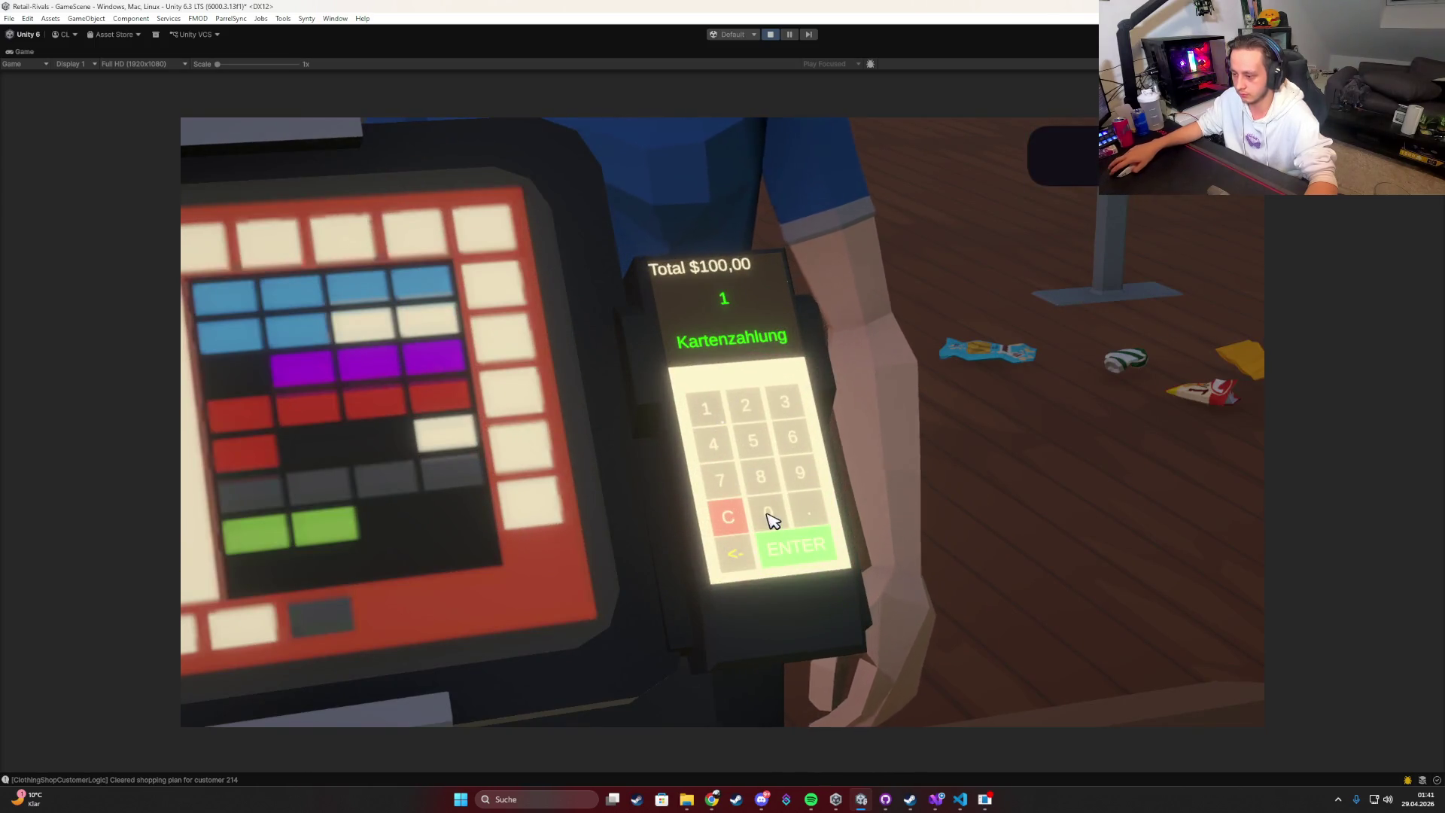
left_click(782, 551)
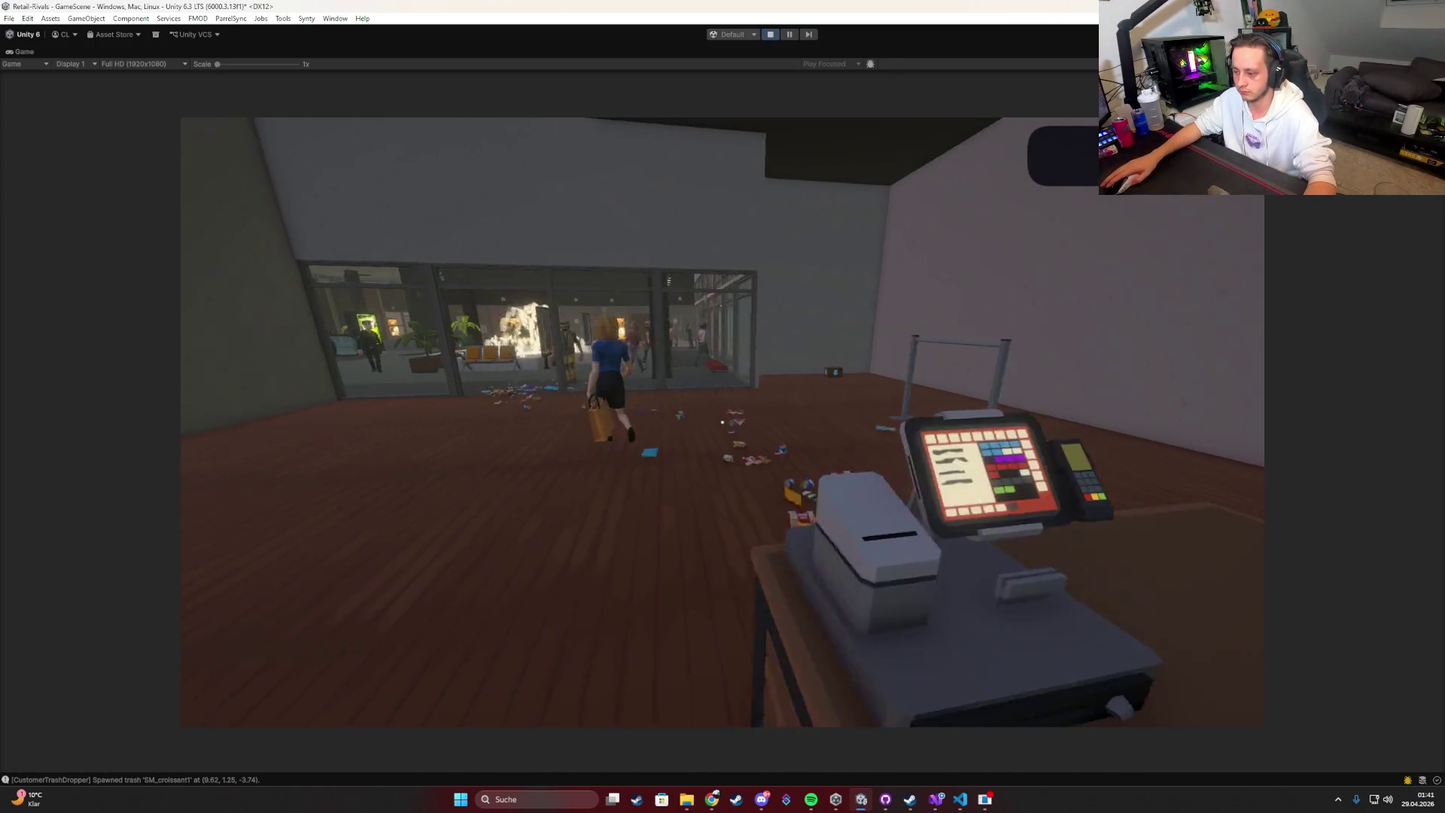
key("s")
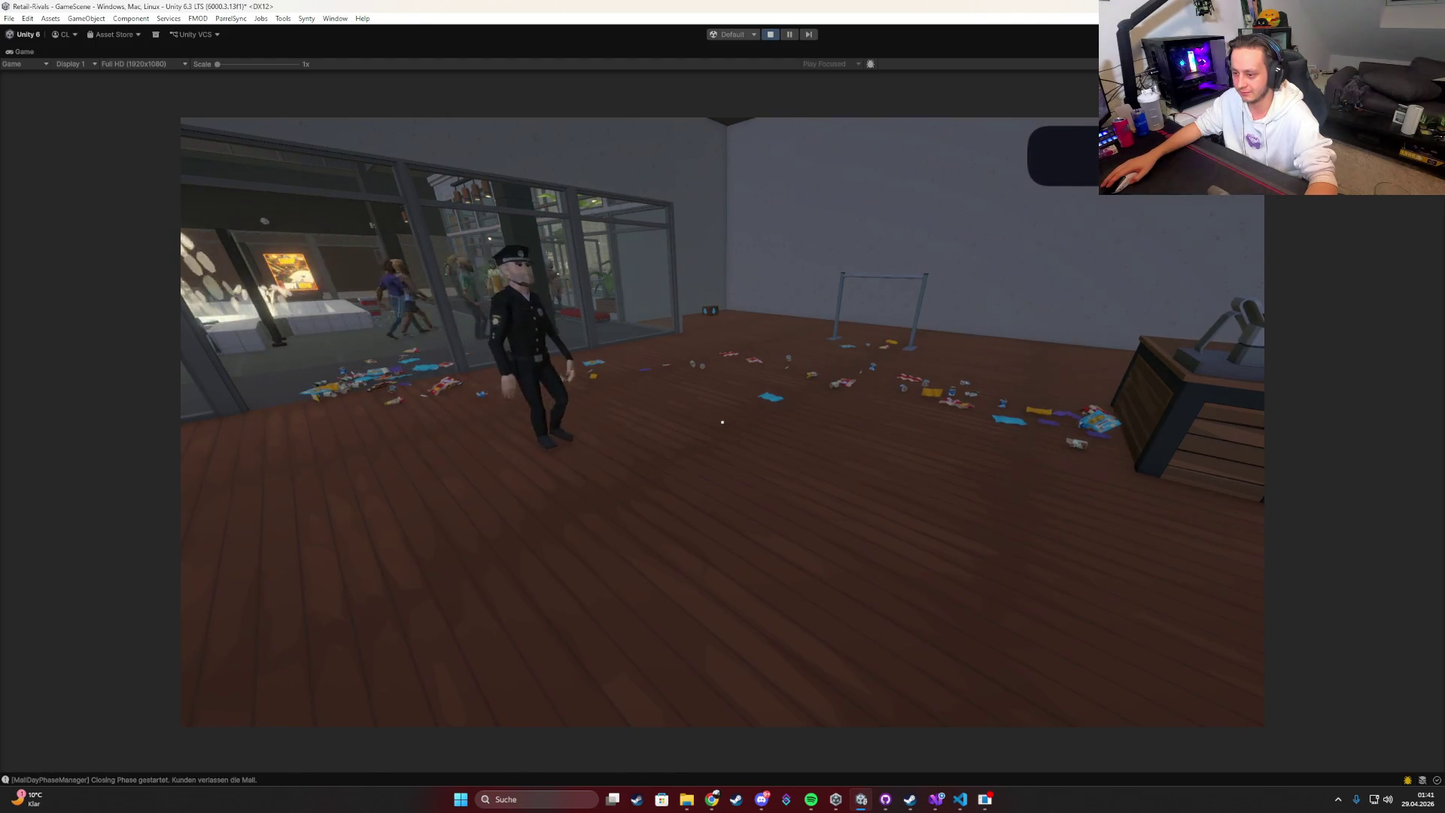
Pick up the trash pile by the doorway and the litter on the wooden floor.
key("w")
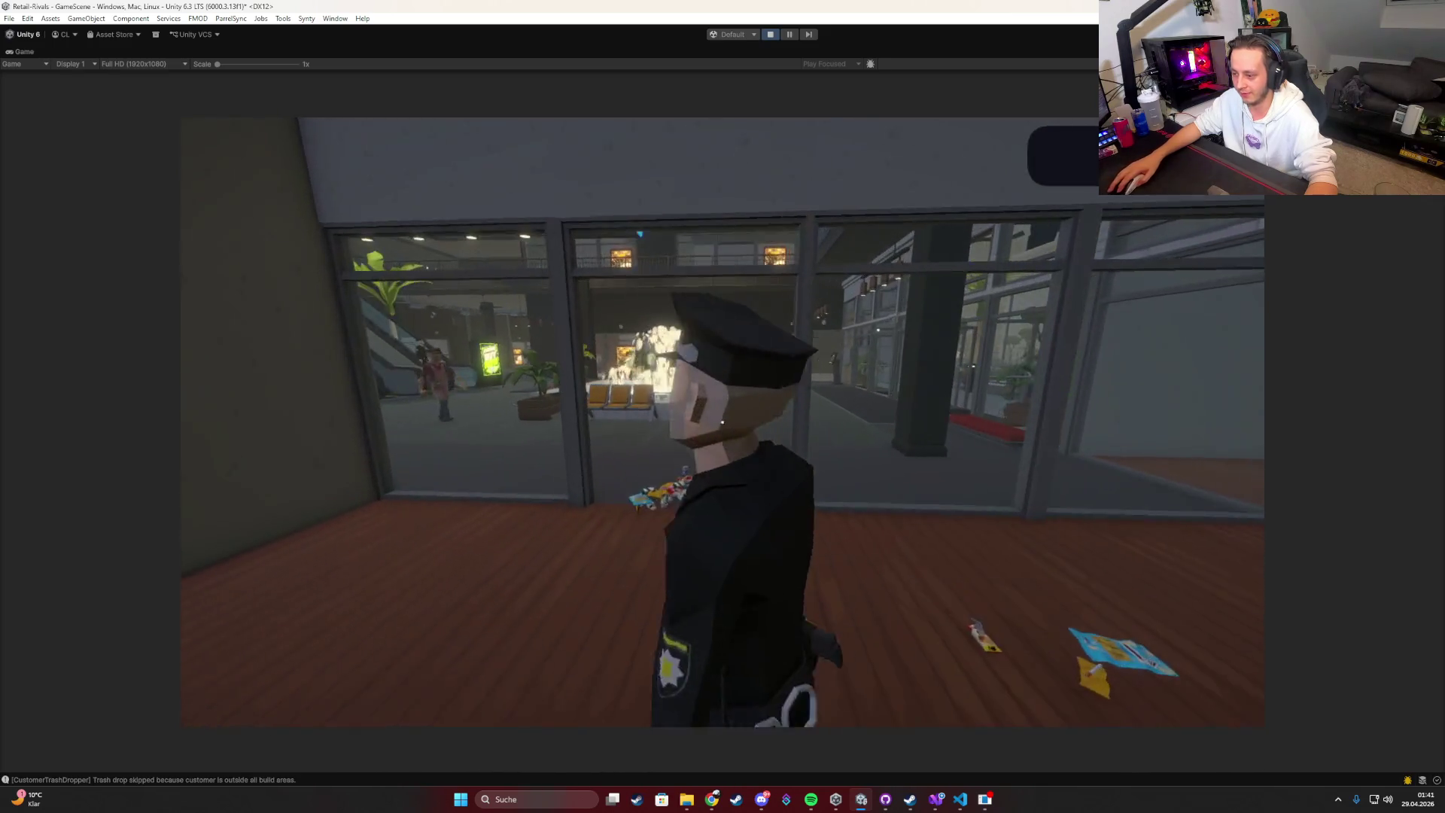
key("w")
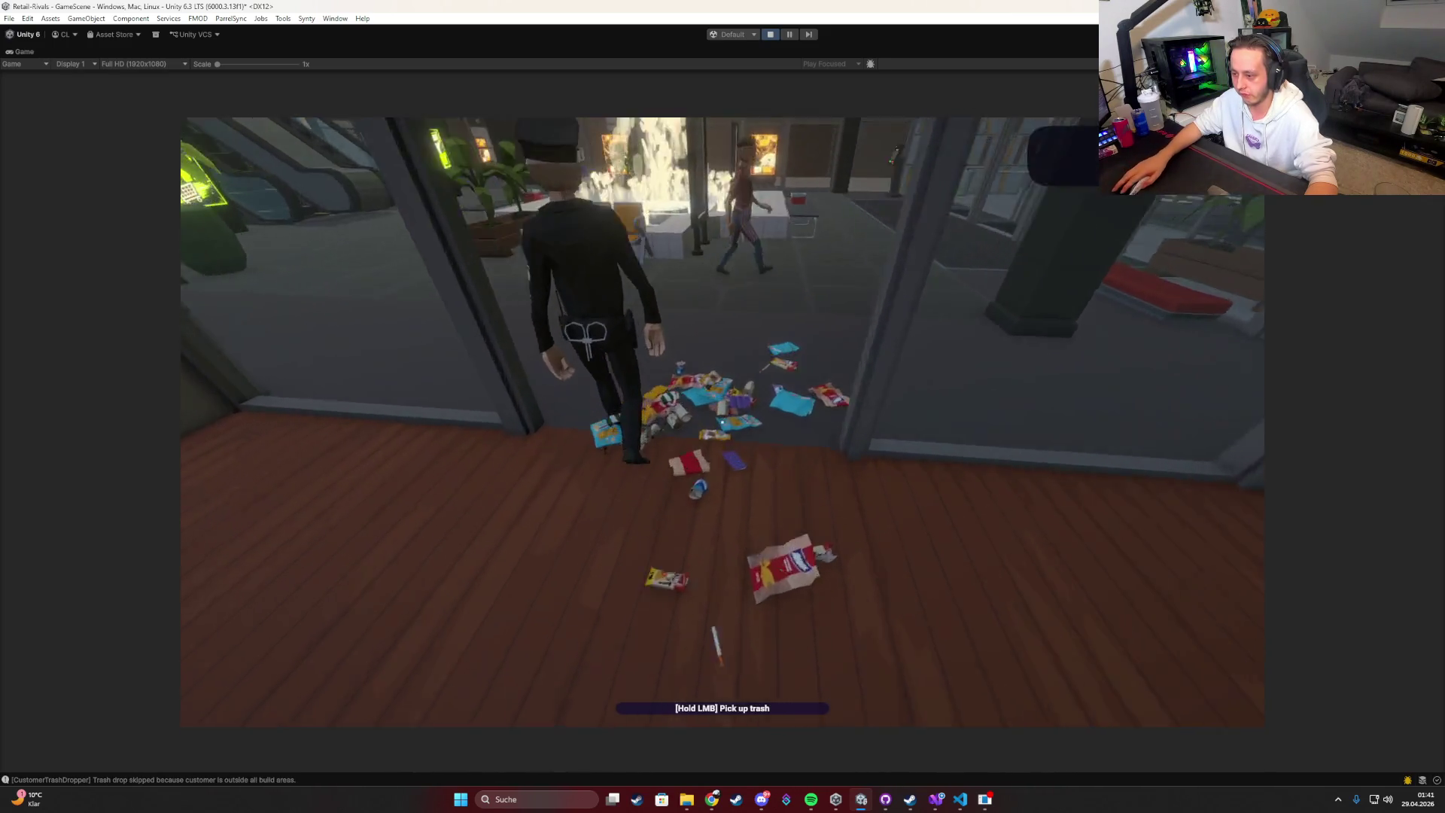
left_click(723, 437)
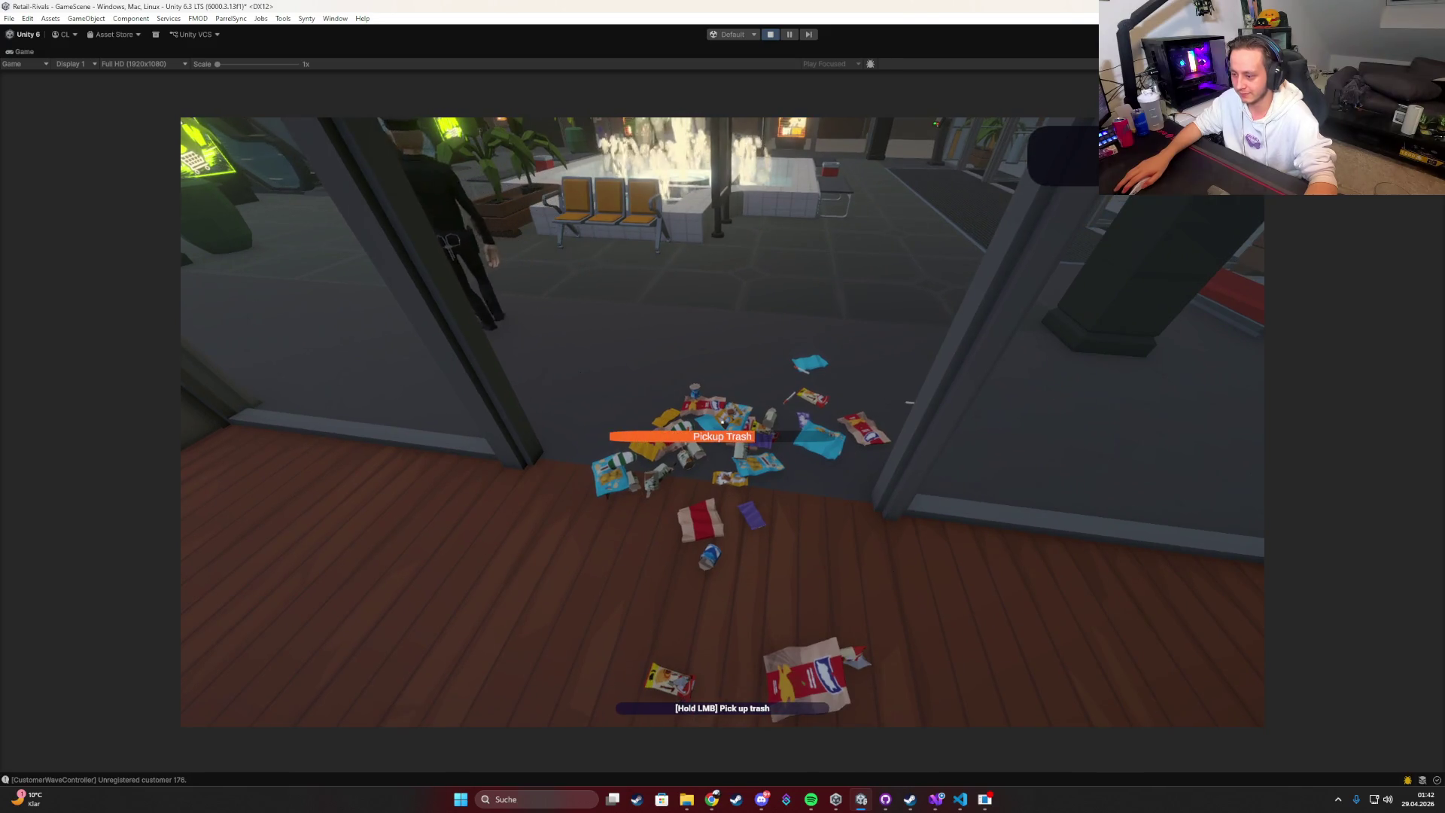
left_click(723, 422)
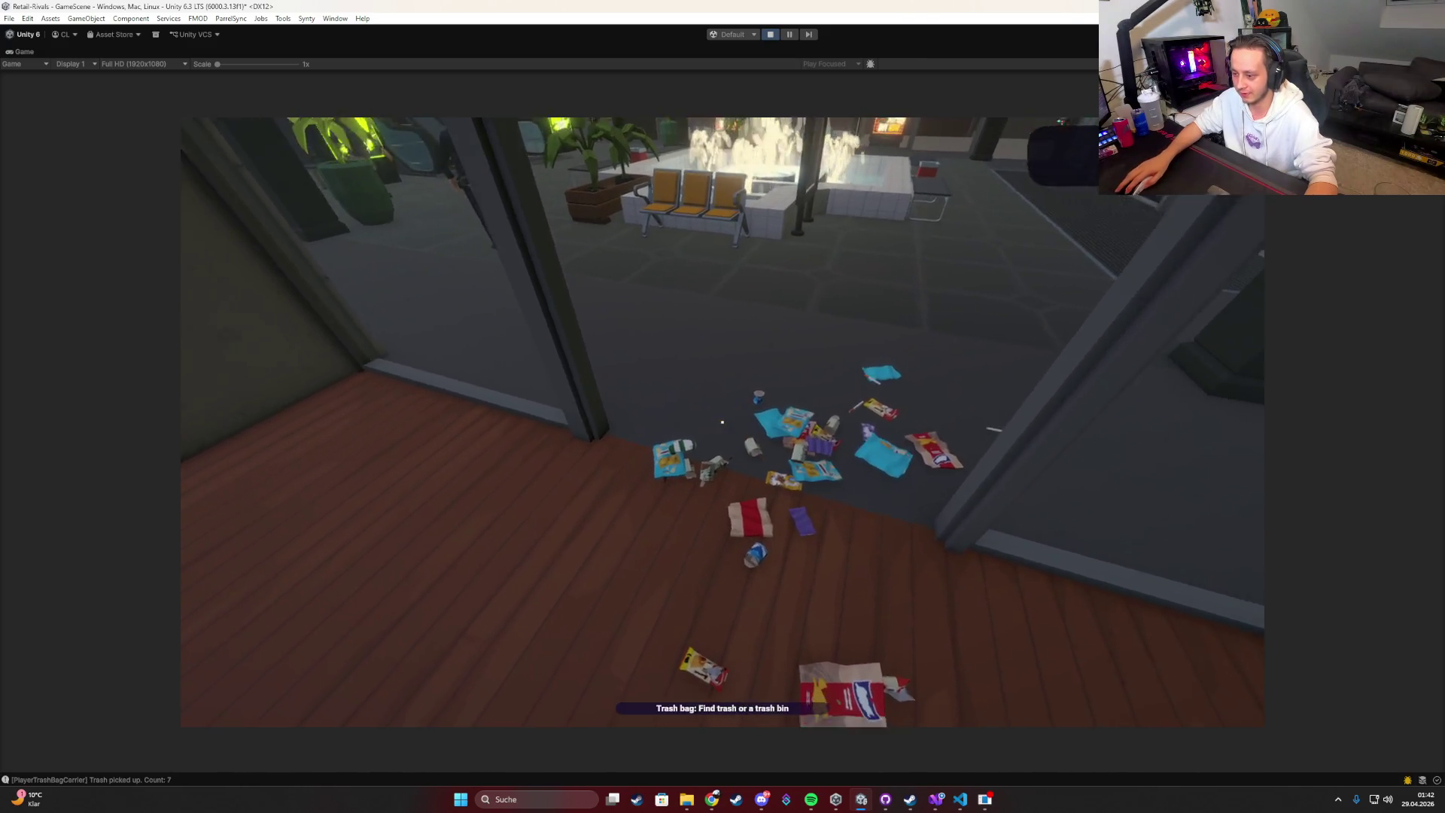
left_click(722, 422)
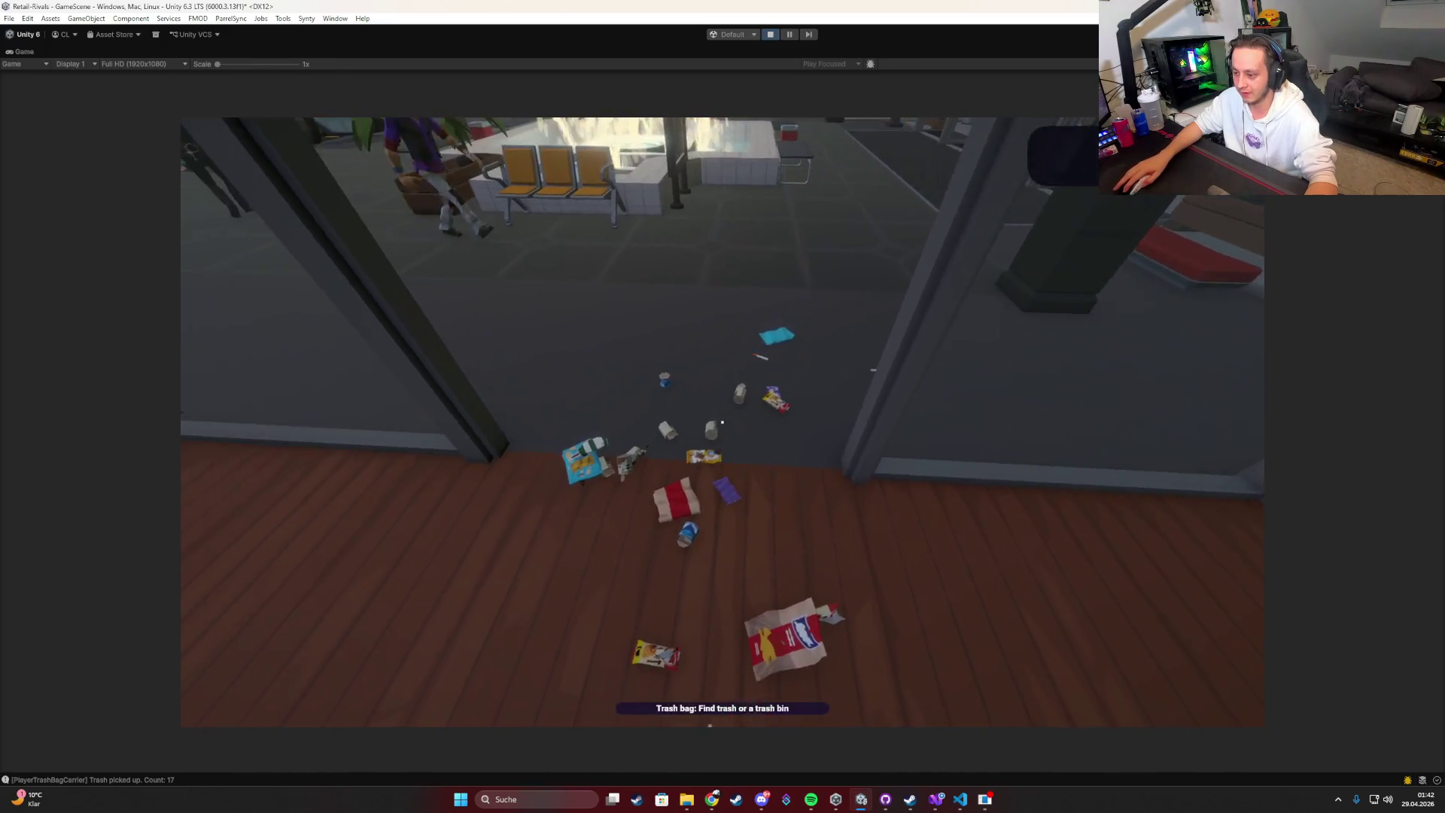
left_click(723, 421)
left_click(723, 422)
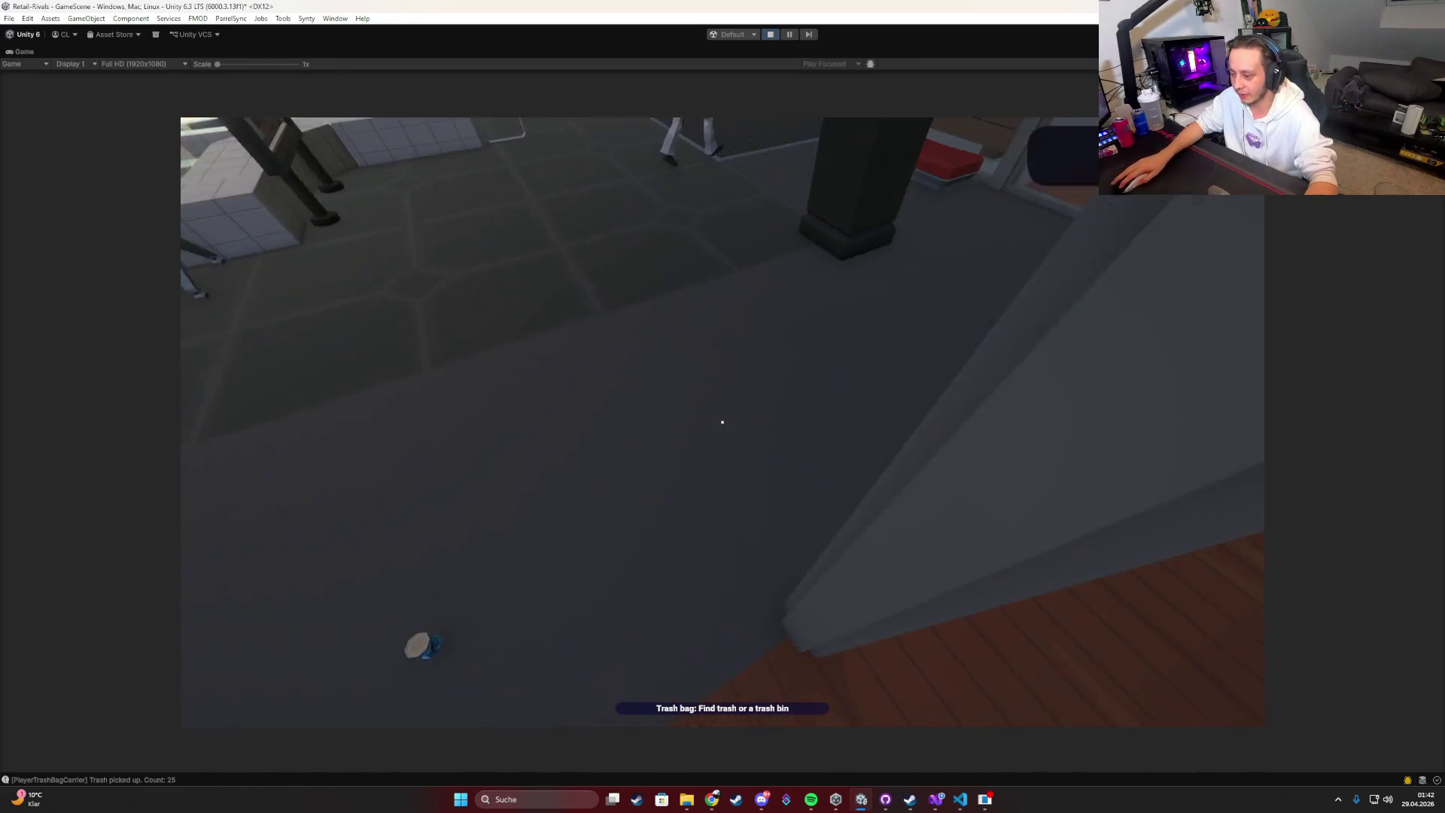
left_click(722, 422)
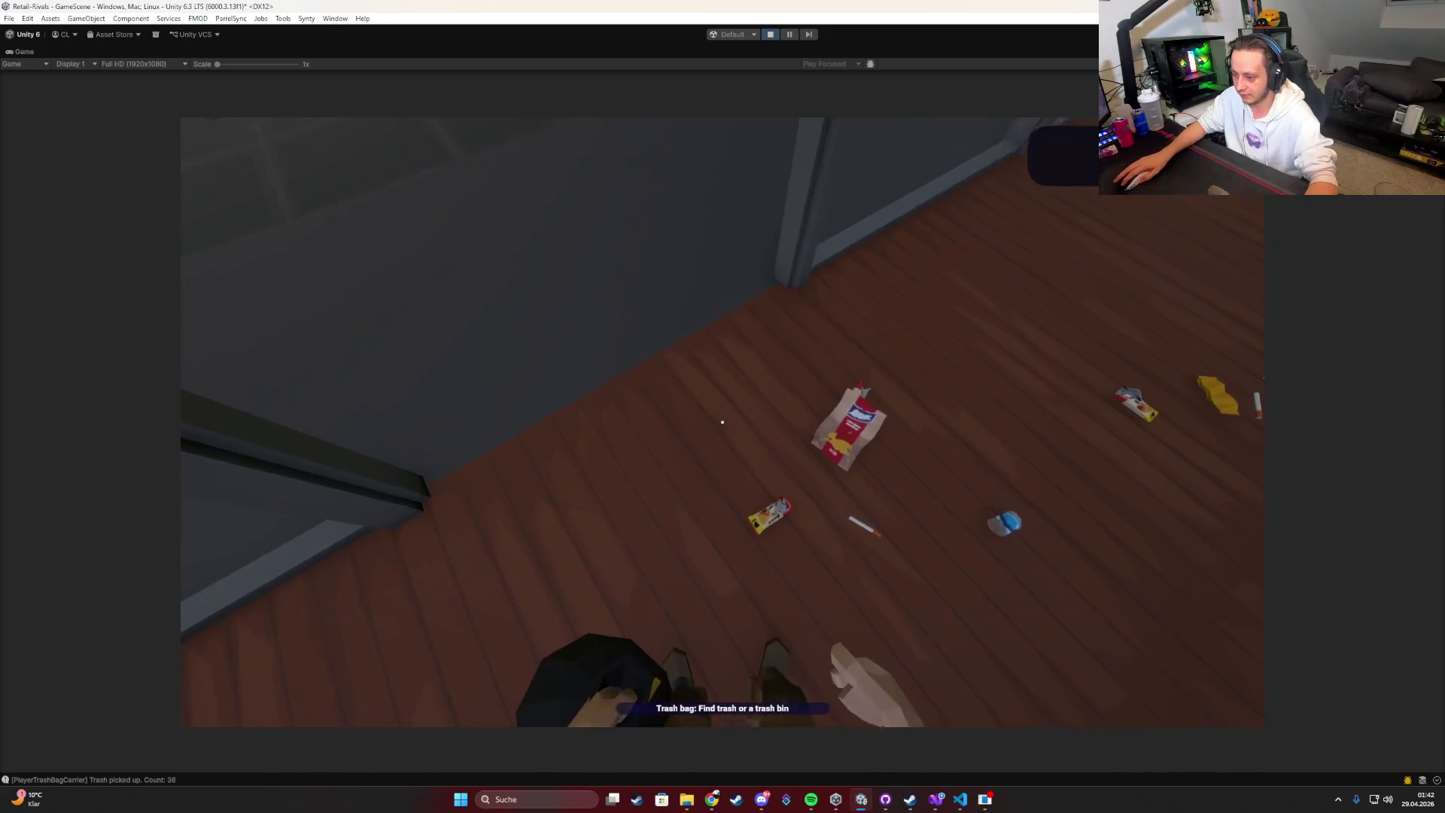
left_click(722, 421)
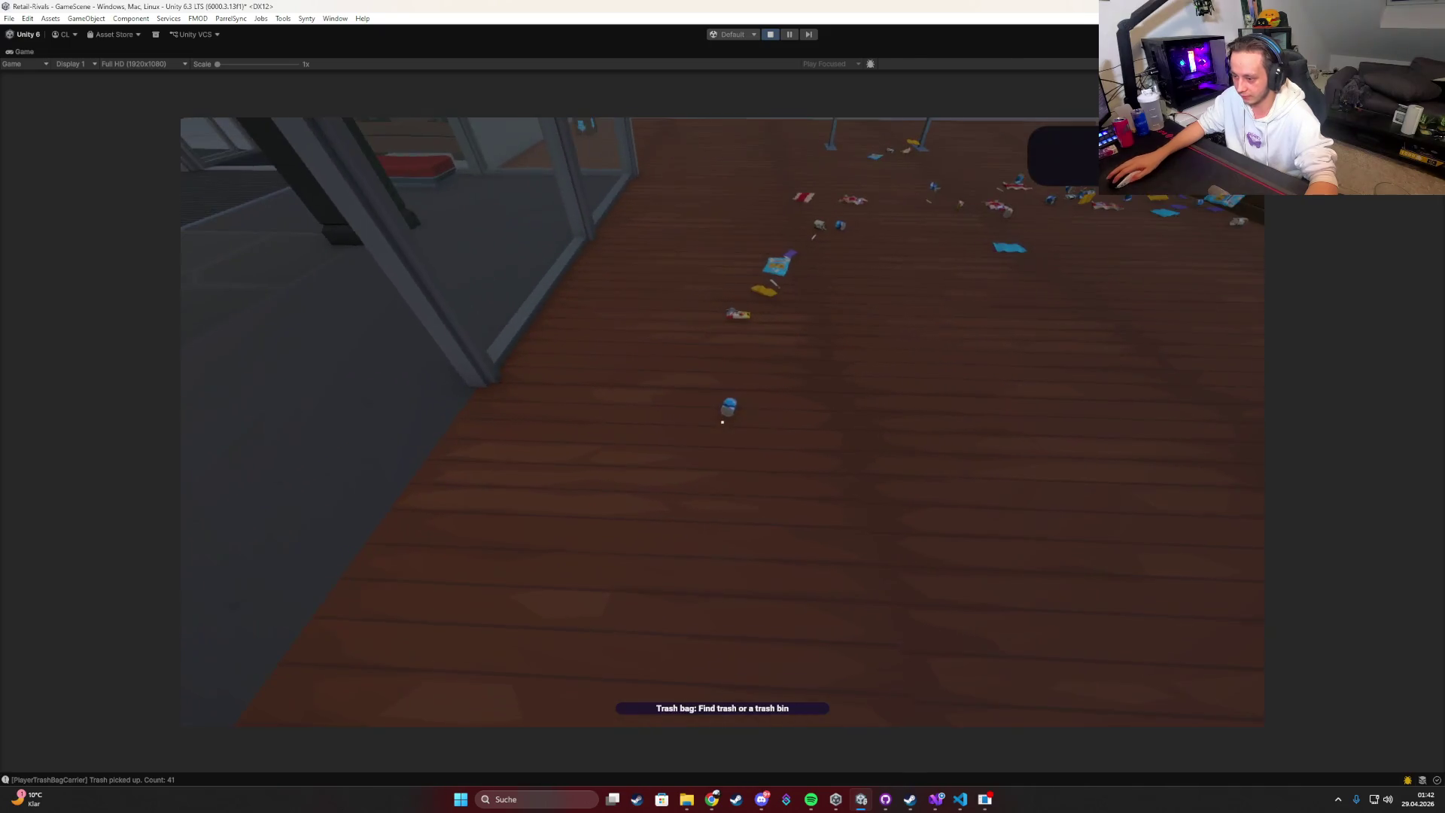
left_click(723, 421)
left_click(723, 422)
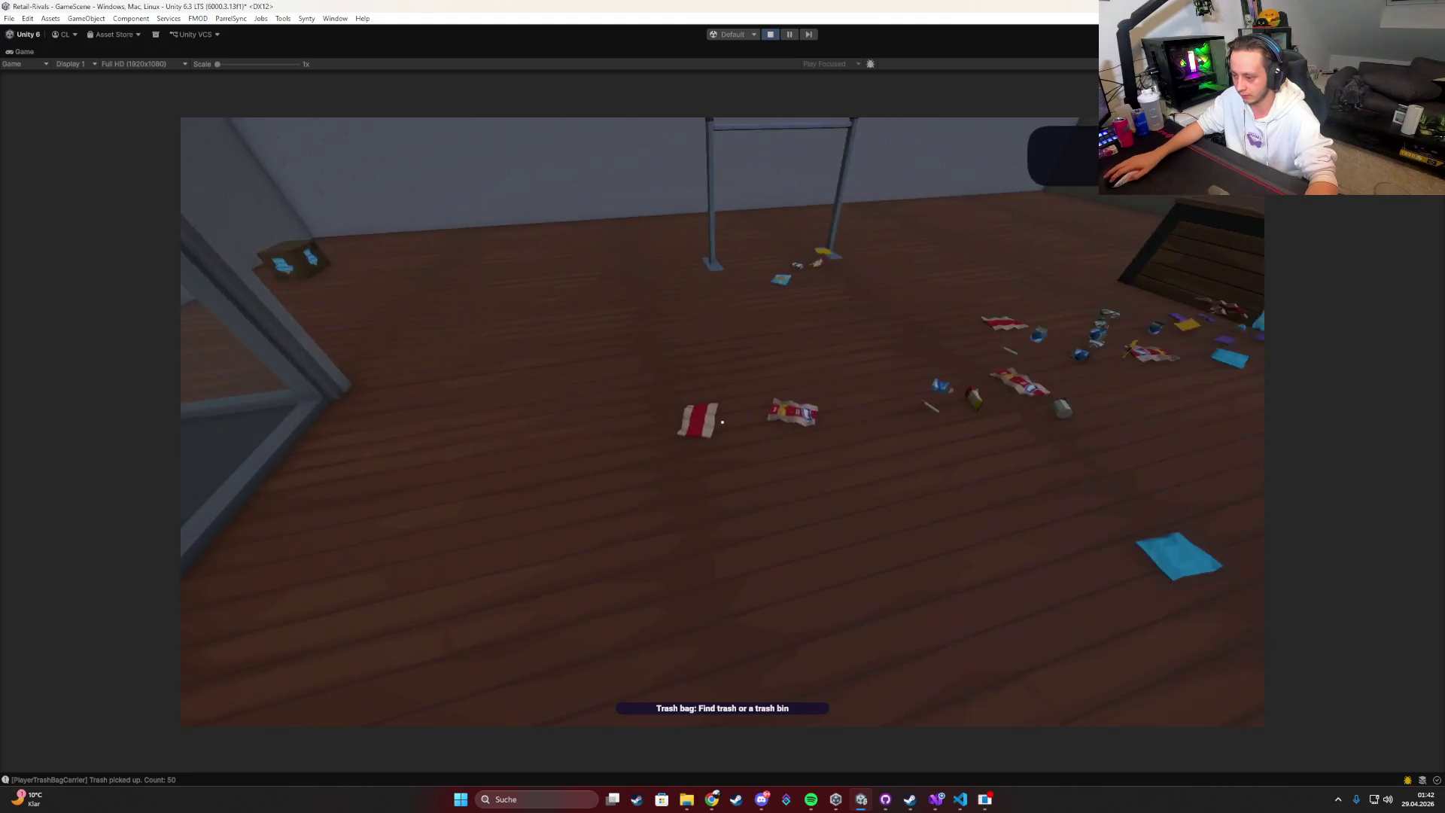
Pick up the remaining trash by and in front of the counter, filling the bag to 88.
left_click(723, 421)
left_click(723, 421)
left_click(723, 421)
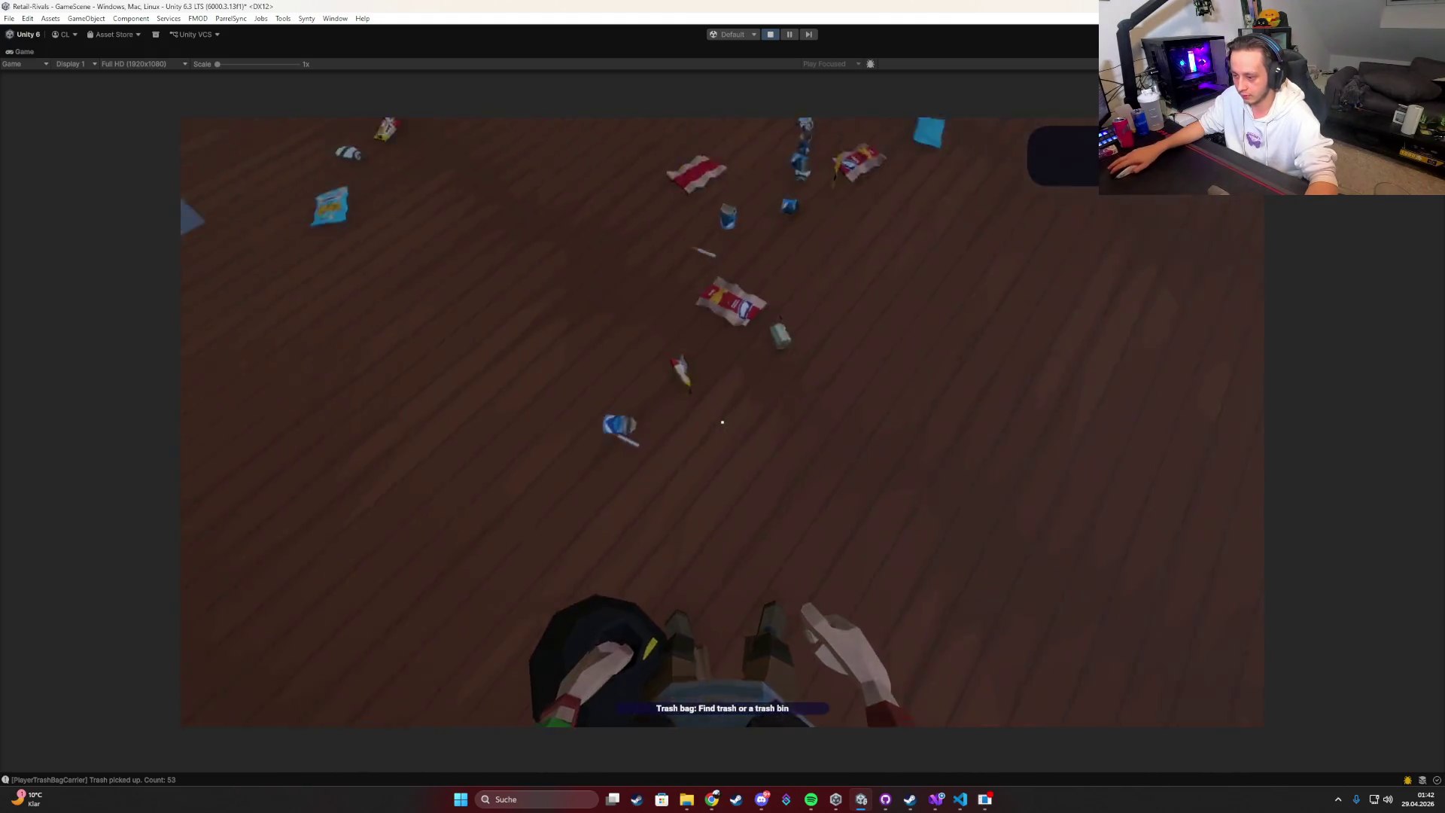
left_click(722, 421)
left_click(722, 421)
left_click(723, 421)
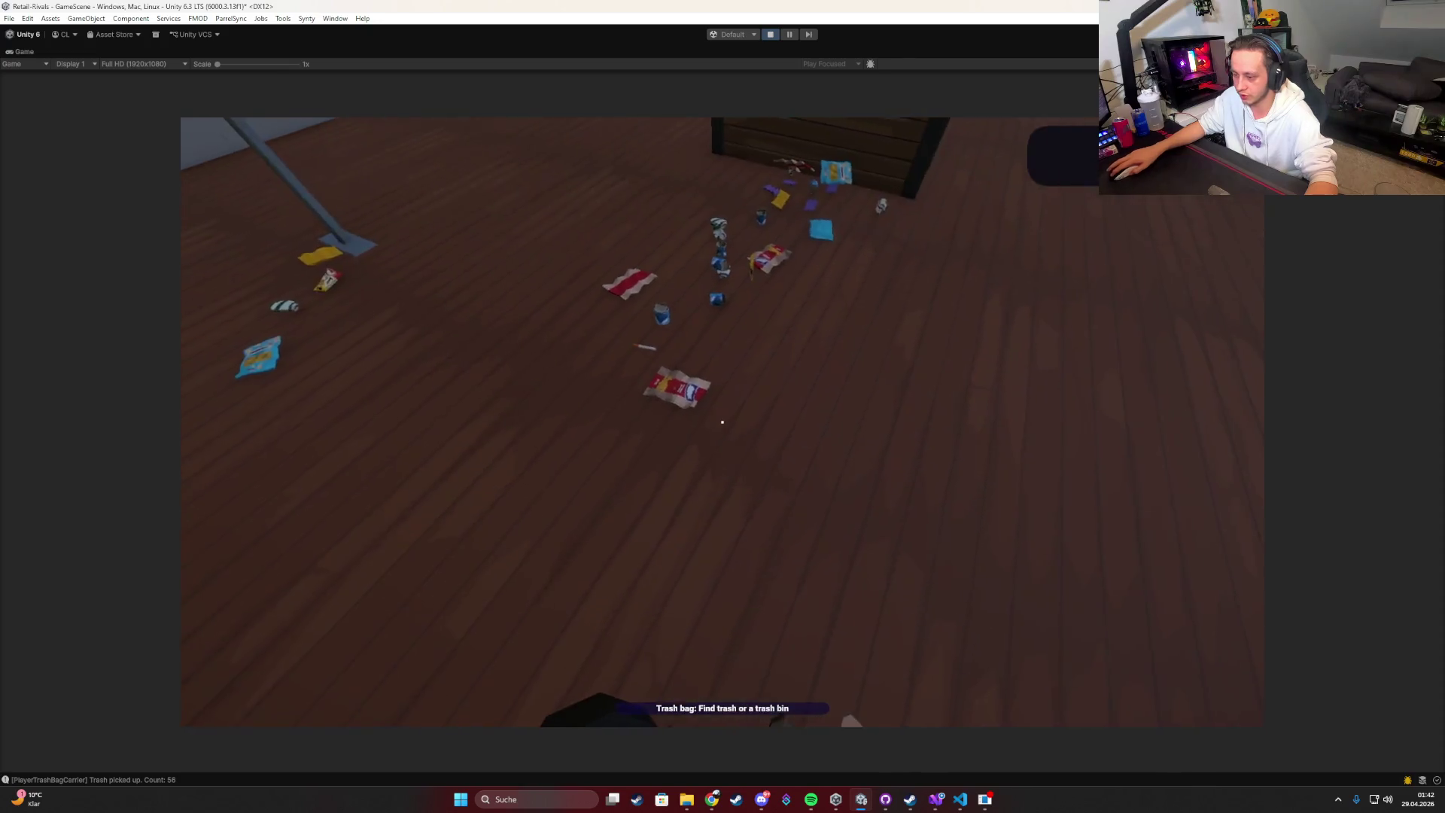
left_click(723, 422)
left_click(722, 422)
left_click(723, 422)
left_click(723, 421)
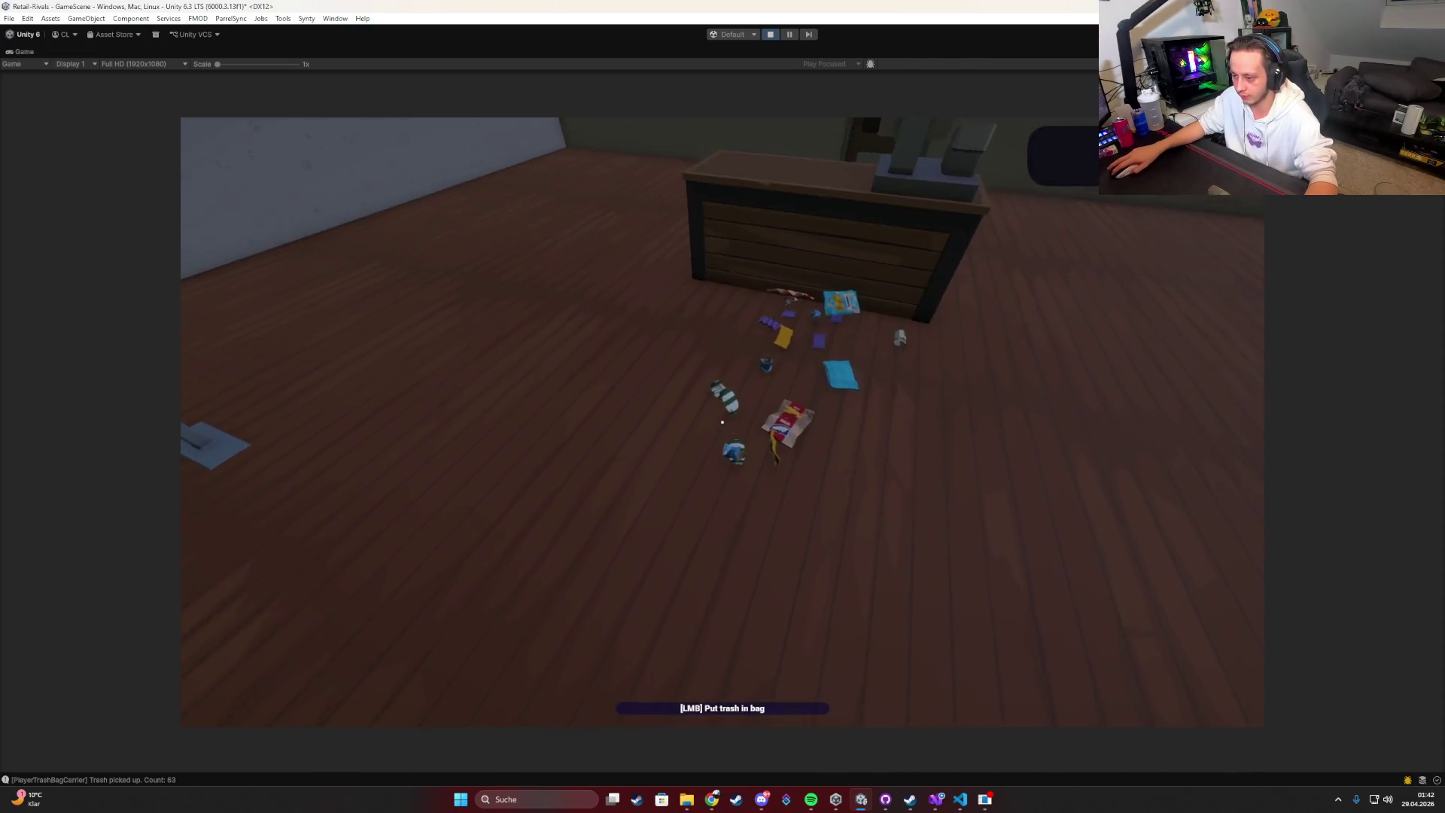
left_click(723, 422)
left_click(723, 421)
left_click(723, 422)
left_click(723, 421)
left_click(723, 422)
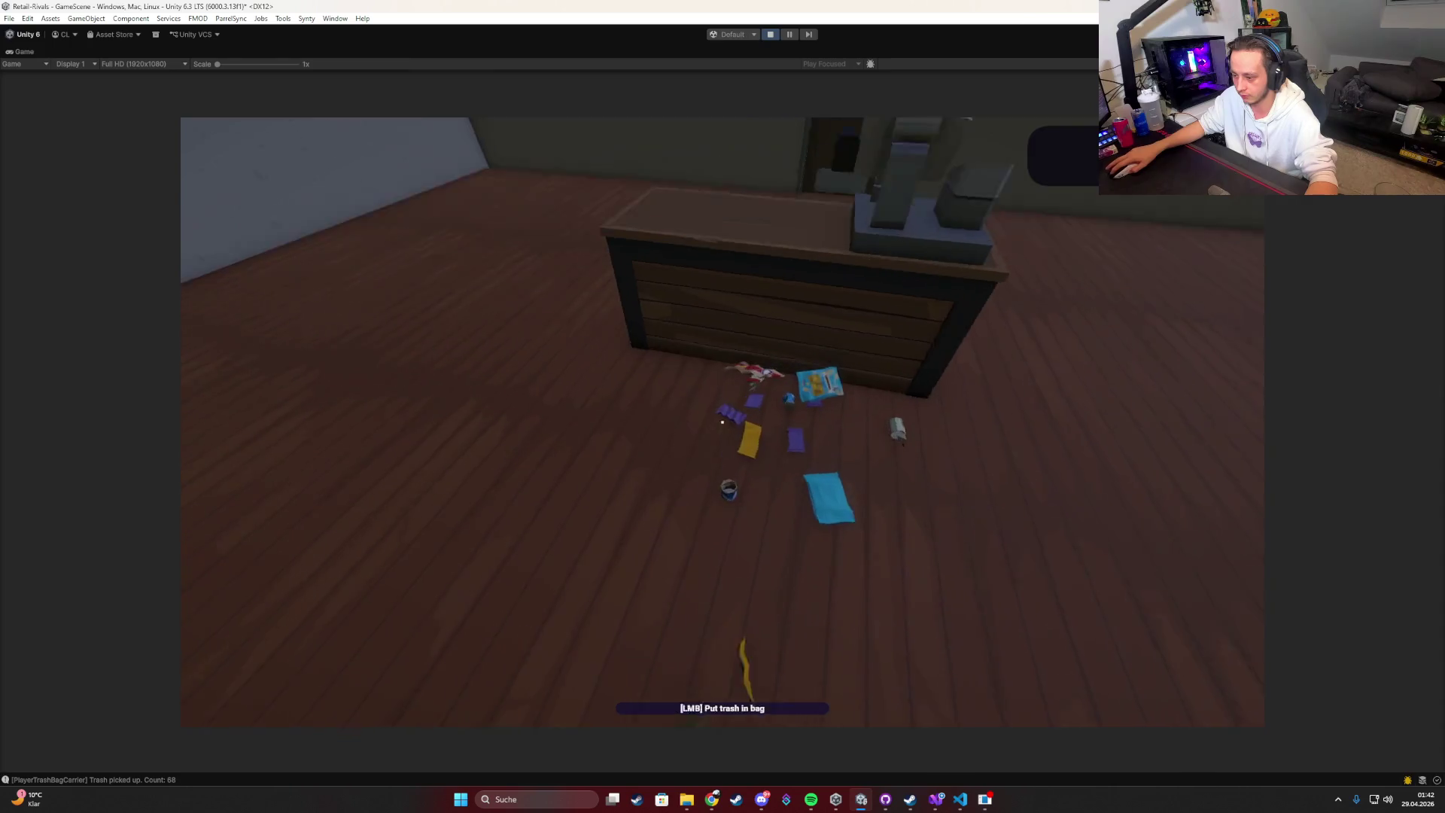
left_click(723, 422)
left_click(722, 421)
left_click(722, 421)
left_click(723, 422)
left_click(723, 422)
left_click(722, 421)
left_click(723, 422)
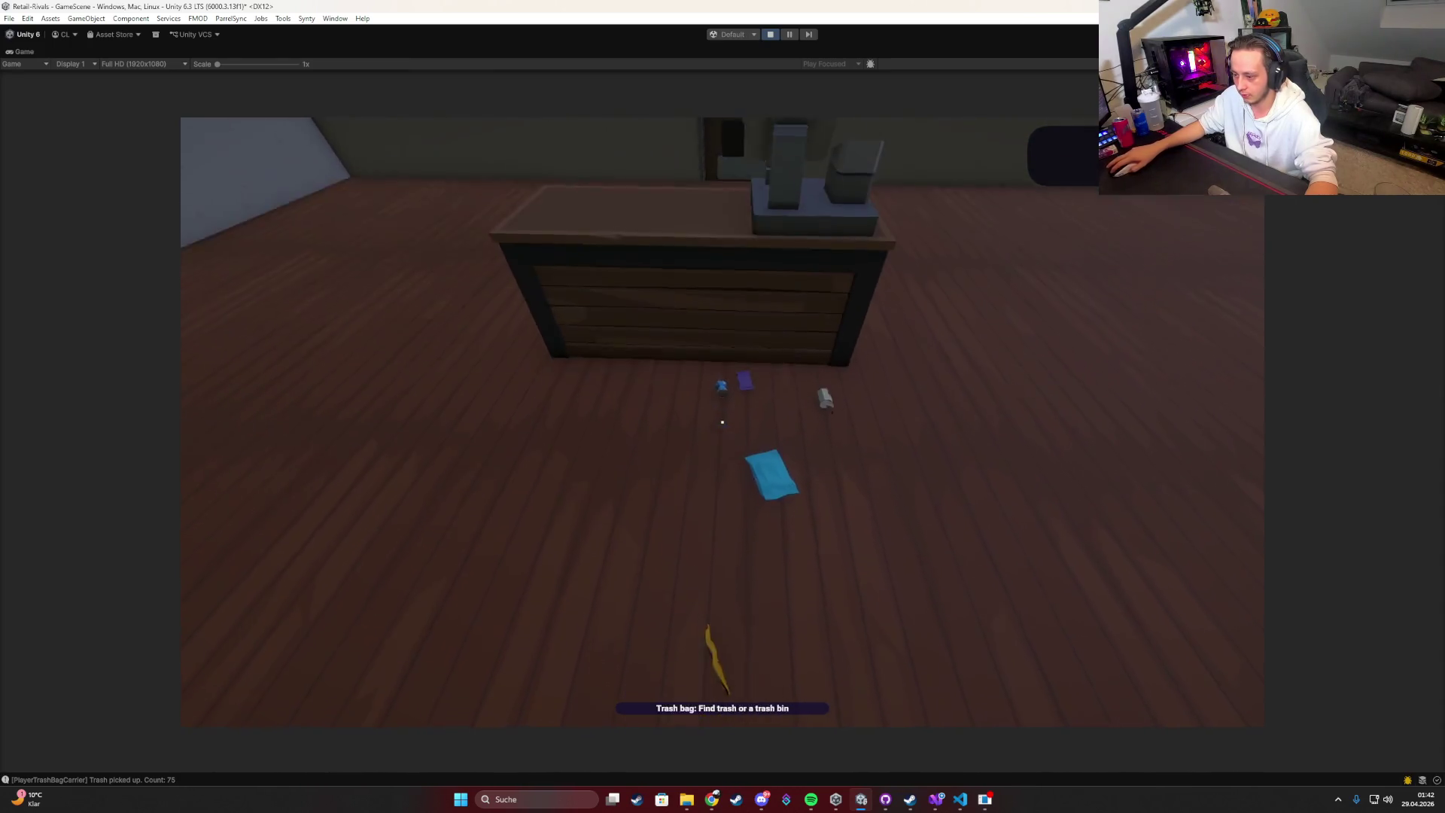
left_click(722, 421)
left_click(723, 421)
left_click(722, 421)
left_click(723, 422)
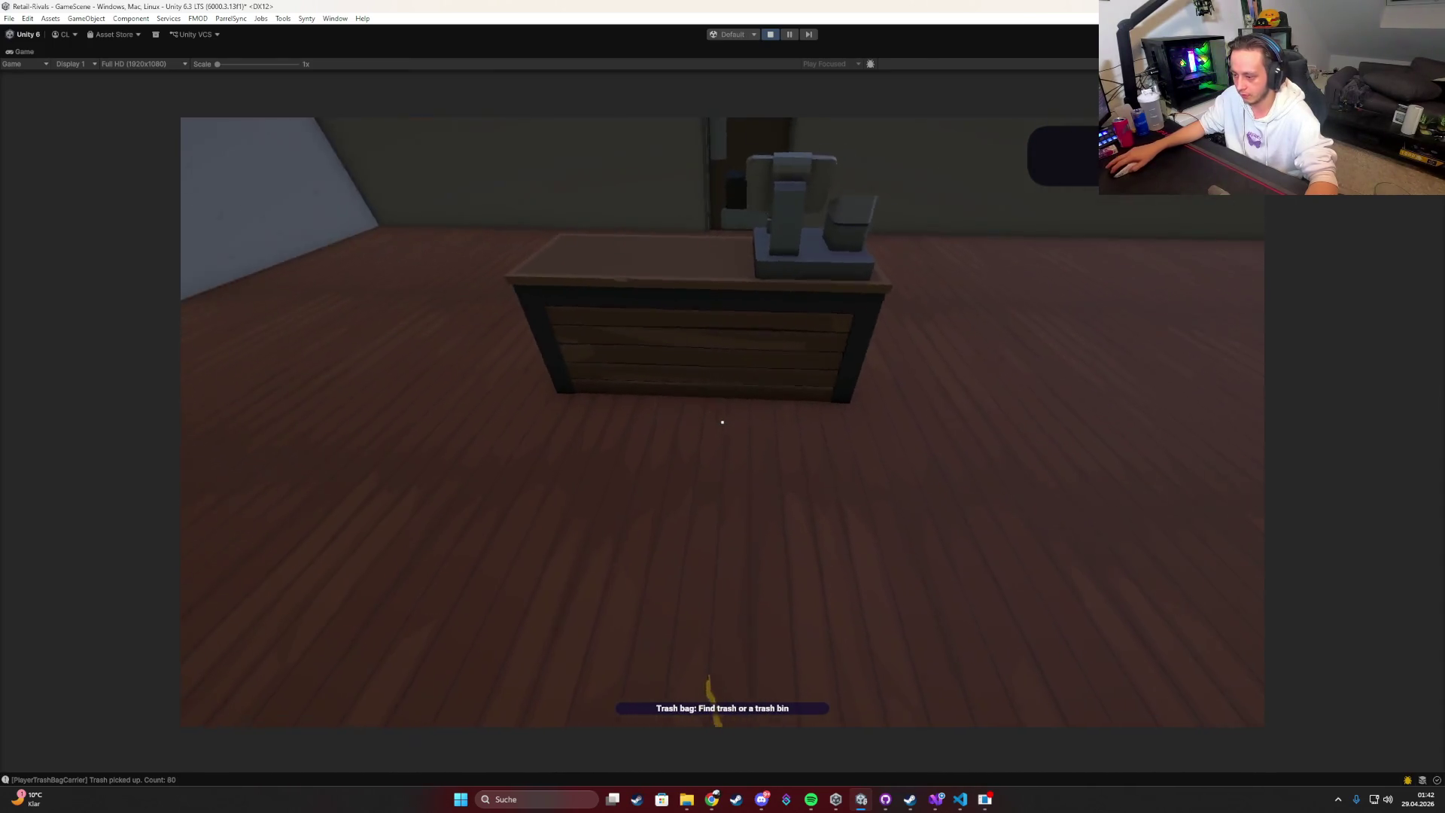
left_click(723, 421)
left_click(722, 422)
left_click(722, 421)
left_click(722, 421)
left_click(722, 422)
Dispose of the trash bag in the red bin, then return and open the Clothing Shop price list.
key("w")
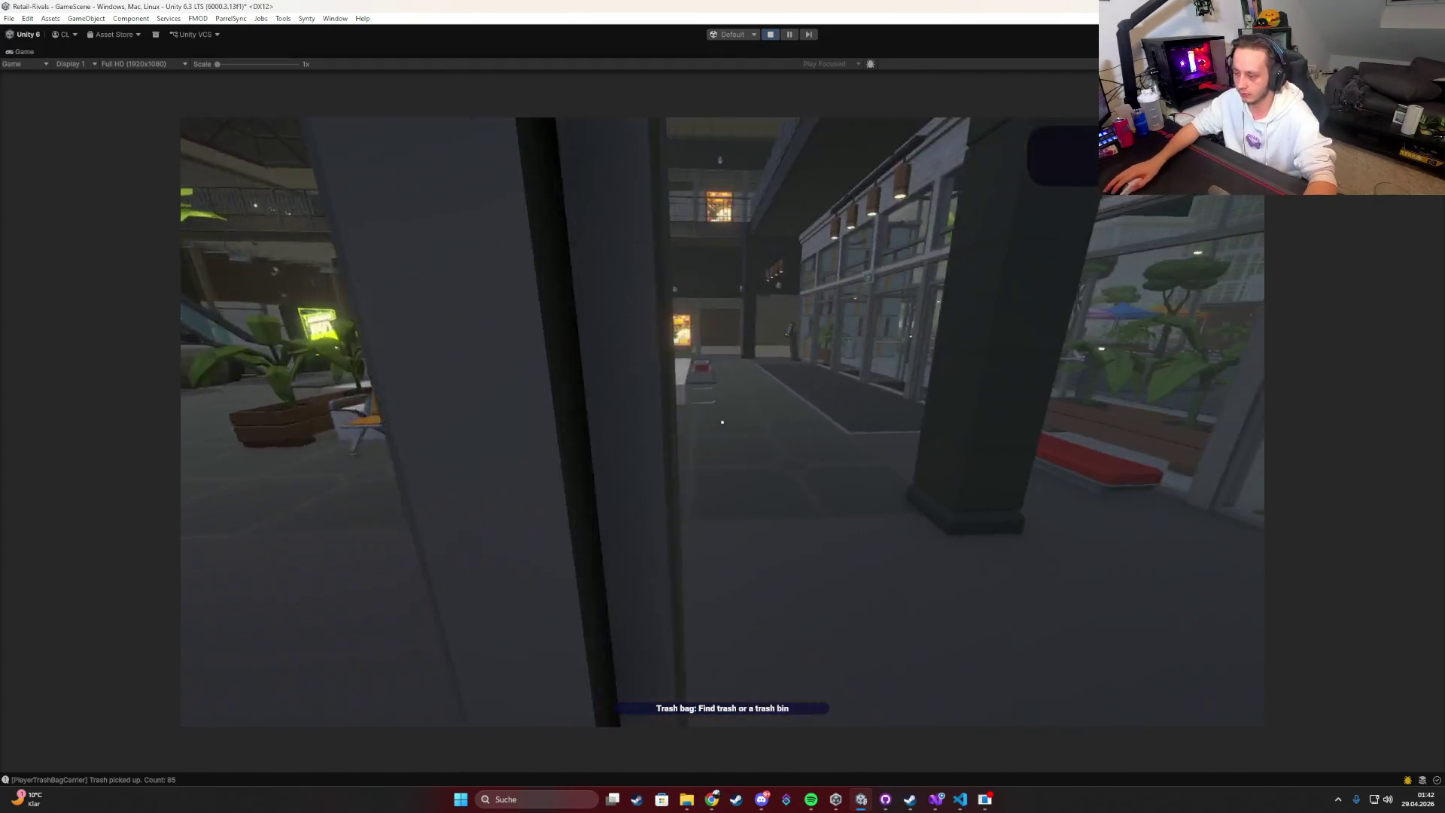
key("w")
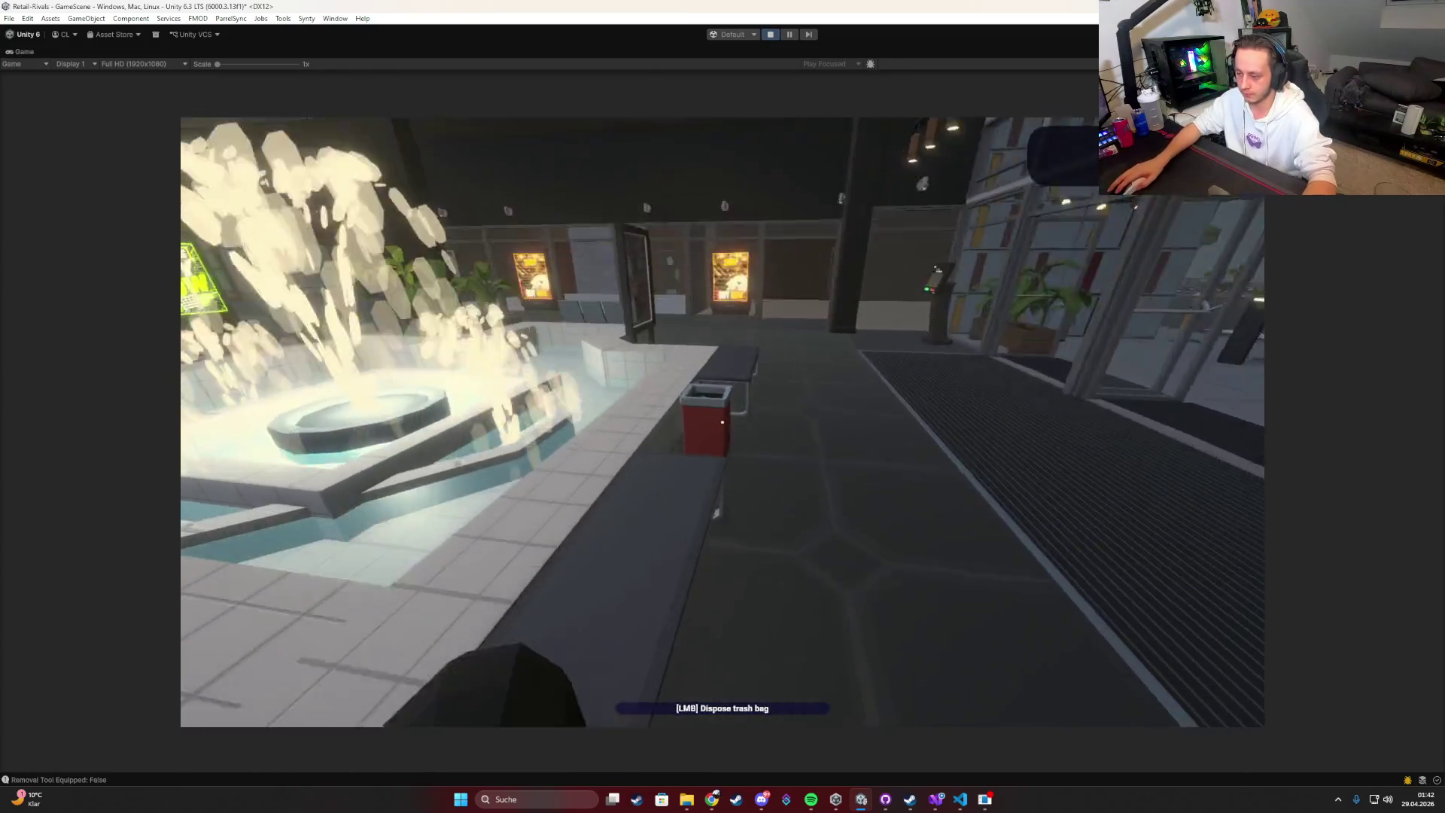
left_click(722, 421)
key("w")
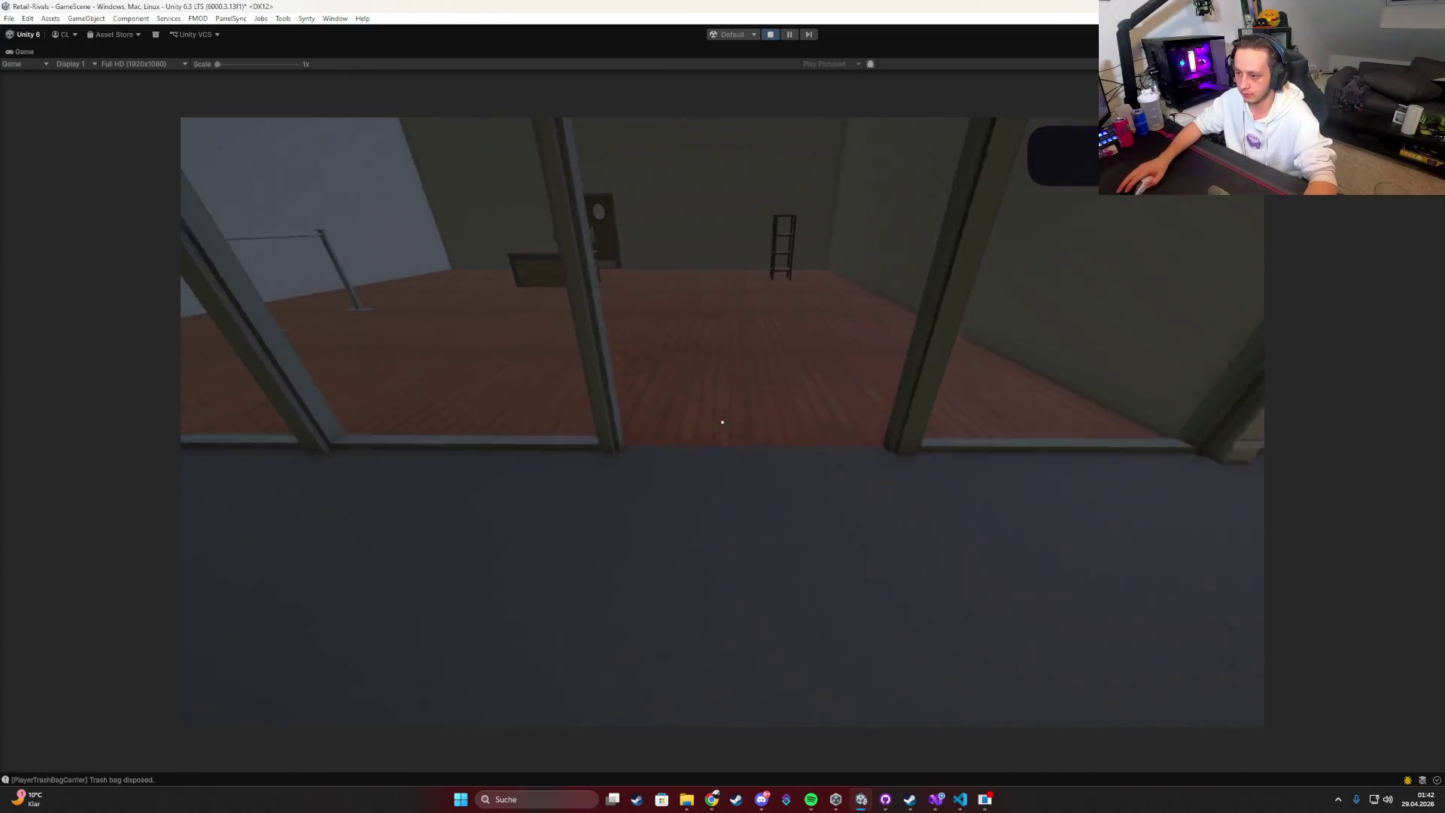
key("w")
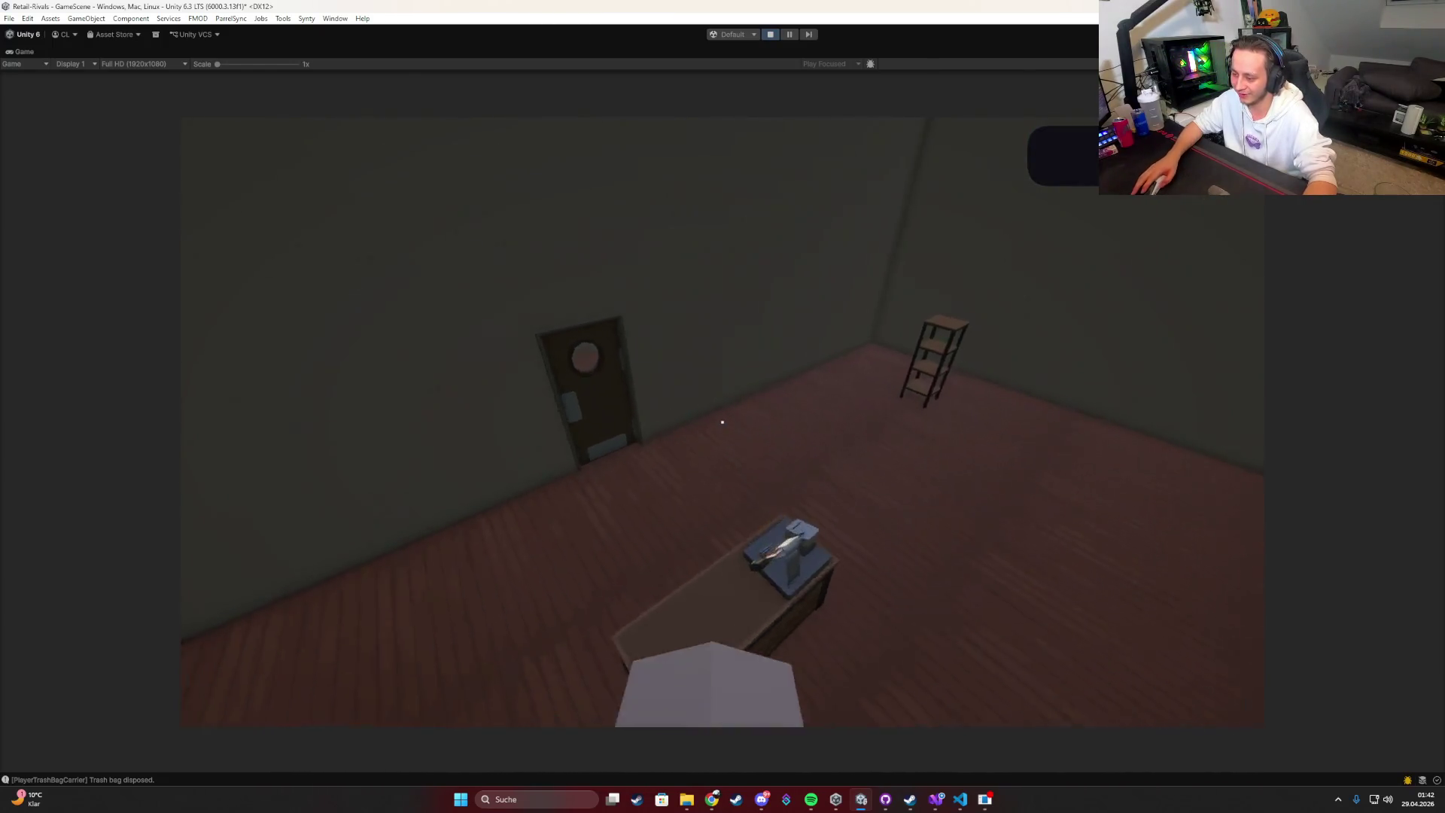
key("Tab")
left_click(713, 319)
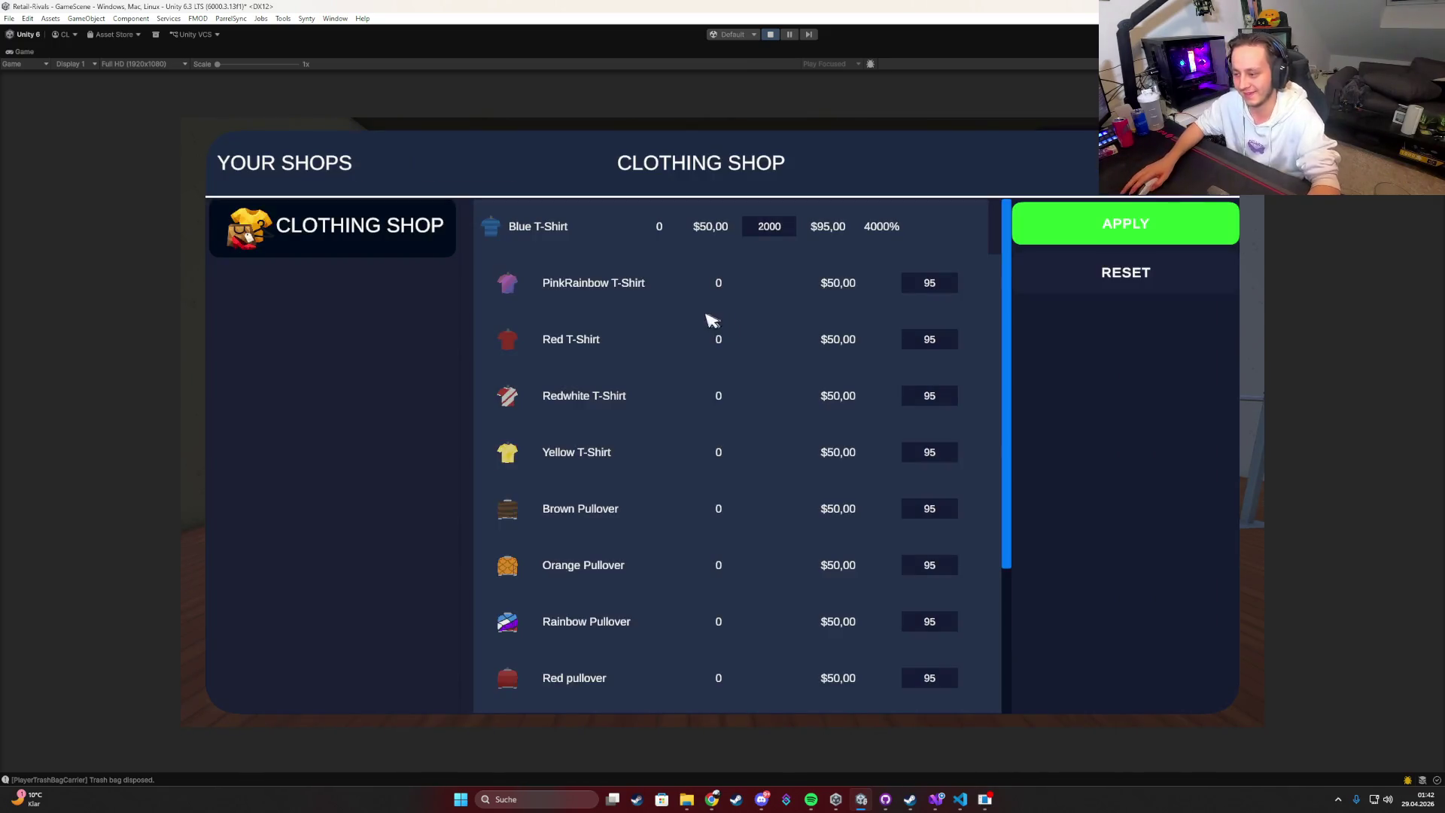
Un-maximize the Game view to restore the editor layout, briefly switching to Spotify and back.
key("super")
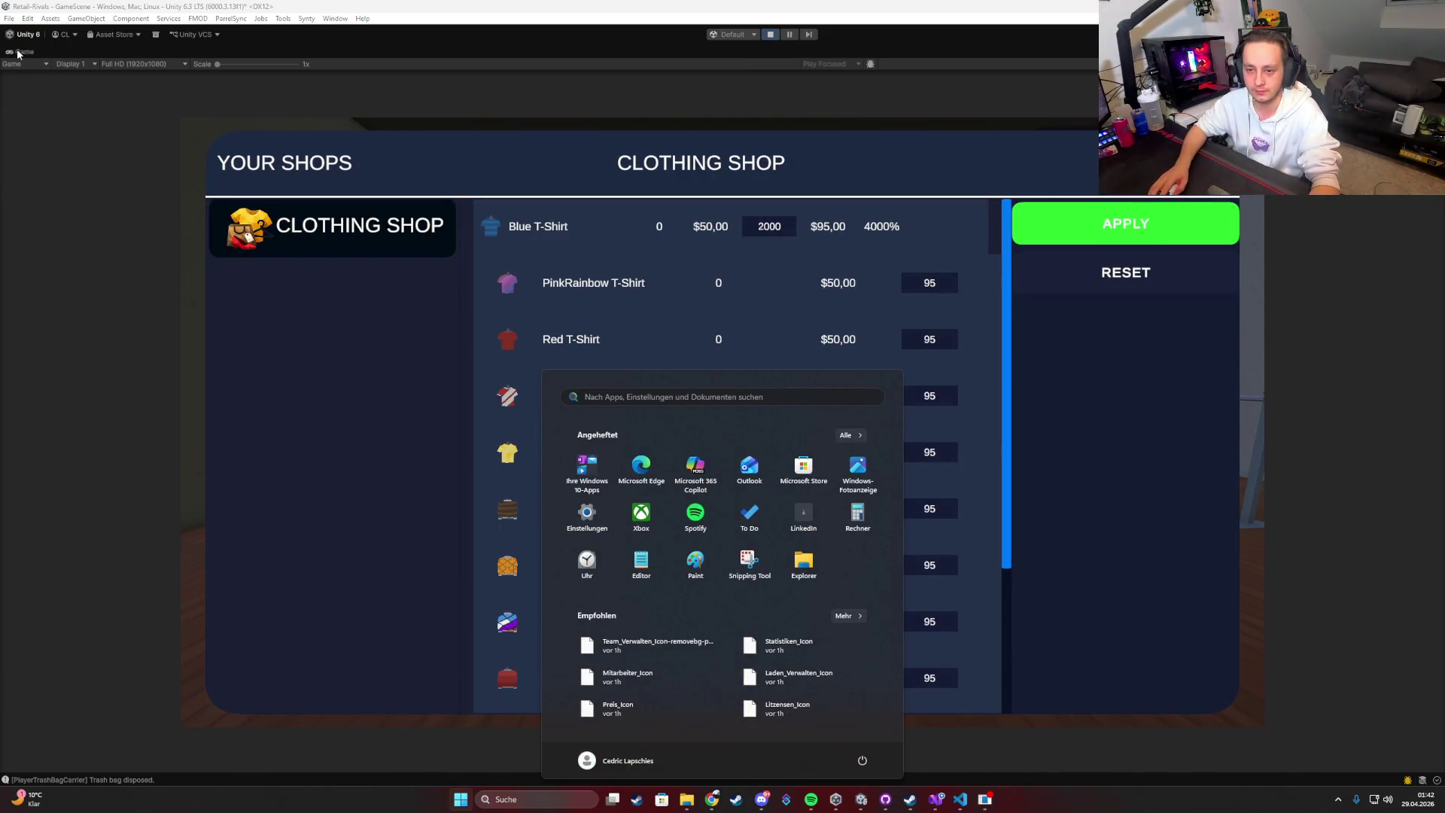
double_click(15, 51)
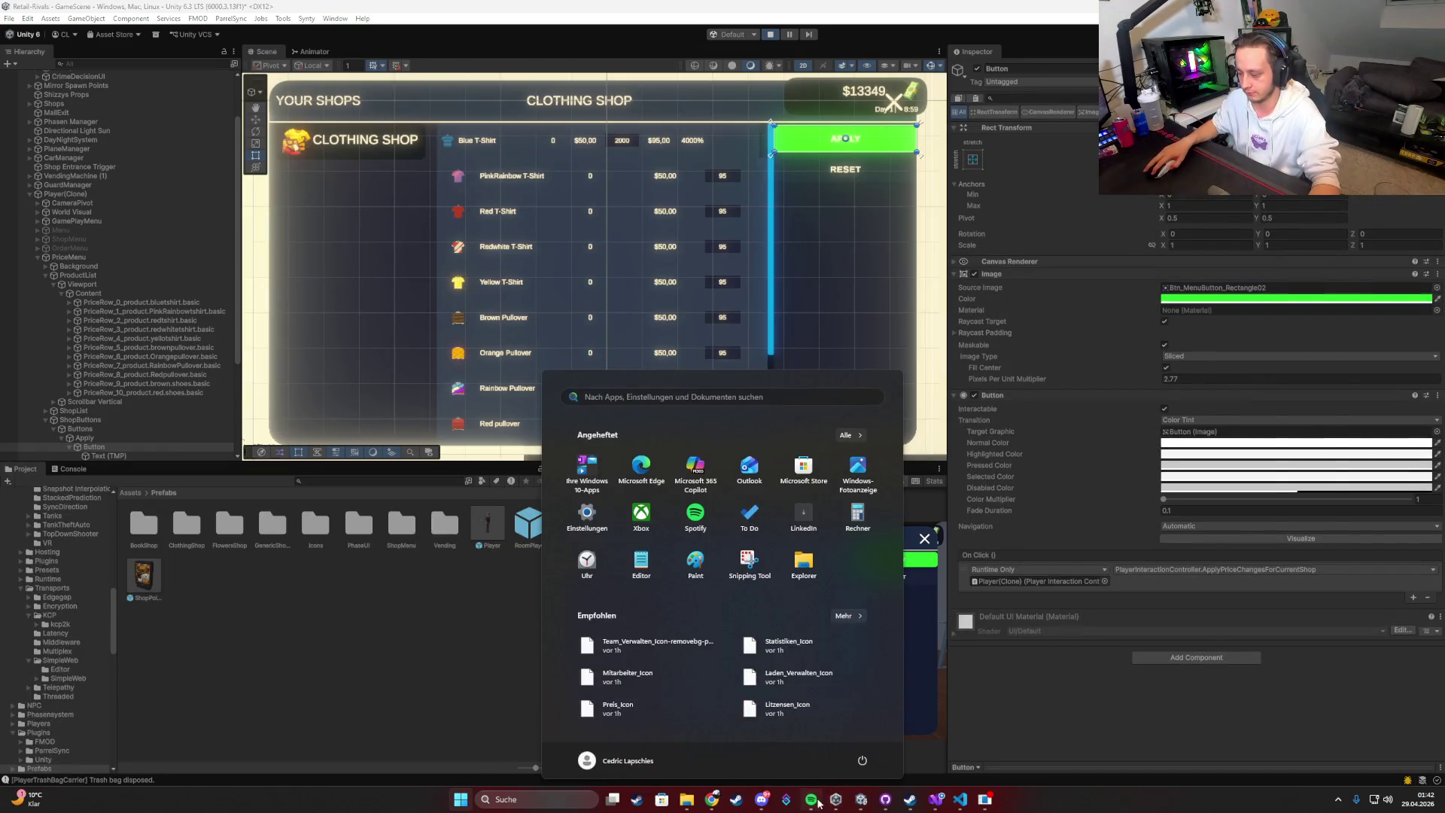
left_click(811, 799)
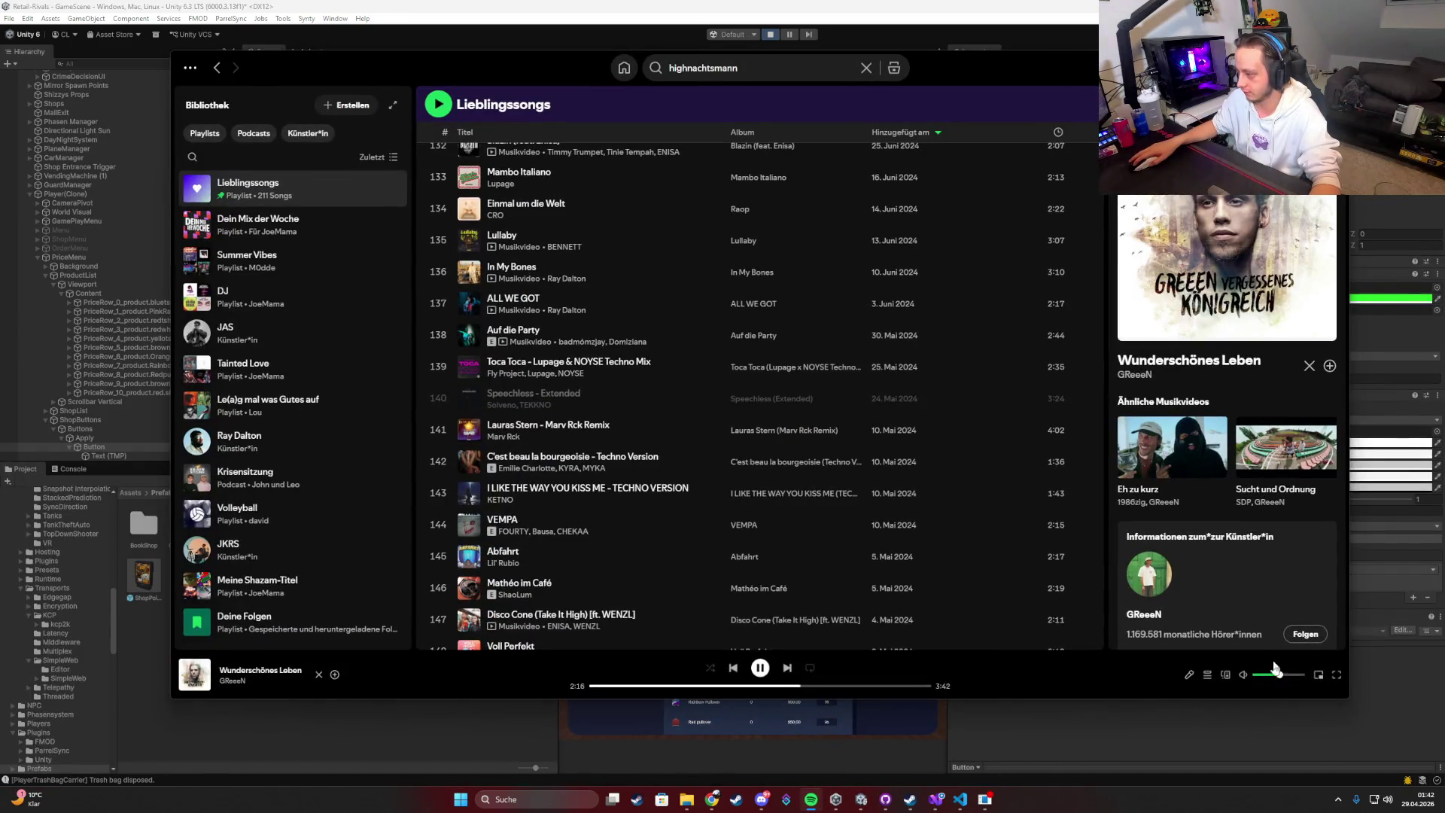
left_click(1263, 60)
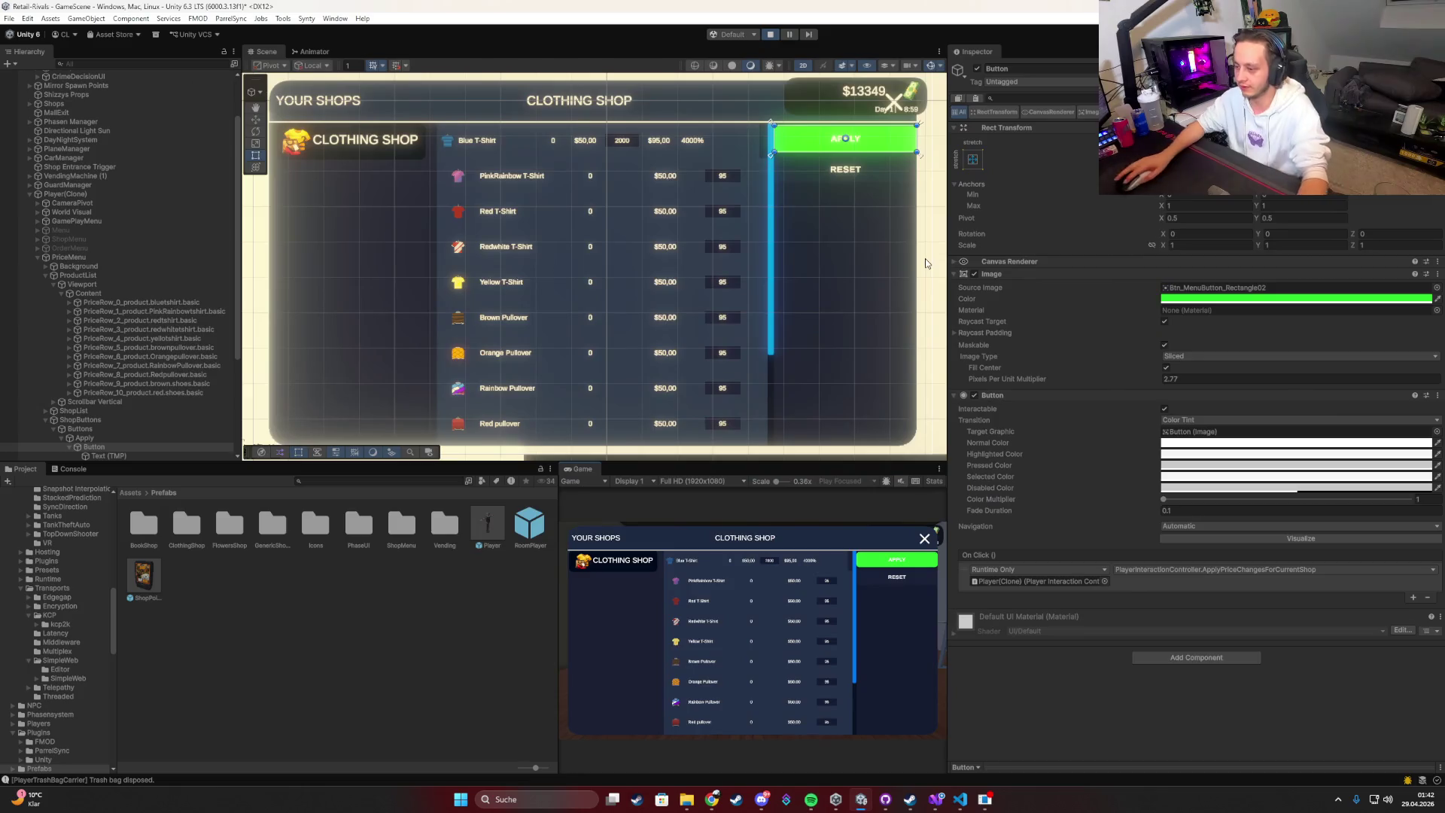
Select the Blue T-Shirt price row, try widening it, and toggle its minimum height setting.
left_click(736, 141)
left_click(736, 141)
left_click(737, 141)
left_click_drag(759, 140, 773, 140)
scroll(1193, 623, "down", 2)
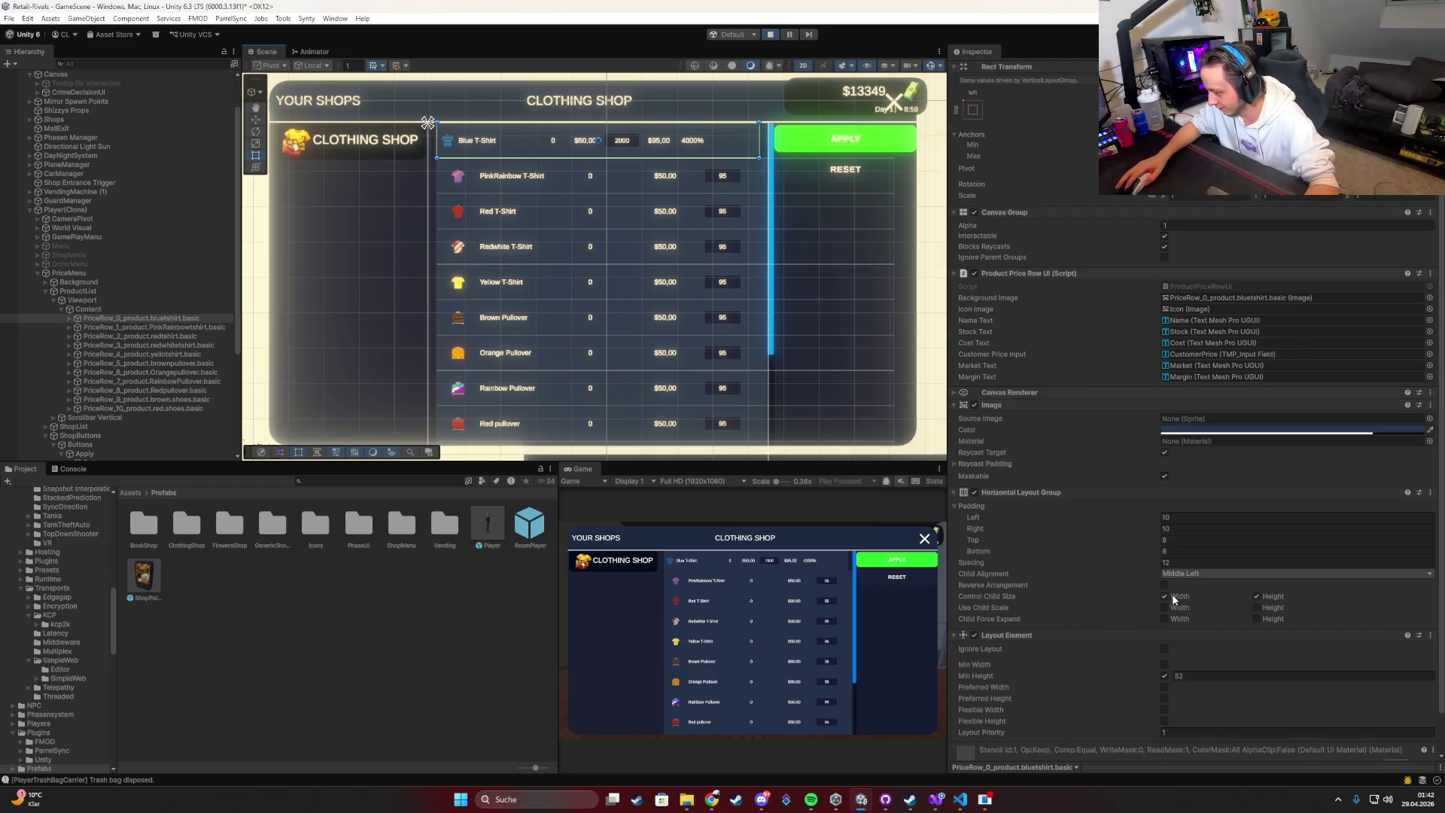
left_click(1163, 676)
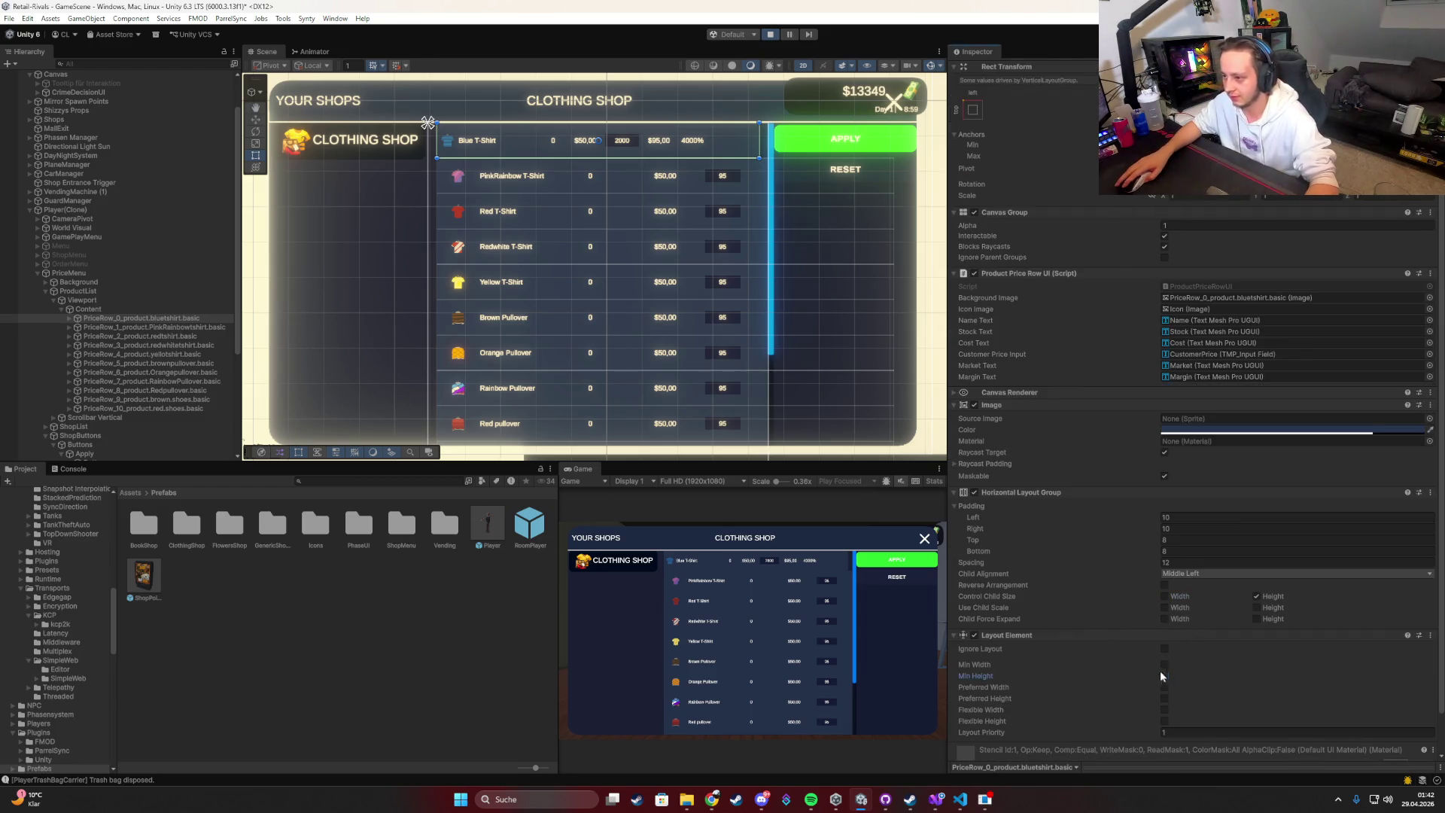
Untick Content's Control Child Size Width and remove the Layout Element from the Blue T-Shirt row.
left_click(88, 309)
left_click(1165, 418)
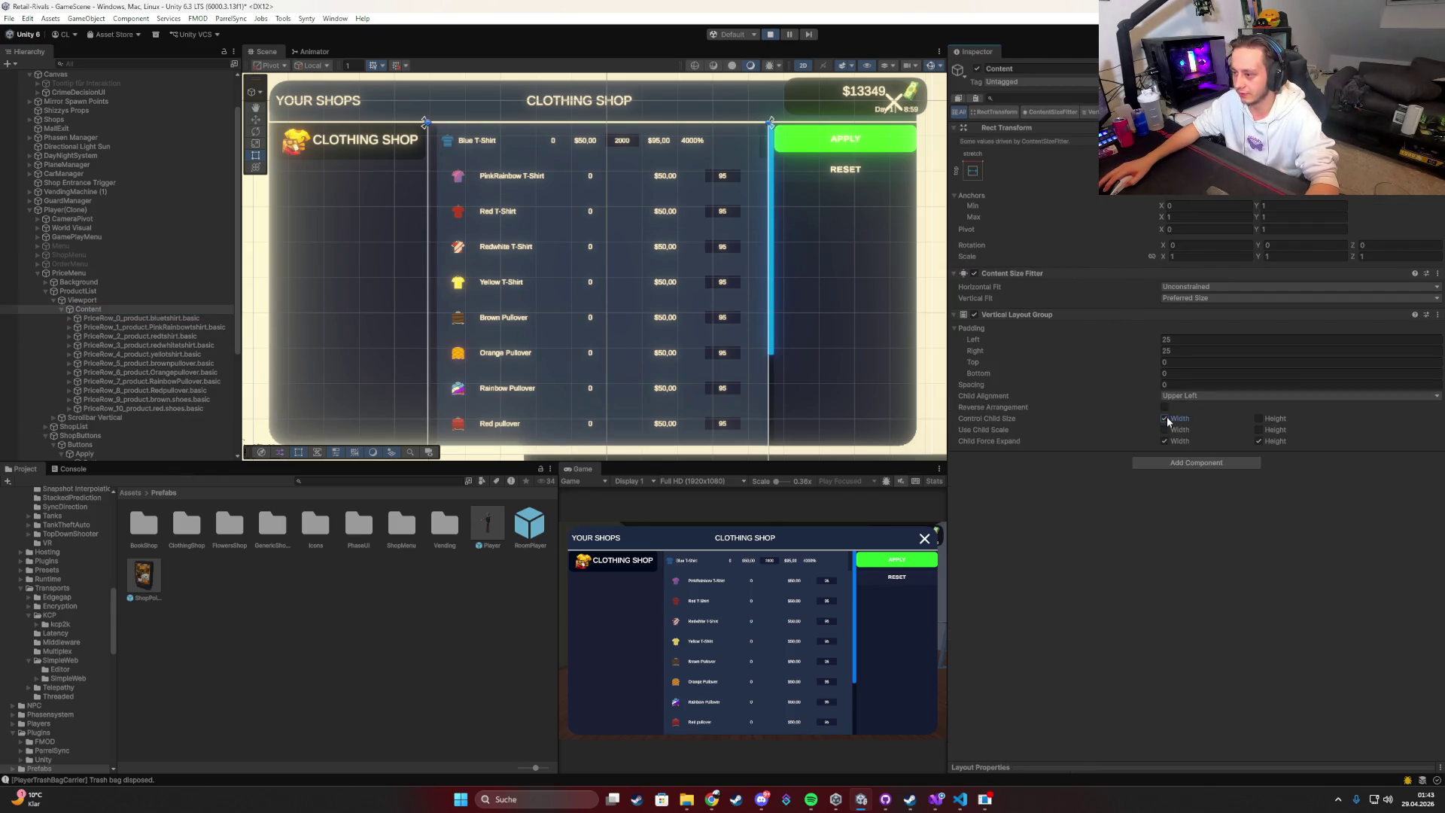
left_click(143, 318)
left_click(1430, 696)
left_click(1354, 615)
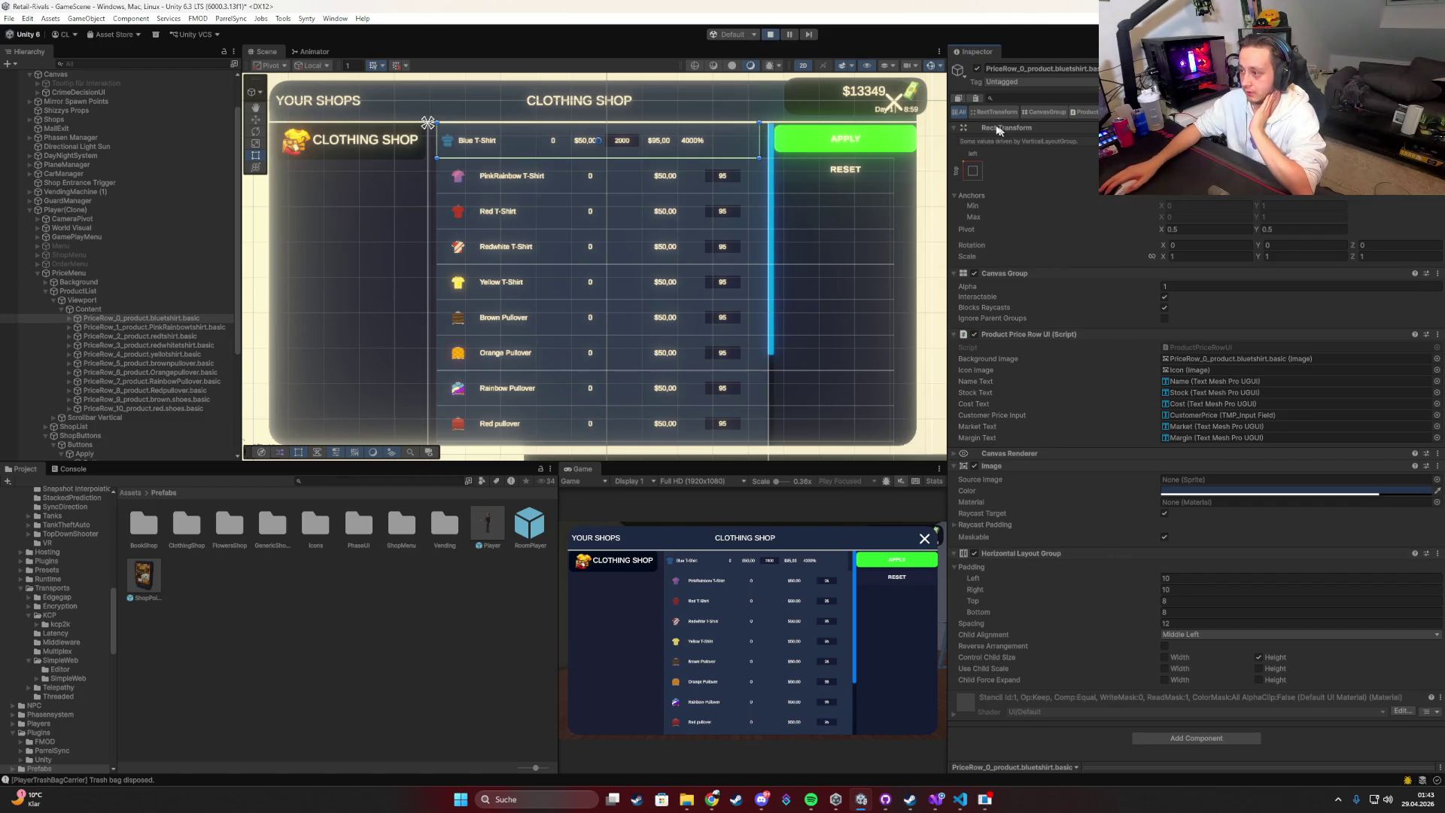
Toggle the row off and on, then re-tick Control Child Size Width on Content.
left_click(977, 68)
left_click(977, 68)
left_click(763, 143)
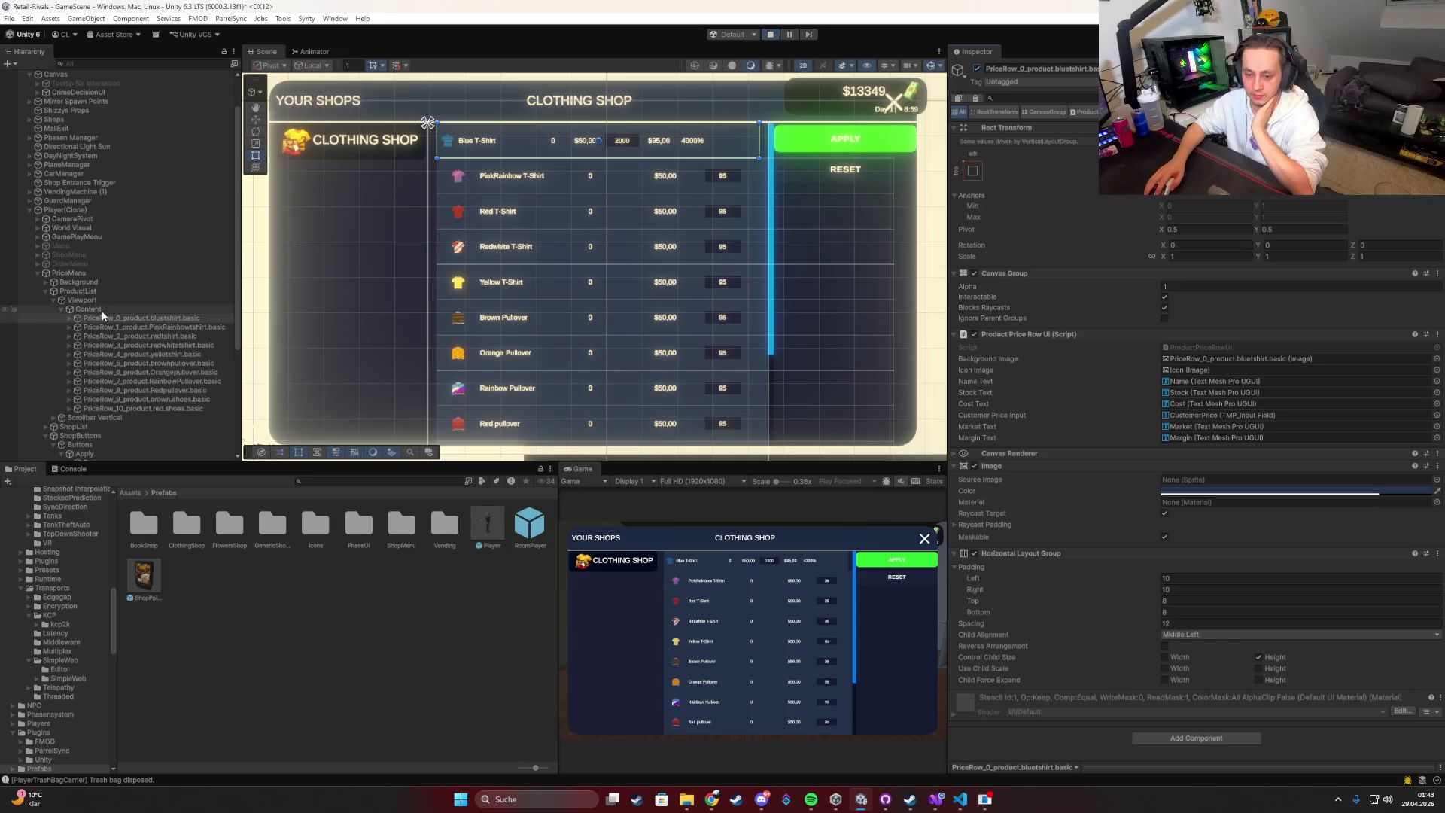
left_click(1164, 418)
left_click_drag(768, 146, 767, 149)
Apply an anchor preset to the Blue T-Shirt row, then undo it.
scroll(753, 136, "up", 4)
left_click(730, 133)
left_click(731, 135)
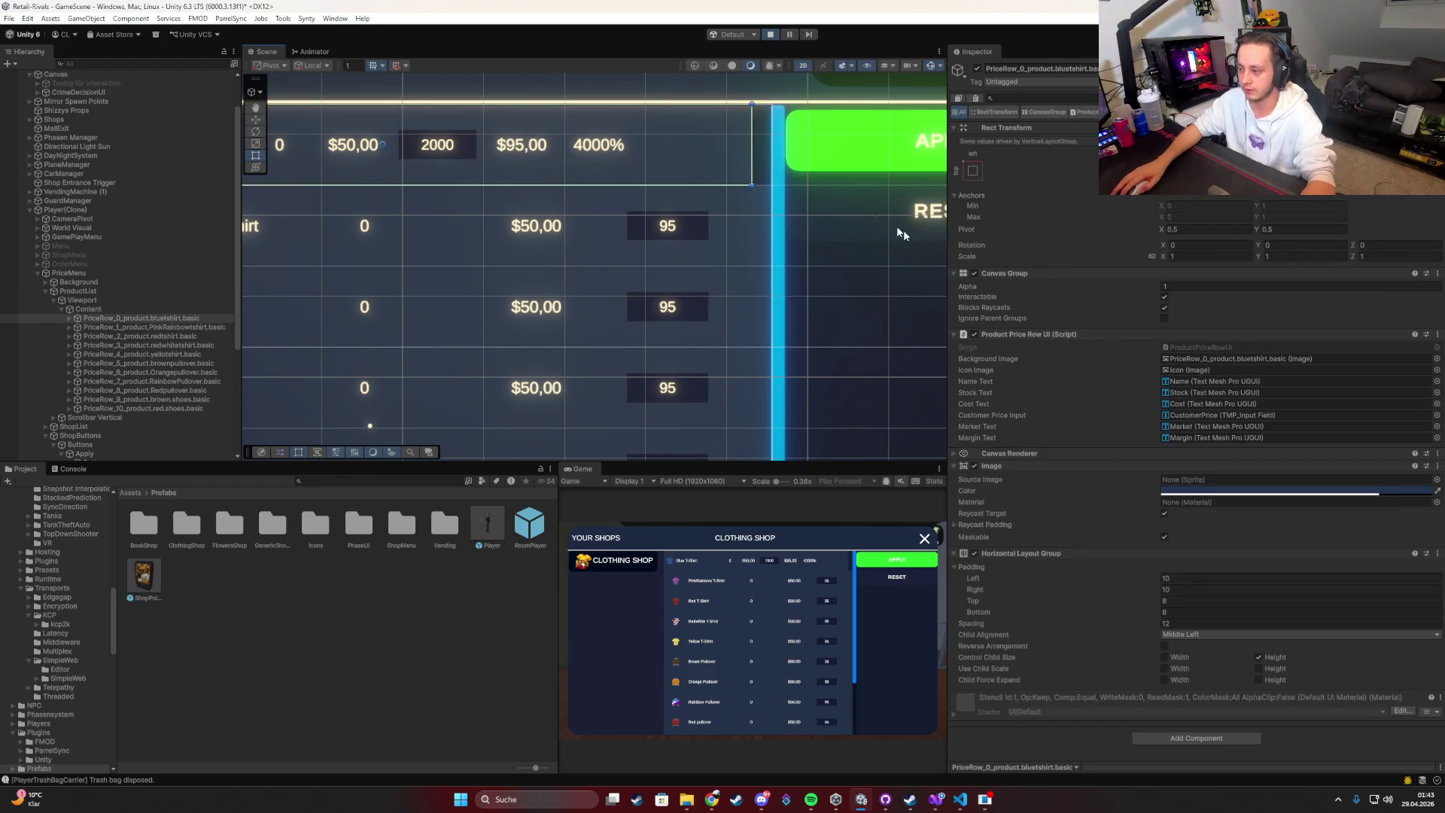
left_click(972, 171)
left_click(1094, 340)
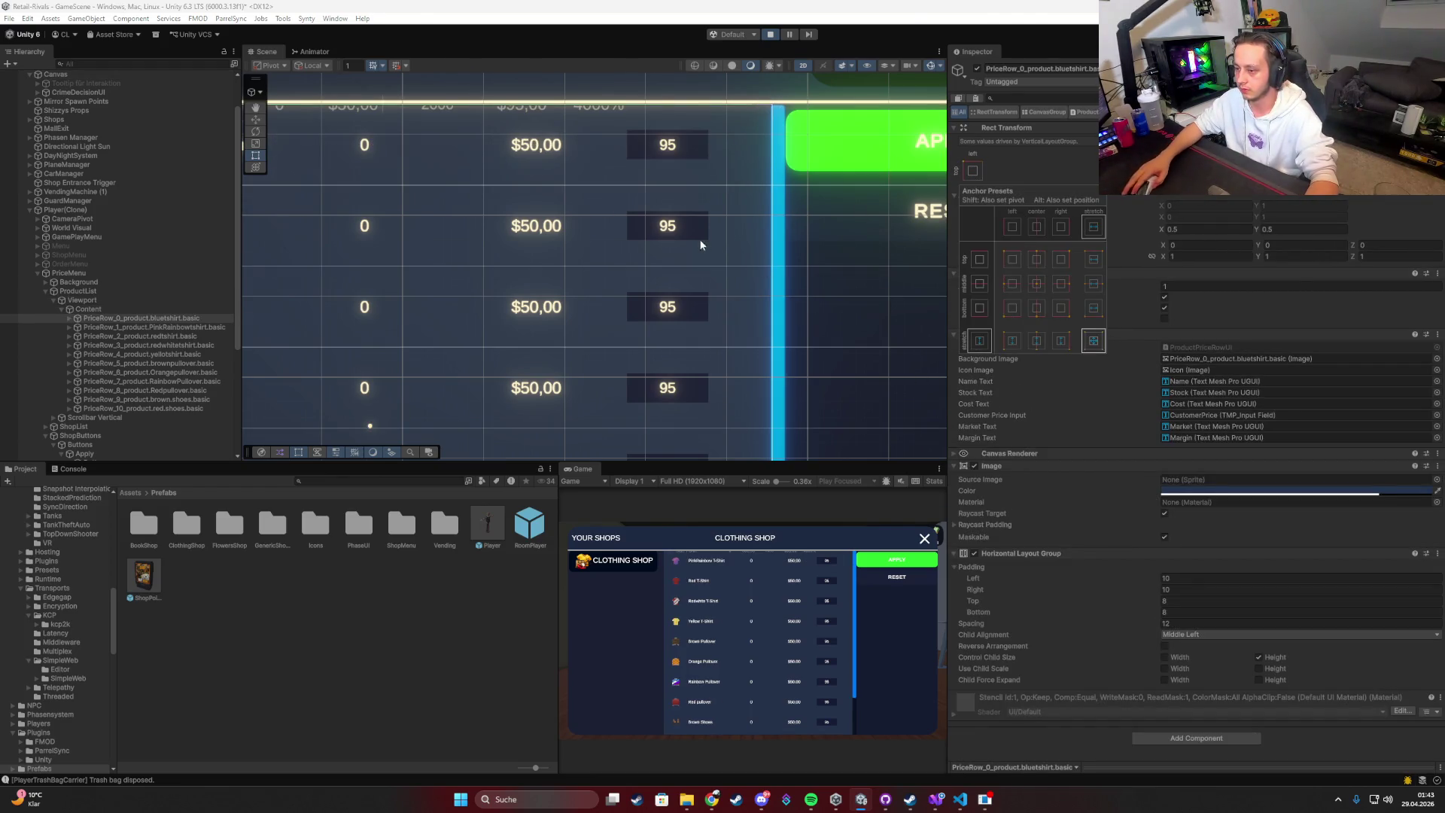
scroll(700, 245, "down", 3)
key("ctrl+z")
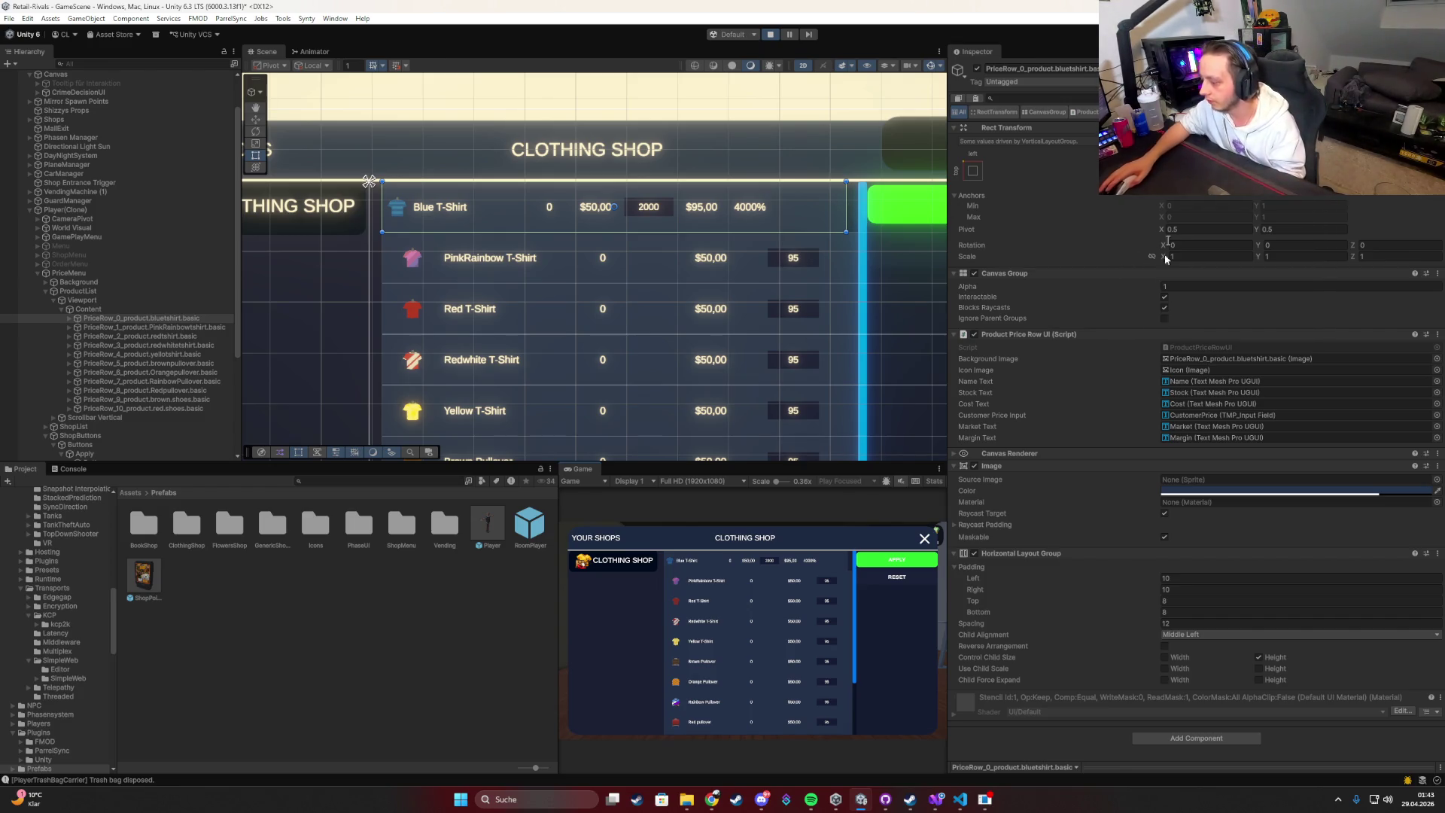
Untick the row's Control Child Size Width and set its left and right padding to 0.
left_click(1163, 657)
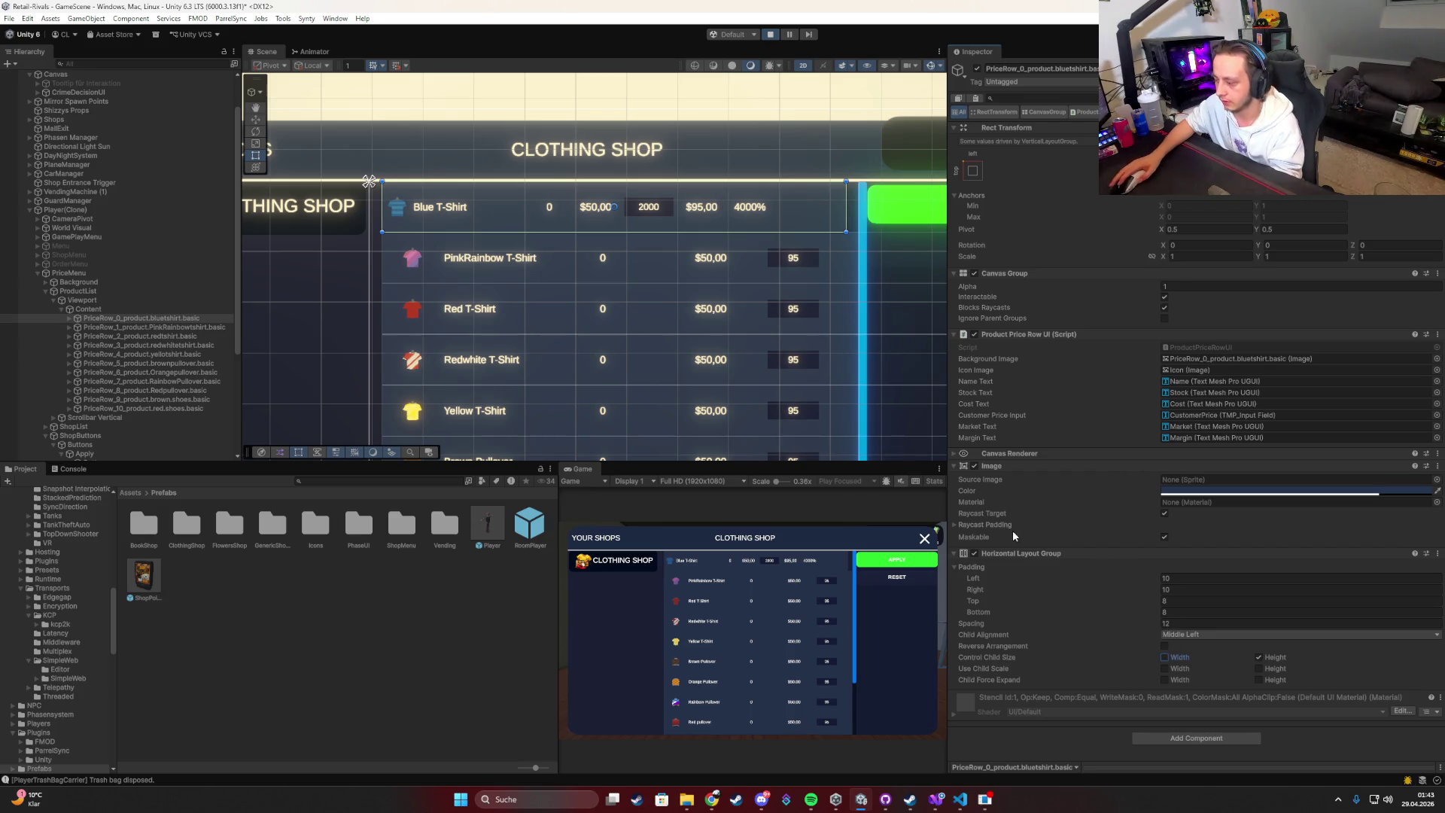
left_click(1171, 579)
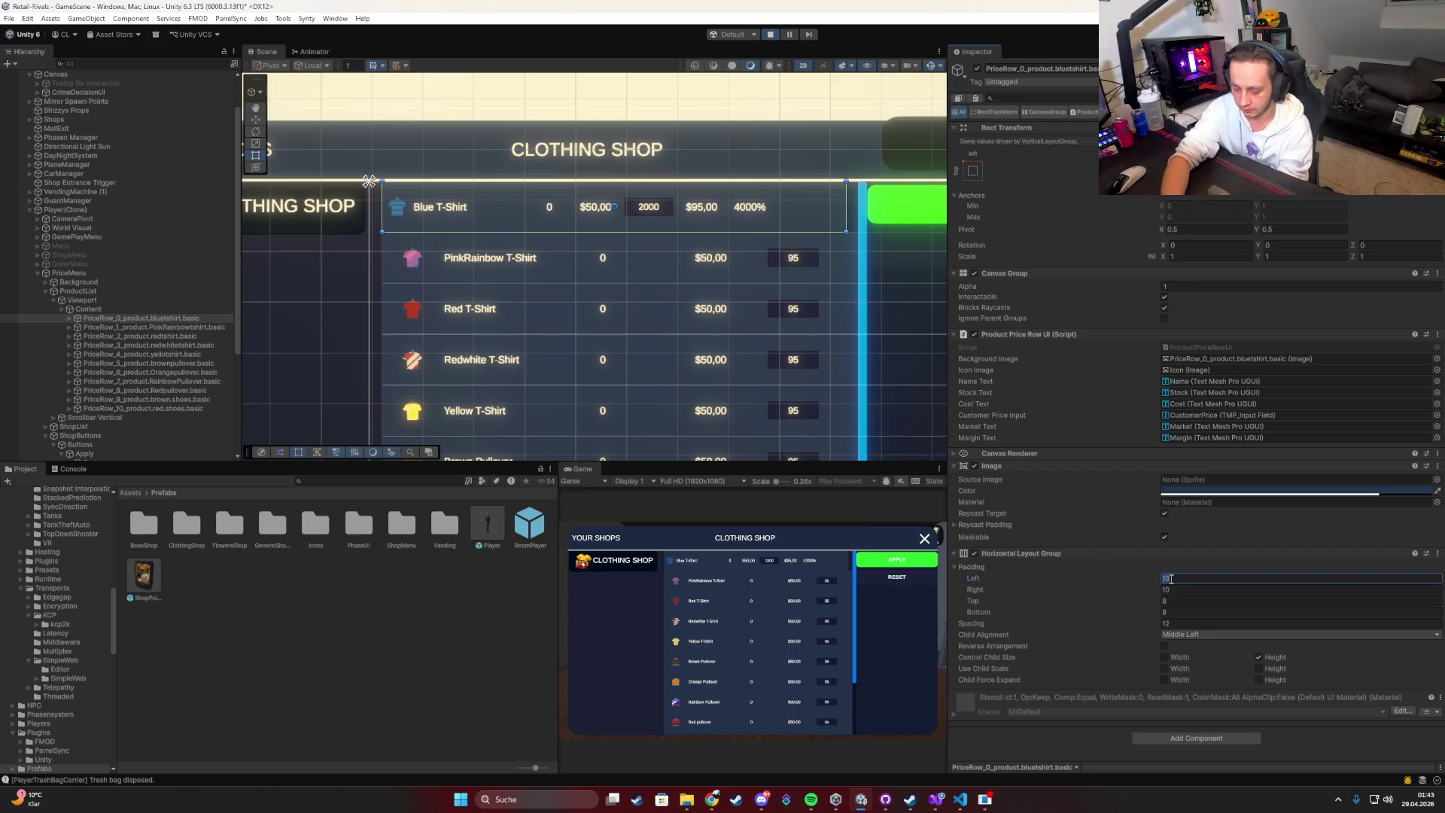
type("0")
key("Tab")
type("0")
key("Tab")
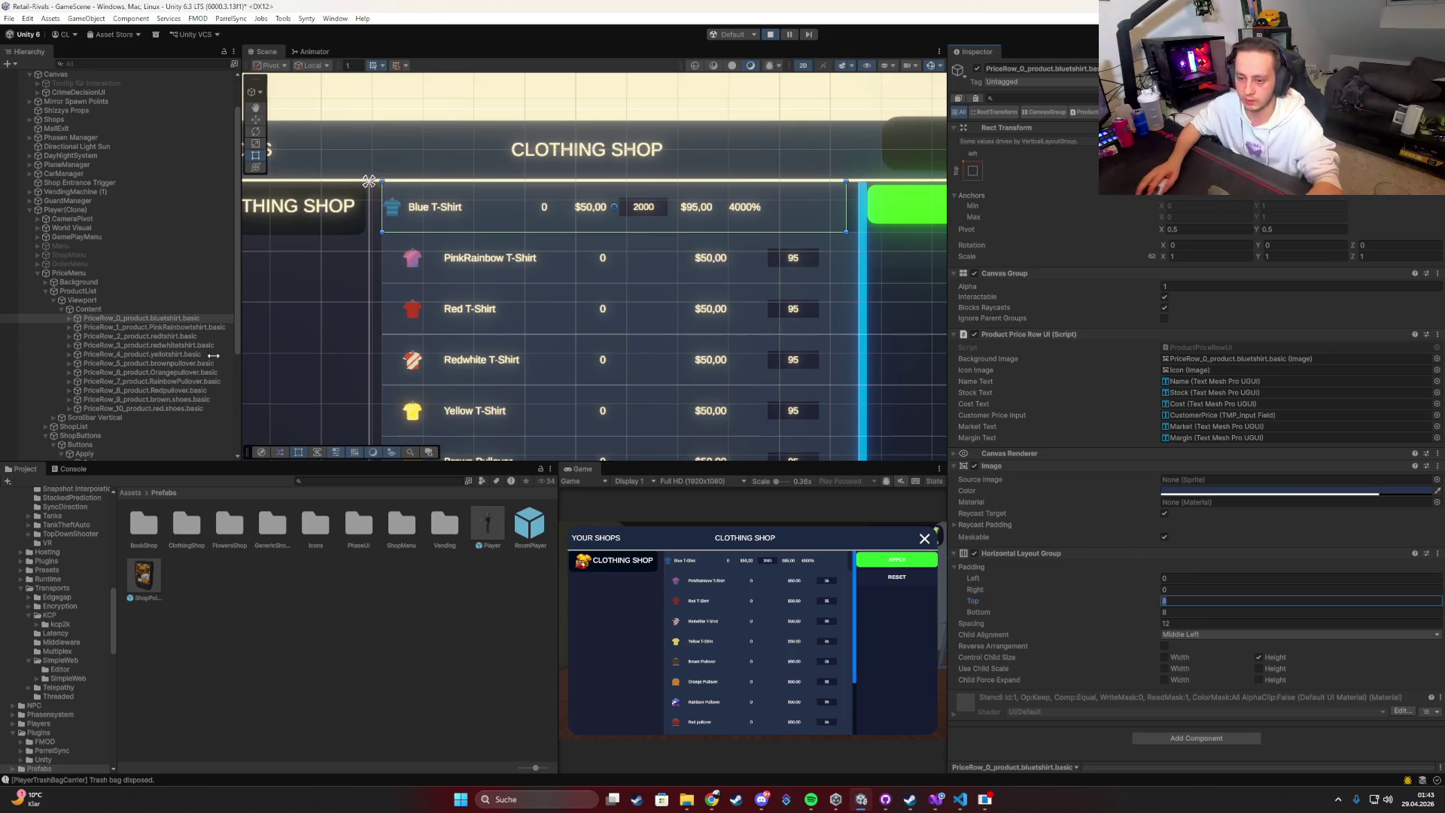
Expand the row to view its Icon child, then toggle the row's background Image off and on.
left_click(70, 319)
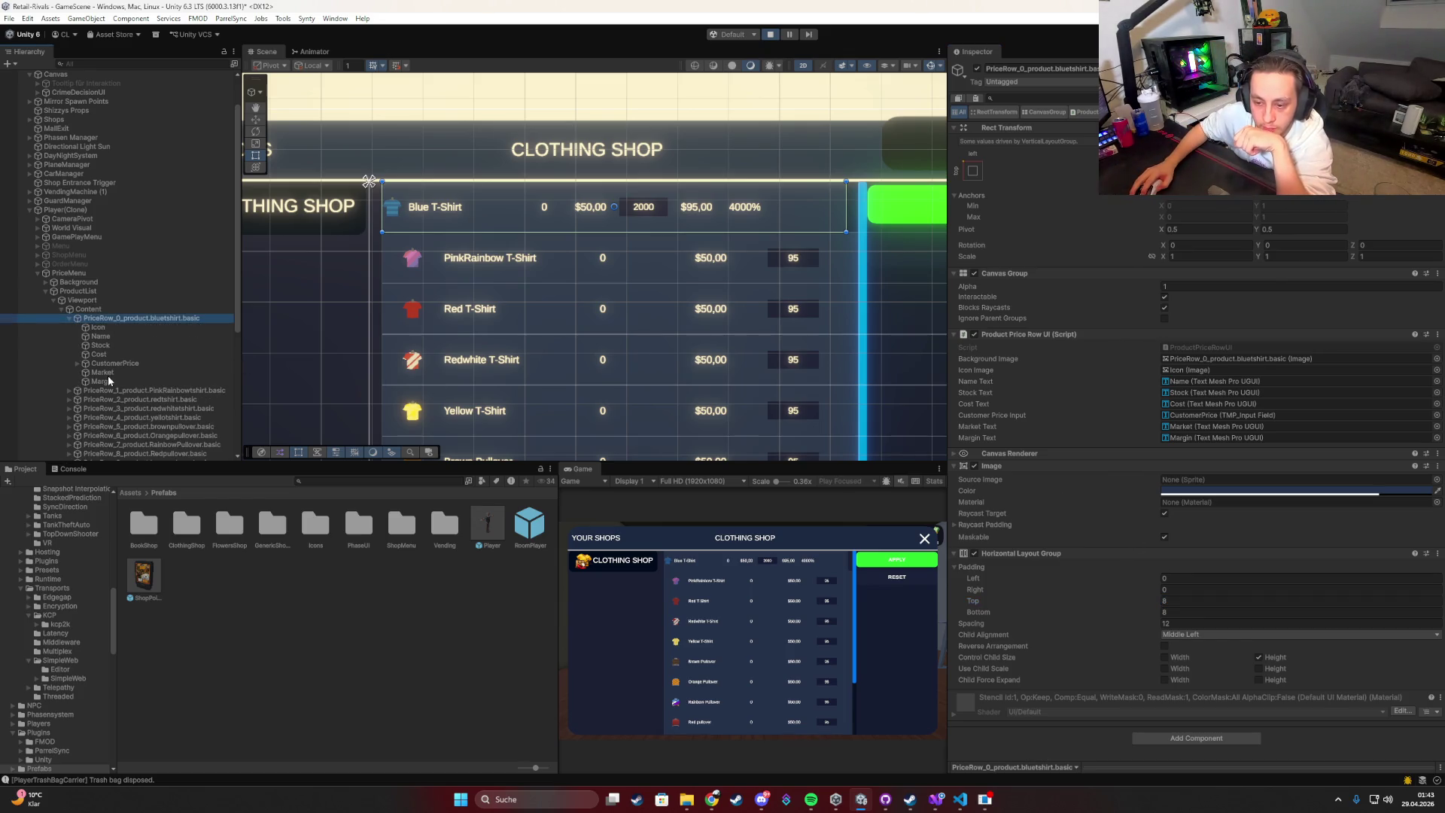
left_click(102, 329)
left_click(465, 223)
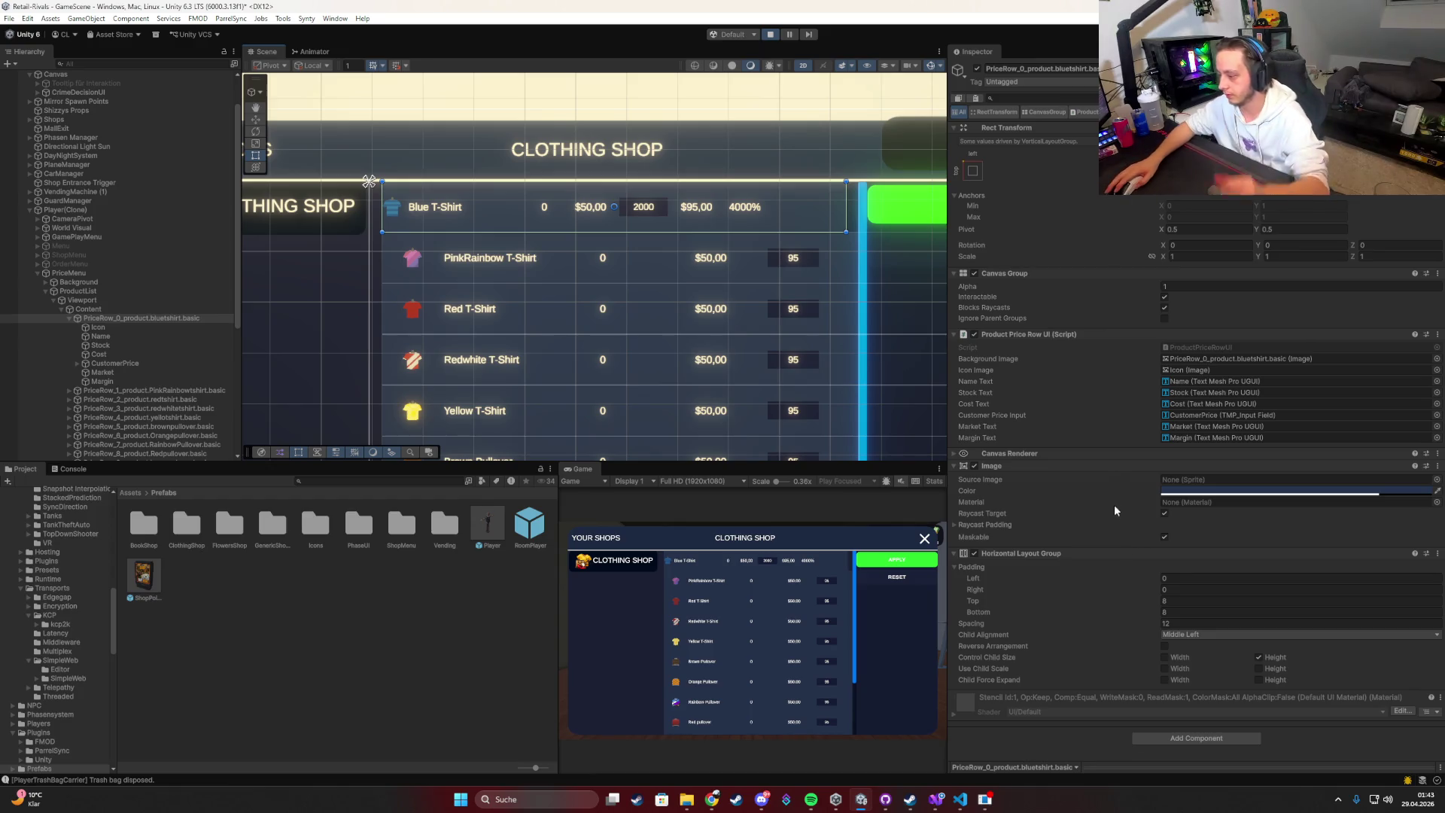
left_click(975, 466)
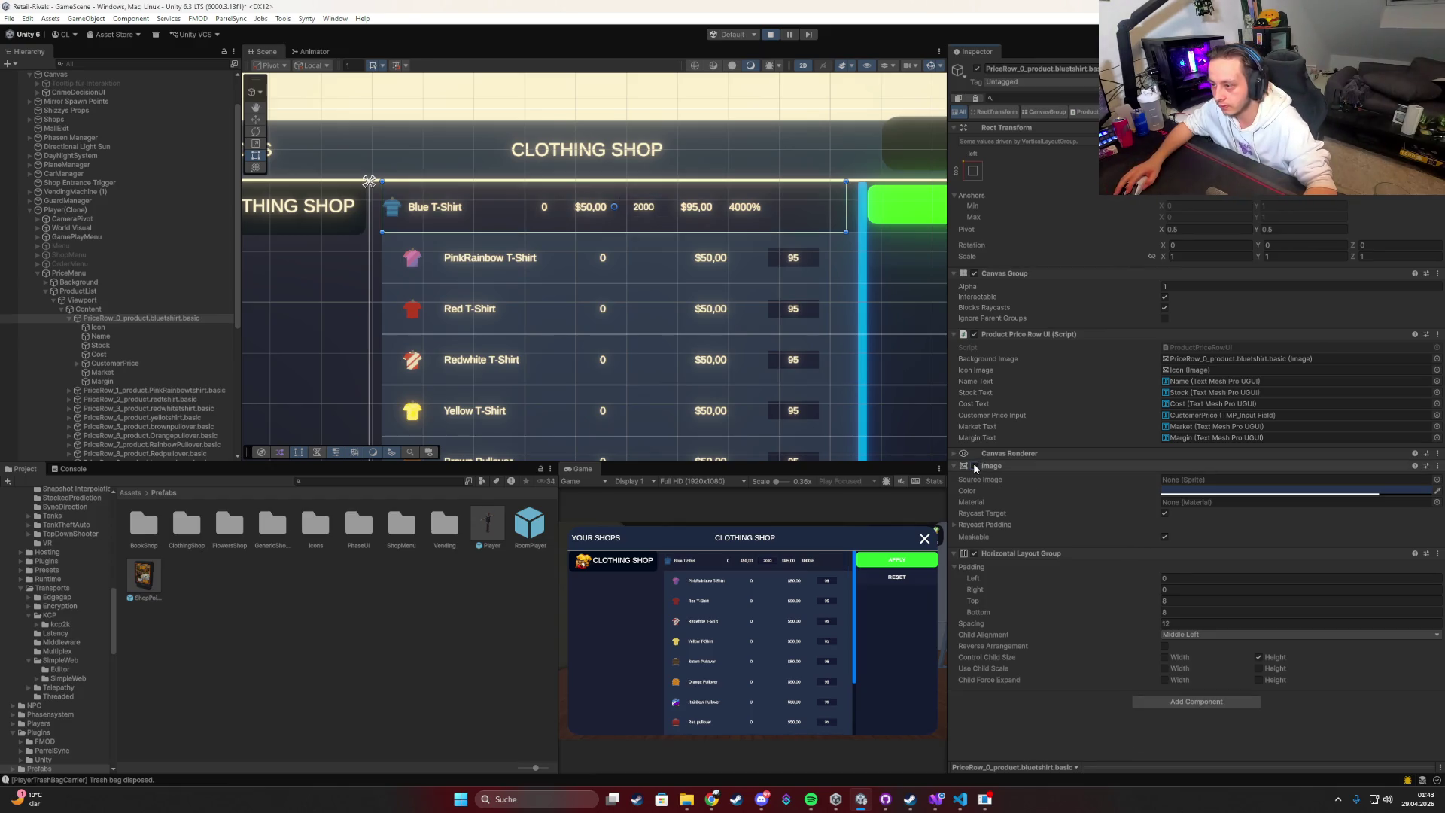
left_click(974, 466)
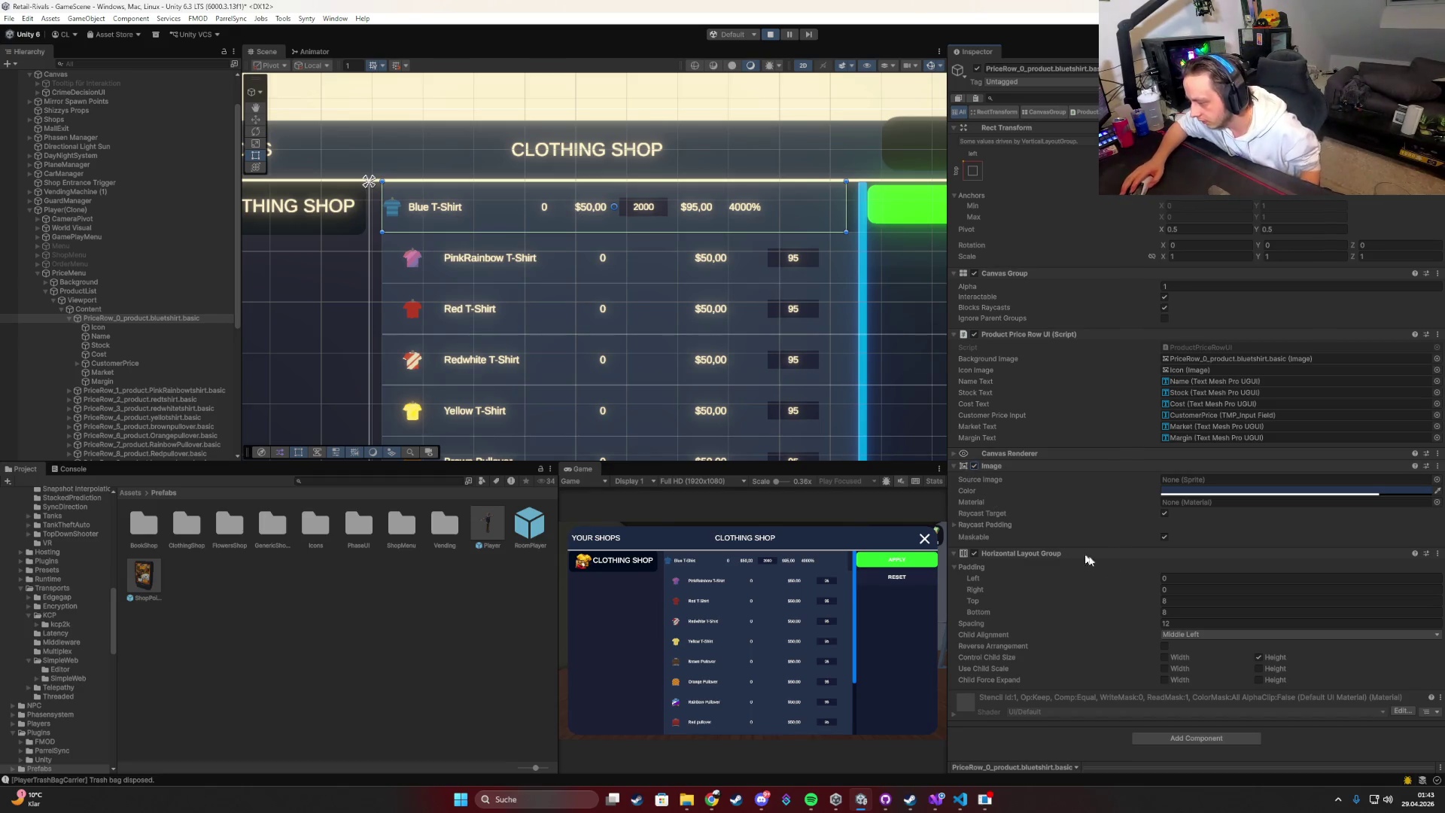
Set the Blue T-Shirt row's left padding back to 10.
left_click(1172, 580)
type("10")
key("Tab")
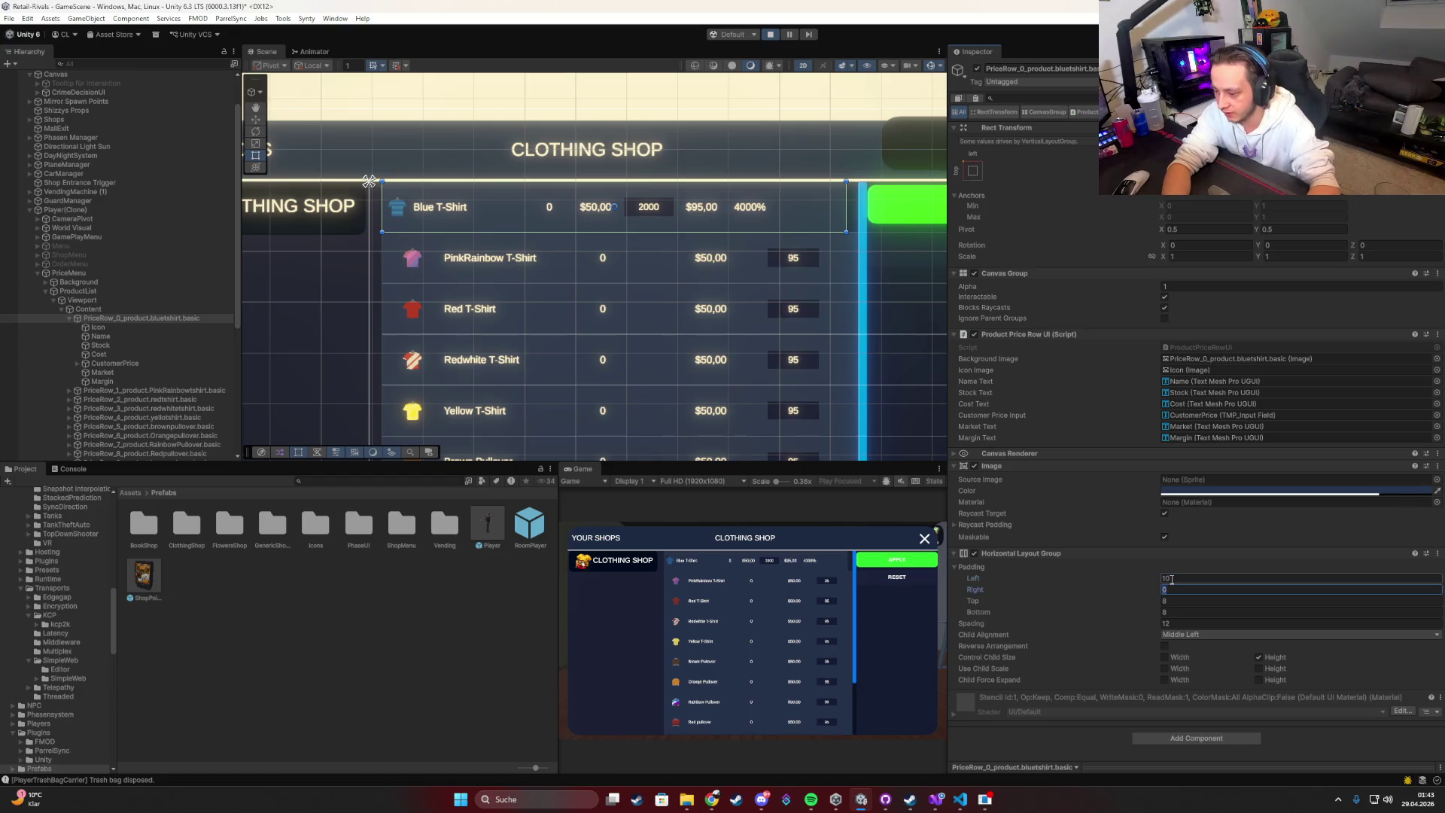
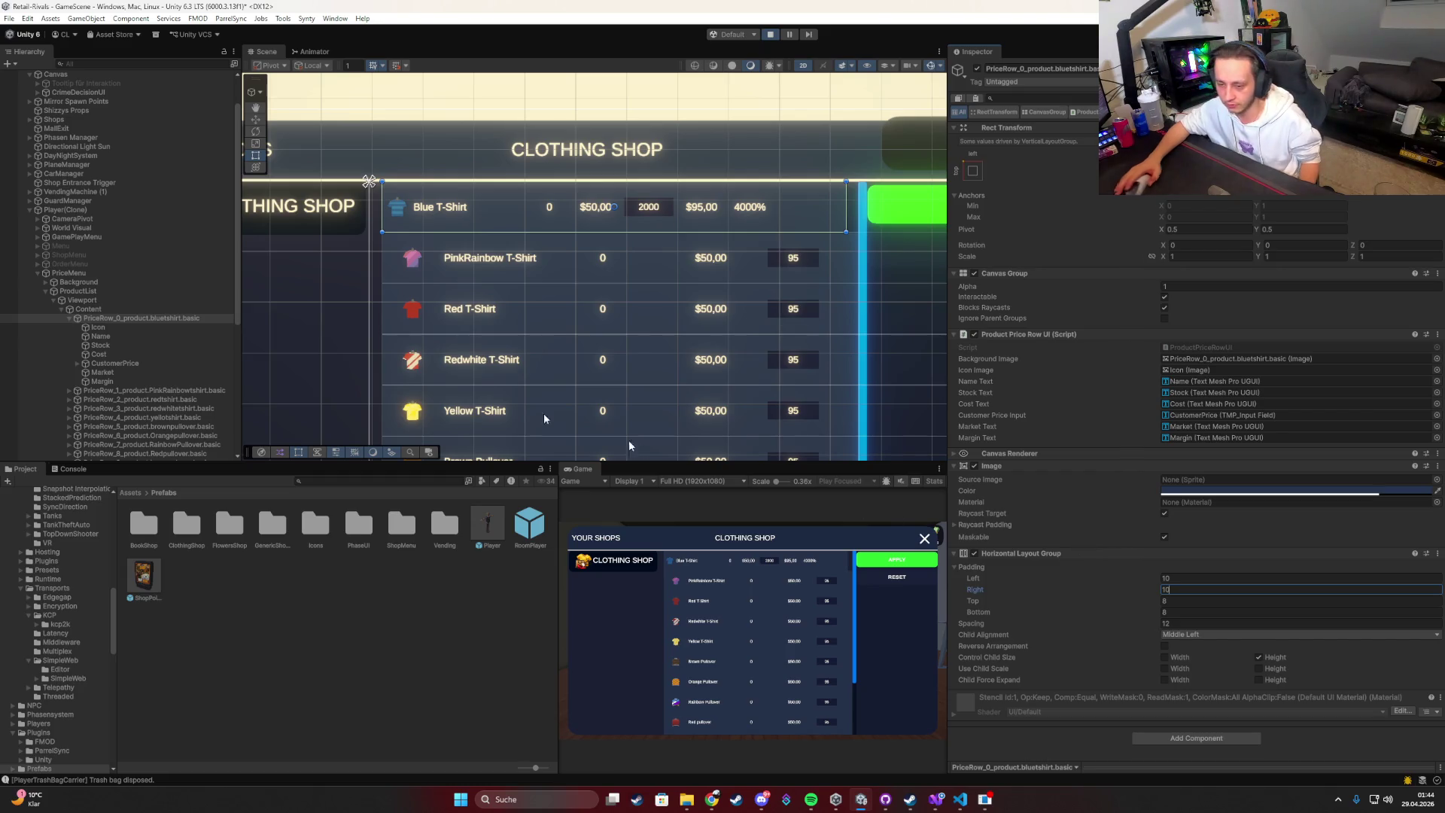
Set Content's Vertical Layout Group right padding to 0, then return to PriceMenuUI.cs in Visual Studio.
left_click(66, 317)
left_click(83, 310)
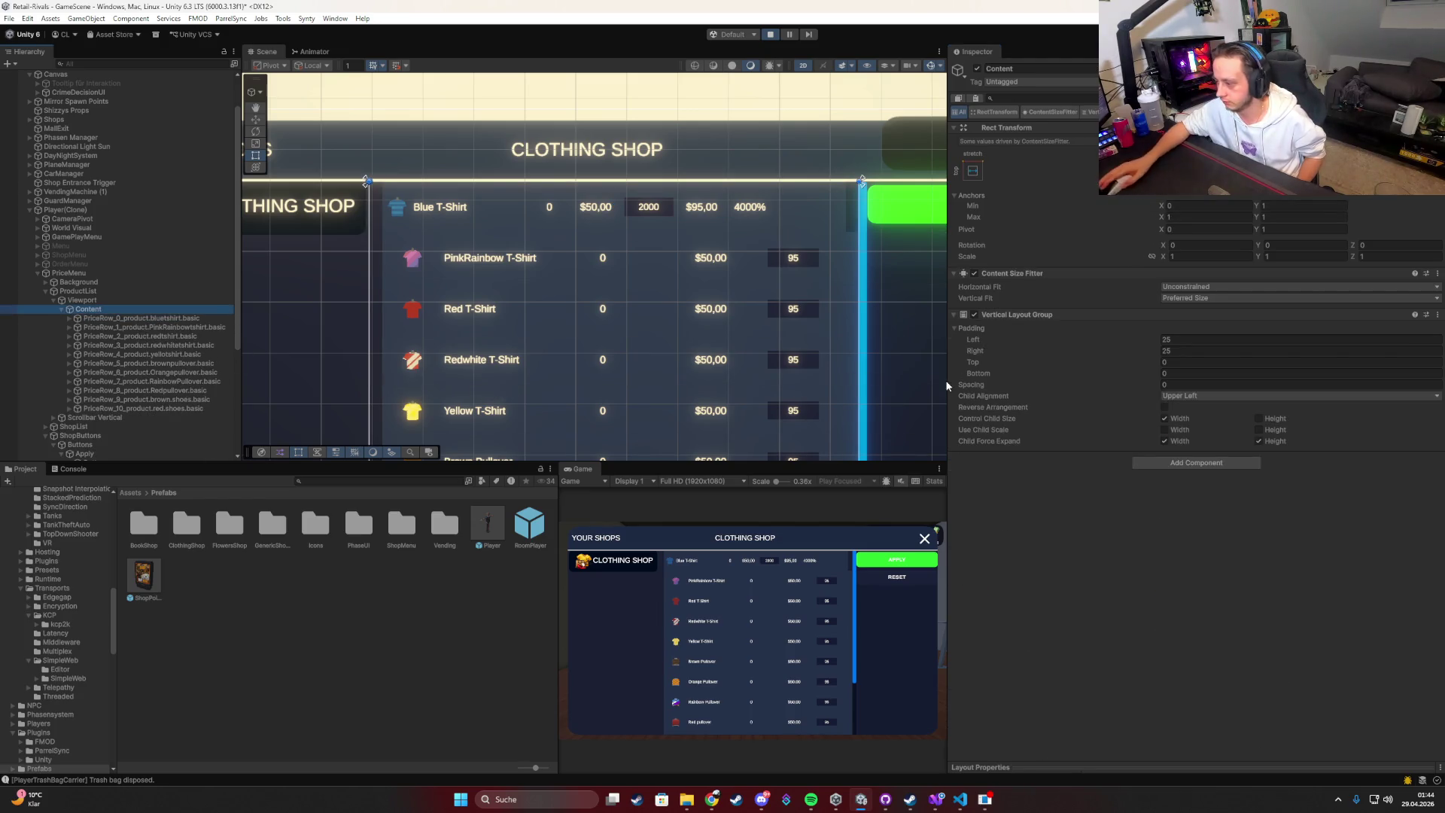
left_click(1180, 351)
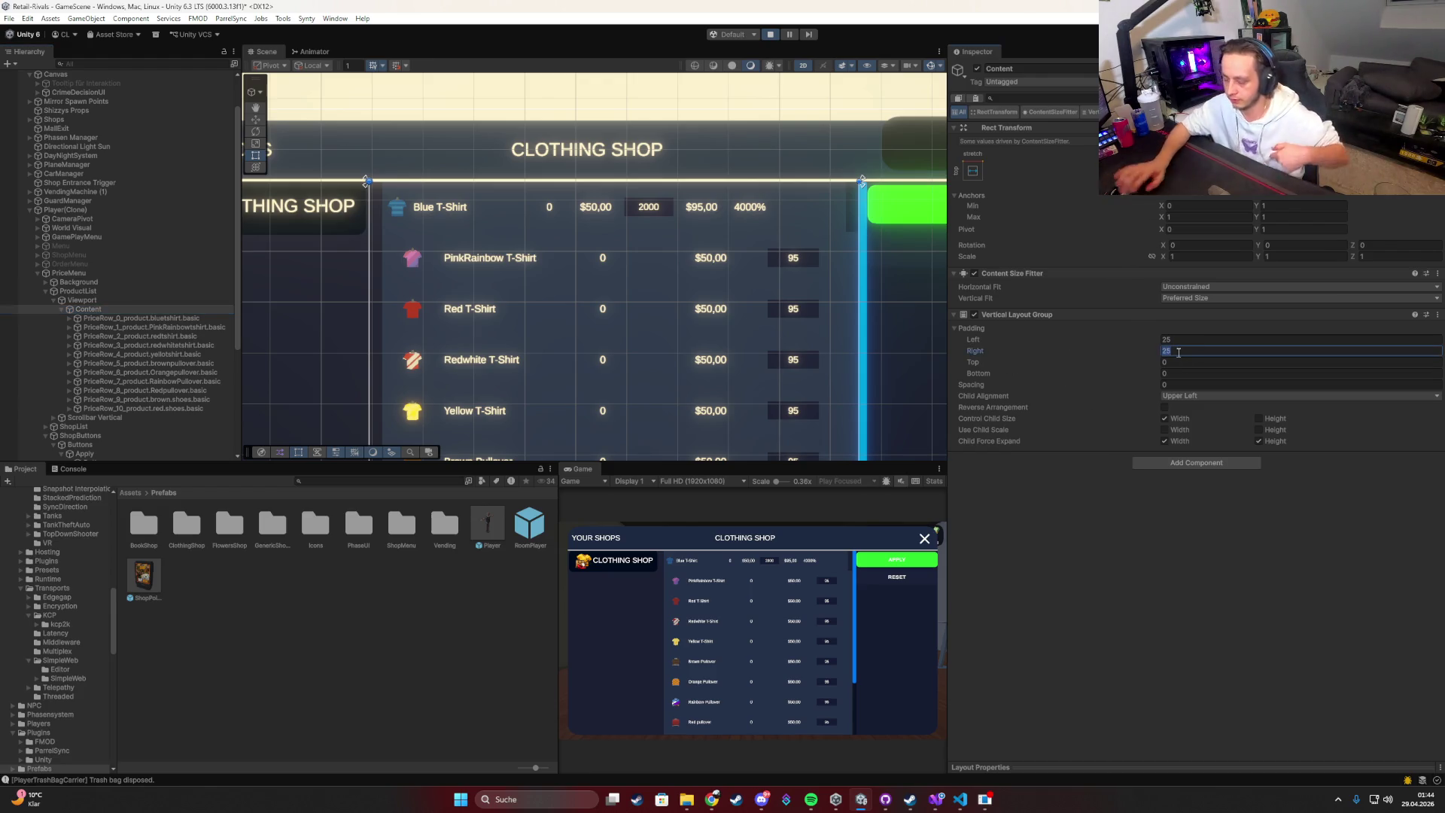
type("0")
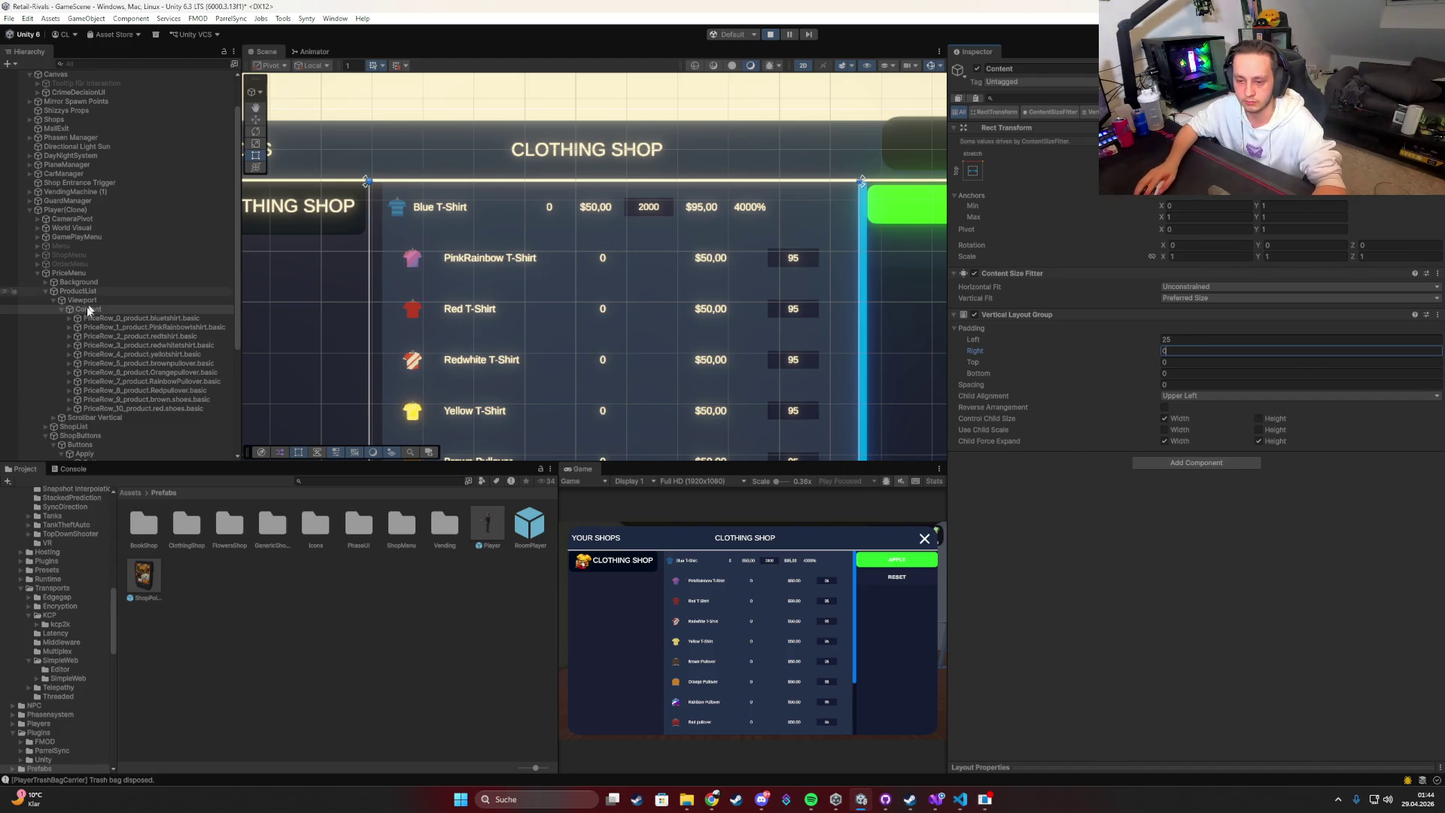
left_click(936, 800)
left_click(443, 451)
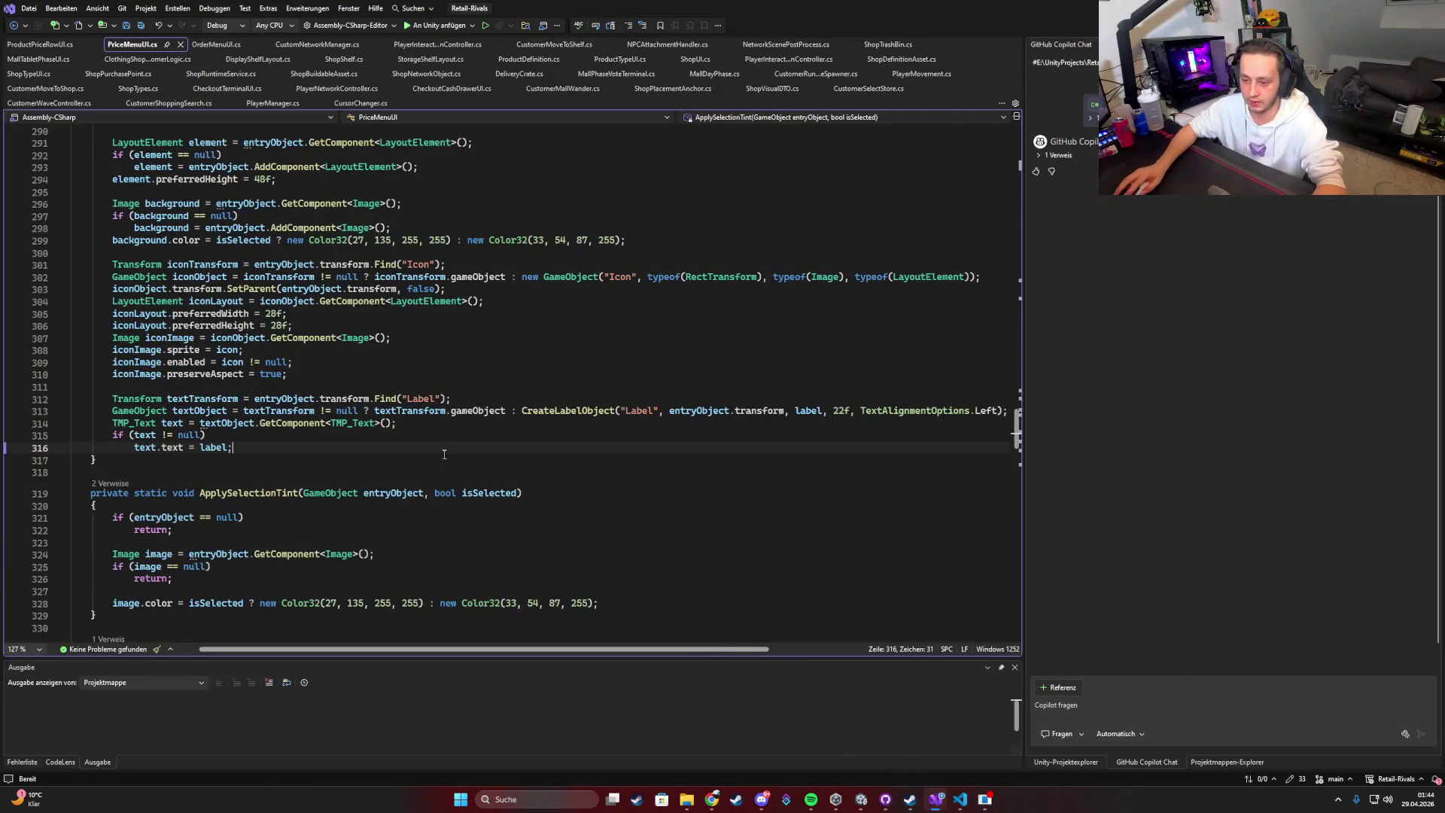
Search the file for 'layout' and delete the LayoutElement lines in CreateButtonObject.
key("ctrl+f")
type("layout")
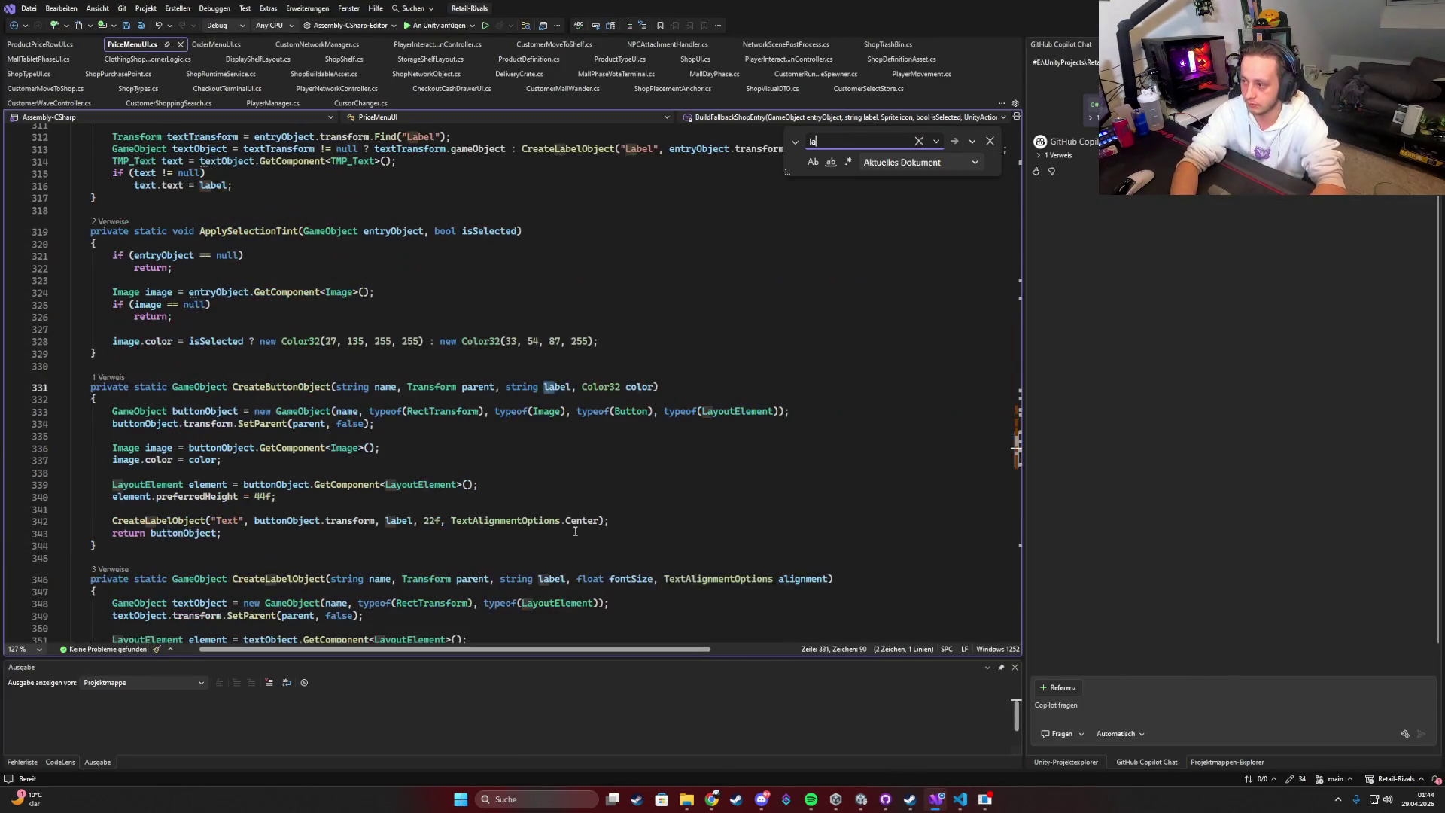
left_click_drag(277, 497, 308, 477)
key("Delete")
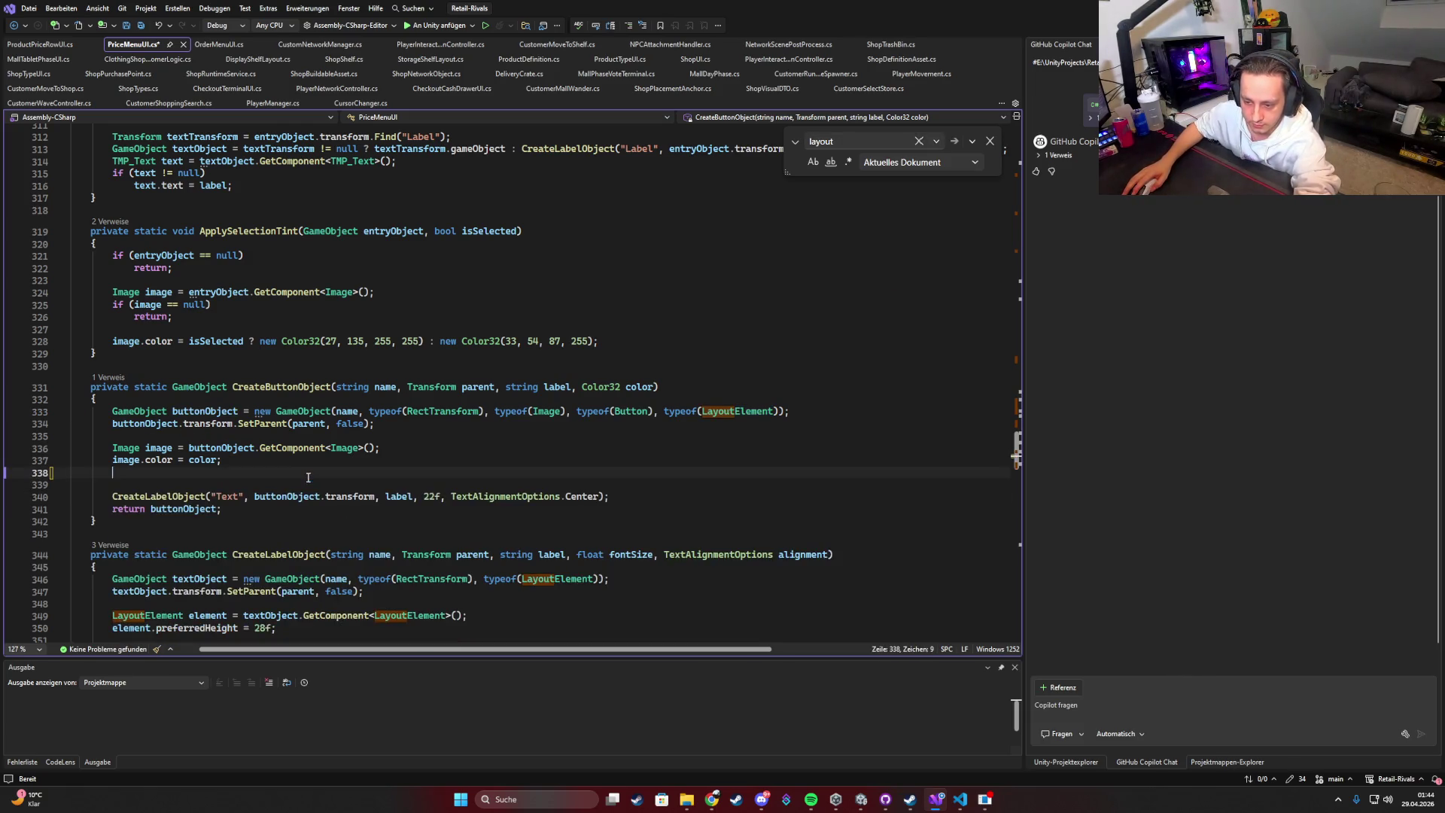
key("Delete")
scroll(356, 530, "down", 2)
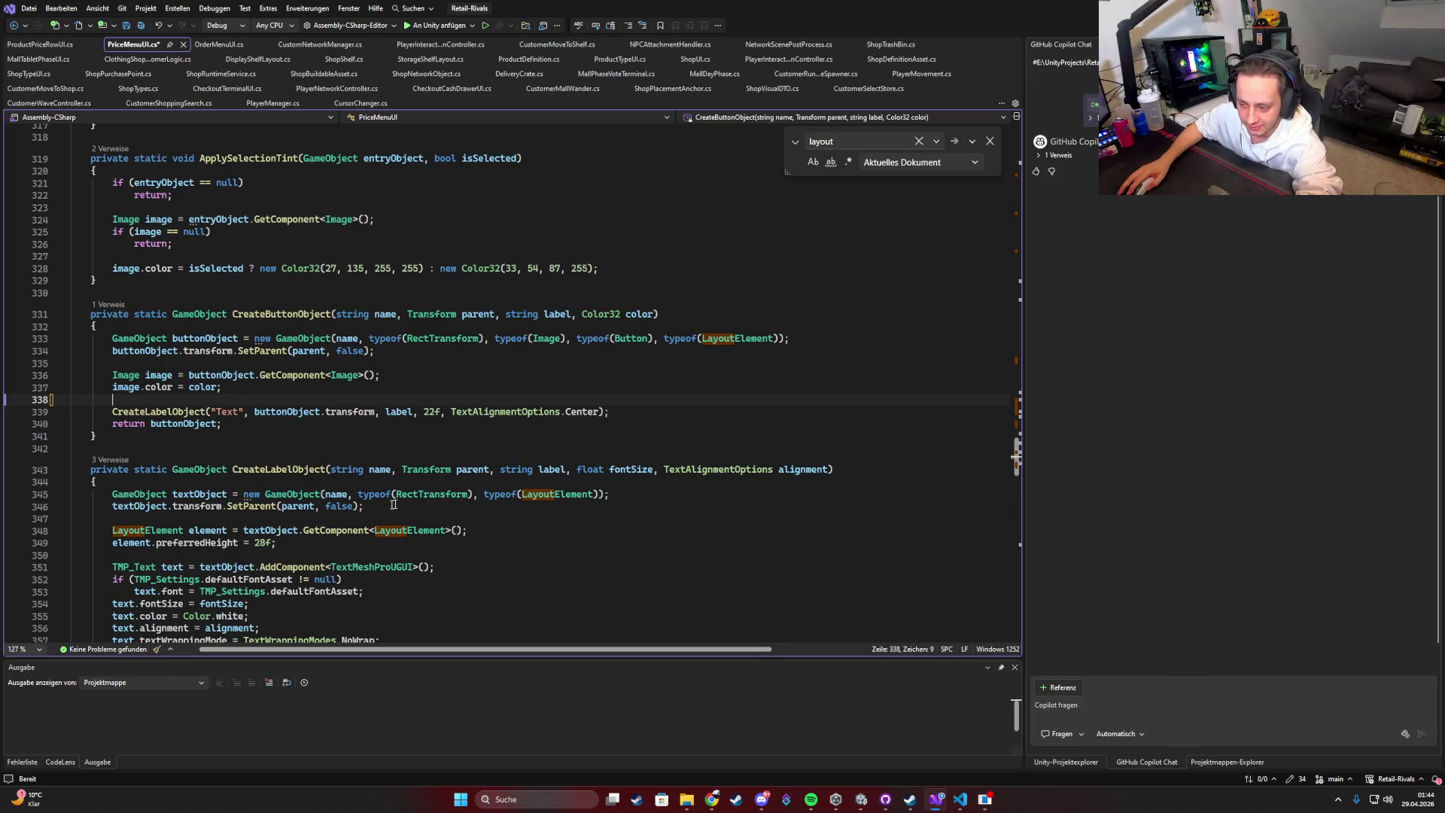
Delete the CreateButtonObject and CreateLabelObject methods and the blank lines they leave.
left_click(287, 309)
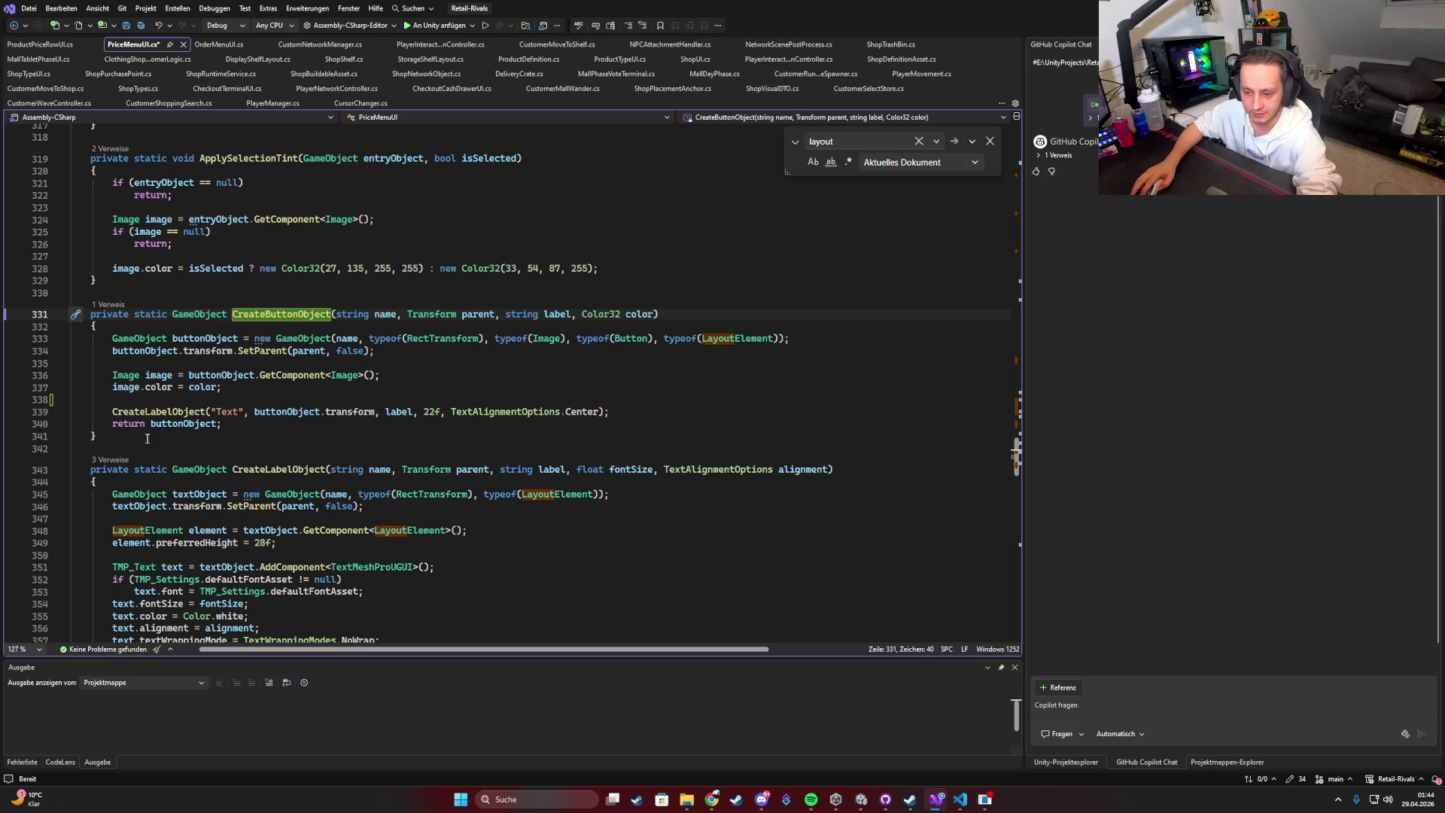
left_click_drag(148, 438, 48, 309)
key("Delete")
key("BackSpace")
key("Delete")
left_click(271, 314)
left_click_drag(97, 534, 72, 292)
key("Delete")
key("Delete")
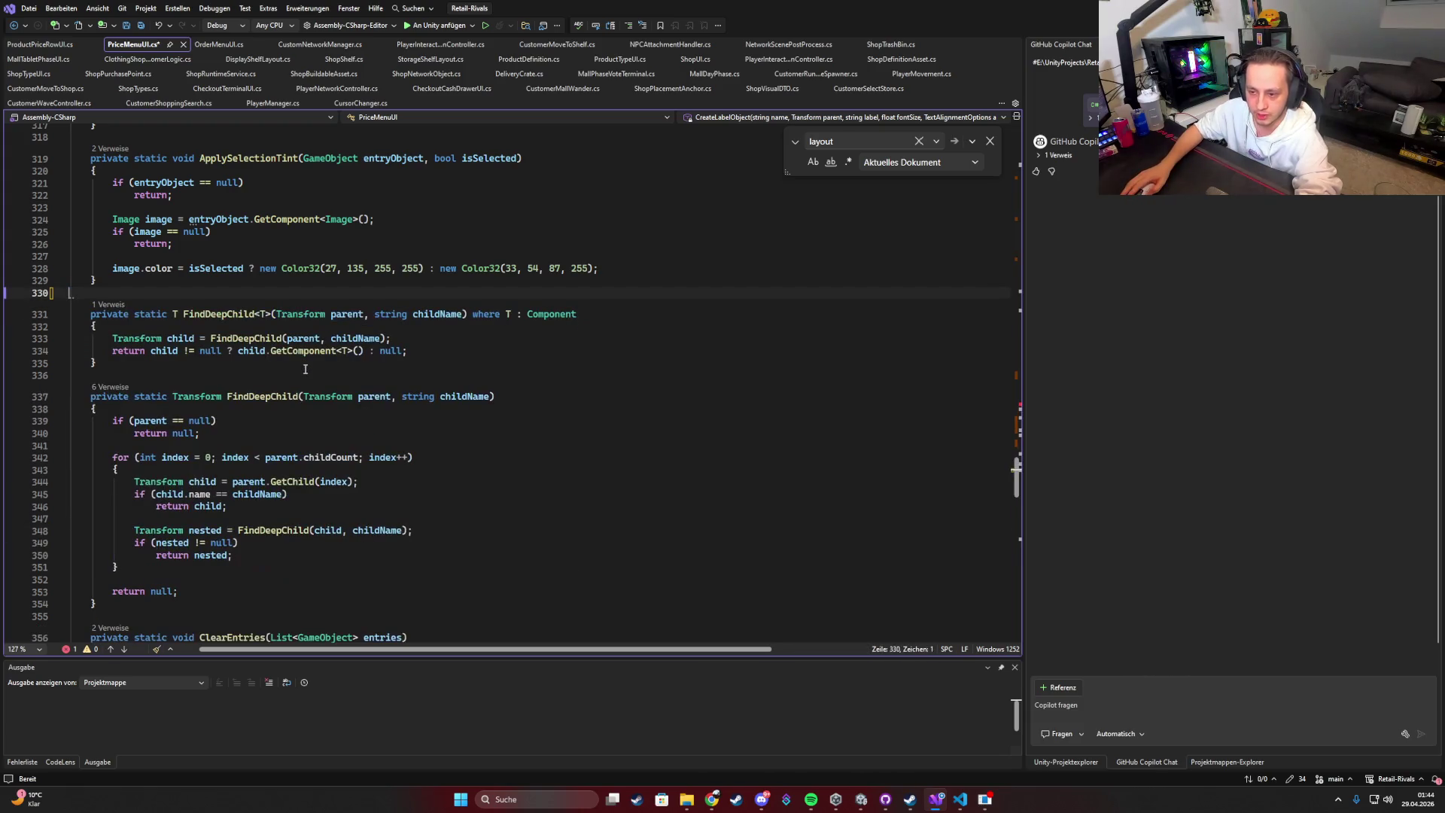
Delete the LayoutElement declaration and its element null-check block from BuildFallbackShopEntry.
scroll(198, 370, "up", 15)
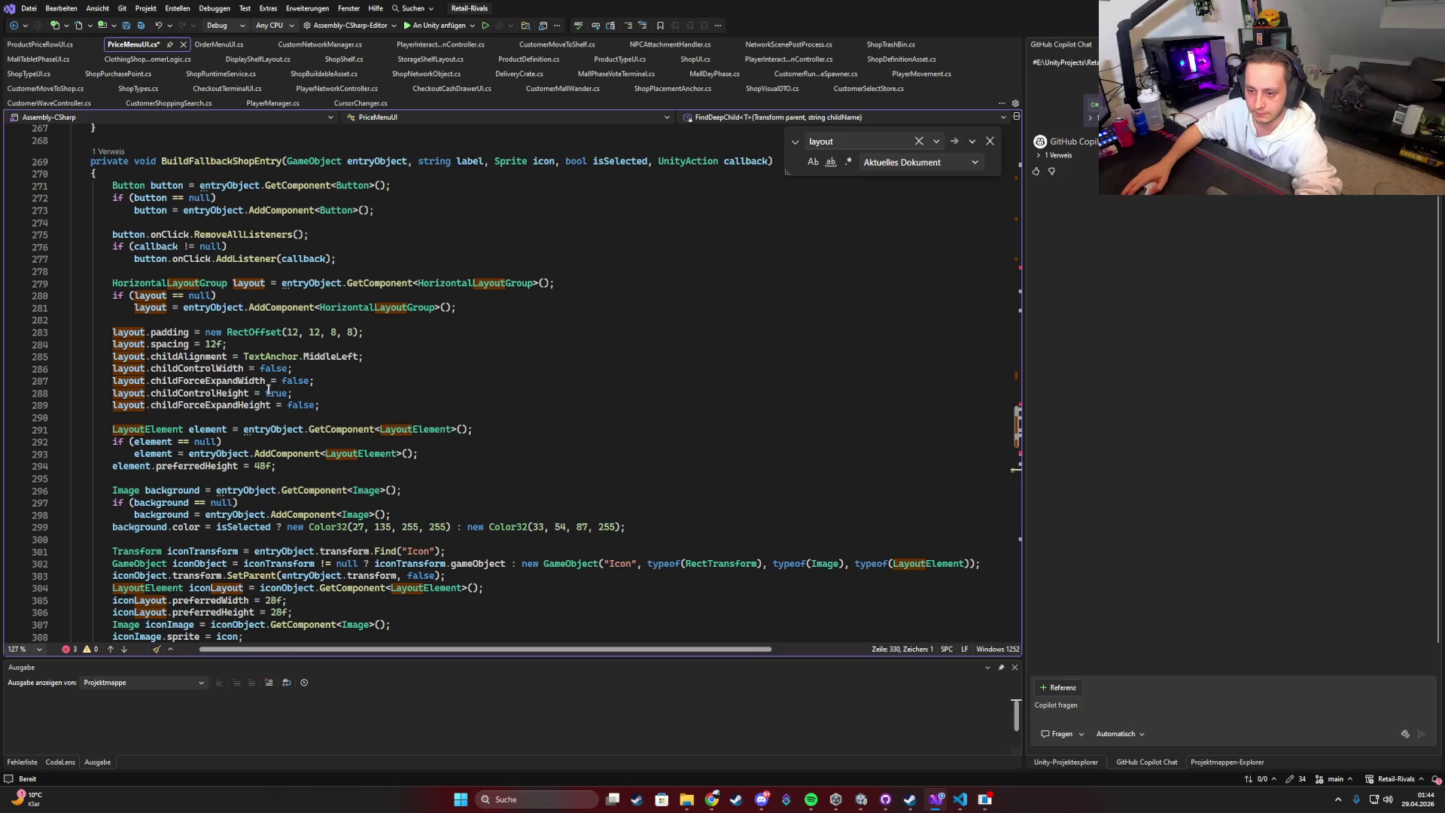
key("Escape")
double_click(207, 429)
scroll(283, 461, "down", 3)
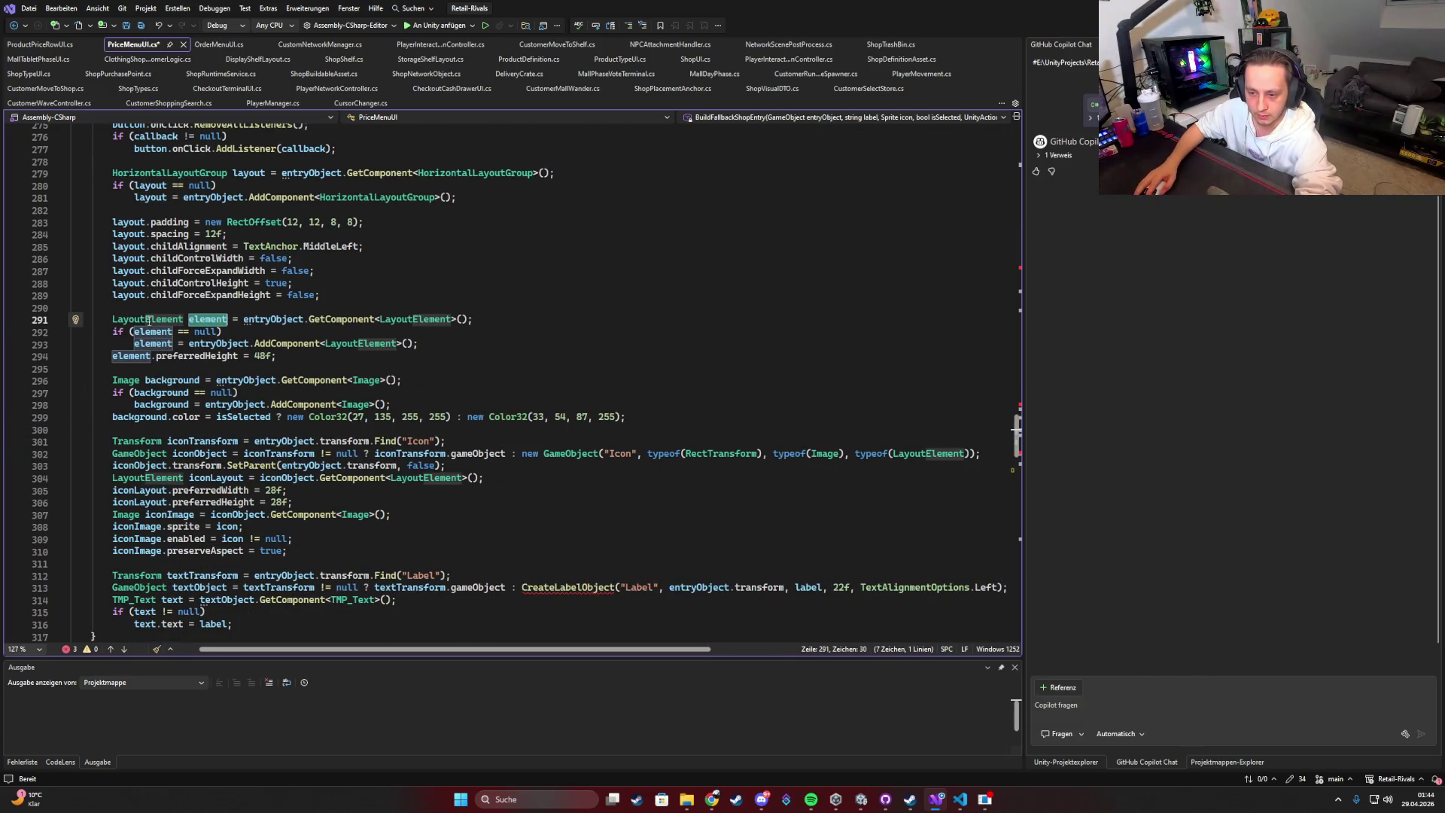
left_click(486, 324)
key("shift+Up")
key("BackSpace")
key("shift+Down")
key("shift+Down")
key("shift+Down")
key("BackSpace")
Remove the textObject creation, TMP_Text lookup with its if-block, and the Label transform lookup.
scroll(280, 374, "down", 5)
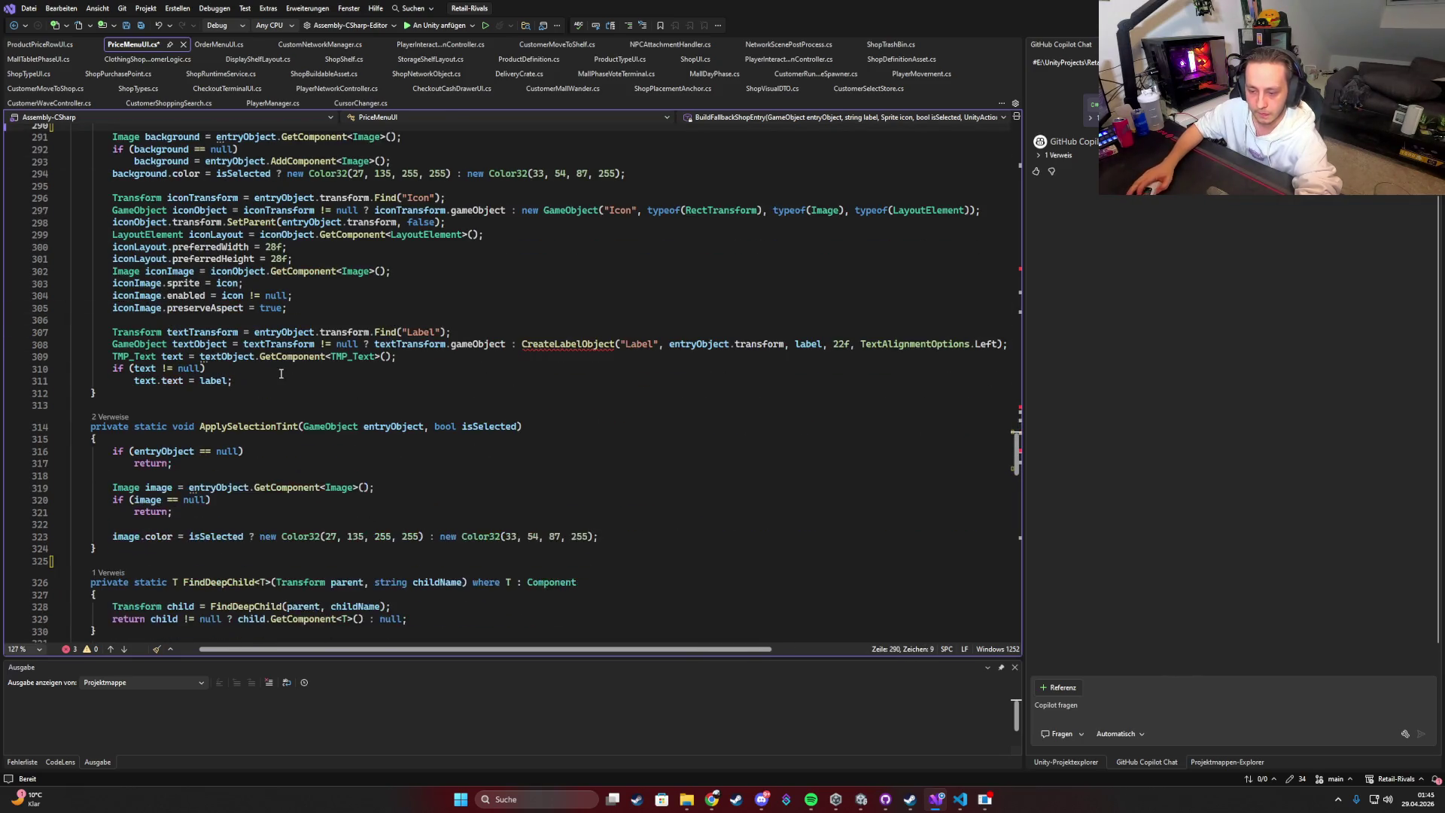
left_click(112, 343)
key("shift+Down")
key("BackSpace")
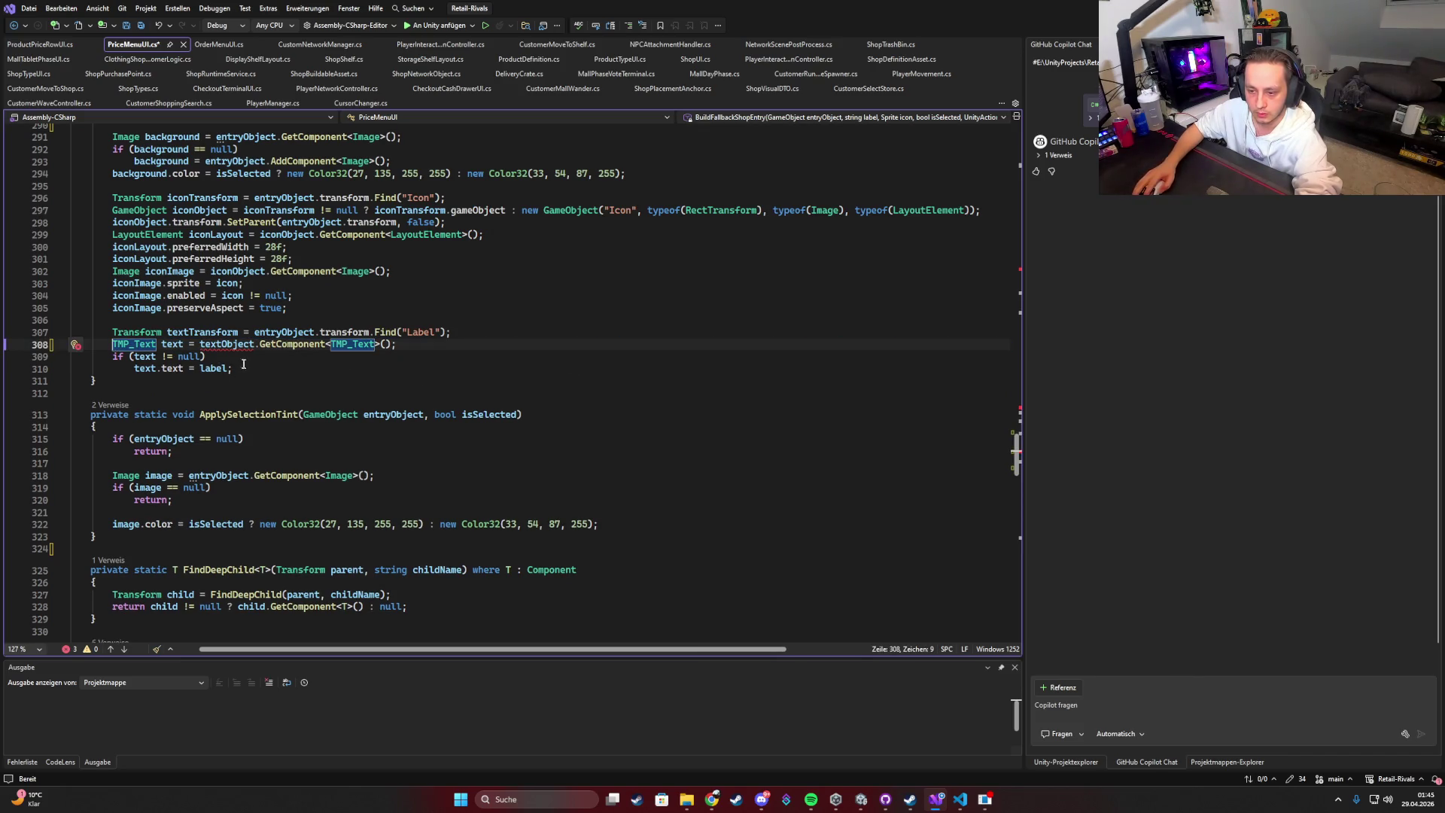
key("Up")
key("End")
key("shift+Down")
key("shift+Down")
key("shift+Down")
key("BackSpace")
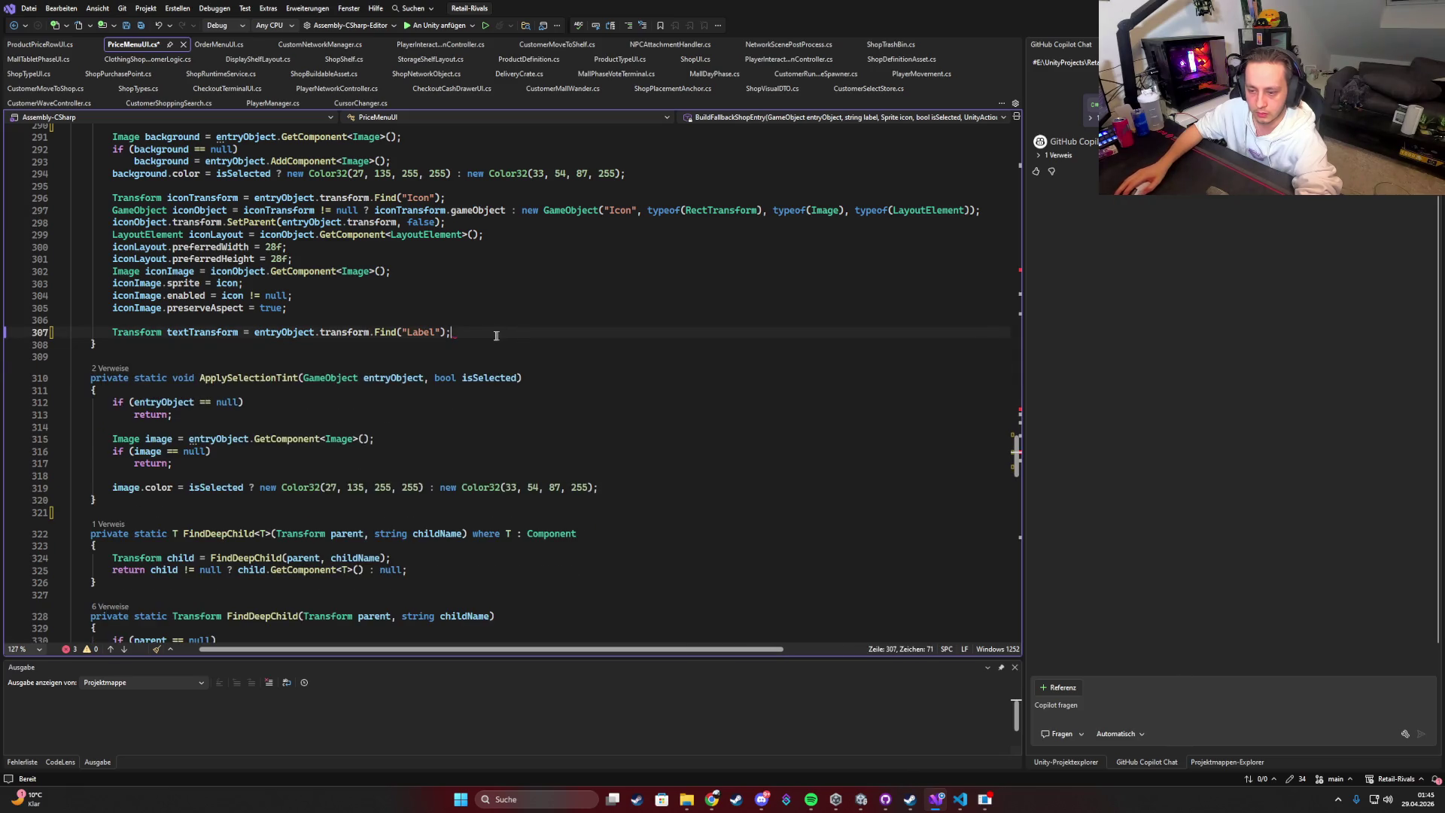
key("shift+Up")
key("BackSpace")
key("BackSpace")
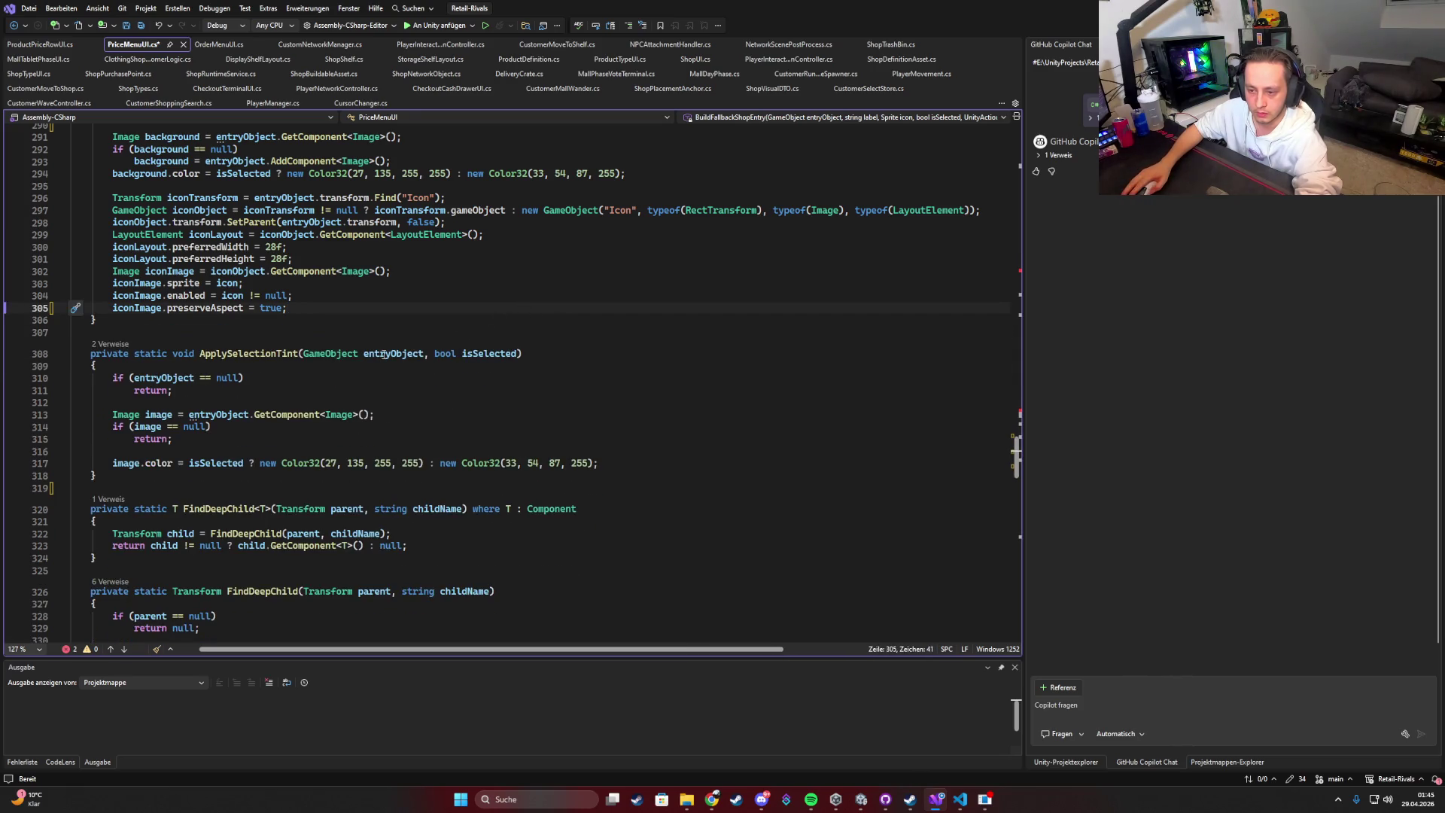
Fix the semicolon after true so the method ends after the icon settings.
scroll(383, 354, "down", 6)
scroll(383, 353, "down", 15)
scroll(384, 354, "up", 15)
key("BackSpace")
scroll(383, 354, "up", 2)
scroll(362, 406, "down", 8)
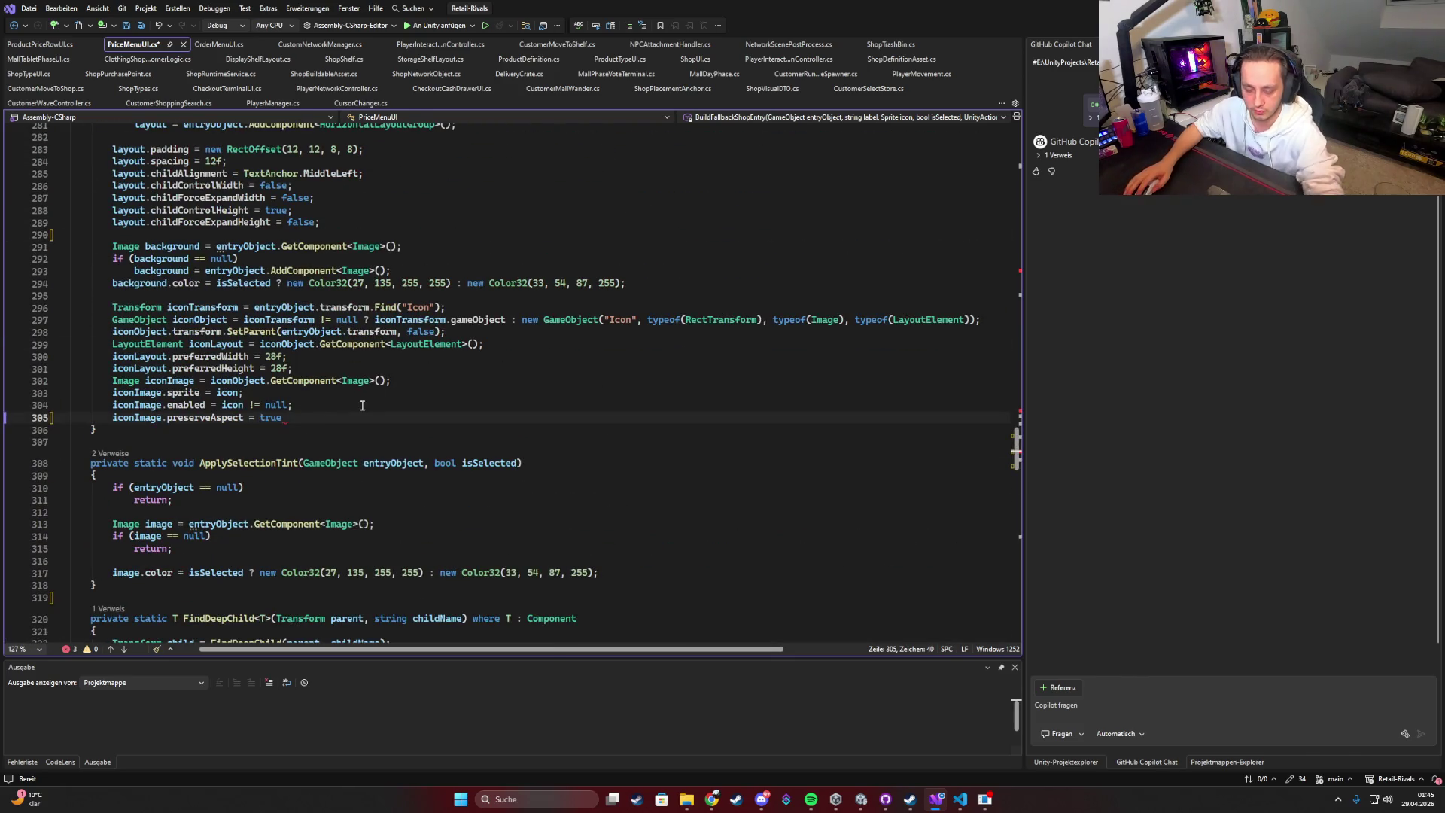
type(";")
scroll(582, 434, "up", 13)
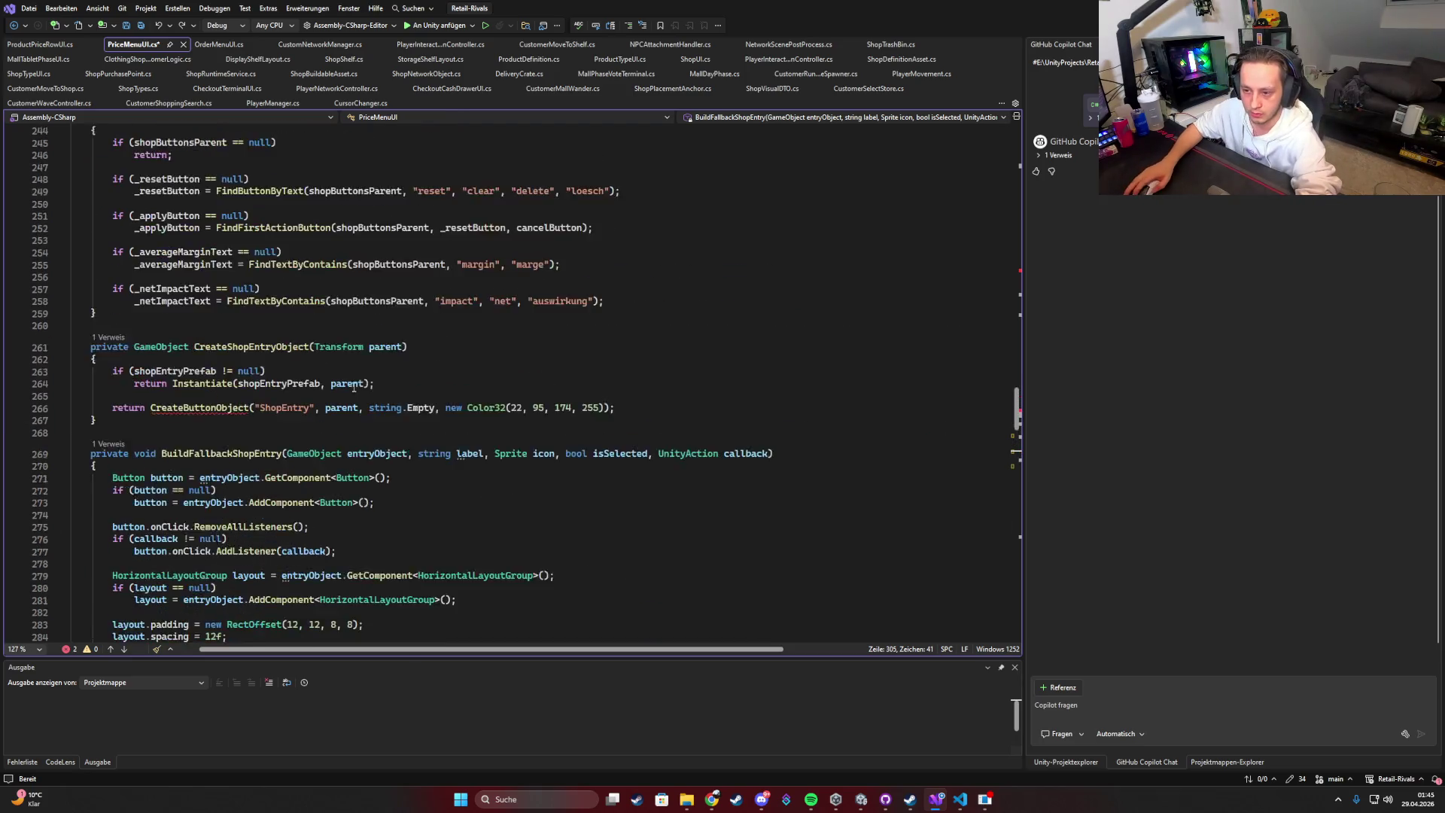
Remove the fallback CreateButtonObject return and the shopEntryPrefab null check from CreateShopEntryObject.
left_click_drag(615, 444, 653, 434)
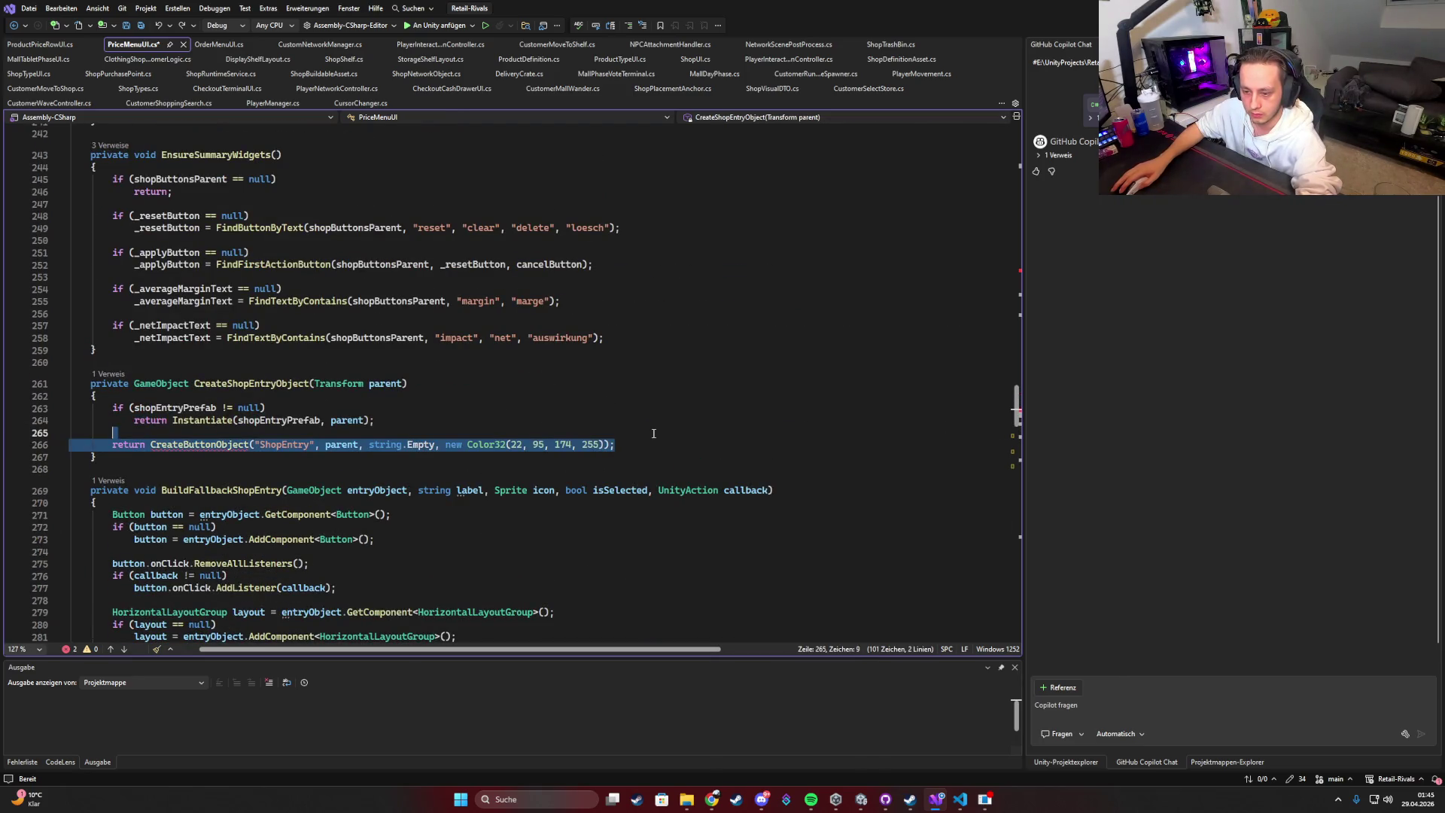
double_click(218, 385)
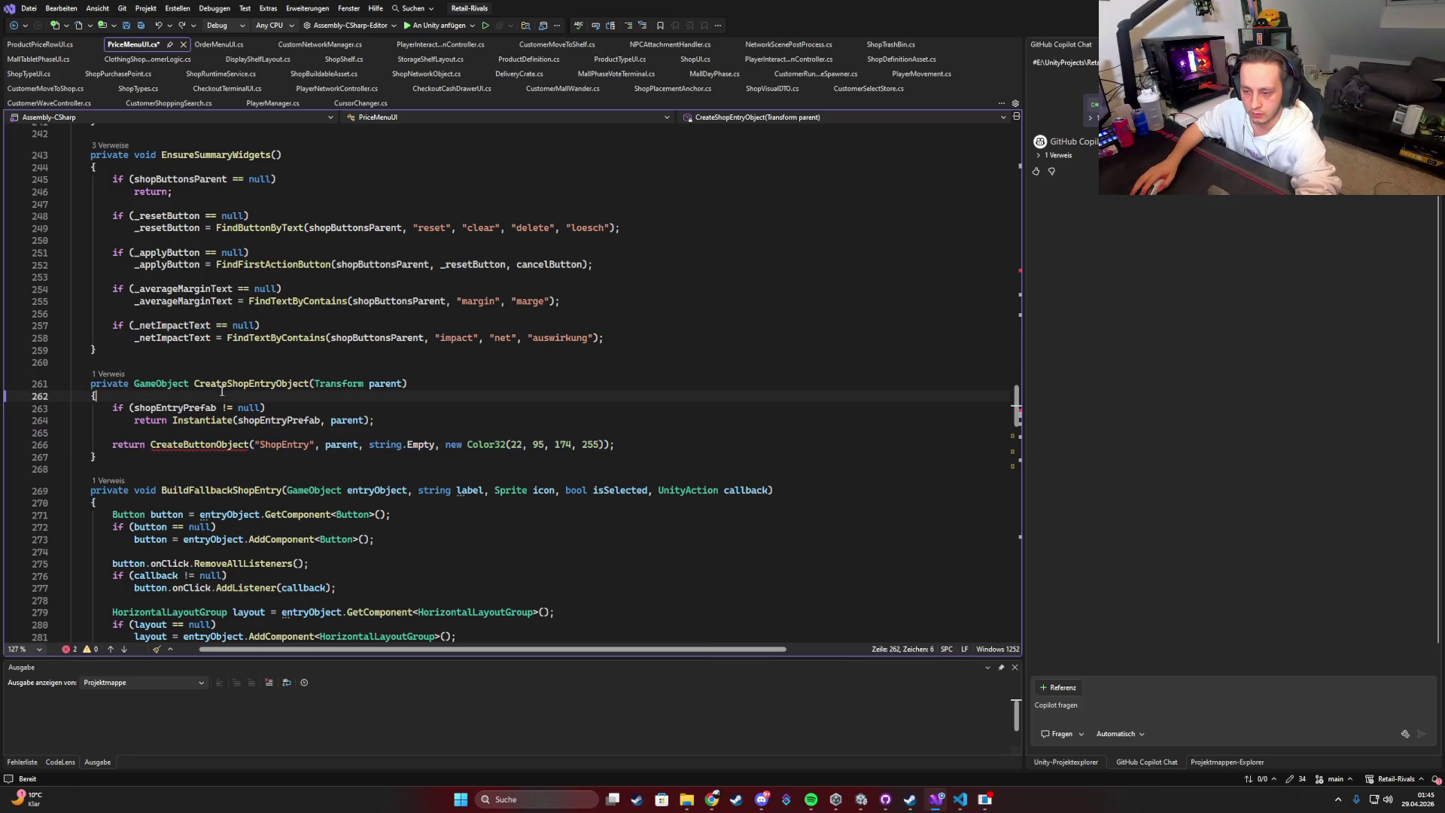
left_click_drag(659, 444, 614, 435)
key("BackSpace")
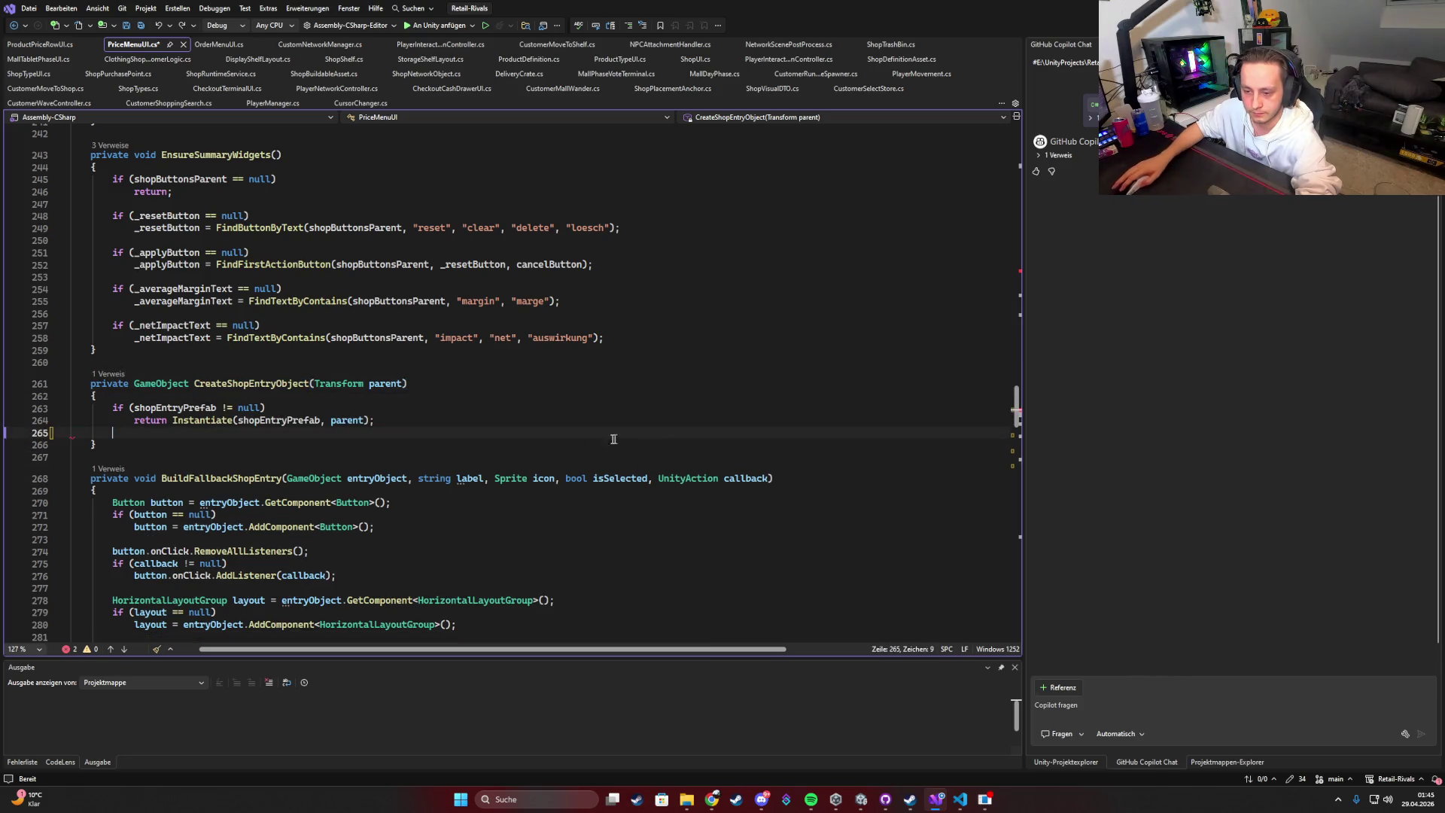
left_click(406, 420)
key("Delete")
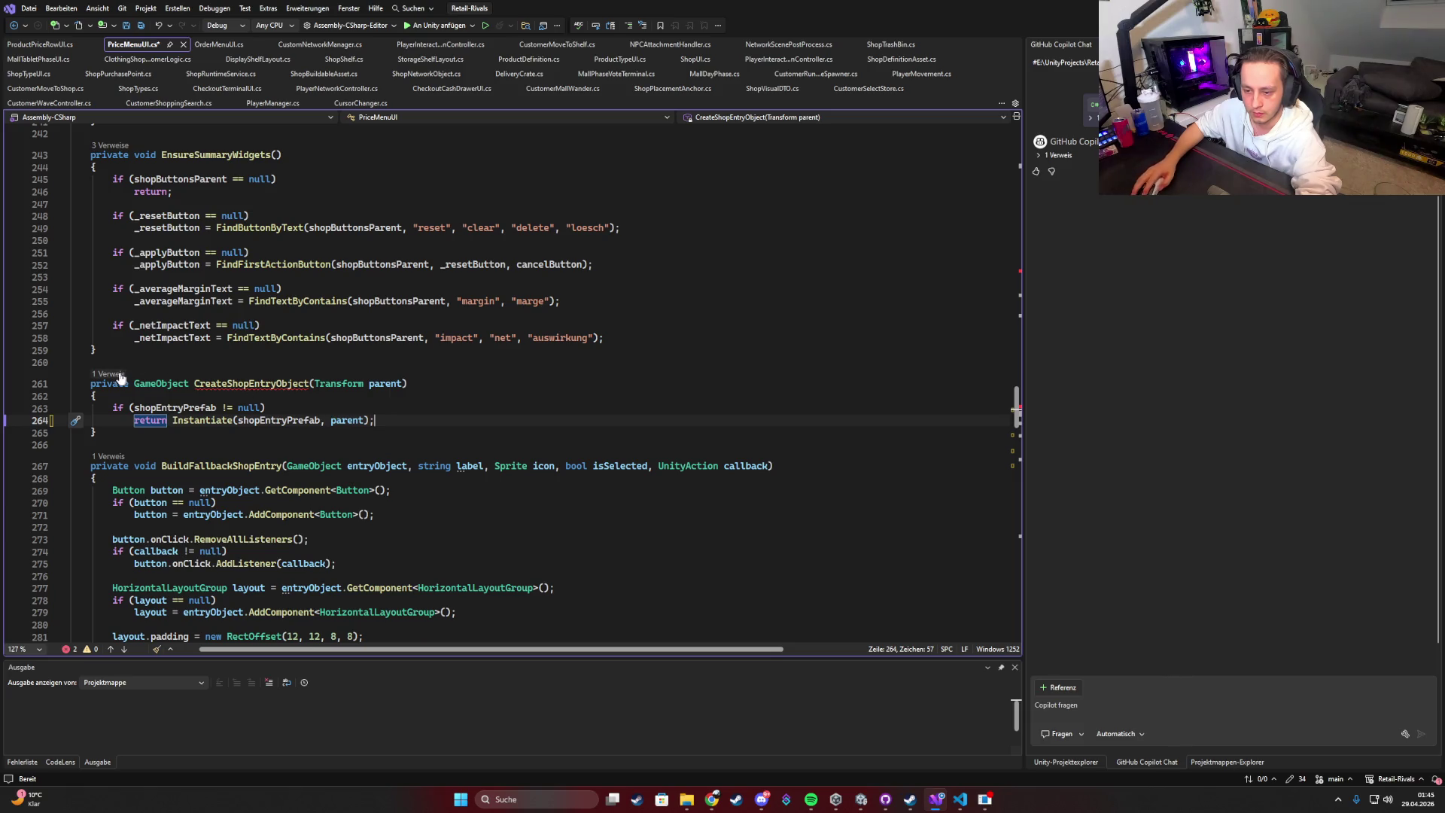
key("Delete")
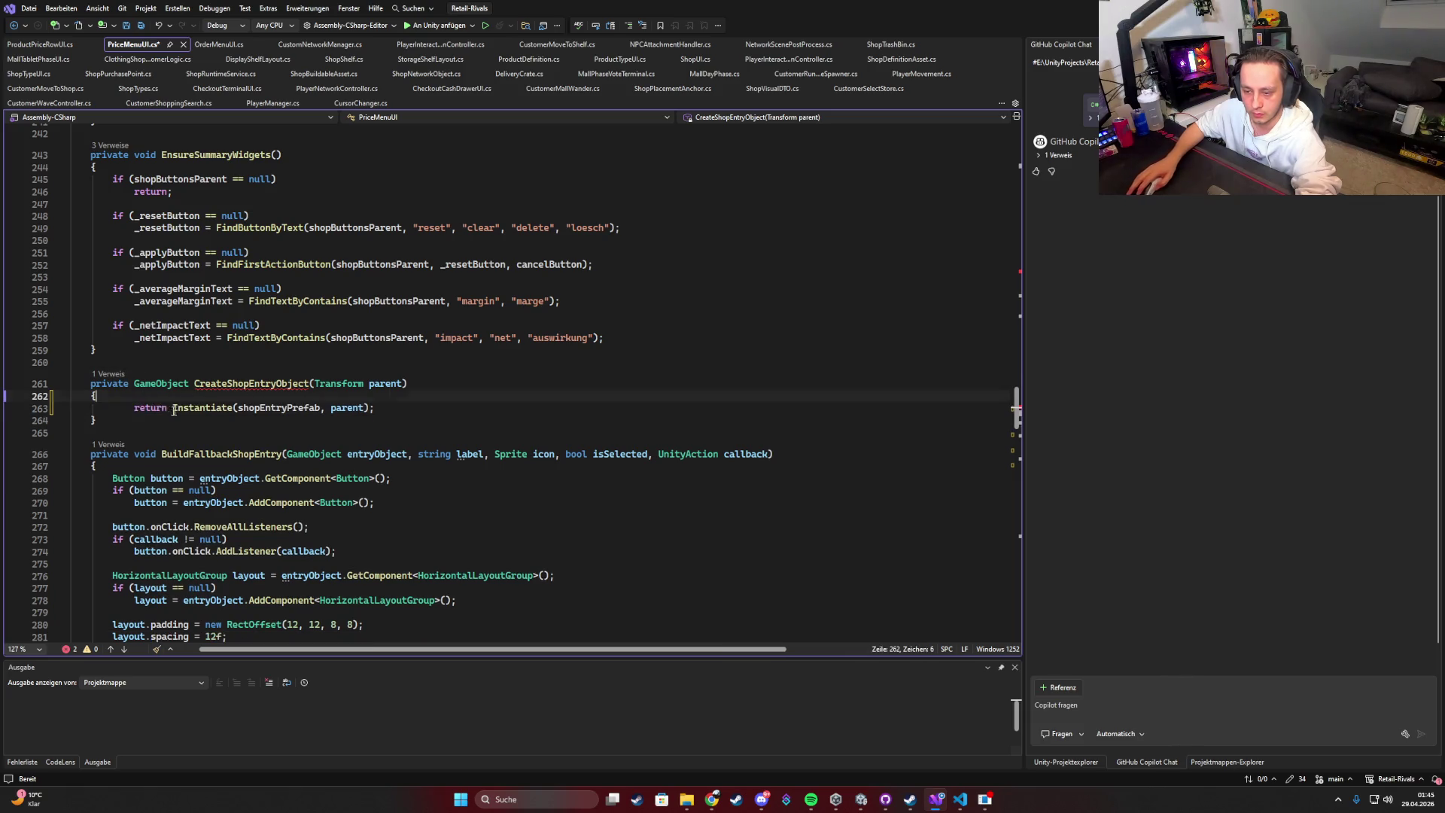
left_click(134, 407)
key("BackSpace")
double_click(136, 407)
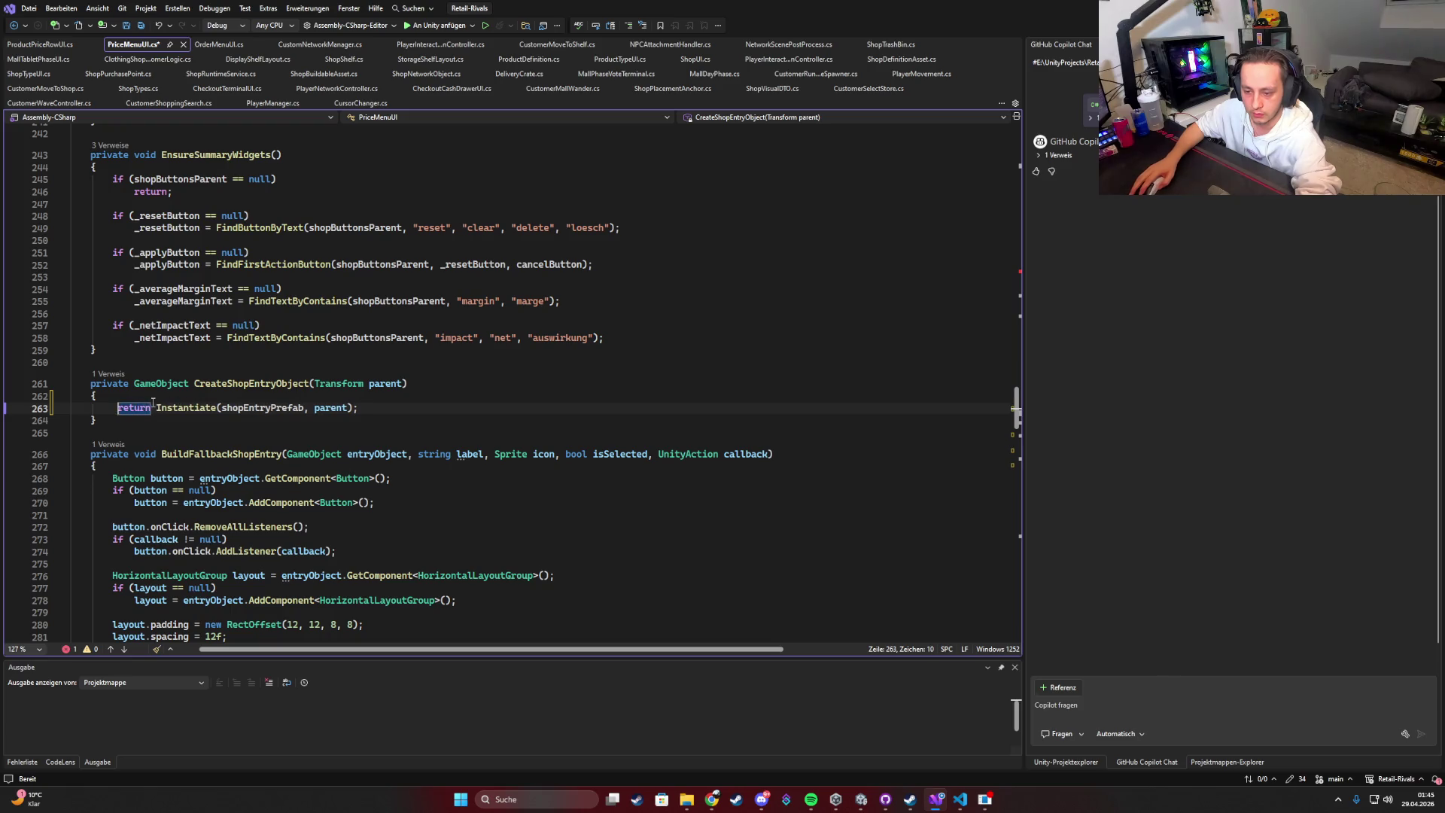
Replace the CreateShopEntryObject call in RebuildShopList with Copilot's direct Instantiate suggestion and delete the helper.
left_click(108, 374)
double_click(203, 331)
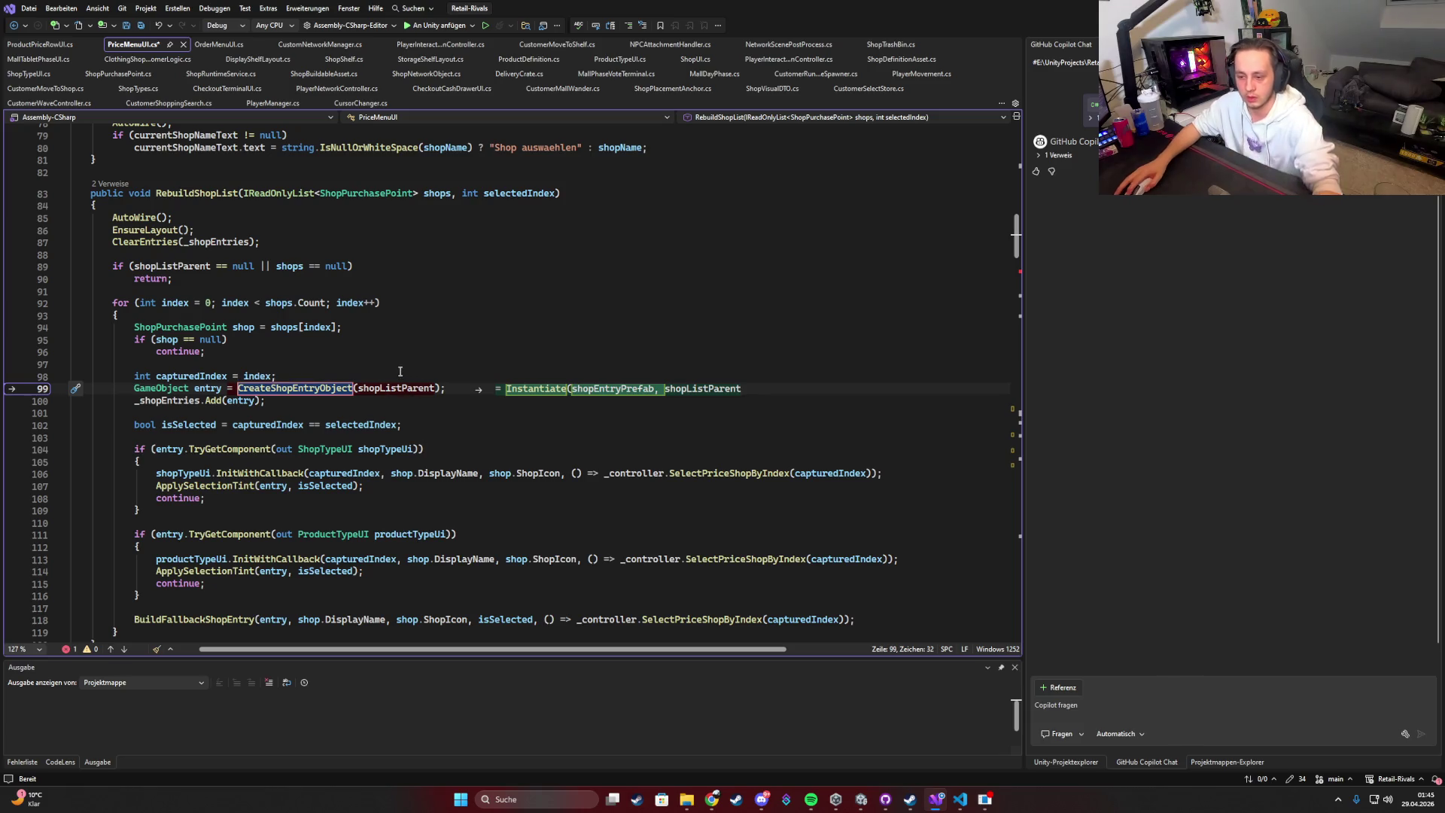
mouse_move(372, 390)
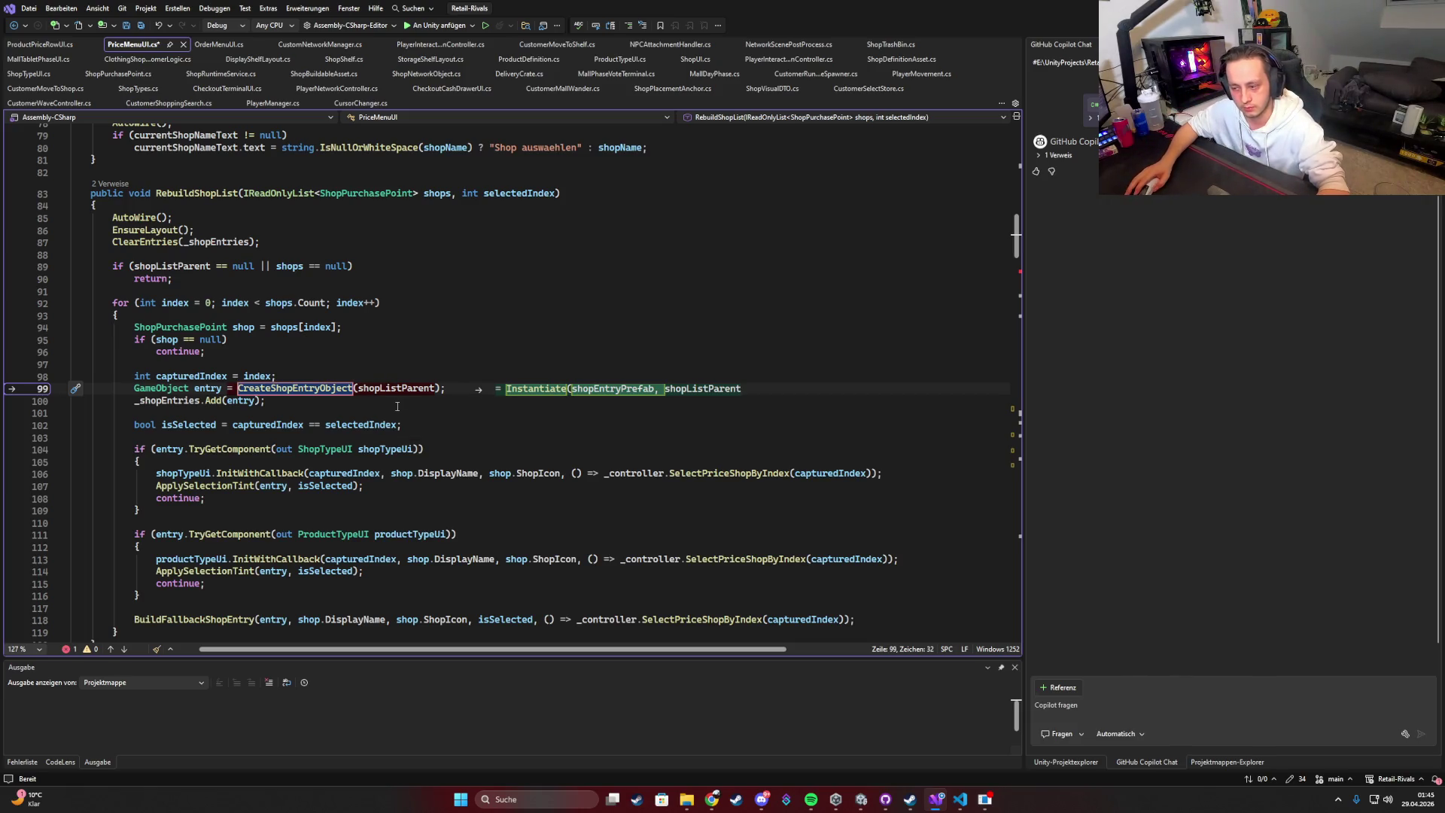
key("Tab")
key("Tab")
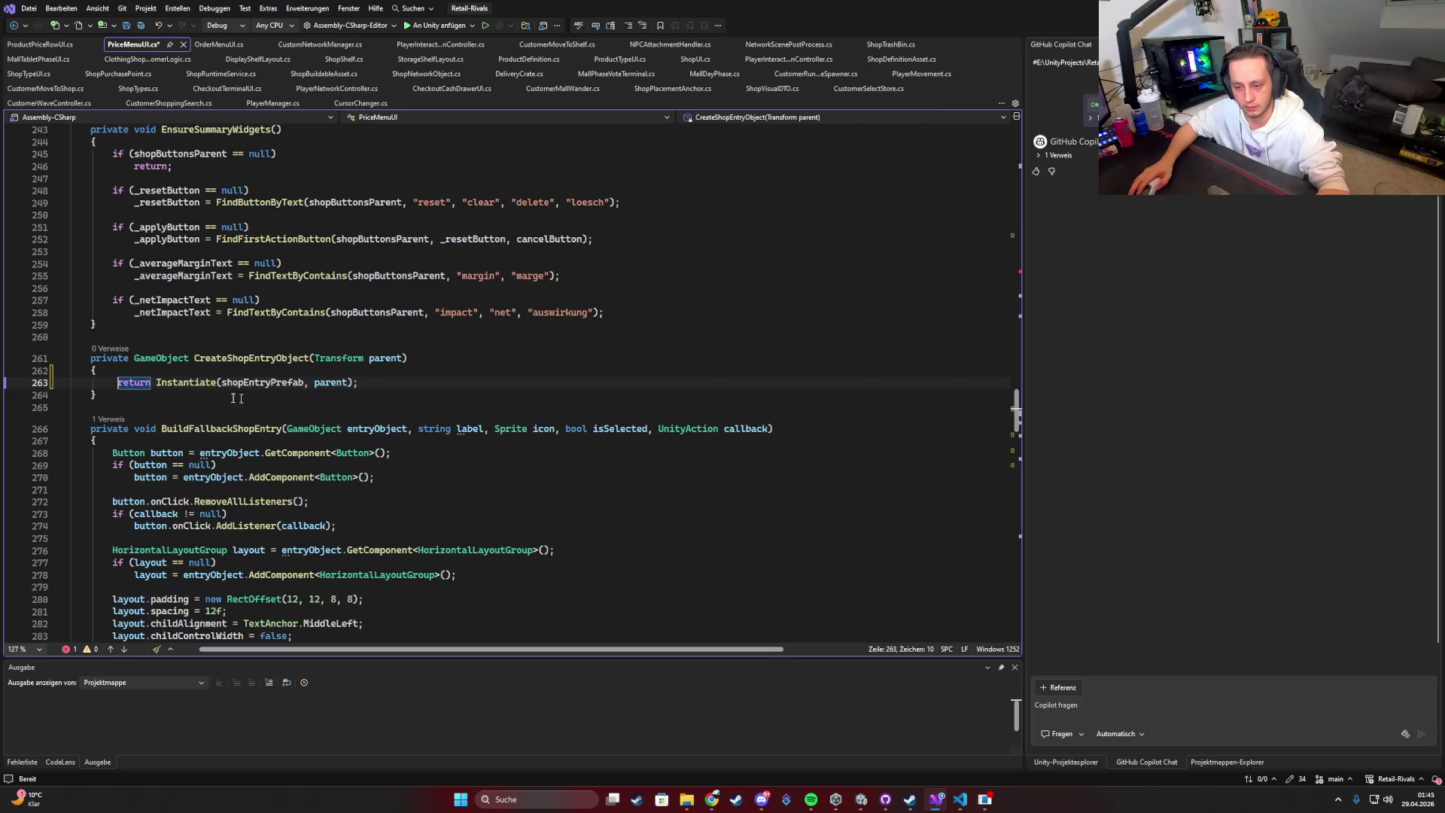
key("Tab")
scroll(240, 395, "down", 3)
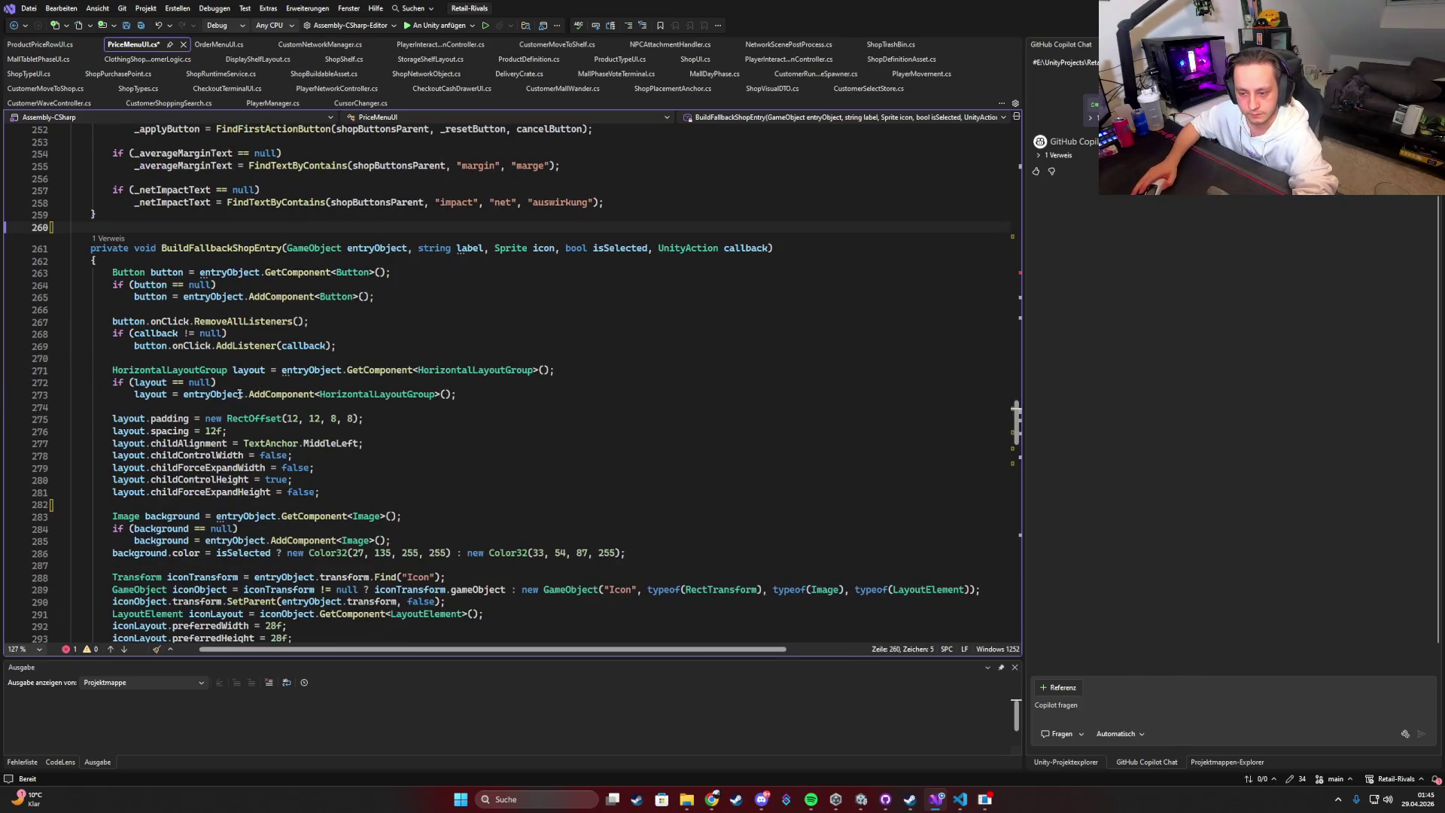
Delete the BuildFallbackShopEntry method code and the blank lines above ApplySelectionTint.
left_click(91, 248)
mouse_move(90, 248)
left_mouse_down()
mouse_move(174, 289)
mouse_move(179, 482)
left_mouse_up()
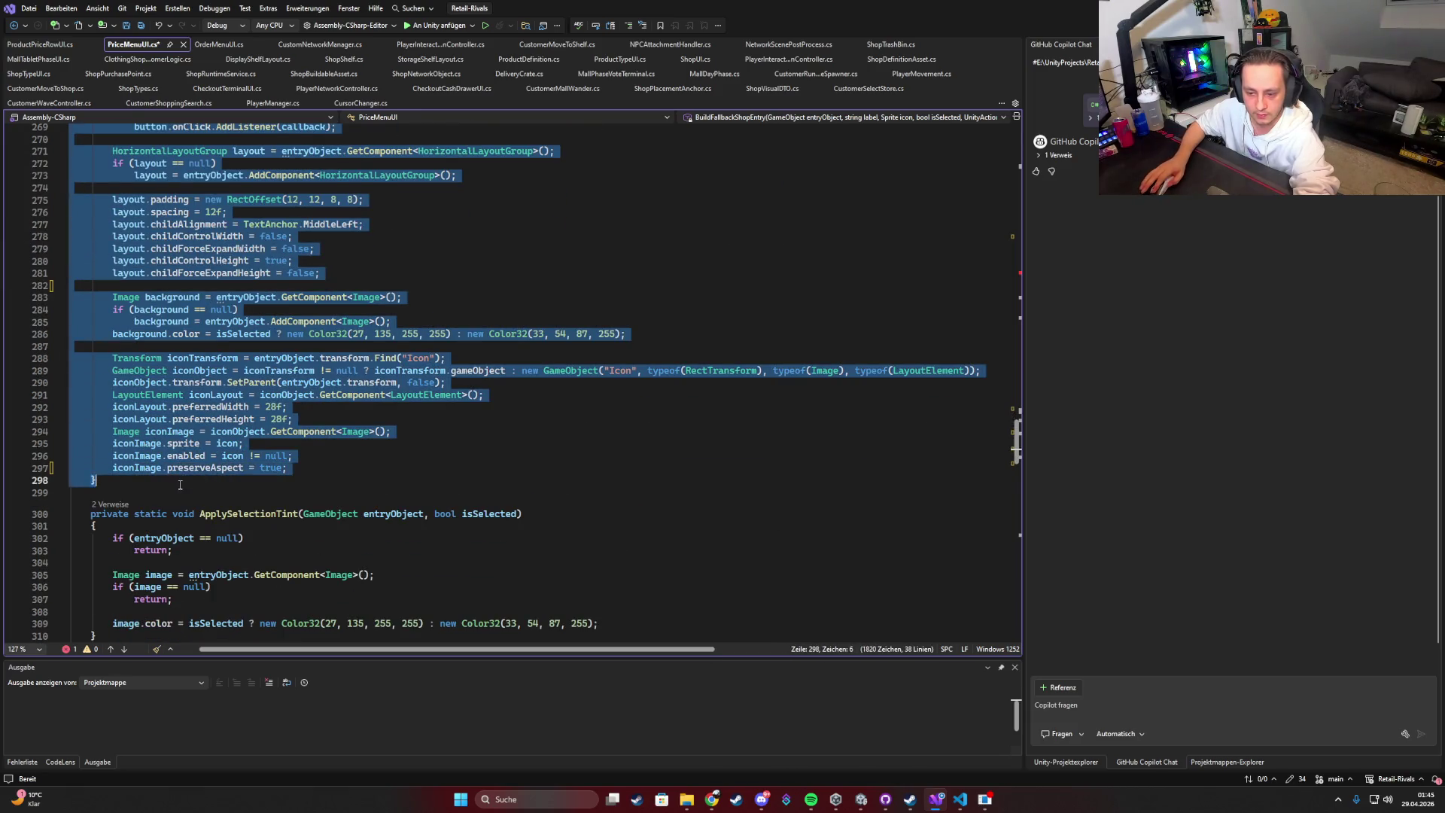
key("Delete")
key("BackSpace")
key("BackSpace")
scroll(227, 373, "up", 7)
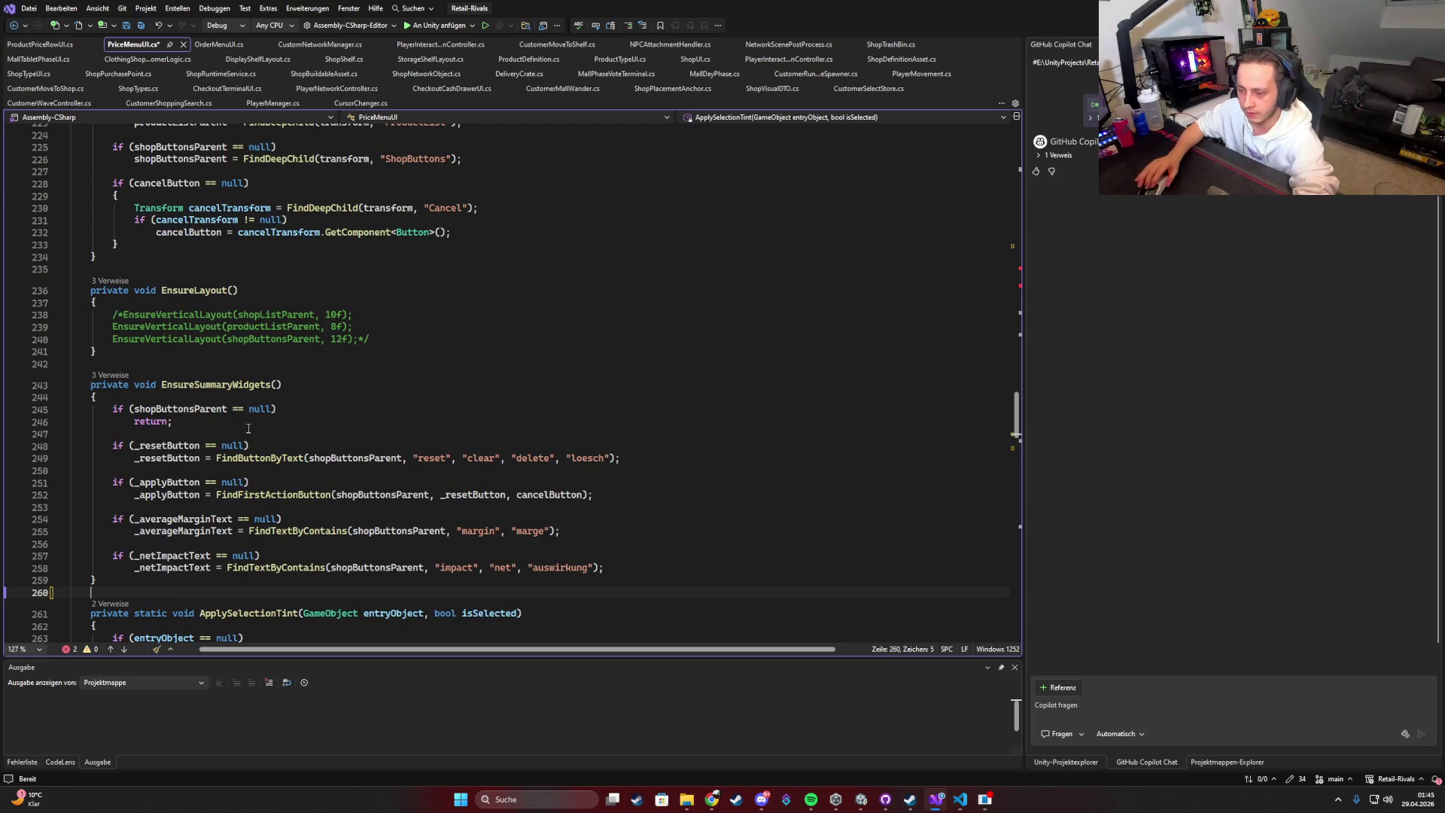
scroll(248, 428, "up", 20)
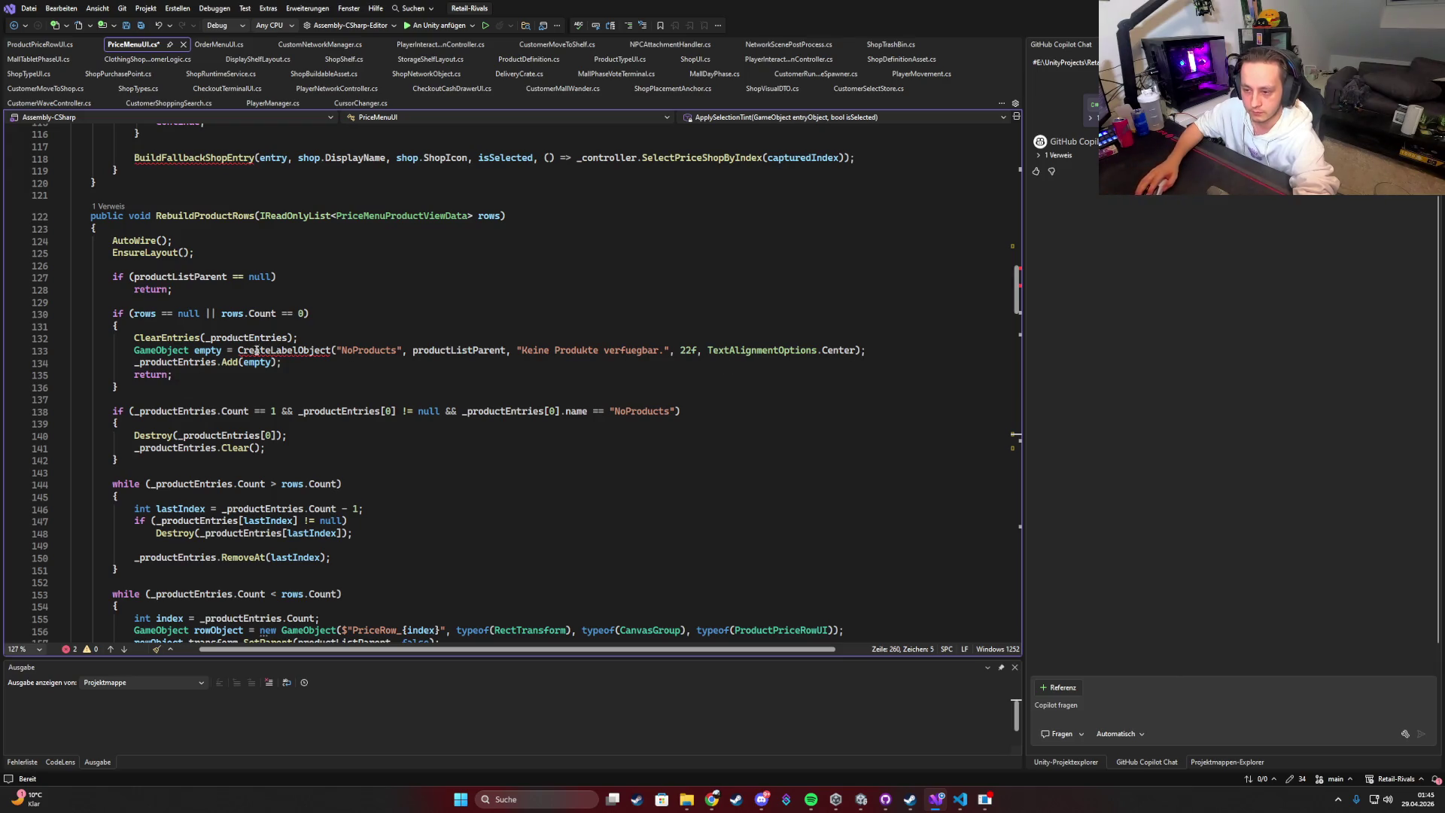
Remove the no-products label lines and the fallback shop entry call.
left_click(892, 345)
triple_click(892, 346)
key("Delete")
left_click_drag(312, 350, 338, 341)
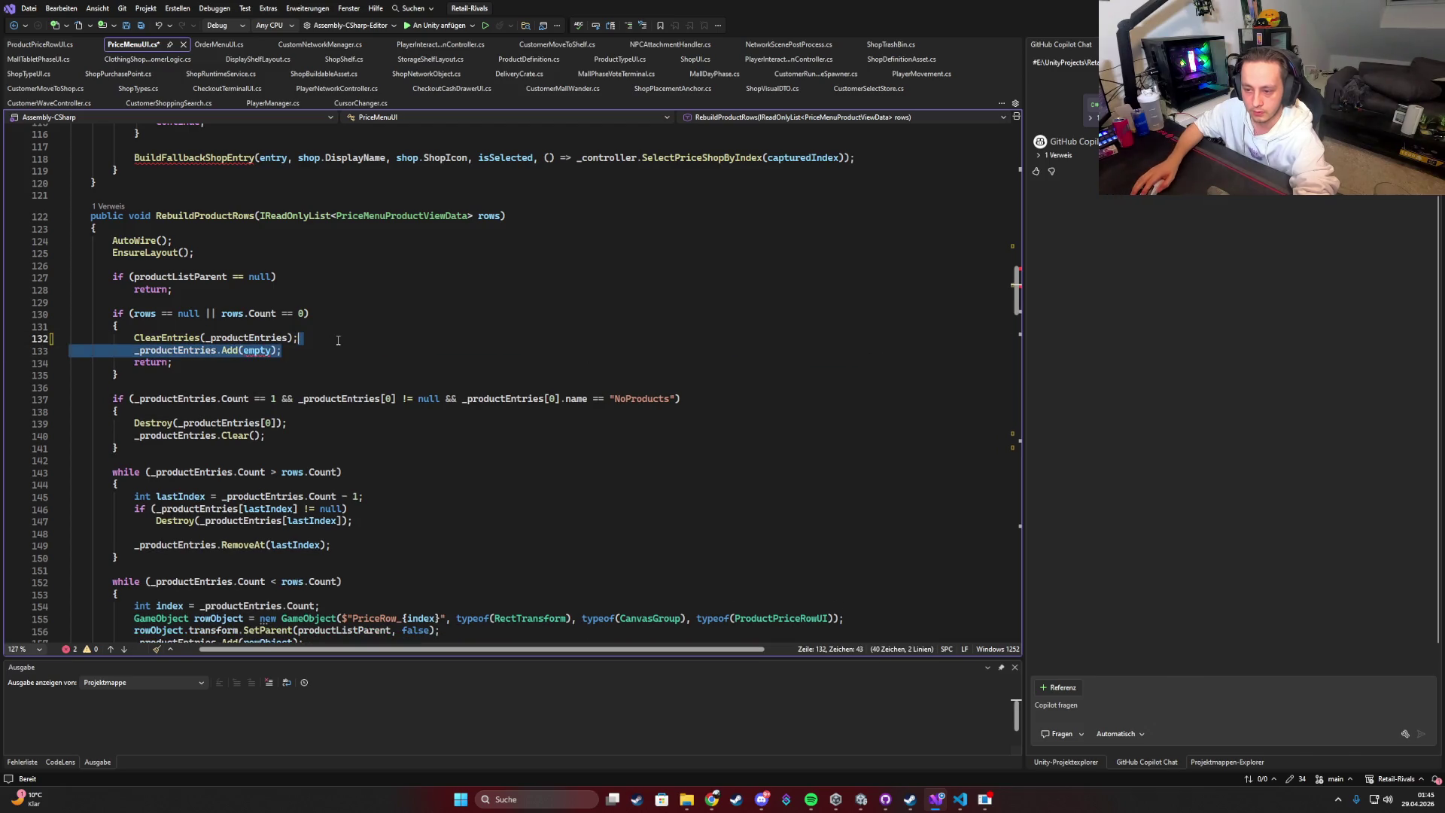
key("Delete")
scroll(331, 338, "up", 7)
left_click_drag(858, 415, 909, 399)
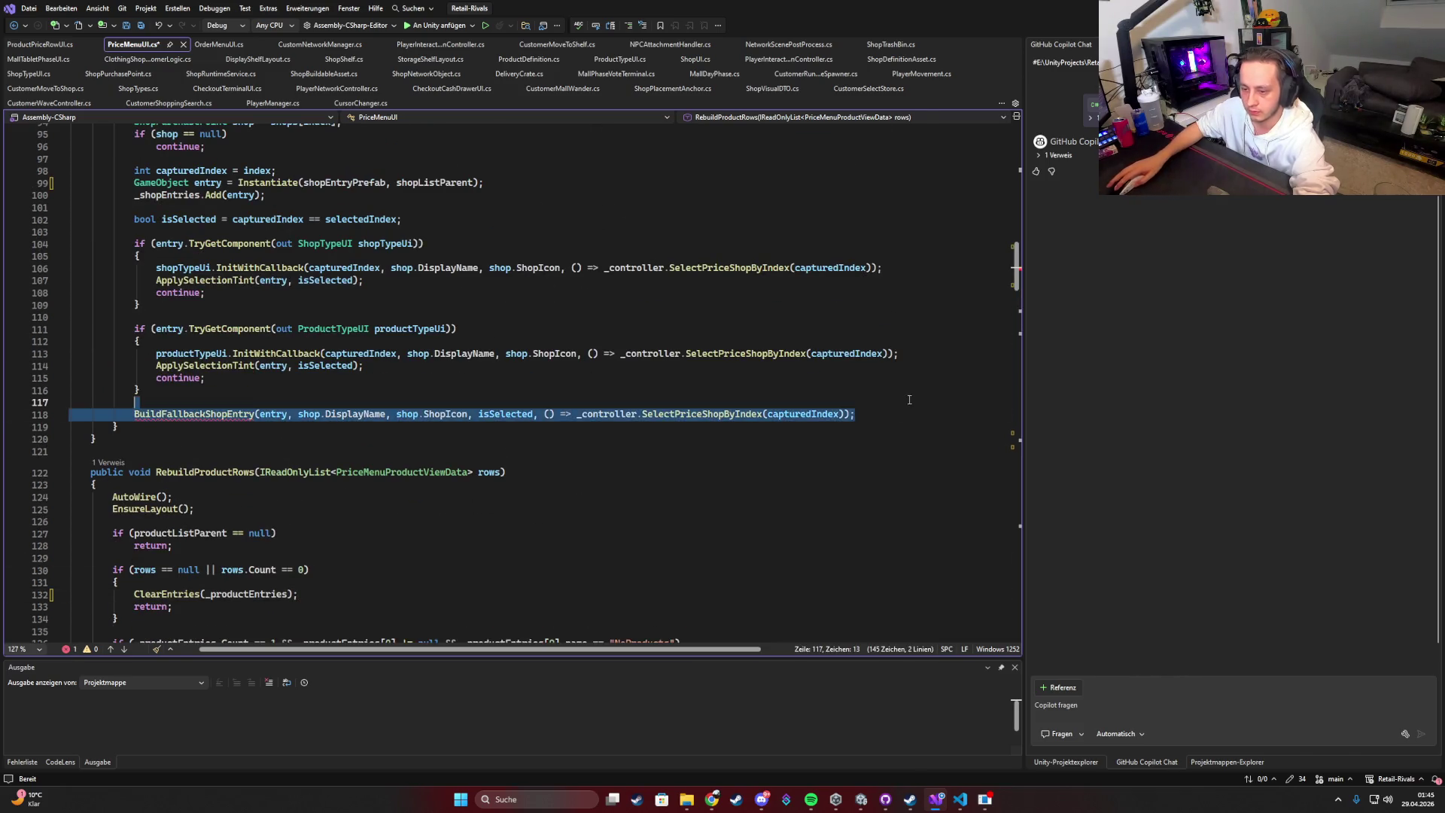
key("Delete")
scroll(203, 396, "up", 3)
key("BackSpace")
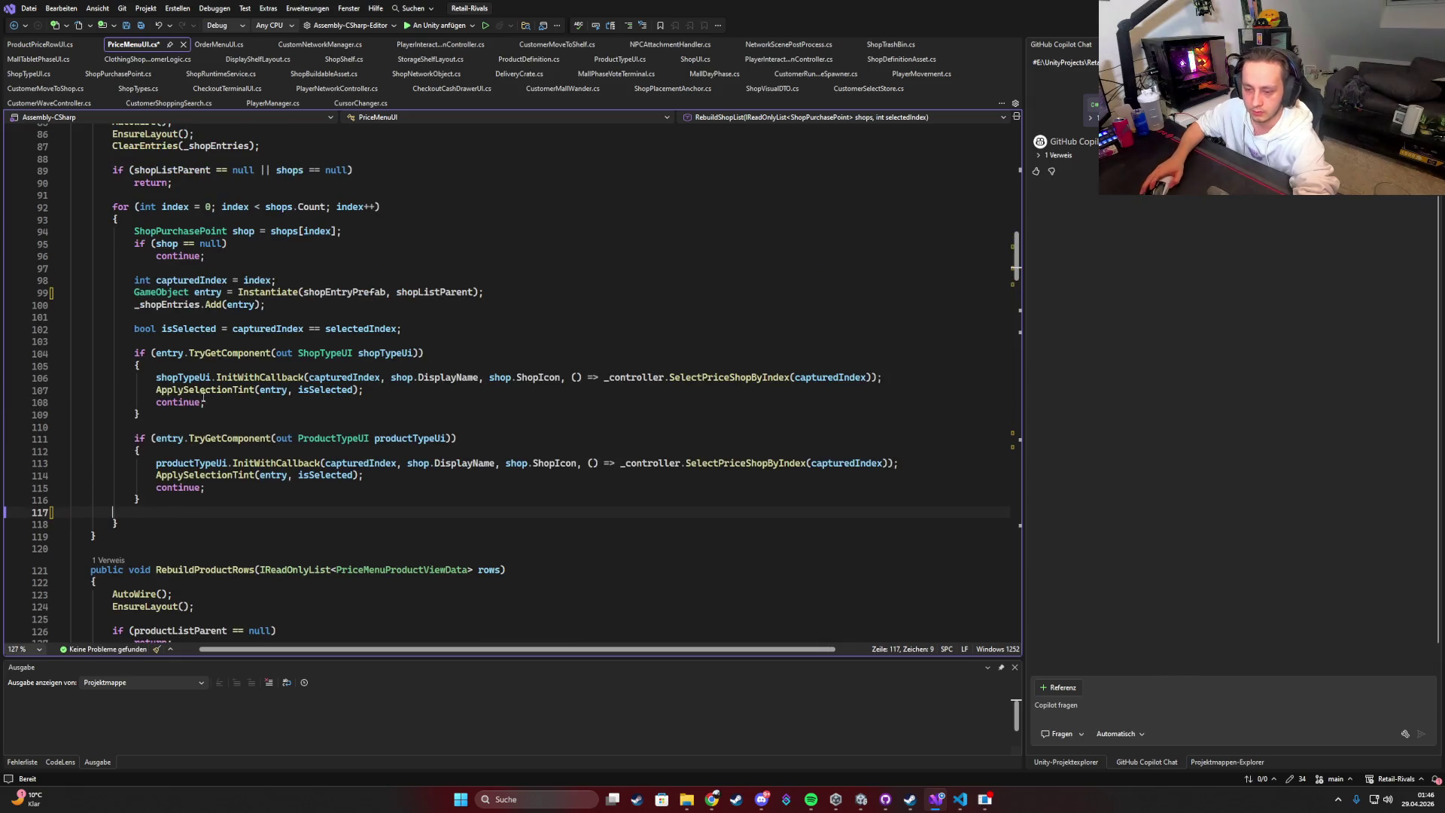
key("BackSpace")
scroll(396, 404, "down", 17)
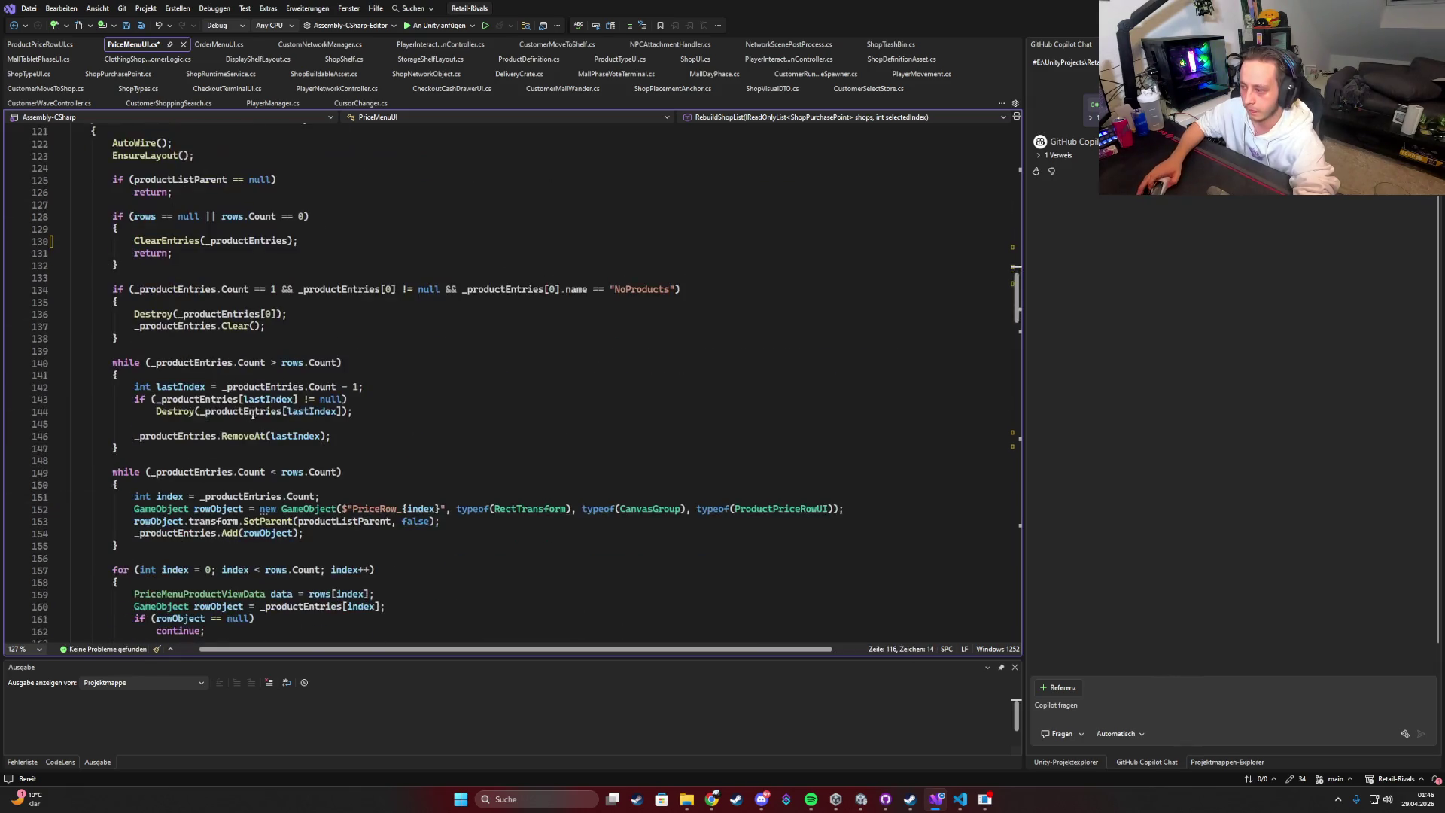
scroll(396, 403, "down", 20)
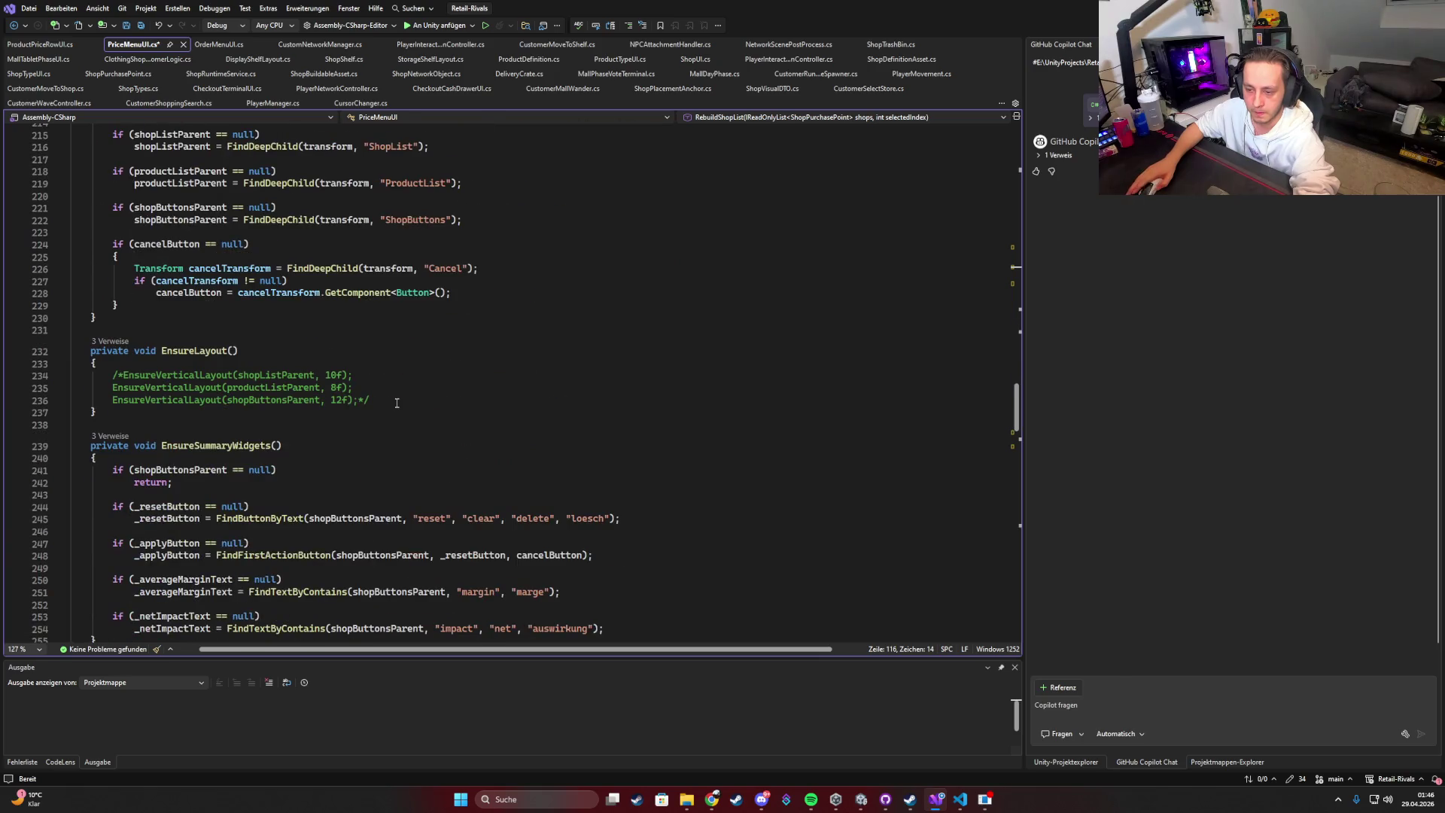
Delete the EnsureLayout method and its call in RebuildShopList.
left_click_drag(119, 410, 208, 334)
key("Delete")
scroll(259, 389, "up", 20)
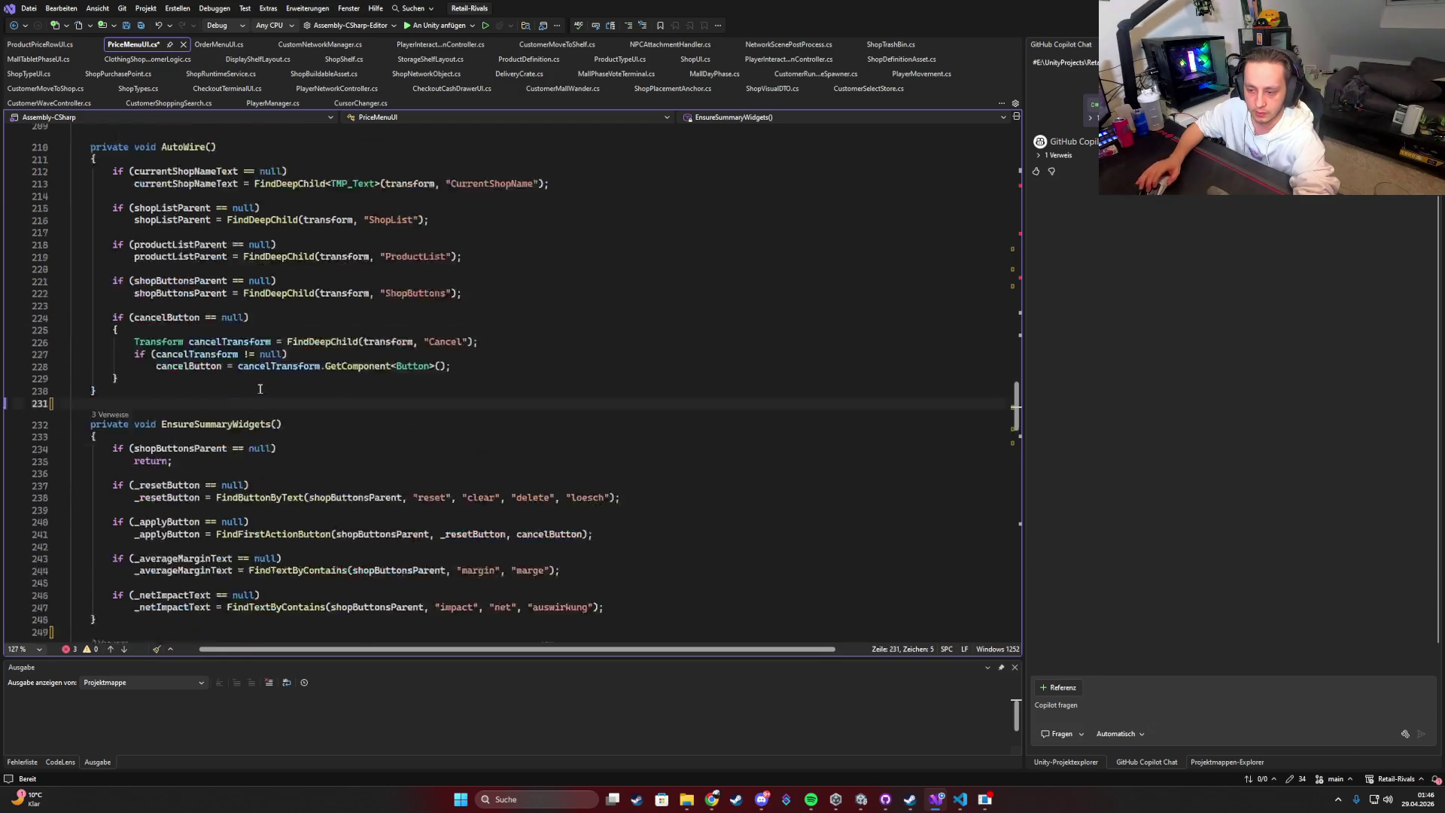
left_click(212, 210)
scroll(225, 359, "up", 16)
left_click(225, 358)
key("shift+Up")
key("Delete")
scroll(230, 355, "up", 13)
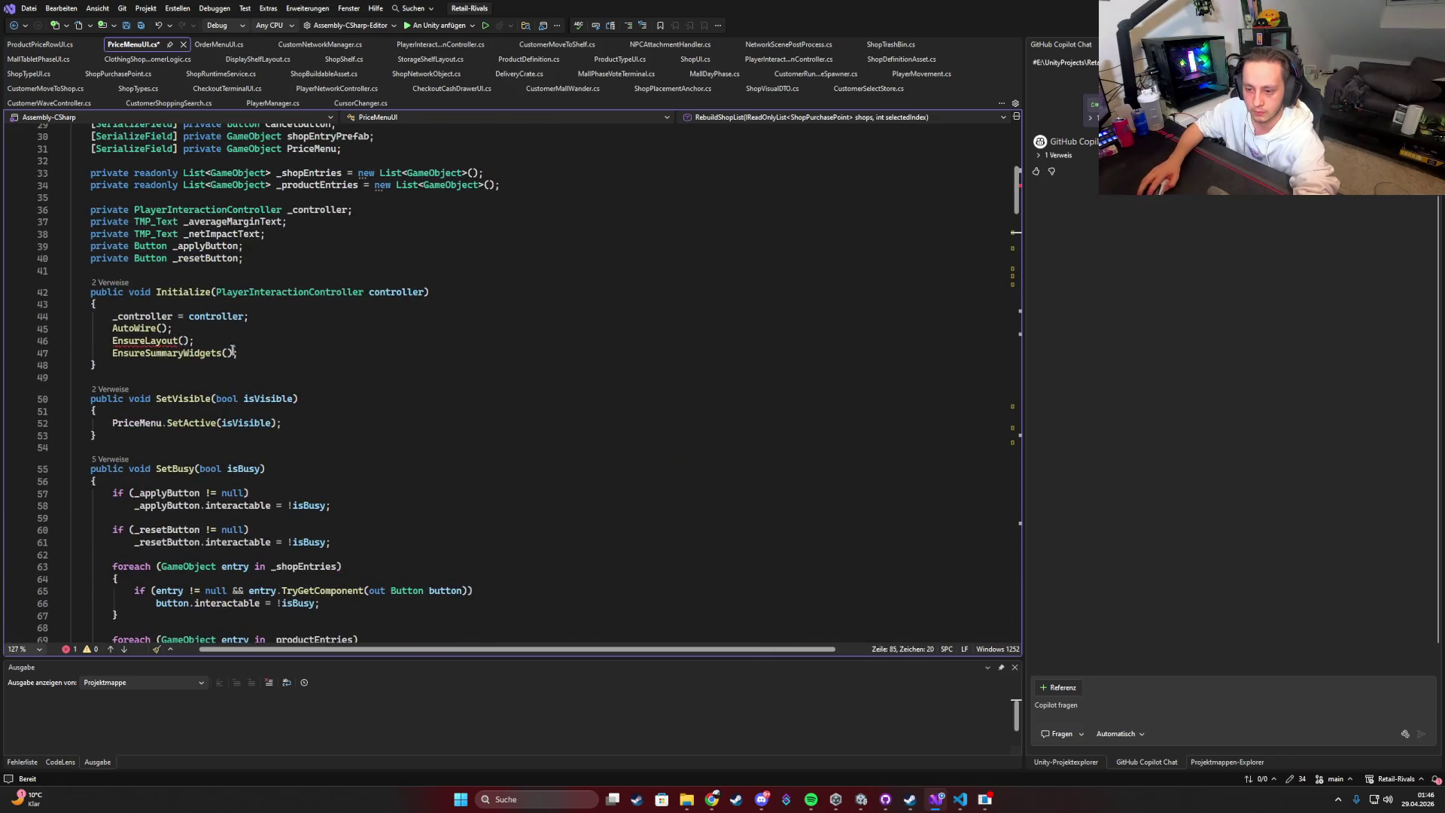
Delete the EnsureLayout() call in Initialize and save PriceMenuUI.cs.
left_click(229, 340)
key("ctrl+shift+l")
key("ctrl+s")
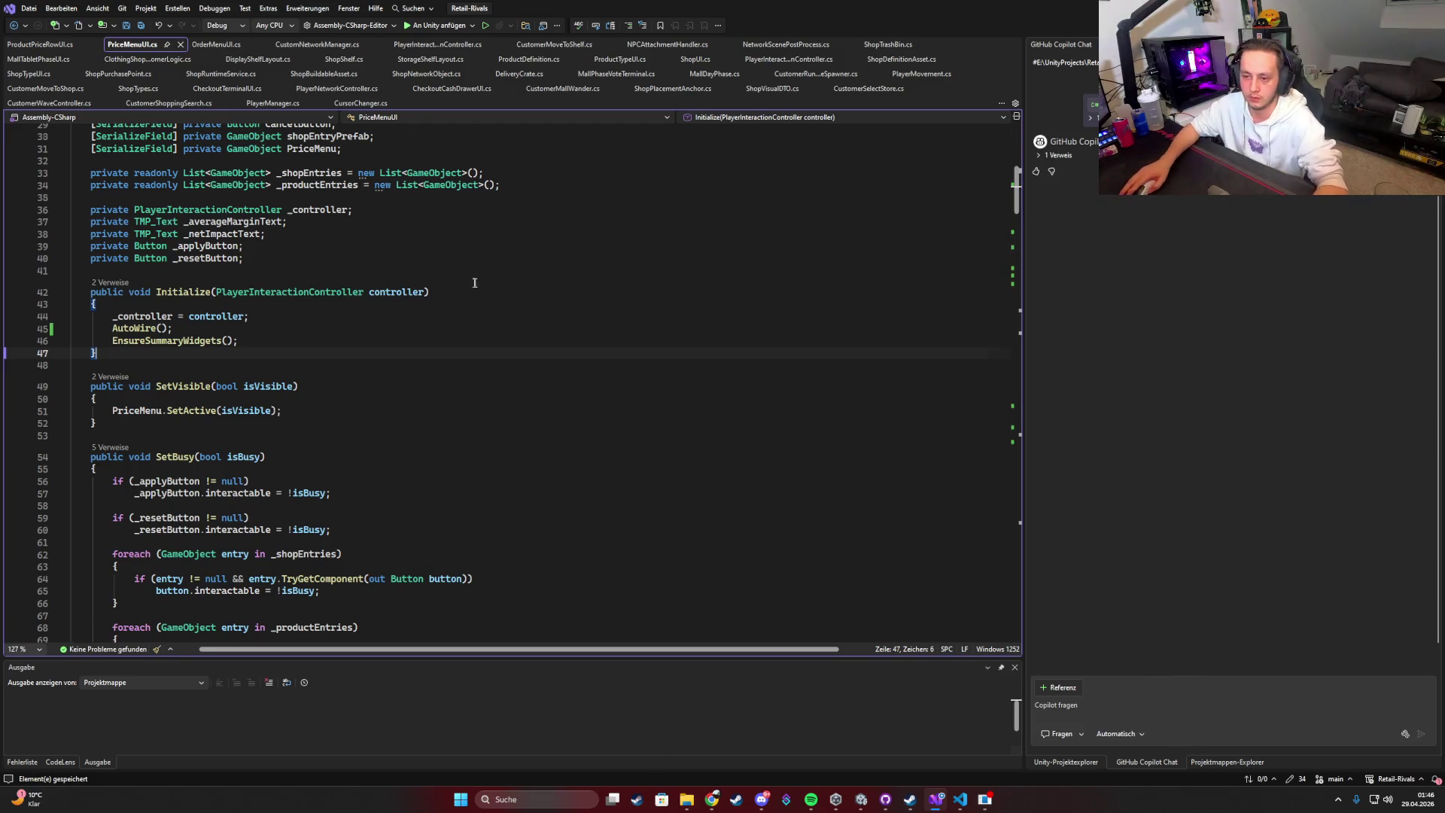
scroll(475, 283, "down", 20)
scroll(423, 265, "down", 20)
scroll(407, 267, "down", 15)
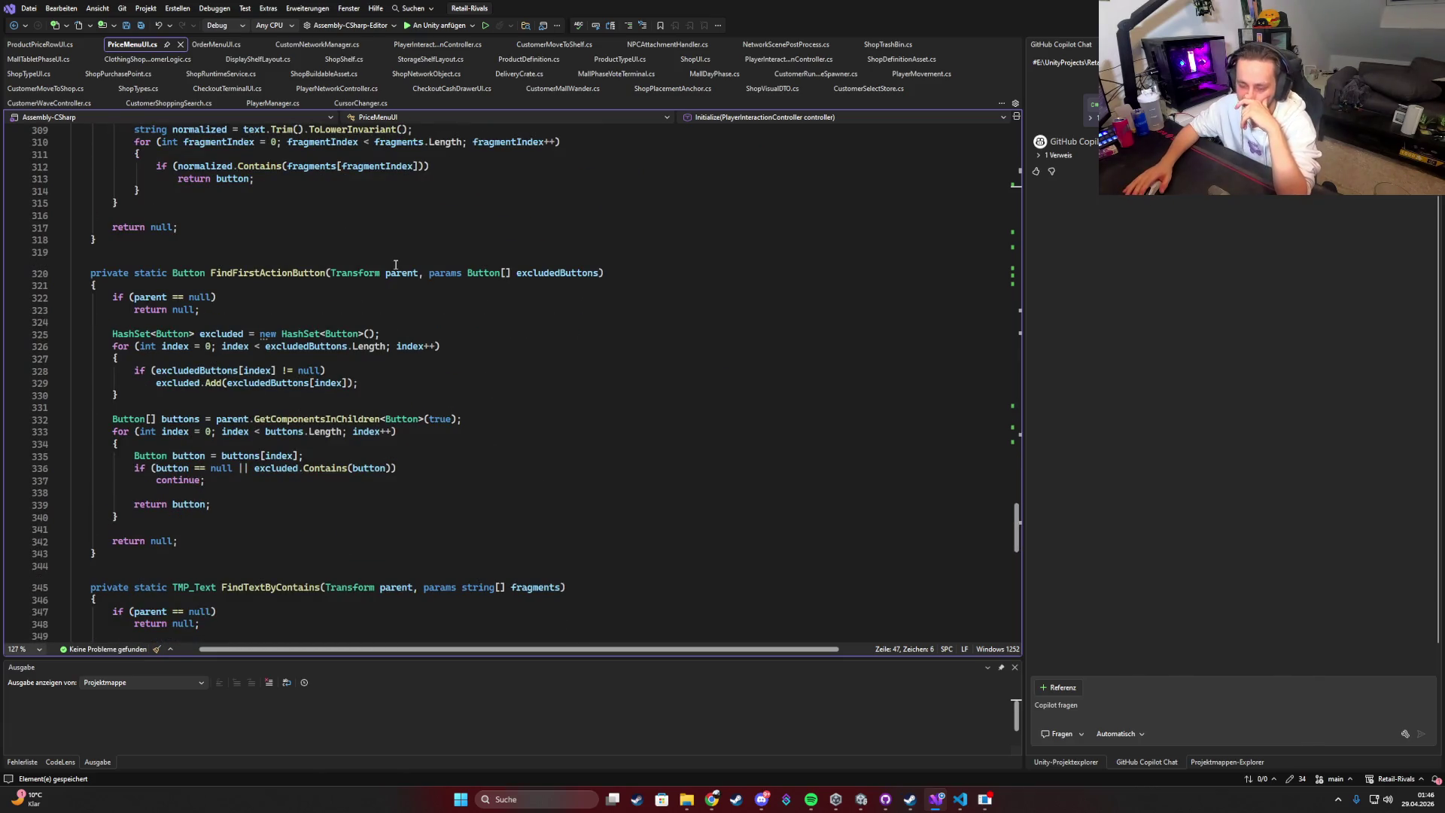
scroll(395, 265, "down", 12)
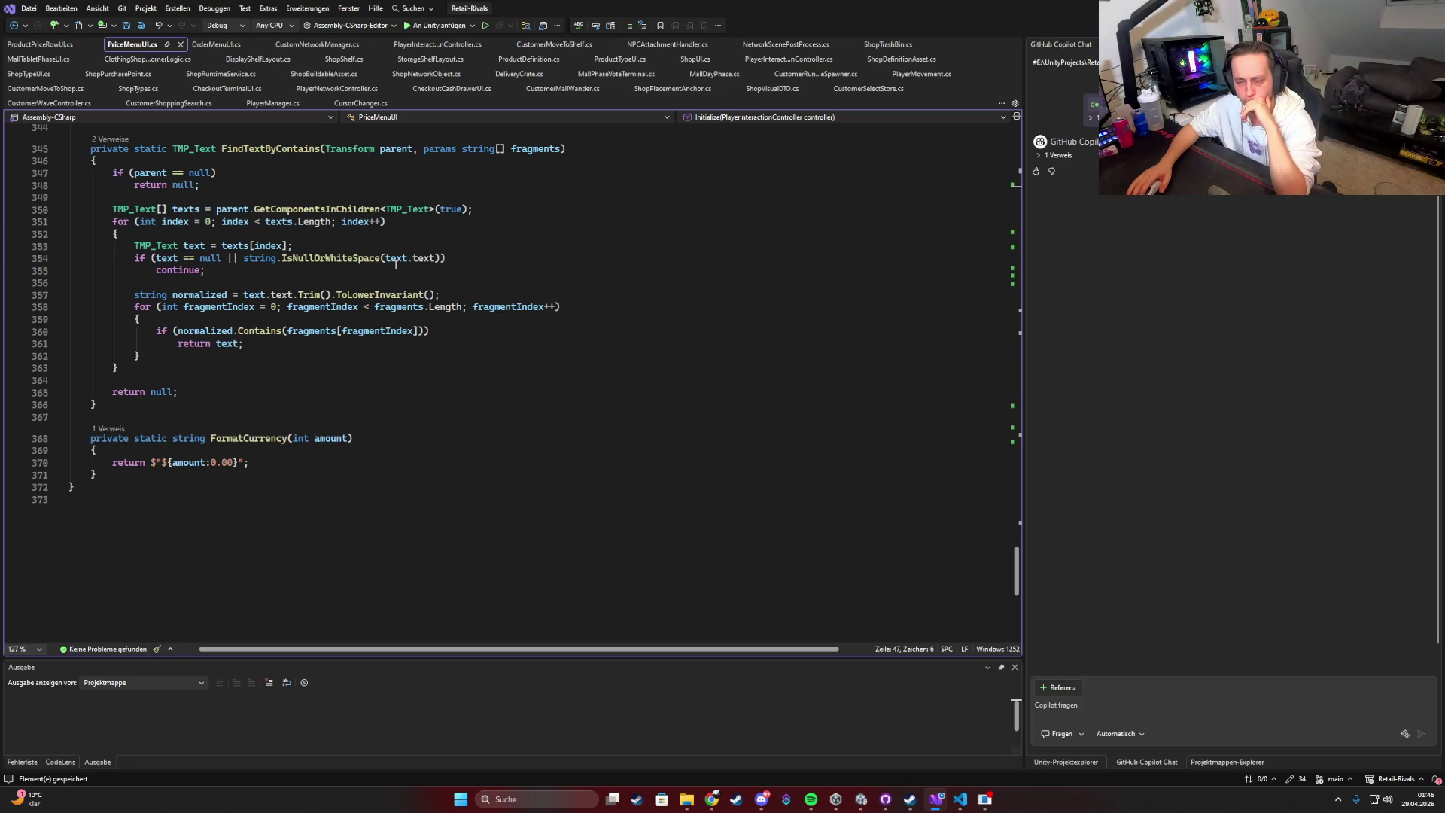
scroll(395, 265, "down", 2)
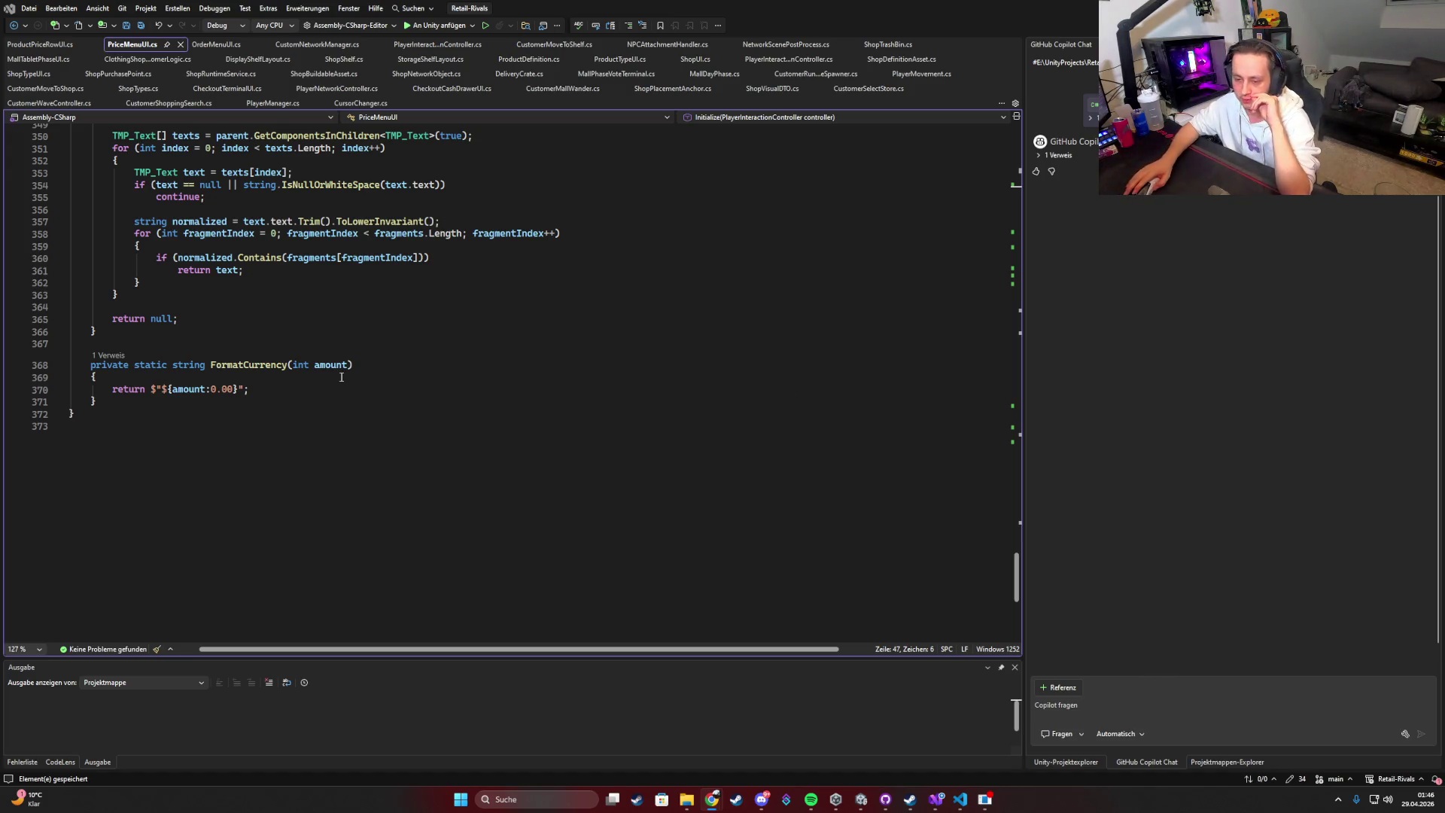
scroll(342, 376, "up", 19)
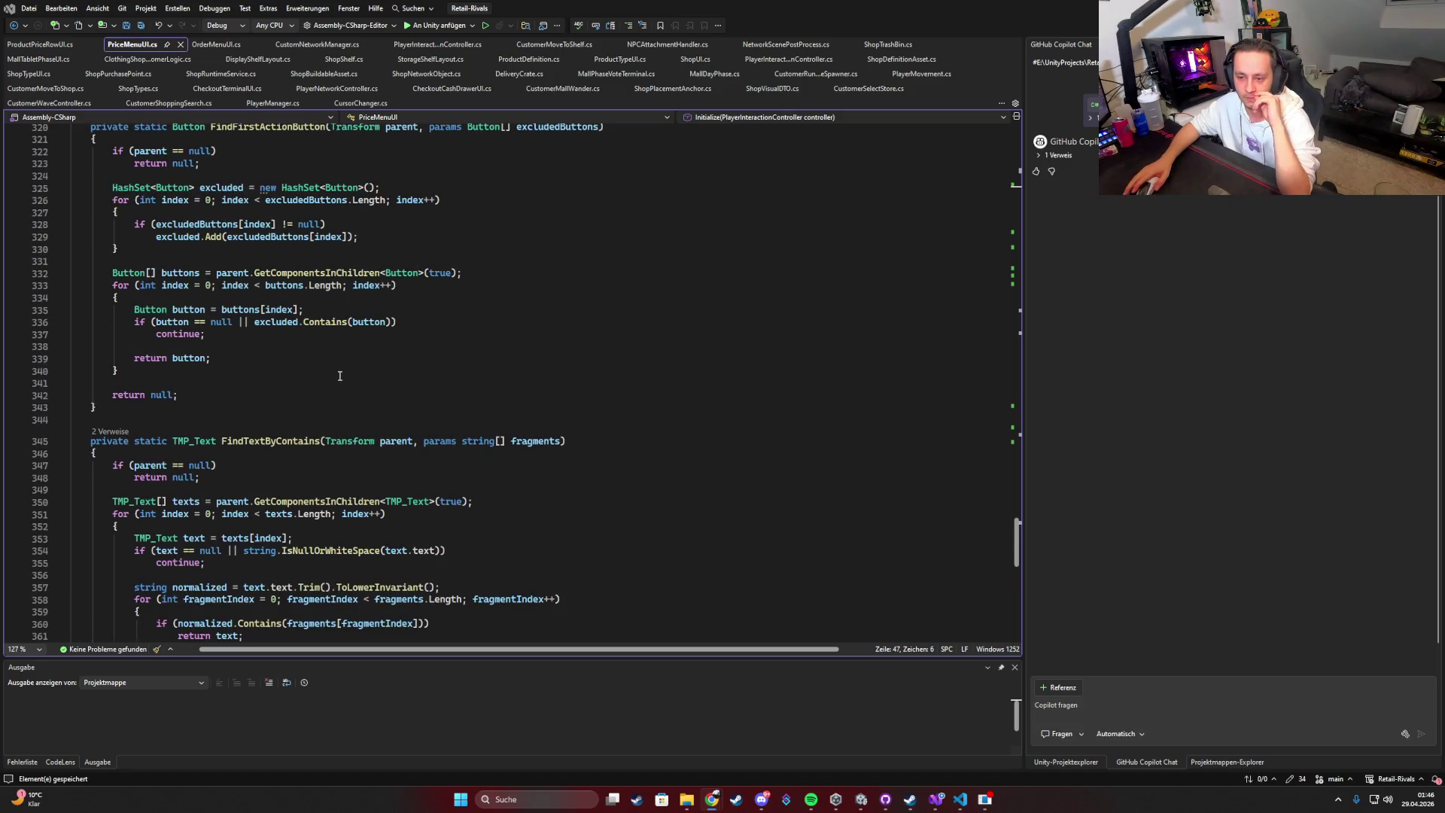
scroll(340, 377, "up", 7)
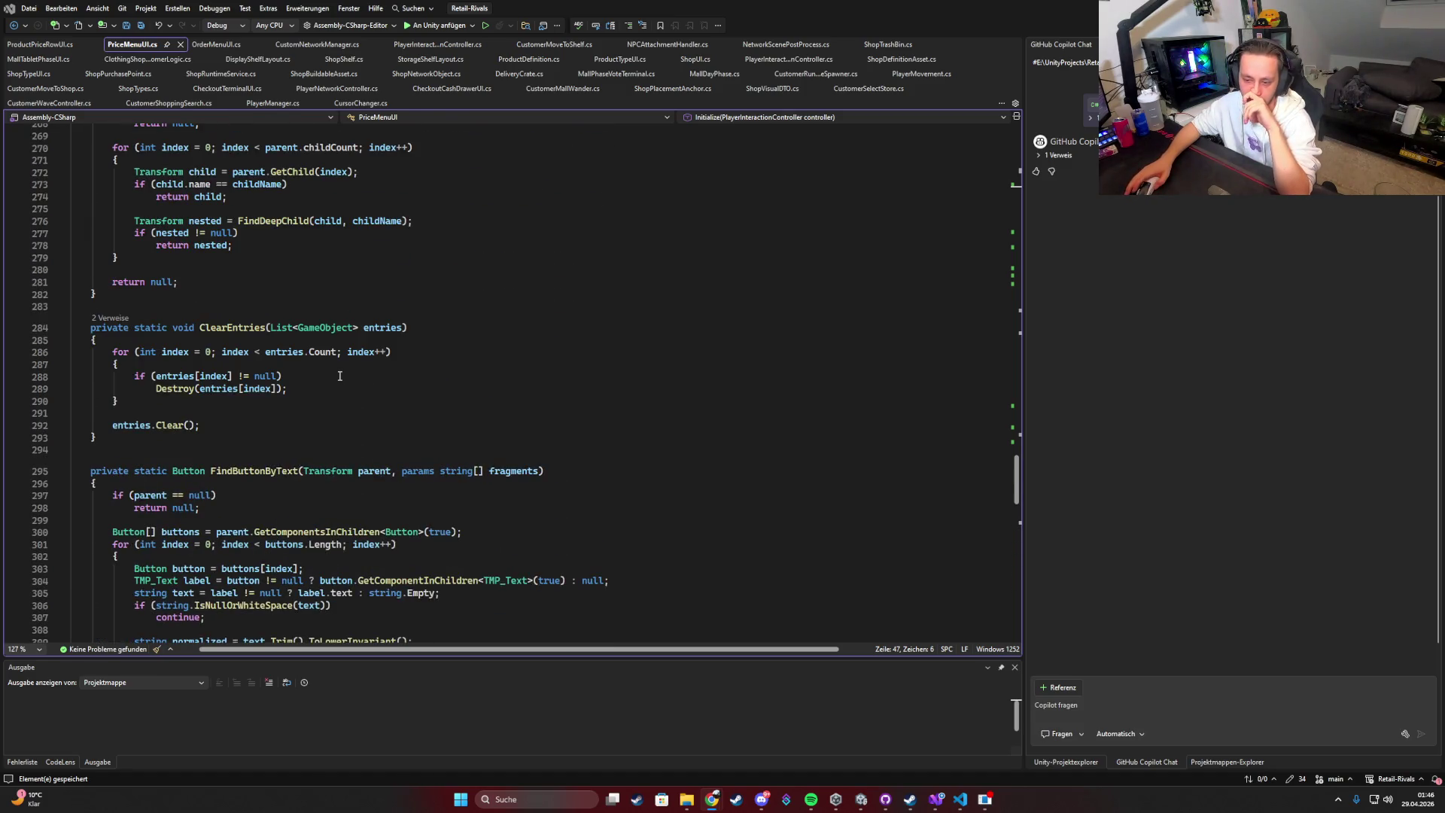
scroll(256, 346, "down", 5)
Trace where FindButtonByText is used and defined for the _resetButton in EnsureSummaryWidgets.
double_click(245, 294)
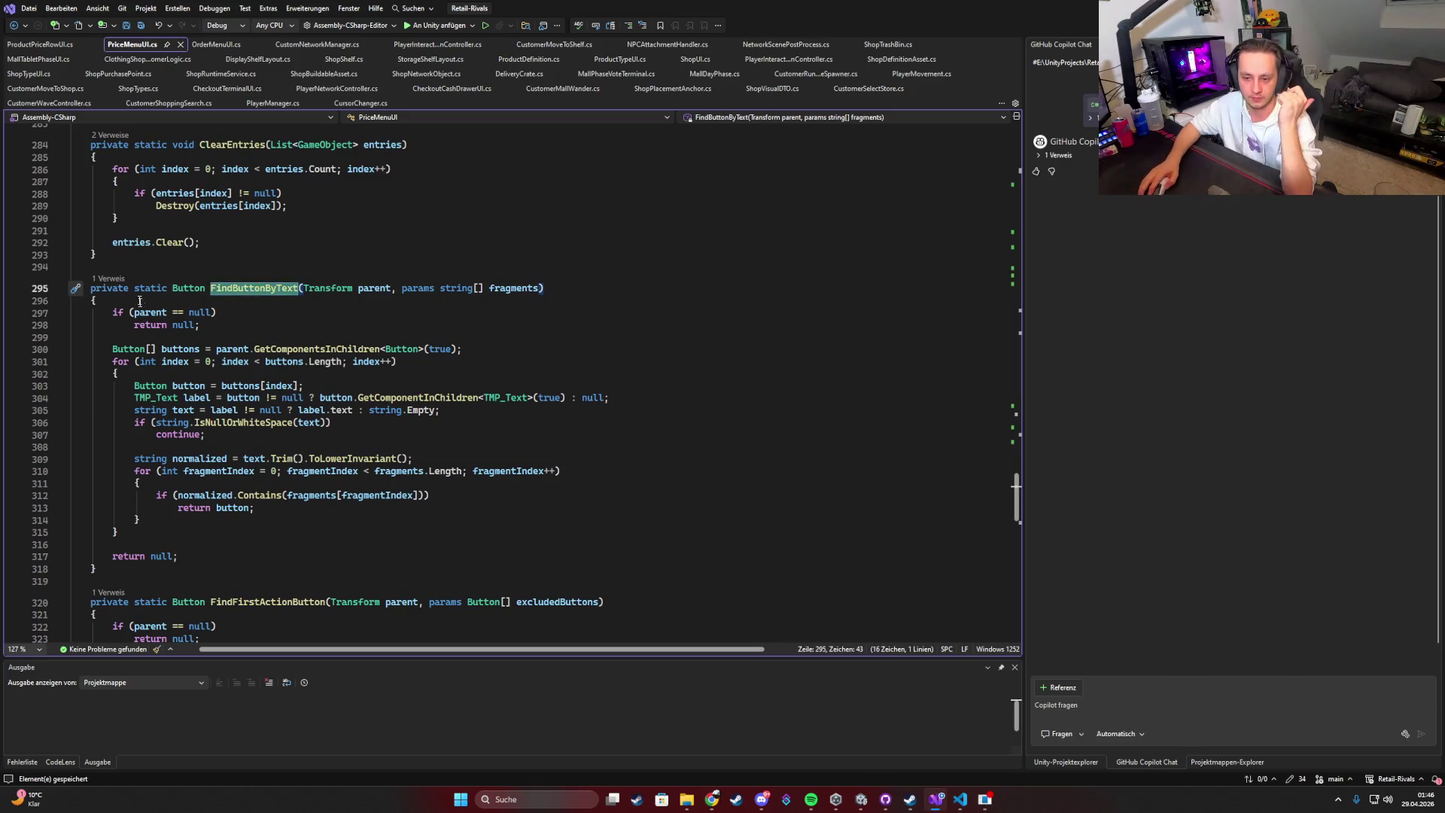
left_click(107, 279)
double_click(216, 237)
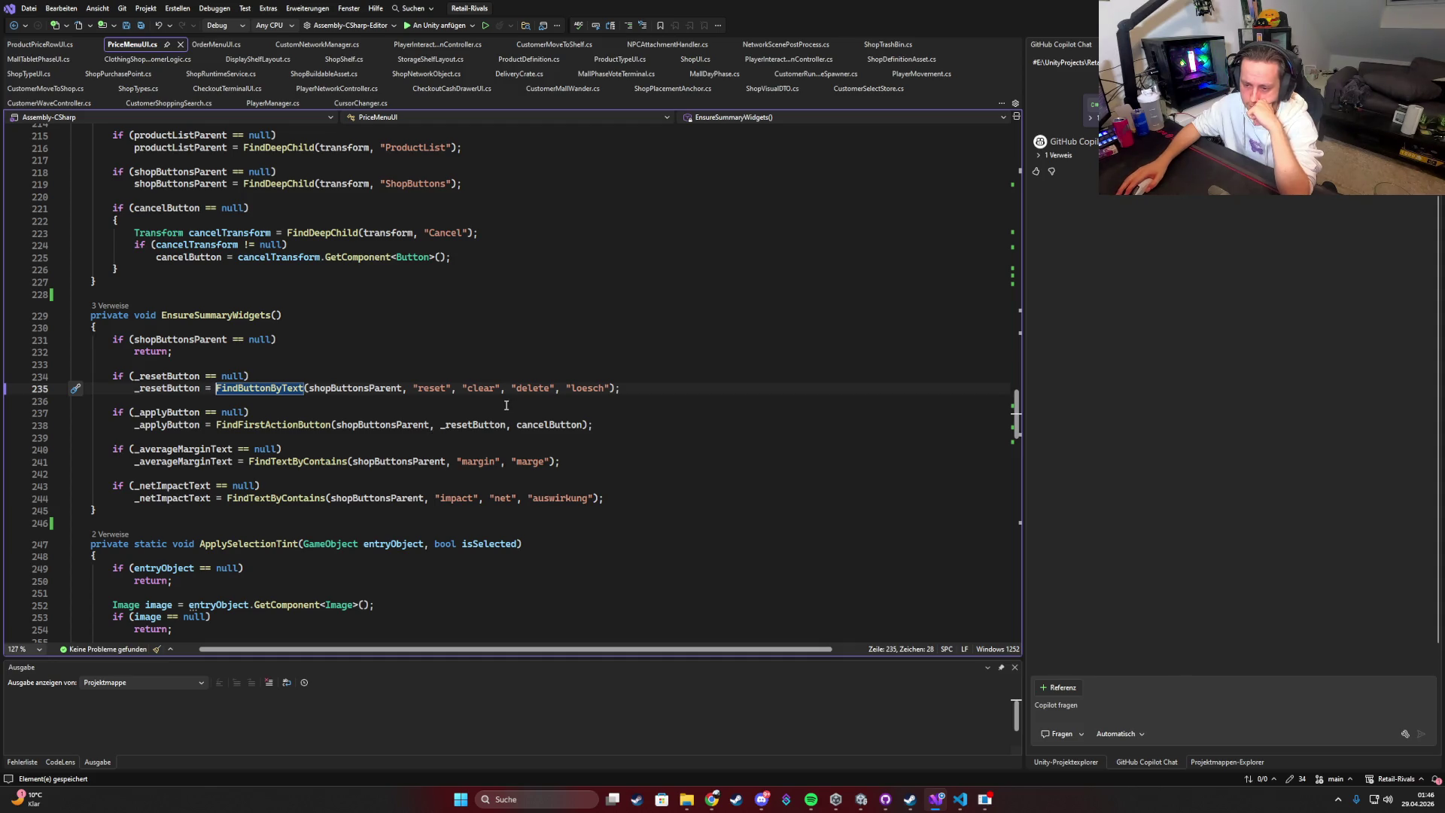
left_click(172, 388)
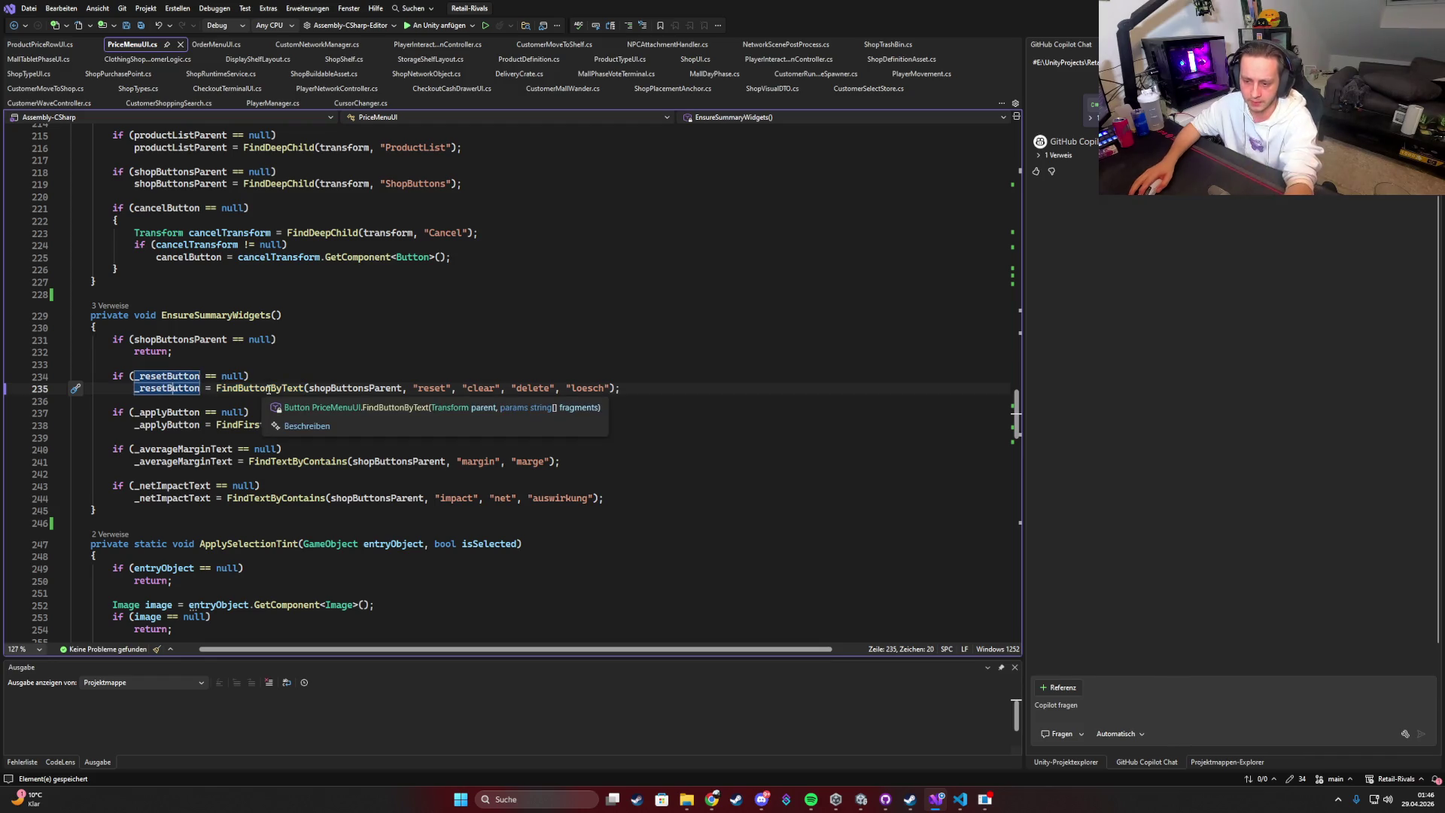
left_click(265, 389)
key("F12")
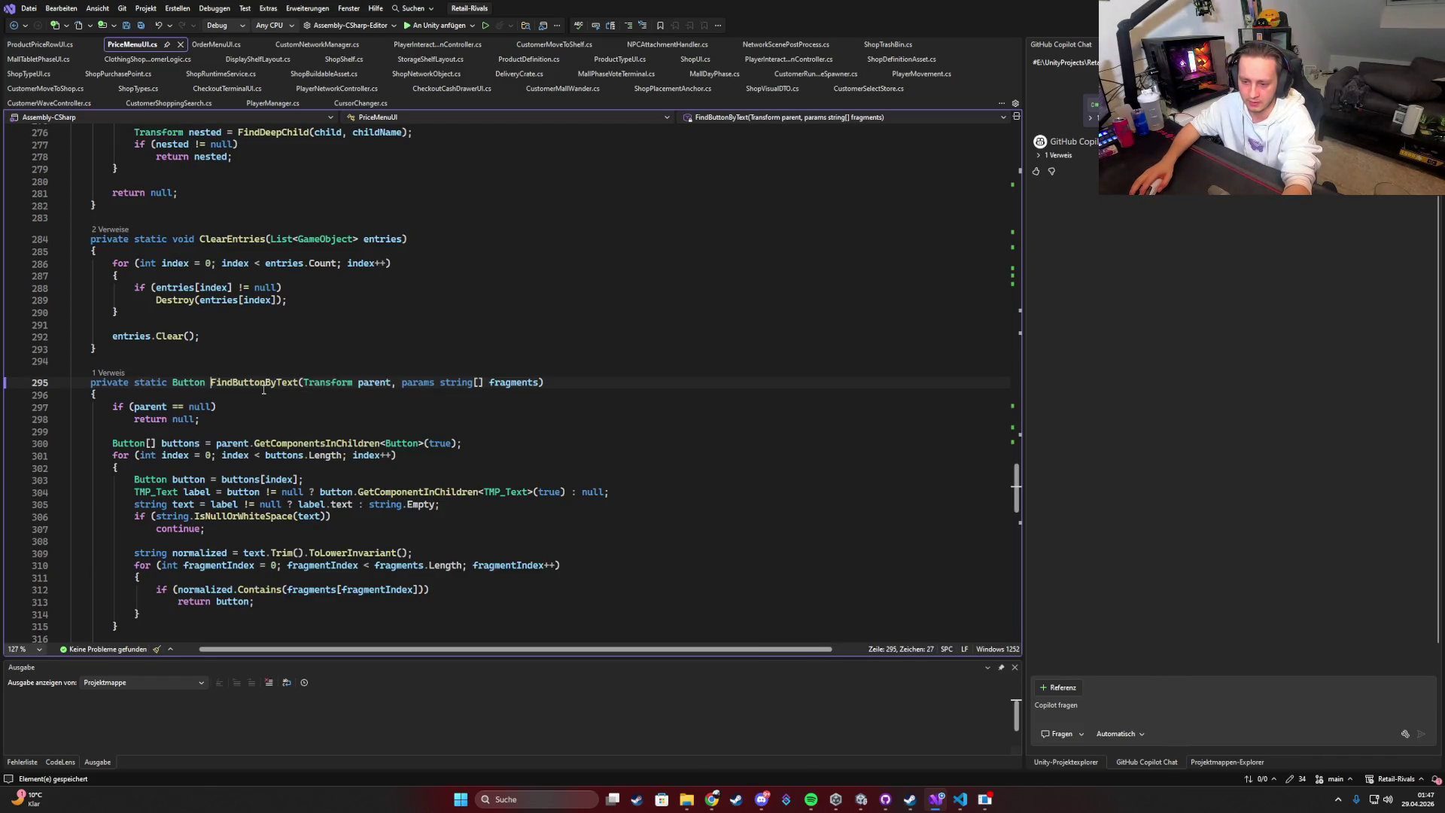
key("ctrl+minus")
double_click(167, 381)
scroll(320, 439, "down", 5)
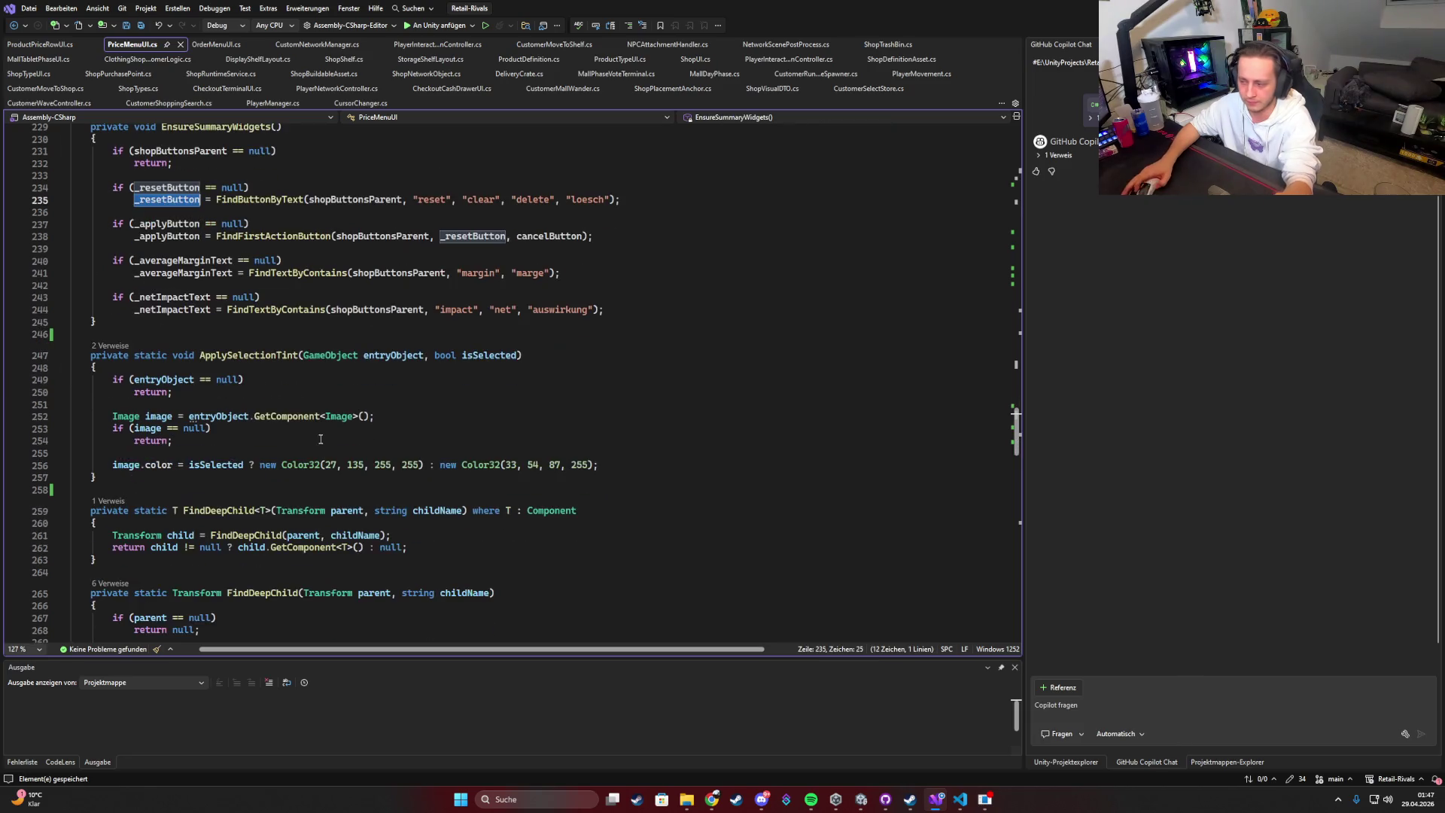
scroll(321, 439, "up", 5)
Step through _resetButton matches to BindActions and SetBusy, selecting SetBusy's button-toggling lines.
key("ctrl+f")
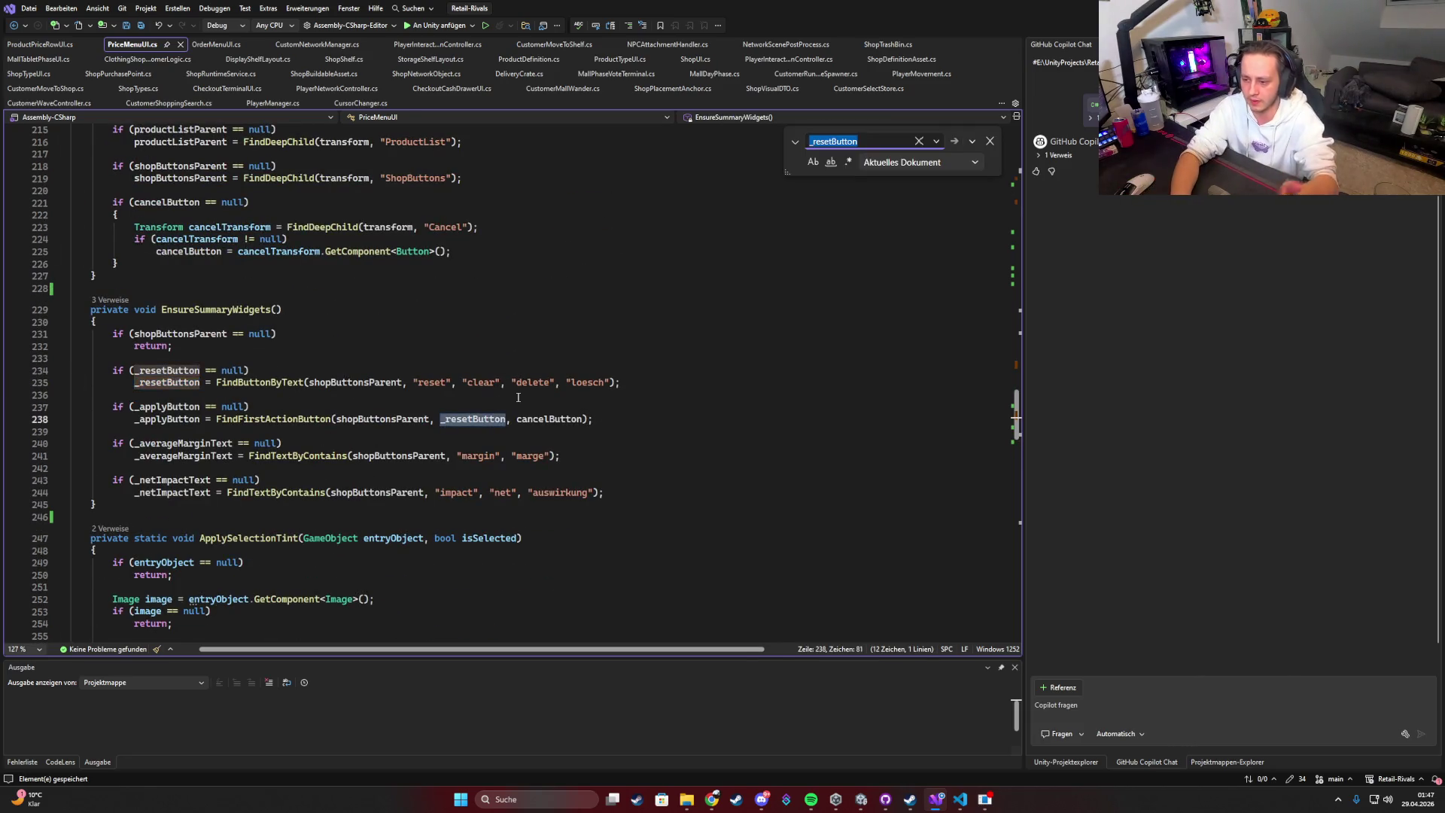
key("Return")
key("Return")
key("Return")
key("Return")
key("Return")
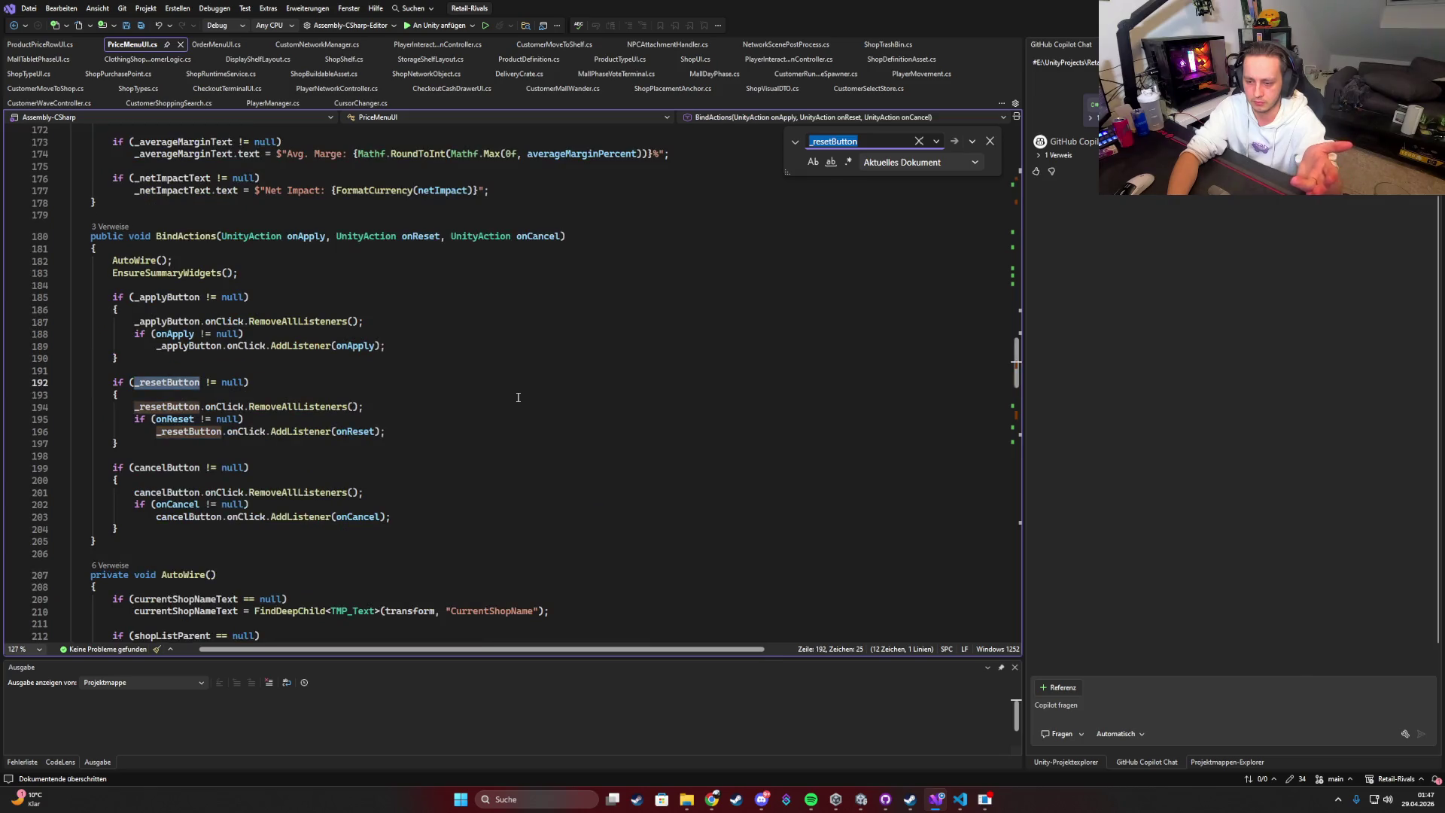
key("Return")
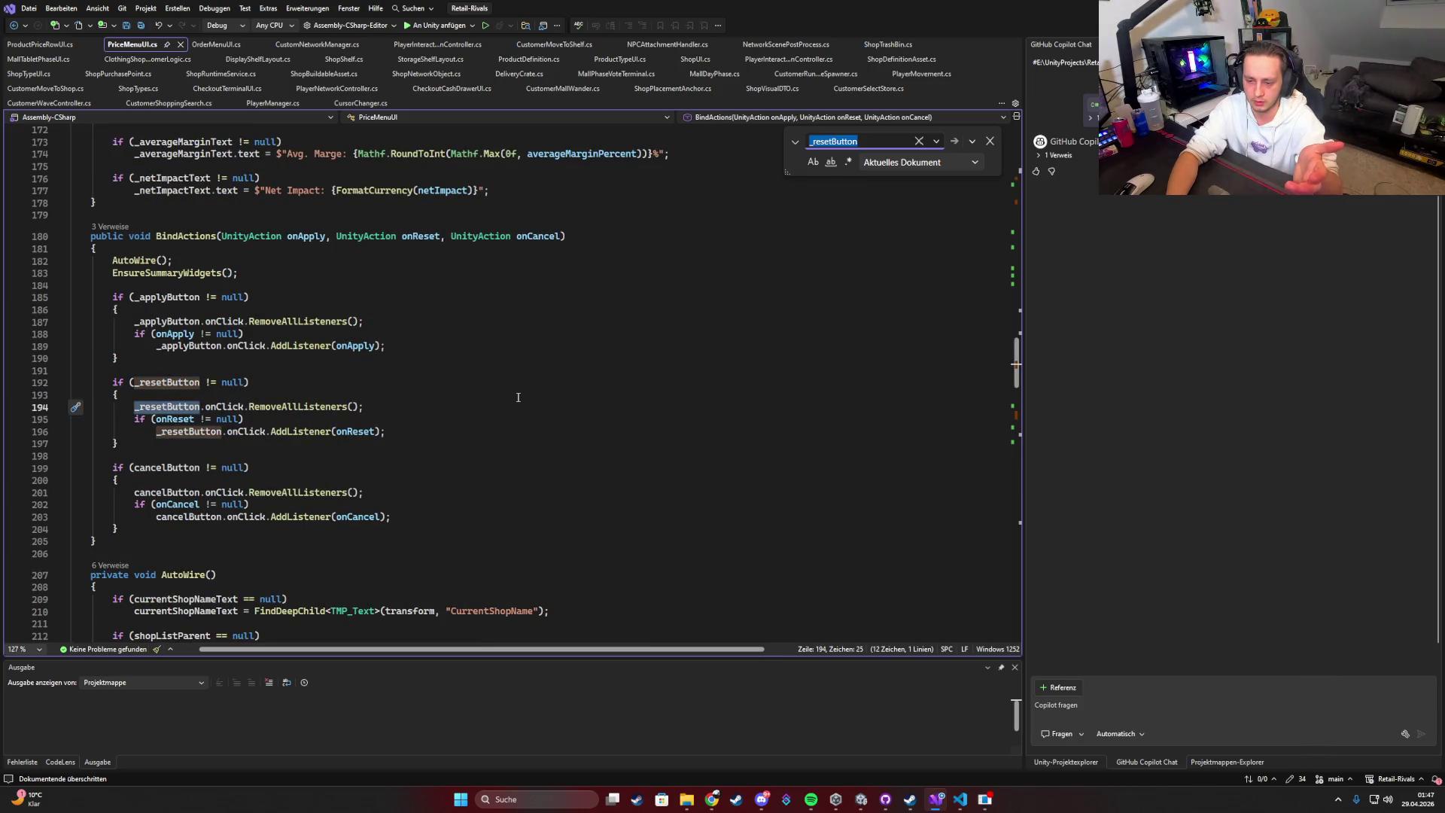
left_click(499, 381)
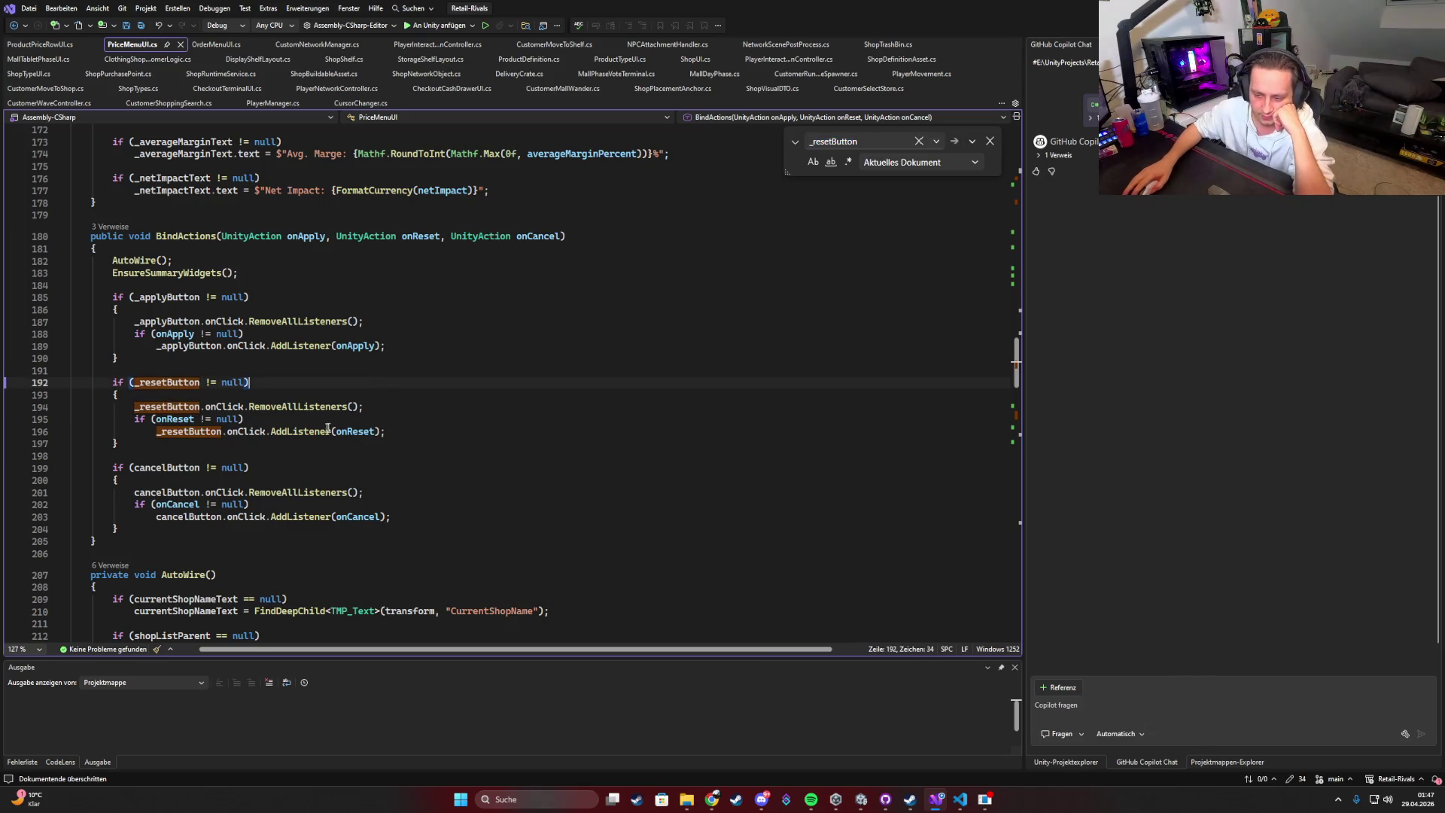
left_click(343, 434, "ctrl")
key("shift+F3")
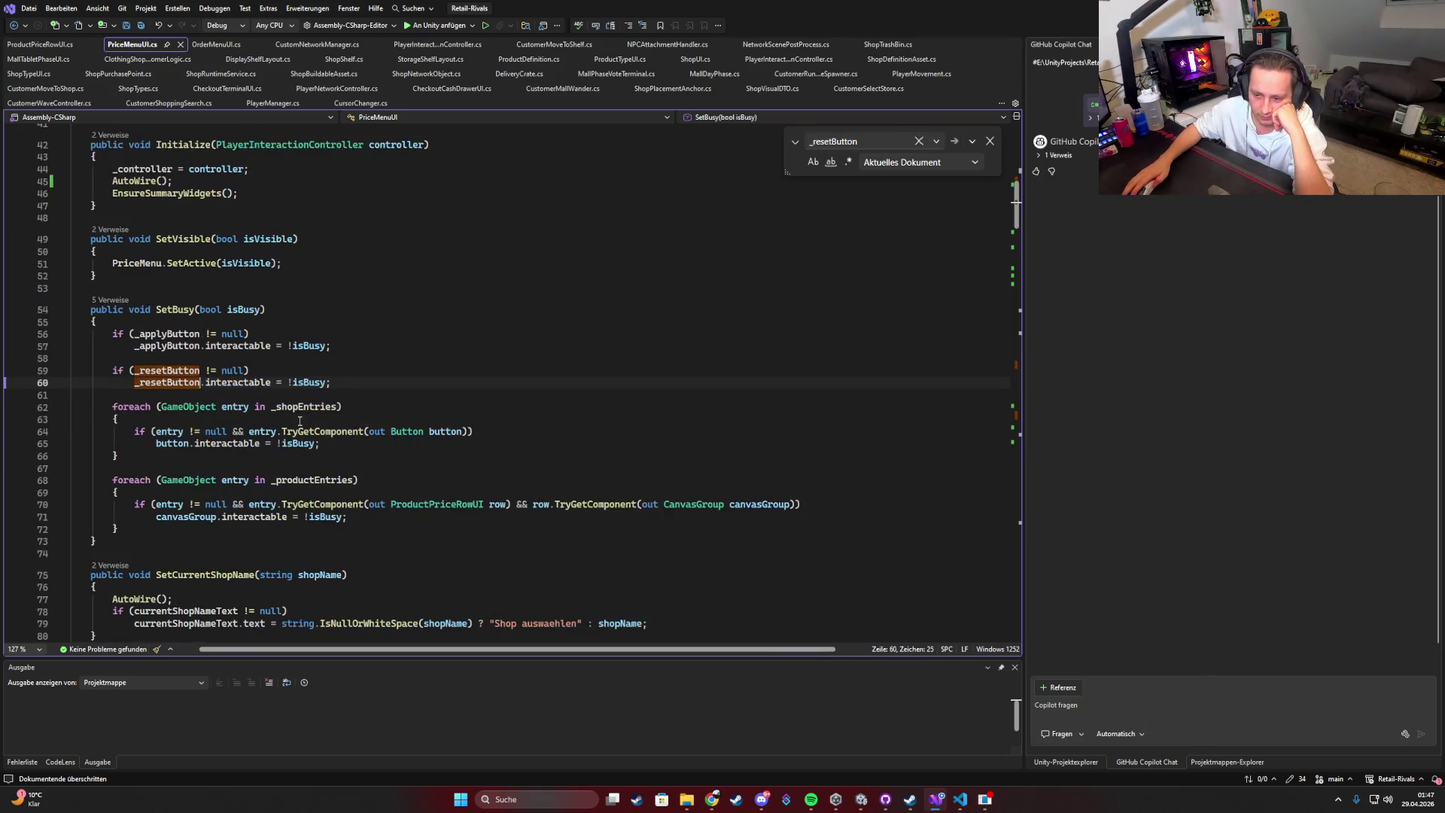
left_click_drag(112, 334, 366, 396)
Open the Player prefab in Unity and activate PriceMenu to inspect its APPLY button.
left_click(366, 396)
key("alt+Tab")
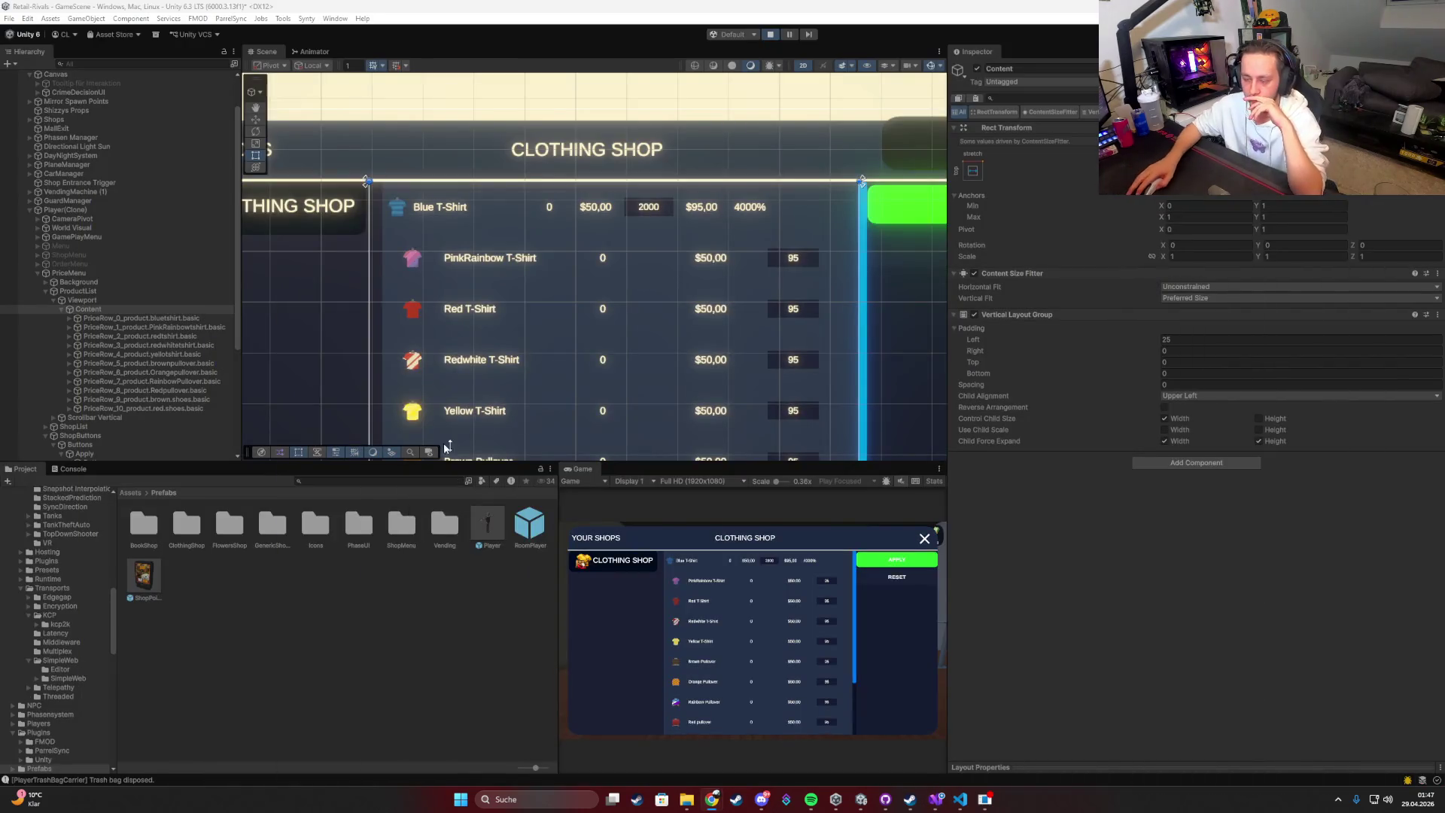
double_click(480, 525)
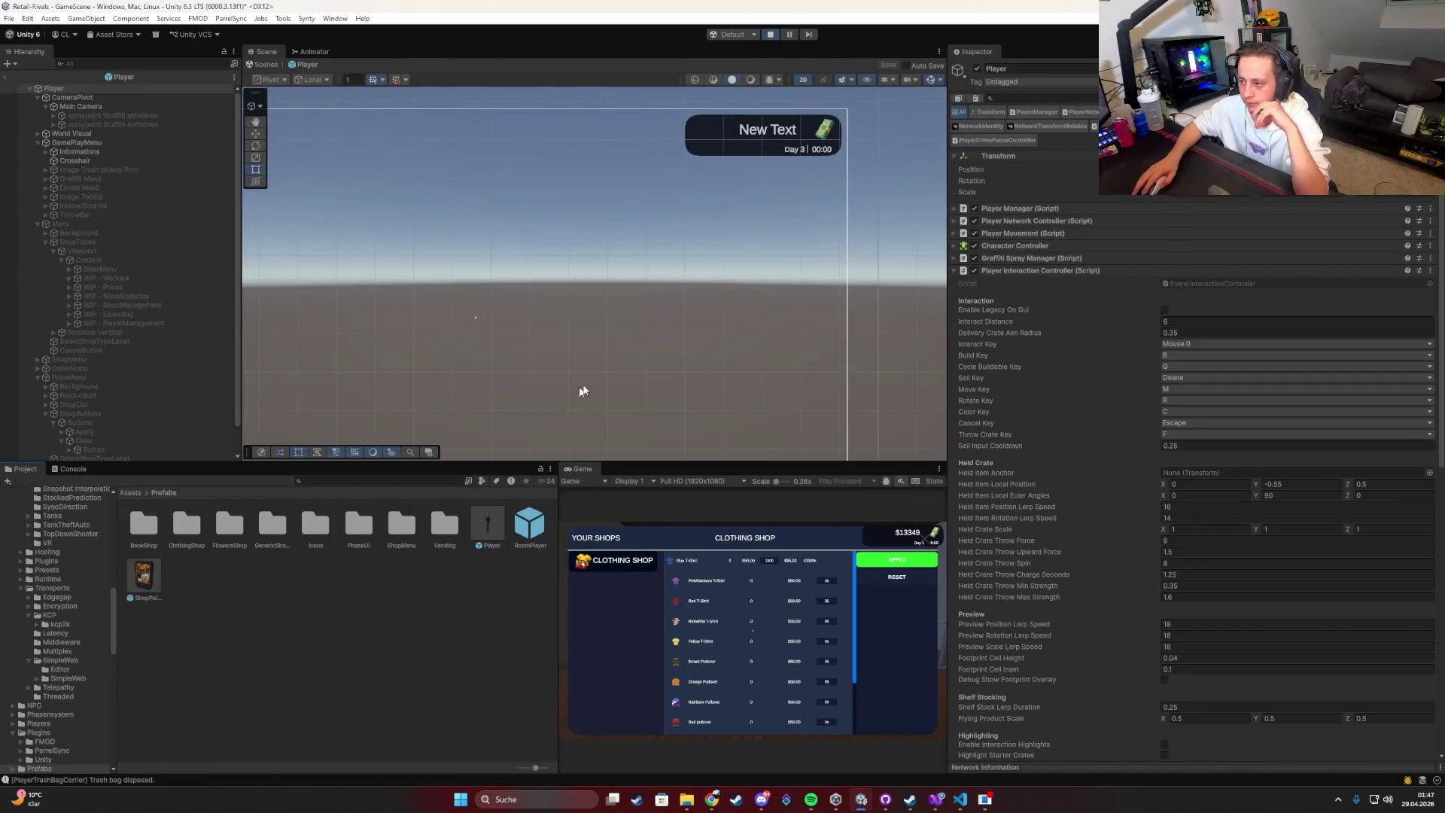
scroll(72, 301, "down", 1)
left_click(68, 348)
left_click(977, 69)
left_click(744, 180)
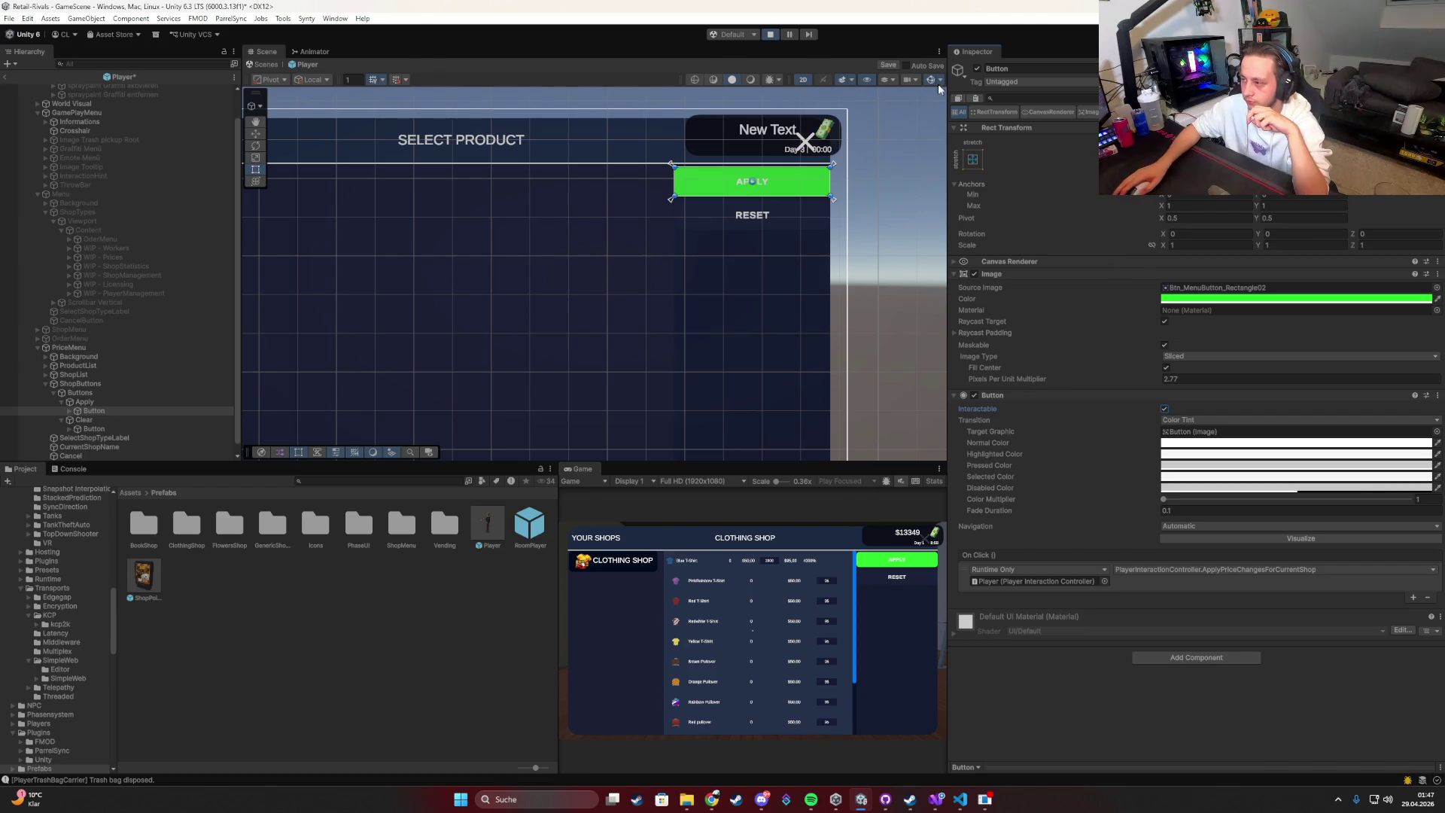
Deactivate PriceMenu again, stop play mode, and save PriceMenuUI.cs in Visual Studio.
left_click(104, 348)
left_click(977, 69)
left_click(770, 35)
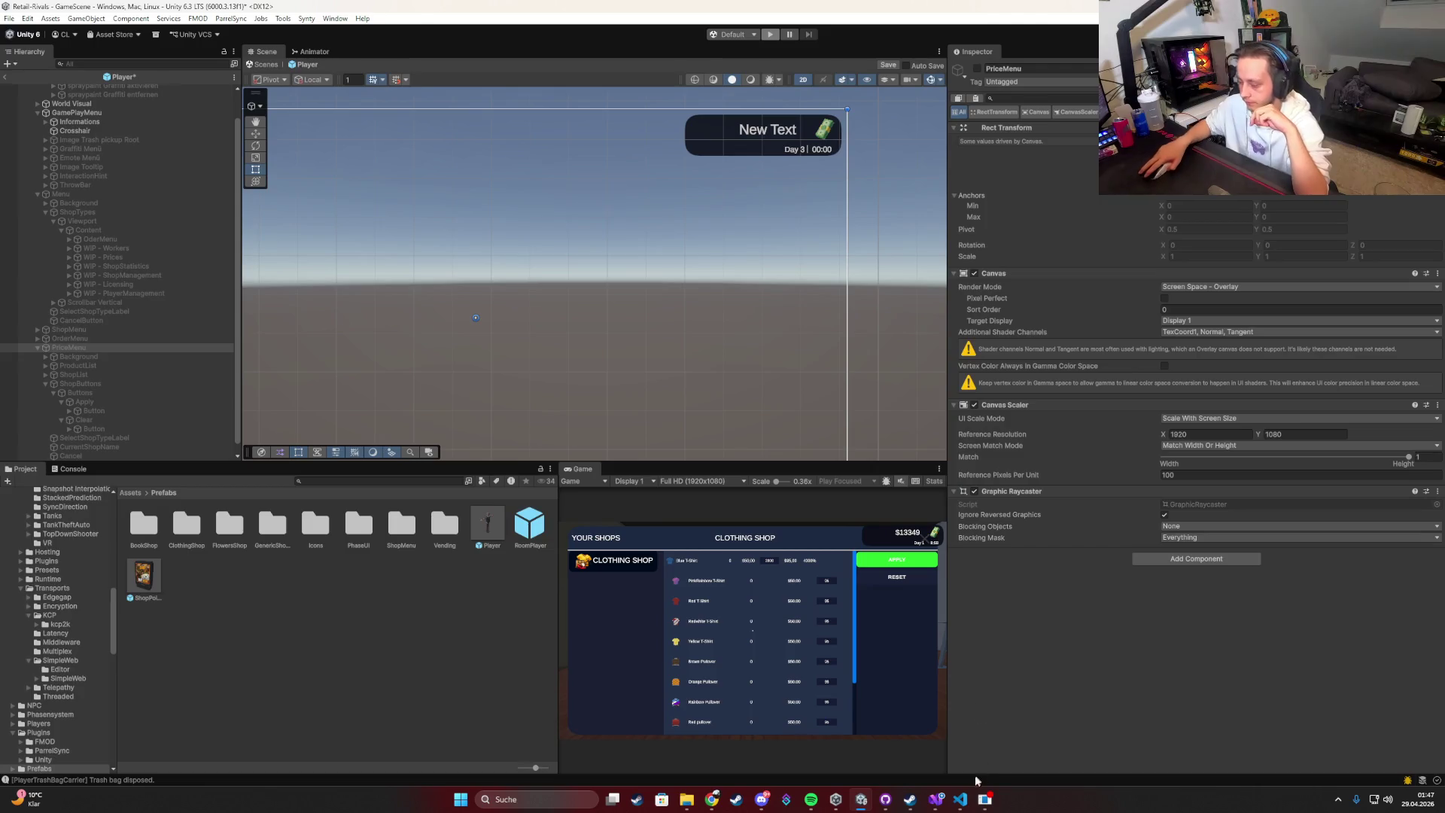
left_click(937, 800)
key("ctrl+s")
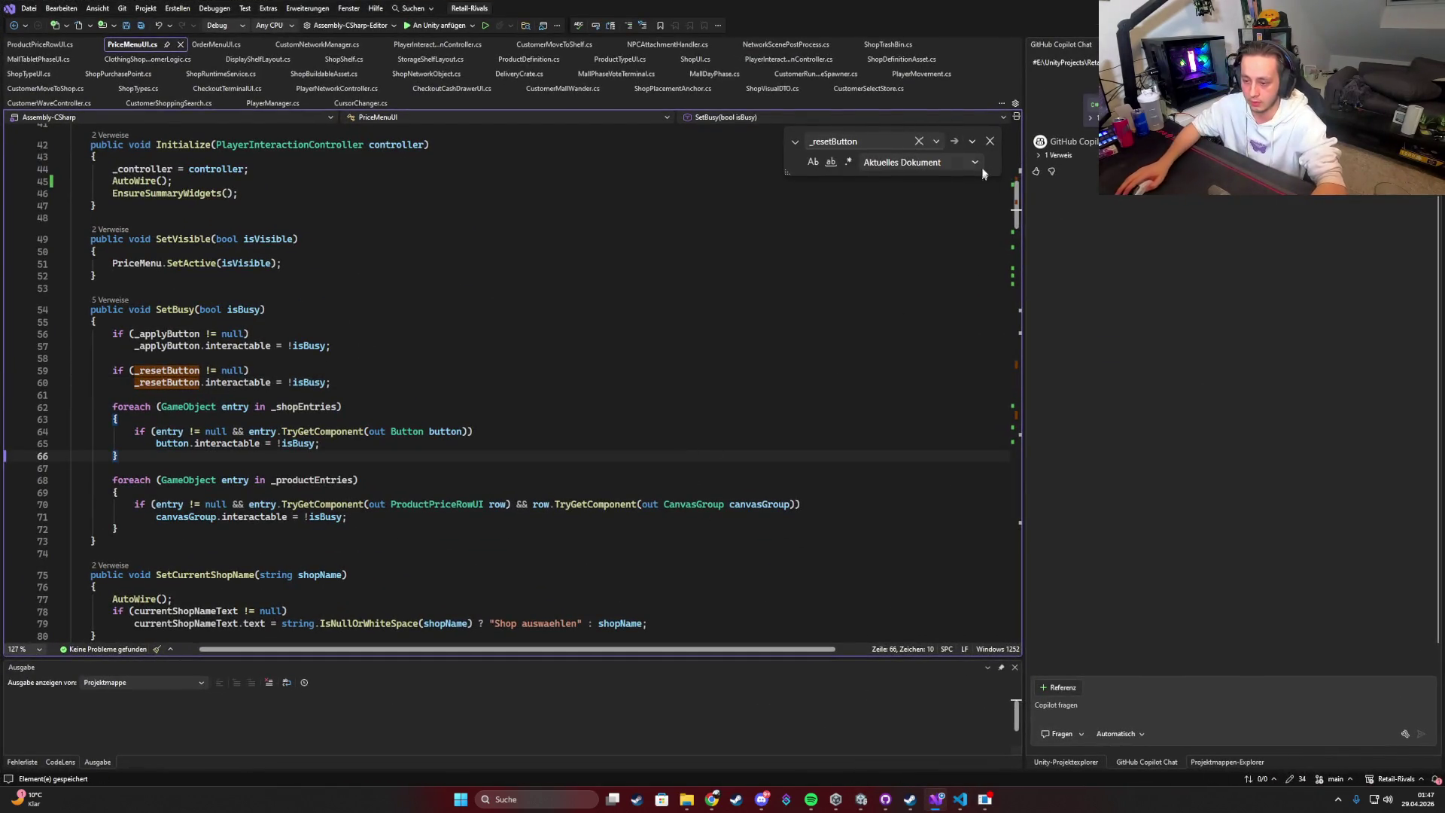
Close the search box in PriceMenuUI.cs and switch to Unity to trigger recompilation.
key("Escape")
scroll(487, 284, "down", 20)
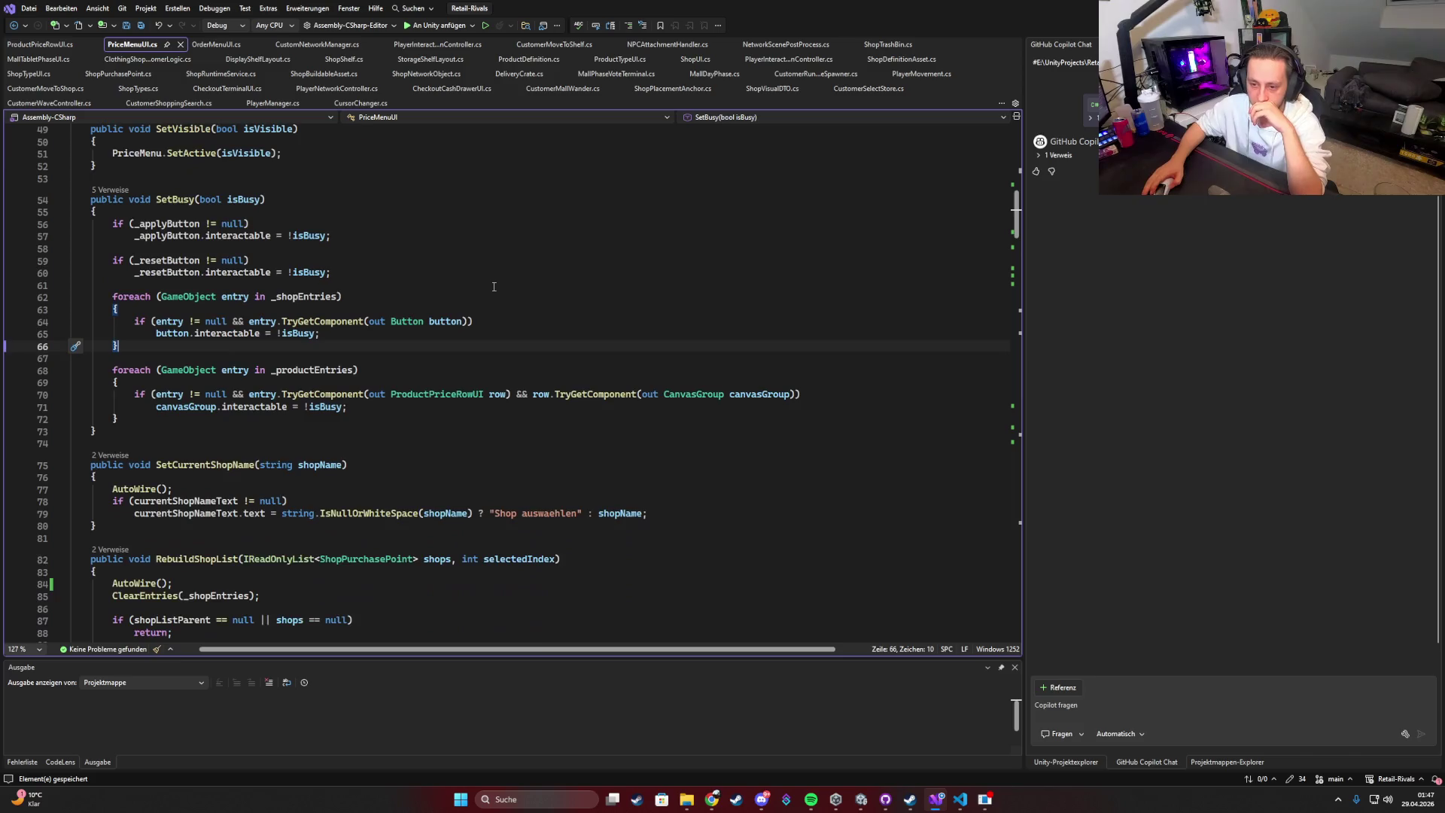
scroll(494, 286, "down", 8)
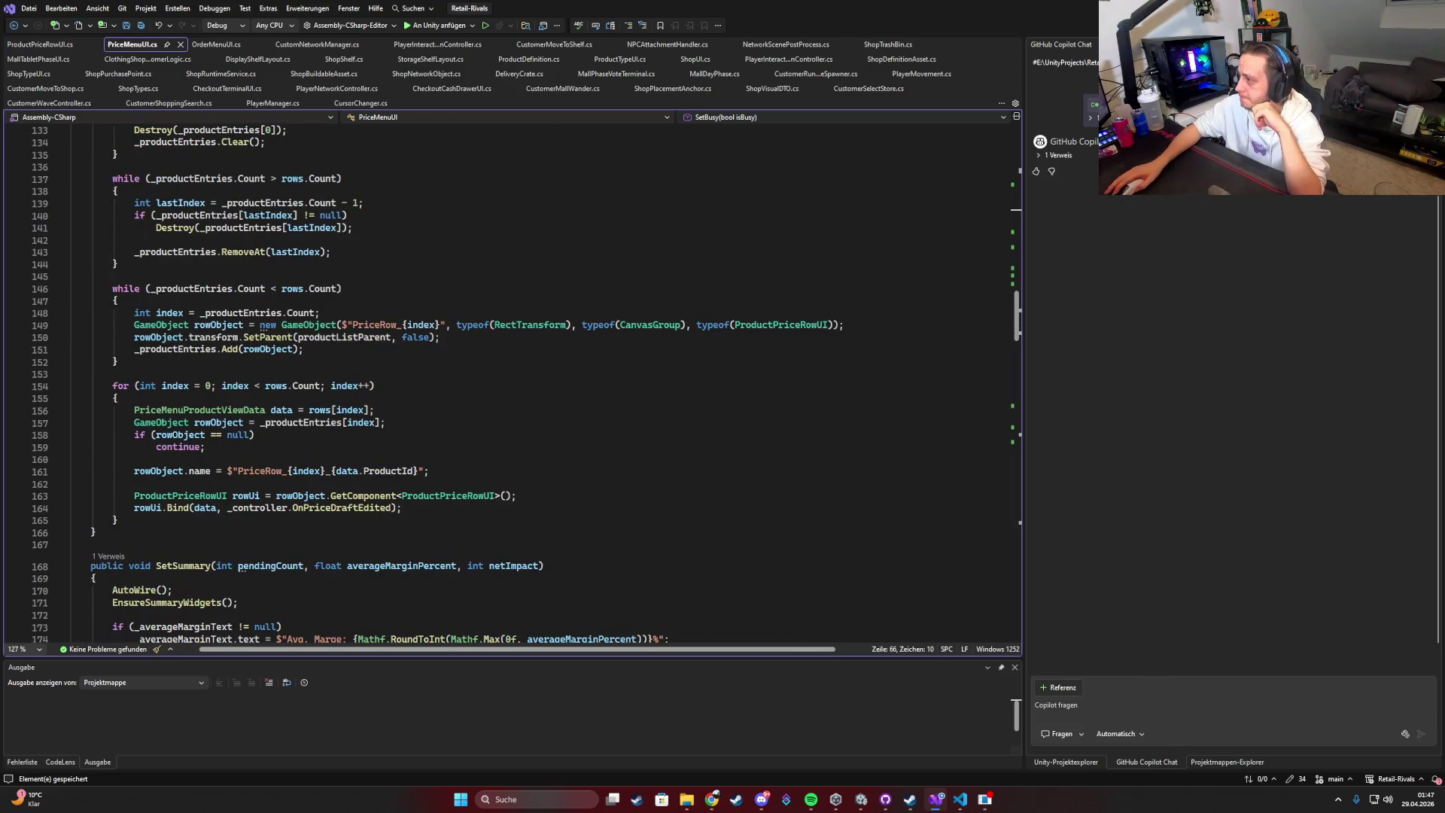
key("alt+Tab")
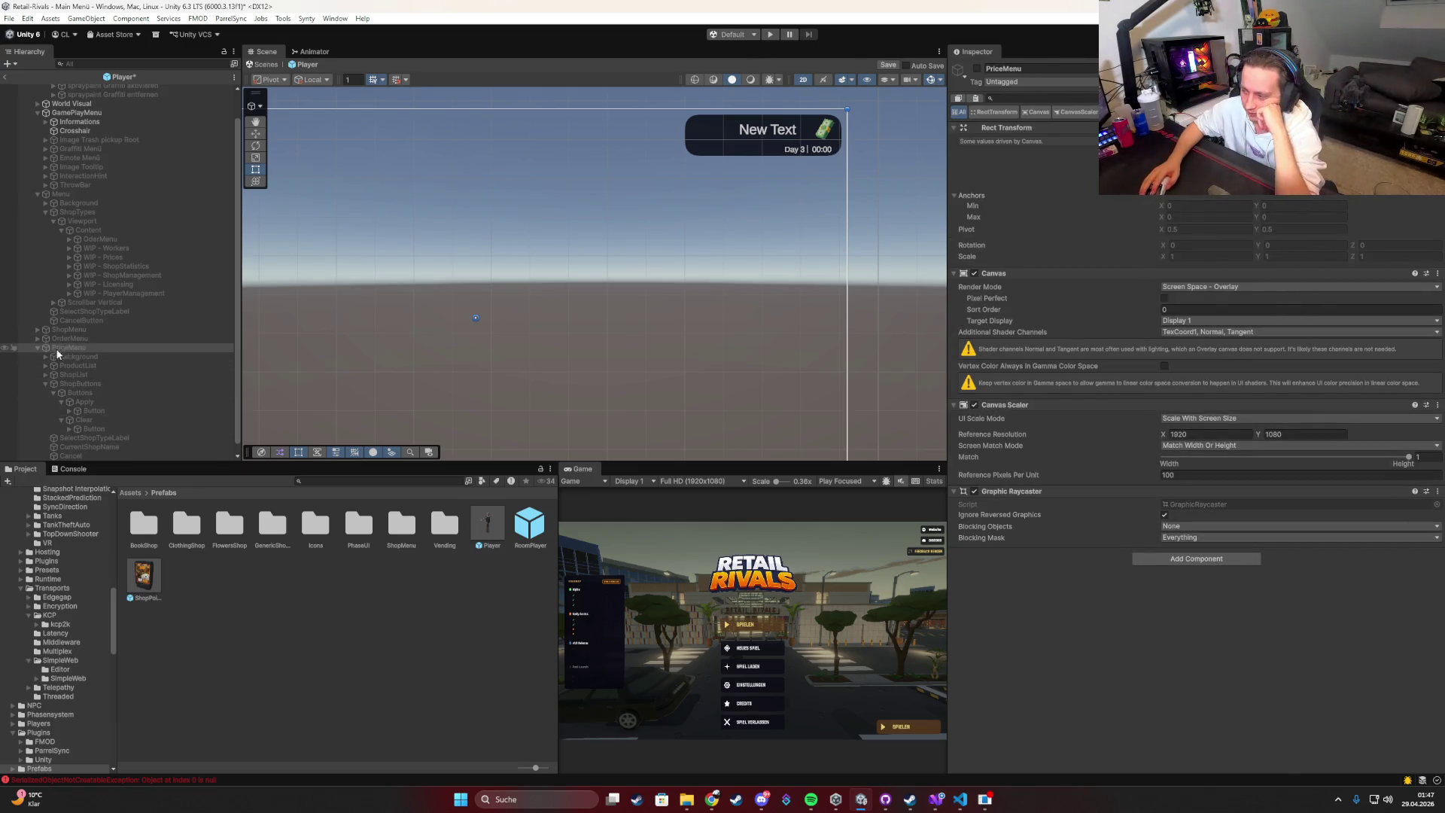
Assign ShopList > Viewport > Content as Price Menu UI's Shop Buttons Parent, save the Player prefab, and enter play mode.
scroll(83, 161, "up", 2)
left_click(61, 91)
scroll(1071, 594, "down", 15)
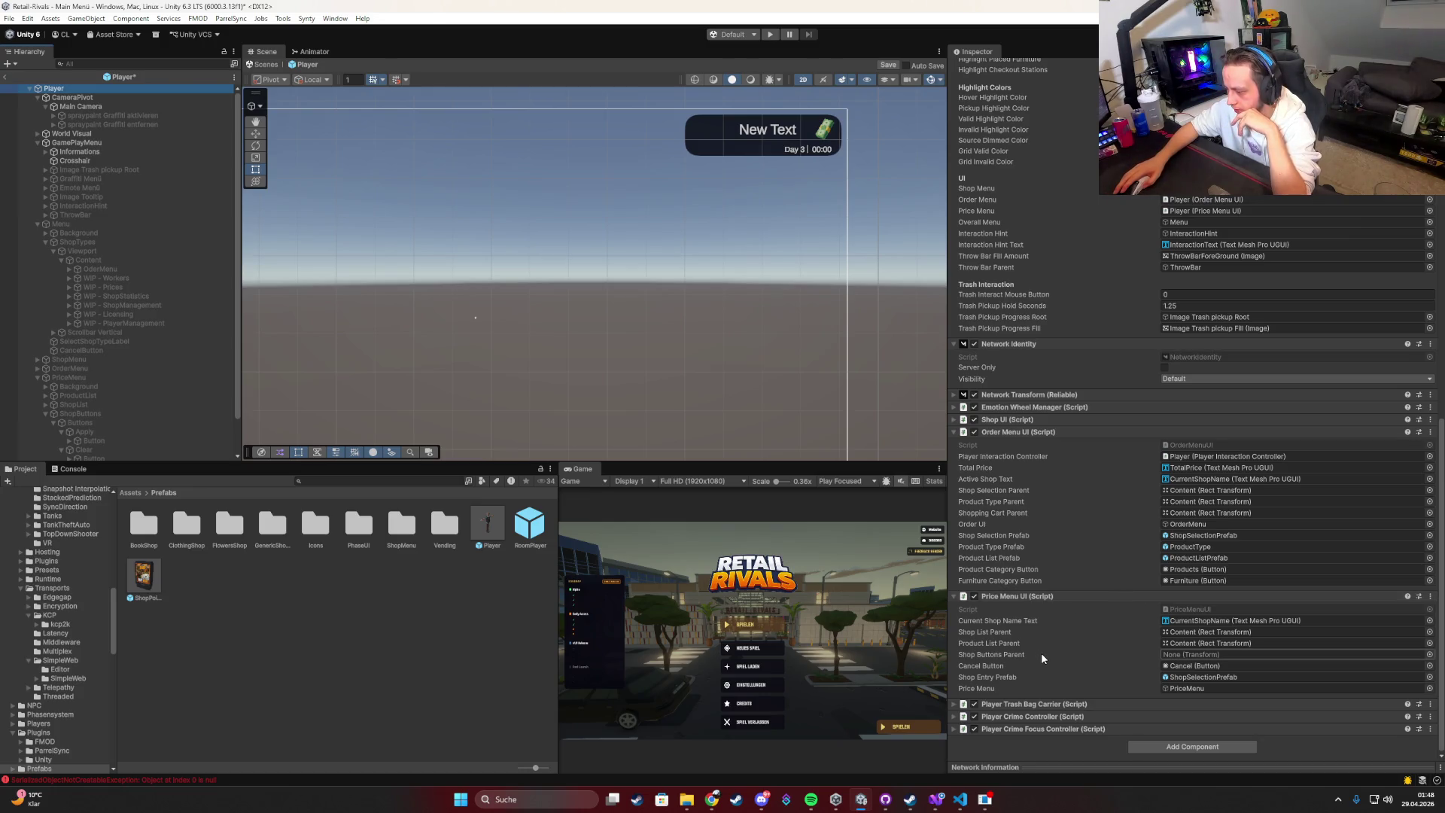
scroll(203, 378, "down", 3)
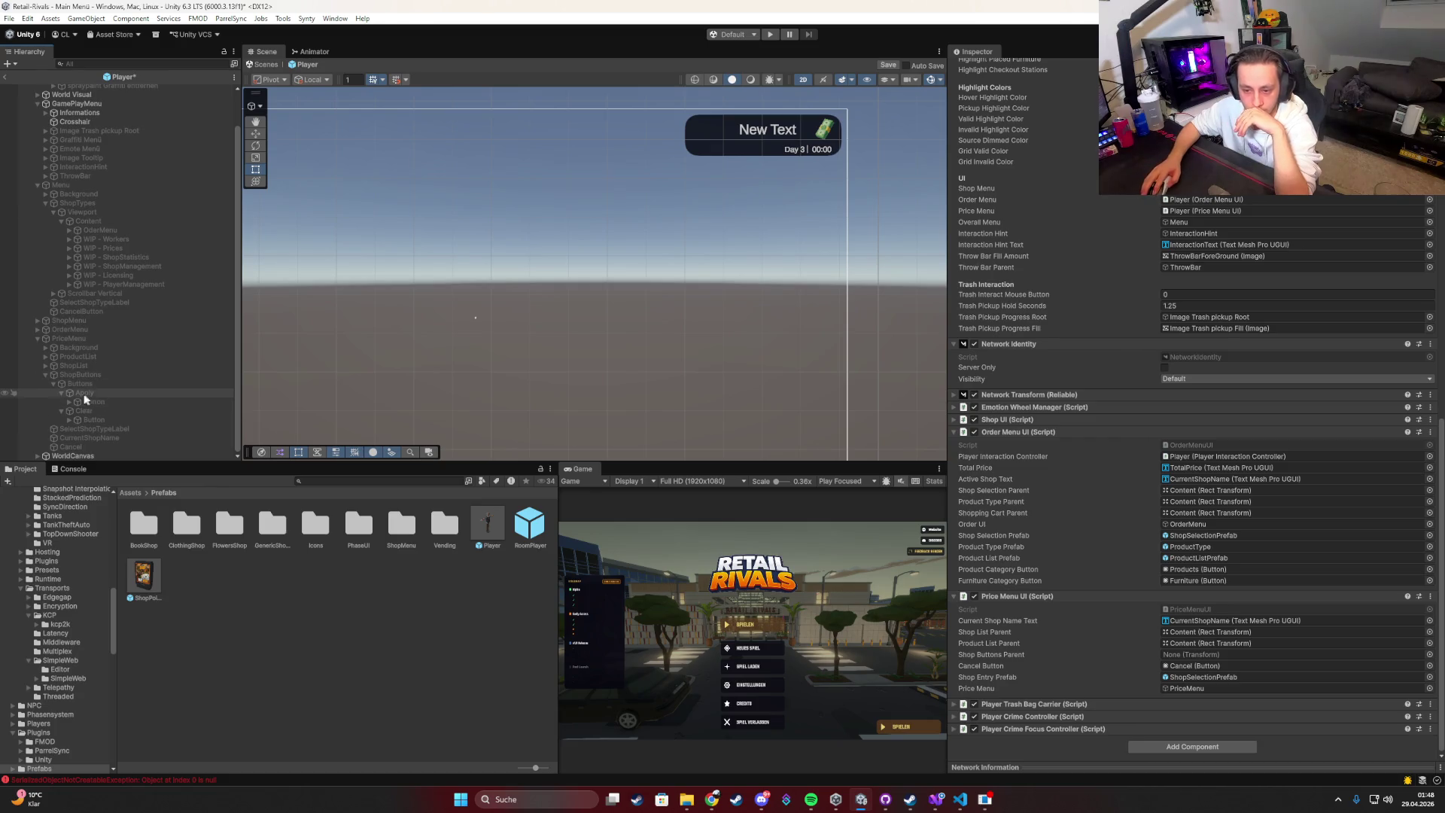
left_click(46, 374)
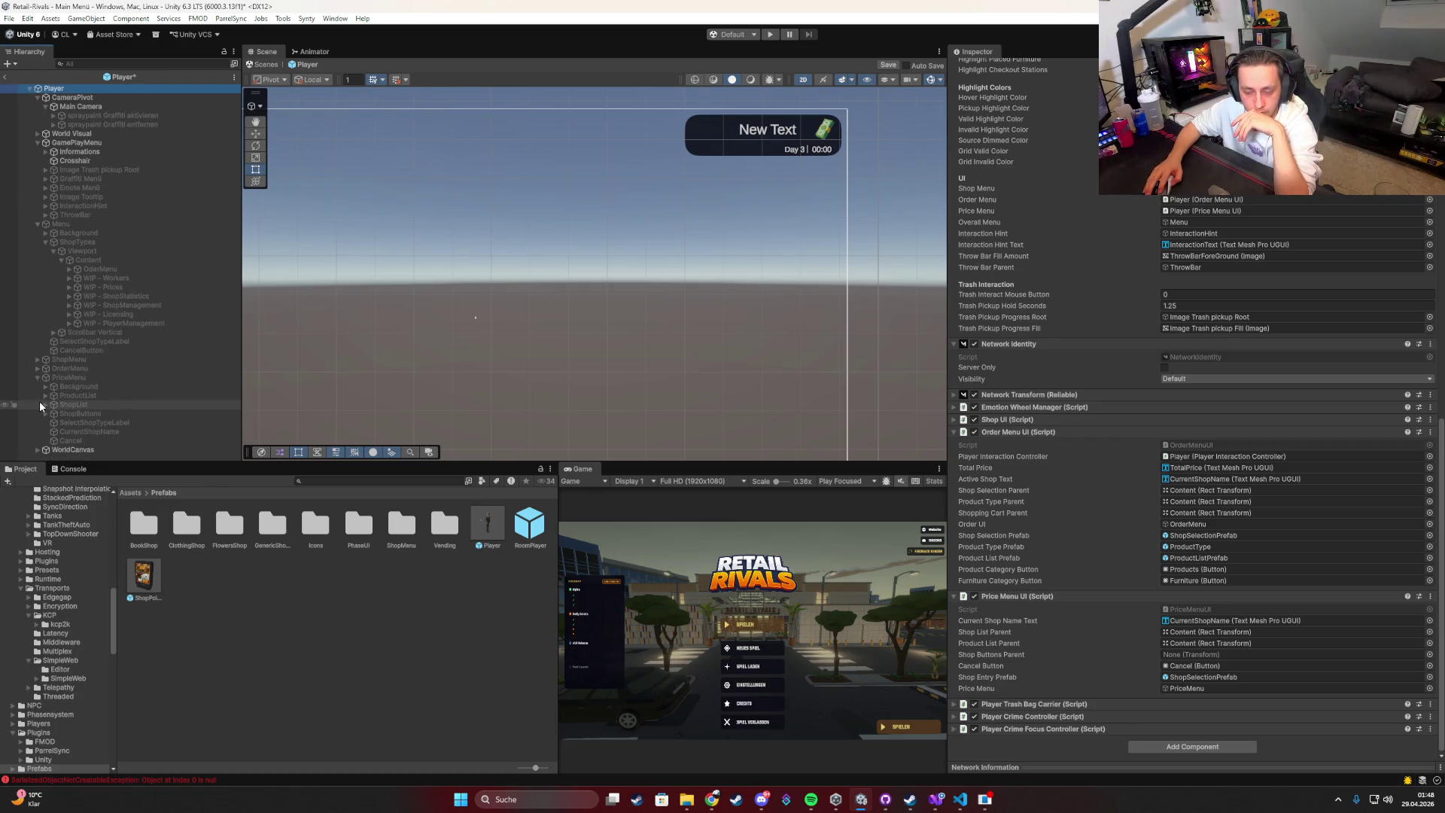
left_click(44, 405)
left_click_drag(79, 427, 1207, 655)
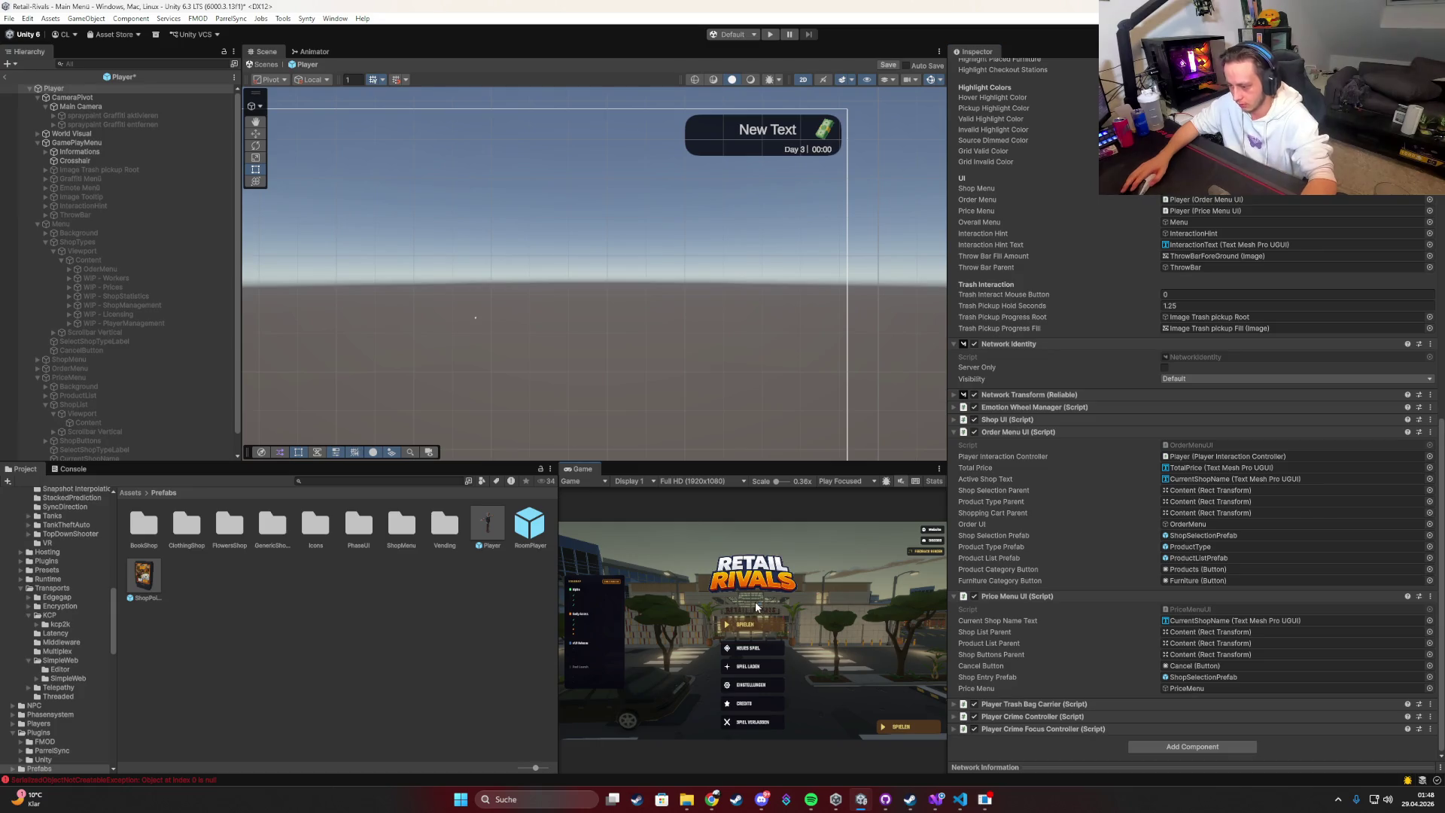
key("ctrl+s")
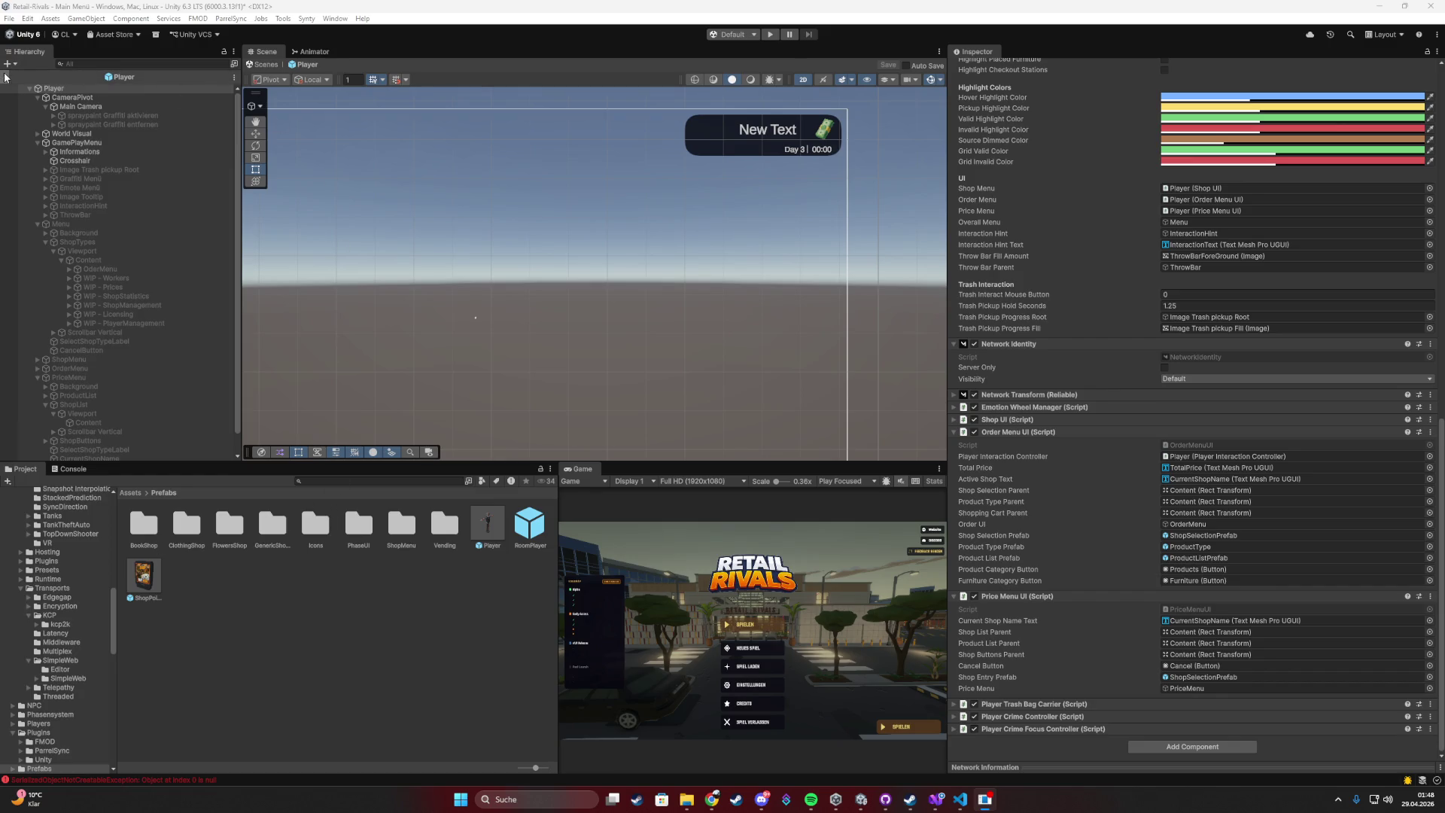
key("ctrl+p")
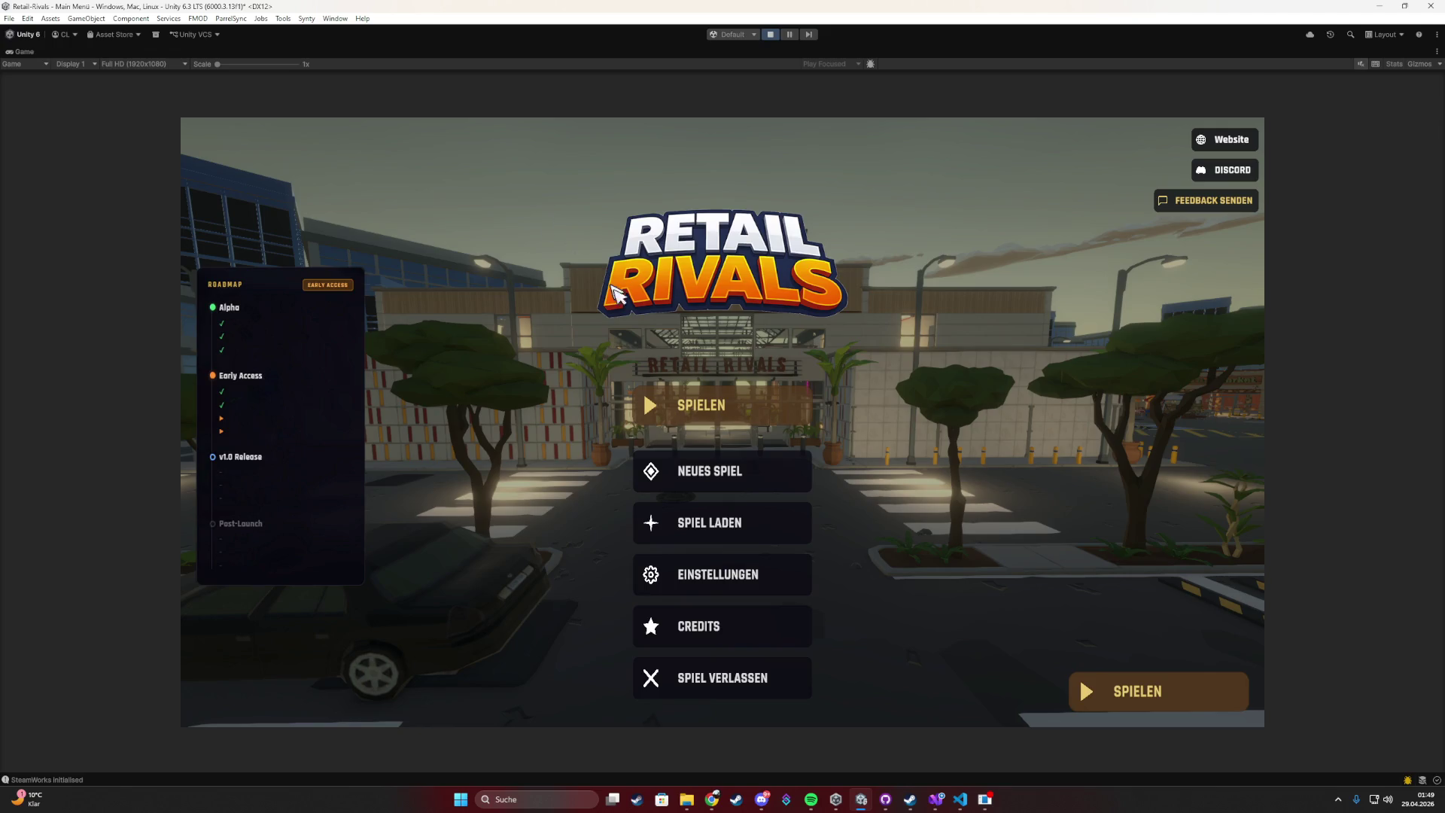
Host a game via SPIELEN, mark the player Ready in the lobby, and press PLAY.
left_click(682, 410)
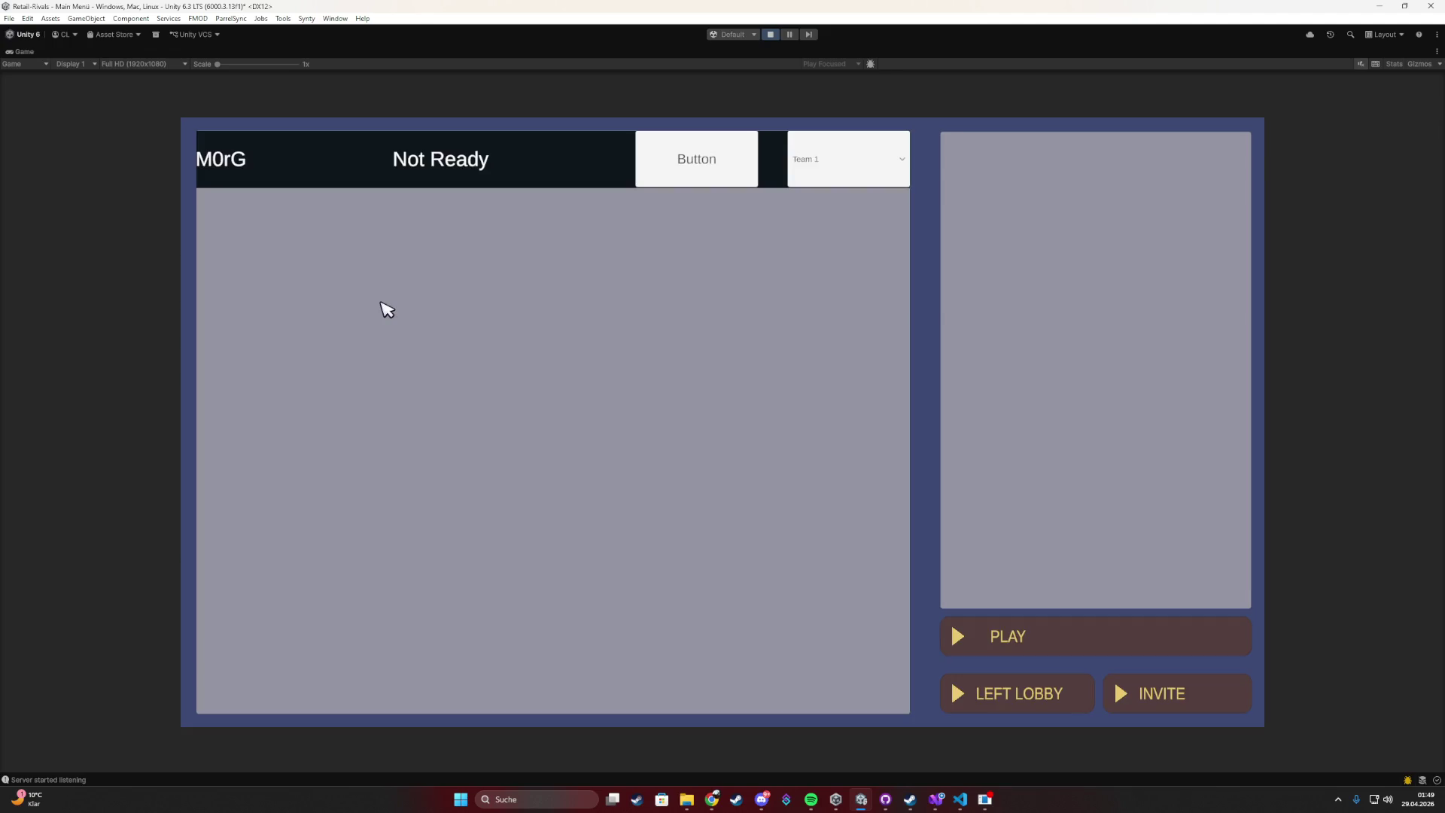
left_click(726, 171)
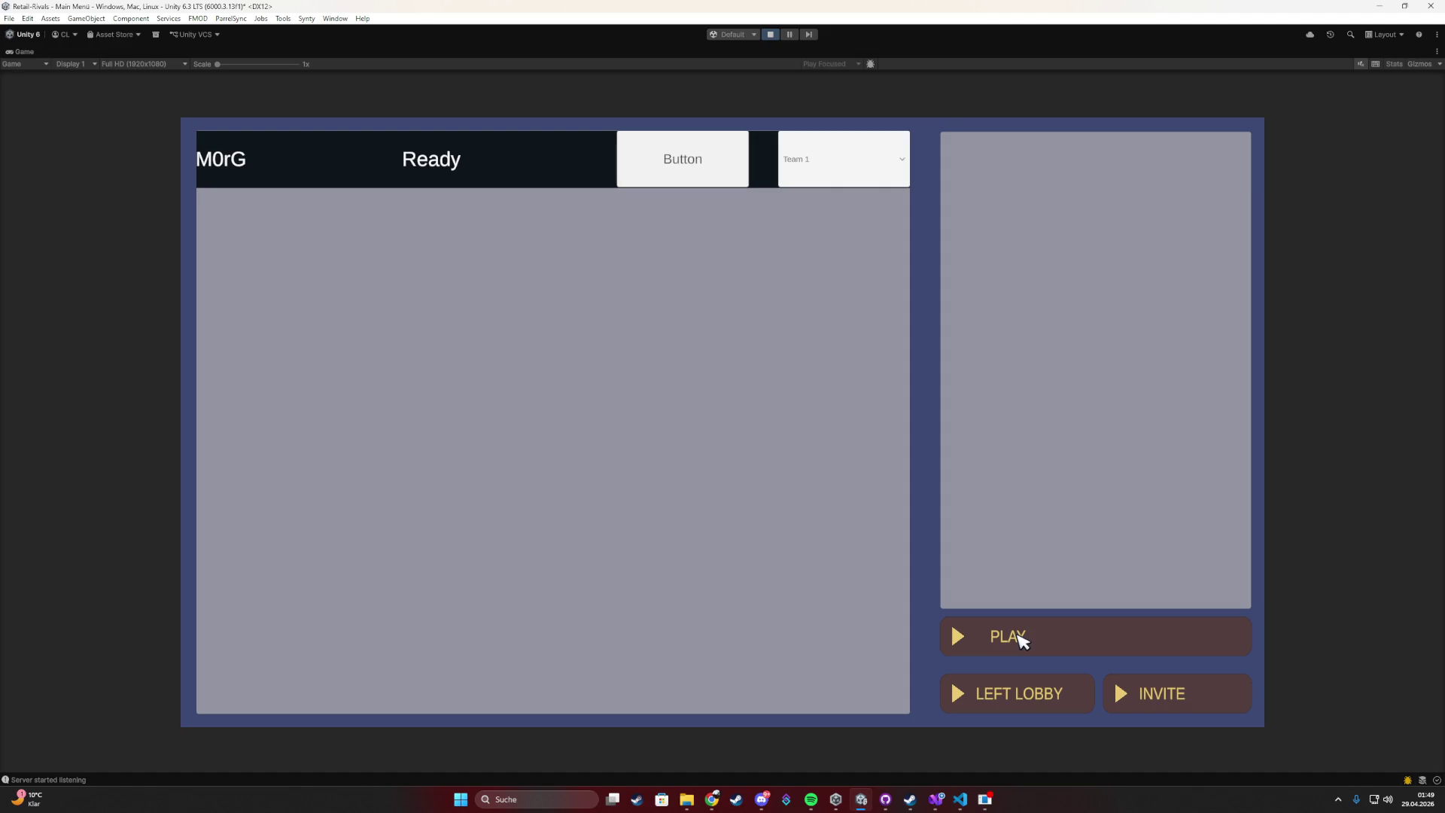
left_click(1022, 641)
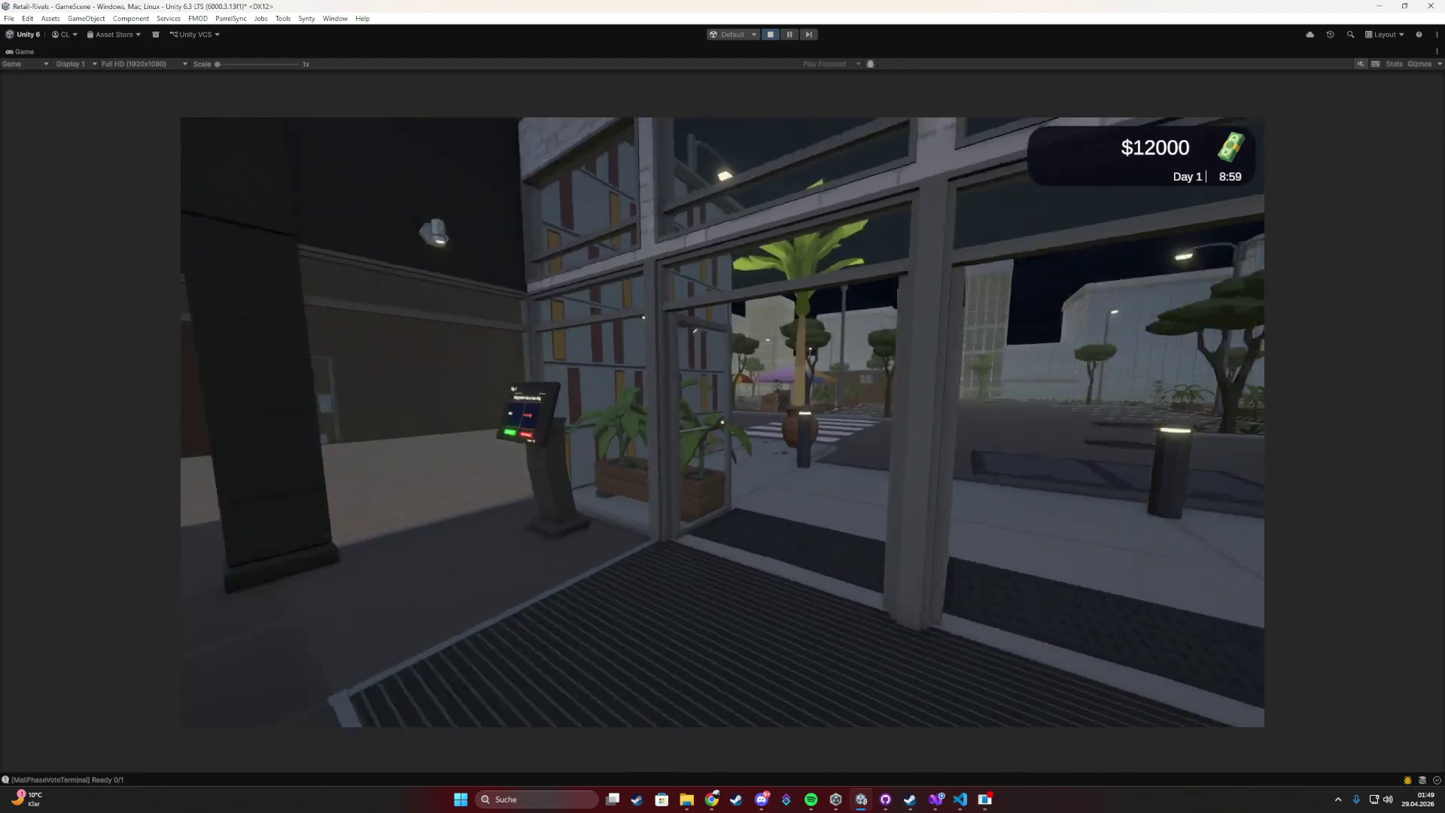
Buy a Clothing Shop from the shop terminal's purchase dialog.
key("super")
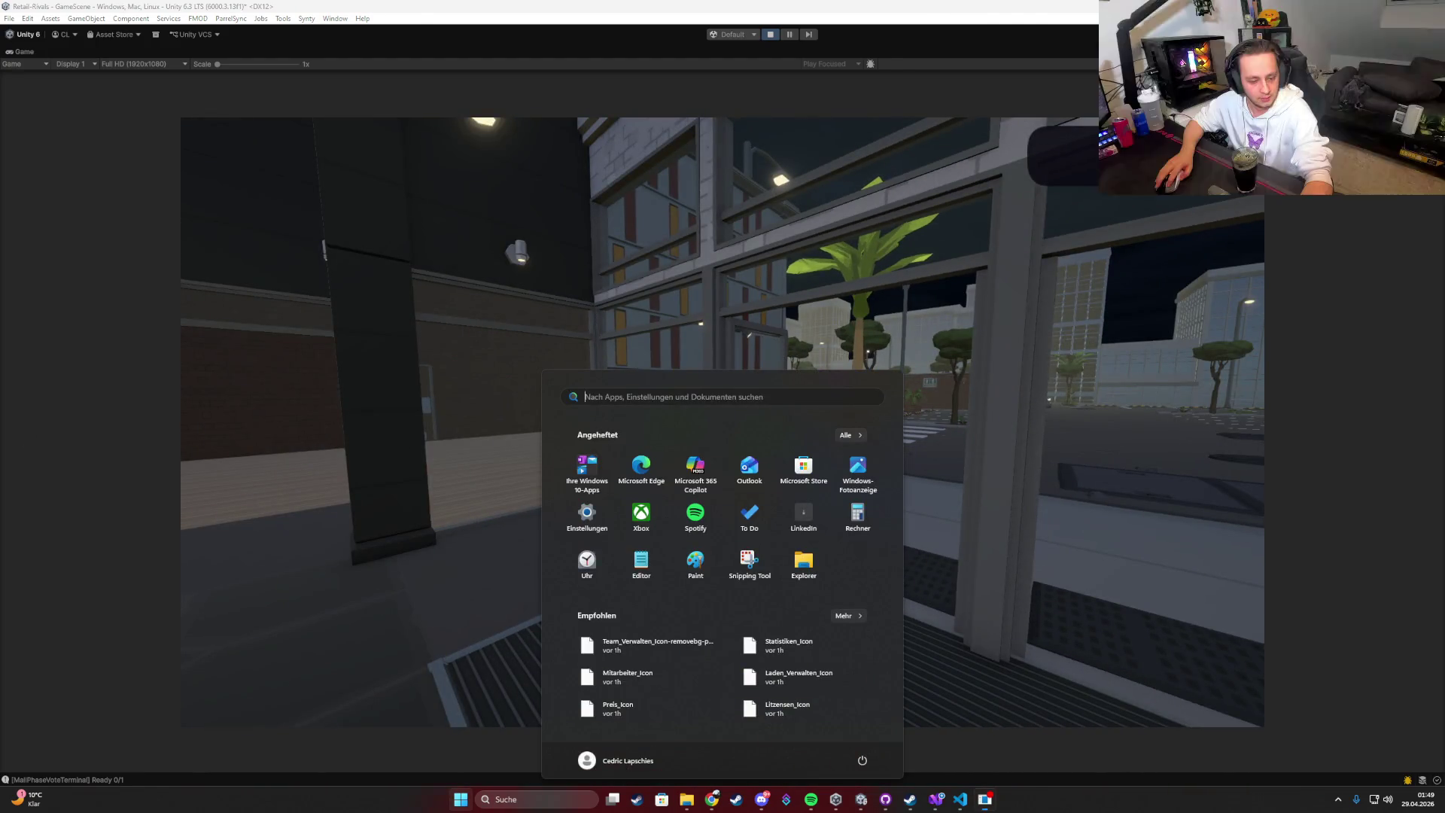
key("Escape")
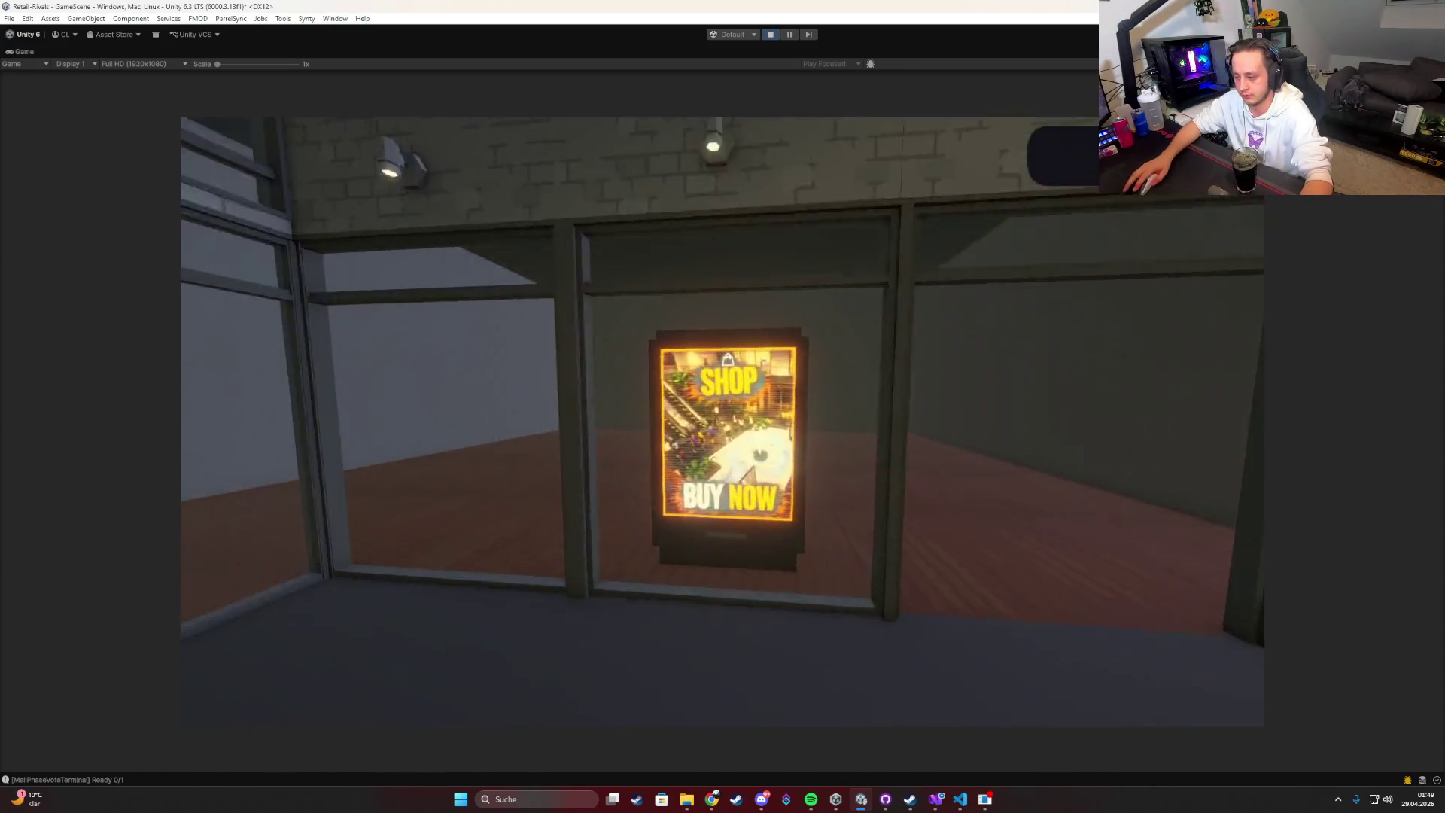
key("e")
left_click(522, 306)
left_click(987, 587)
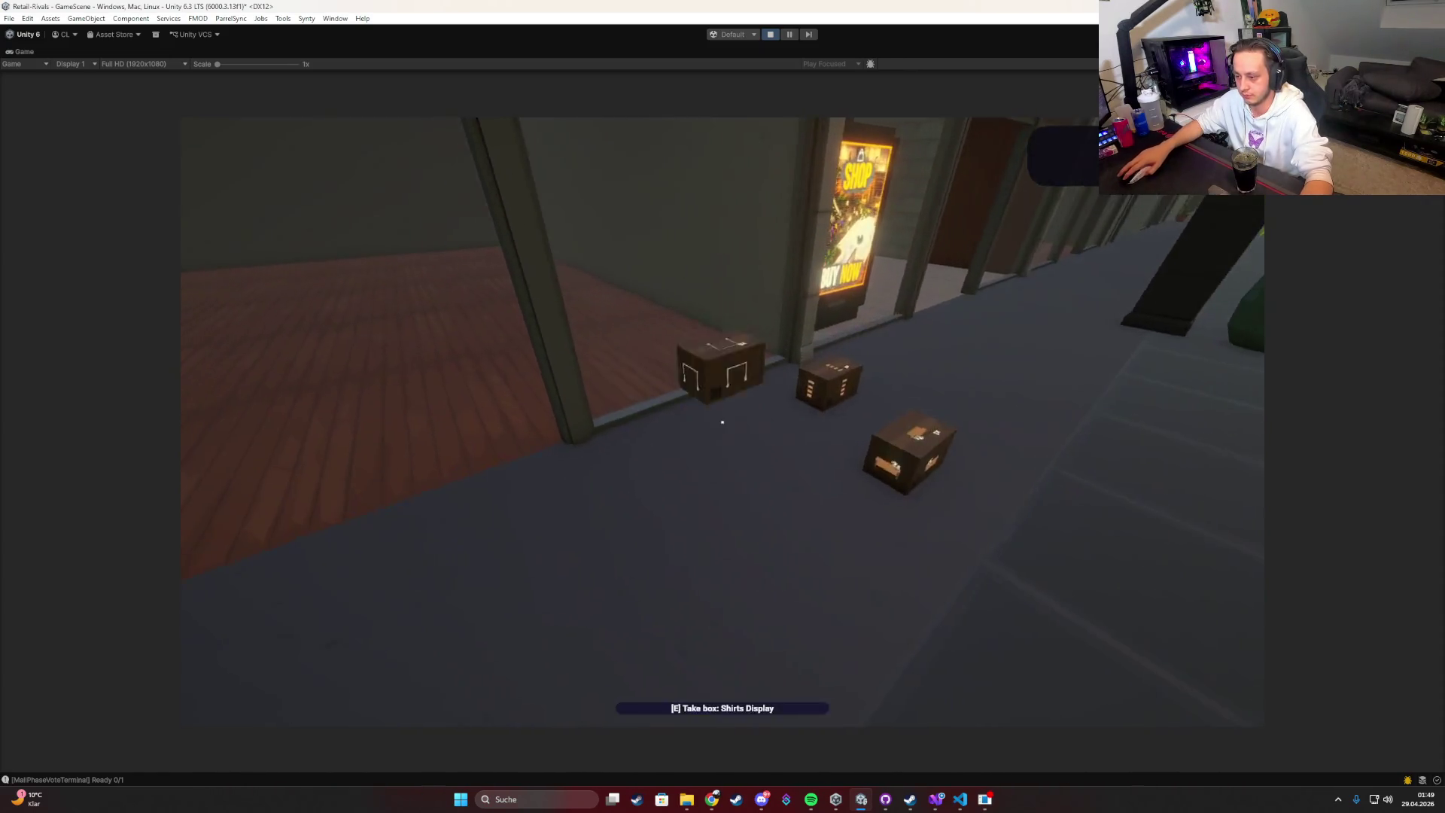
Place the two delivered boxes, including a shelf, inside the shop and open the management menu.
key("e")
left_click(723, 422)
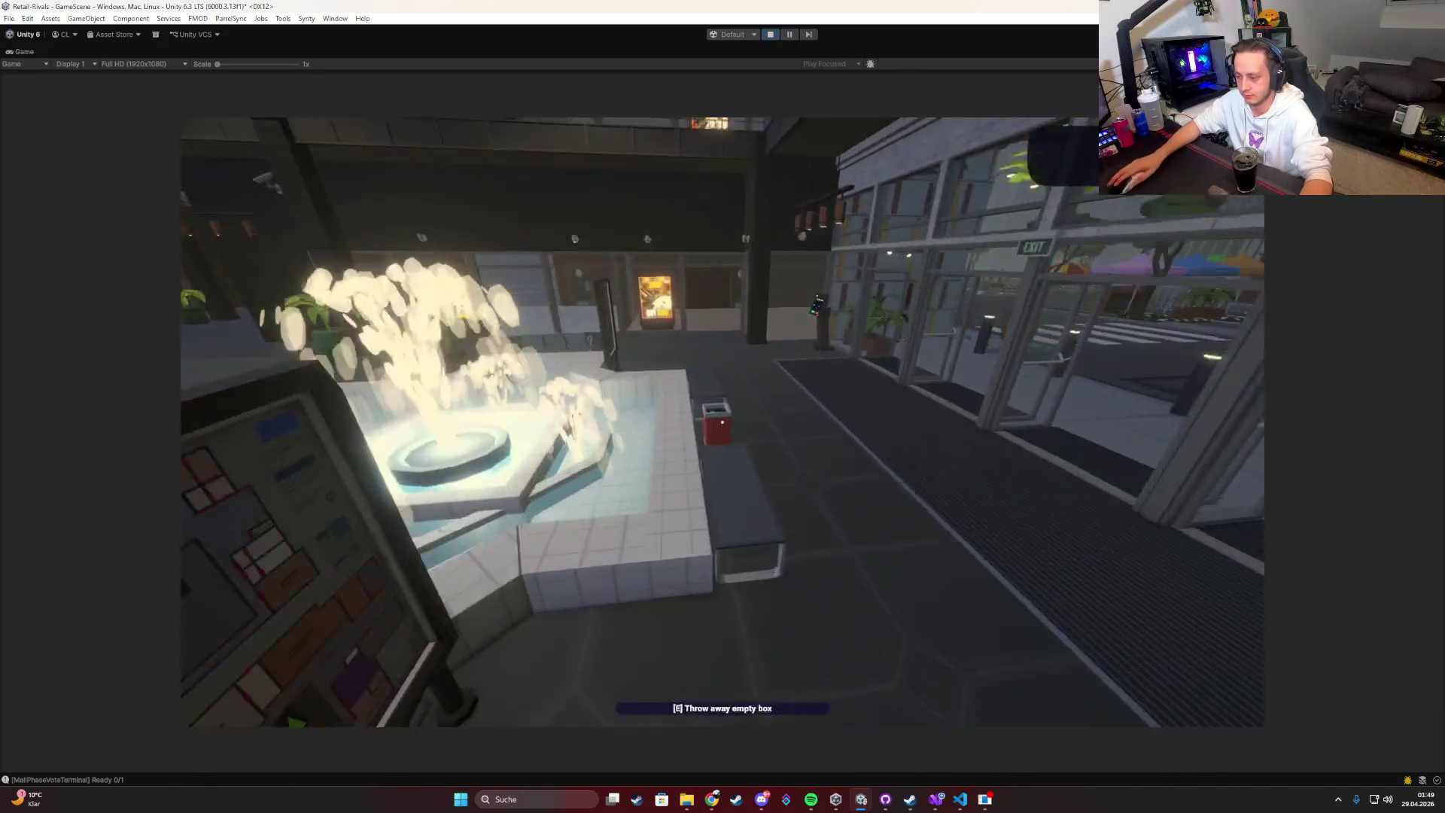
key("e")
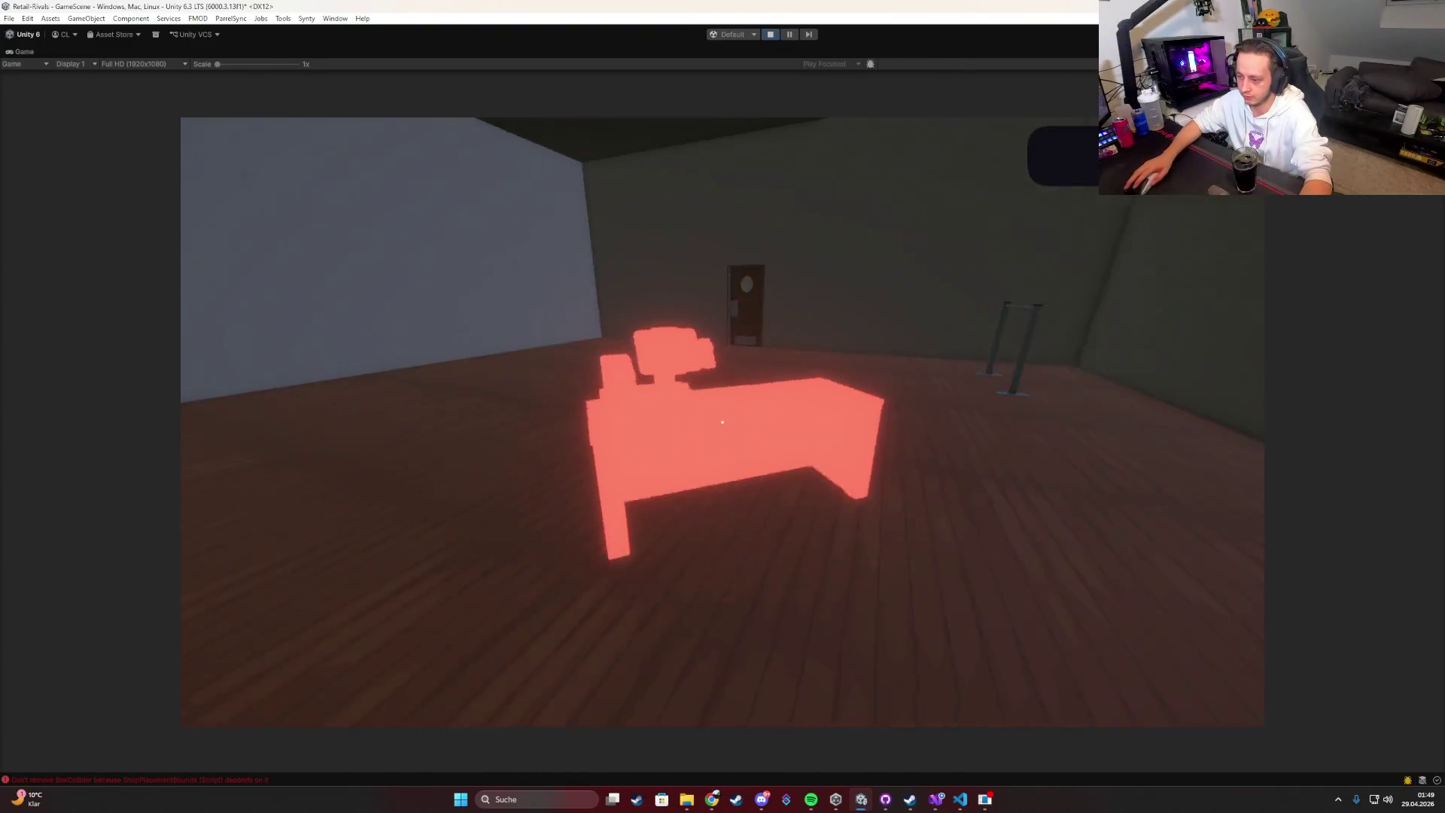
left_click(723, 421)
key("w")
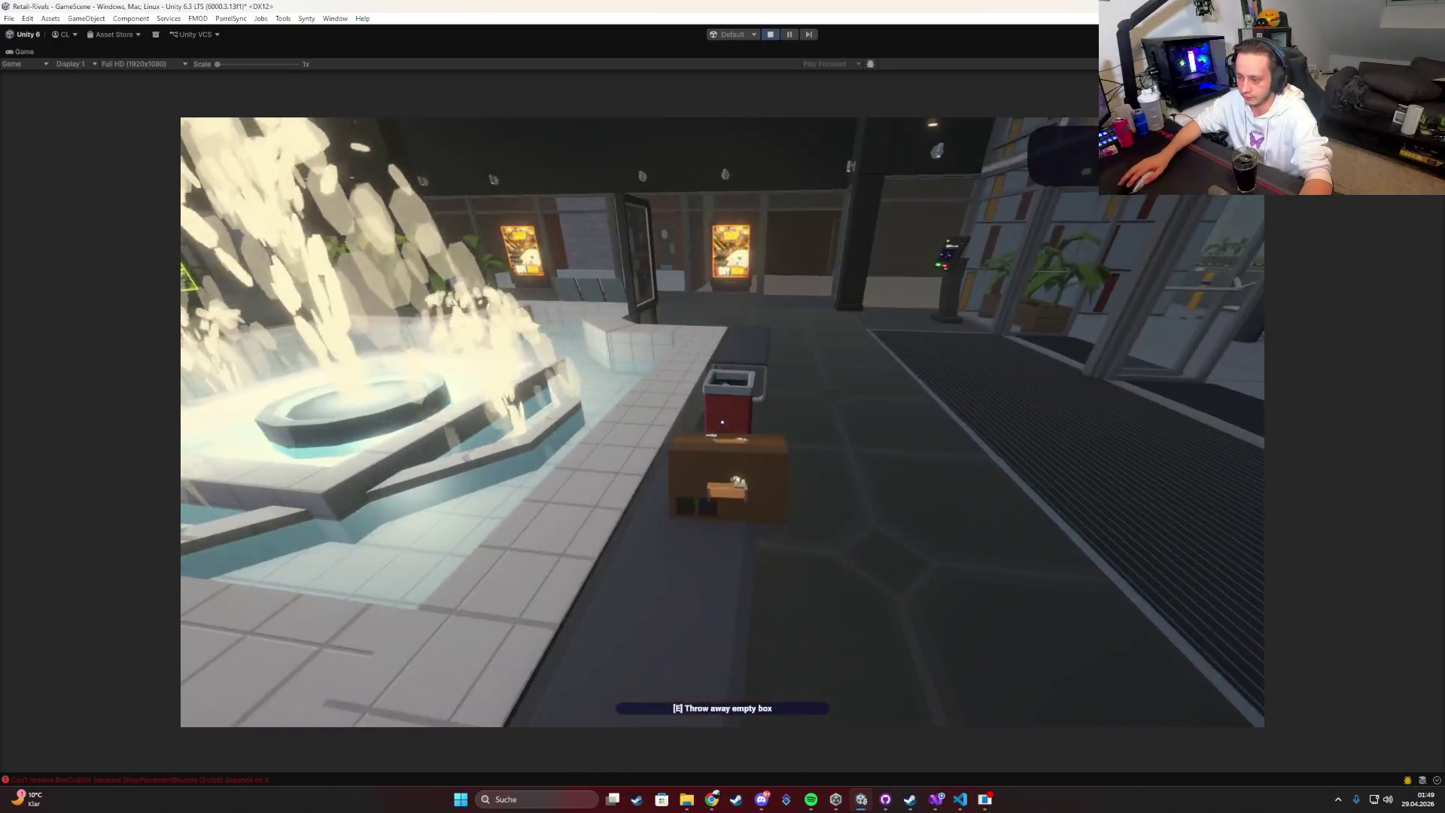
key("w")
key("s")
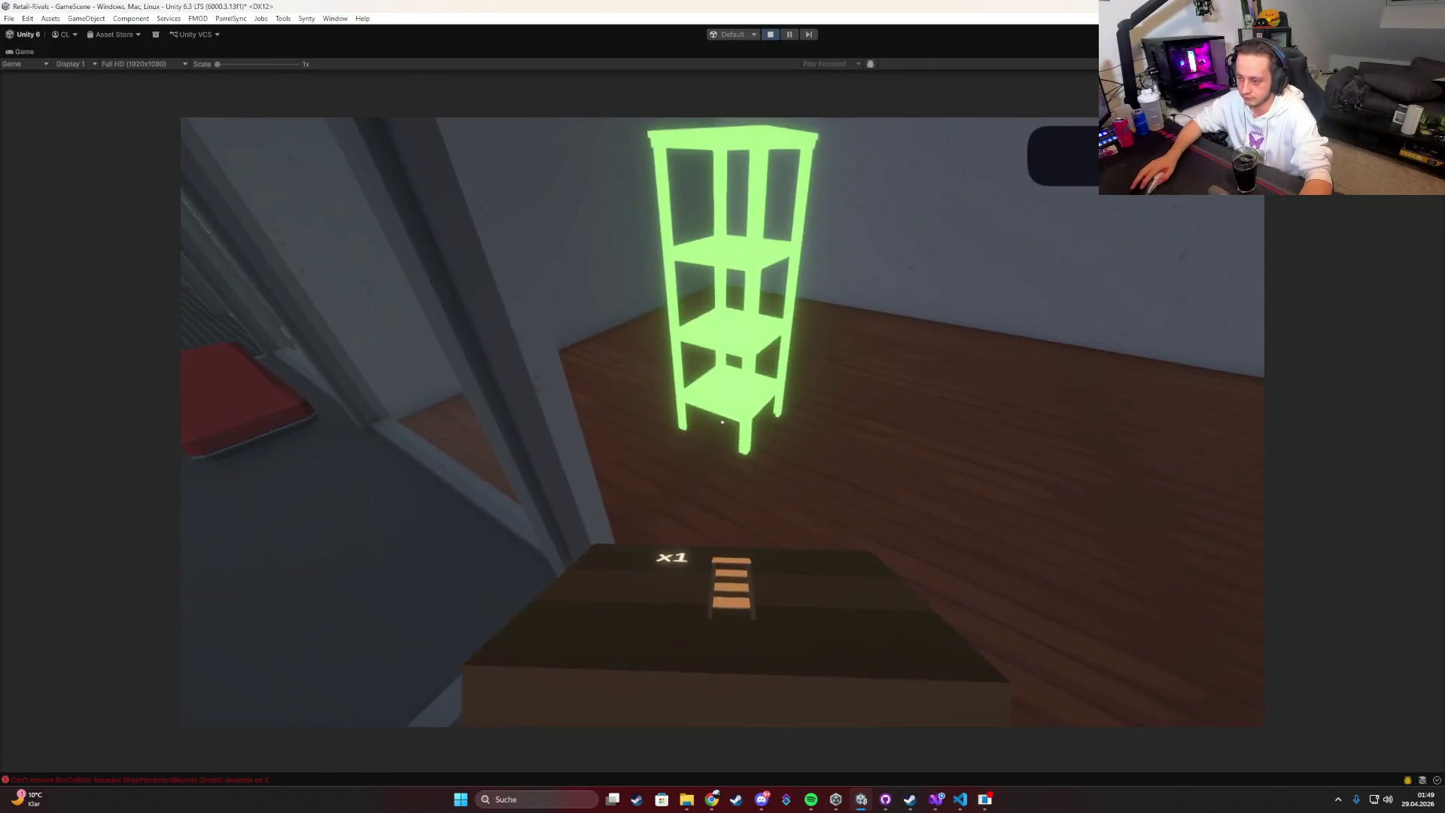
key("w")
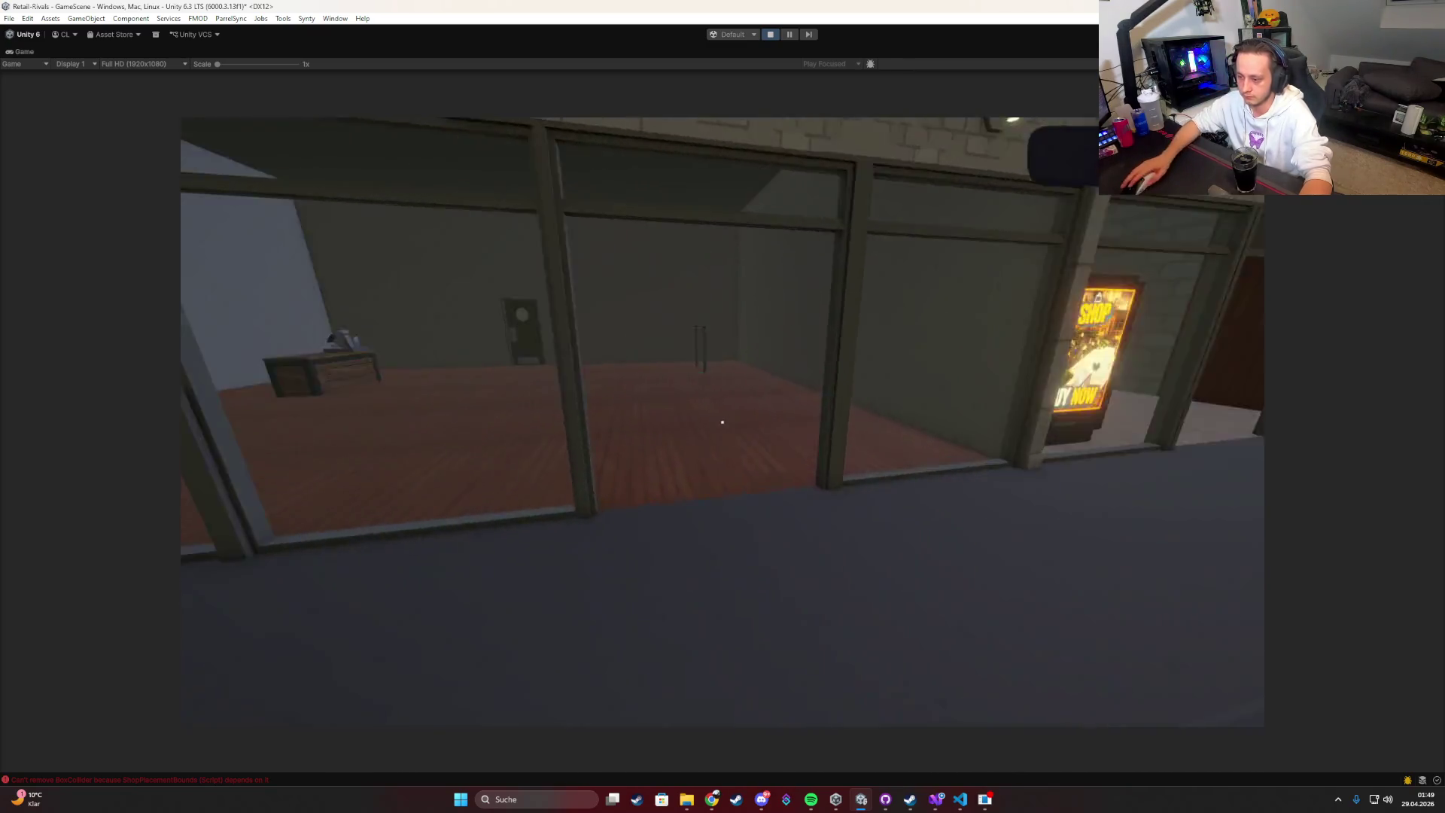
key("Tab")
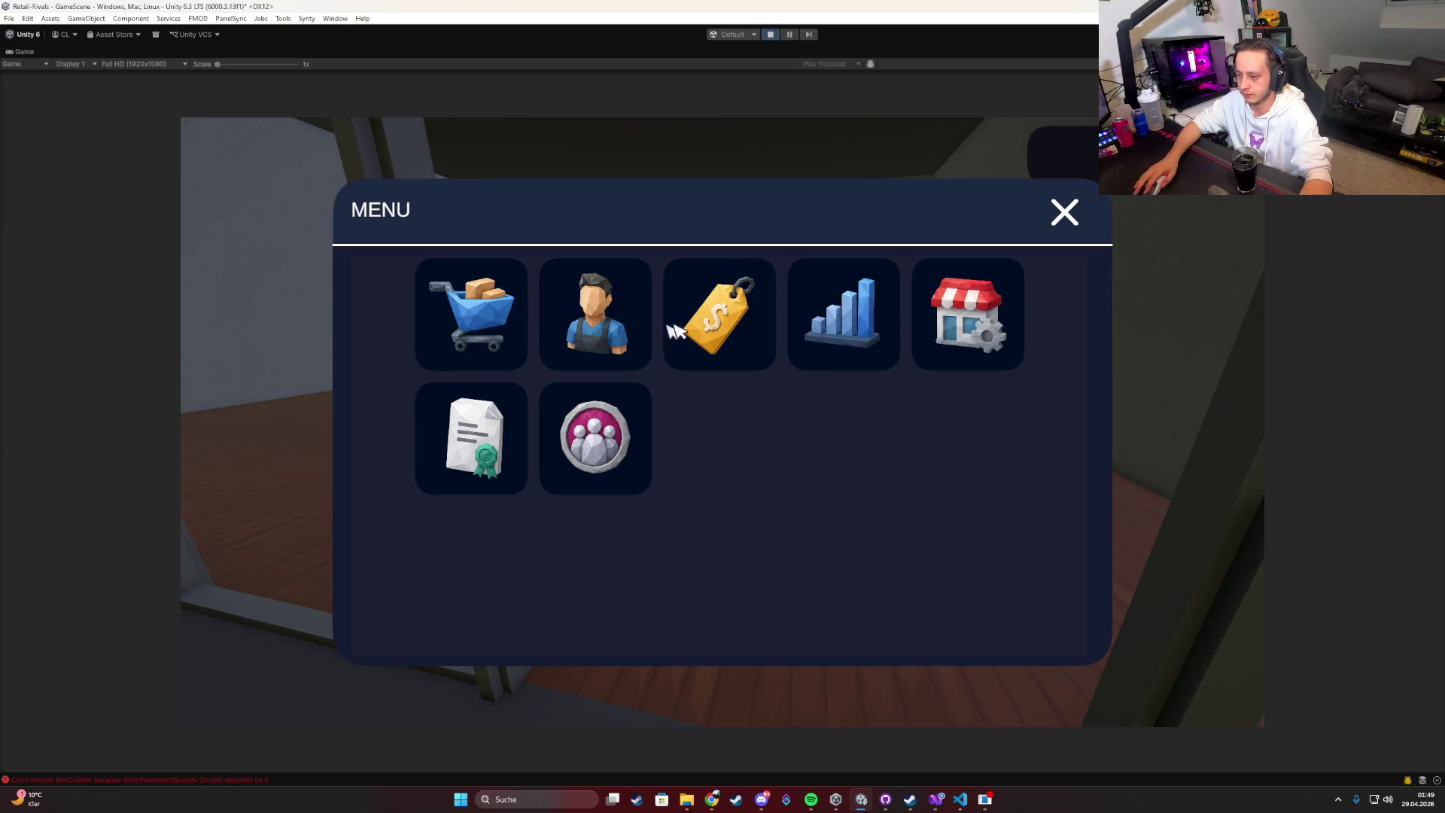
Check the Clothing Shop price list rows, then close the price panel.
left_click(714, 326)
scroll(962, 311, "down", 2)
scroll(924, 332, "up", 2)
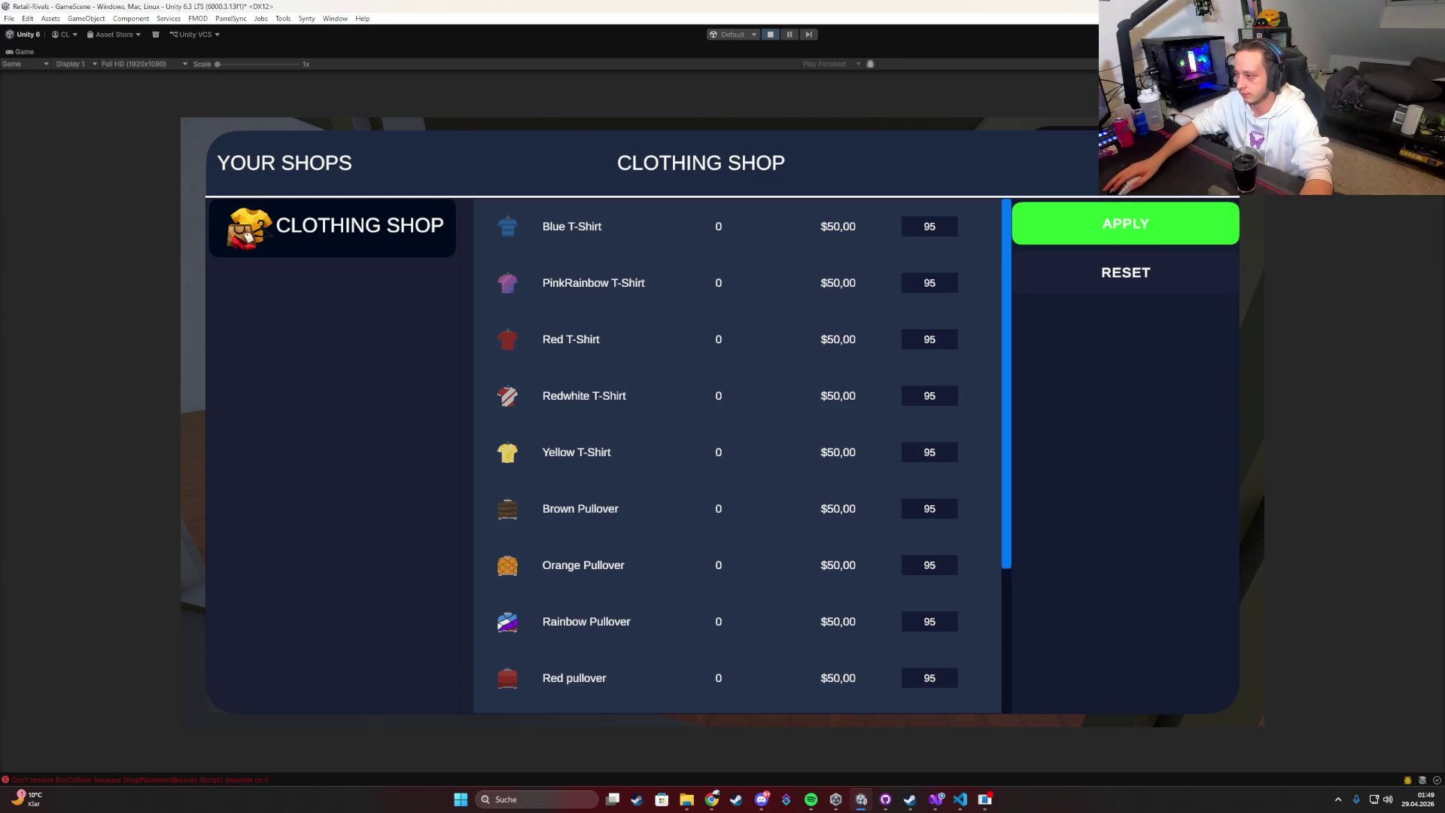
key("Escape")
Buy the Flower Shop and the Book Shop.
key("e")
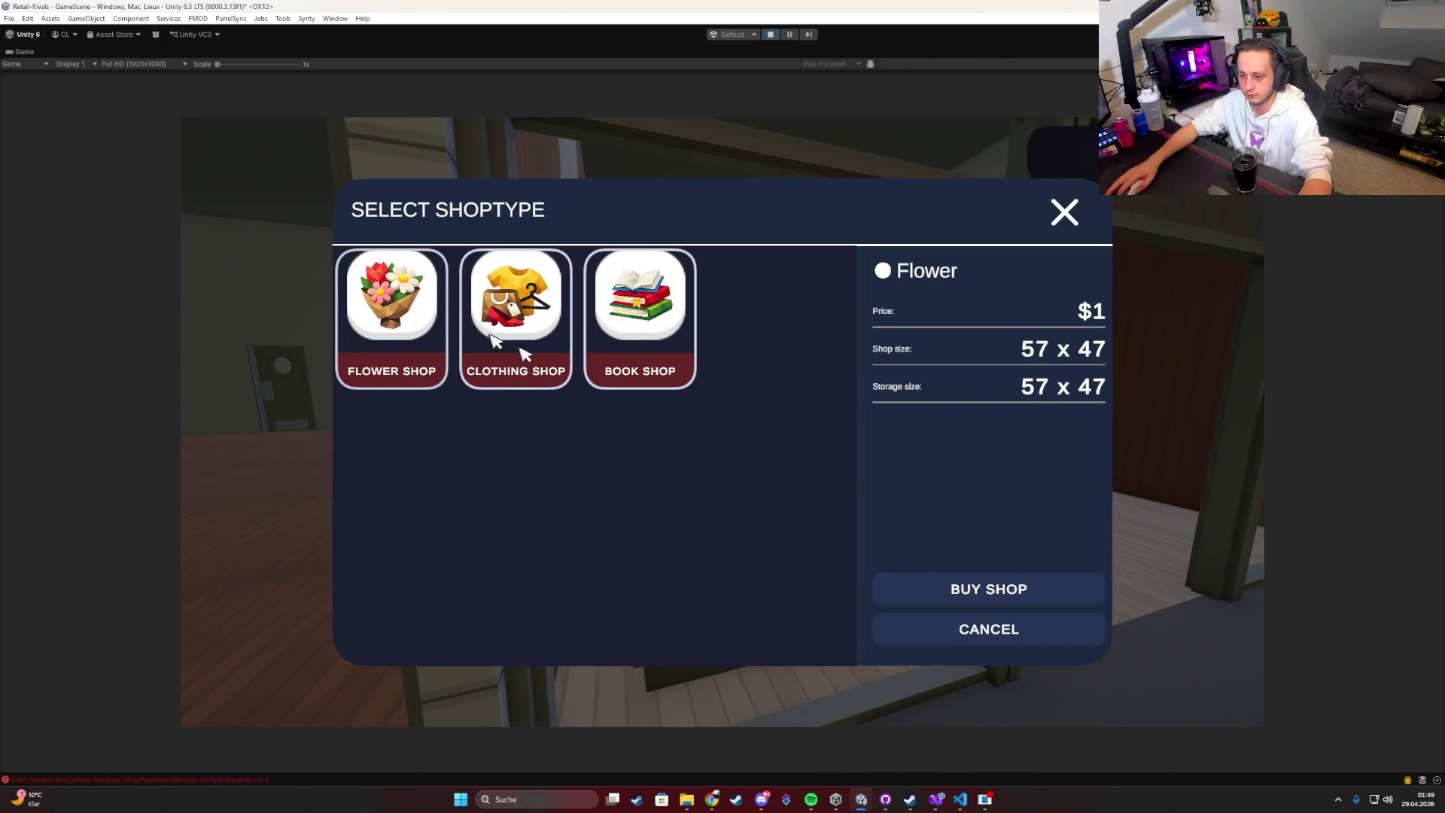
left_click(950, 584)
key("e")
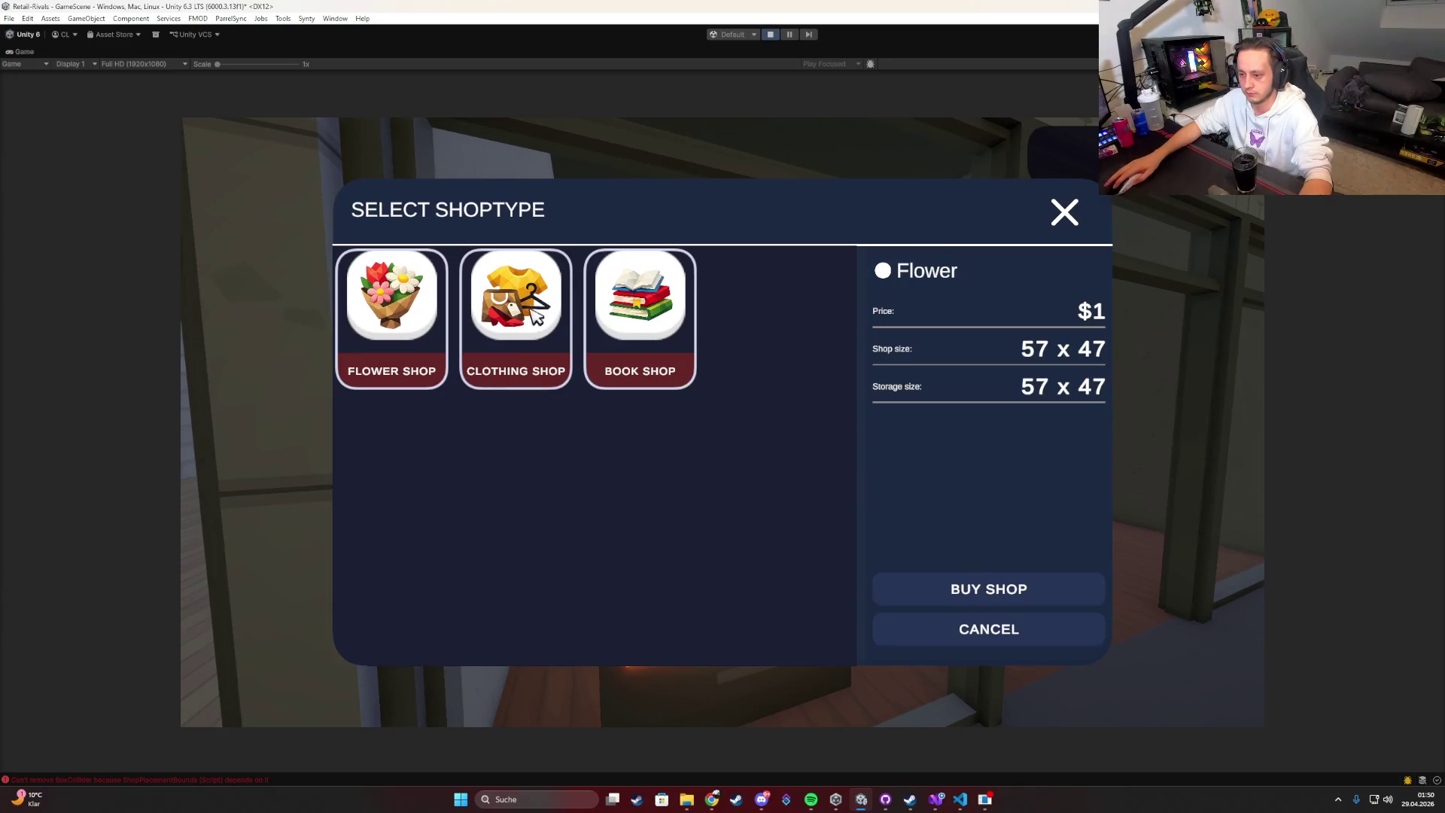
left_click(700, 364)
left_click(967, 600)
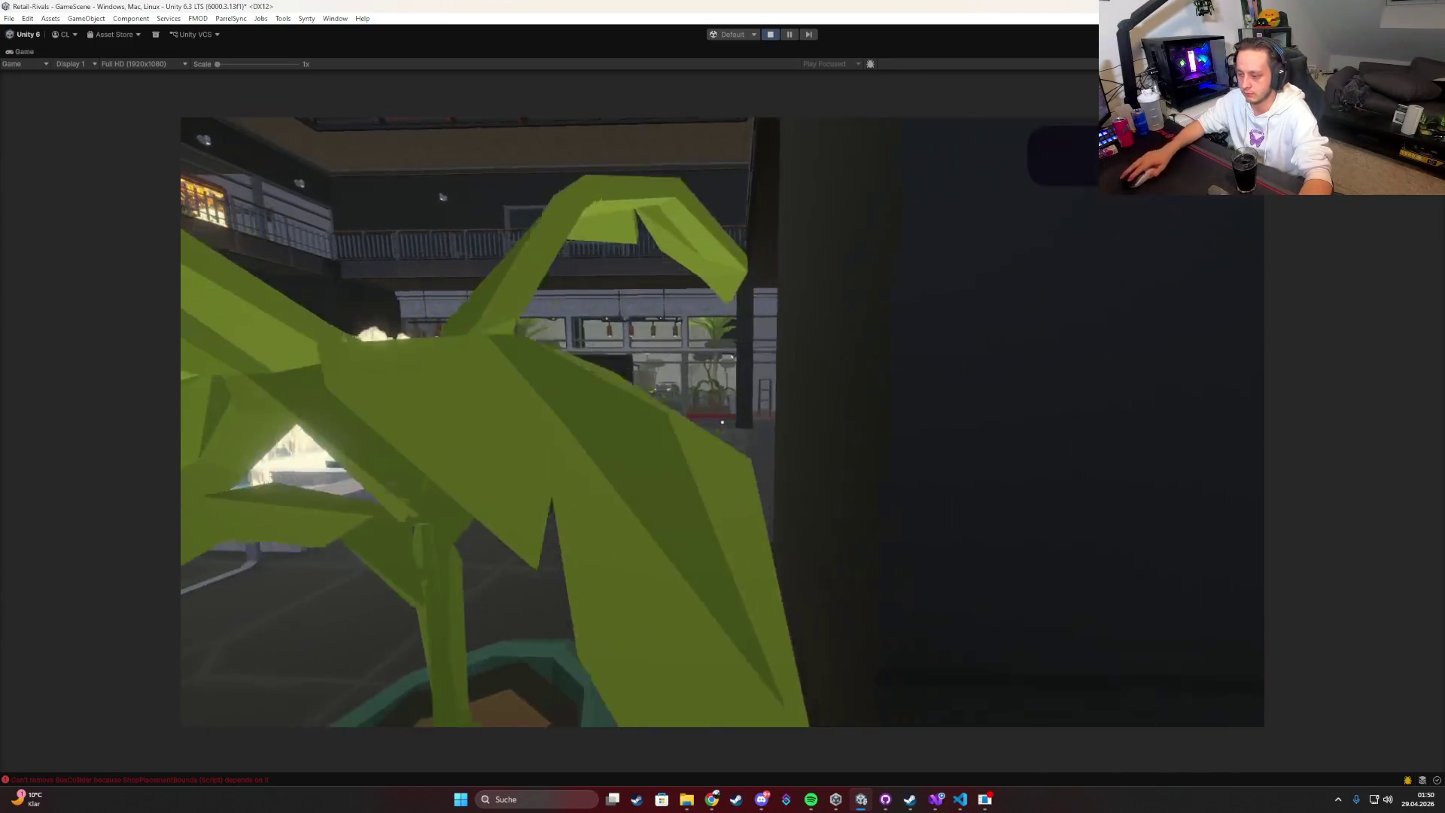
Compare the Book, Clothing and Flower Shop price lists in YOUR SHOPS, then restore the full editor layout.
key("Tab")
left_click(734, 271)
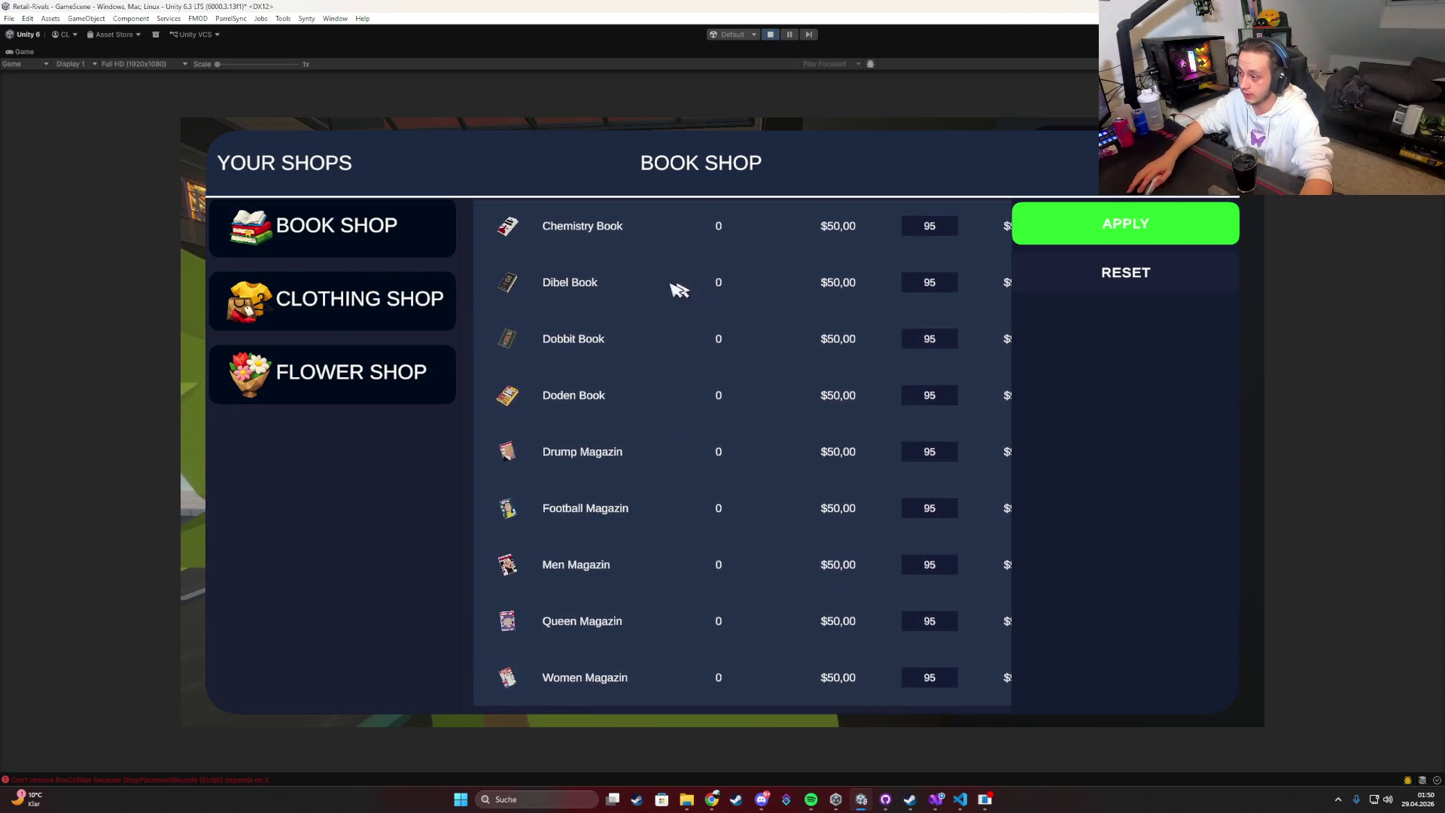
left_click(381, 299)
scroll(715, 414, "down", 2)
left_click(381, 387)
scroll(729, 413, "up", 2)
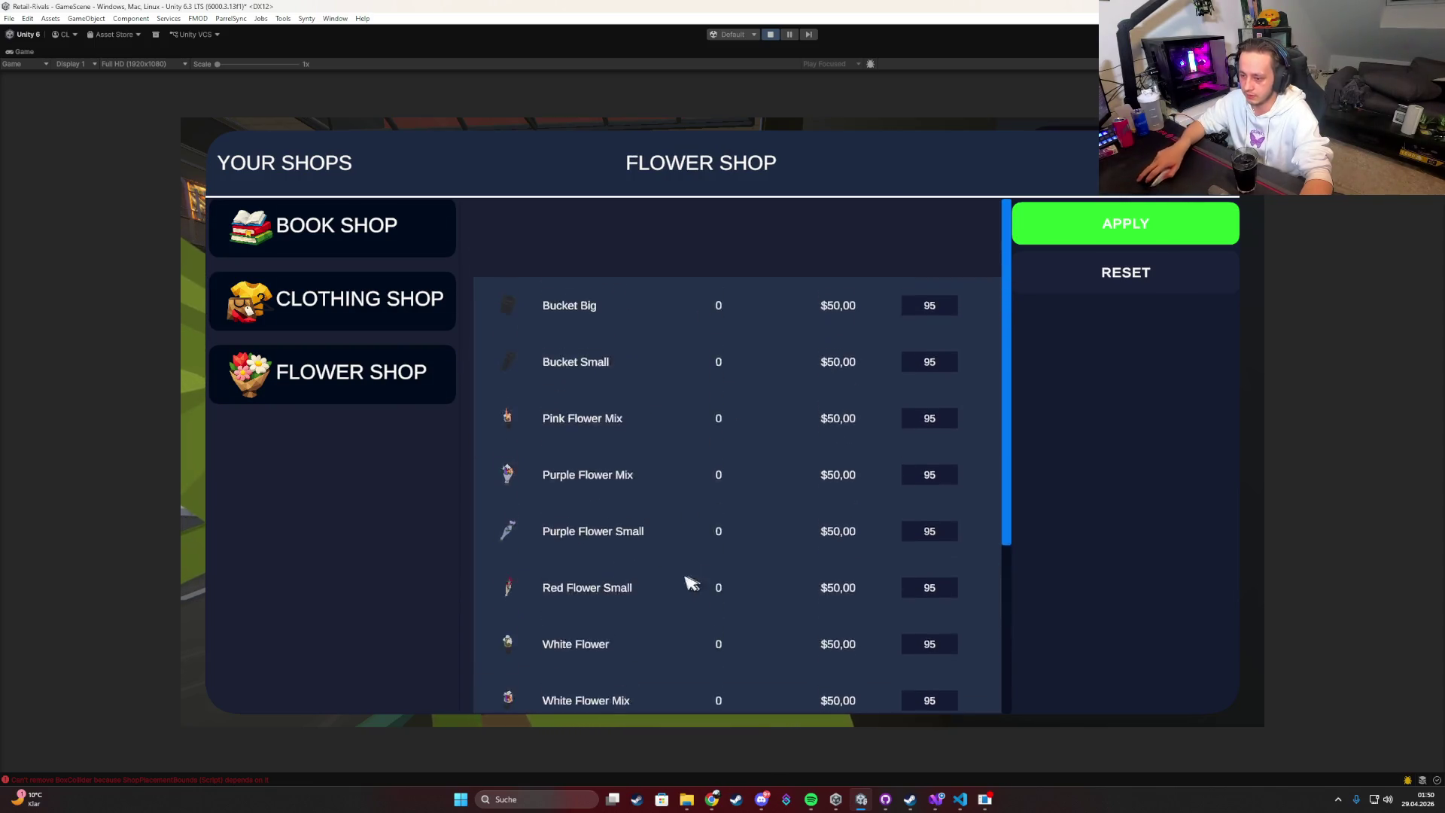
left_click(336, 240)
scroll(722, 361, "up", 2)
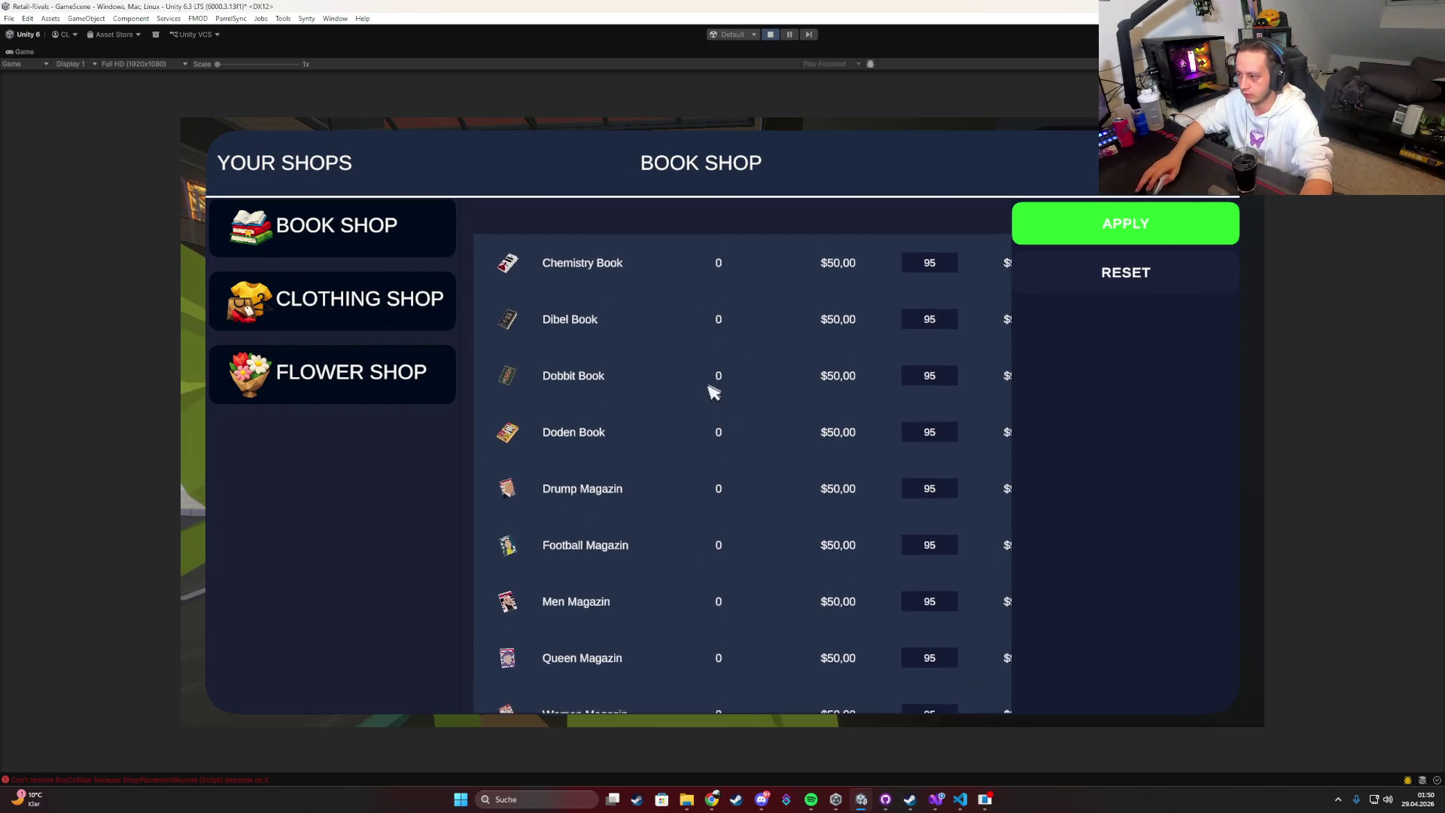
left_click(336, 302)
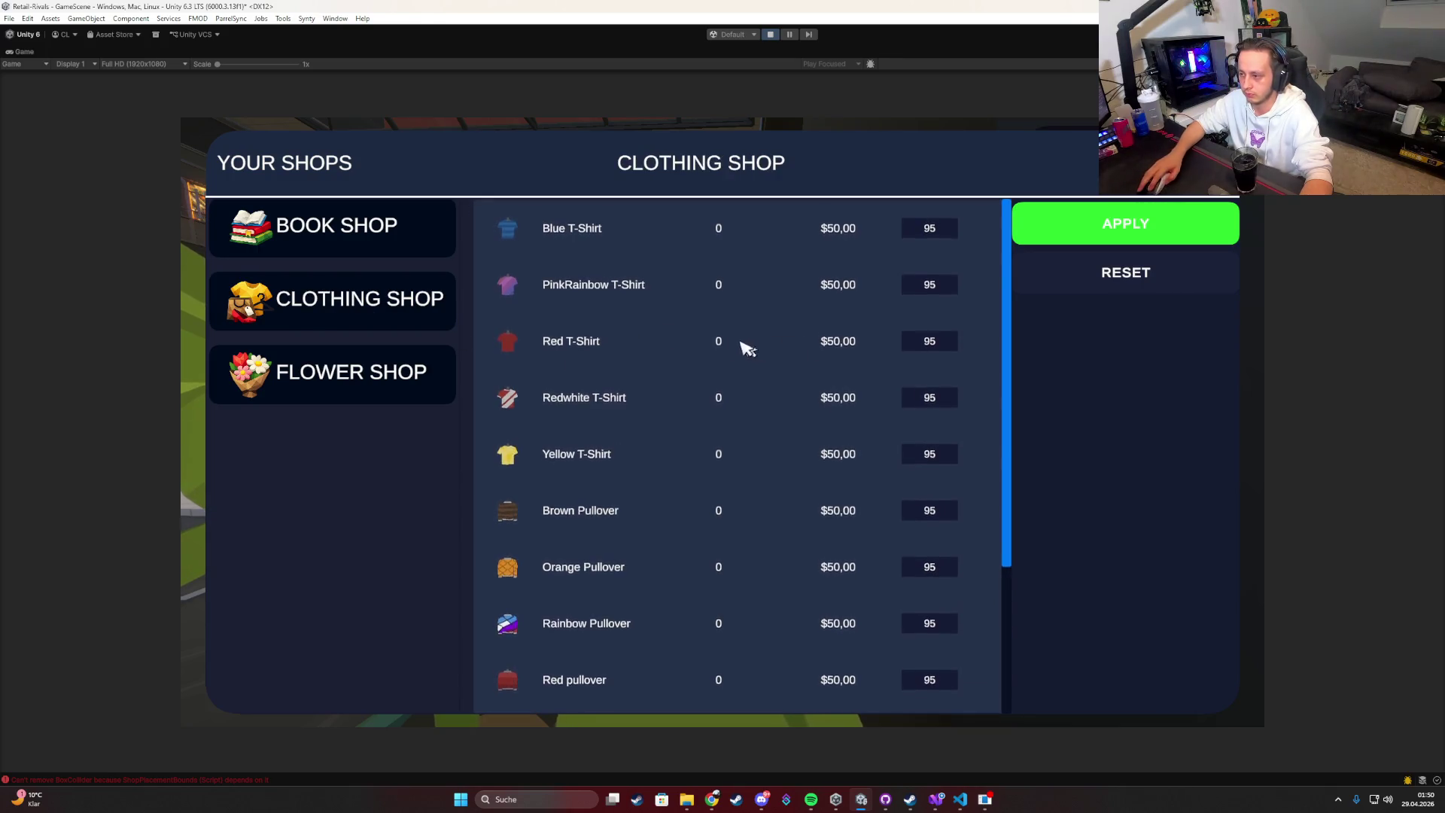
left_click(345, 241)
left_click(360, 288)
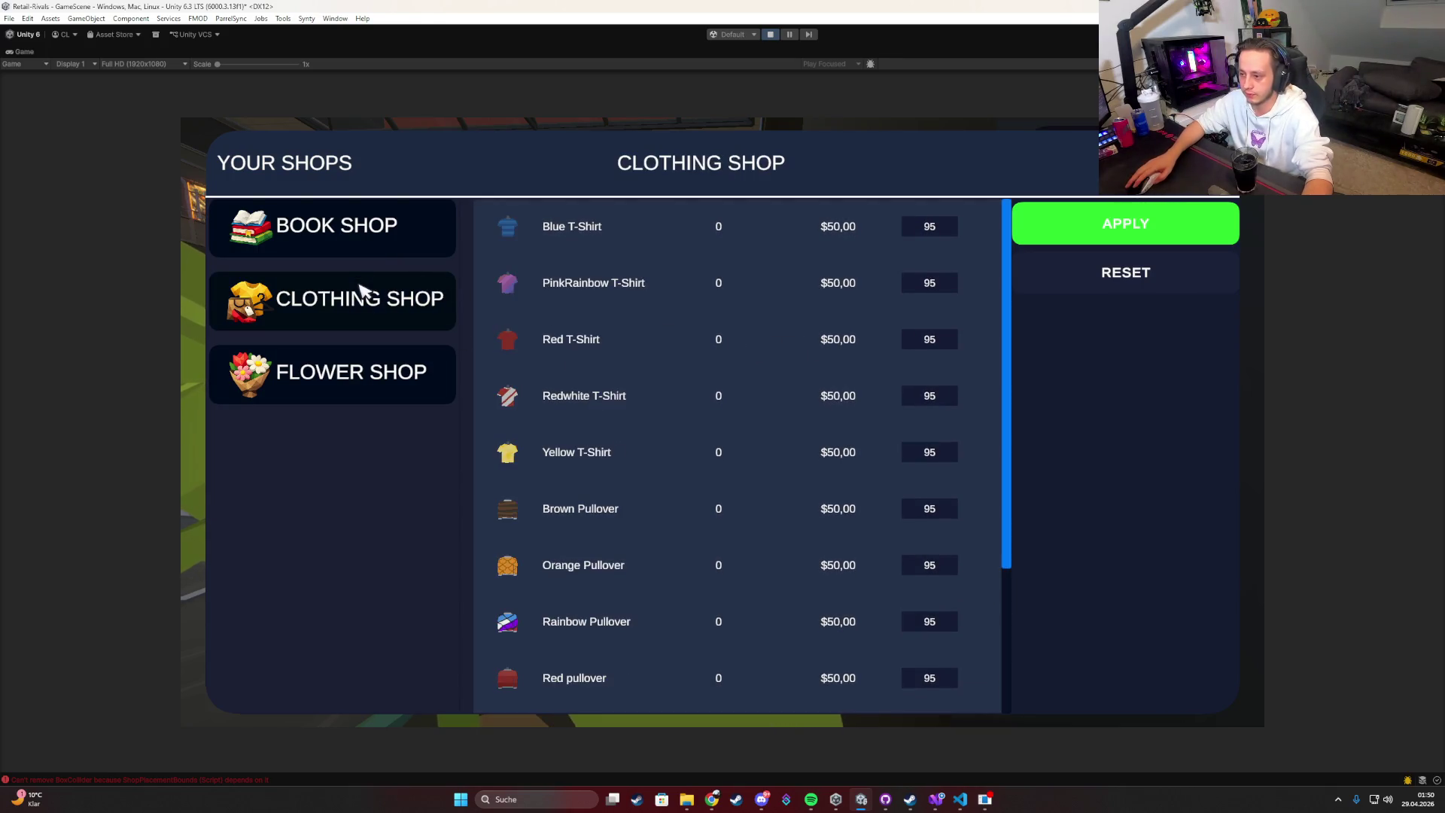
key("super")
key("shift+space")
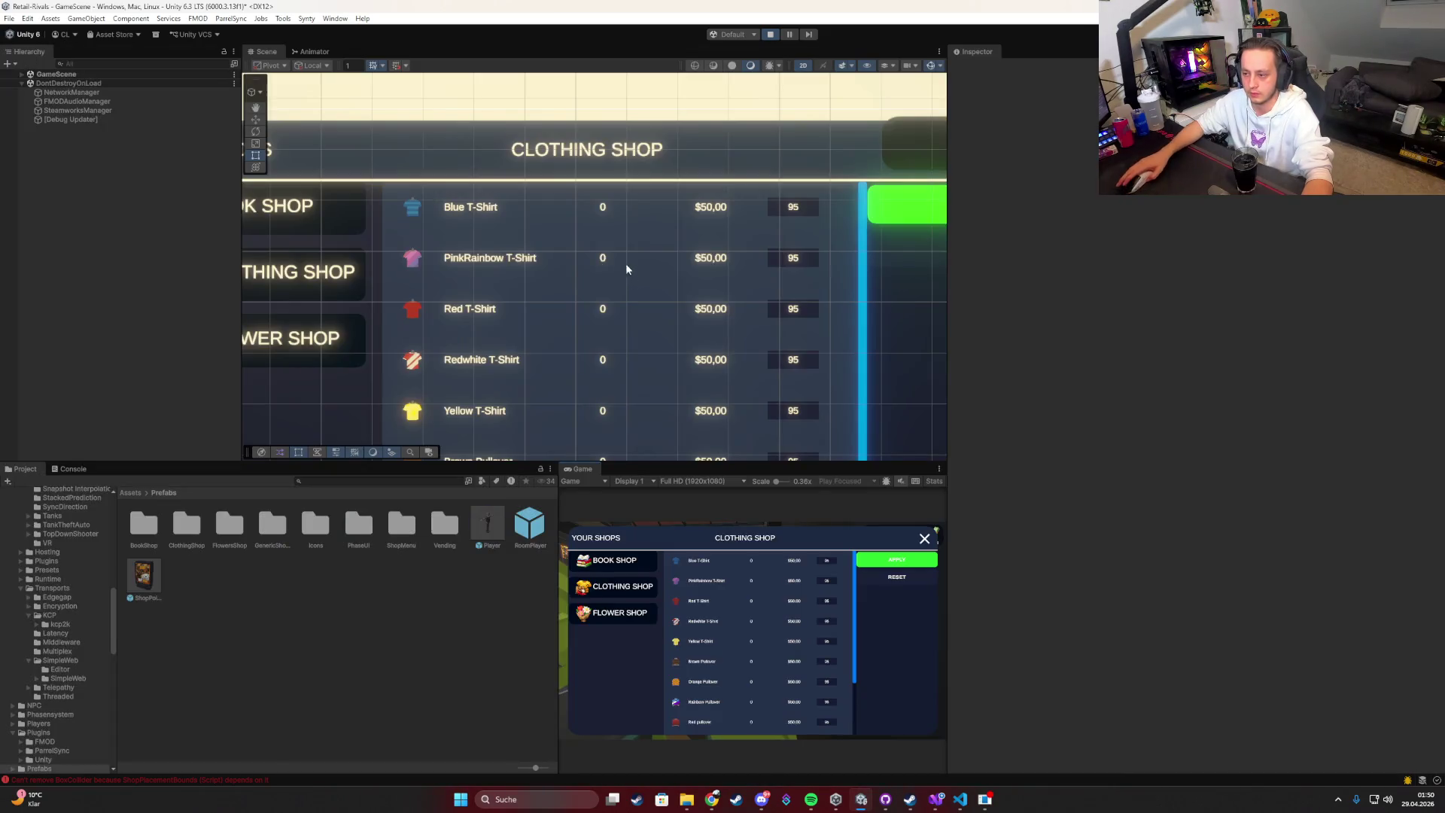
Select the blue T-shirt price row PriceRow_0 and review its Inspector components.
left_click(561, 210)
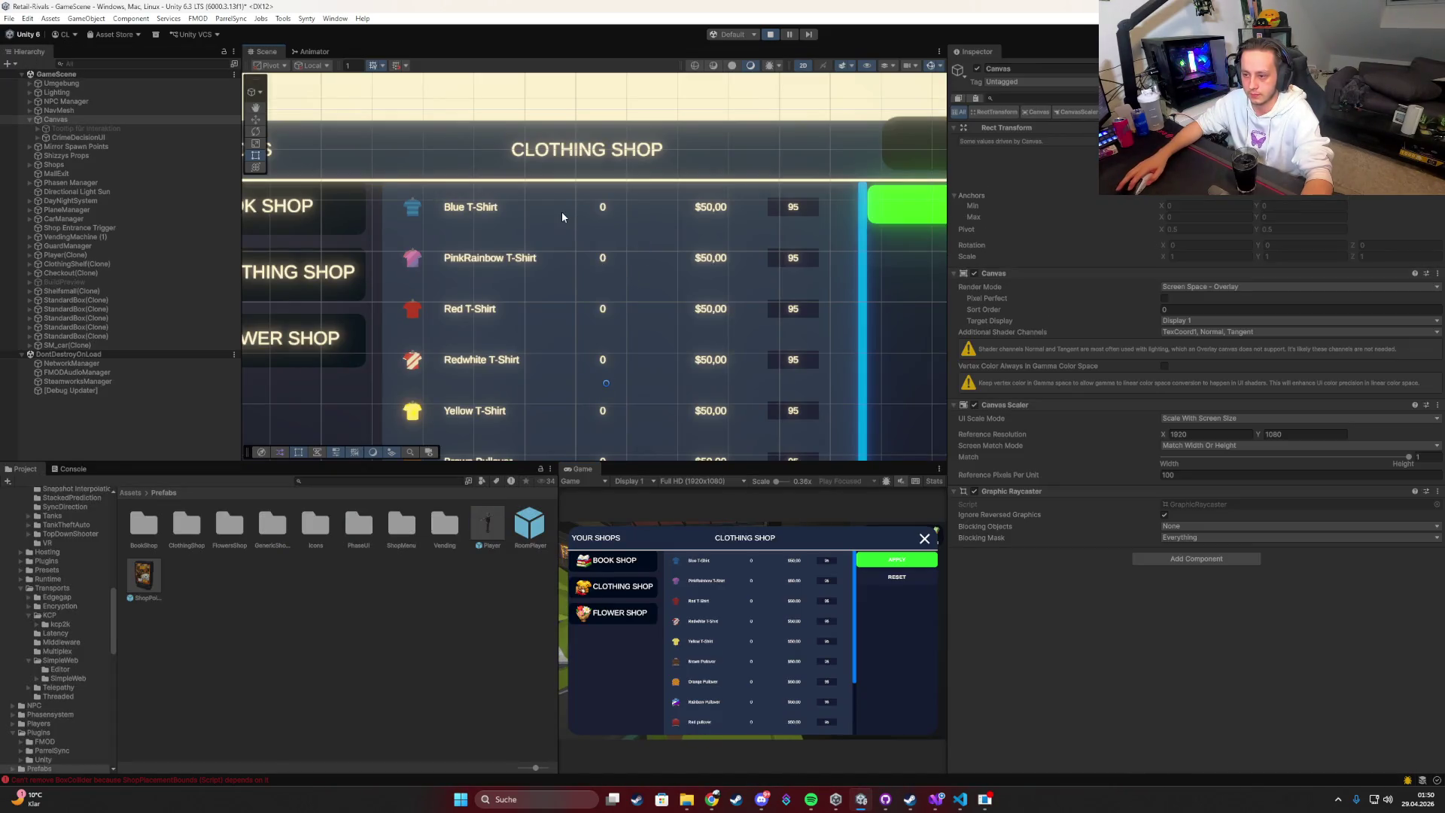
left_click(143, 363)
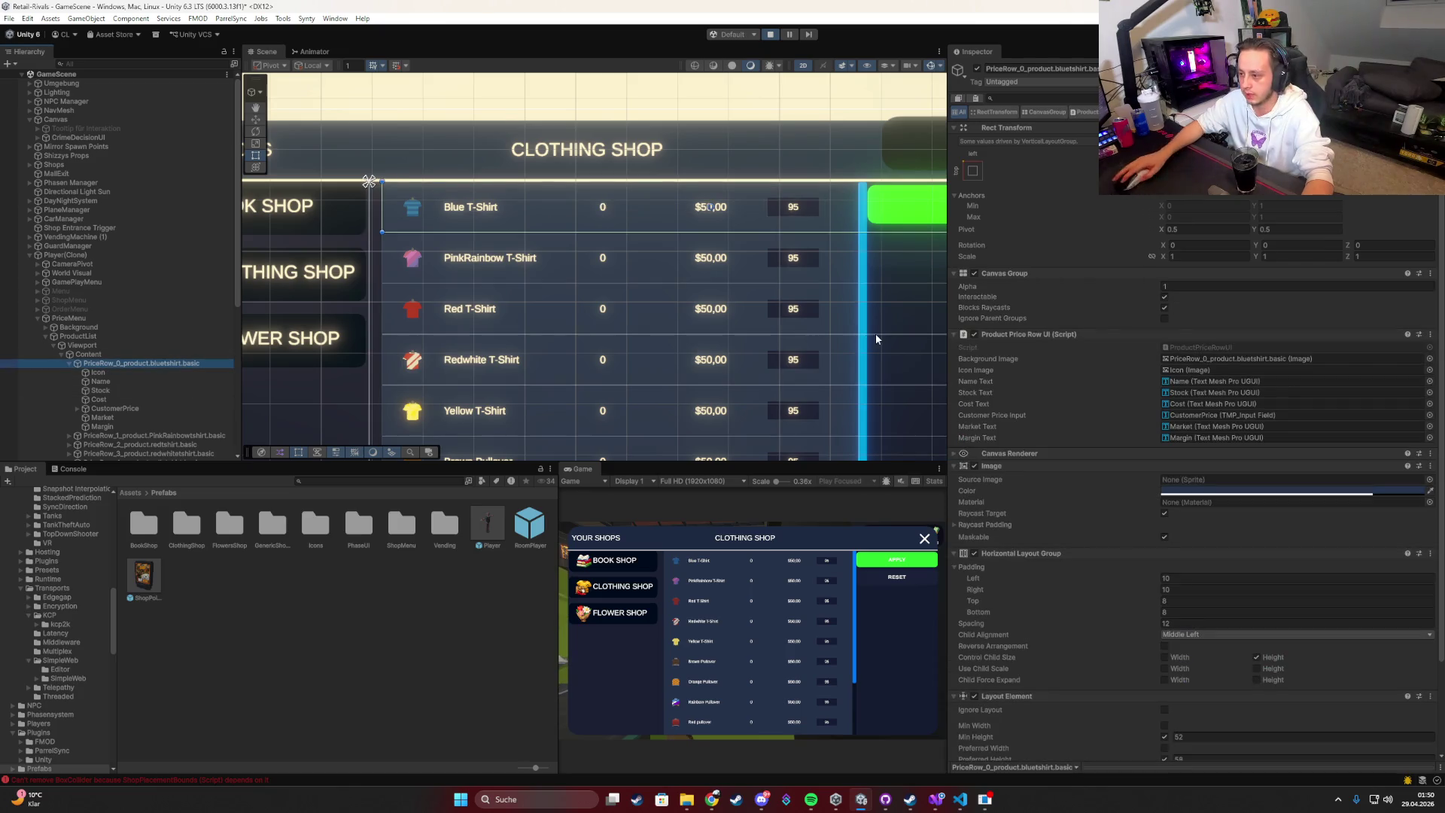
scroll(750, 288, "down", 2)
scroll(1087, 544, "down", 3)
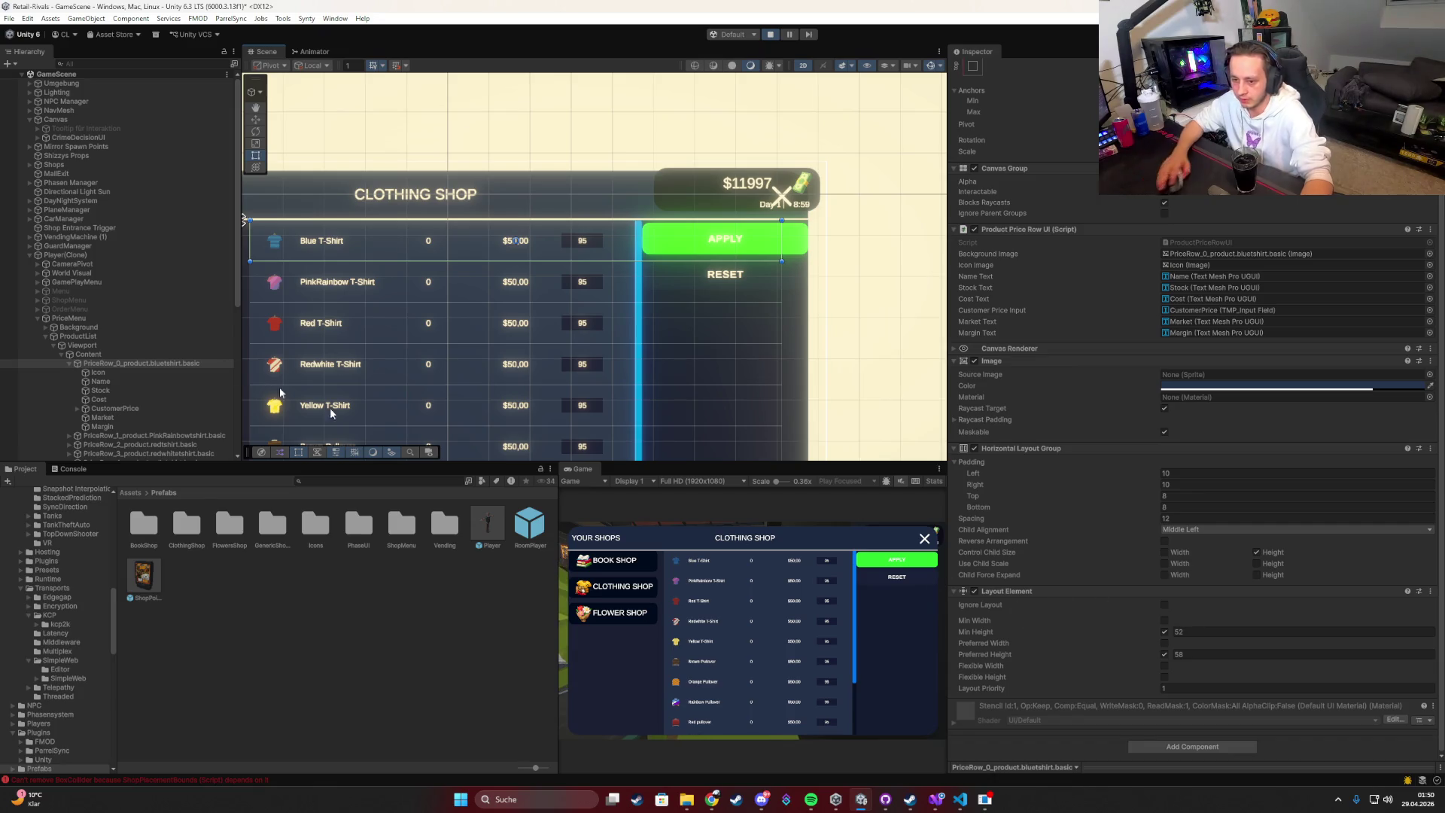
Bring Visual Studio back to the front showing PriceMenuUI.cs.
mouse_move(959, 796)
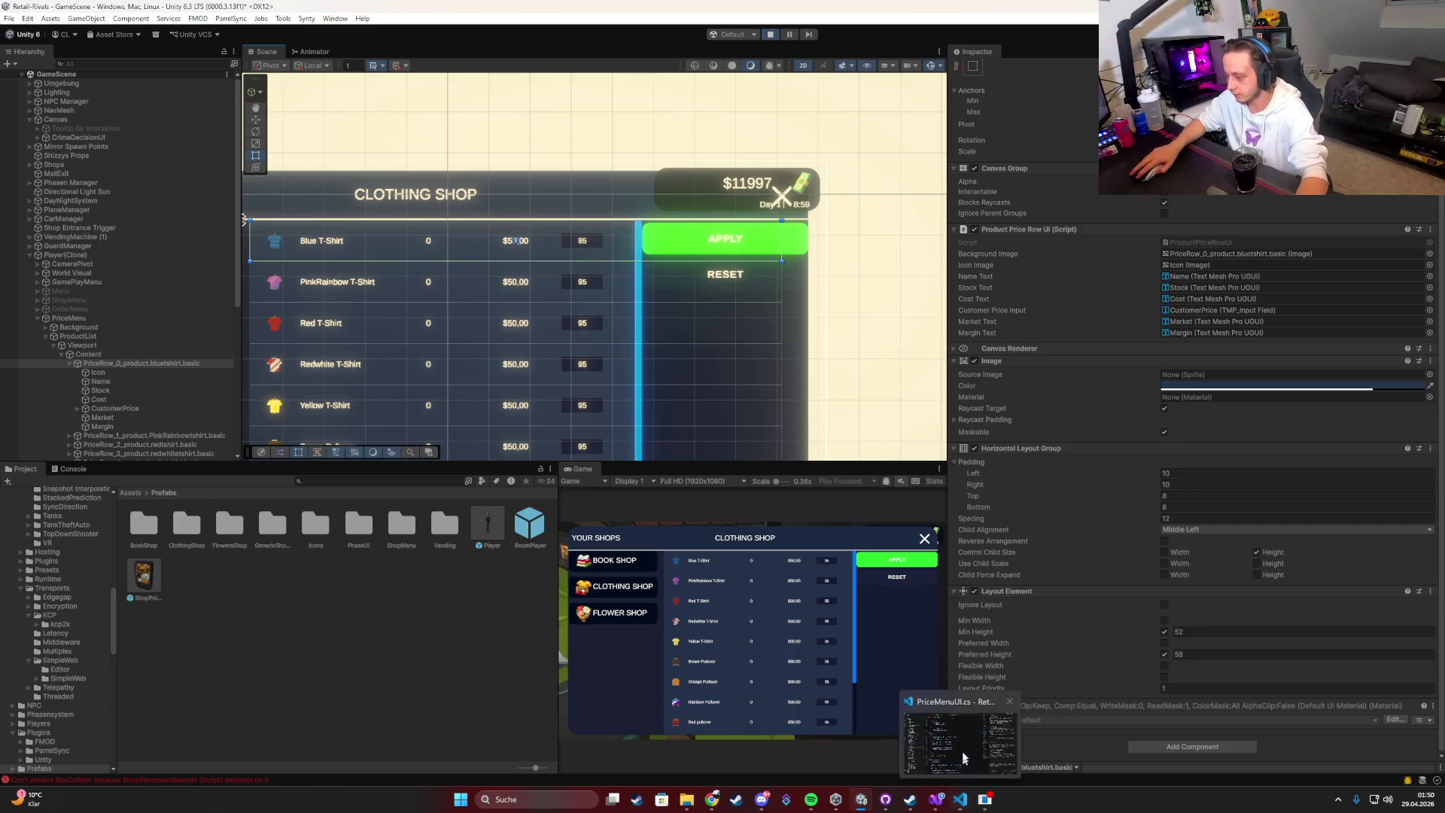
left_click(960, 742)
key("alt+Tab")
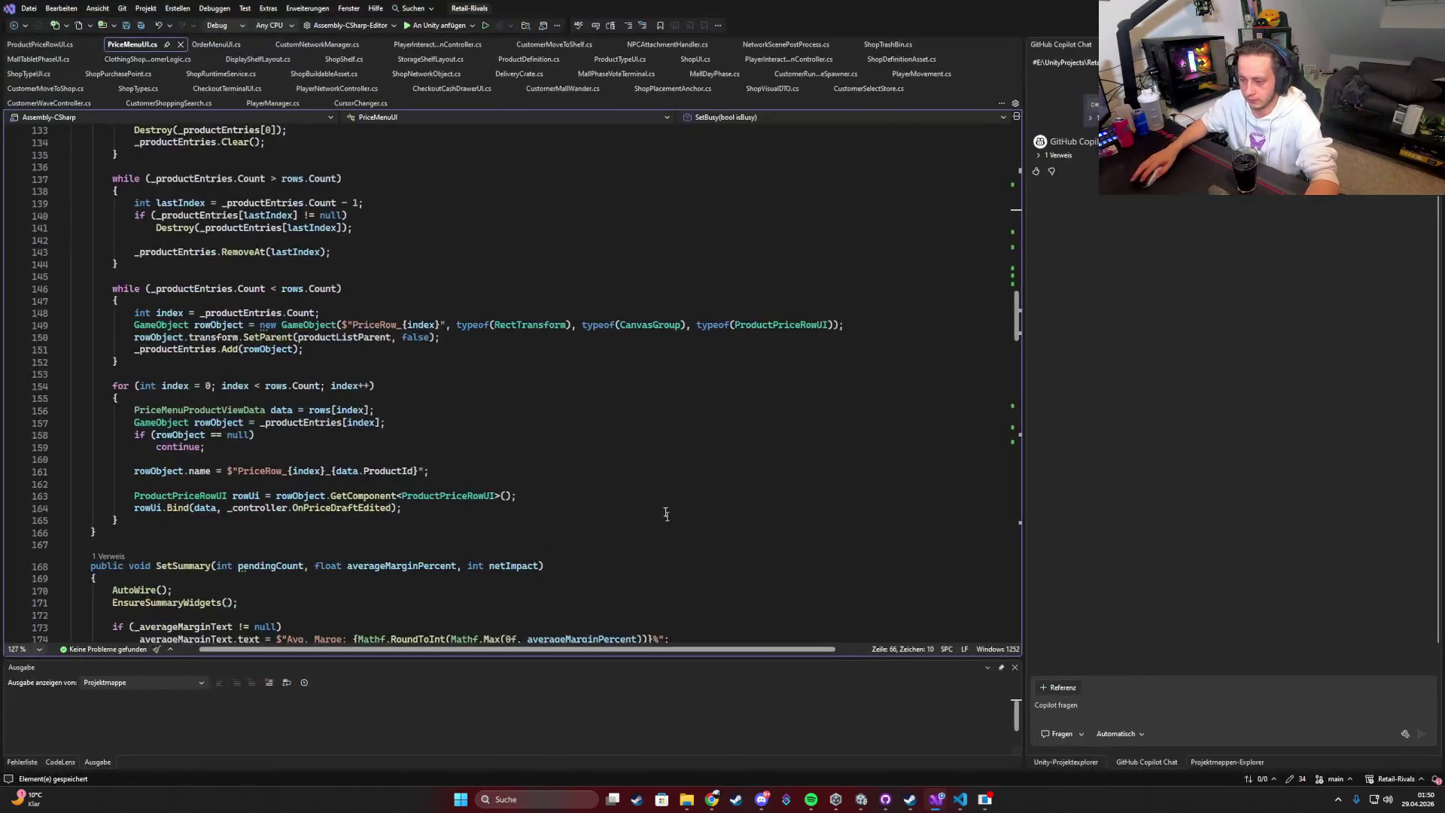
Search for AddComponent calls with 'addco' in the ProductPriceRowUI.cs script.
key("ctrl+f")
type("addcom")
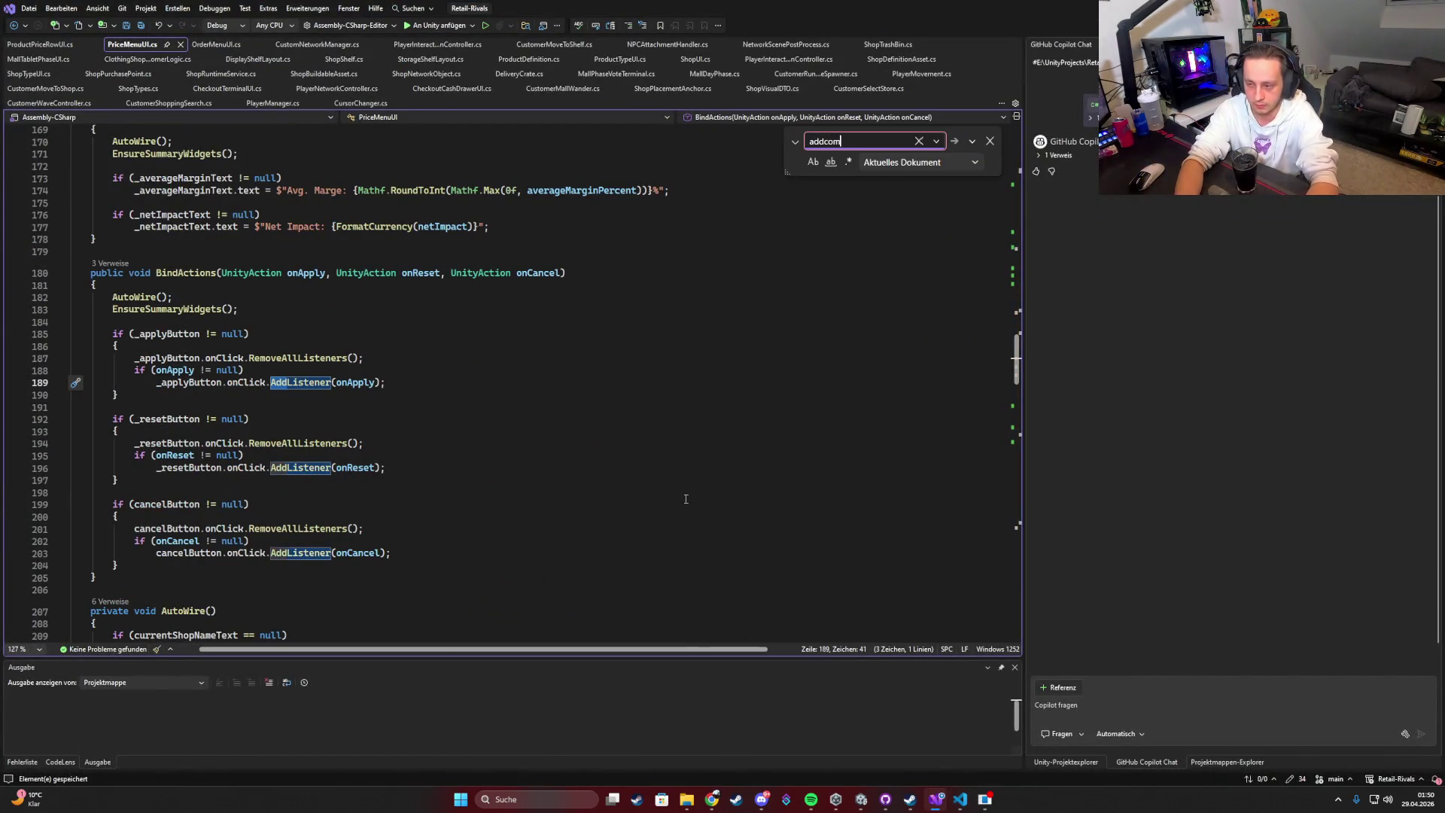
key("BackSpace")
key("BackSpace")
key("BackSpace")
key("ctrl+Tab")
key("ctrl+f")
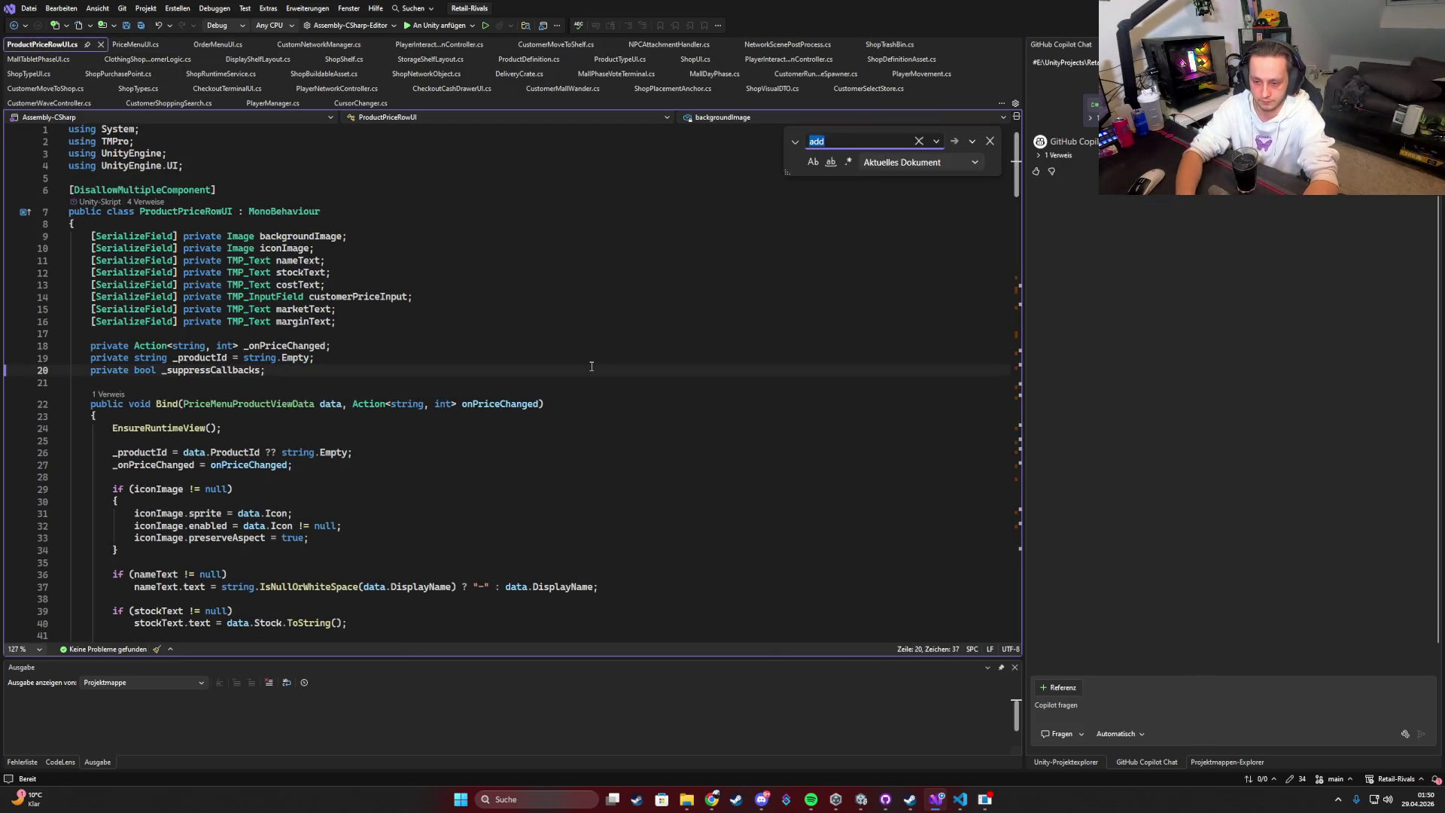
type("addco")
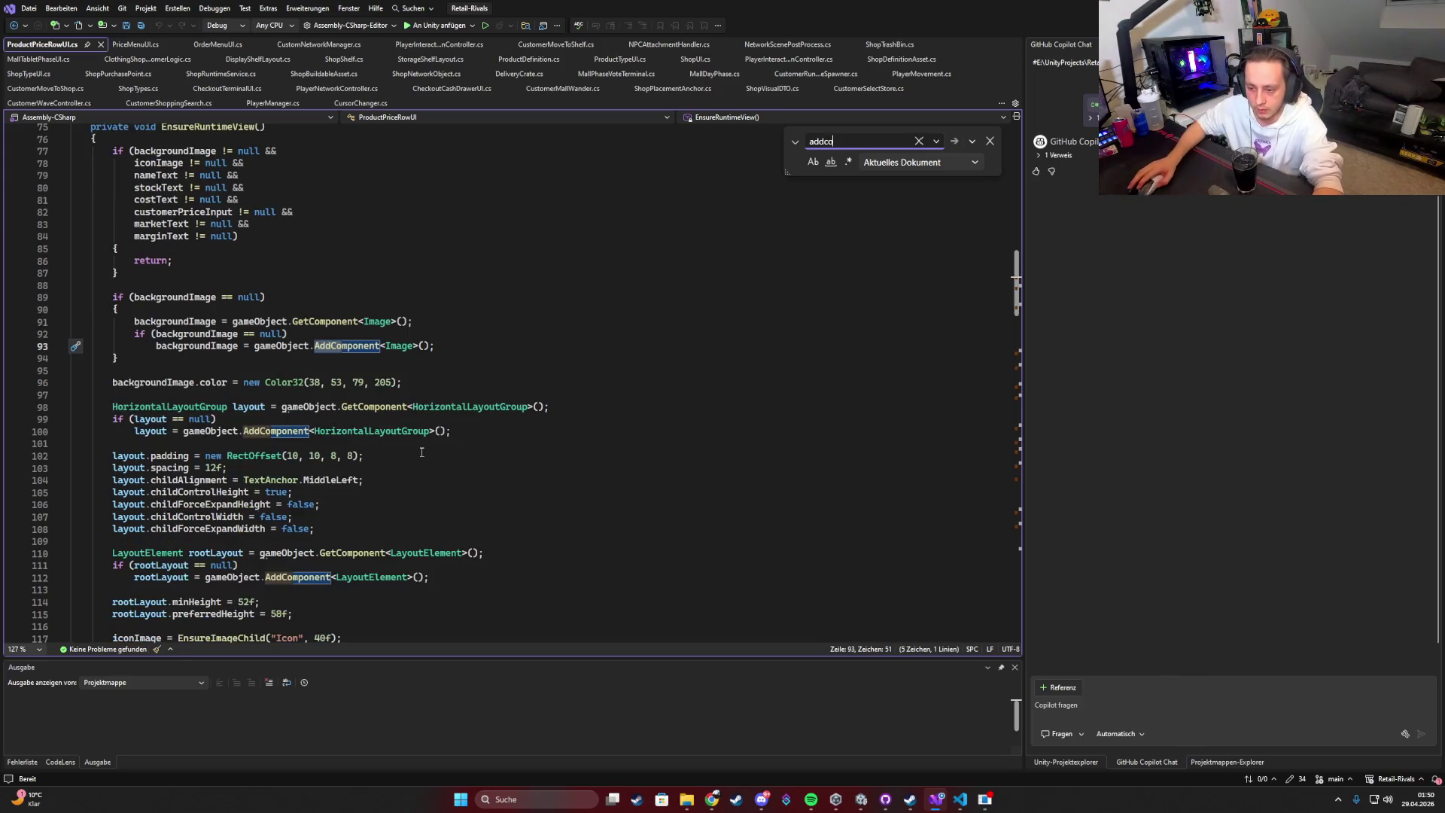
Delete the icon's LayoutElement sizing lines from EnsureImageChild and return to Unity.
scroll(317, 452, "down", 1)
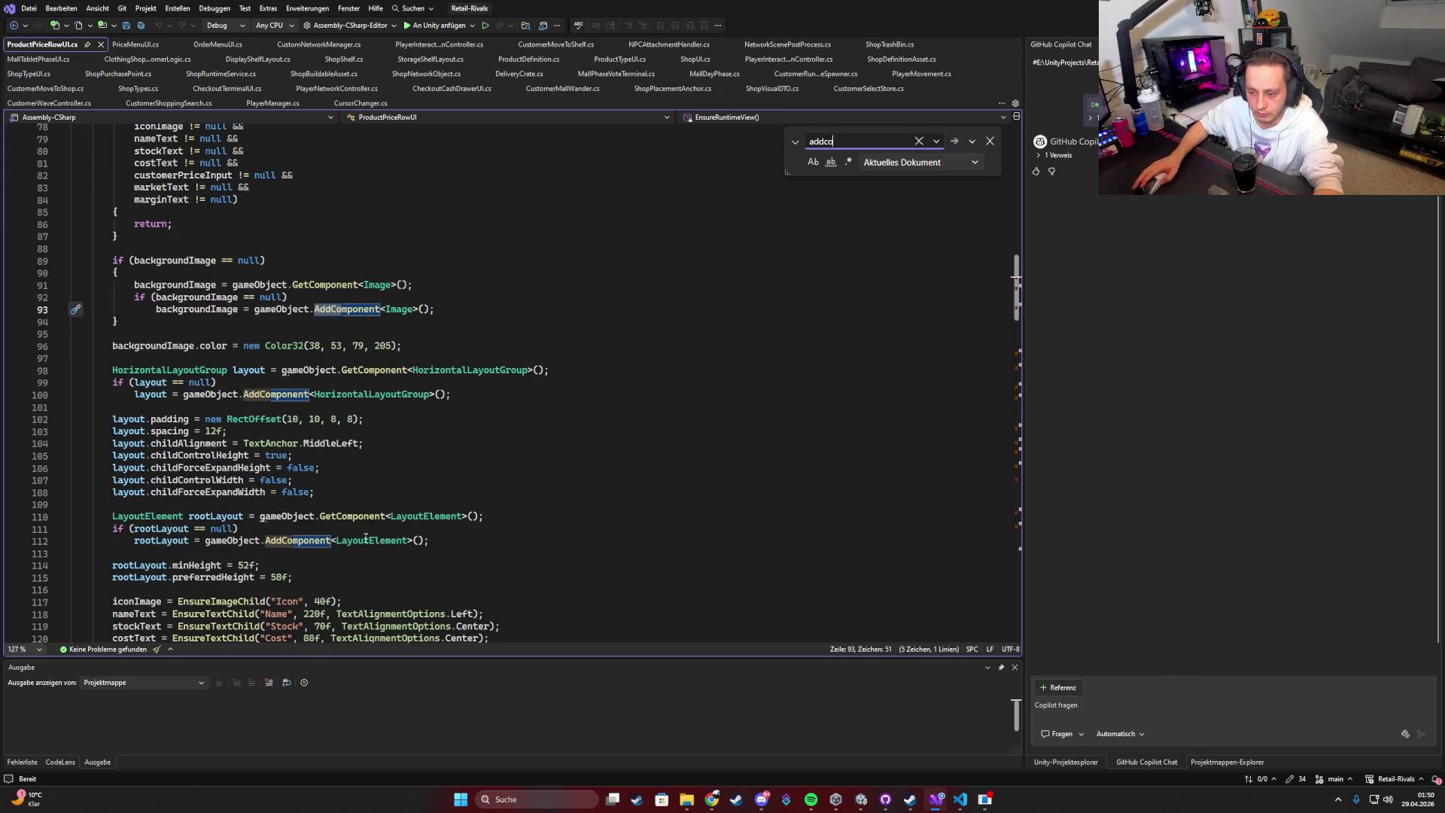
scroll(447, 547, "down", 4)
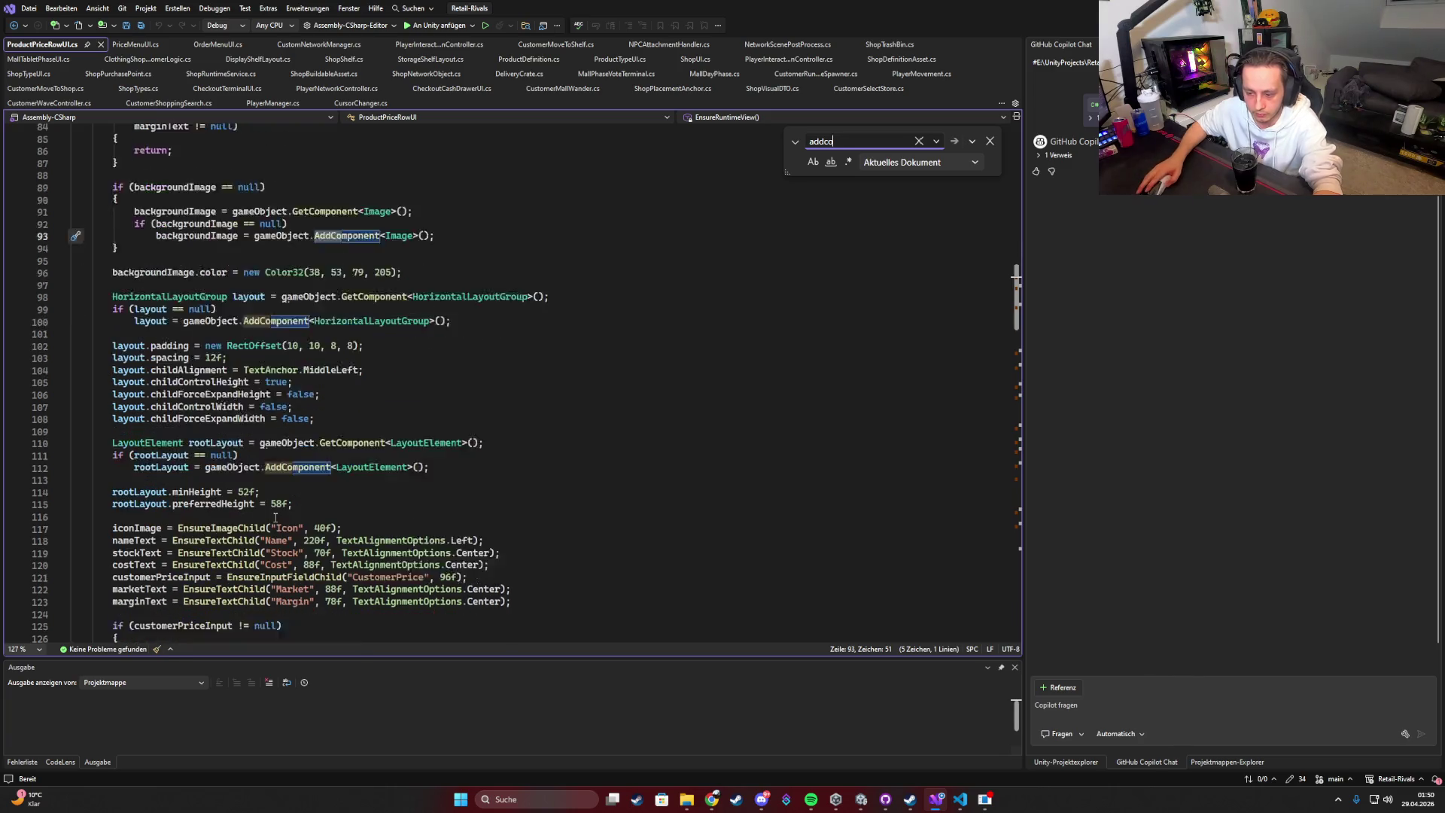
scroll(259, 516, "down", 1)
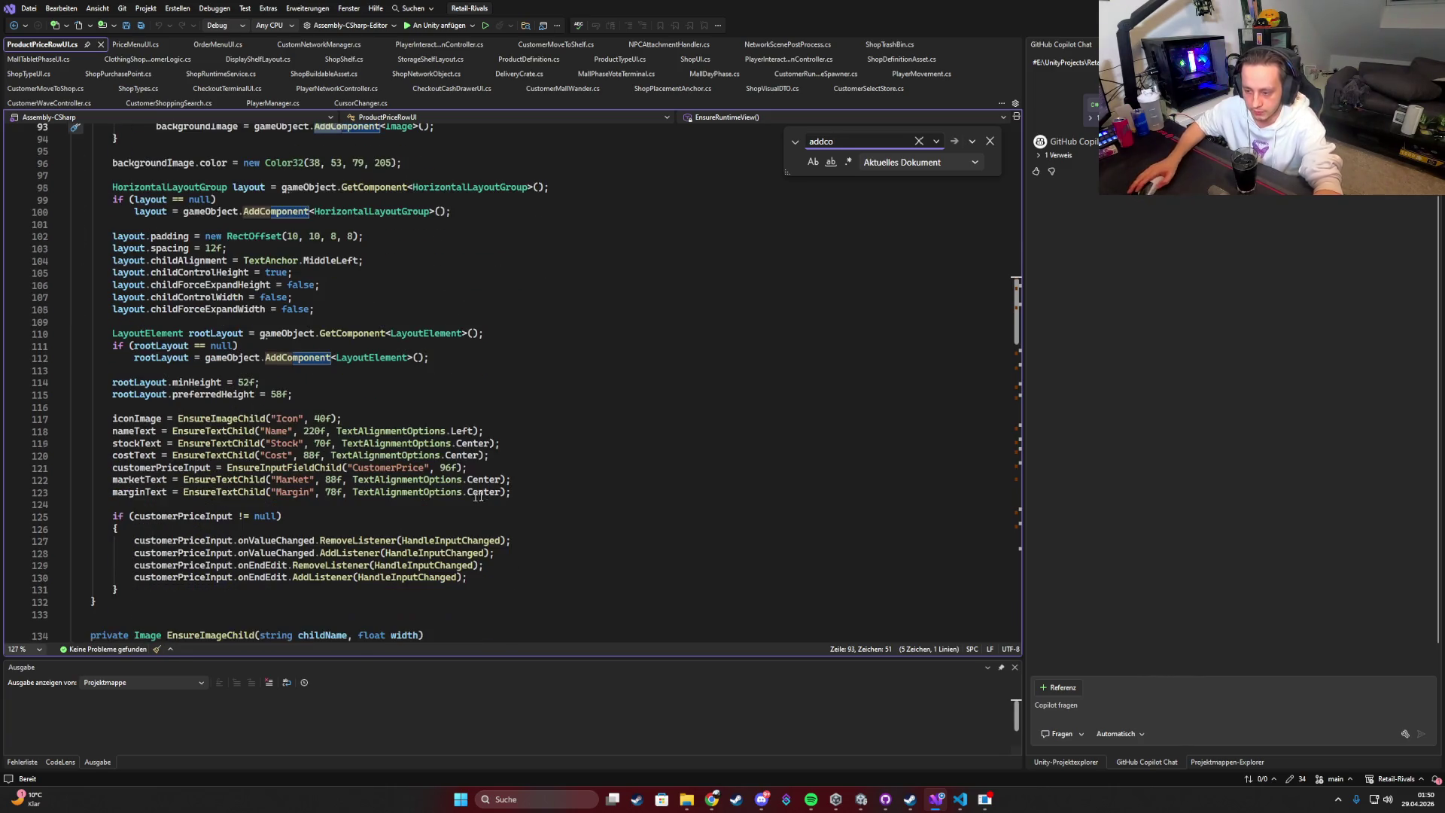
scroll(499, 521, "down", 3)
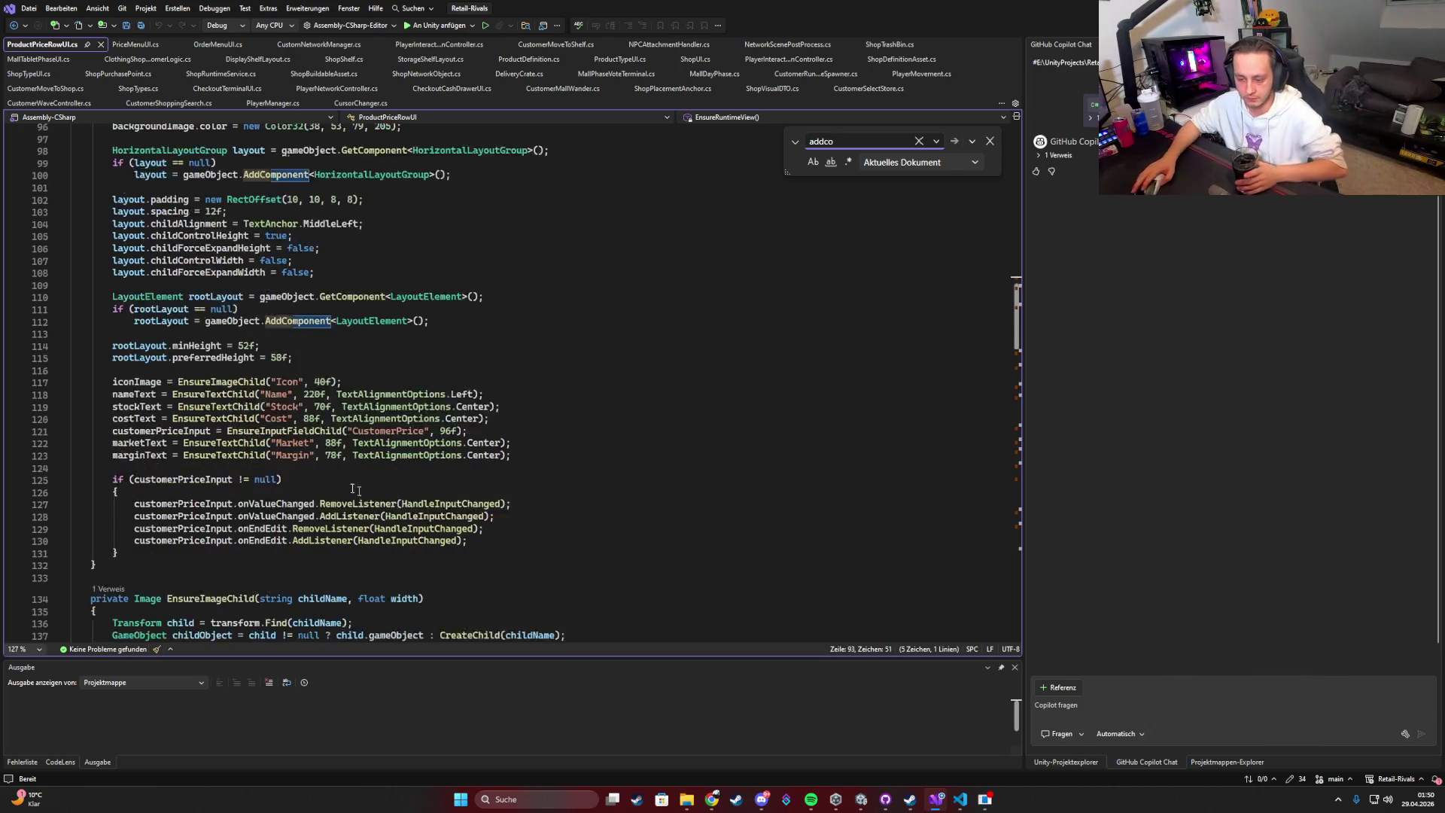
scroll(390, 501, "down", 1)
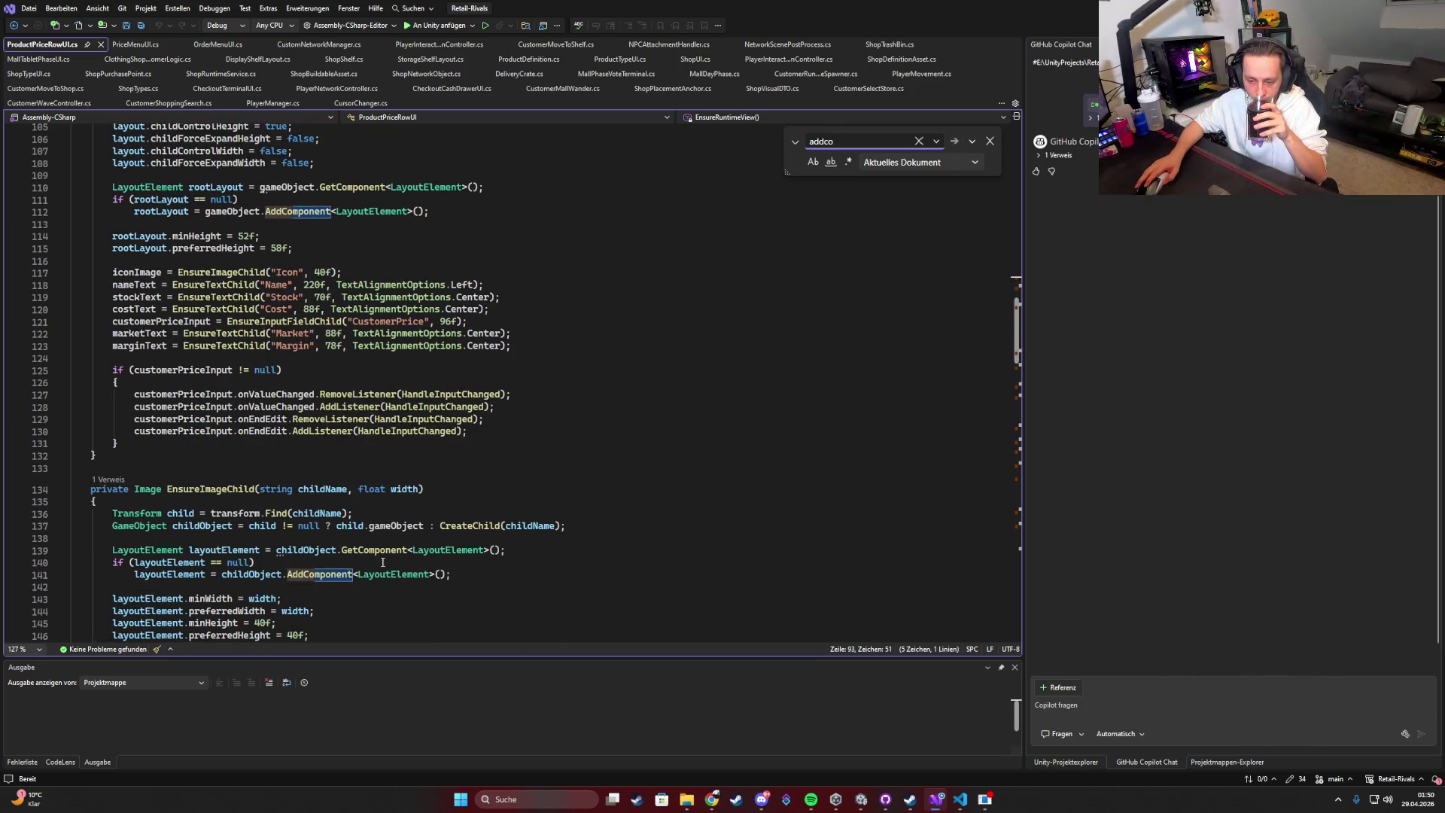
scroll(457, 562, "down", 1)
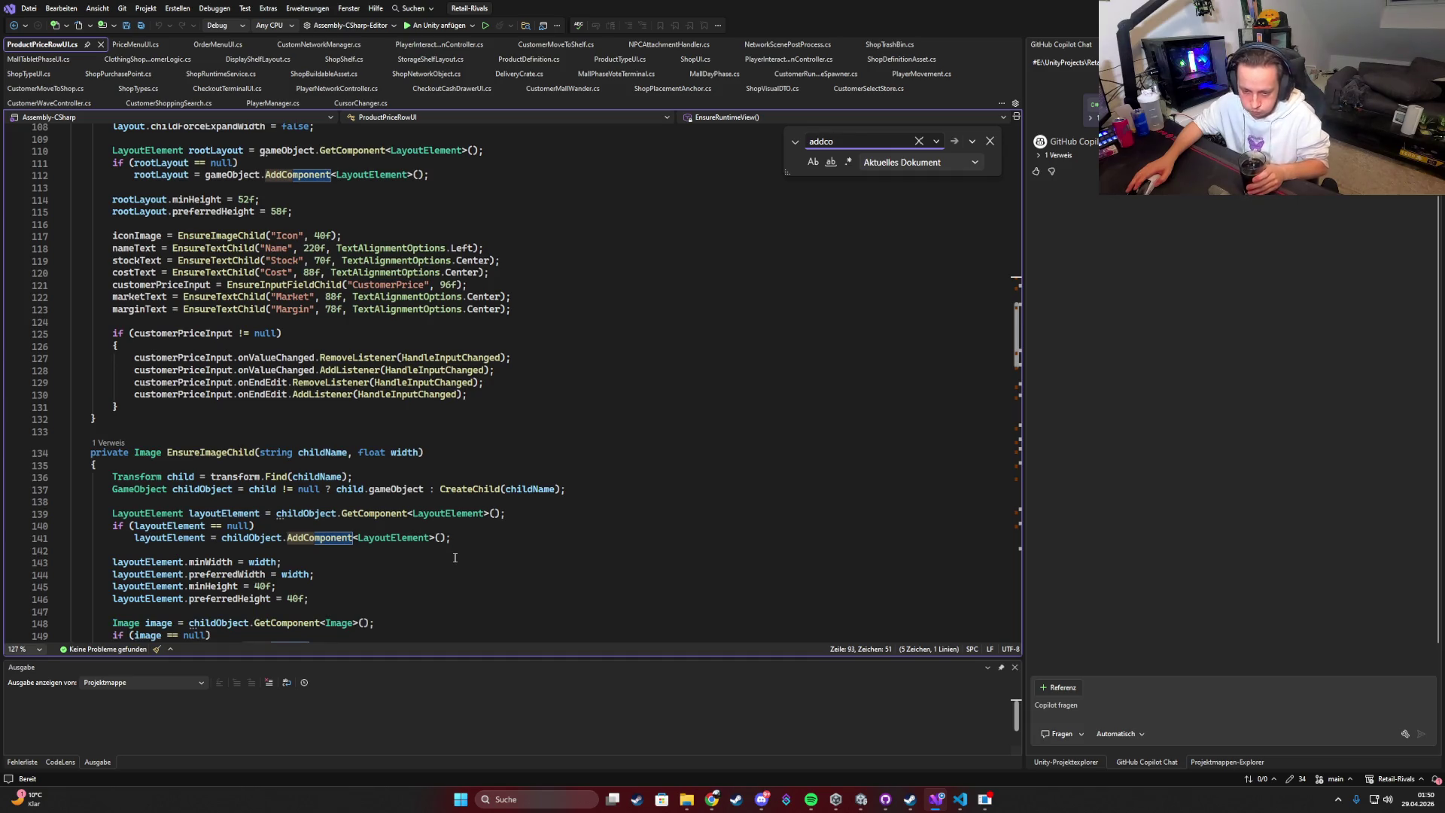
scroll(348, 500, "down", 2)
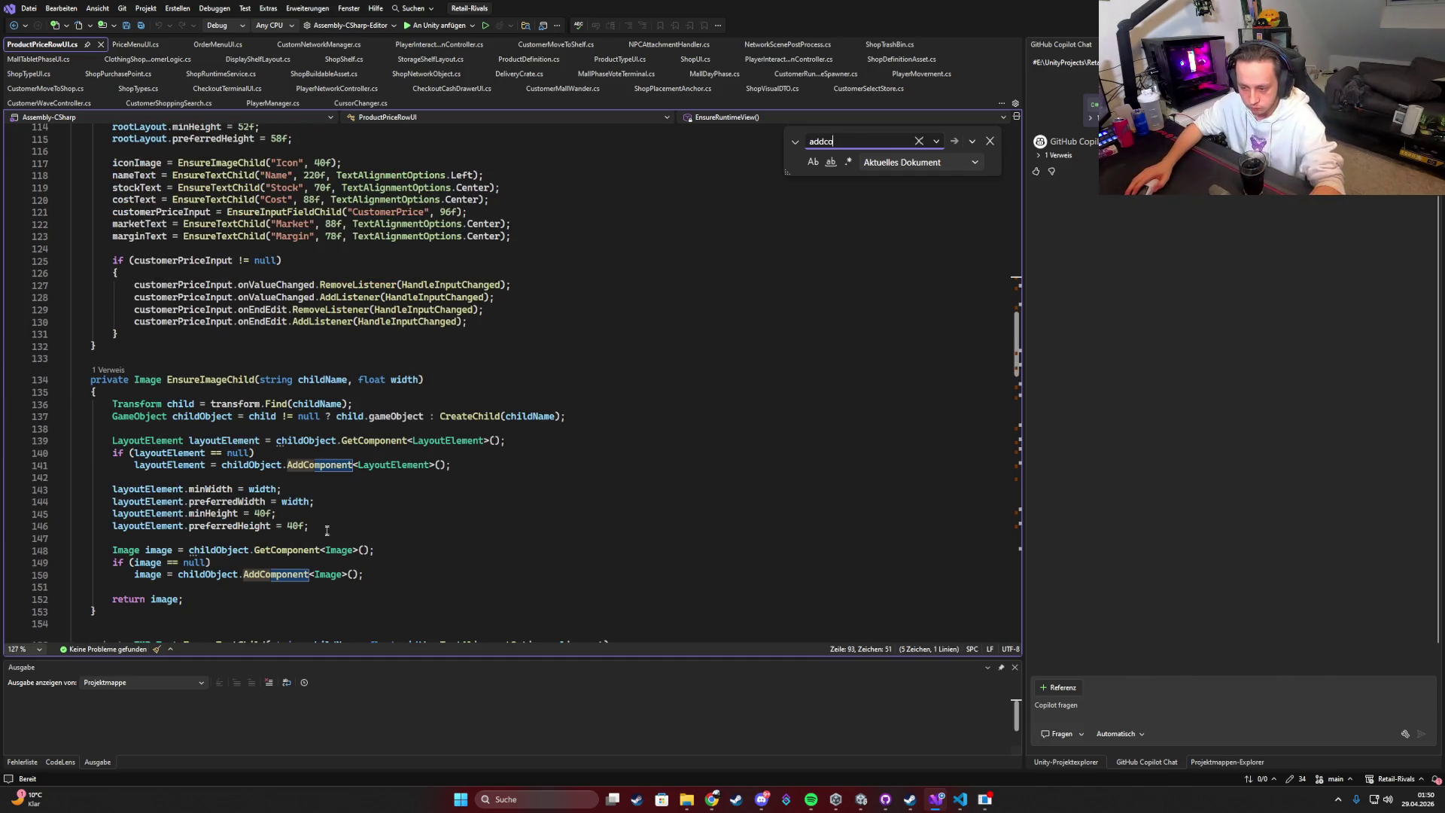
mouse_move(309, 525)
left_mouse_down()
mouse_move(104, 469)
mouse_move(64, 431)
left_mouse_up()
key("Delete")
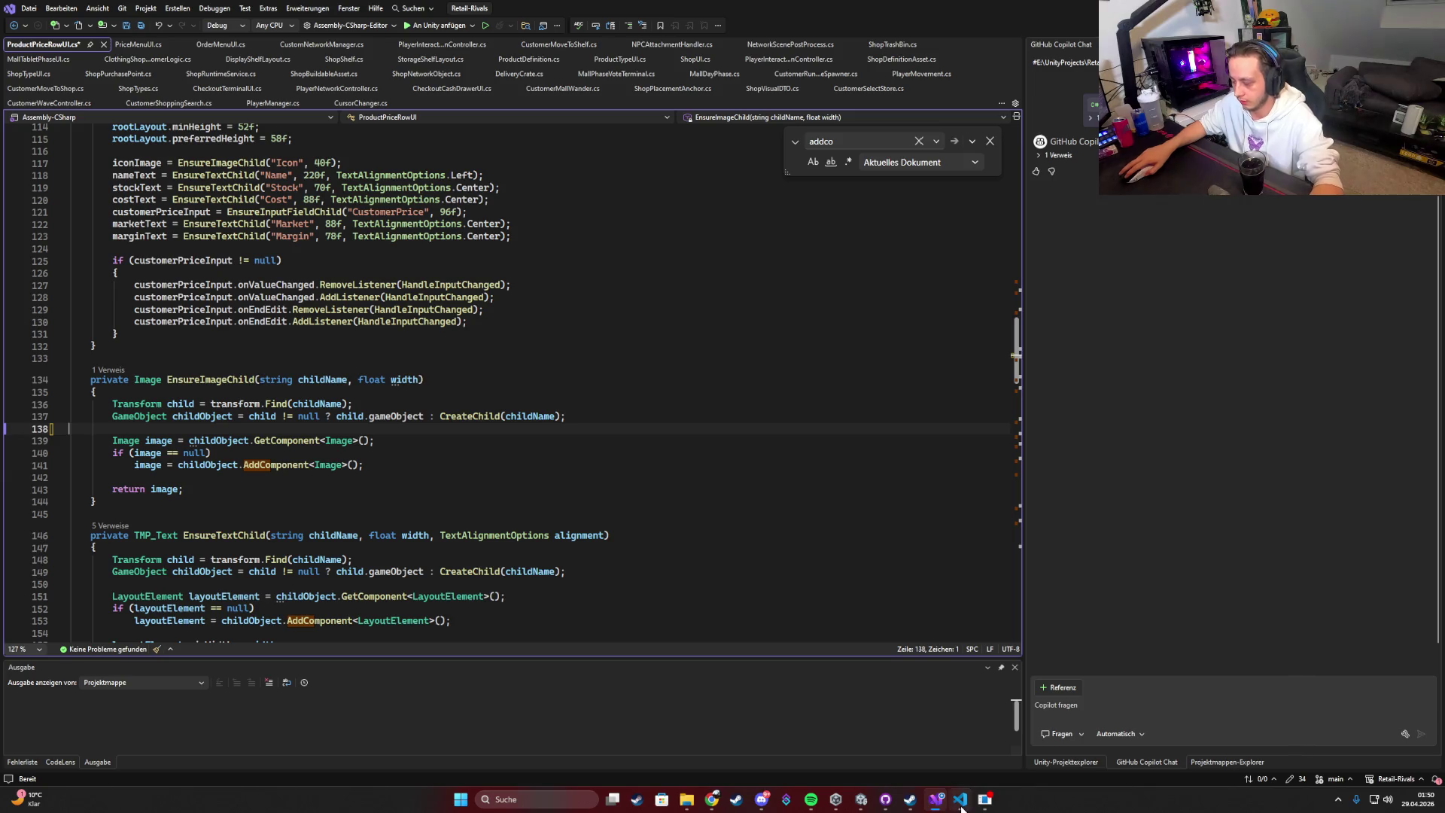
left_click(861, 799)
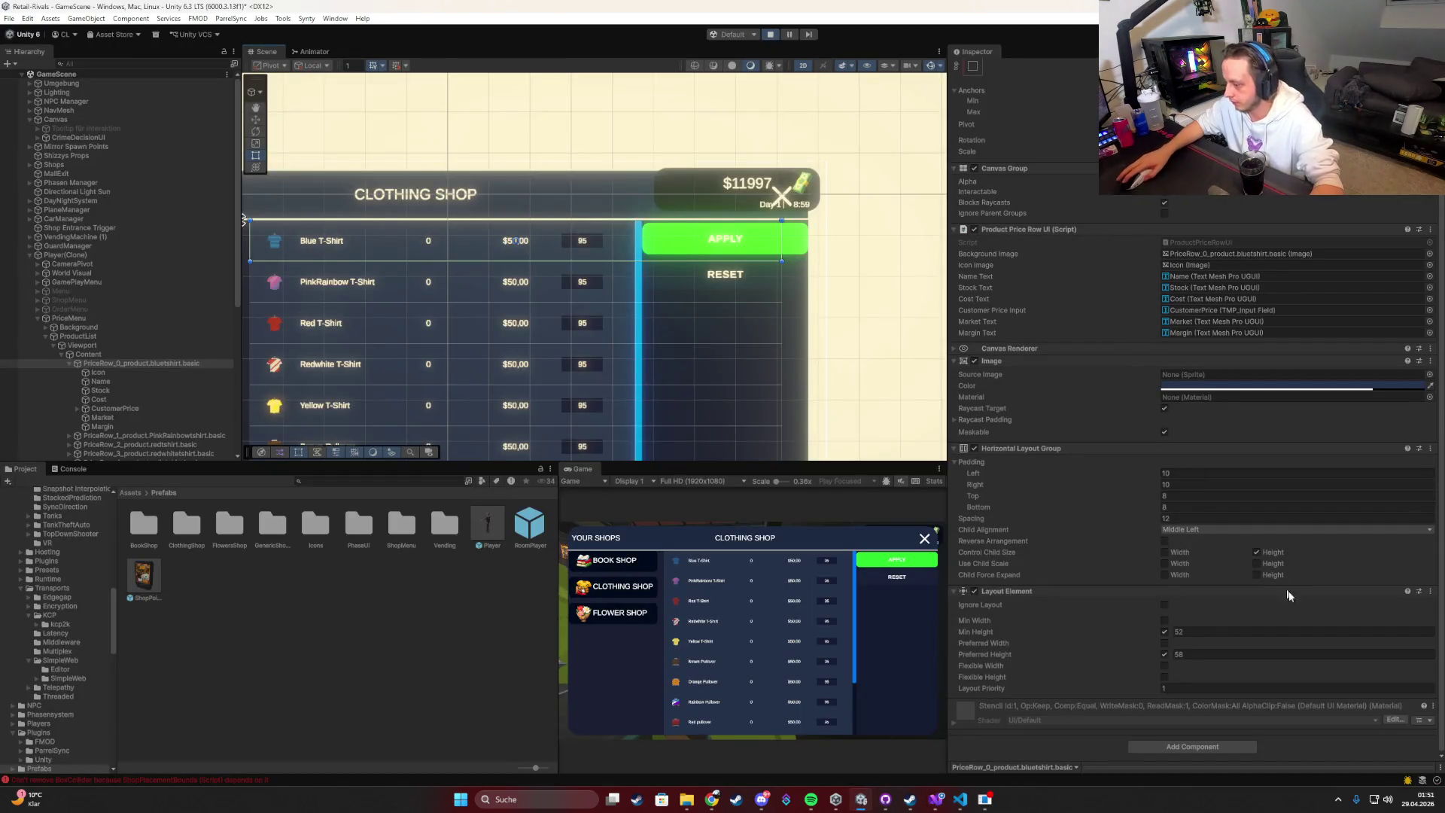
Remove the row's Layout Element, untick Content's child width control, tick the row's Horizontal Layout Group width control, and edit its right padding.
left_click(1429, 592)
left_click(1365, 625)
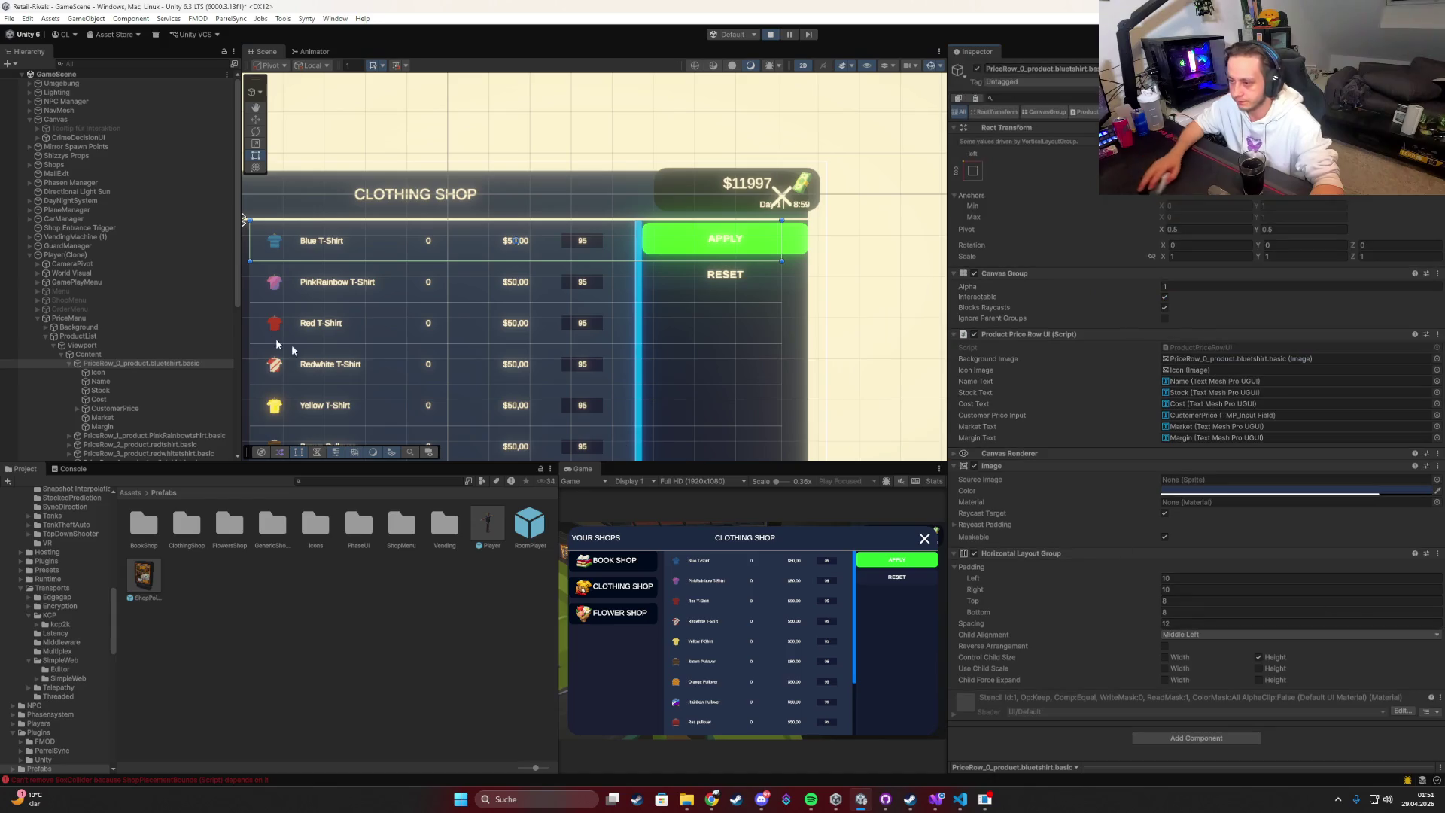
left_click(94, 353)
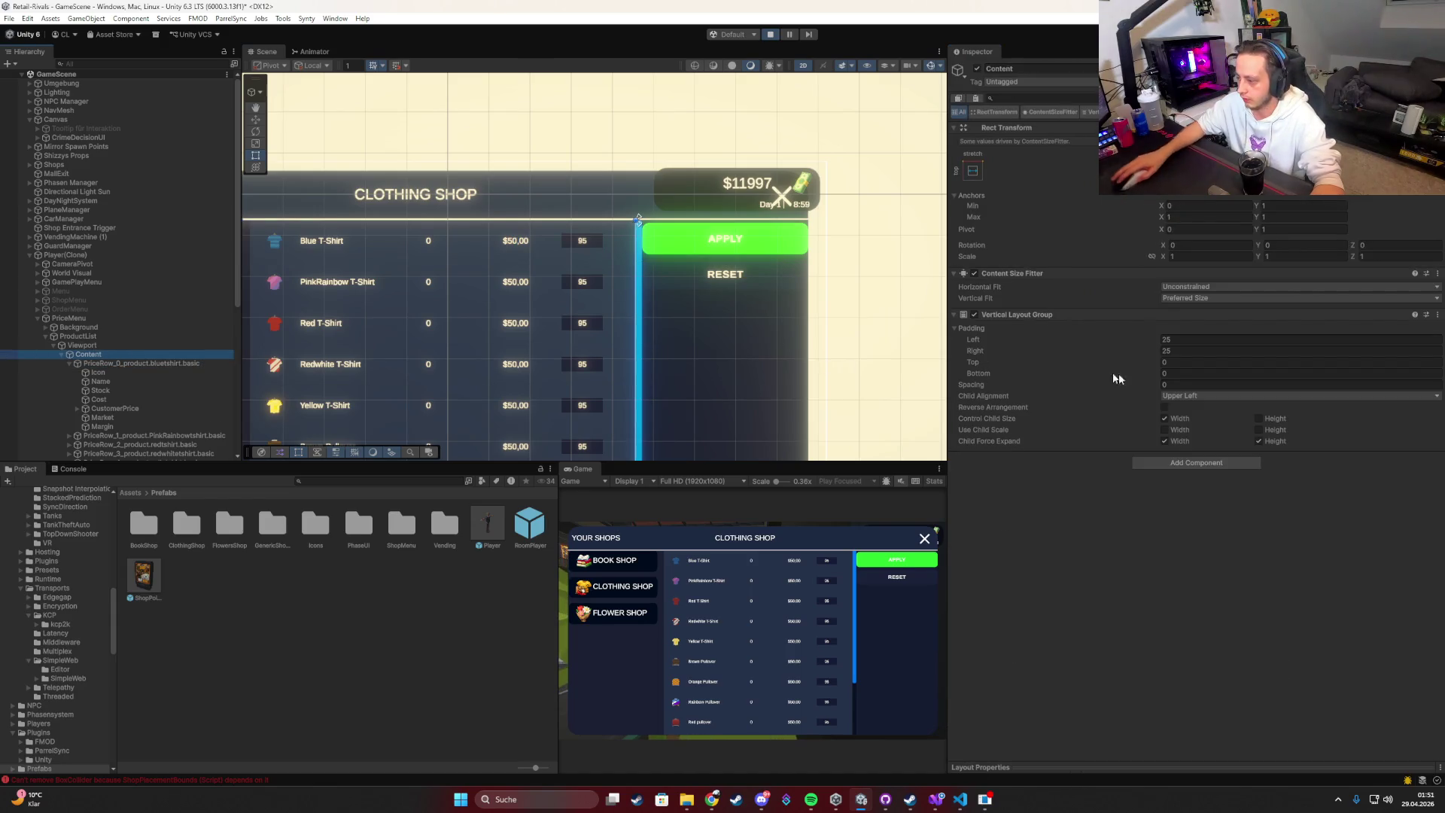
left_click(1166, 419)
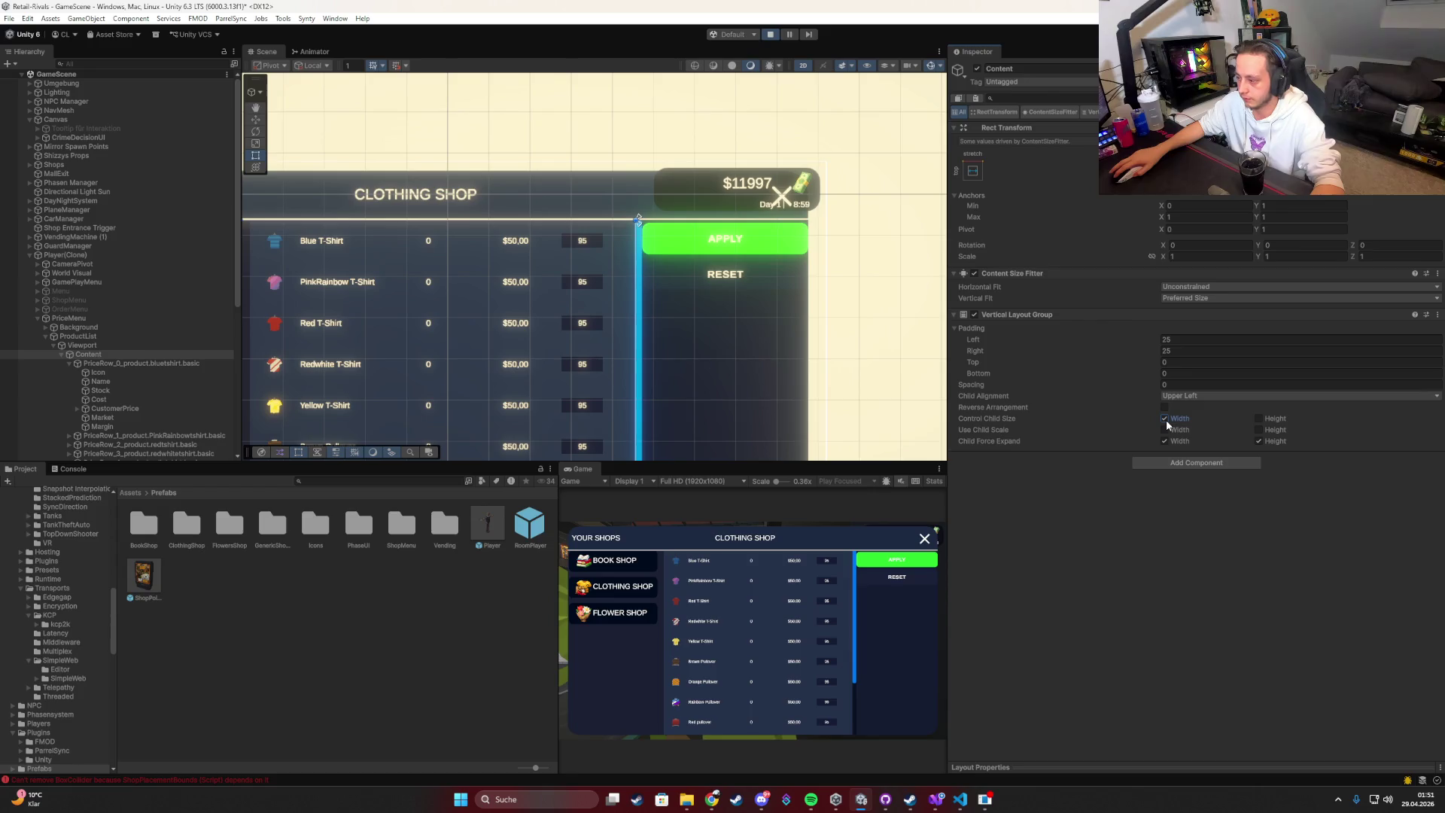
left_click(115, 363)
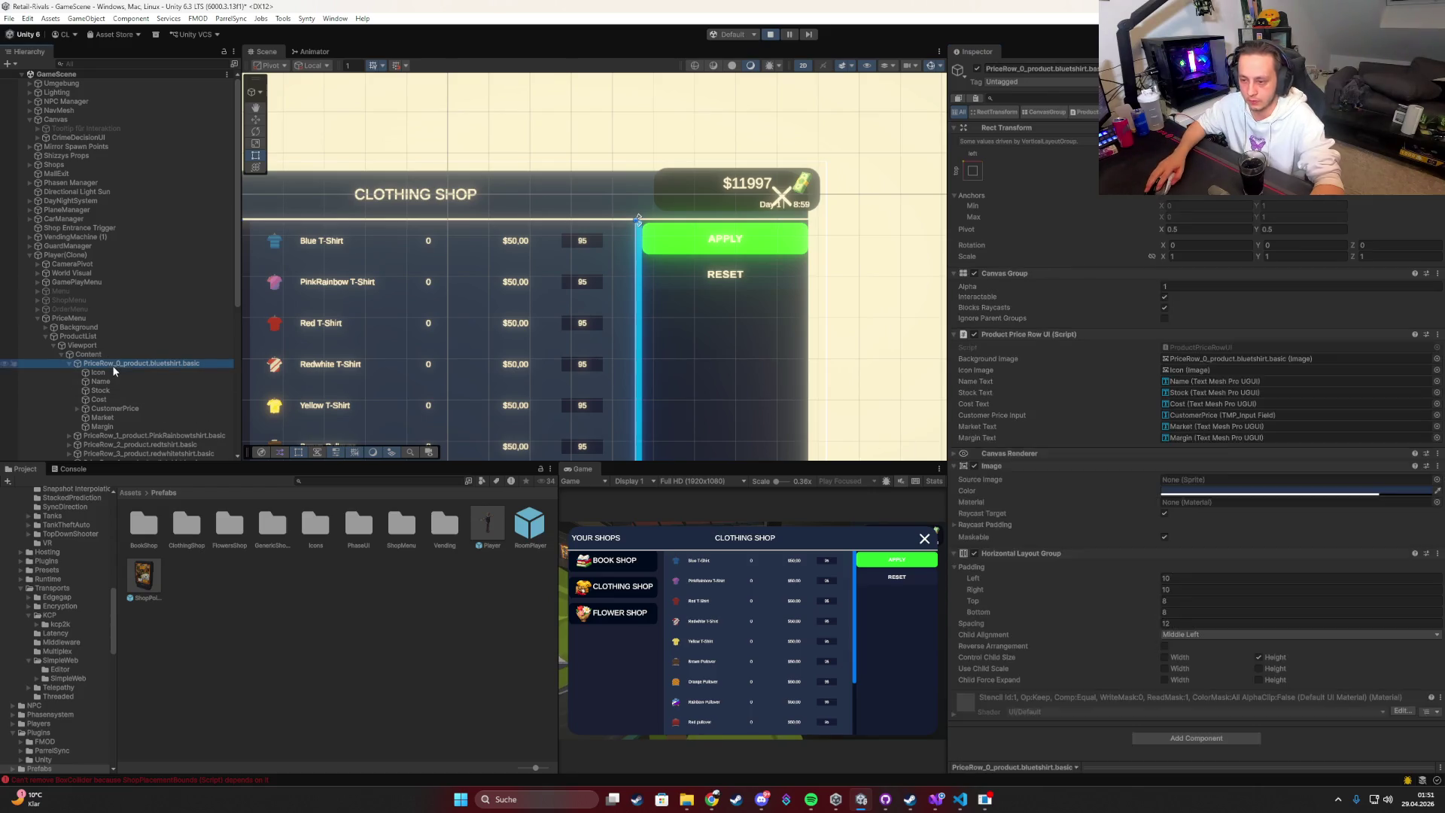
left_click(1166, 656)
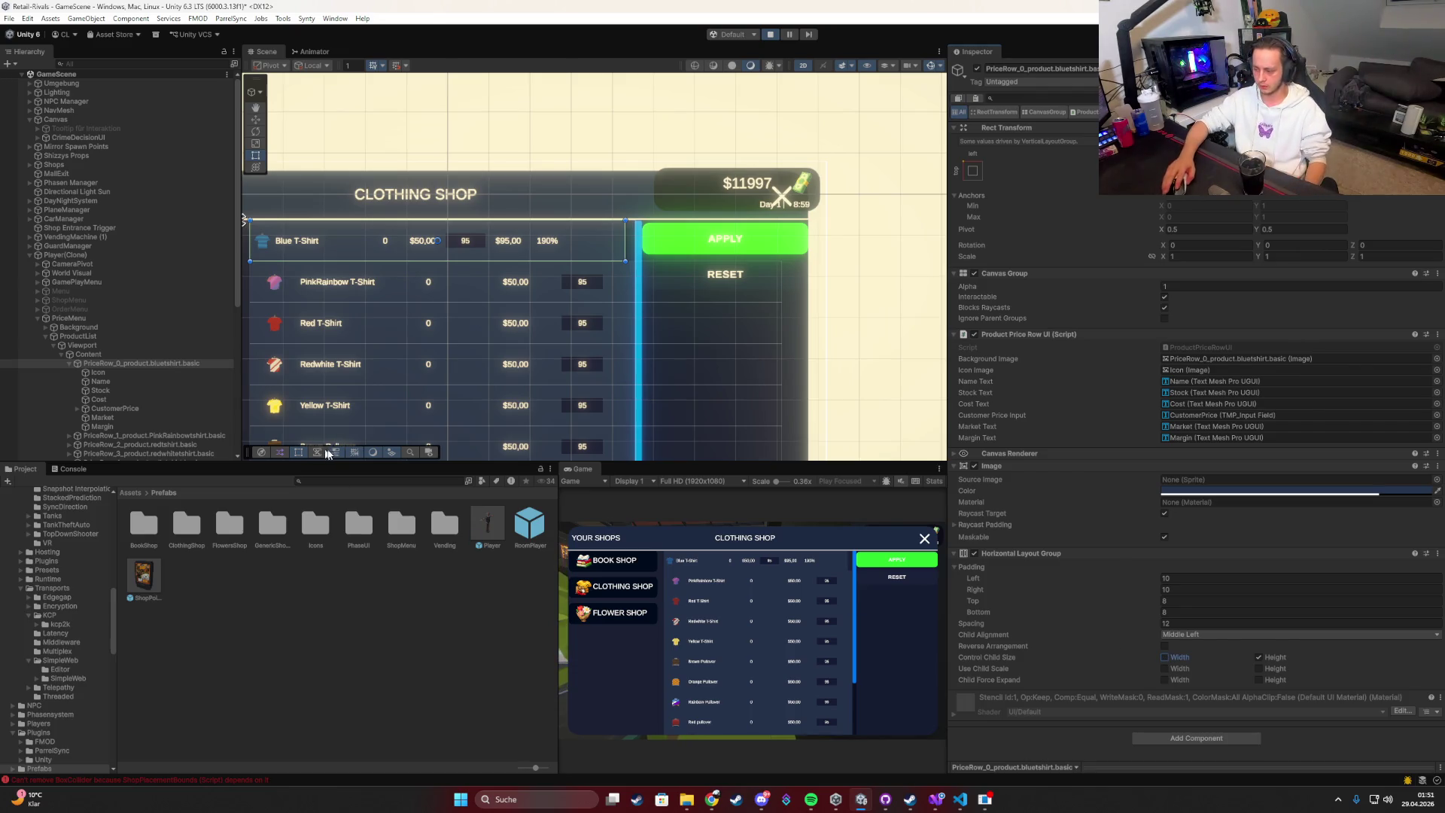
mouse_move(976, 797)
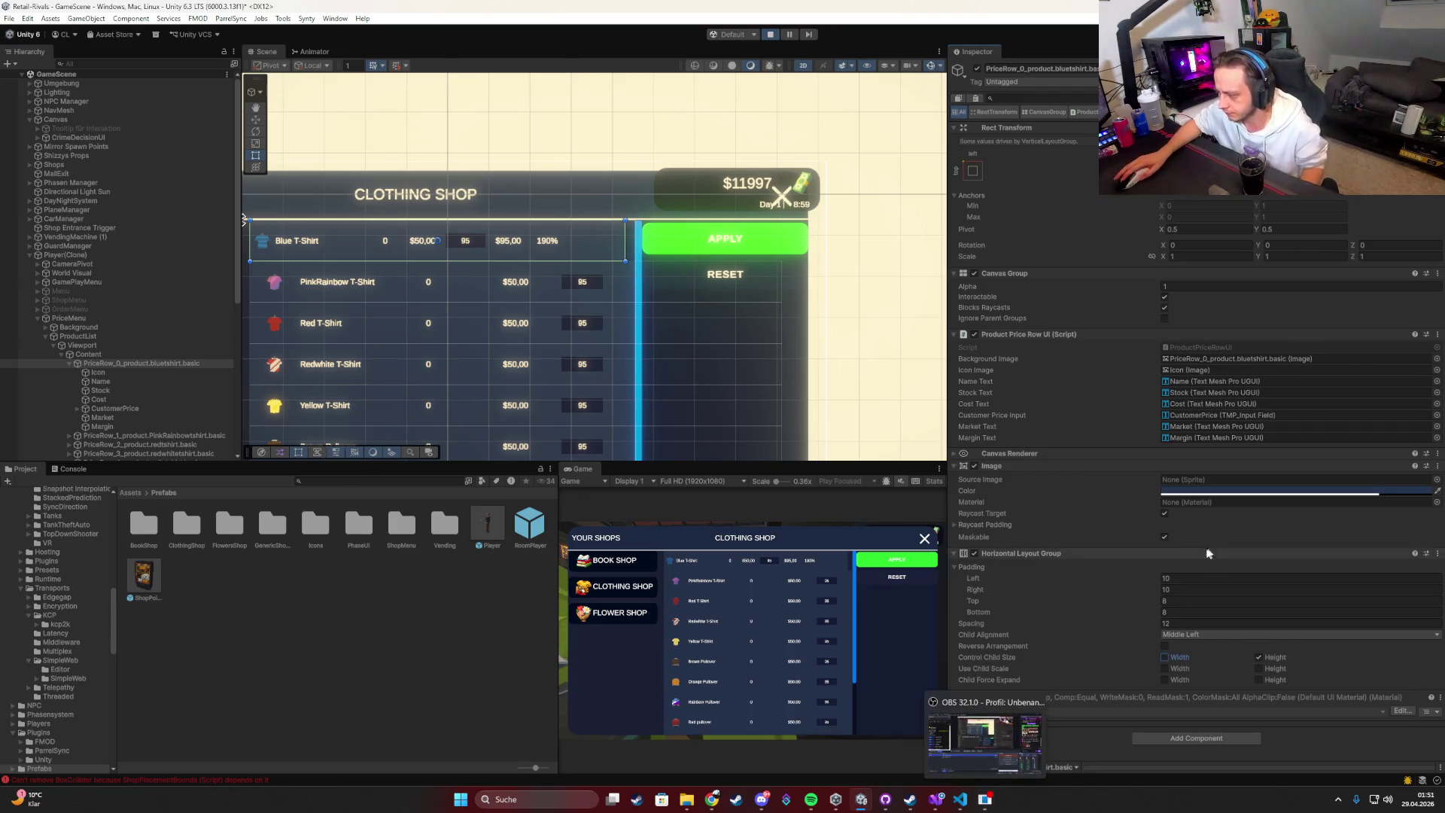
left_click(1178, 589)
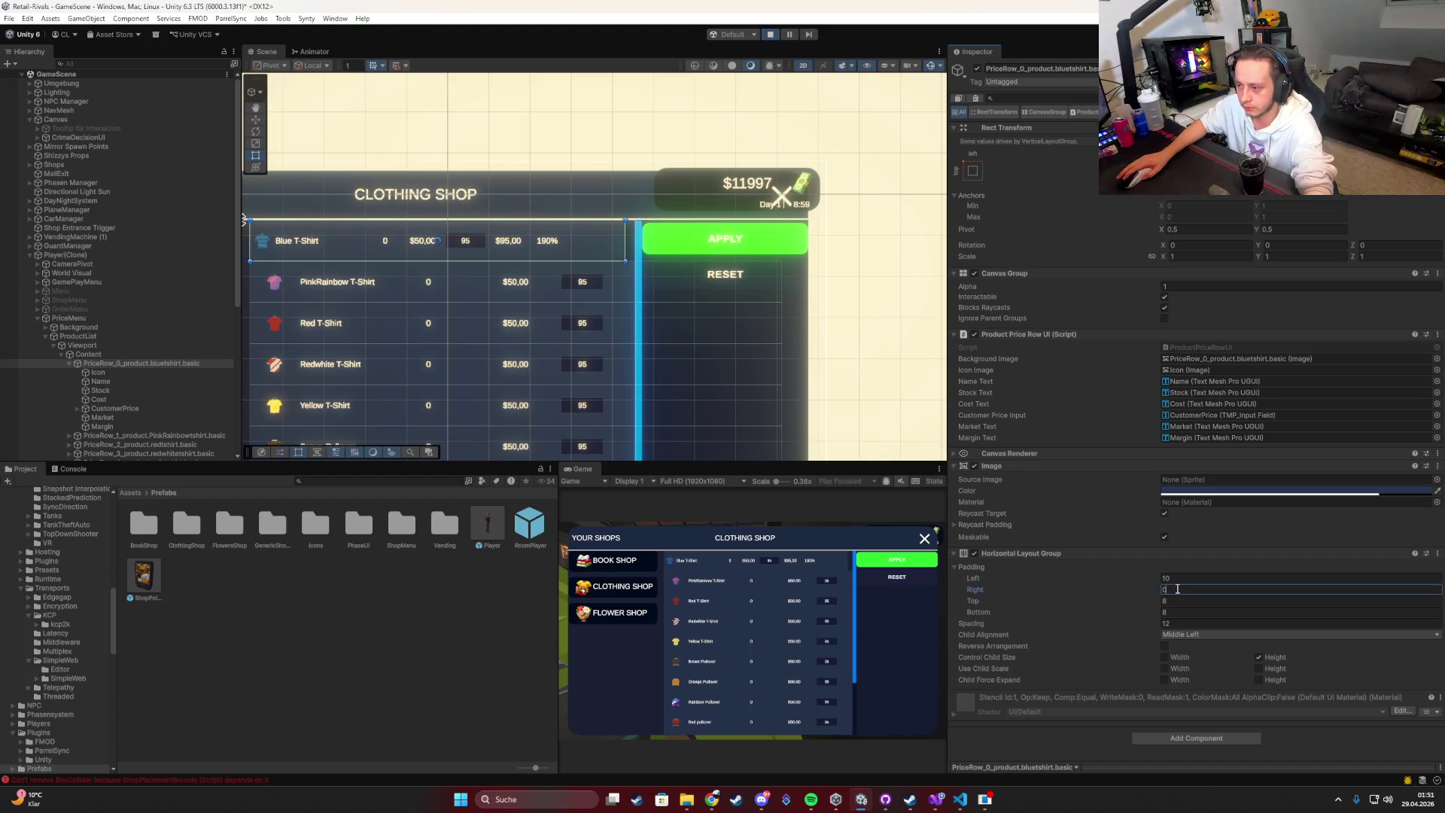
left_click(1178, 578)
type("0")
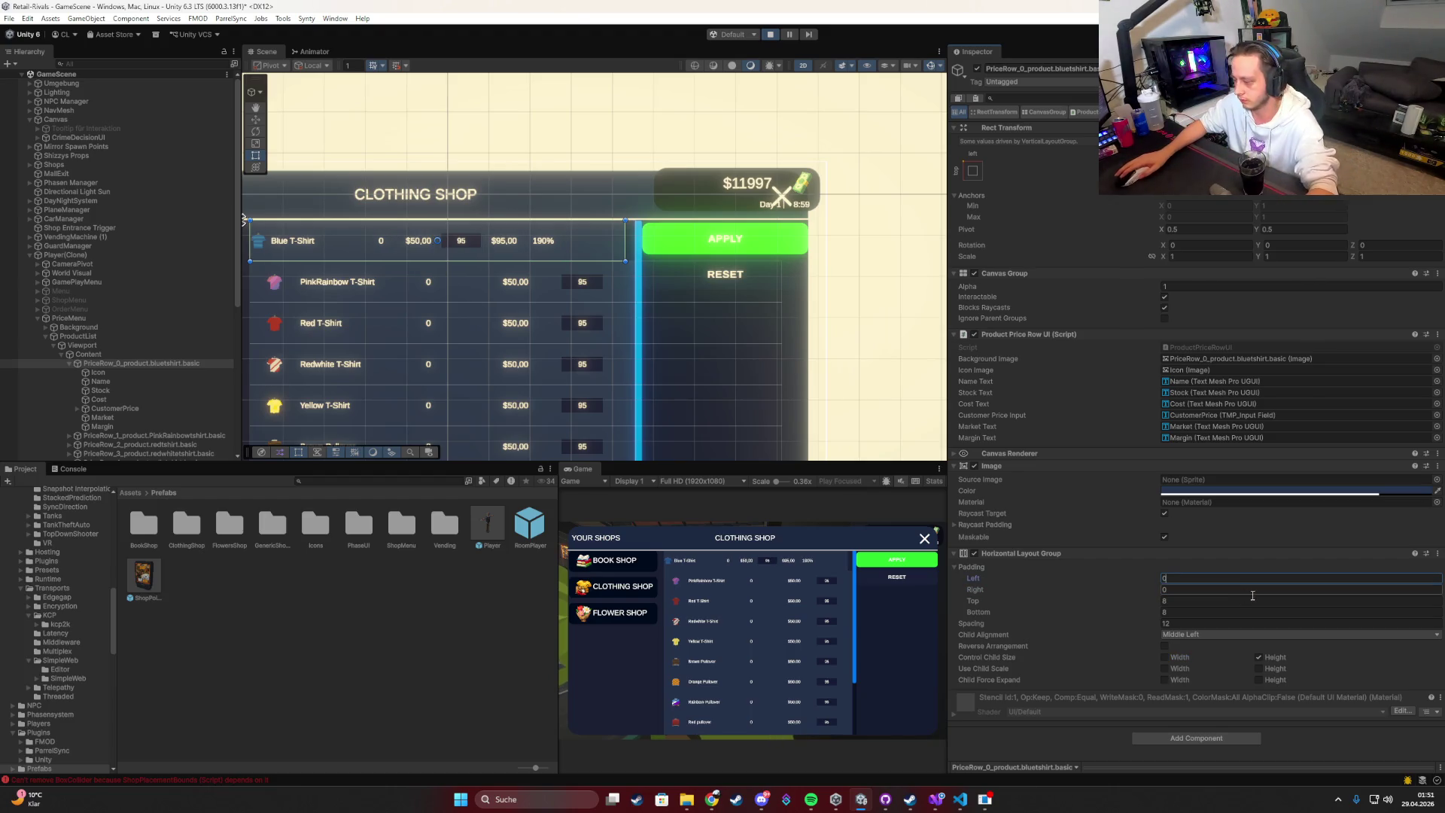
left_click(88, 355)
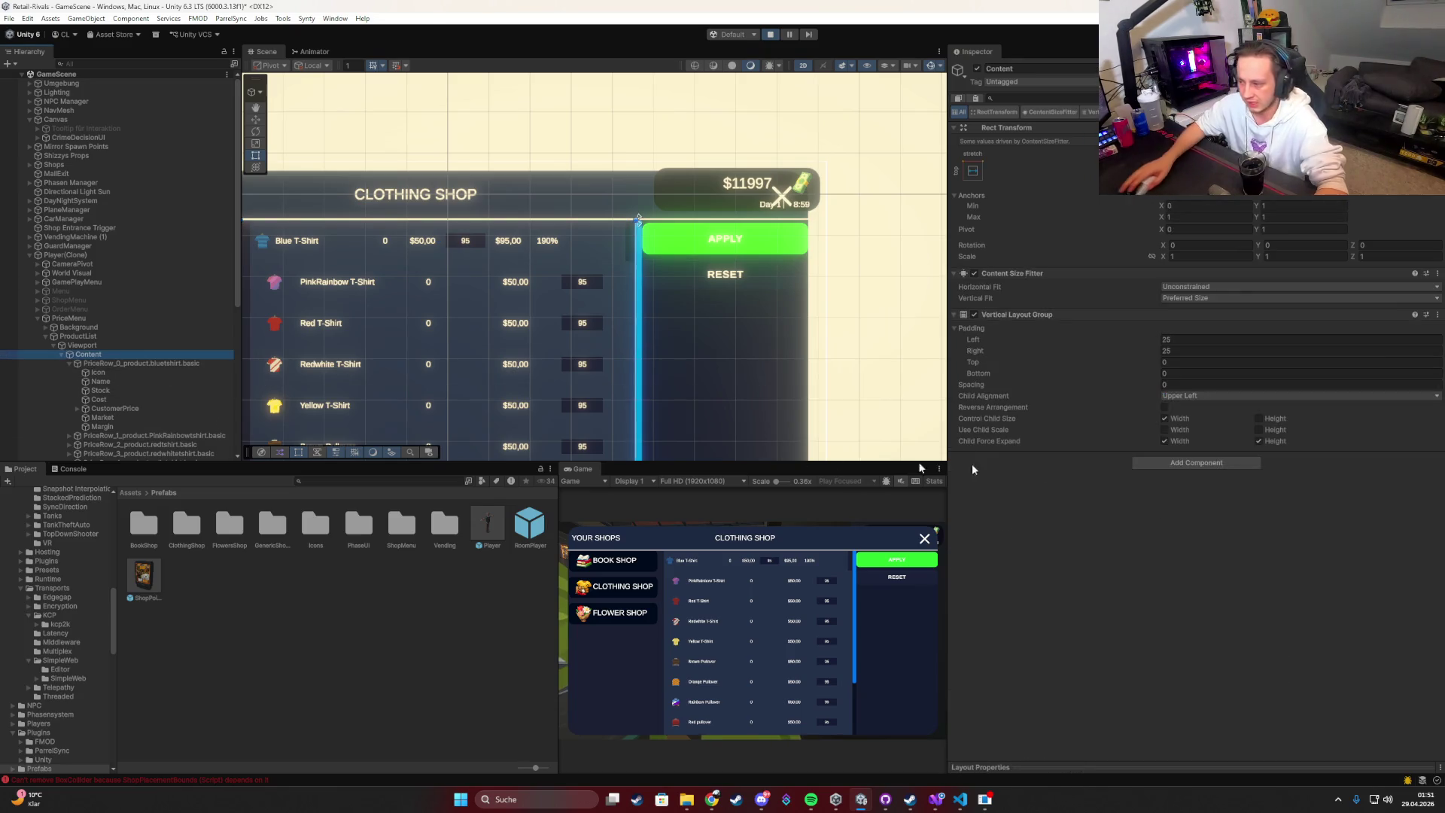
left_click(1166, 419)
left_click(1178, 339)
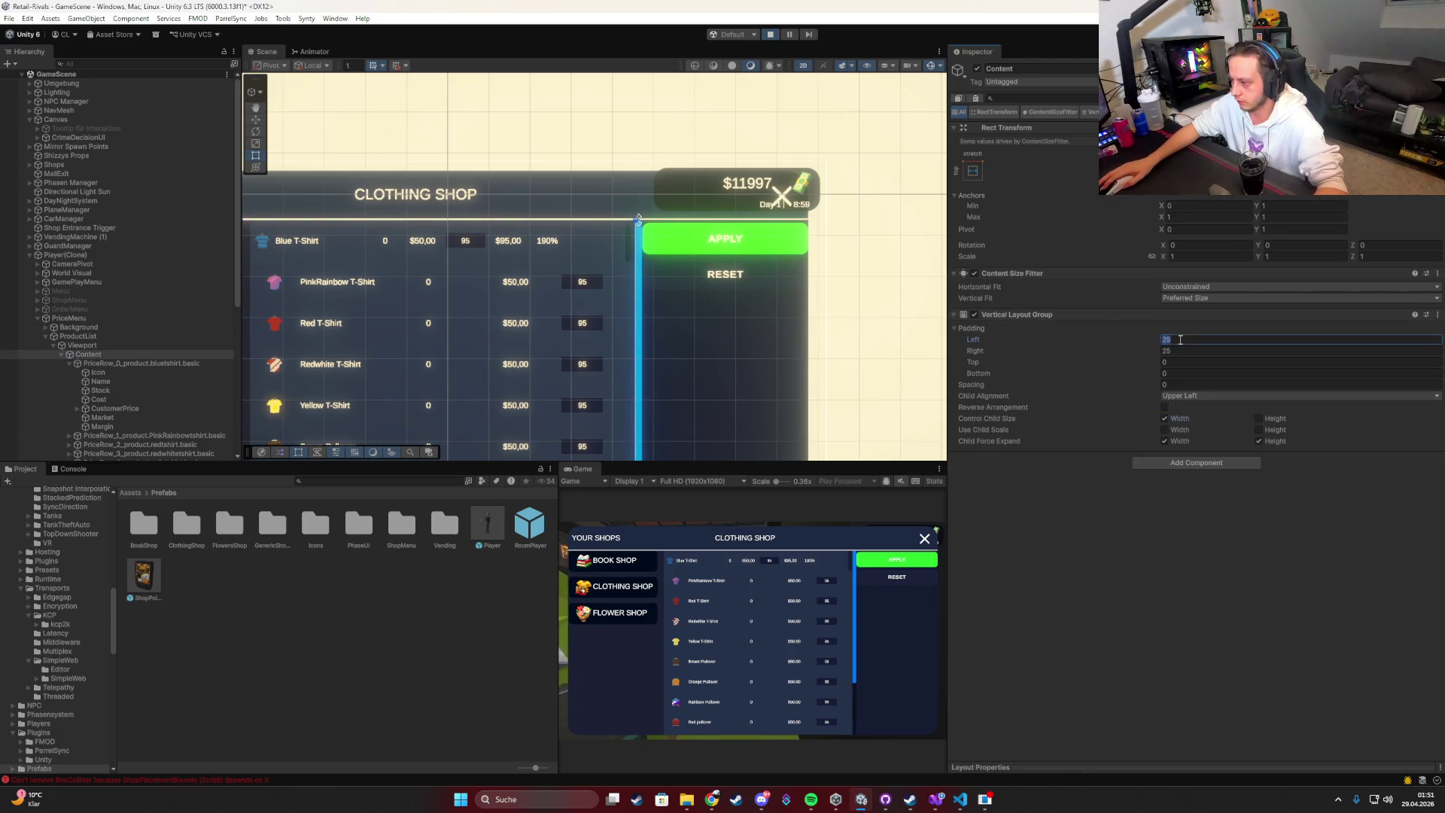
type("0")
left_click(1180, 351)
type("0")
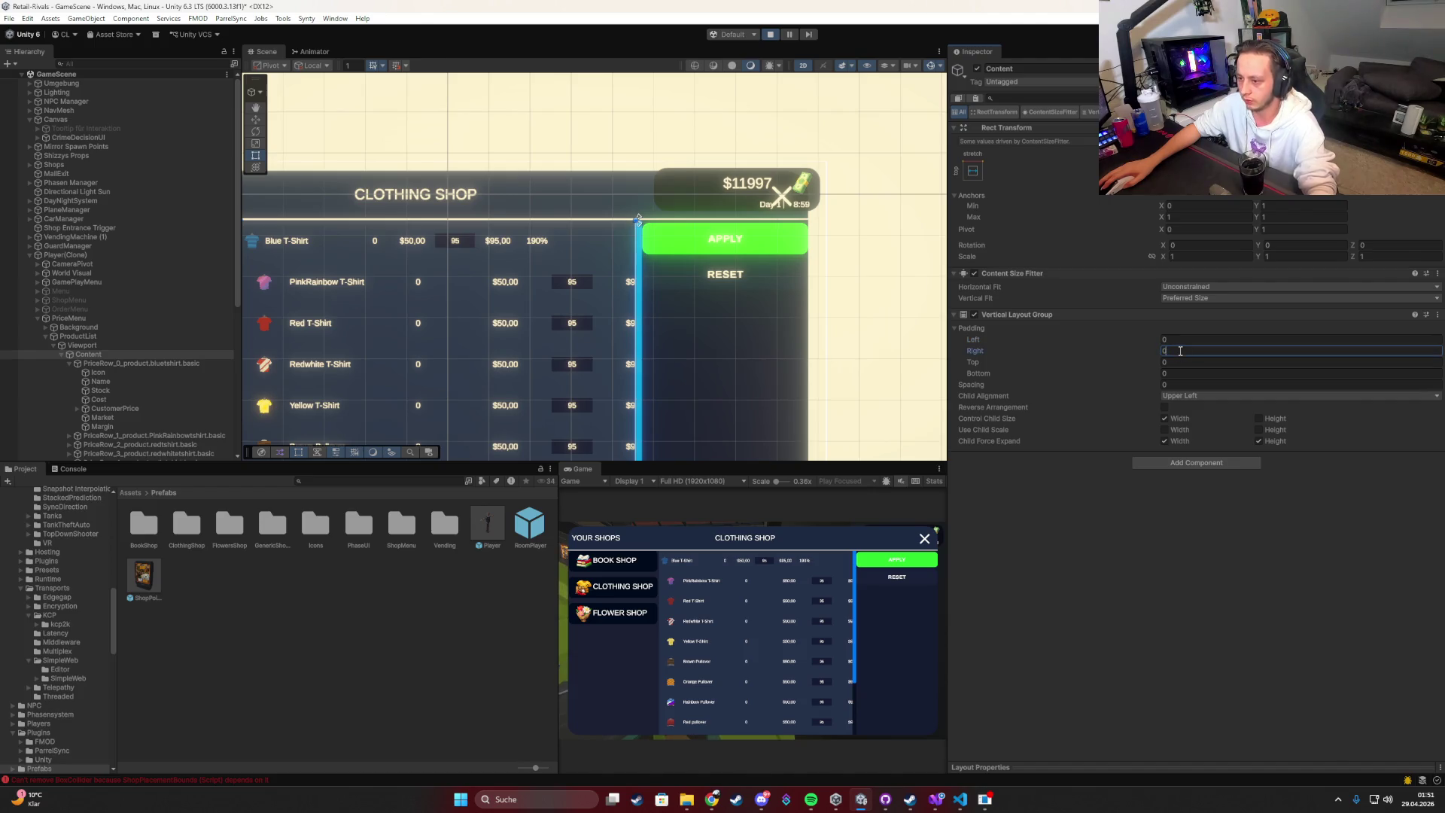
left_click_drag(500, 316, 657, 311)
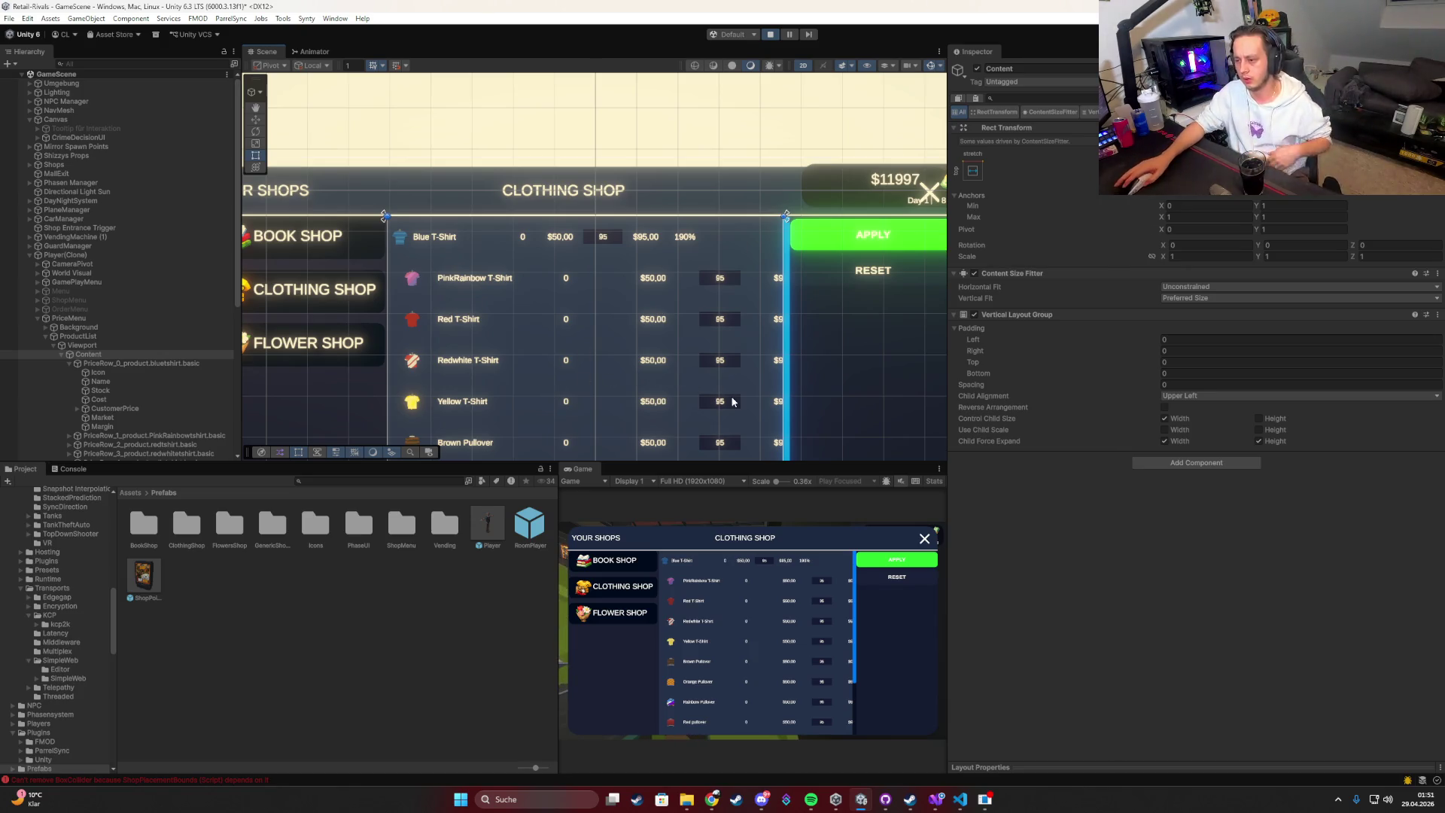
left_click(115, 365)
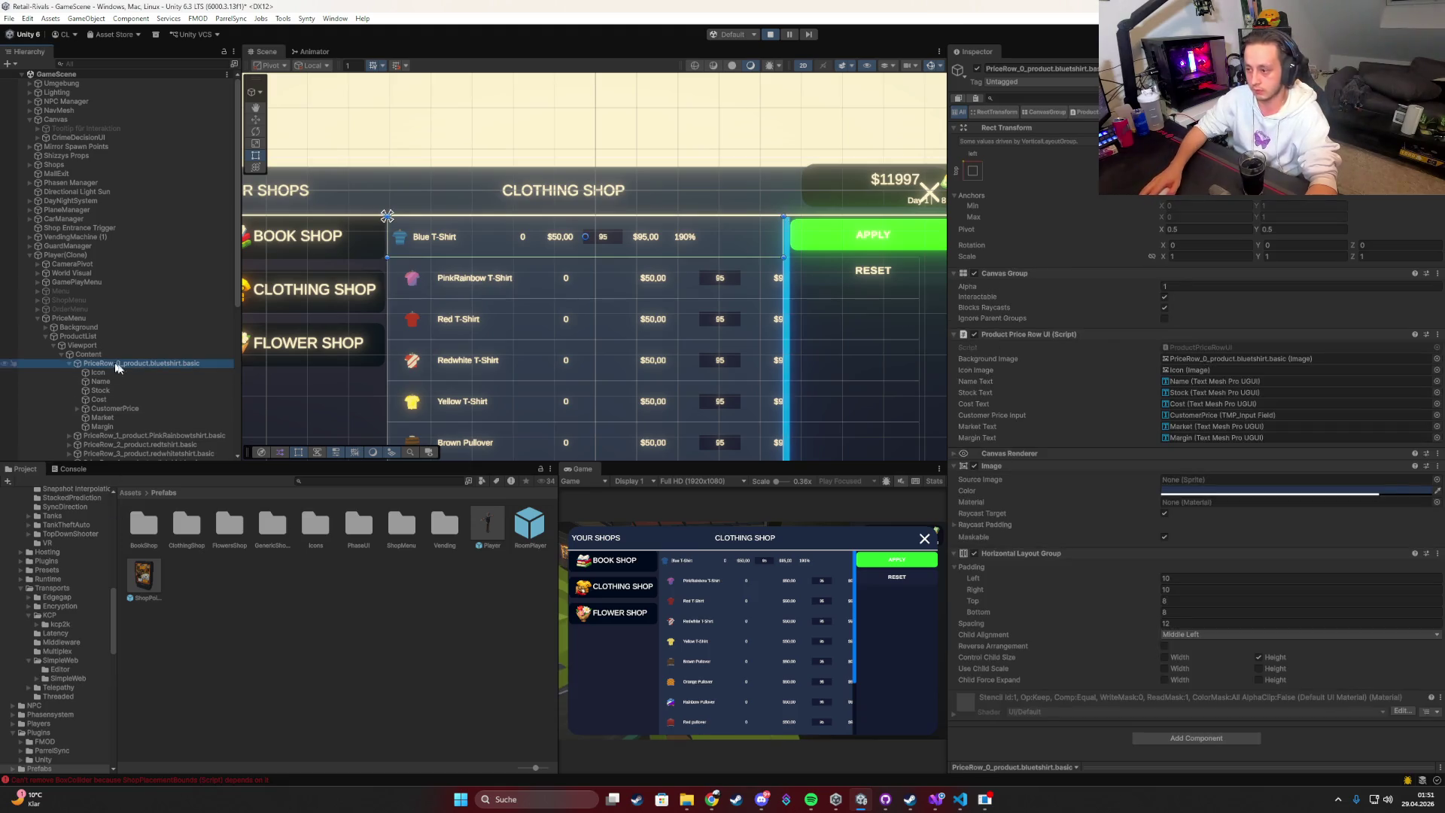
left_click(1166, 680)
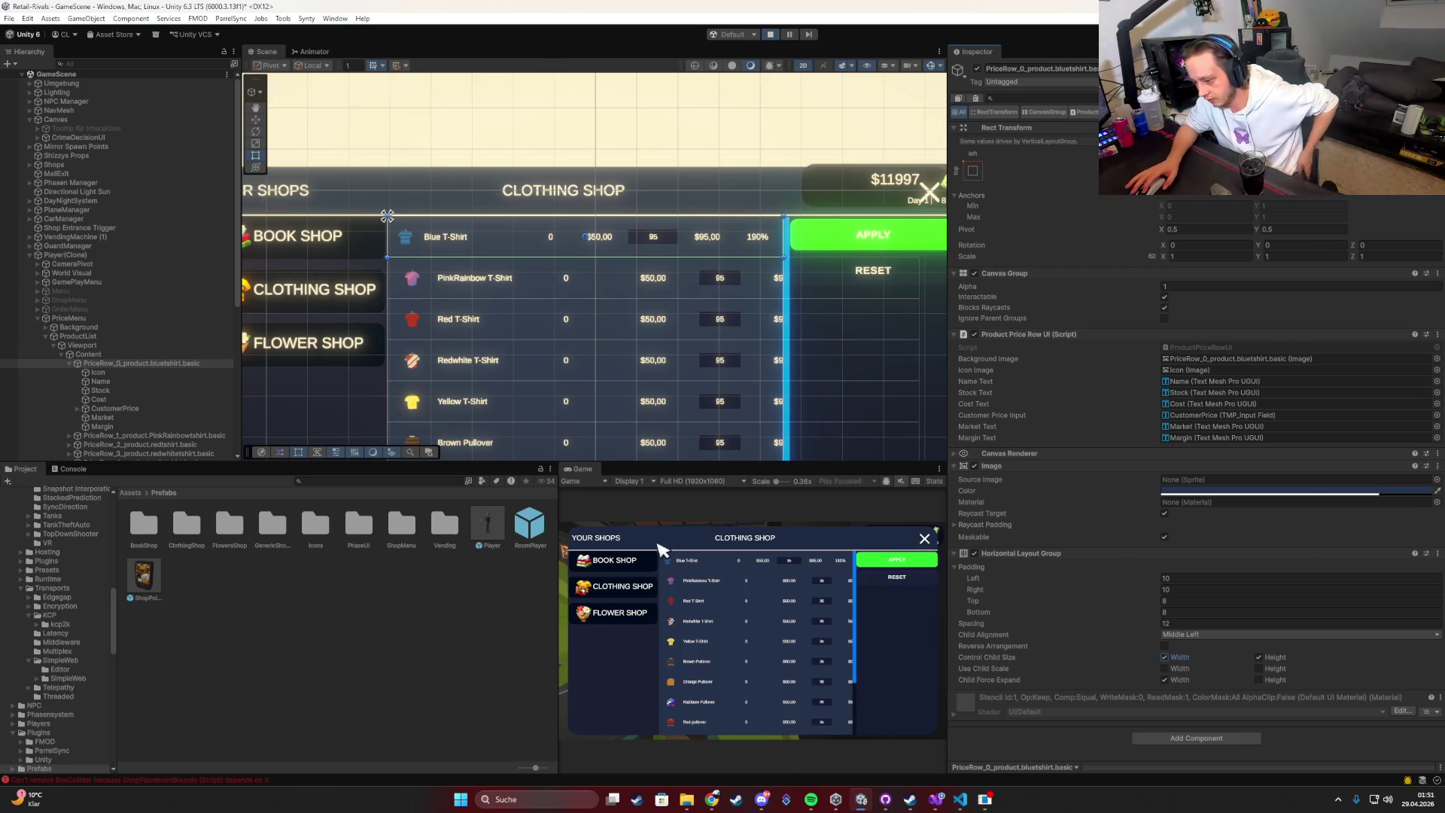
mouse_move(937, 805)
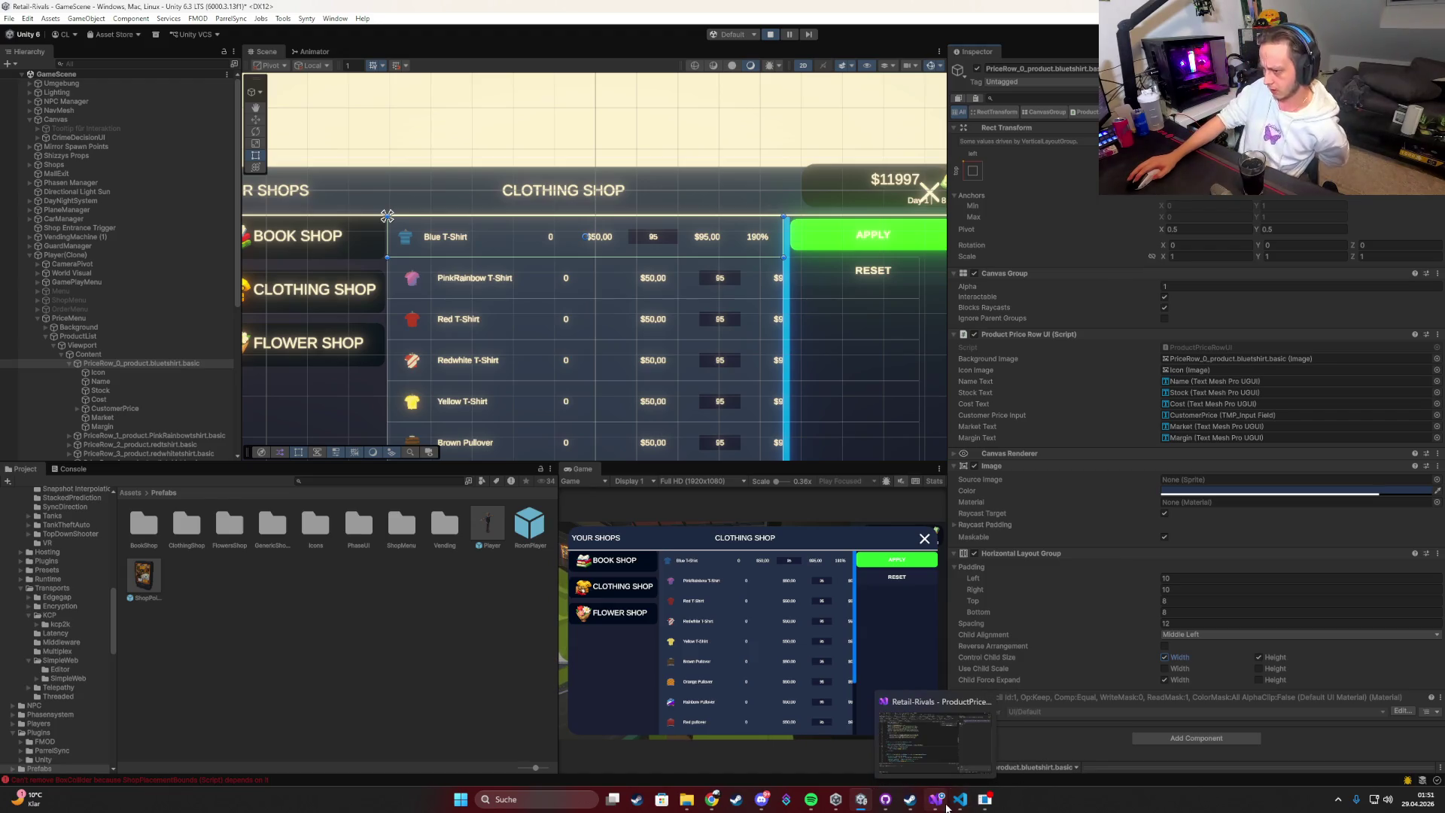
left_click(946, 808)
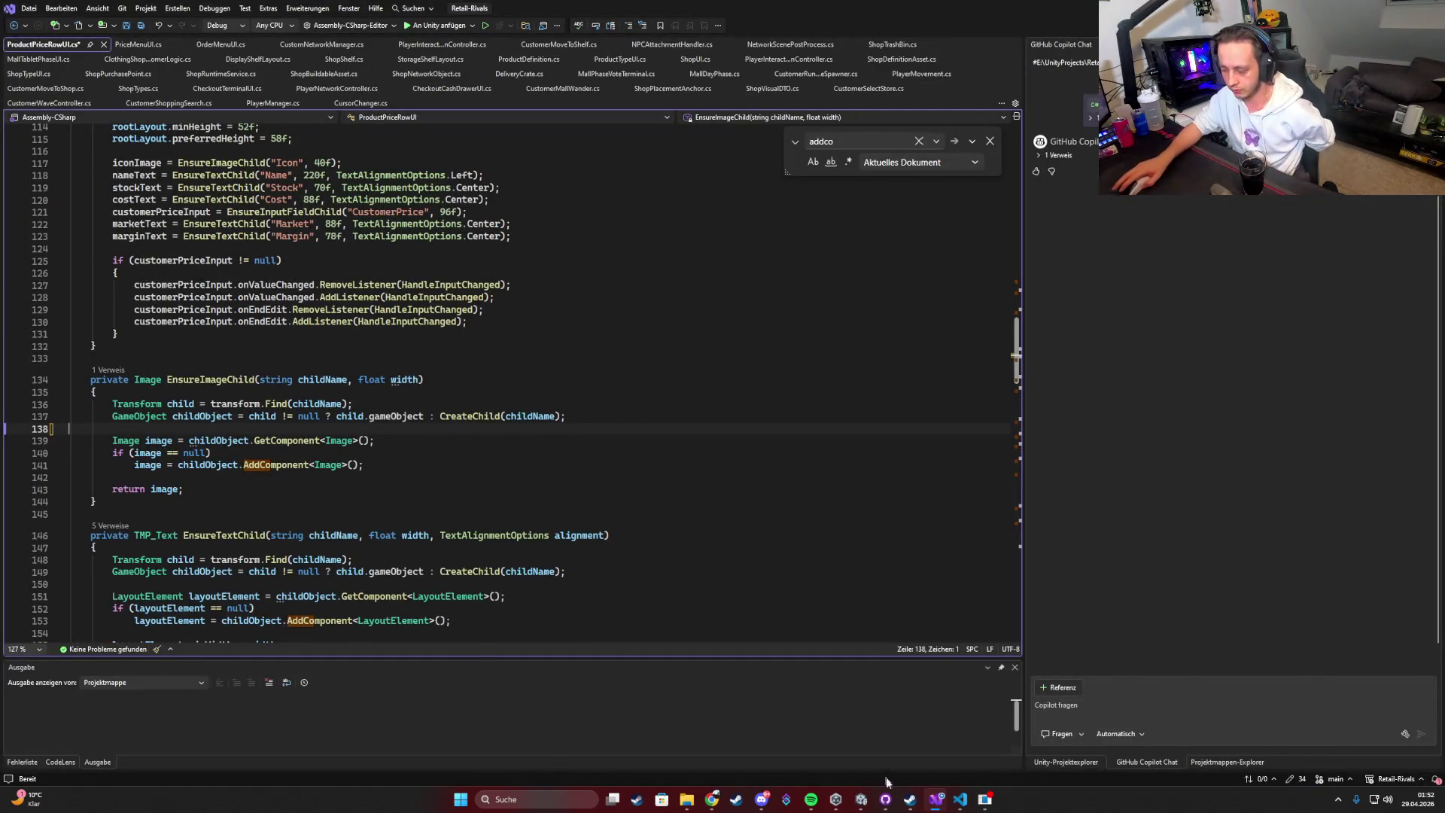
Pause the game and delete EnsureTextChild's LayoutElement lookup, null check and width assignments.
mouse_move(935, 808)
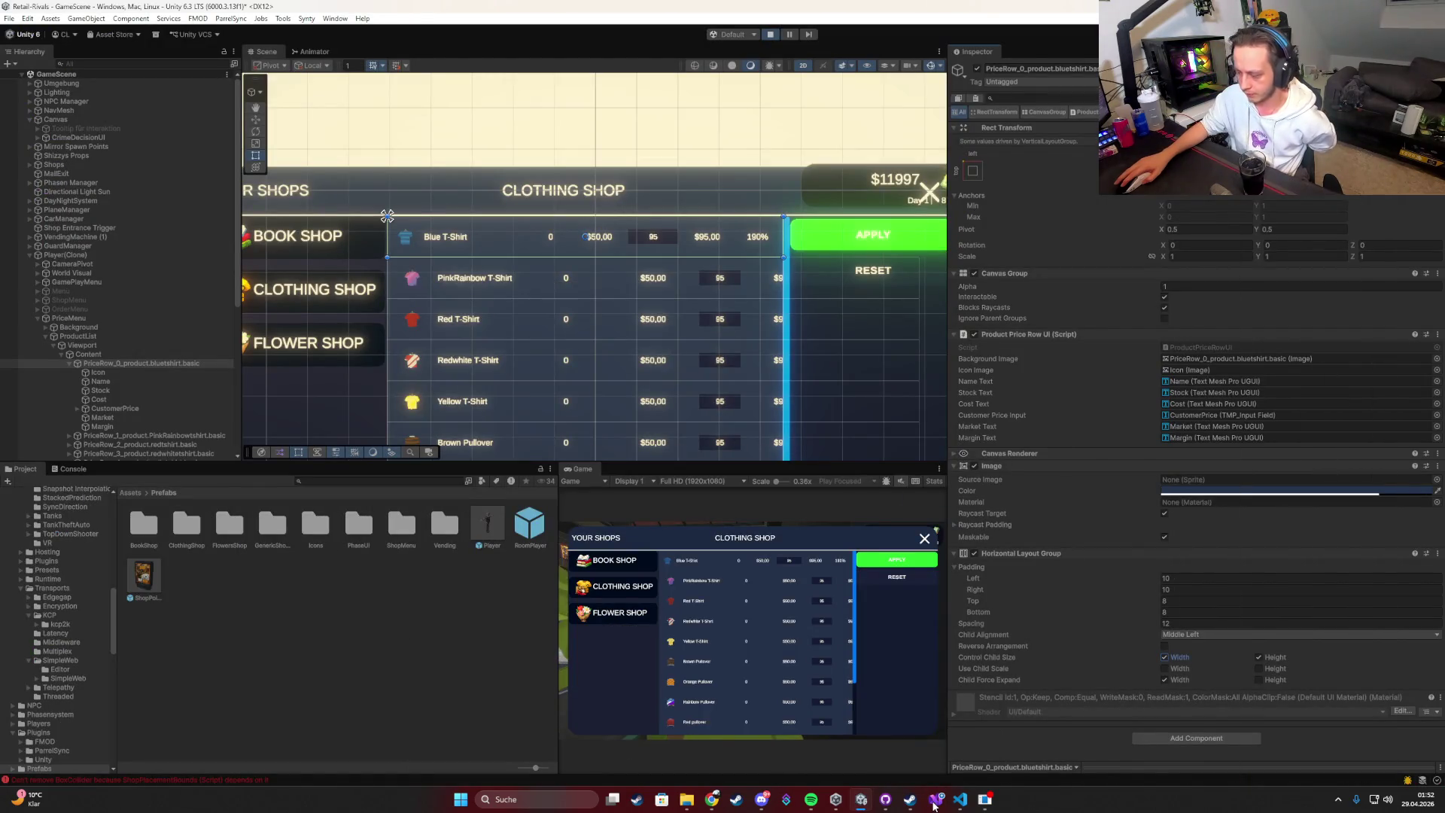
left_click(789, 34)
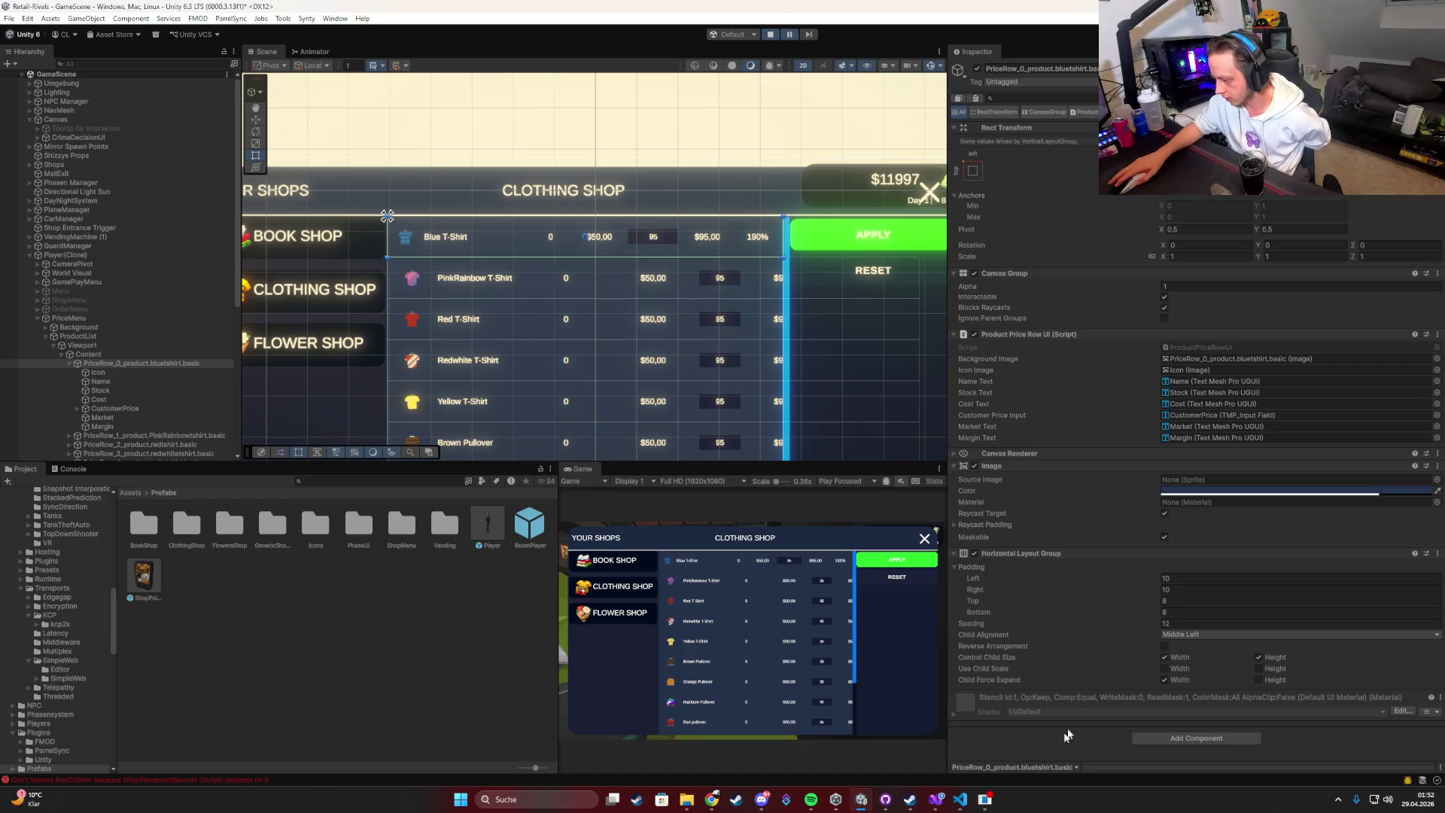
left_click(936, 799)
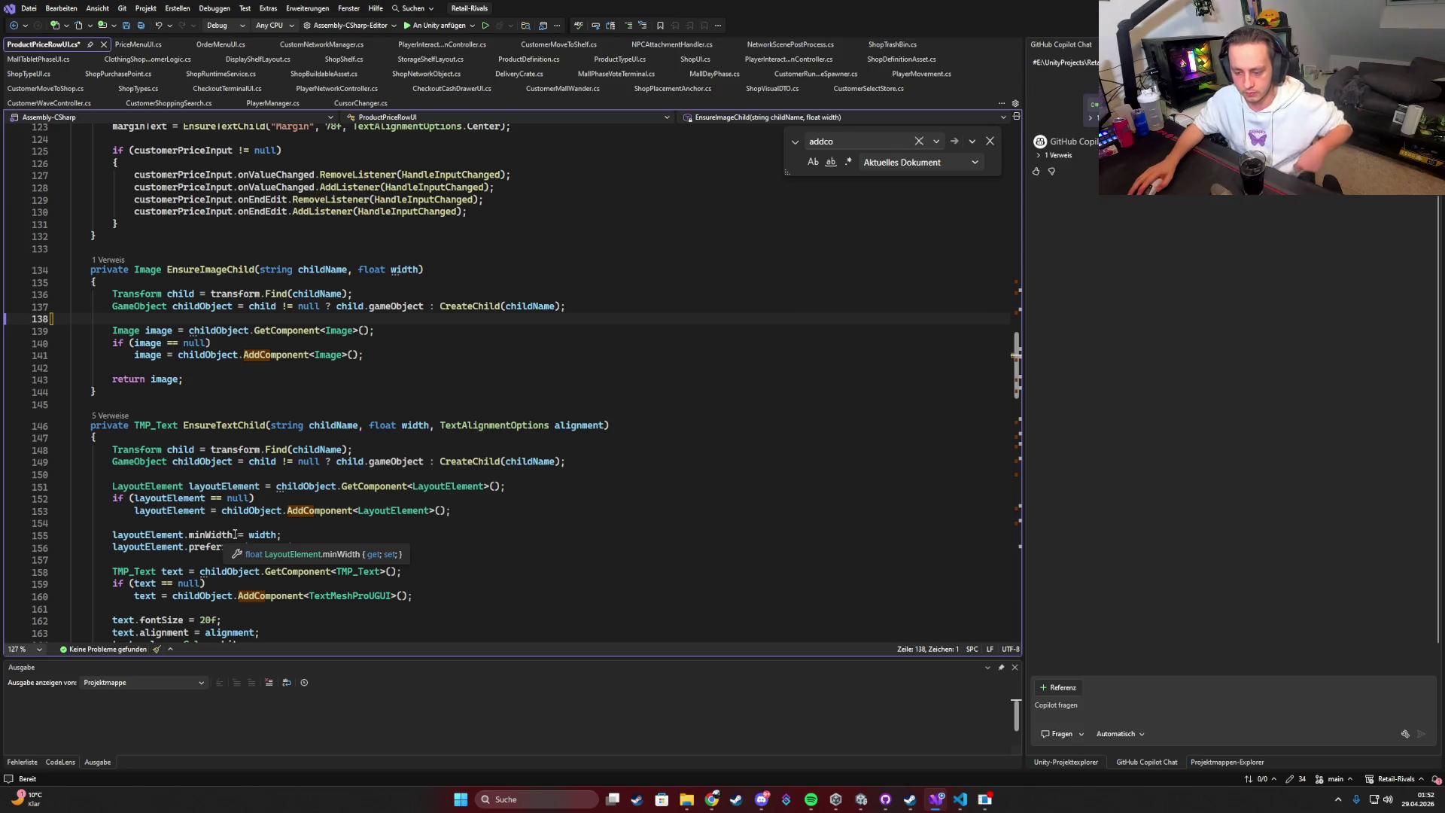
left_click(150, 486)
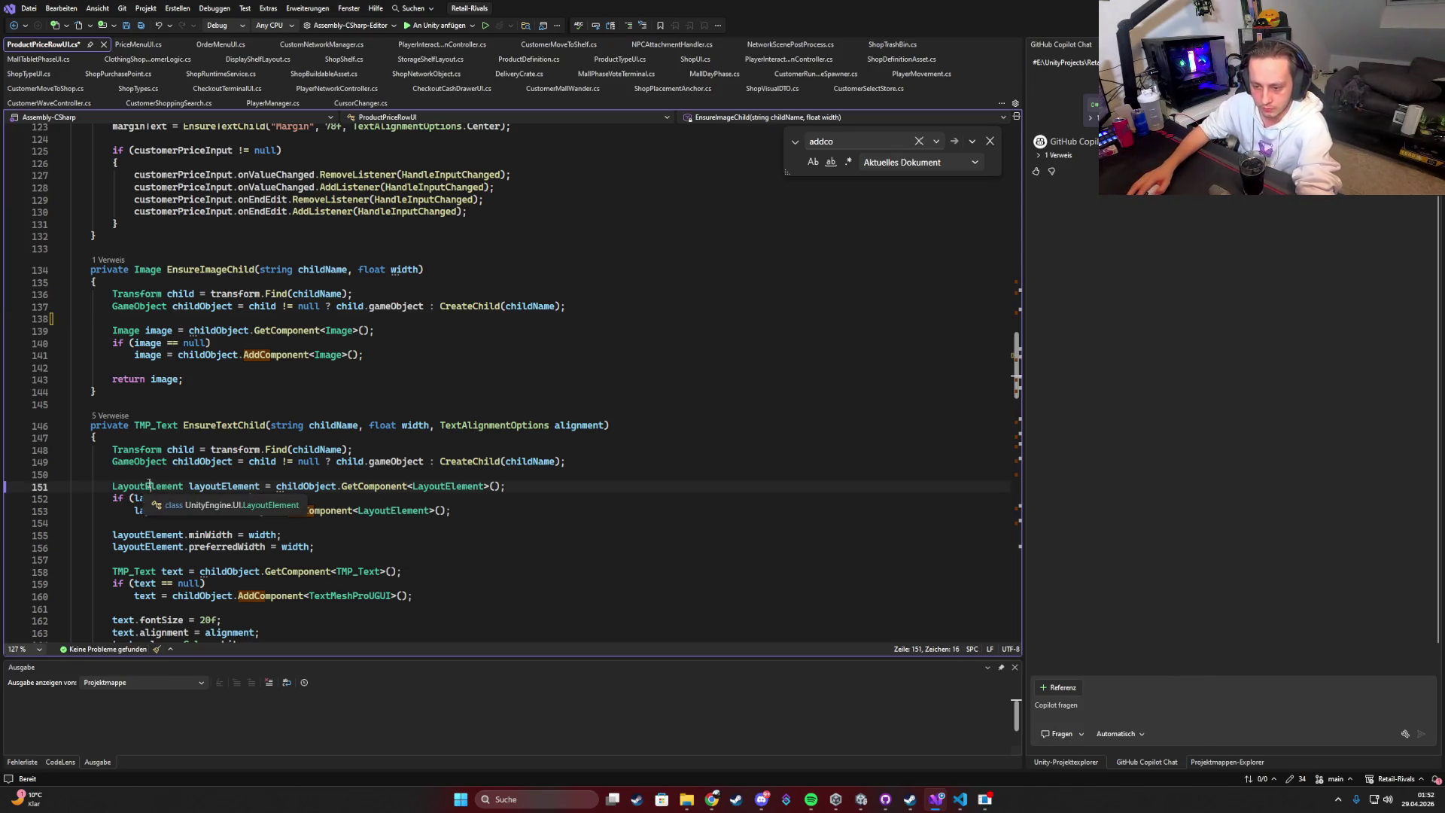
scroll(348, 519, "down", 1)
mouse_move(500, 479)
left_mouse_down()
mouse_move(113, 462)
mouse_move(71, 444)
left_mouse_up()
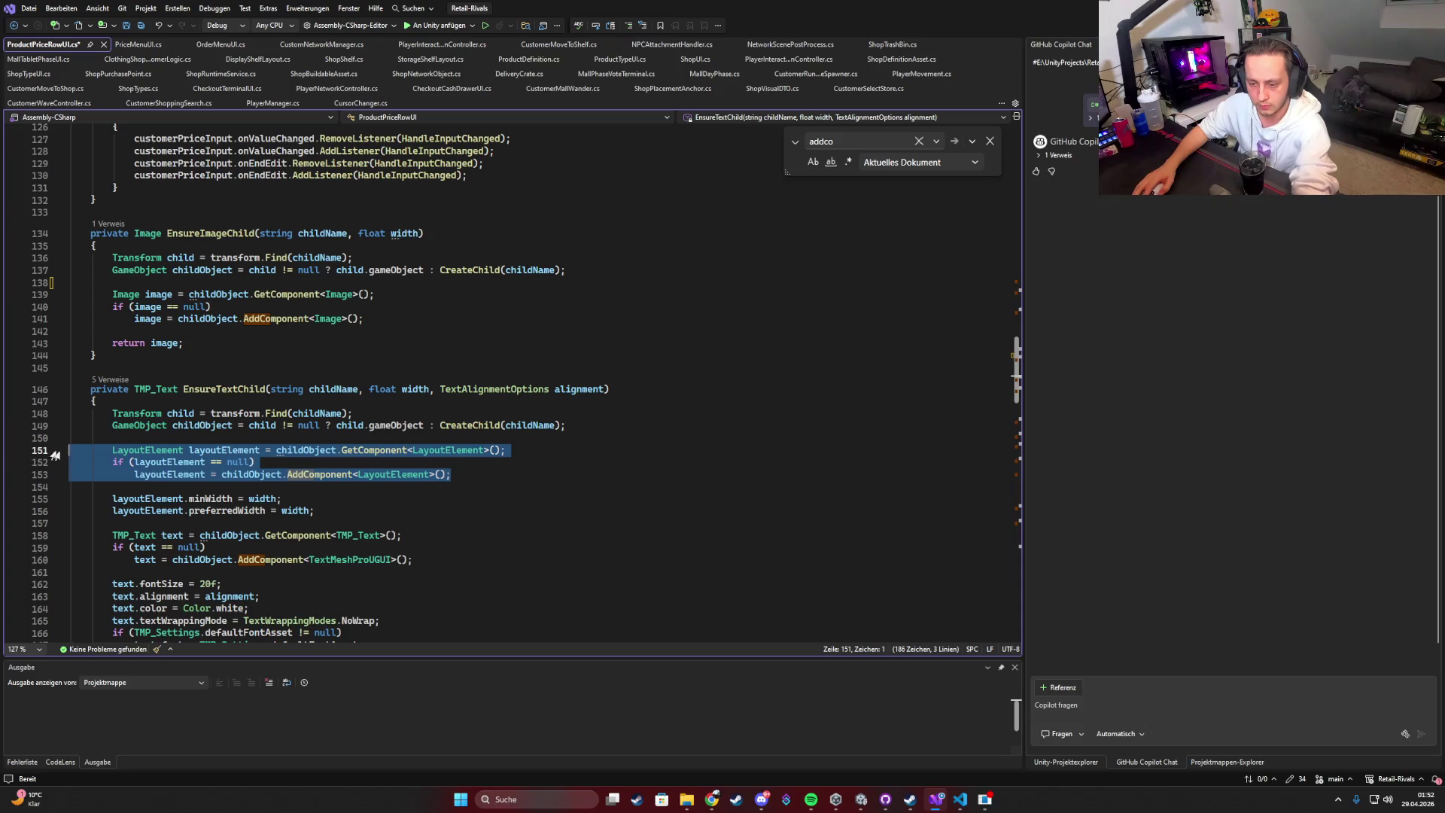
key("Delete")
left_click_drag(316, 482, 72, 444)
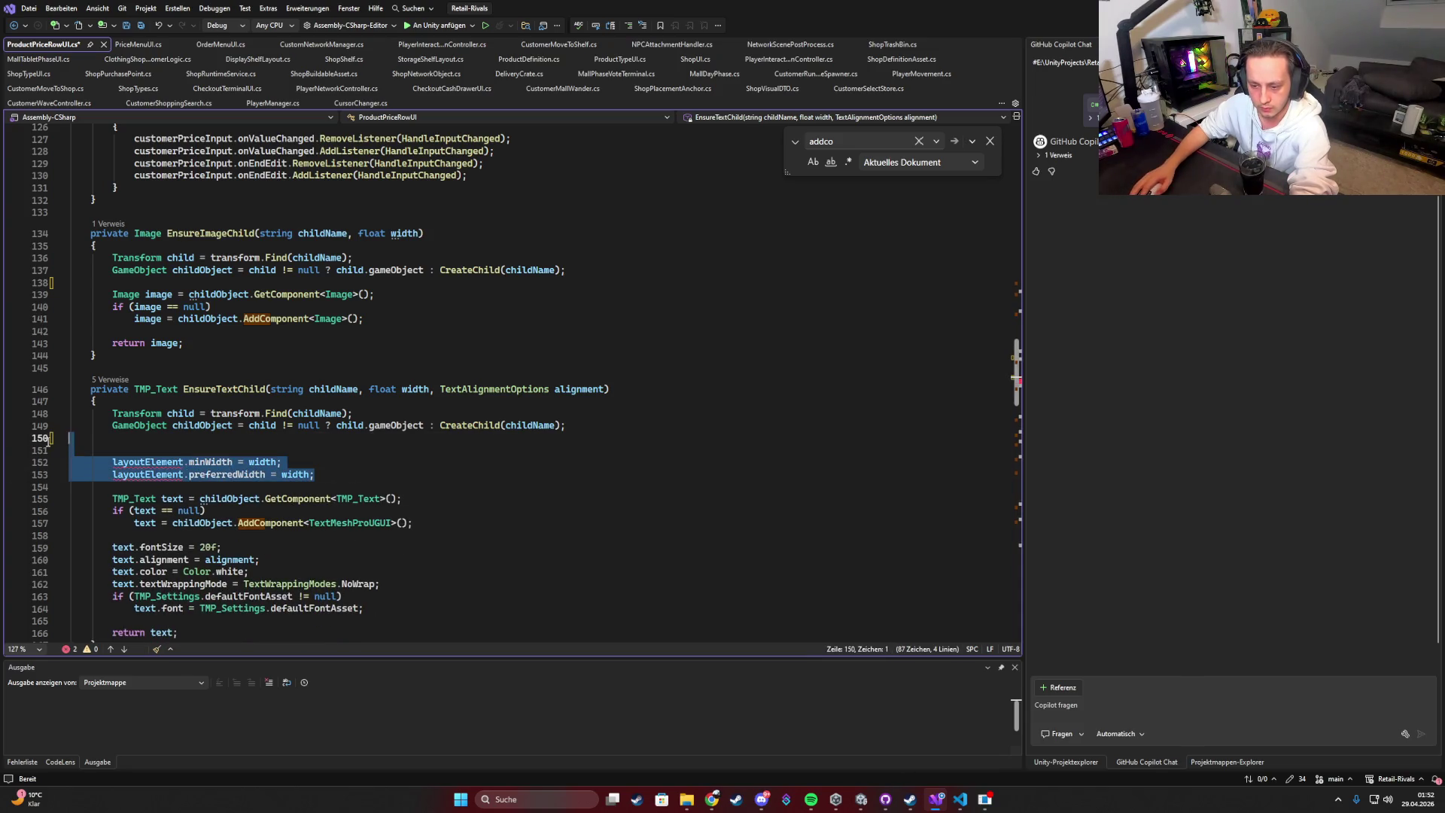
key("Delete")
Review EnsureTextChild's callers via CodeLens and read through the rest of the method.
scroll(301, 477, "down", 3)
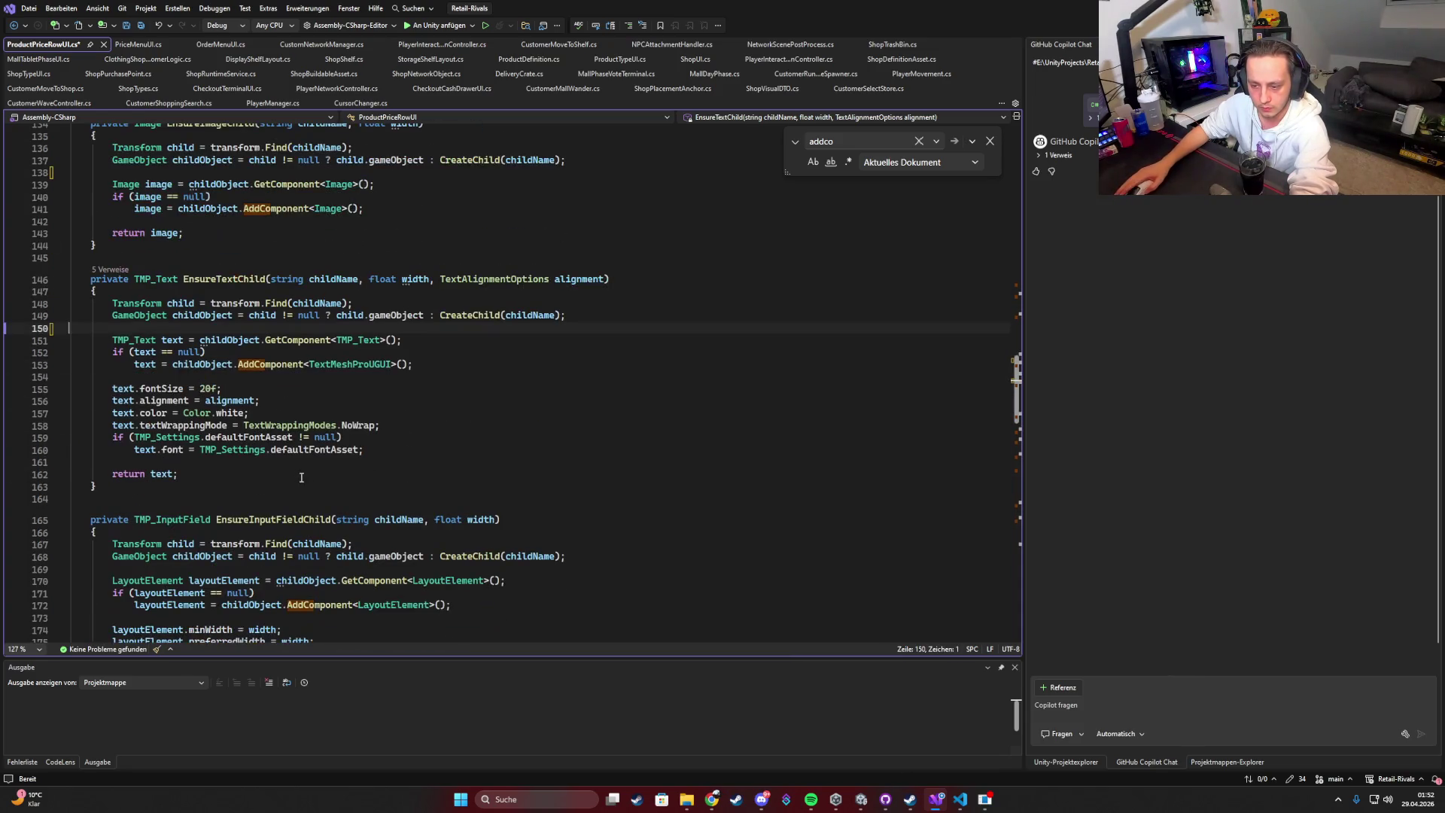
left_click(209, 476)
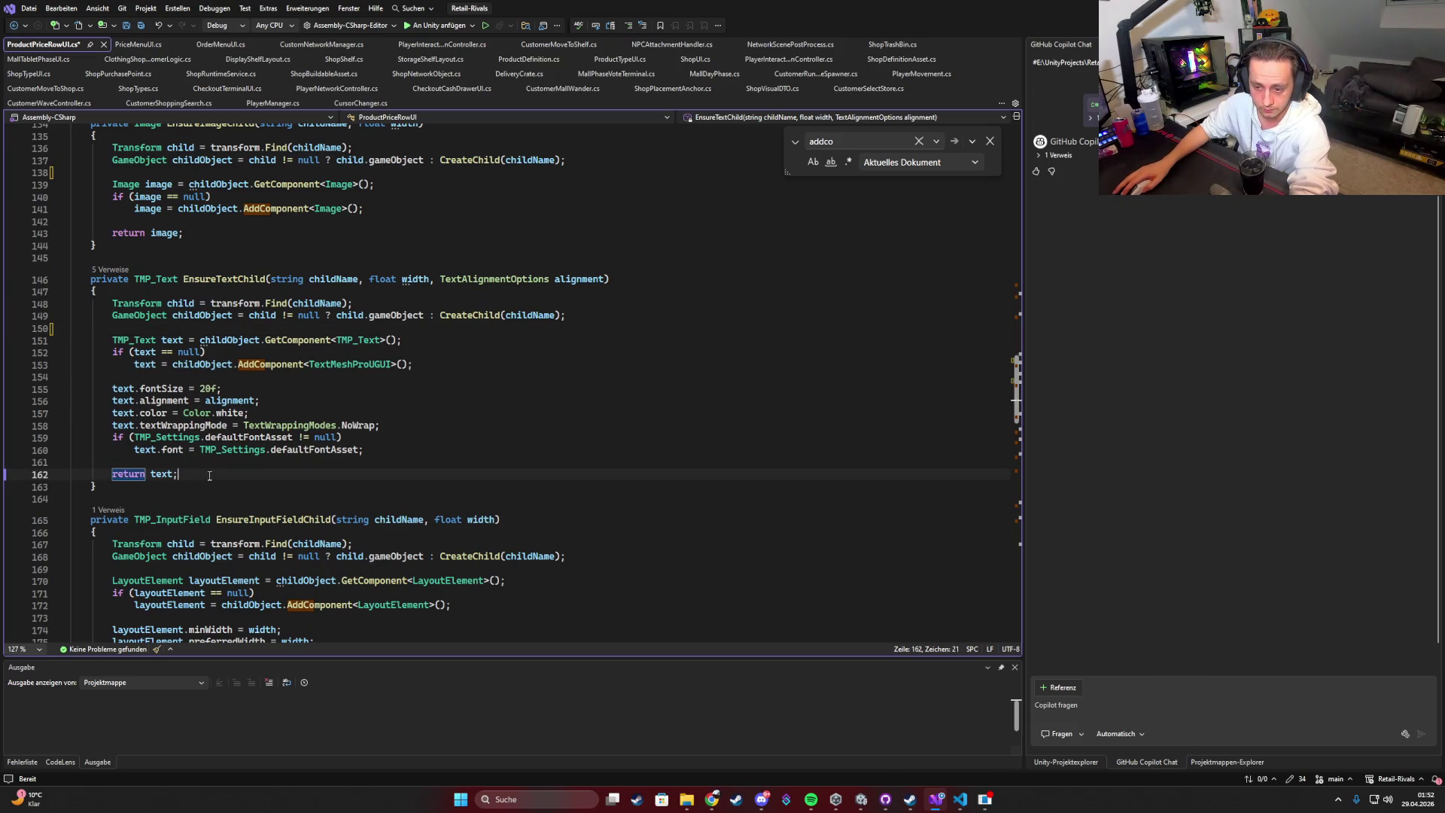
left_click(199, 279)
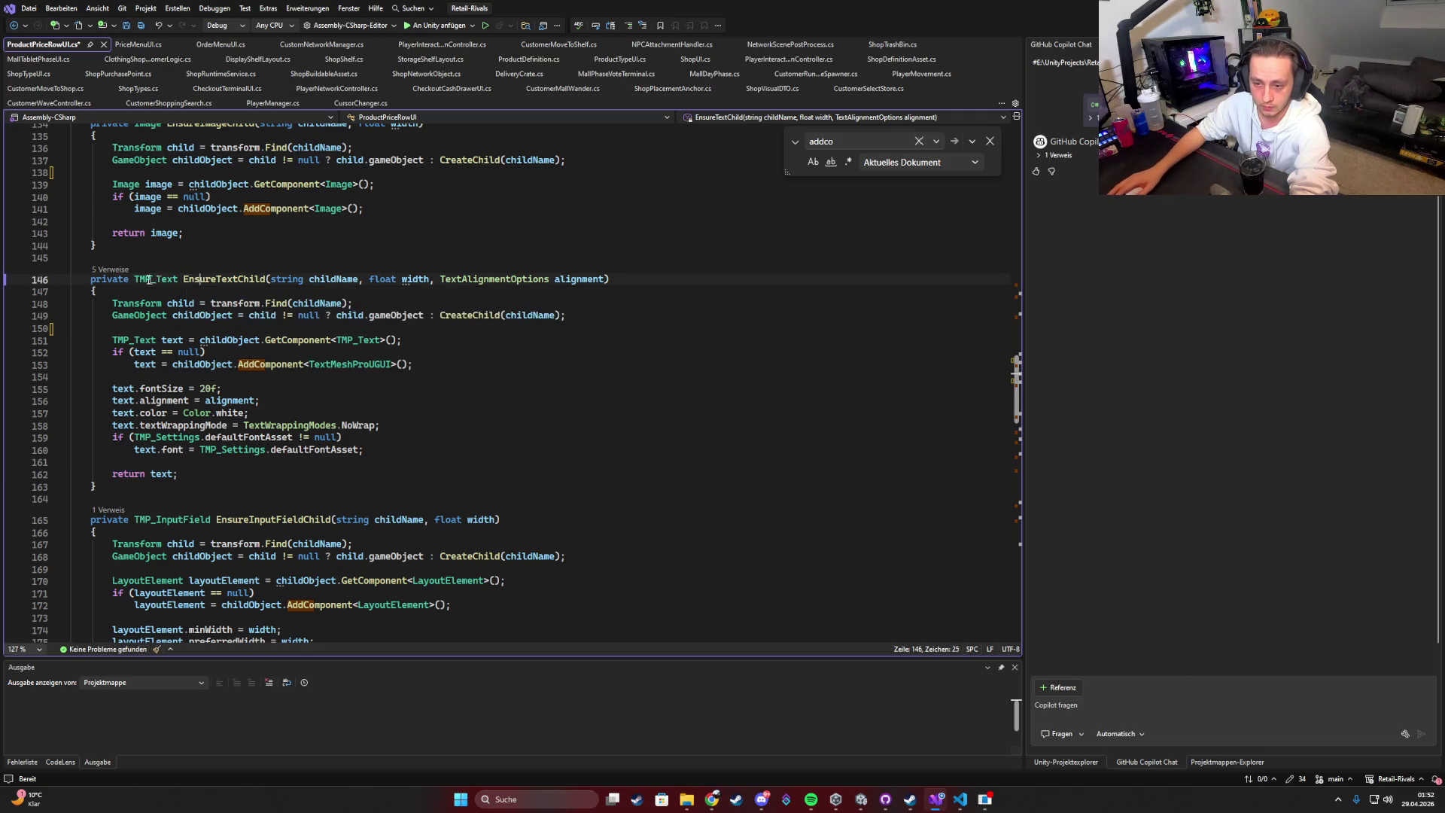
left_click(113, 270)
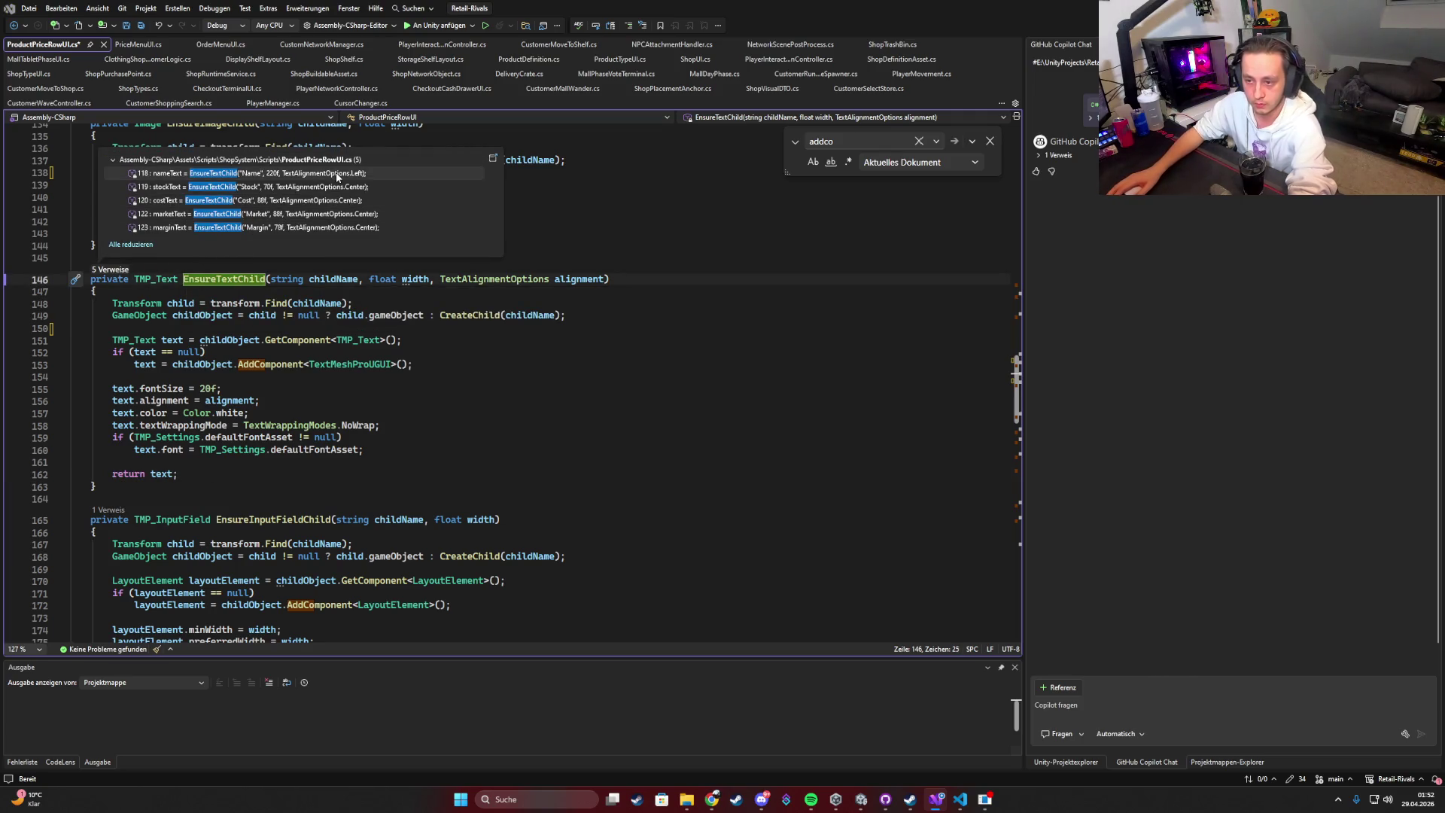
left_click(255, 278)
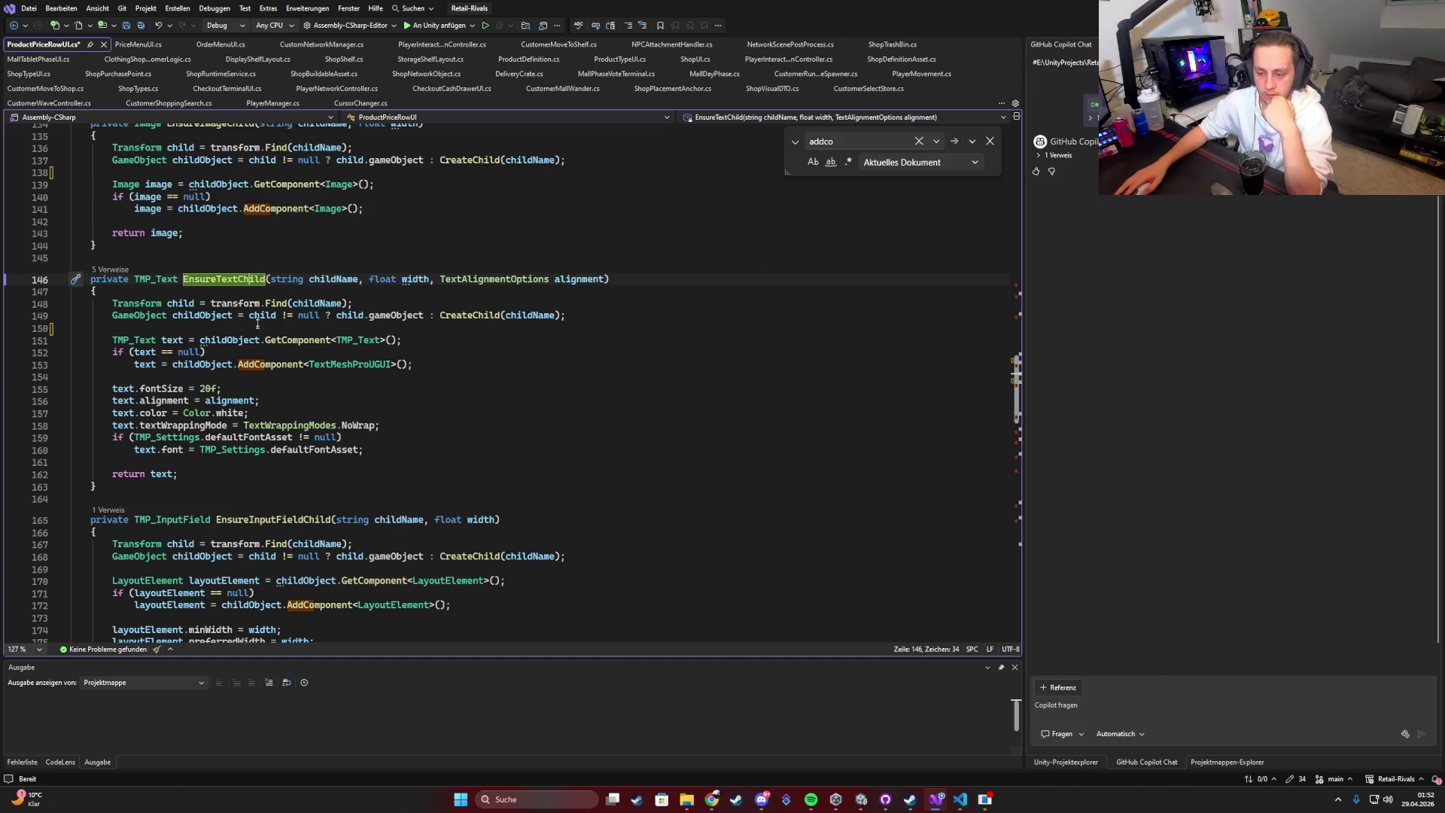
left_click(299, 404)
scroll(262, 412, "down", 5)
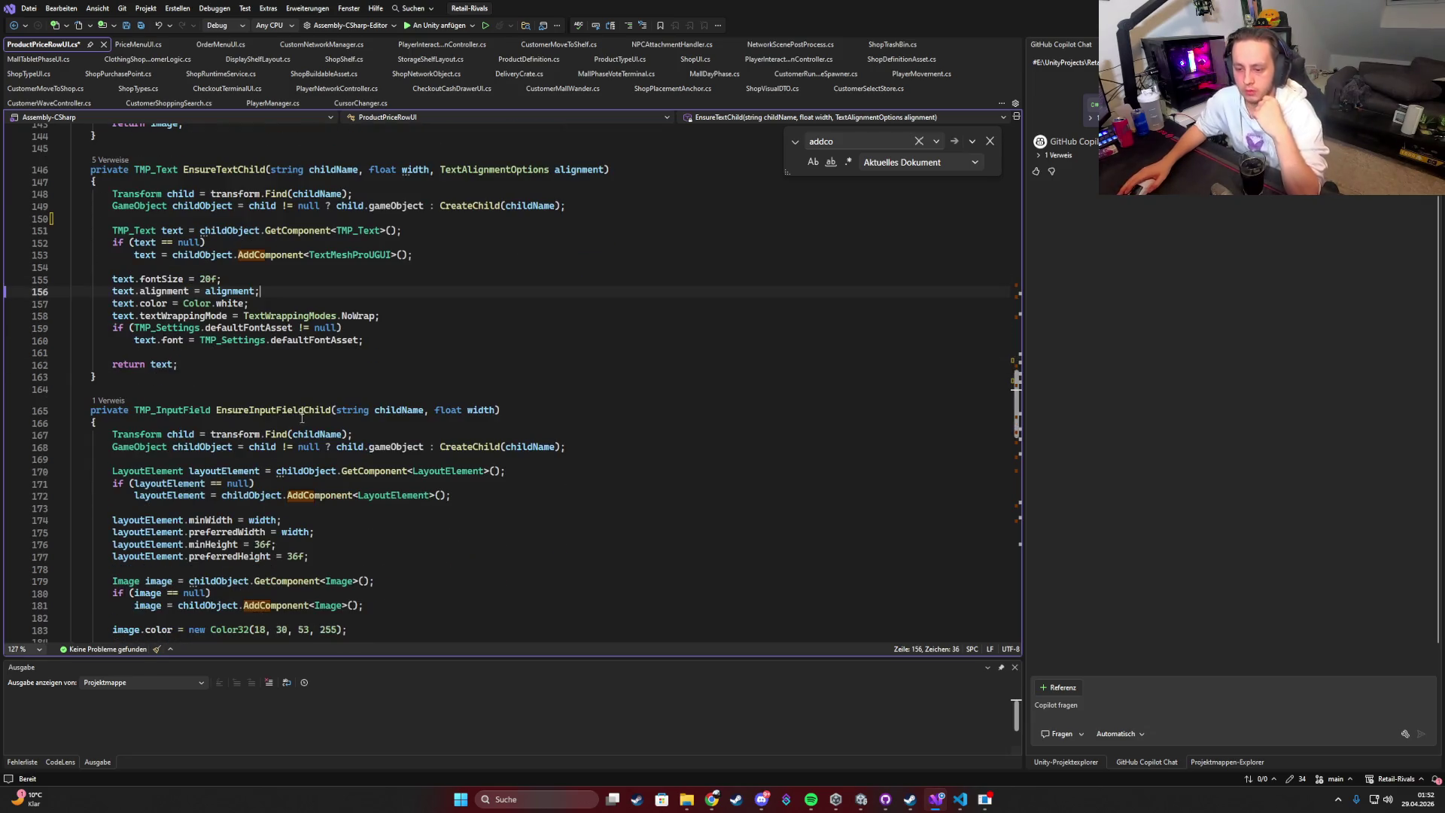
scroll(261, 412, "down", 3)
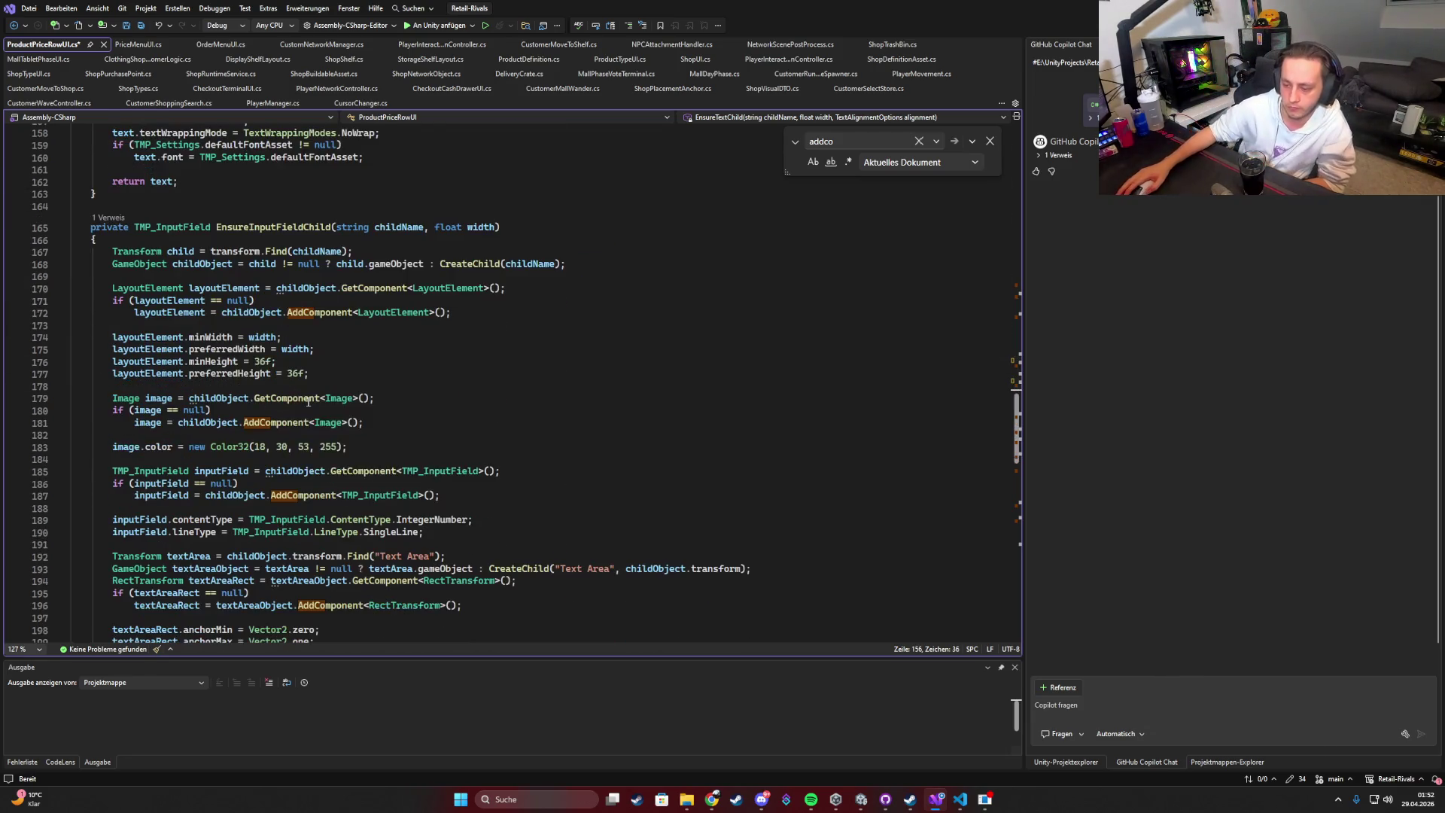
scroll(639, 382, "down", 10)
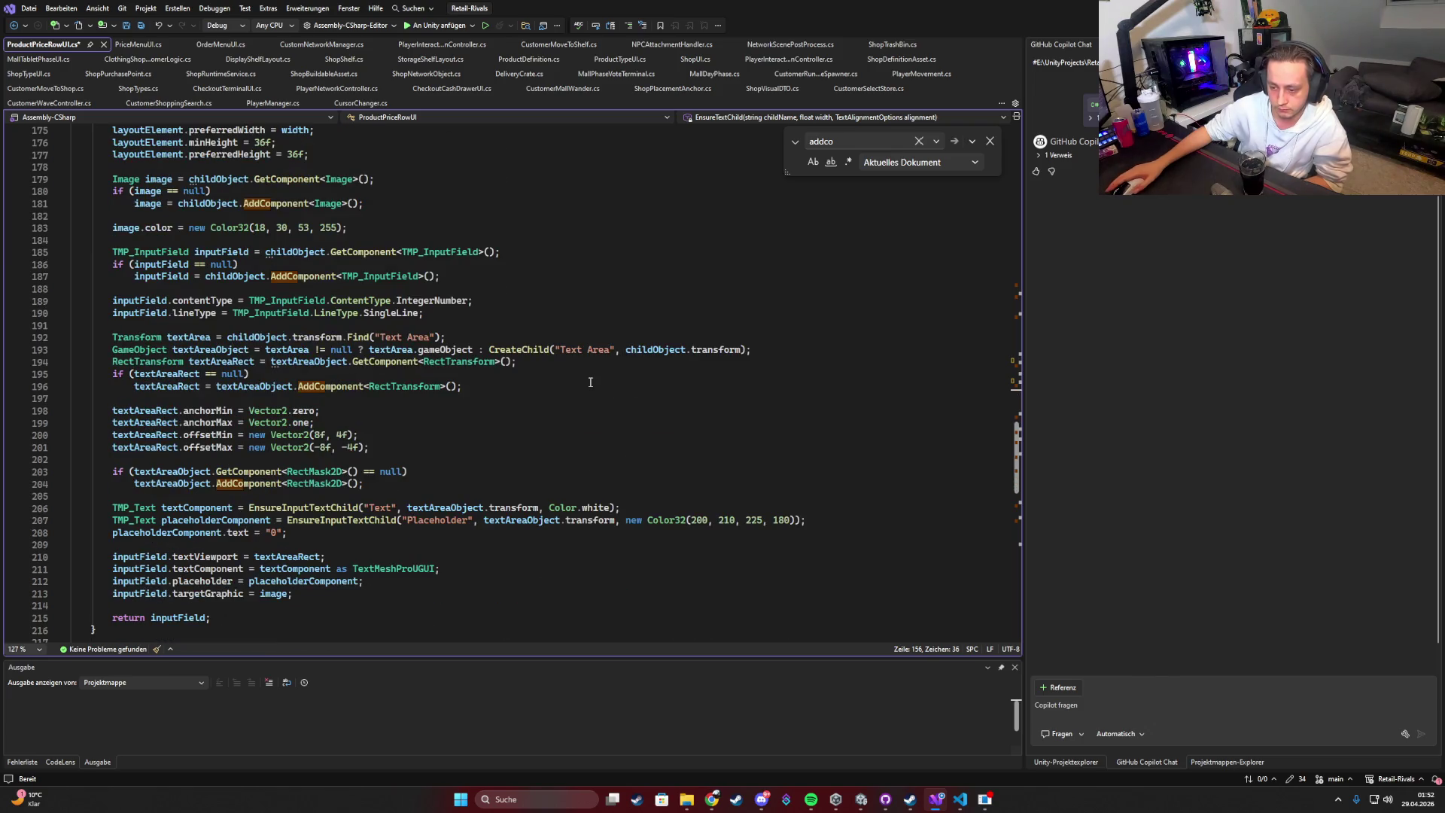
scroll(590, 381, "down", 4)
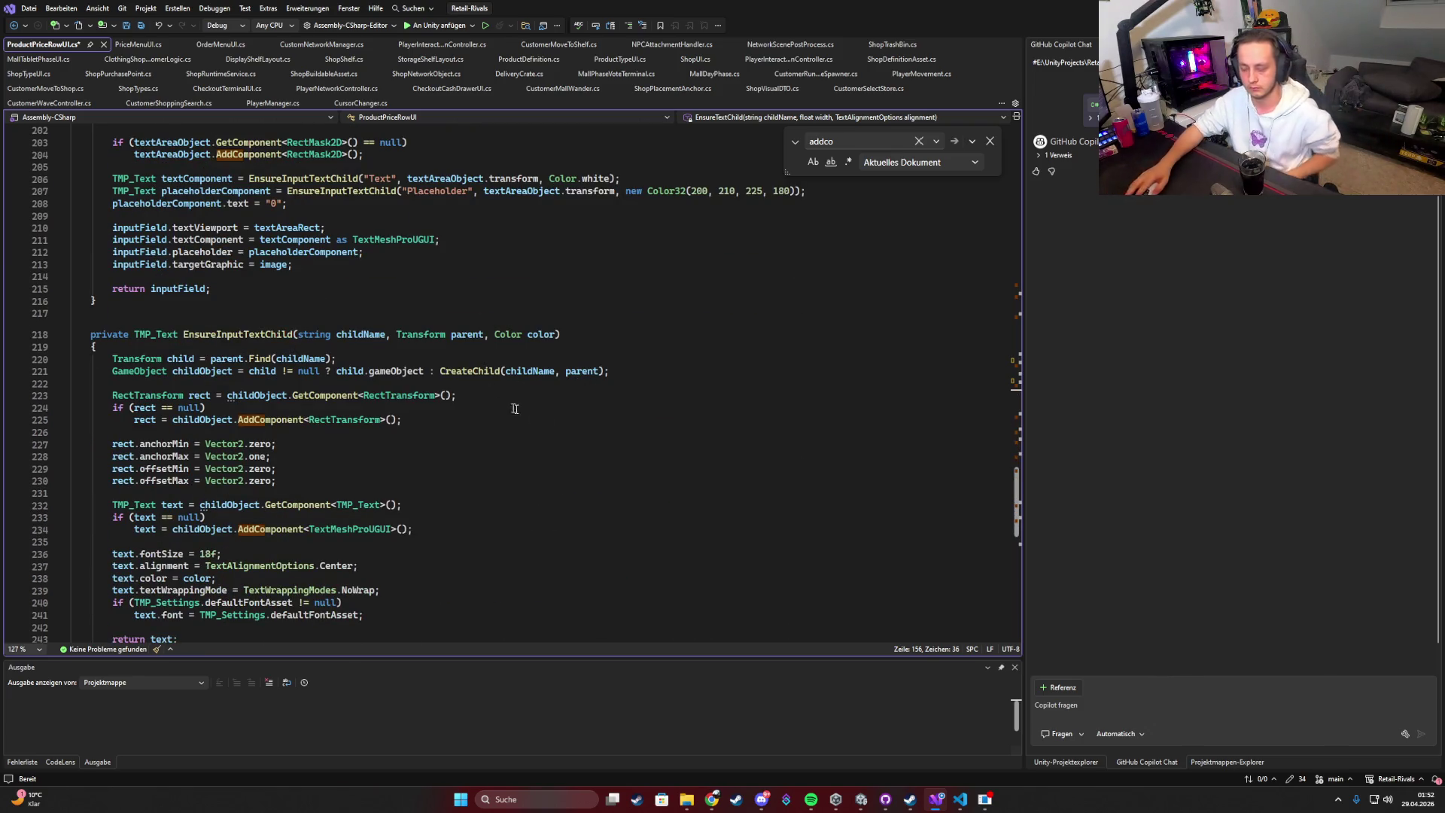
left_click(811, 800)
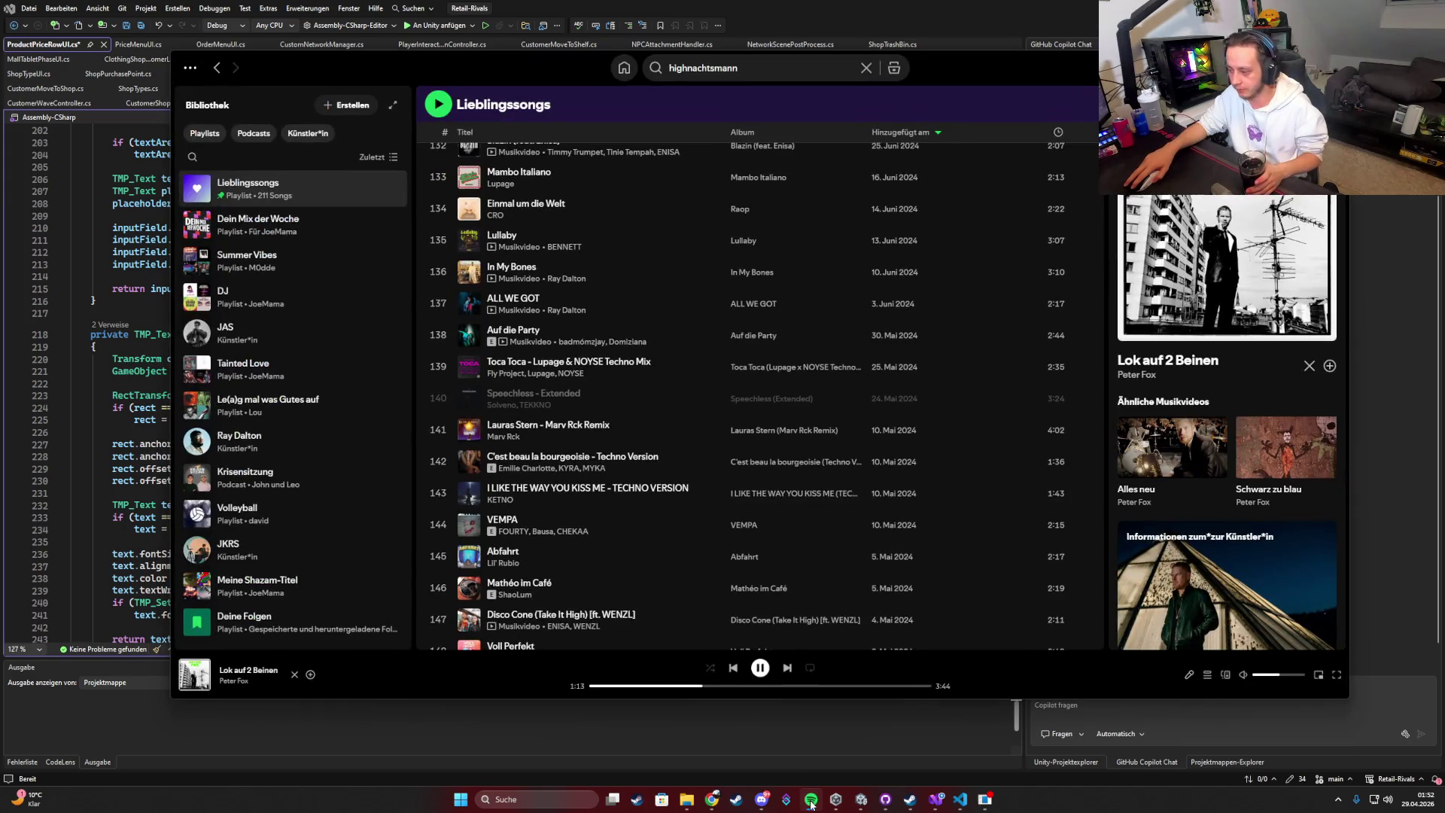
Open the Stadtaffe album page in Spotify, then hide the player and return to the code.
left_click(810, 801)
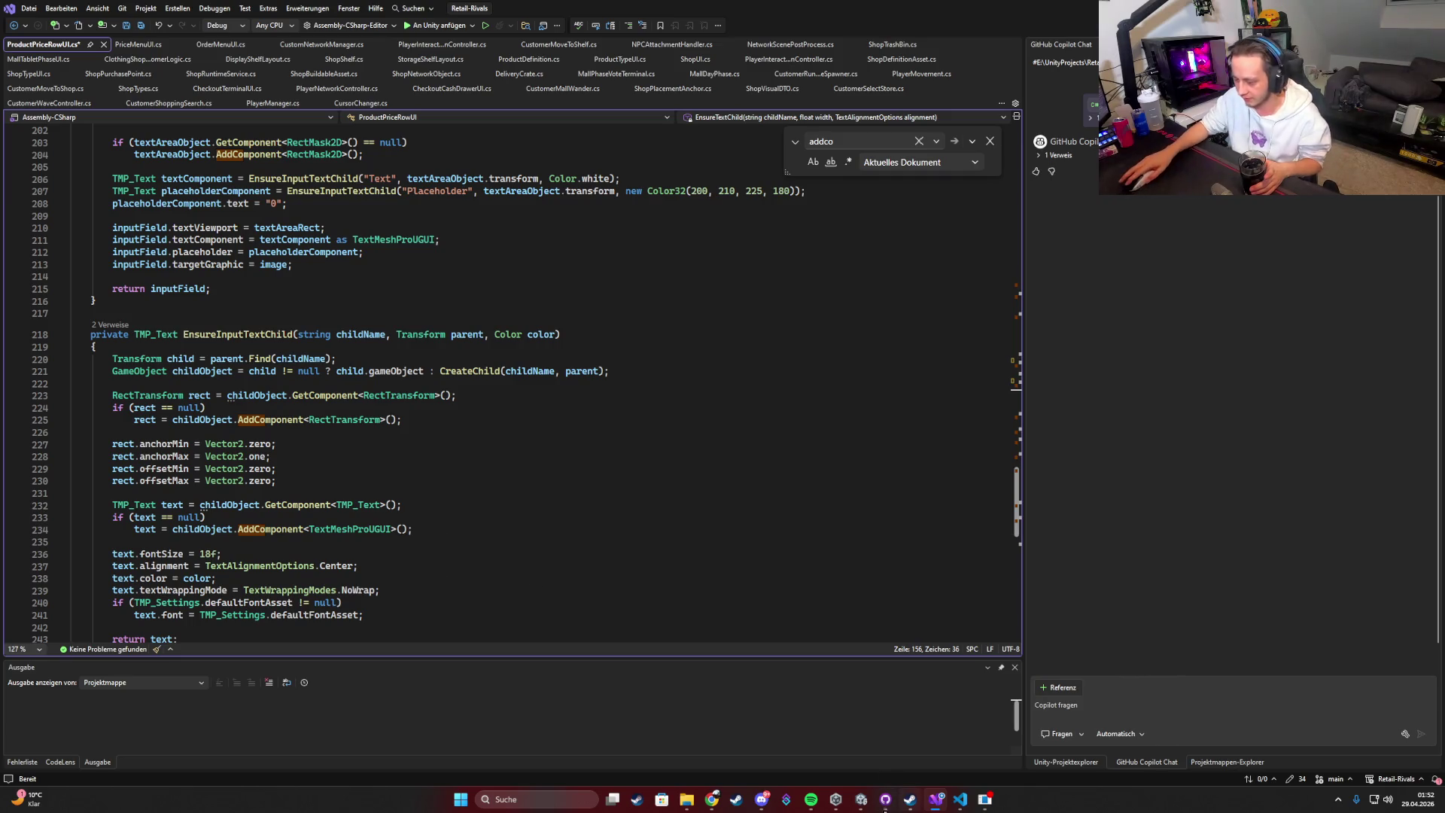
left_click(810, 799)
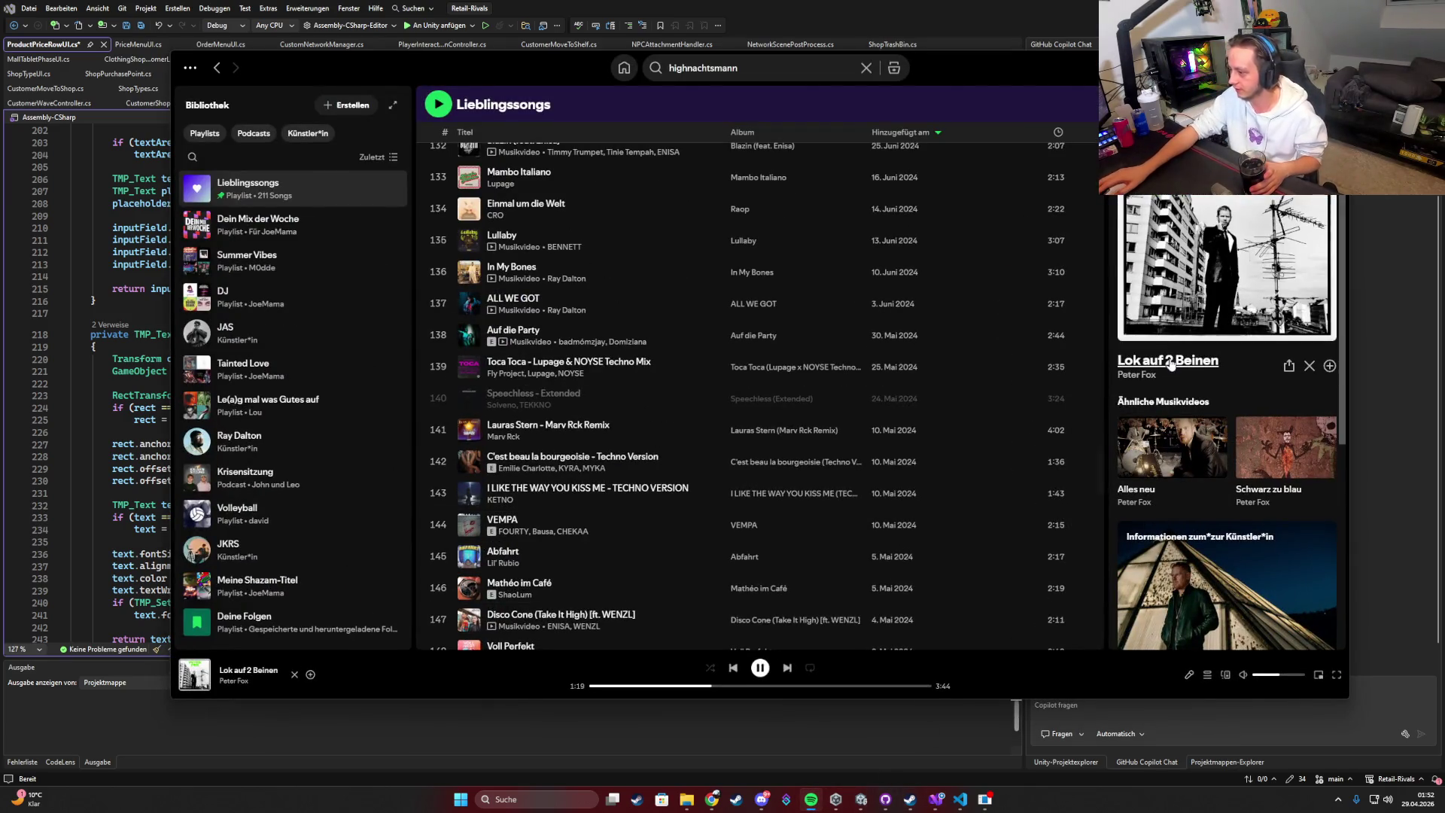
left_click(1171, 361)
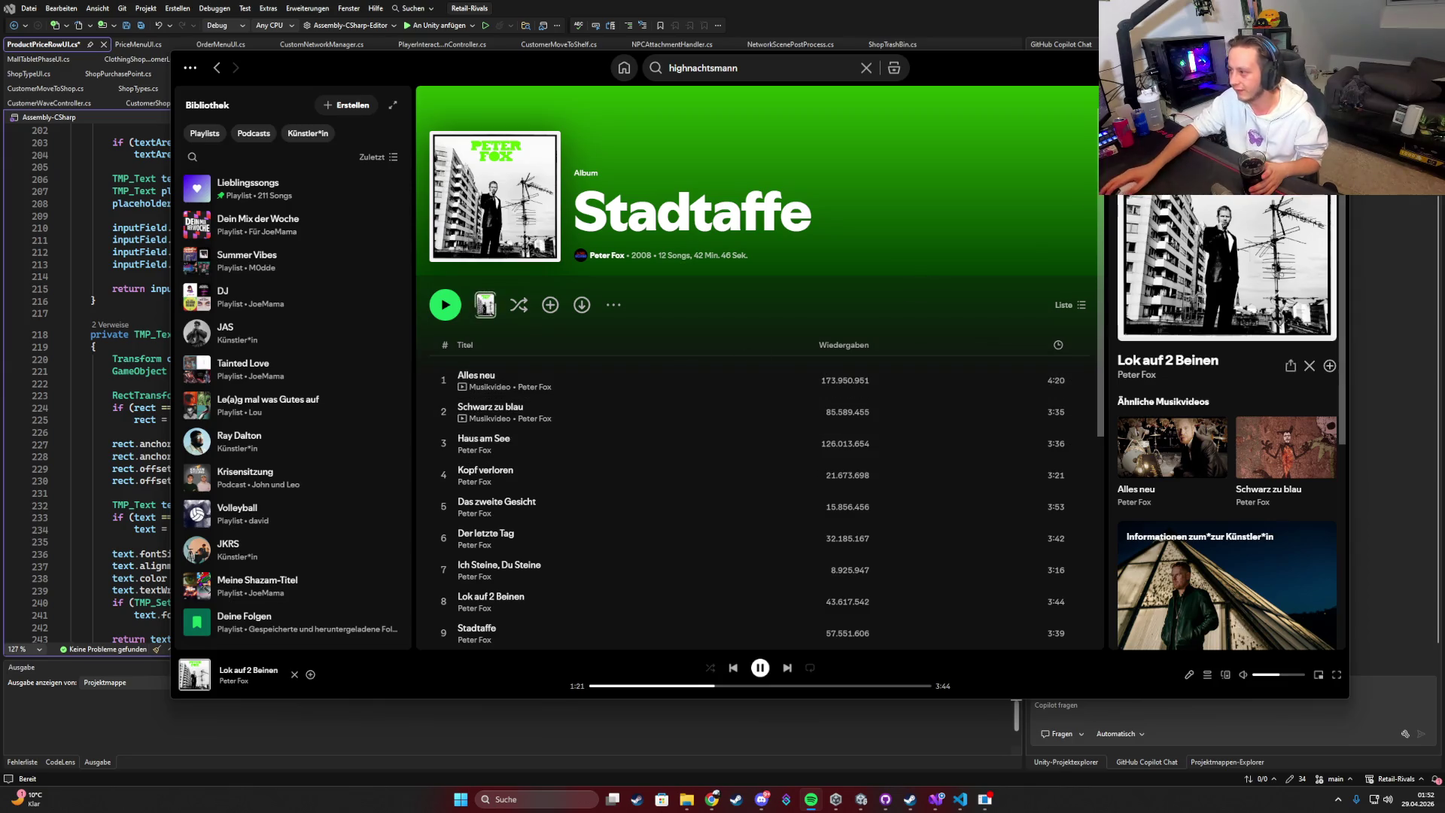
left_click(811, 799)
scroll(453, 406, "down", 1)
scroll(453, 406, "down", 2)
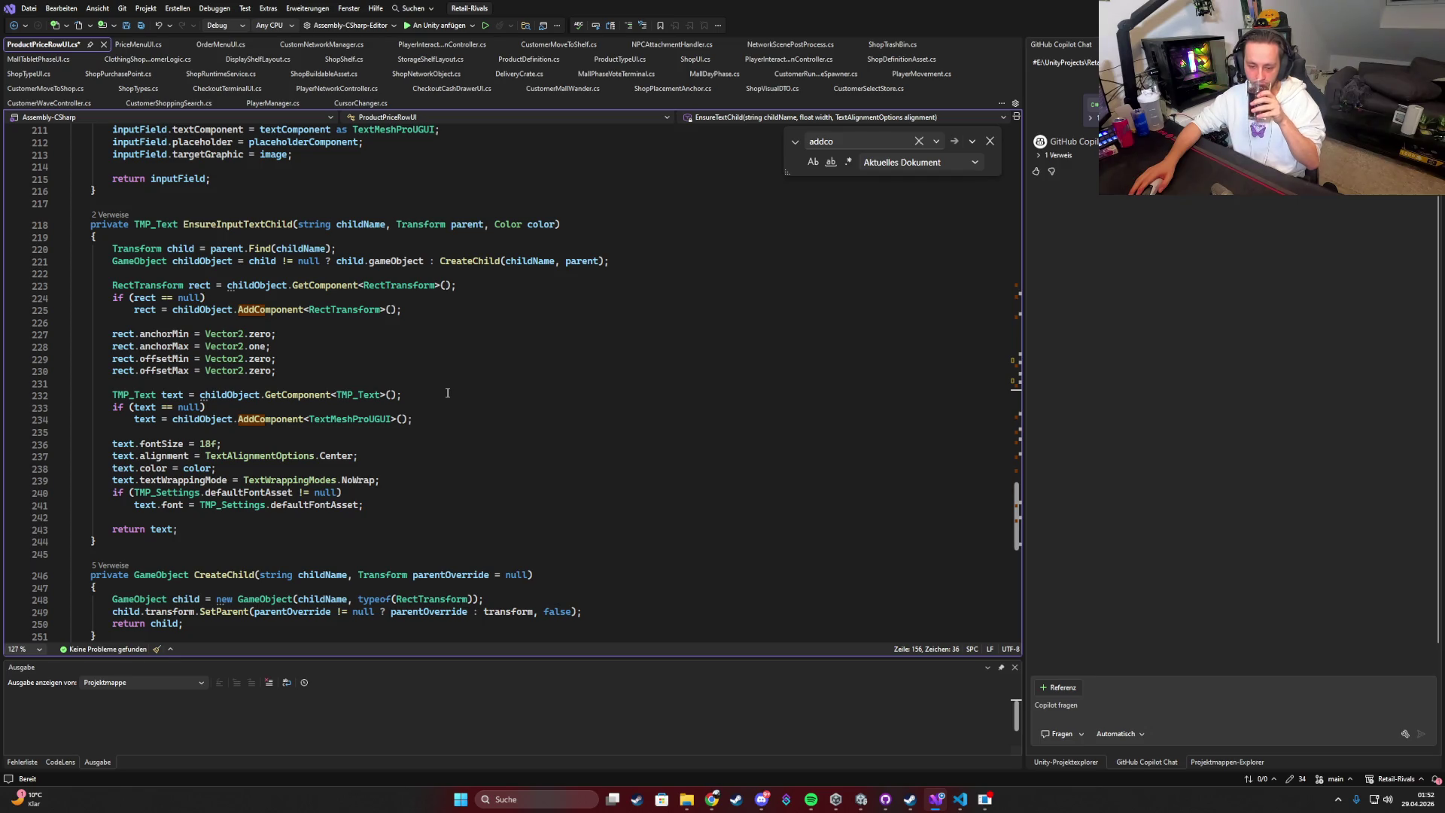
Locate the row's HorizontalLayoutGroup setup in ProductPriceRowUI.cs, above EnsureTextChild.
scroll(447, 393, "down", 1)
scroll(447, 393, "down", 3)
scroll(417, 410, "up", 11)
scroll(417, 410, "up", 1)
scroll(417, 410, "up", 14)
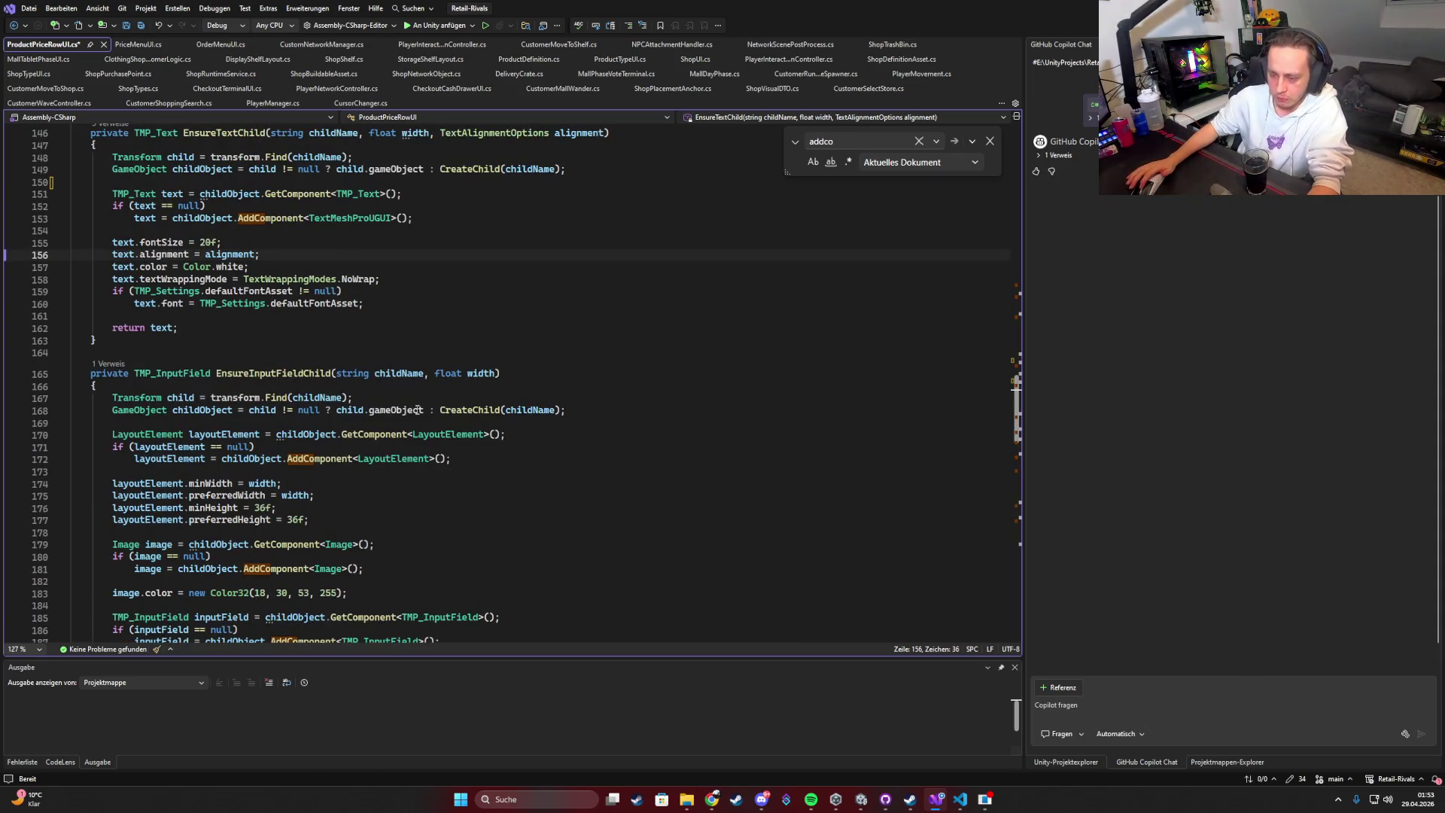
scroll(418, 410, "up", 5)
left_click(452, 411)
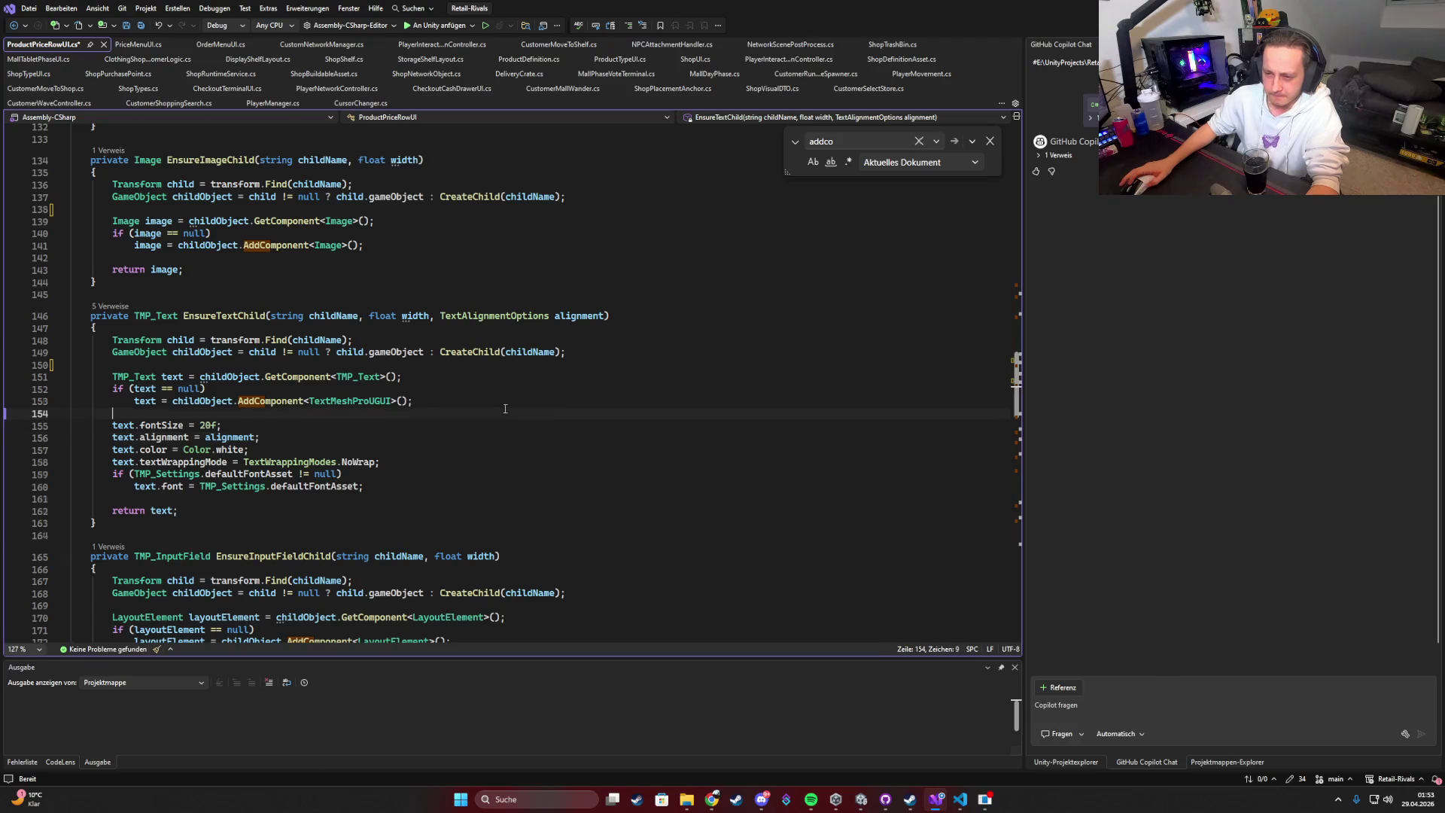
scroll(451, 411, "up", 11)
scroll(521, 411, "up", 4)
left_click(263, 286)
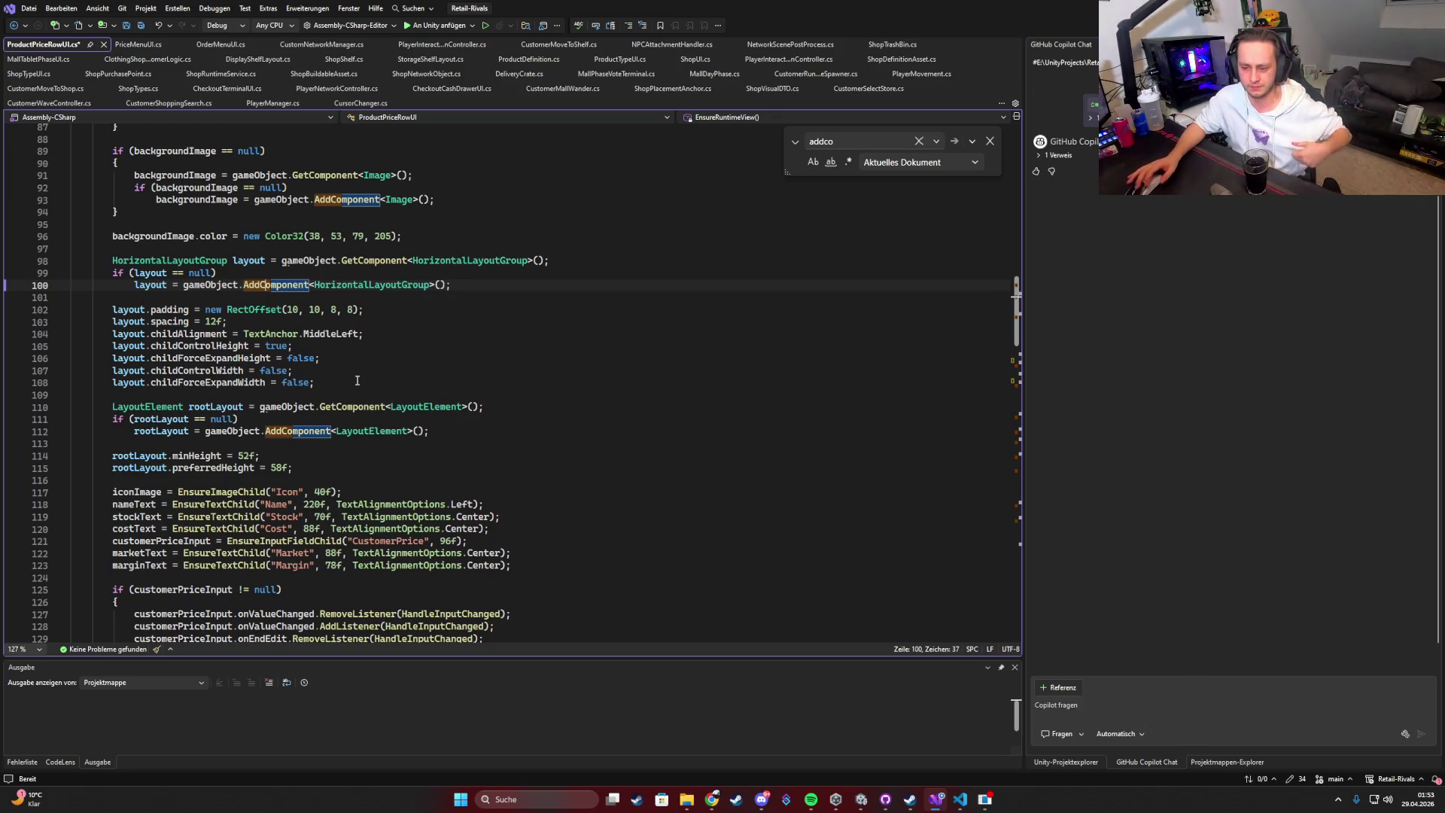
Delete the rootLayout LayoutElement block with its height settings and switch back to Unity.
mouse_move(330, 466)
left_mouse_down()
mouse_move(83, 446)
mouse_move(99, 397)
left_mouse_up()
key("Delete")
key("Delete")
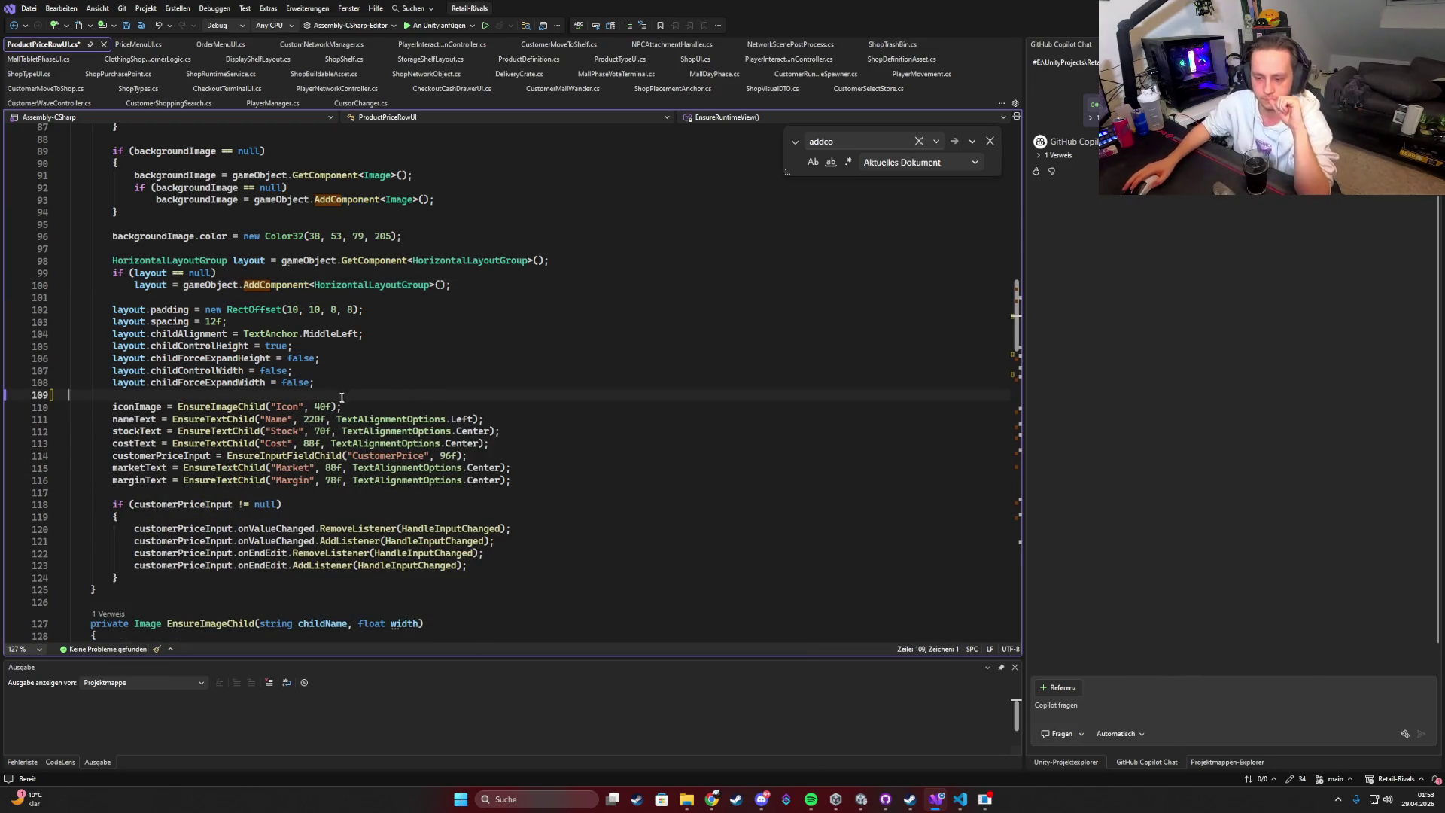
scroll(339, 388, "up", 1)
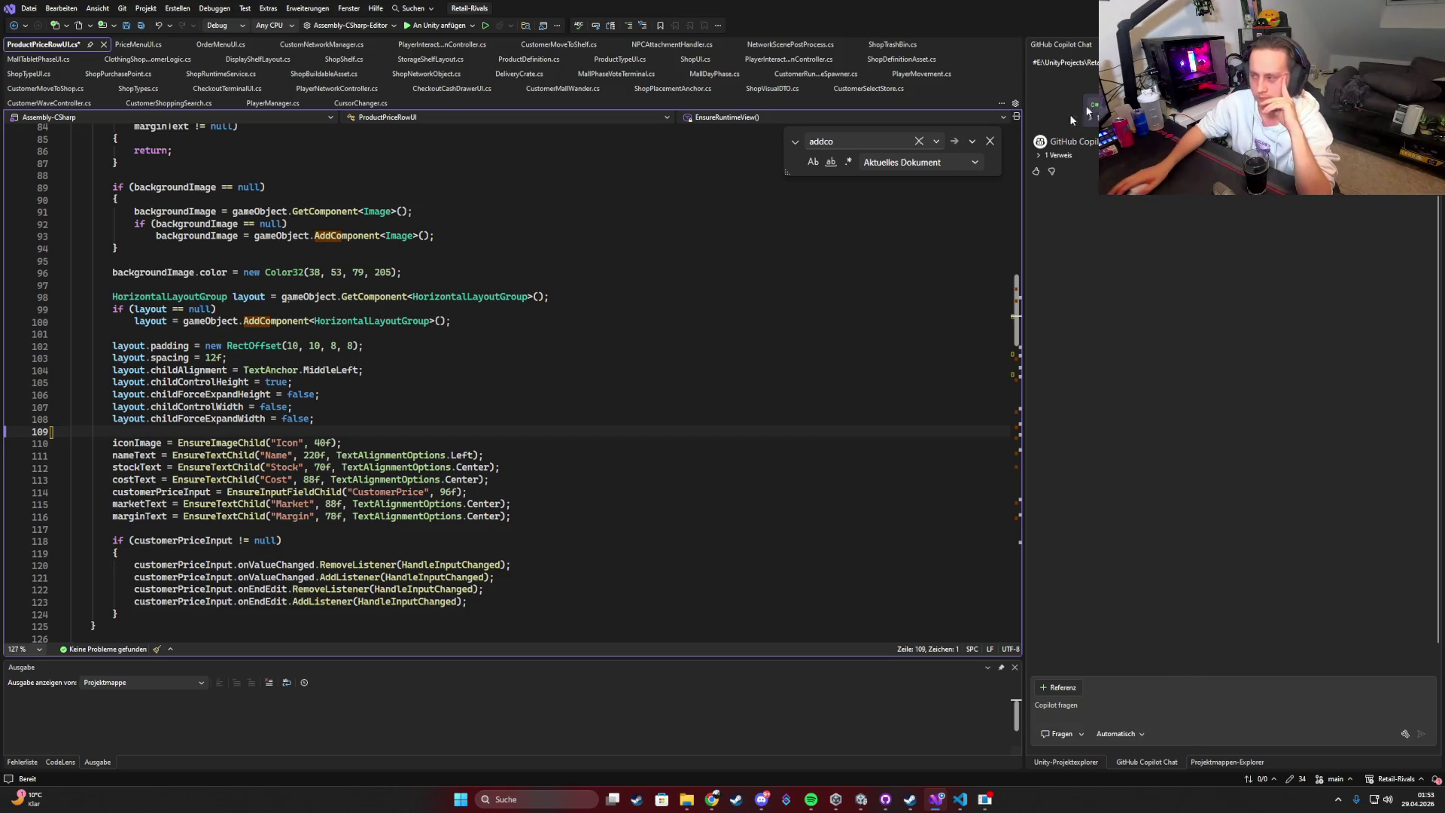
key("alt+Tab")
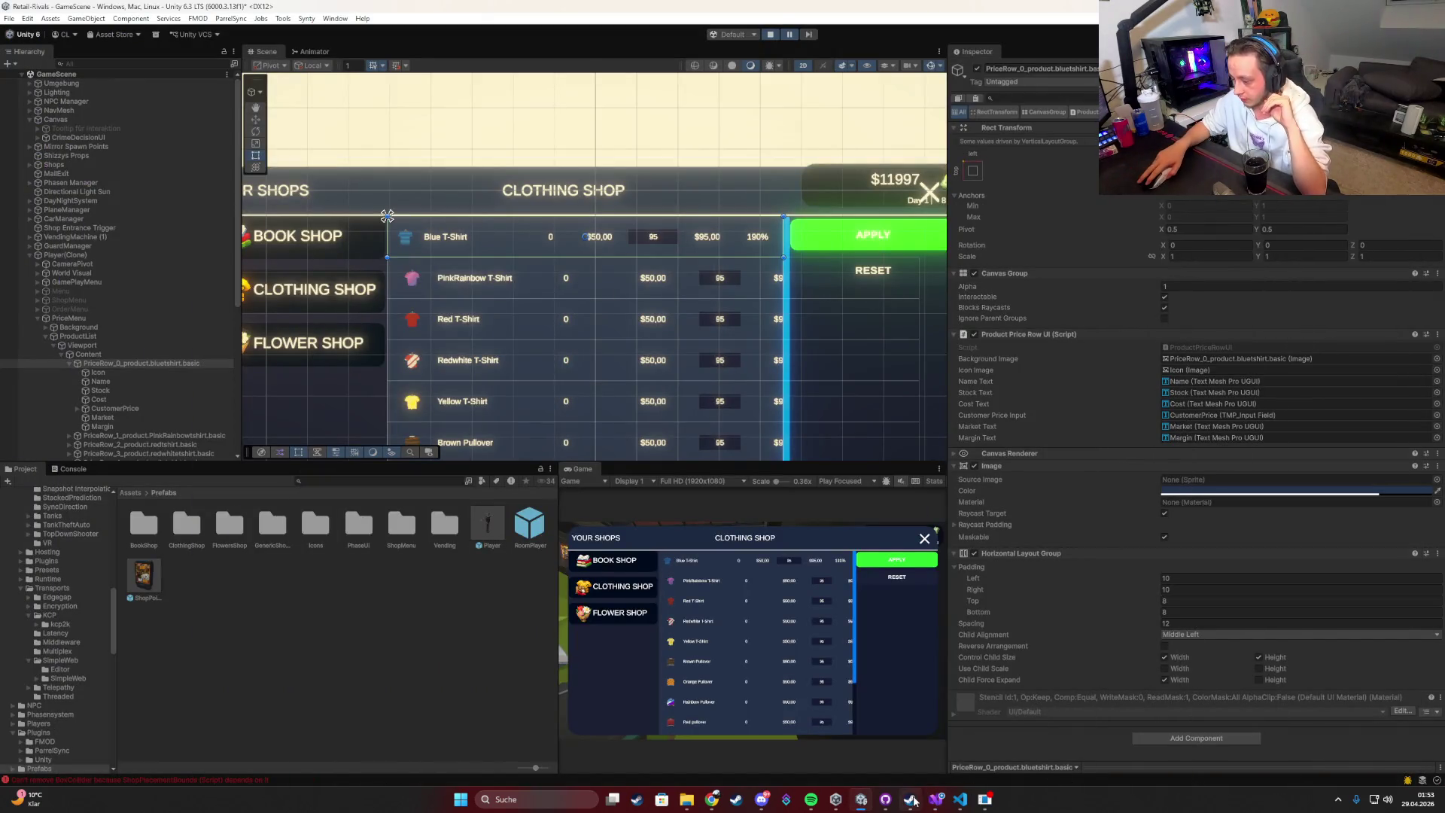
Bring Unity to the front and stop the running game so ProductPriceRowUI recompiles.
left_click(939, 804)
left_click(939, 803)
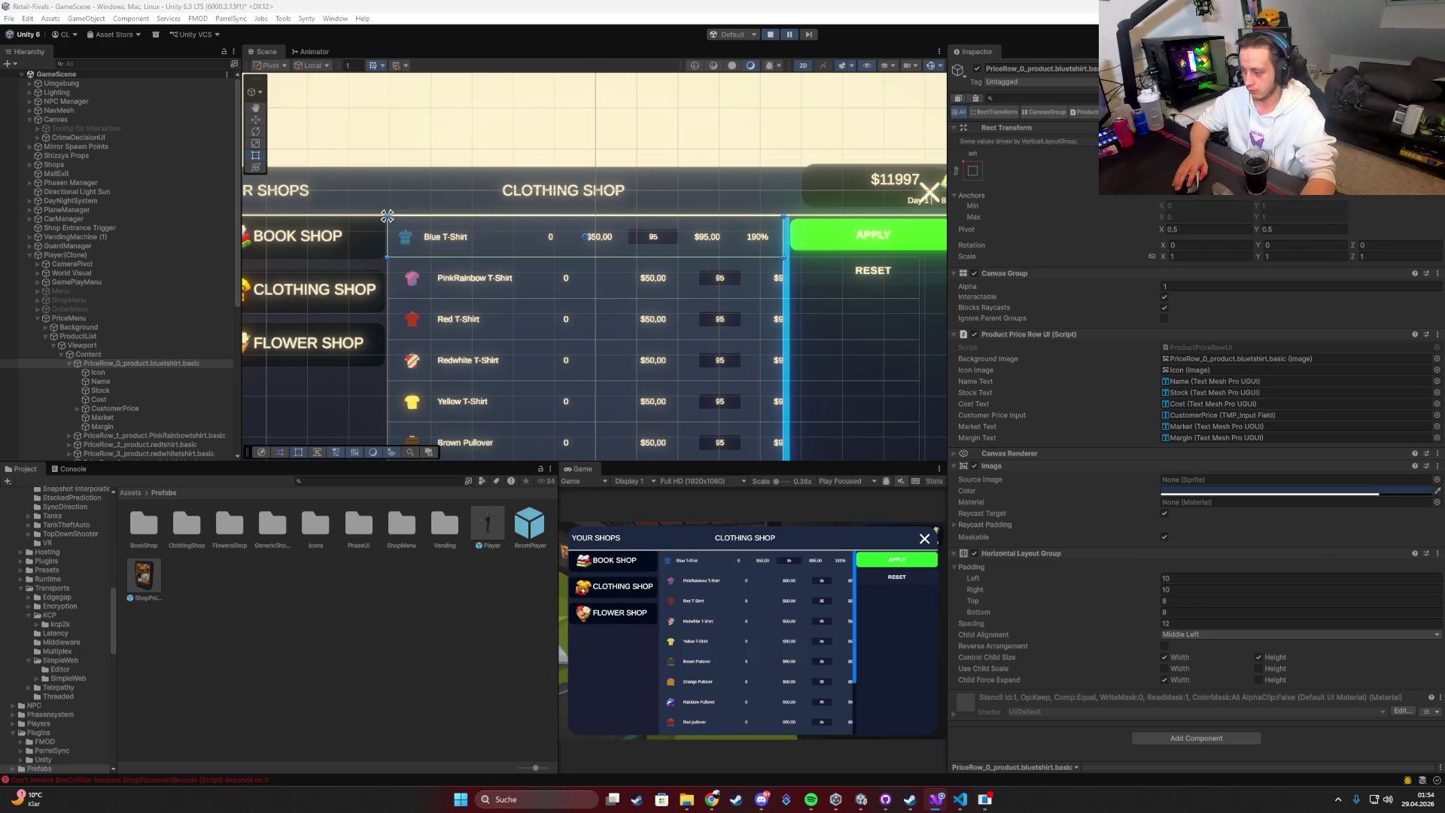
left_click(12, 335)
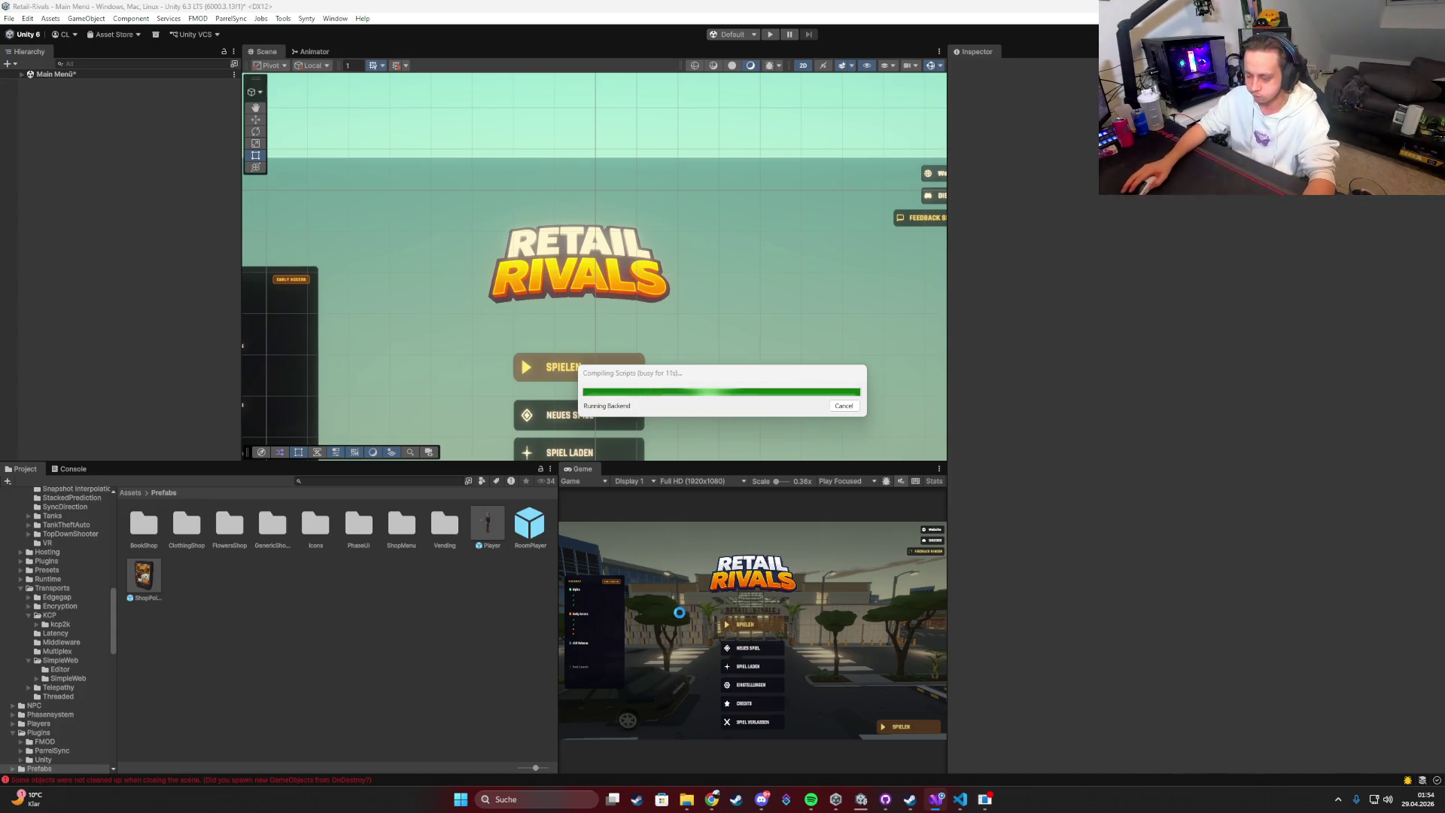
Maximise the game view, start play mode, buy the Clothing Shop and open its price list.
double_click(586, 469)
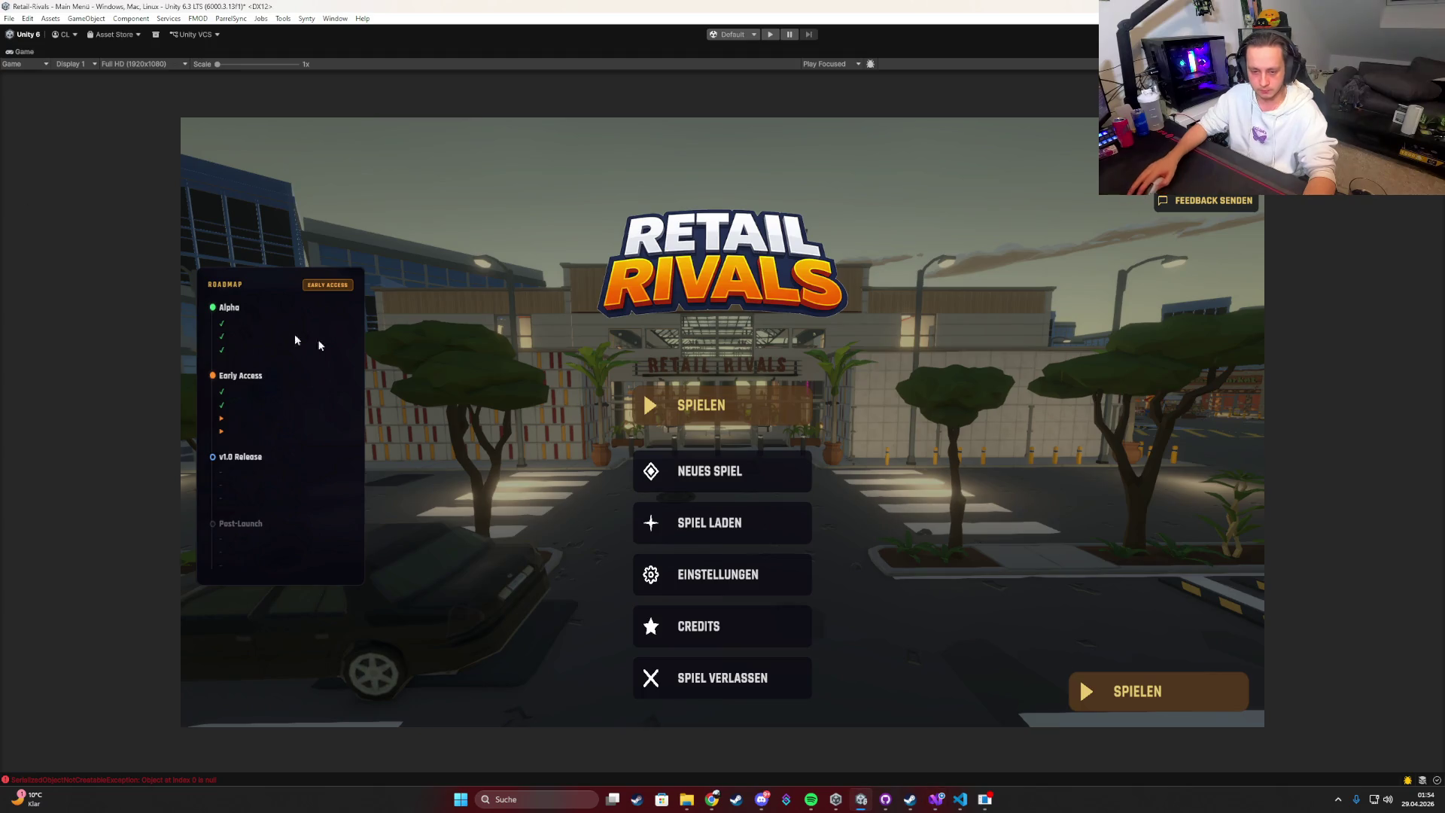
left_click(770, 34)
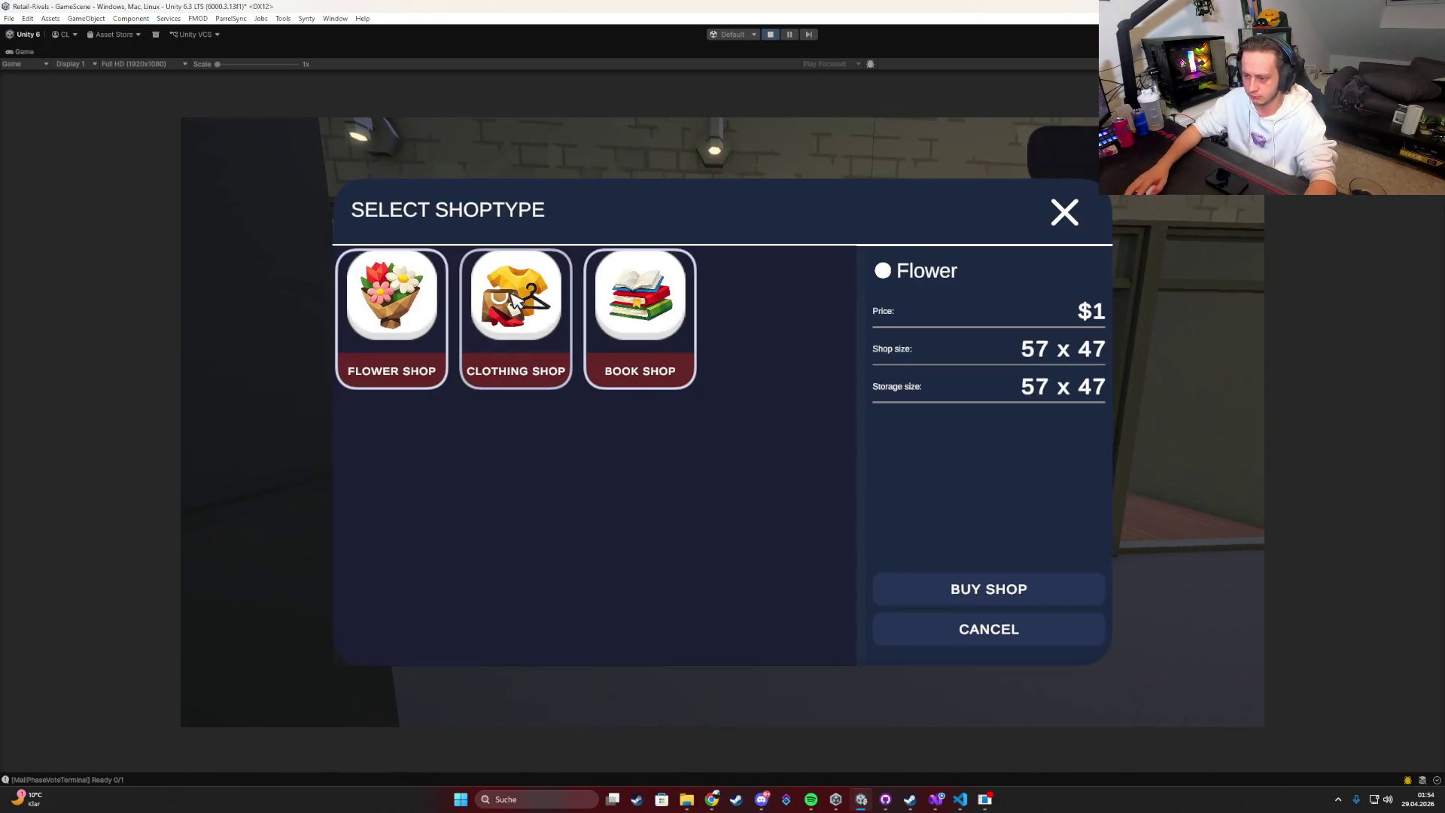
left_click(519, 301)
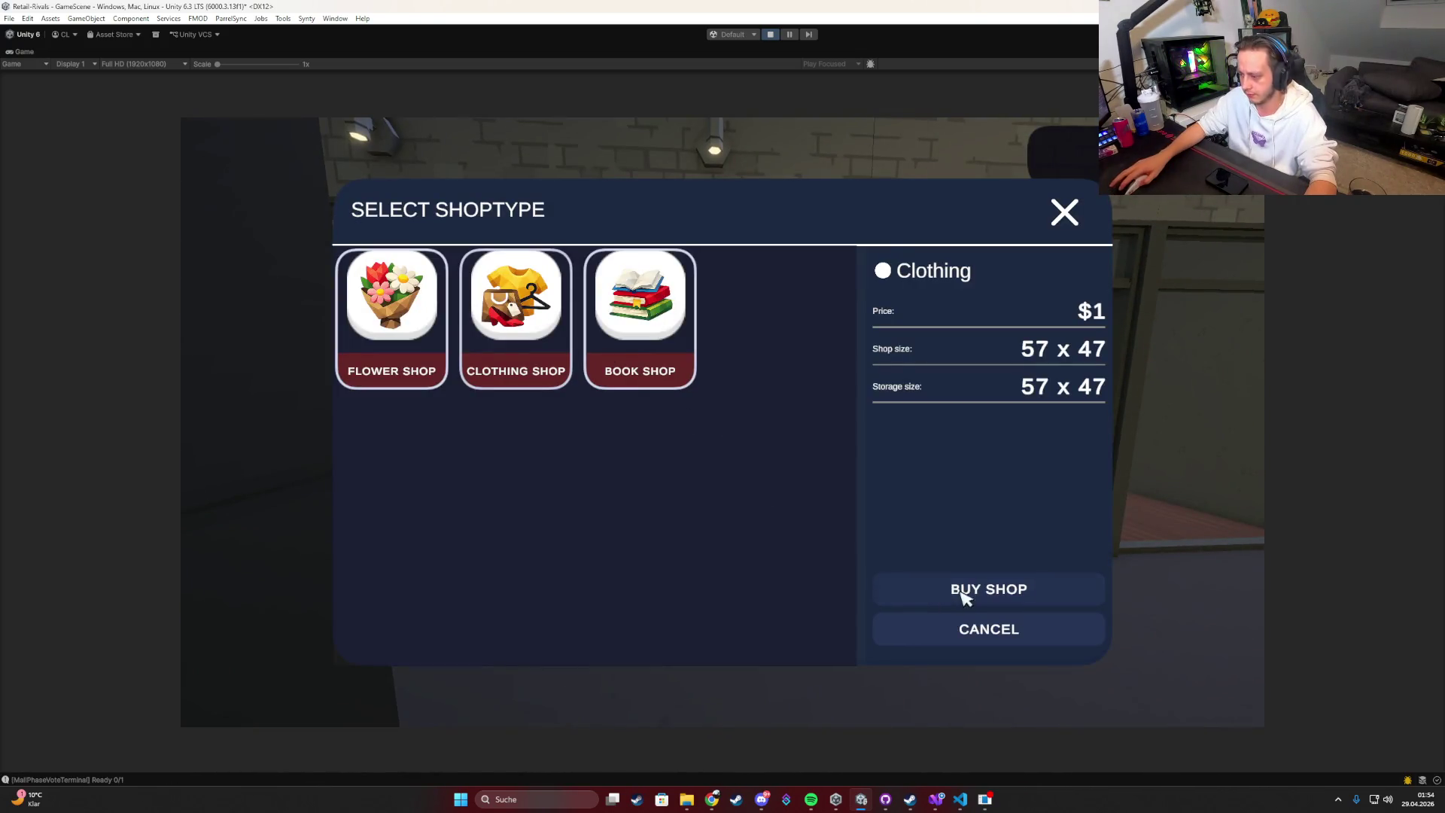
left_click(971, 594)
left_click(622, 334)
scroll(677, 419, "down", 3)
scroll(720, 625, "up", 3)
Restore the full editor layout and select a price list element in the scene.
key("super")
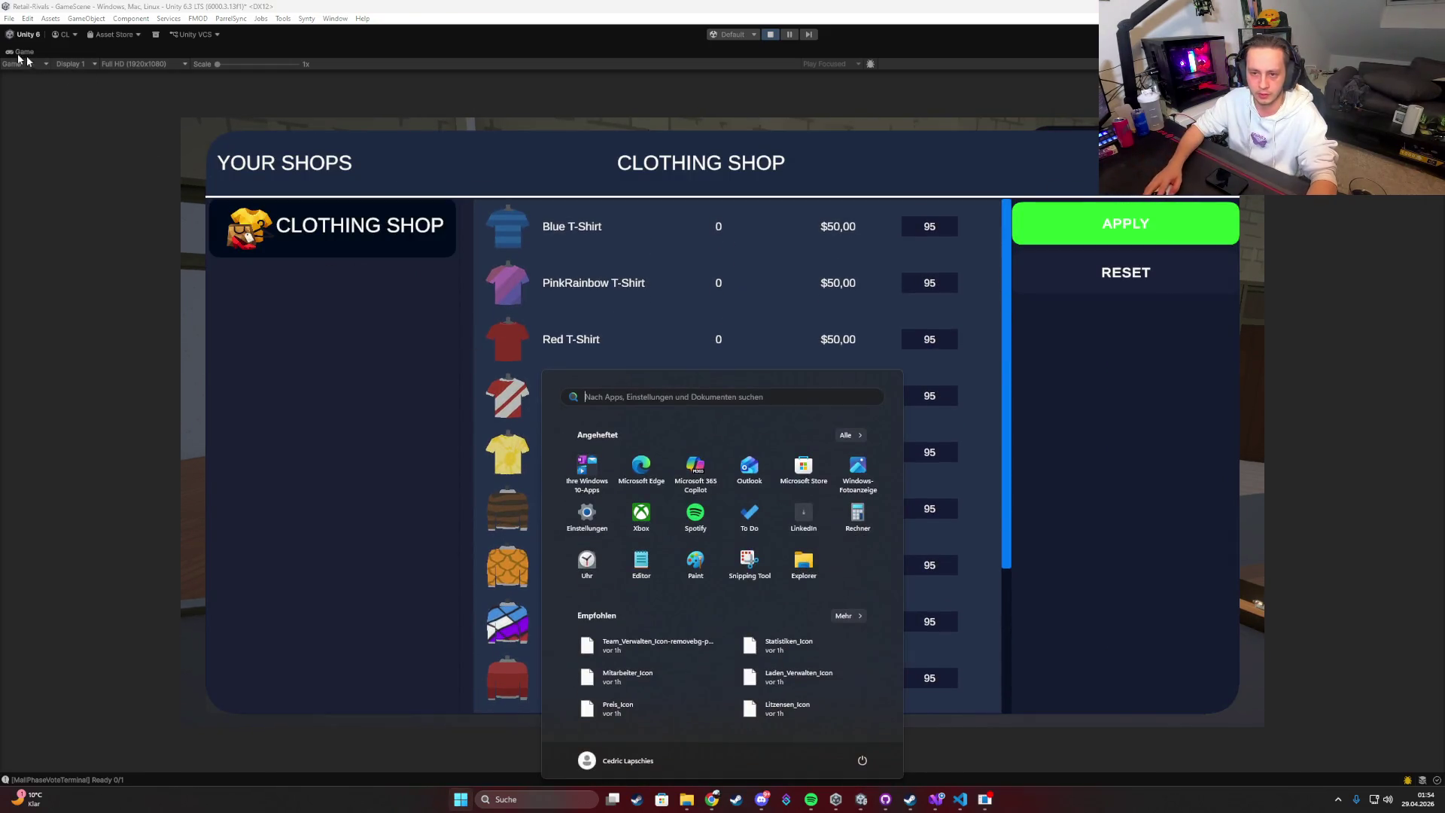
double_click(18, 52)
key("super")
left_click(545, 235)
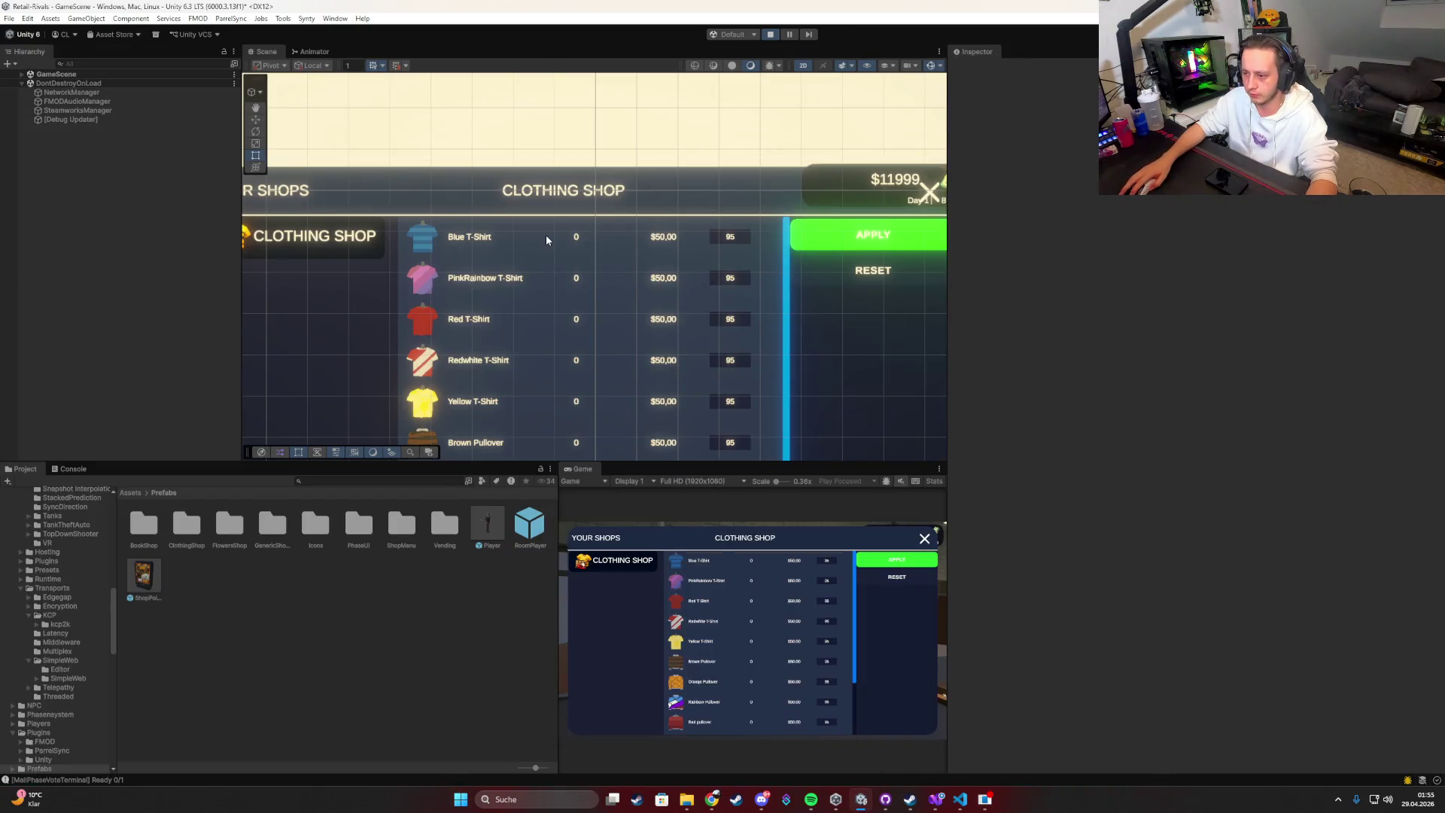
Select the Blue T-Shirt price row and frame it in the Scene view.
left_click(547, 237)
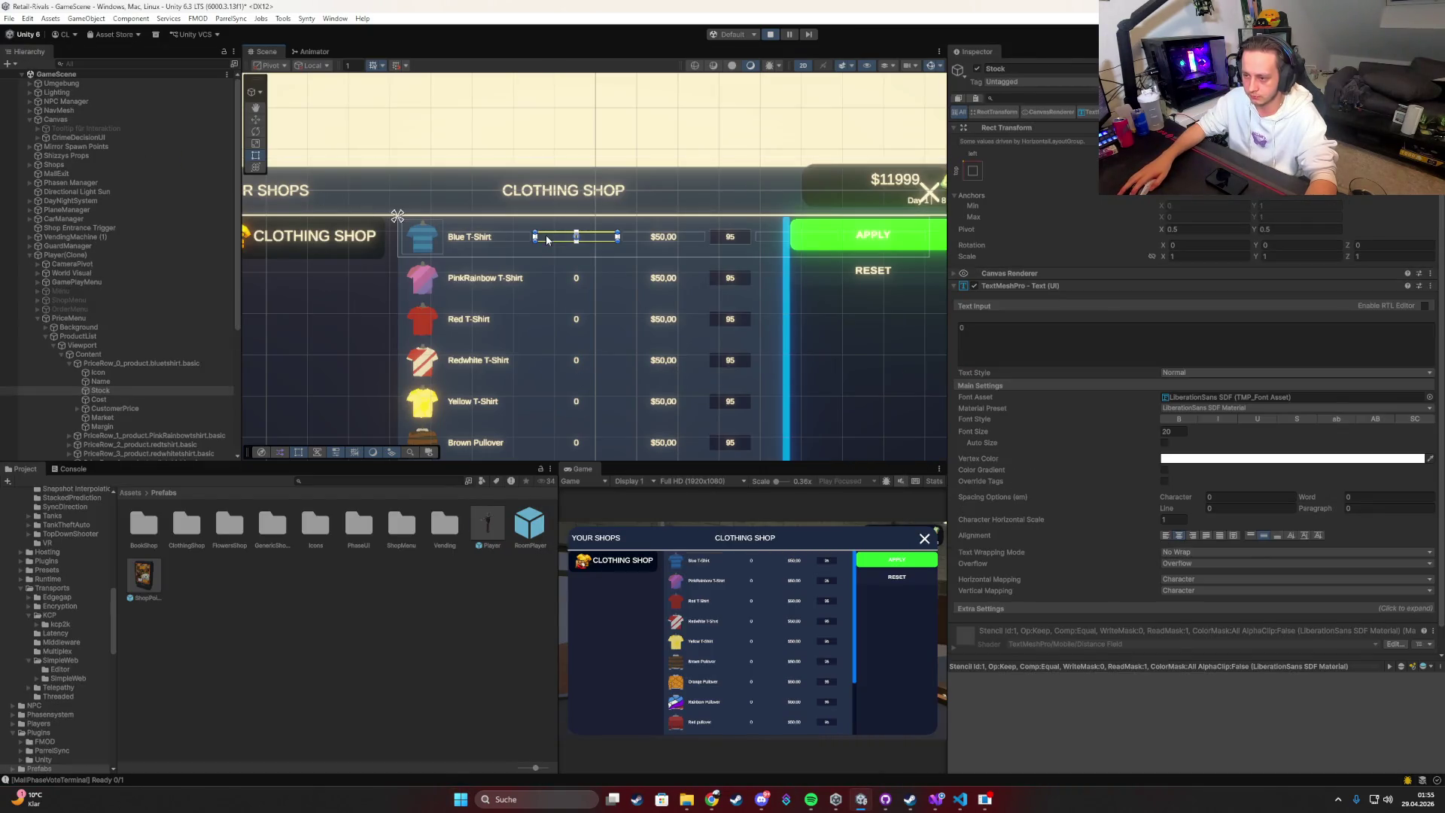
left_click(518, 227)
left_click(164, 361)
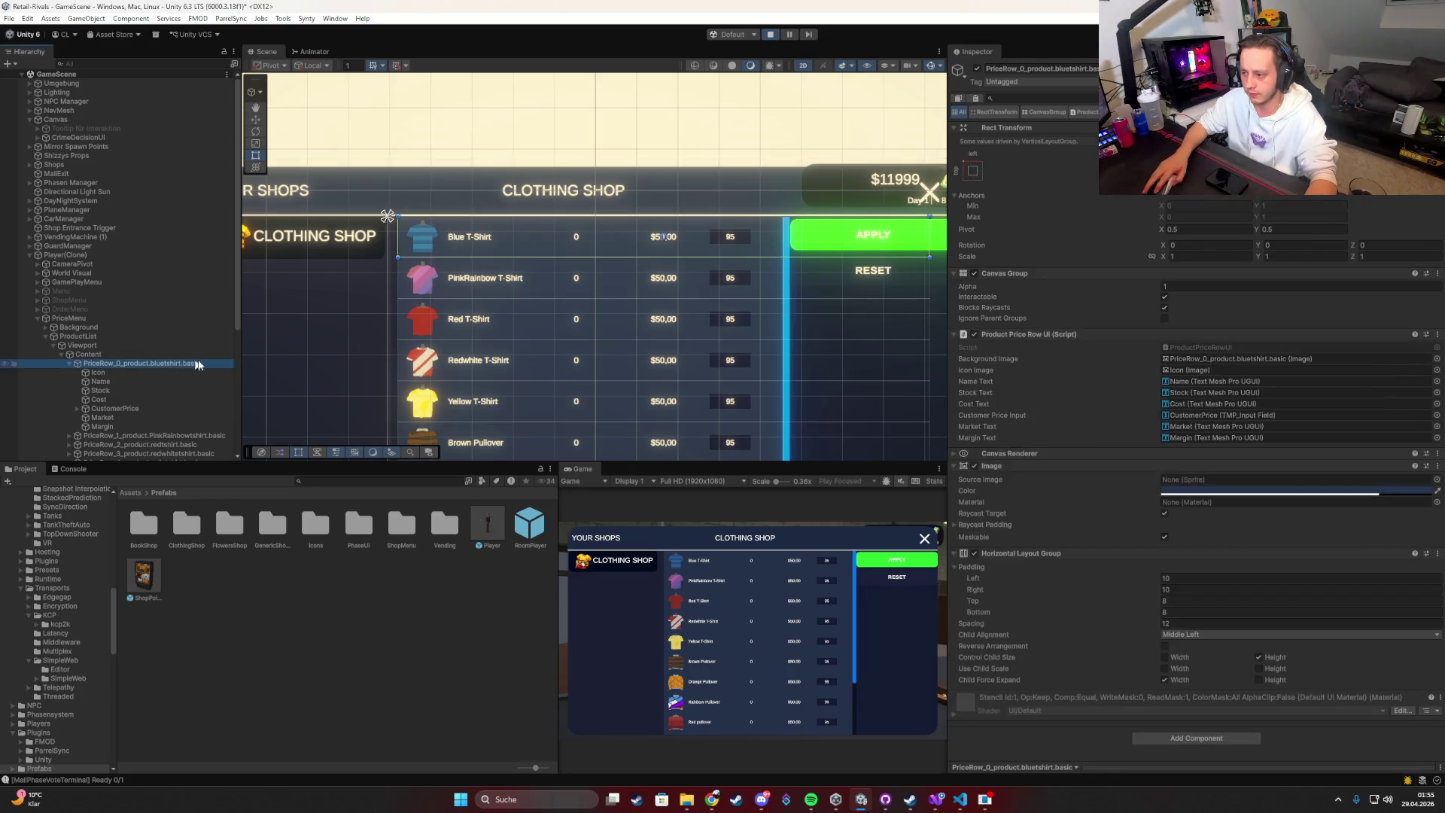
key("f")
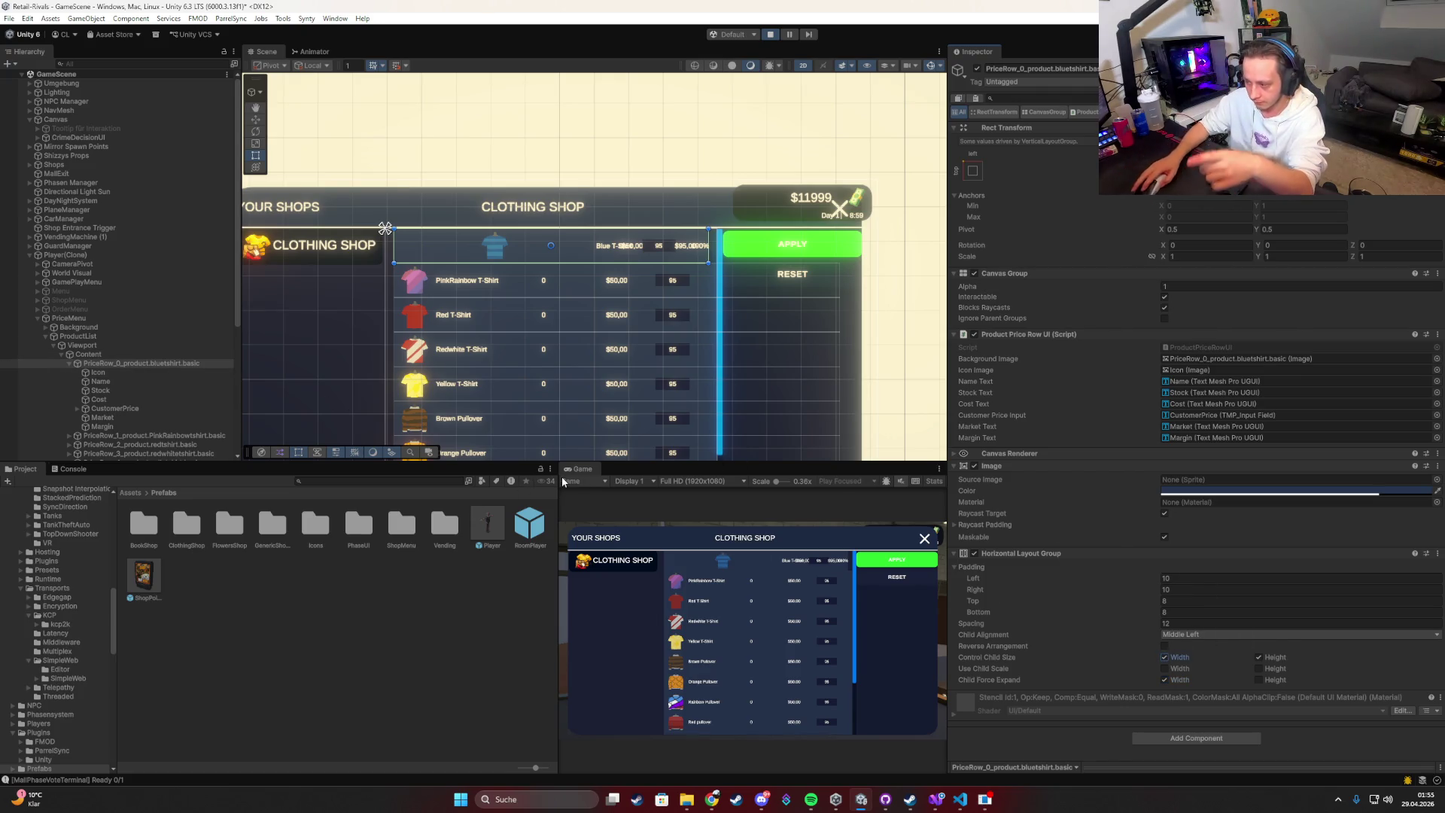
Enable Control Child Size Height on the Content object's layout group.
left_click(132, 356)
left_click(1163, 418)
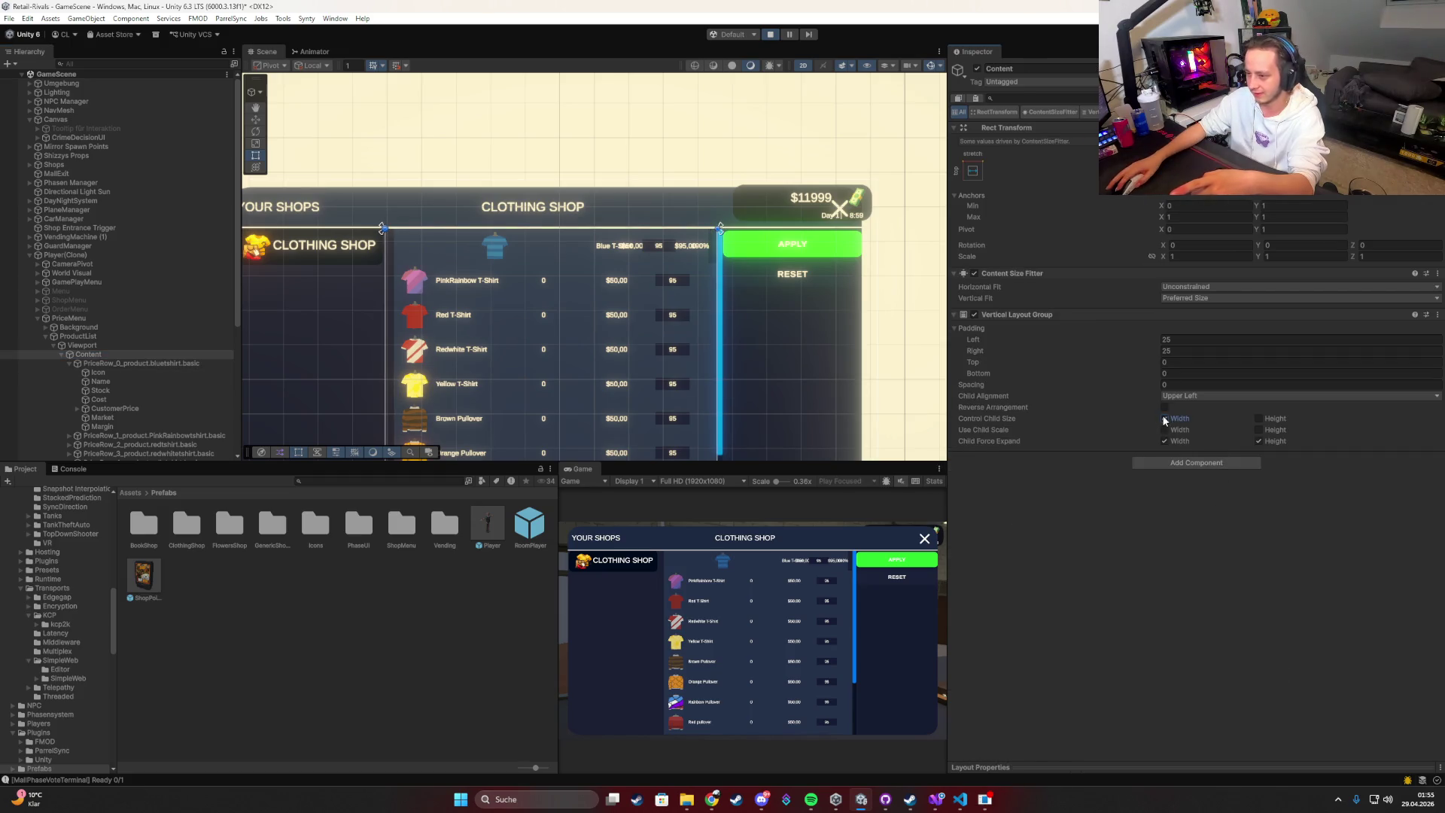
left_click(1263, 418)
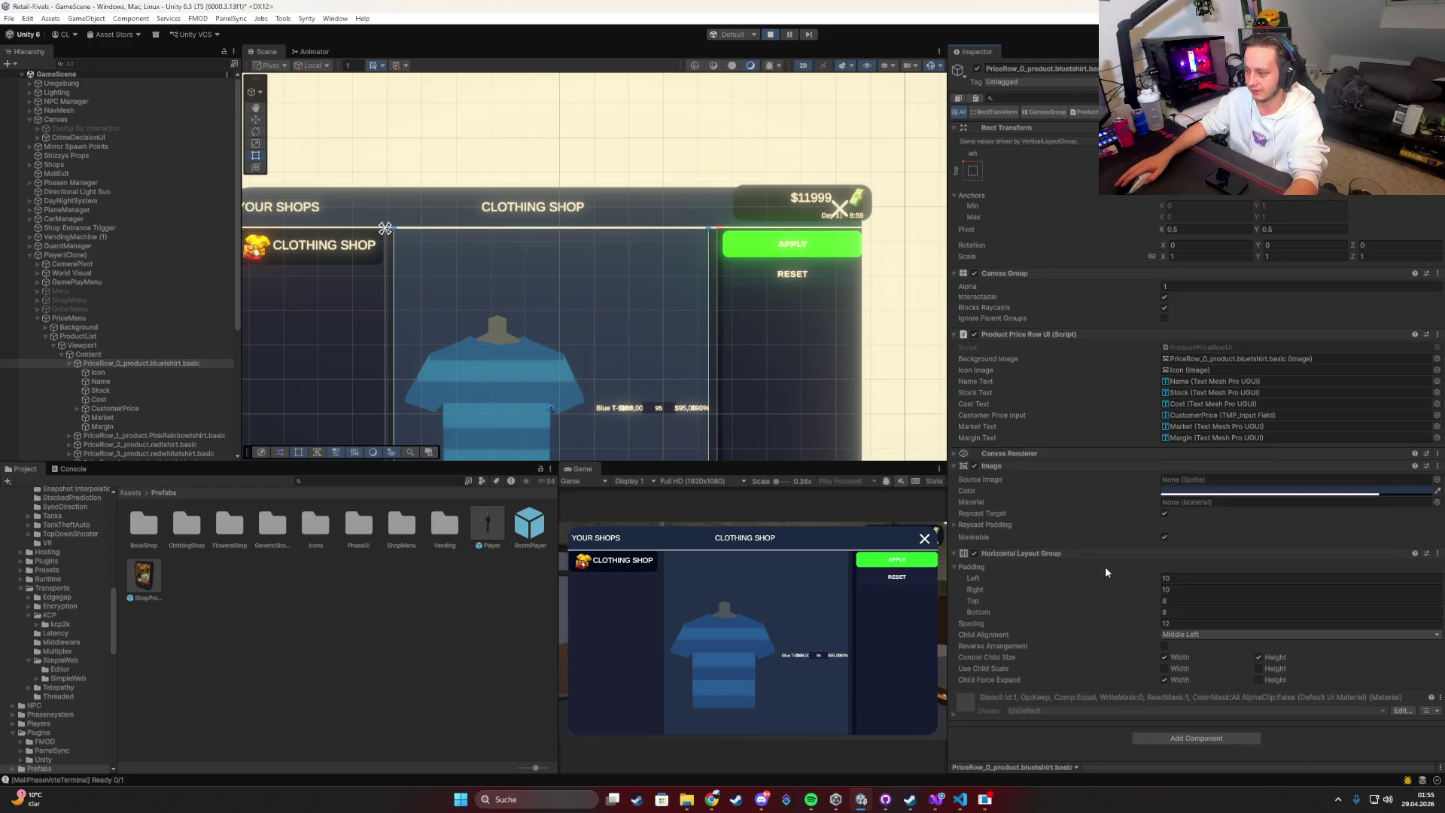
Reopen the Clothing Shop price list, toggle the row's Control Child Size Width, and stop play mode.
left_click(927, 539)
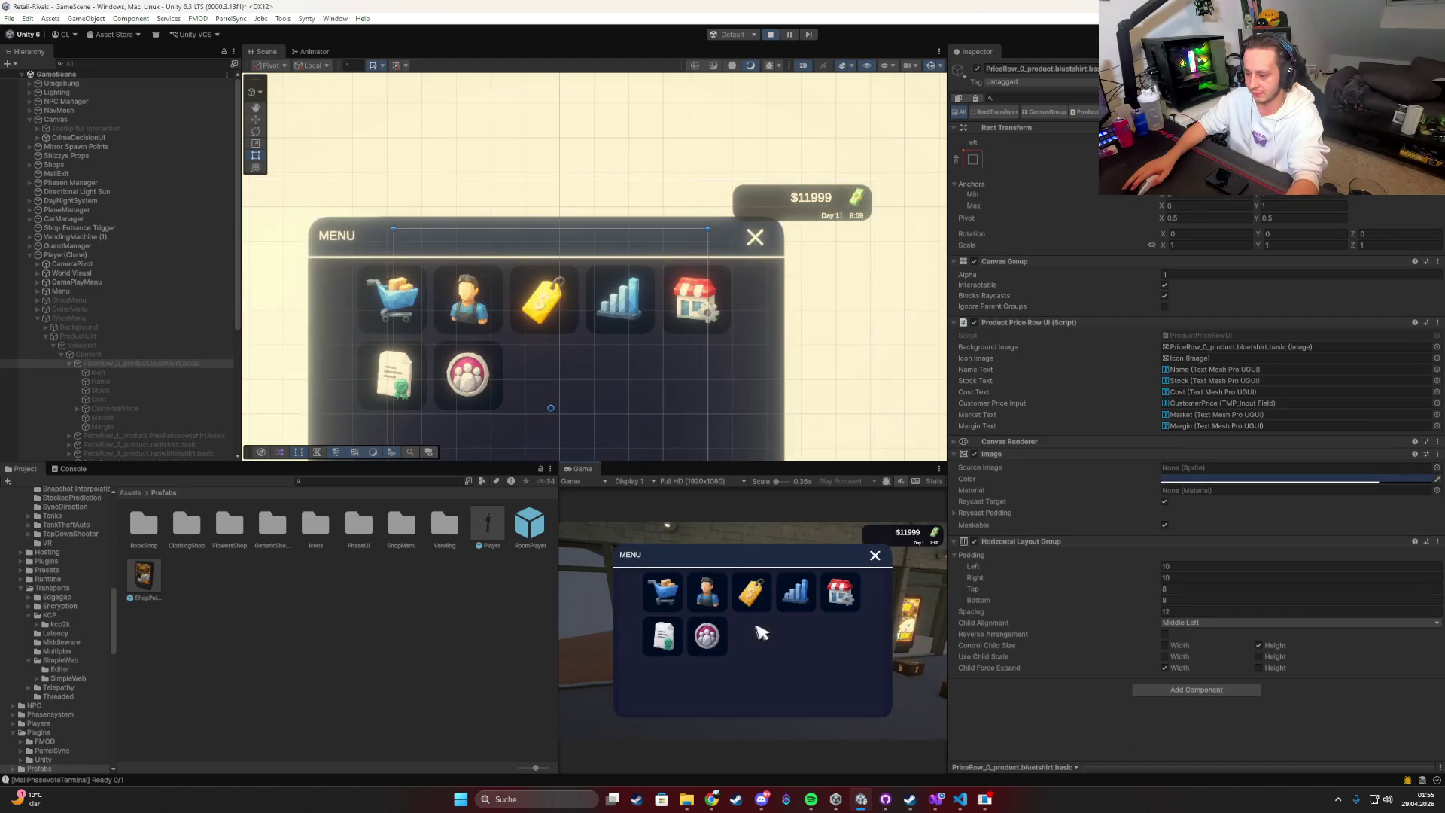
left_click(753, 597)
left_click(96, 364)
left_click(1025, 186)
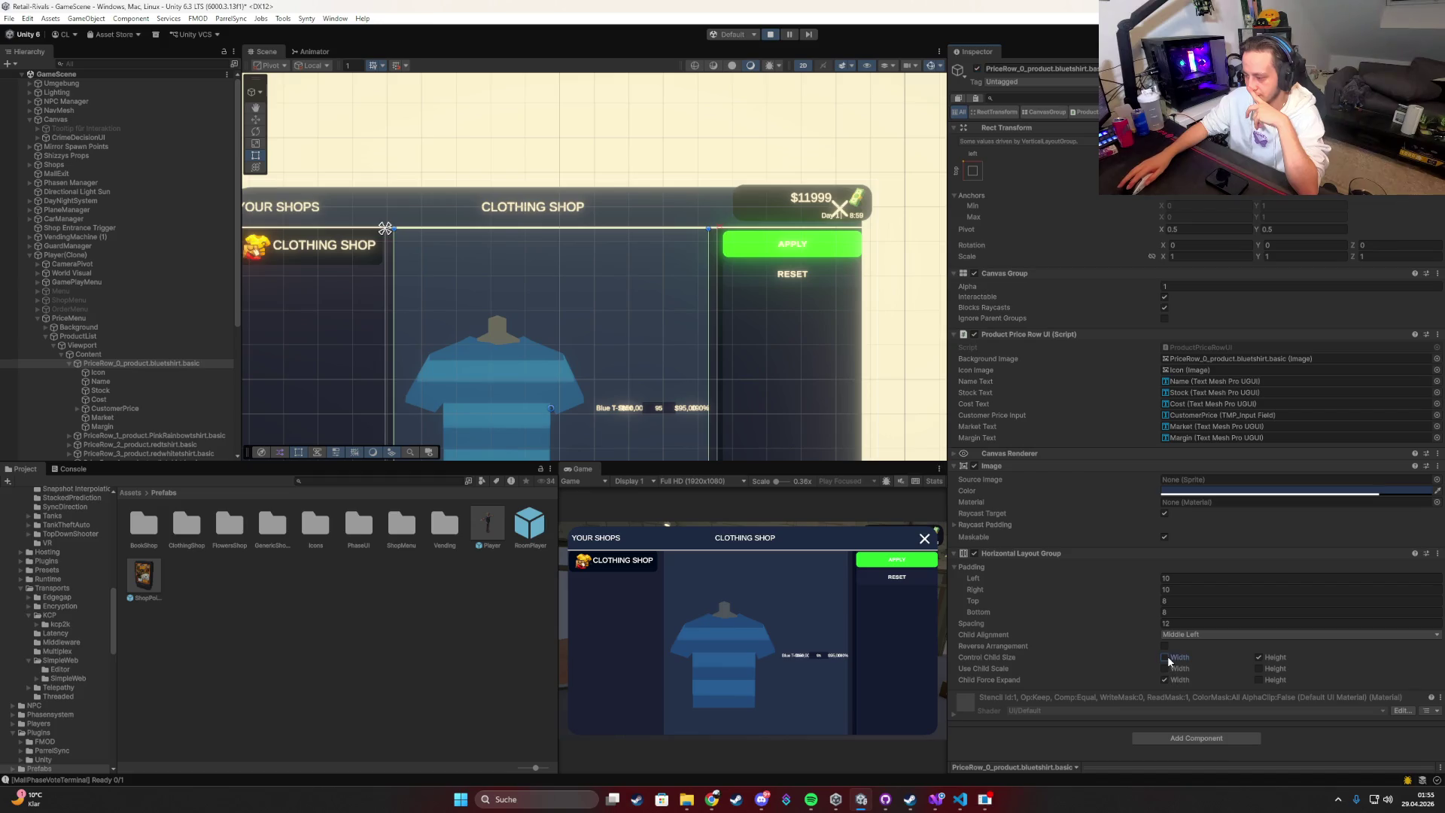
left_click(771, 36)
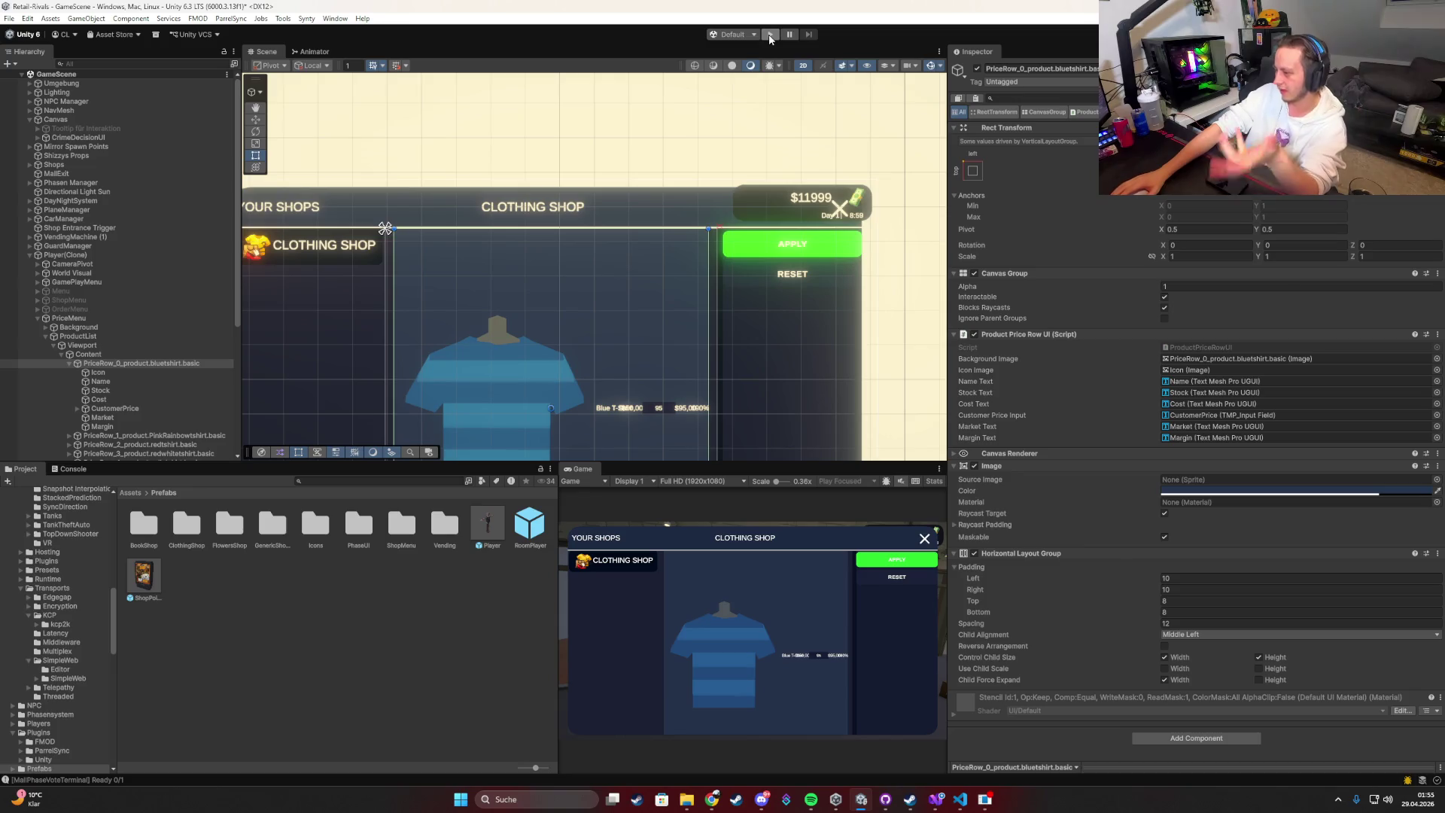
Run the game, start it from the main menu, then stop play mode.
mouse_move(860, 800)
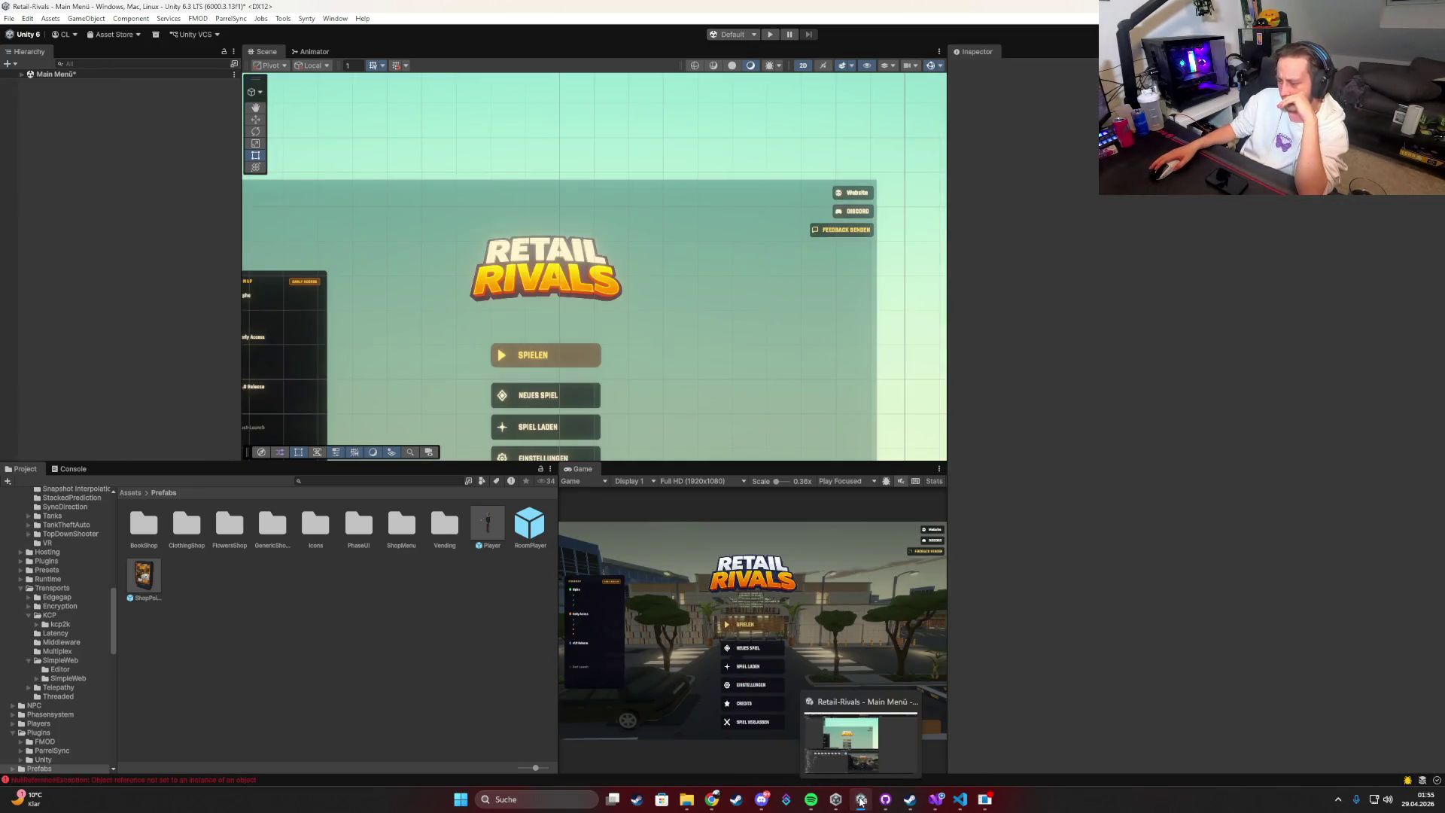
left_click(770, 34)
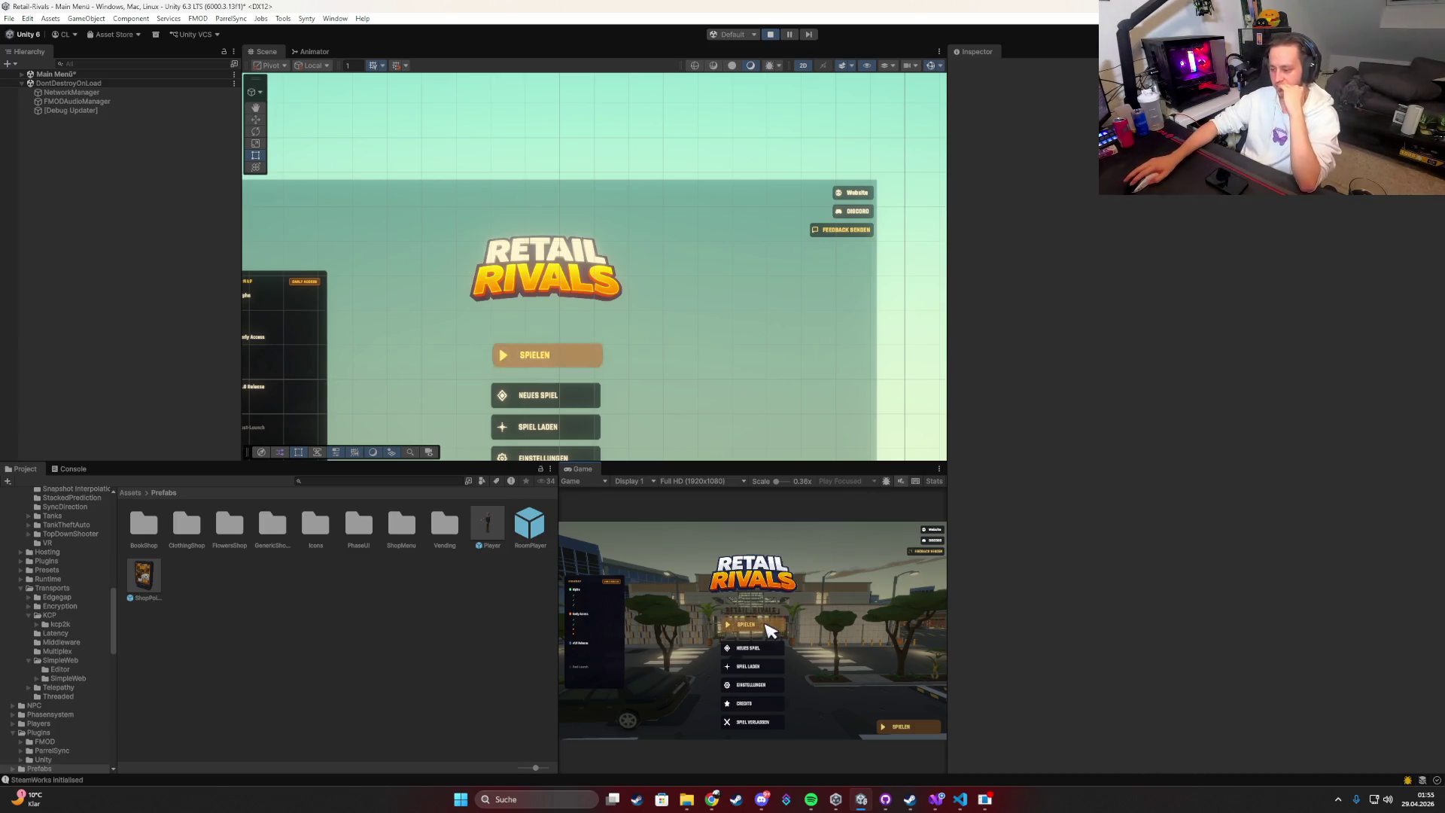
left_click(747, 623)
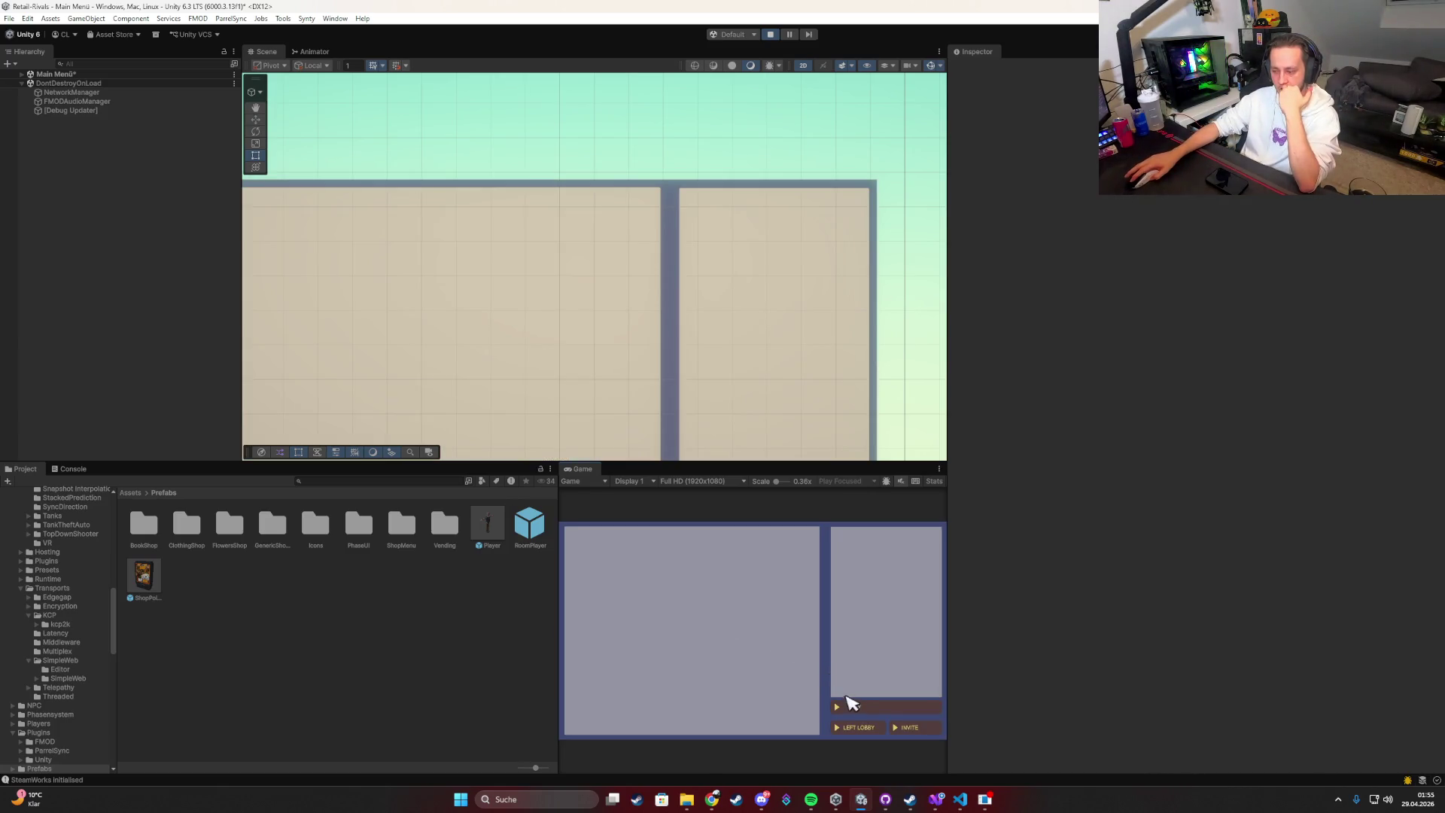
left_click(770, 34)
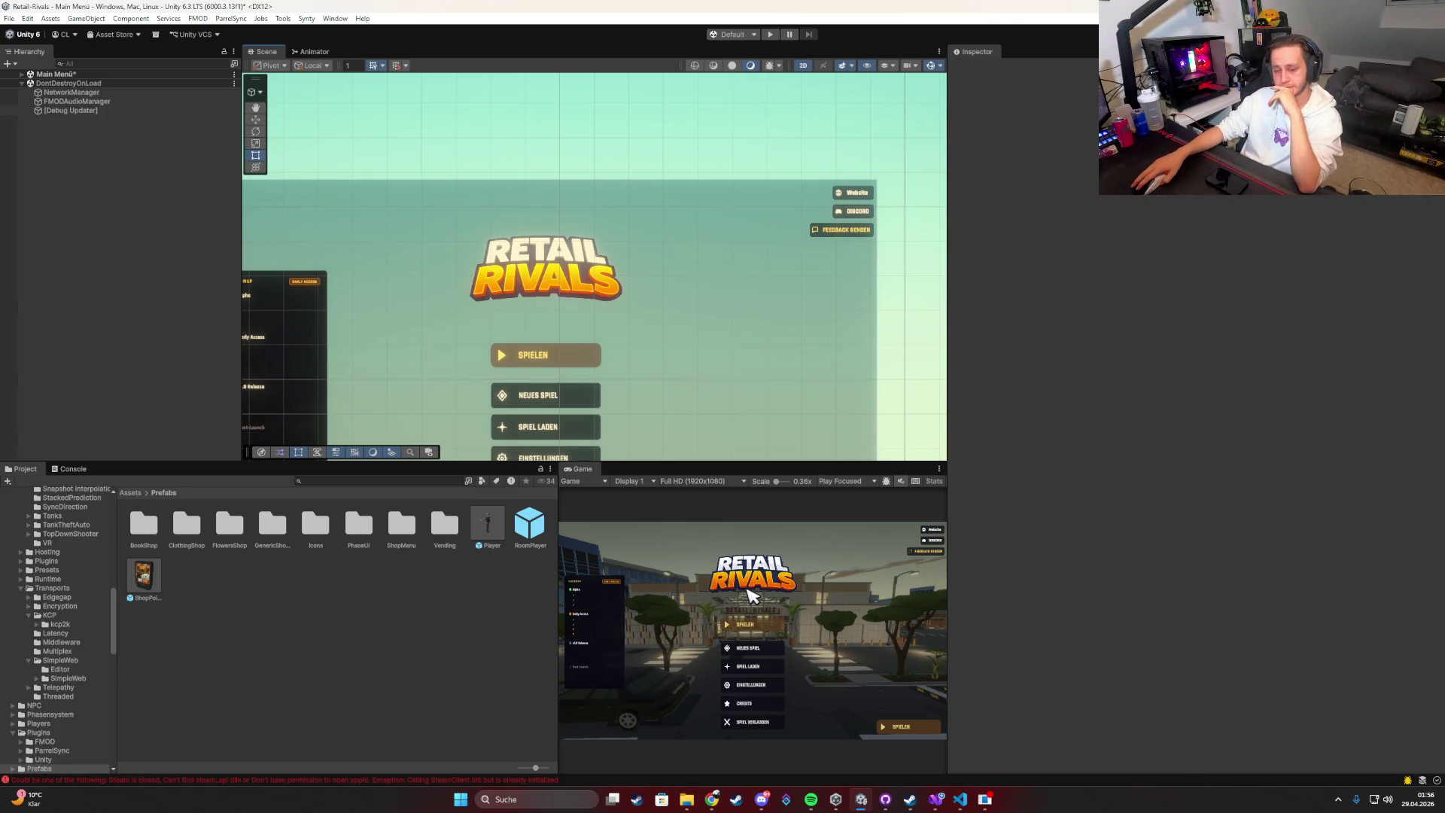
Restart play mode with Ctrl+P, review ProductPriceRowUI.cs in Visual Studio, then return to Unity.
key("ctrl+p")
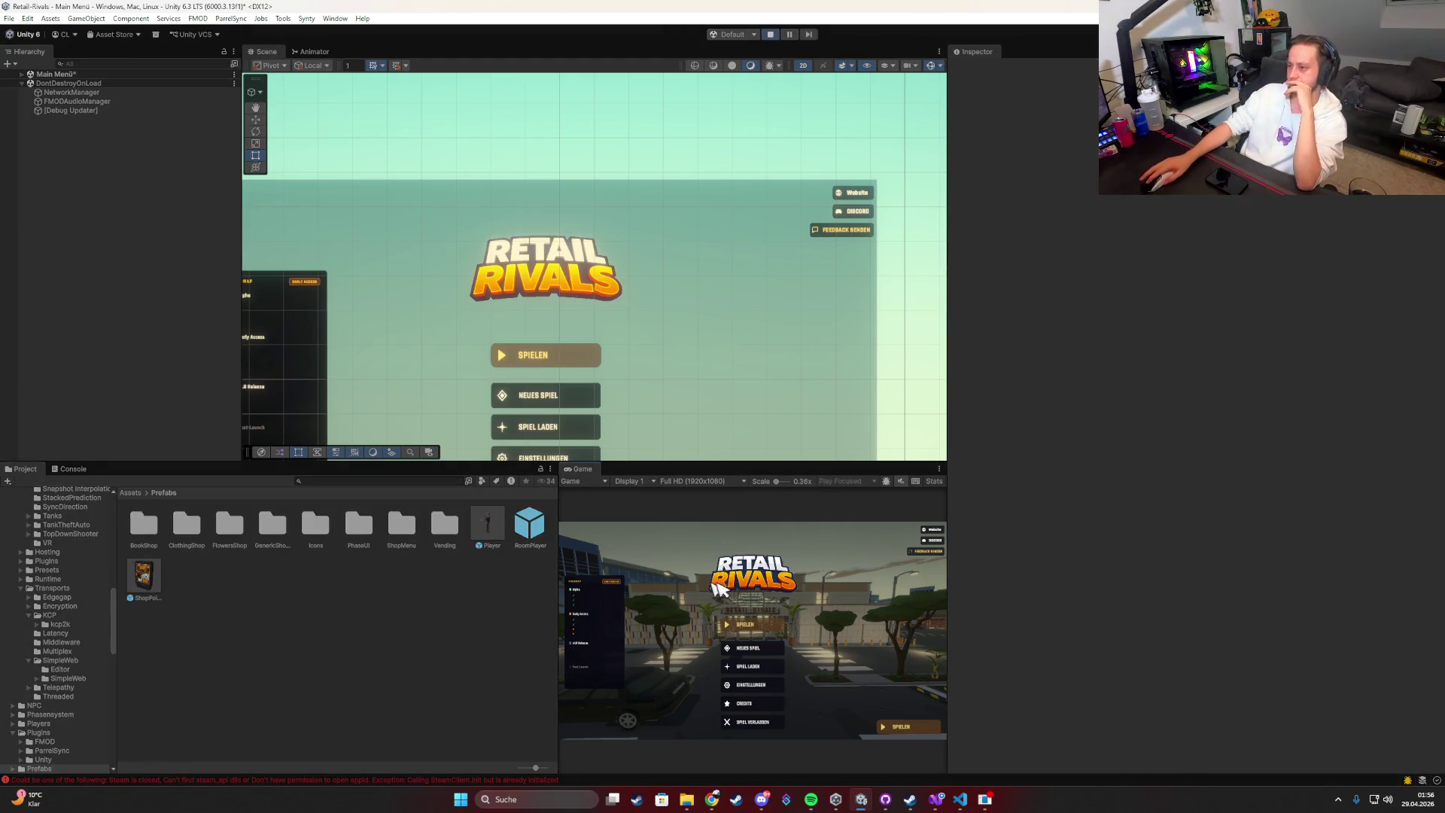
left_click(967, 806)
left_click(964, 807)
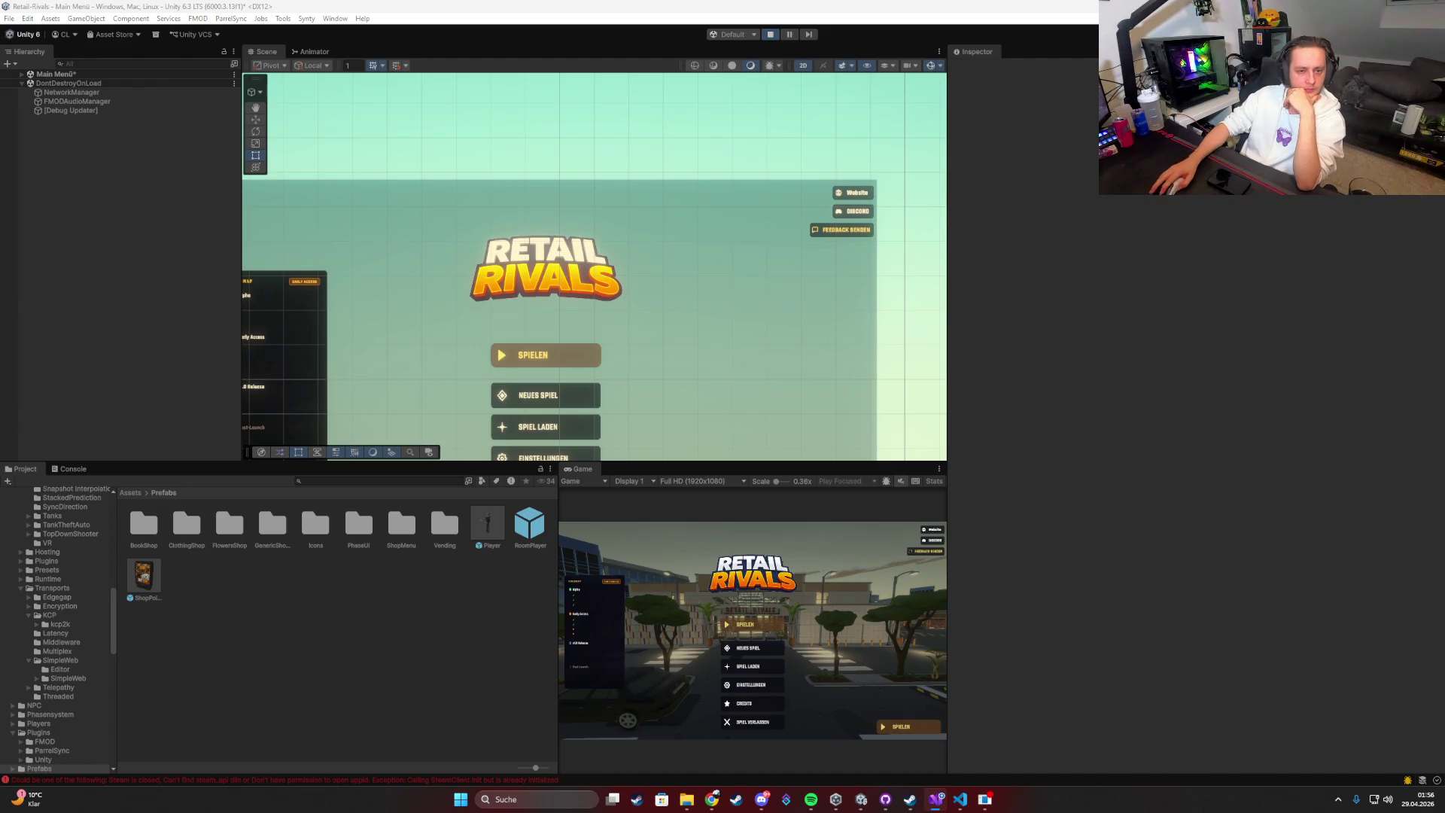
key("alt+Tab")
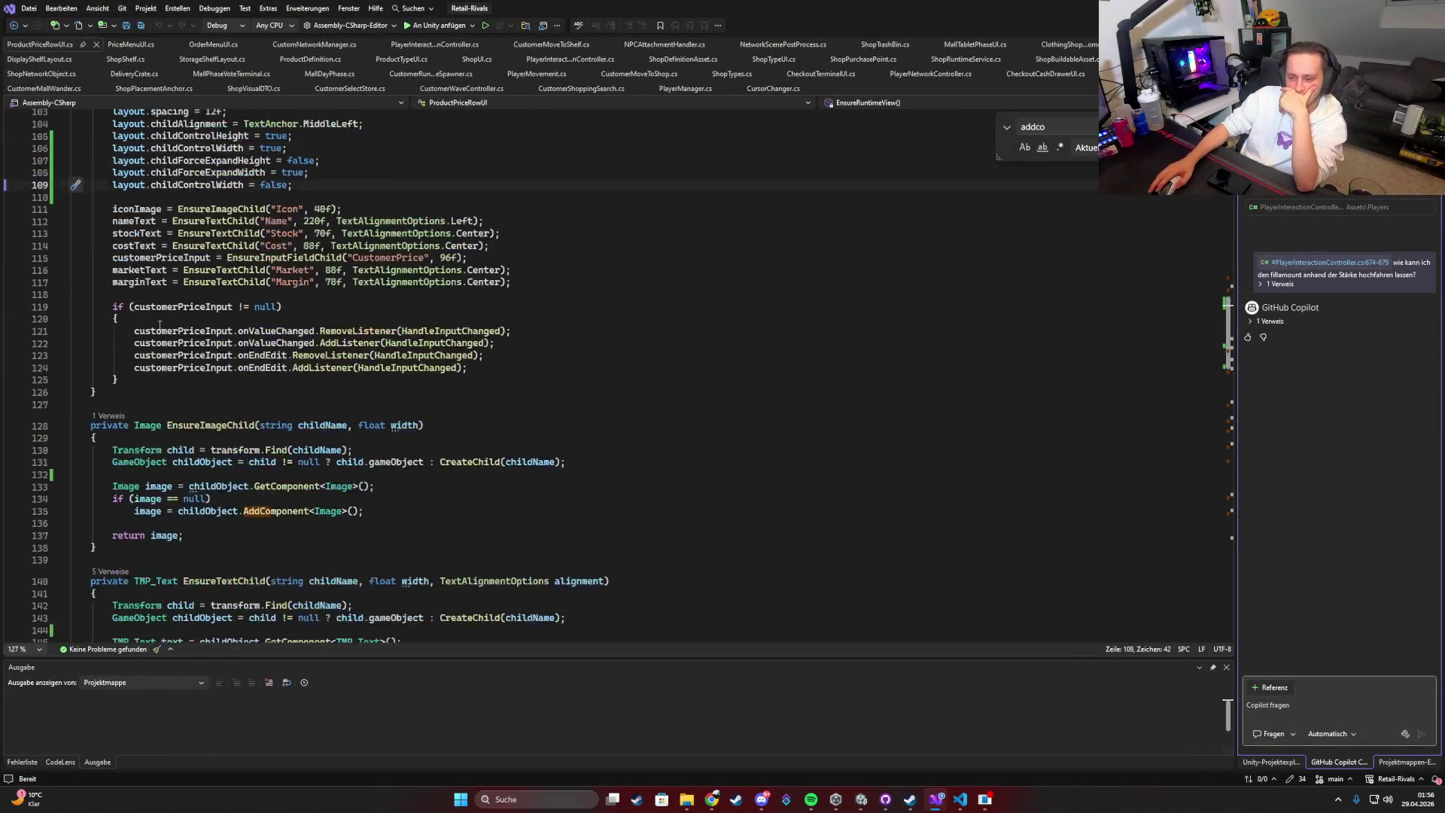
scroll(160, 325, "down", 1)
scroll(151, 319, "down", 4)
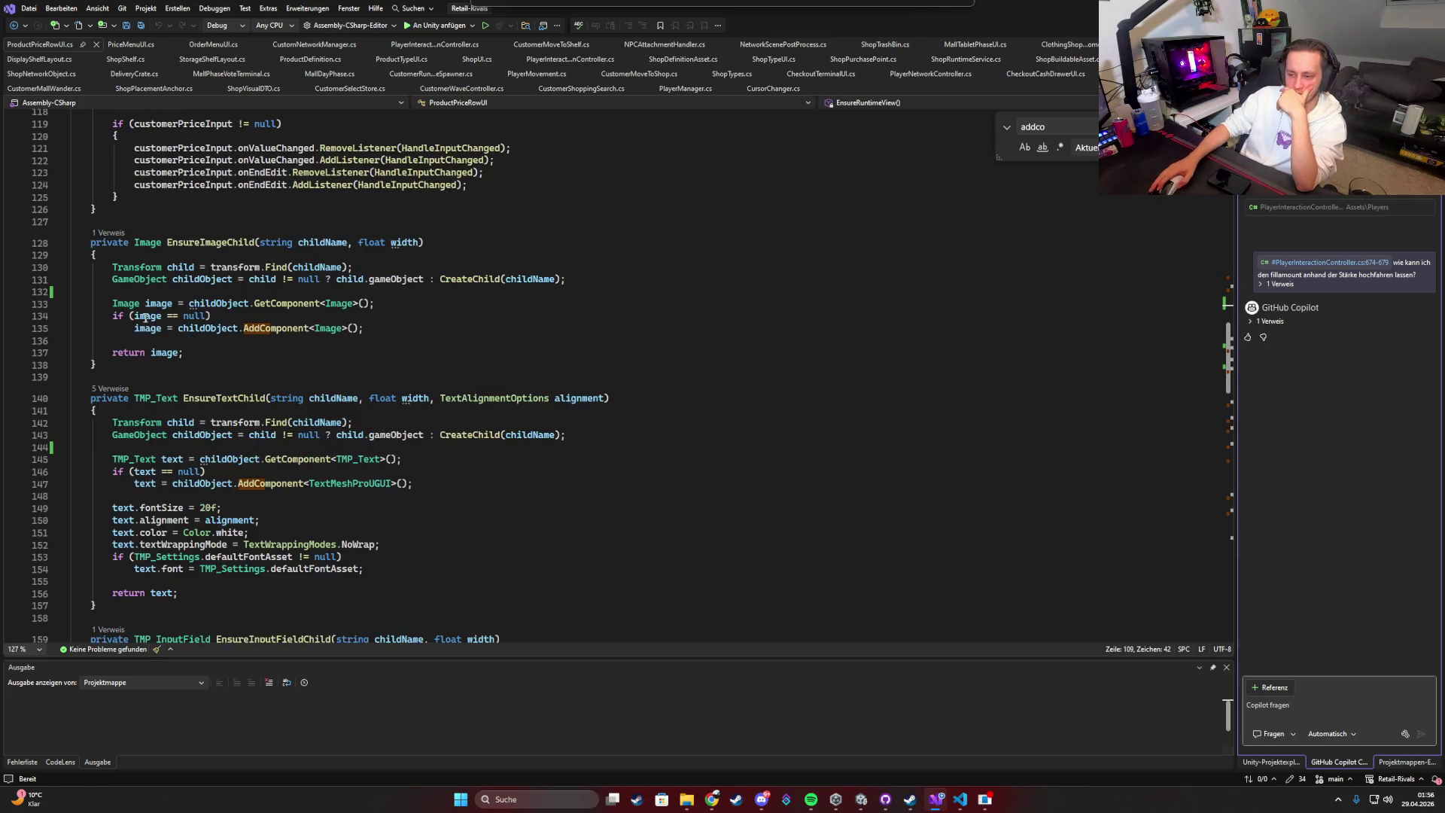
scroll(146, 317, "down", 3)
key("alt+Tab")
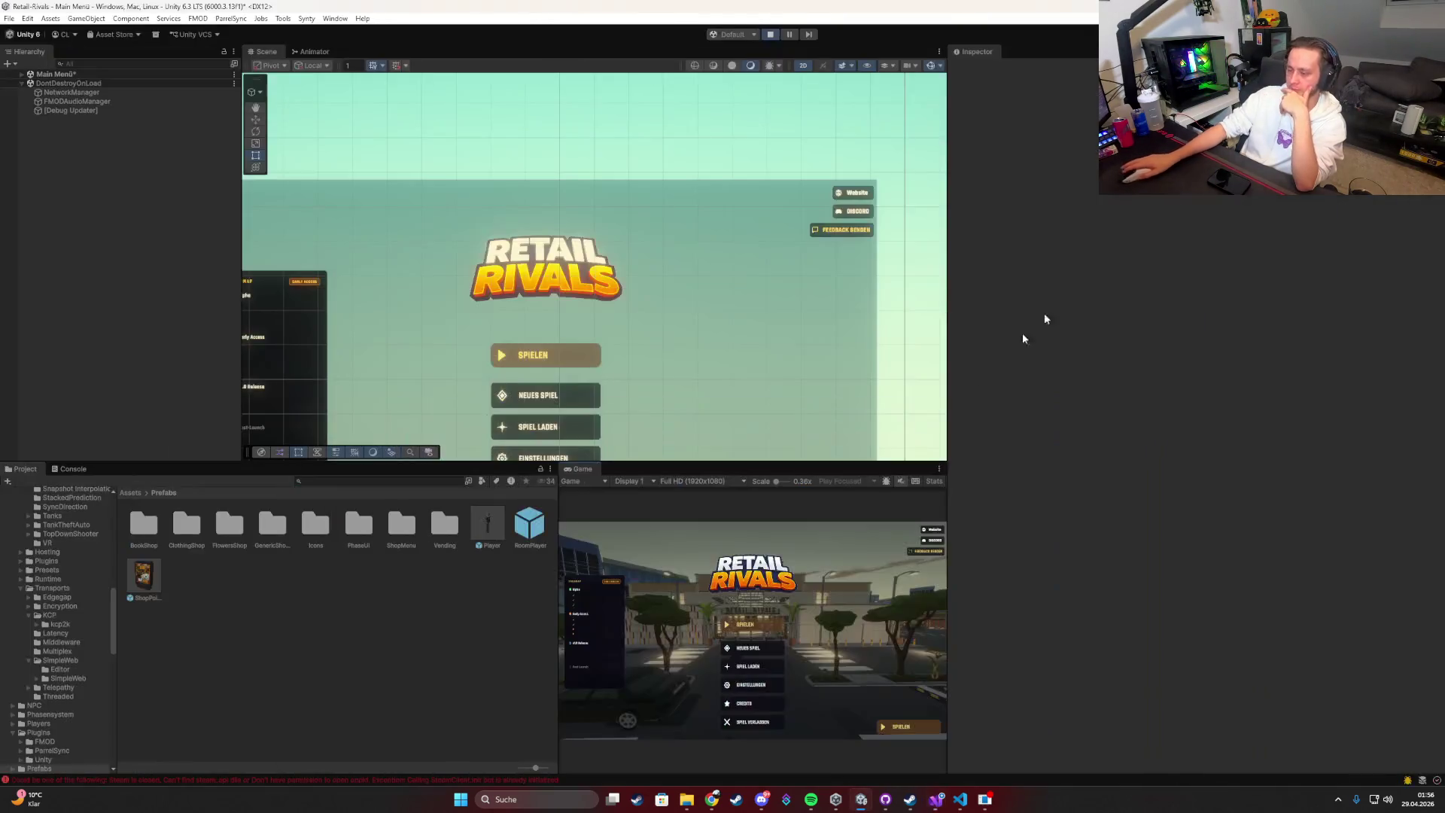
Start from the lobby, buy the Clothing Shop at the poster, and open its price list to select the Blue T-Shirt text.
left_click(754, 644)
left_click(866, 705)
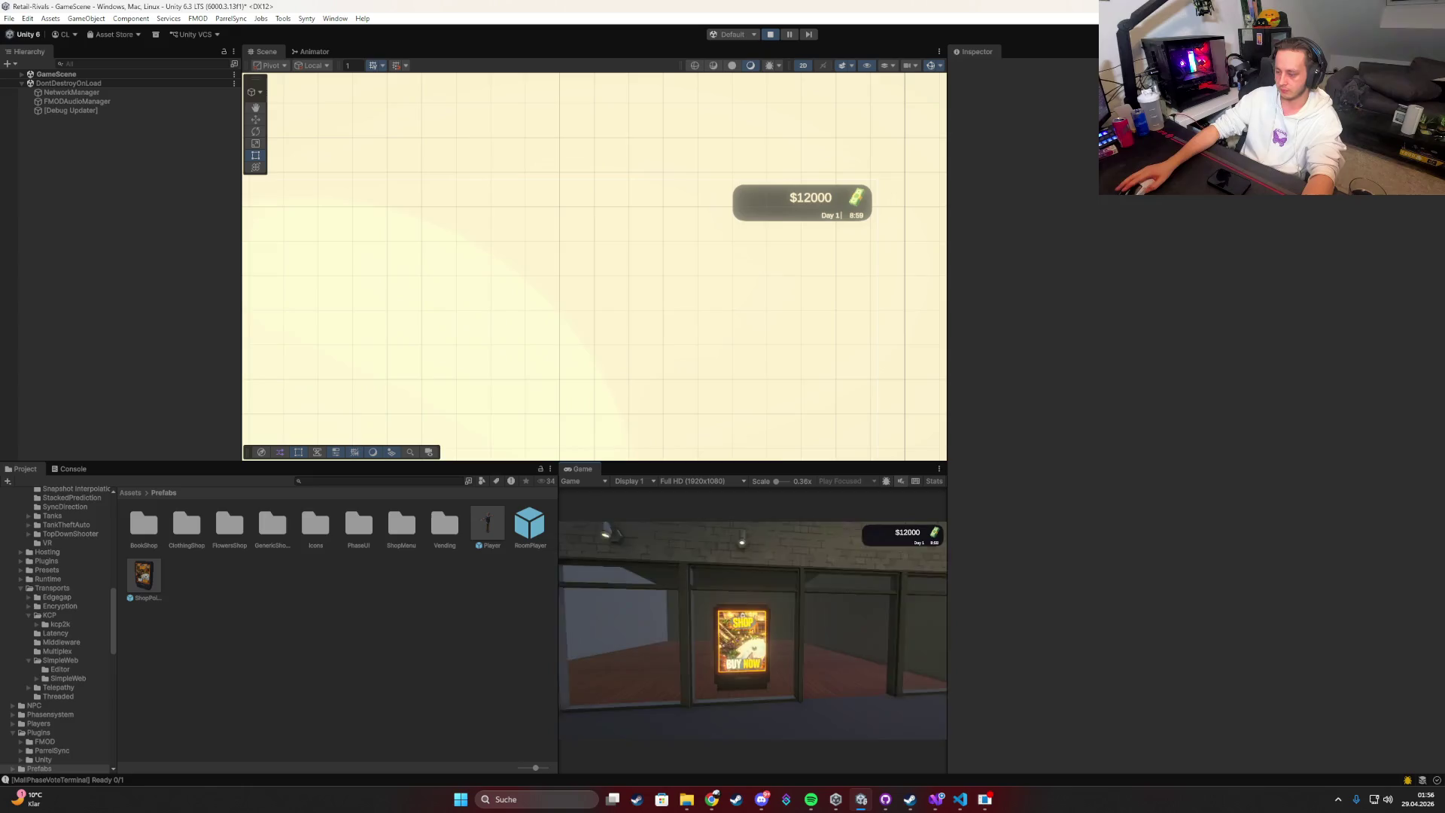
key("e")
left_click(680, 587)
left_click(864, 690)
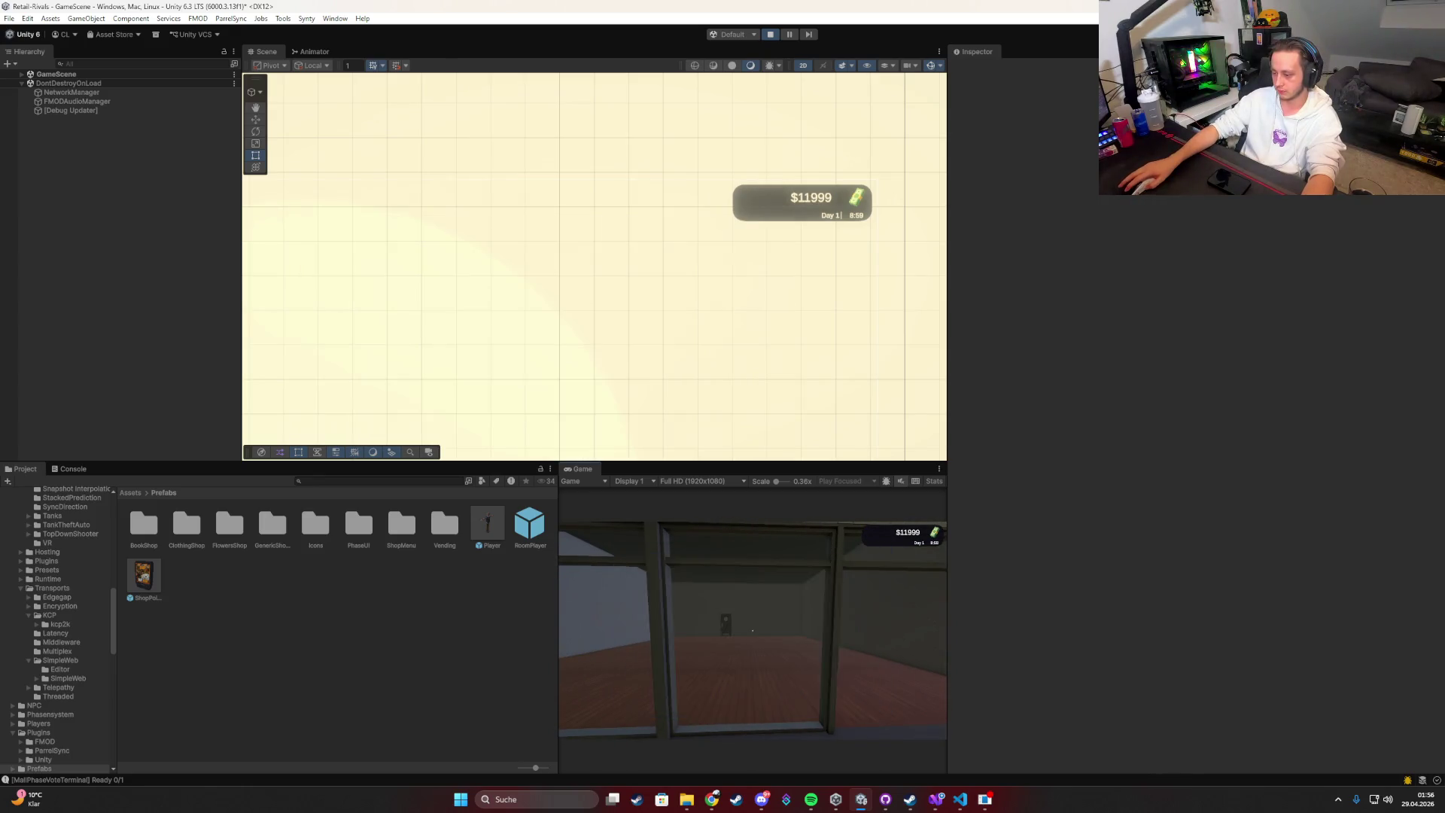
key("Tab")
left_click(749, 595)
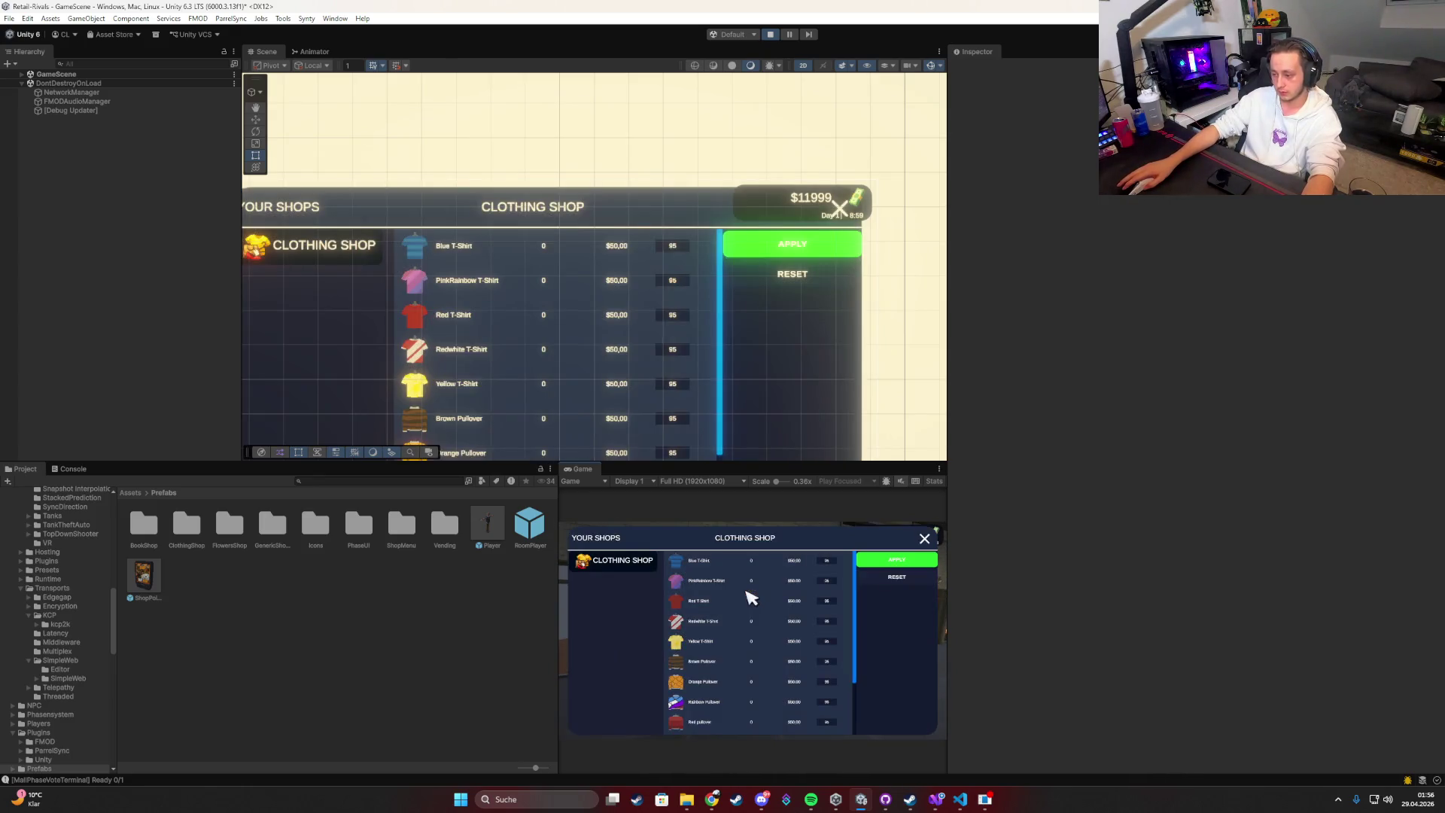
key("super")
left_click(493, 246)
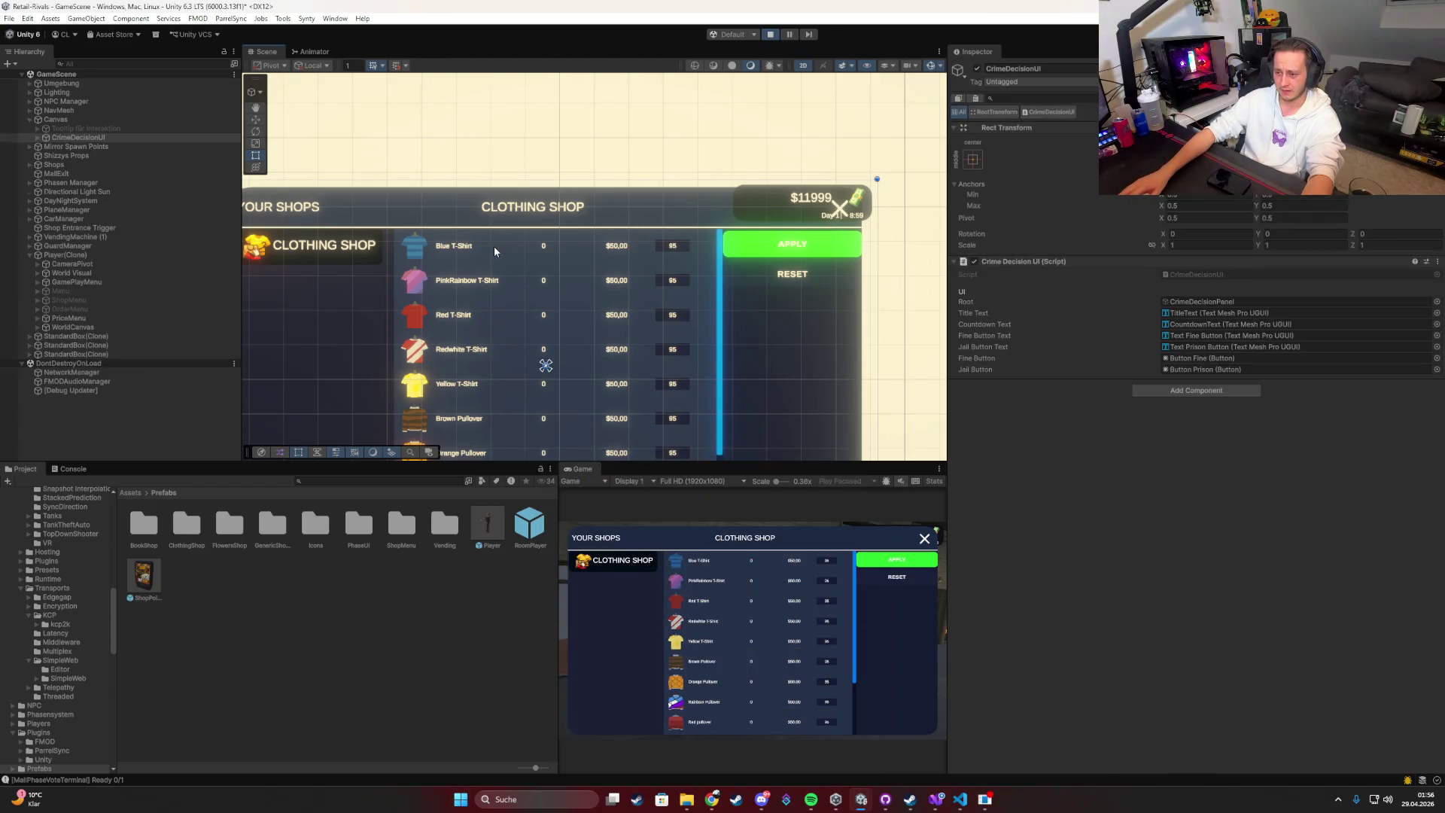
On the Blue T-Shirt row, enable Control Child Size Width and Use Child Scale Width.
left_click(142, 363)
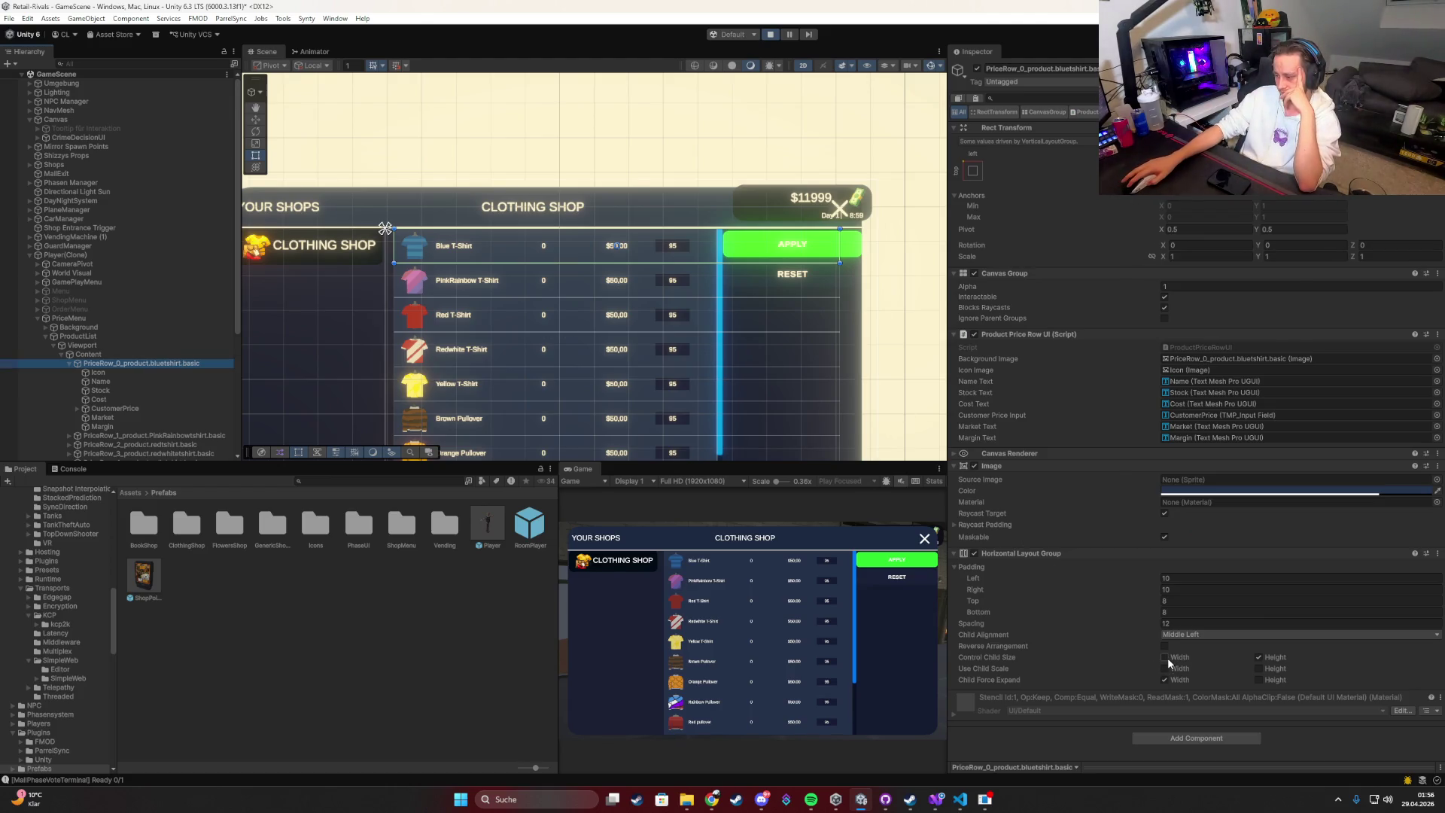
left_click(1167, 657)
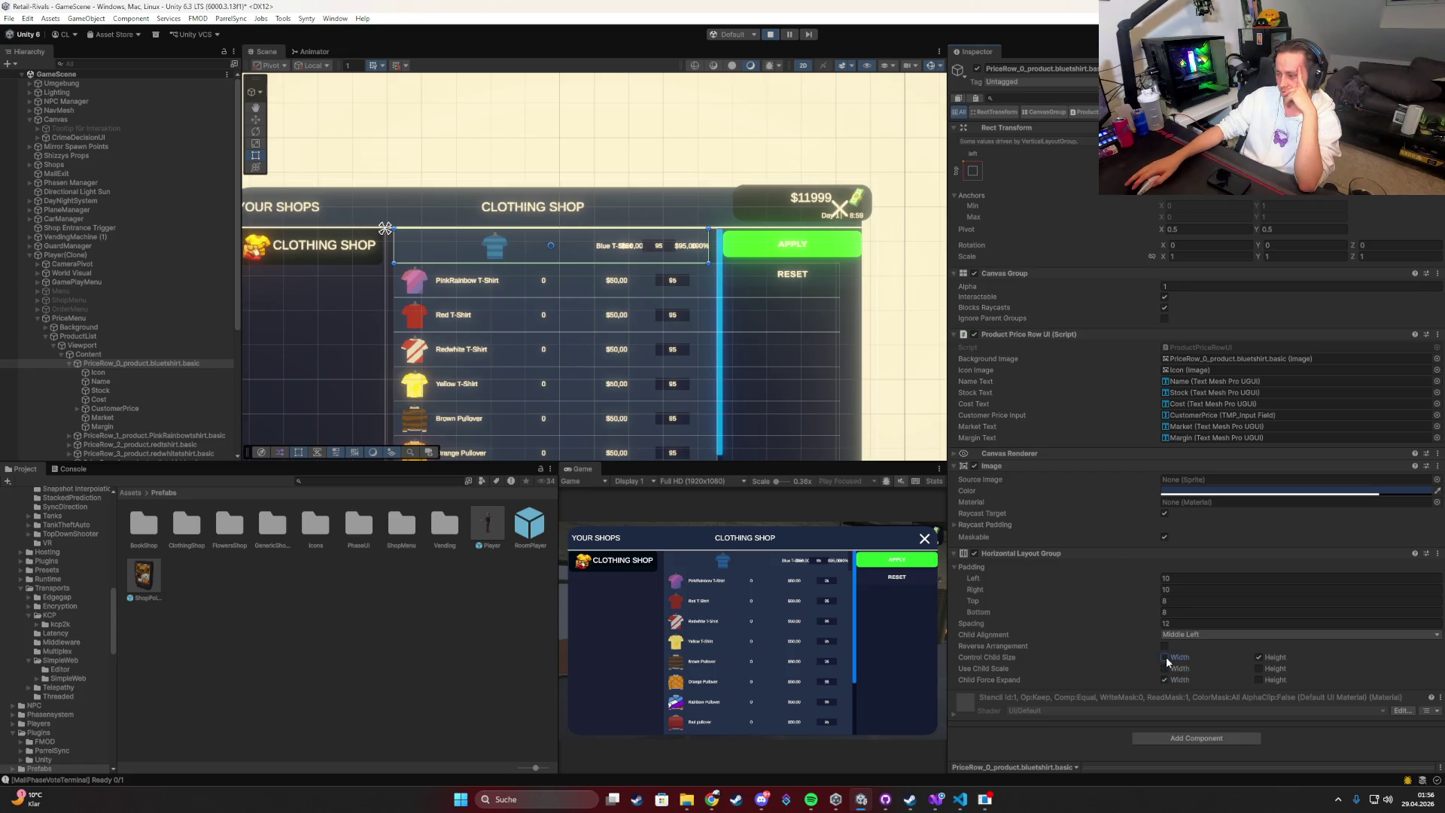
left_click(107, 372)
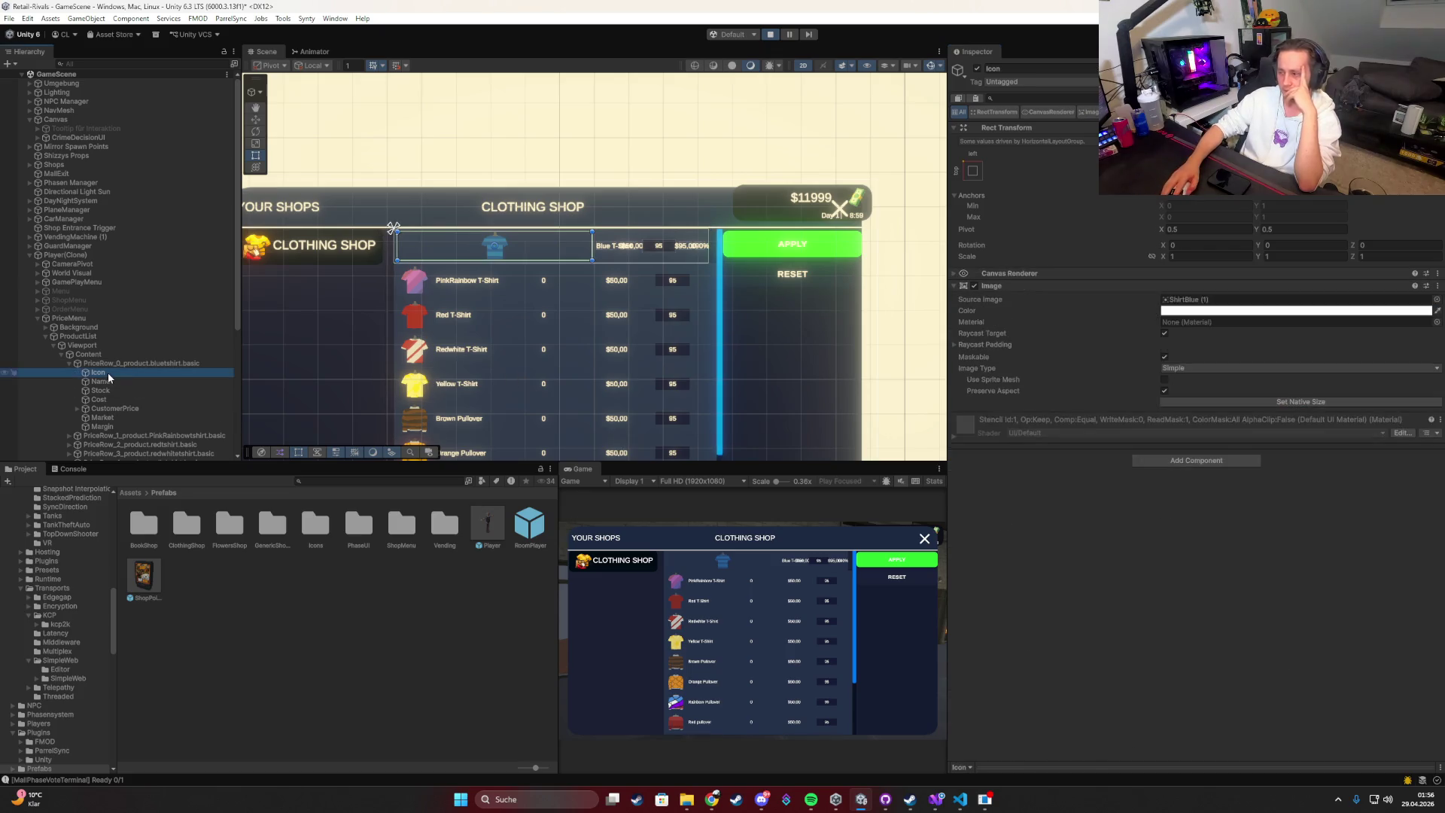
left_click(101, 364)
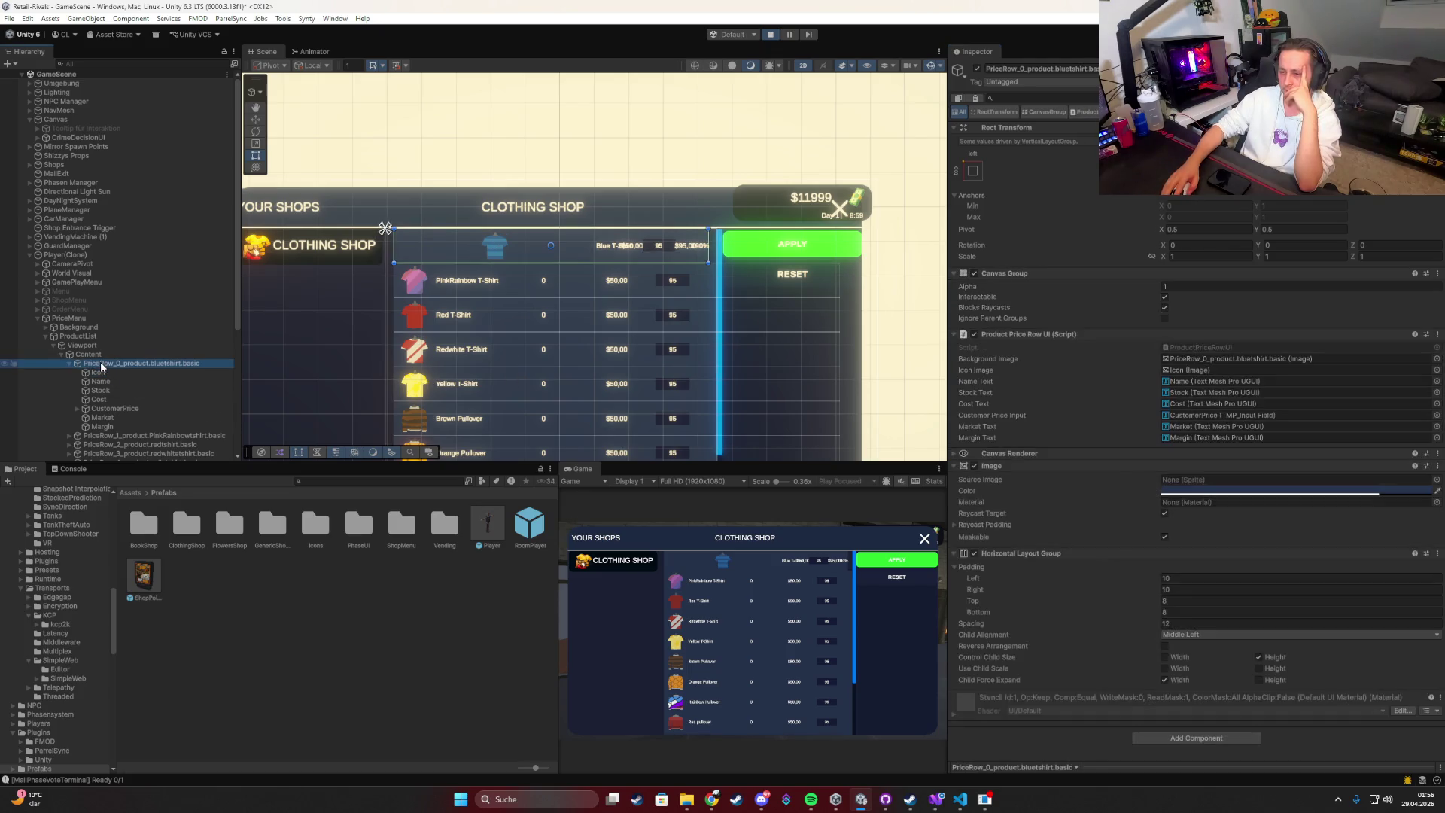
left_click(1166, 668)
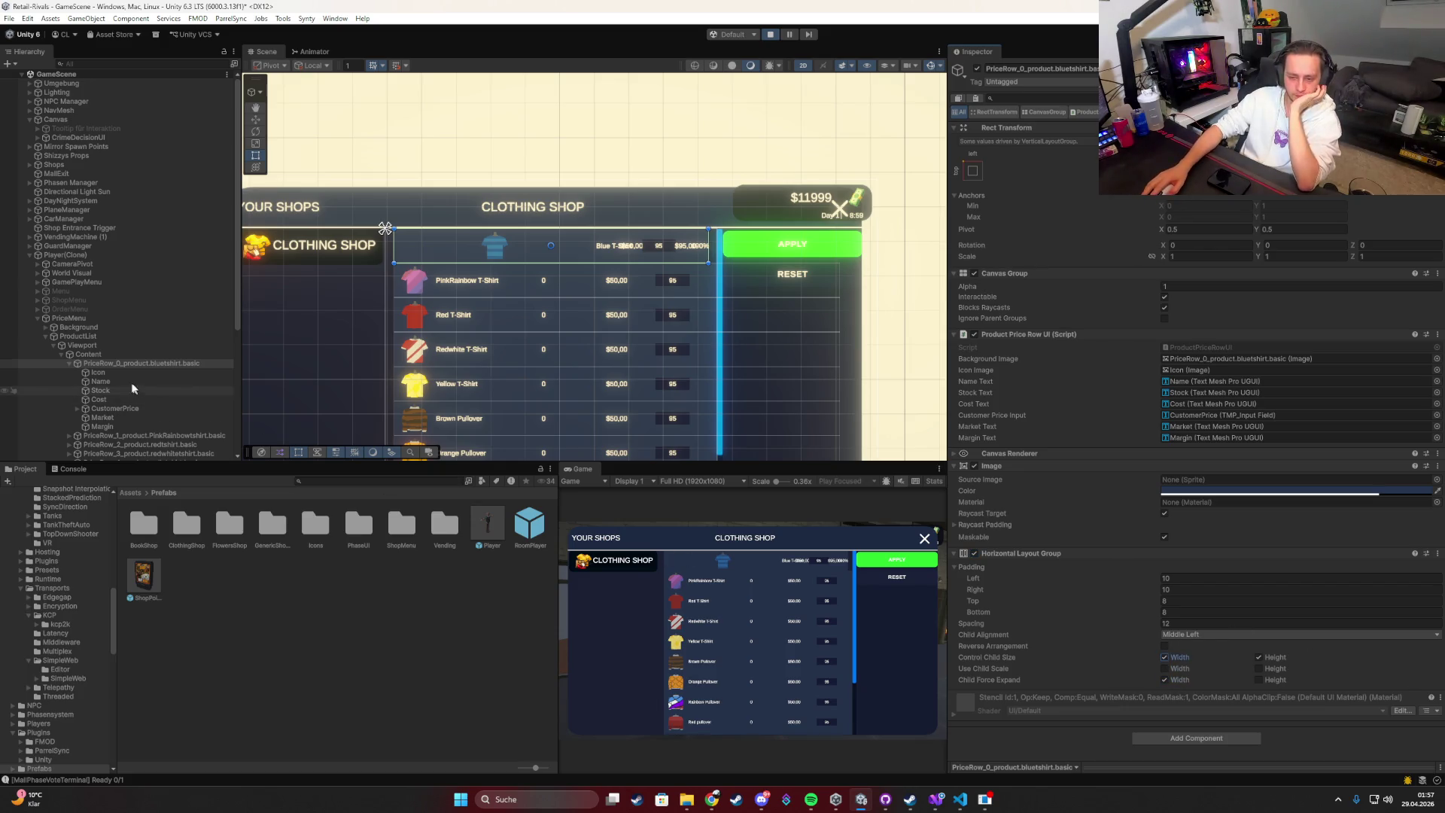
Set the Content Vertical Layout Group's left and right padding to 0.
left_click(111, 354)
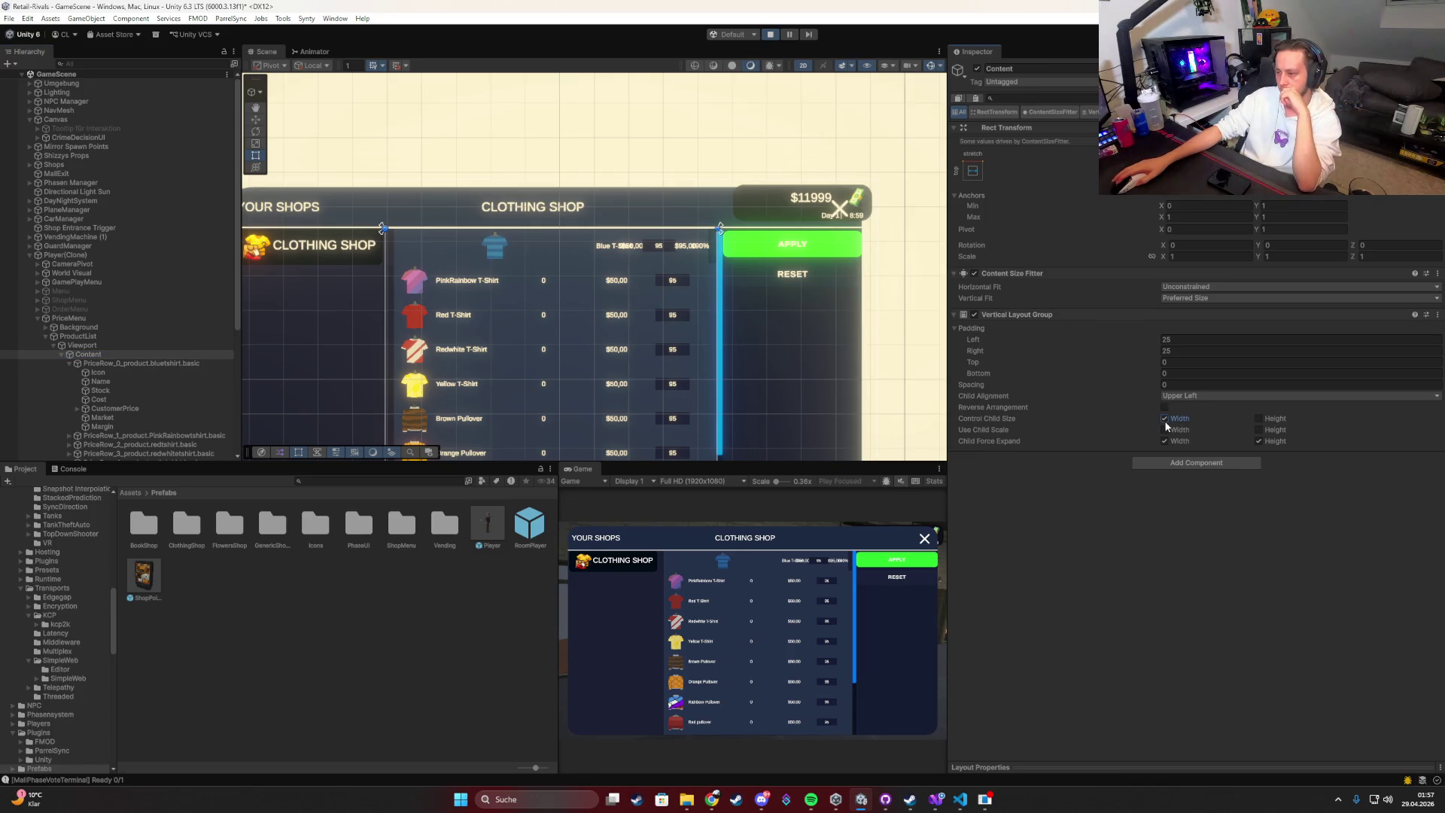
left_click(1179, 350)
type("0")
left_click(1174, 340)
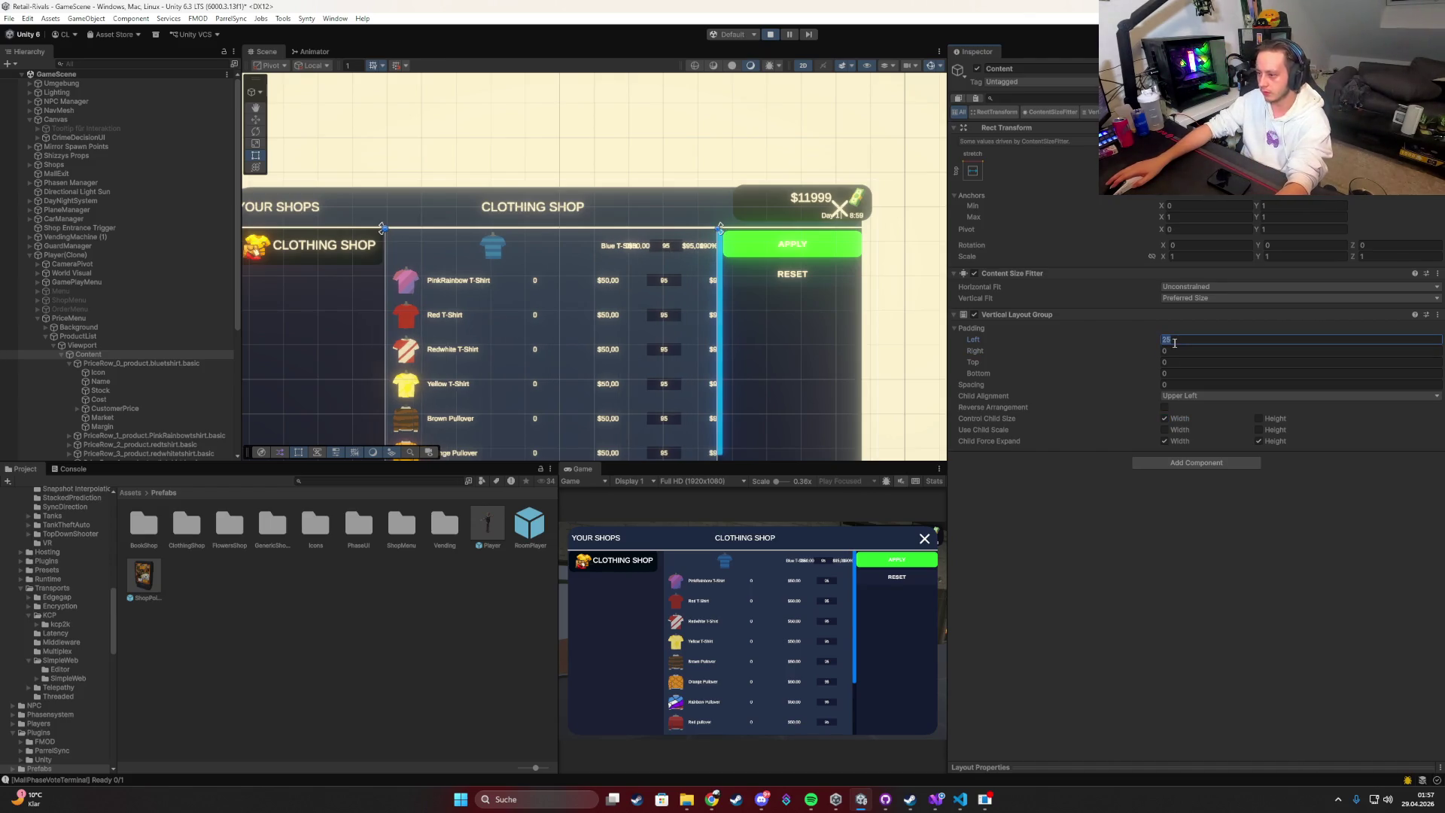
type("0")
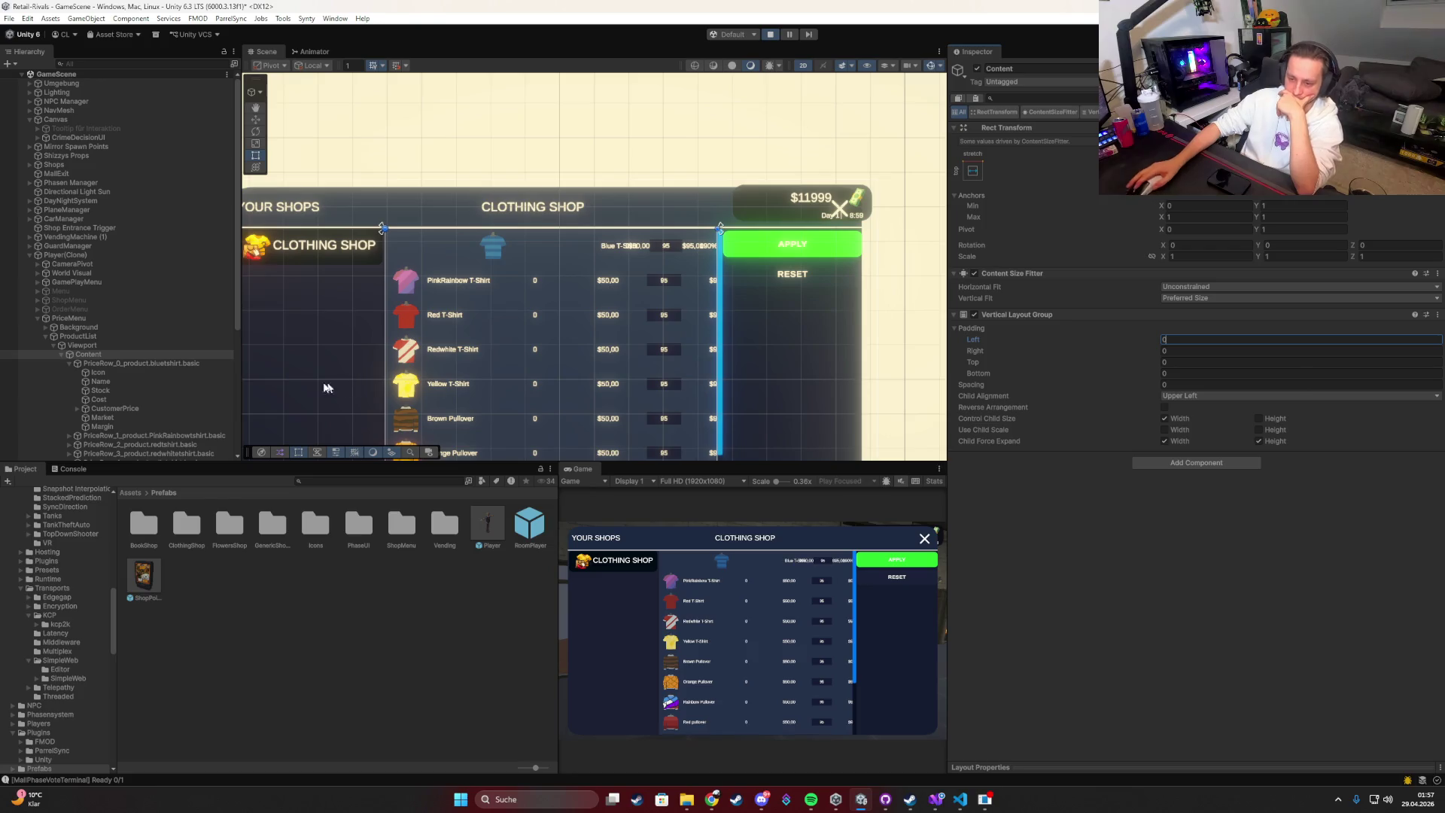
Remove the Horizontal Layout Group from PriceRow_0 and stop play mode.
left_click(111, 364)
right_click(1410, 557)
left_click(1364, 585)
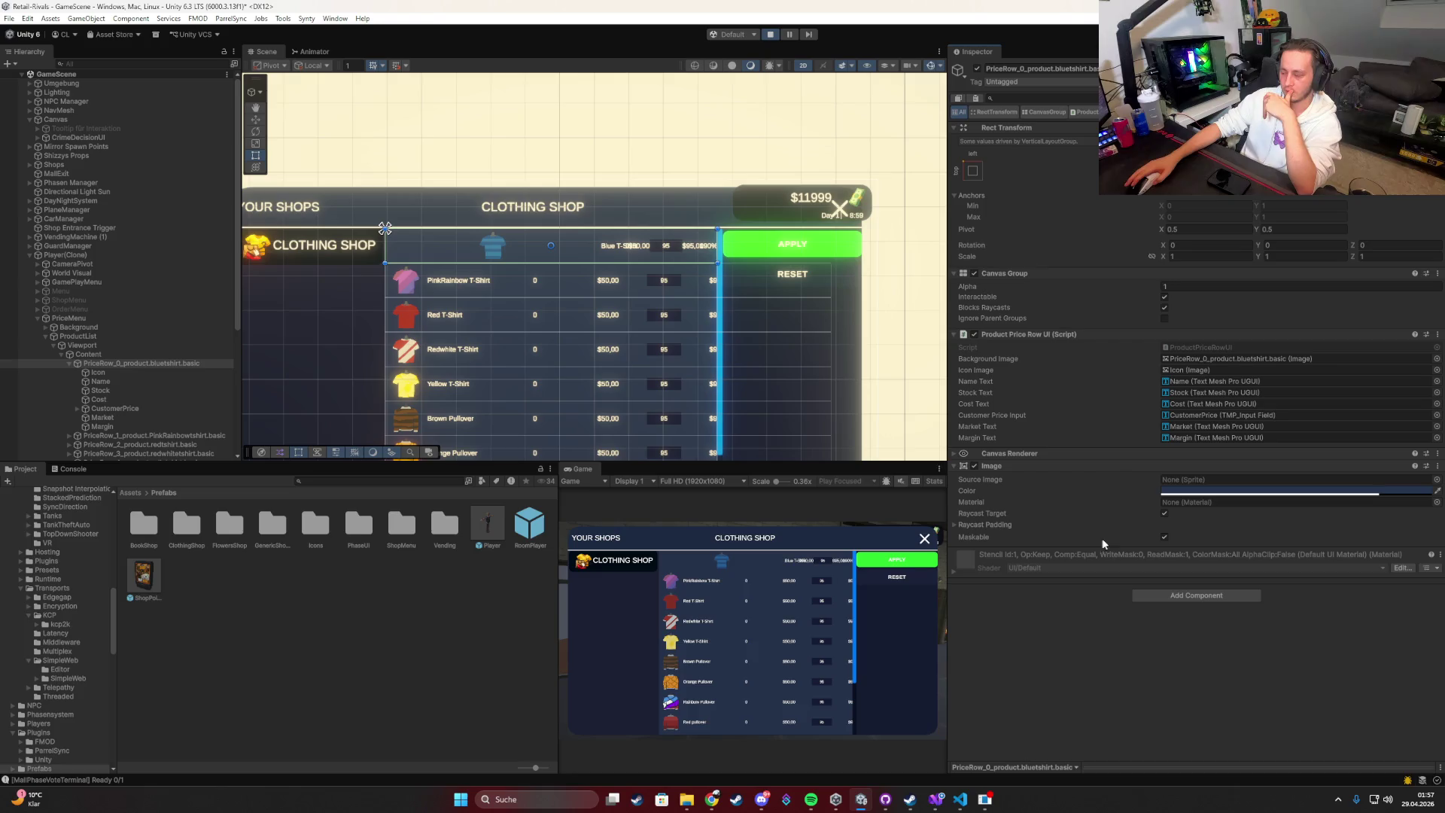
left_click(771, 35)
Delete the HorizontalLayoutGroup block and its blank line from ProductPriceRowUI.cs, save, and return to Unity.
left_click(936, 799)
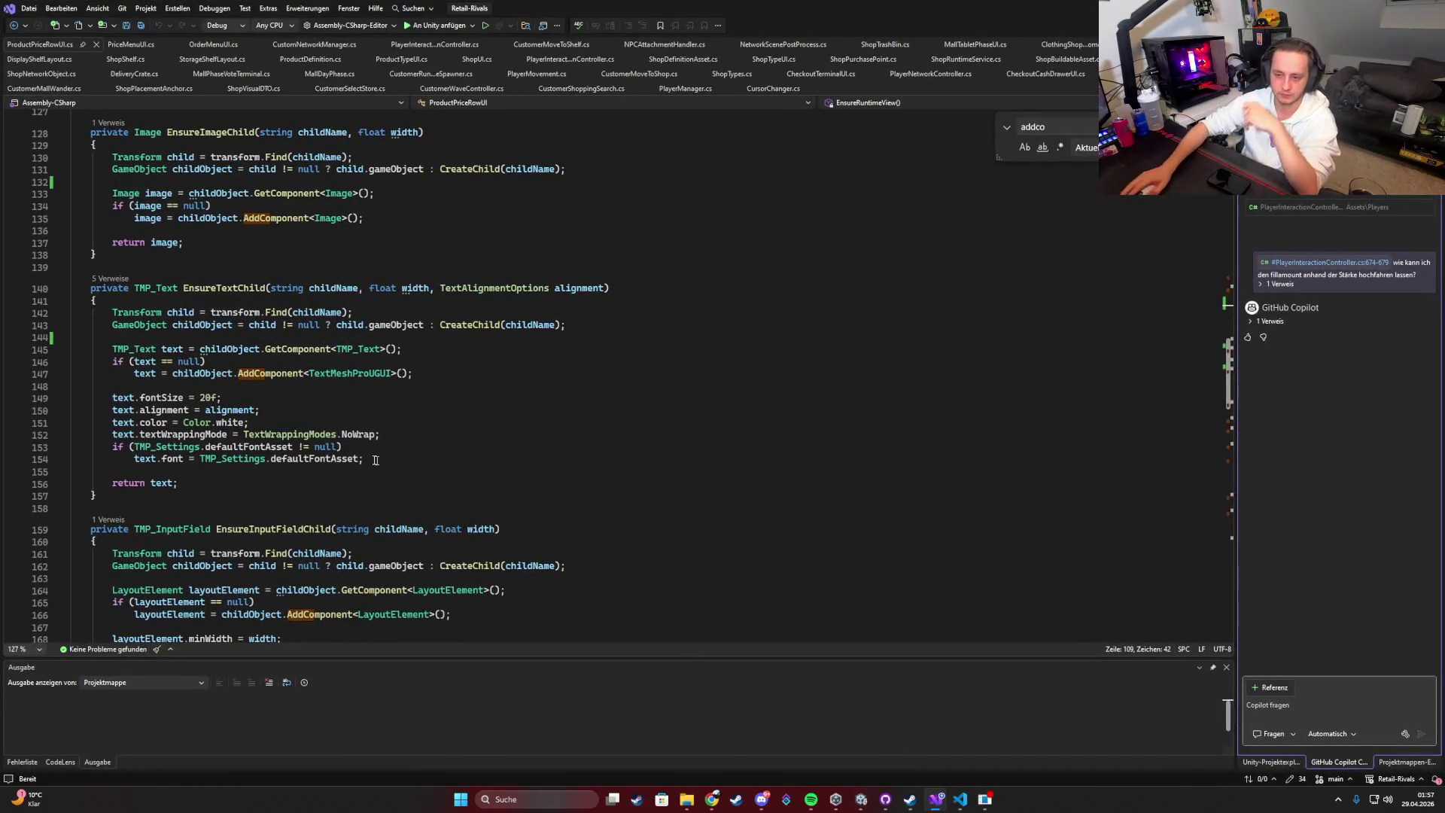
key("Down")
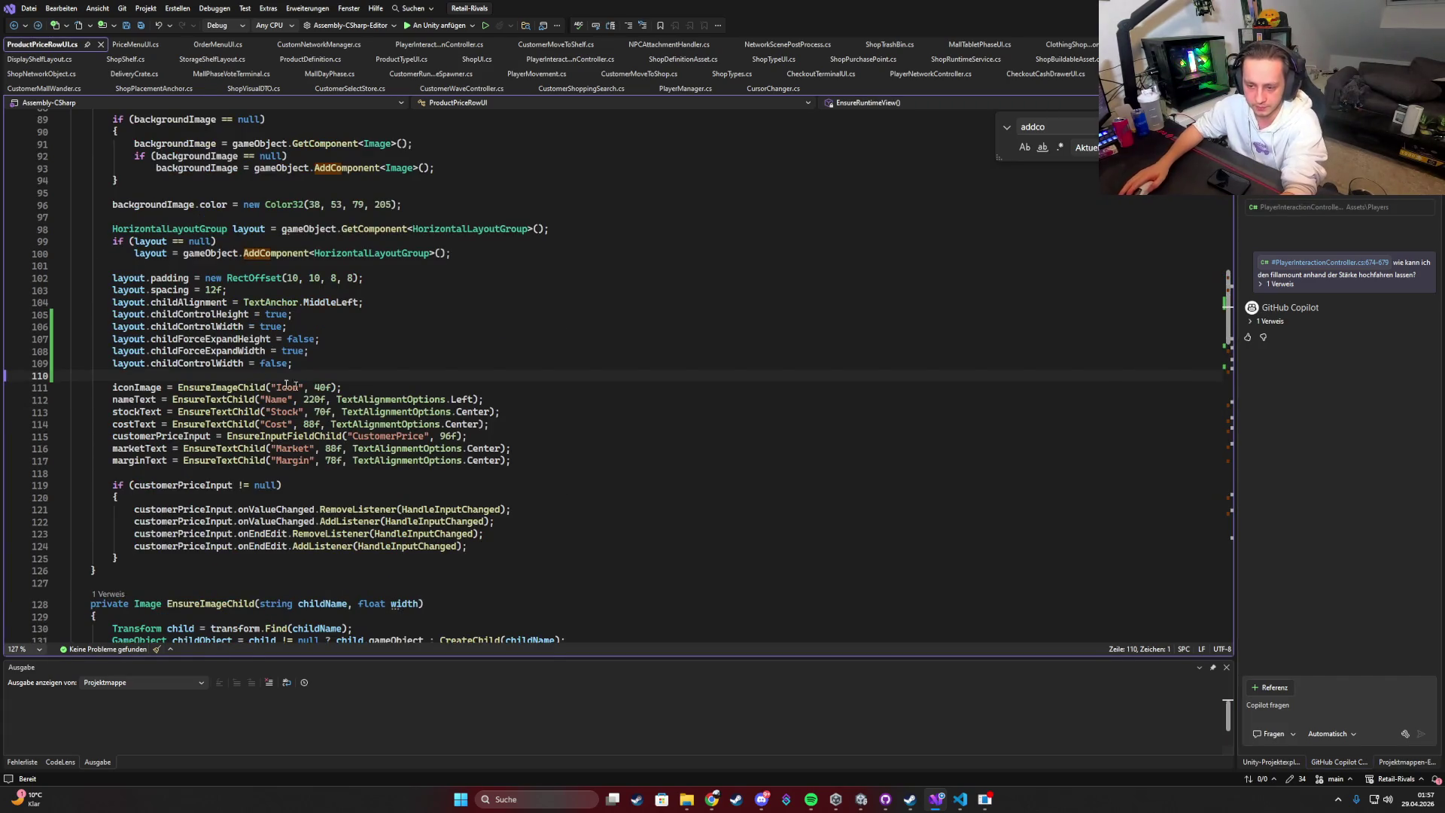
scroll(287, 385, "up", 3)
mouse_move(109, 338)
left_mouse_down()
mouse_move(361, 412)
mouse_move(349, 467)
mouse_move(293, 486)
left_mouse_up()
key("Delete")
key("BackSpace")
key("BackSpace")
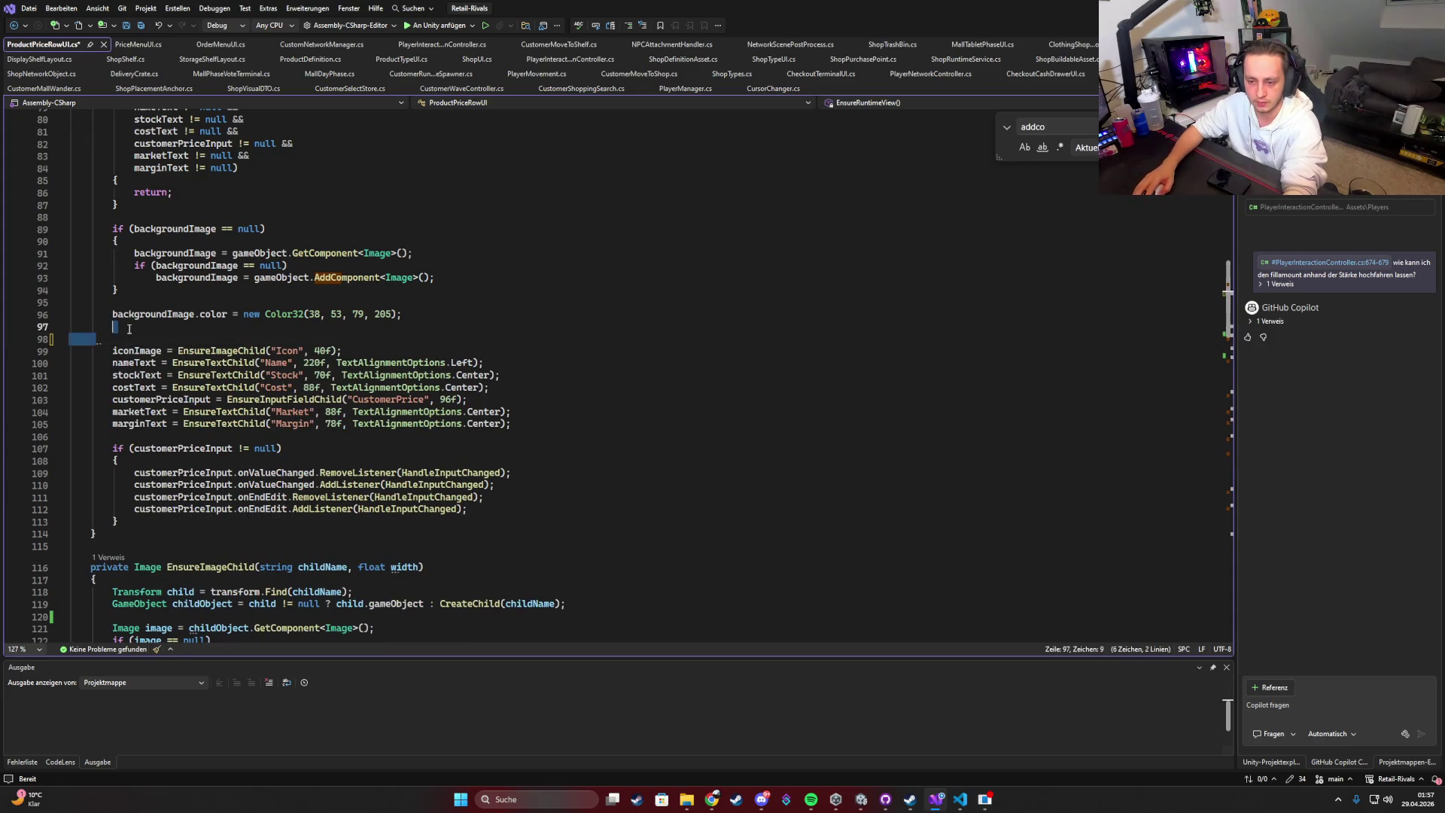
key("ctrl+s")
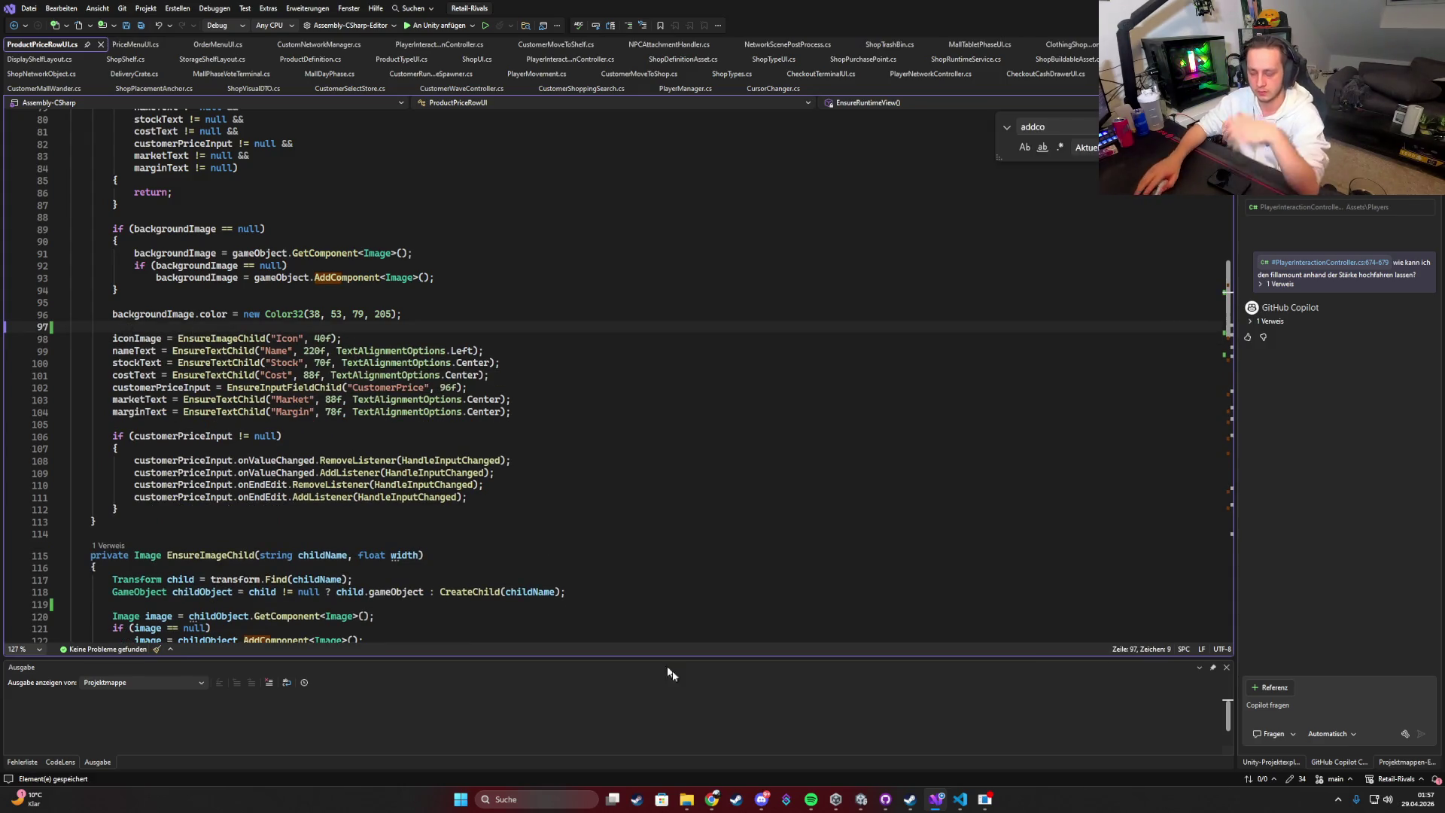
left_click(890, 804)
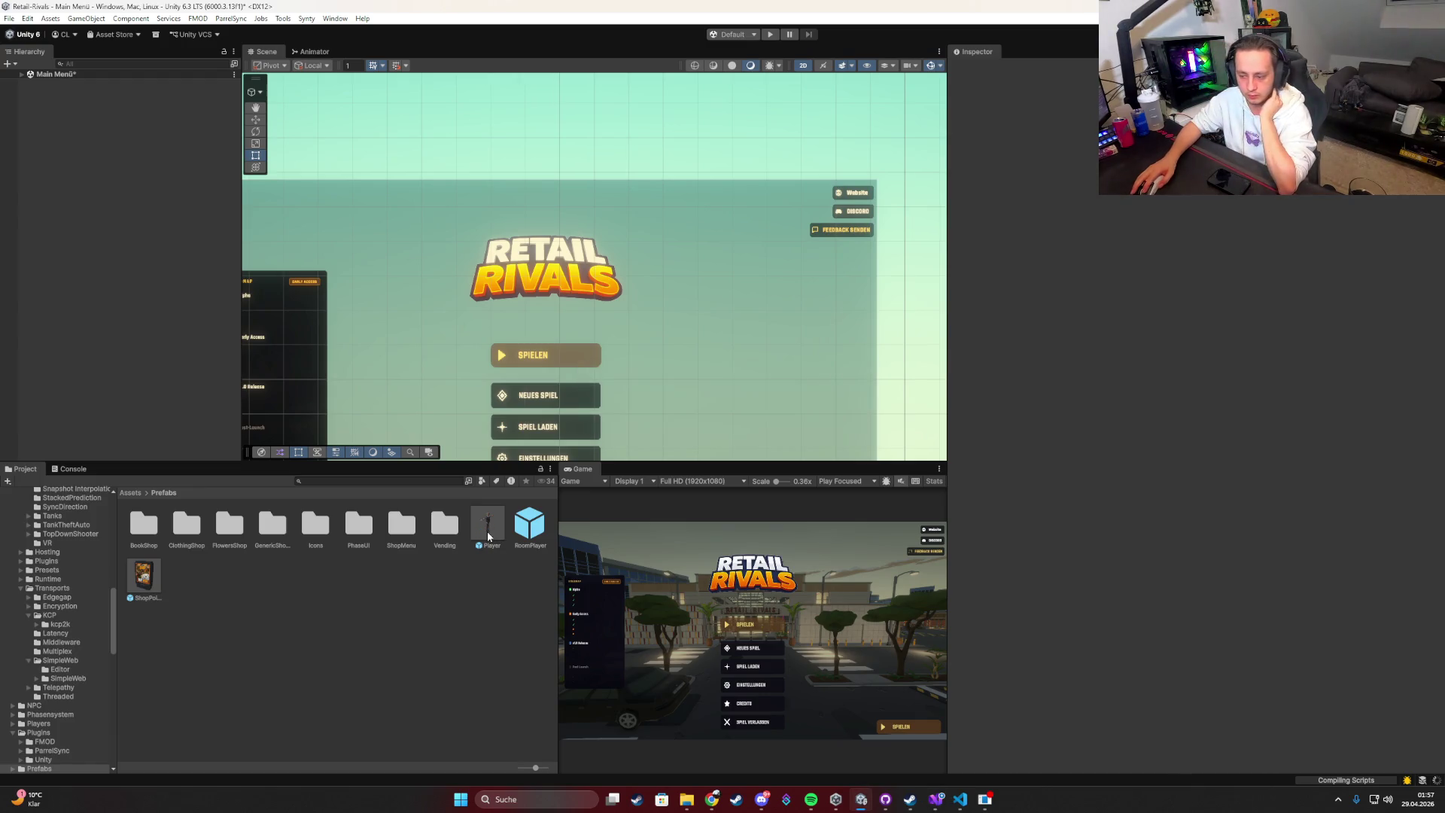
In the Player prefab, navigate to ProductList > Viewport > Content and check its right padding of 25.
double_click(488, 531)
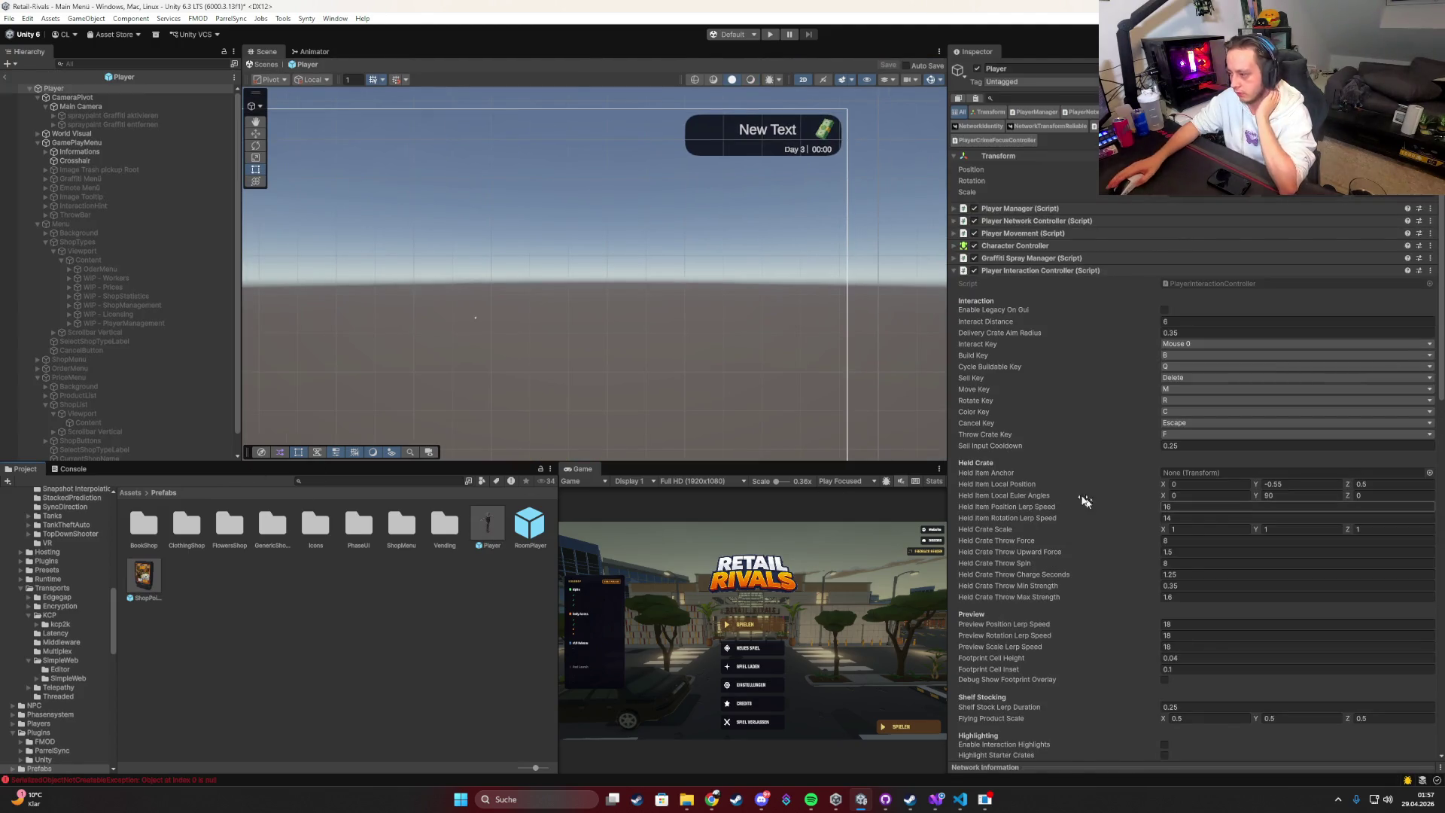
left_click(38, 225)
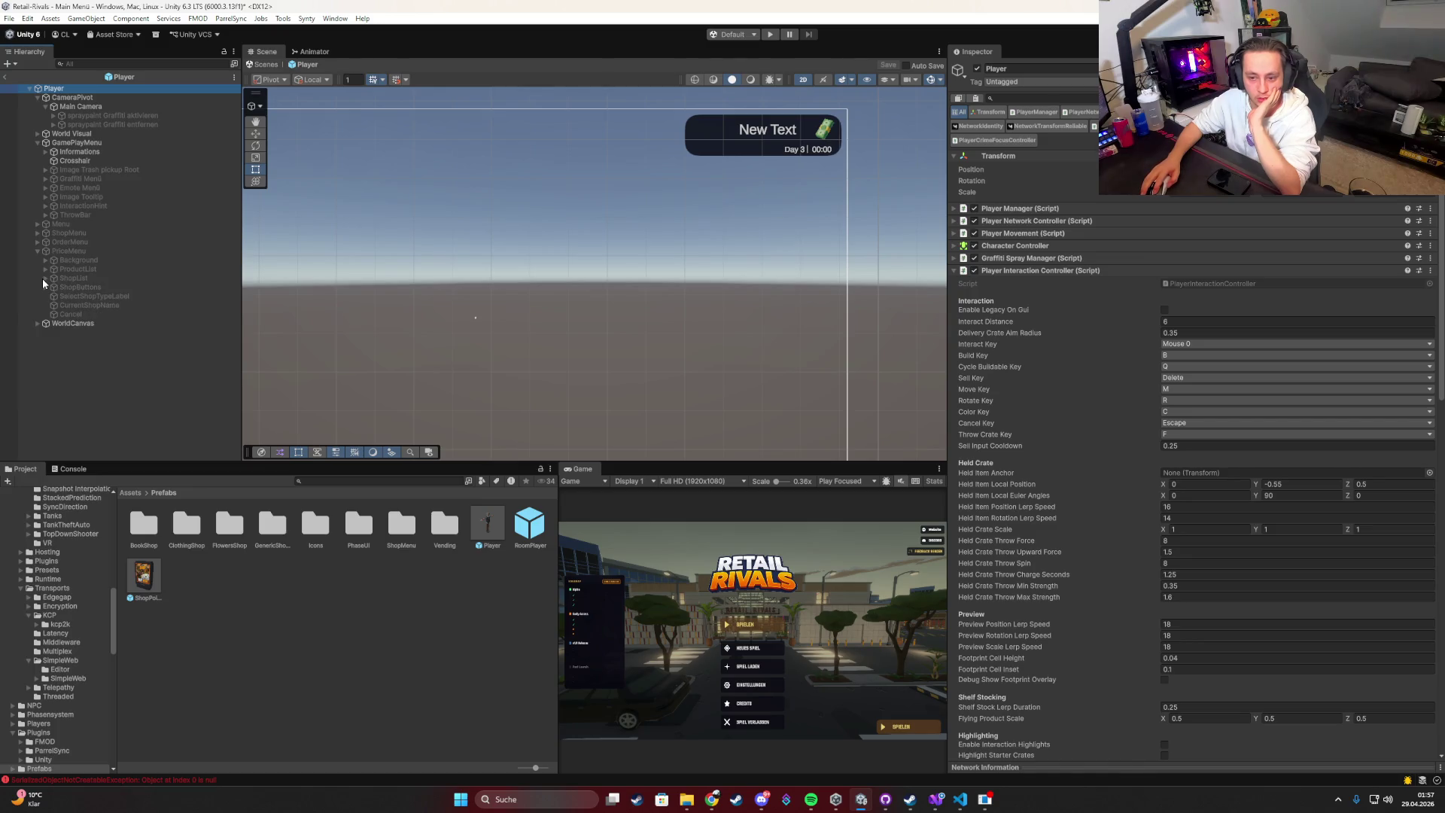
left_click(85, 296)
left_click(46, 269)
left_click(48, 277)
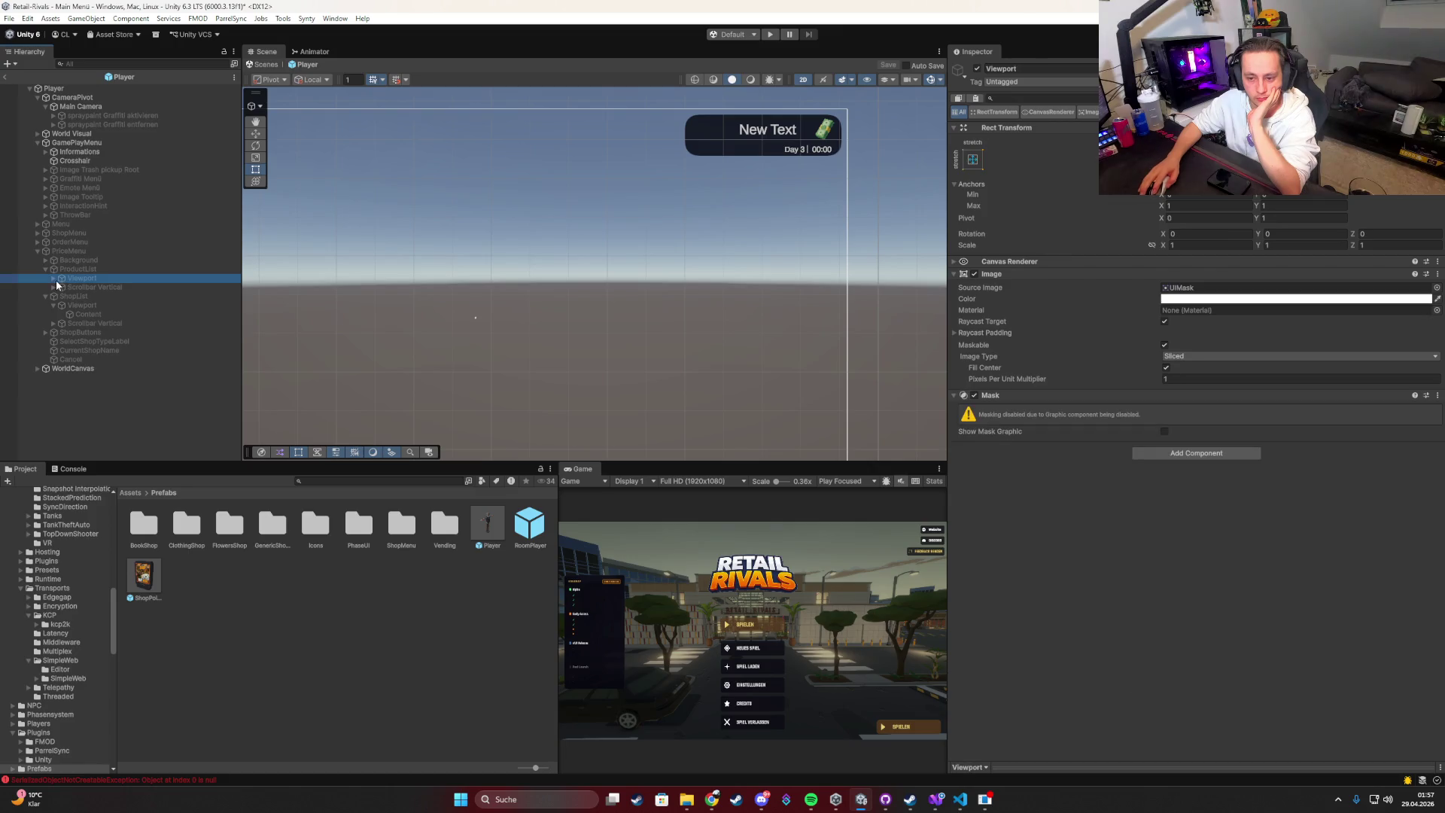
left_click(53, 279)
left_click(84, 287)
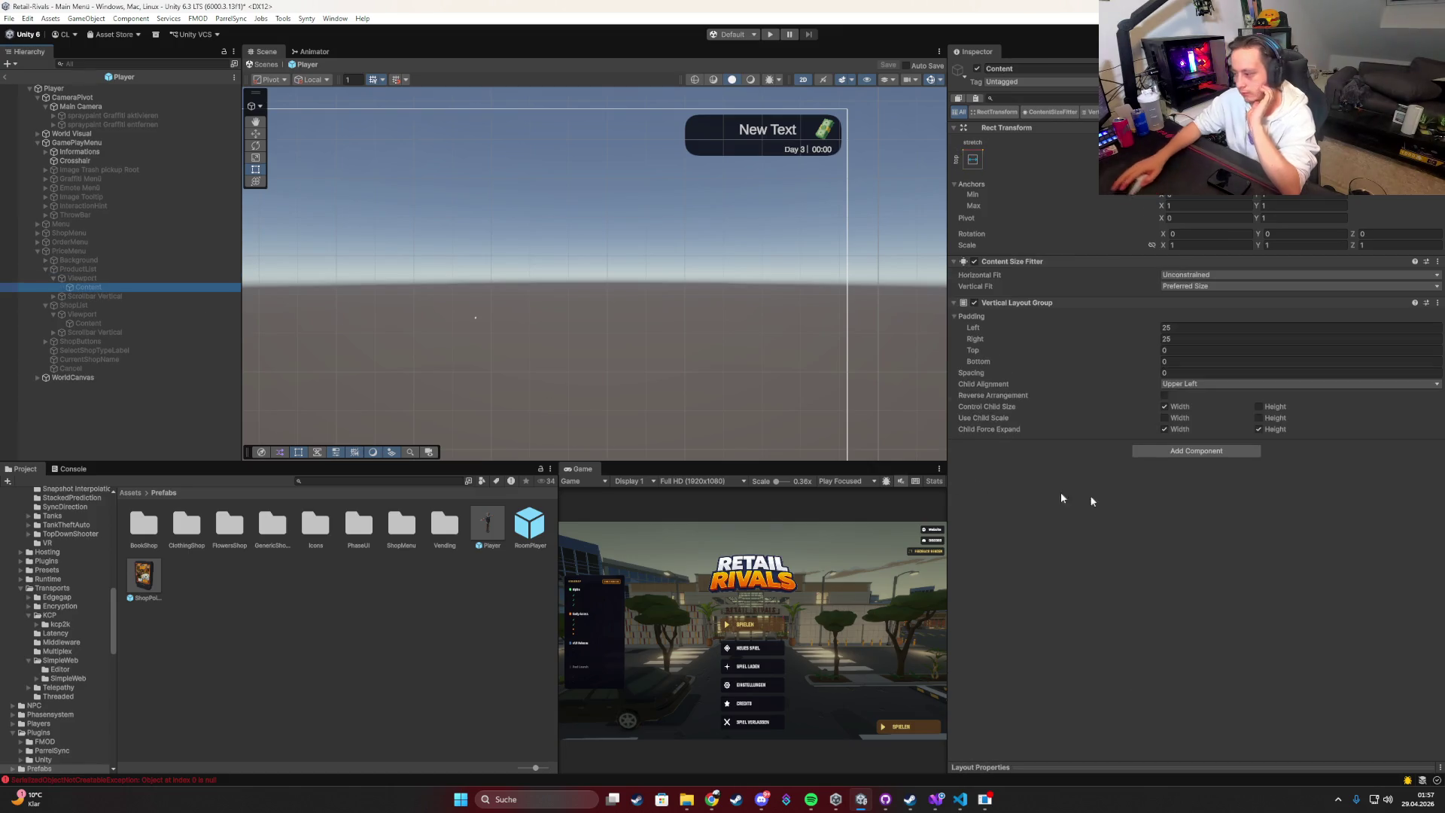
left_click(1187, 341)
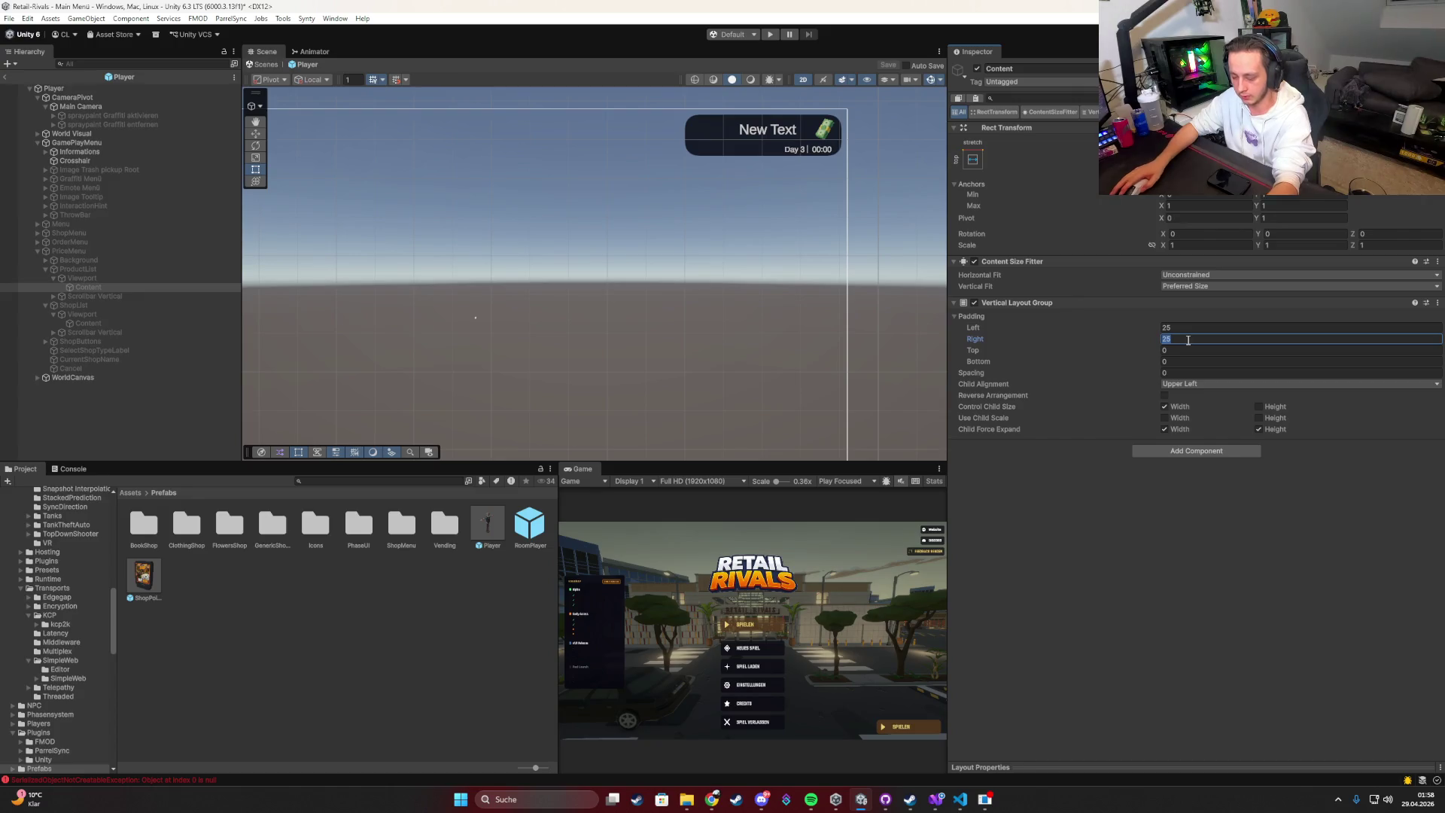
left_click(1080, 607)
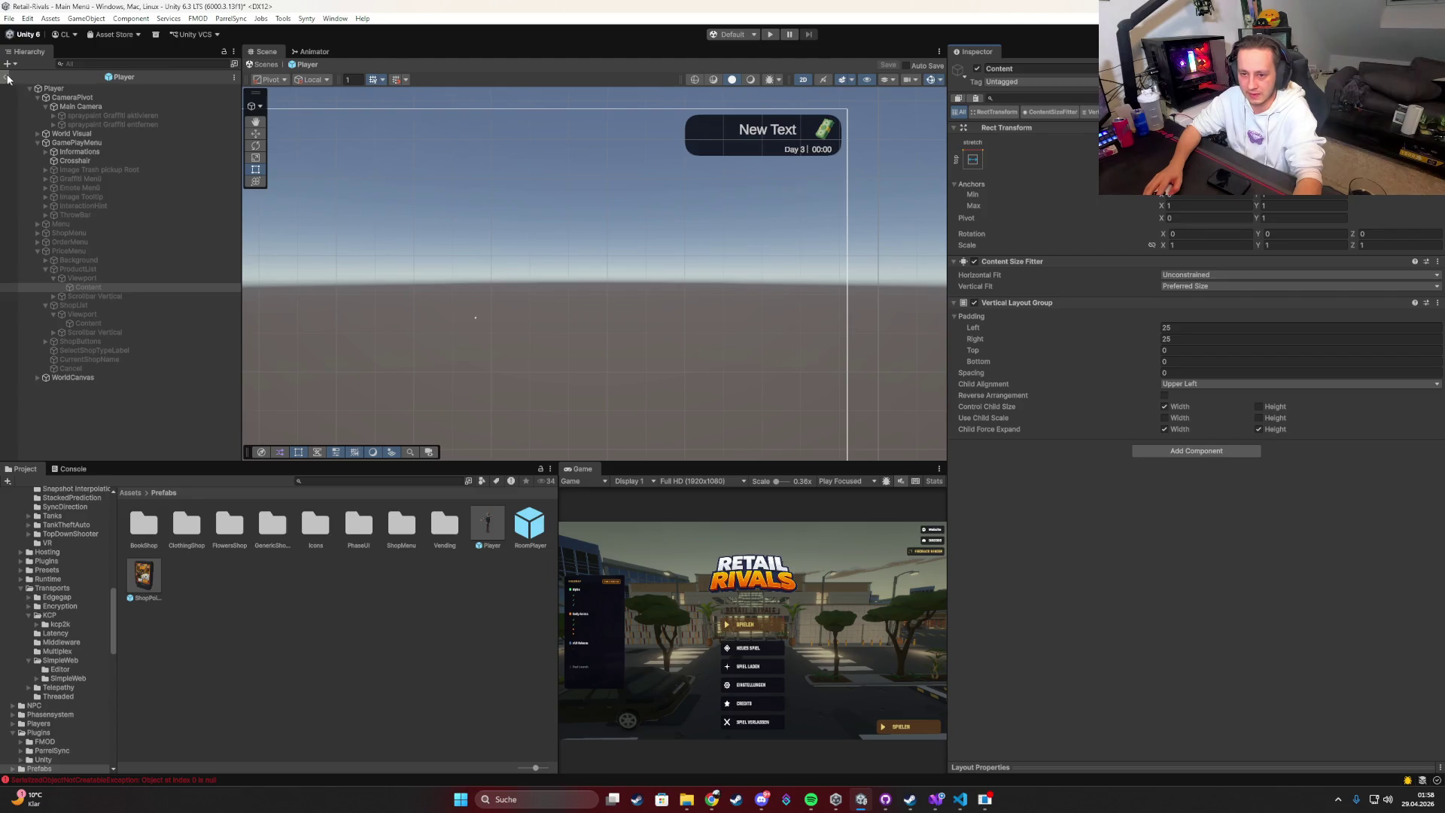
Exit the prefab, maximise the game view and start play mode.
left_click(5, 76)
double_click(577, 472)
left_click(770, 34)
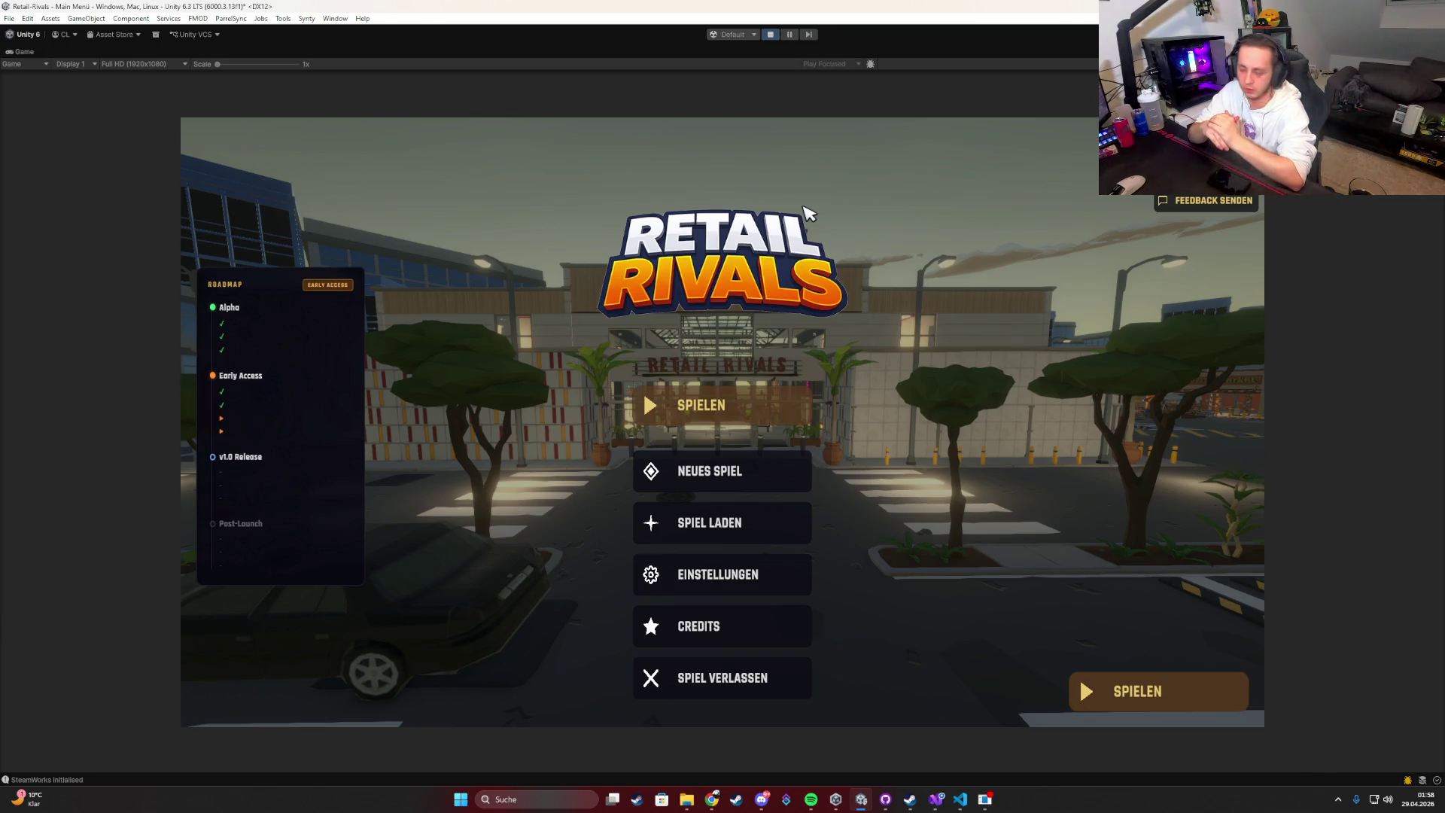
Start the game, ready up, buy the Clothing shop, open its price panel, then restore the editor layout.
left_click(690, 409)
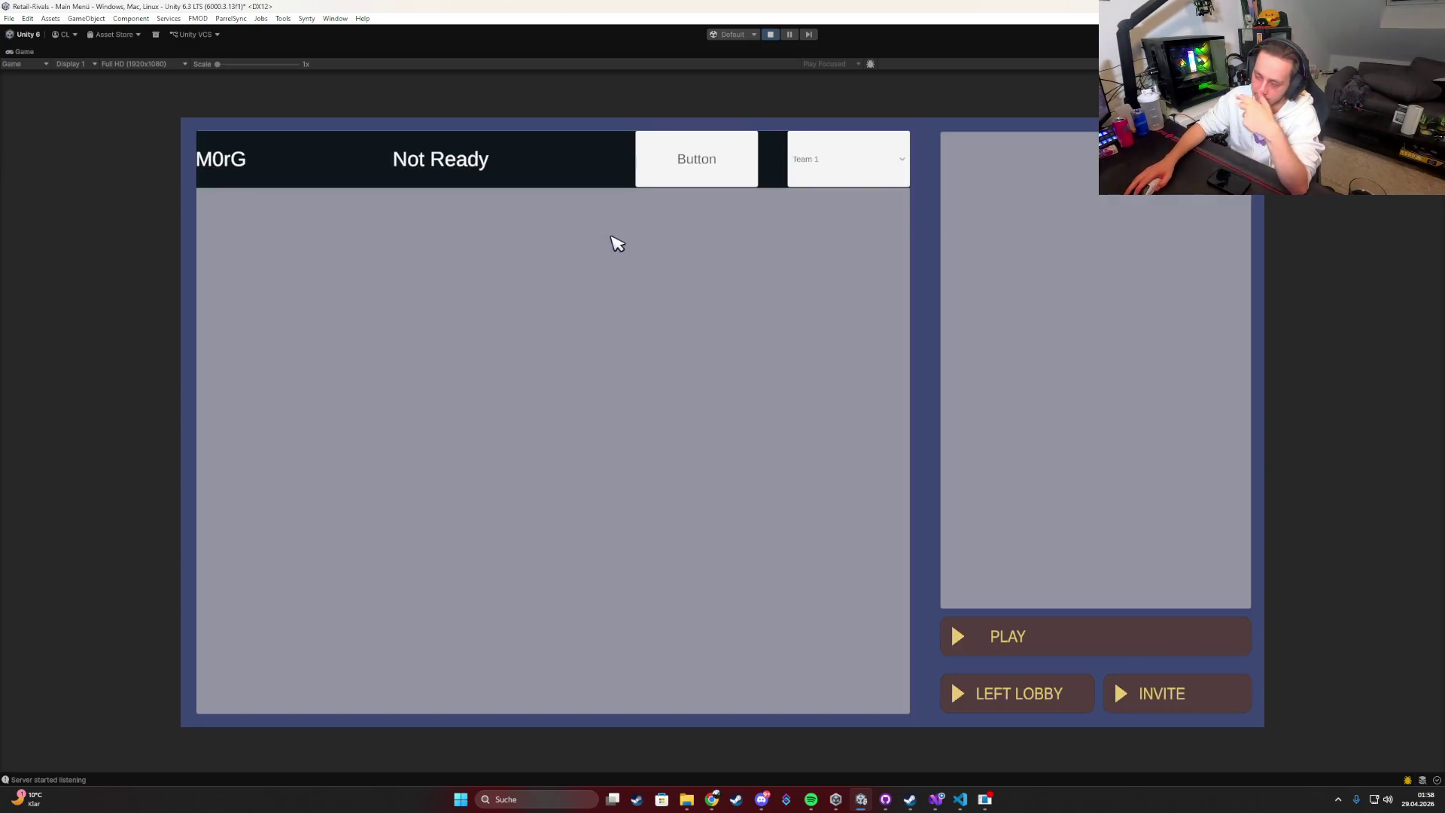
left_click(711, 181)
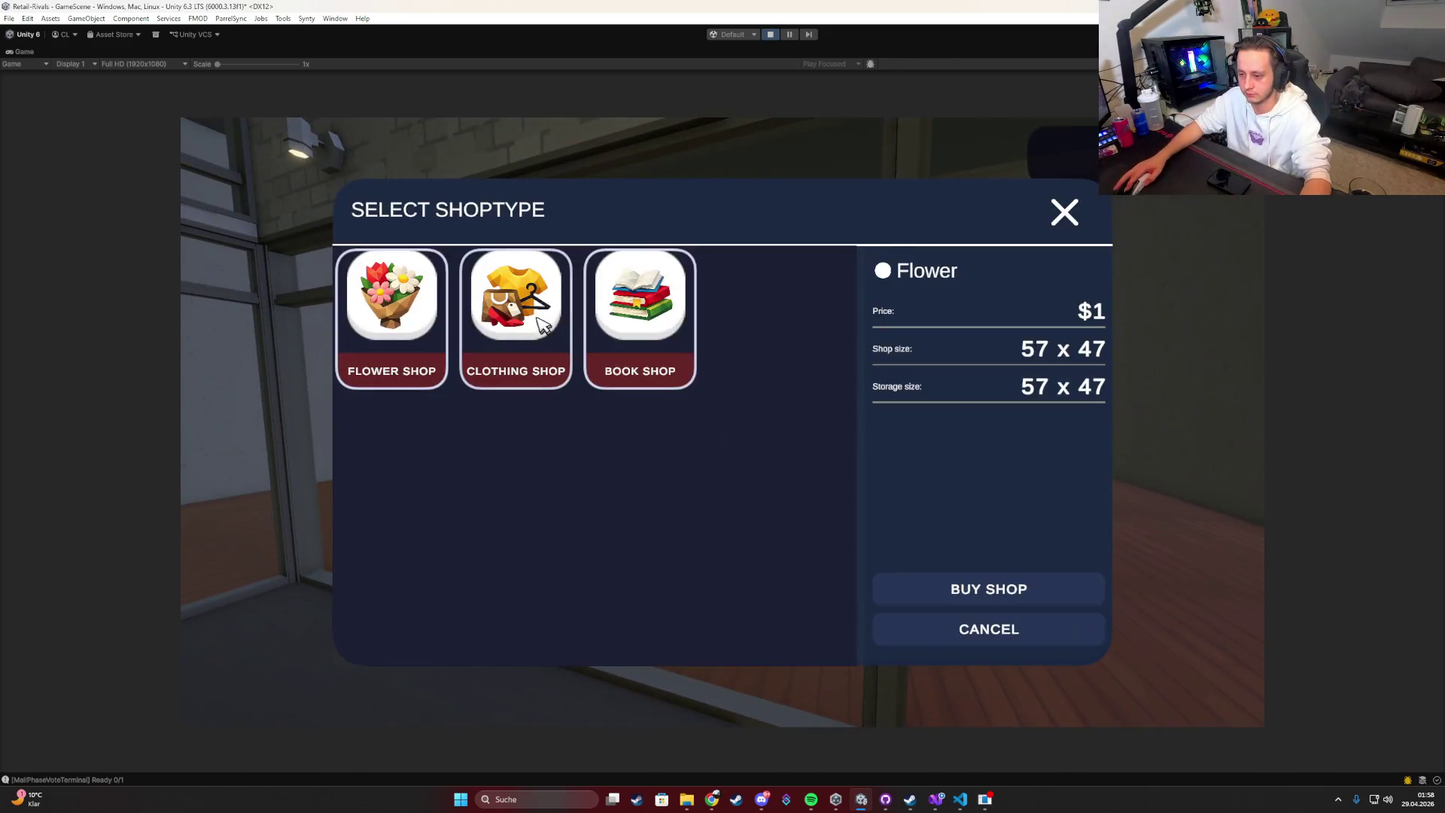
left_click(538, 319)
left_click(943, 591)
key("Tab")
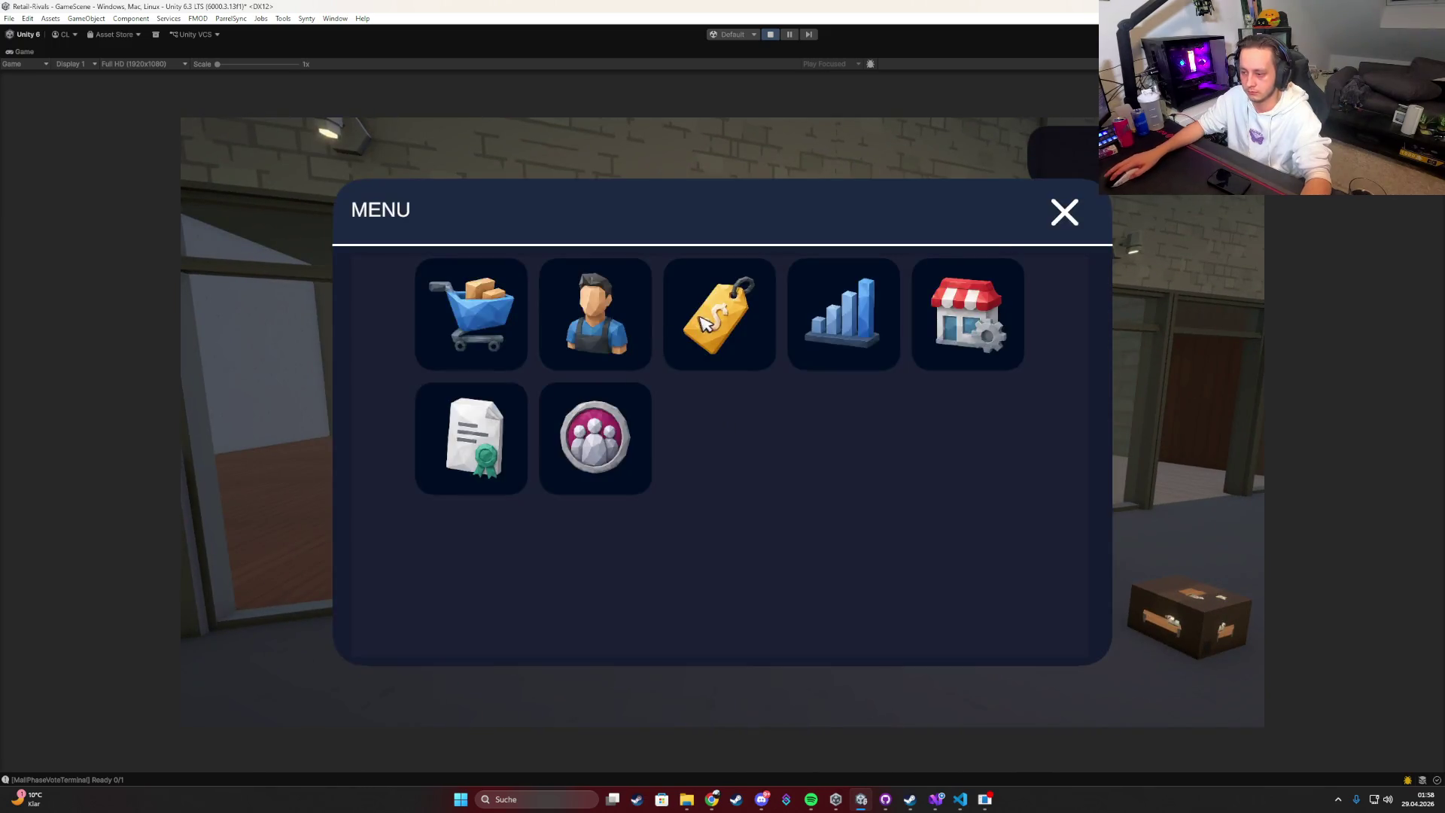
left_click(704, 324)
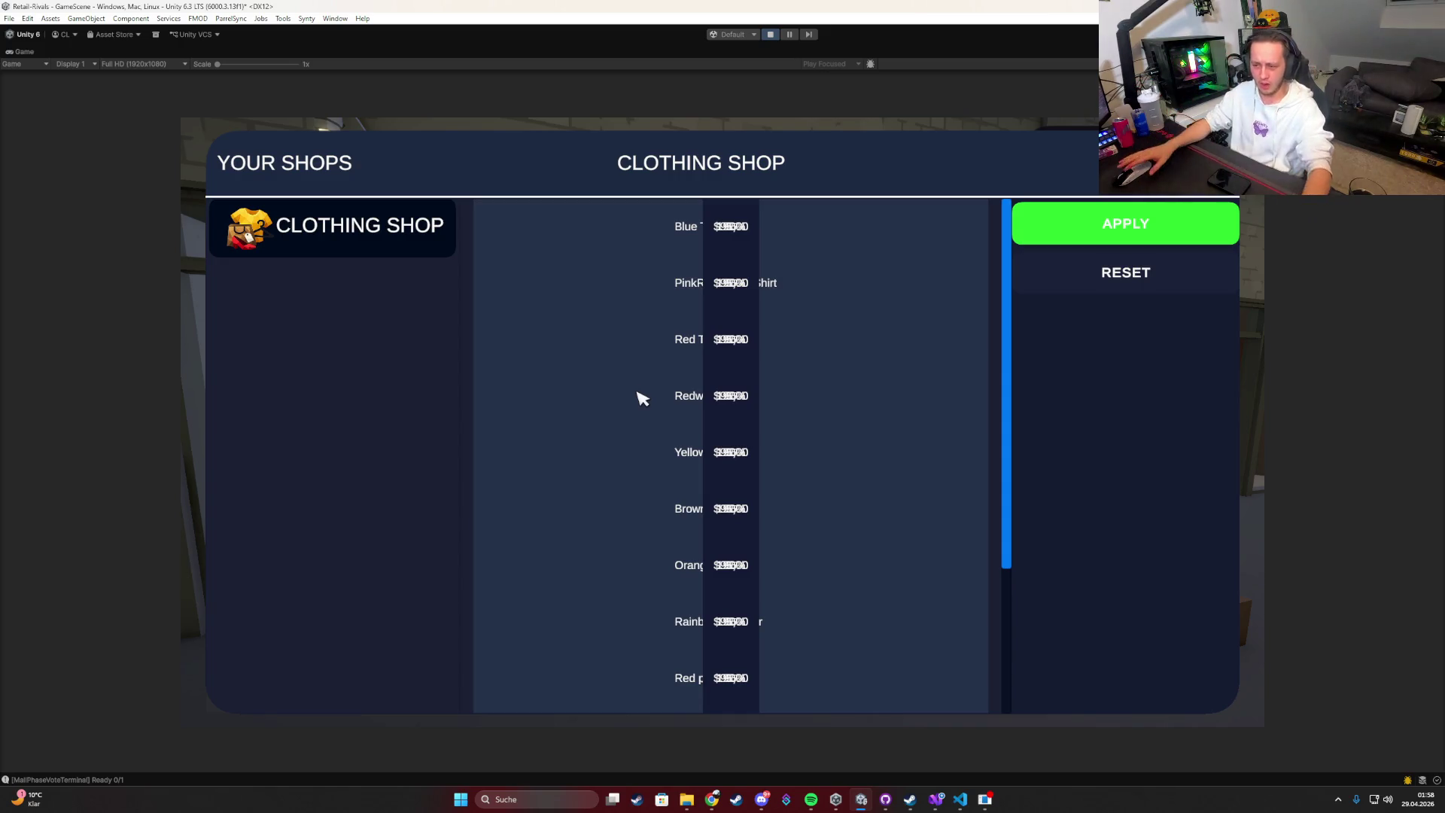
double_click(30, 51)
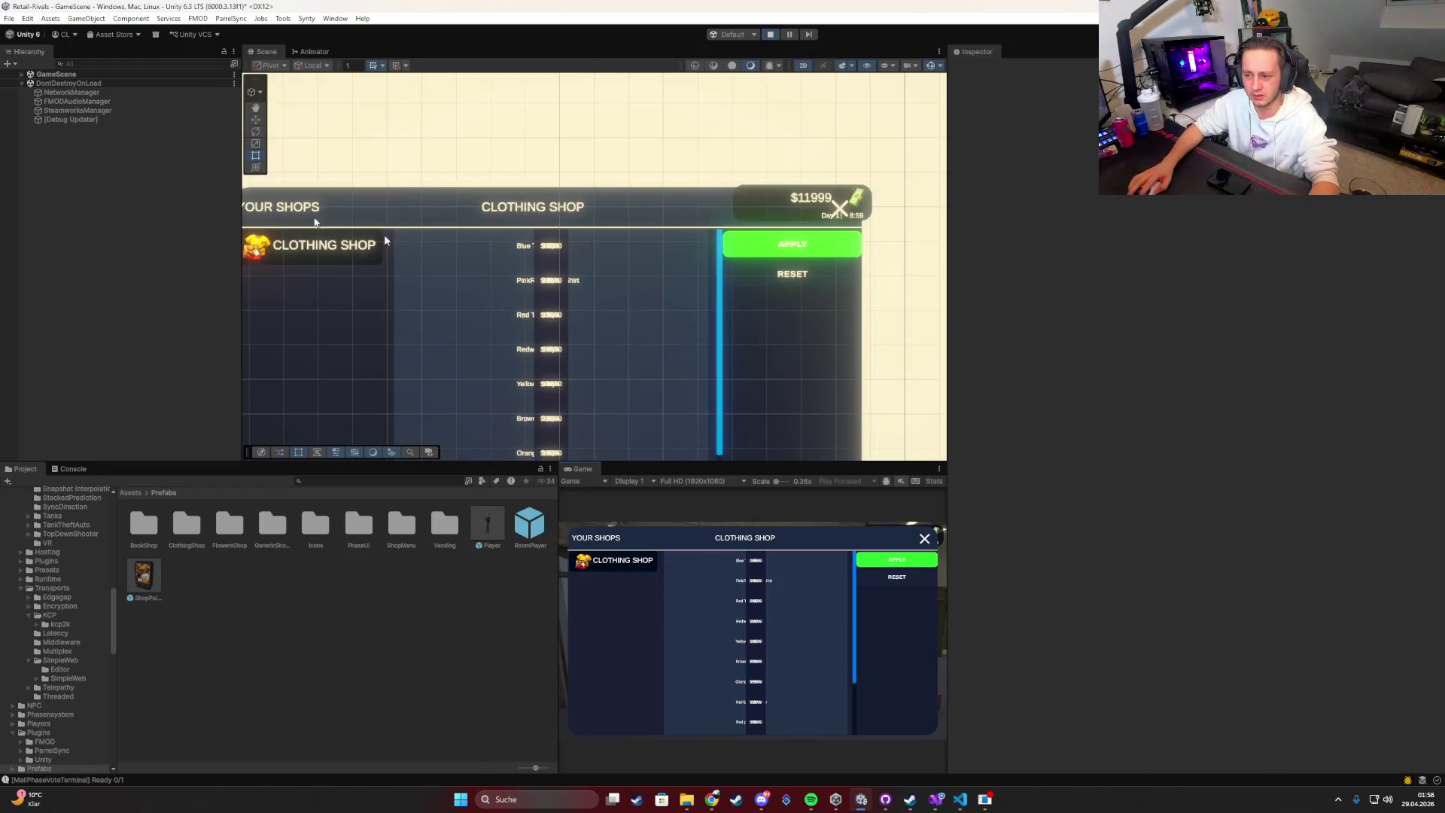
Select the first clothing price row and expand its children in the Hierarchy.
left_click(445, 250)
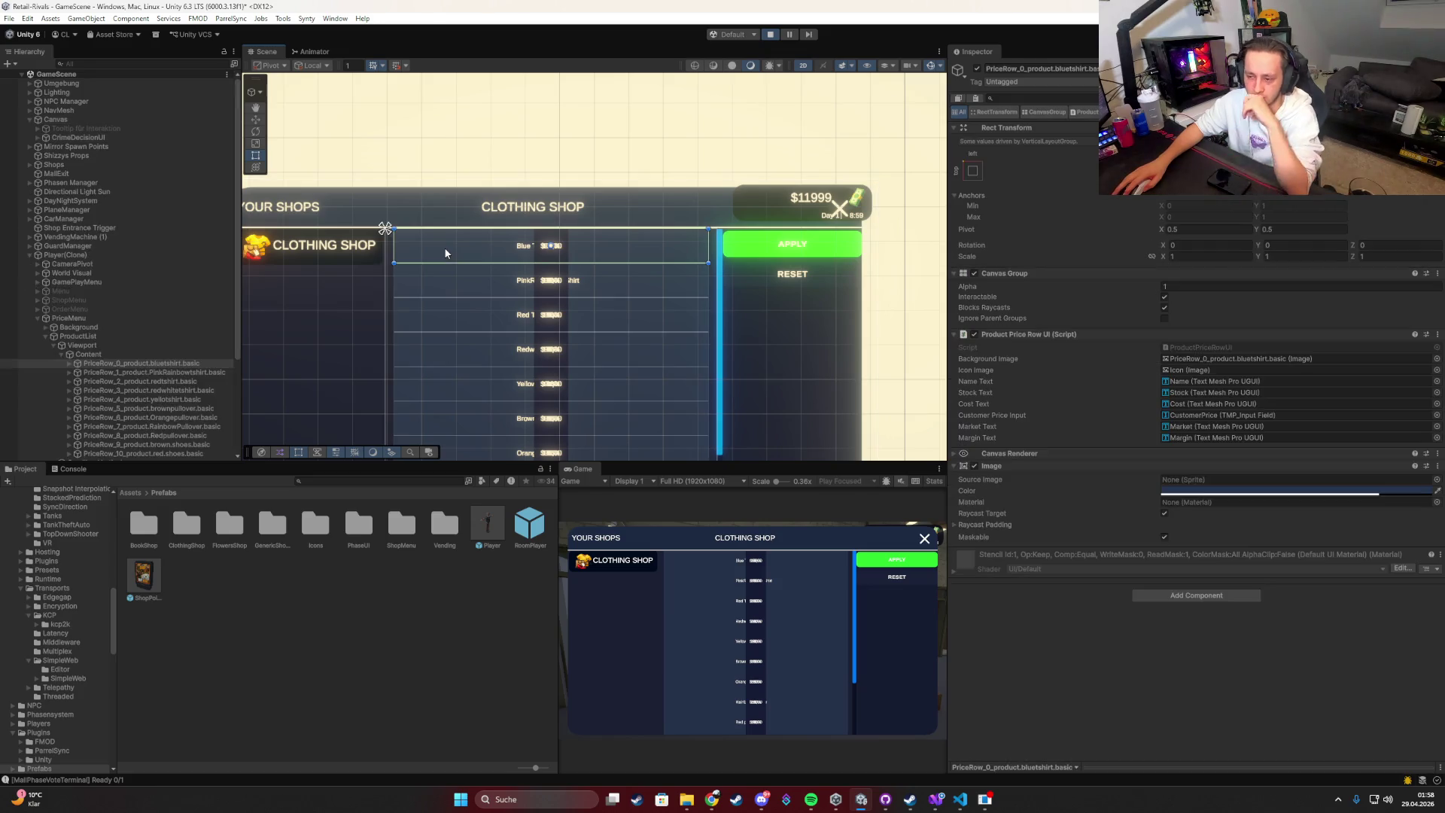
left_click(68, 362)
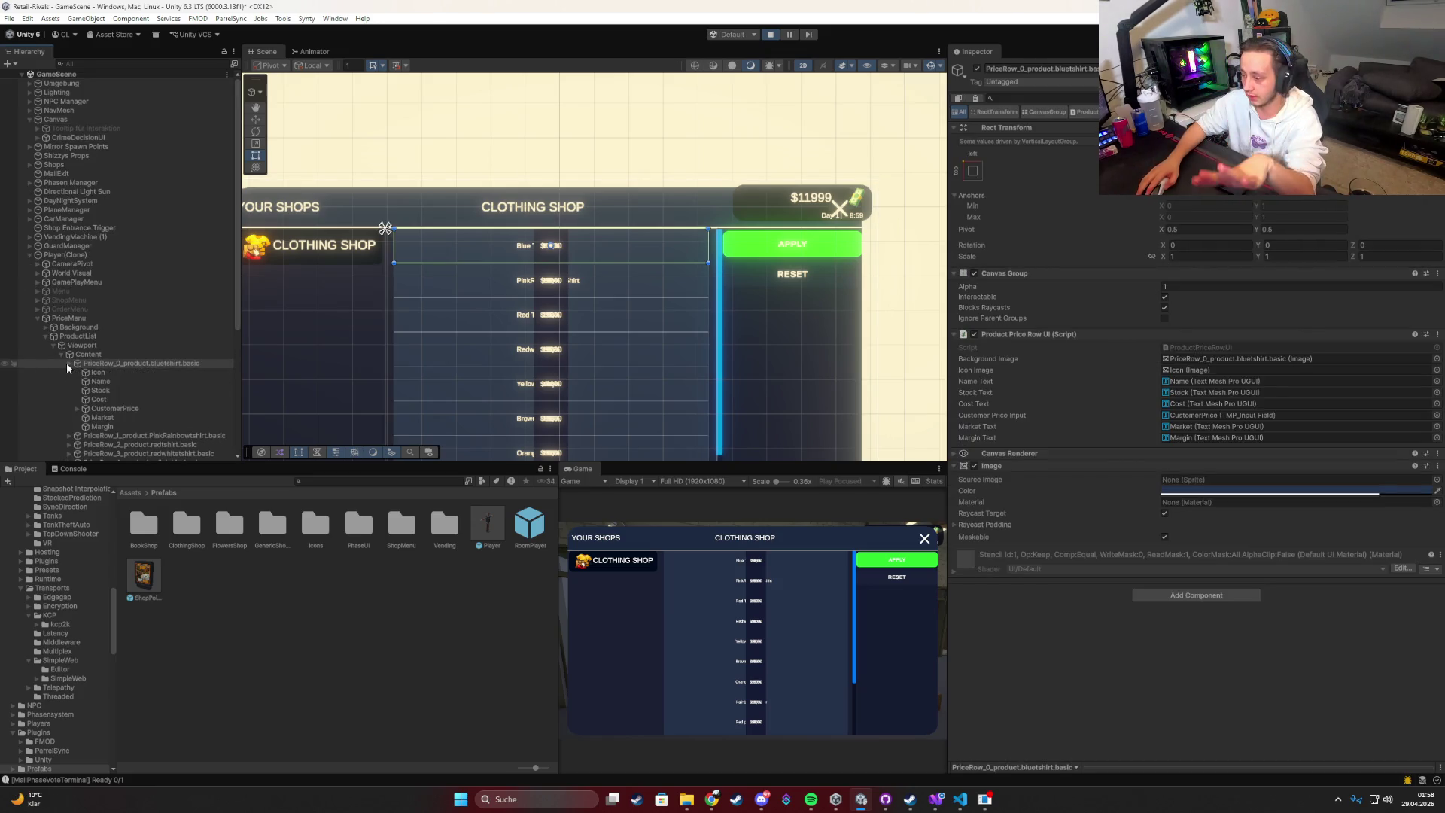
scroll(88, 363, "down", 1)
left_click(104, 338)
left_click(105, 329)
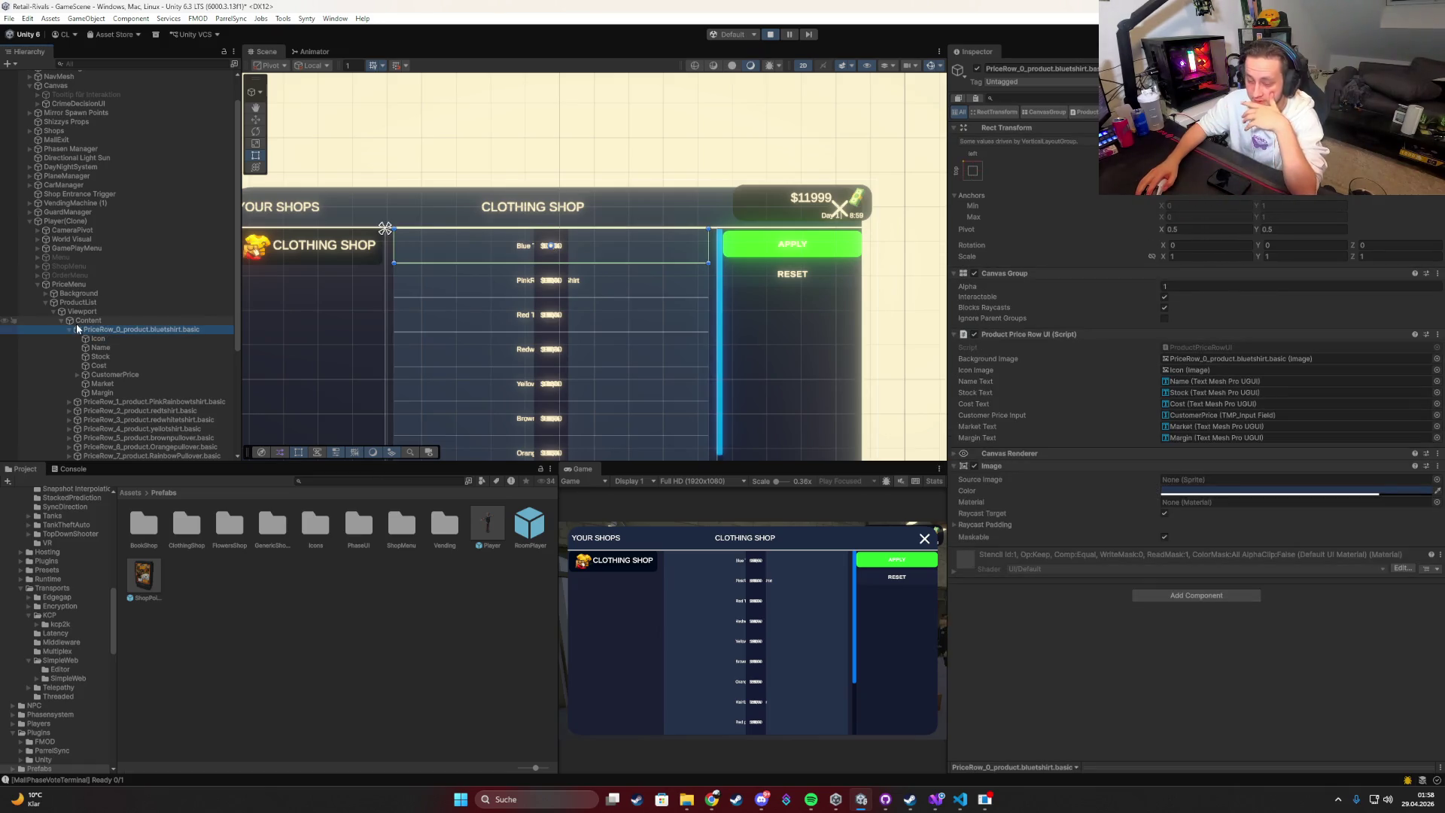
Add a Horizontal Layout Group to the row with control child width and Middle Left alignment.
left_click(1161, 594)
type("horizontal")
key("Return")
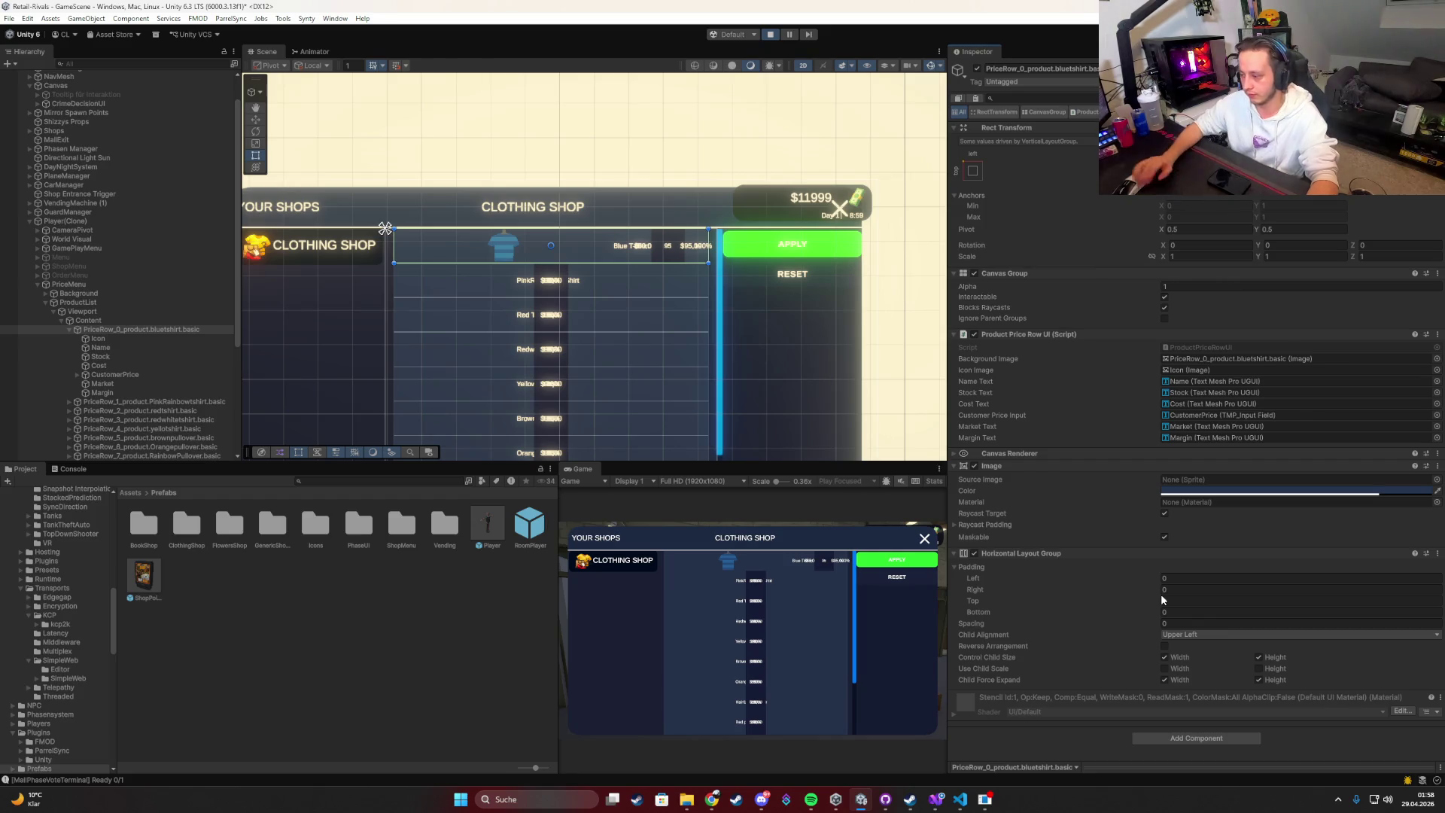
left_click(1258, 680)
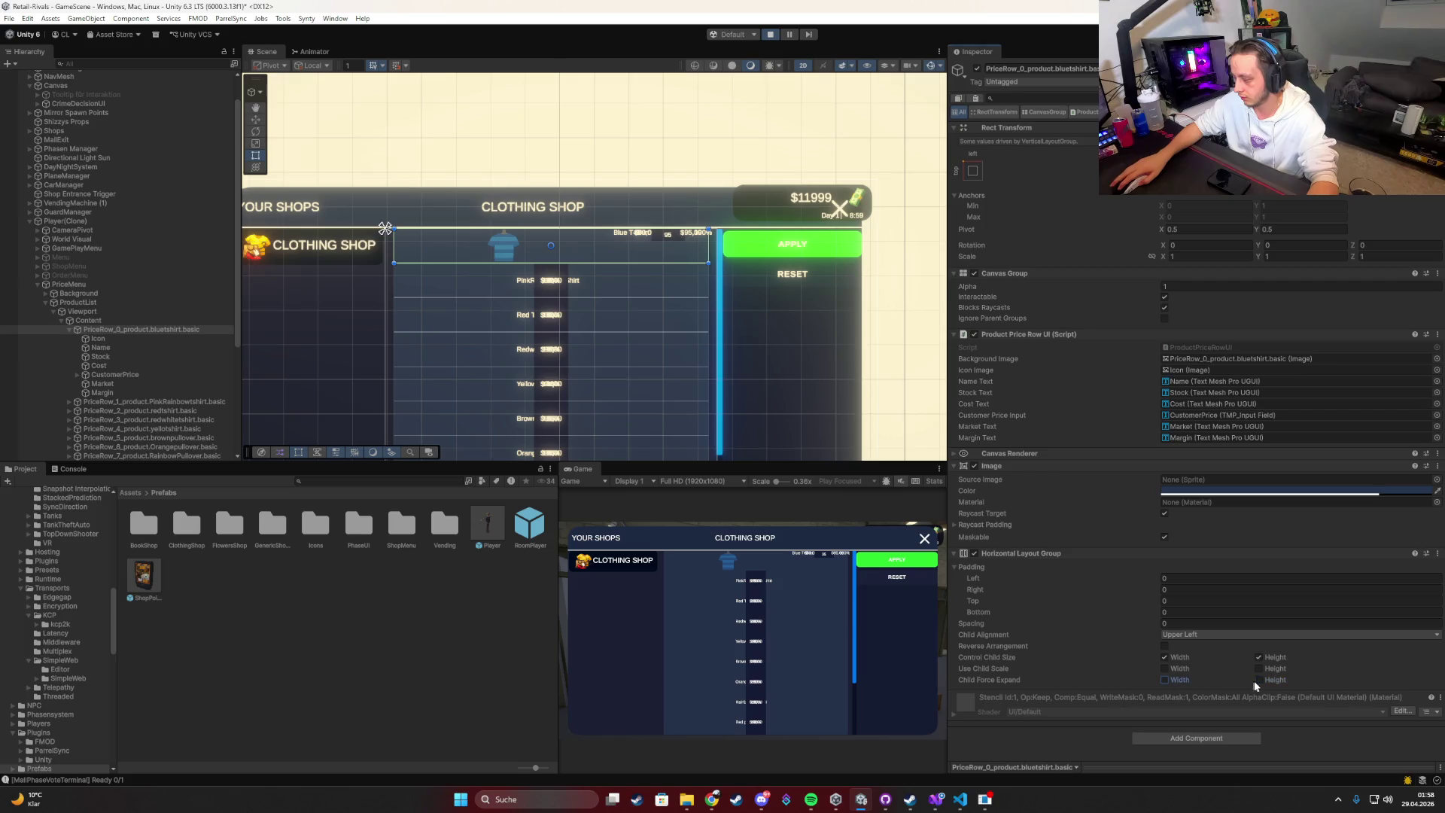
left_click(1259, 679)
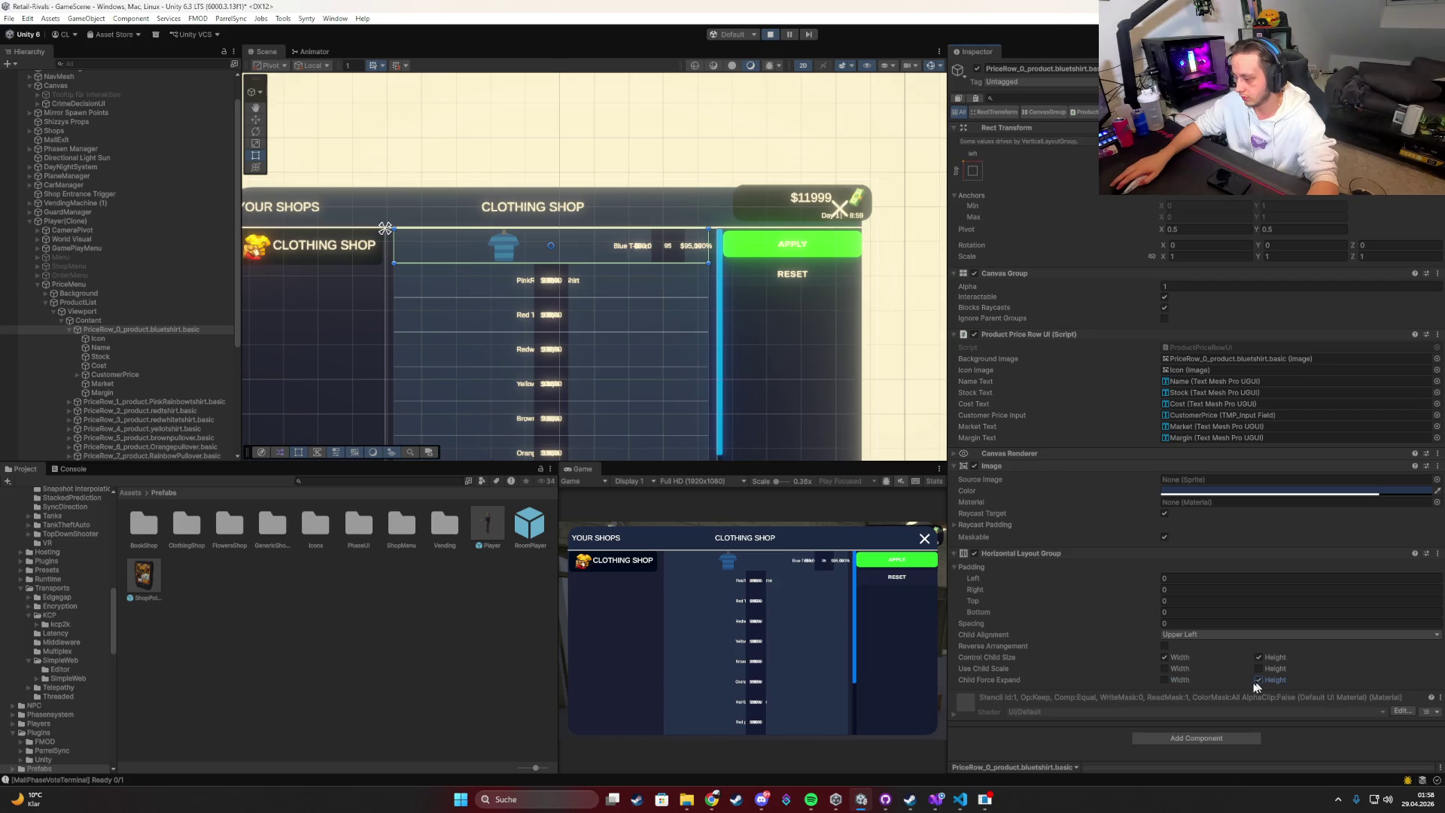
left_click(1166, 657)
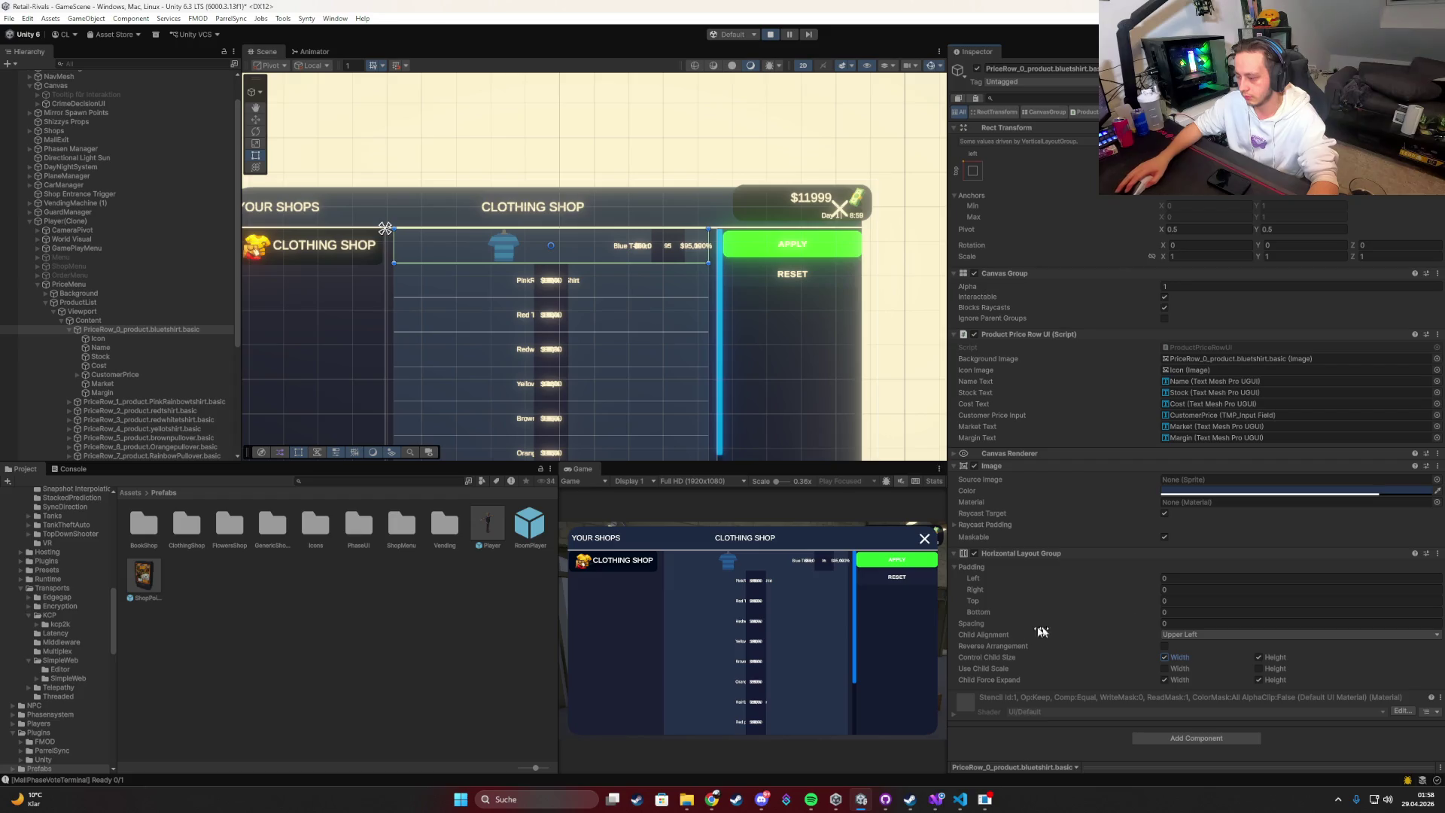
left_click(1185, 635)
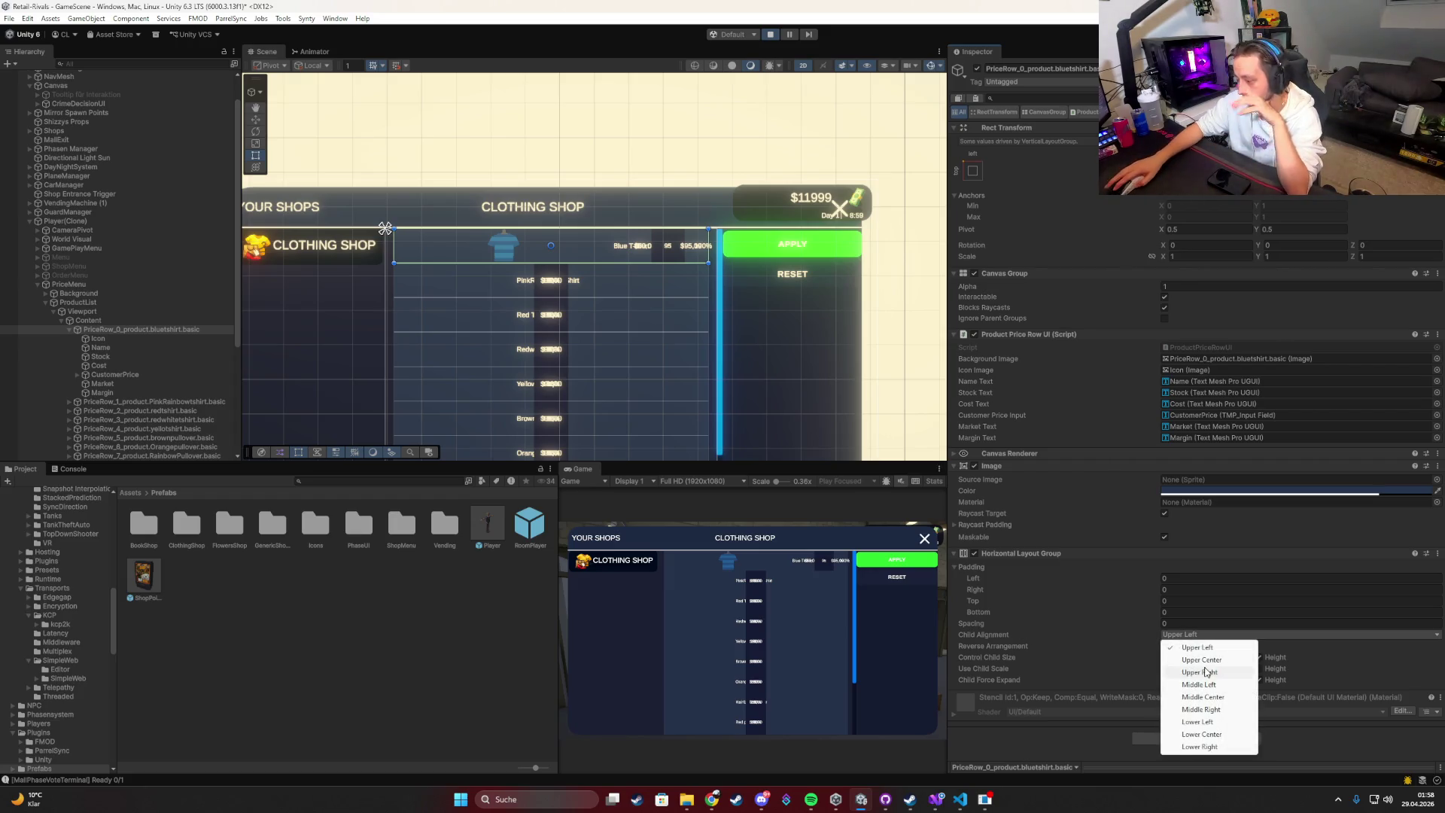
left_click(1203, 684)
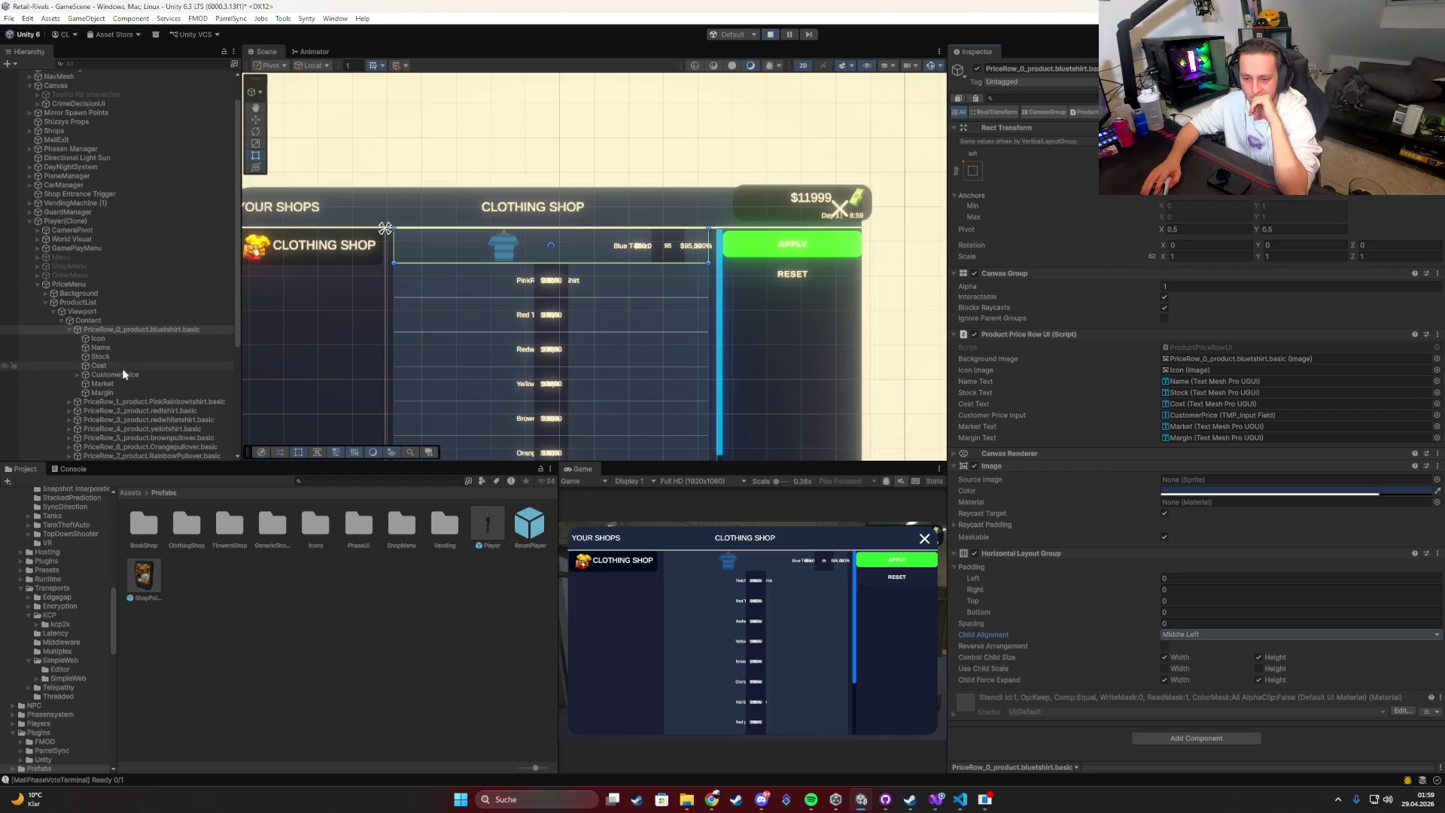
Inspect the row's CustomerPrice field and Icon, then view ProductPriceListPrefab's horizontal layout with 55 left padding.
left_click(672, 256)
left_click(672, 259)
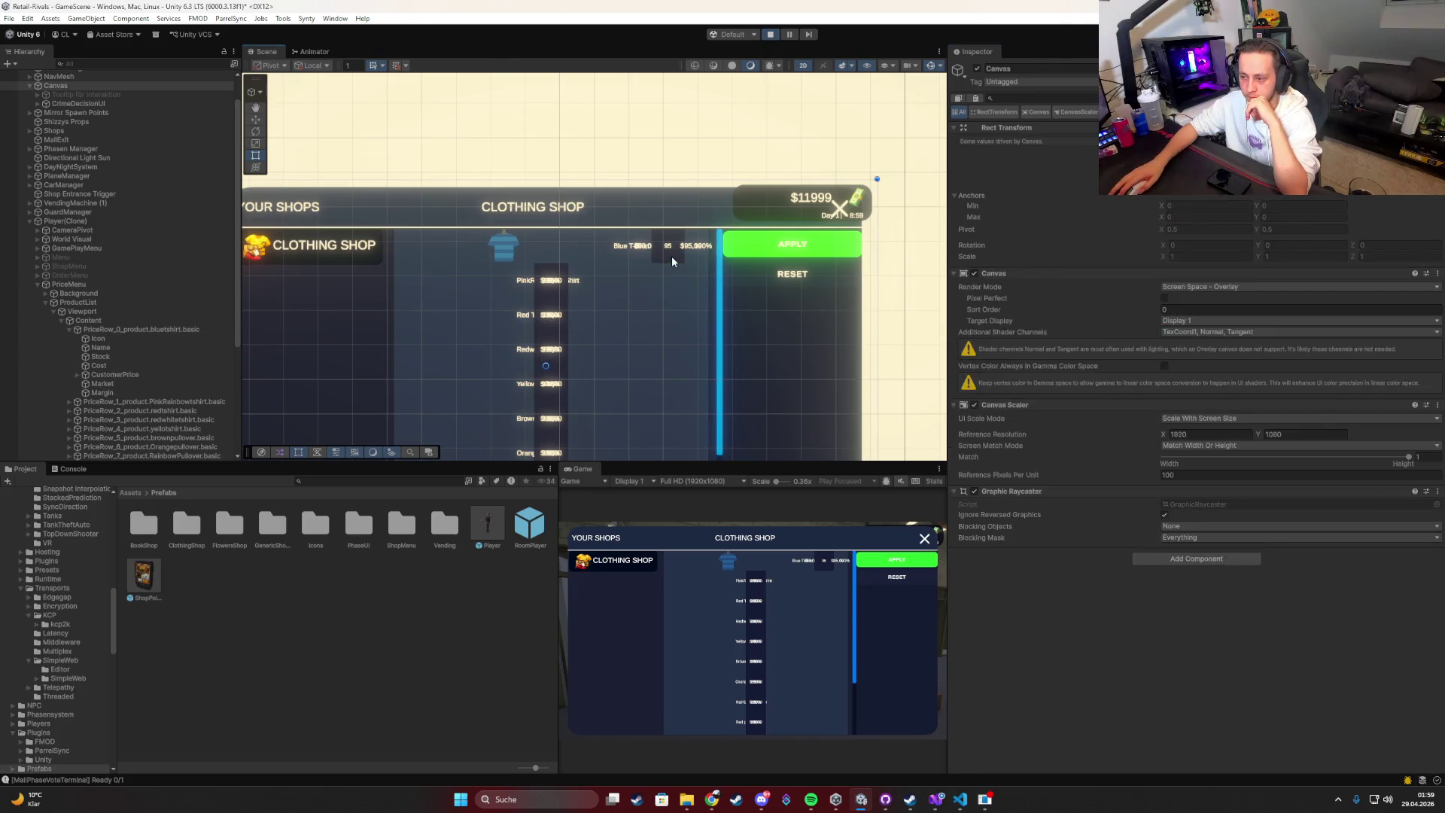
left_click(113, 376)
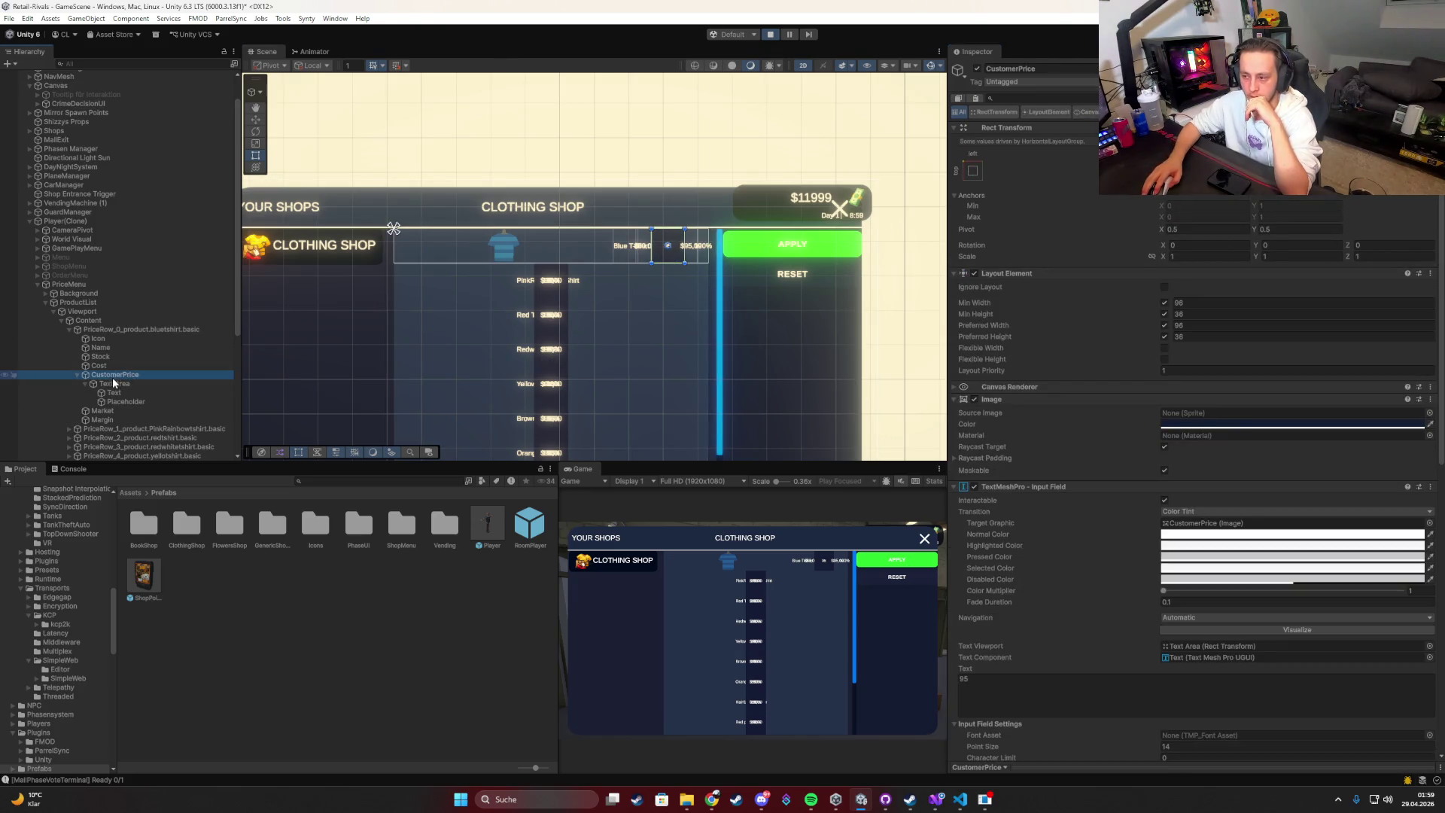
left_click(106, 332)
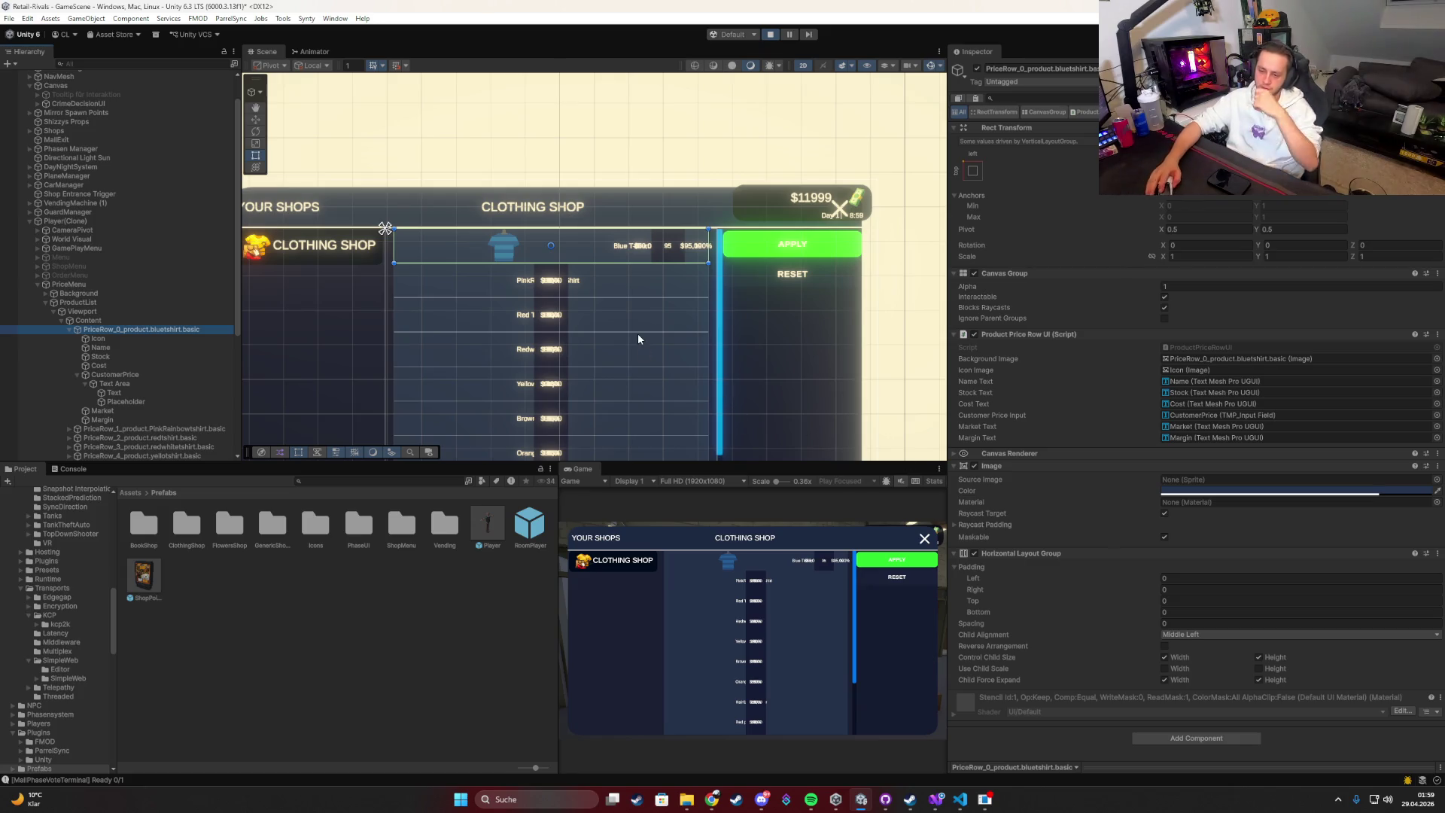
left_click(97, 339)
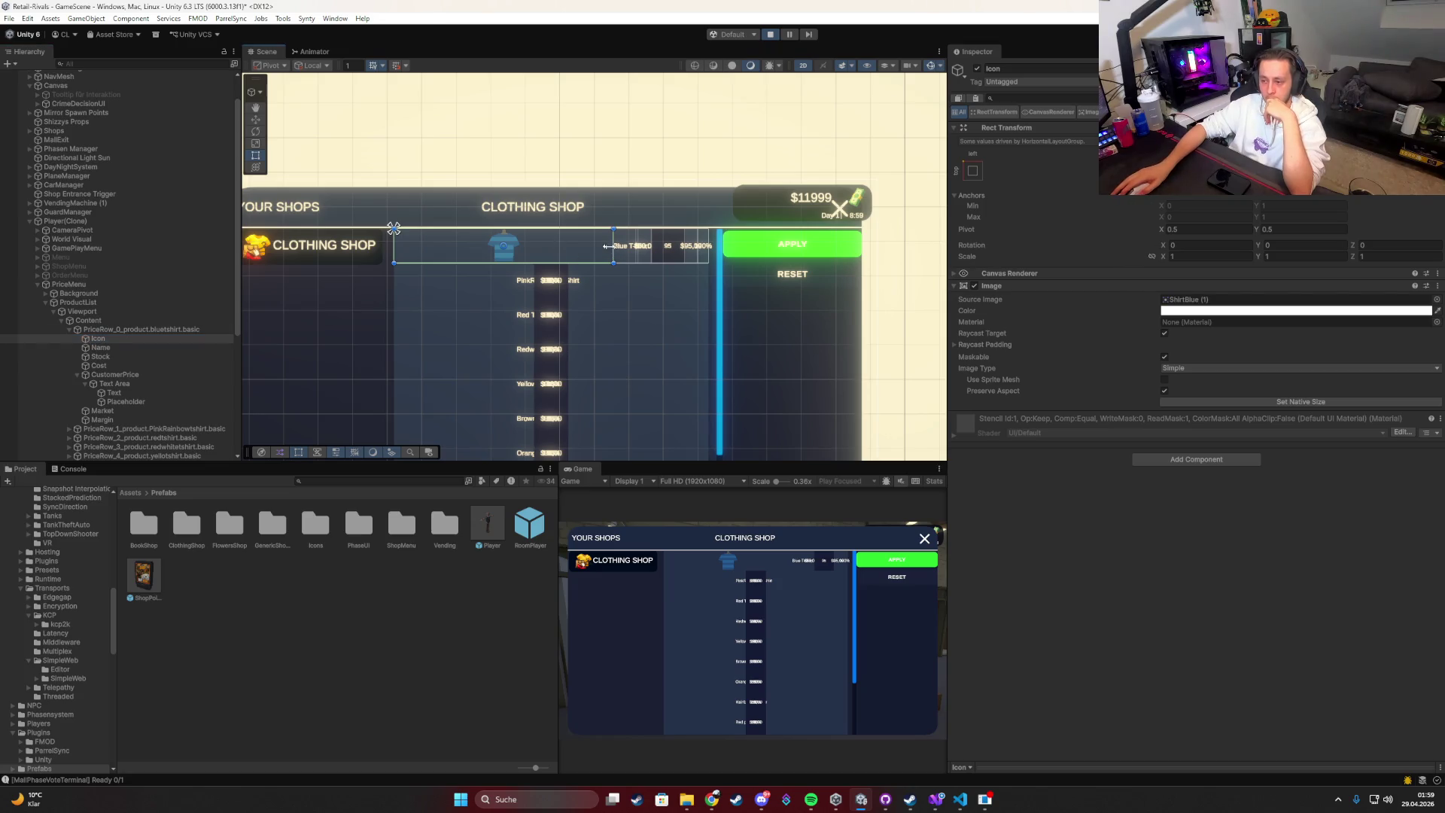
left_click(116, 330)
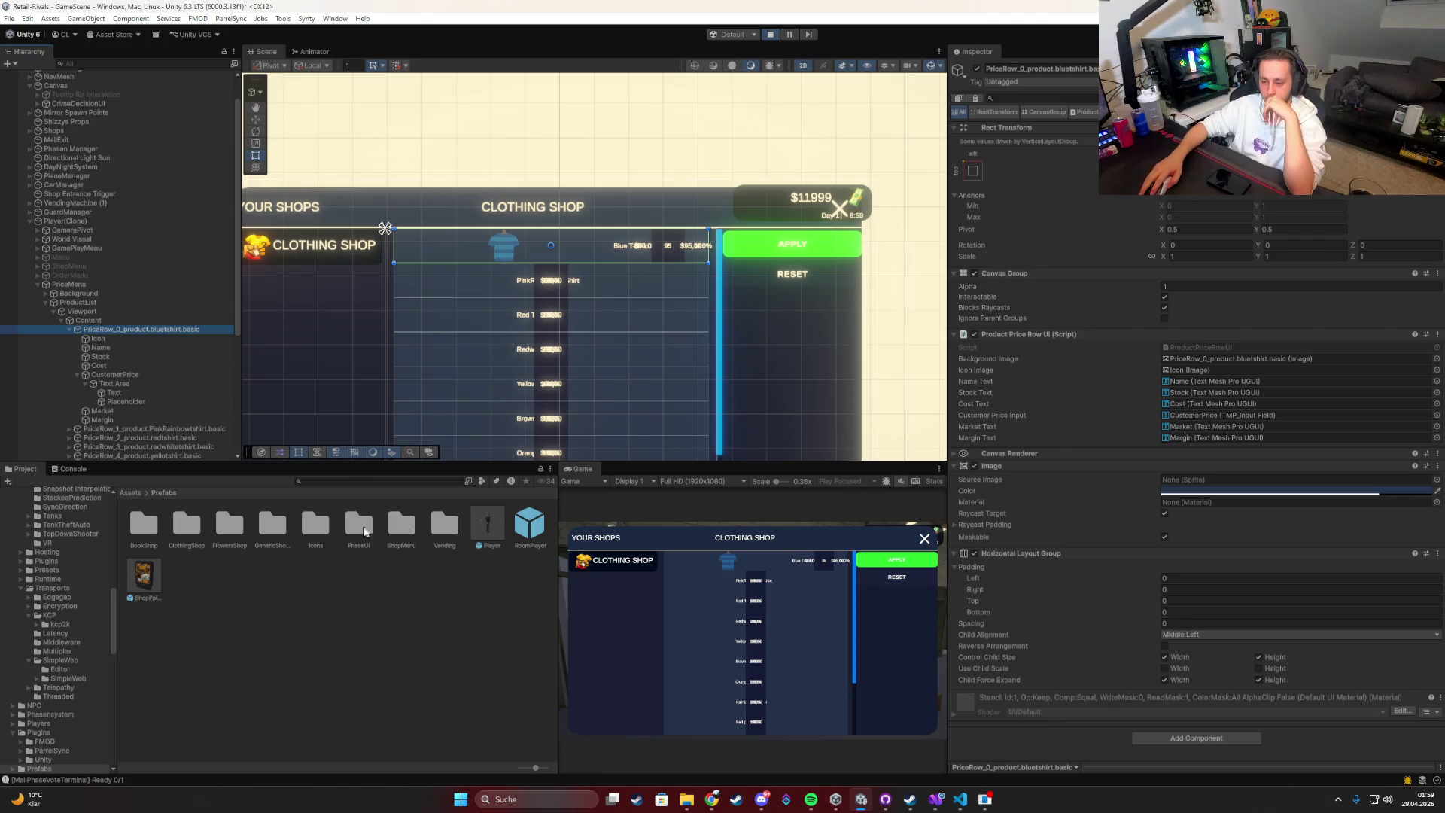
double_click(401, 525)
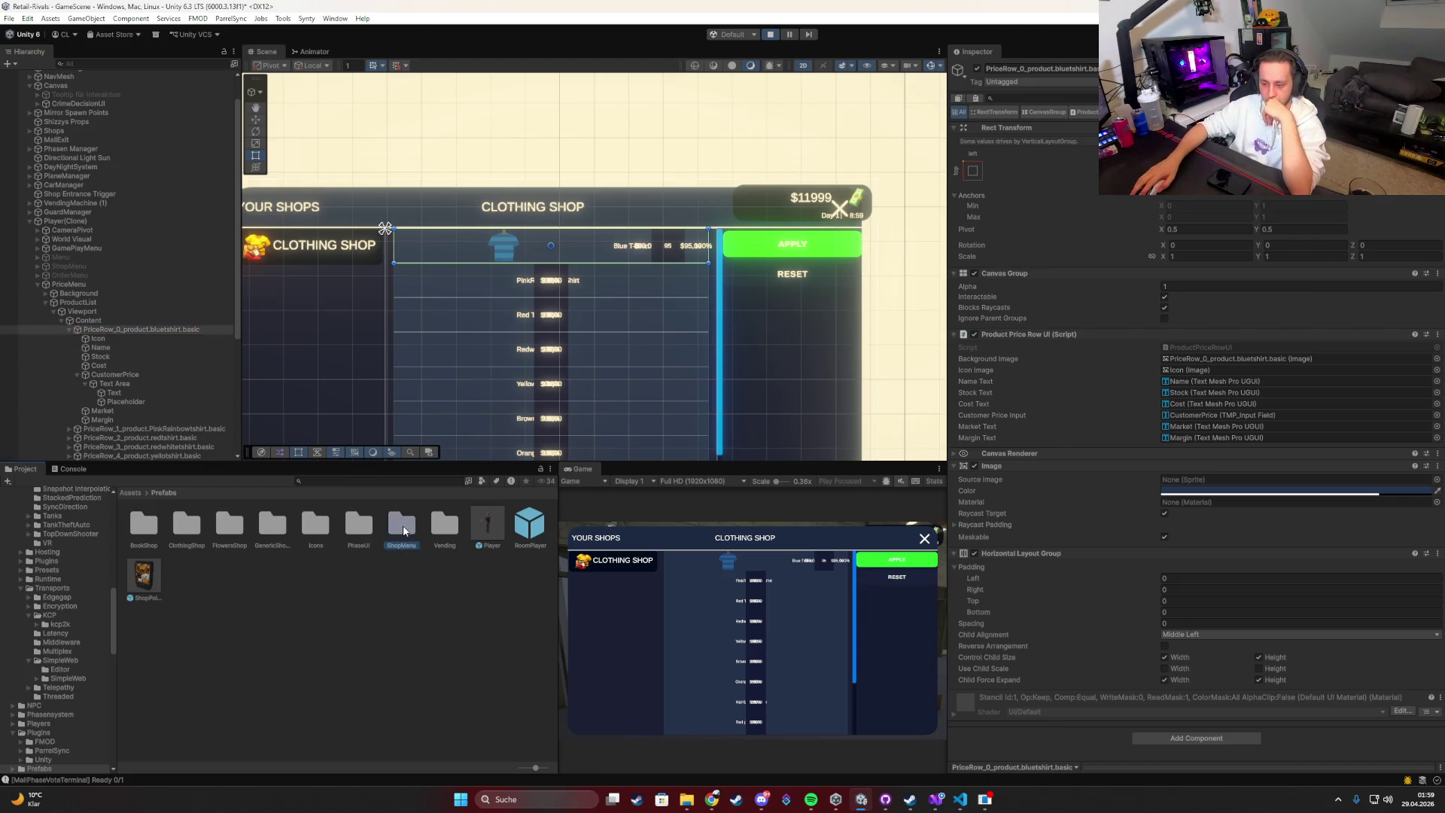
left_click(186, 525)
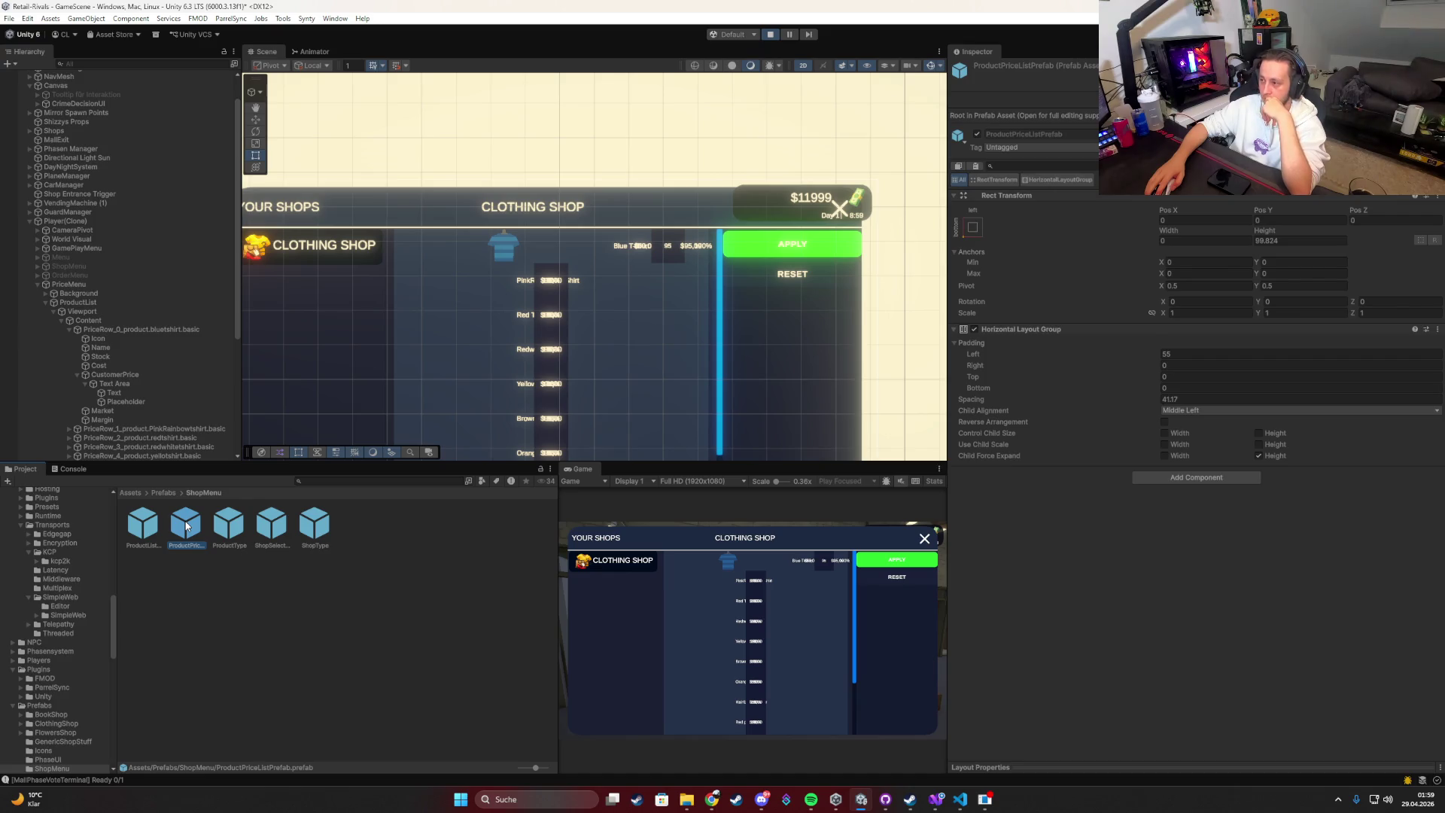
Open ProductPriceListPrefab in Prefab Mode, frame its row bar, and return to the ProductPriceRowUI script.
double_click(186, 525)
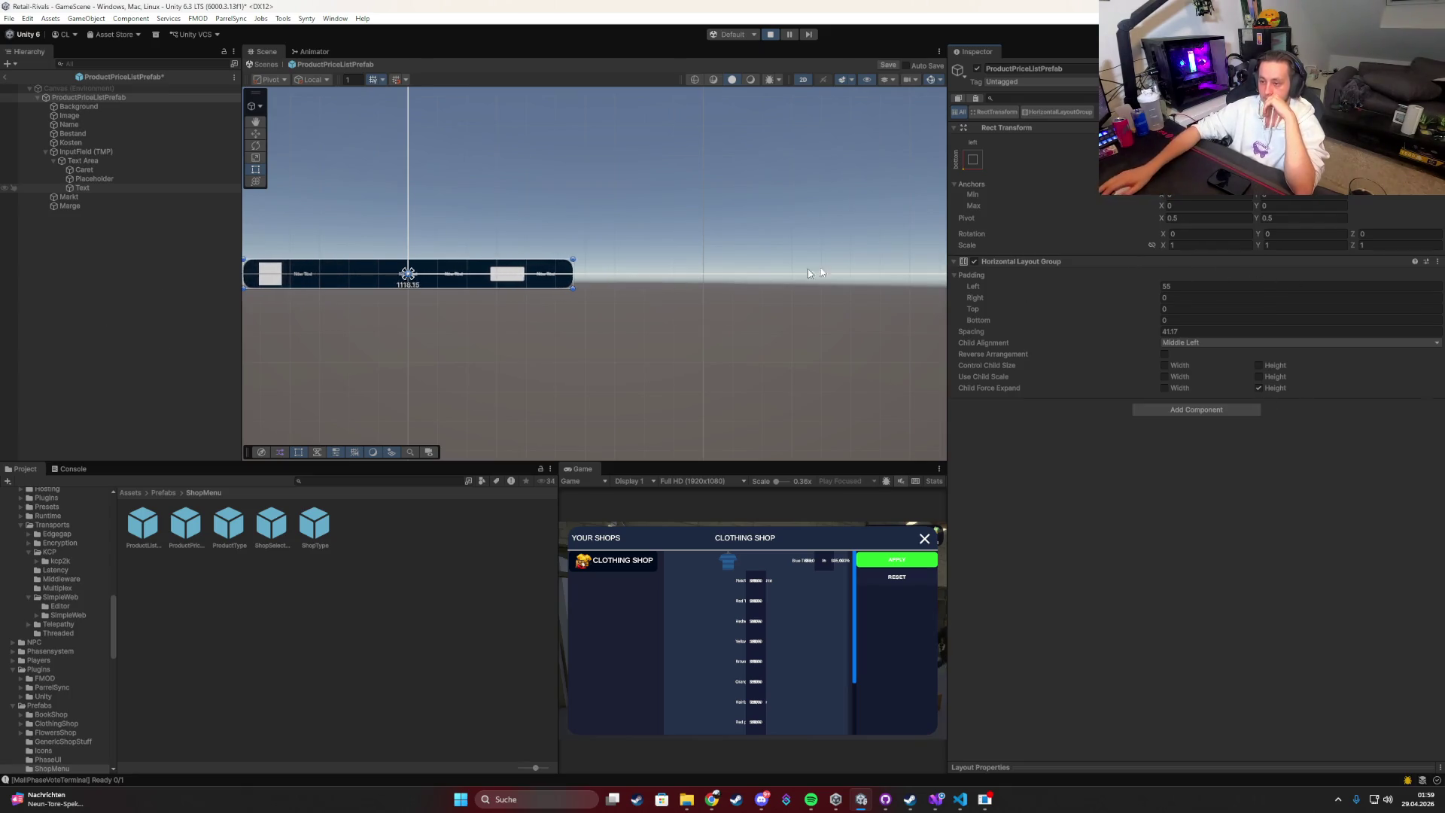
key("f")
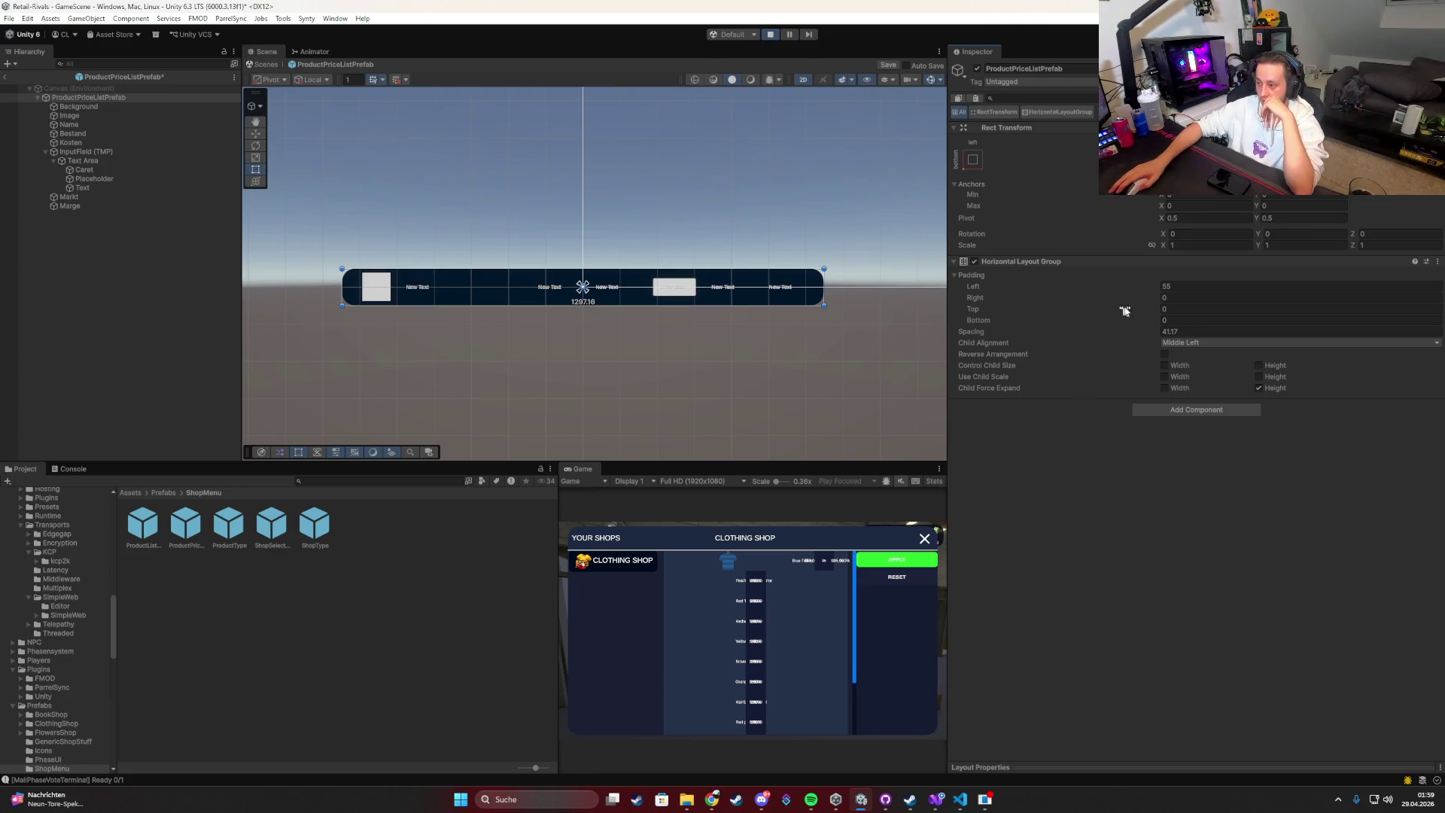
left_click(936, 800)
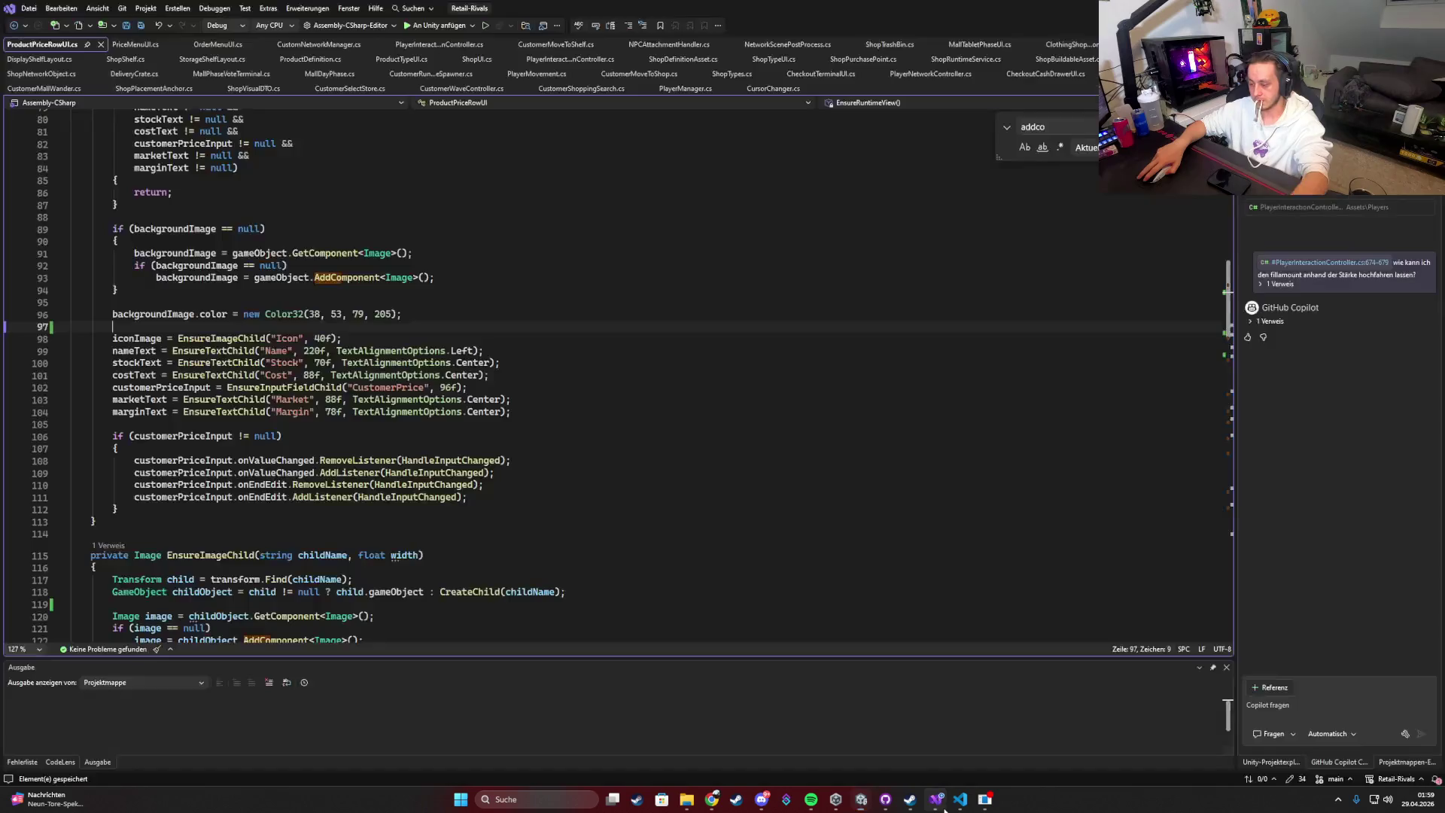
Bring back the HorizontalLayoutGroup block at line 98 of ProductPriceRowUI.cs, then return to Unity.
key("ctrl+z")
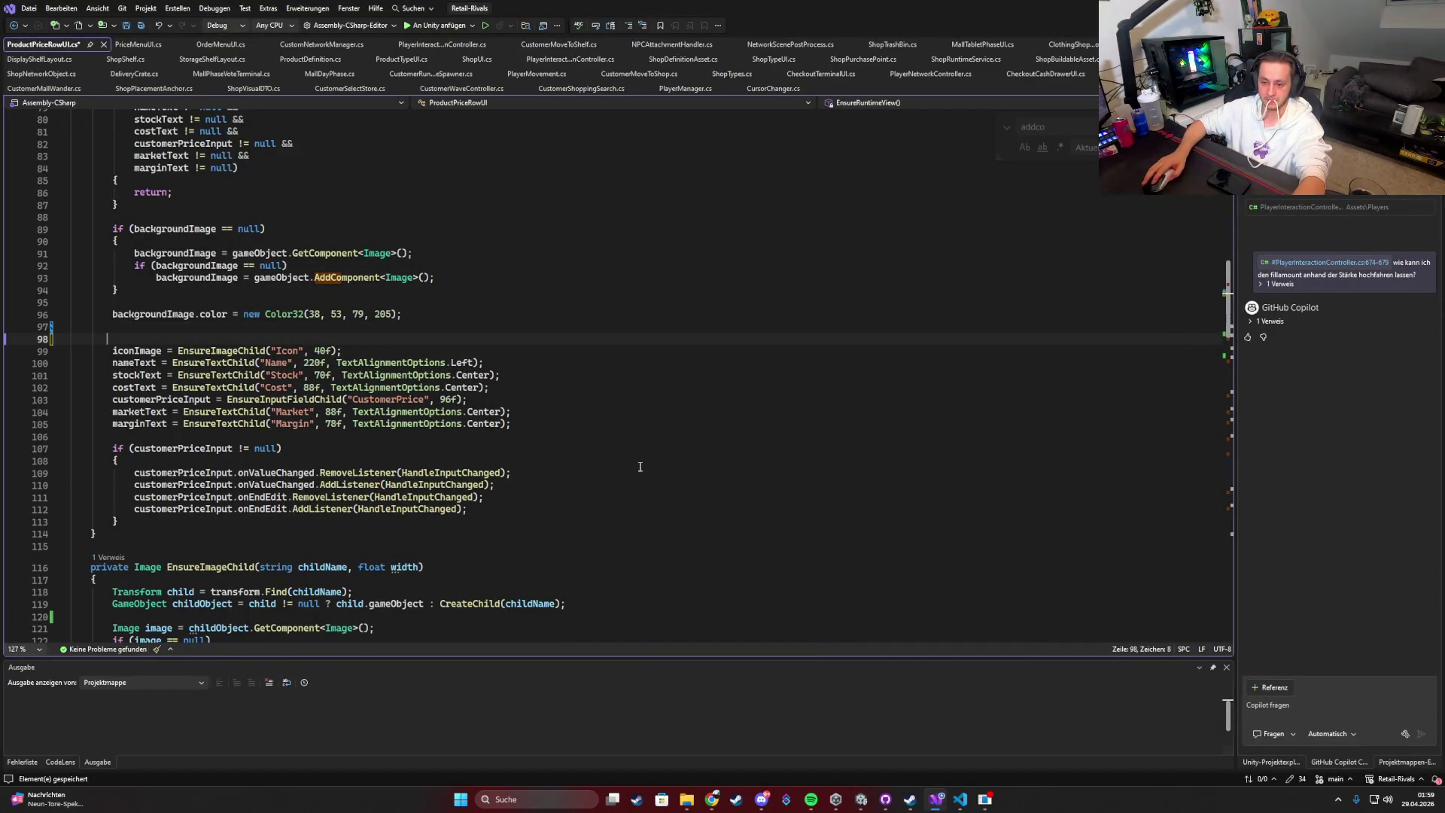
key("alt+Tab")
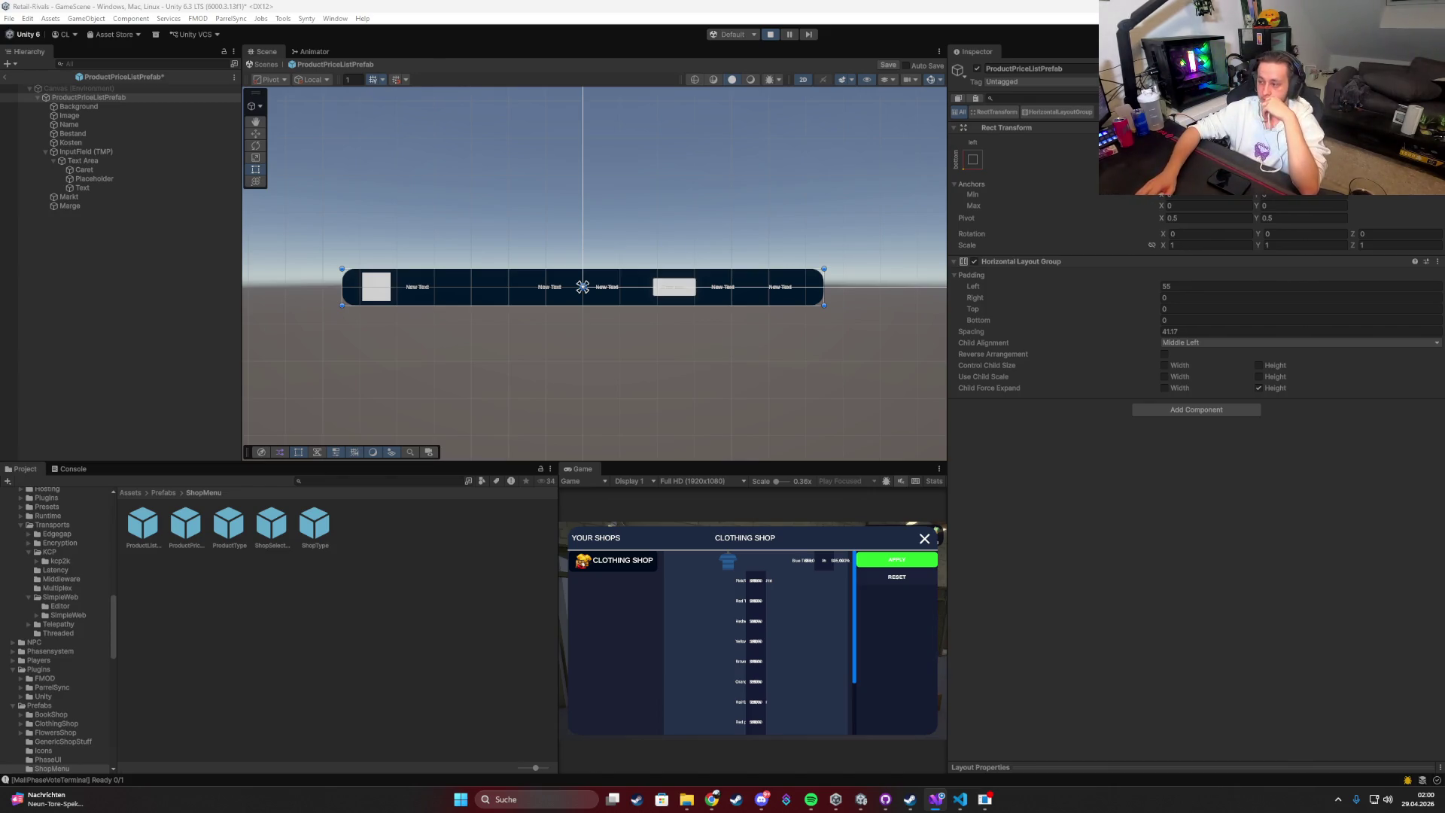
Exit Prefab Mode, answer the modified-prefab prompt, stop play mode, and switch to the ProductPriceRowUI script.
left_click(5, 77)
left_click(706, 416)
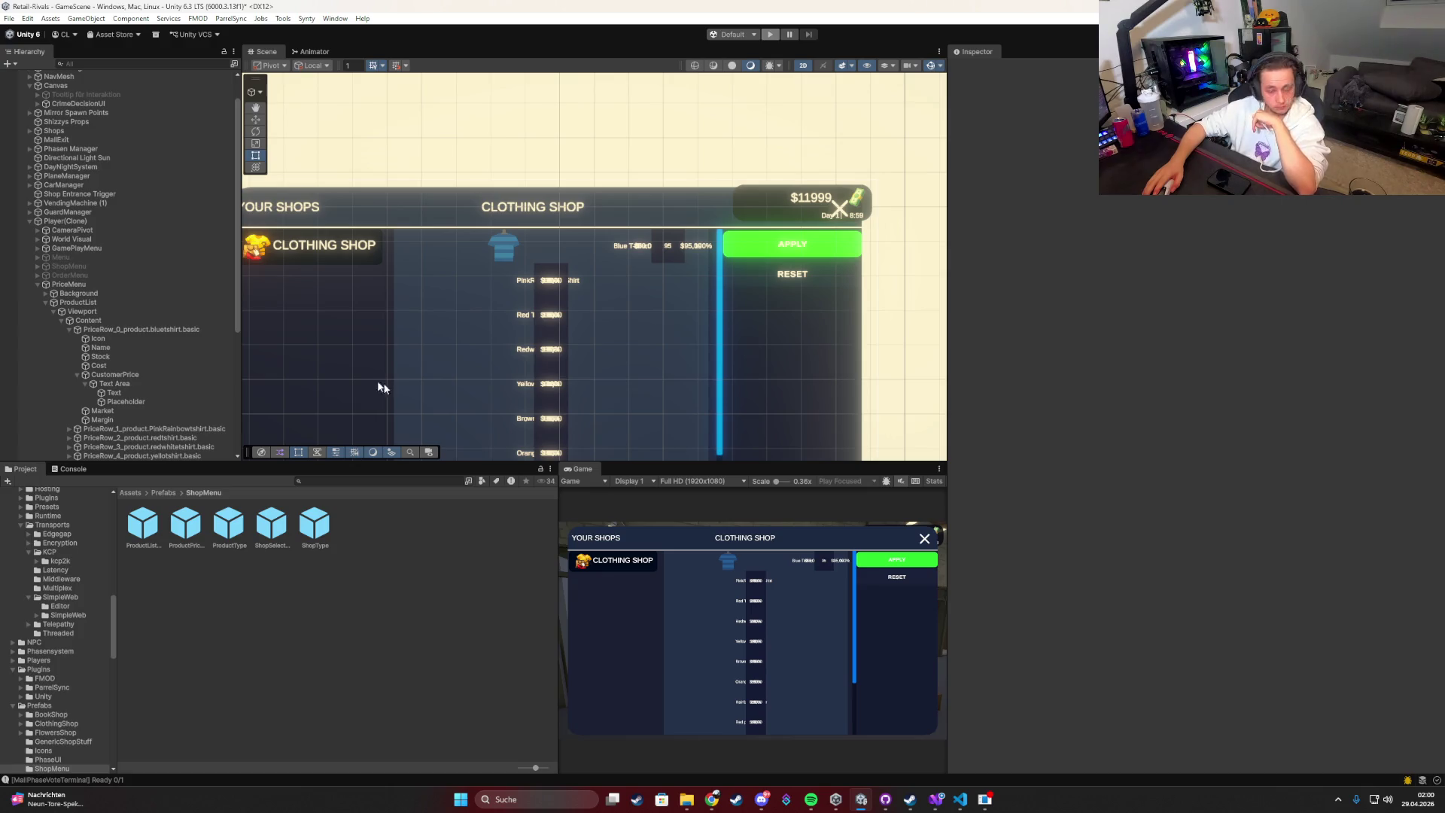
key("ctrl+p")
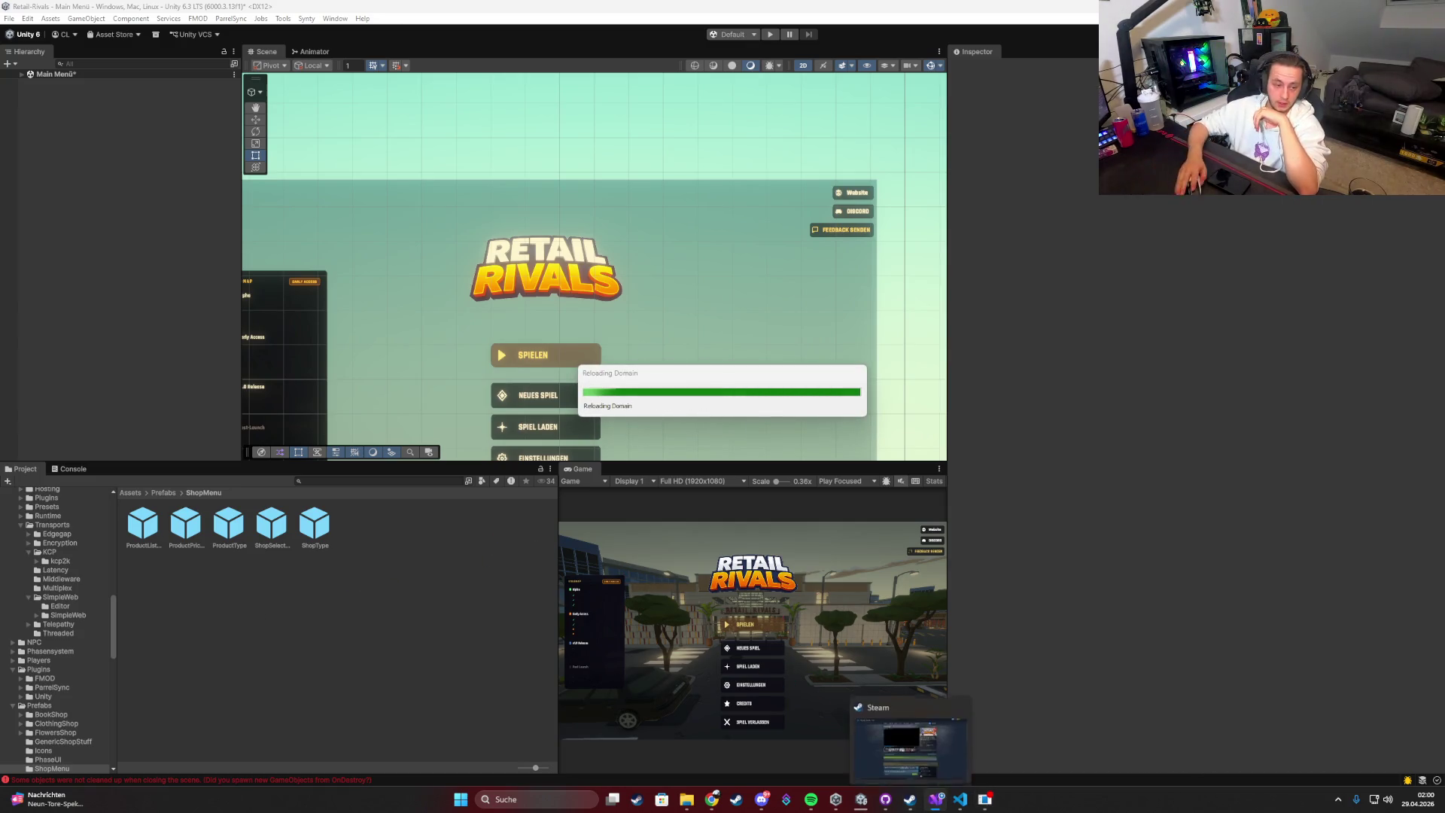
left_click(935, 800)
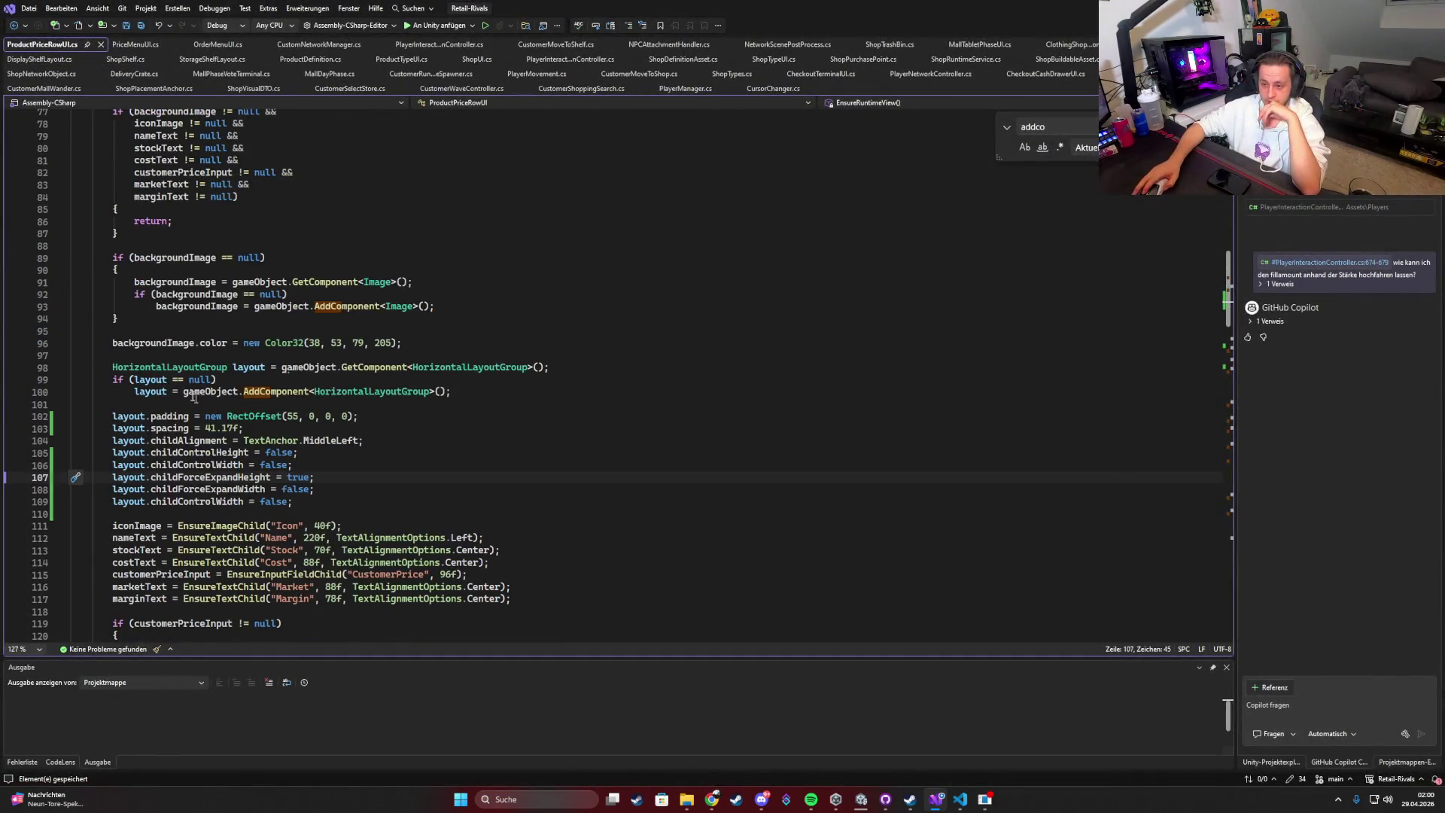
Use CodeLens to jump to the EnsureRuntimeView call in Bind and review lines 98–110.
scroll(164, 371, "up", 5)
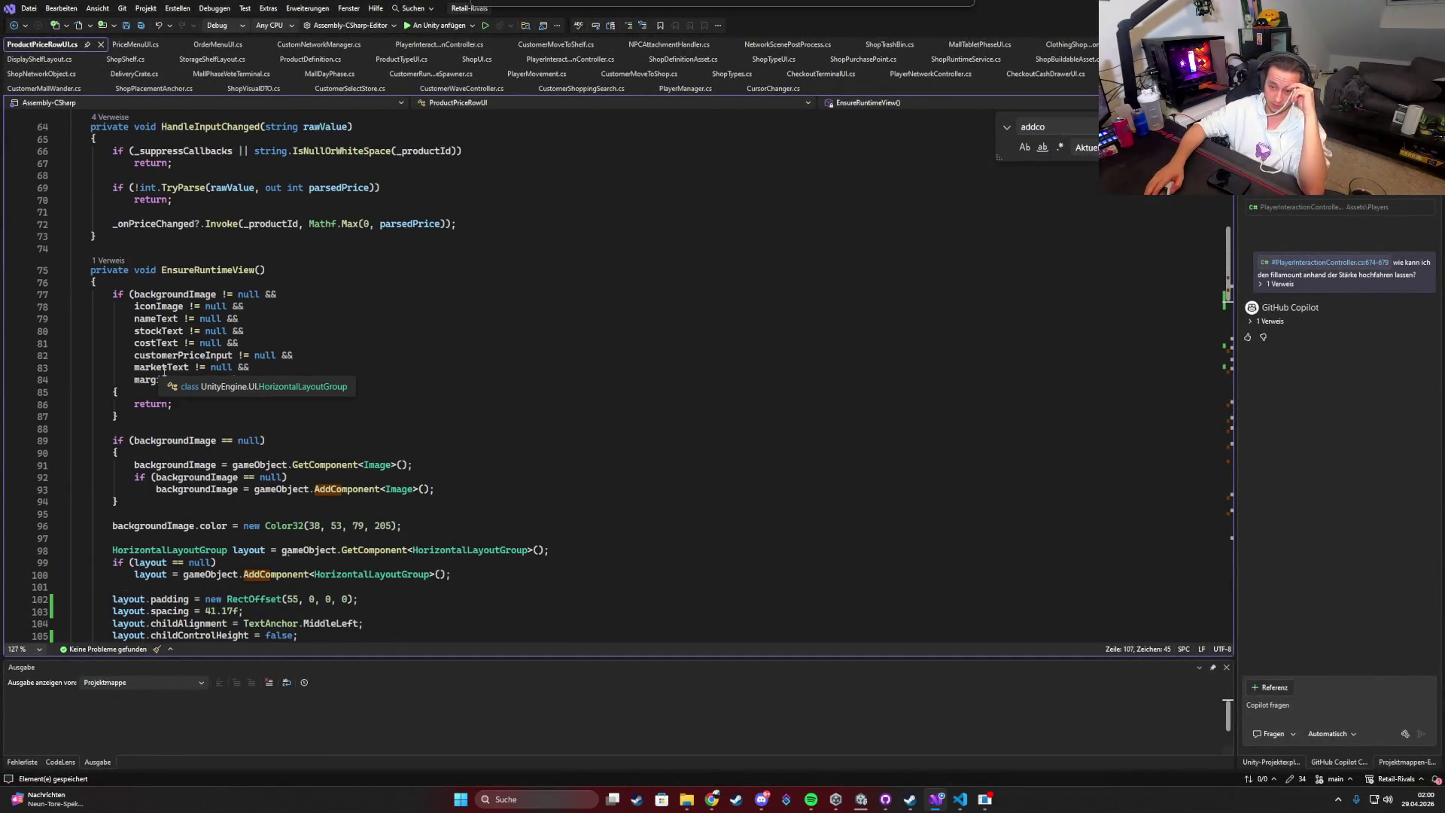
left_click(264, 270)
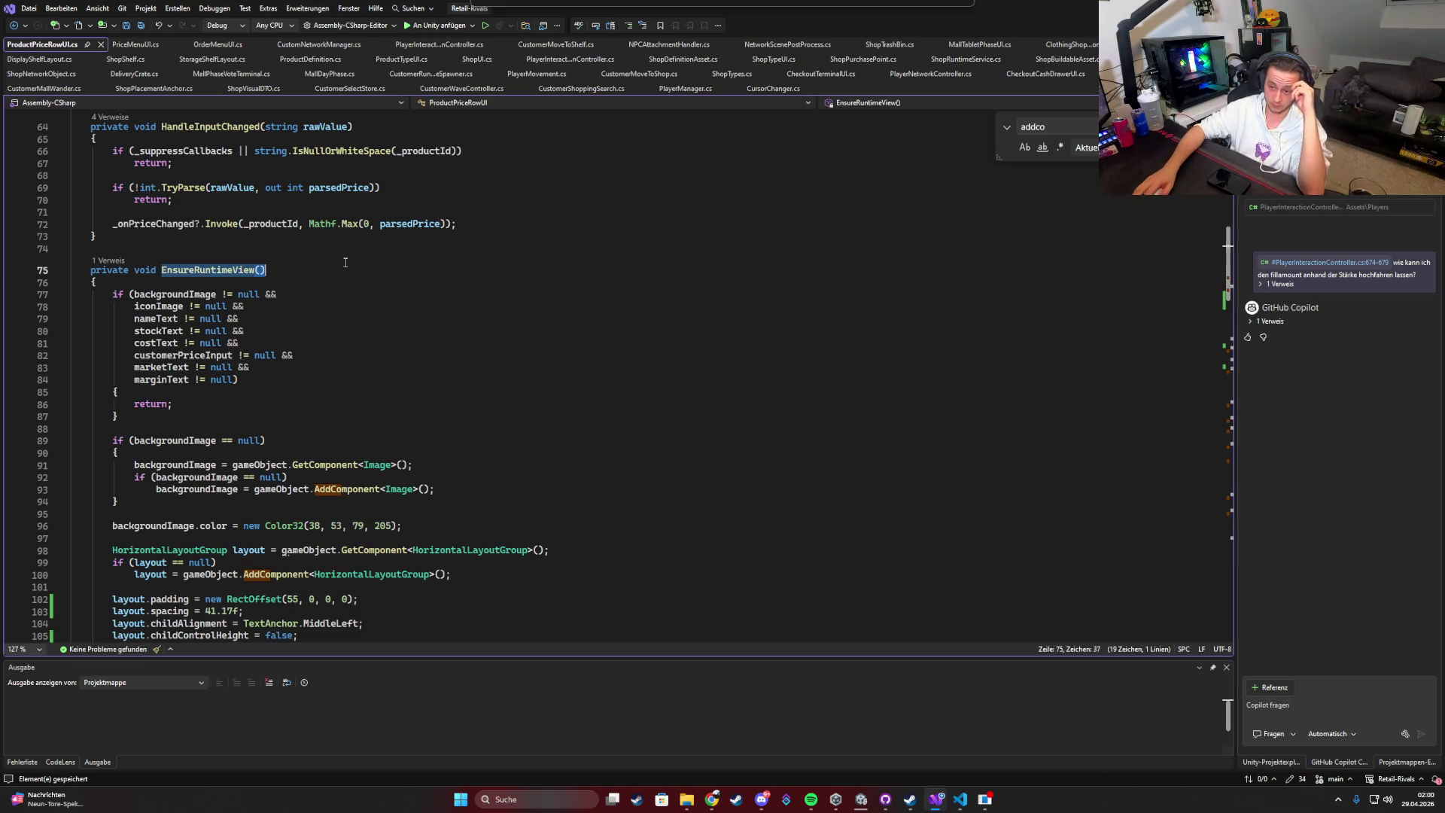
left_click(110, 261)
left_click(251, 219)
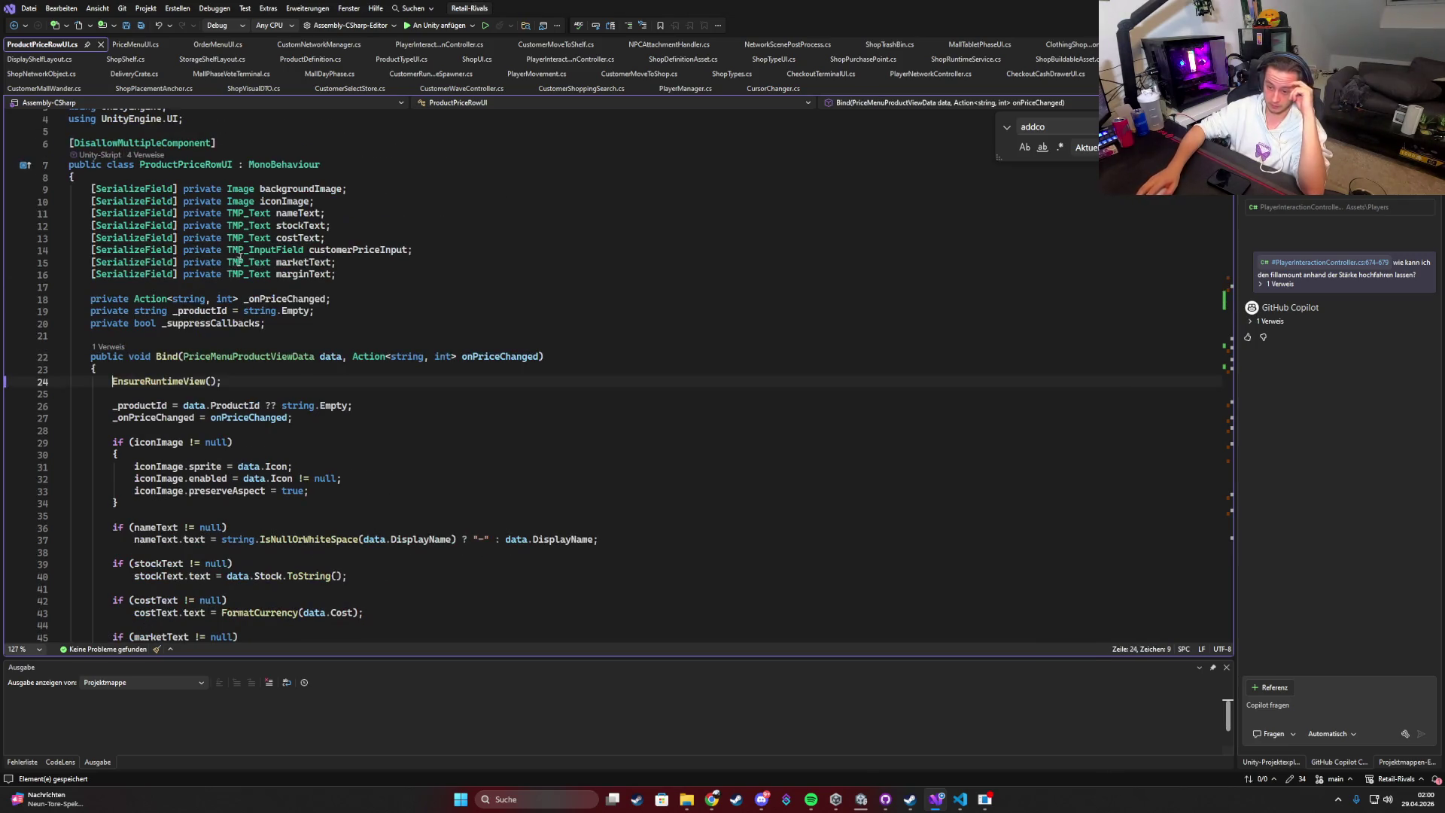
scroll(180, 356, "down", 20)
left_click(244, 376)
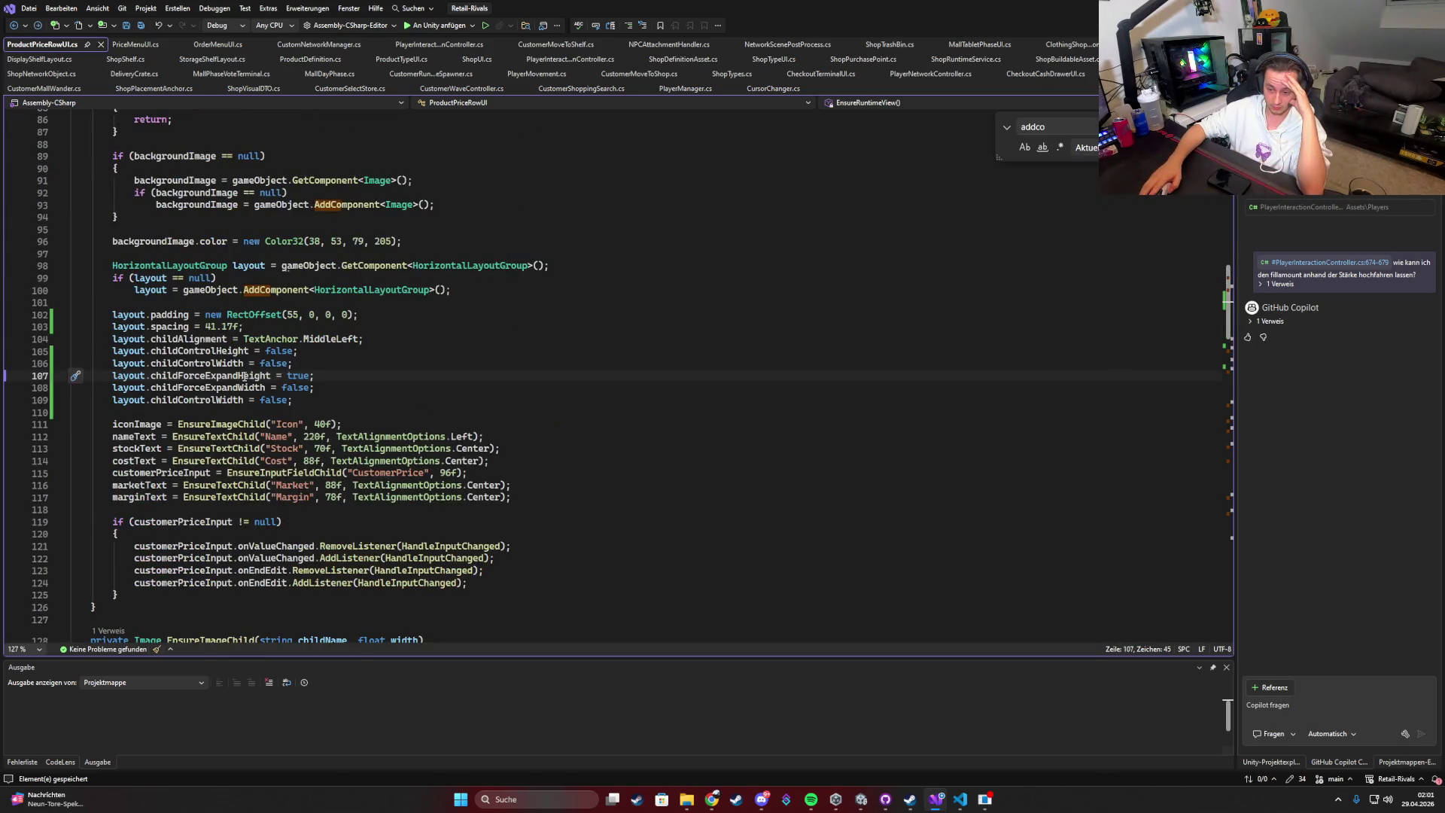
scroll(179, 352, "down", 3)
scroll(145, 344, "down", 1)
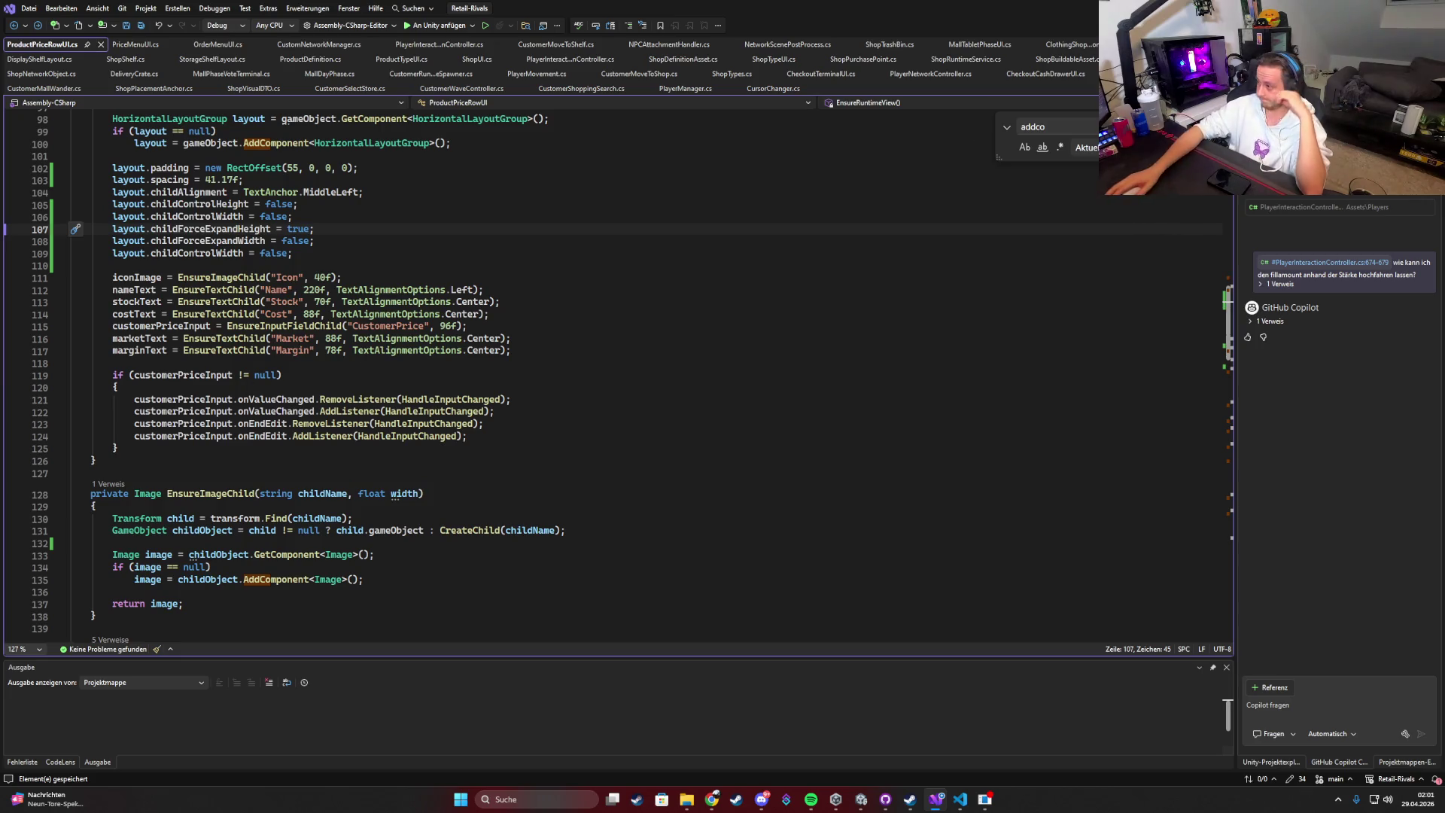
In Unity, maximize the Game view and start play mode to test the price rows.
key("alt+Tab")
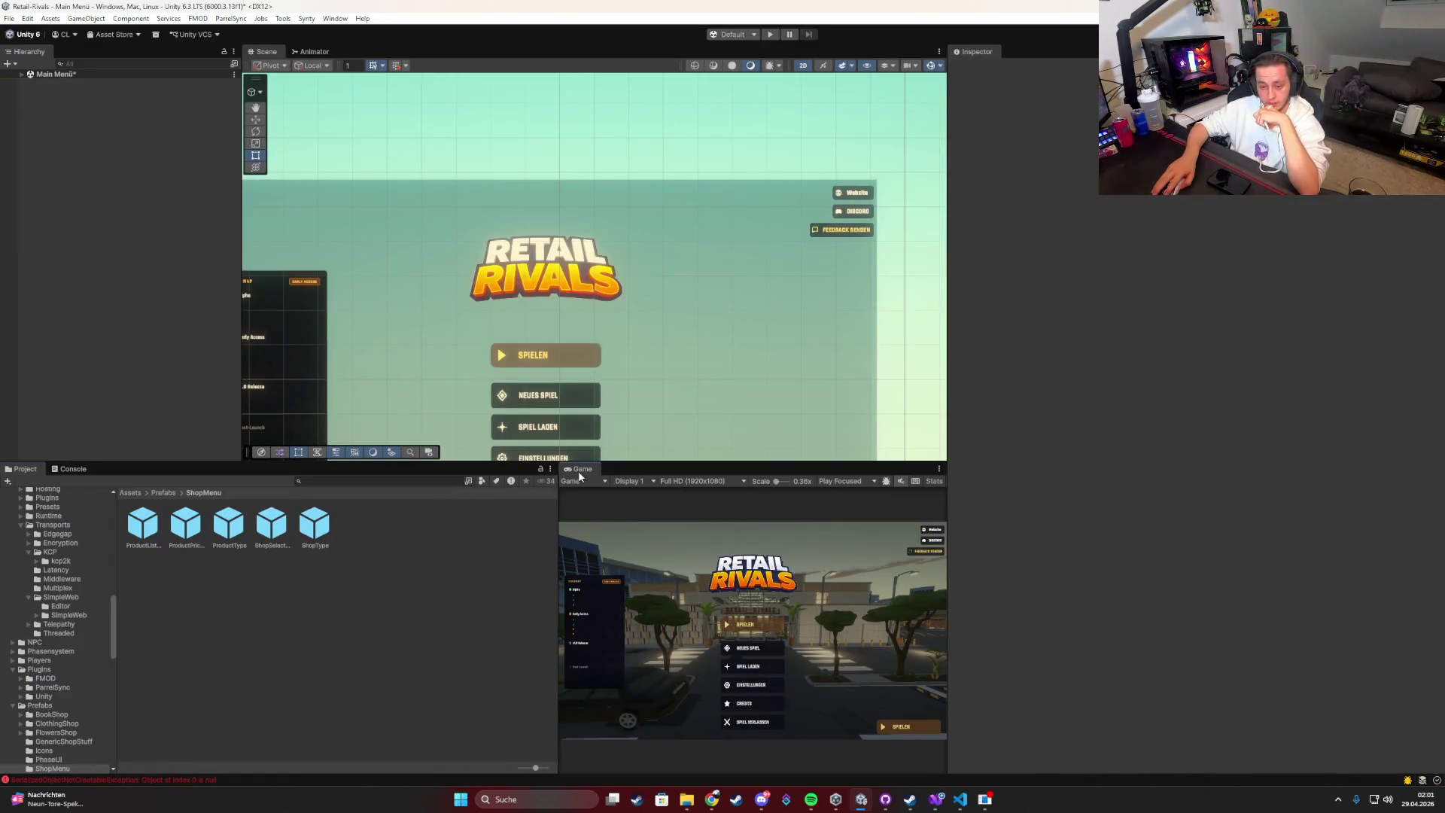
key("shift+space")
key("ctrl+p")
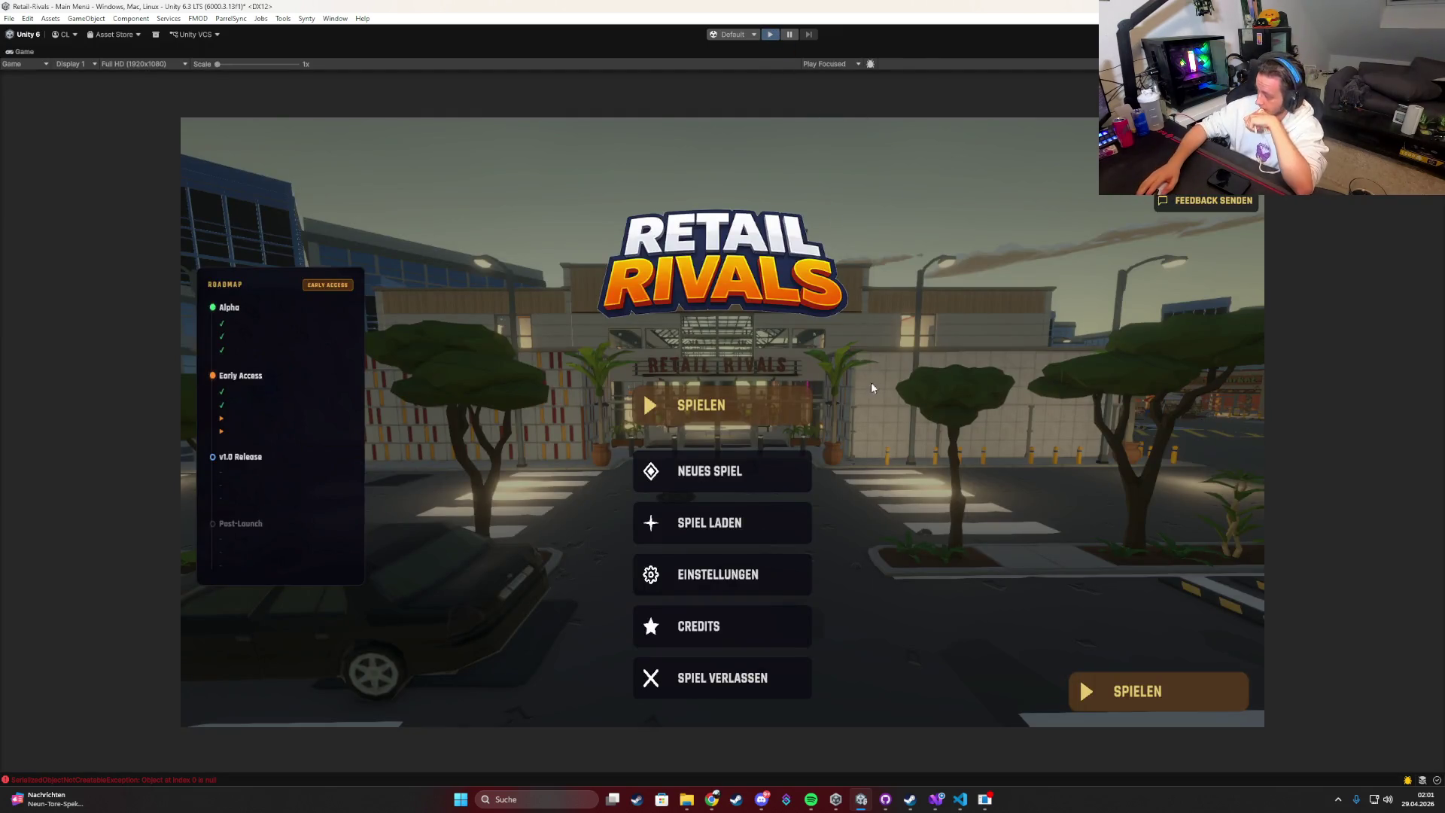
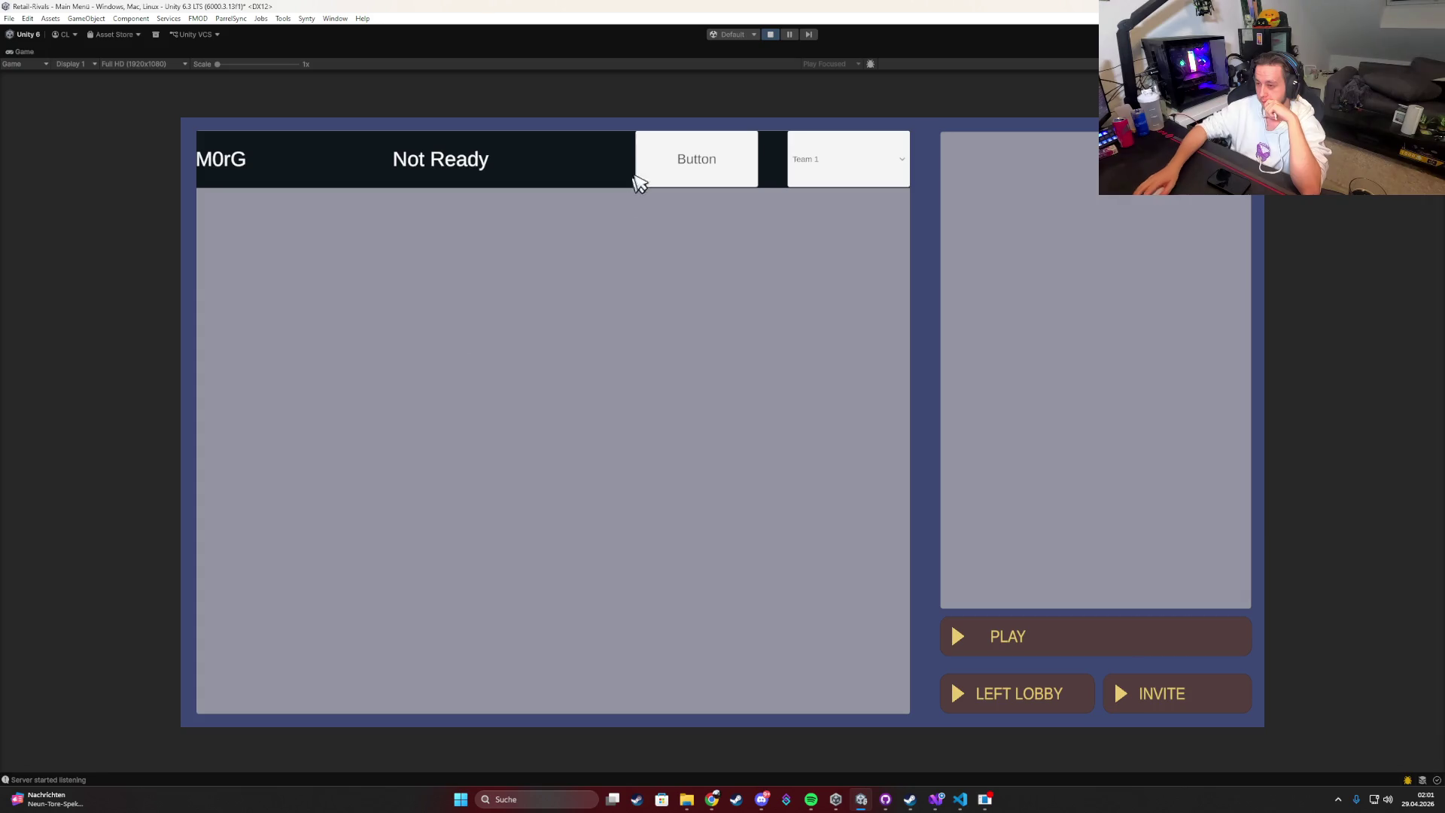
Start a new game, buy the Clothing Shop and show its $50,00 T-shirt and pullover price list.
left_click(636, 181)
left_click(1002, 640)
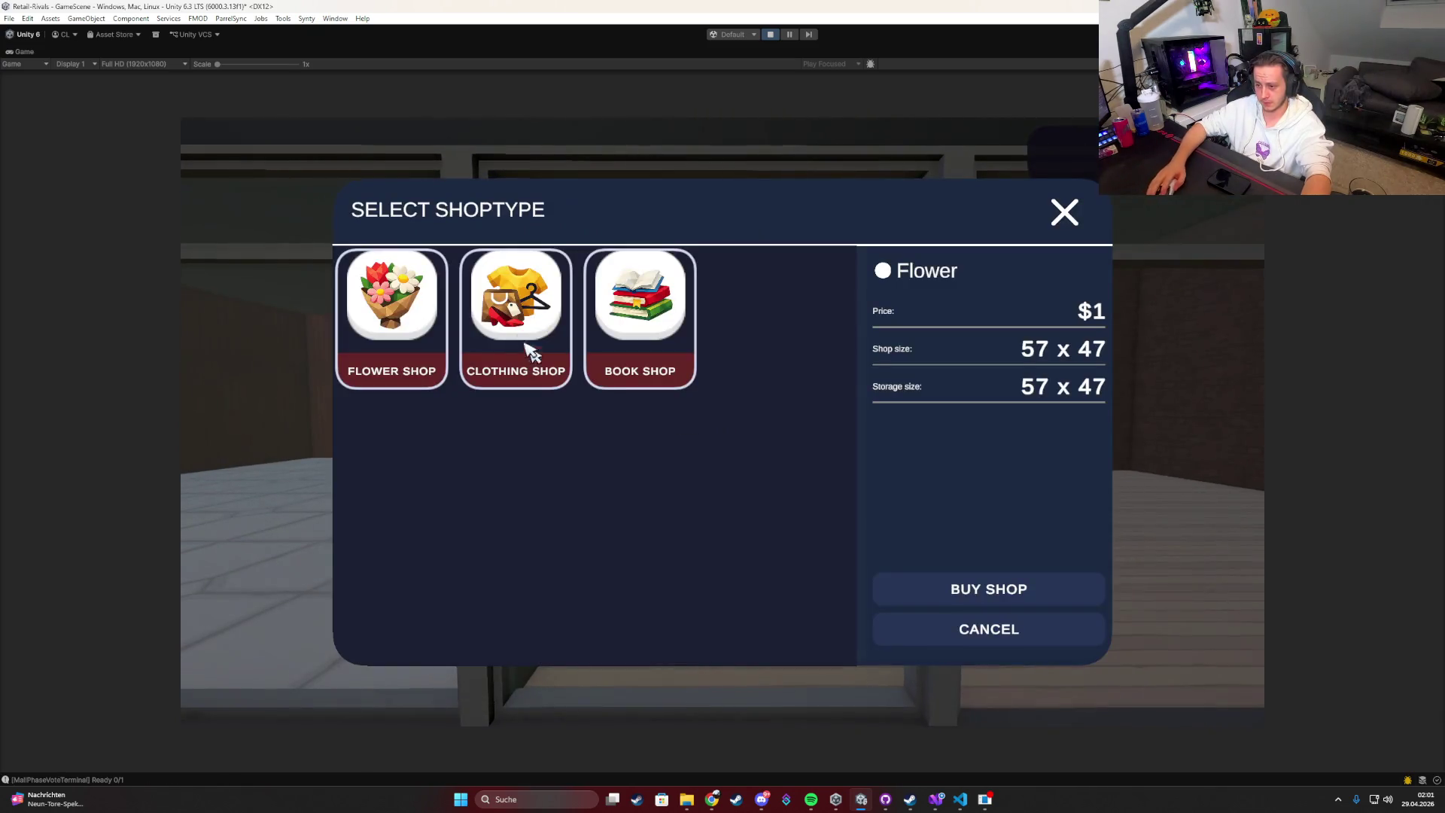
left_click(531, 352)
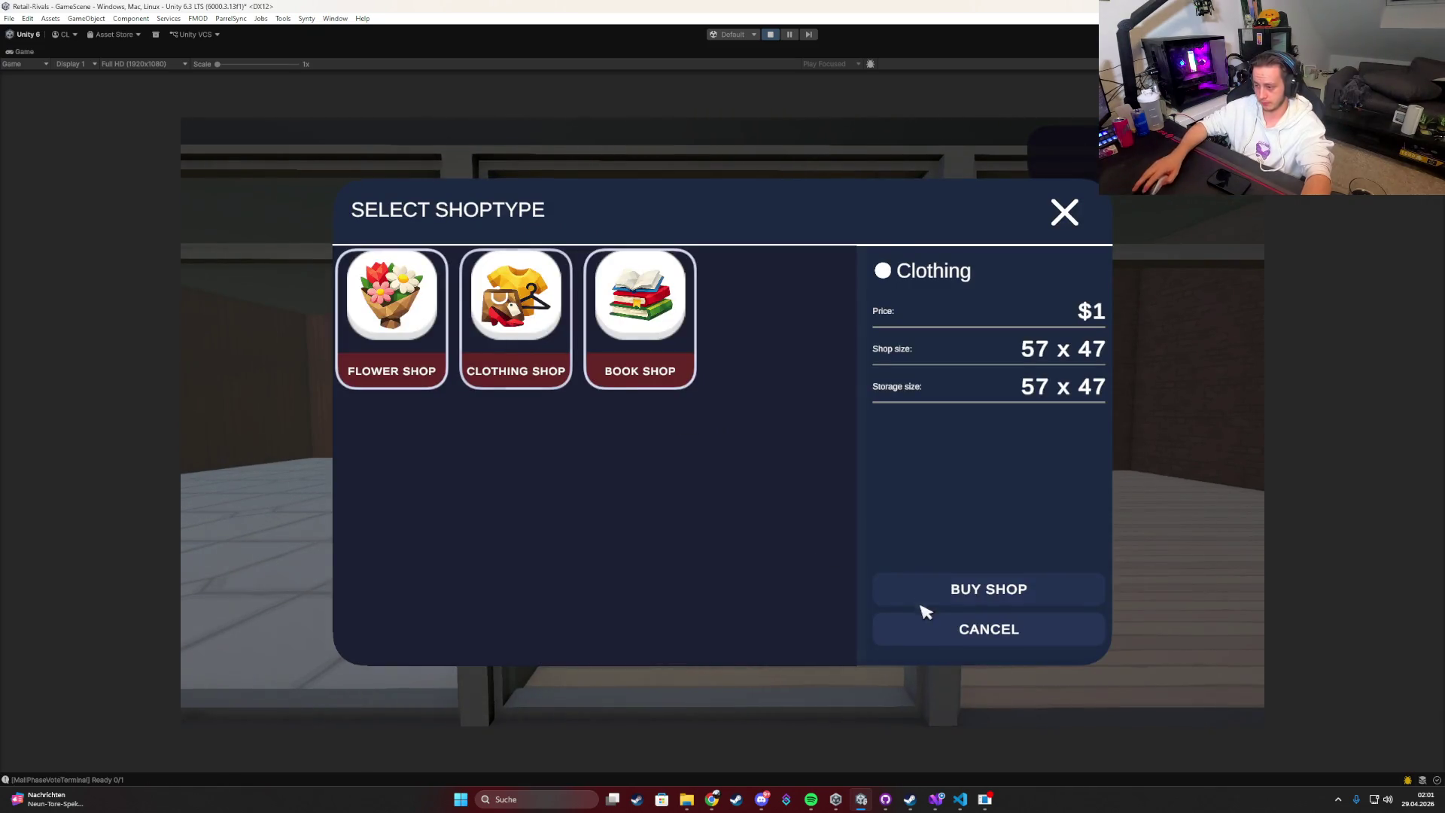
left_click(926, 607)
left_click(700, 318)
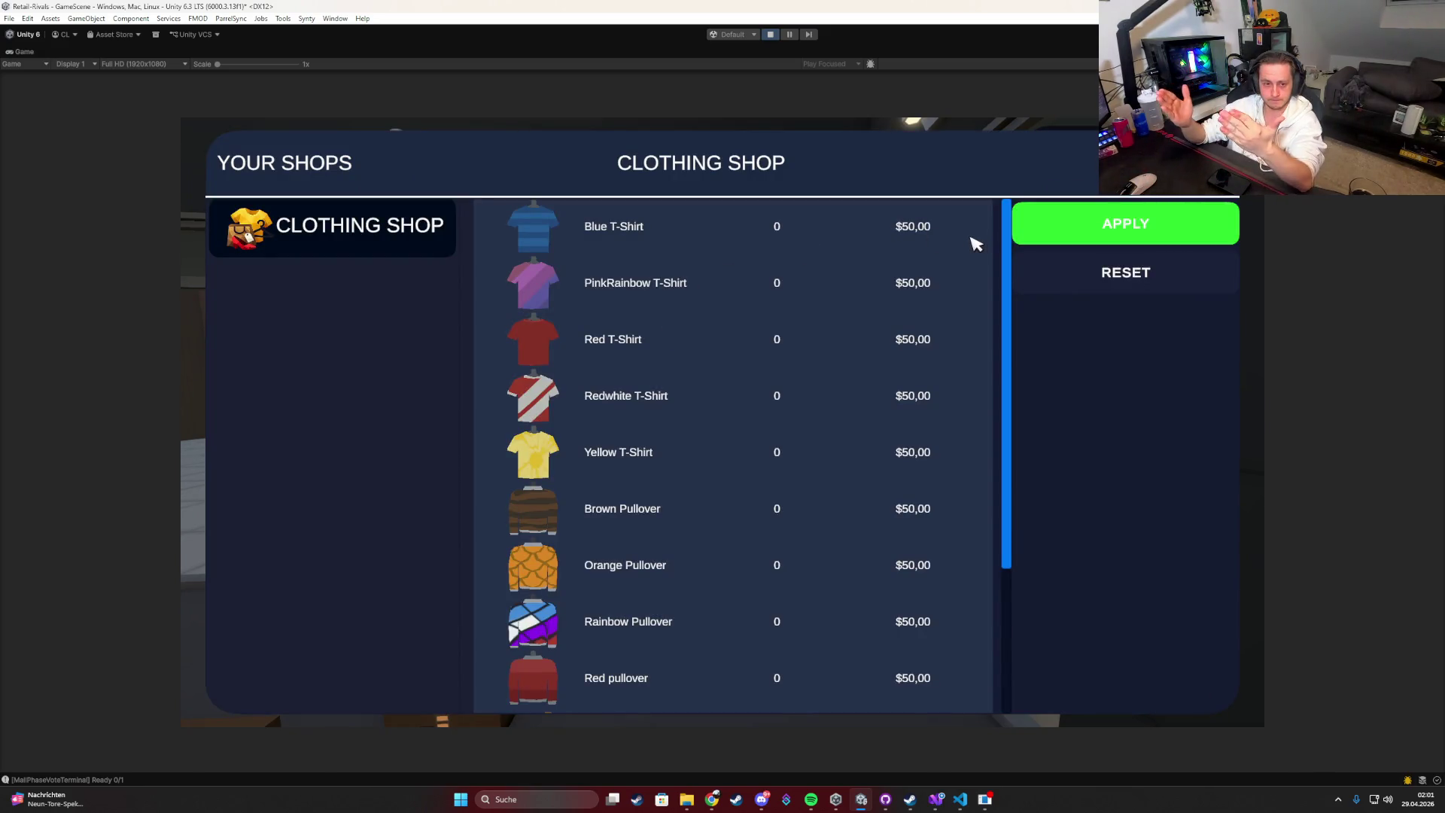
double_click(23, 51)
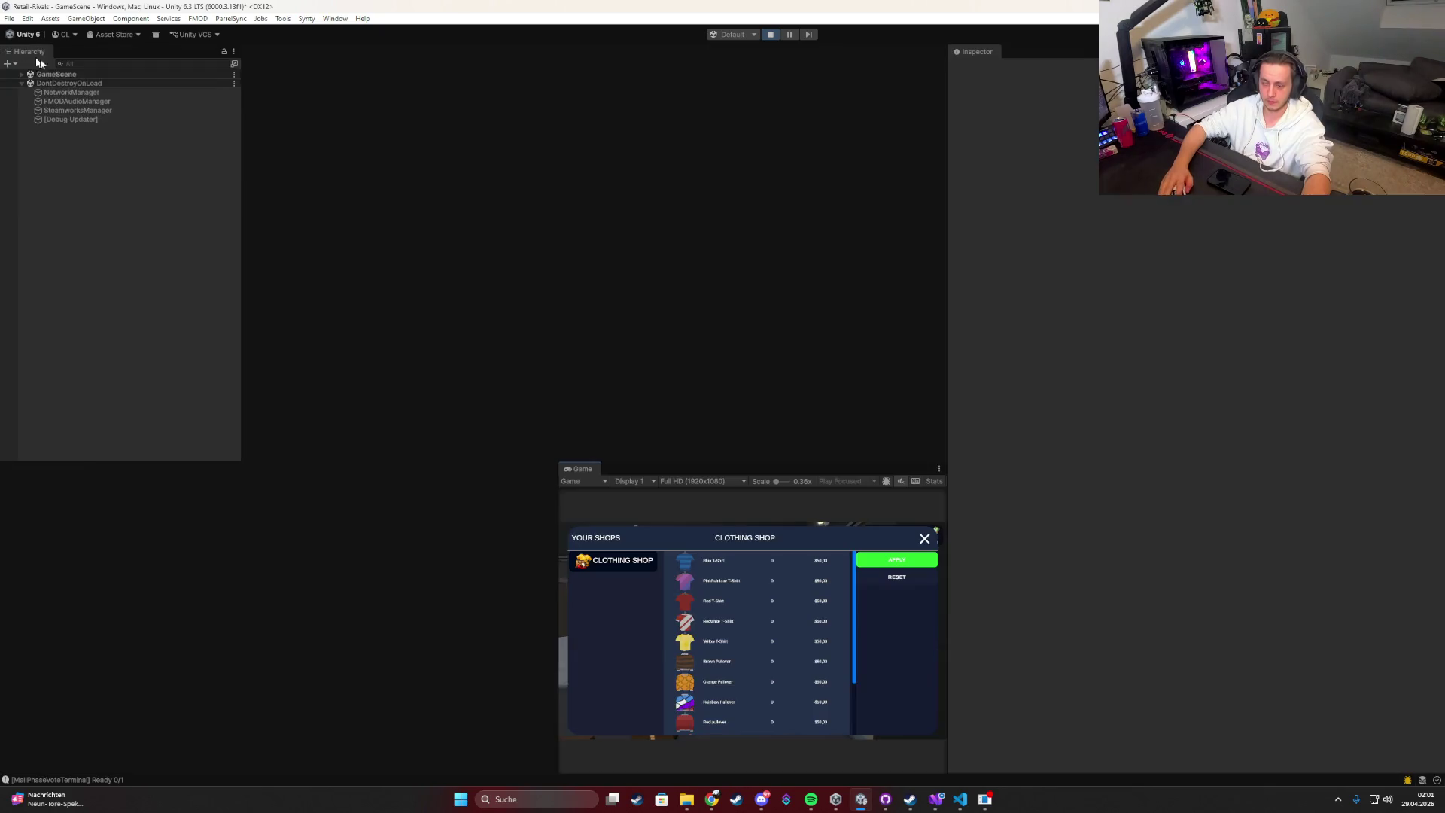
Select the price list Content and toggle its Control Child Size Width on, then off.
left_click(536, 247)
left_click(536, 247)
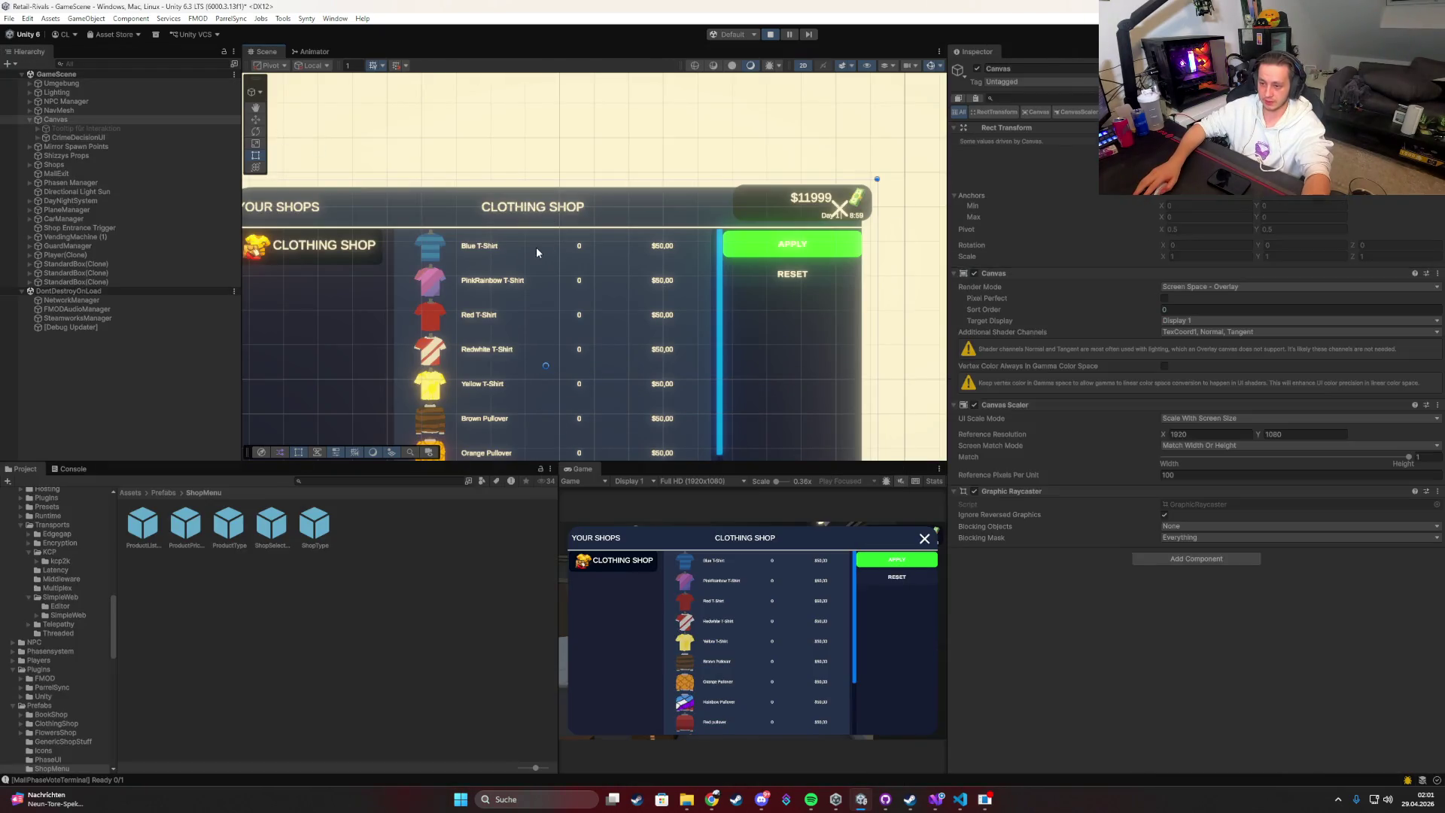
left_click(535, 247)
left_click(536, 247)
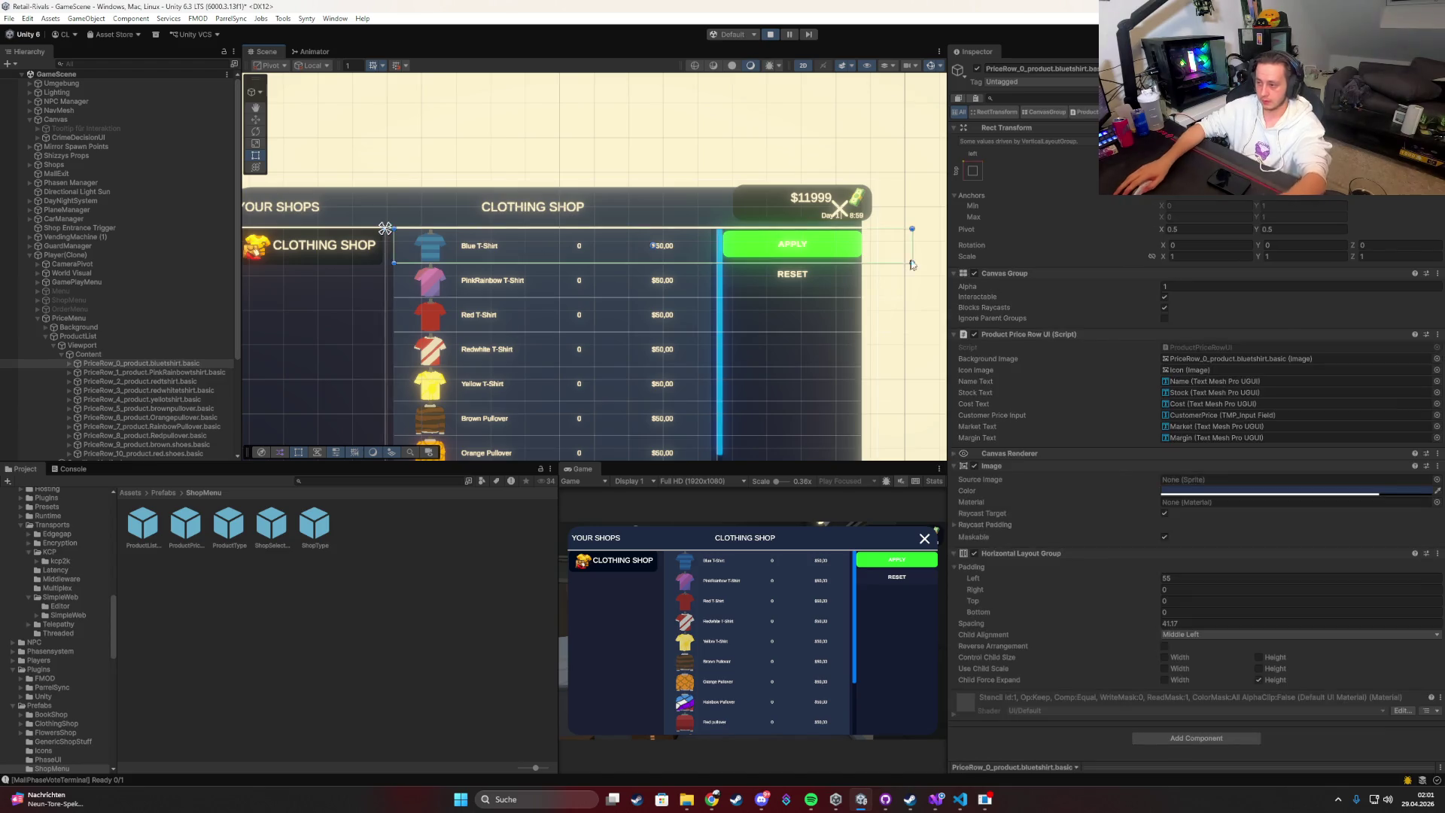
left_click(536, 247)
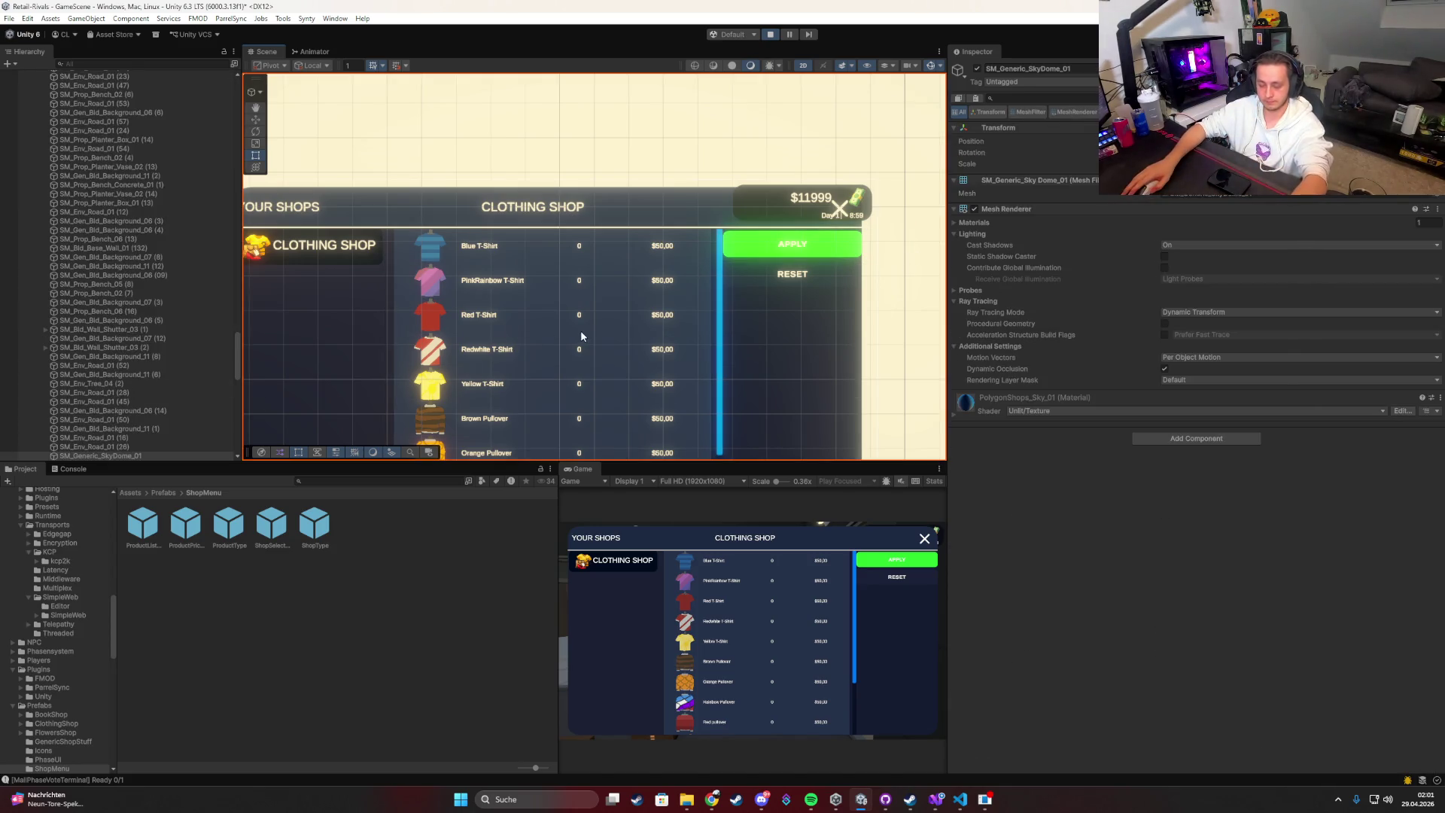
left_click(896, 248)
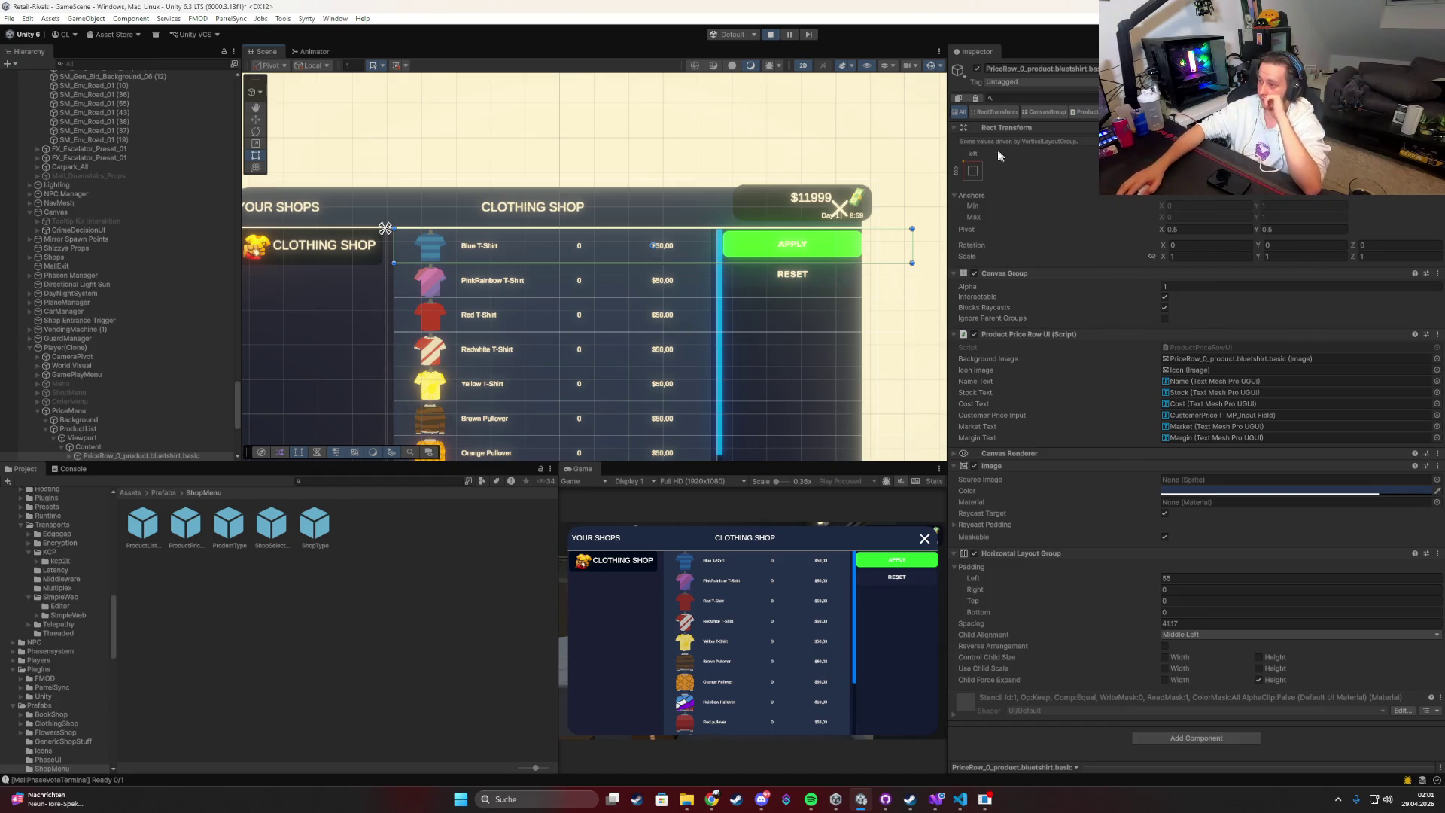
left_click(106, 448)
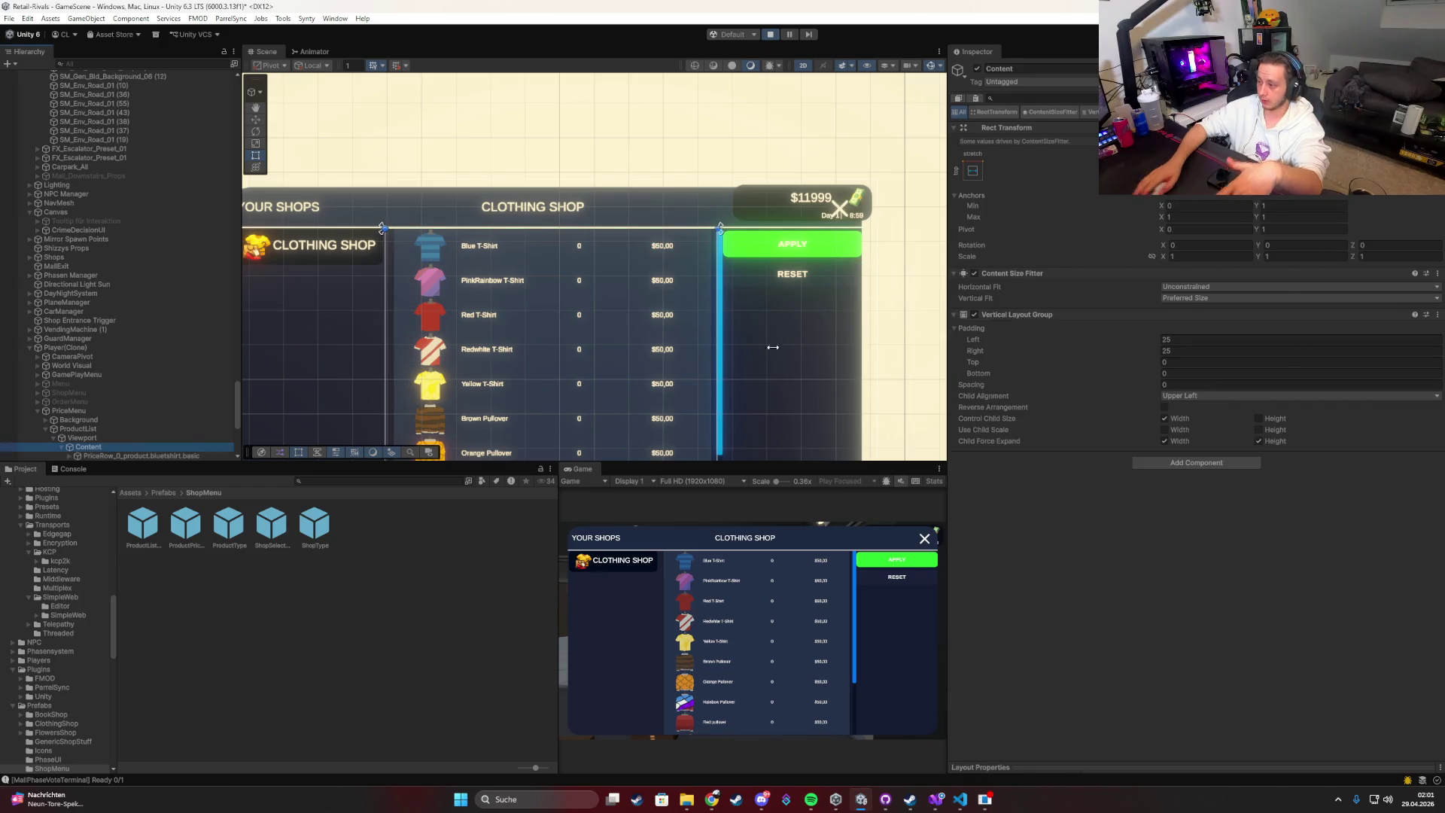
left_click(1165, 419)
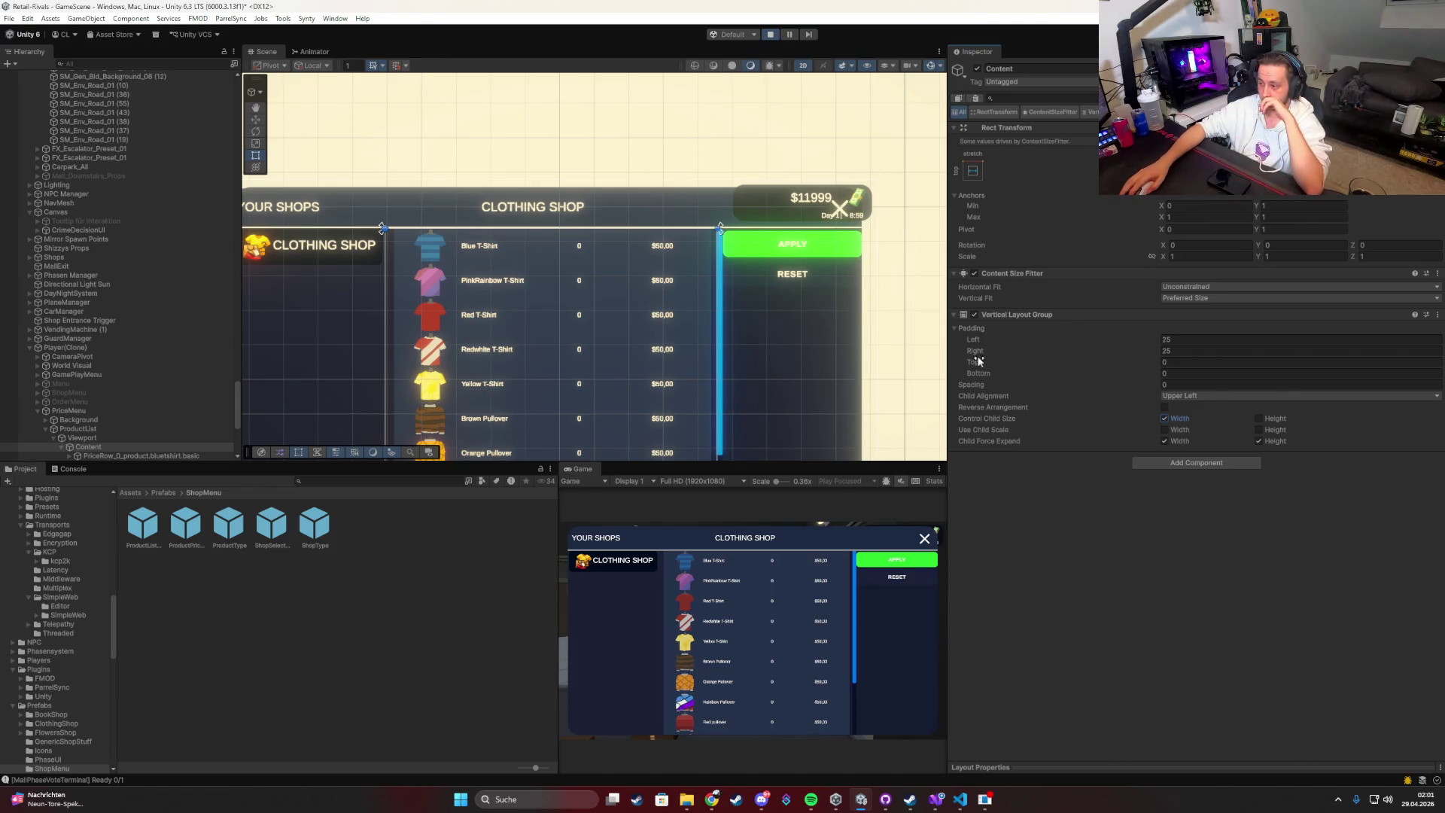
left_click(1165, 418)
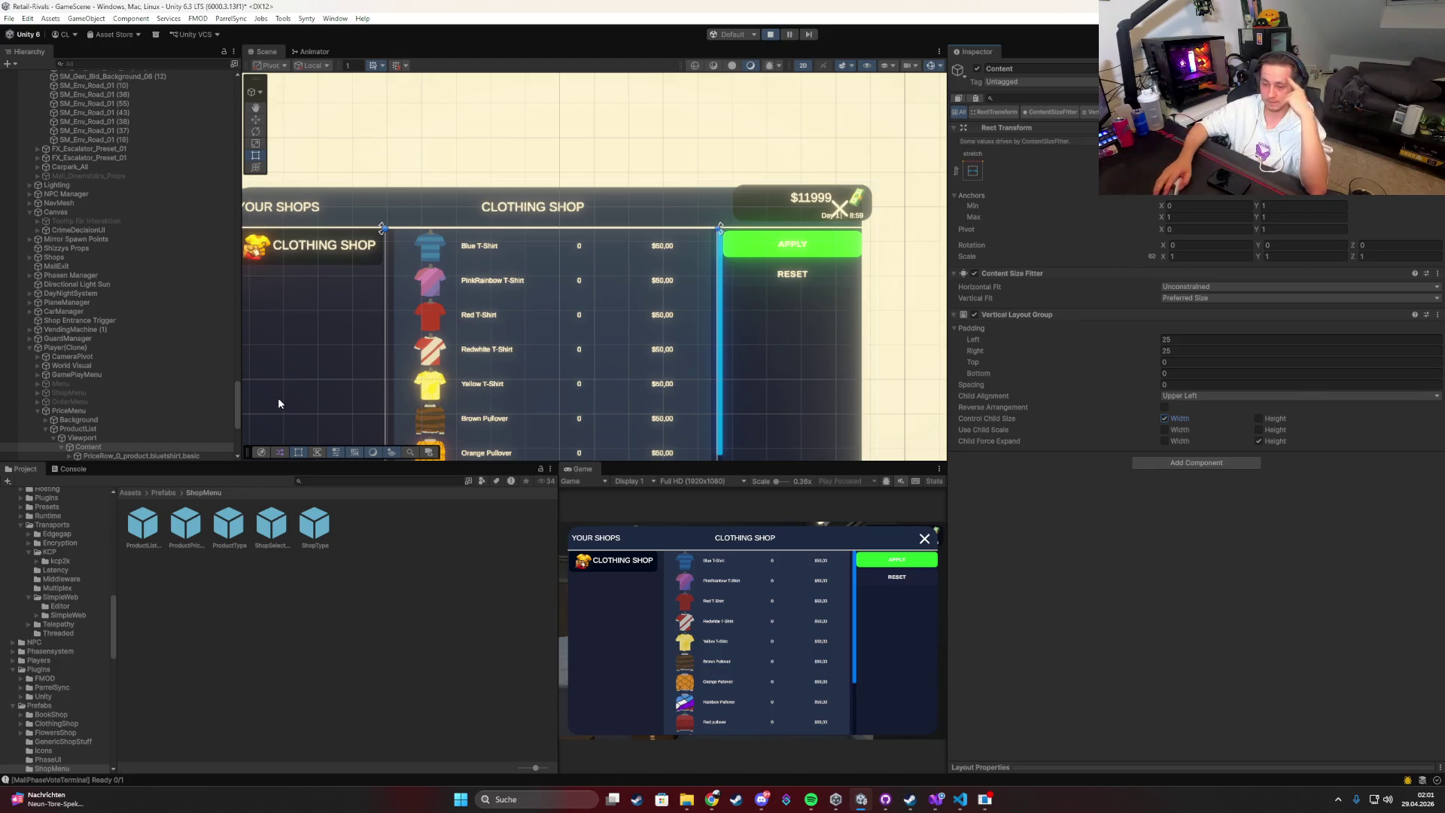
left_click(1165, 419)
Narrow the Blue T-Shirt row to about 926 wide and inspect its Market and Margin texts.
scroll(101, 444, "down", 2)
left_click(101, 423)
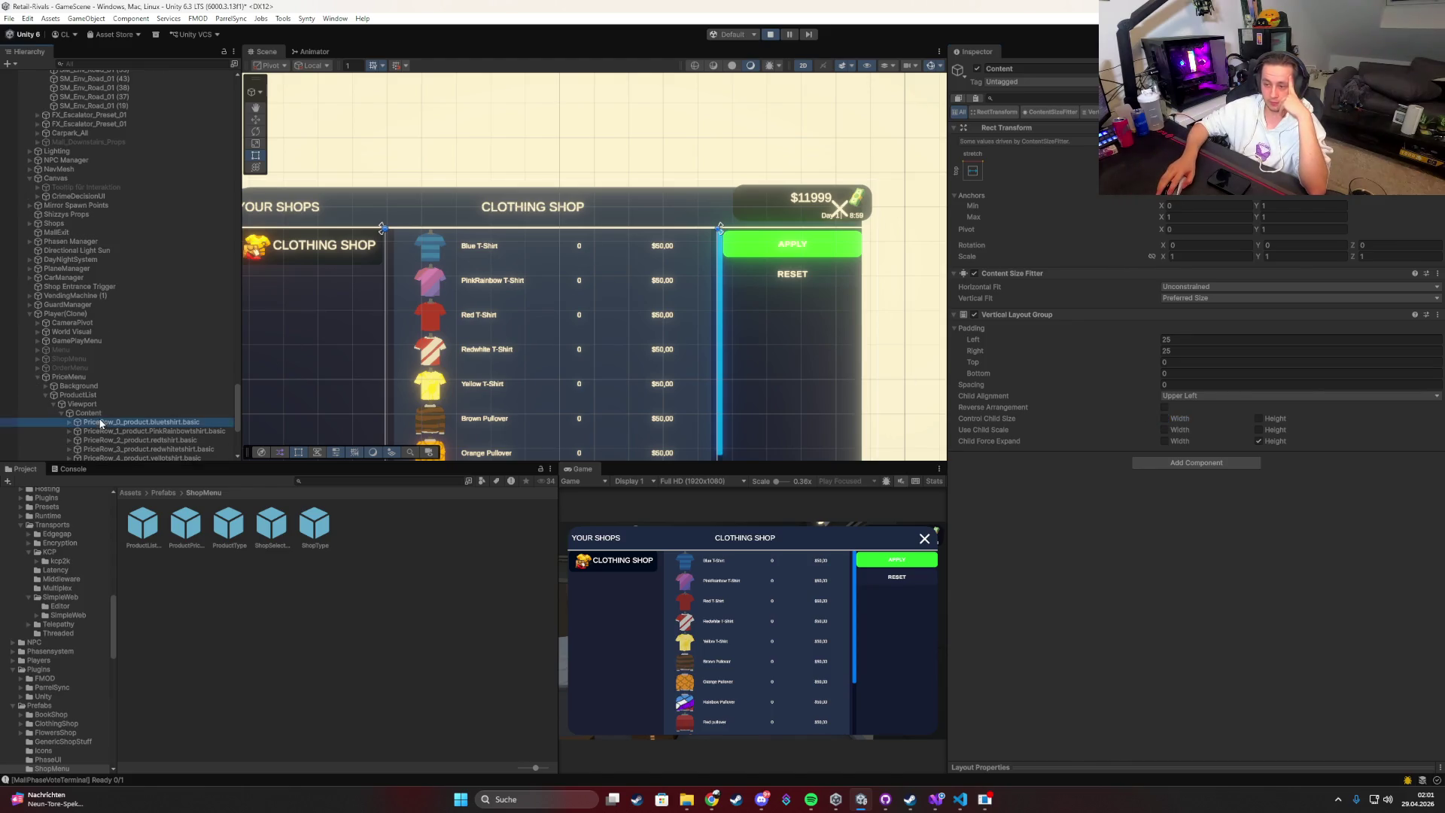
mouse_move(912, 253)
left_mouse_down()
mouse_move(687, 253)
mouse_move(711, 254)
left_mouse_up()
left_click(69, 422)
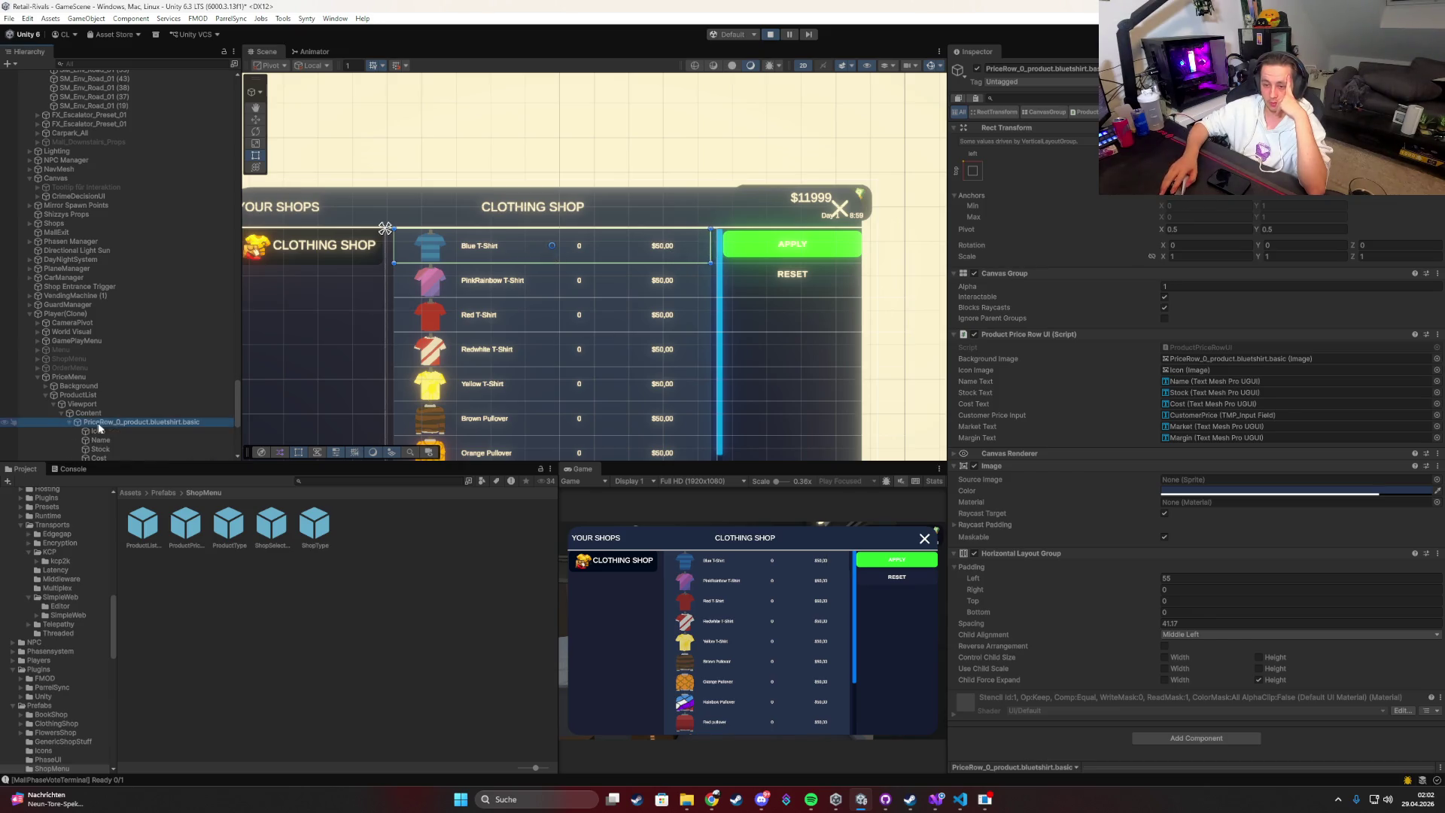
scroll(115, 392, "down", 3)
left_click(103, 407)
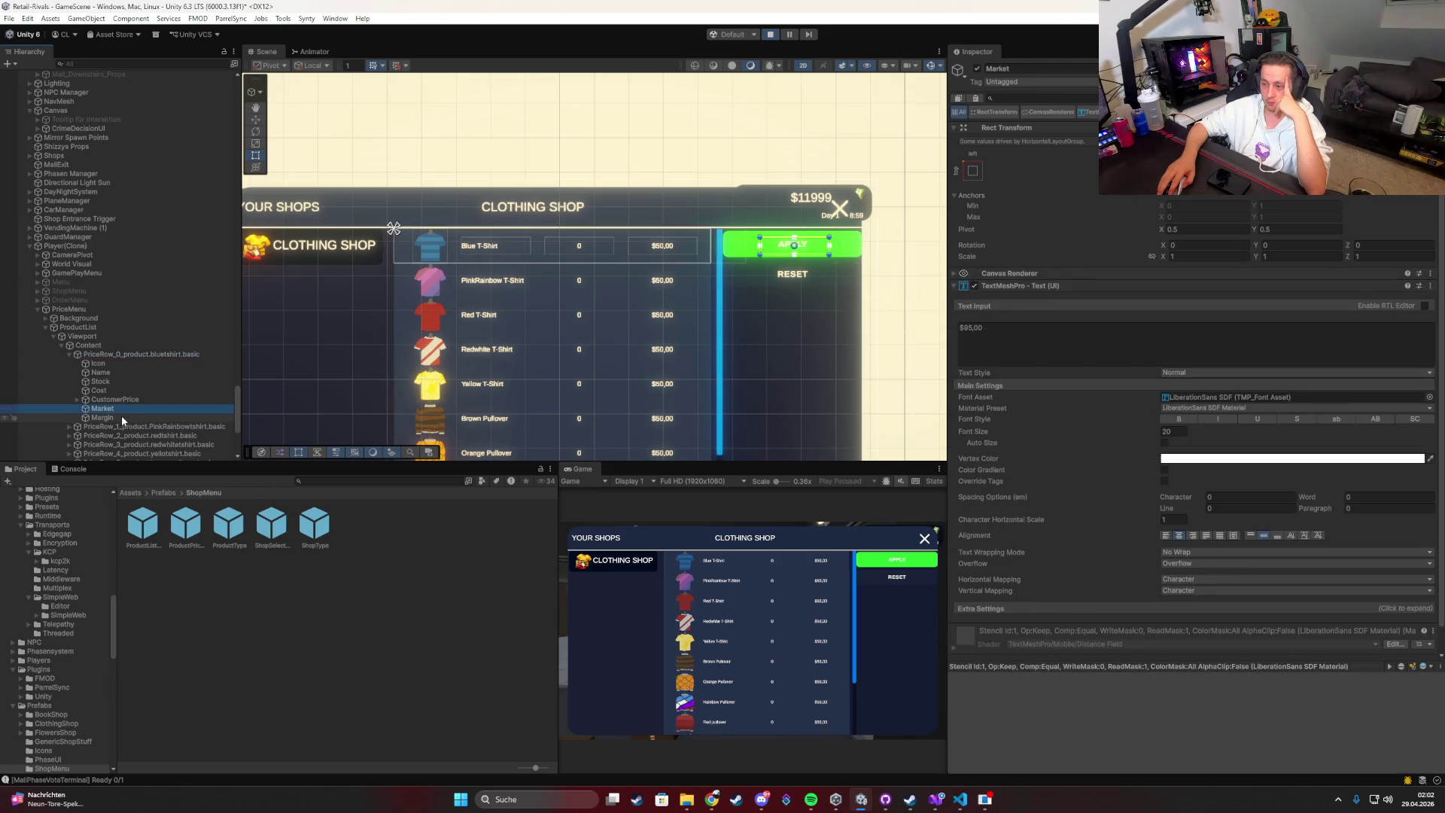
left_click(118, 416)
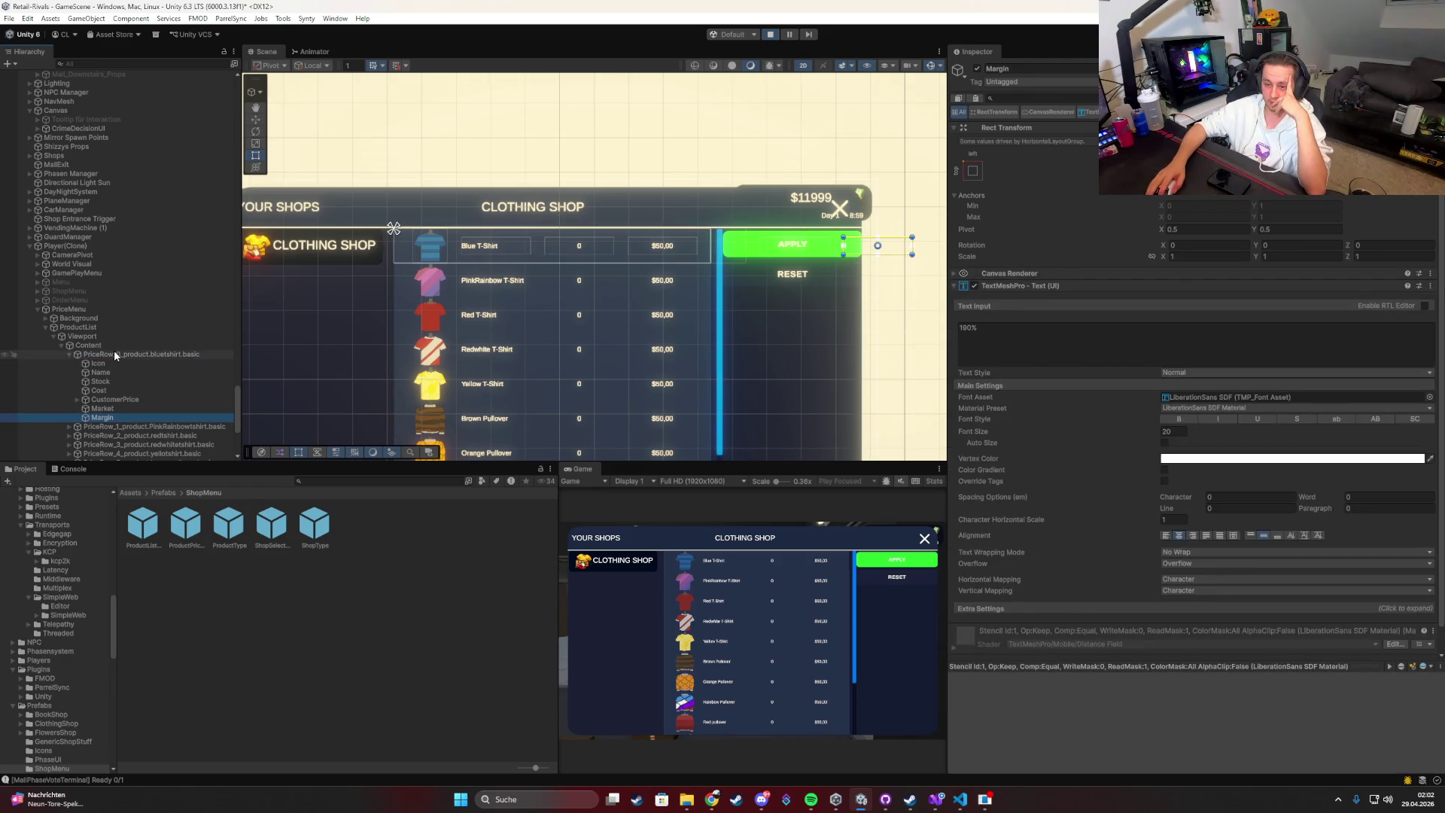
left_click(114, 354)
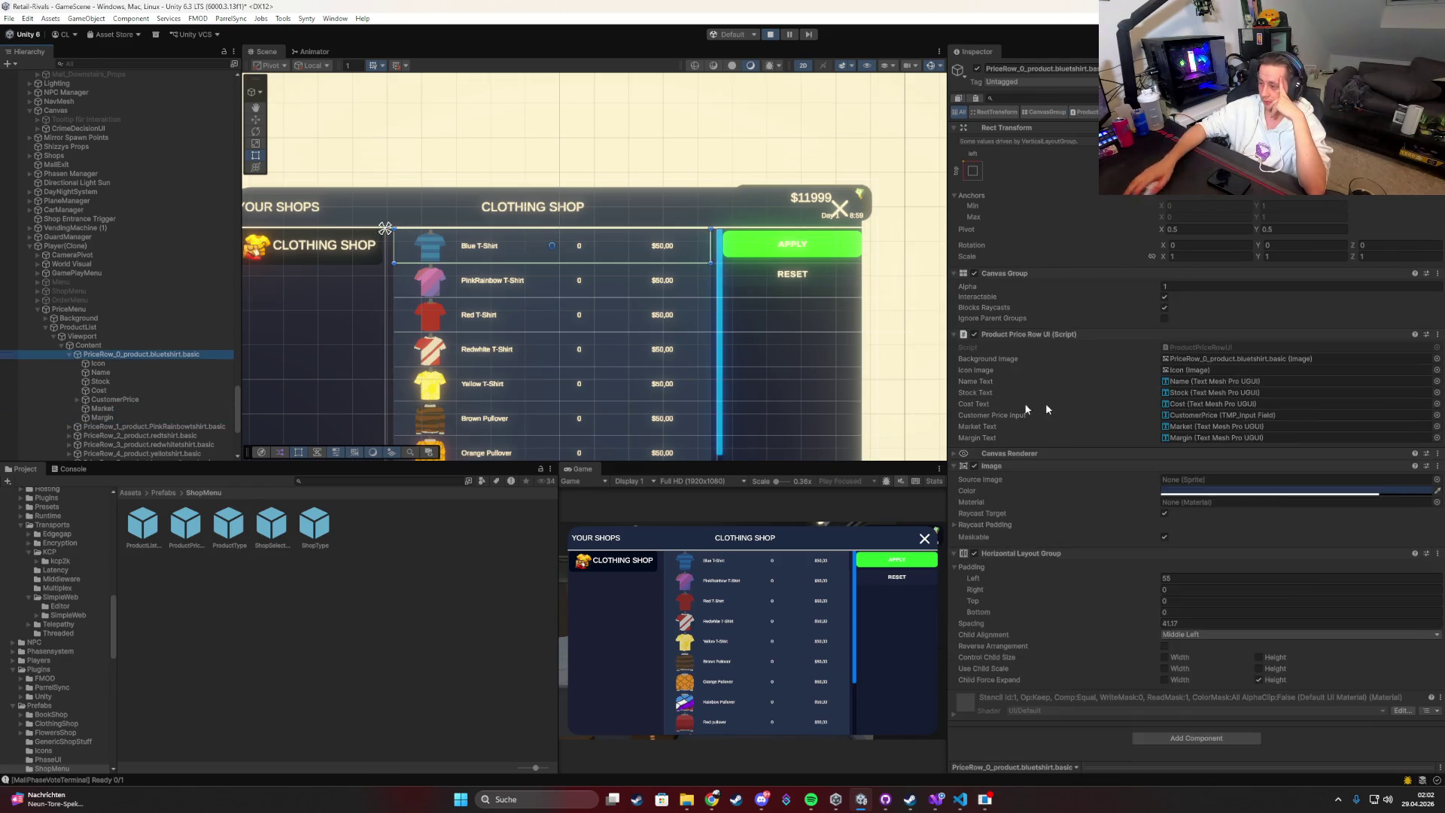
Enable Control Child Size Width and Child Force Expand Width on the Blue T-Shirt row's layout.
left_click(1164, 657)
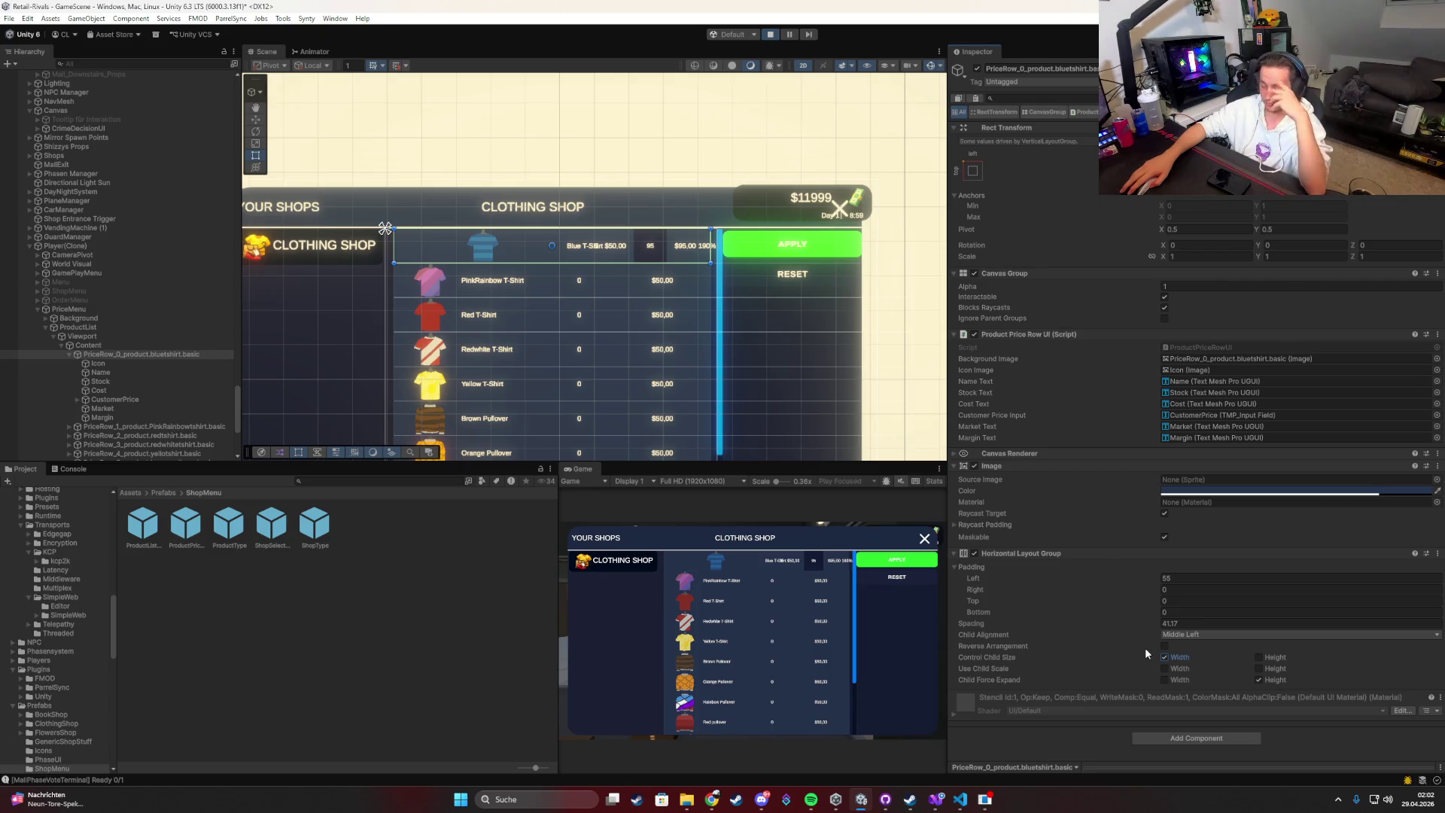
left_click(1164, 680)
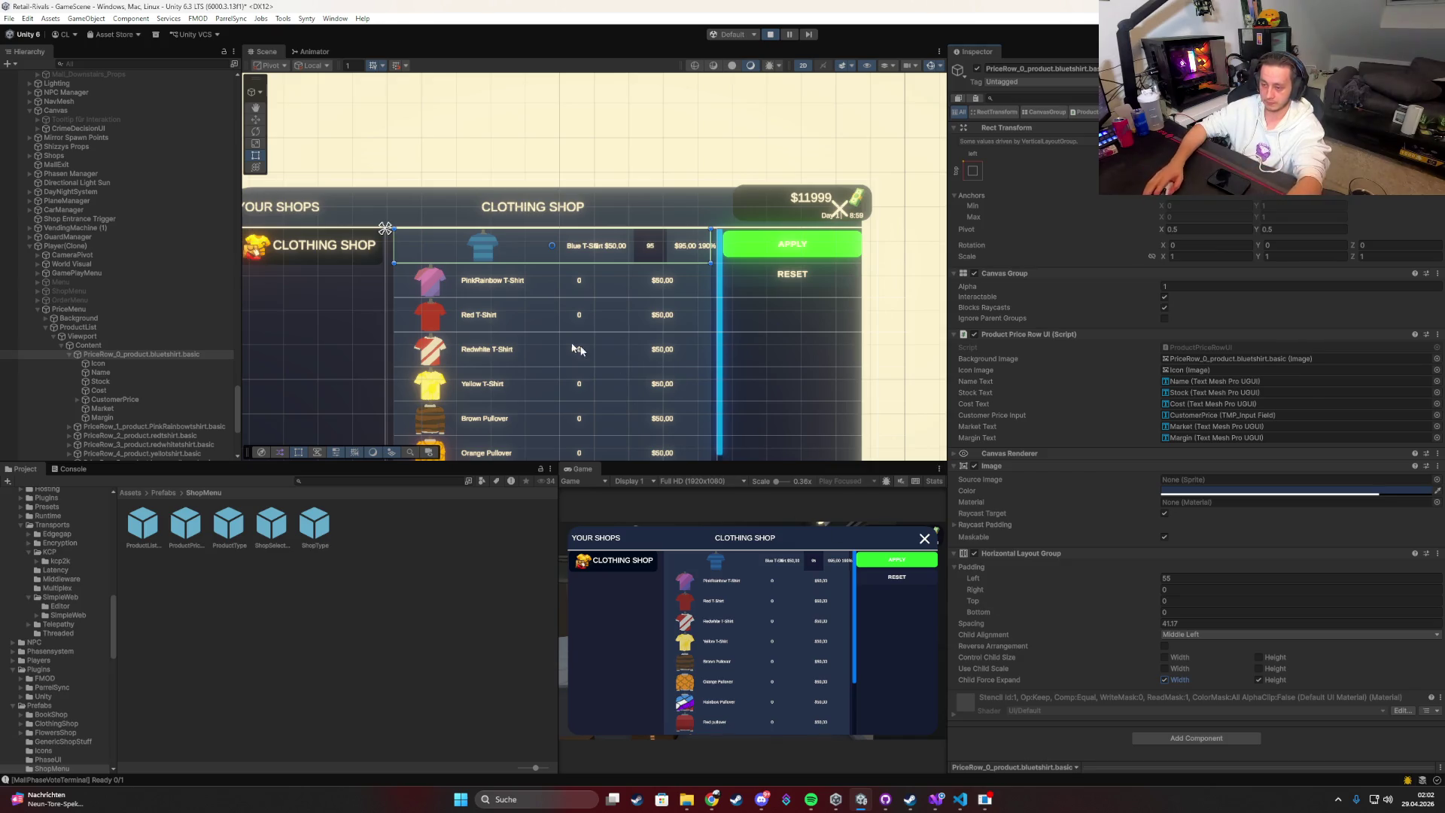
left_click(23, 426)
left_click(1164, 680)
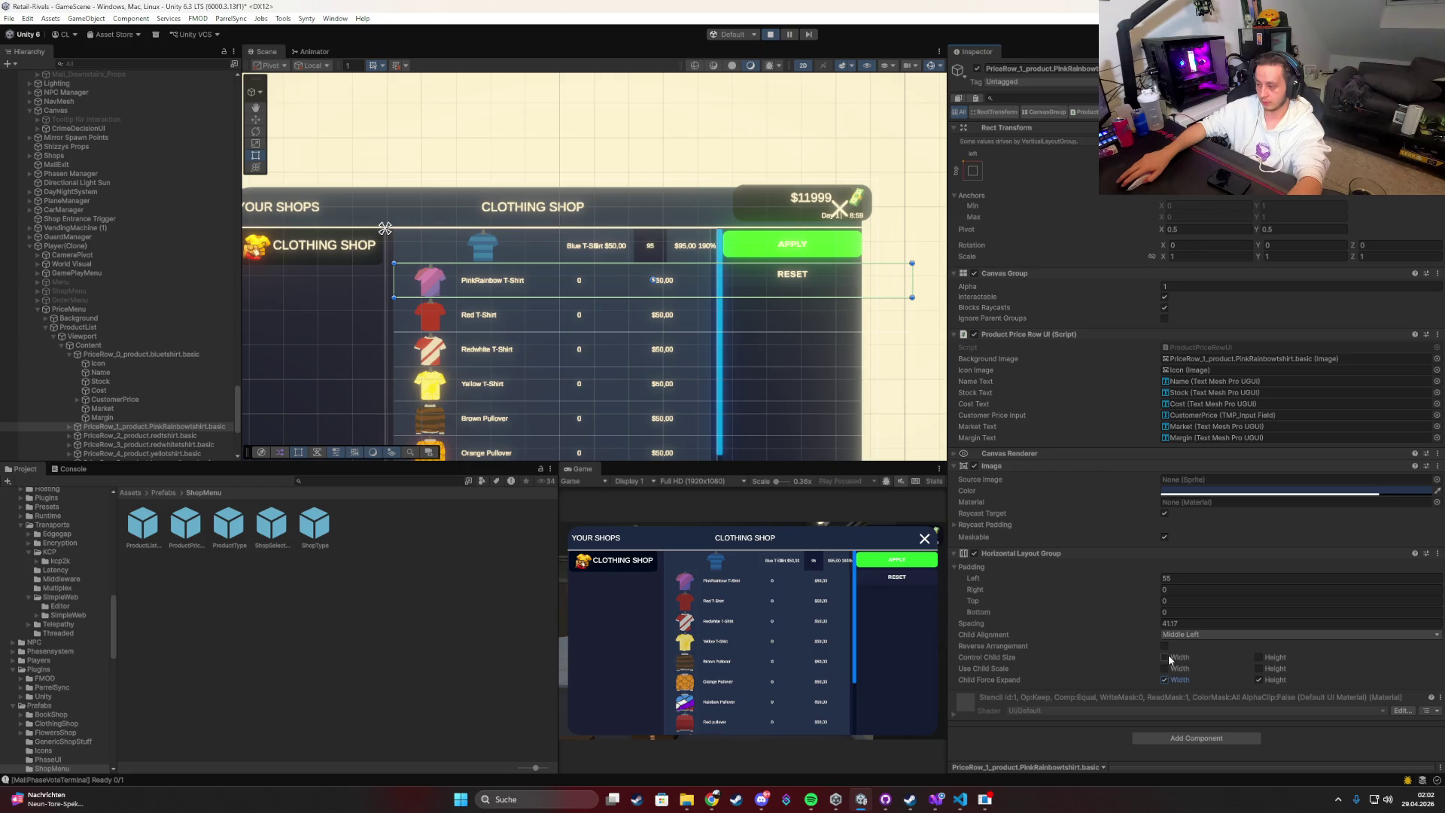
left_click(1164, 658)
key("ctrl+z")
key("ctrl+z")
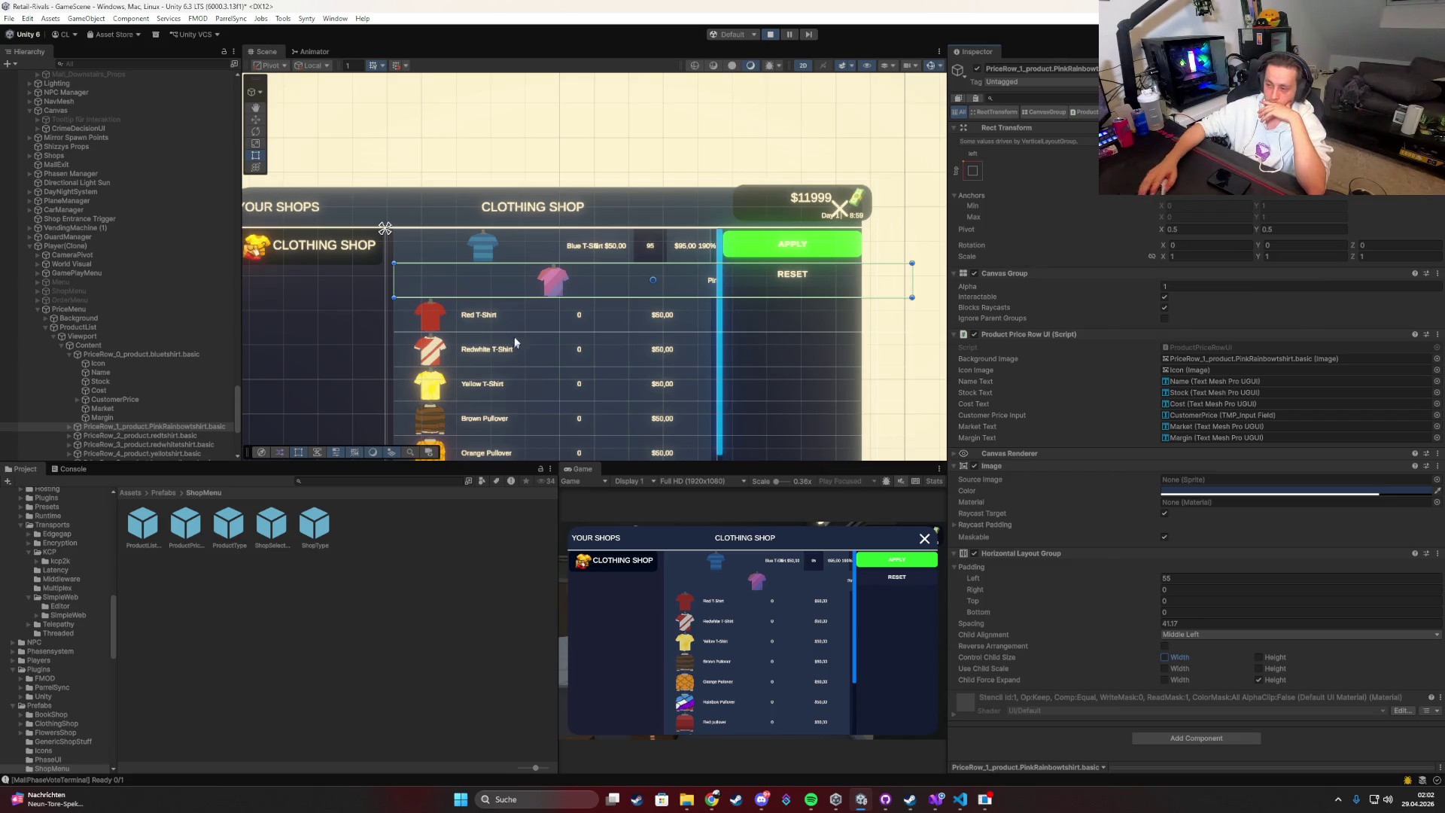
Narrow the PinkRainbow and Red T-Shirt rows to about 937 and 918 wide, letting each control its texts' widths.
left_click_drag(911, 288, 711, 290)
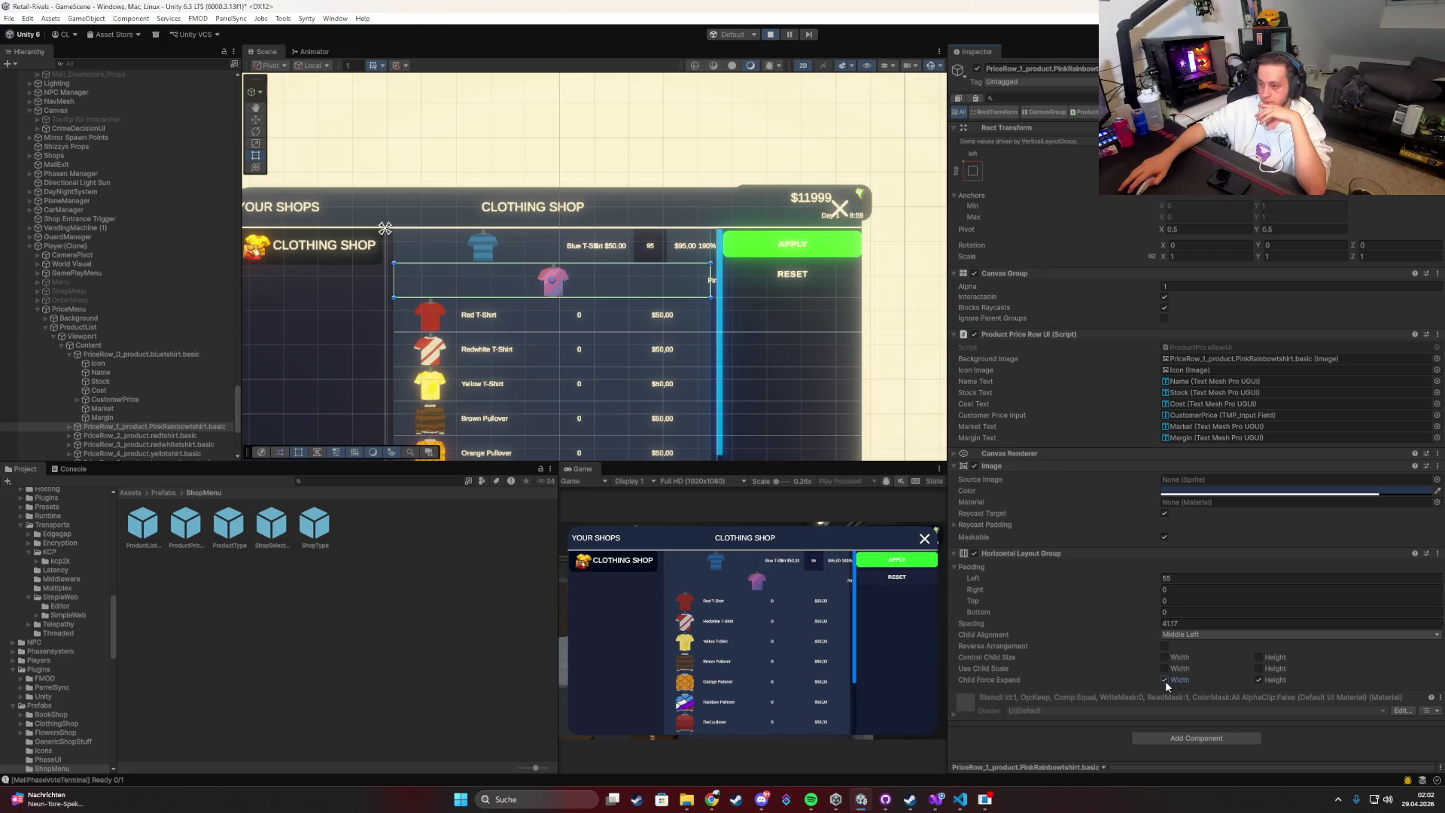
left_click(1164, 657)
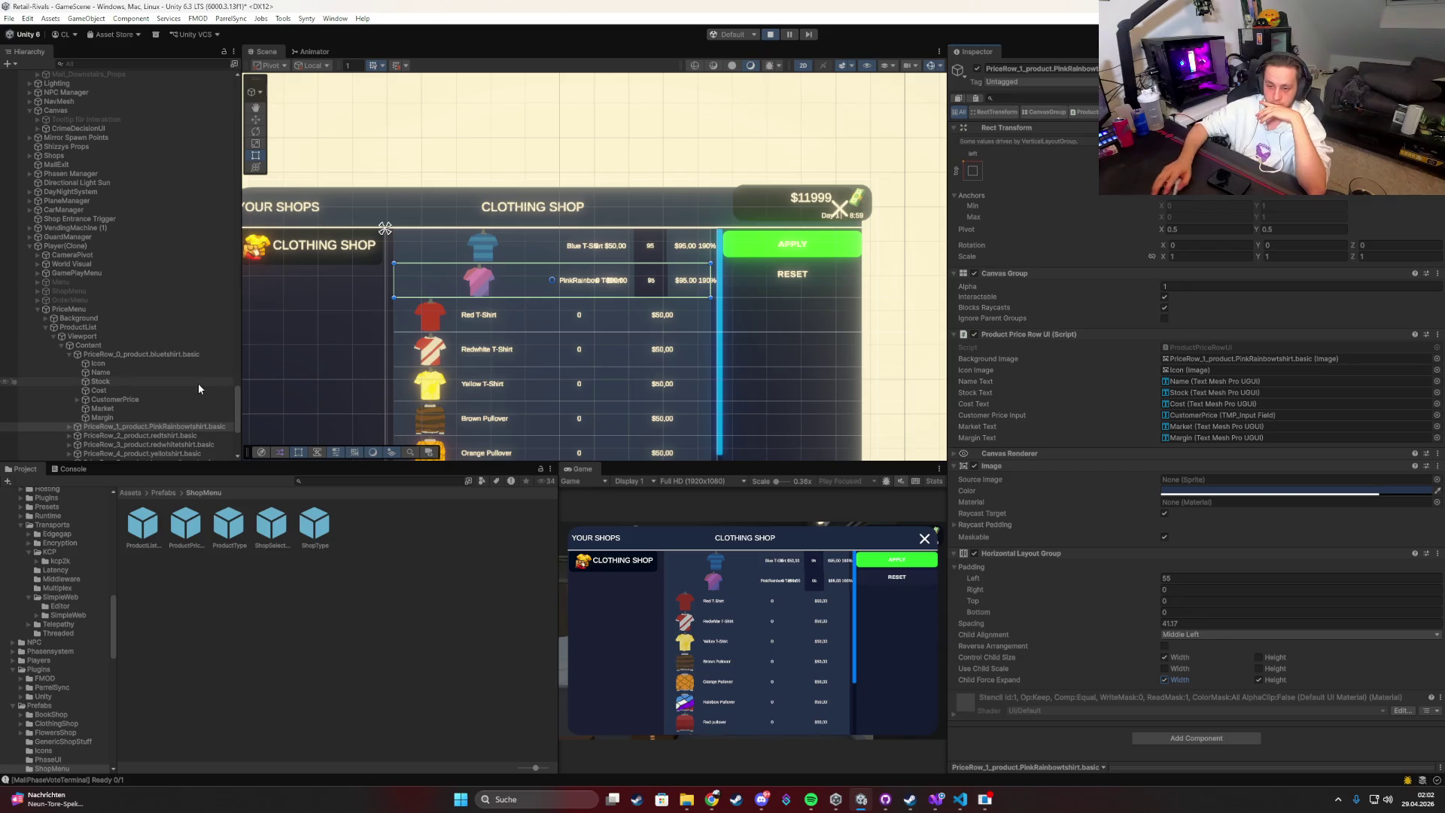
left_click(123, 435)
left_click_drag(912, 320, 709, 323)
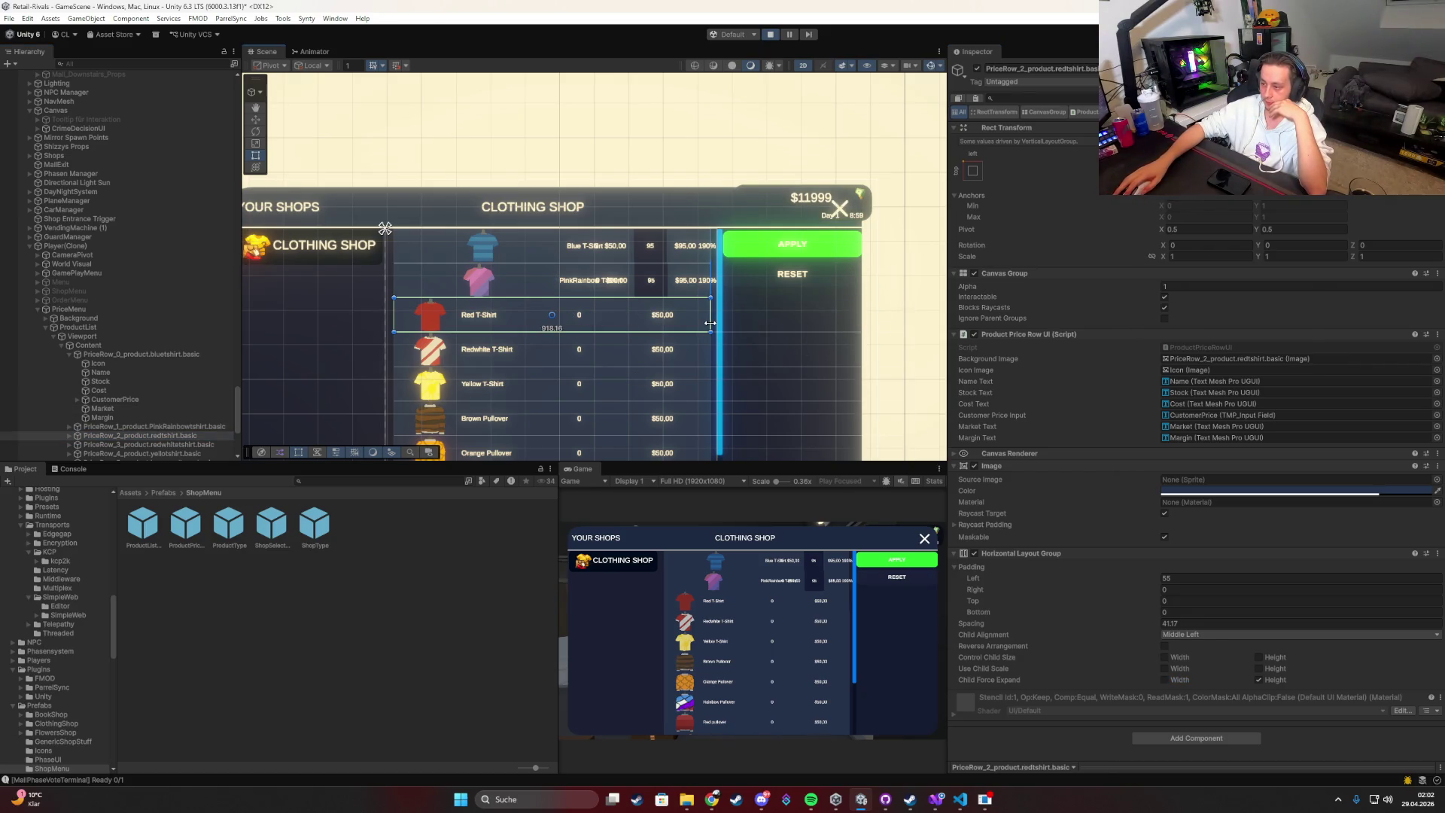
left_click(1164, 657)
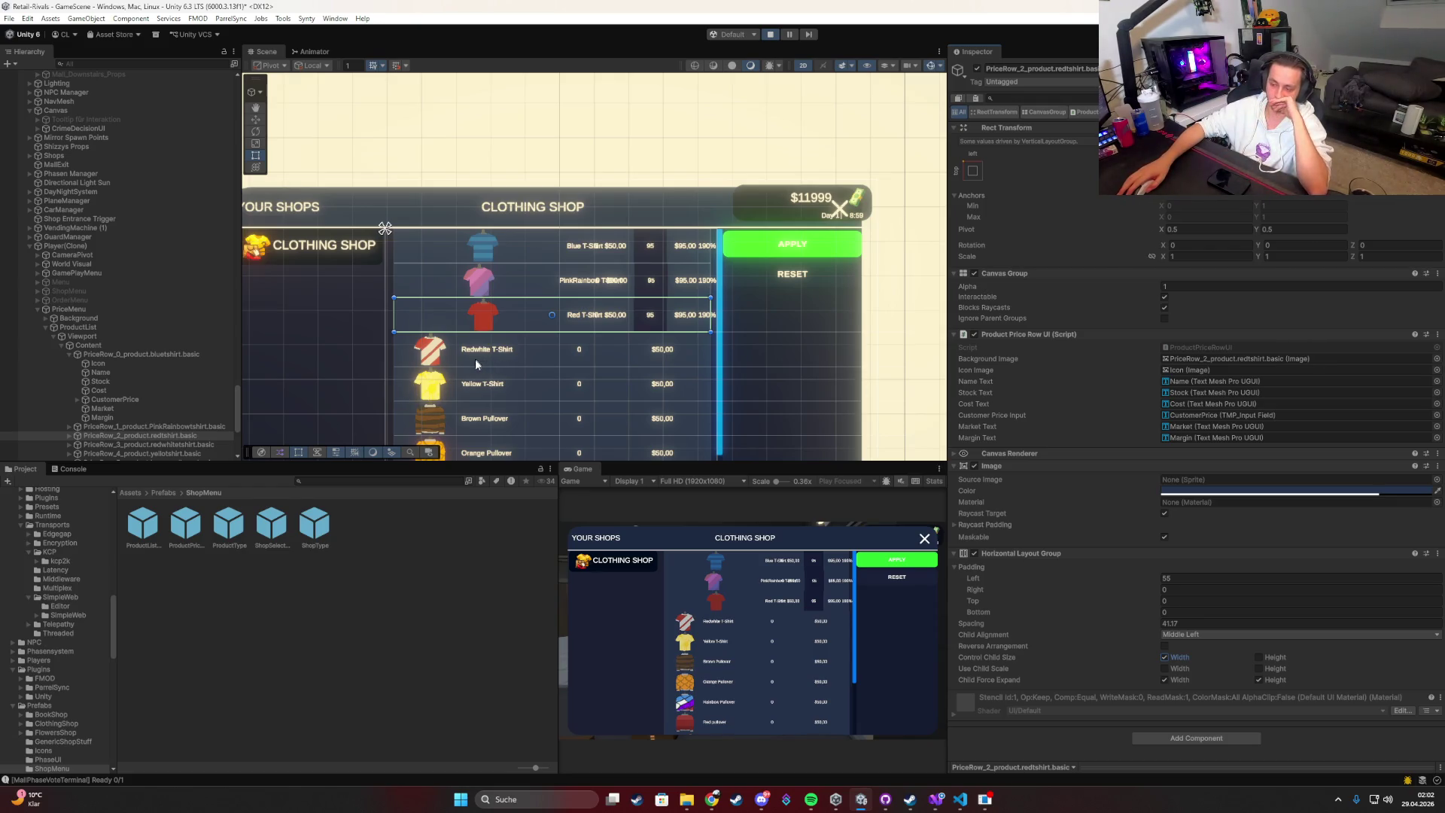
left_click_drag(476, 358, 505, 293)
left_click(136, 444)
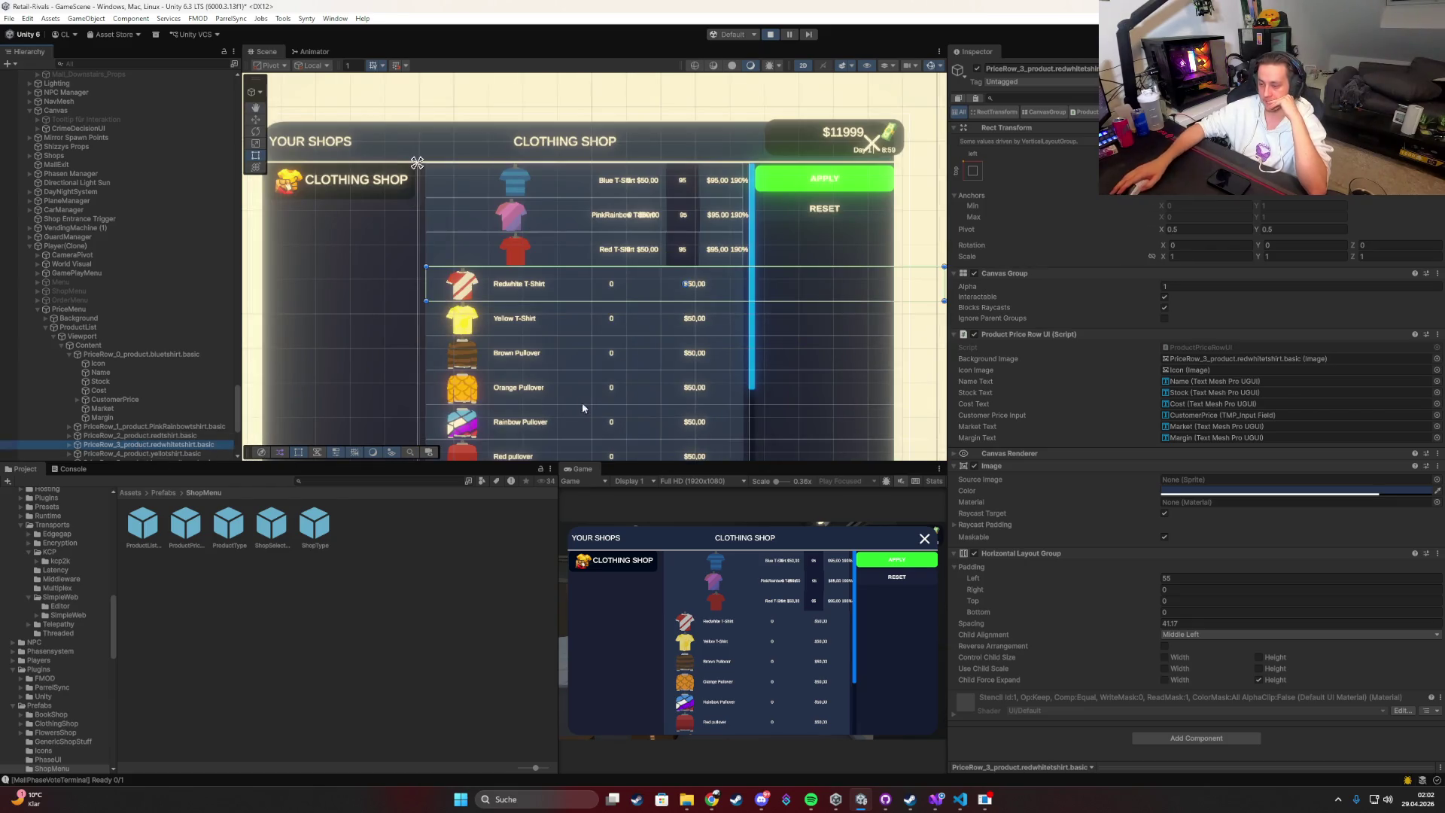
left_click(70, 354)
Add a header row prefab to the price list and let it control its texts' widths.
mouse_move(188, 531)
left_mouse_down()
mouse_move(143, 351)
mouse_move(125, 352)
left_mouse_up()
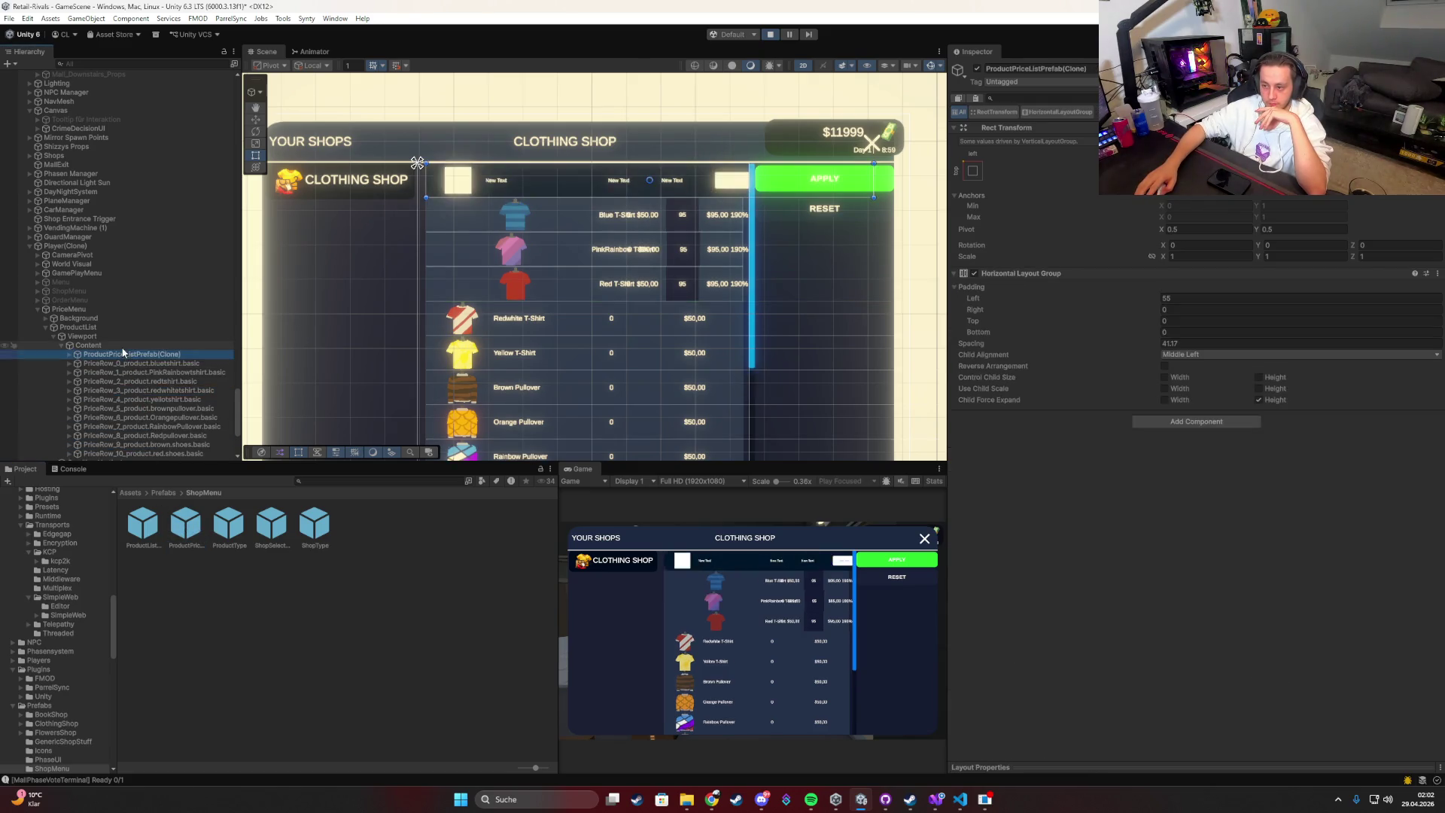
key("f")
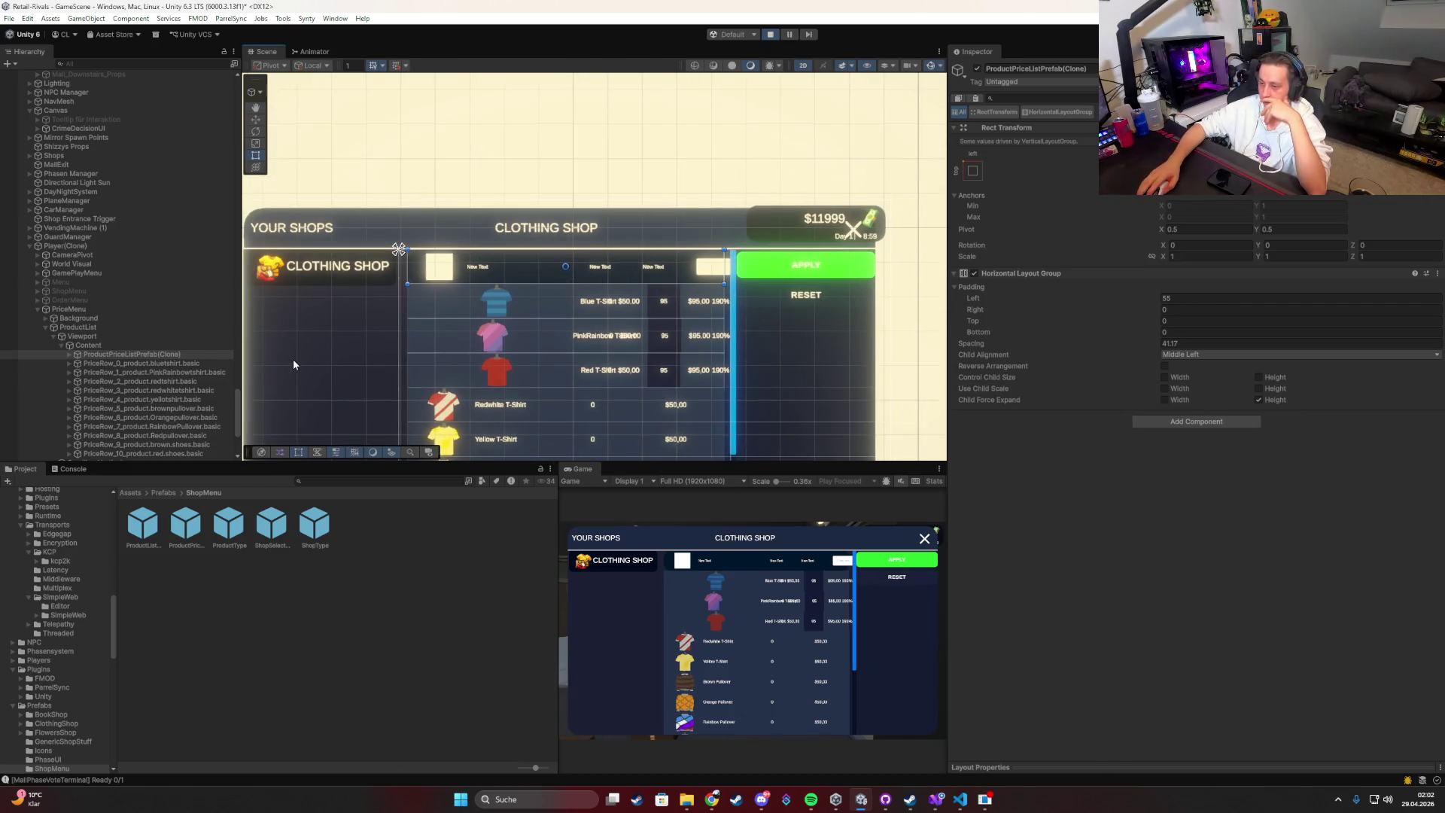
left_click(1166, 377)
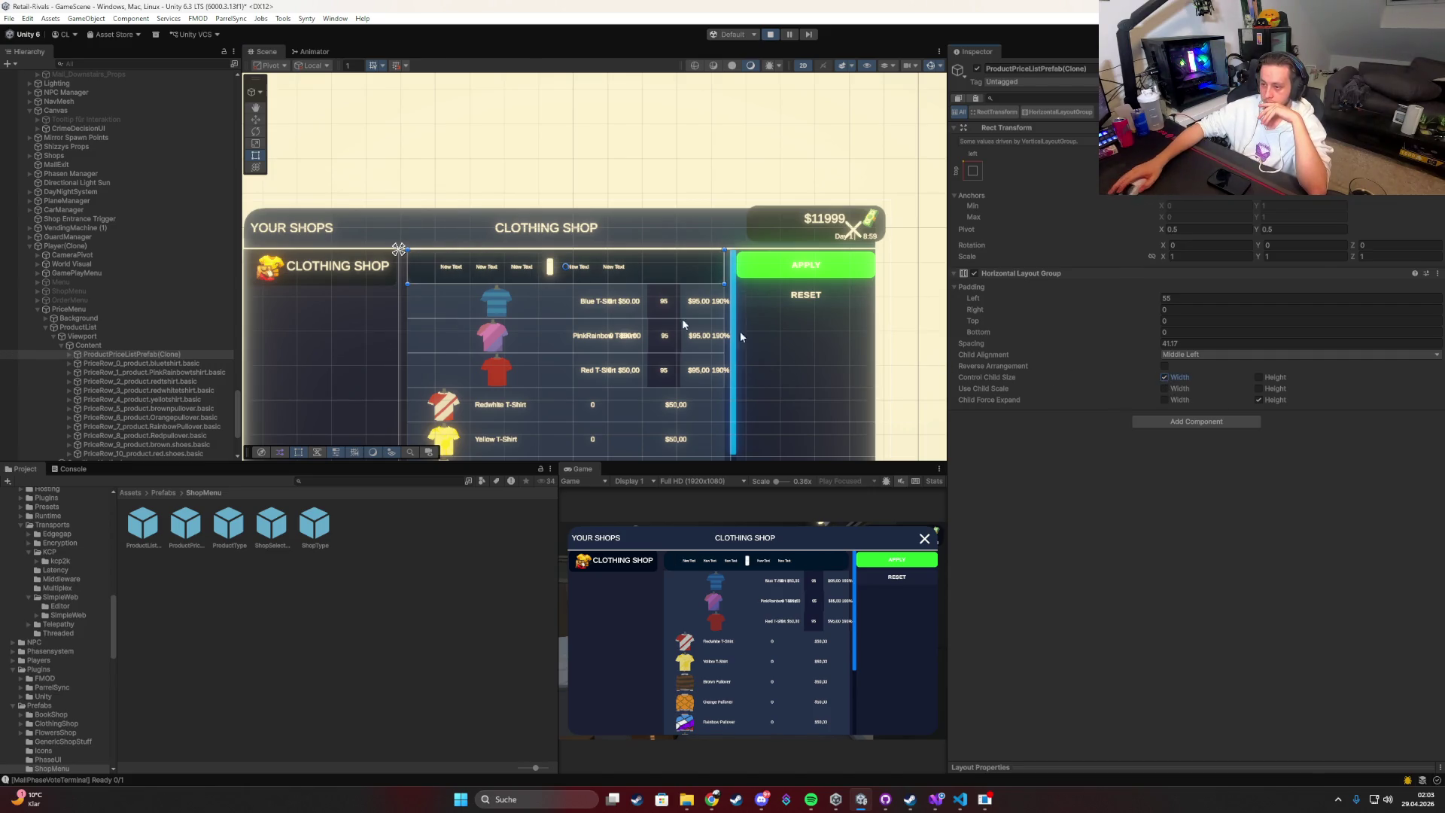
scroll(527, 274, "up", 3)
left_click_drag(526, 273, 453, 279)
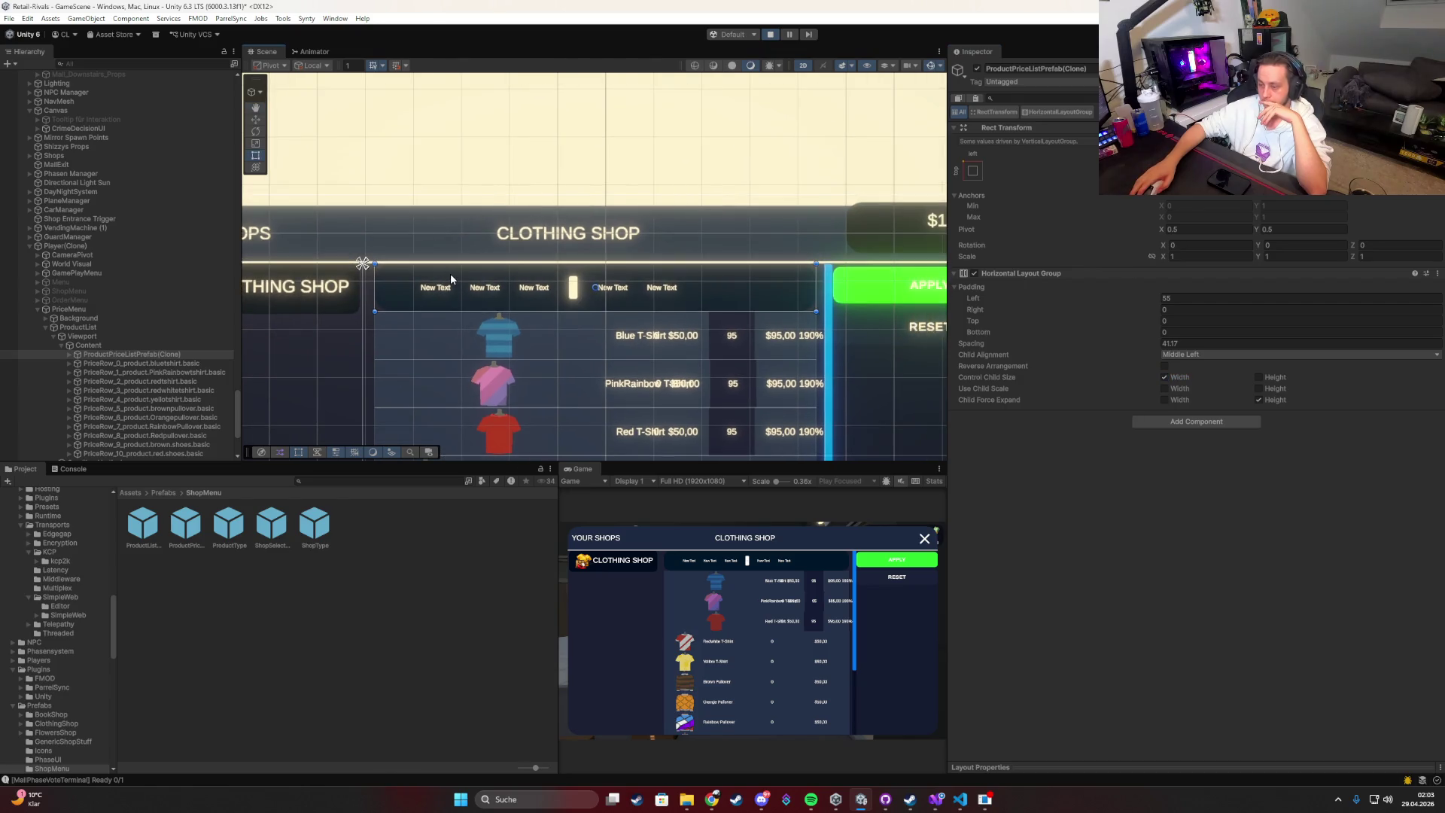
scroll(451, 279, "down", 3)
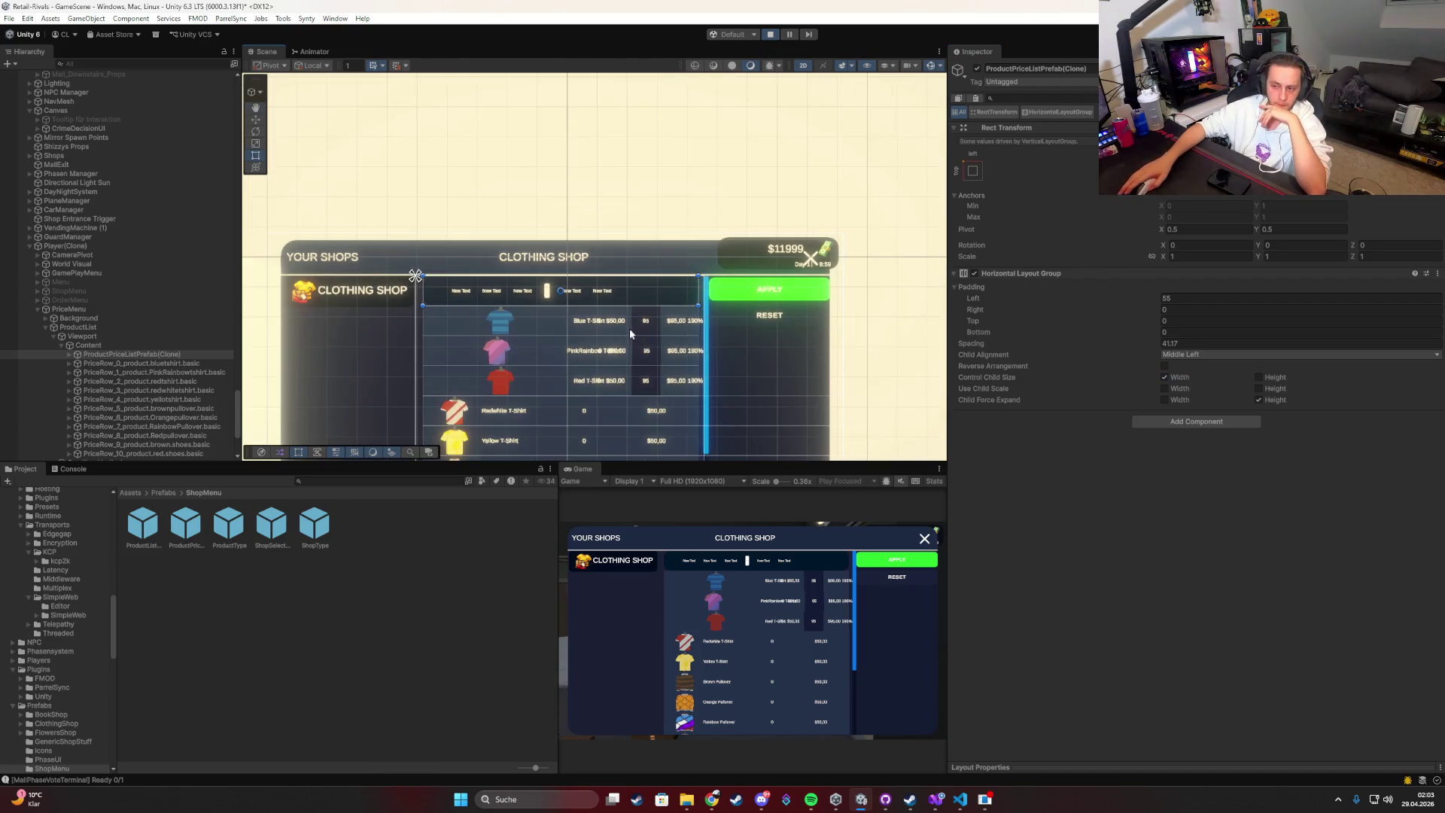
scroll(621, 324, "down", 2)
left_click_drag(621, 323, 623, 147)
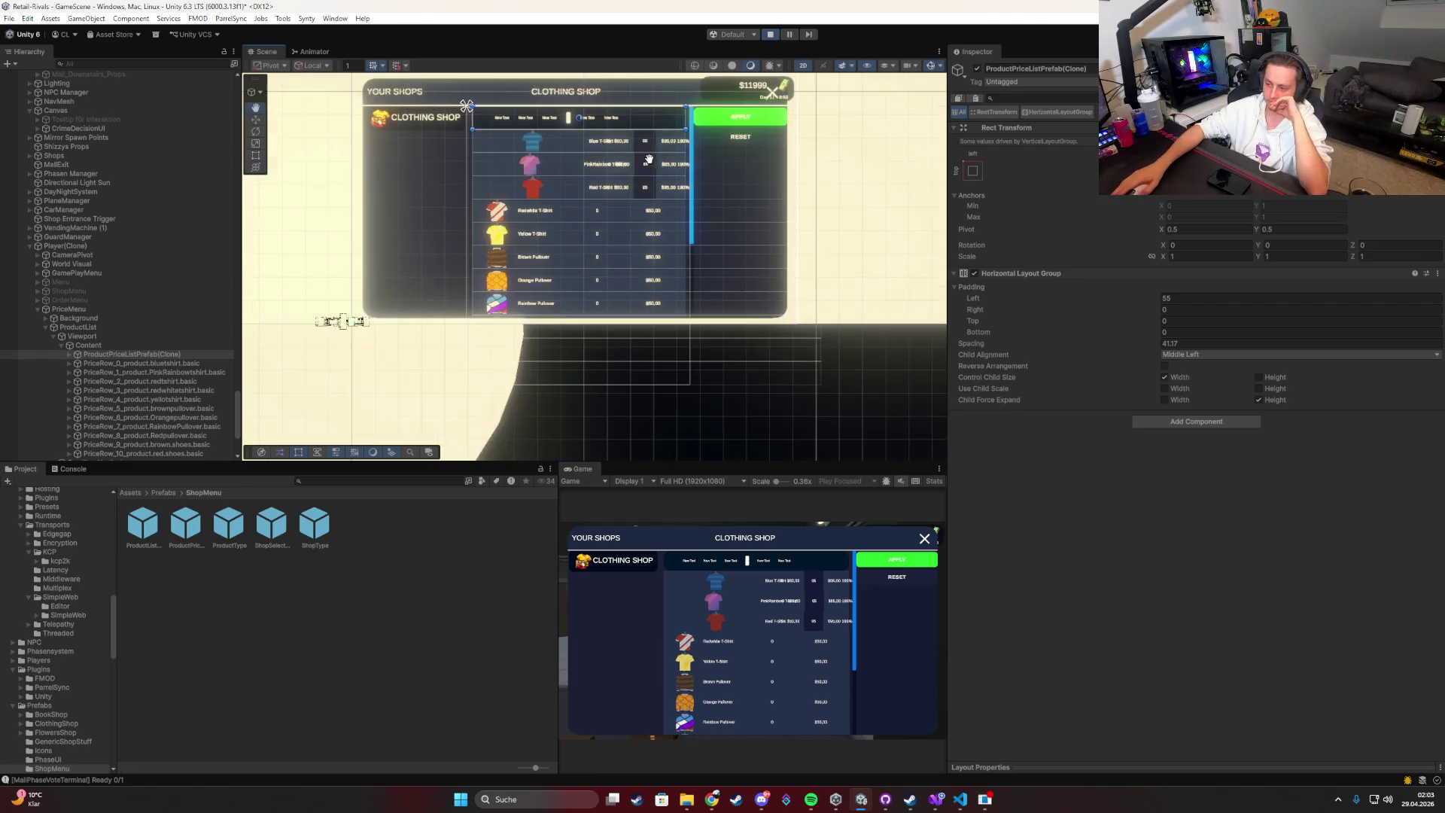
left_click_drag(631, 268, 634, 313)
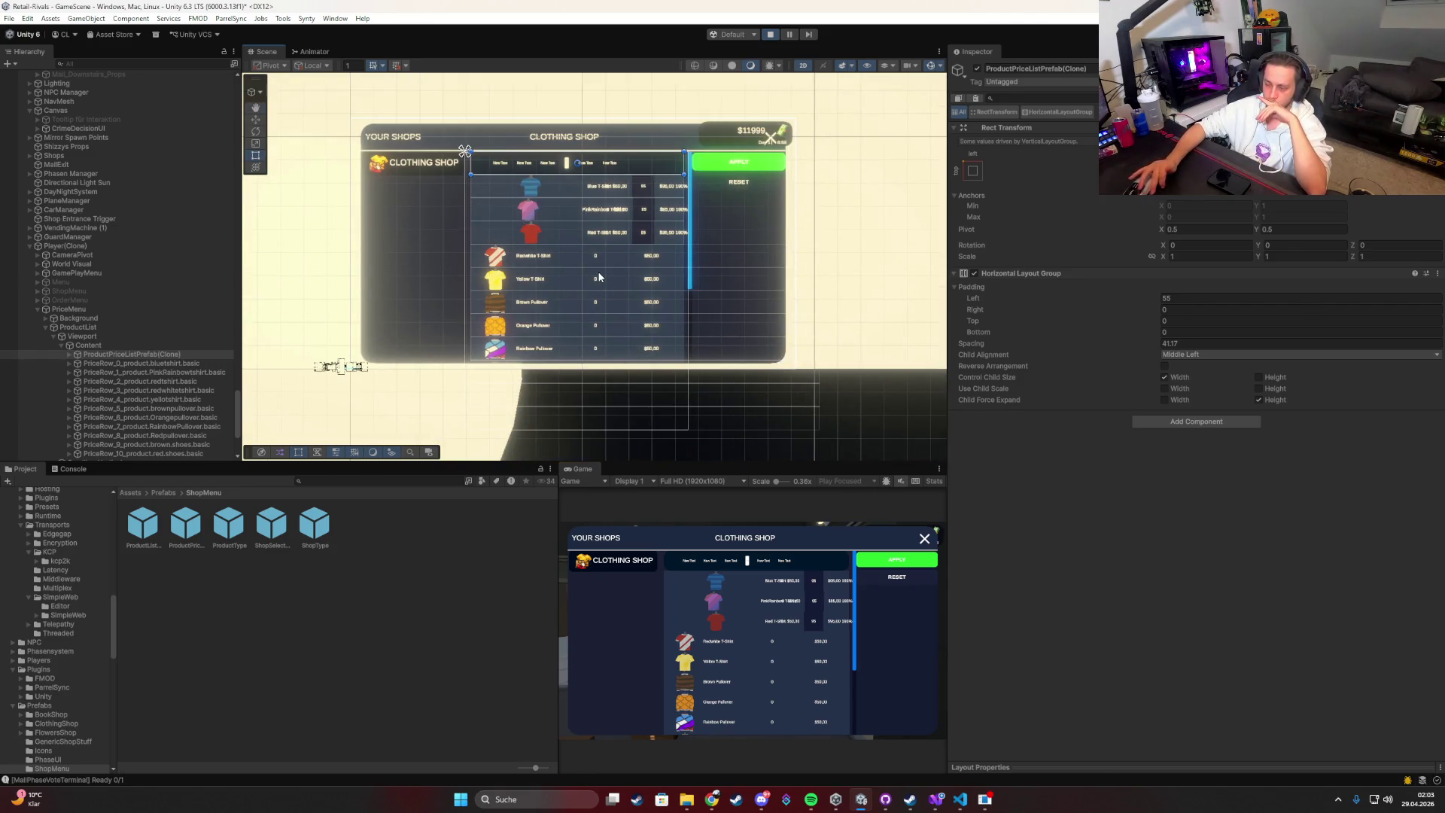
scroll(599, 277, "up", 5)
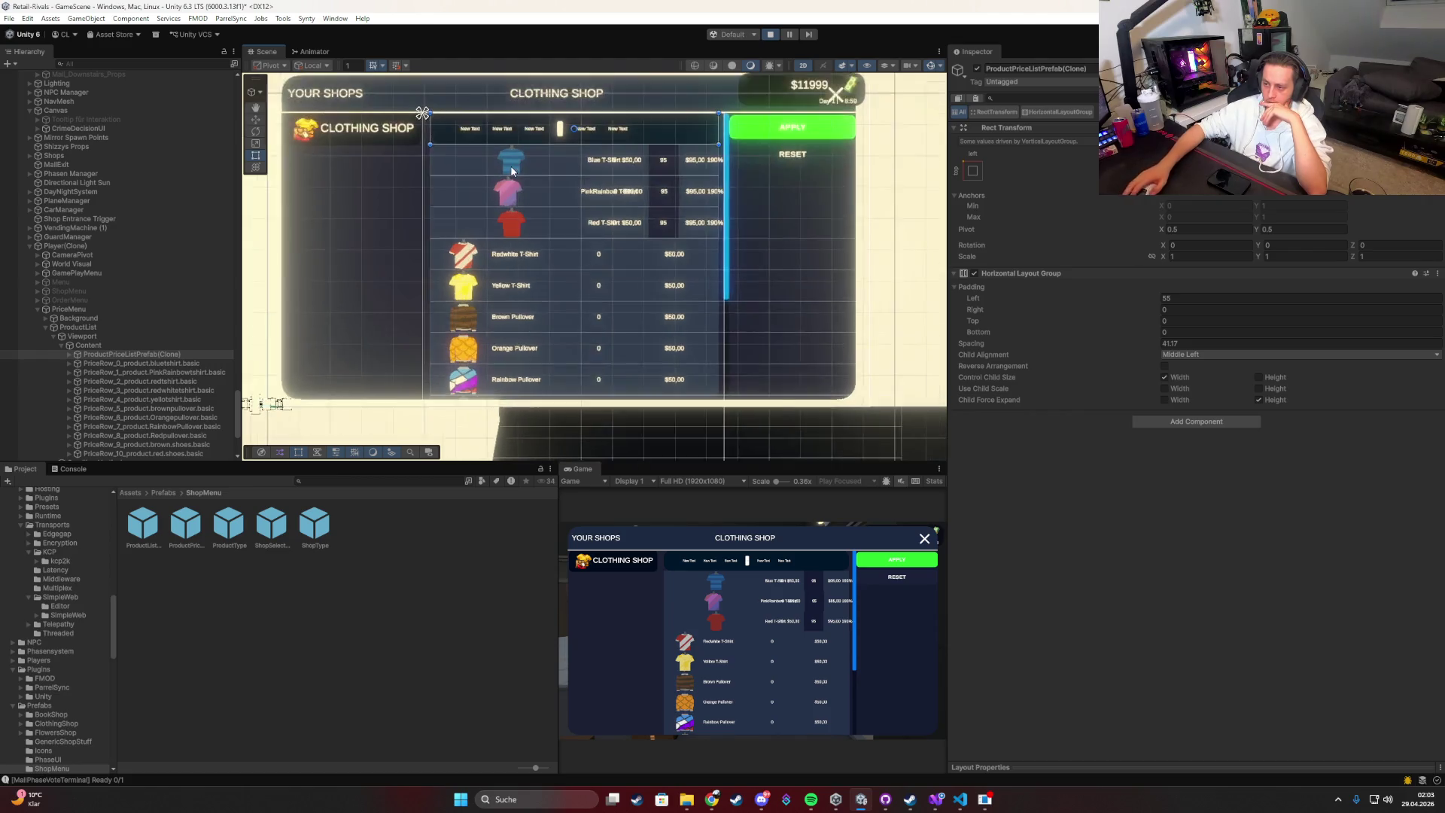
scroll(517, 80, "up", 2)
left_click_drag(814, 272, 814, 381)
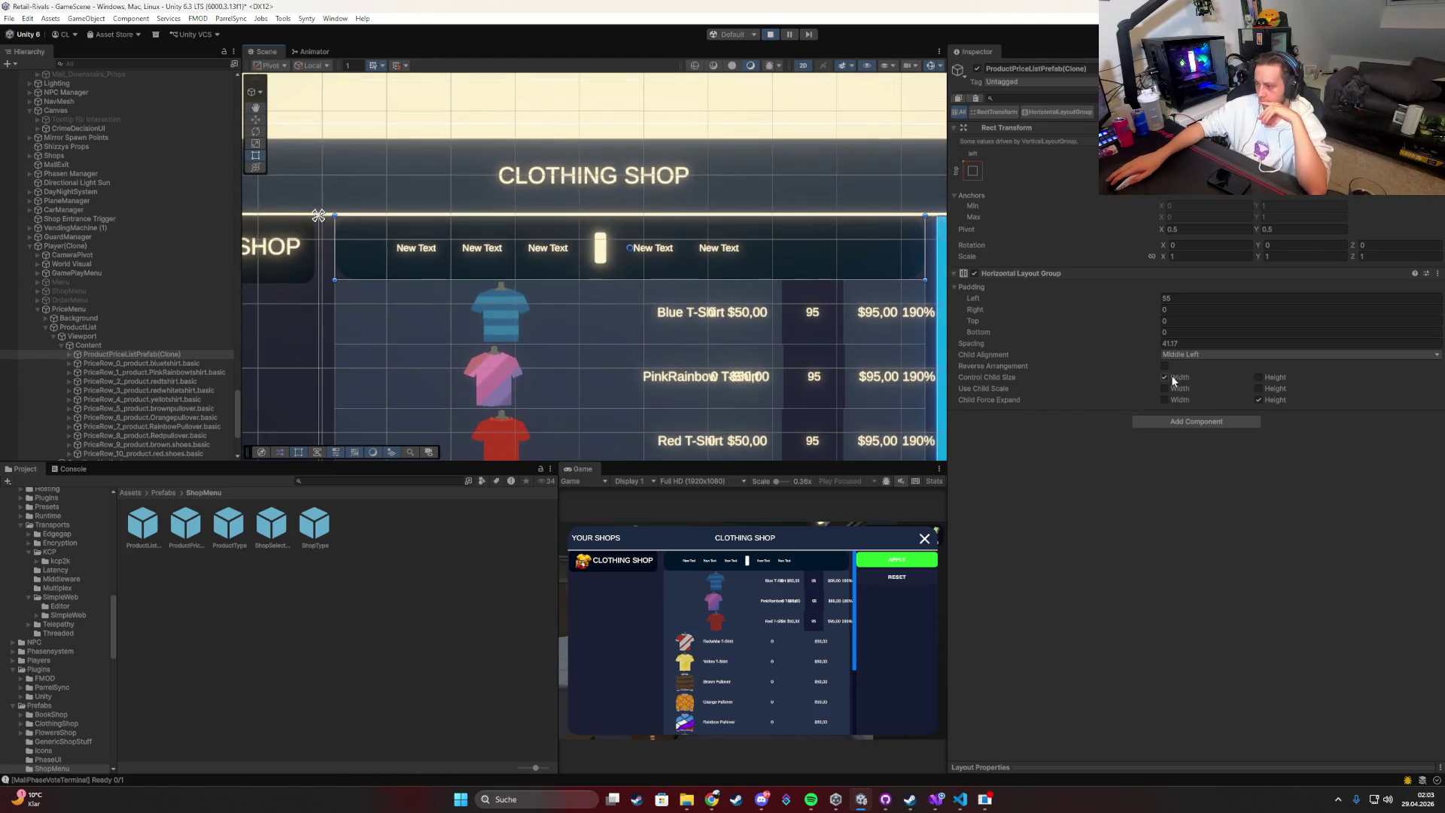
Tick Child Force Expand Width to spread the header columns, then bring up ProductPriceRowUI.cs in Visual Studio.
left_click(1165, 400)
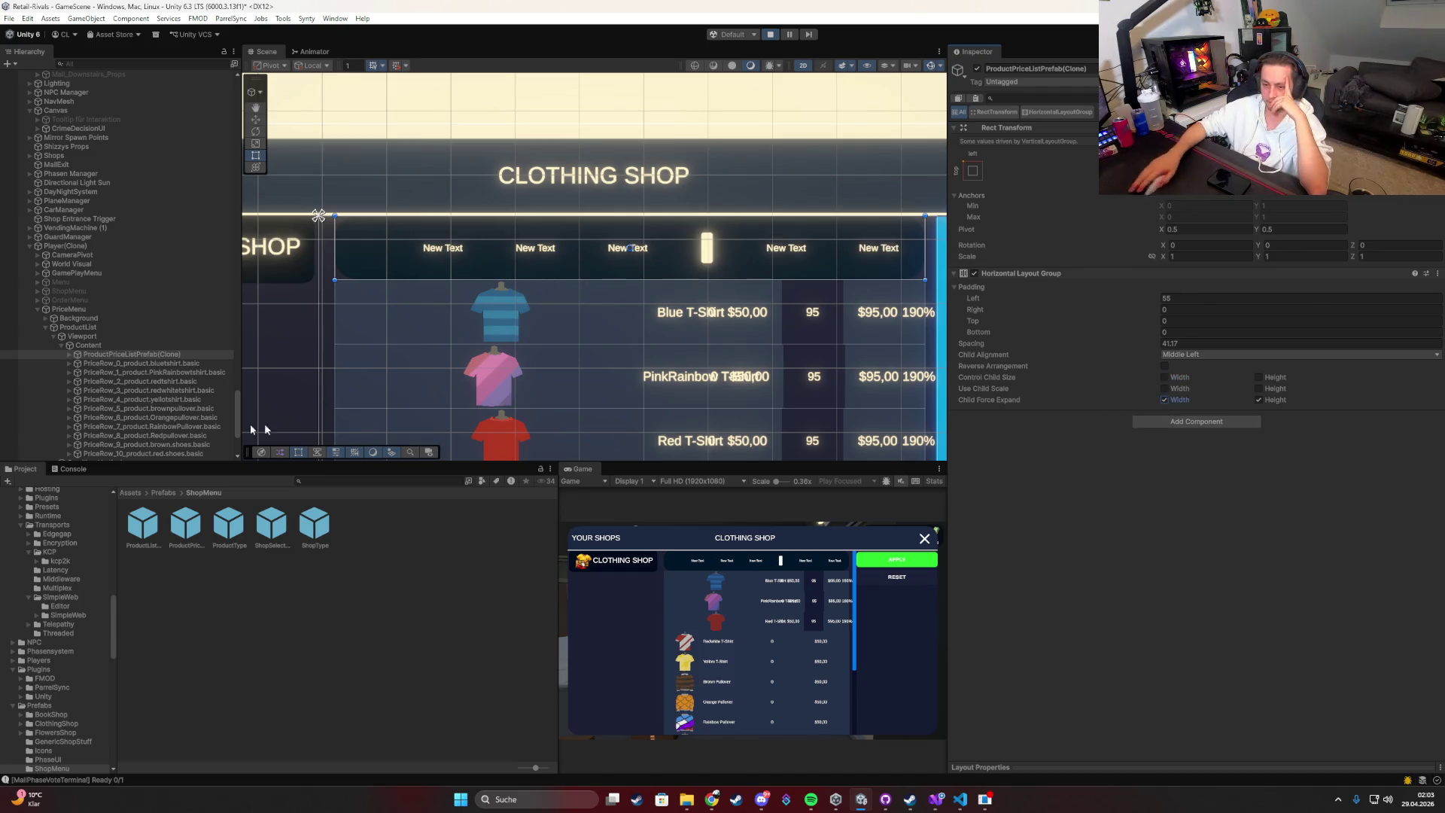
left_click(68, 355)
left_click(96, 365)
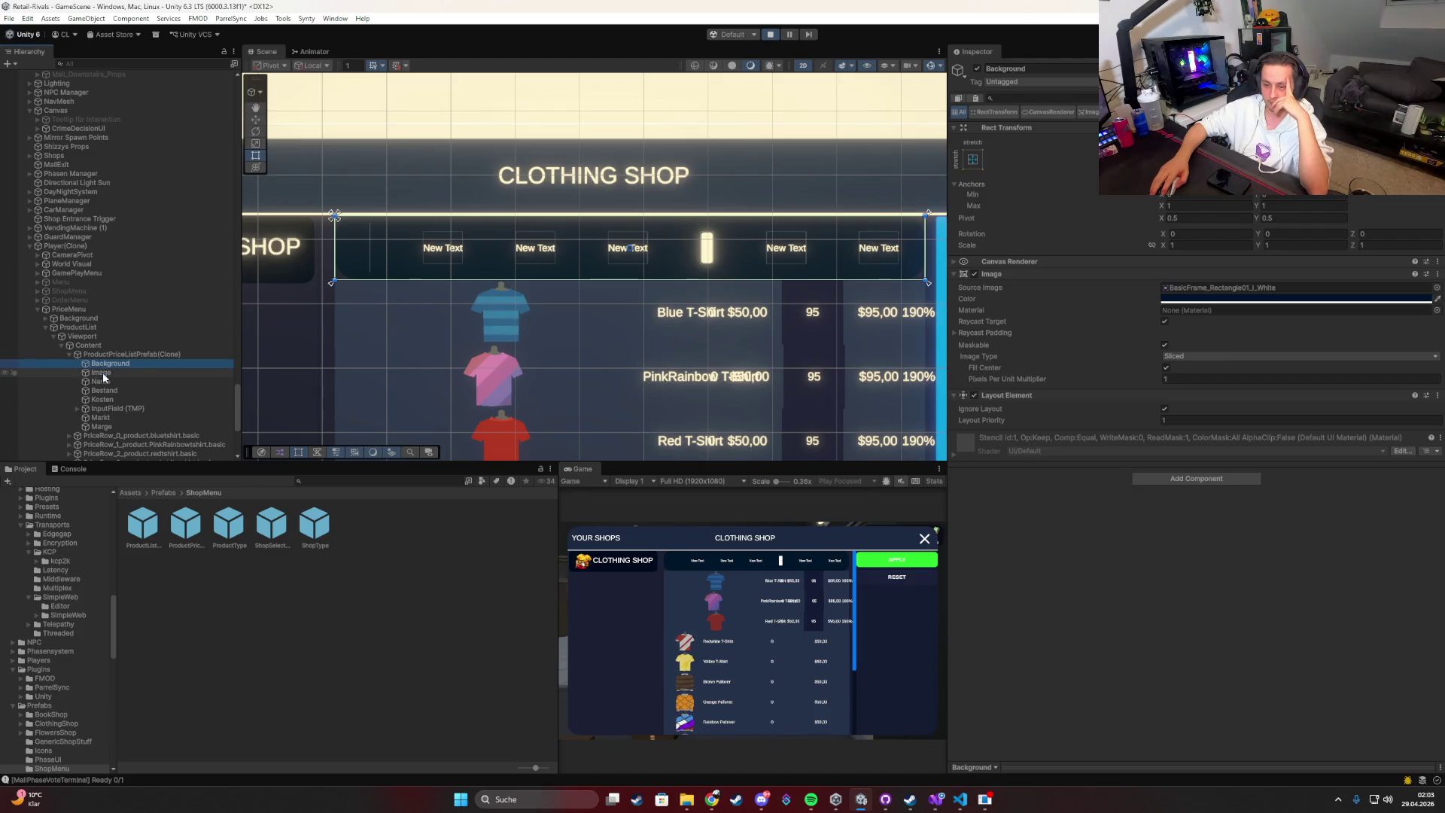
left_click(101, 373)
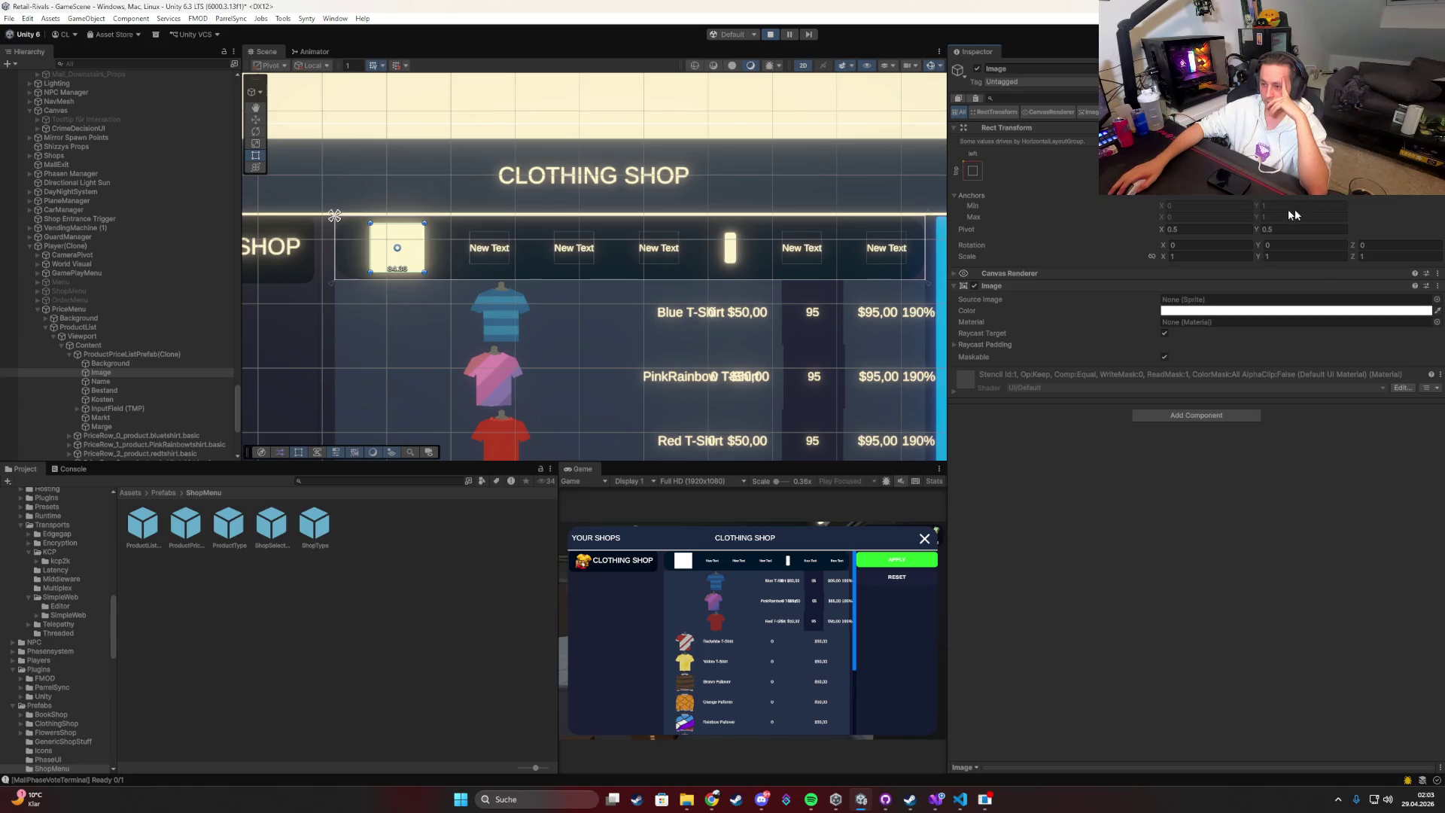
left_click(133, 355)
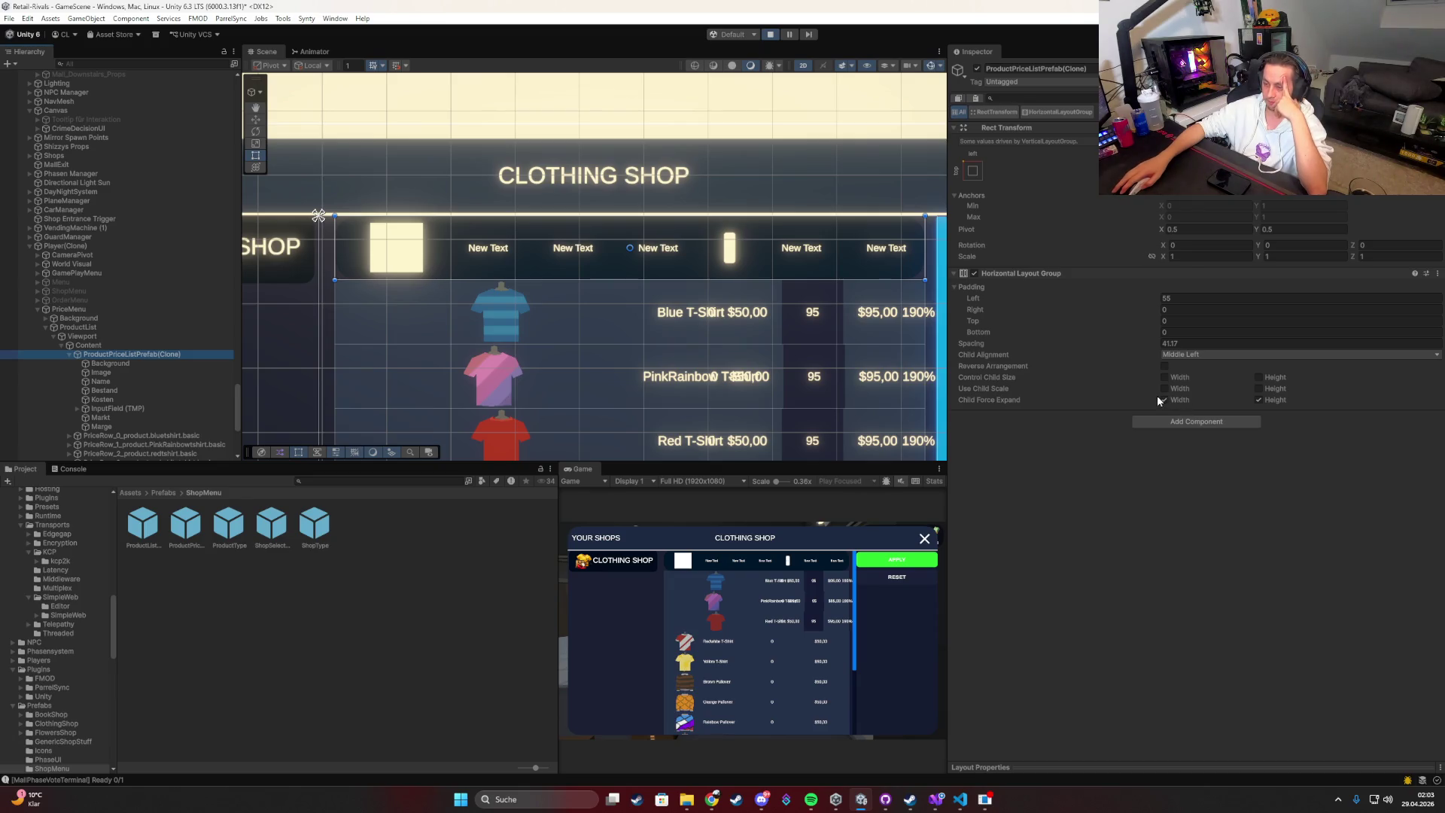
left_click(79, 345)
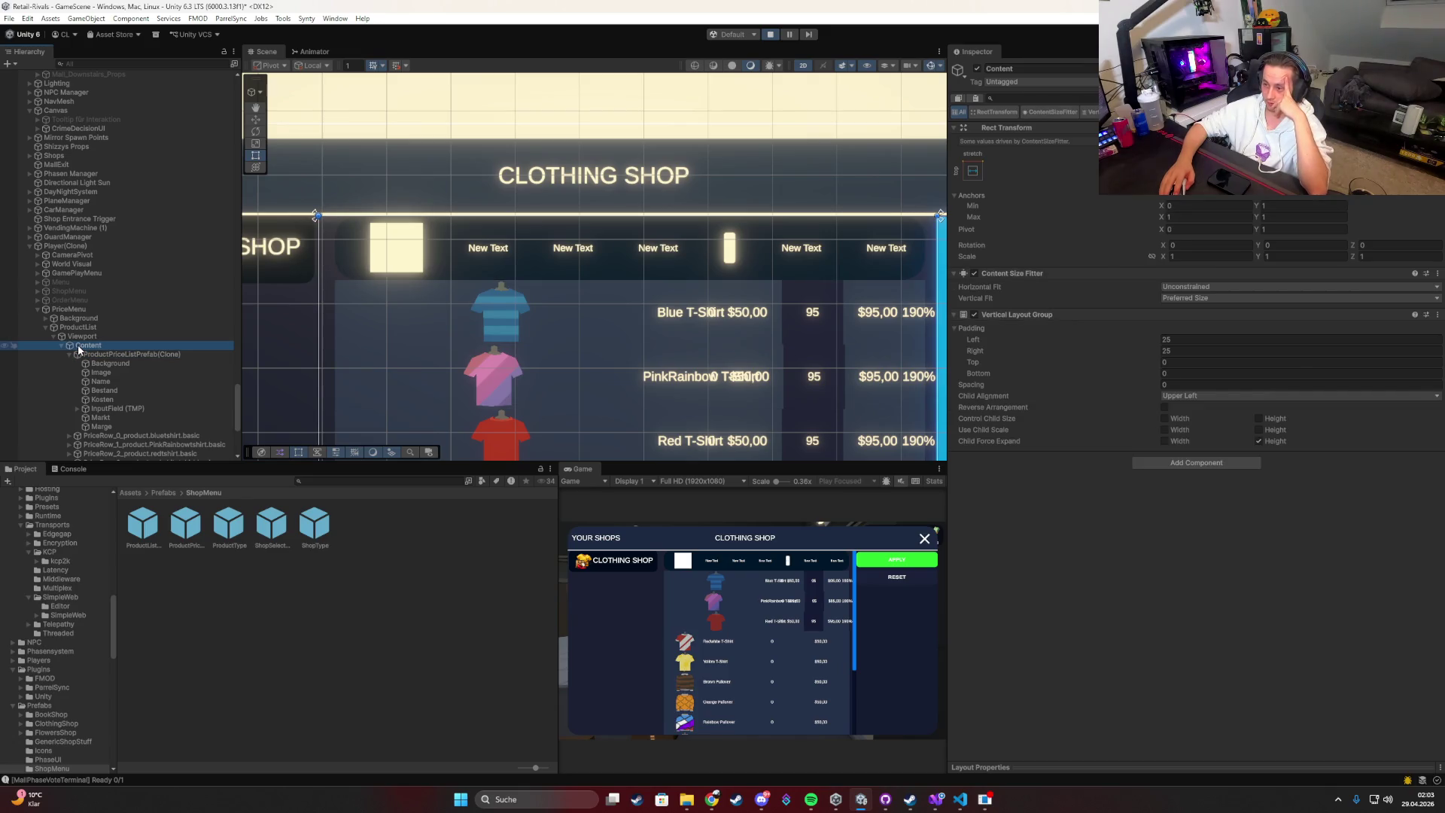
key("f")
left_click(138, 354)
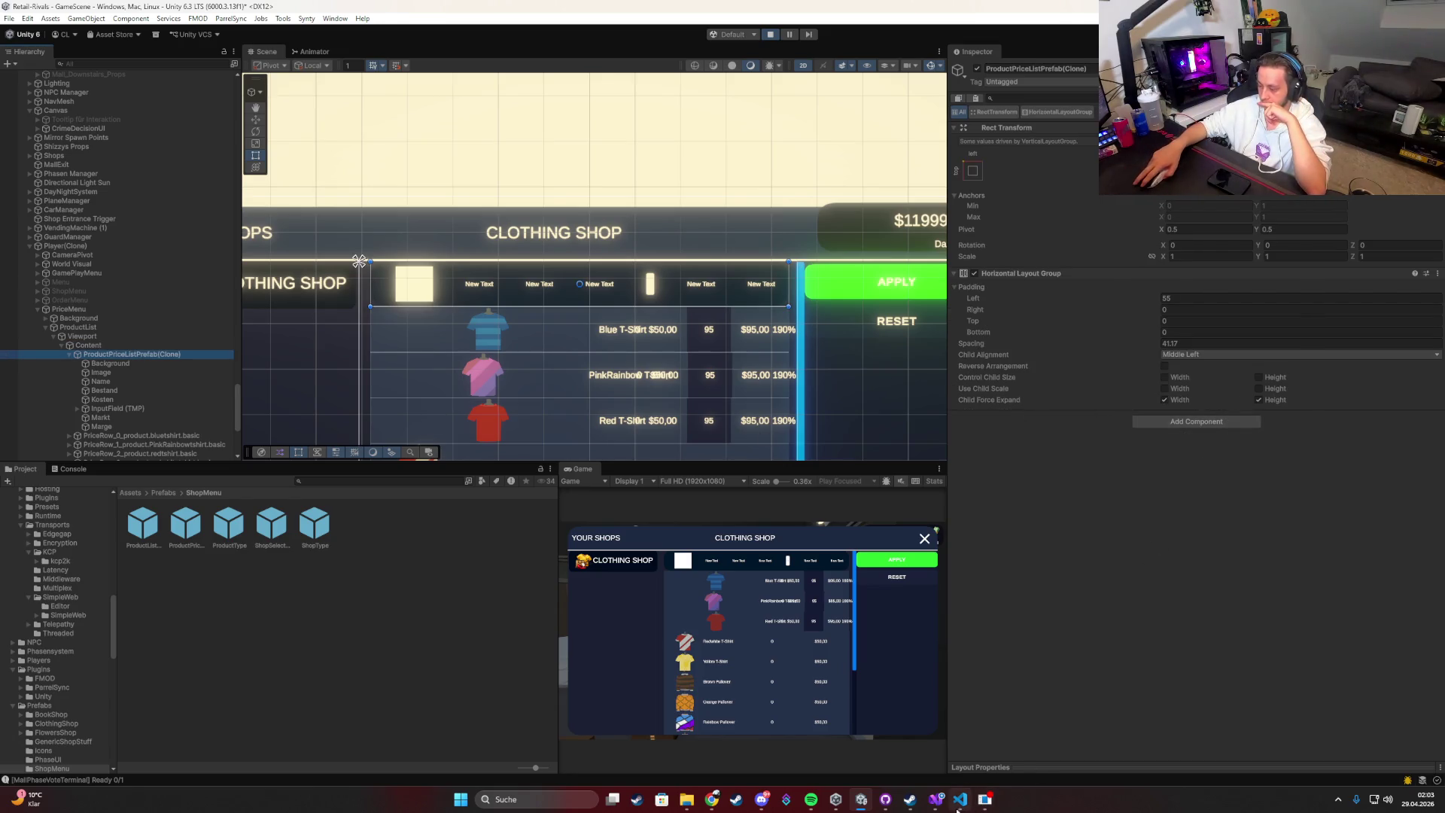
left_click(935, 799)
mouse_move(1013, 6)
left_mouse_down()
mouse_move(598, 291)
mouse_move(350, 381)
mouse_move(622, 343)
mouse_move(788, 119)
mouse_move(783, 4)
left_mouse_up()
Change childForceExpandWidth from false to true on line 108 of ProductPriceRowUI.cs.
scroll(371, 397, "up", 3)
double_click(295, 351)
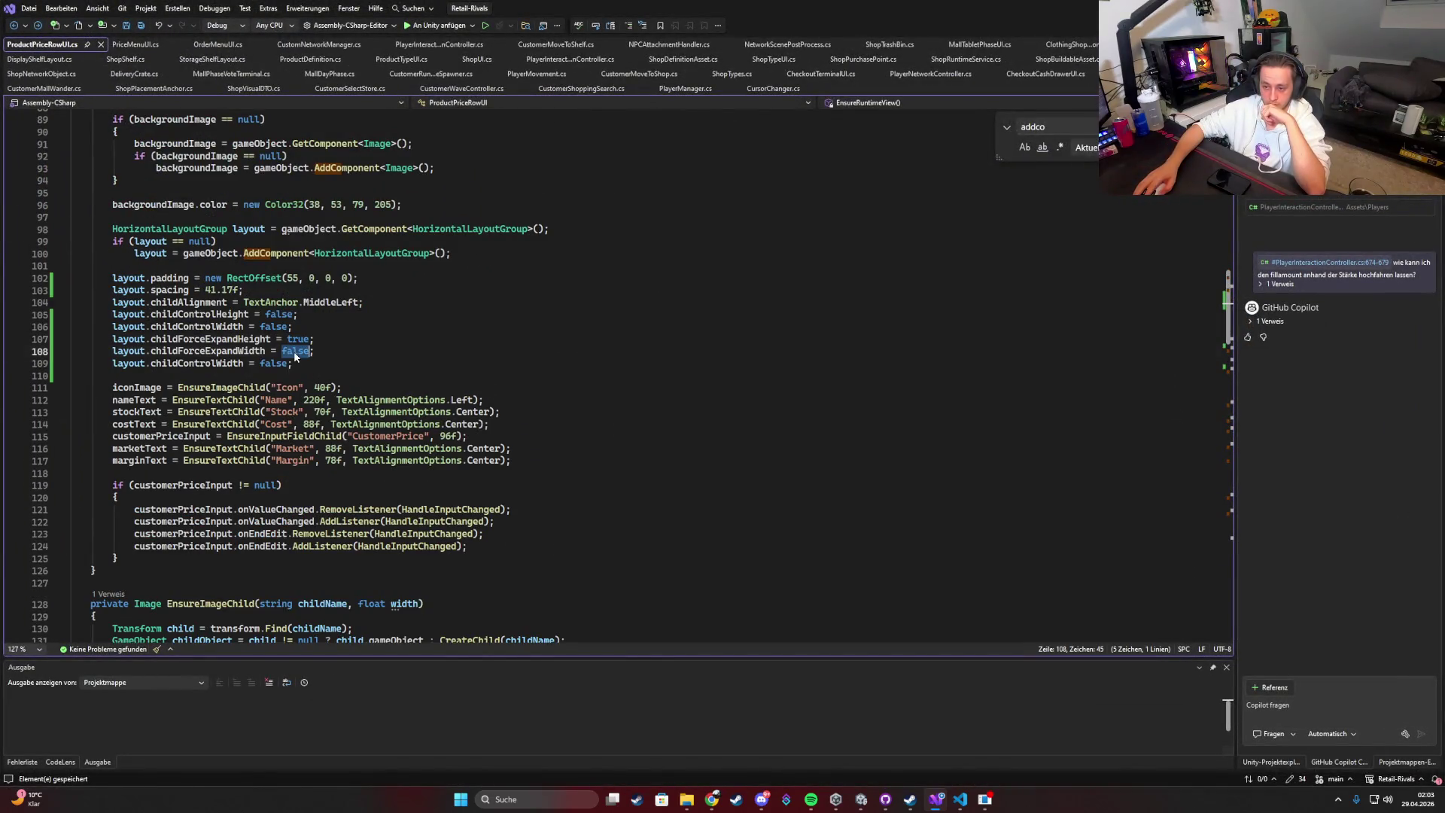
type("true")
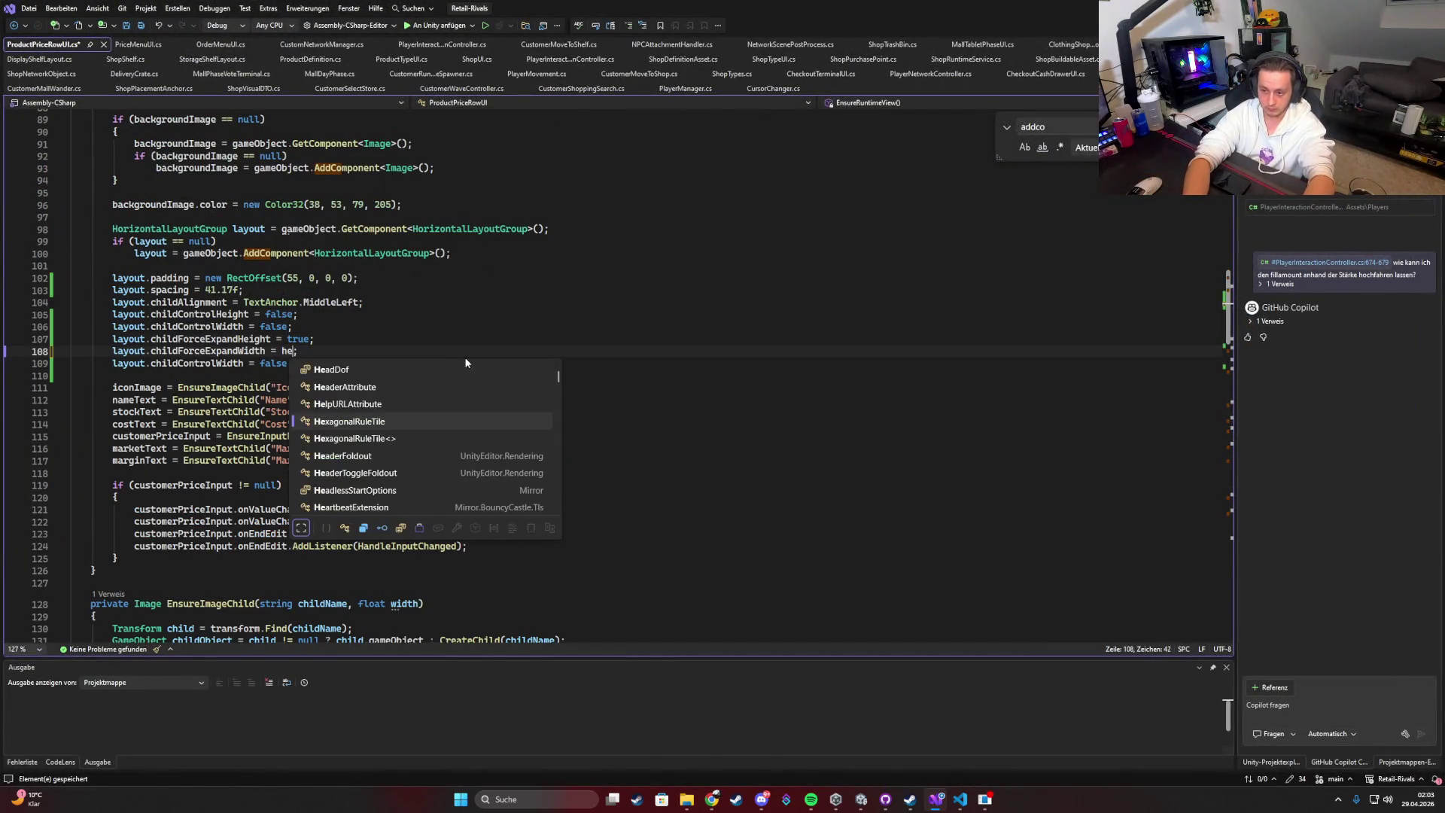
key("Escape")
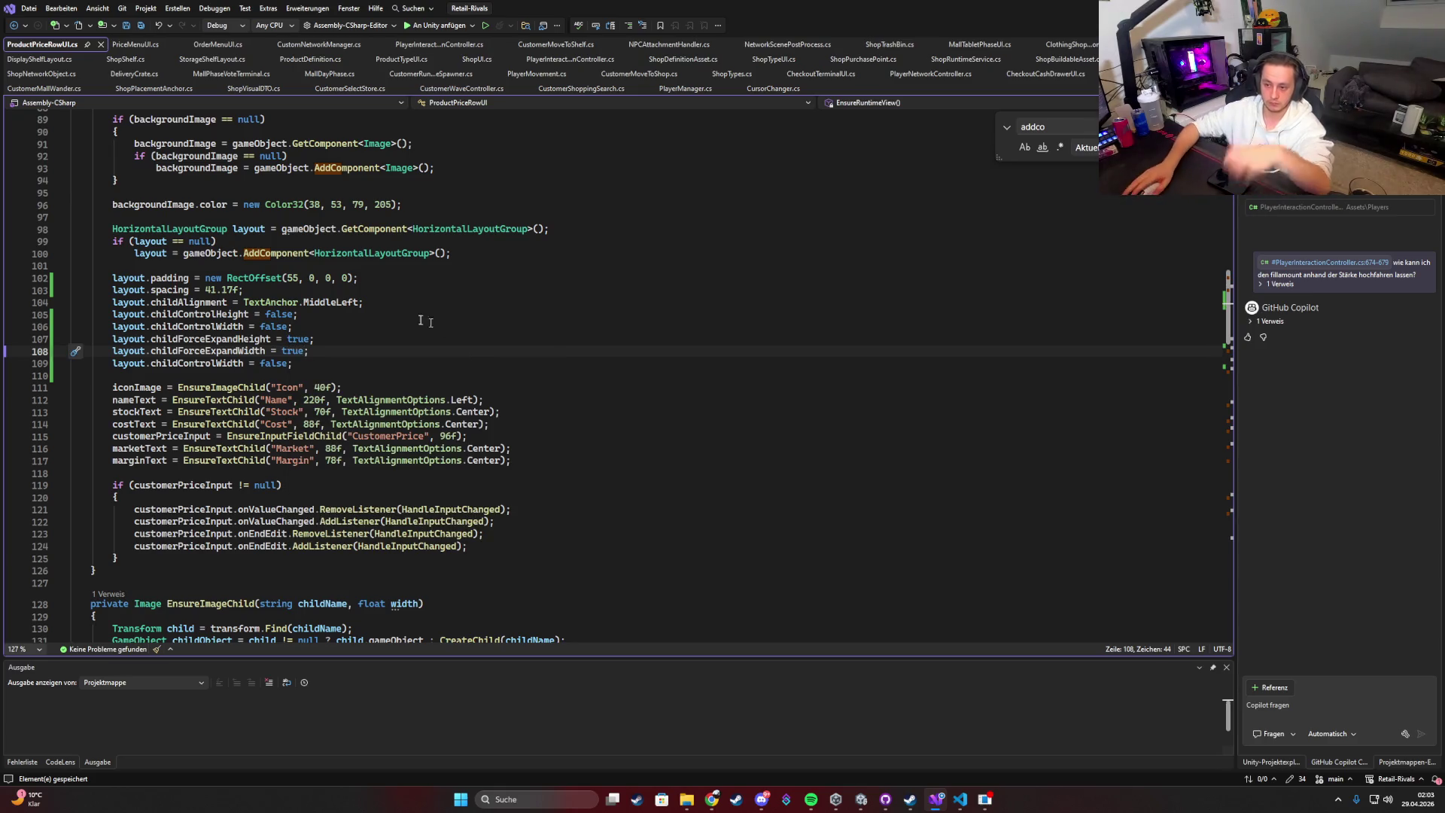
double_click(292, 278)
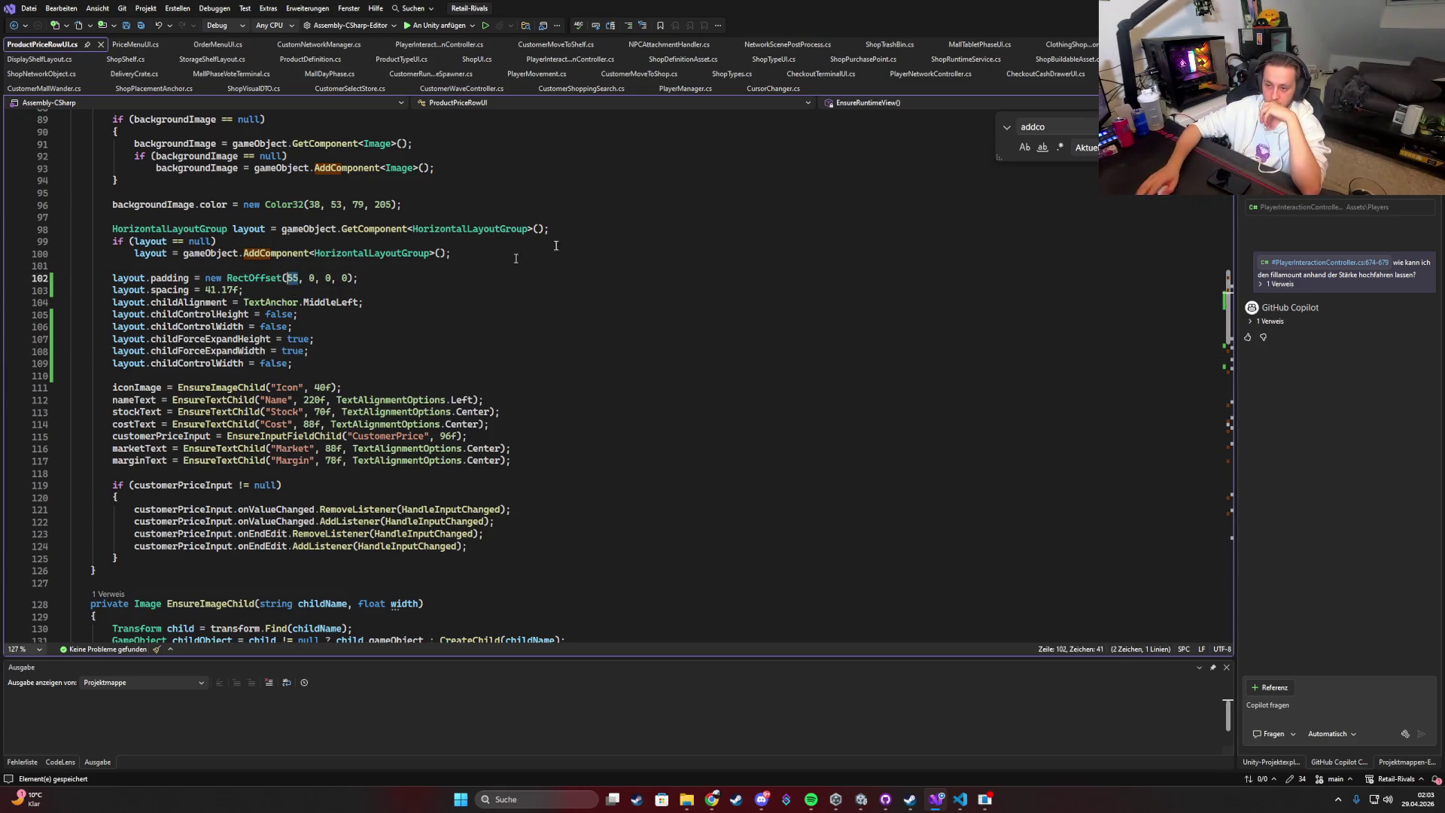
left_click_drag(905, 13, 656, 387)
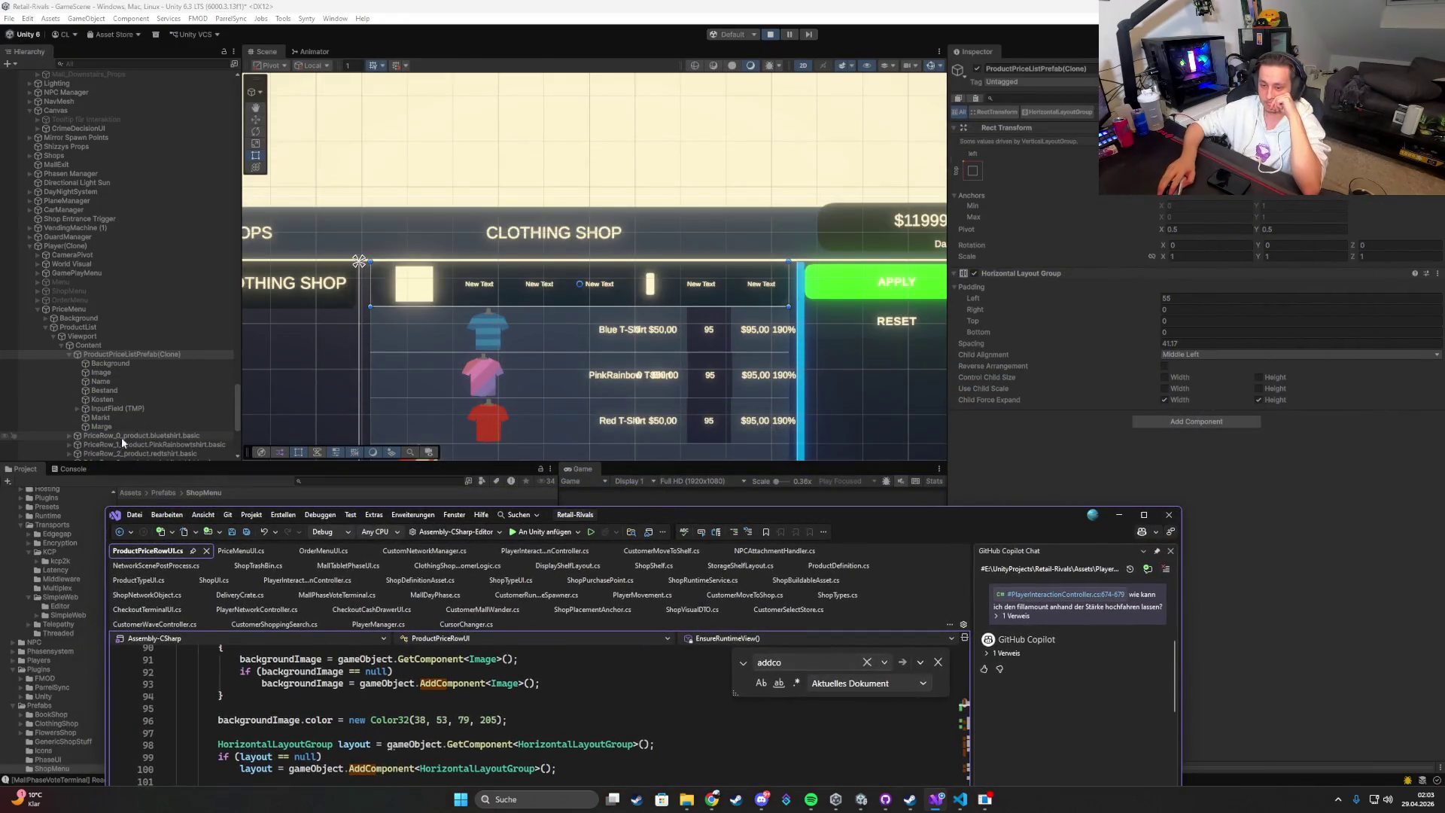
Tick Control Child Size Width on the Content's Vertical Layout Group.
left_click(120, 441)
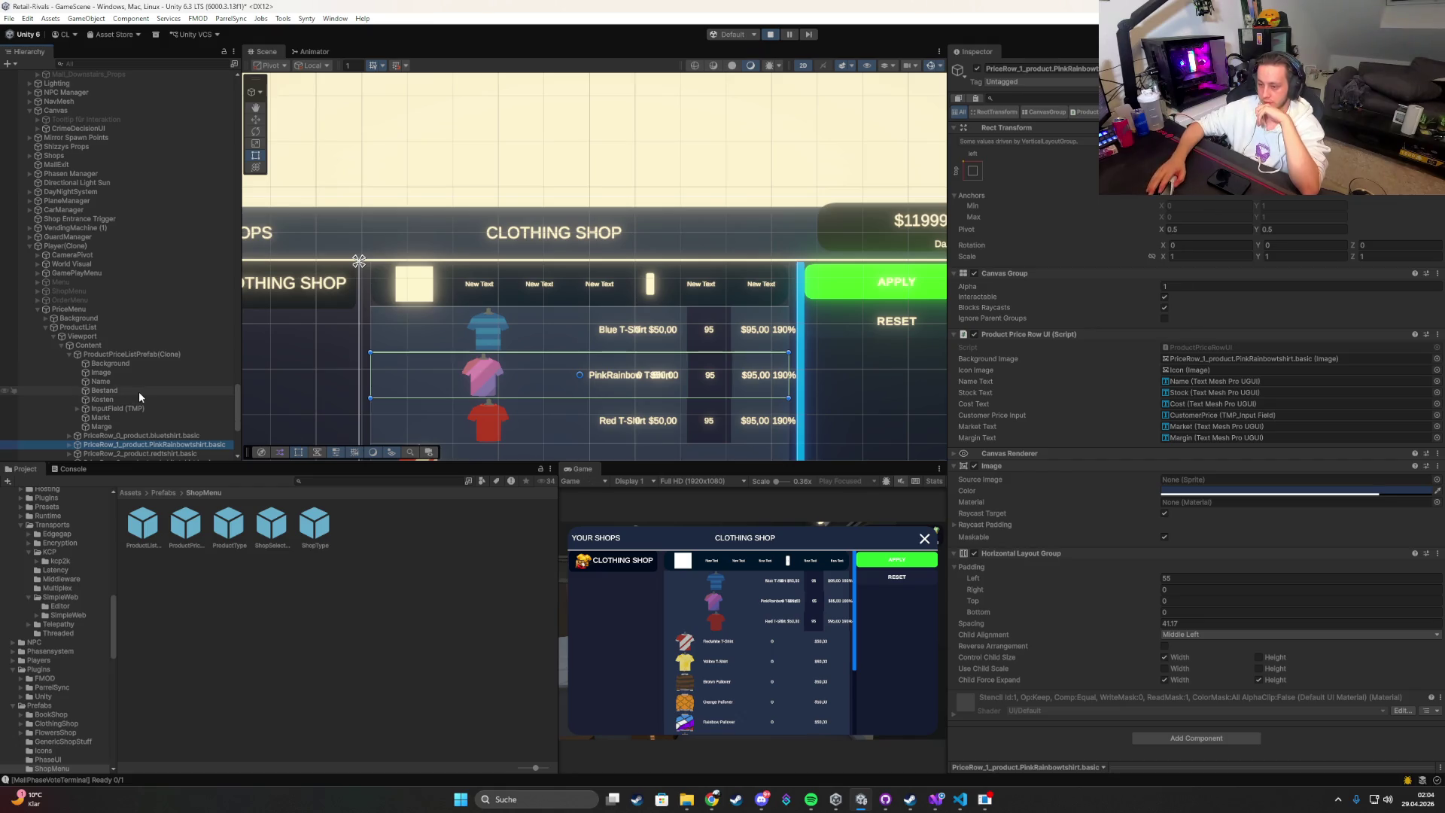
left_click(88, 346)
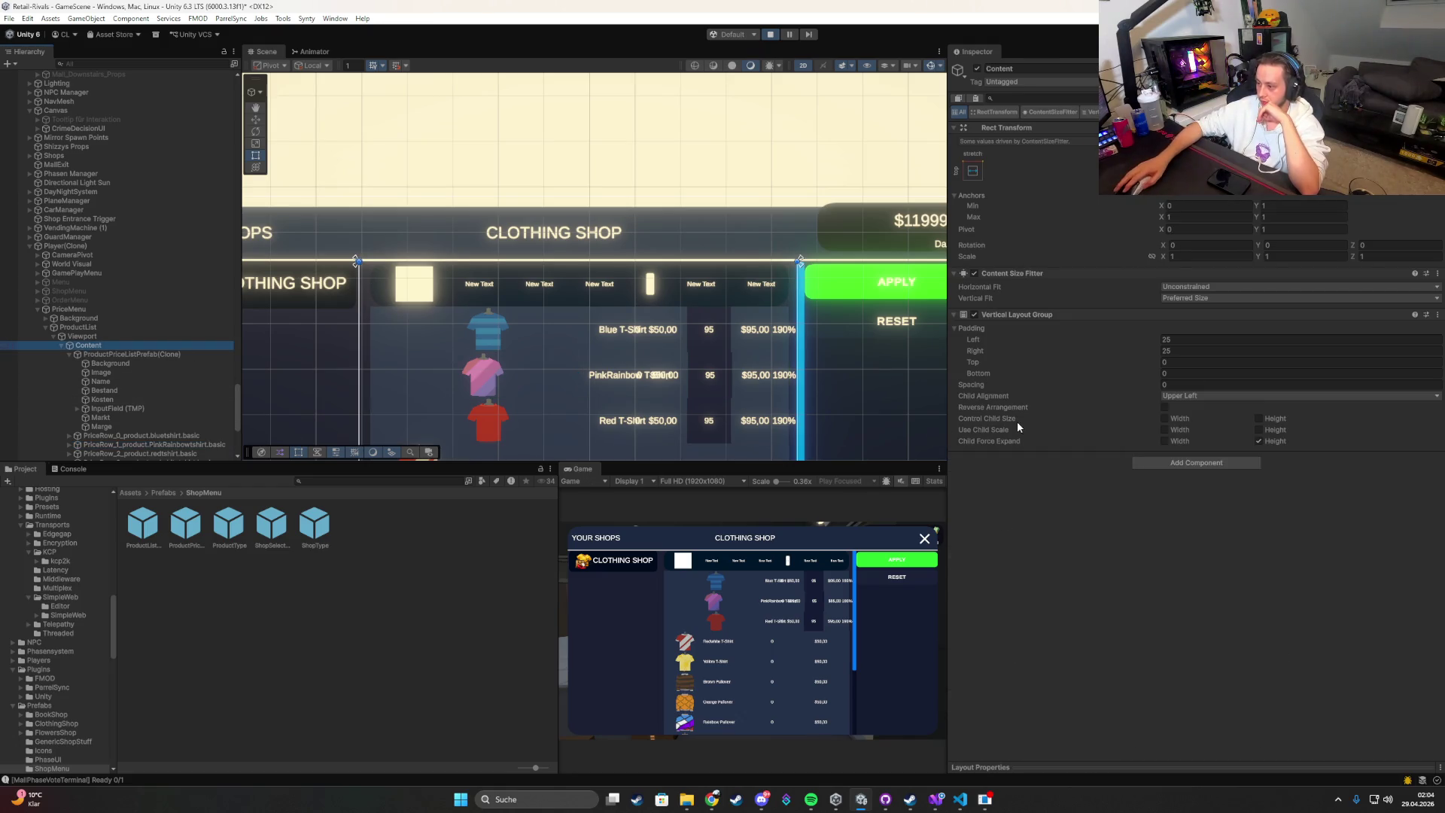
scroll(657, 352, "down", 2)
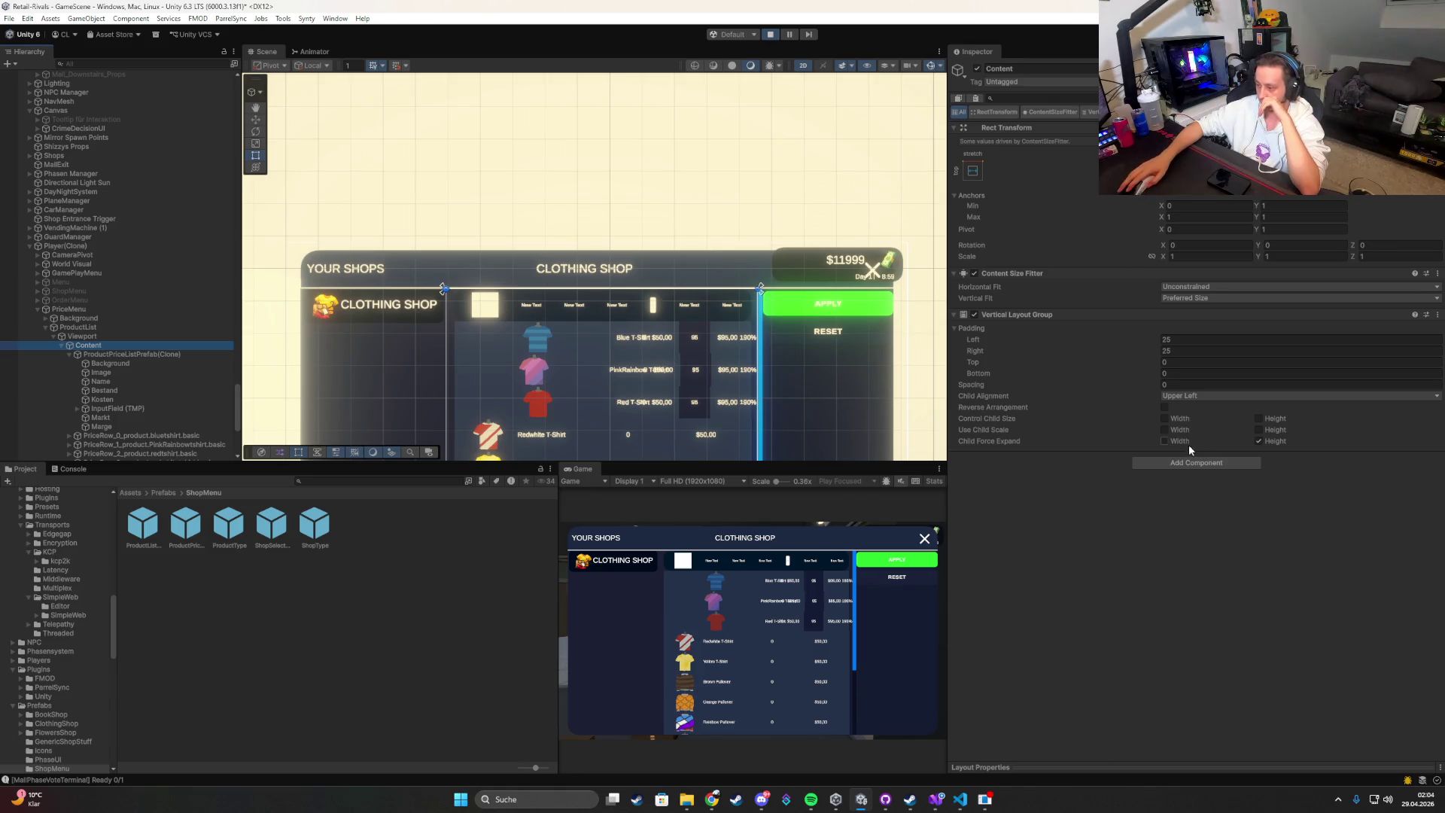
left_click(1164, 418)
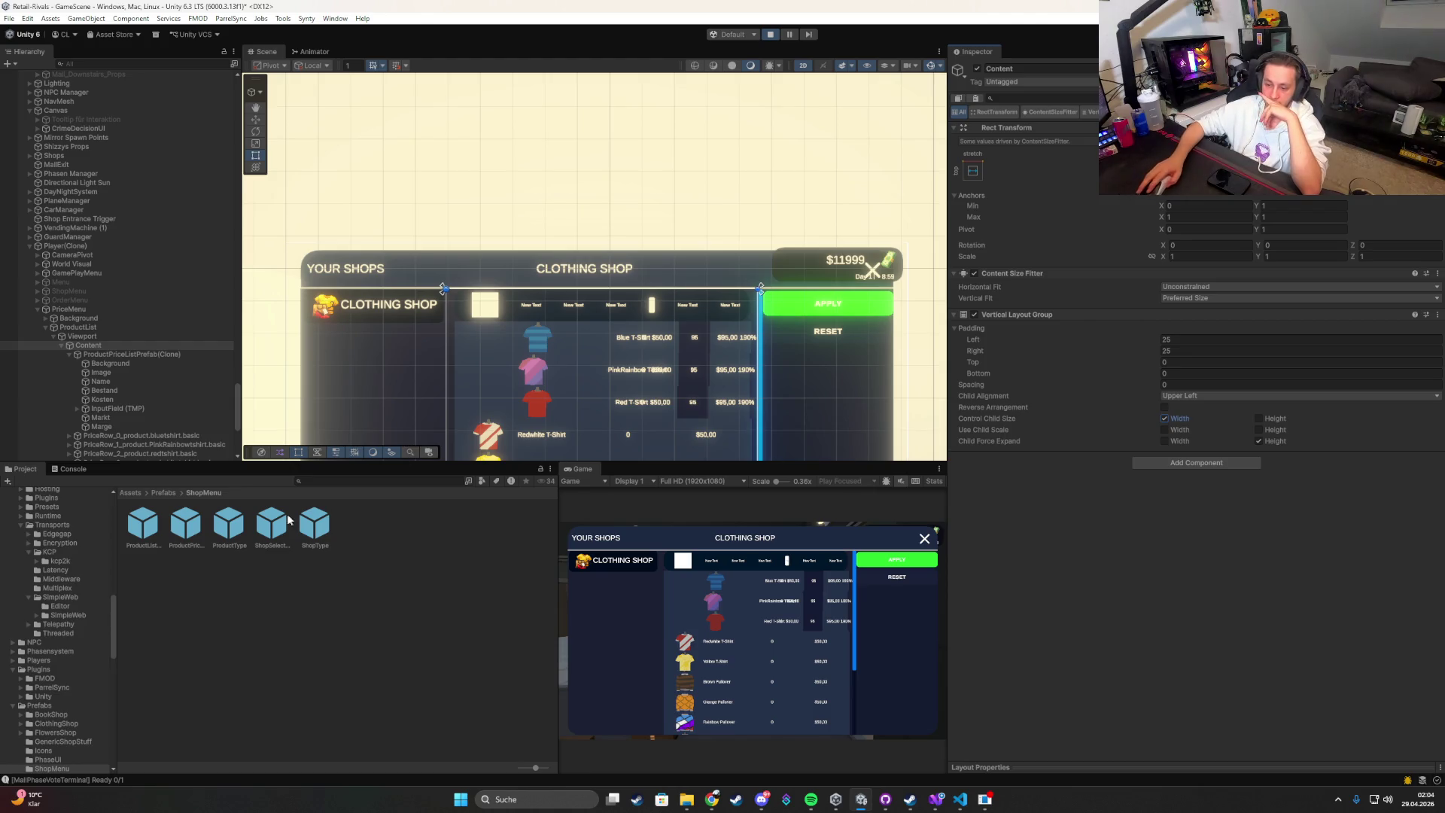
Open the Player prefab from the Prefabs folder in prefab editing mode.
left_click(173, 492)
left_click(488, 531)
double_click(503, 529)
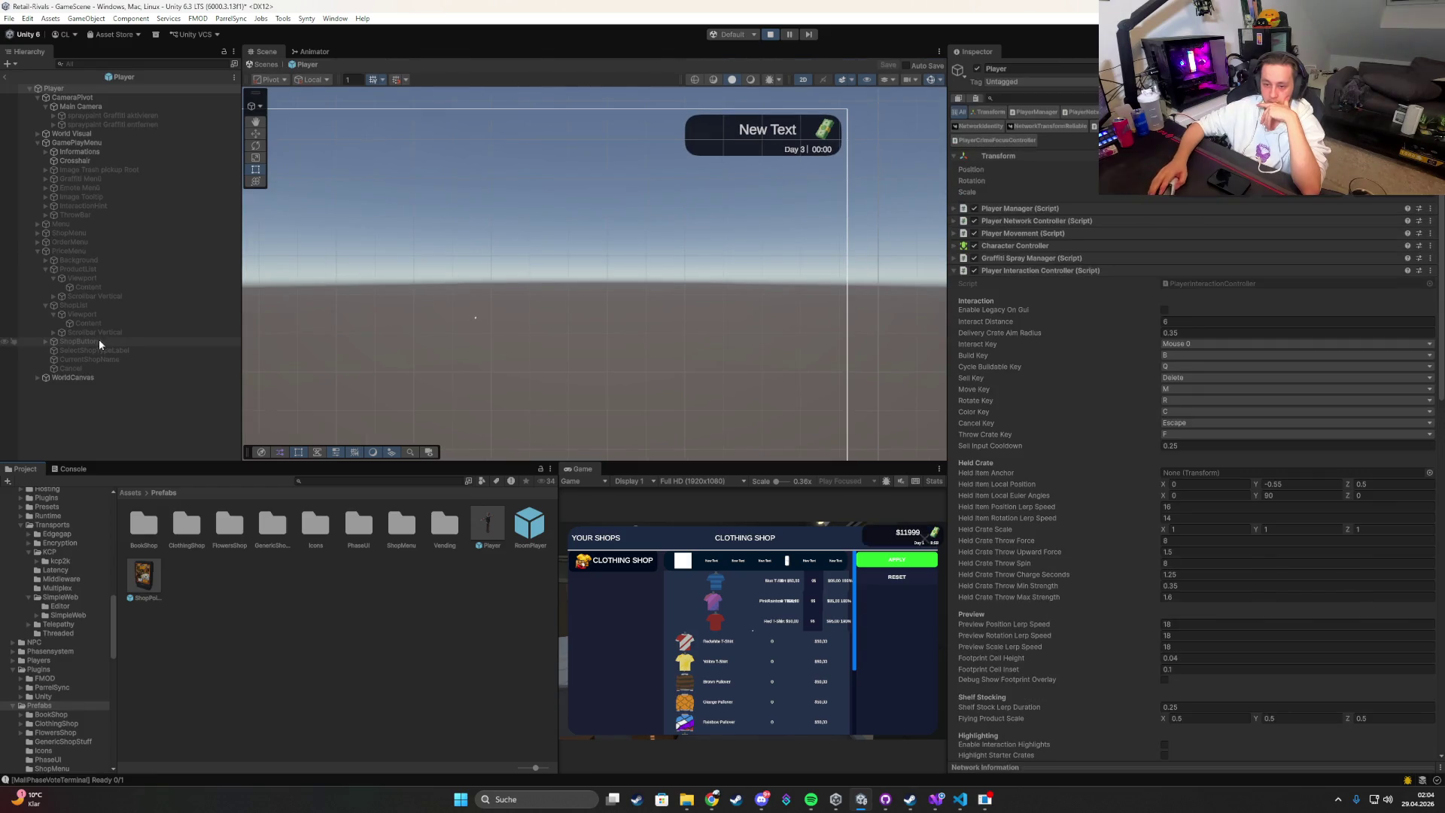
Copy the Vertical Layout Group component from the scene's product list Content.
left_click(83, 283)
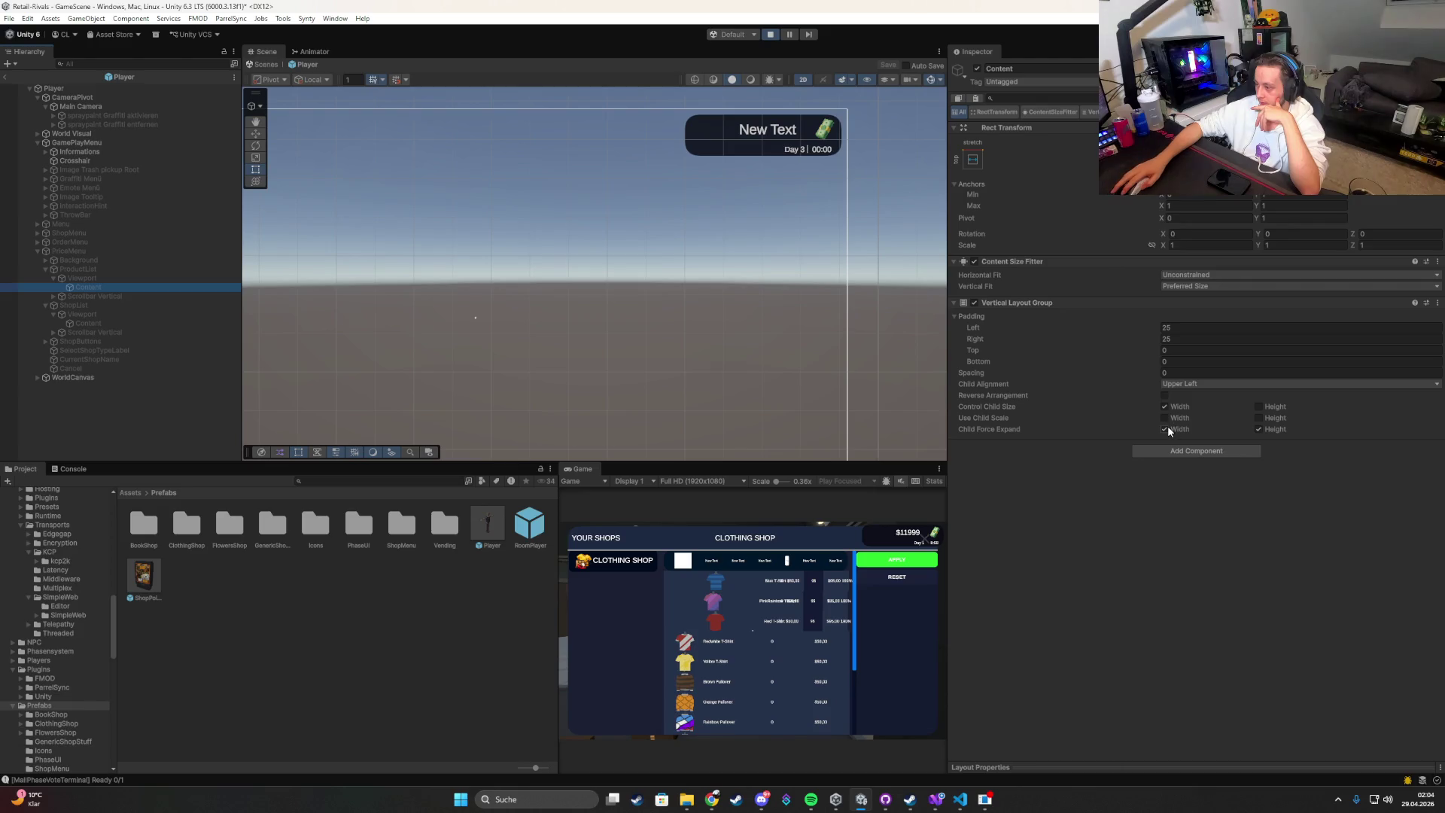
left_click(6, 78)
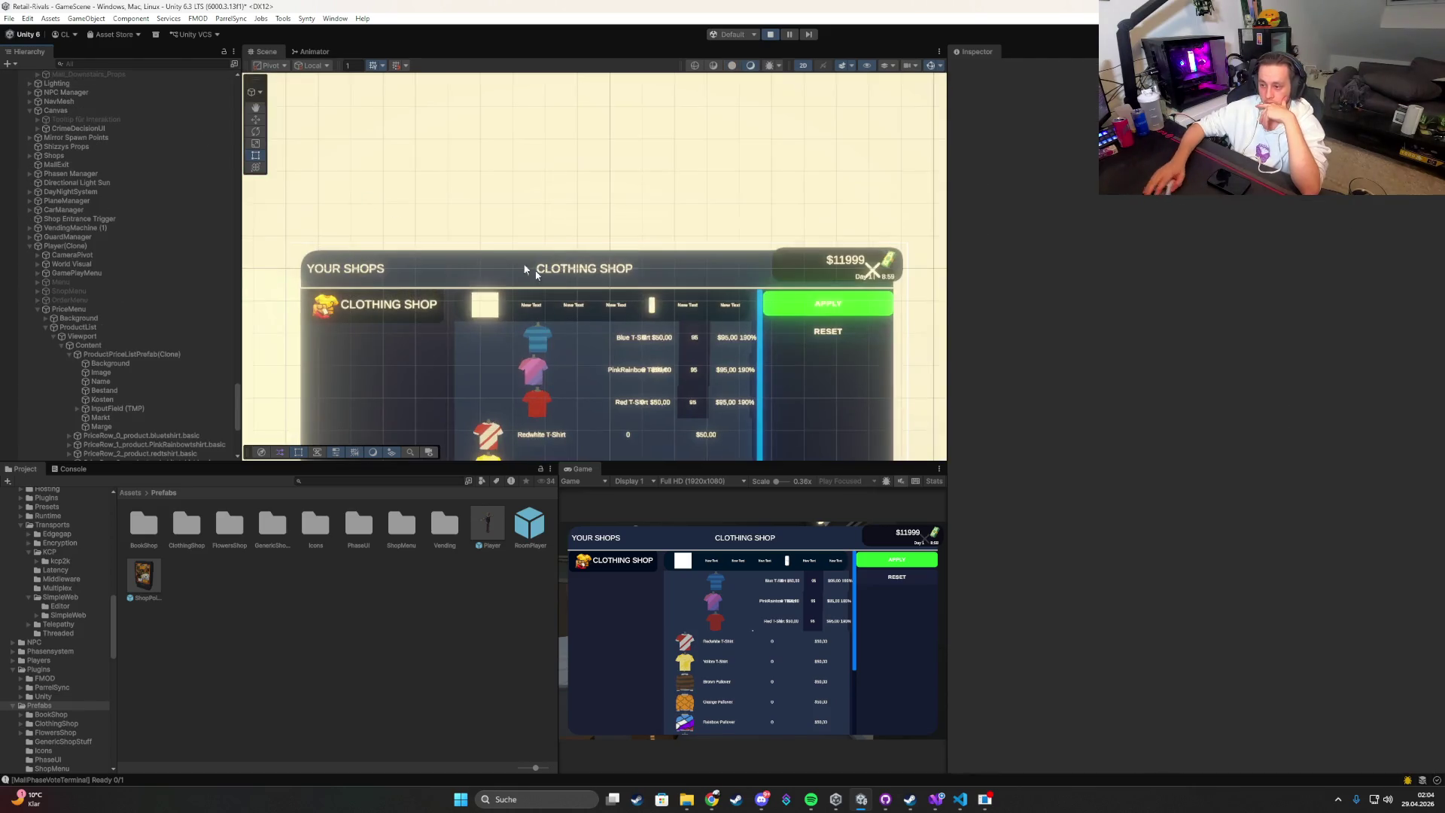
left_click(527, 331)
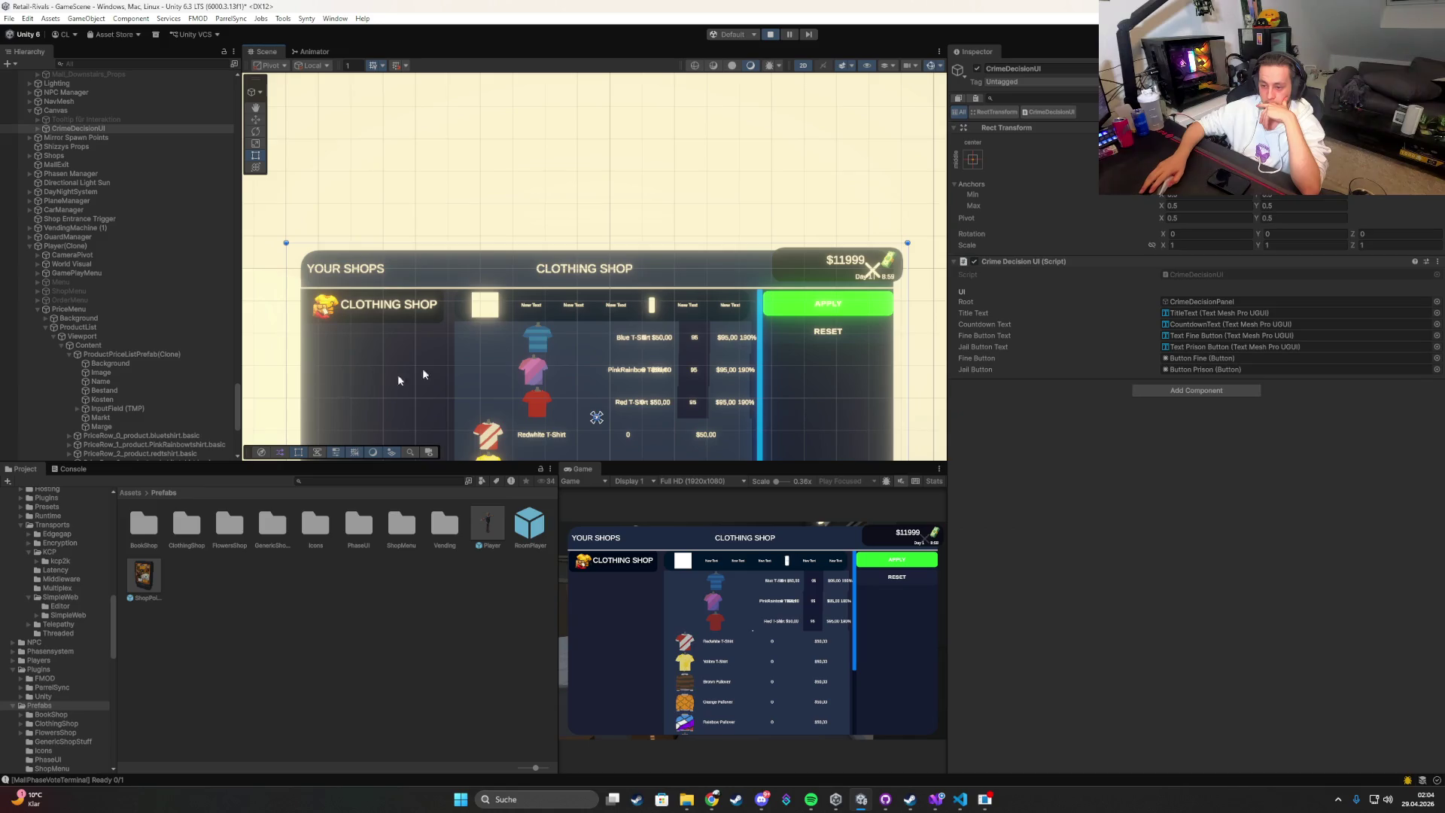
left_click(93, 345)
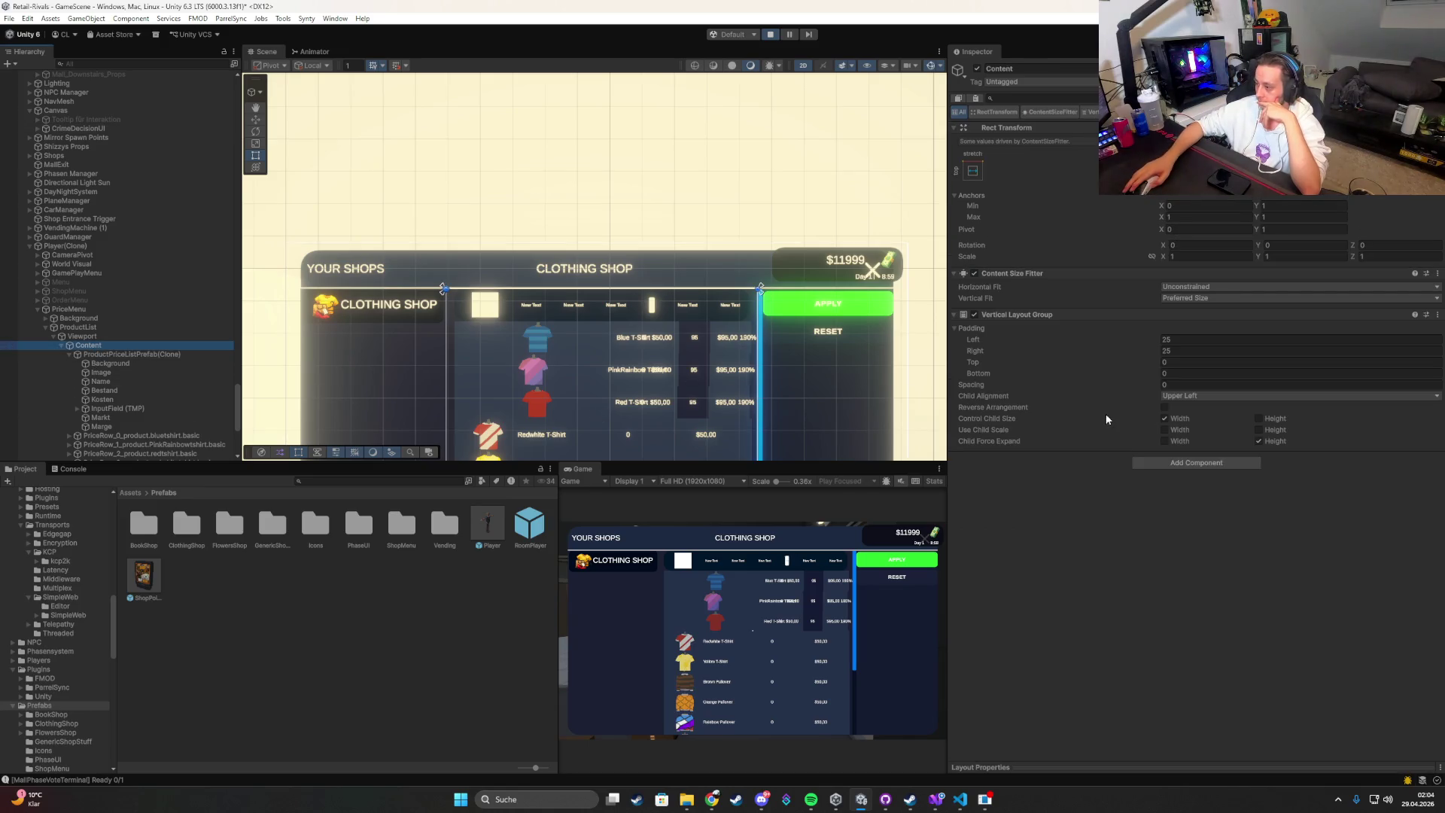
right_click(1006, 318)
left_click(1069, 364)
Paste the copied layout values onto the Player prefab's Content and save the prefab.
left_click(484, 527)
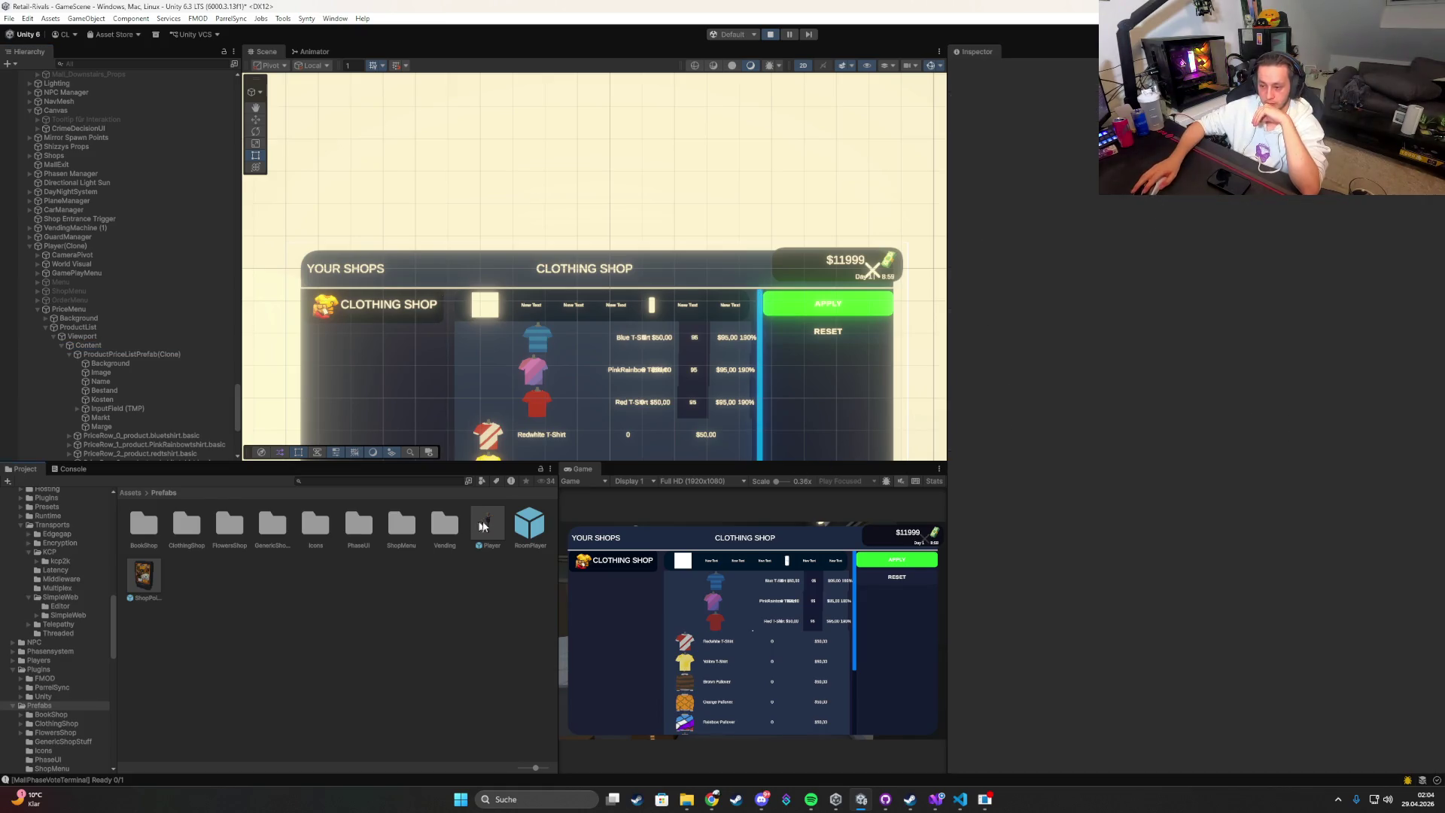
left_click(483, 527)
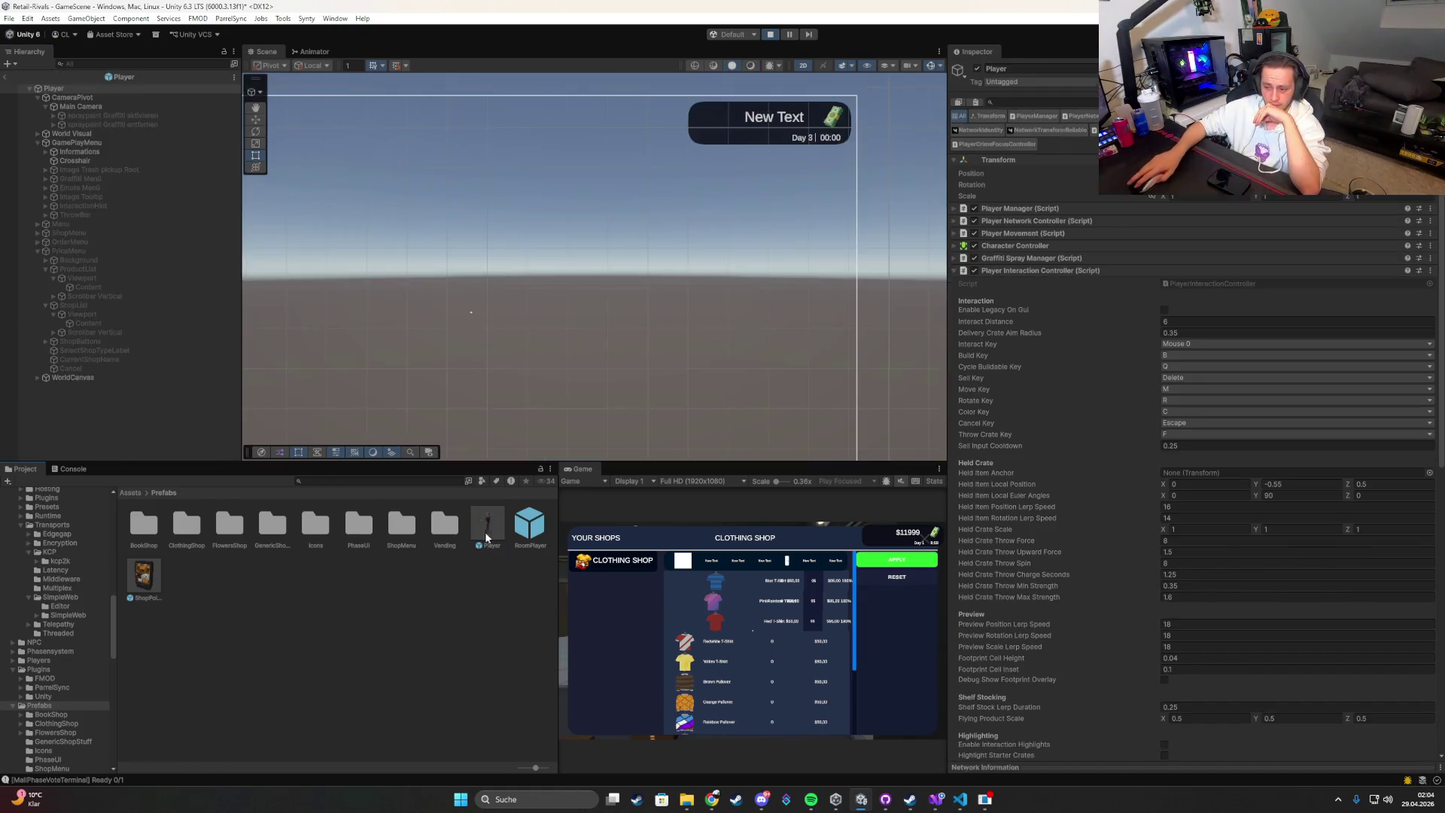
left_click(83, 286)
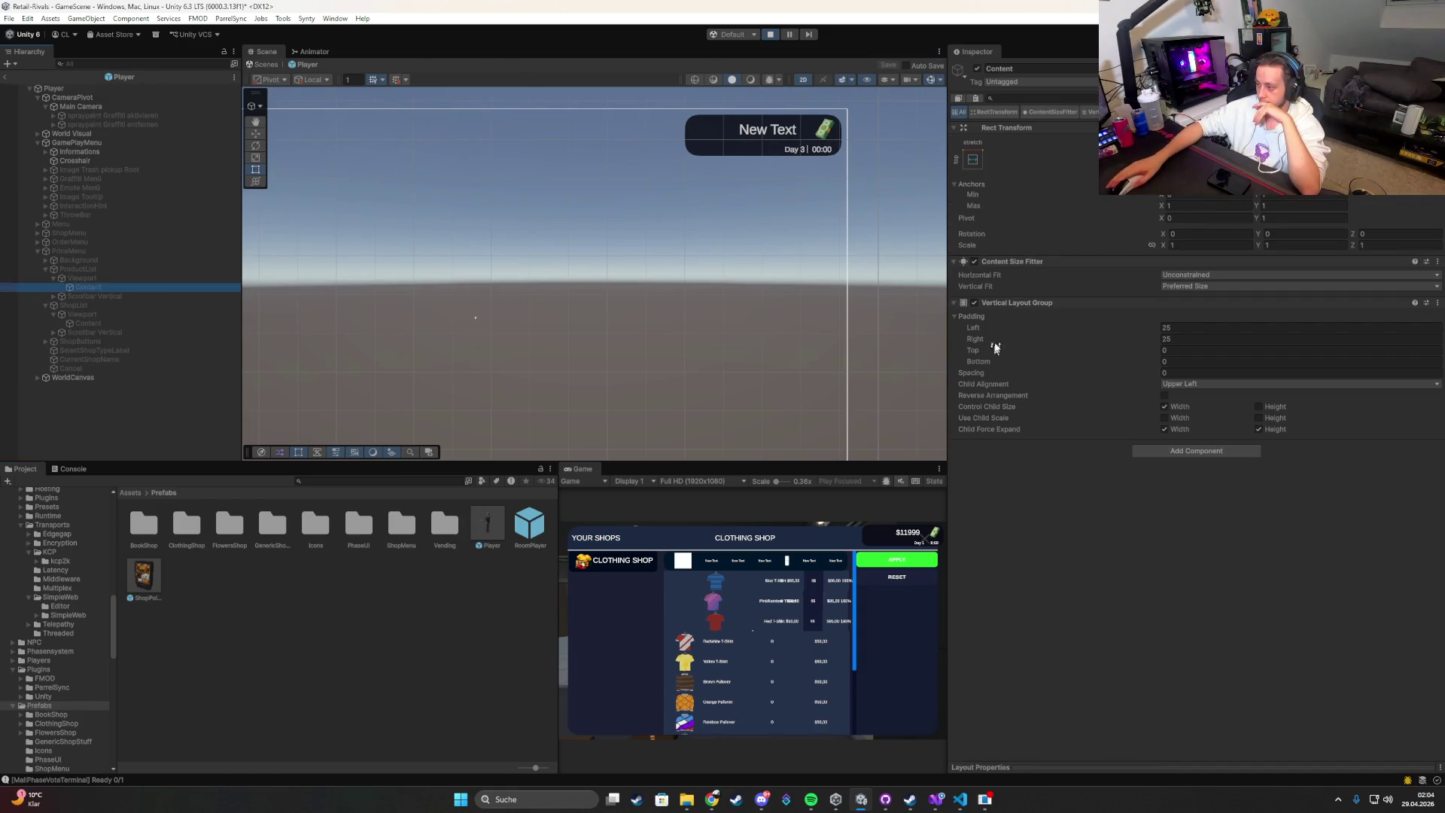
right_click(1006, 305)
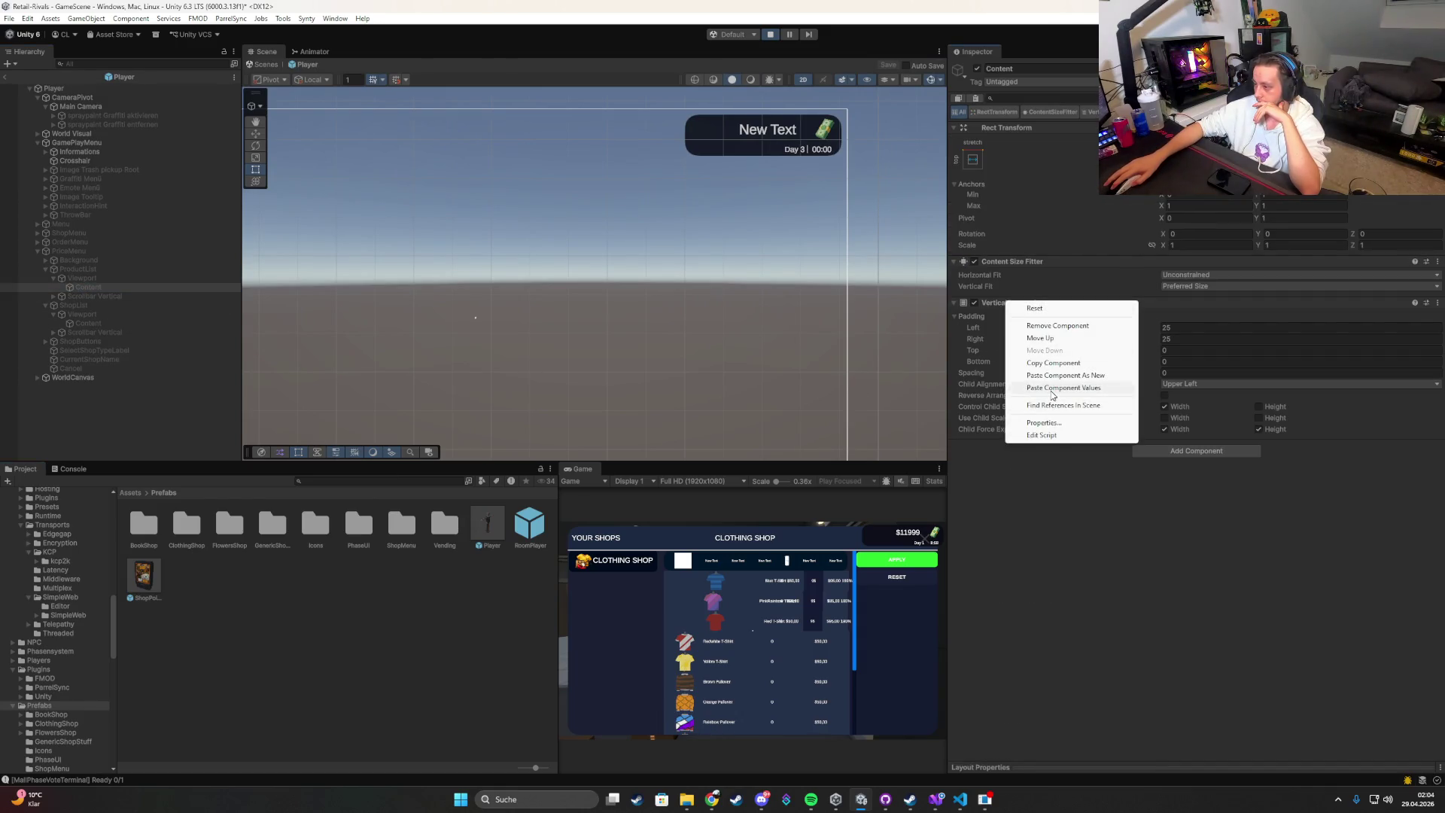
left_click(1051, 388)
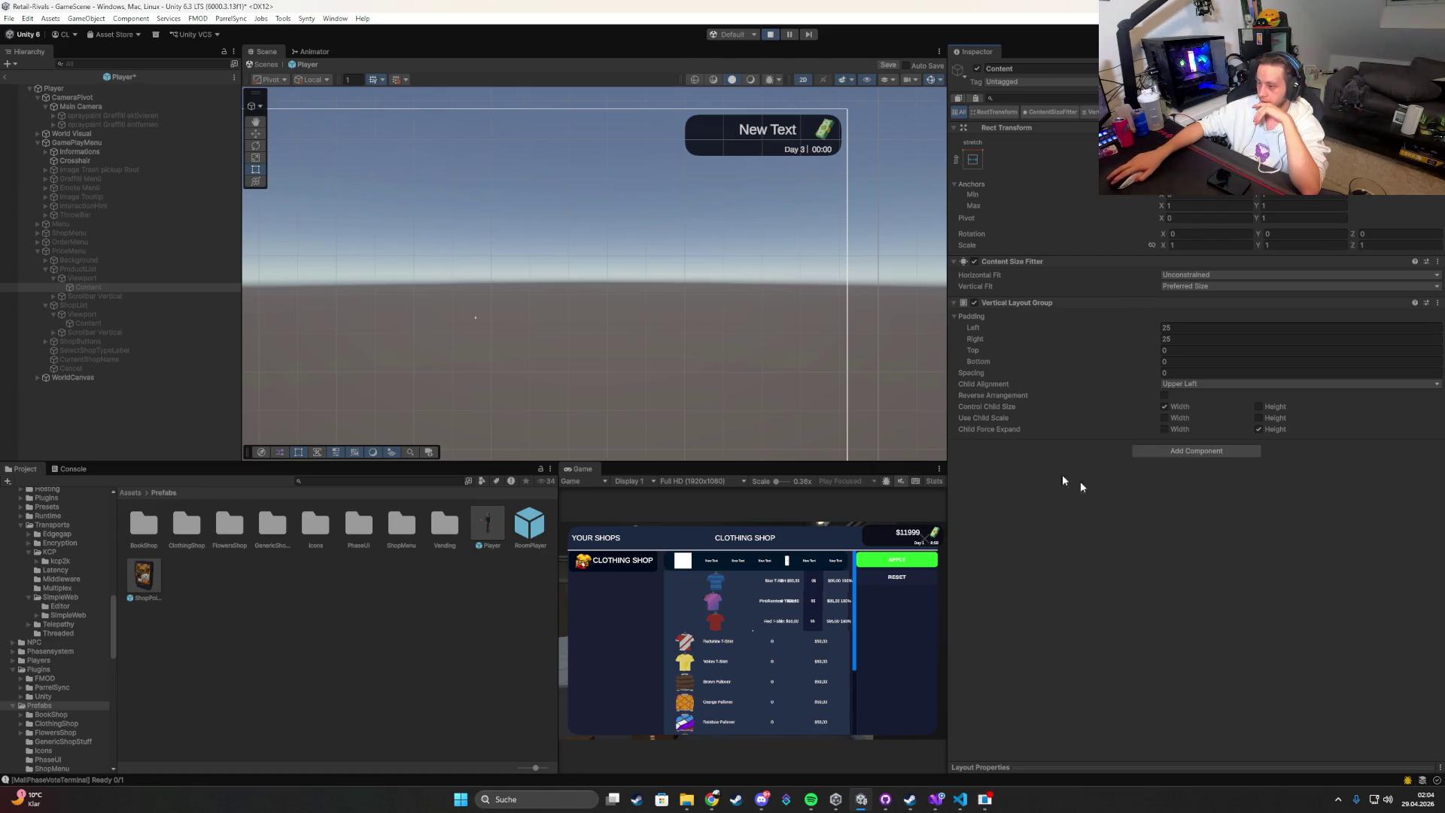
left_click(6, 77)
left_click(686, 414)
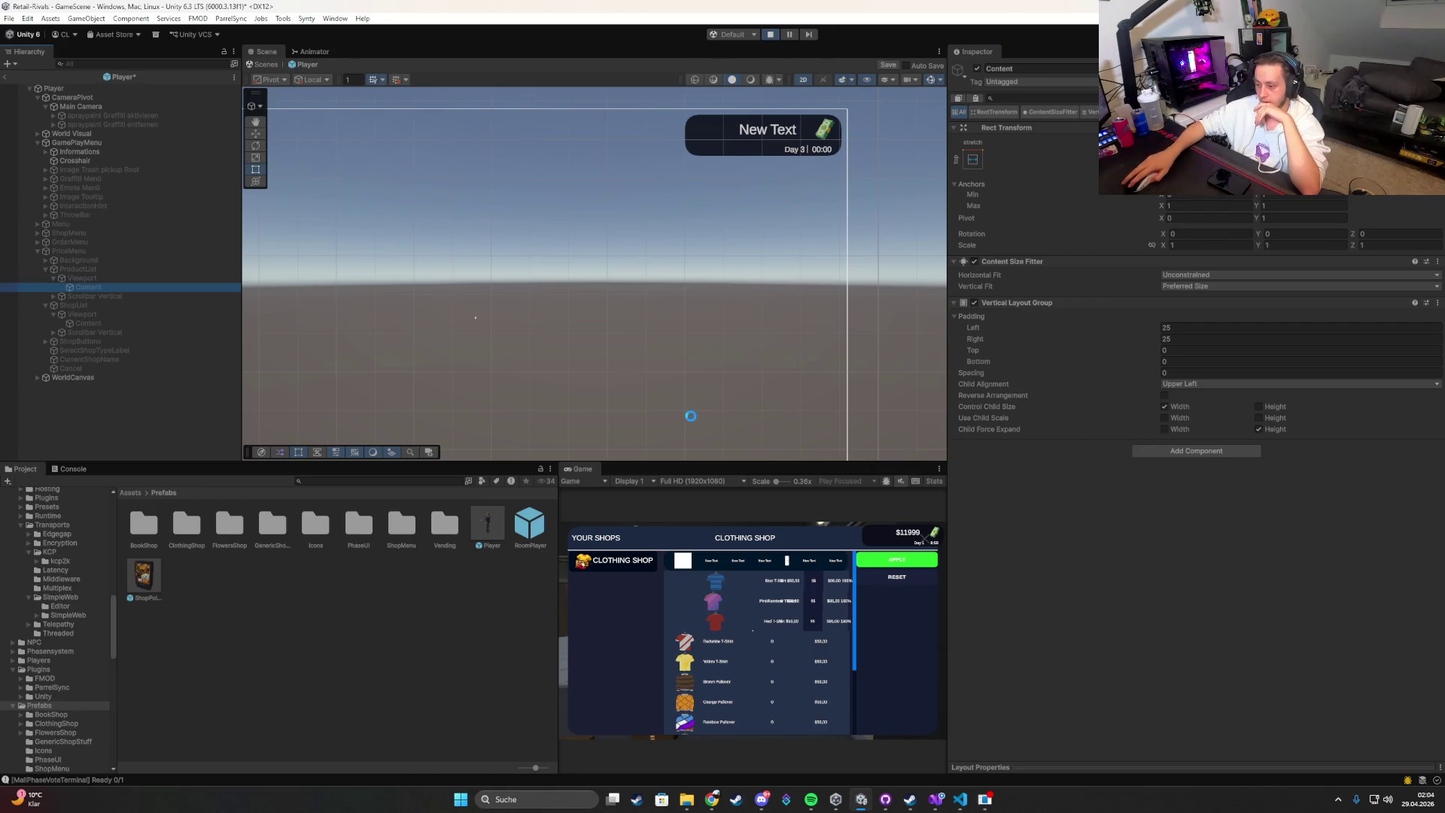
double_click(579, 470)
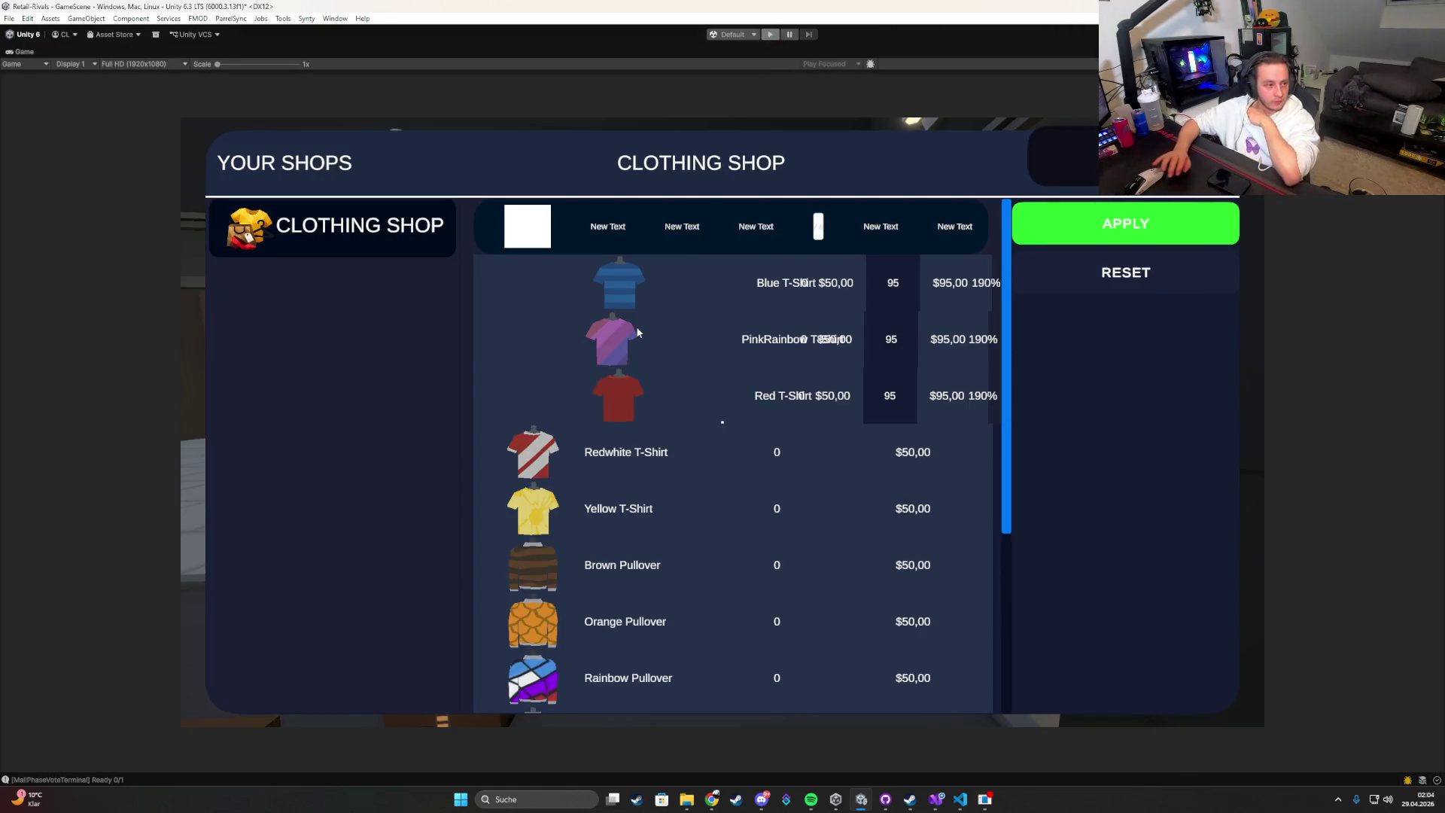
Enter play mode and start a match from the main menu and lobby.
key("ctrl+p")
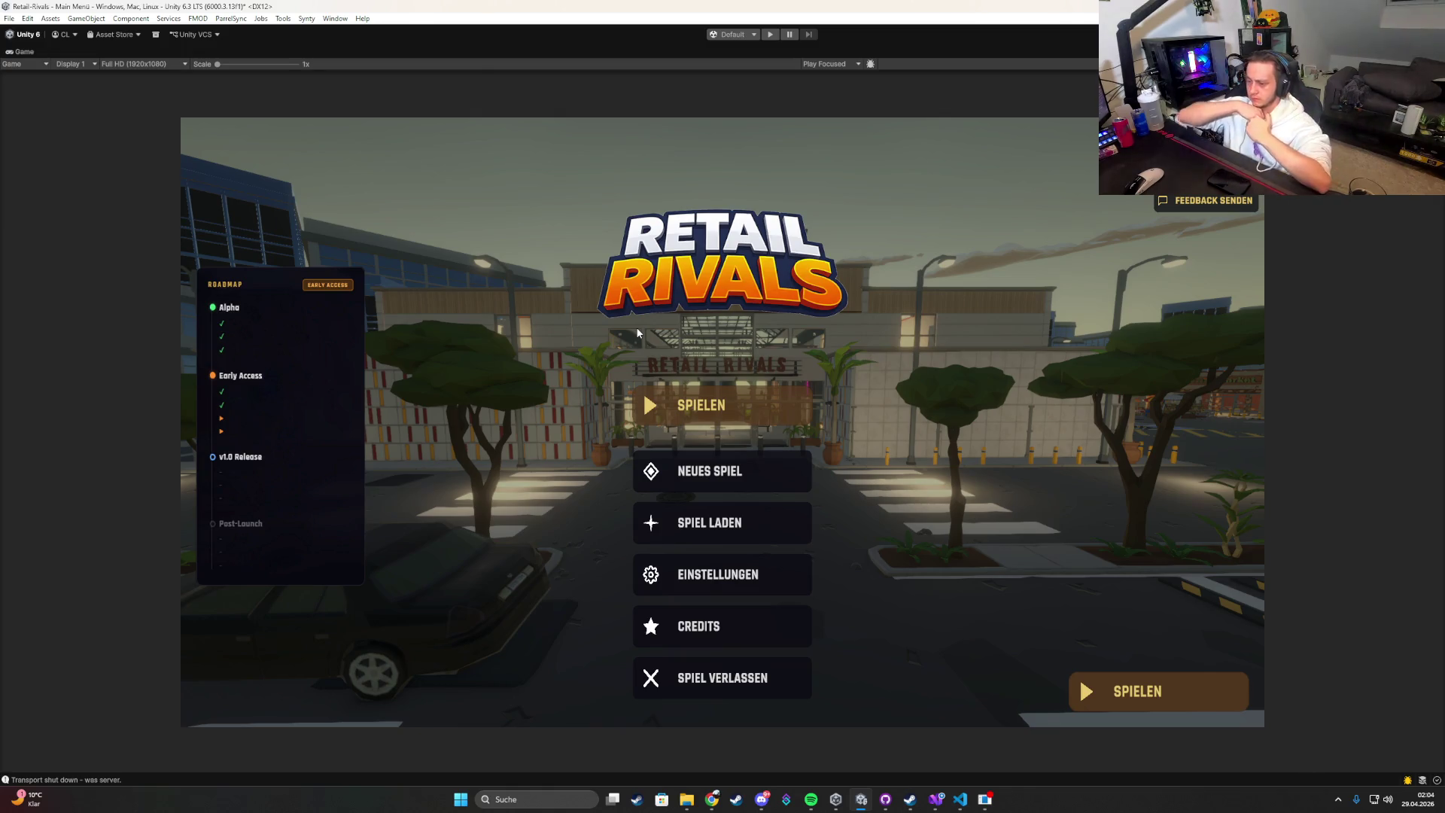
left_click(769, 35)
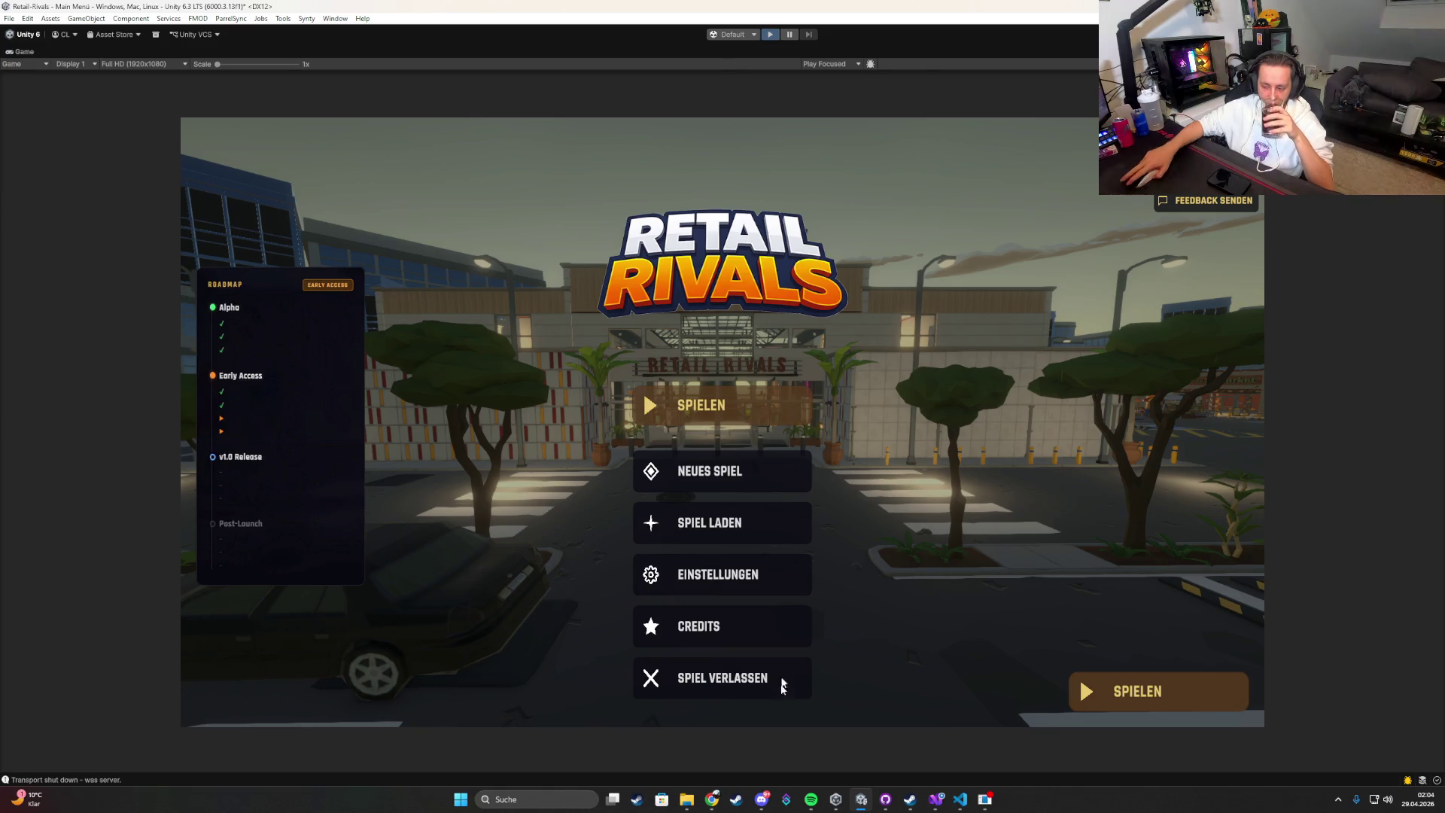
left_click(812, 800)
left_click(812, 803)
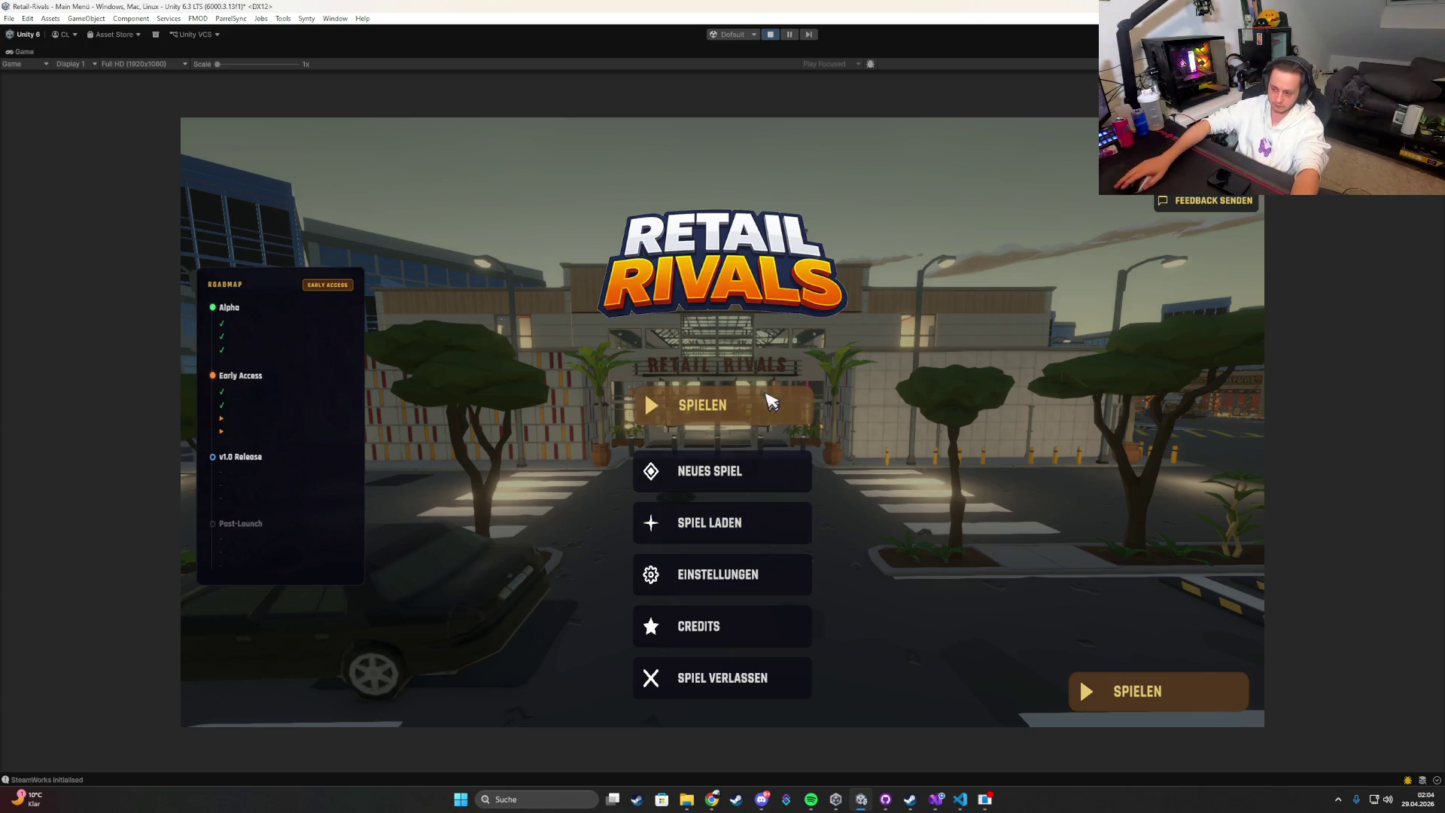
left_click(759, 405)
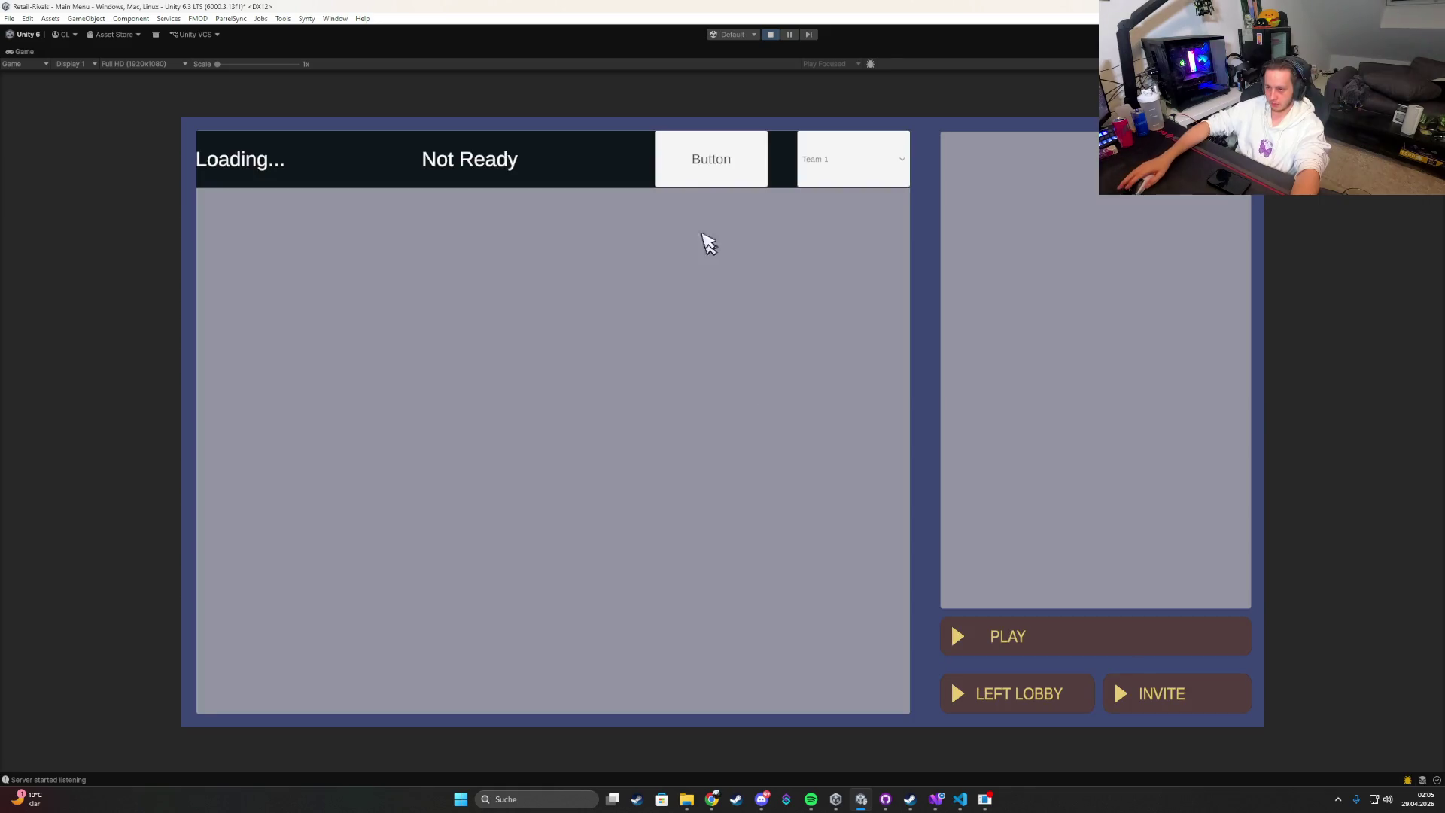
left_click(687, 181)
left_click(1073, 640)
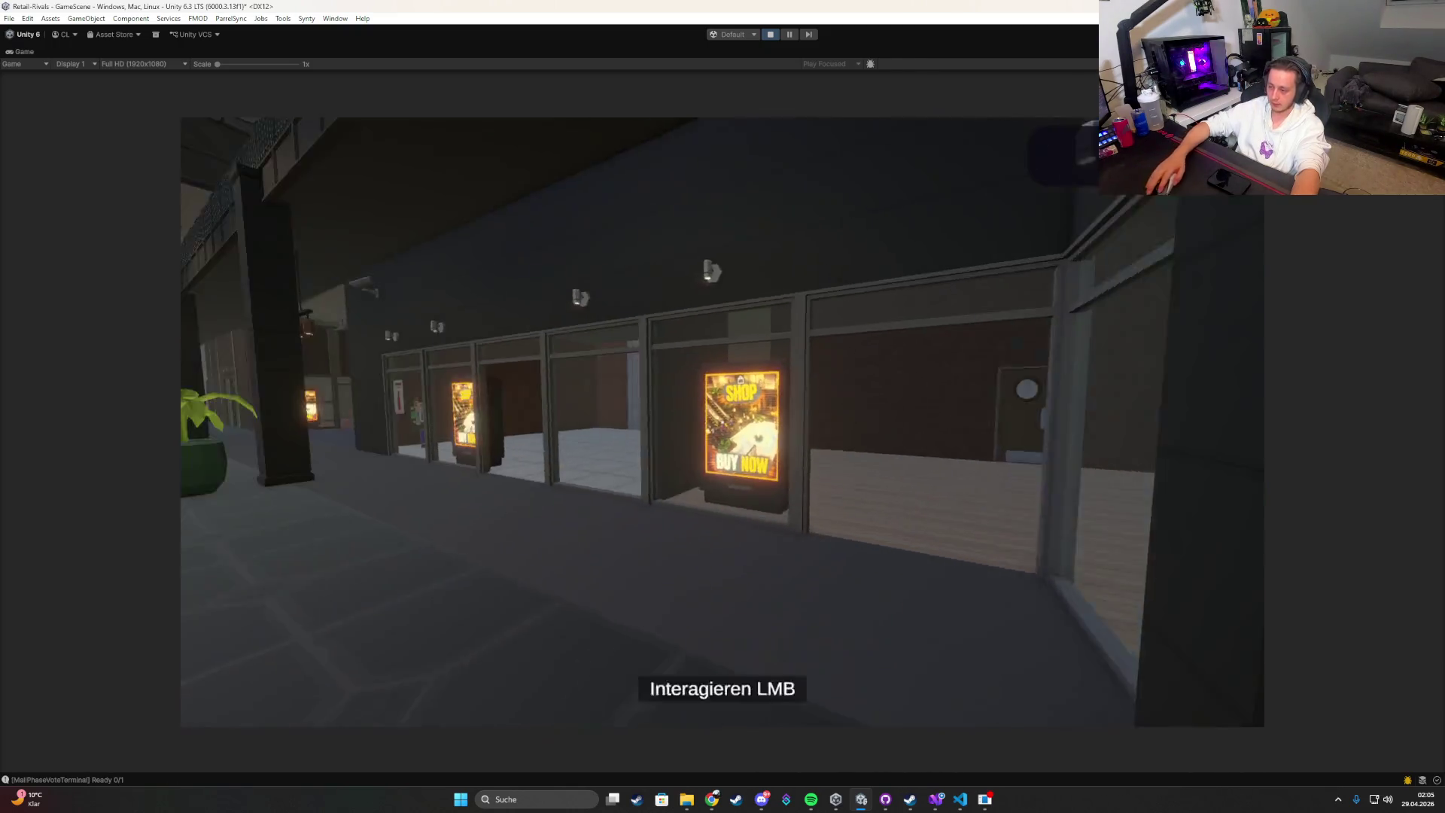
Buy a Clothing shop, display its price list, and restore the full editor layout.
left_click(723, 423)
left_click(501, 313)
left_click(915, 589)
left_click(722, 423)
left_click(693, 320)
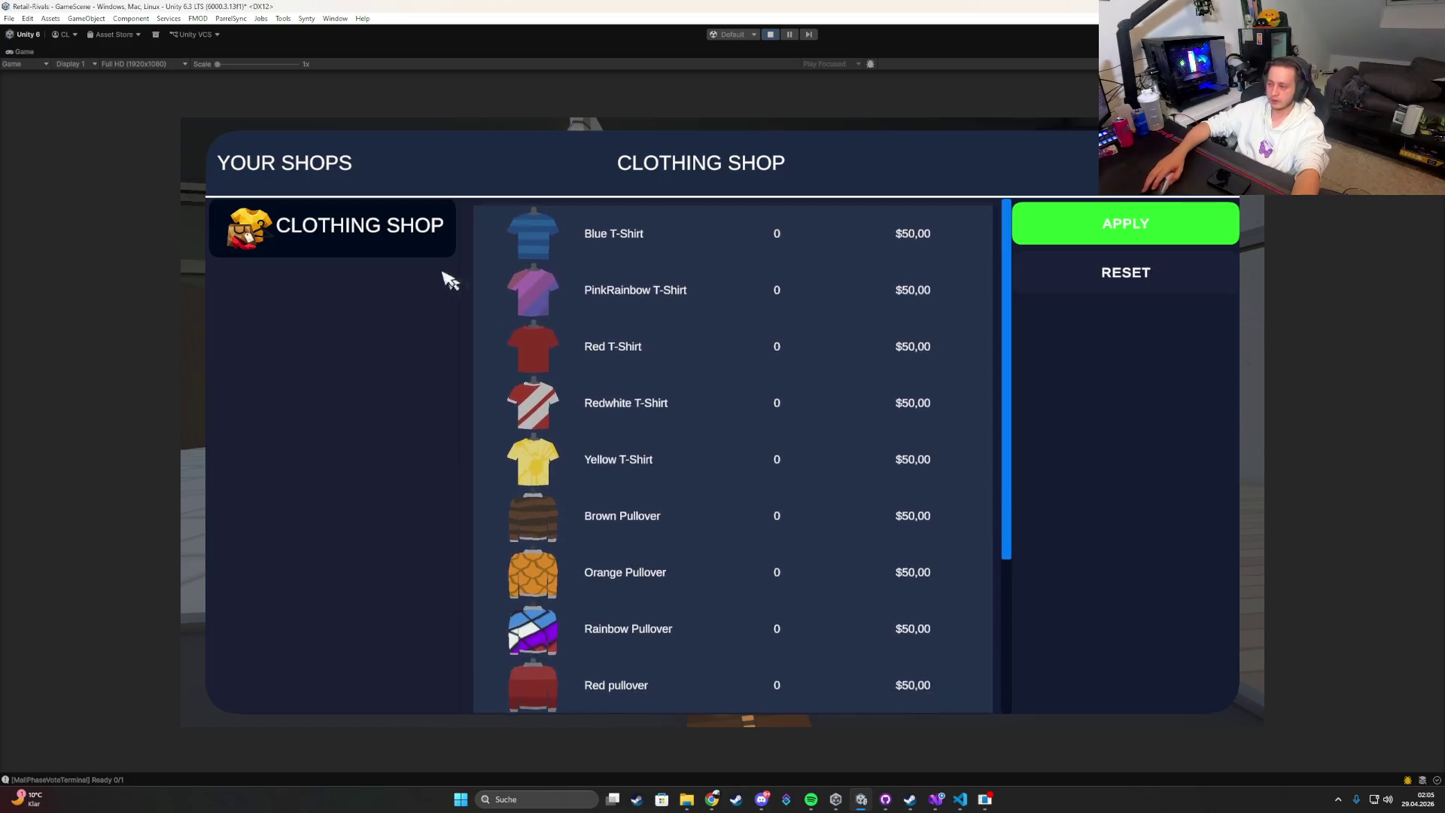
double_click(21, 51)
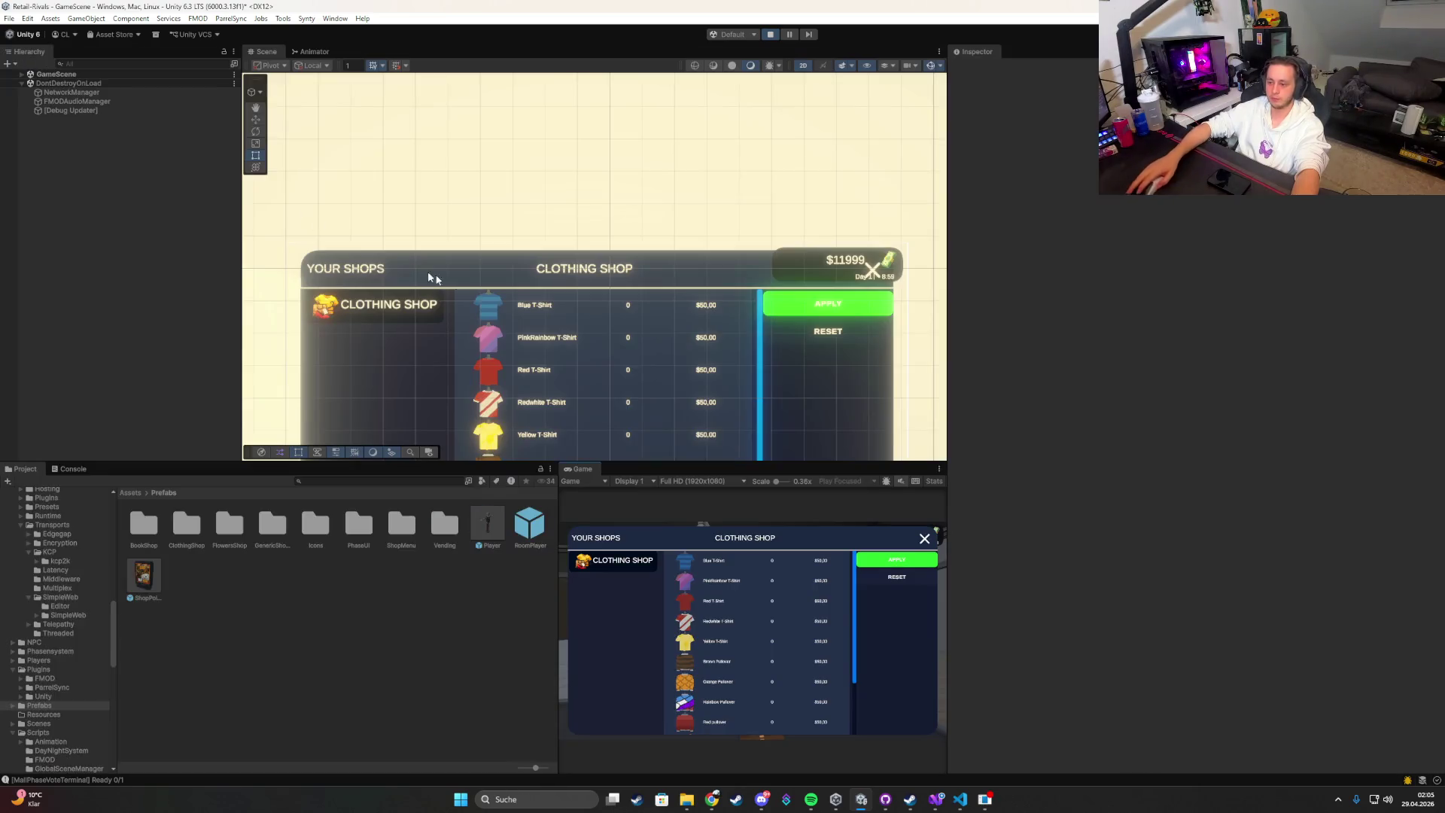
Enable Control Child Size Width on PriceRow_0's Horizontal Layout Group and bring up ProductPriceRowUI.cs.
left_click(600, 308)
left_click(125, 365)
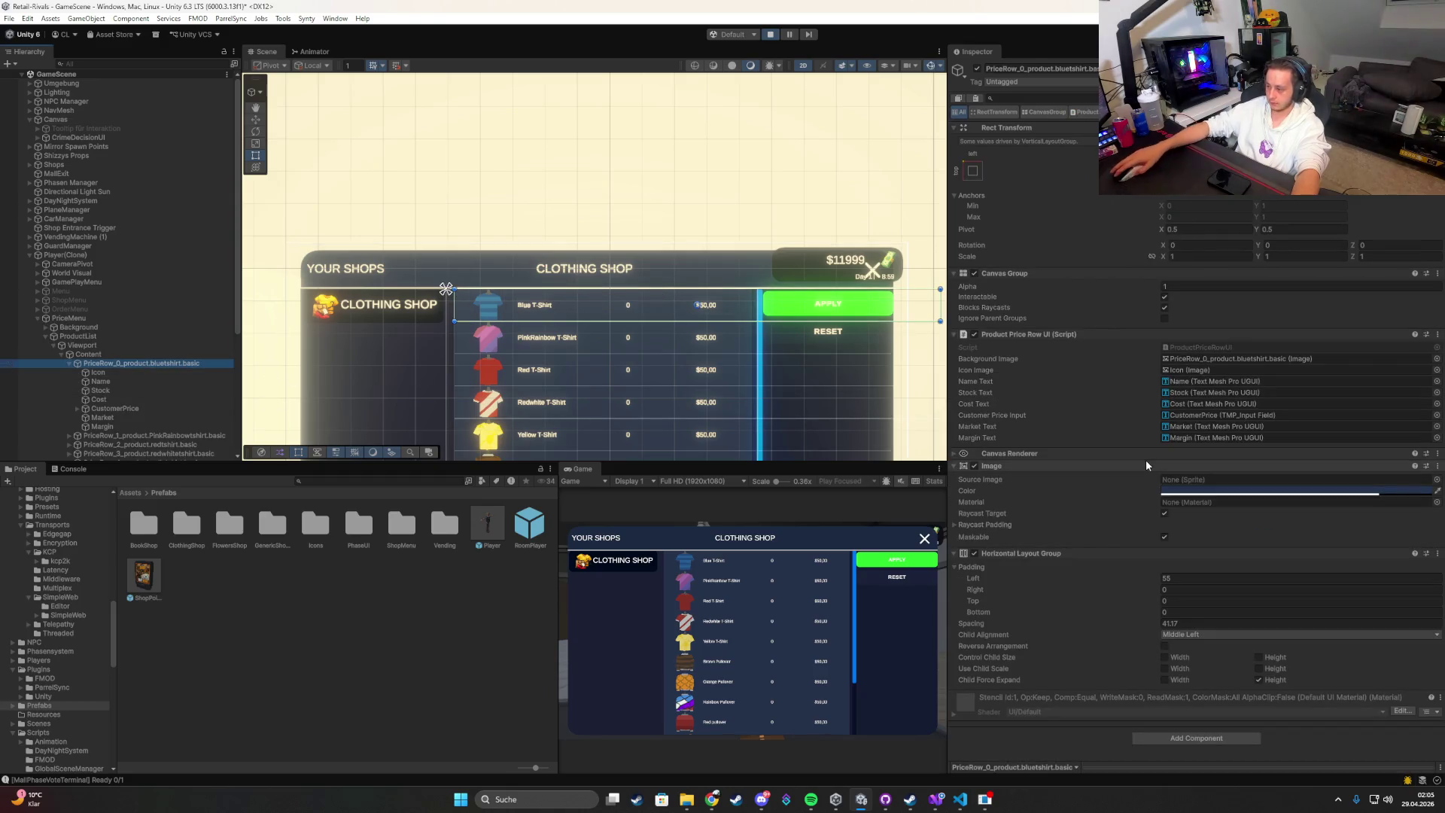
left_click(1165, 658)
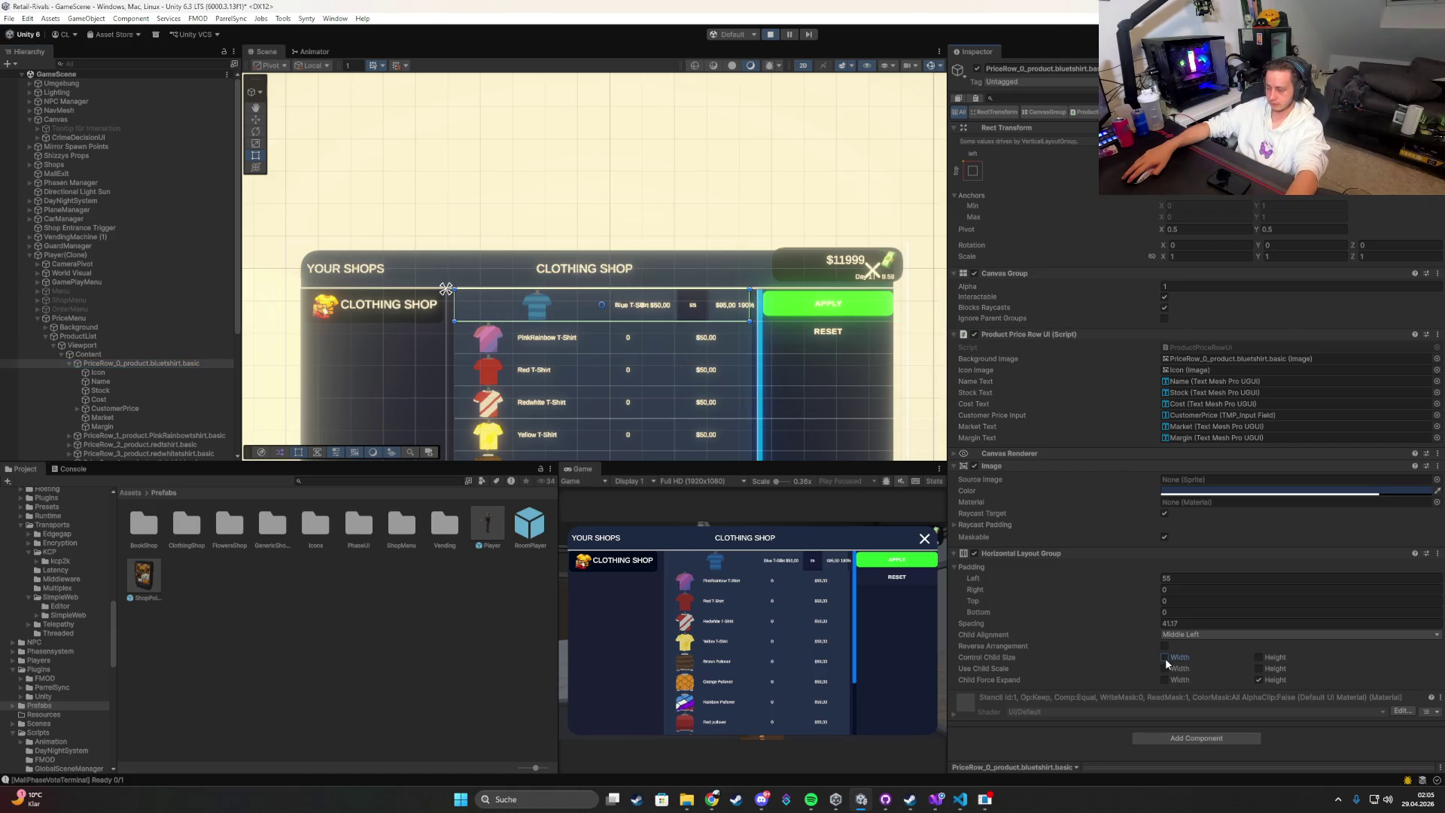
left_click(937, 800)
scroll(519, 700, "down", 2)
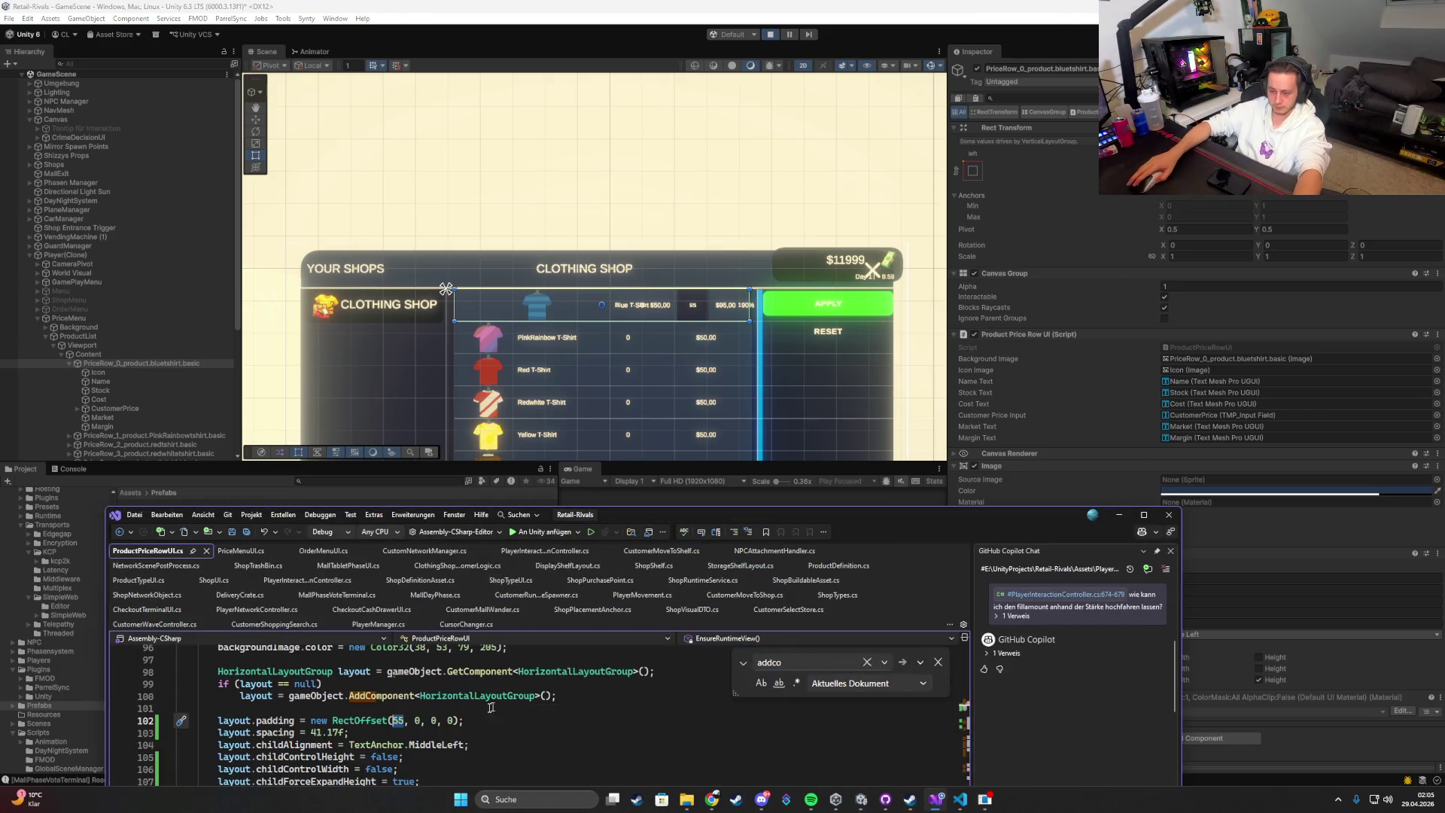
Resize the Visual Studio window and tidy the blank line after the padding setting.
mouse_move(938, 519)
left_mouse_down()
mouse_move(776, 363)
mouse_move(639, 346)
mouse_move(940, 364)
left_mouse_up()
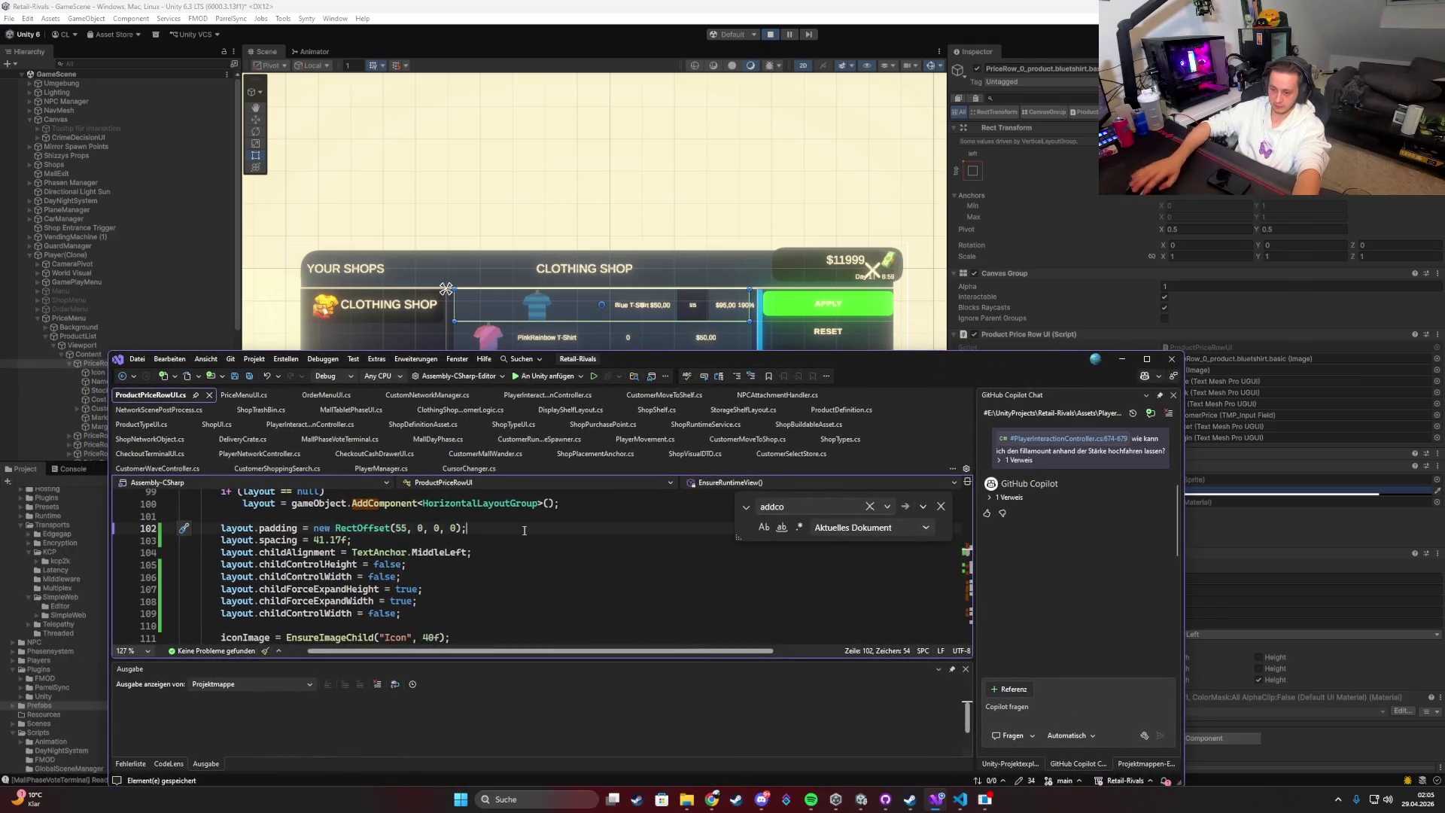
left_click(524, 530)
key("Return")
key("BackSpace")
key("Down")
key("Down")
key("Down")
key("Down")
key("Down")
key("Down")
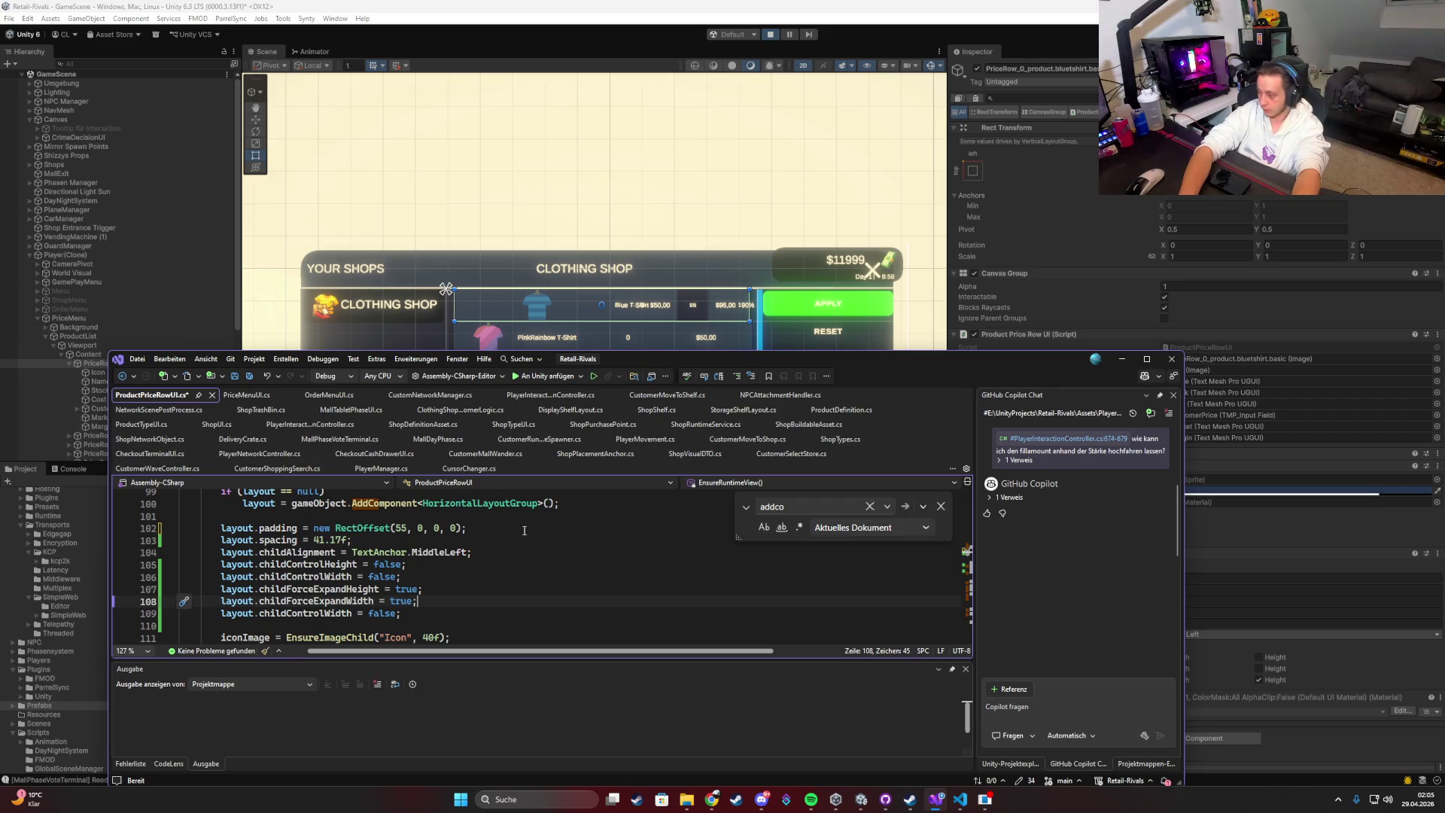
mouse_move(1186, 532)
left_mouse_down()
mouse_move(955, 525)
mouse_move(1088, 525)
left_mouse_up()
left_click(481, 626)
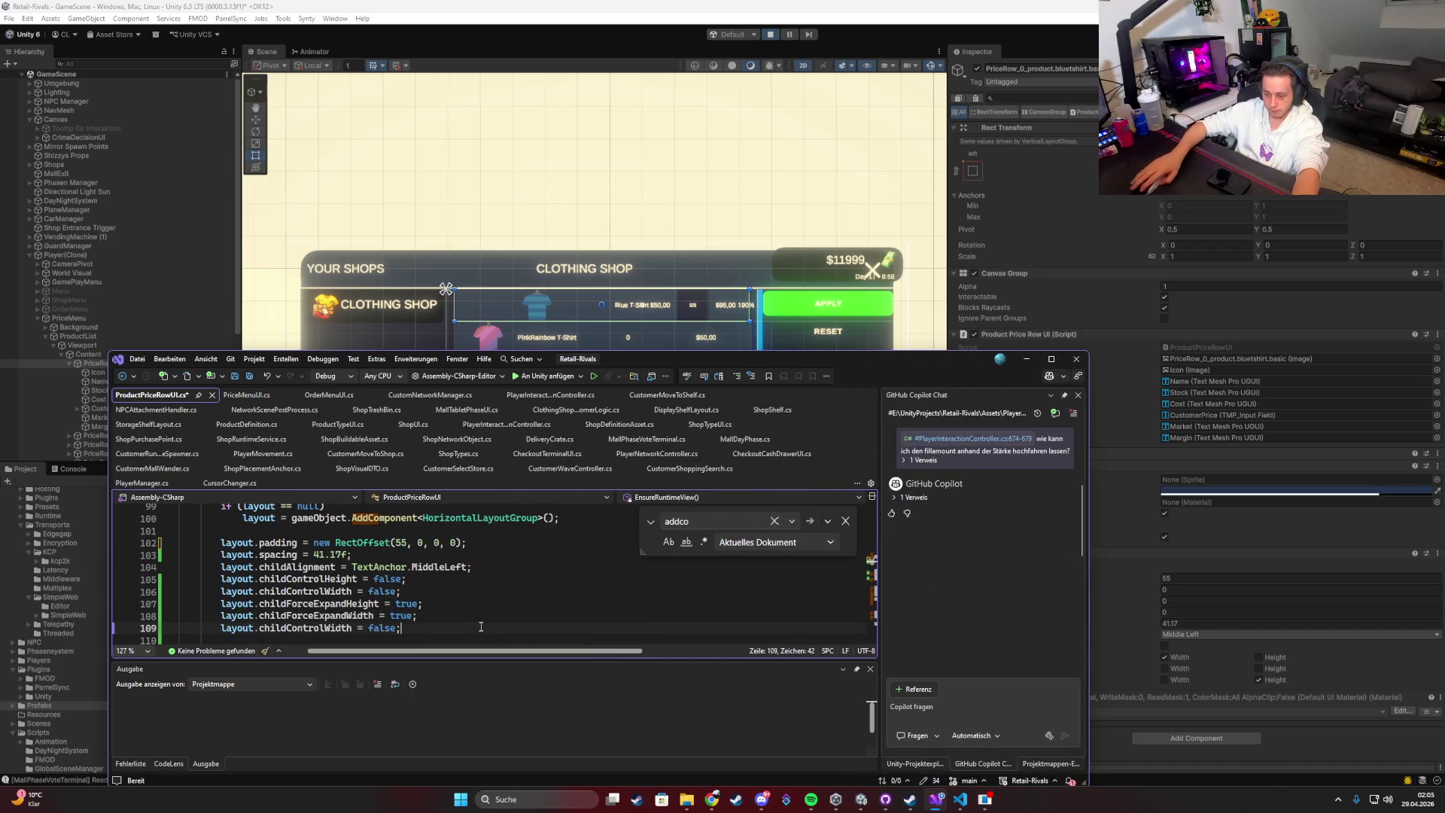
Change childControlWidth on line 109 to true and save ProductPriceRowUI.cs.
double_click(380, 629)
type("tr")
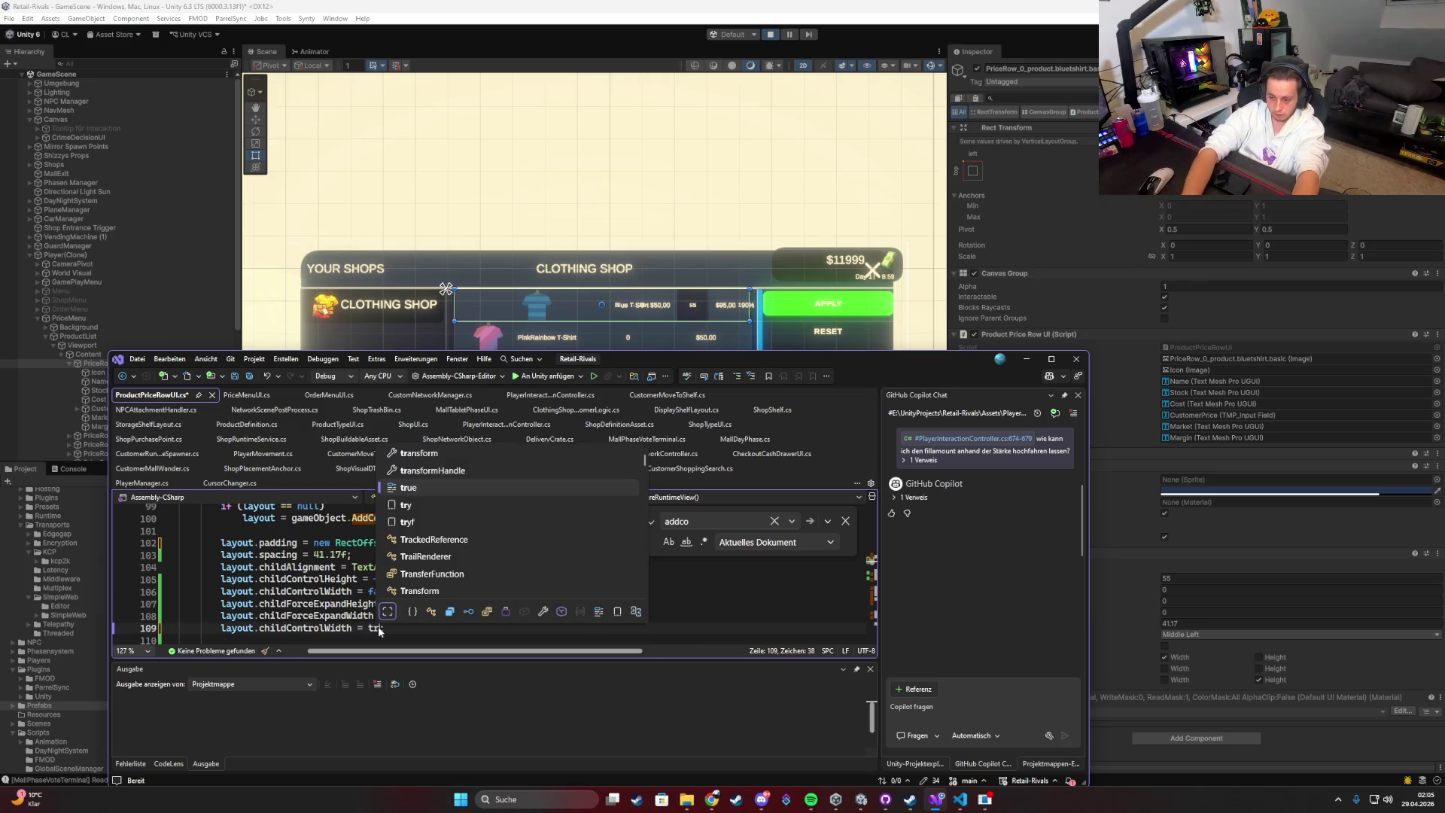
key("Tab")
key("ctrl+s")
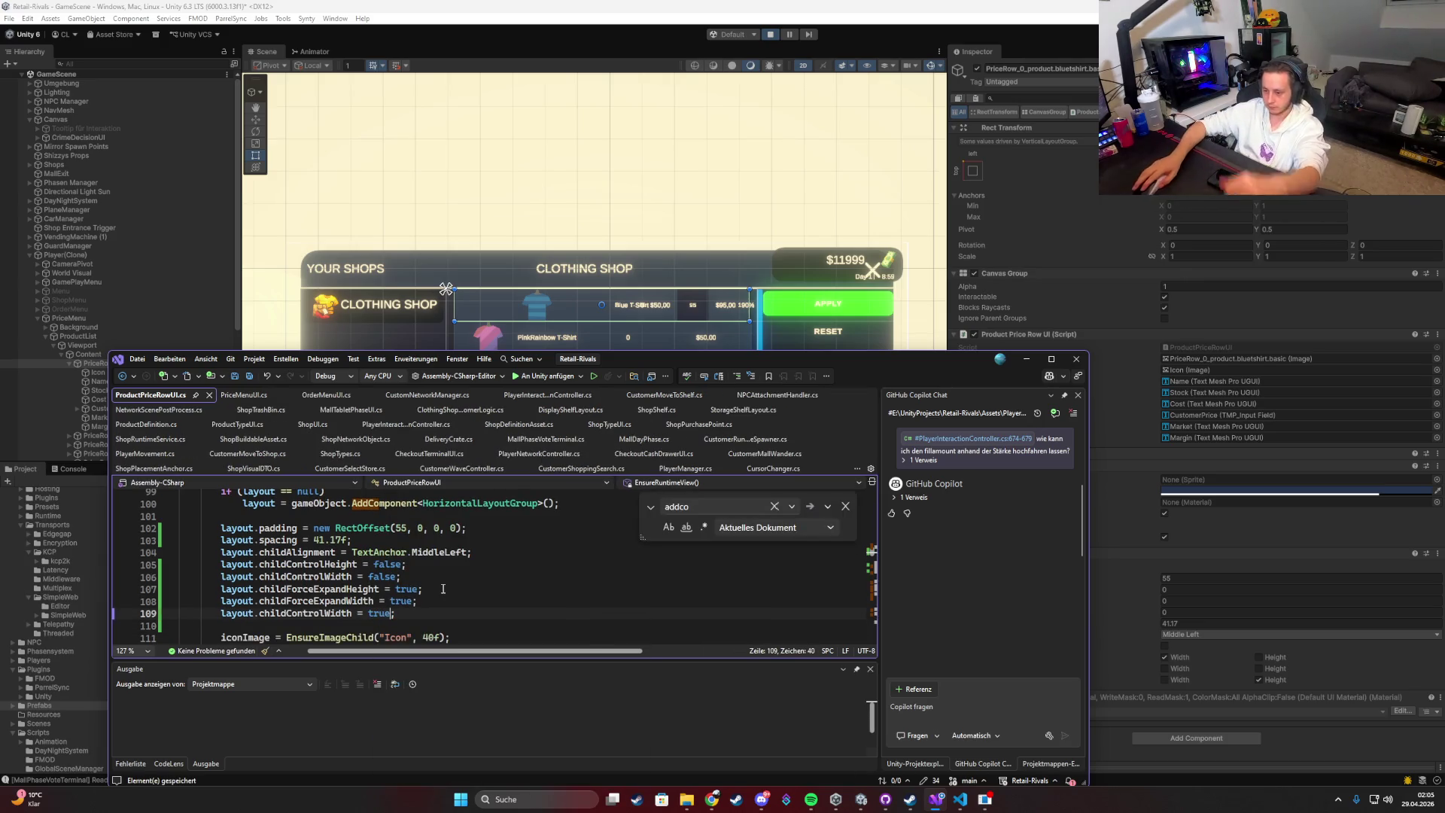
key("alt+Tab")
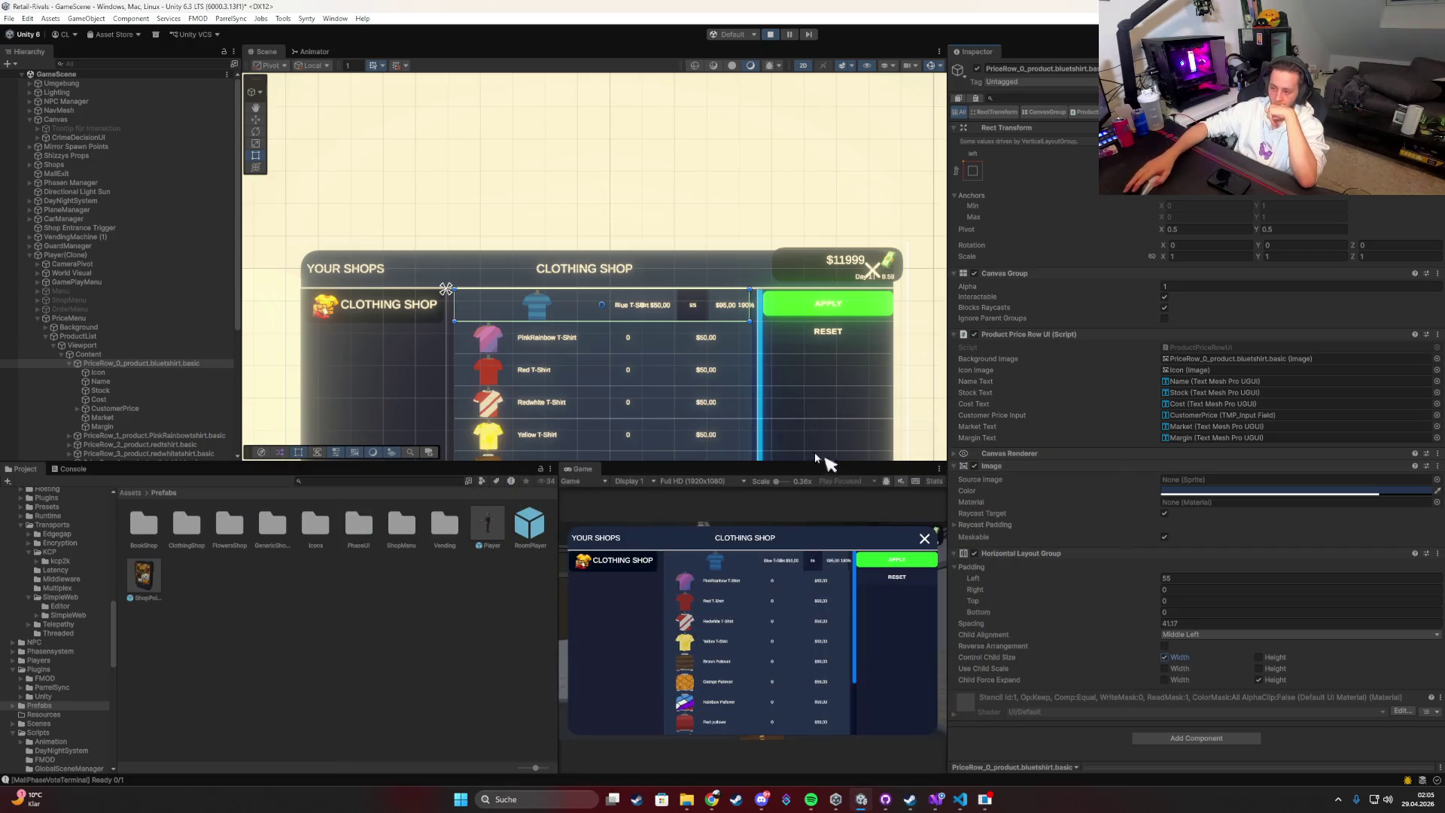
Try play mode, review the script again, then return to Unity so it recompiles.
left_click(771, 35)
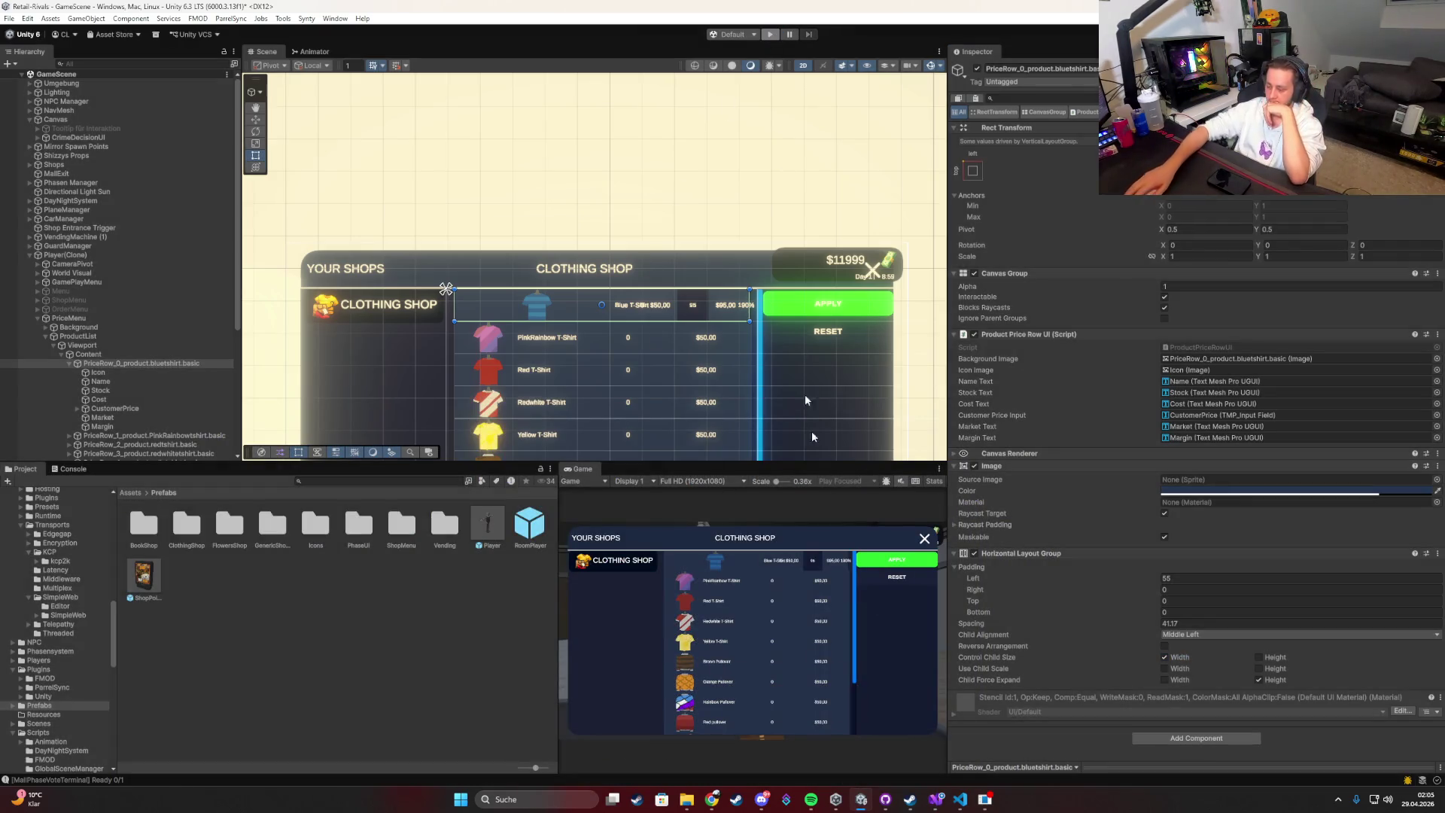
left_click(960, 807)
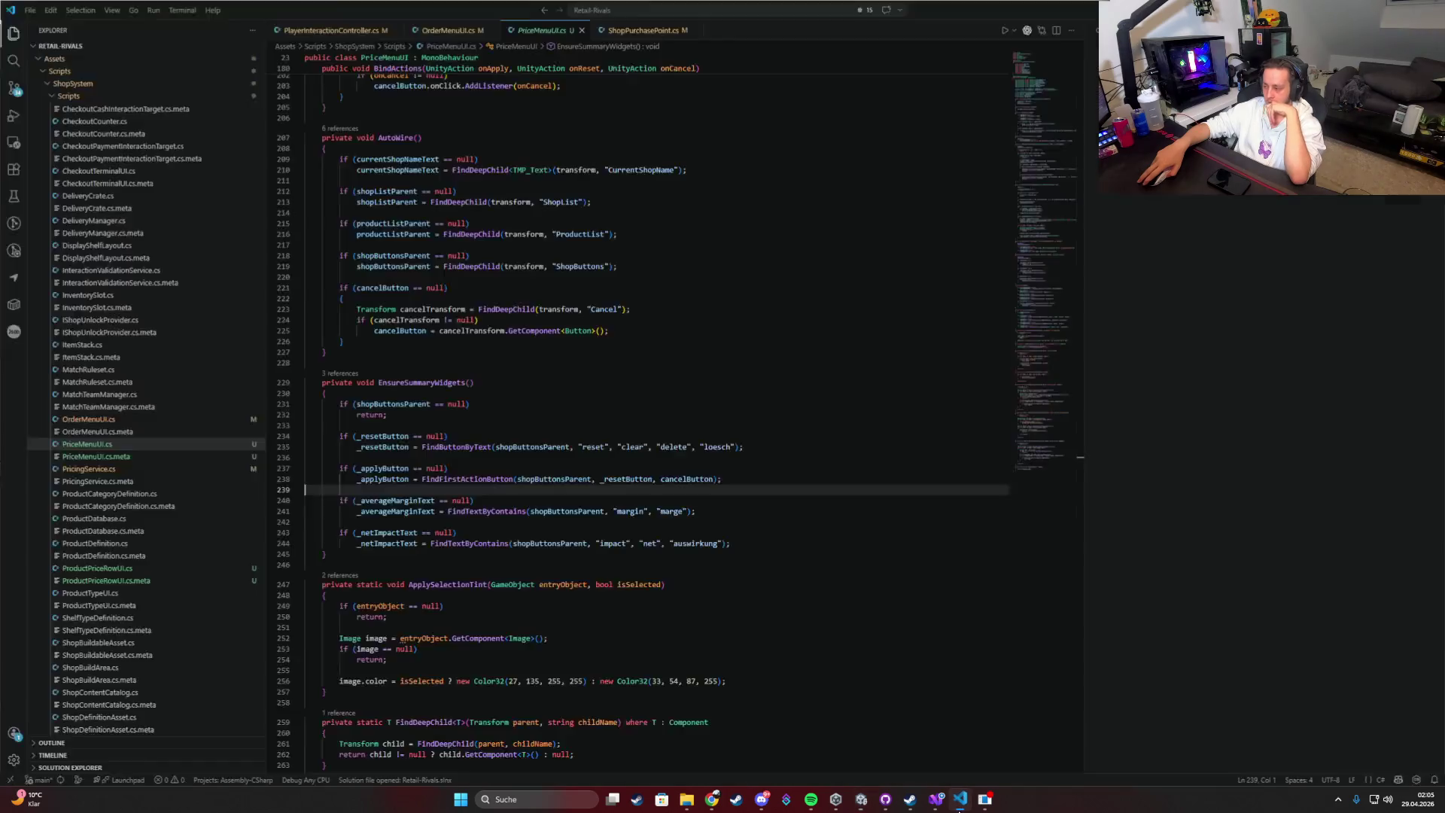
left_click(960, 807)
left_click(937, 800)
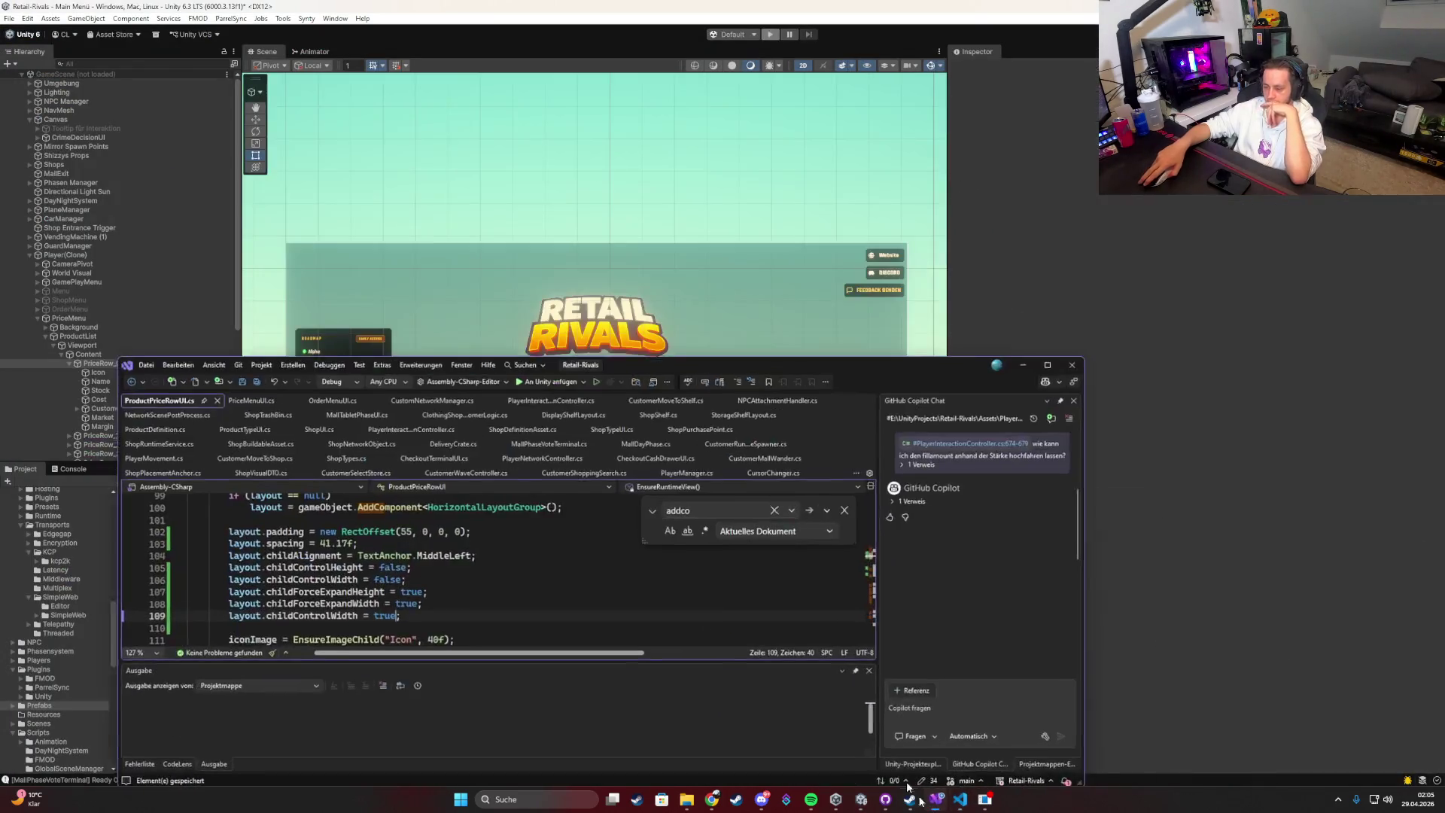
scroll(280, 325, "up", 10)
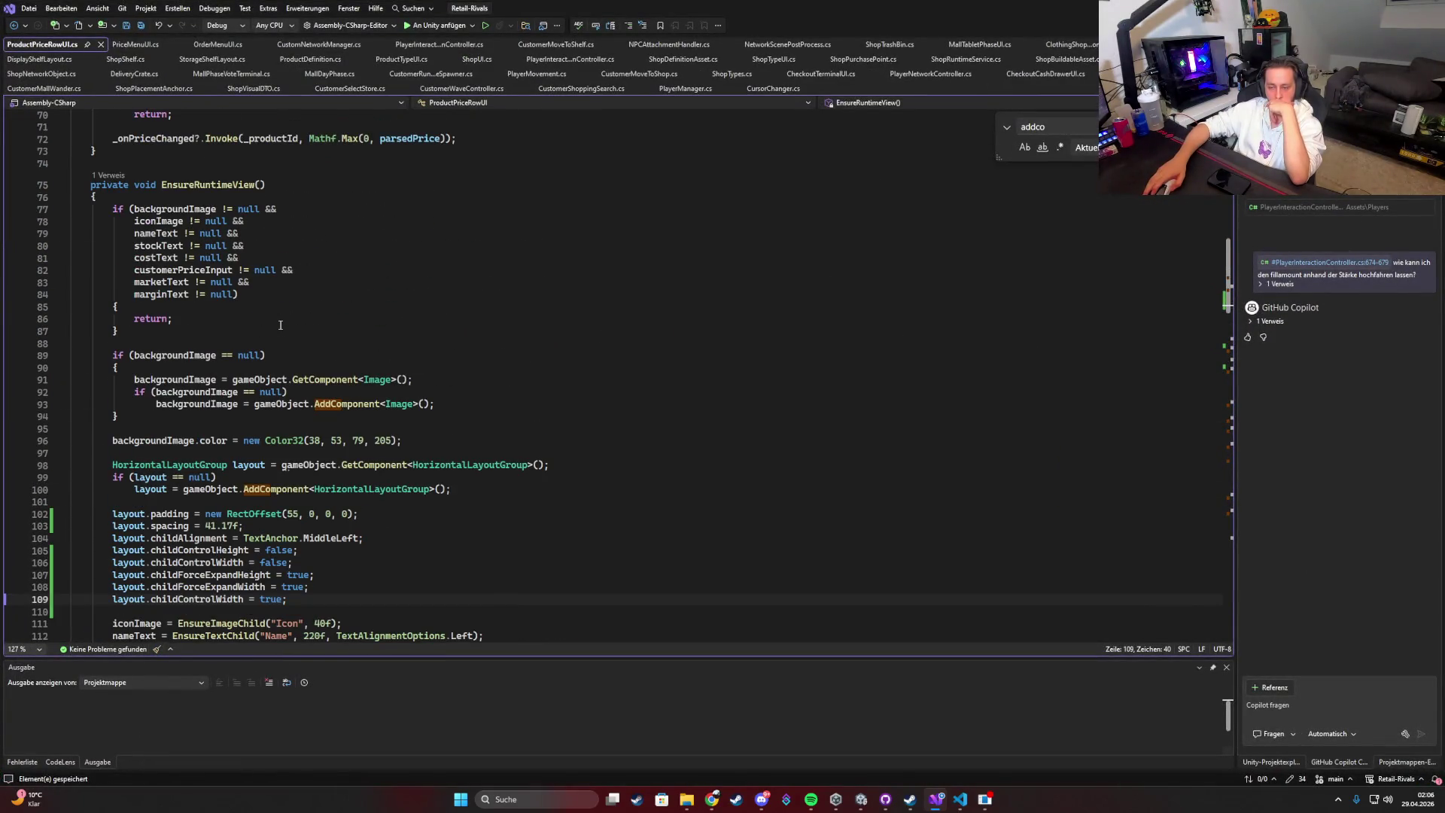
scroll(248, 317, "down", 3)
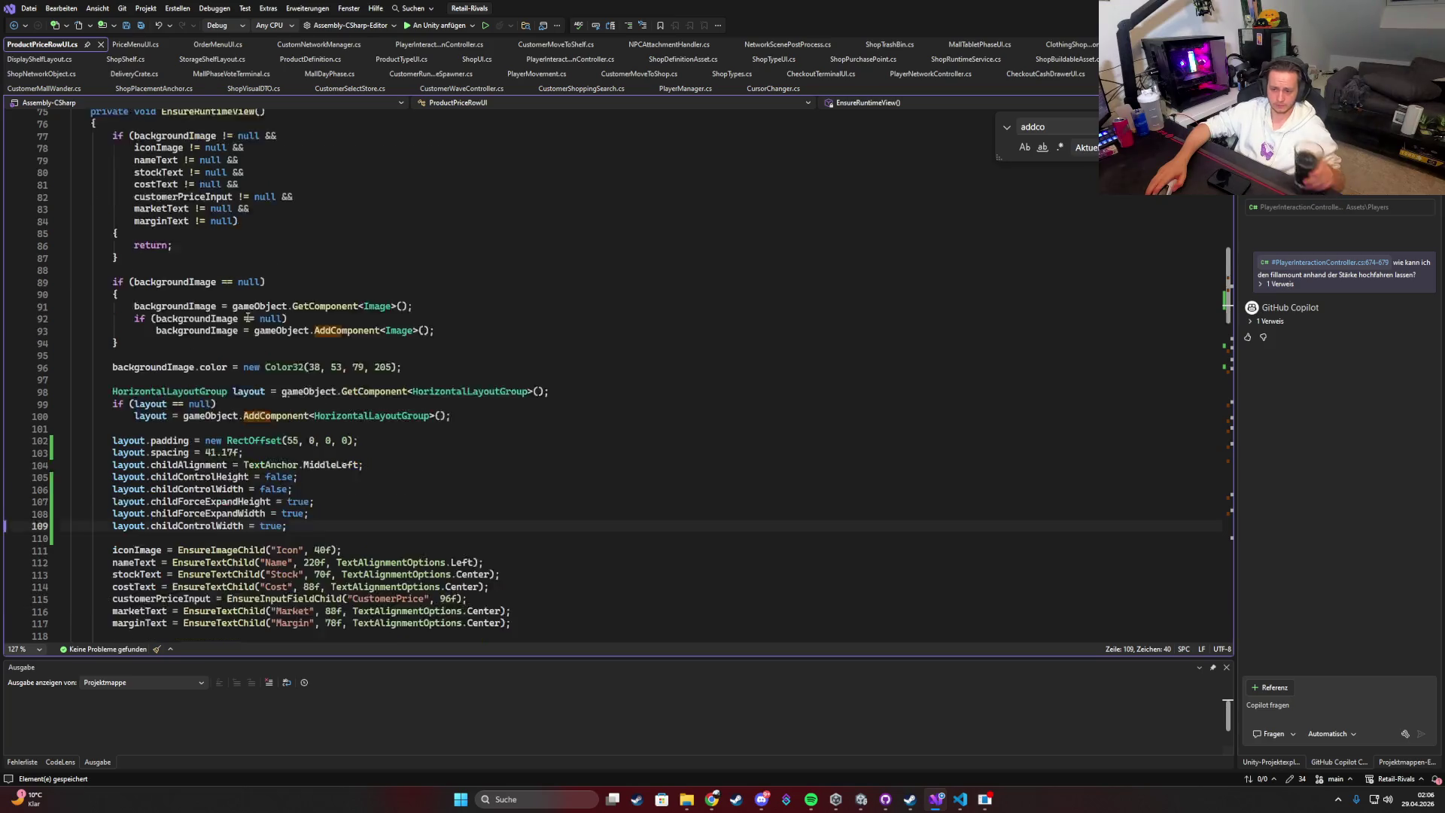
scroll(248, 318, "down", 6)
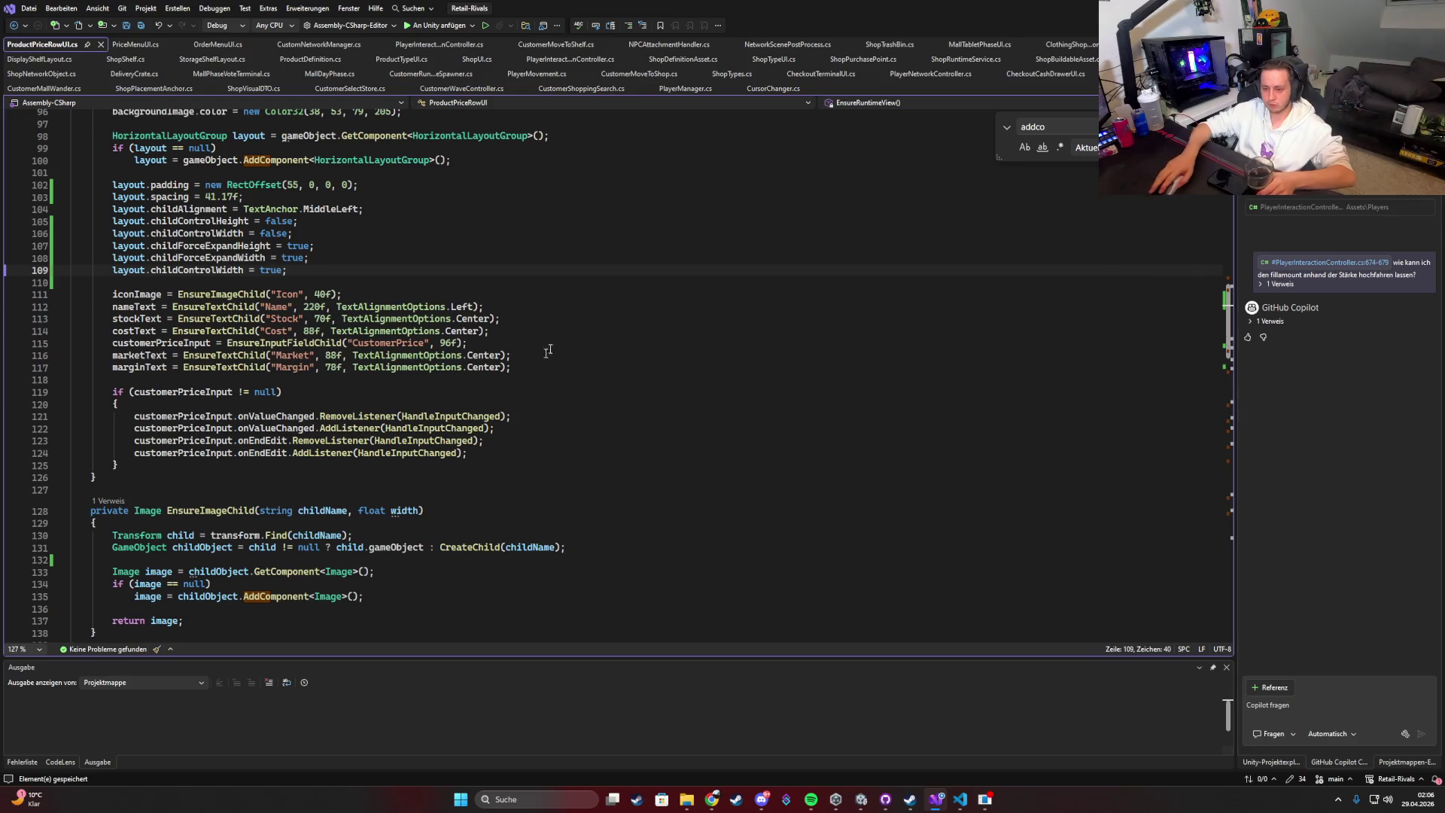
key("alt+Tab")
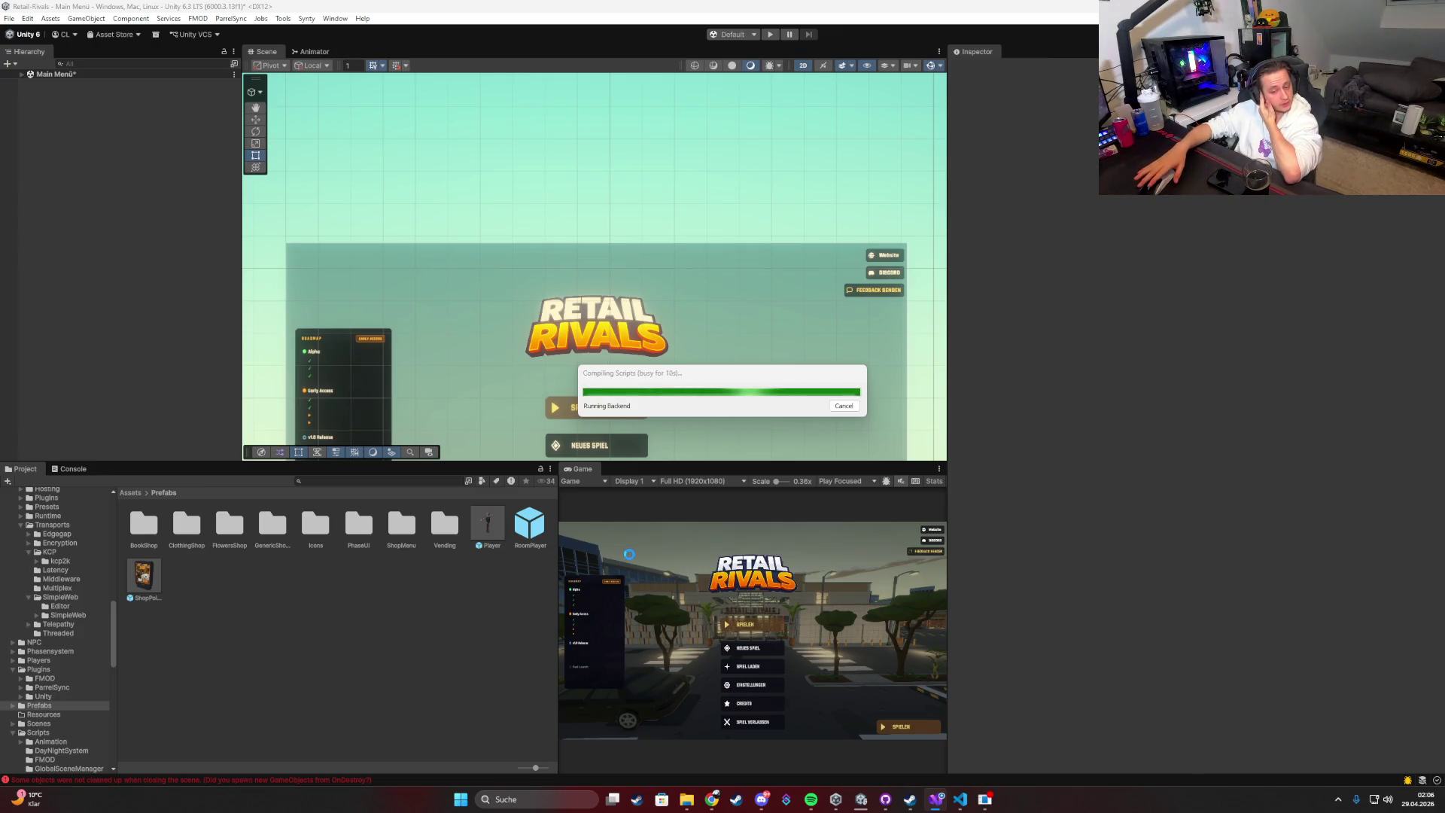
In a maximised Game view, play through the lobby, buy the Clothing shop and open its price list.
double_click(579, 471)
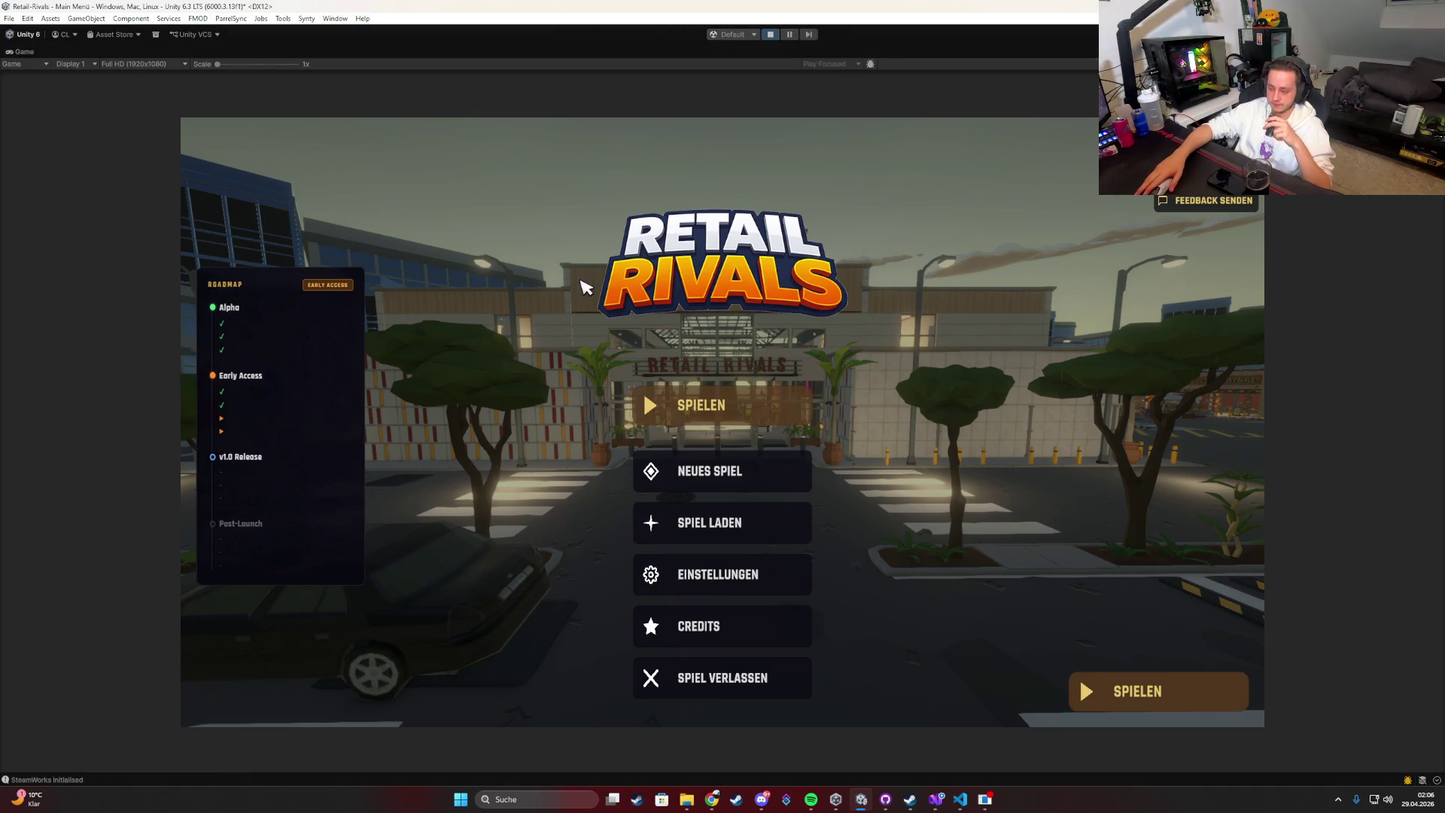
left_click(701, 411)
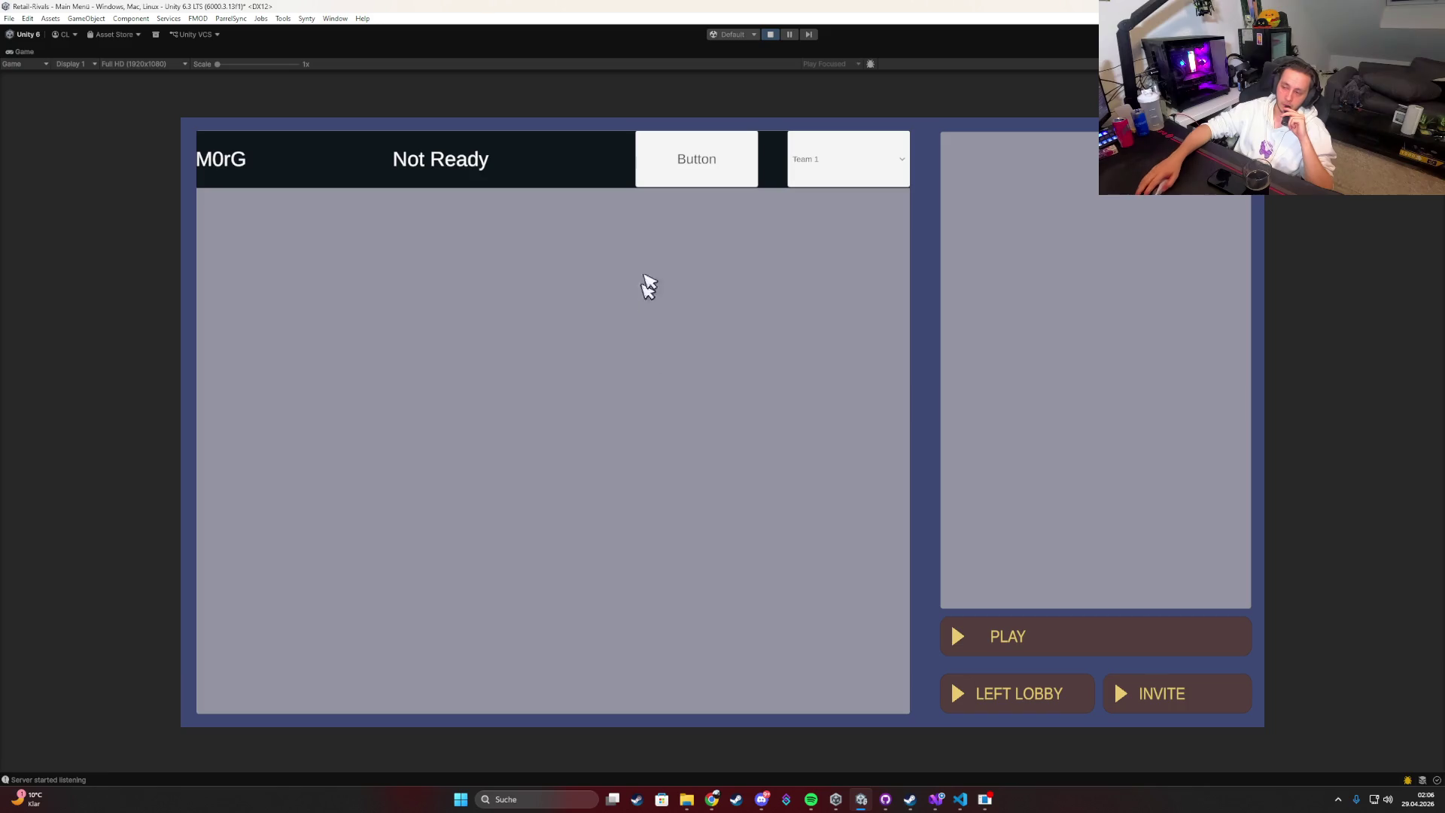
left_click(684, 178)
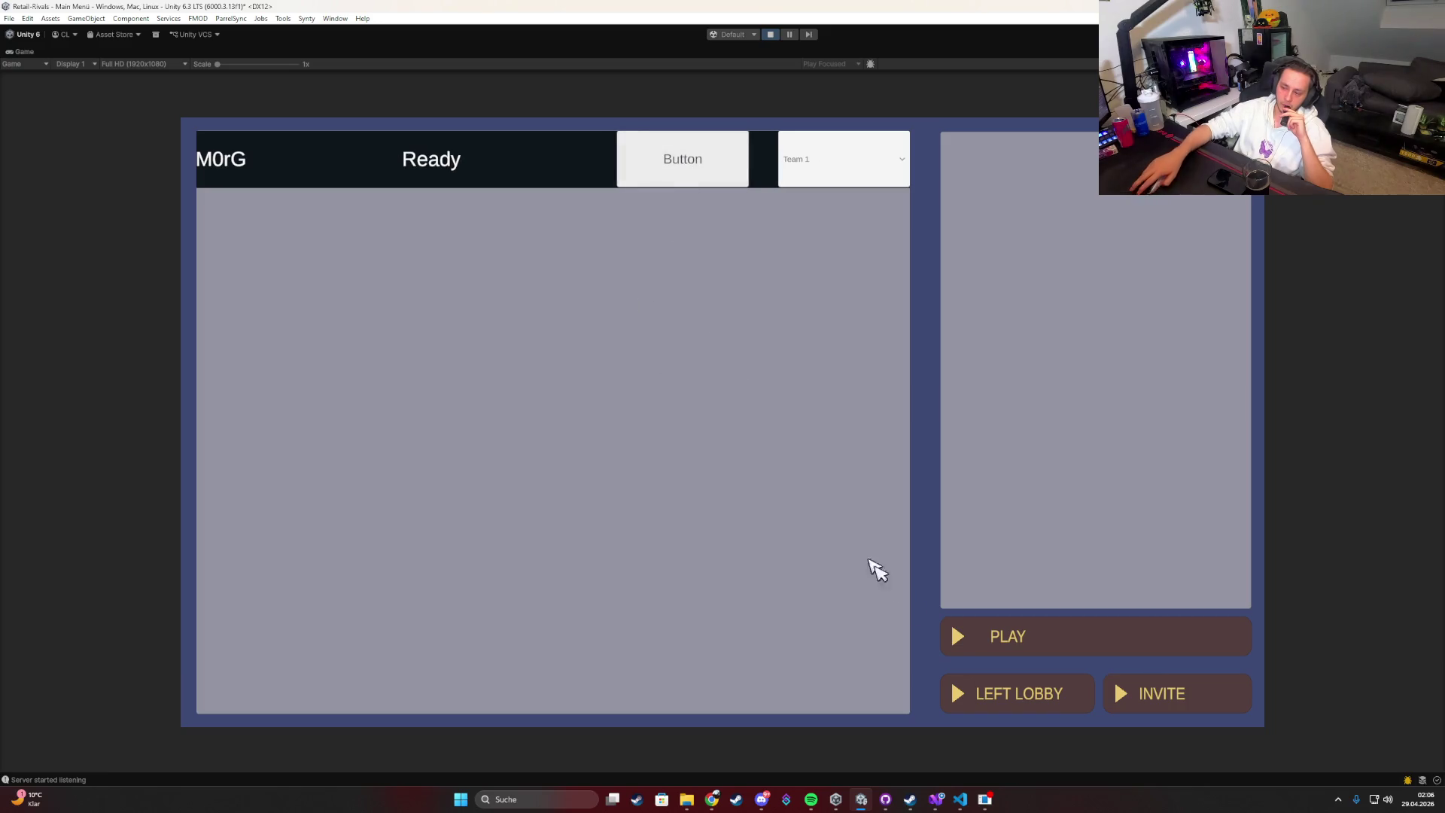
left_click(992, 642)
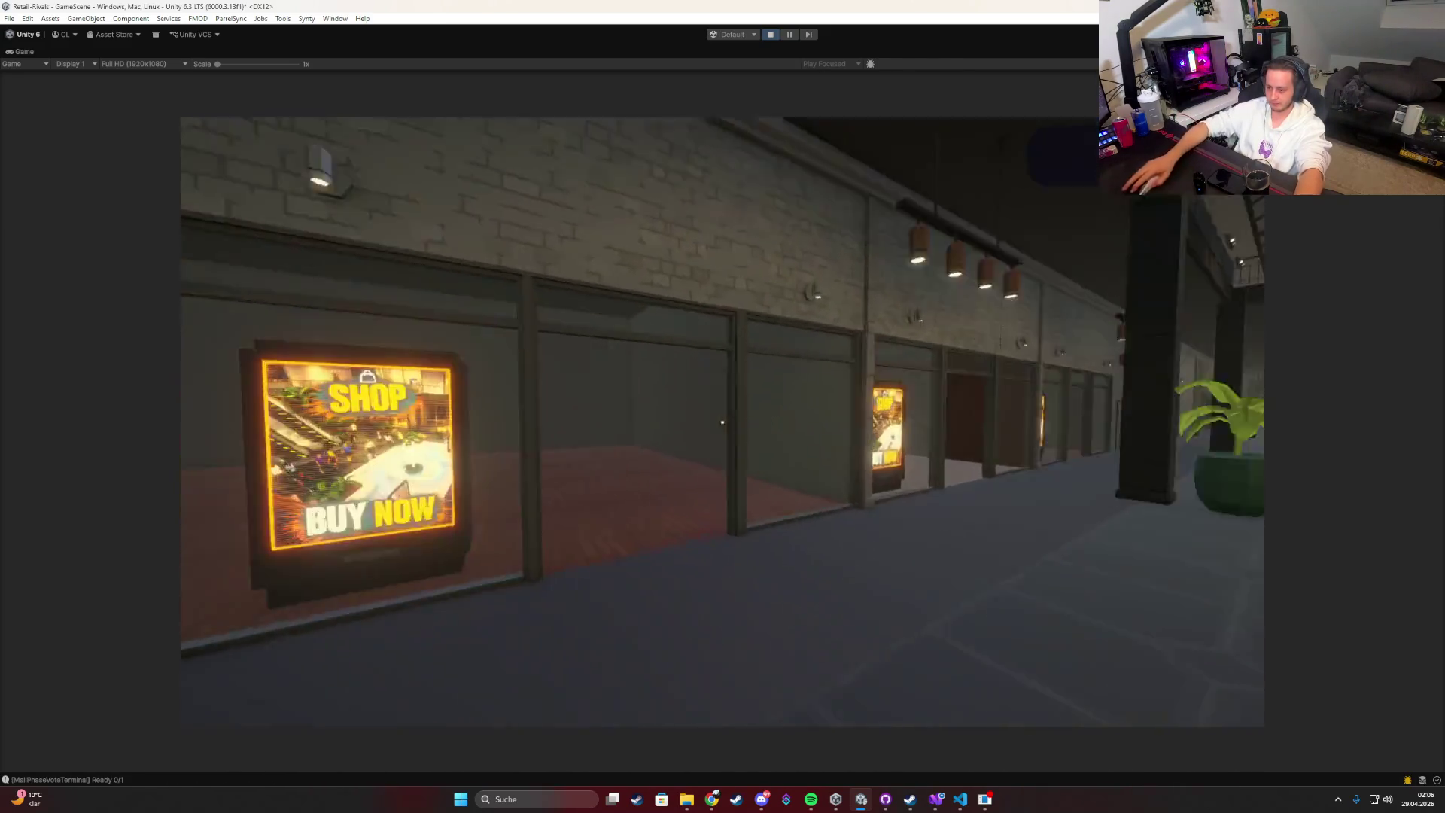
key("e")
left_click(516, 316)
left_click(976, 584)
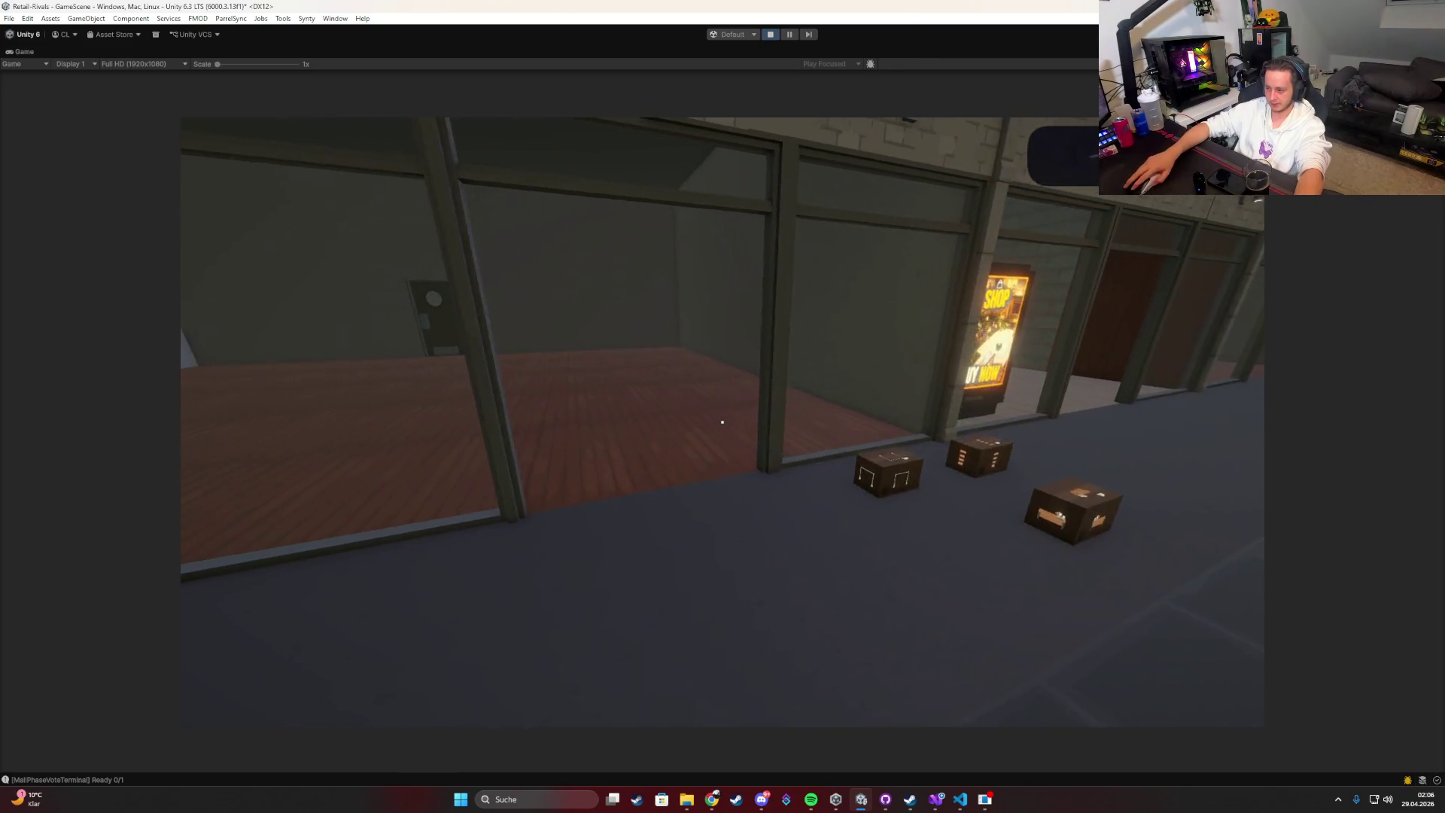
key("Tab")
left_click(732, 329)
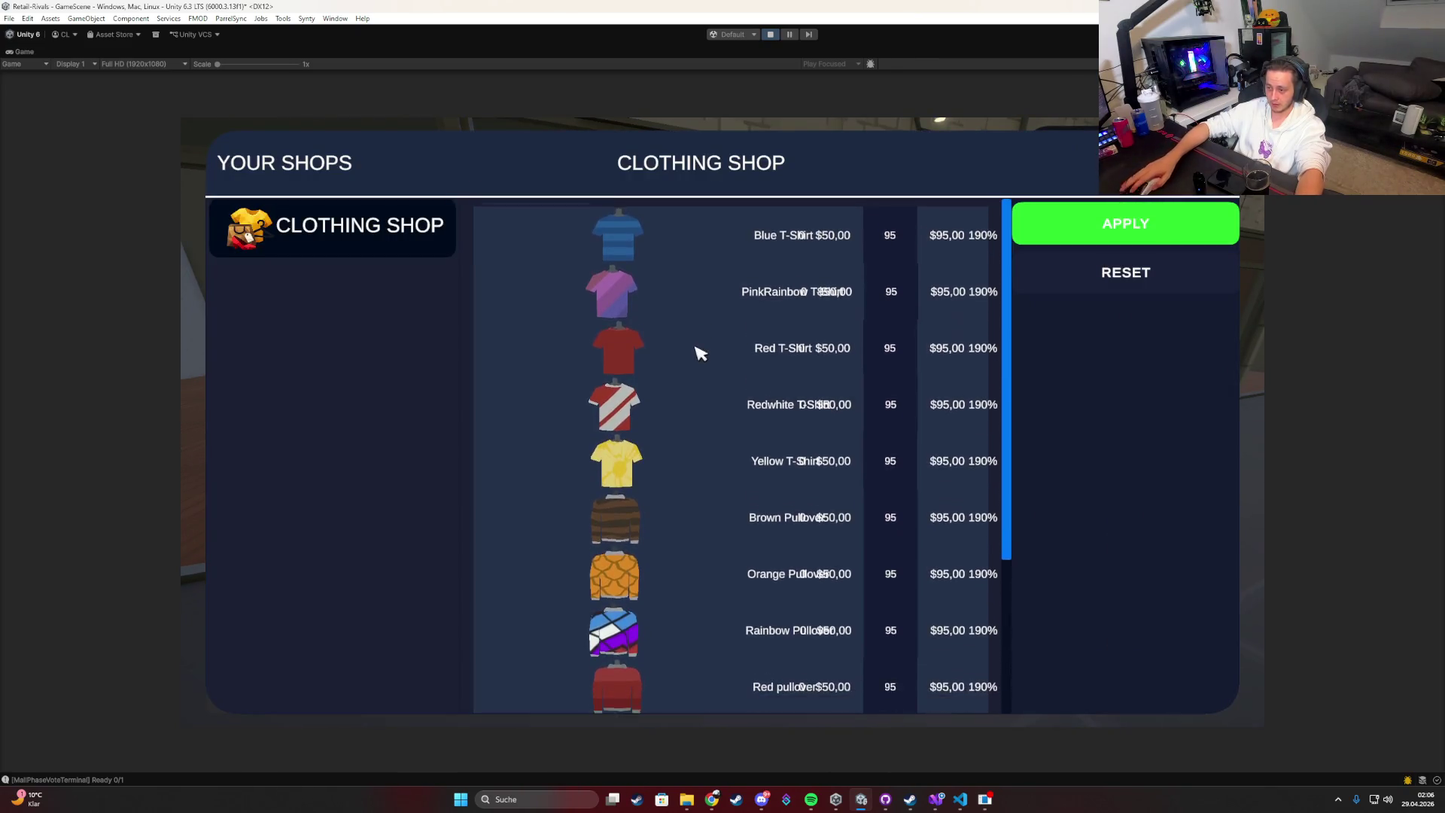
Restore the full editor layout and select a price-row UI object in the scene.
key("super")
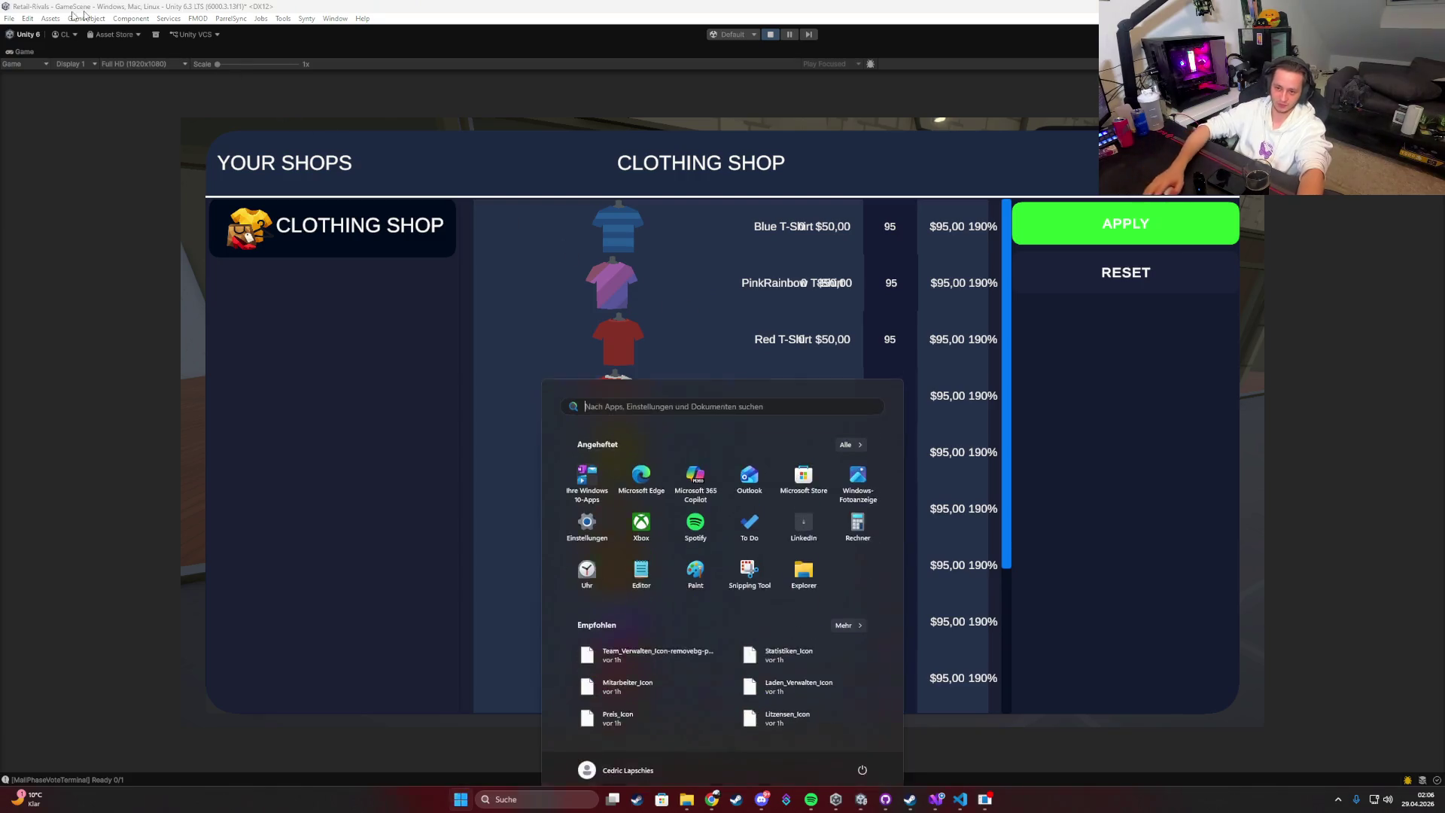
key("super")
double_click(27, 51)
key("super")
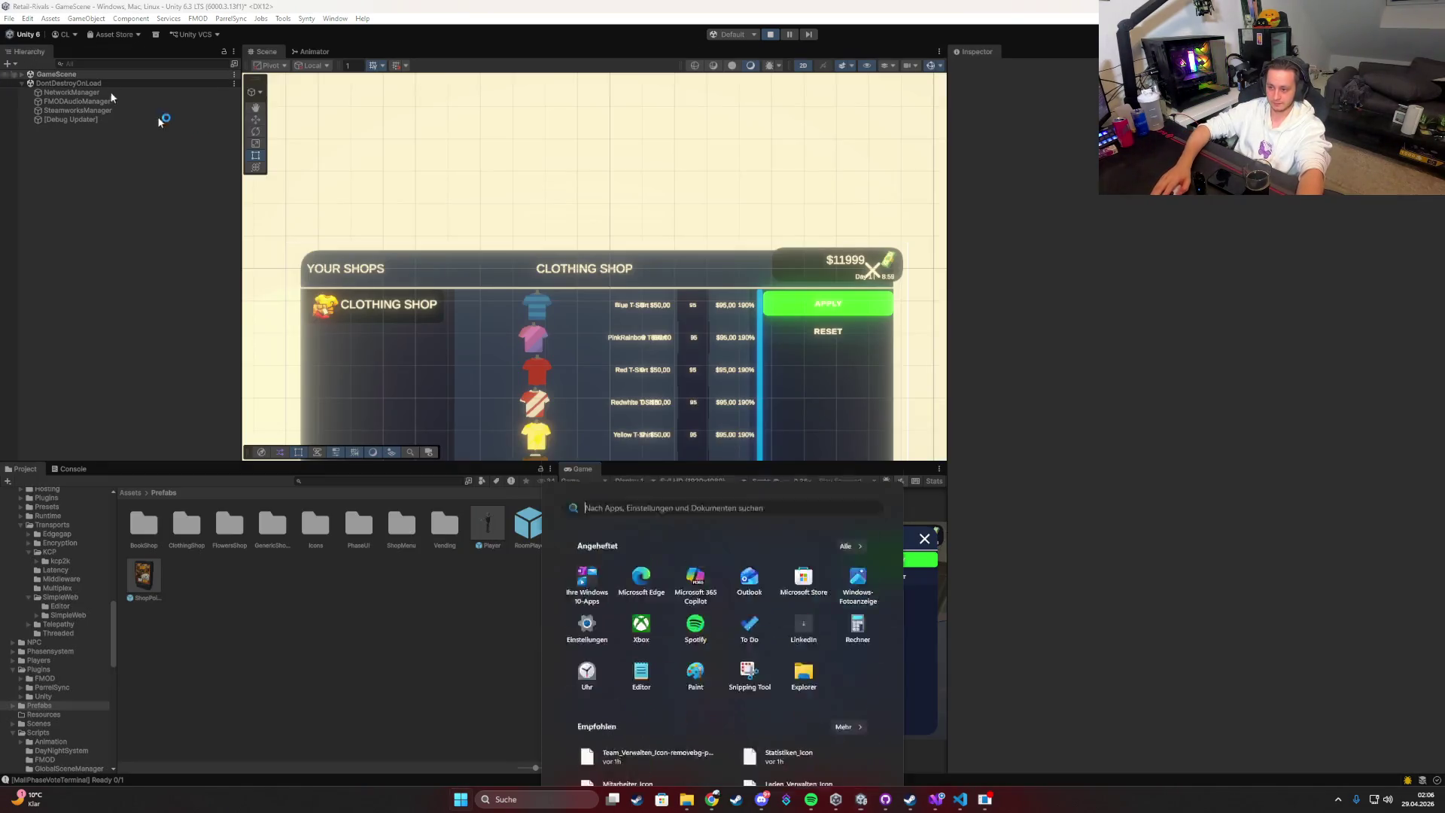
left_click(505, 310)
Select the rows' parent Content and set its Vertical Layout Group to Middle Left, controlling and expanding child width.
left_click(505, 310)
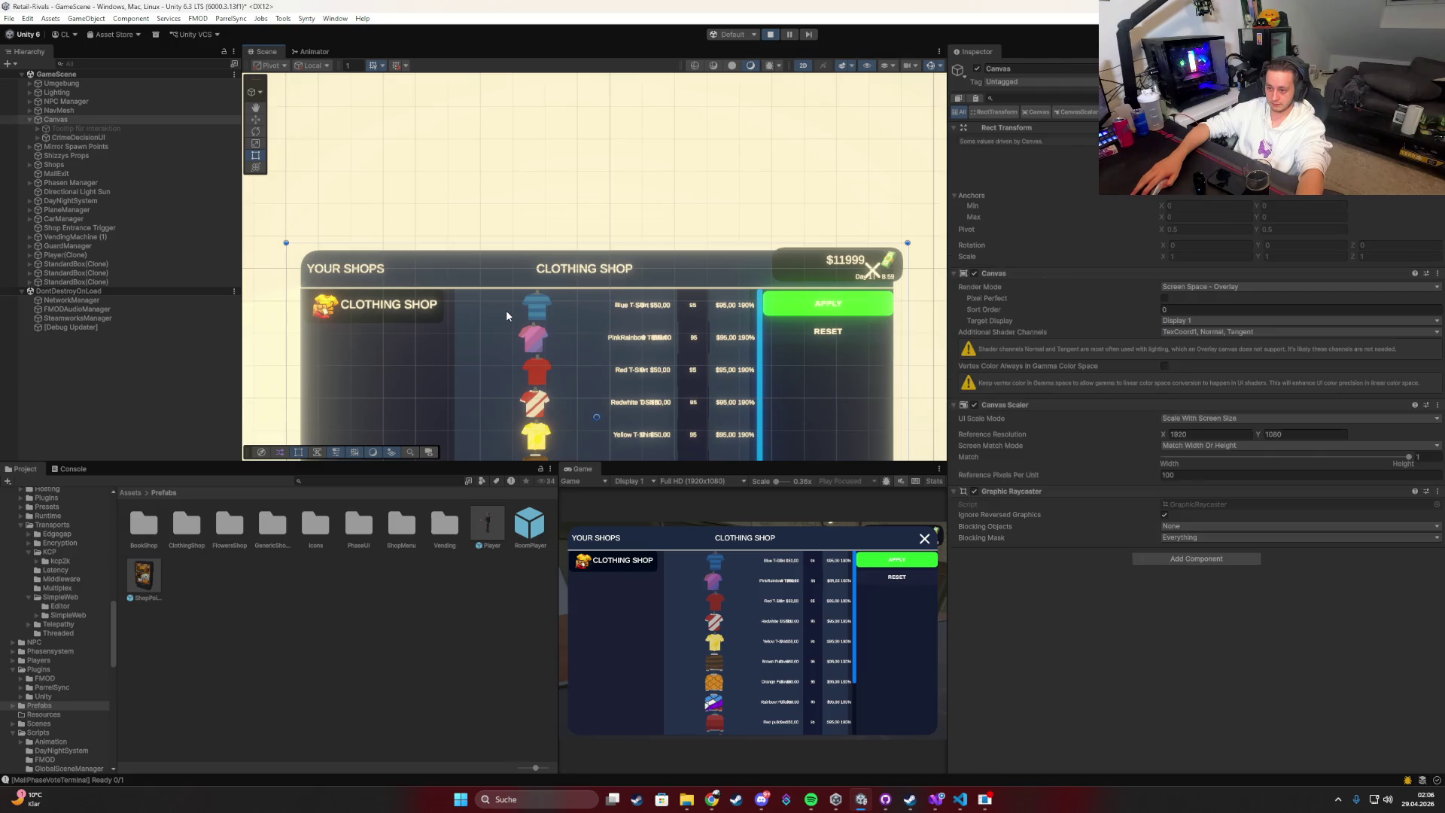
left_click(148, 363)
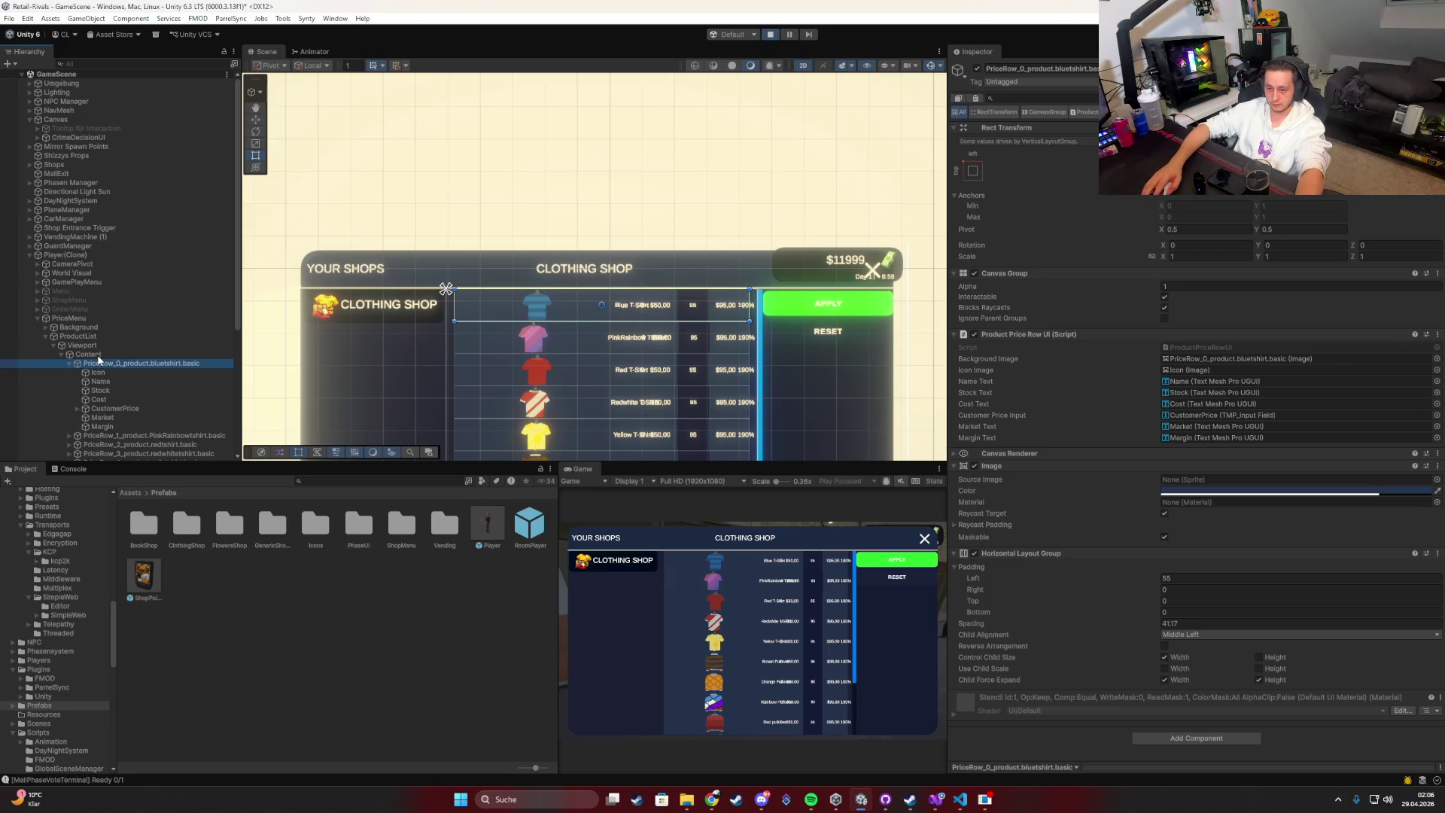
key("Up")
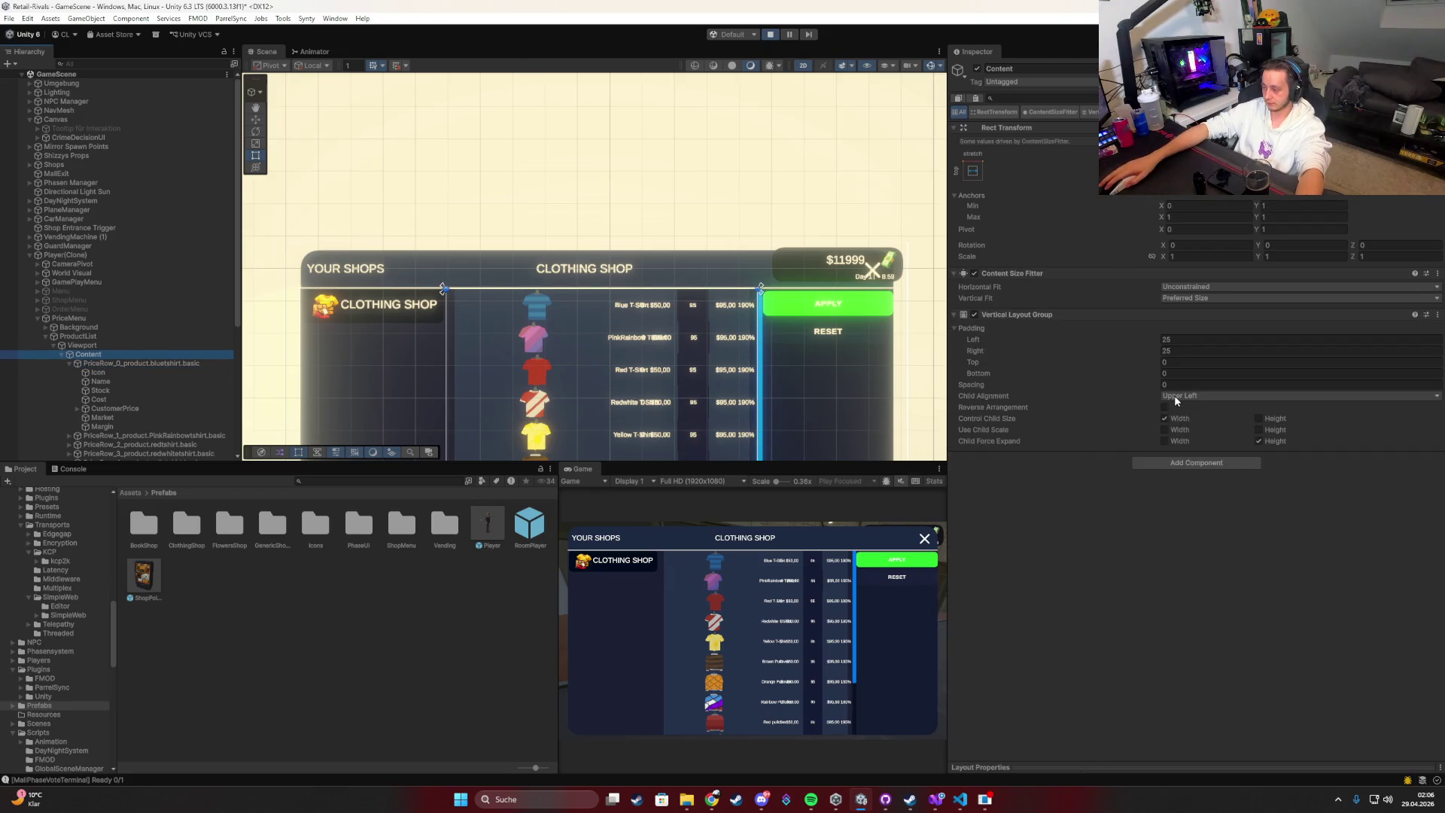
left_click(1178, 397)
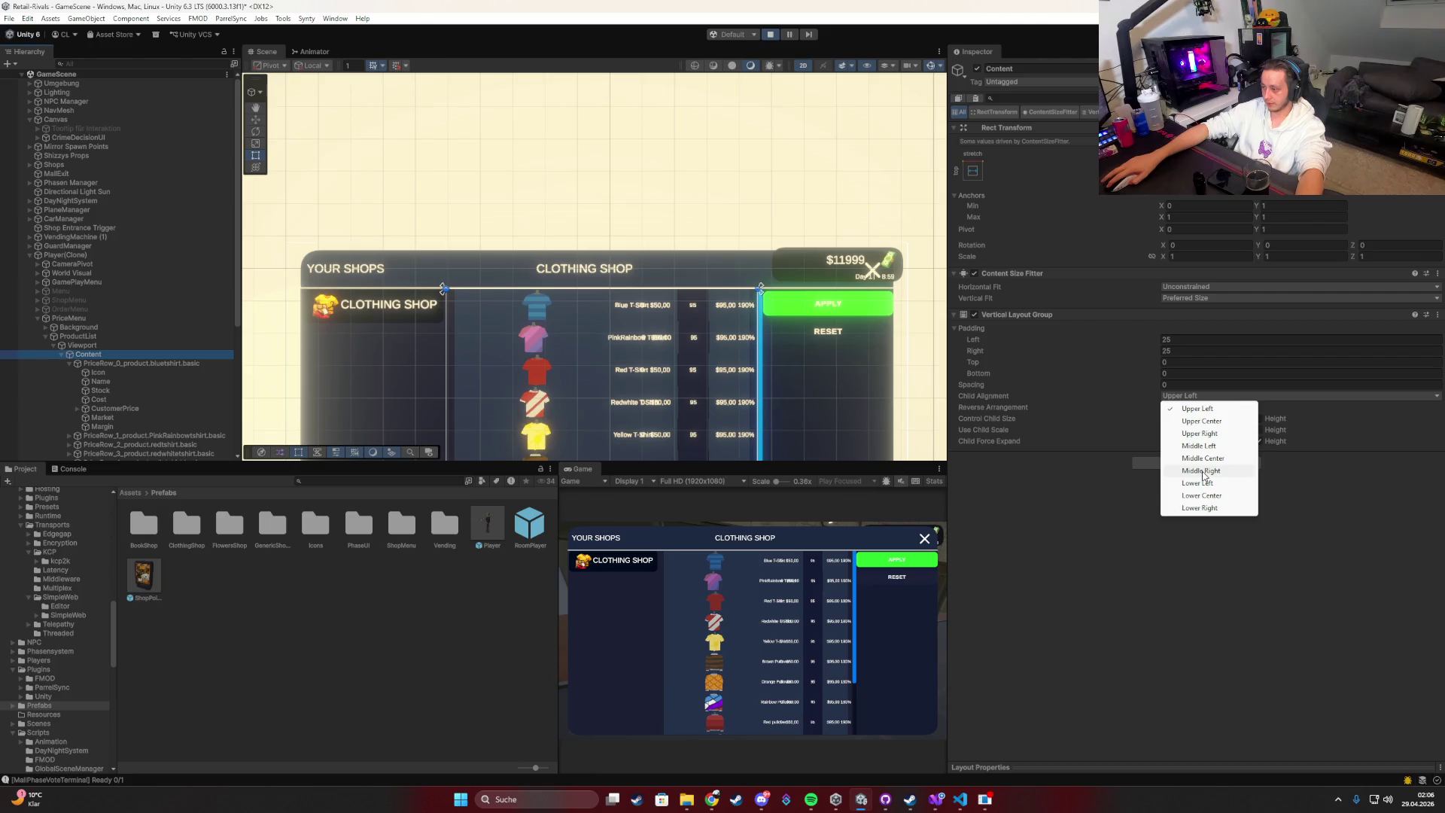
left_click(1201, 445)
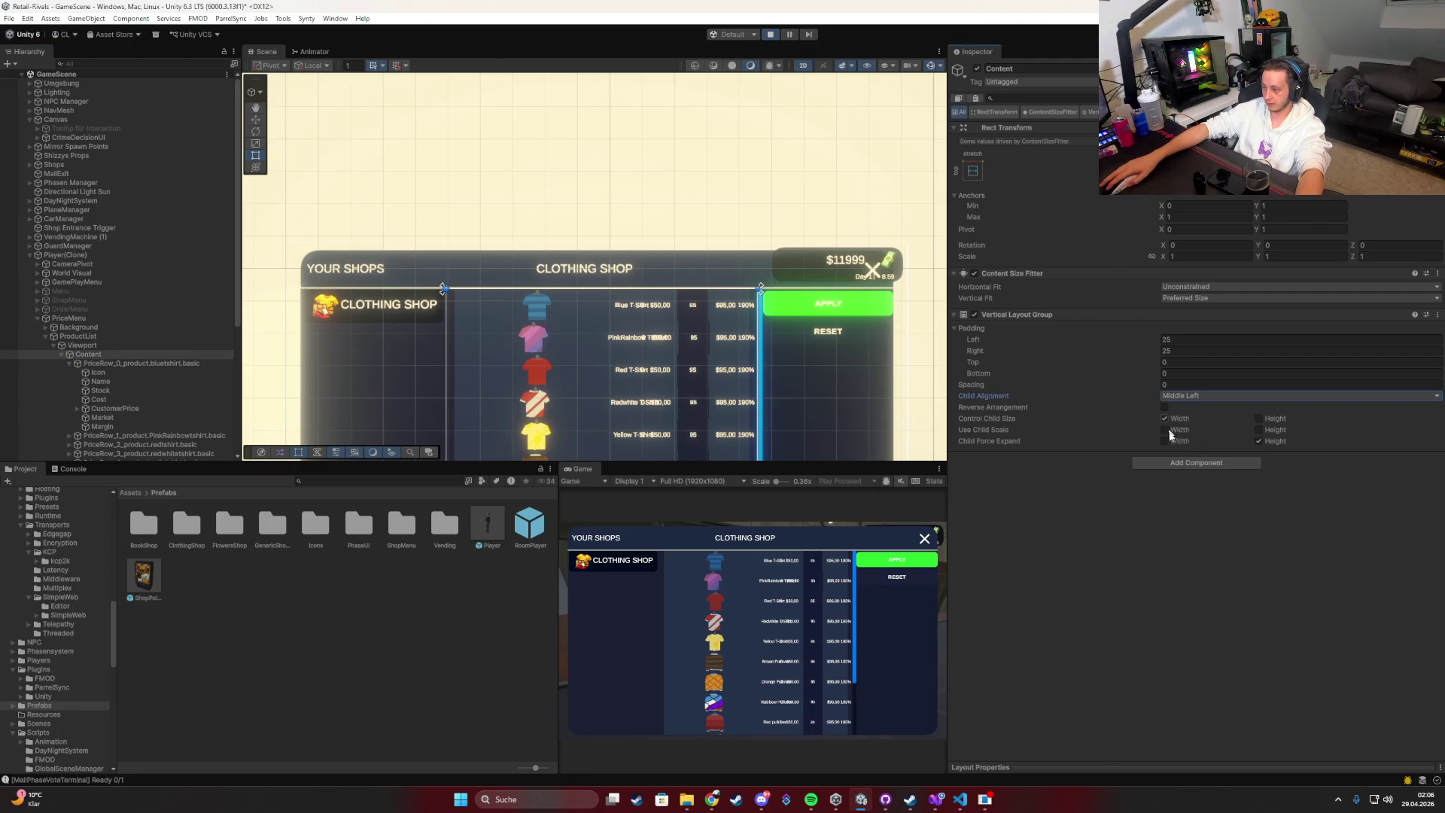
left_click(1165, 441)
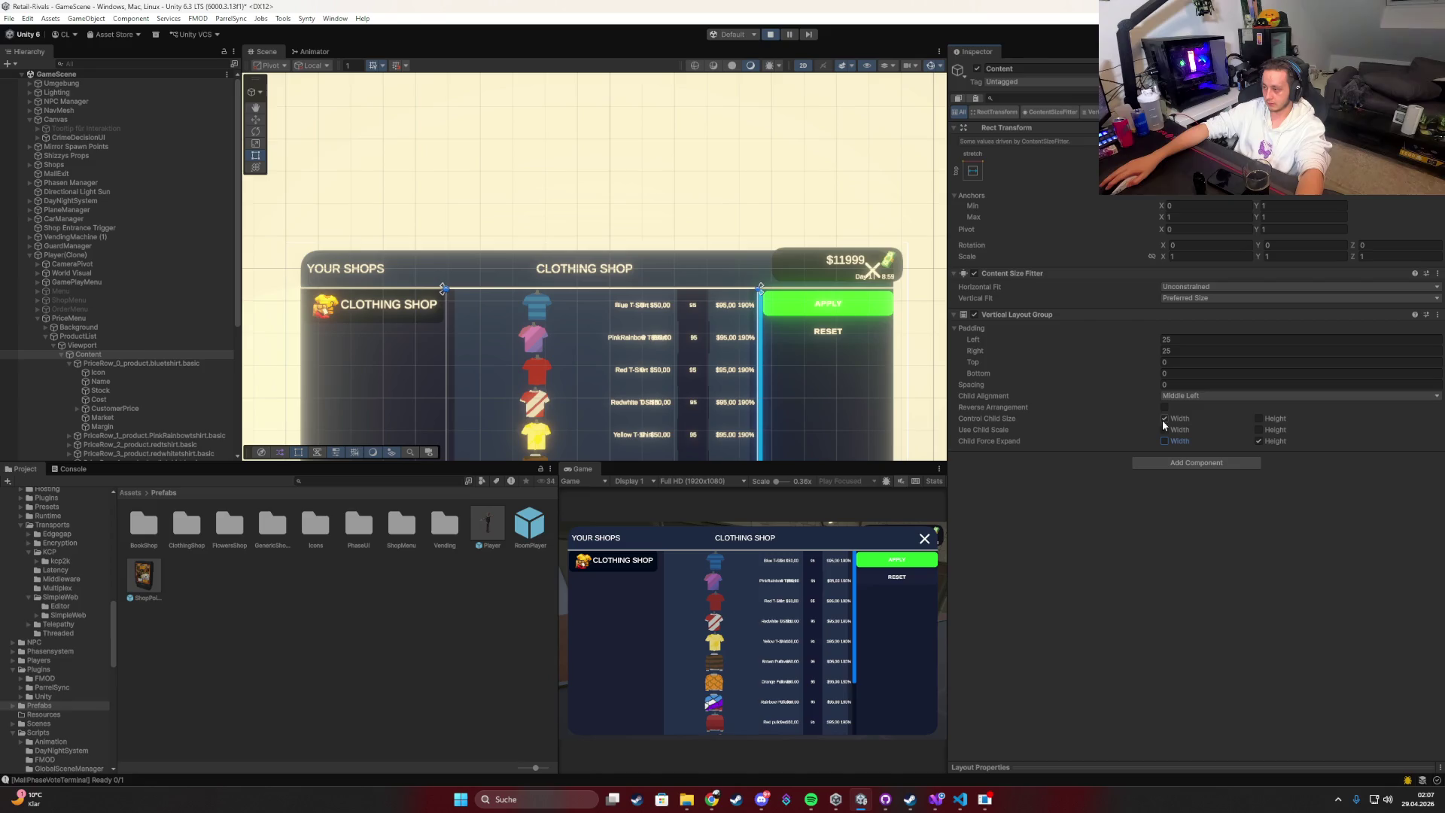
left_click(1165, 419)
scroll(572, 354, "up", 5)
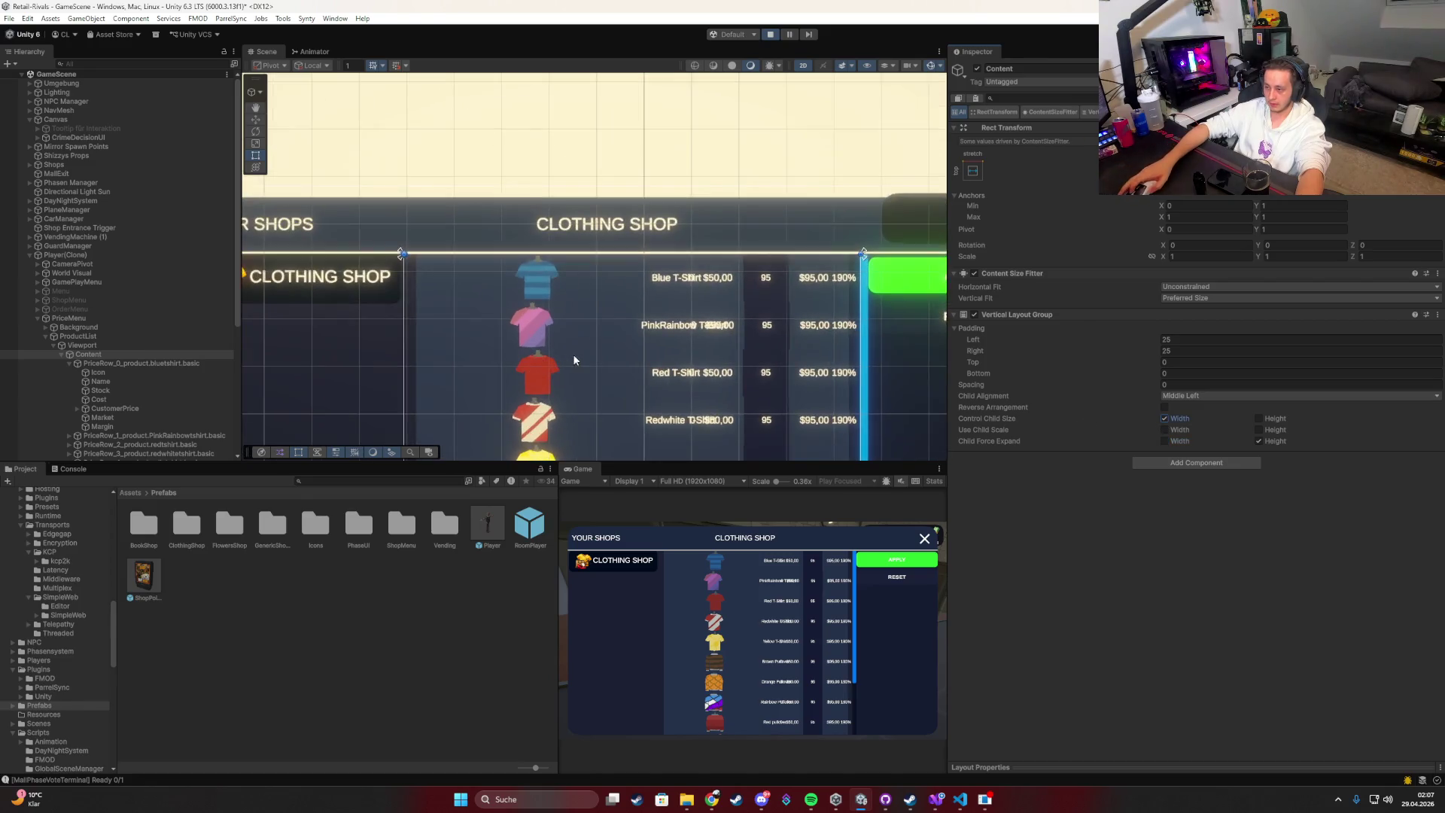
Select the blue shirt row's Icon and begin adding a component to it.
left_click(98, 372)
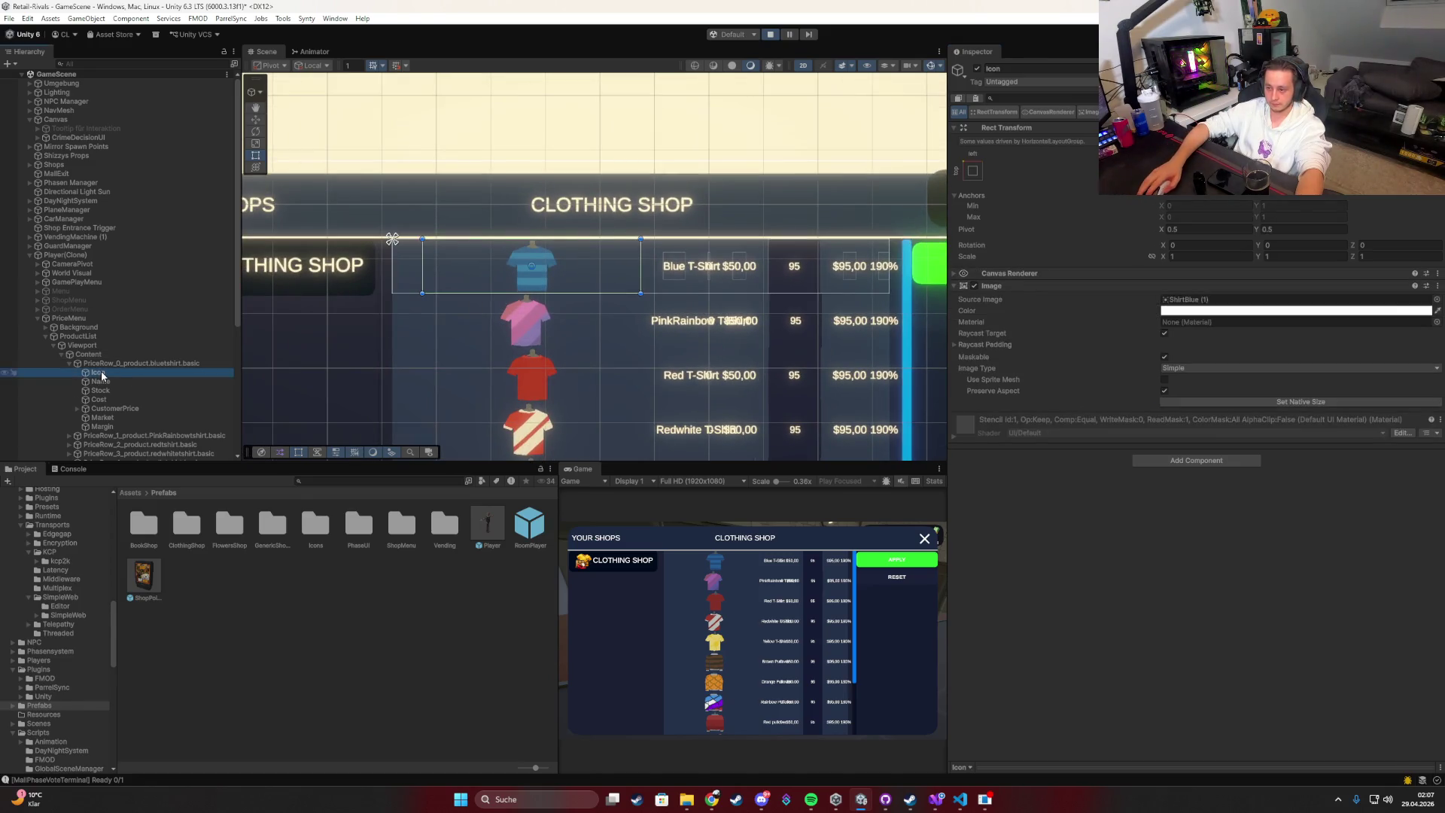
left_click(1161, 459)
key("BackSpace")
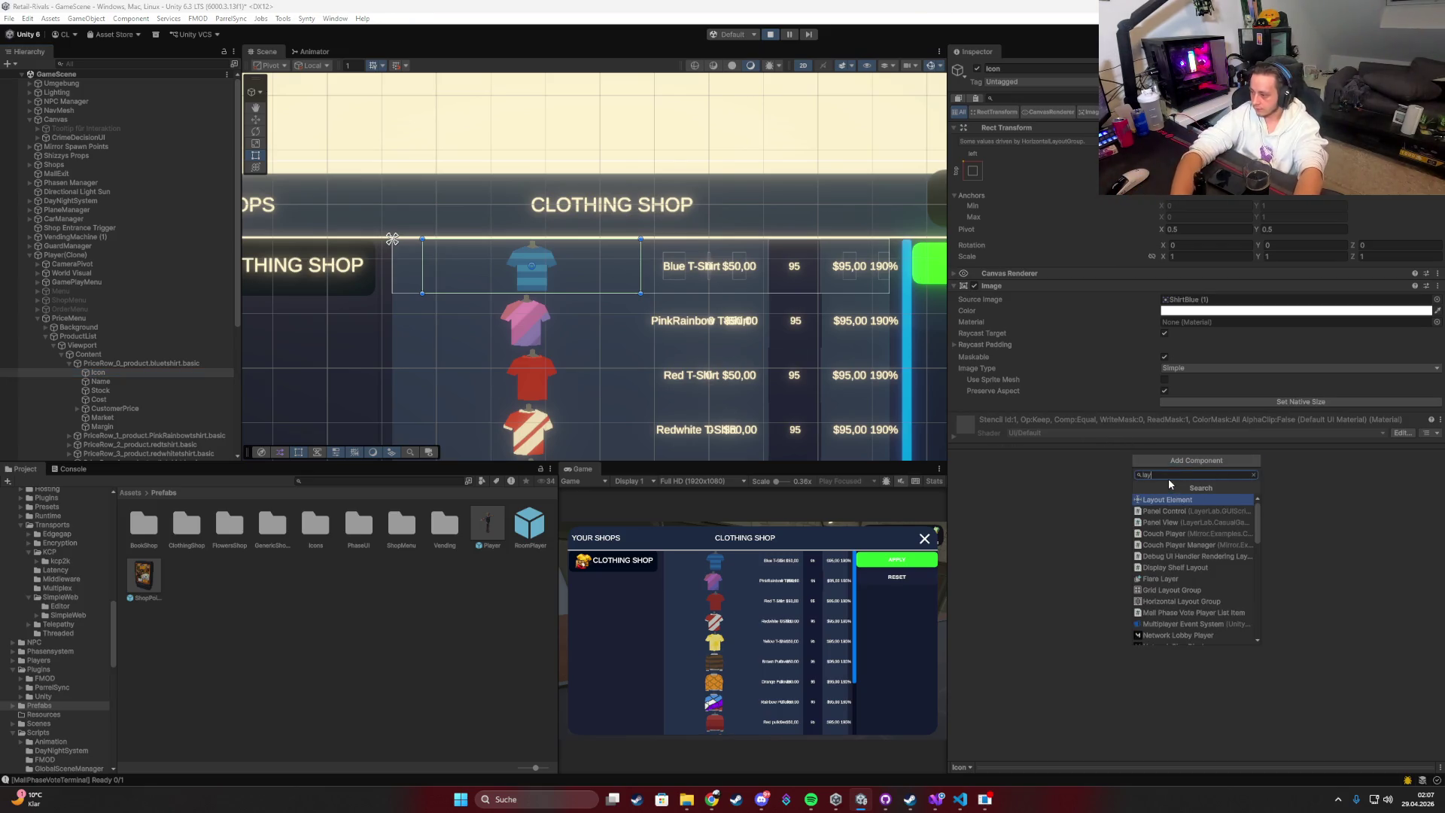
Add a Layout Element to the Icon, enable Preferred Width and set it to 50.
key("Escape")
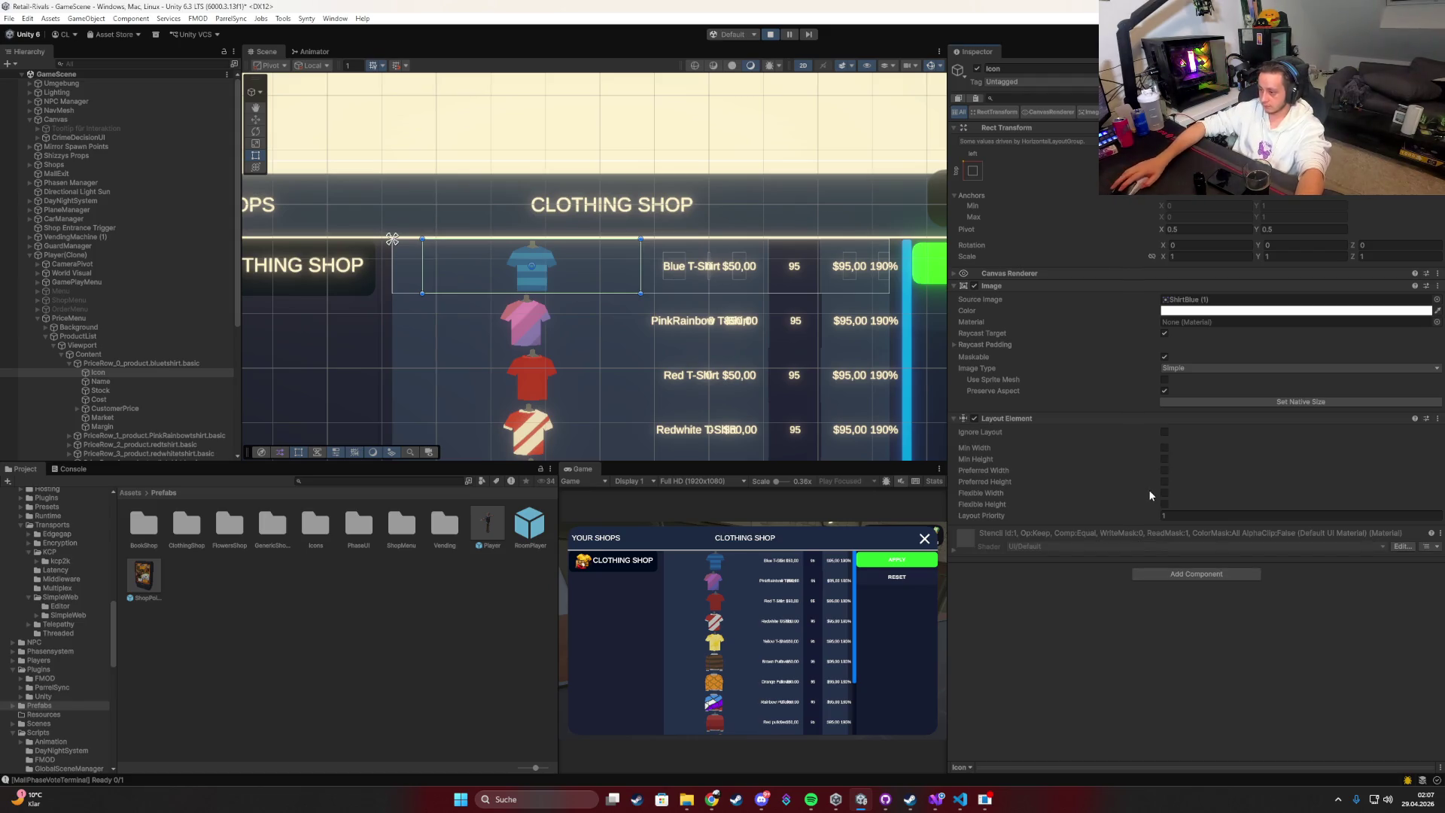
left_click(1163, 469)
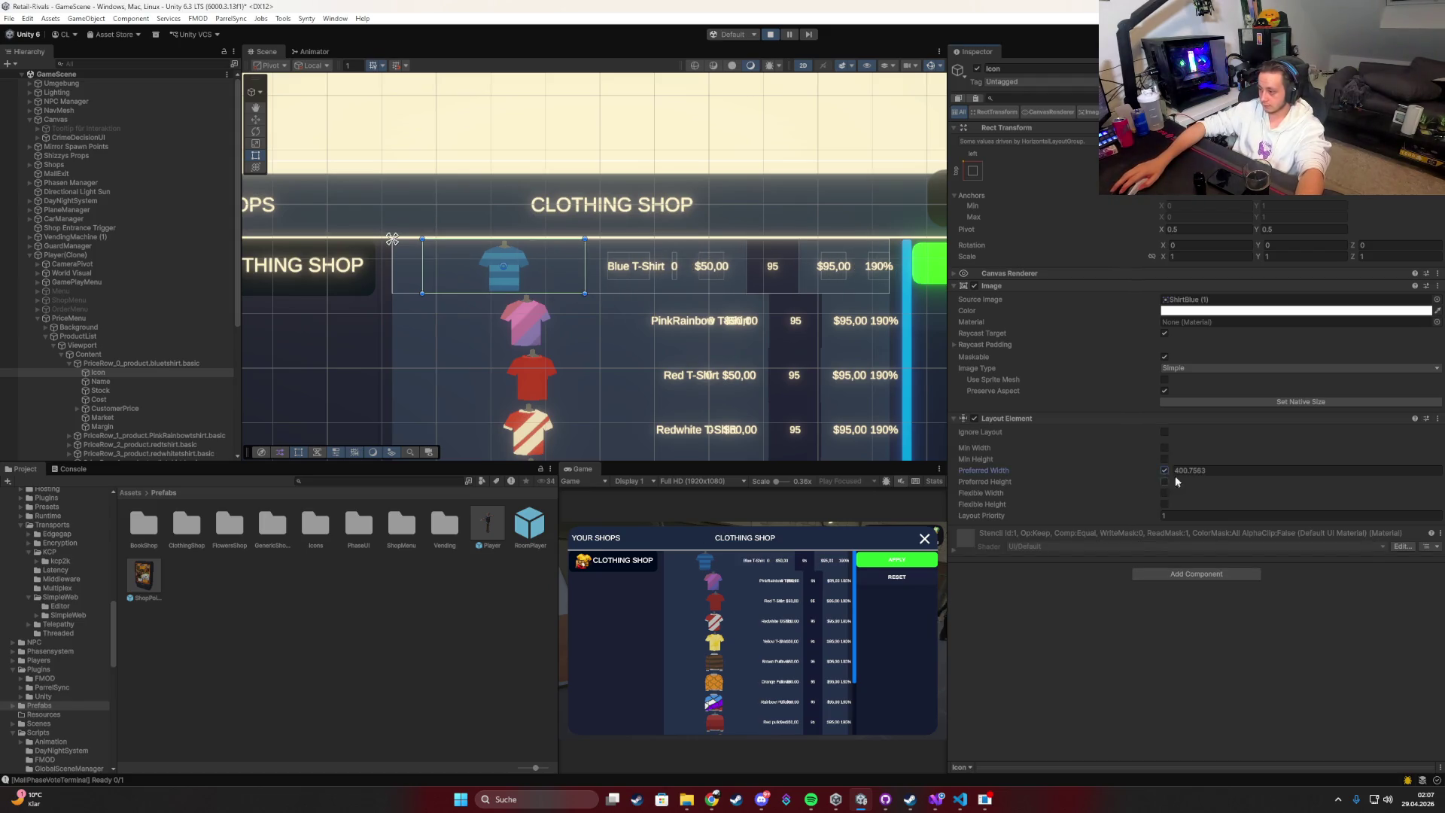
left_click(1172, 469)
type("334.77")
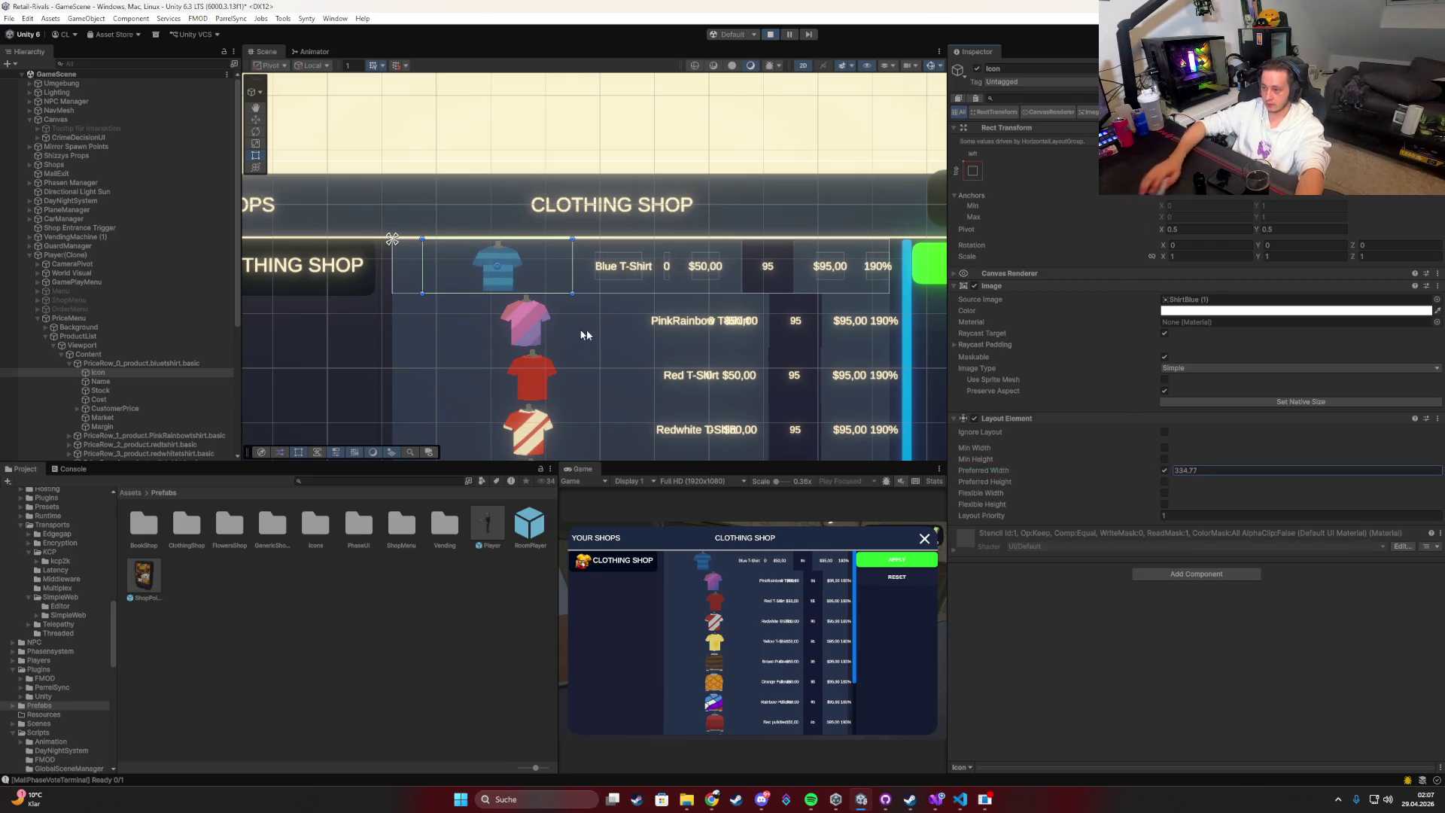
left_click(1221, 470)
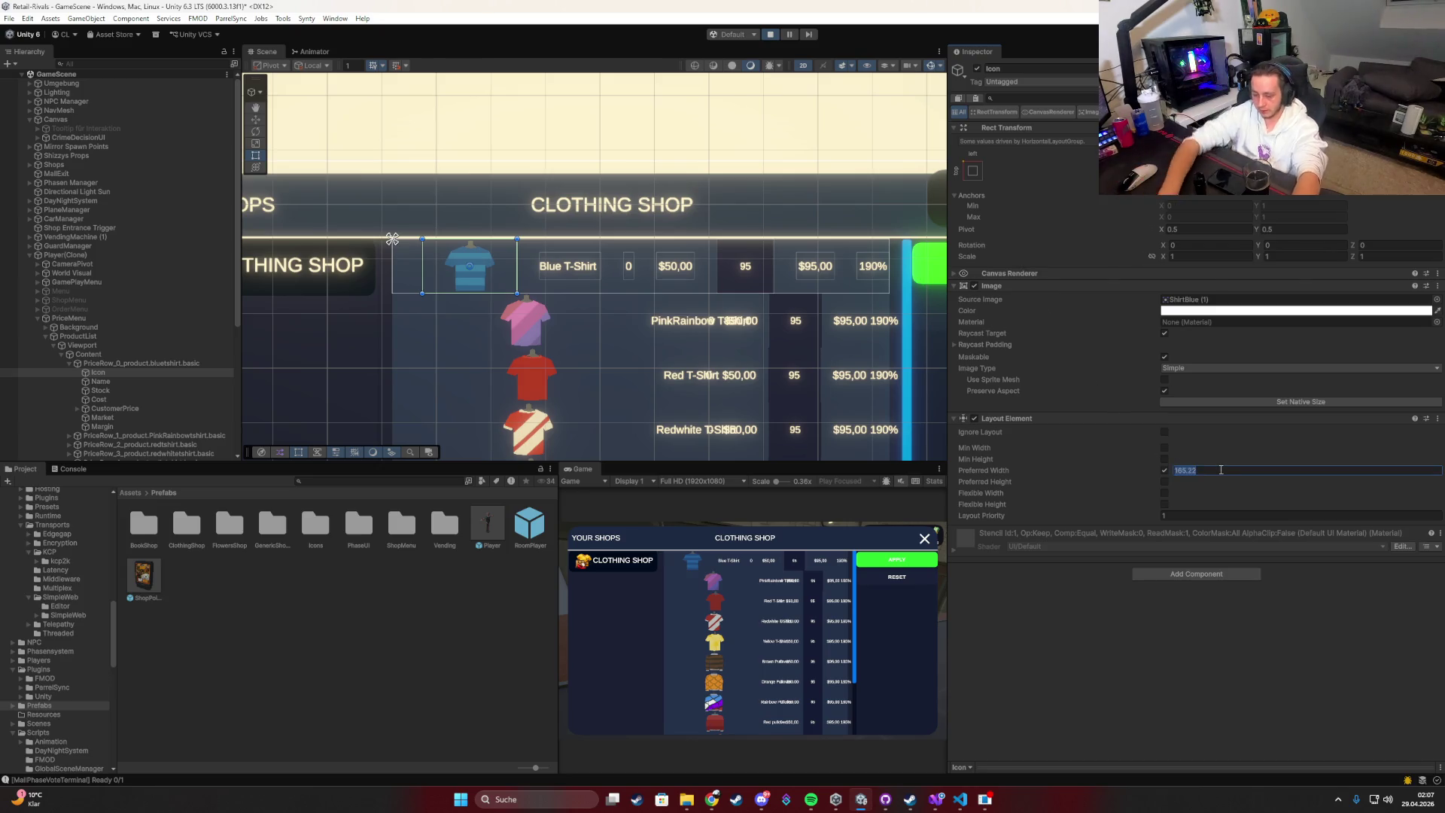
type("50")
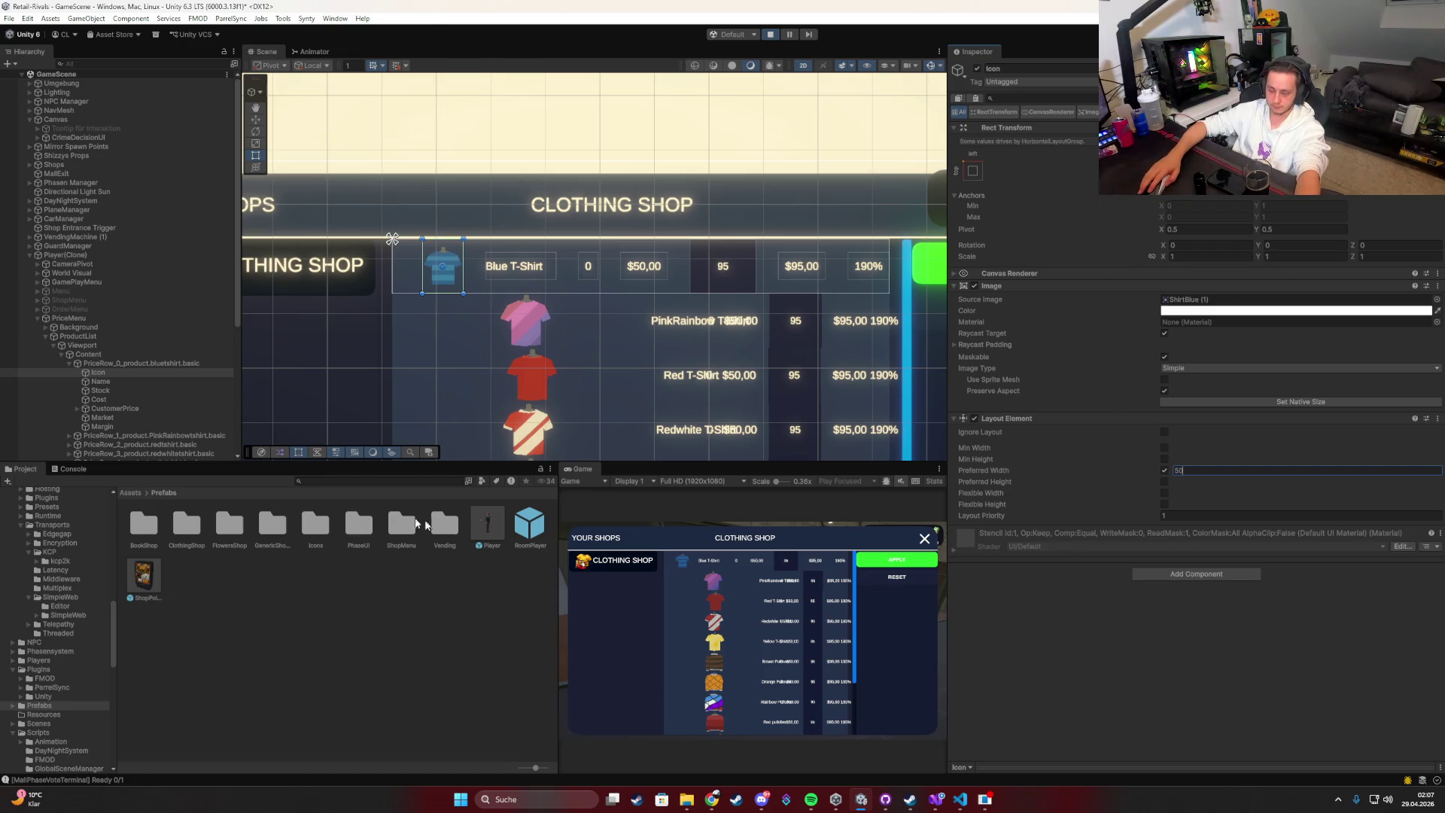
mouse_move(943, 807)
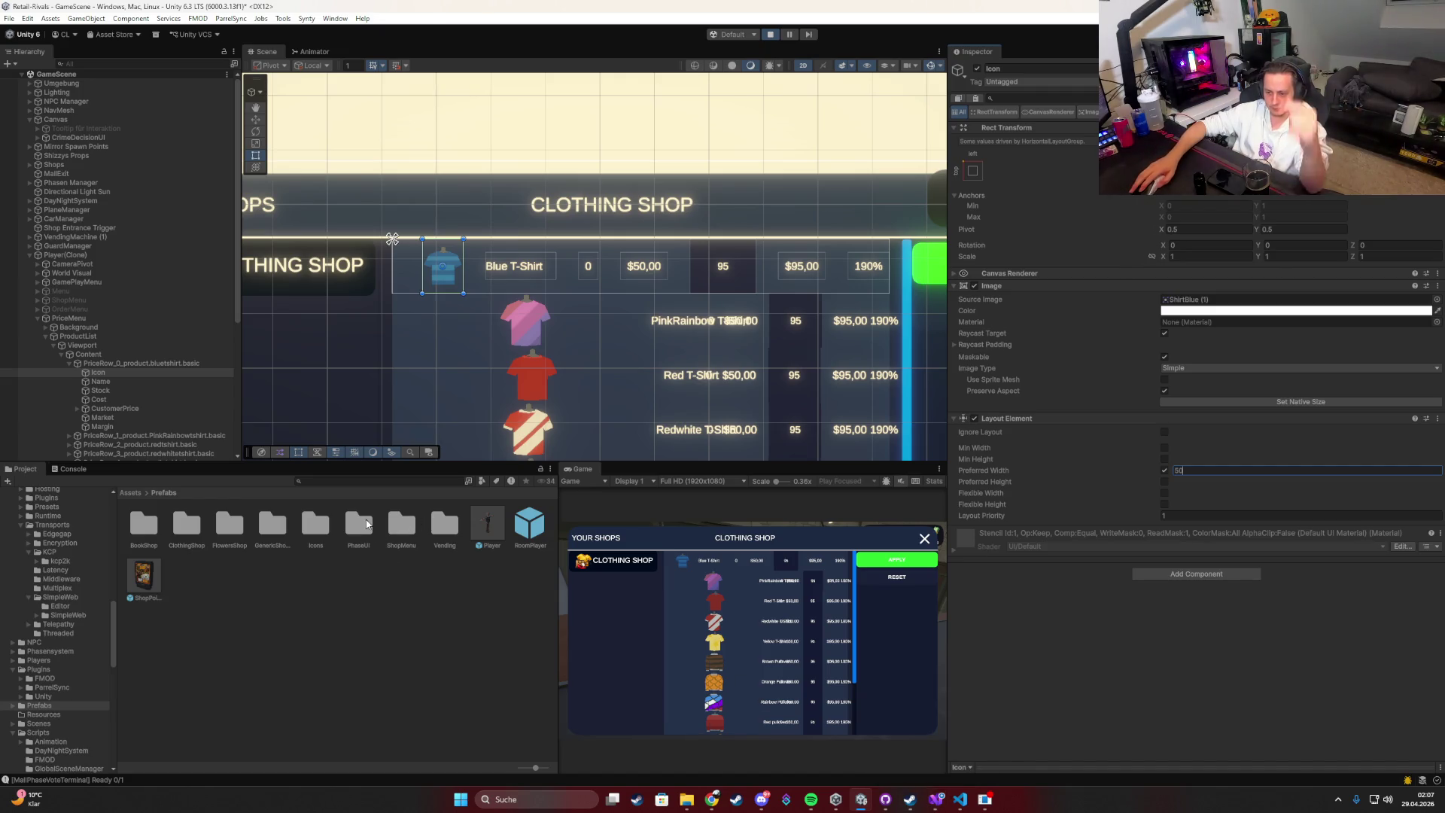
double_click(400, 522)
Inspect ProductPriceListPrefab's Name and Background, then select the blue shirt row's Name and CustomerPrice in the scene.
left_click(193, 517)
double_click(193, 517)
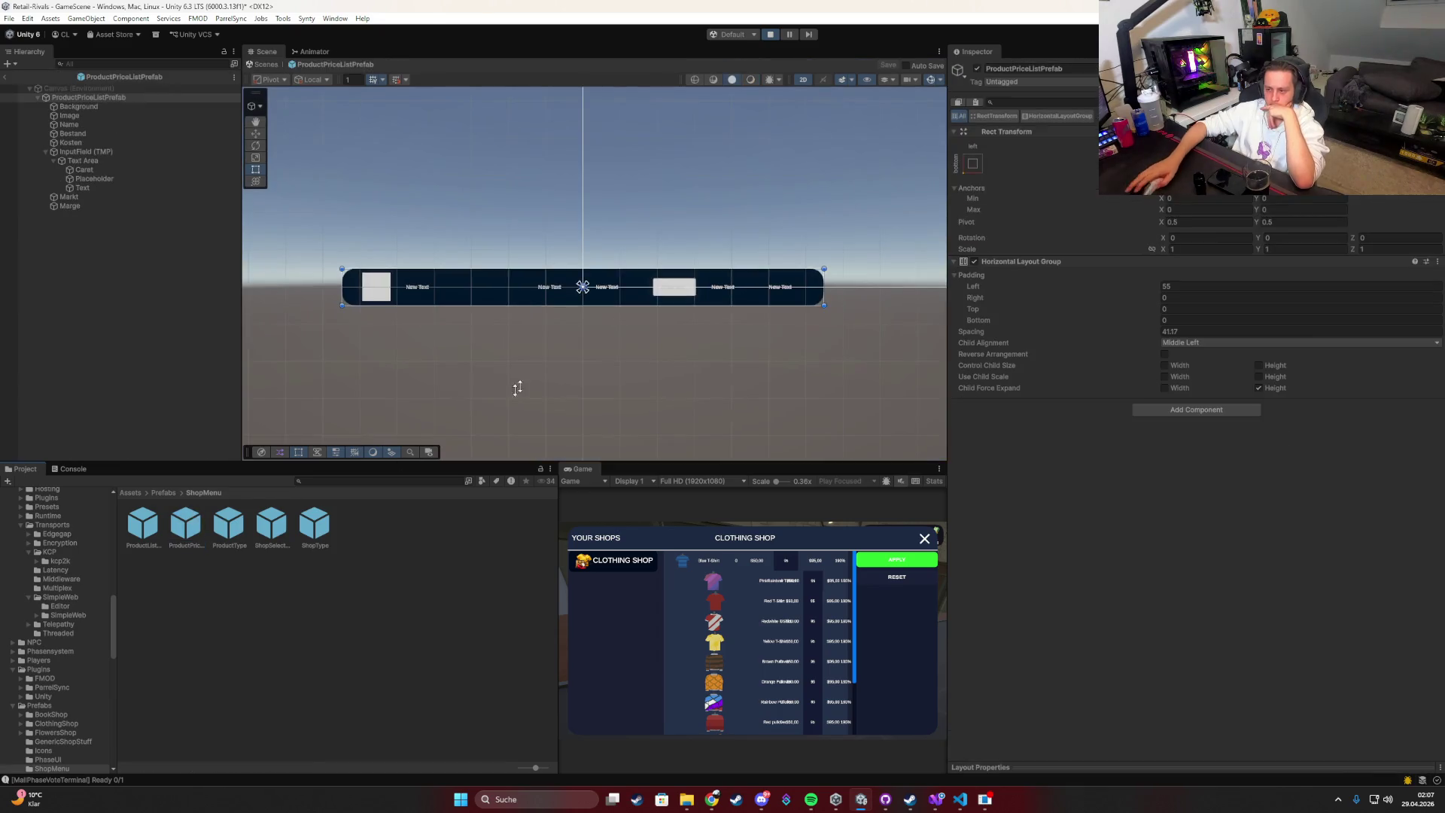
left_click(463, 290)
left_click(504, 279)
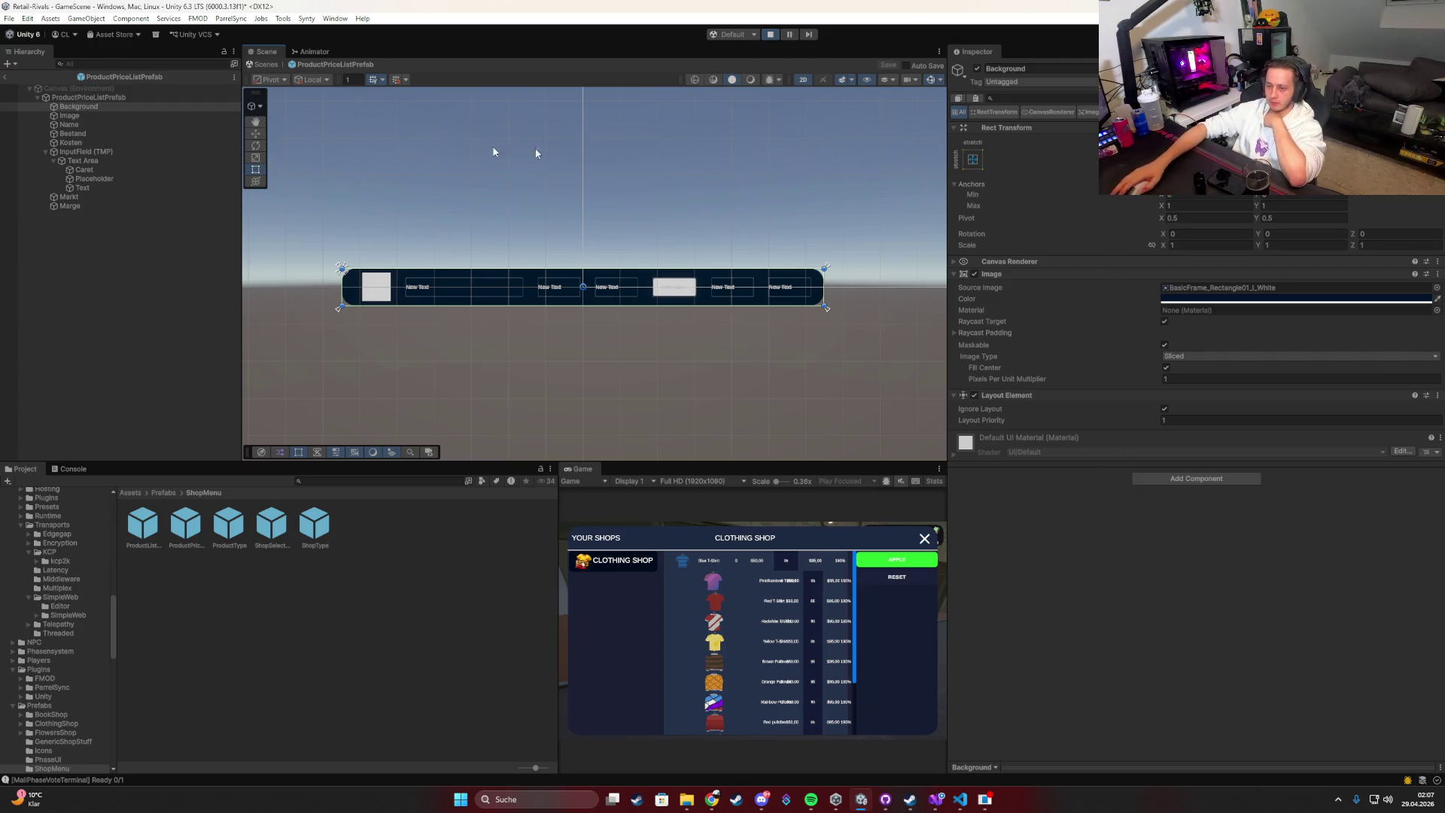
left_click(7, 78)
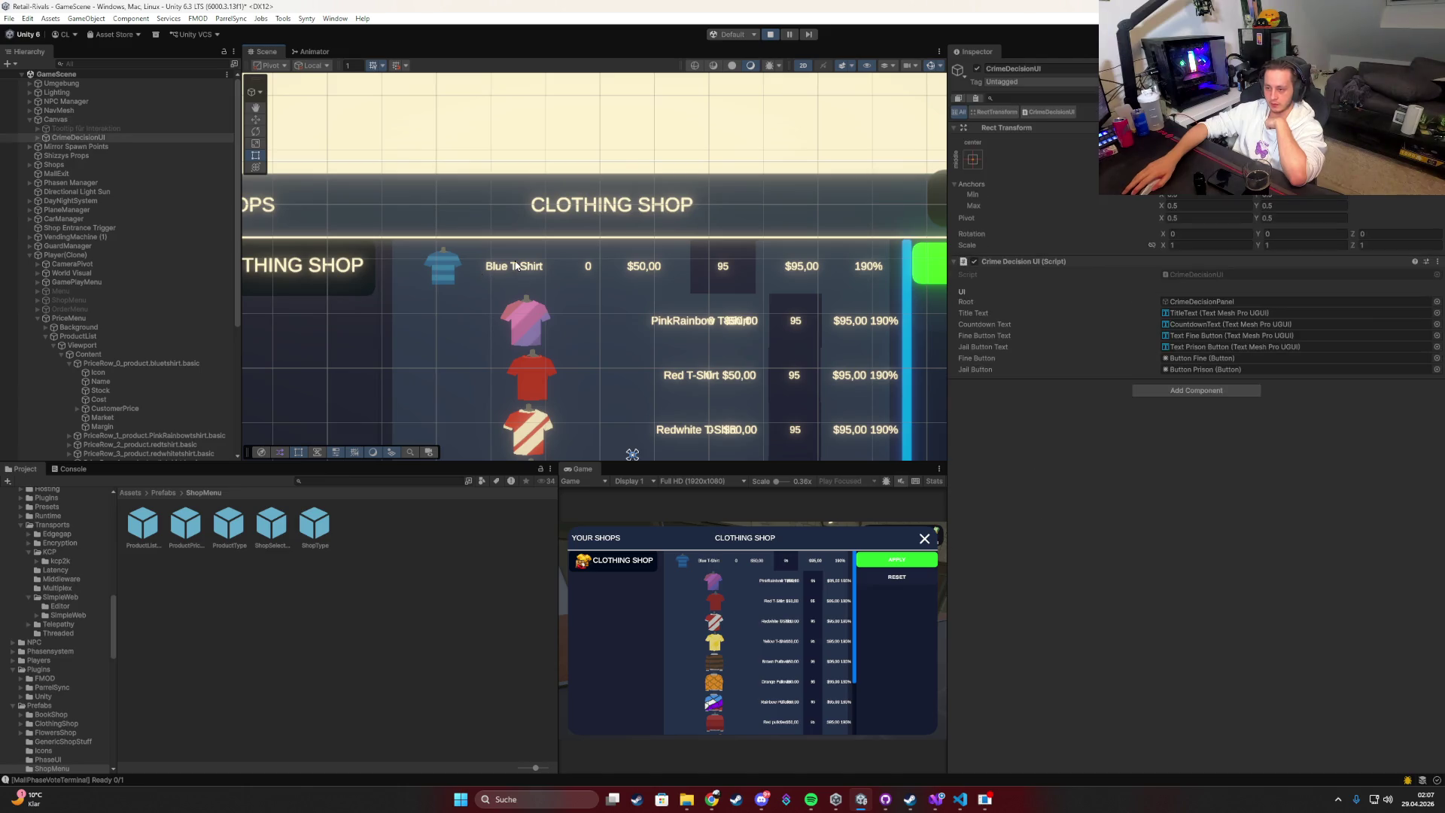
left_click(516, 265)
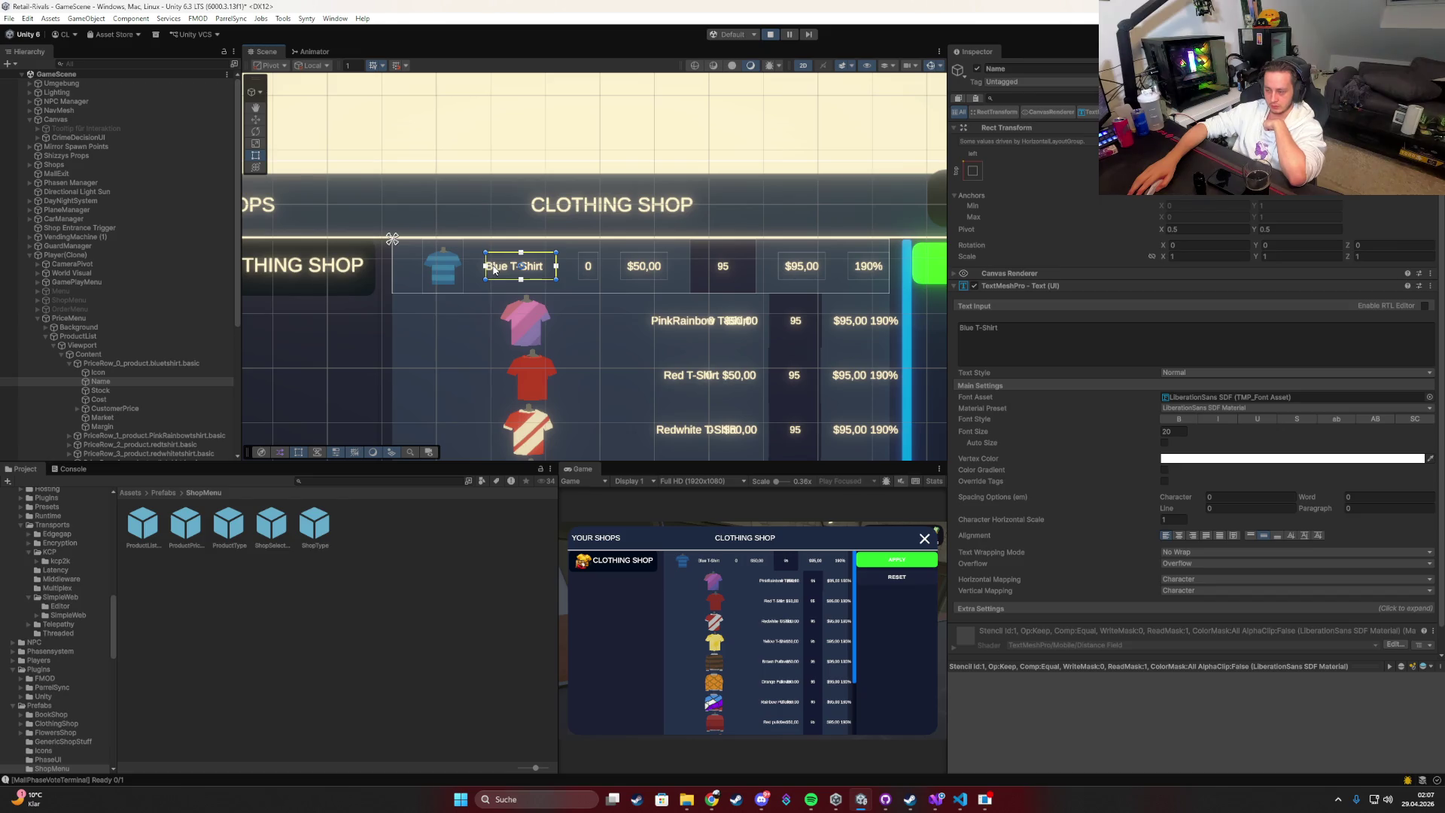
left_click(112, 409)
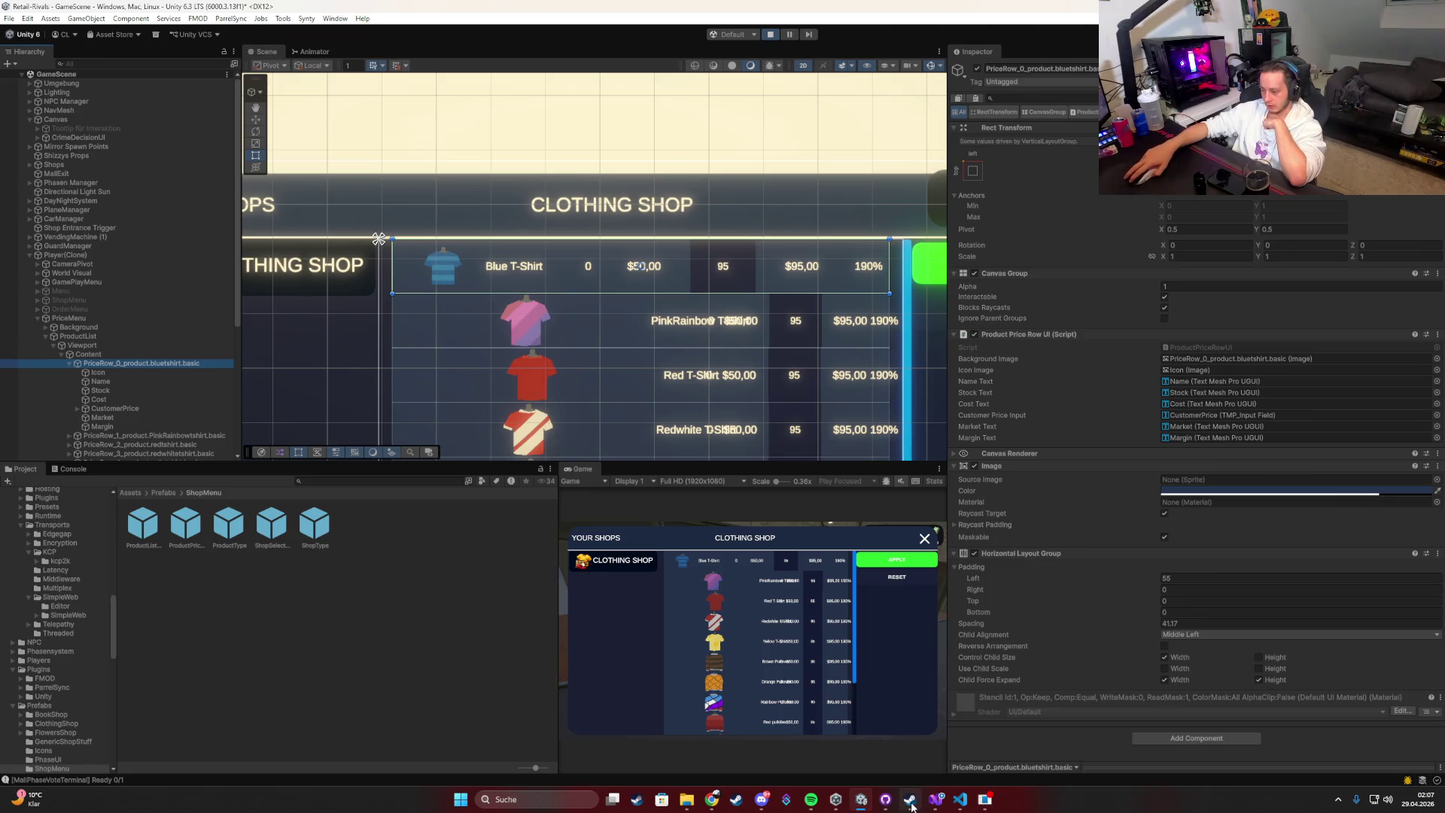
left_click(937, 799)
Trace iconImage to EnsureImageChild and place the cursor after its null-check line.
scroll(642, 584, "up", 9)
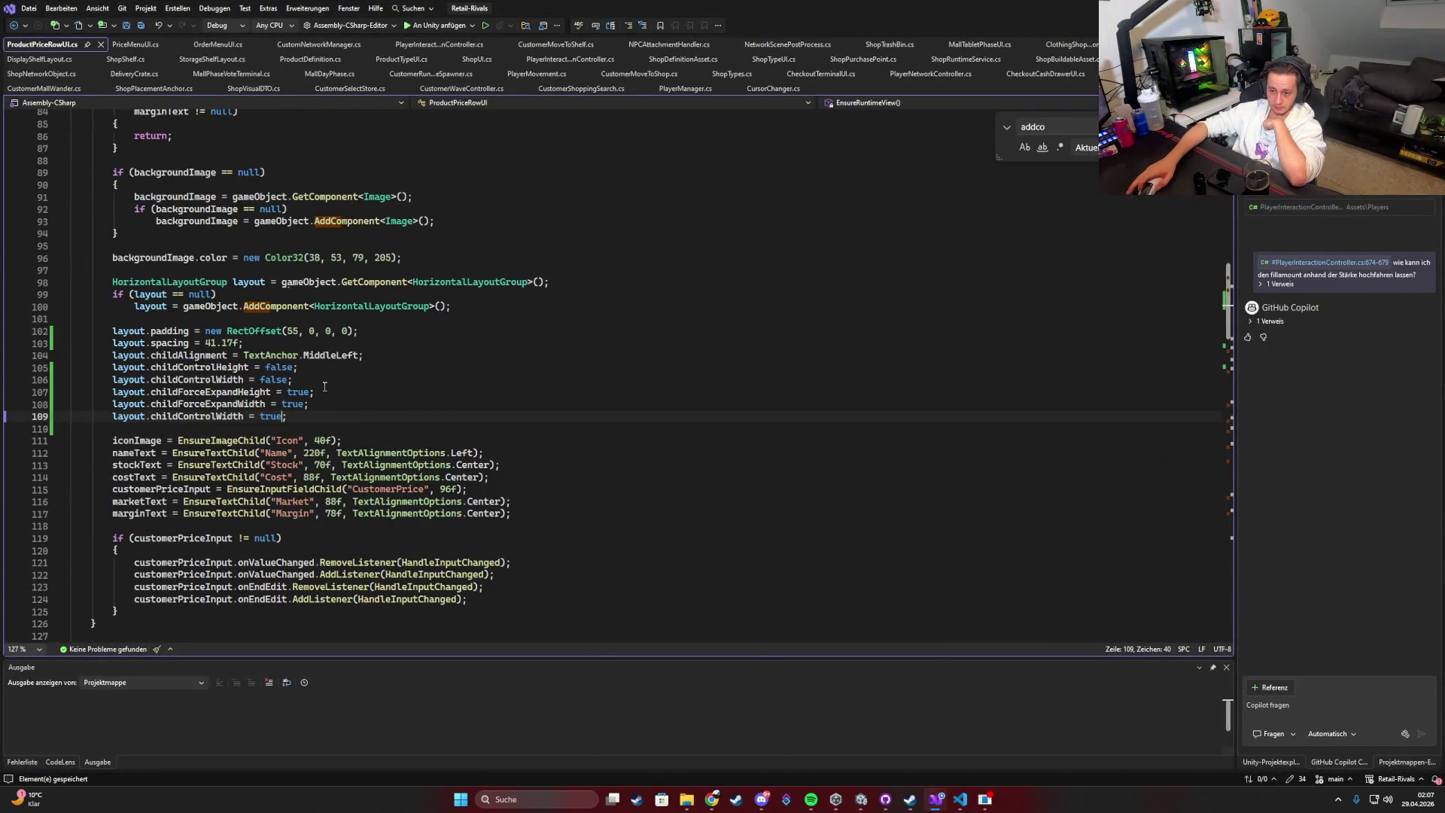
double_click(158, 220)
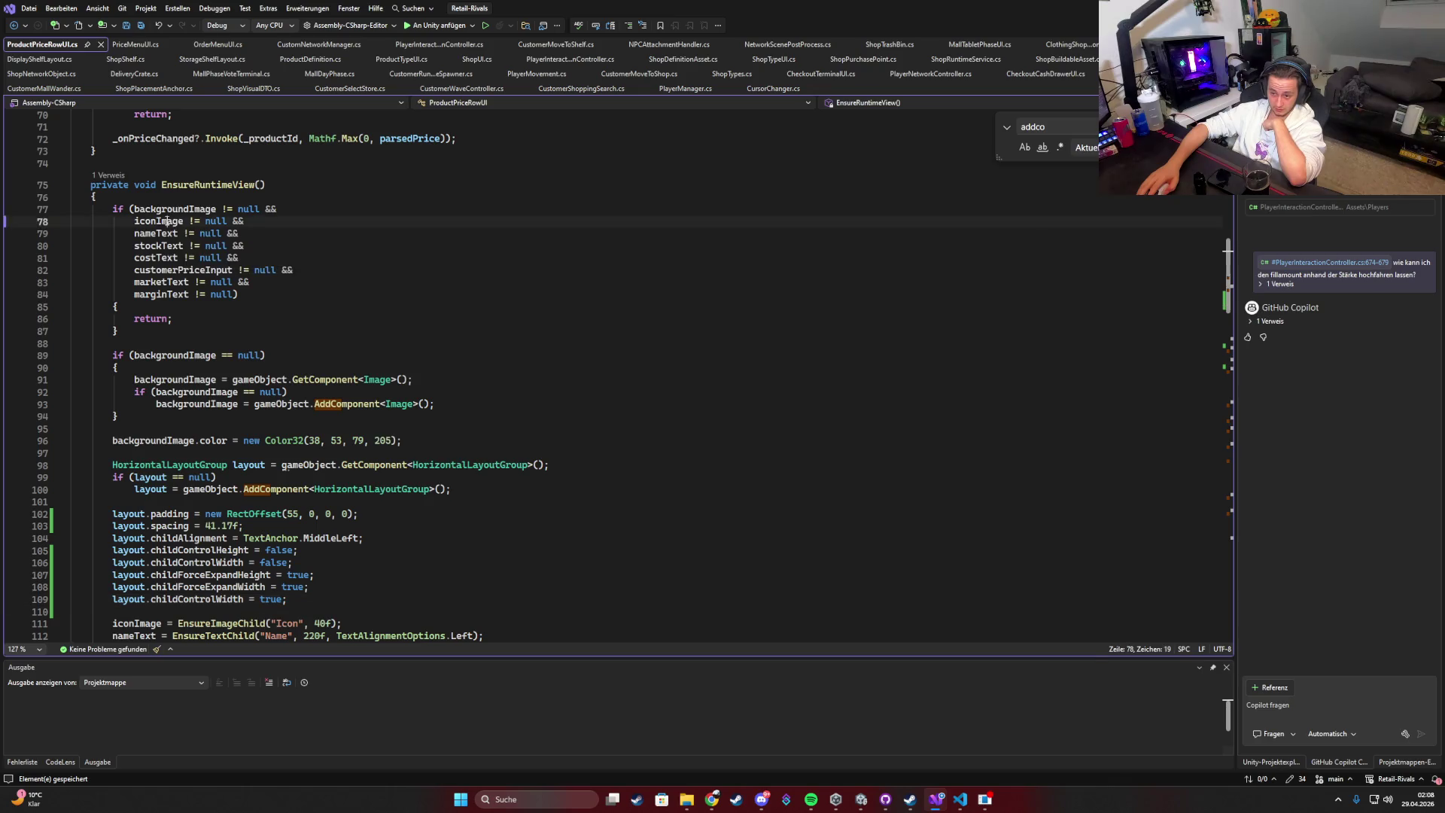
scroll(366, 305, "down", 3)
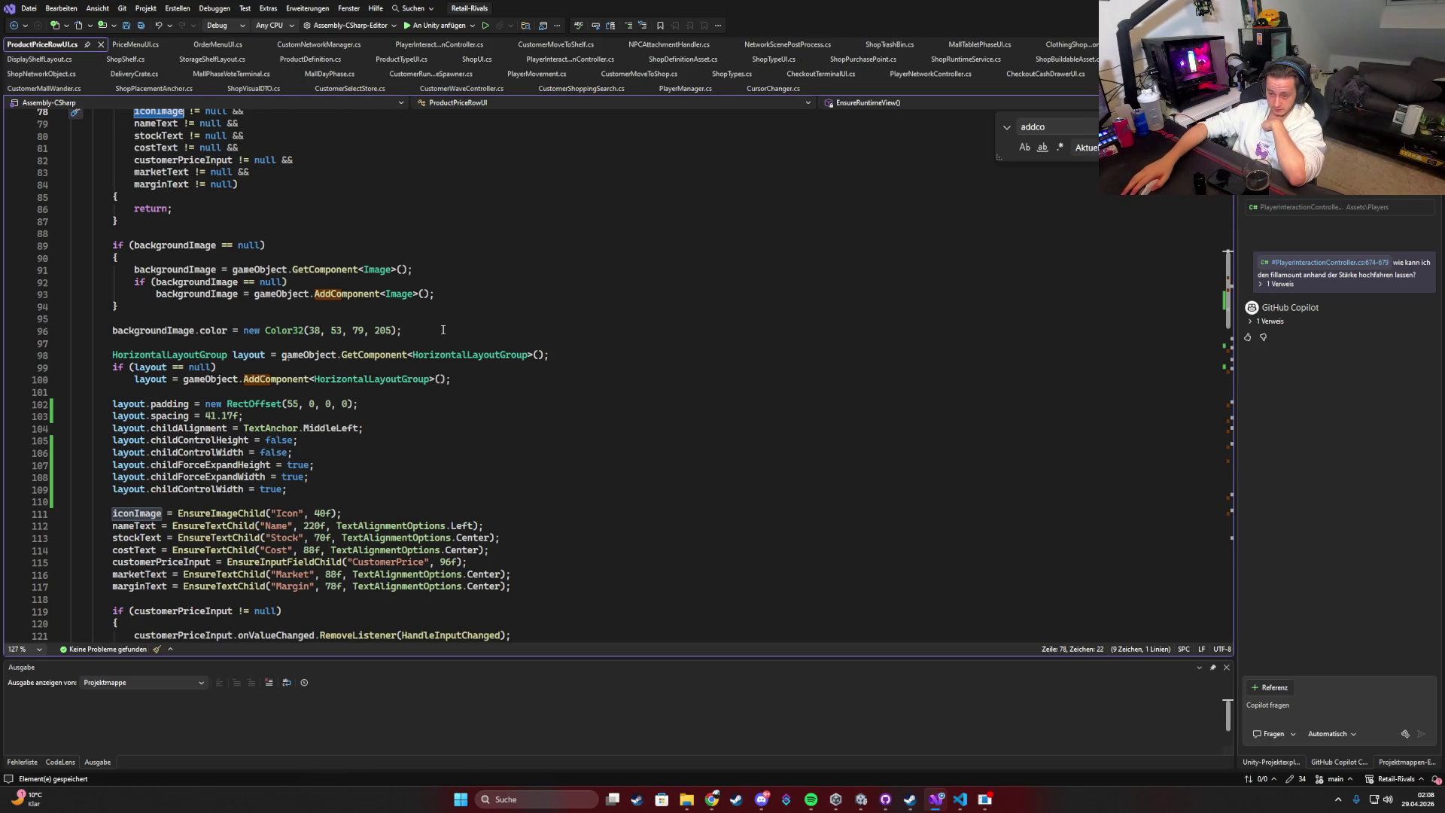
scroll(443, 330, "down", 3)
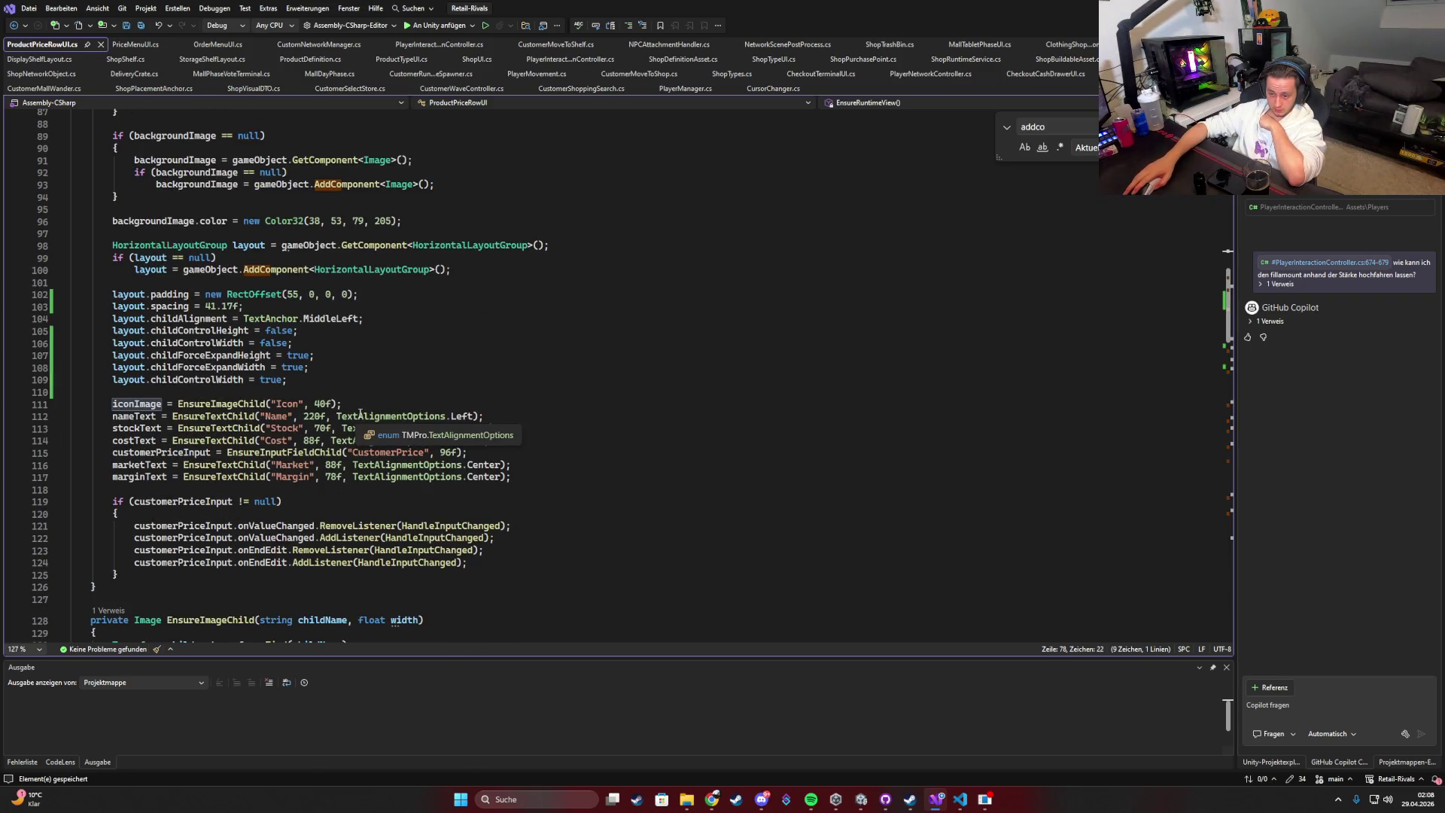
left_click(237, 403, "ctrl")
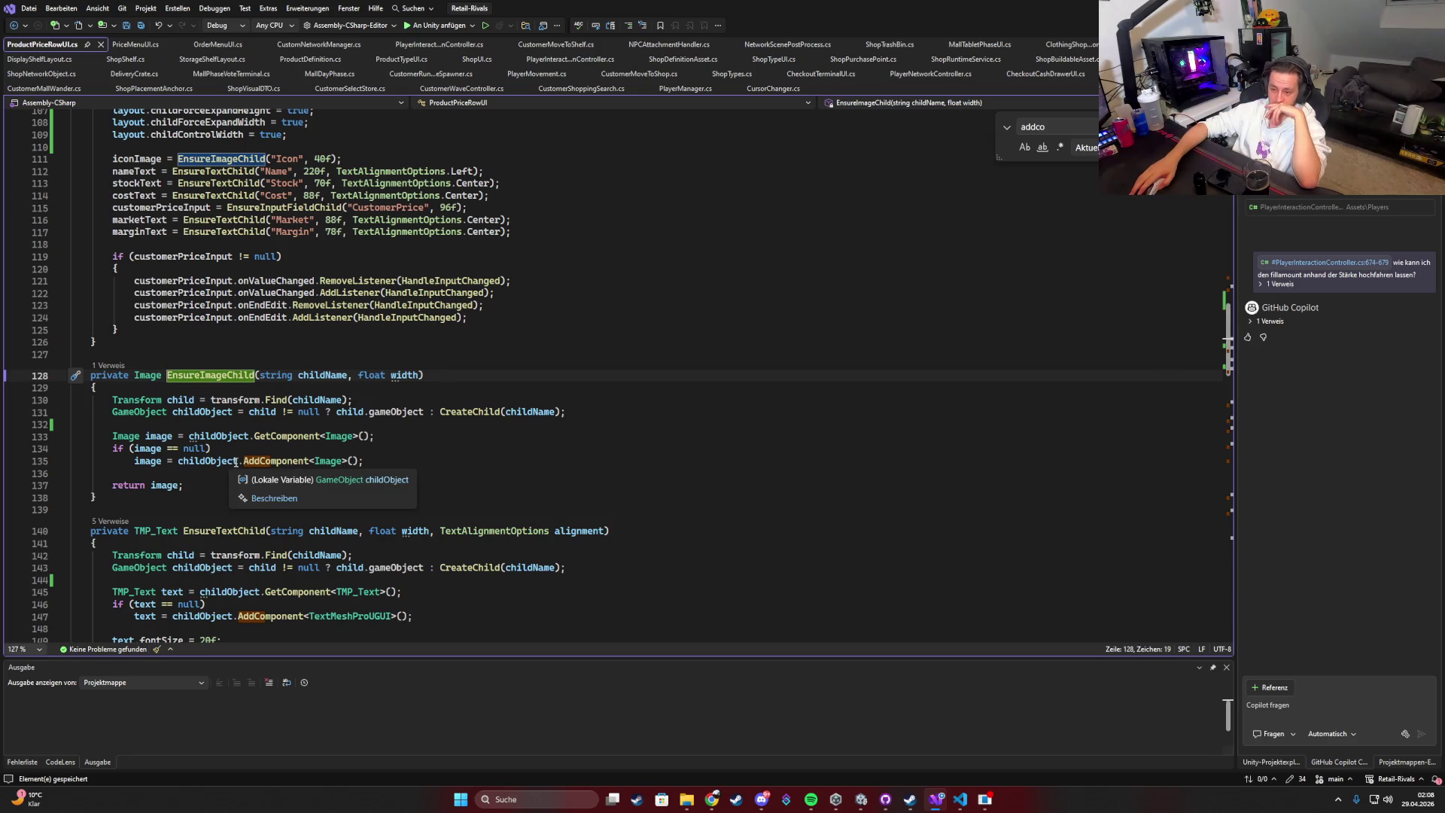
key("ctrl+minus")
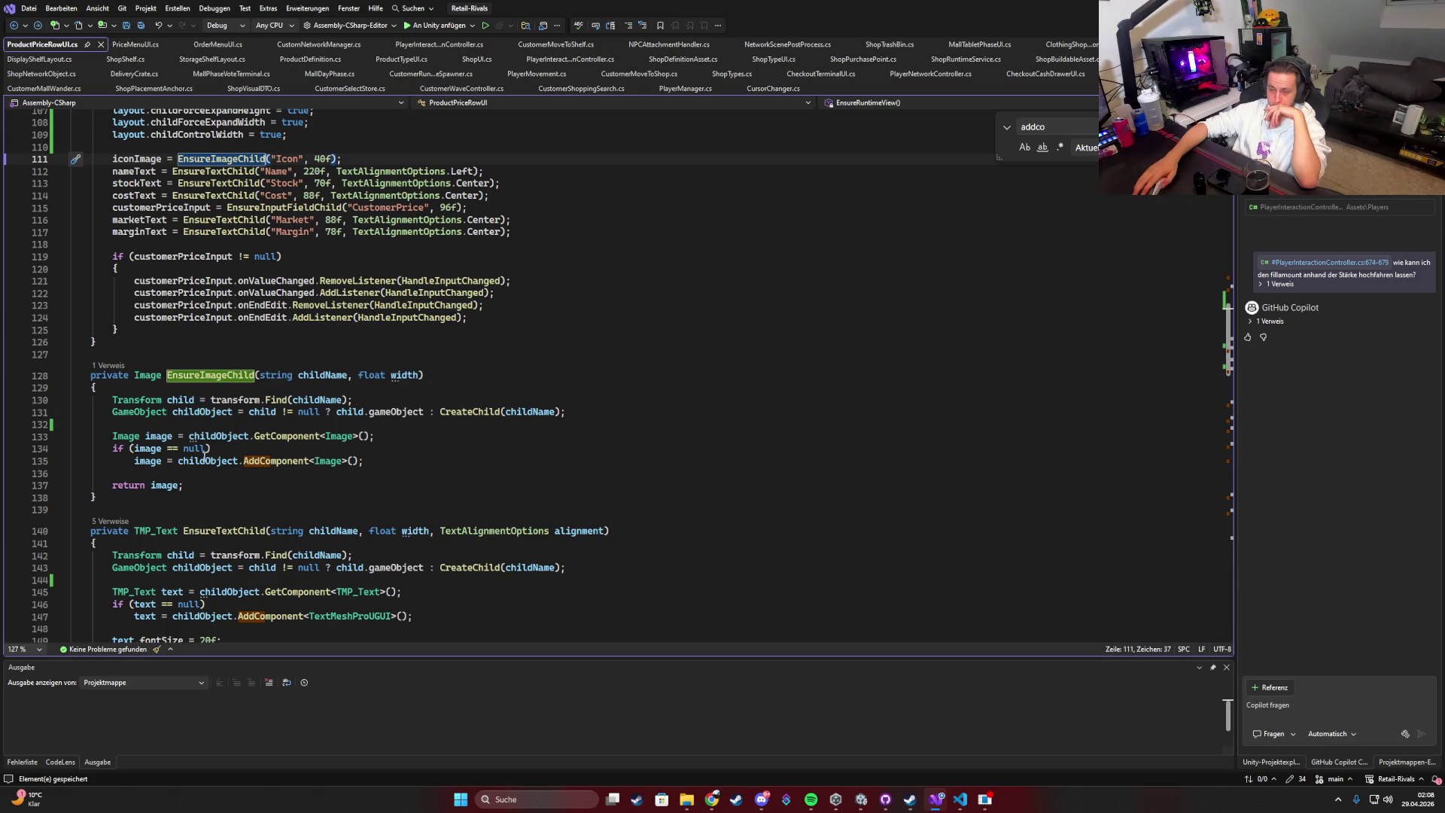
left_click(400, 435)
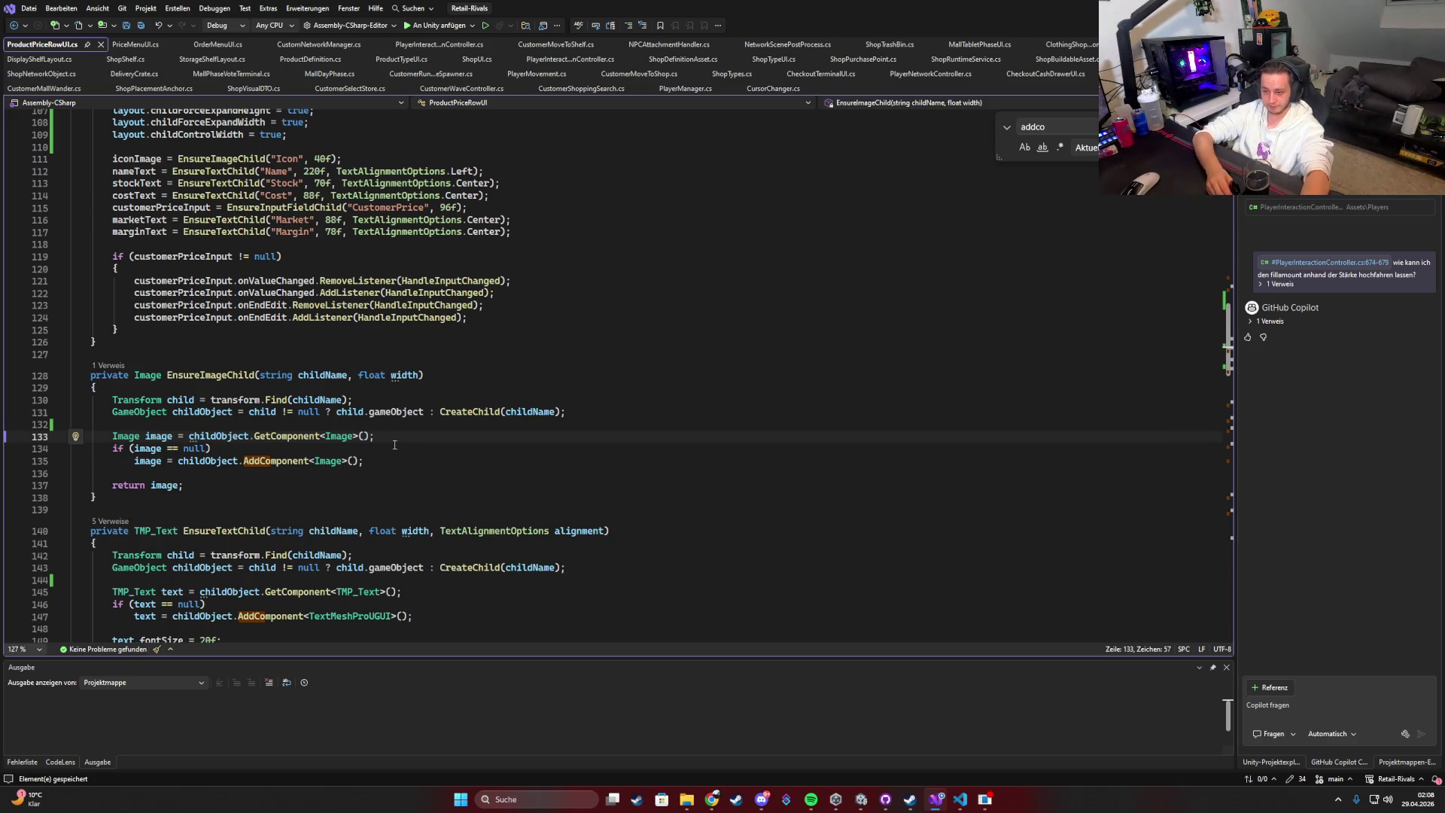
left_click(348, 445)
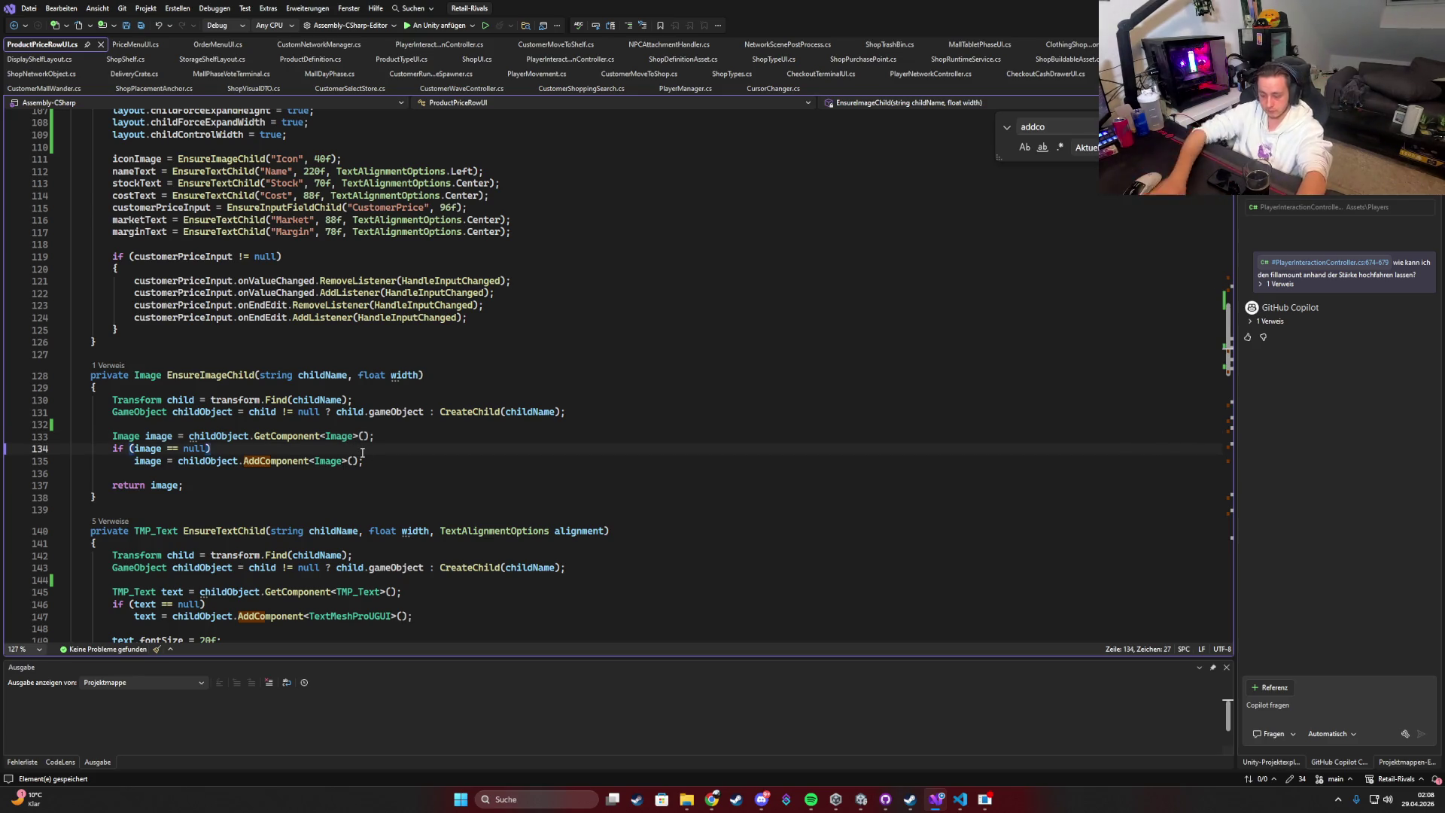
type("{")
Wrap the null check's AddComponent line in a braced block with an empty line inside.
key("Return")
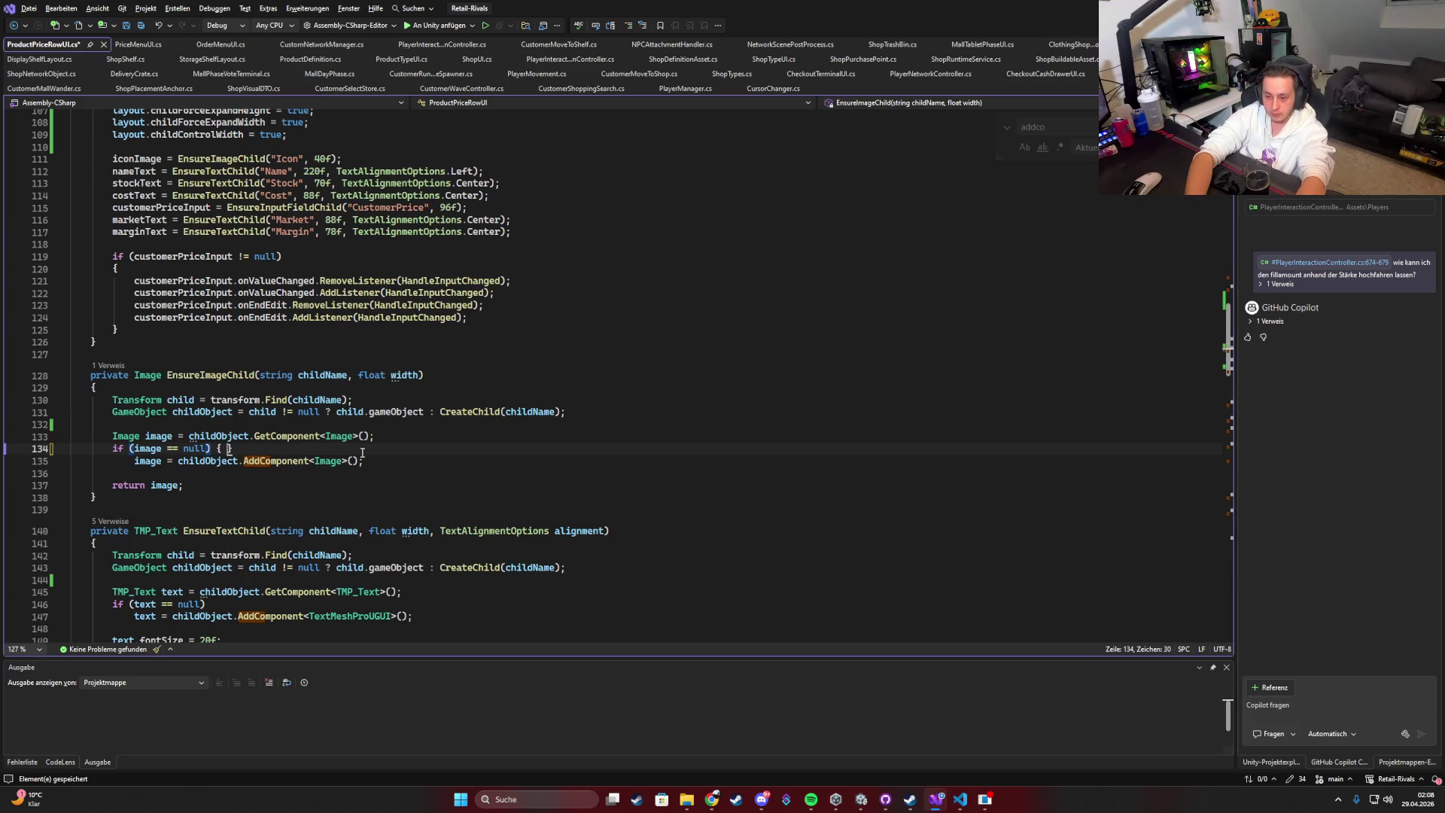
type("{")
key("Return")
key("Down")
key("Down")
key("alt+Up")
key("alt+Up")
key("Down")
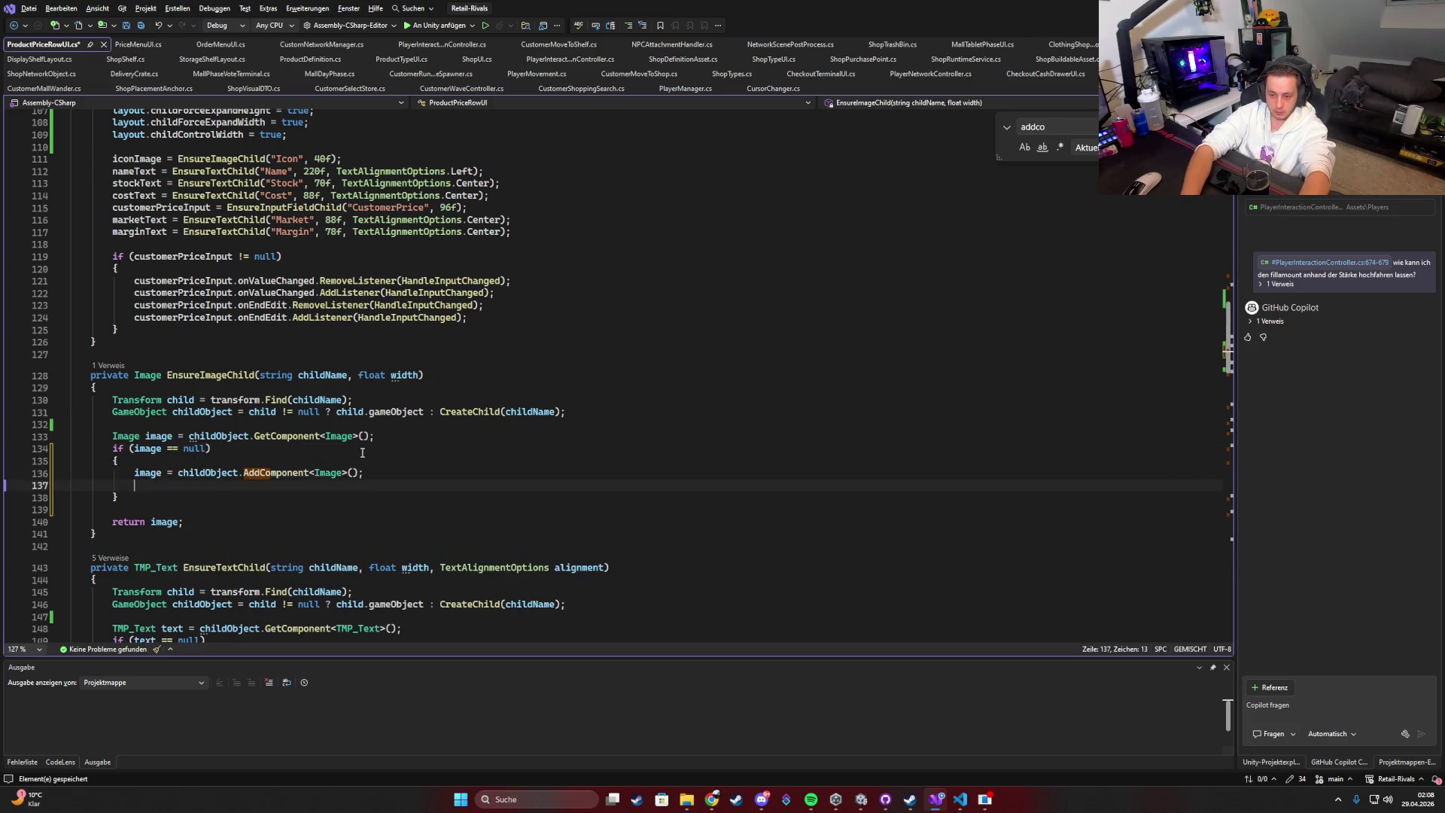
Type a trial image.gameObject = AddComponent<LayoutElement>() line inside the block.
type("im")
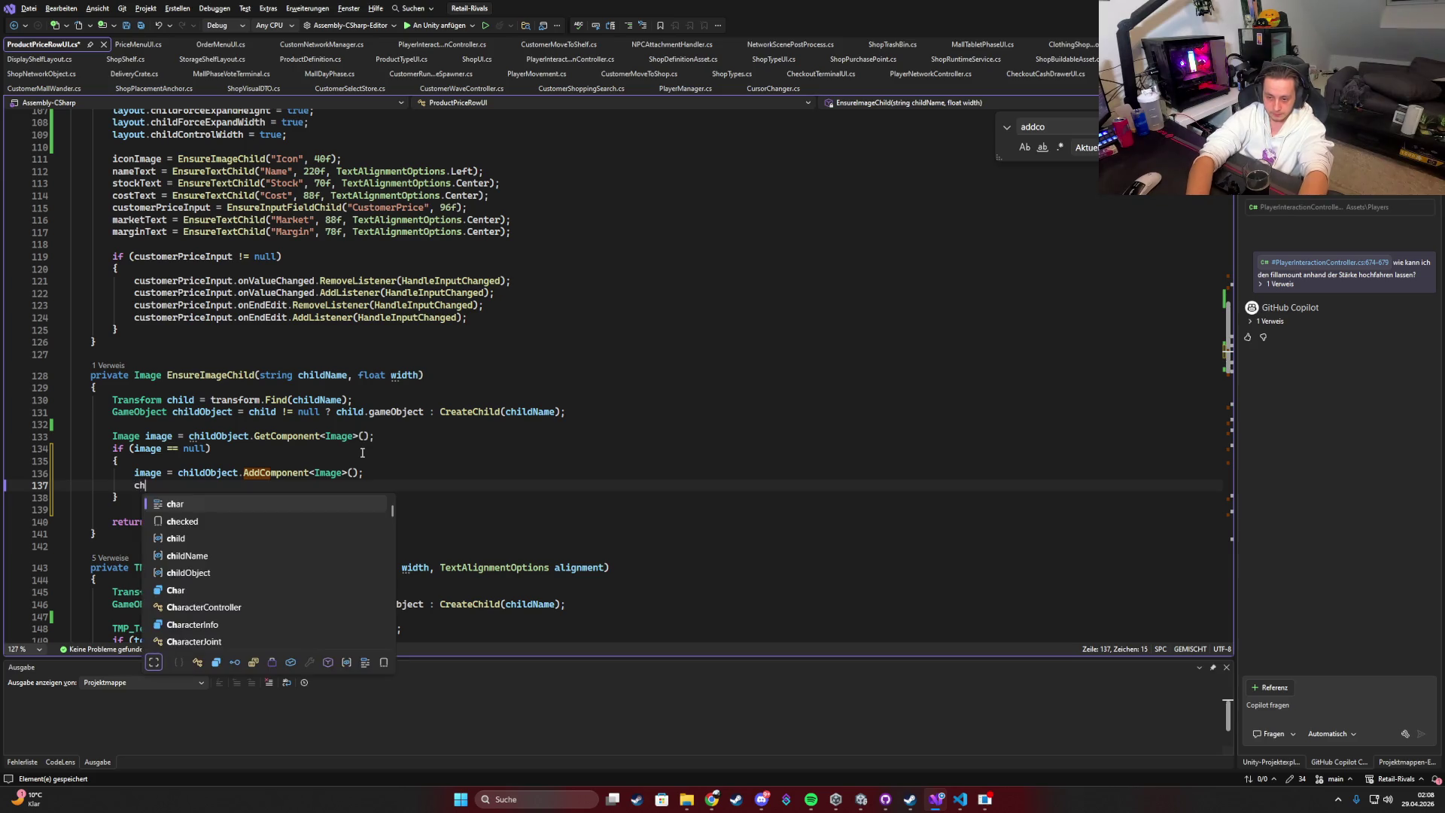
key("BackSpace")
key("BackSpace")
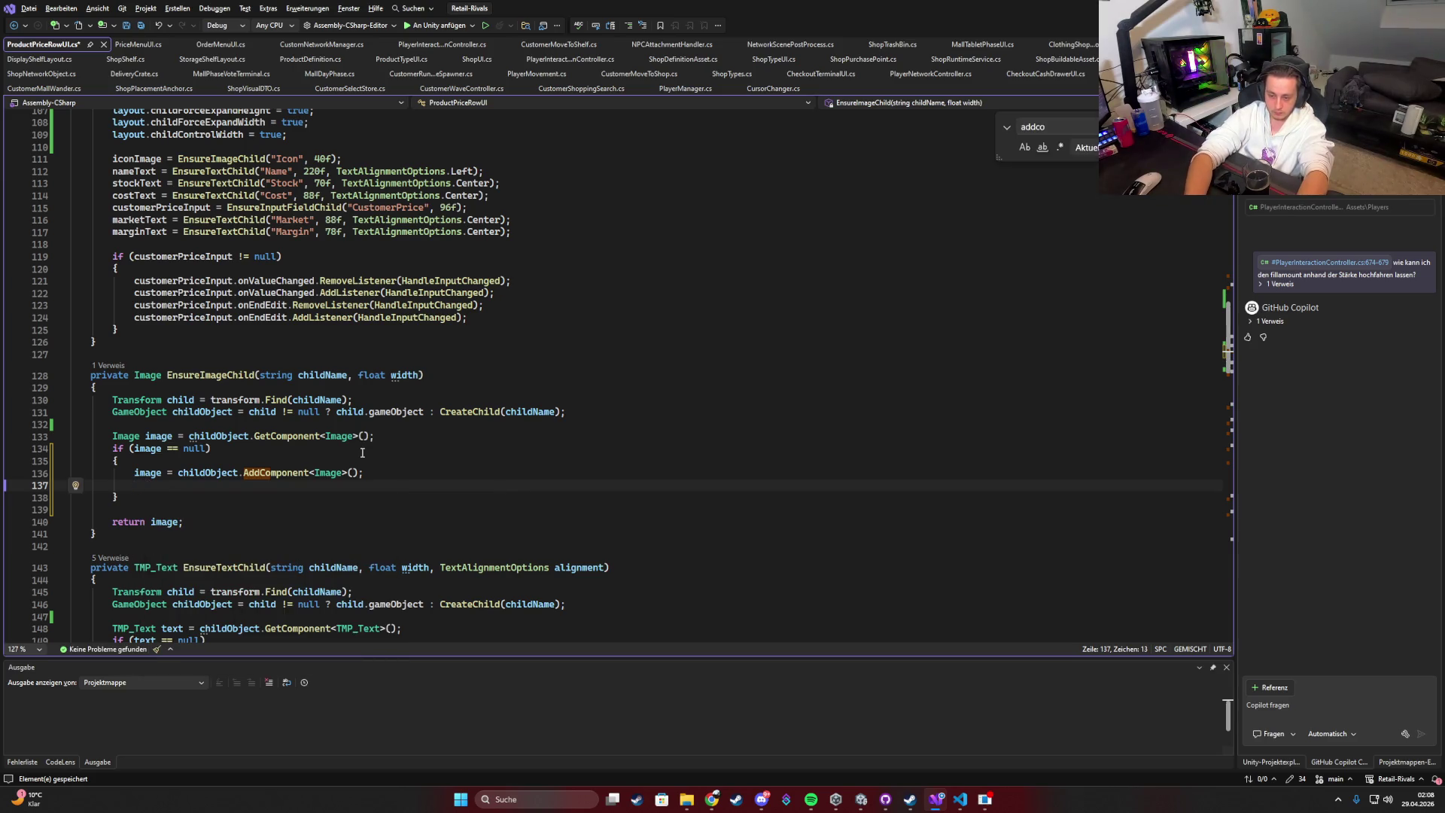
type("image")
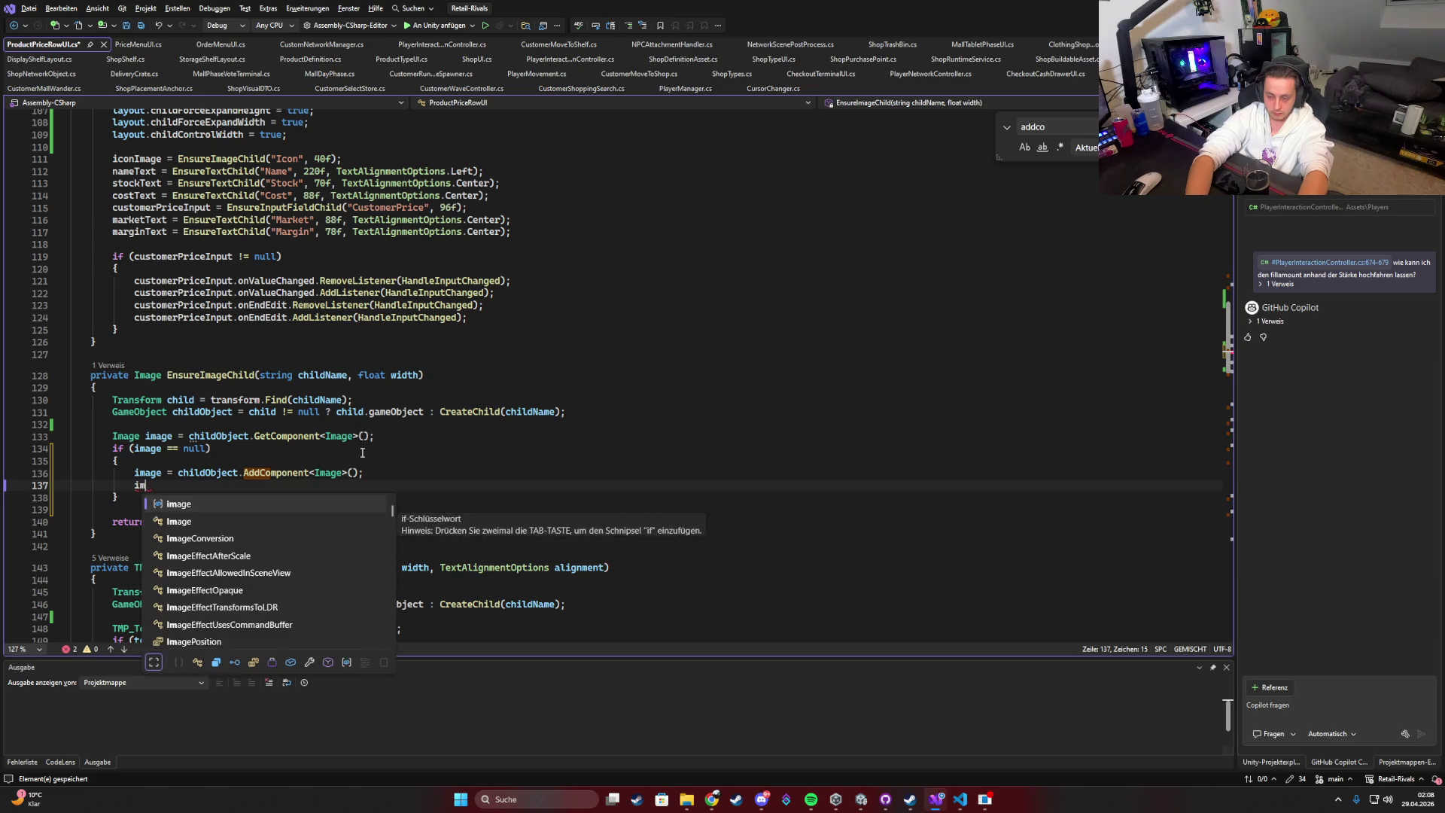
type(".gameObject =")
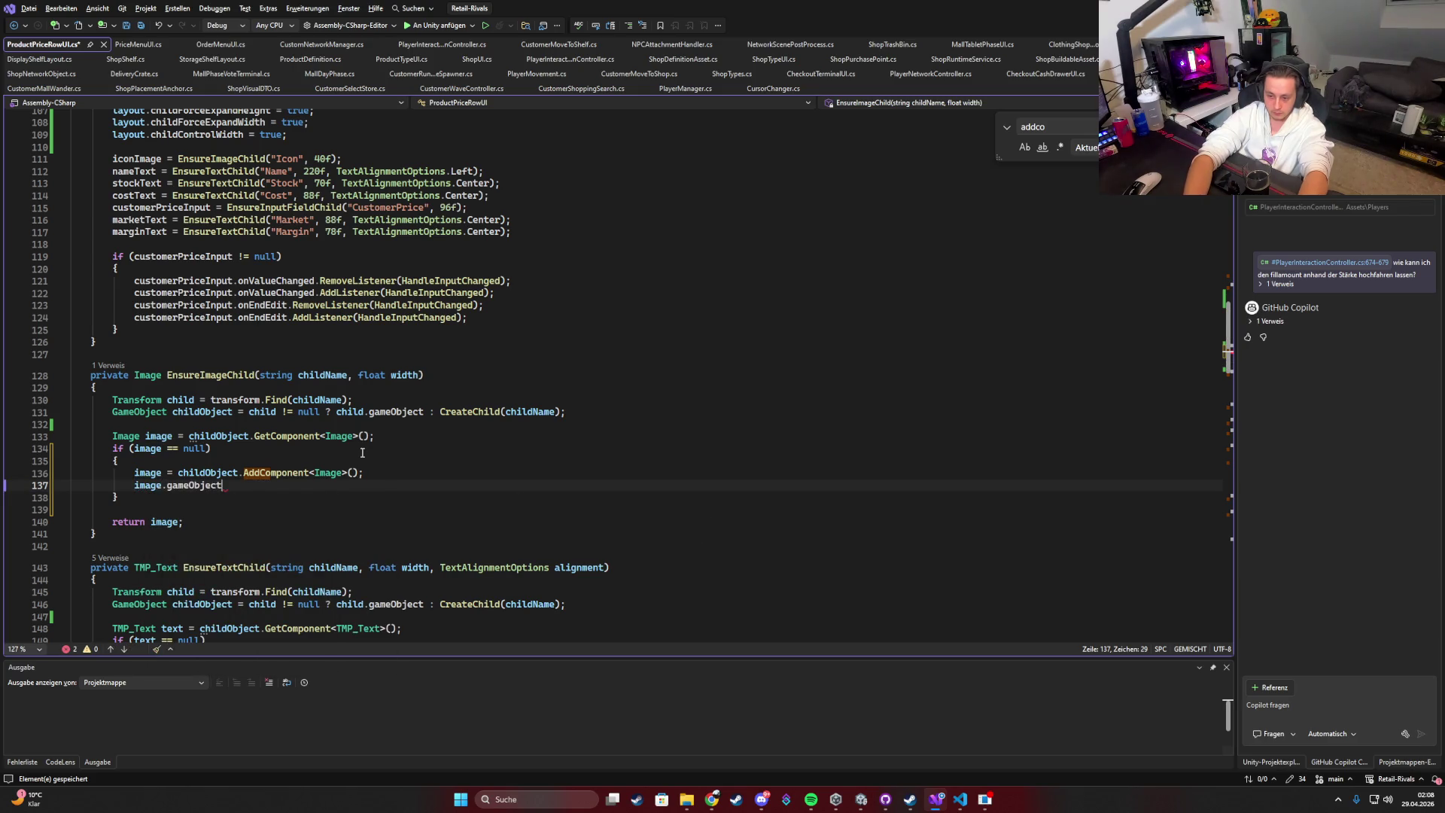
key("Tab")
type("Add")
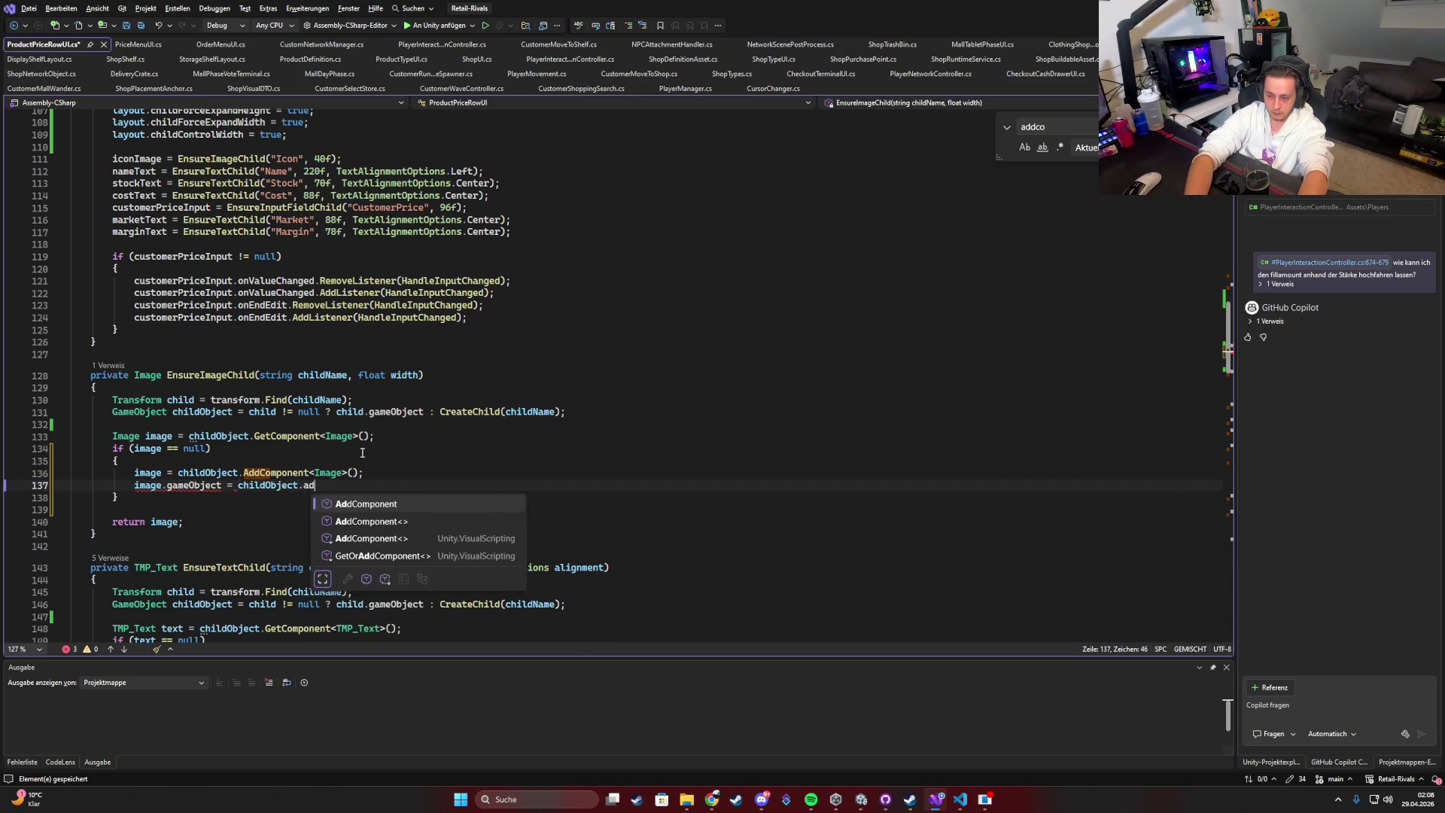
key("Tab")
type("<")
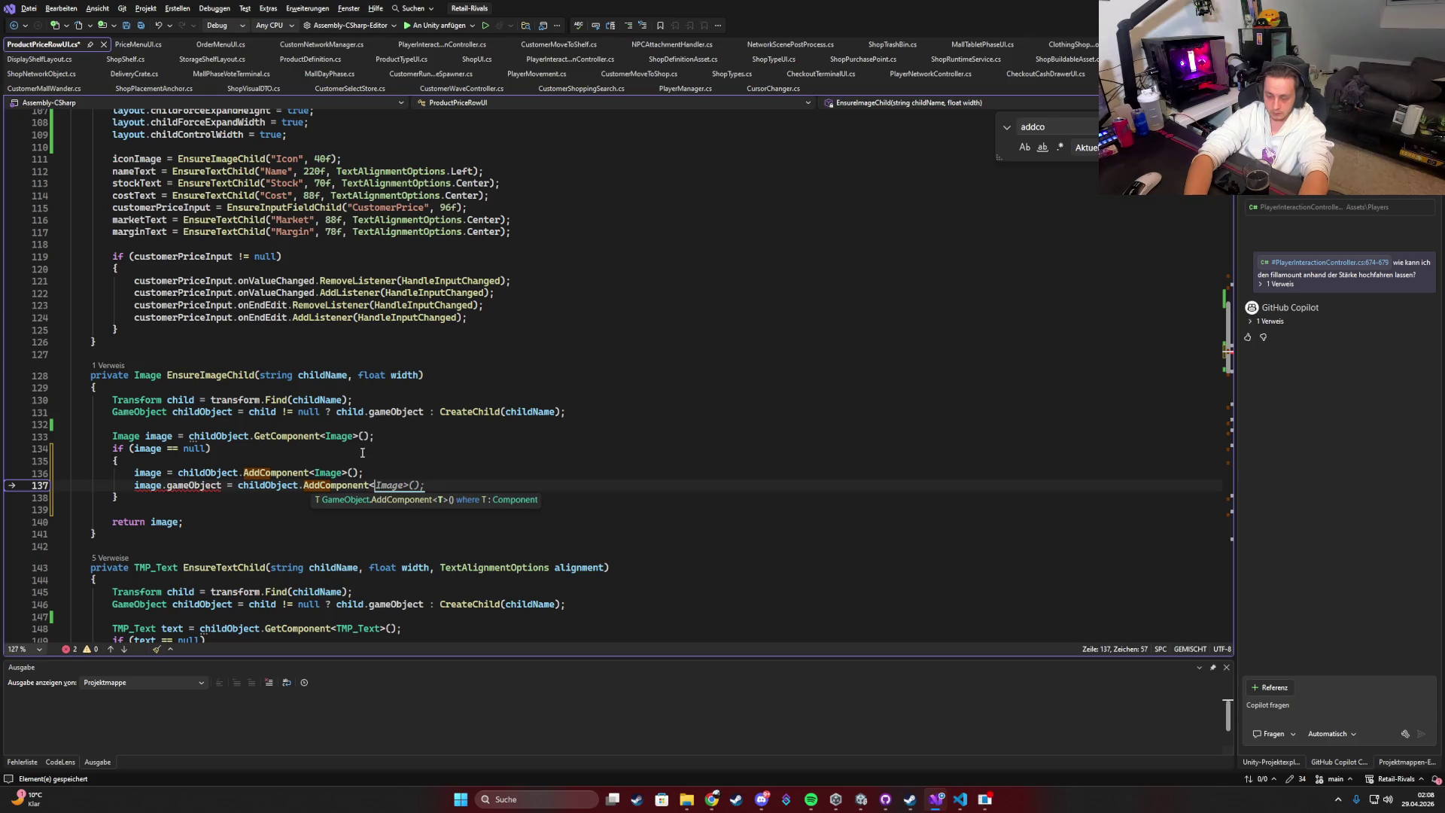
type("LayoutE")
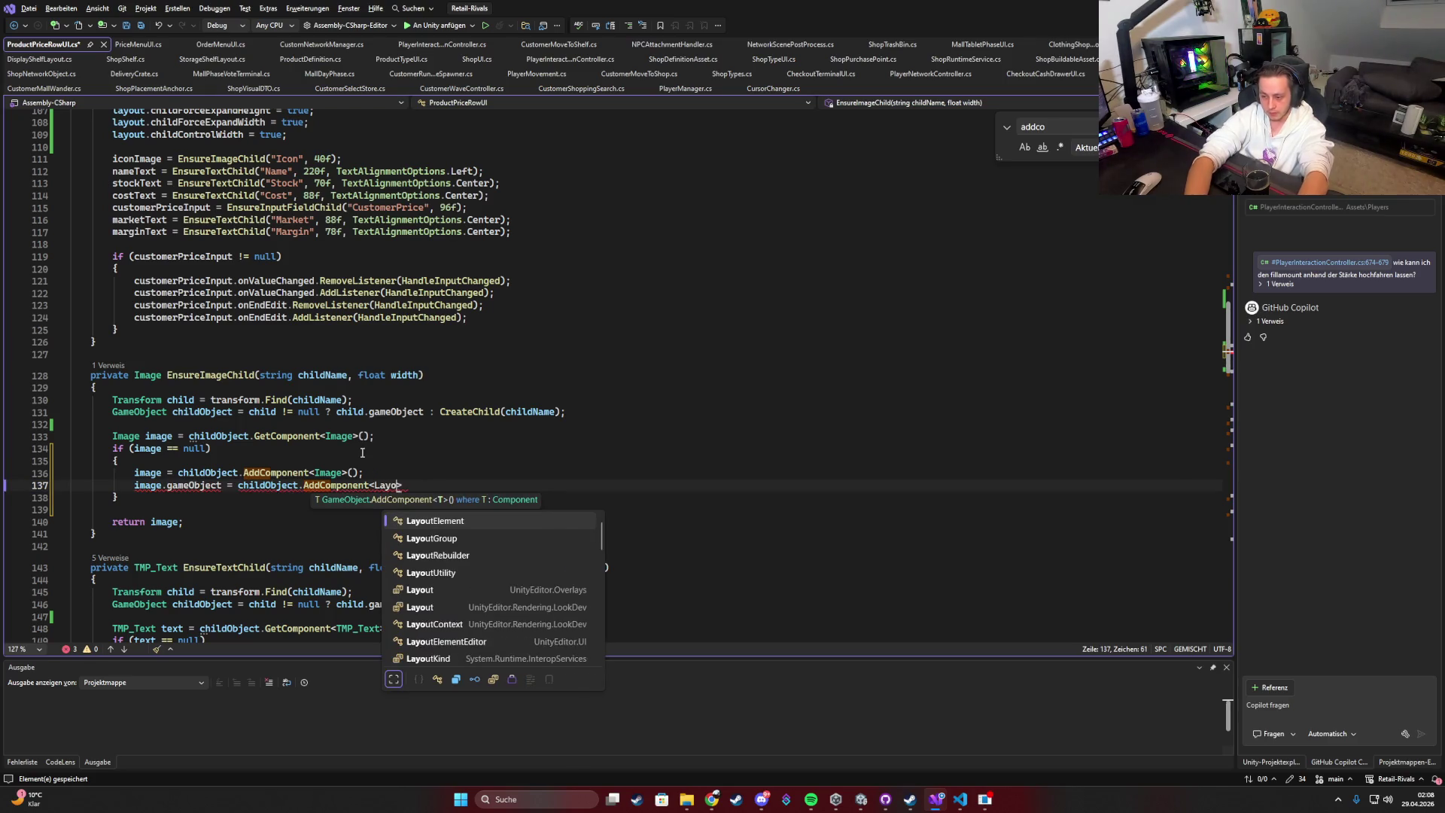
key("Tab")
key("End")
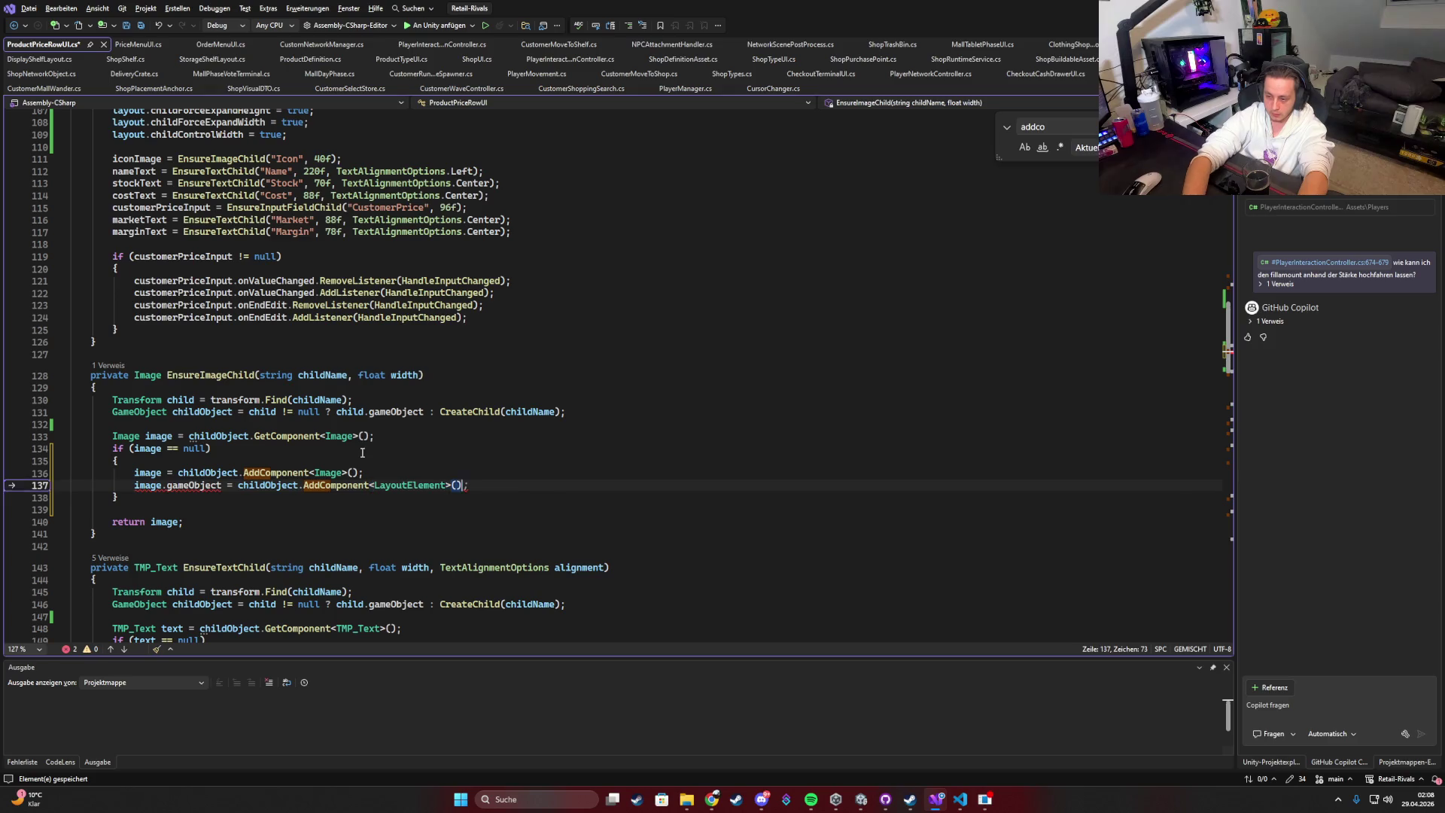
key("Down")
key("Up")
key("End")
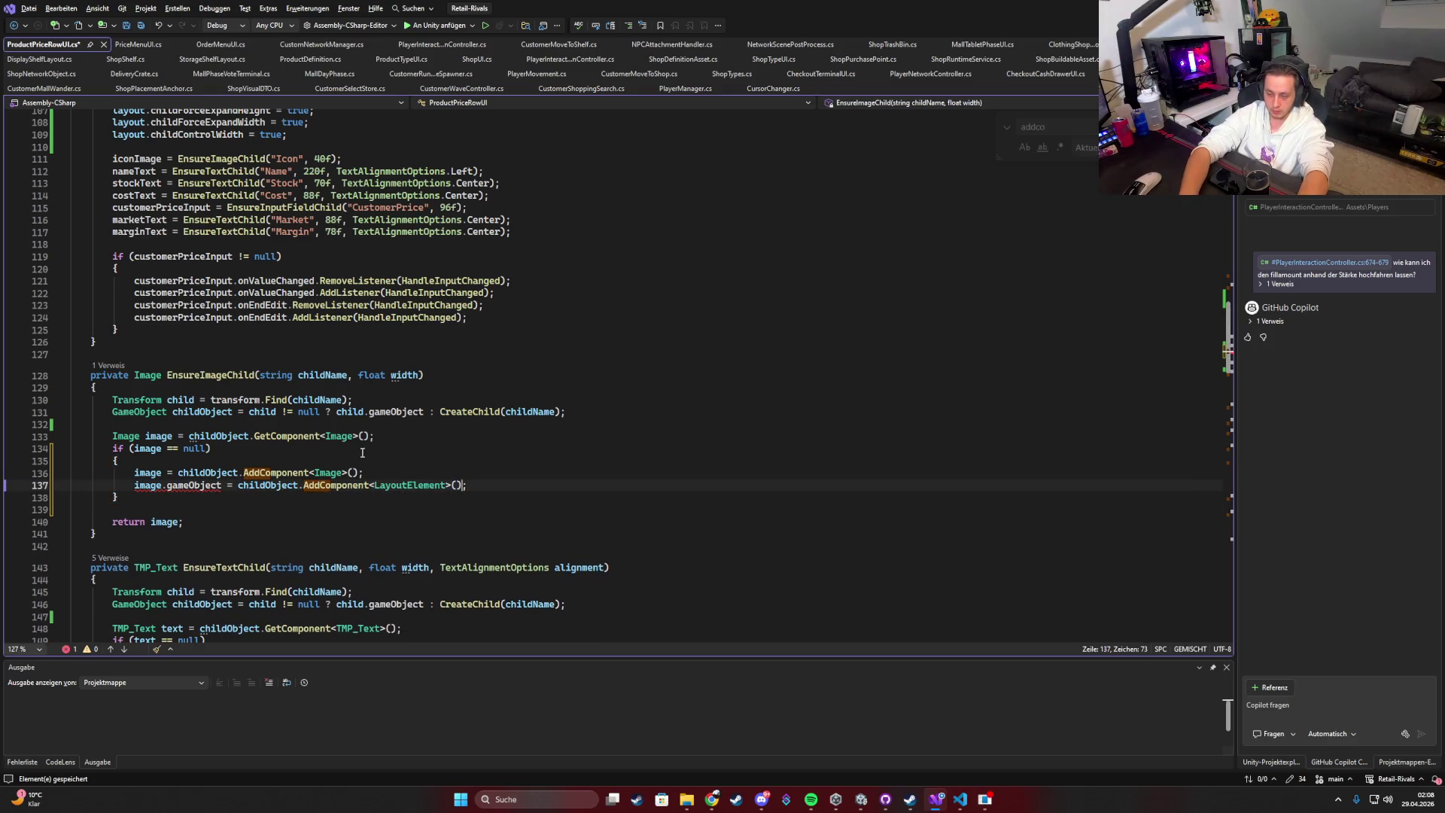
Strip the line's assignment target, leaving a bare AddComponent<LayoutElement>() call.
key("Home")
key("ctrl+Right")
key("ctrl+Right")
key("Left")
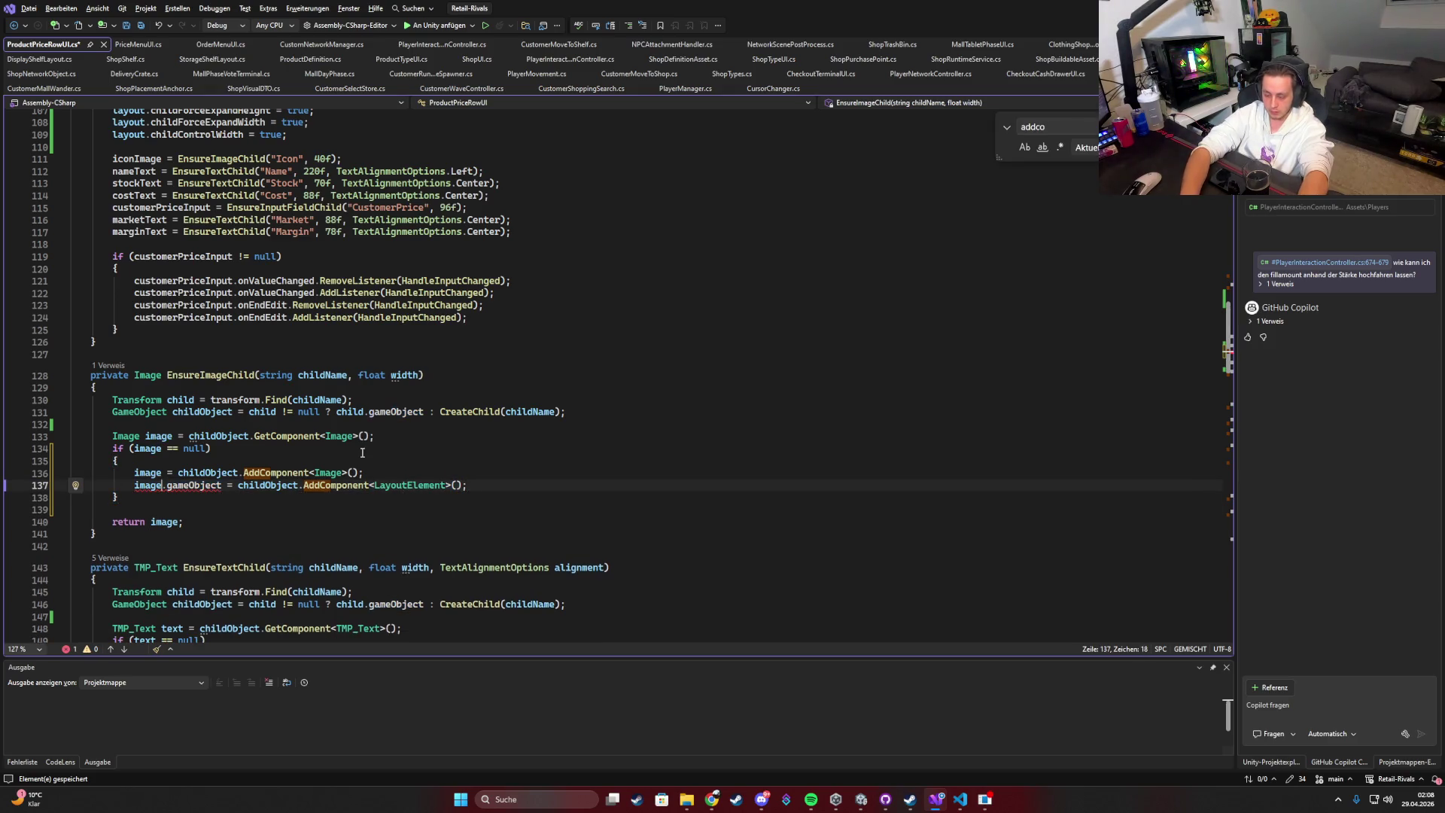
type(".tra")
key("Tab")
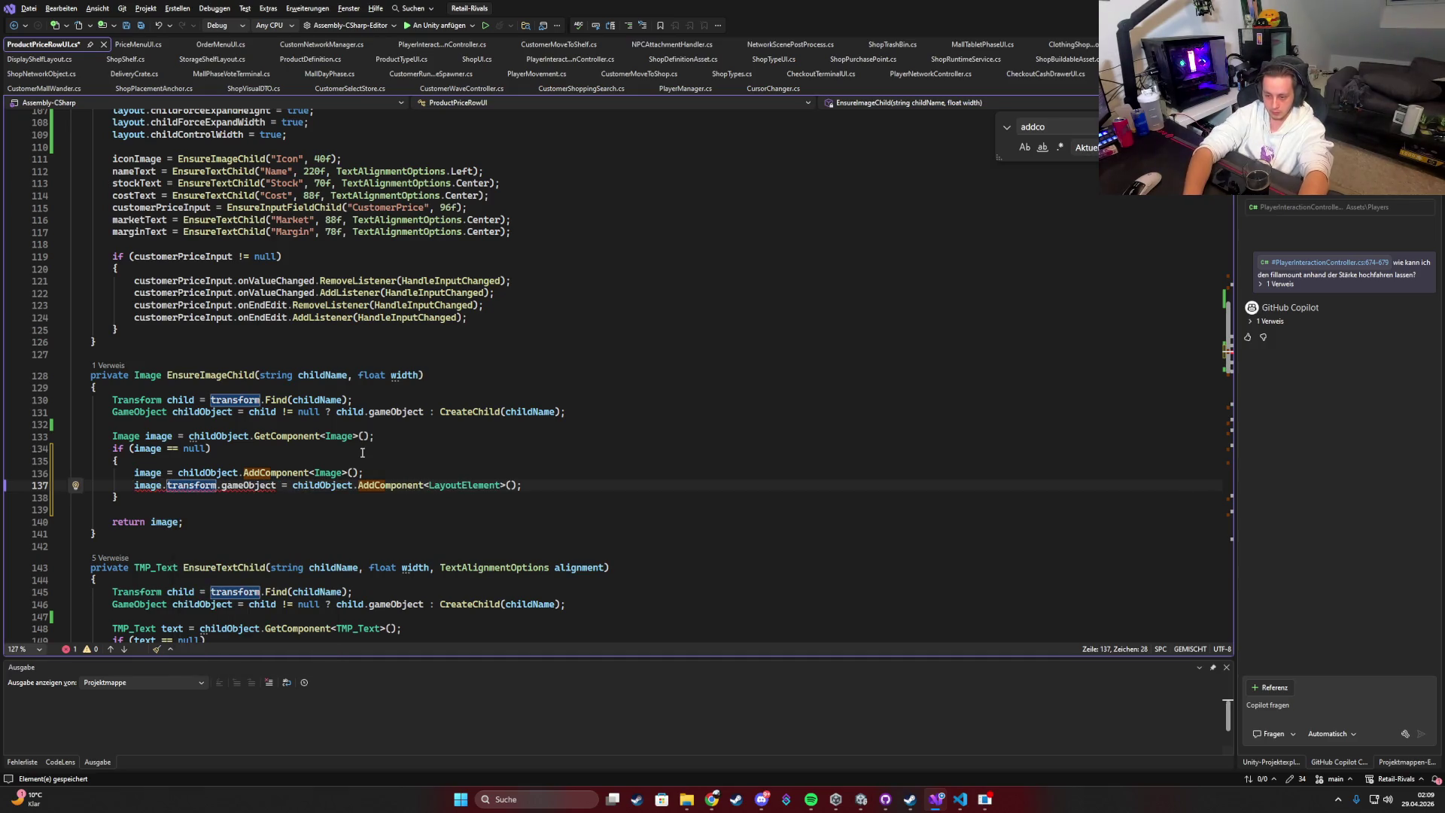
key("ctrl+Delete")
key("ctrl+Delete")
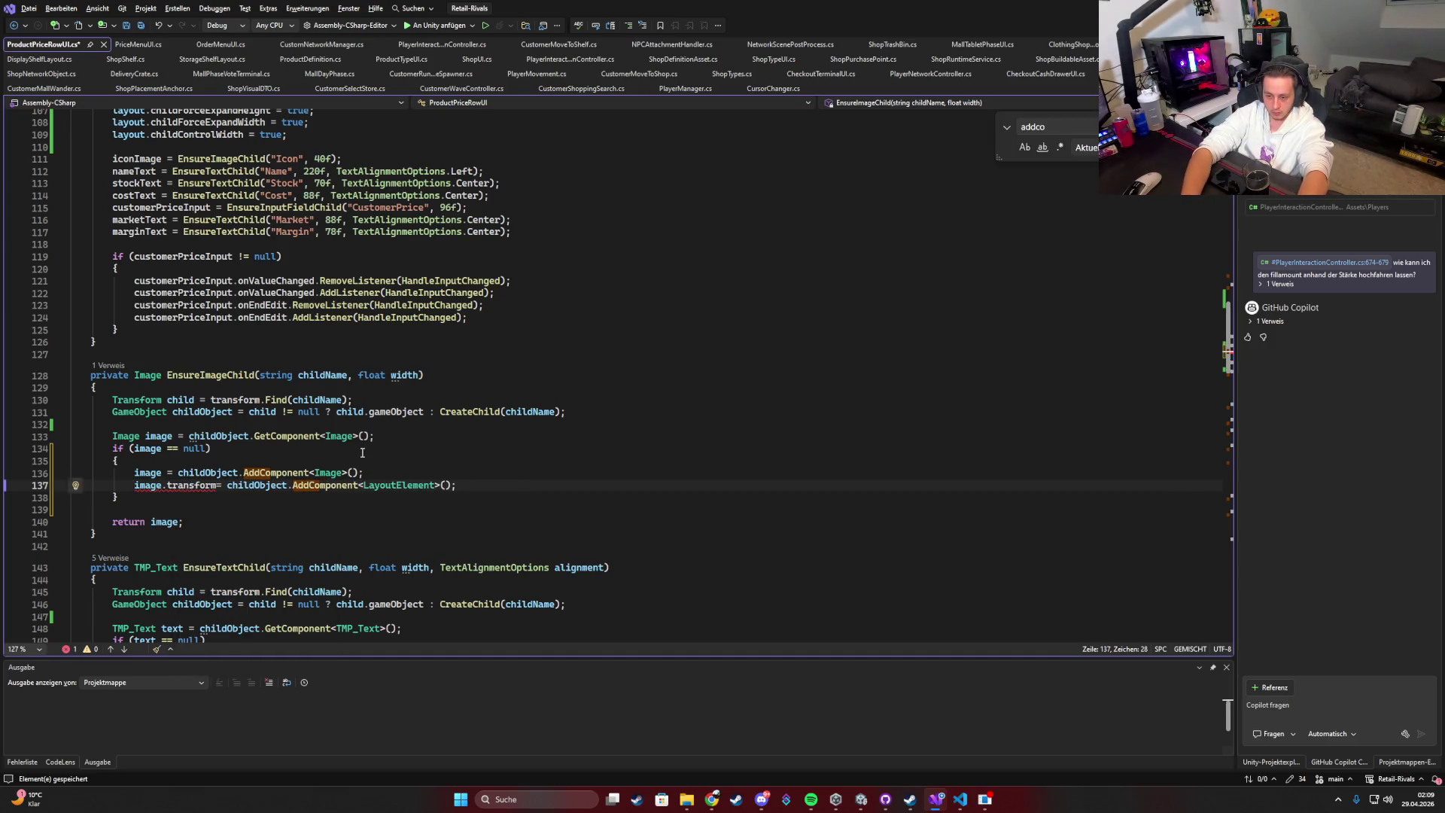
key("ctrl+BackSpace")
key("ctrl+BackSpace")
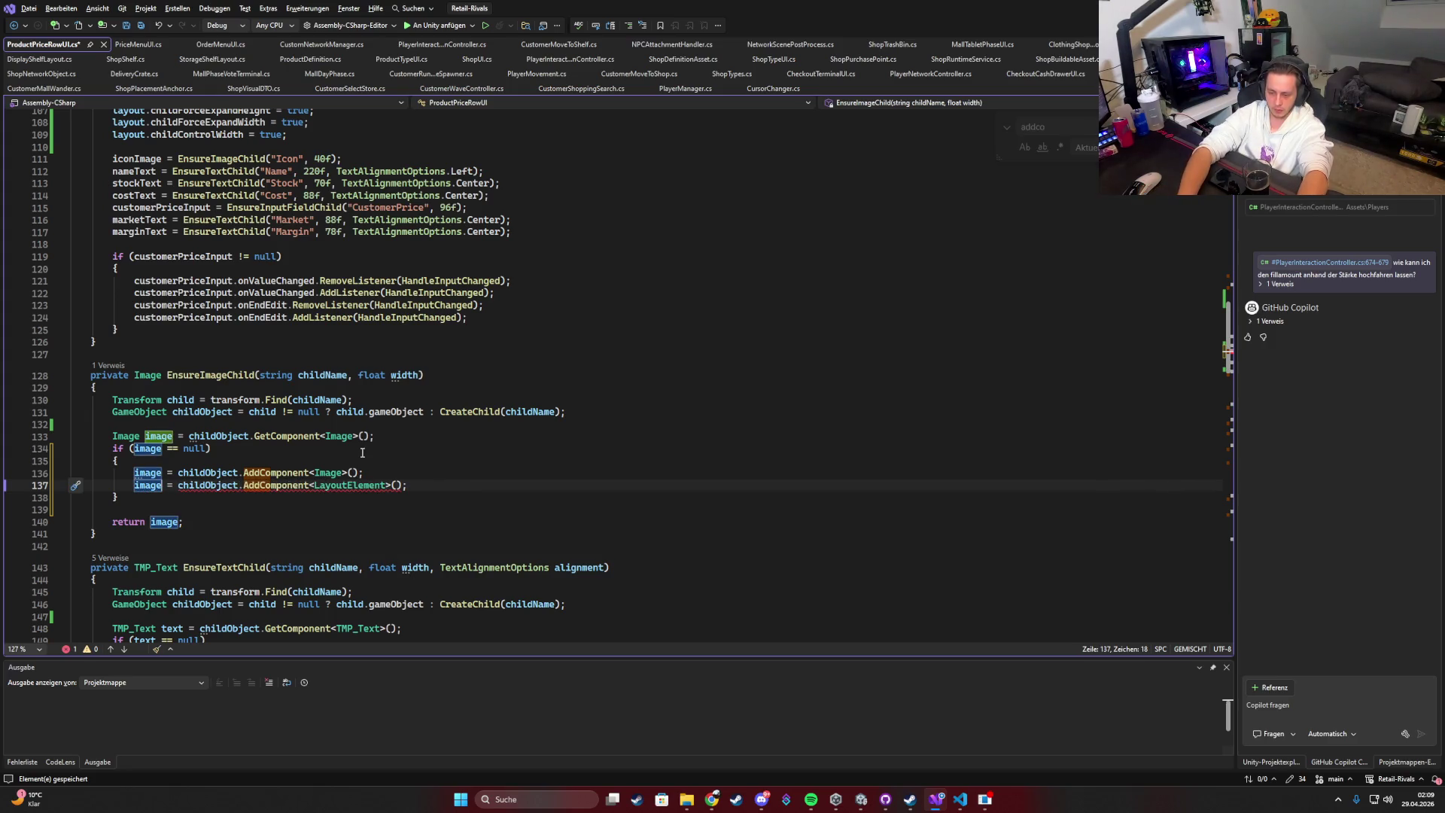
key("ctrl+Delete")
key("ctrl+BackSpace")
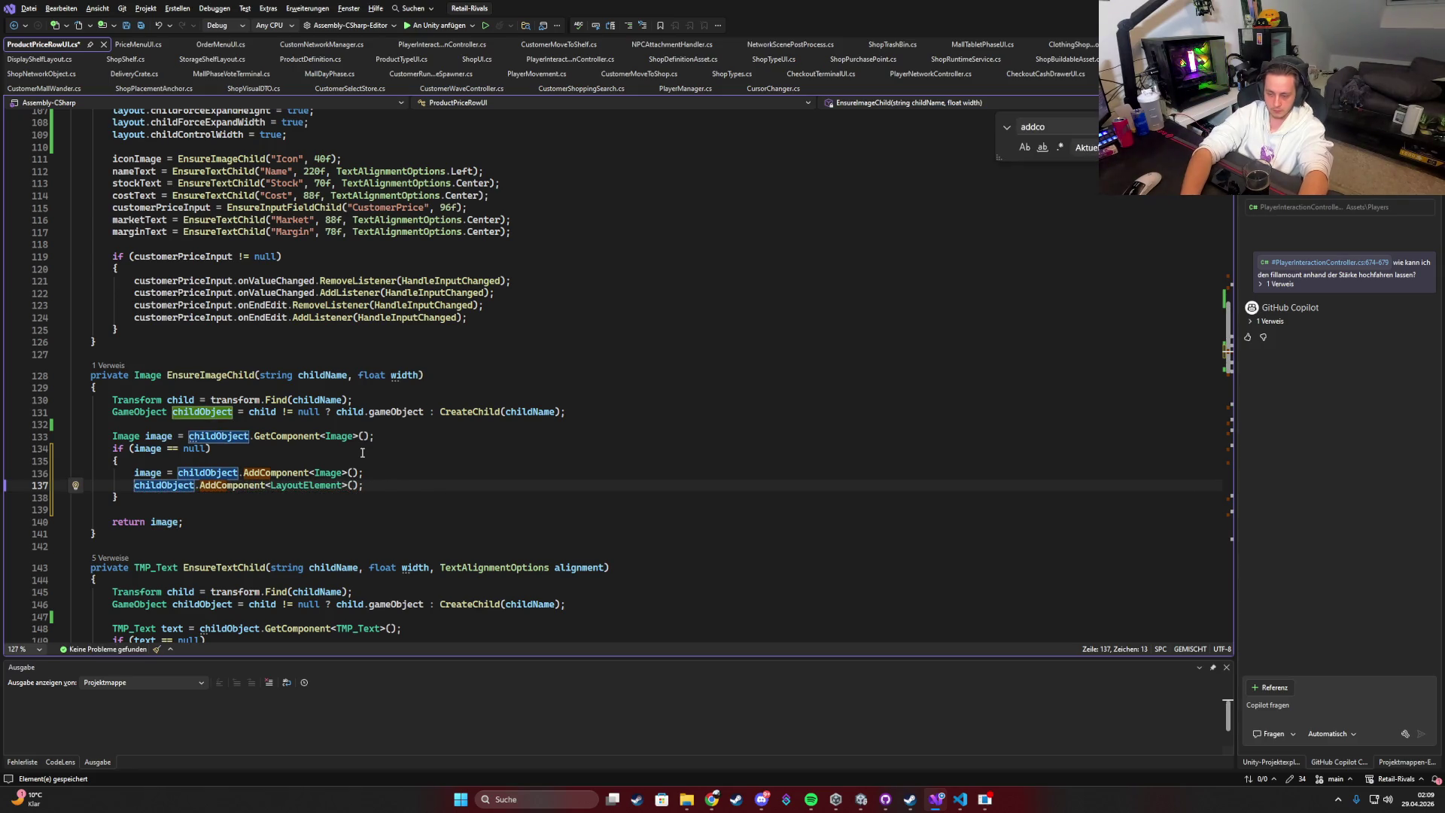
Move the LayoutElement line below the closing brace, then delete it.
key("alt+Down")
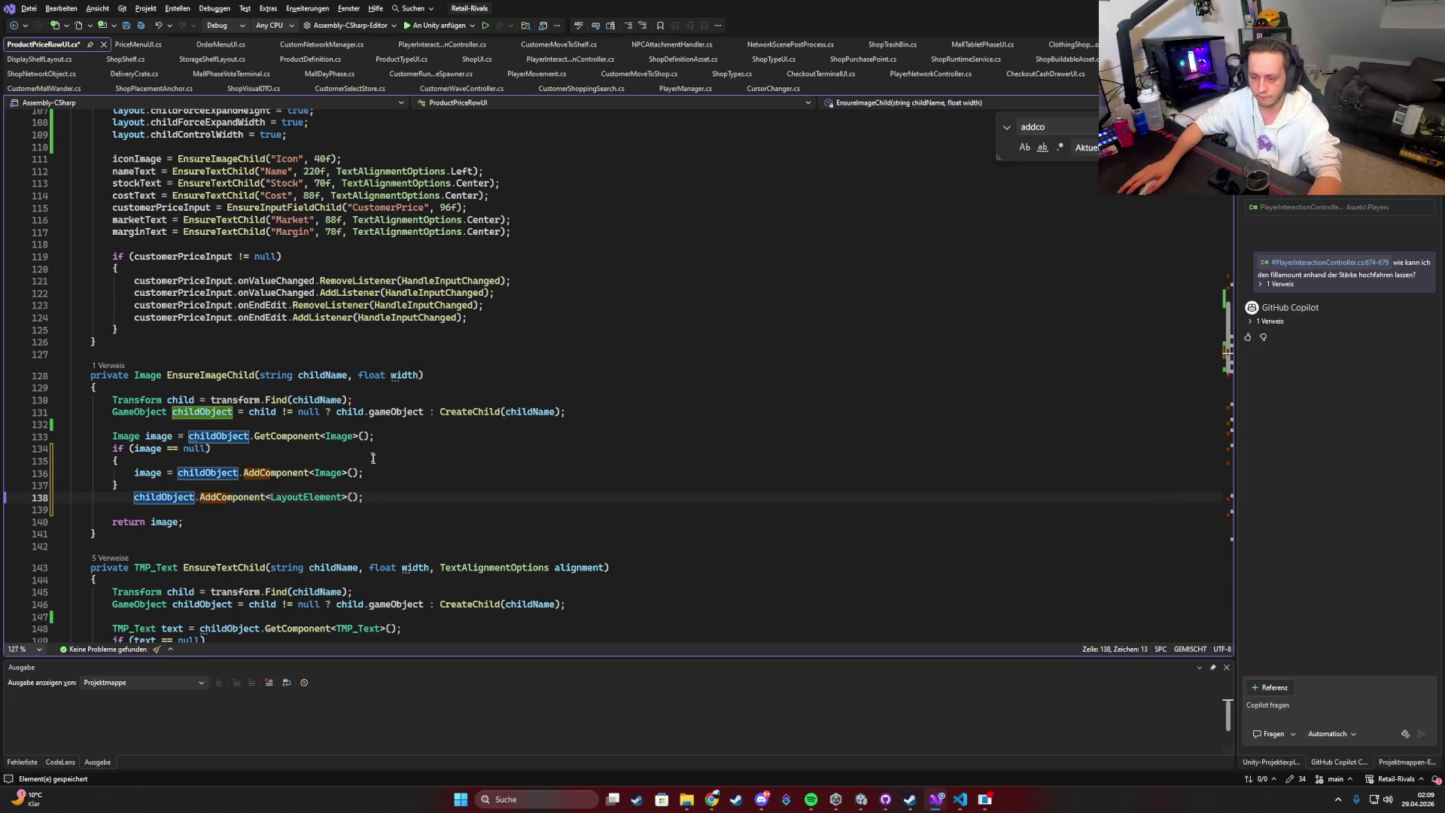
left_click_drag(377, 497, 183, 486)
key("BackSpace")
Follow the EnsureImageChild reference to the line where the icon image is created.
left_click(108, 365)
left_click(198, 323)
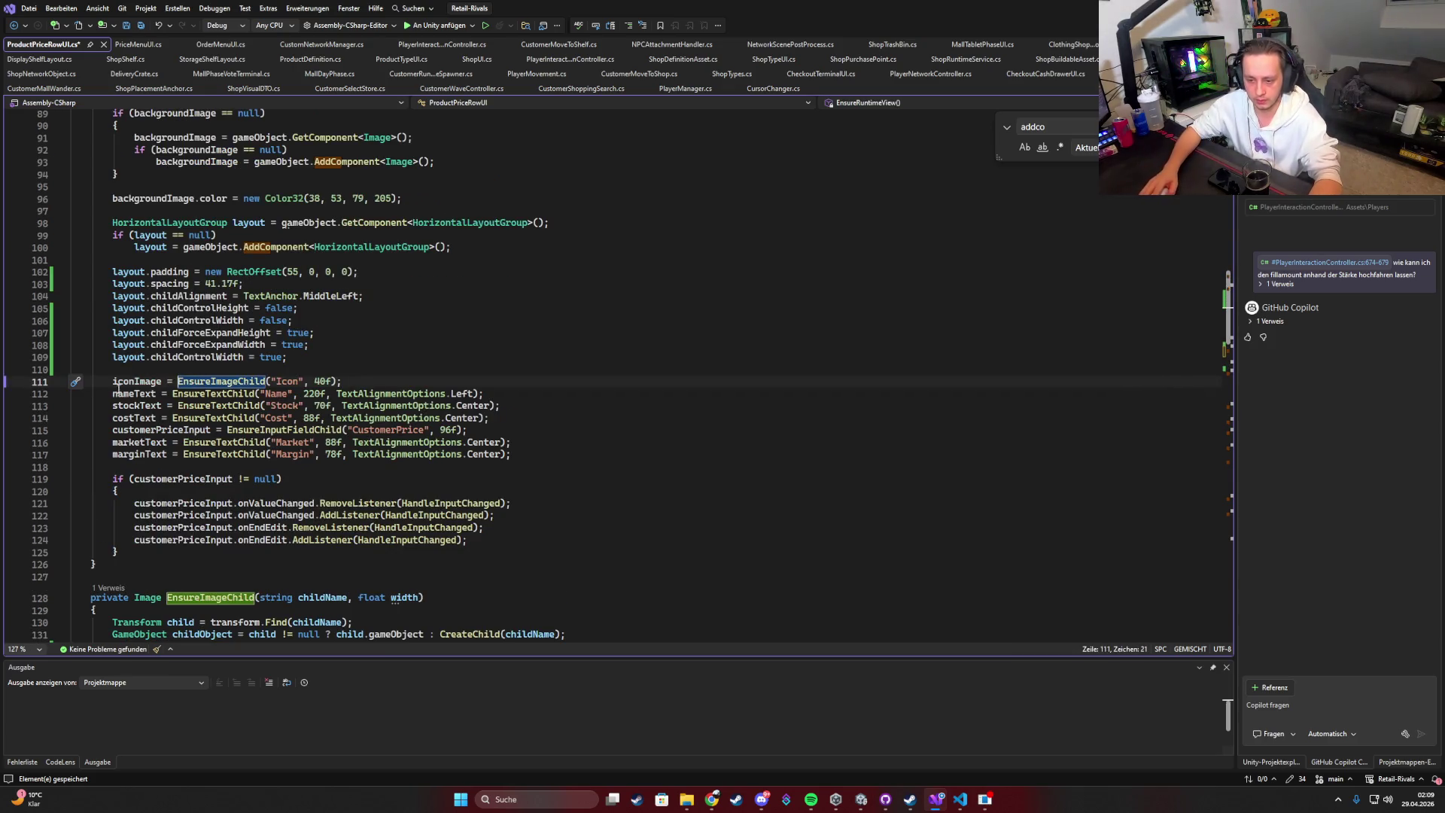
scroll(422, 442, "down", 2)
scroll(365, 383, "up", 2)
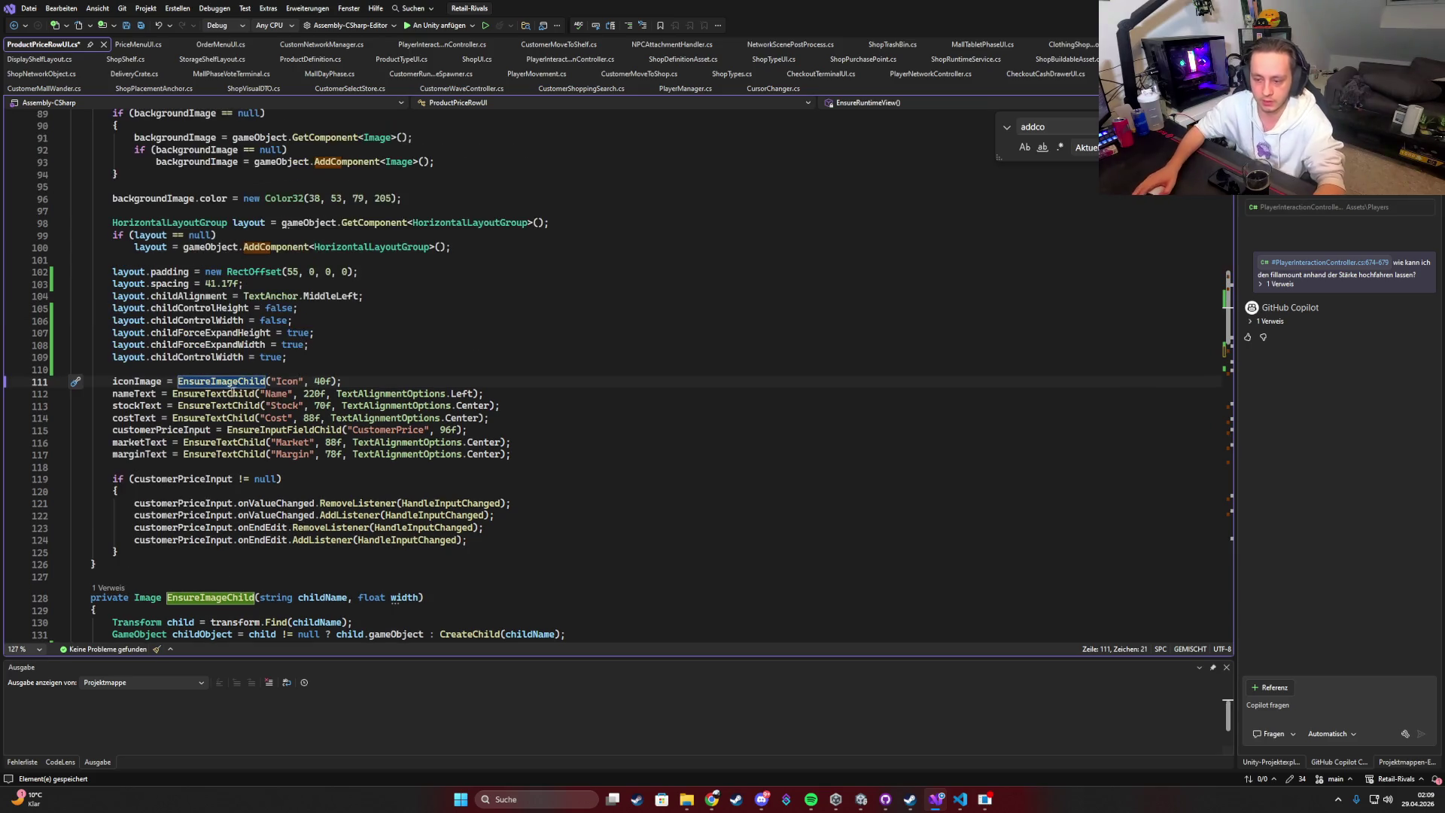
left_click(452, 383)
Add iconImage.AddComponent<LayoutElement>().preferredWidth = 50f below the icon image line.
key("Return")
key("Return")
type("iconImage.addco")
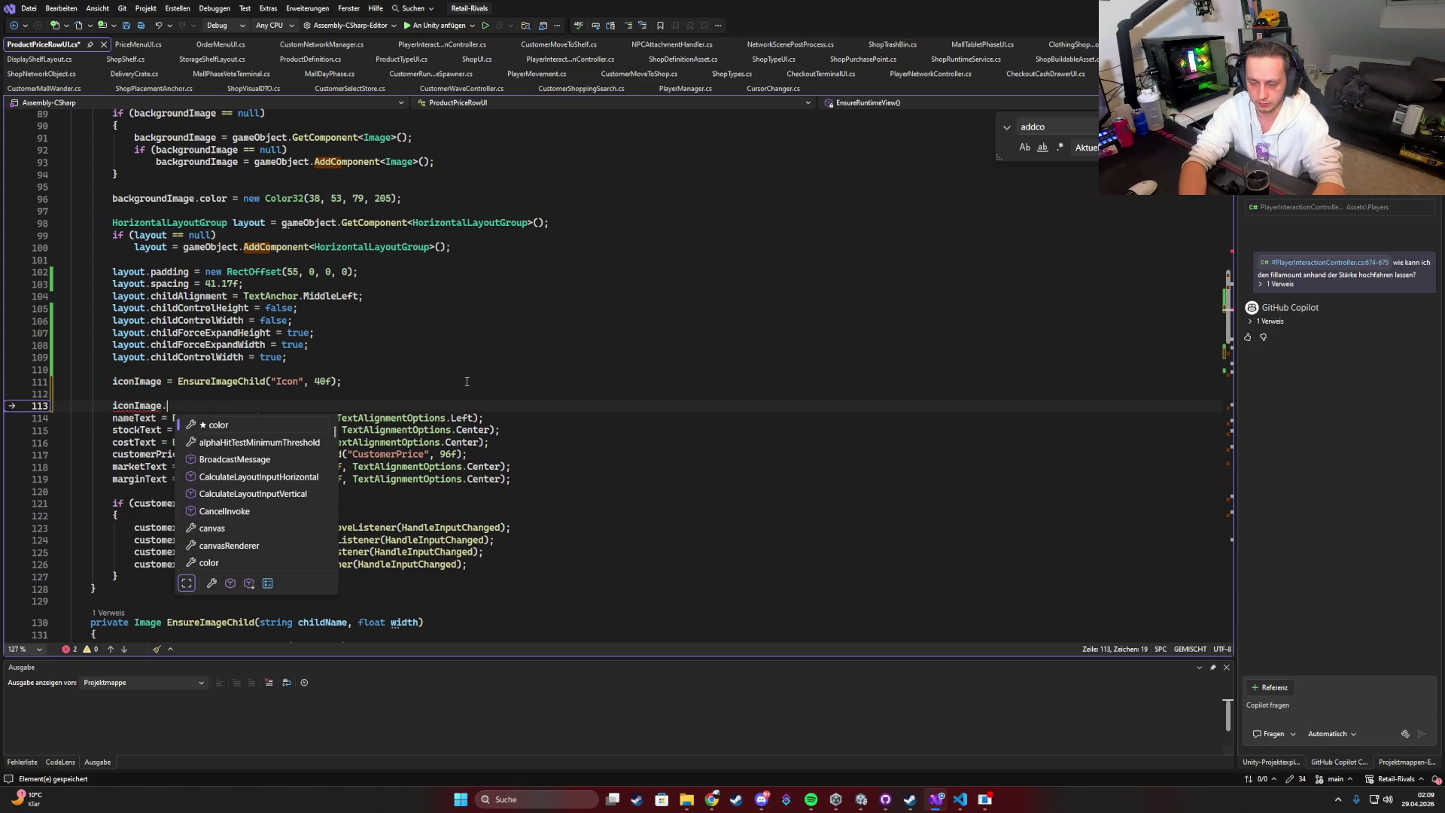
key("Tab")
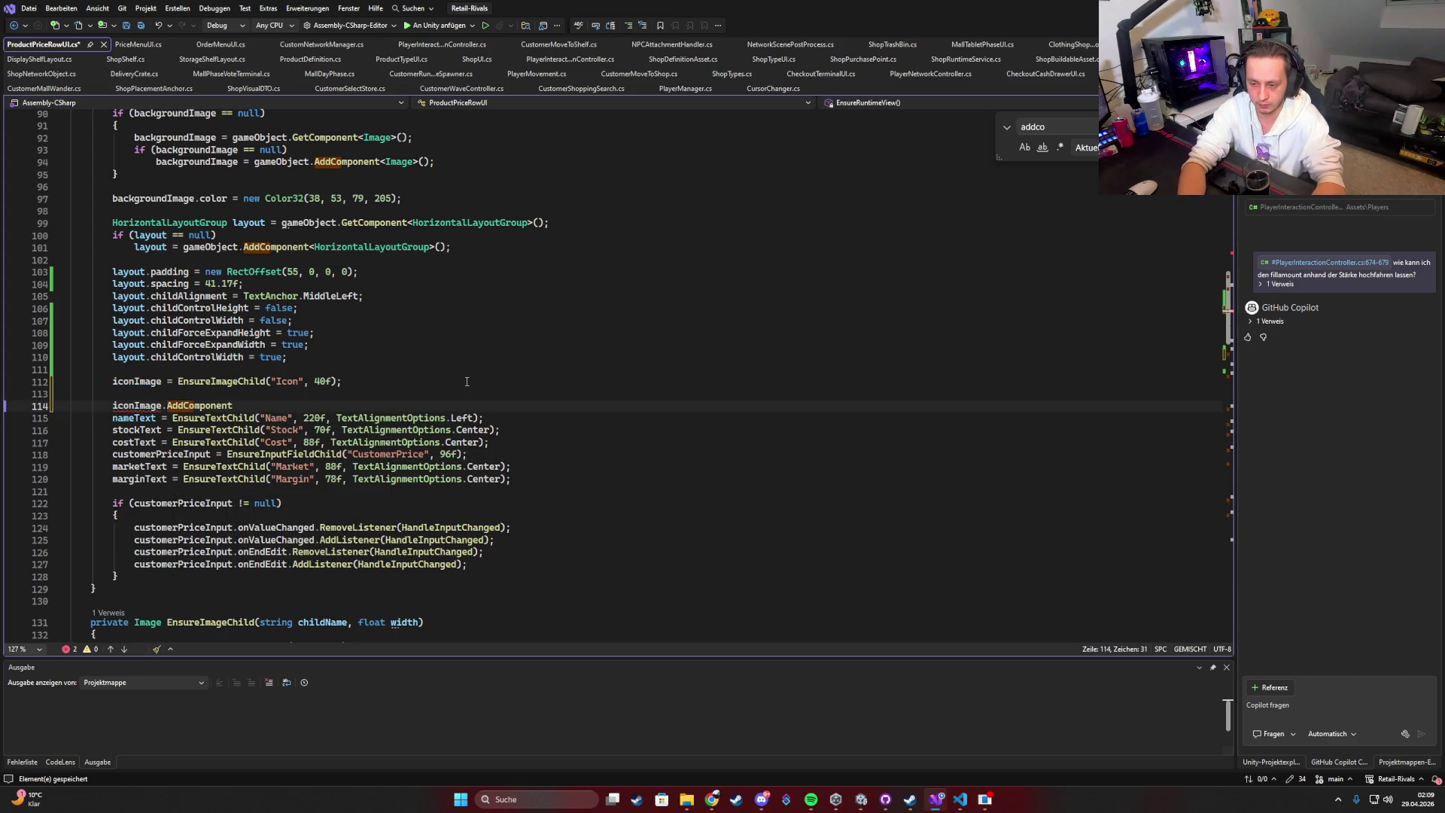
type("<")
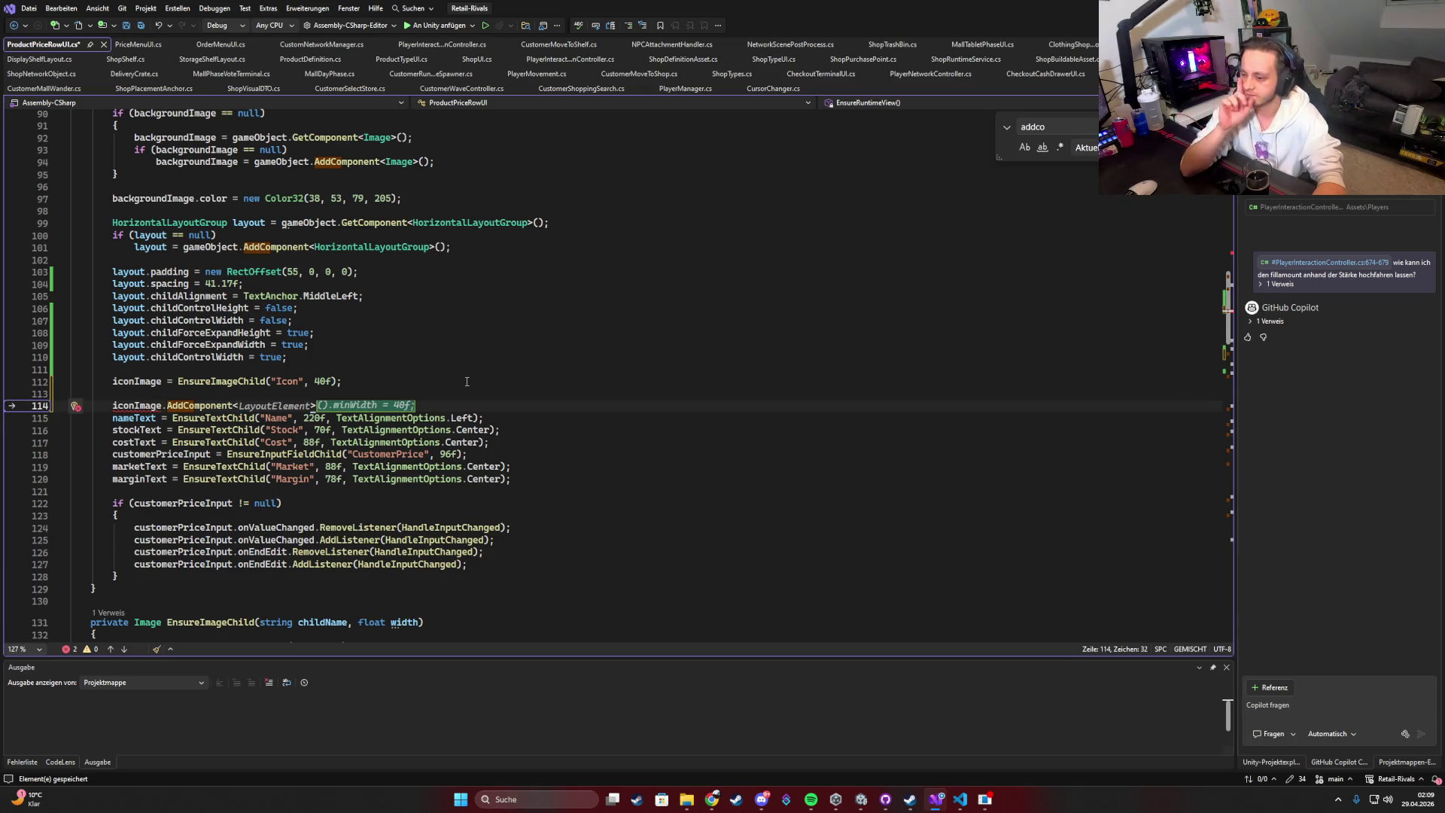
key("Tab")
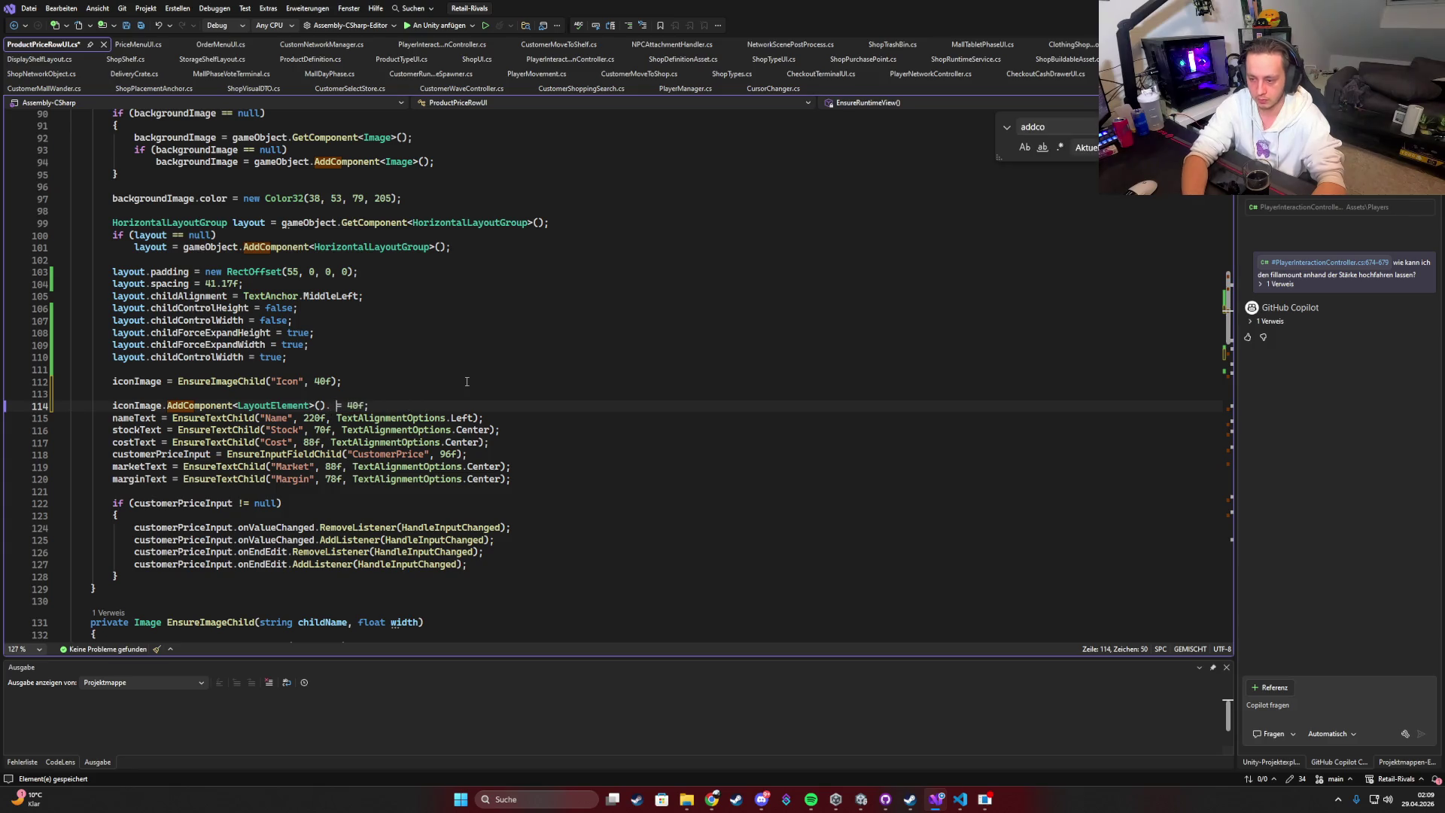
type("pref")
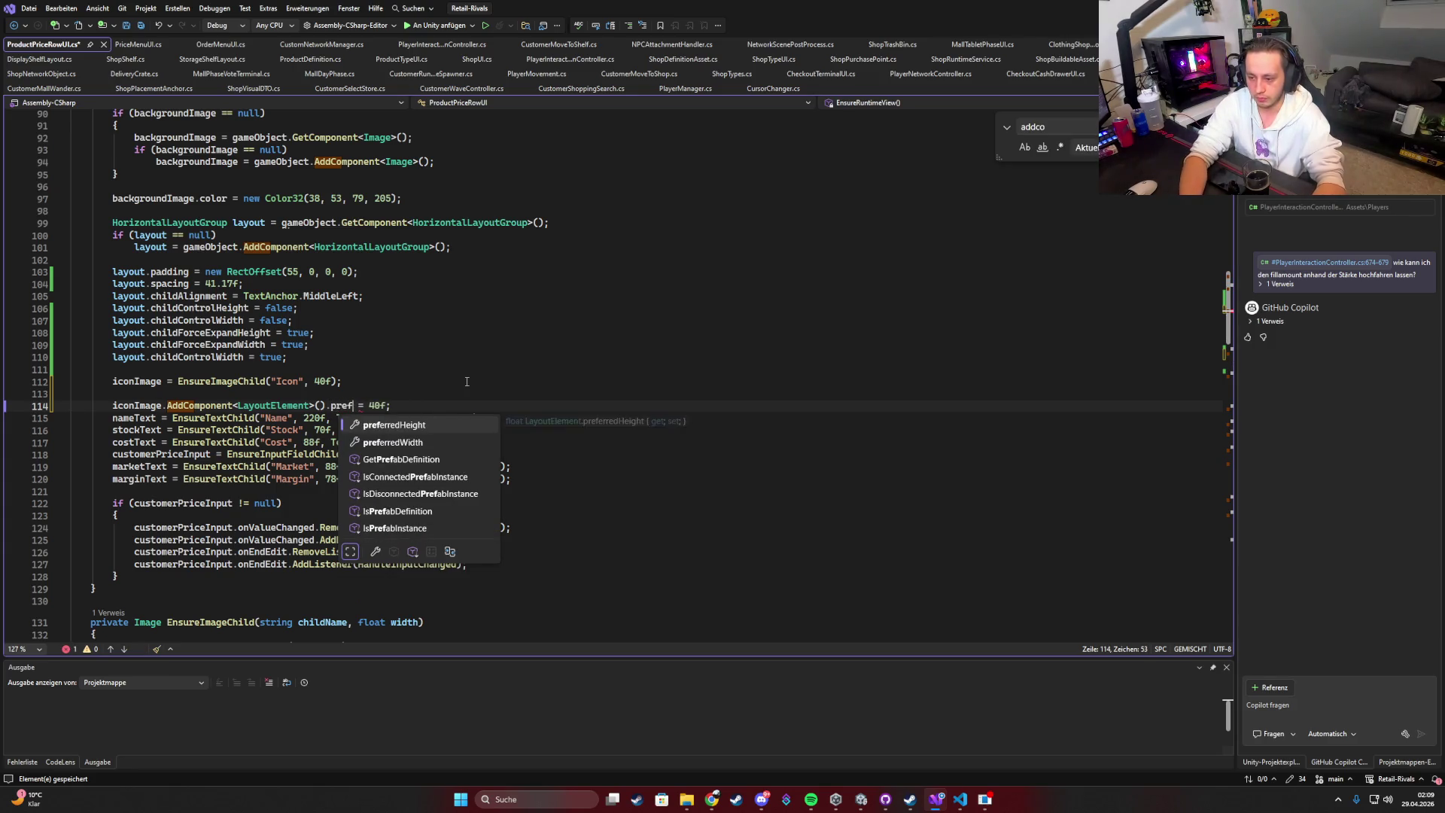
key("Tab")
key("ctrl+BackSpace")
type("pref")
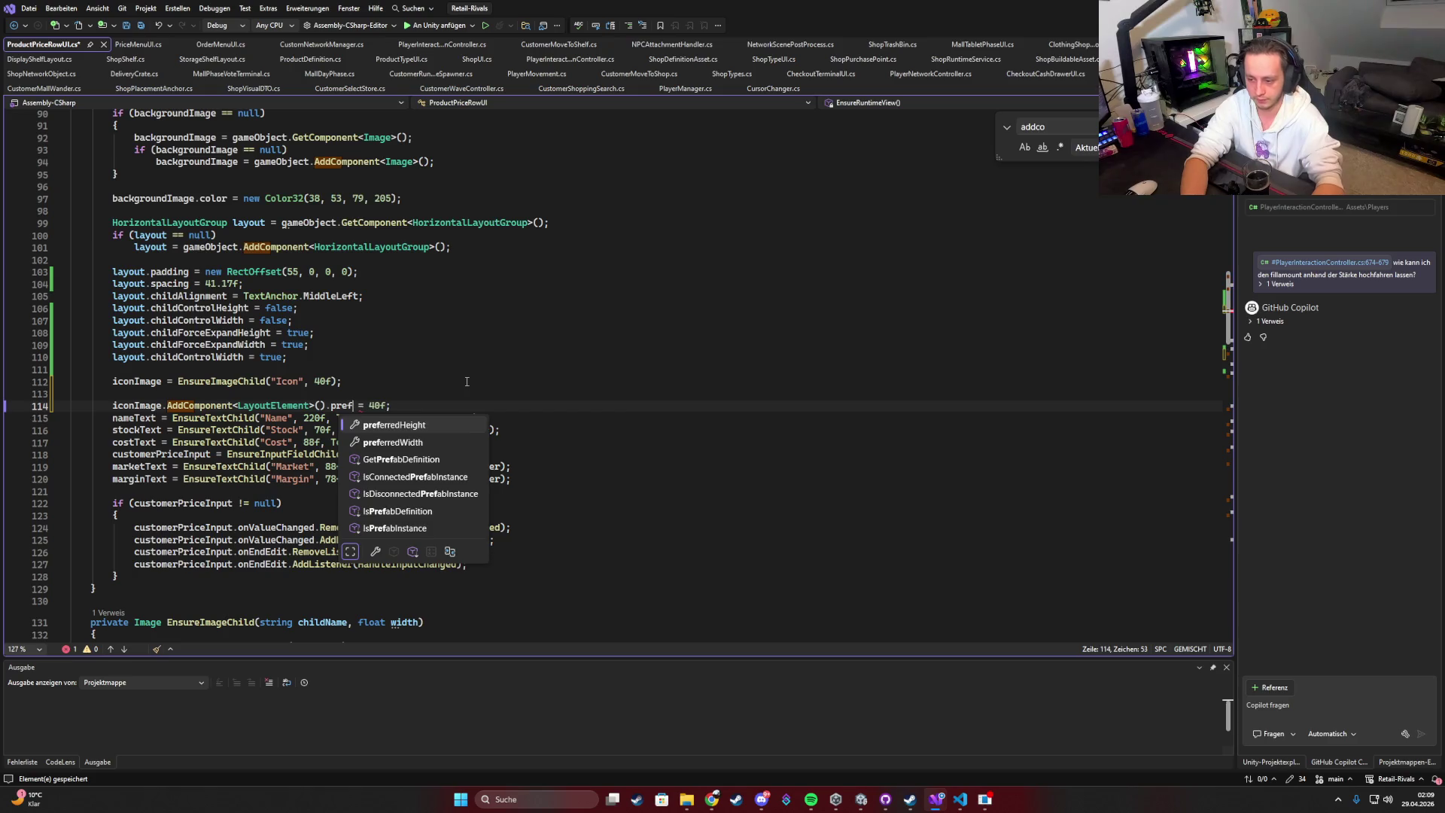
key("Tab")
key("Right")
key("Right")
key("Right")
key("BackSpace")
type("5")
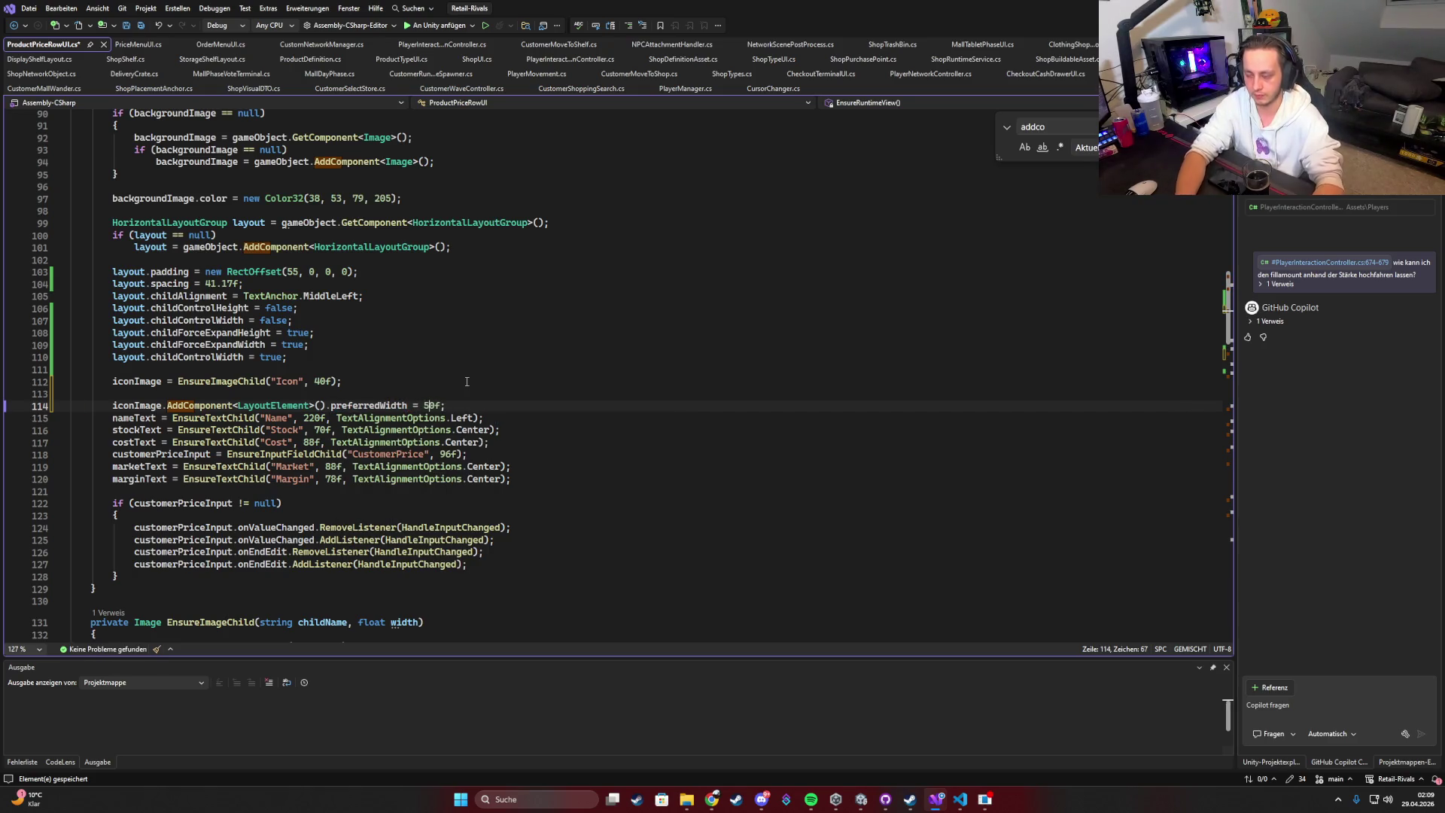
Check the price row's Icon child in Unity, then return to the script.
mouse_move(861, 799)
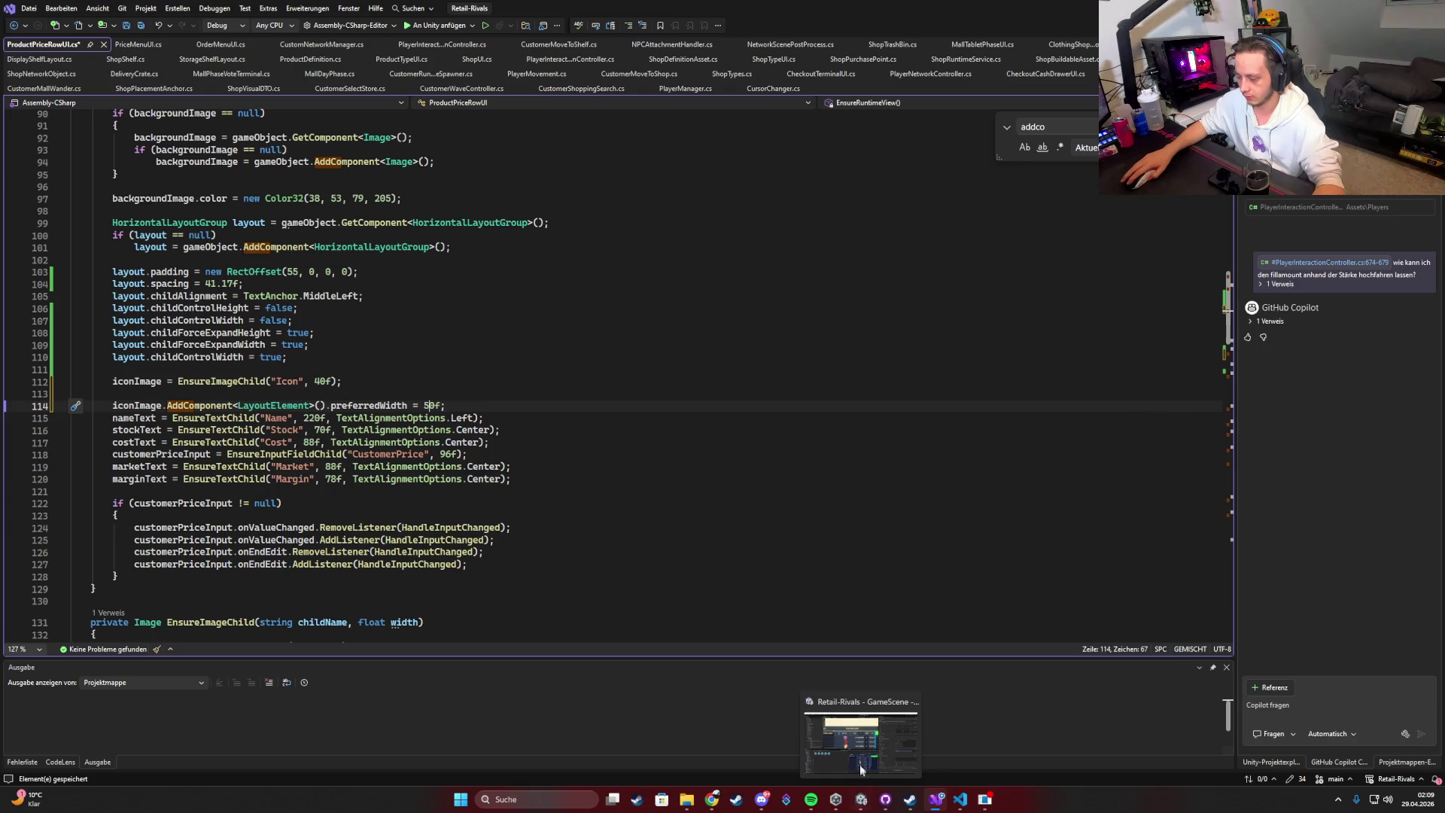
left_click(859, 760)
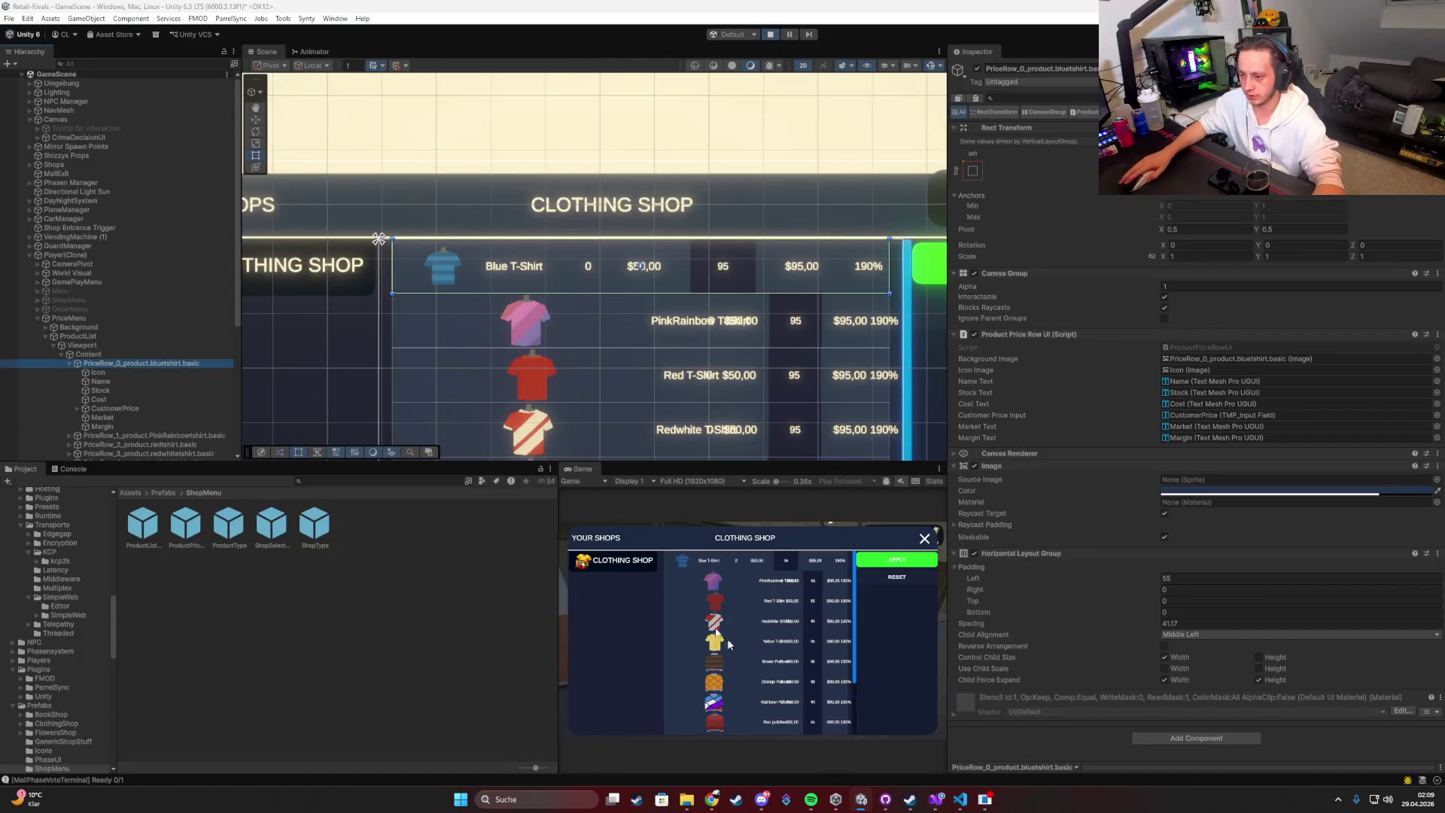
left_click(106, 373)
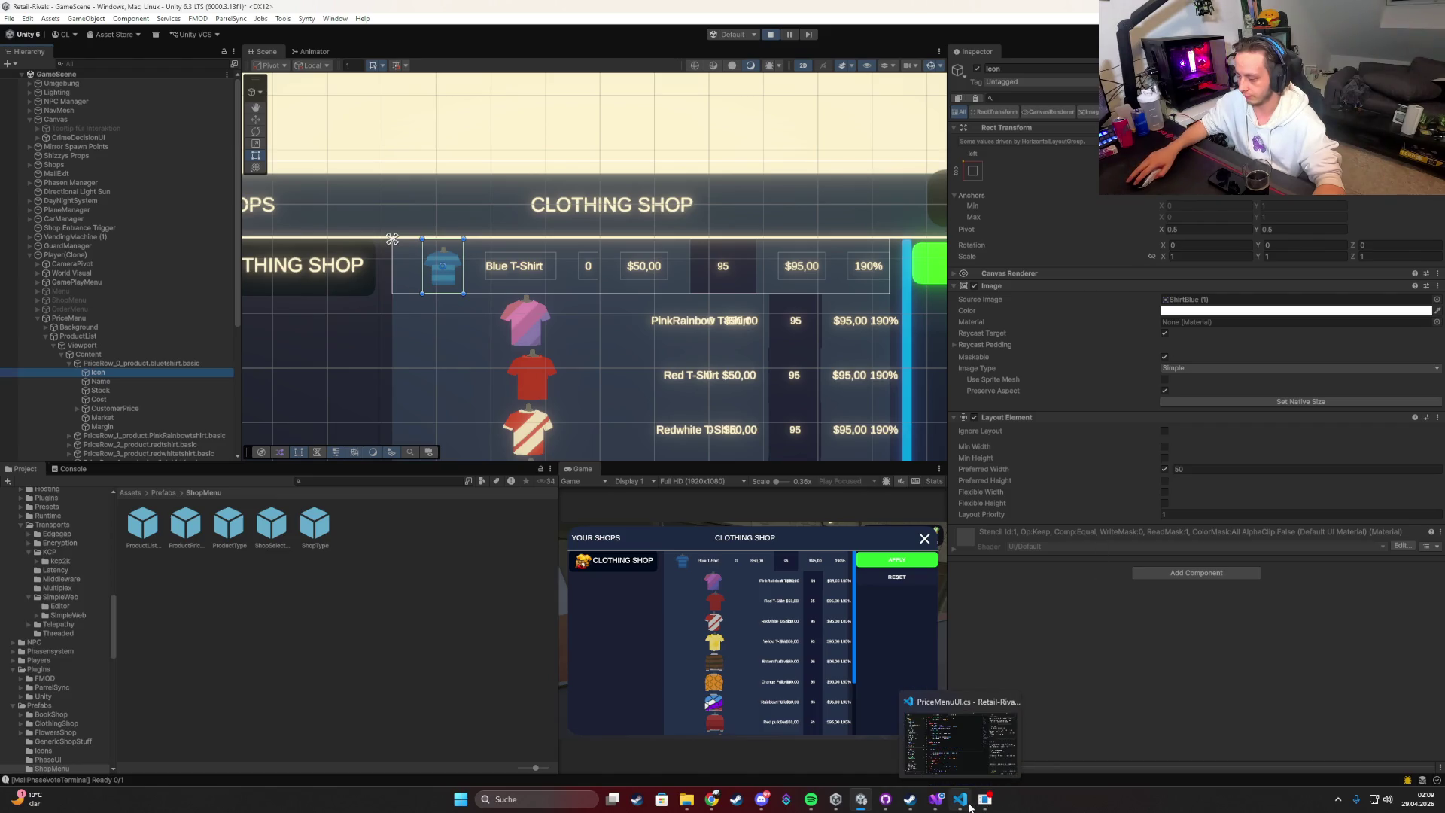
left_click(937, 801)
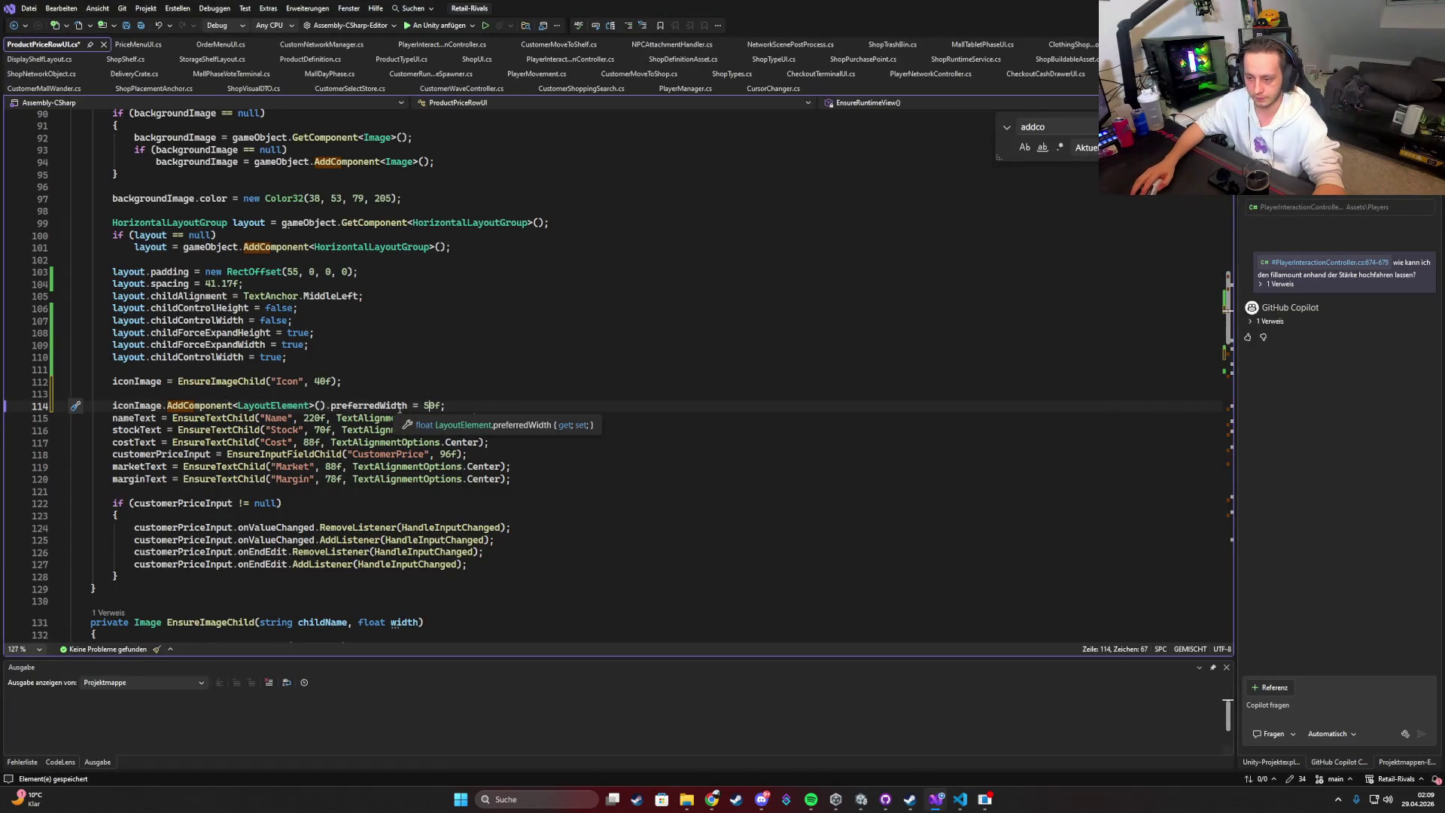
Save ProductPriceRowUI.cs and delete the leftover blank line above the new code.
key("ctrl+s")
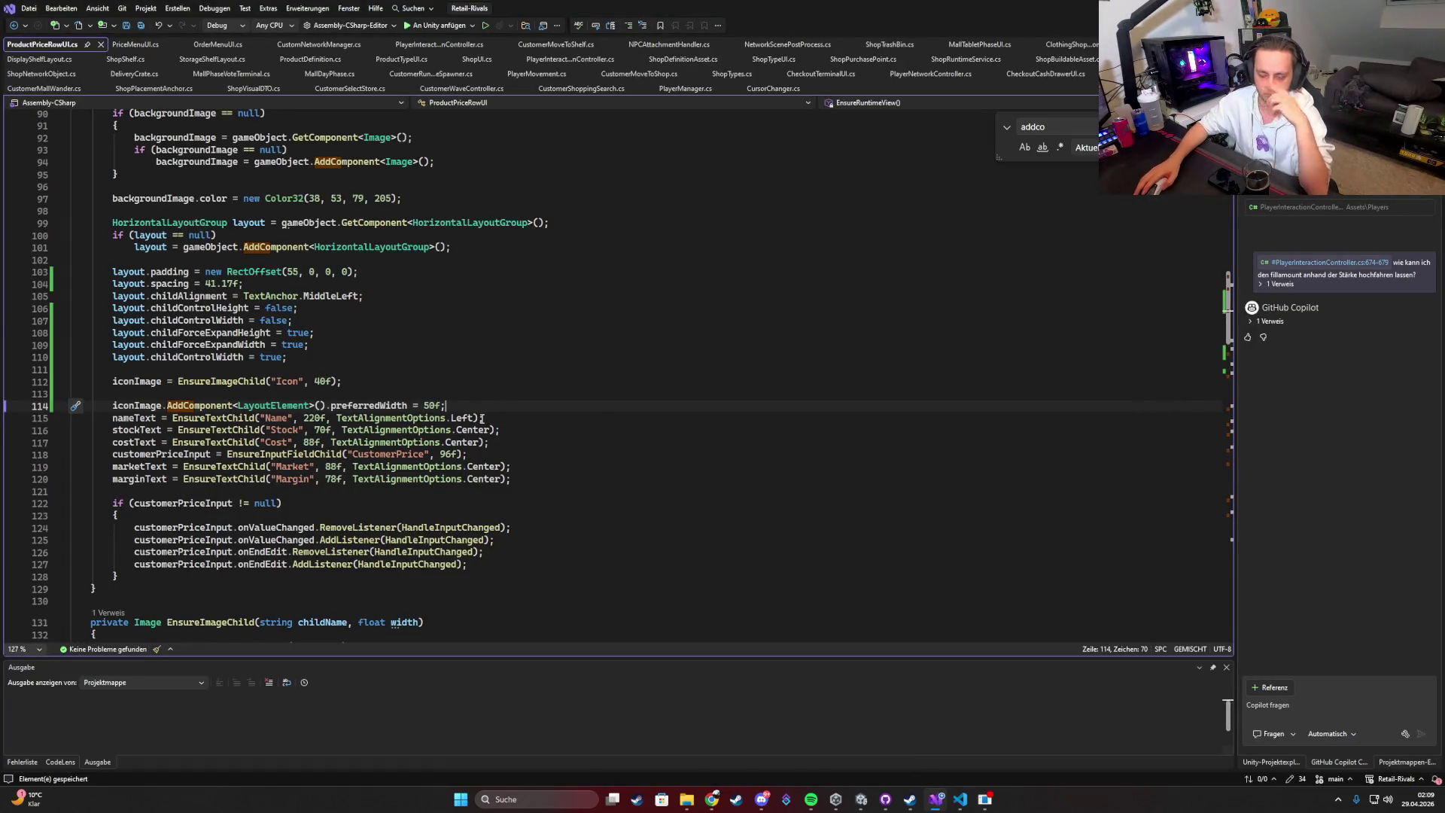
left_click(482, 418)
left_click_drag(75, 399, 457, 386)
key("Delete")
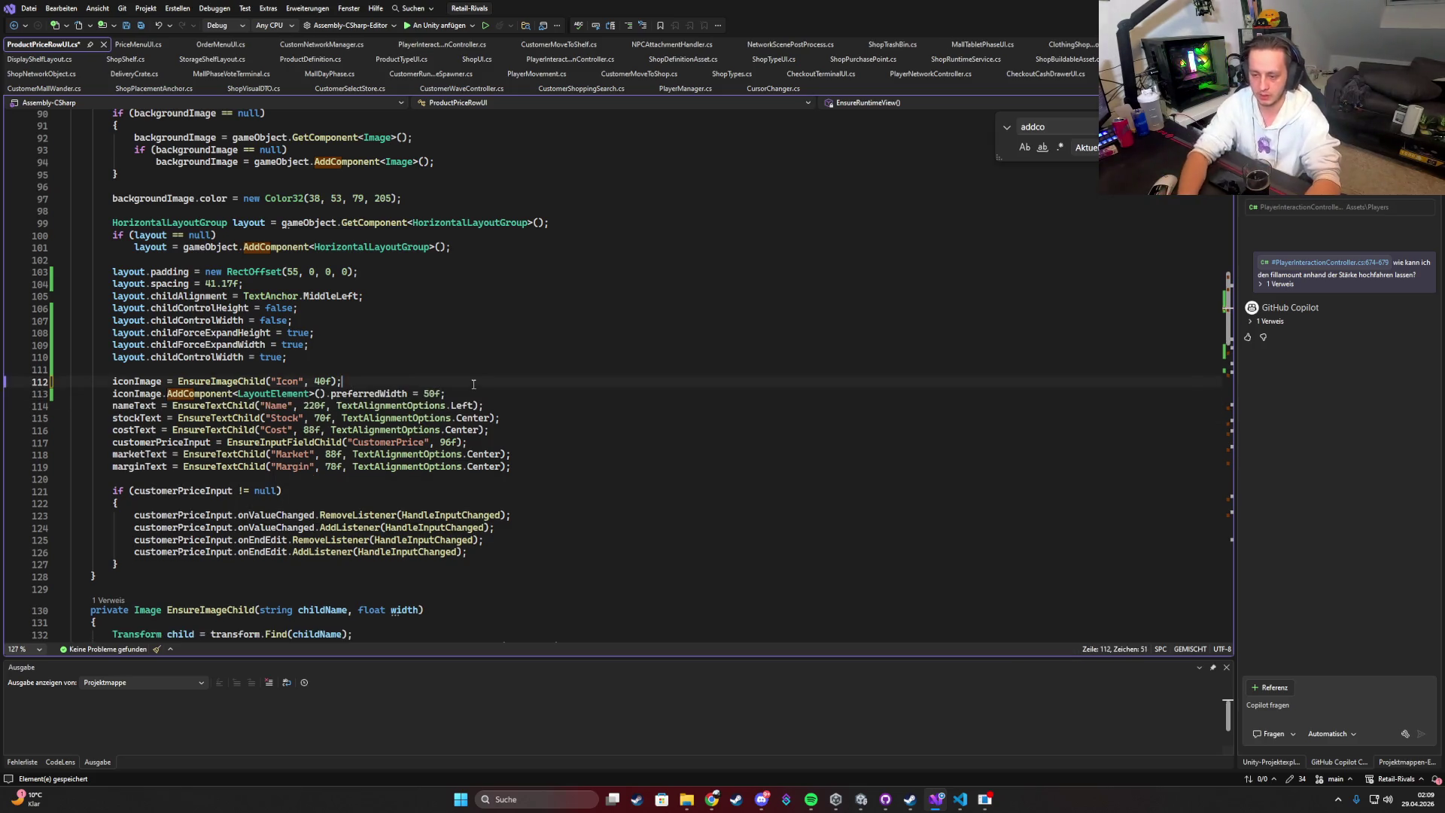
scroll(326, 363, "up", 3)
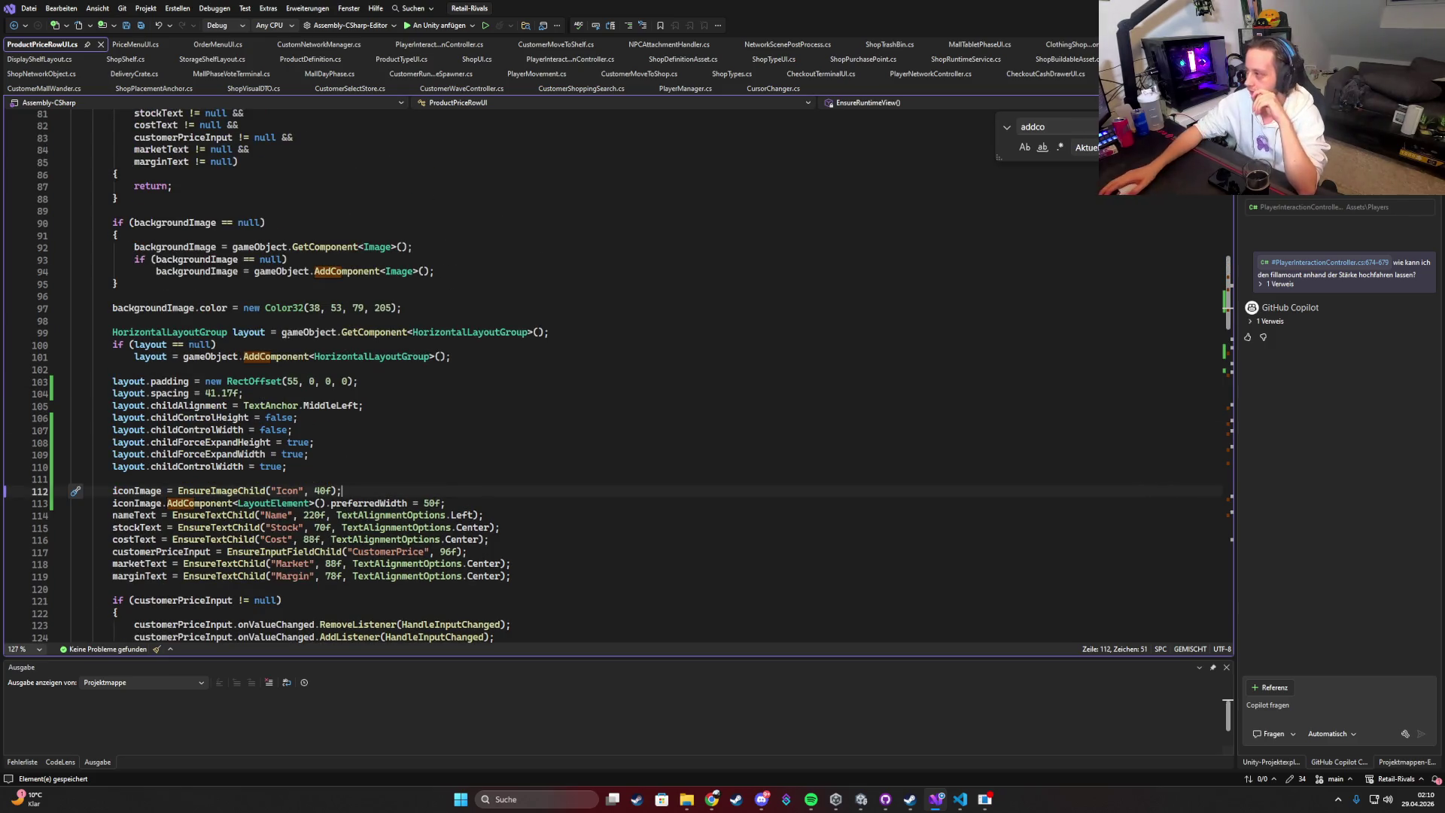
key("alt+Tab")
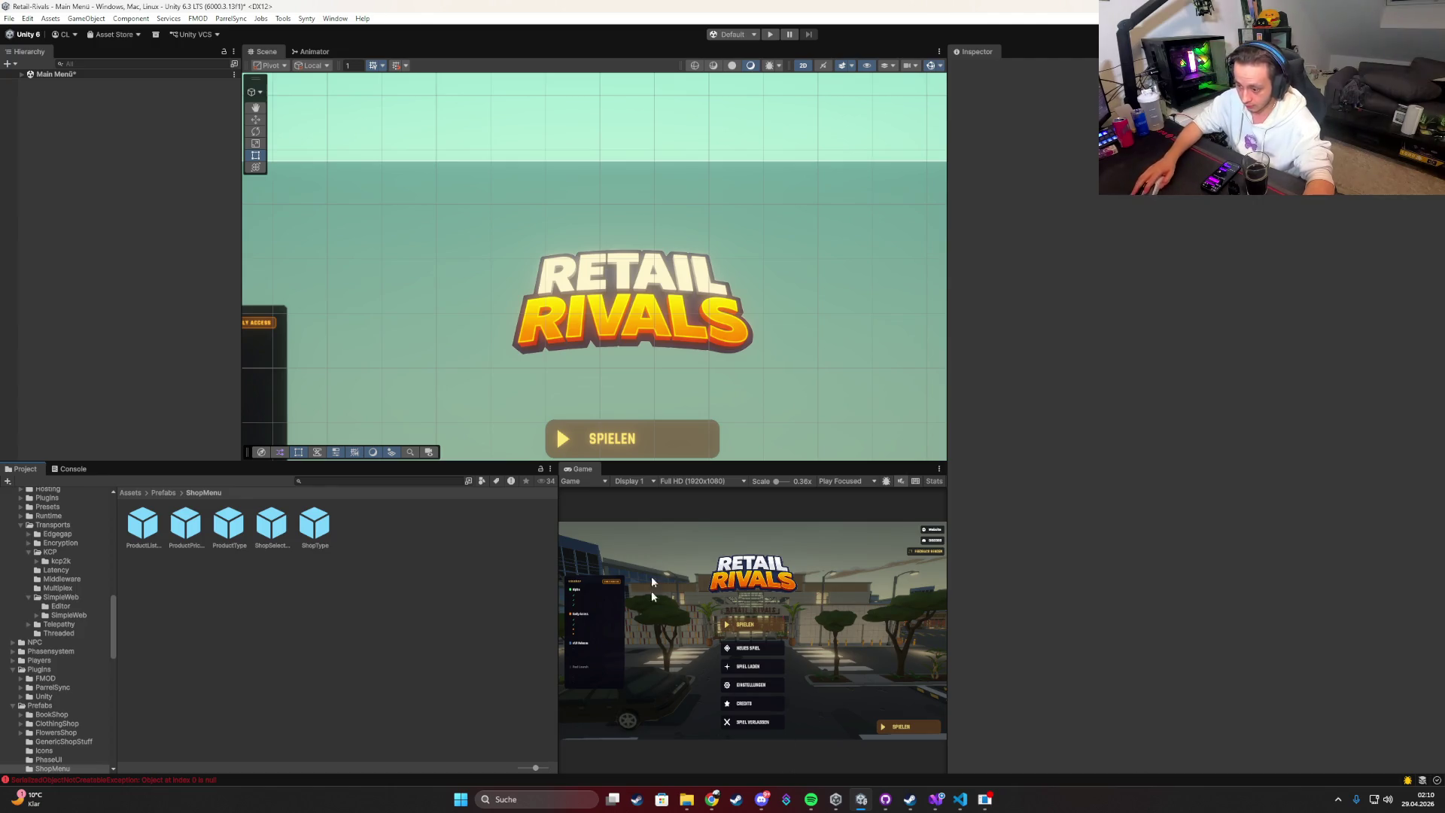
Maximise the Game view showing the Retail Rivals main menu.
double_click(579, 474)
Playtest through the lobby, buy the Clothing Shop and scroll through its price list columns.
key("ctrl+p")
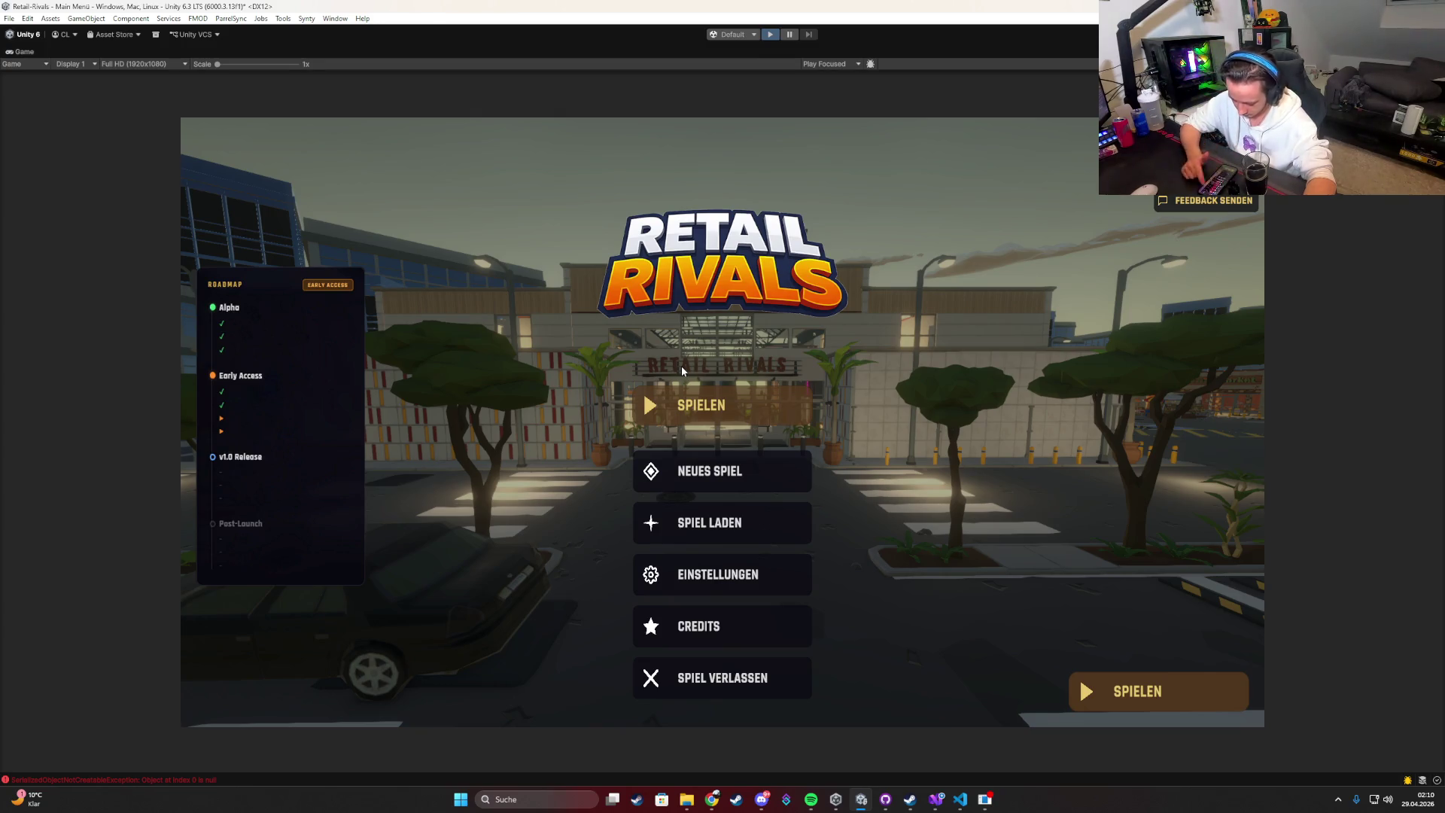
left_click(677, 404)
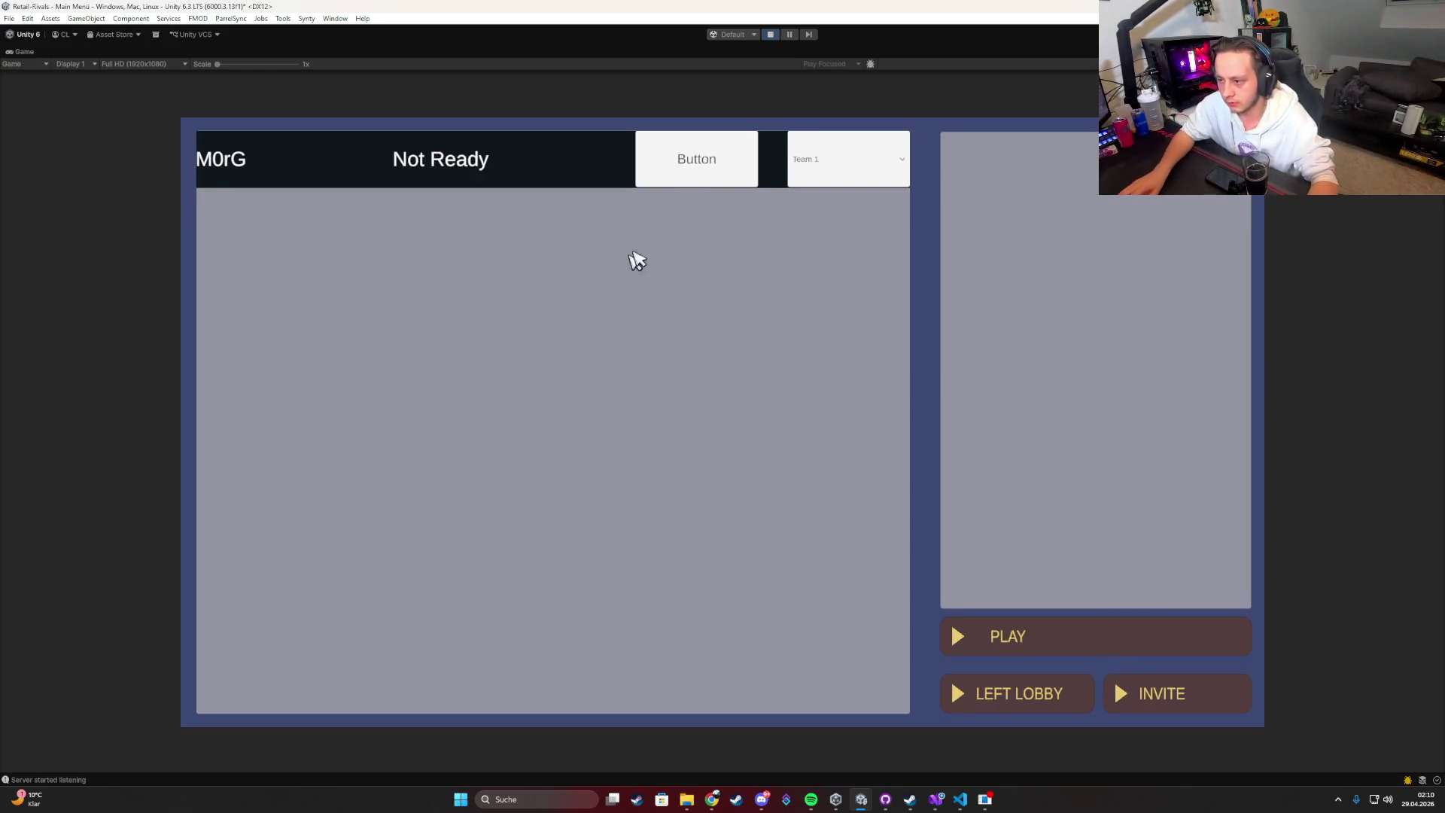
left_click(680, 183)
left_click(1015, 627)
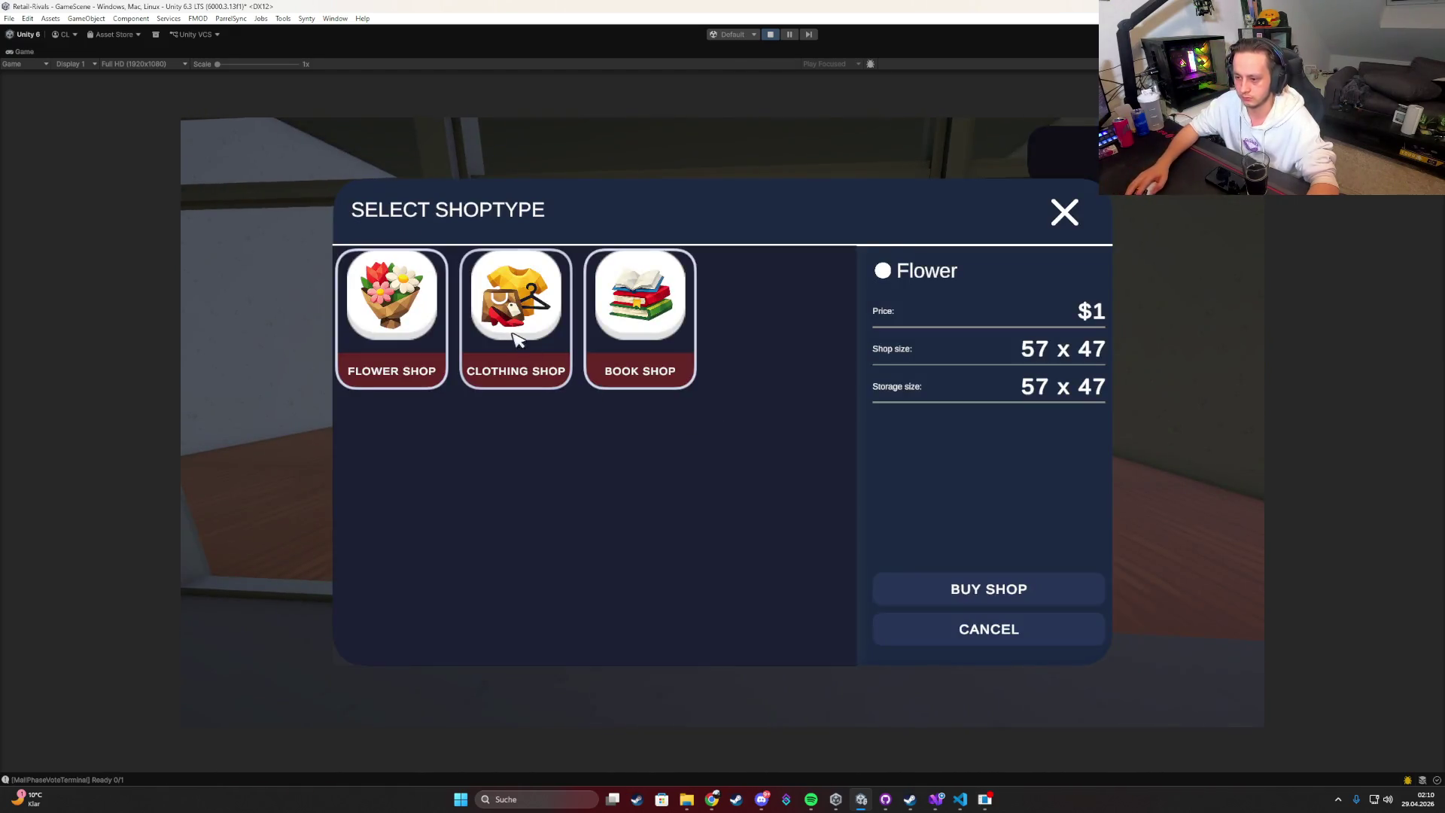
left_click(518, 340)
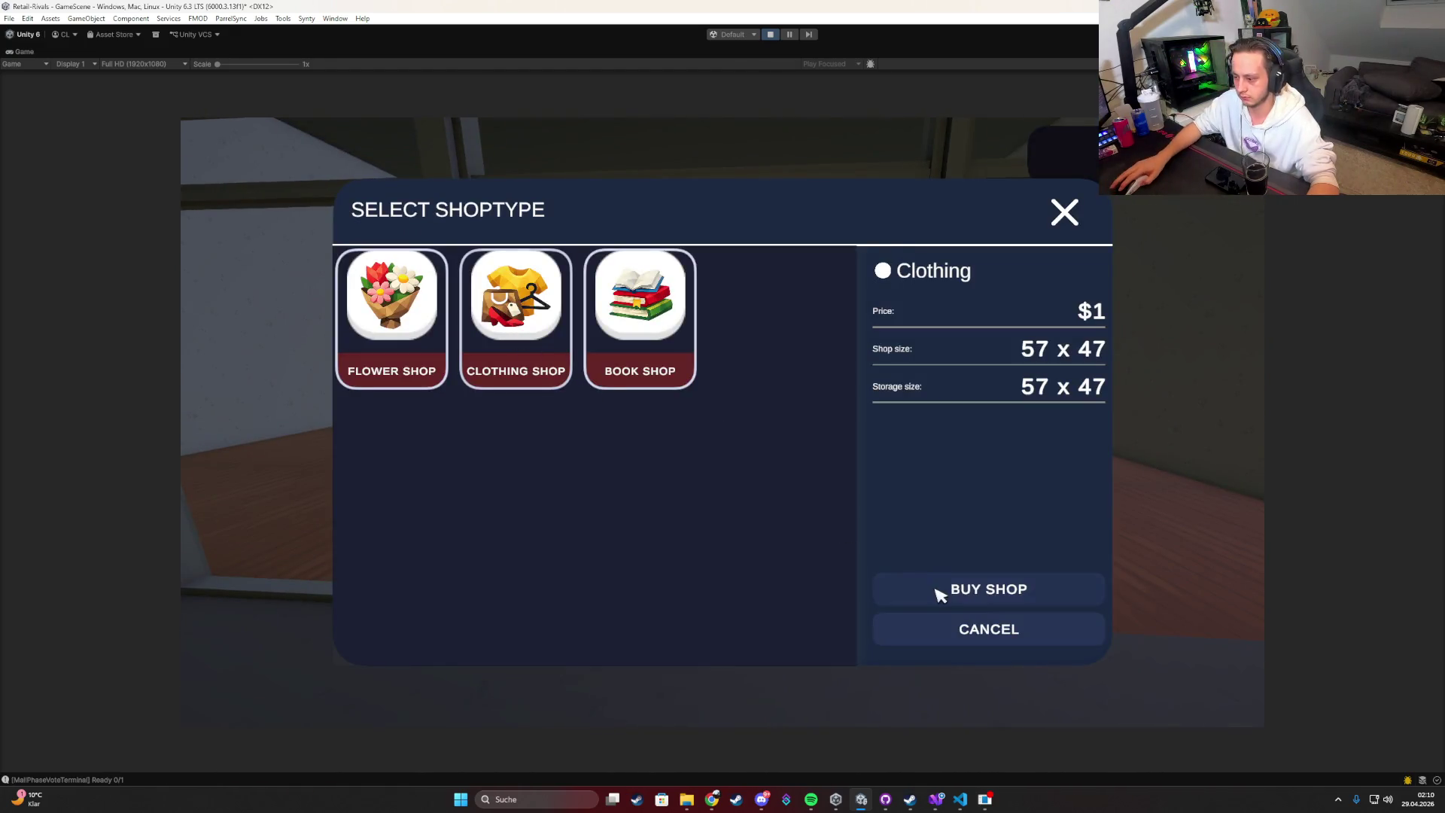
left_click(941, 590)
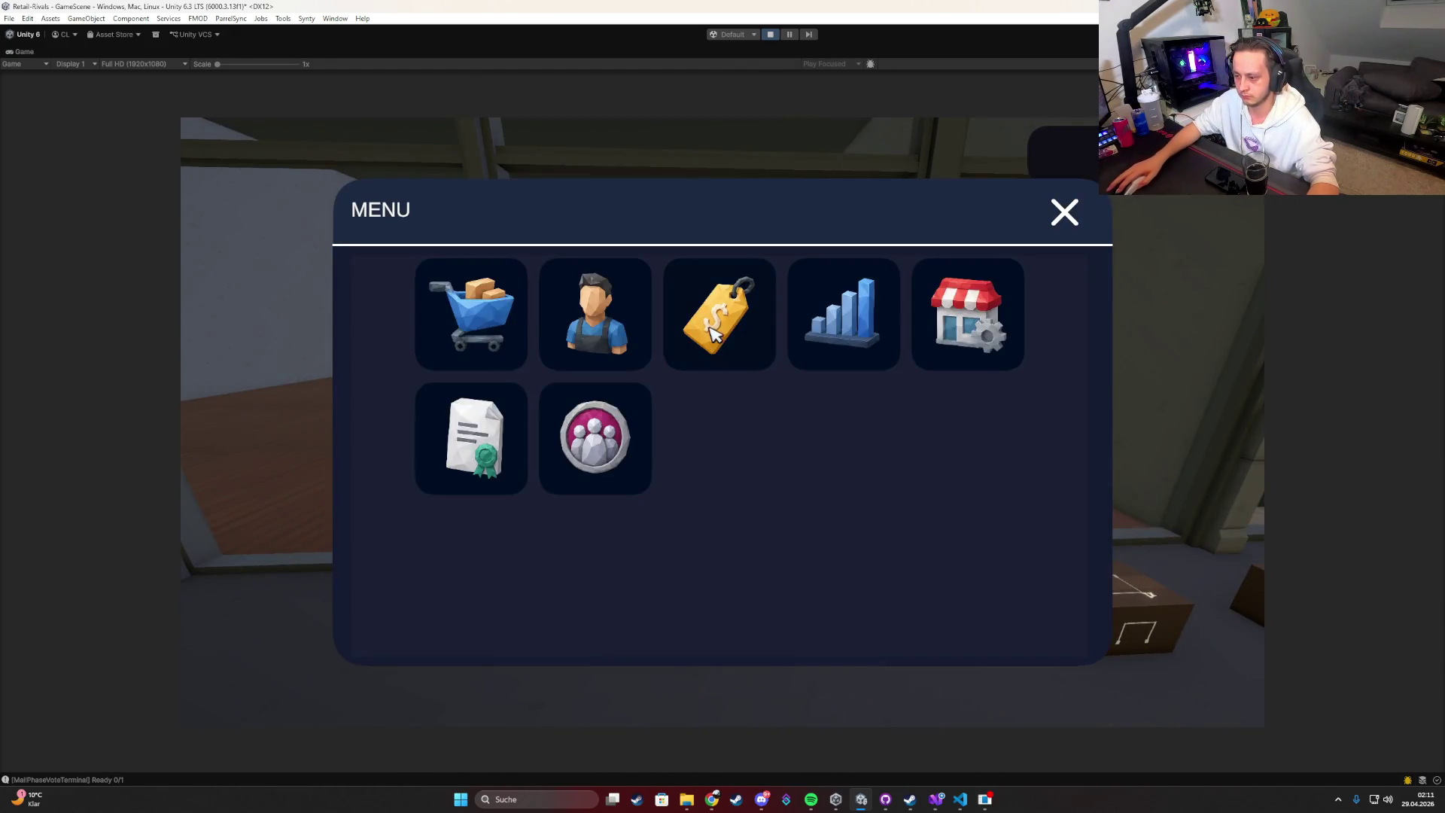
left_click(713, 335)
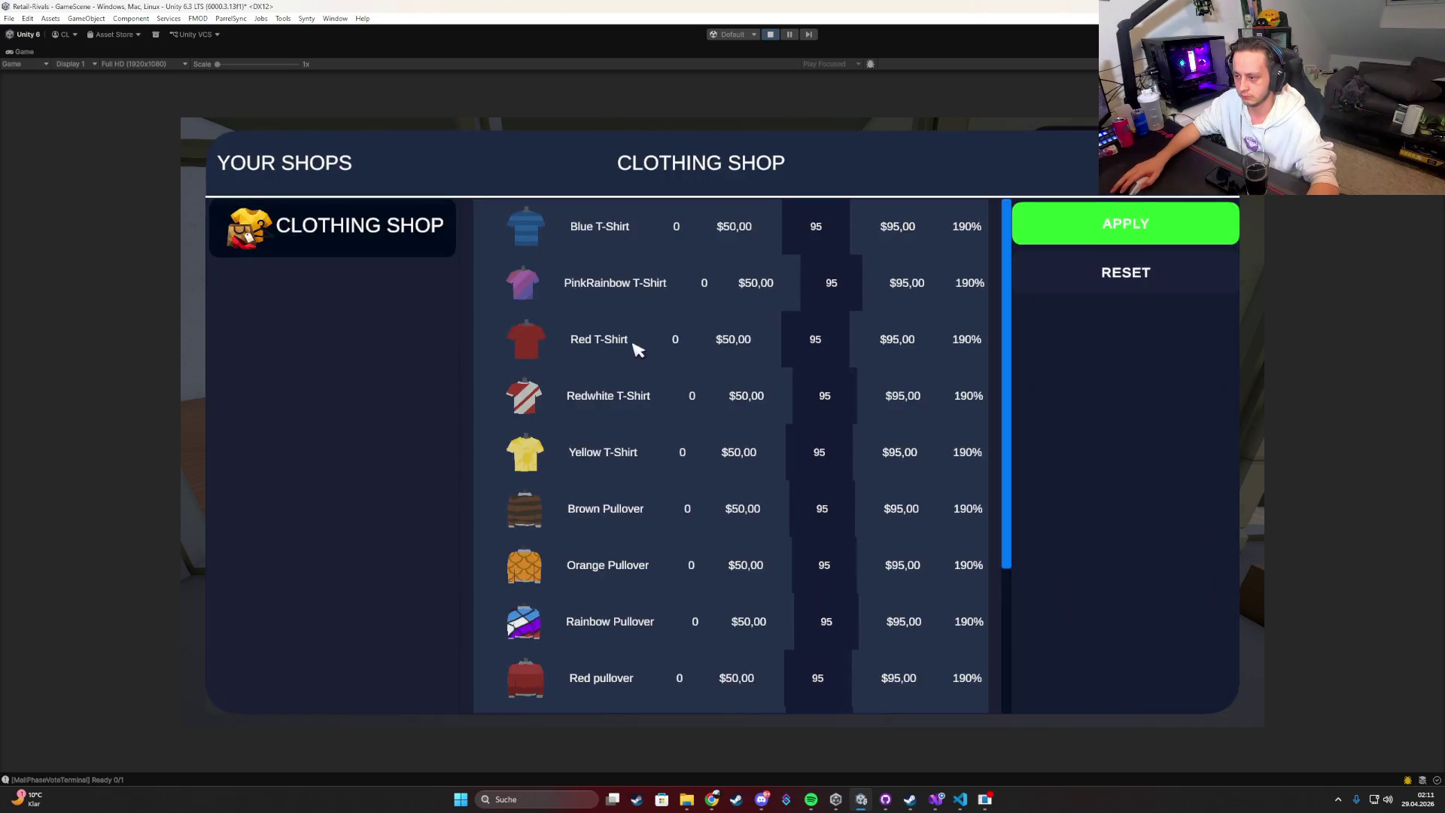
scroll(687, 394, "down", 3)
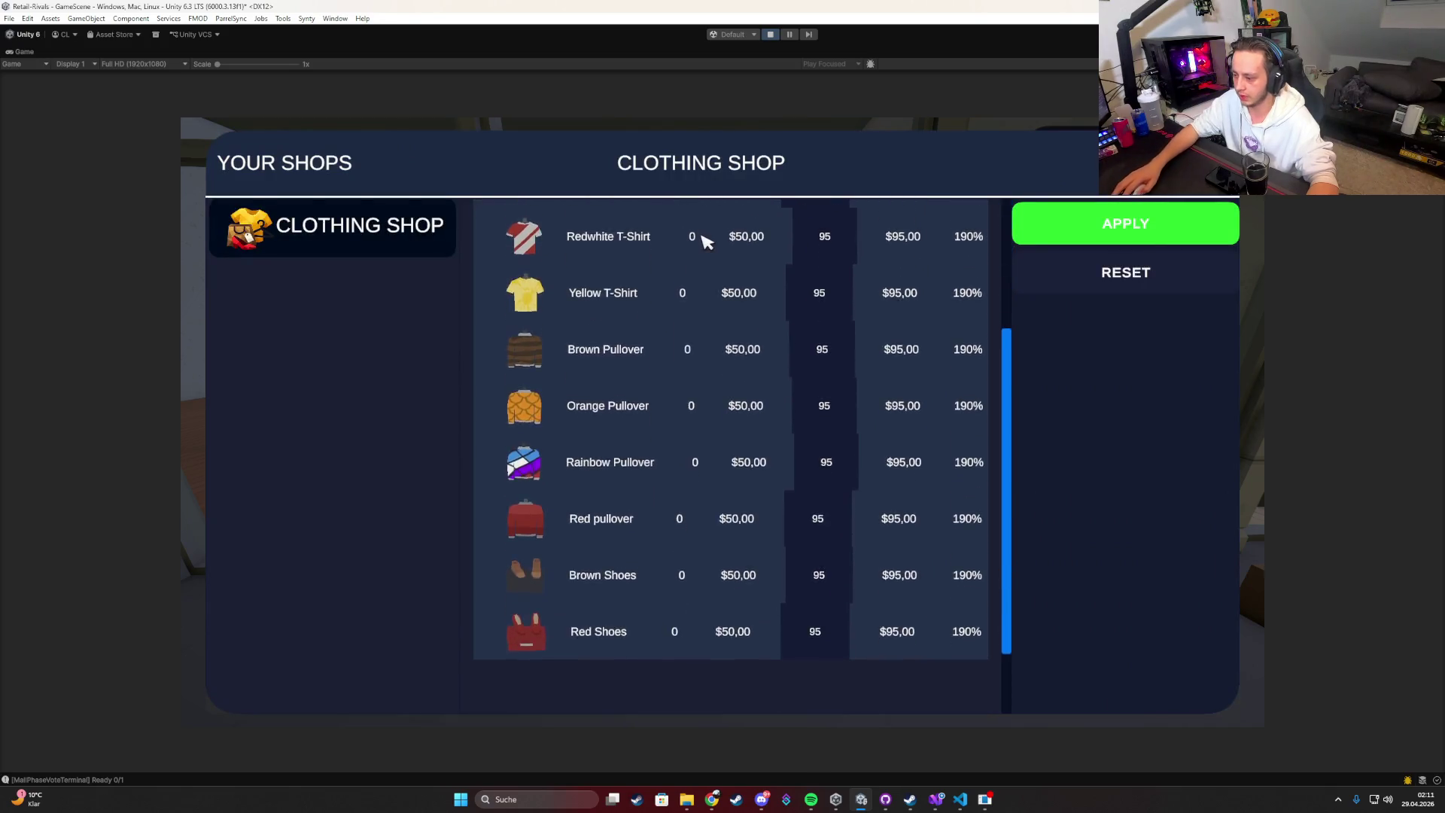
scroll(688, 526, "up", 3)
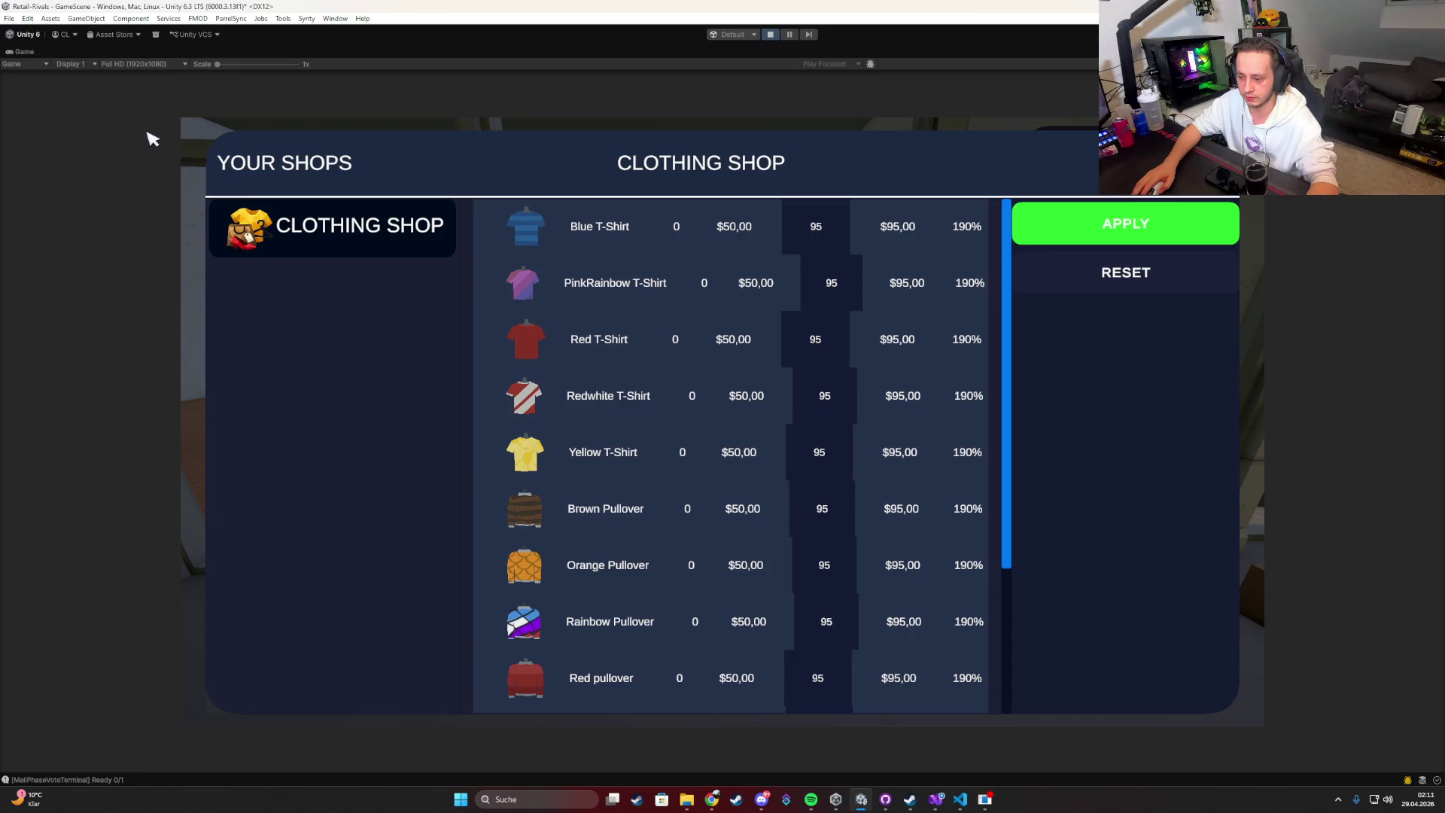
scroll(636, 391, "down", 2)
scroll(634, 298, "up", 2)
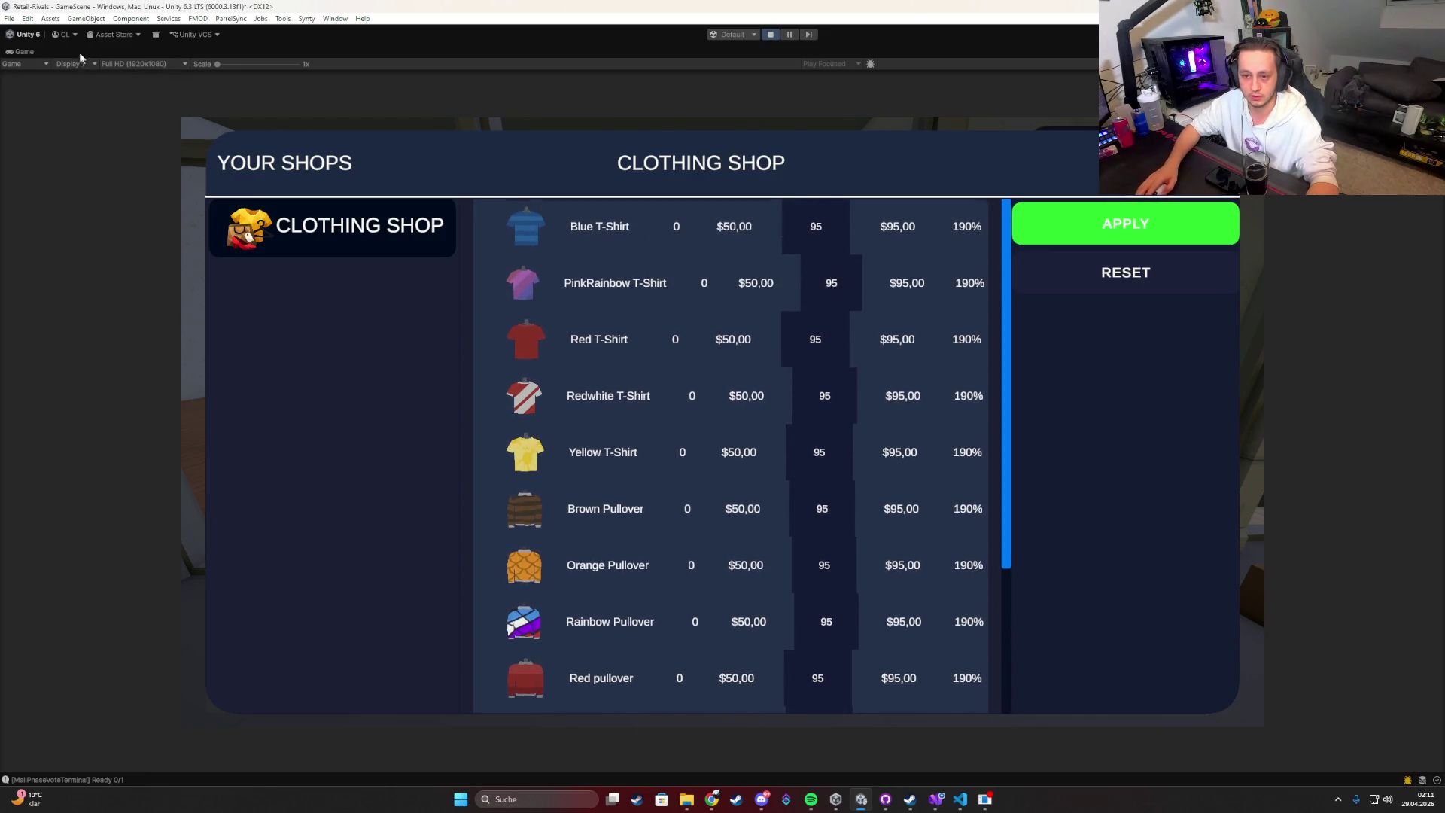
Restore the editor layout and select the Blue T-Shirt row's cost text.
double_click(25, 53)
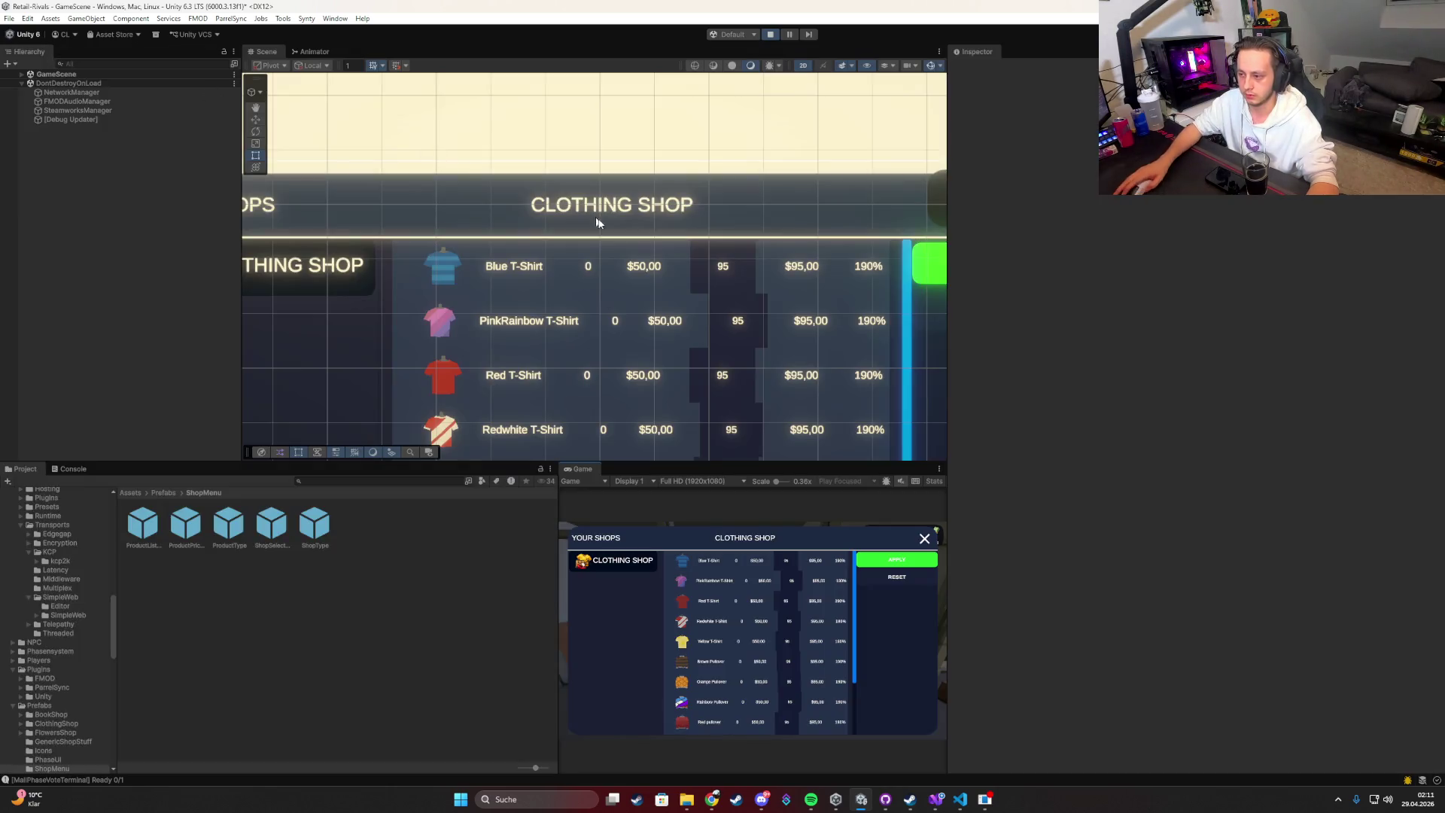
left_click(643, 267)
left_click(643, 267)
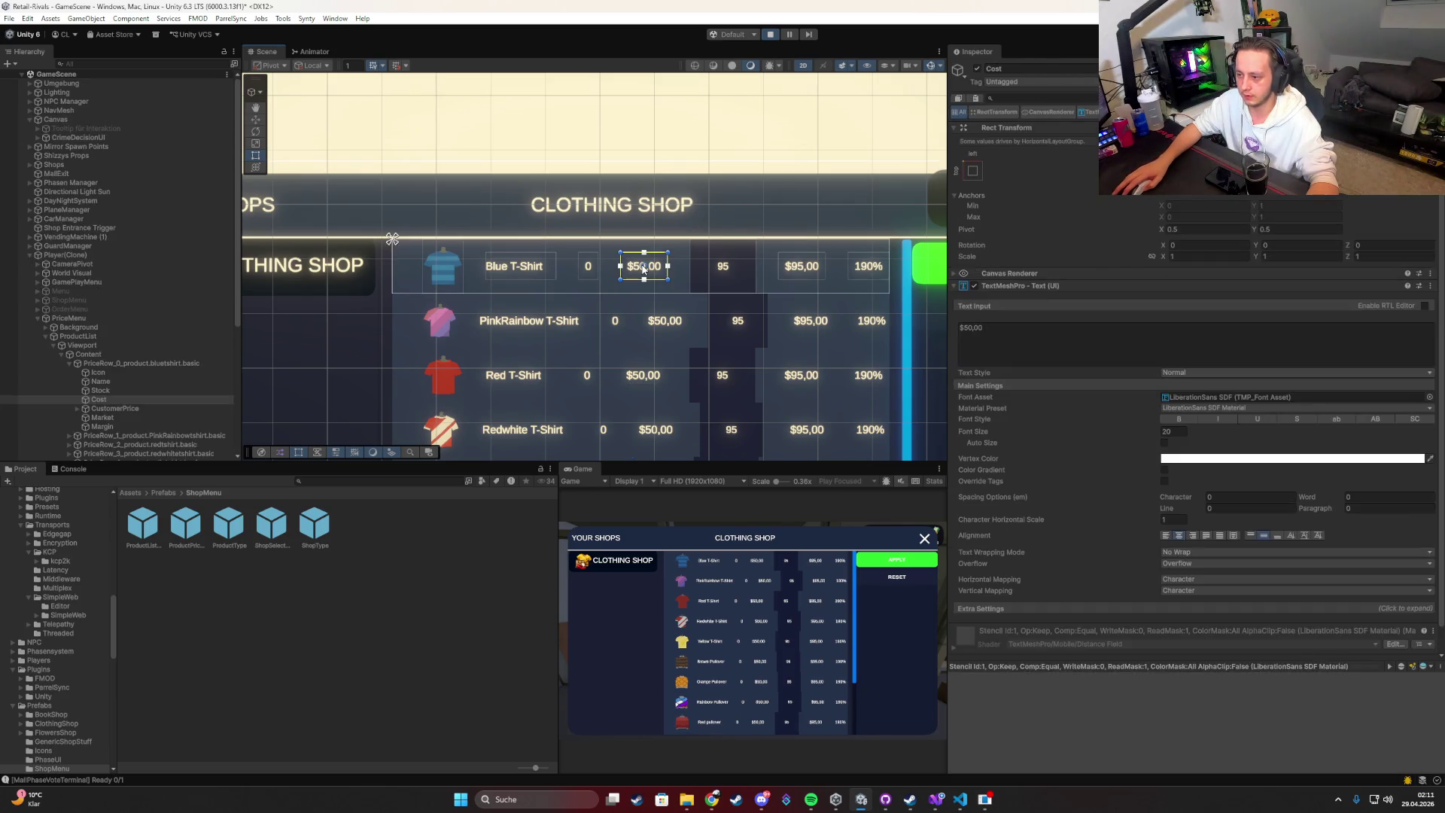
Give the PinkRainbow T-Shirt name text a preferred width of 200.
left_click_drag(584, 377, 555, 245)
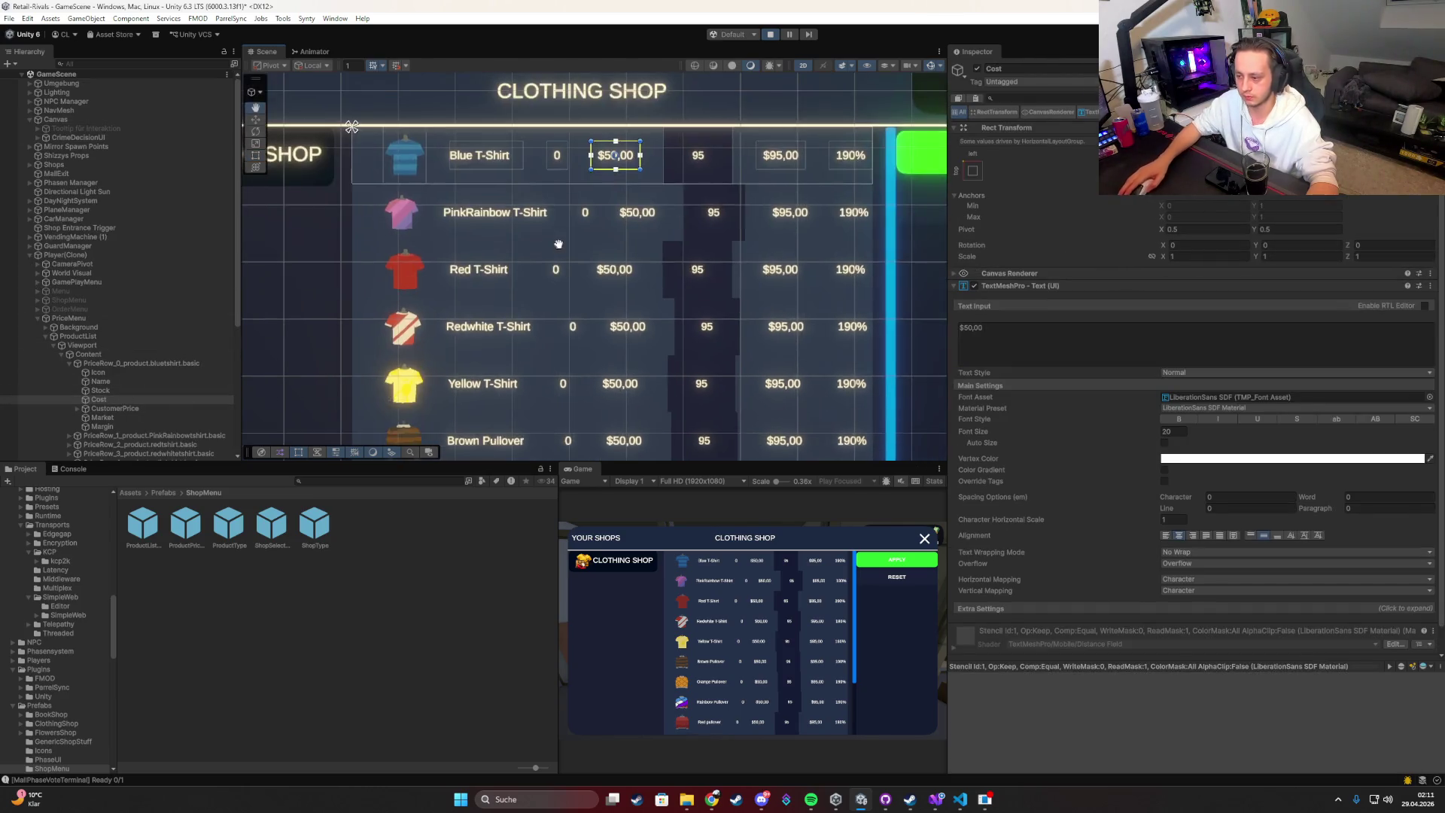
left_click(507, 212)
left_click(508, 211)
scroll(1154, 569, "down", 1)
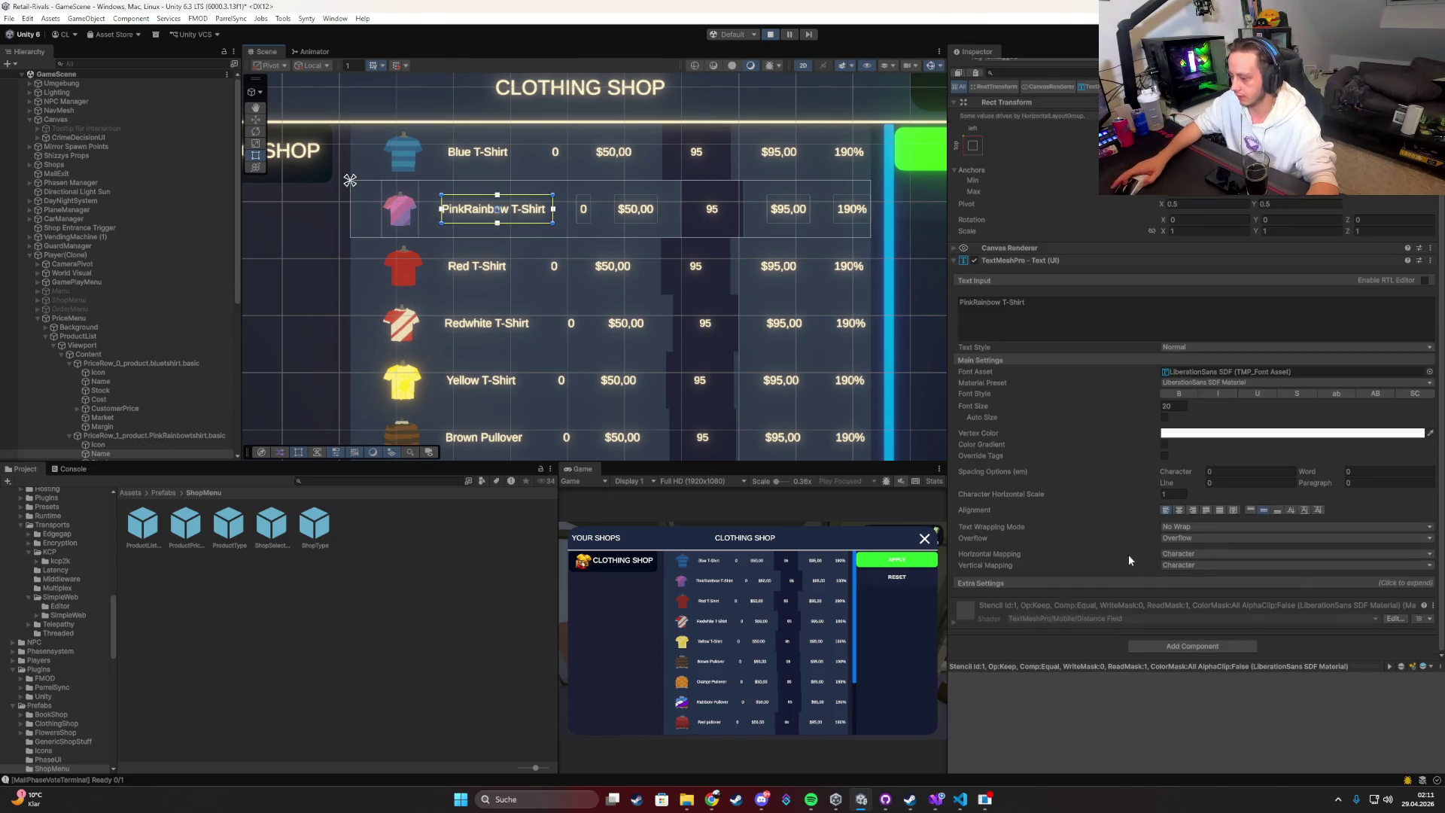
scroll(1152, 633, "down", 3)
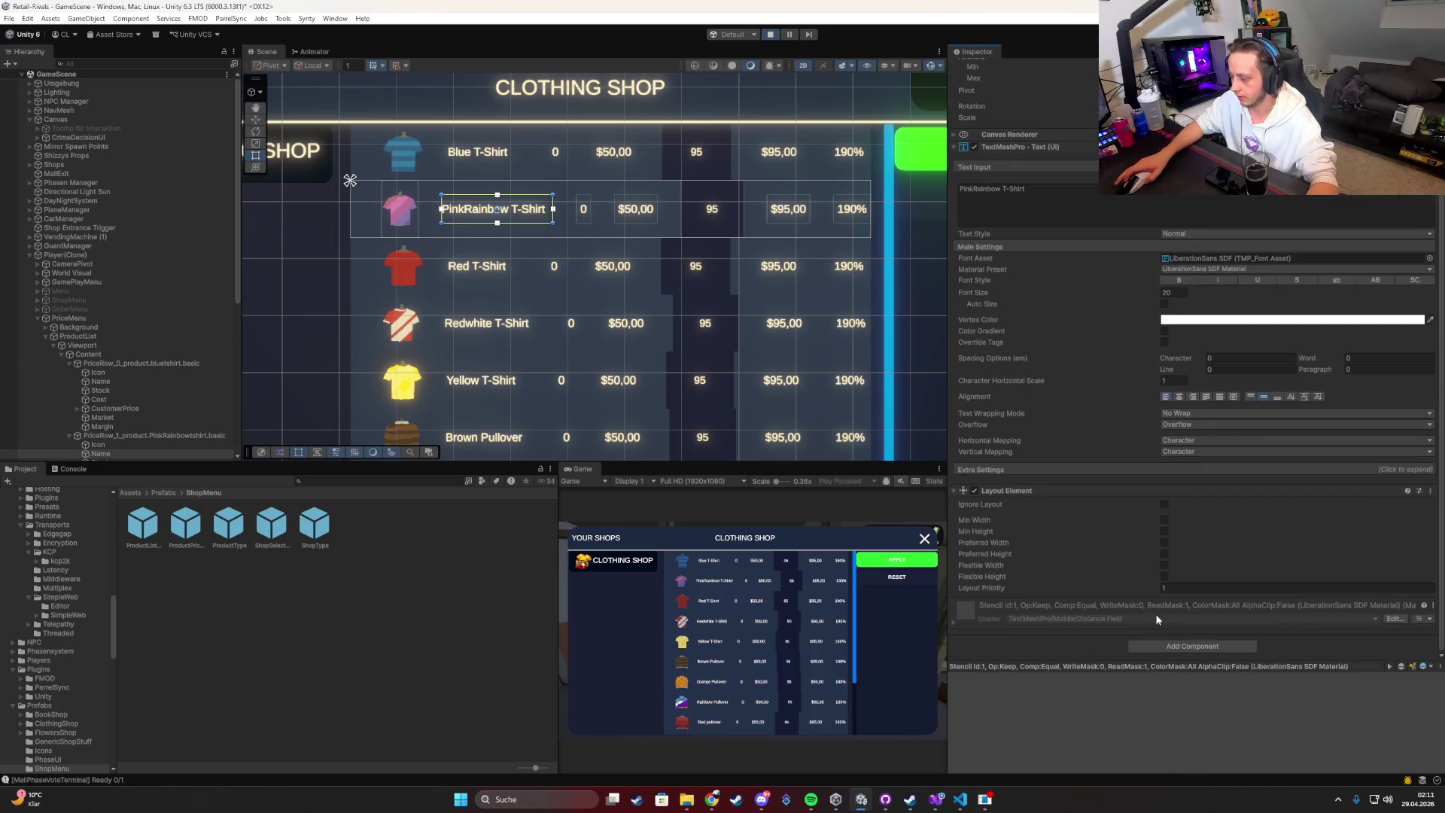
left_click(1165, 542)
left_click(1212, 543)
type("200")
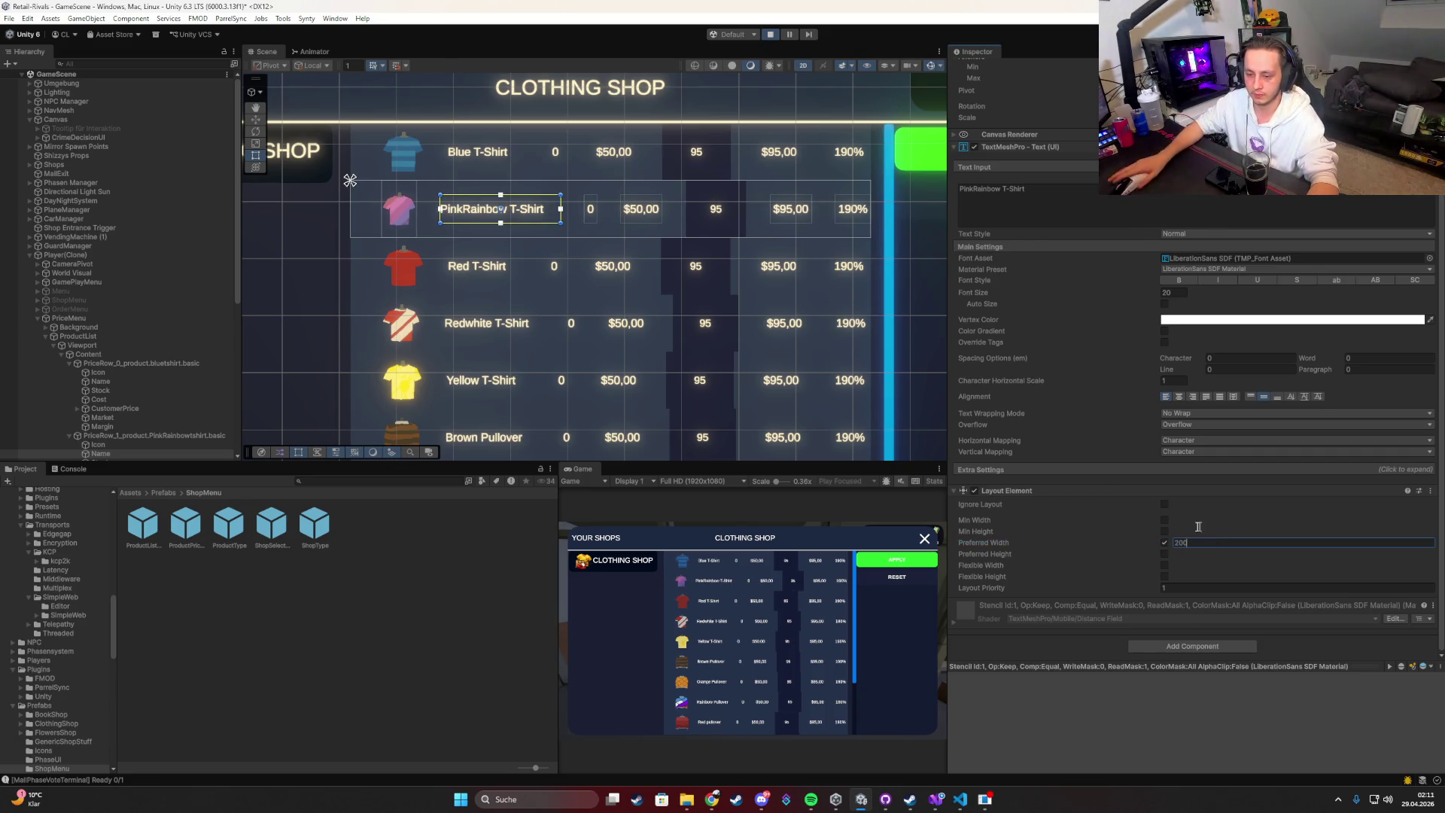
Add a Layout Element to the Blue T-Shirt name text with preferred width 200.
left_click(100, 382)
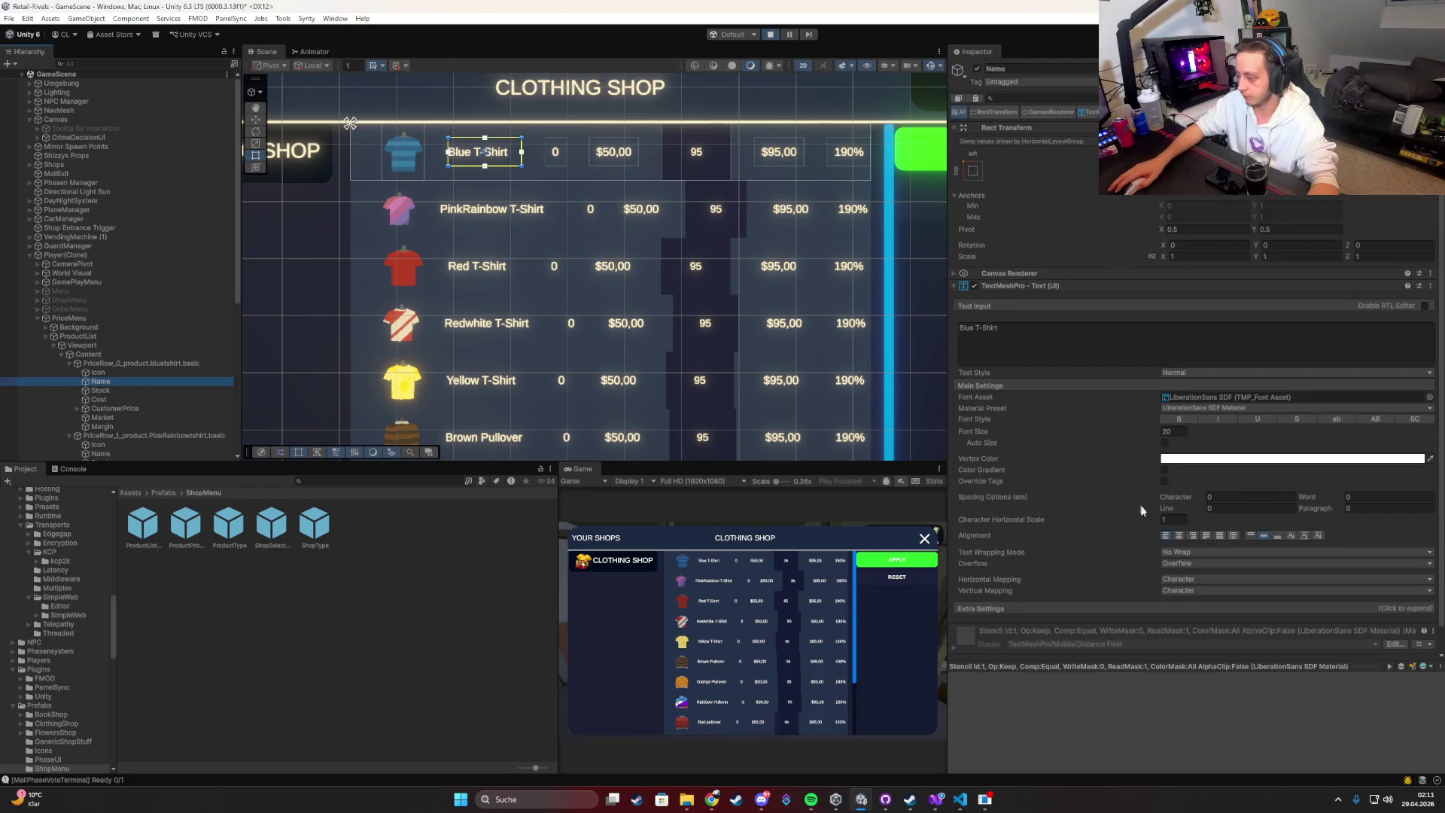
scroll(1142, 510, "down", 1)
left_click(1165, 649)
type("layout")
left_click(1171, 626)
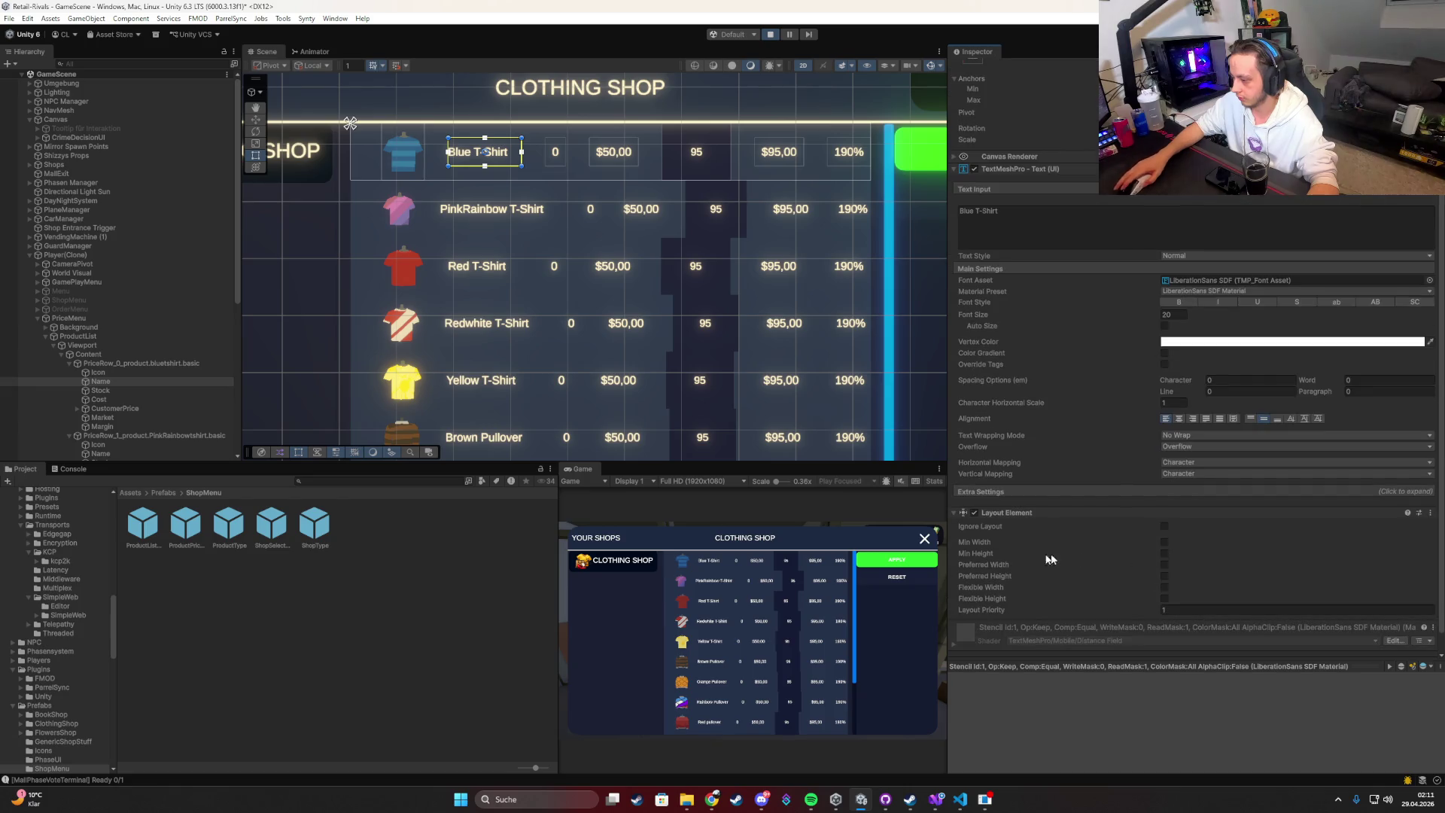
left_click(1165, 565)
left_click(1214, 565)
type("20")
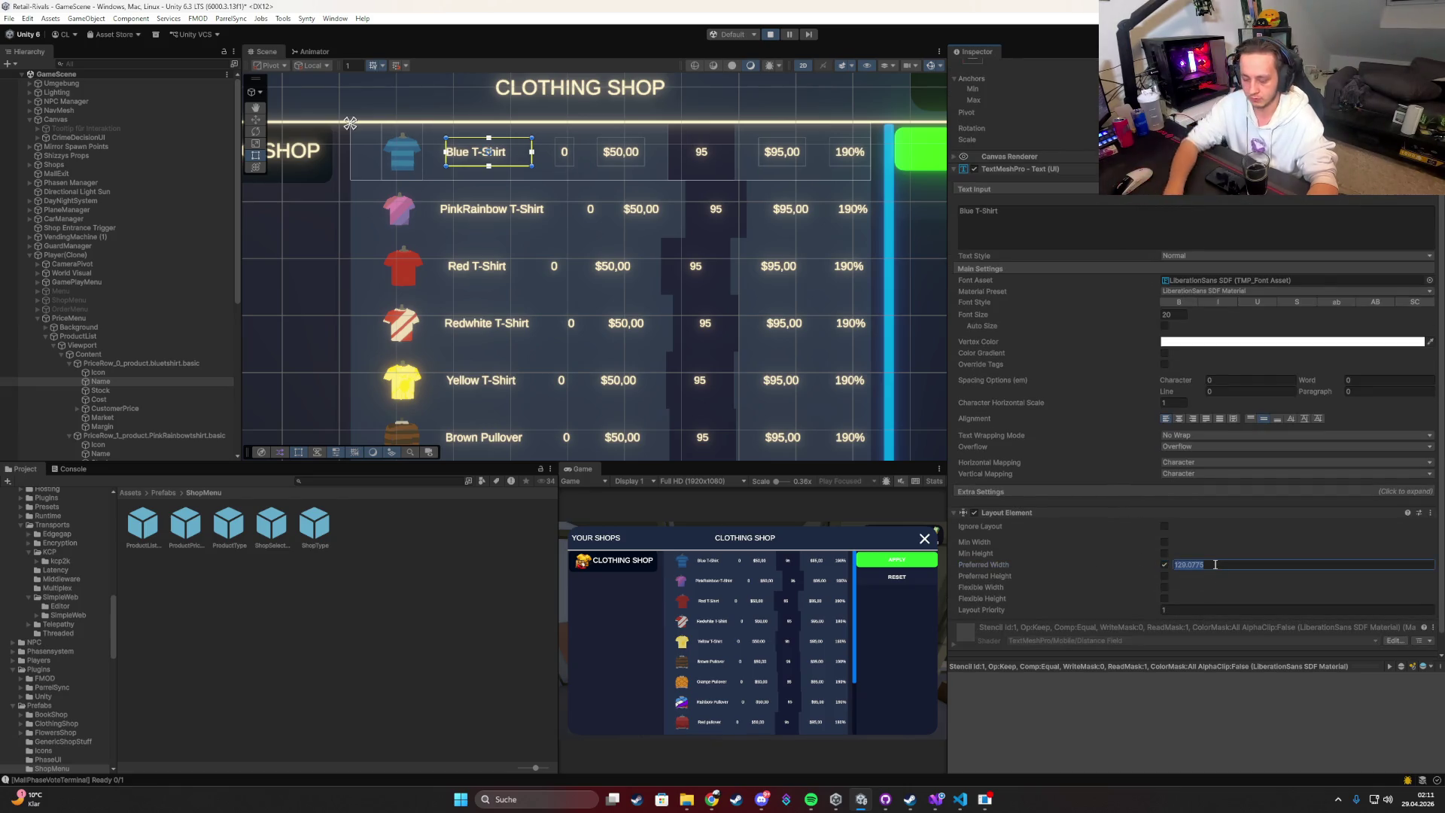
type("0")
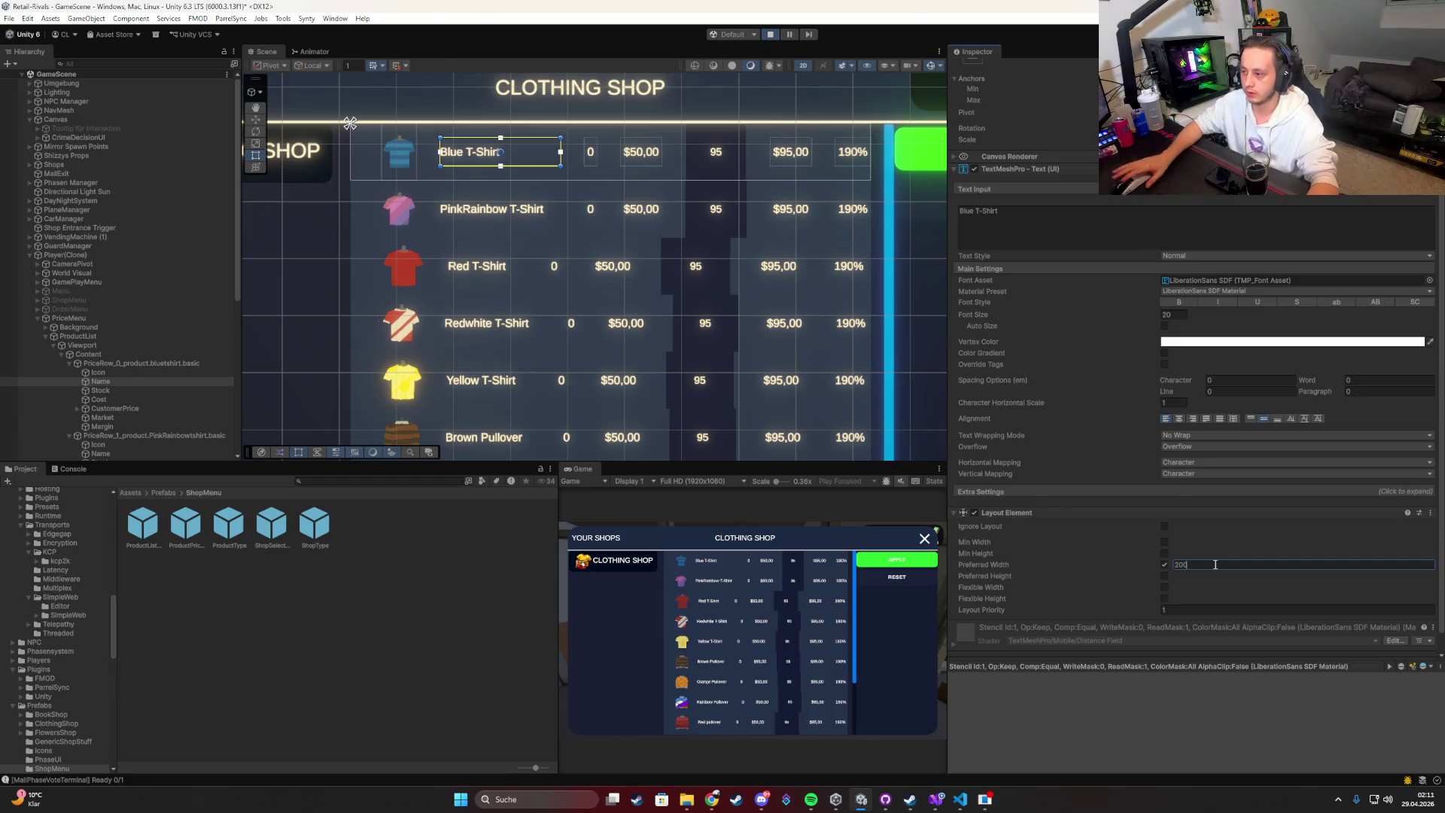
left_click_drag(800, 297, 739, 309)
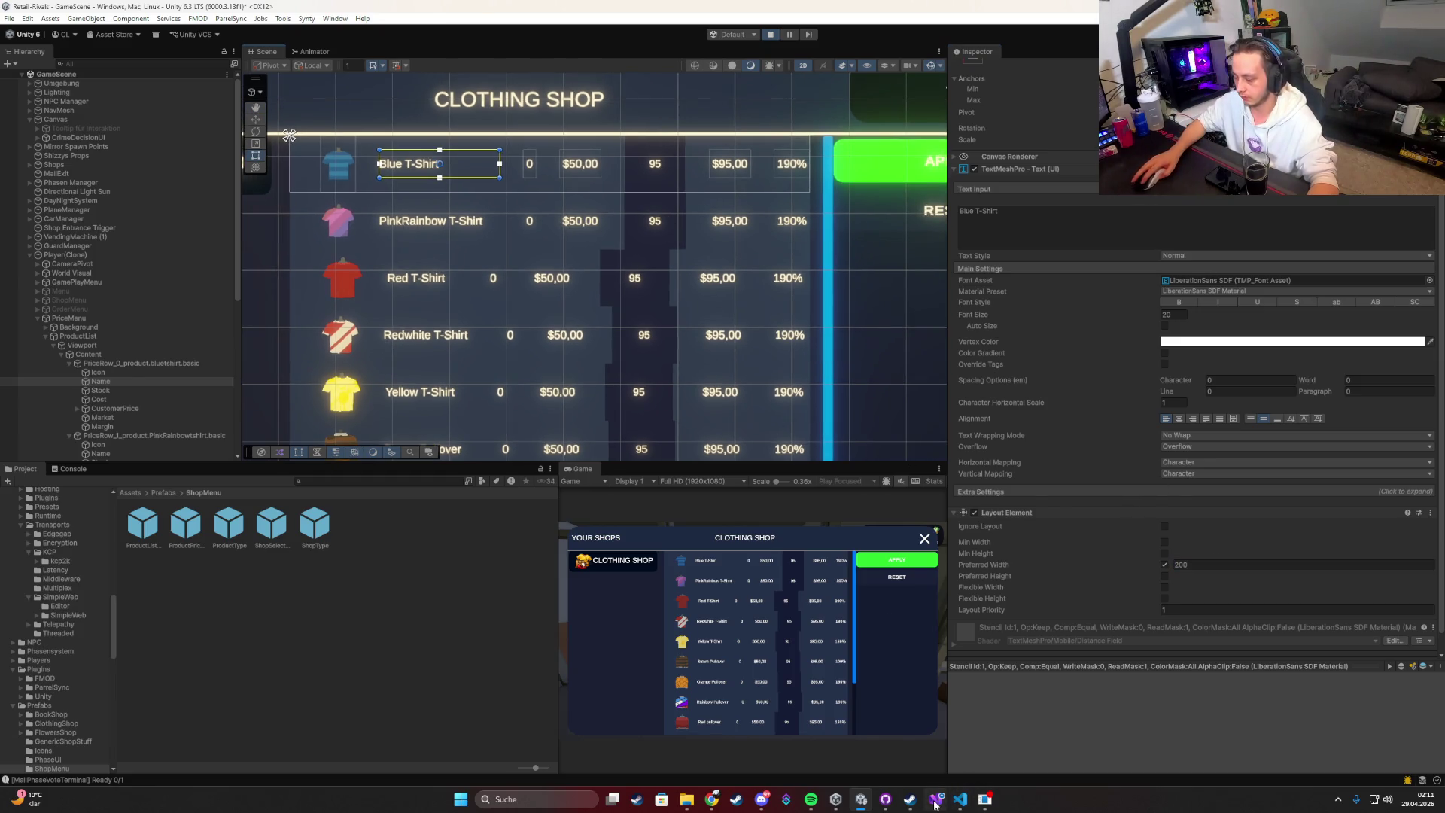
left_click(936, 801)
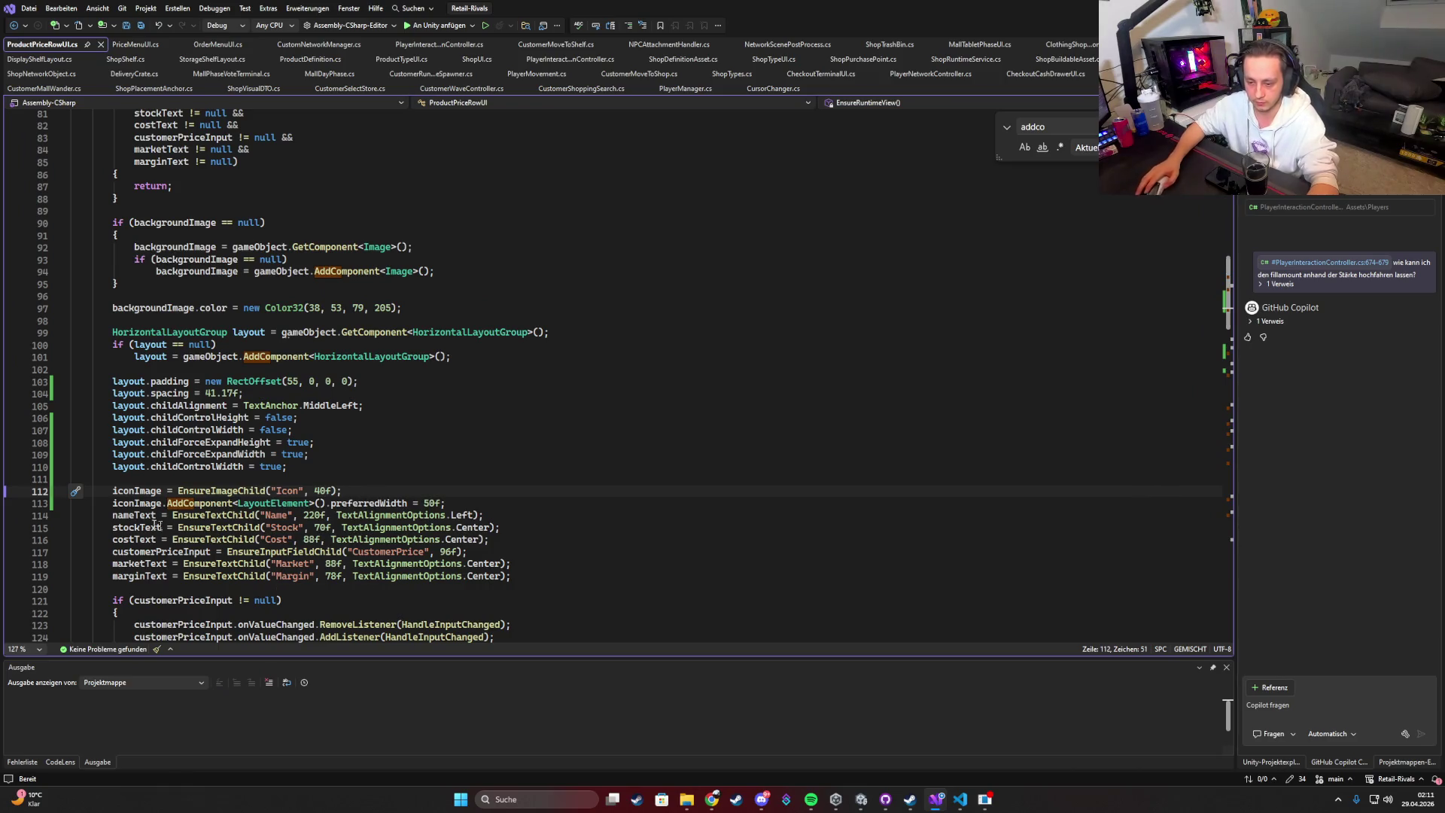
Add line 115 giving nameText a LayoutElement sized 50f, and save the script.
left_click(529, 519)
key("Return")
type("namet")
key("Tab")
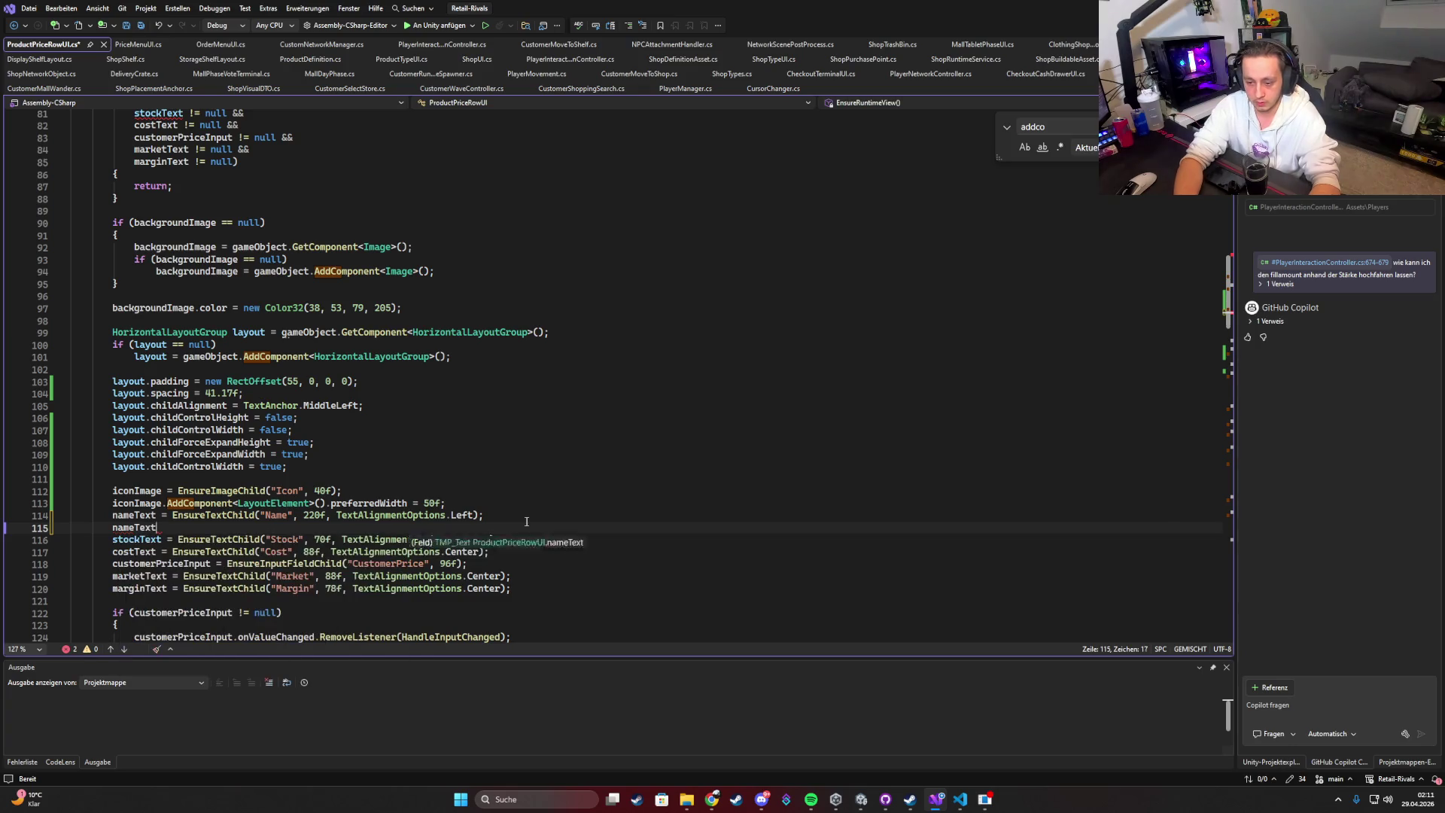
type(".addco")
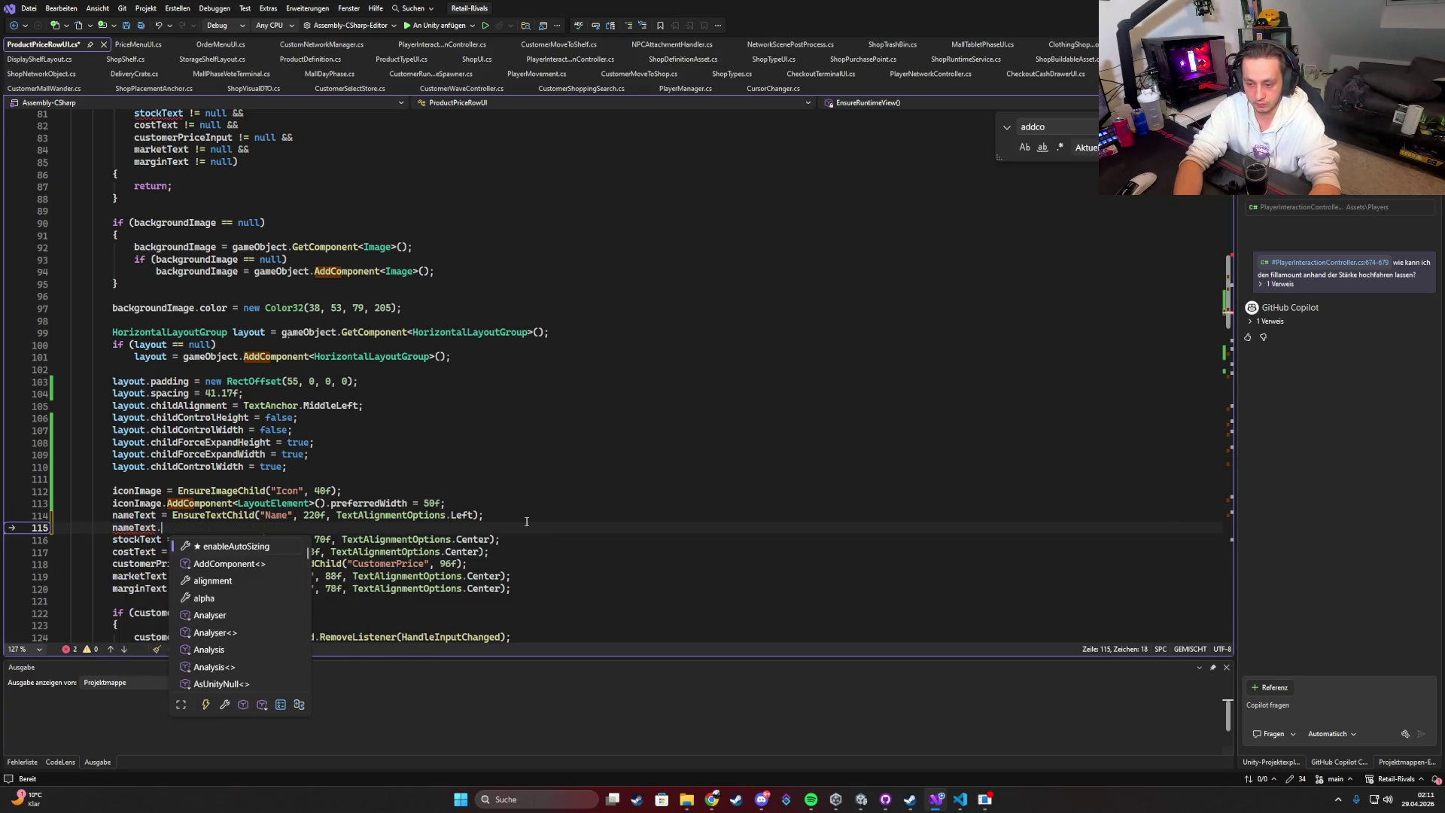
key("Tab")
key("Tab")
type("50")
key("Tab")
key("ctrl+s")
Change preferredHeight to preferredWidth on the new line, save, and return to Unity.
double_click(384, 506)
key("ctrl+c")
double_click(369, 527)
key("ctrl+v")
left_click(343, 490)
key("ctrl+s")
key("alt+Tab")
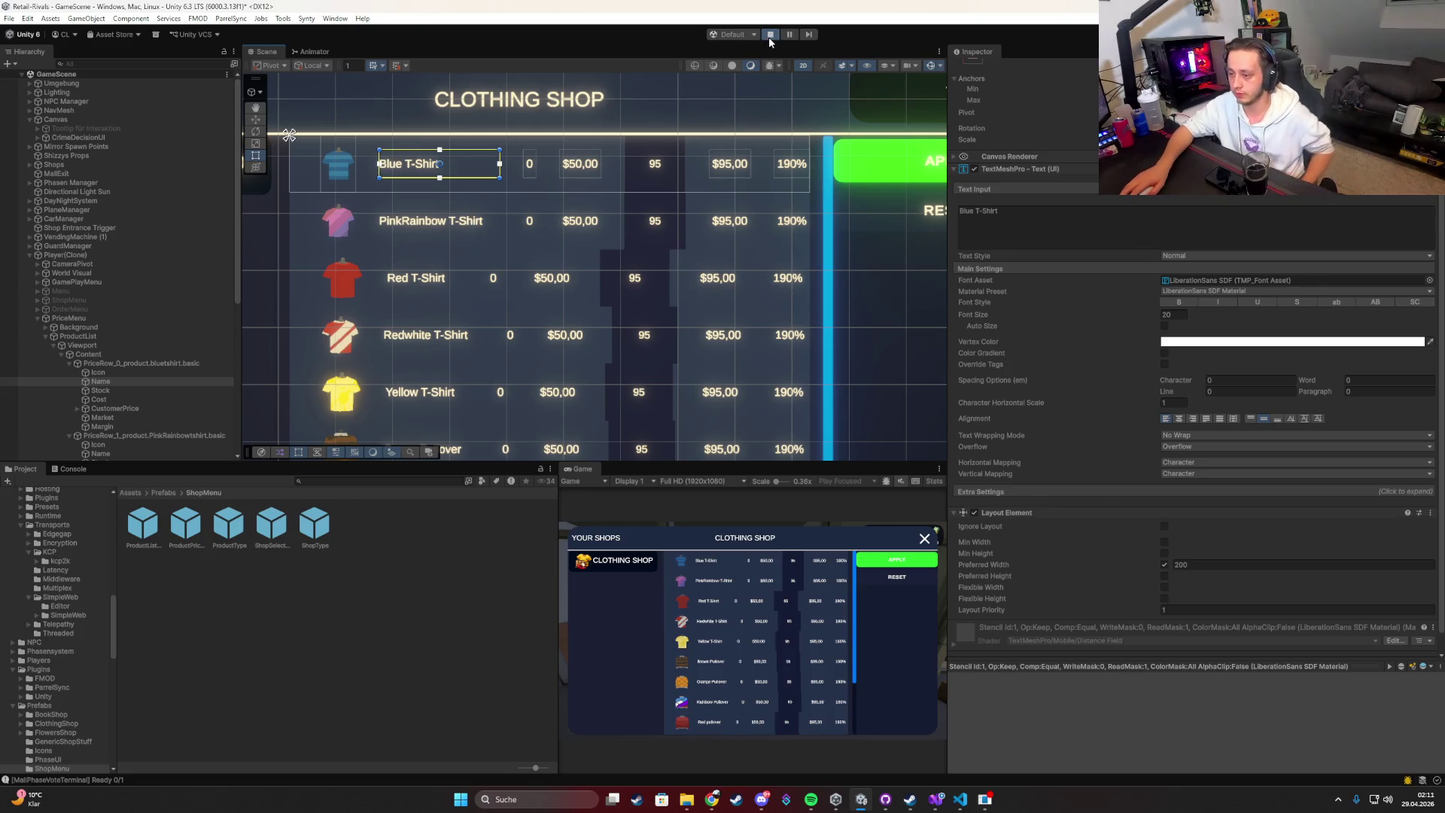
Zoom and pan the Scene view, then stop Play mode from the toolbar.
scroll(625, 85, "down", 5)
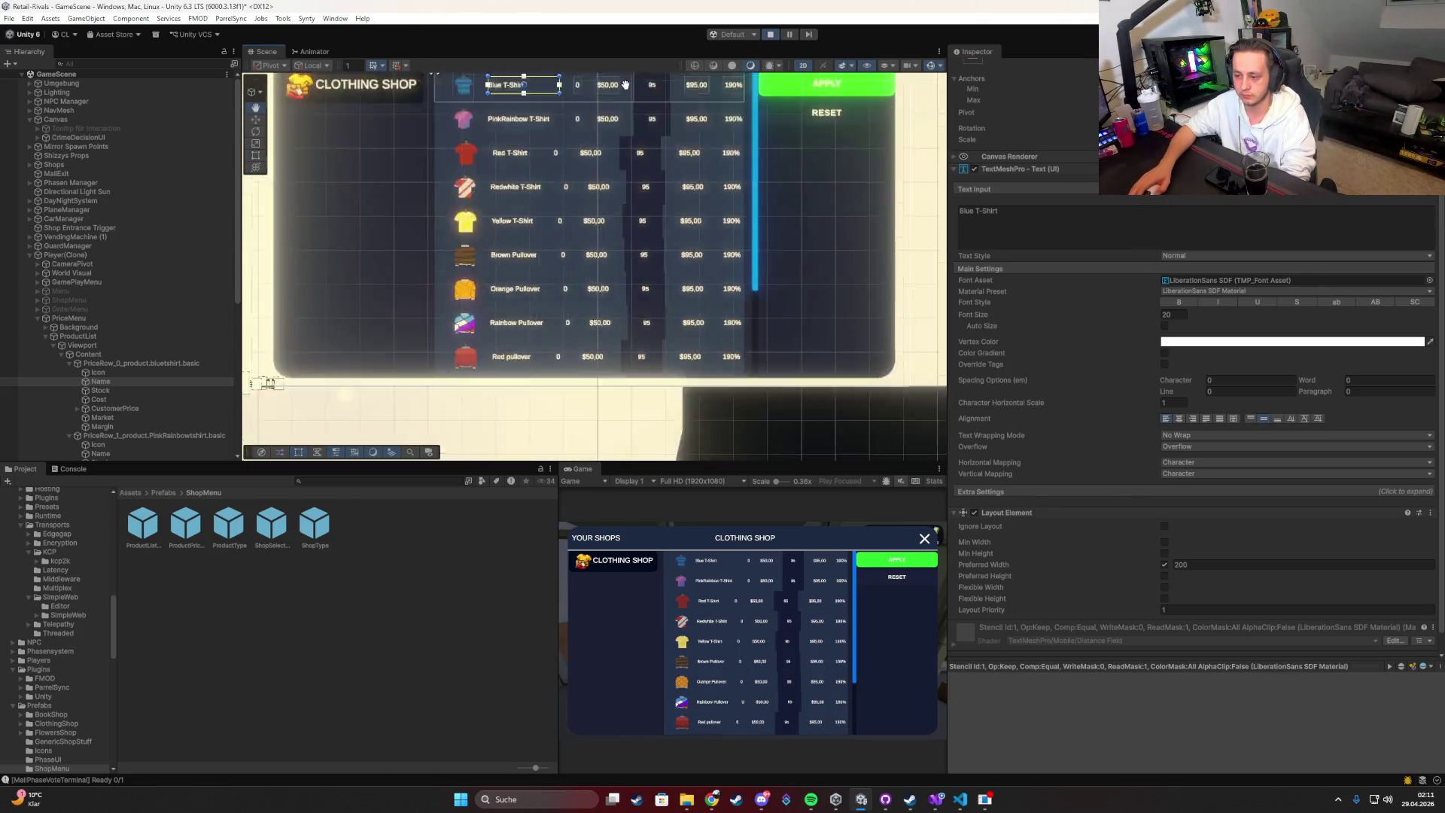
left_click_drag(626, 85, 626, 72)
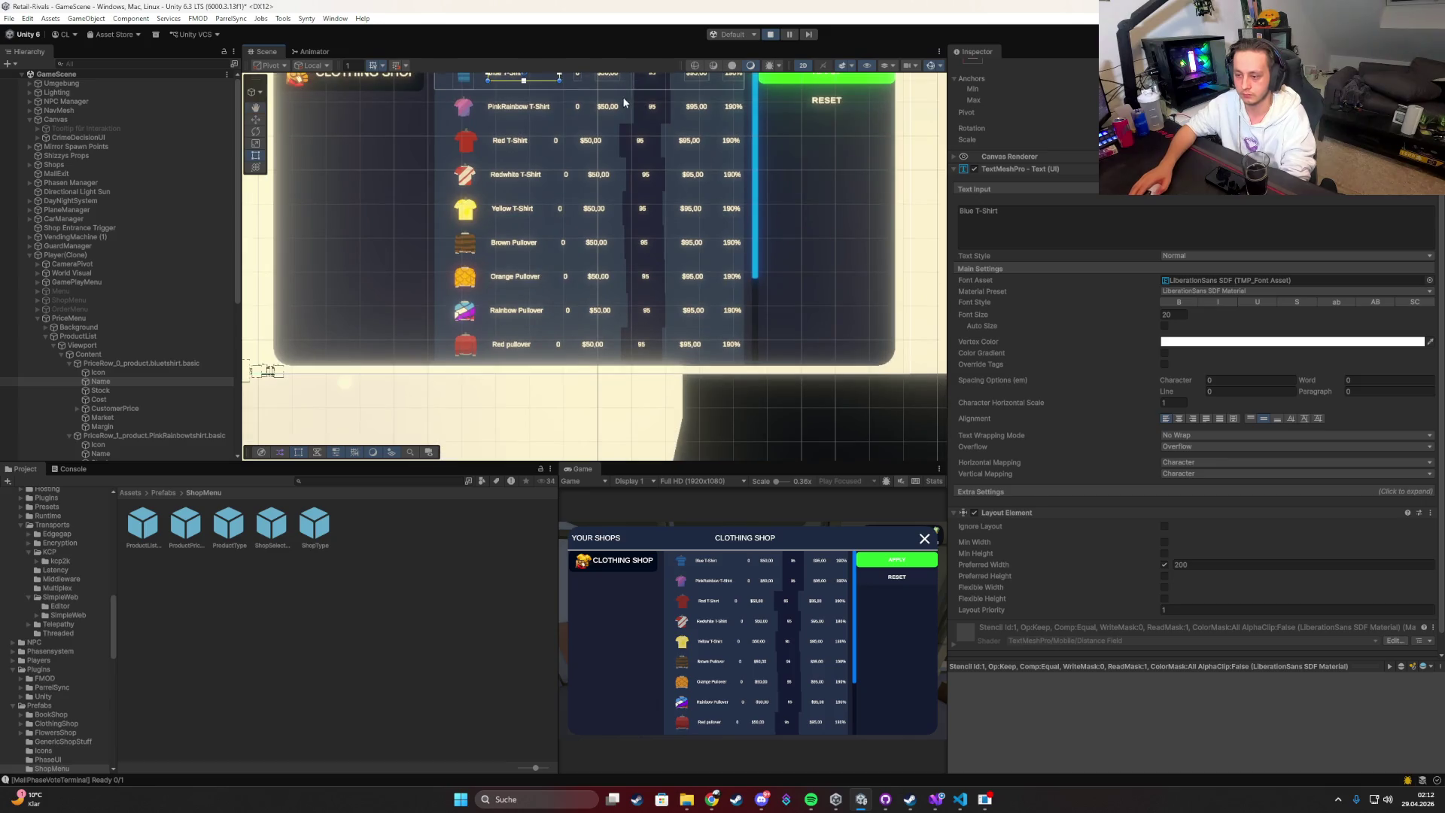
left_click(768, 37)
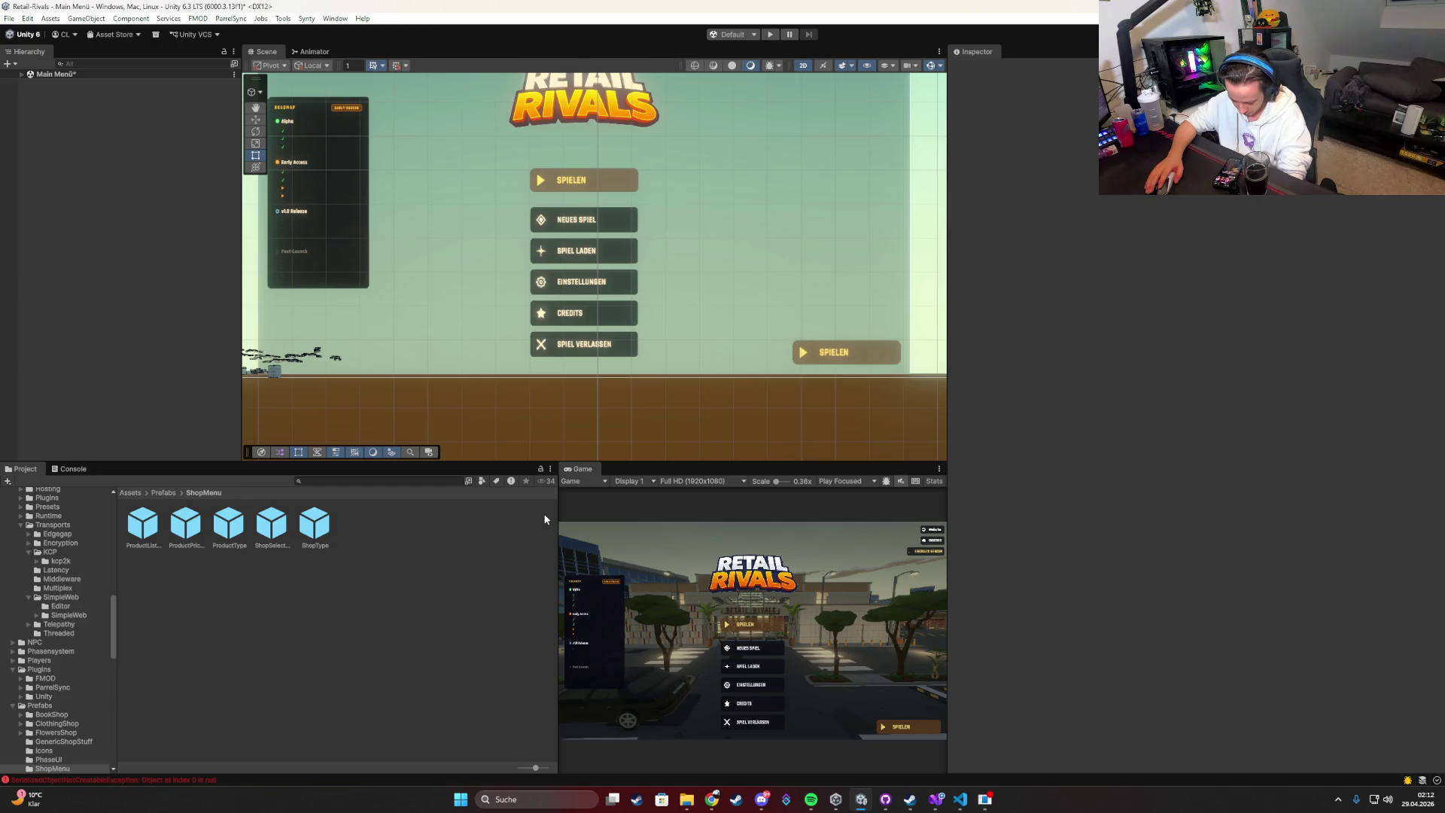
Maximize the Game view, start Play mode and buy a Clothing Shop.
left_click(813, 581)
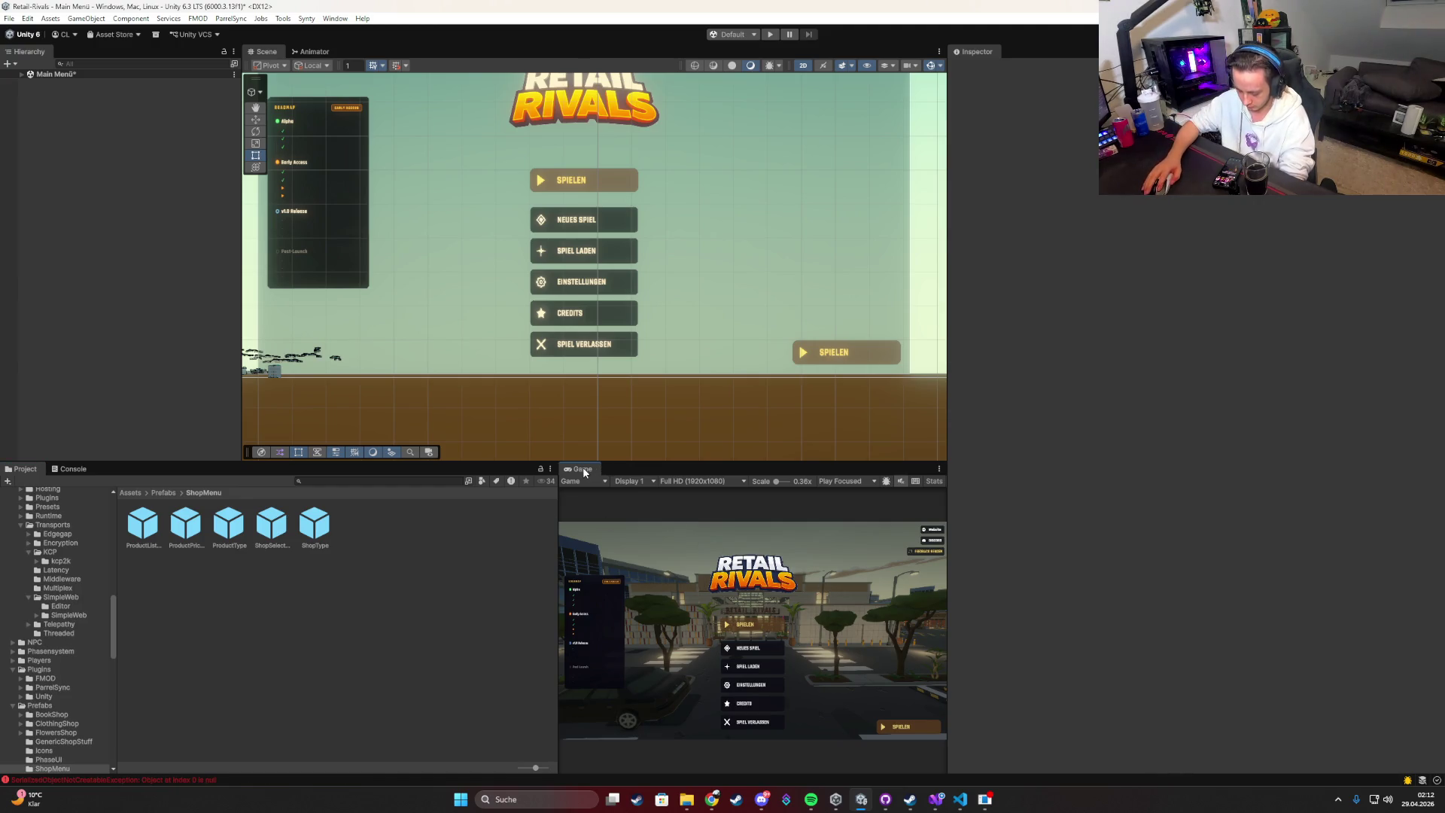
double_click(584, 472)
left_click(770, 34)
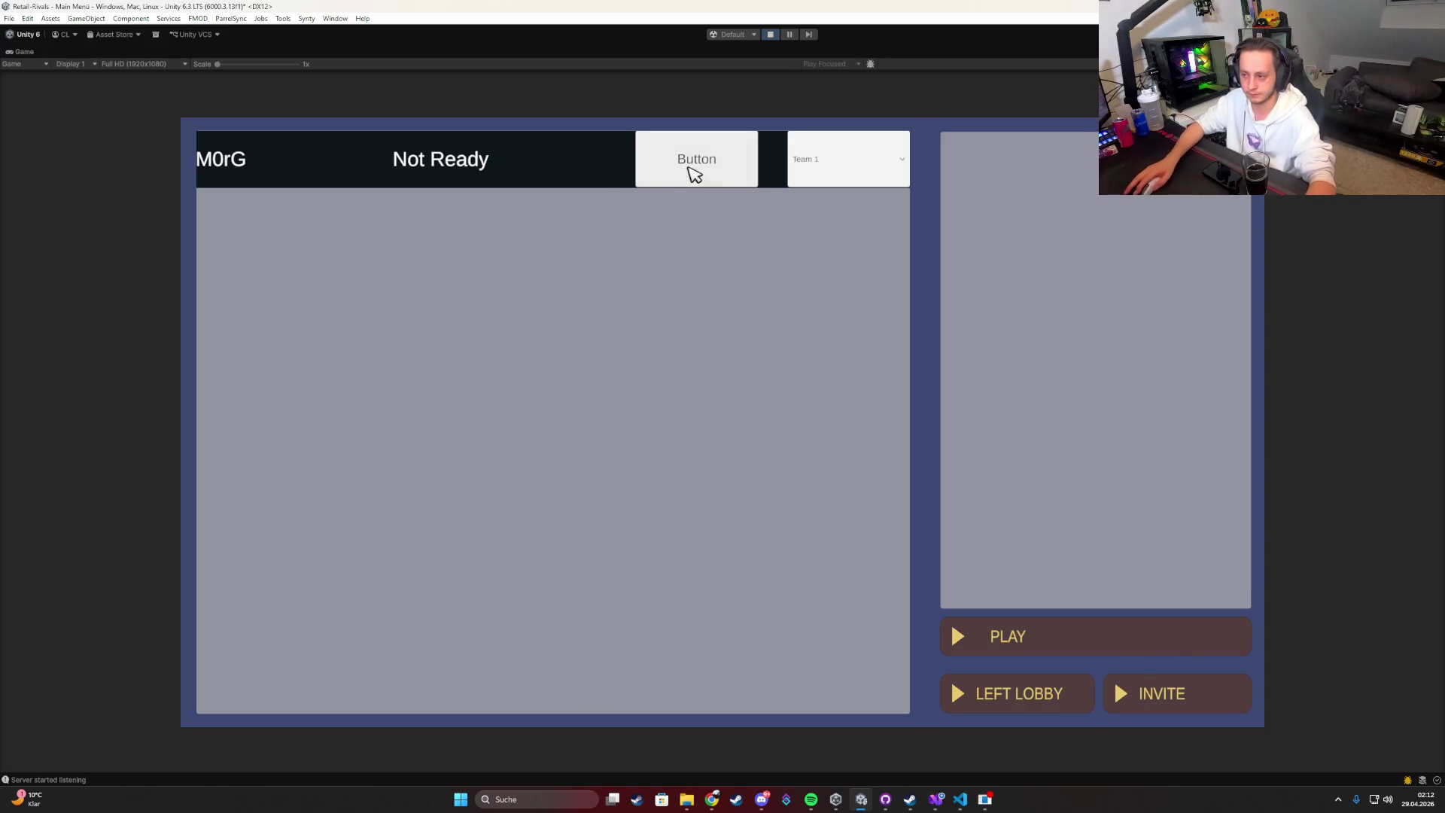
left_click(689, 169)
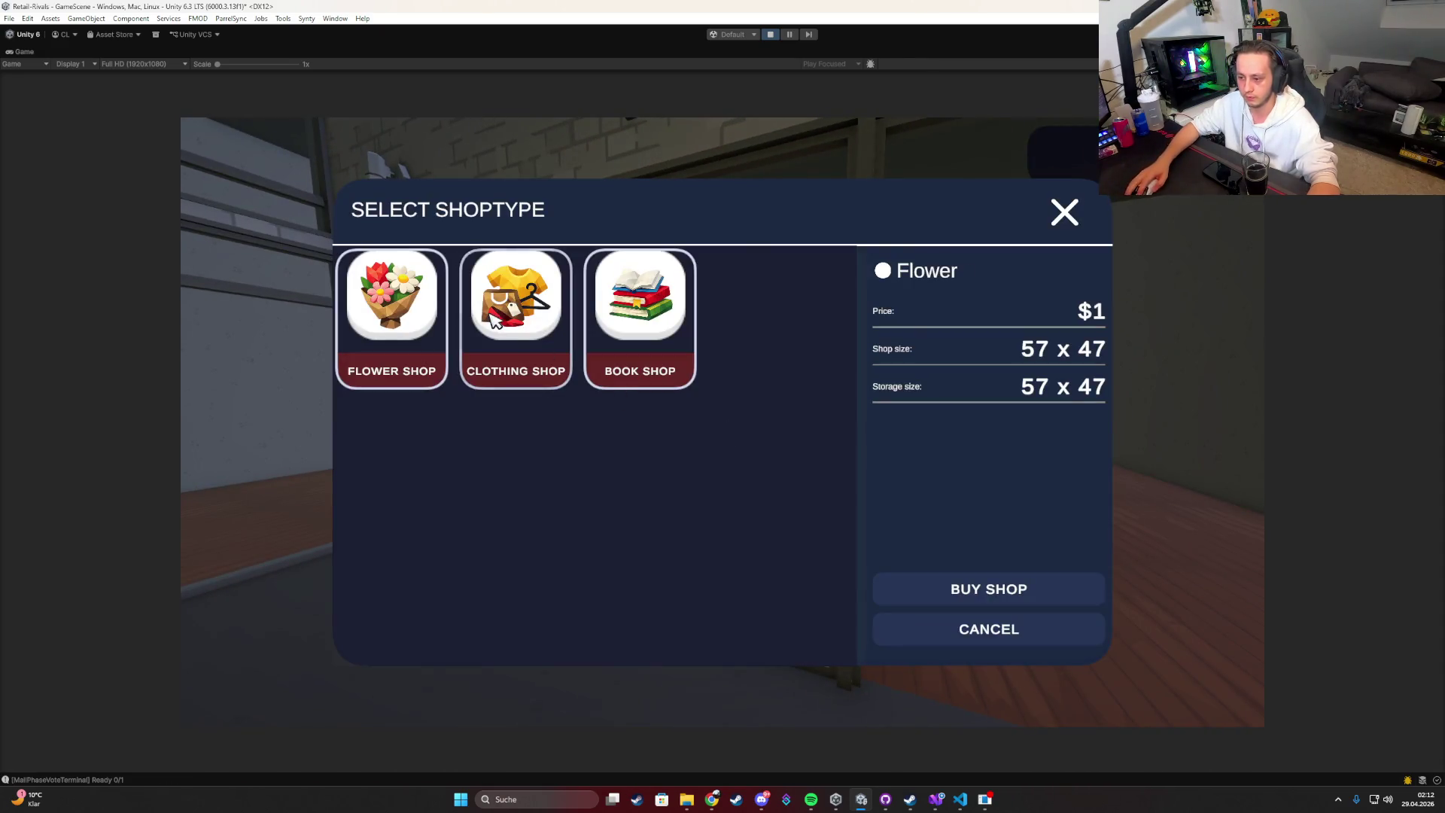
left_click(515, 309)
left_click(909, 591)
Open the Clothing Shop pricing panel and scroll through the item rows.
key("Tab")
left_click(722, 316)
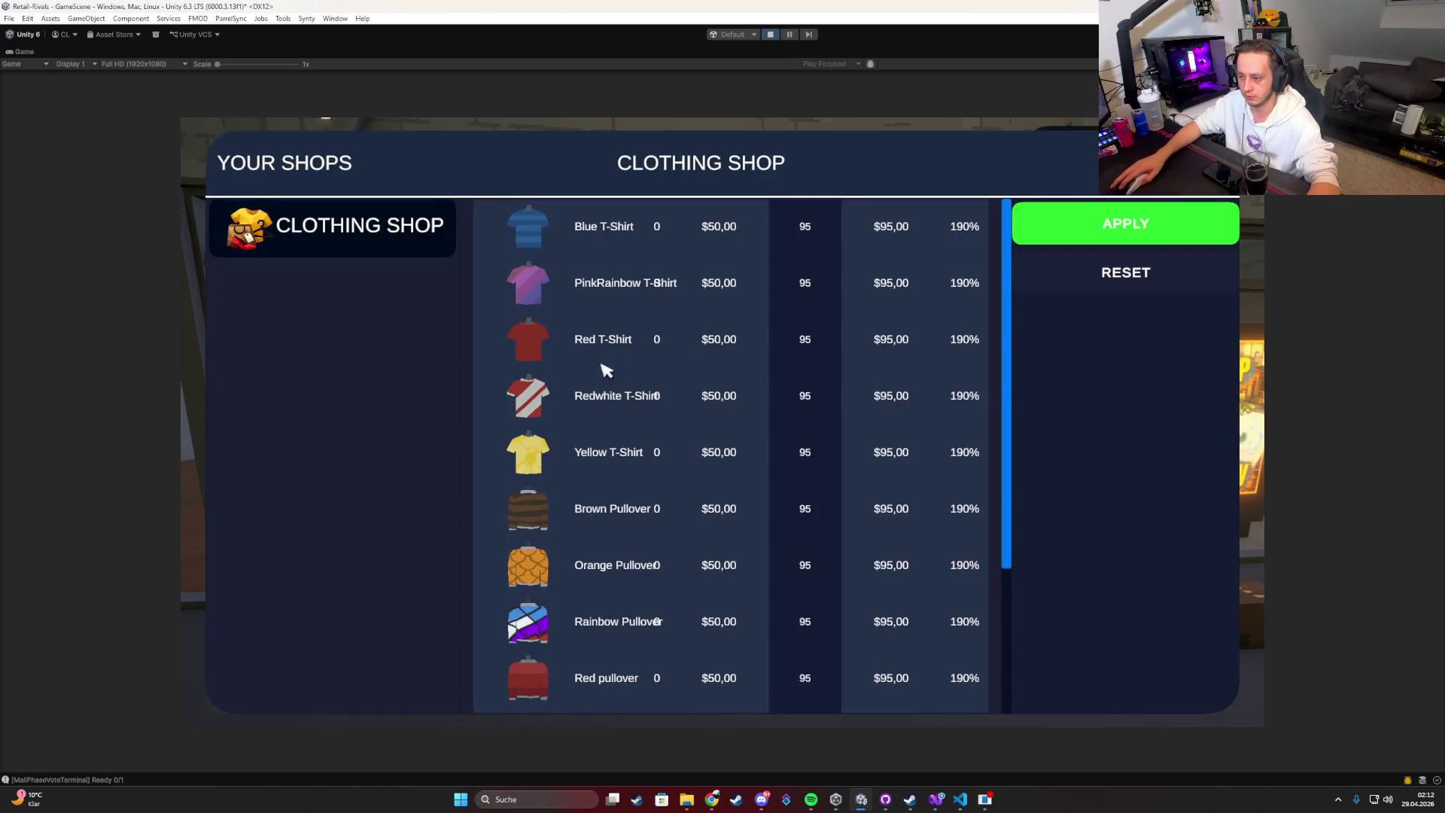
scroll(881, 519, "down", 2)
scroll(885, 621, "up", 3)
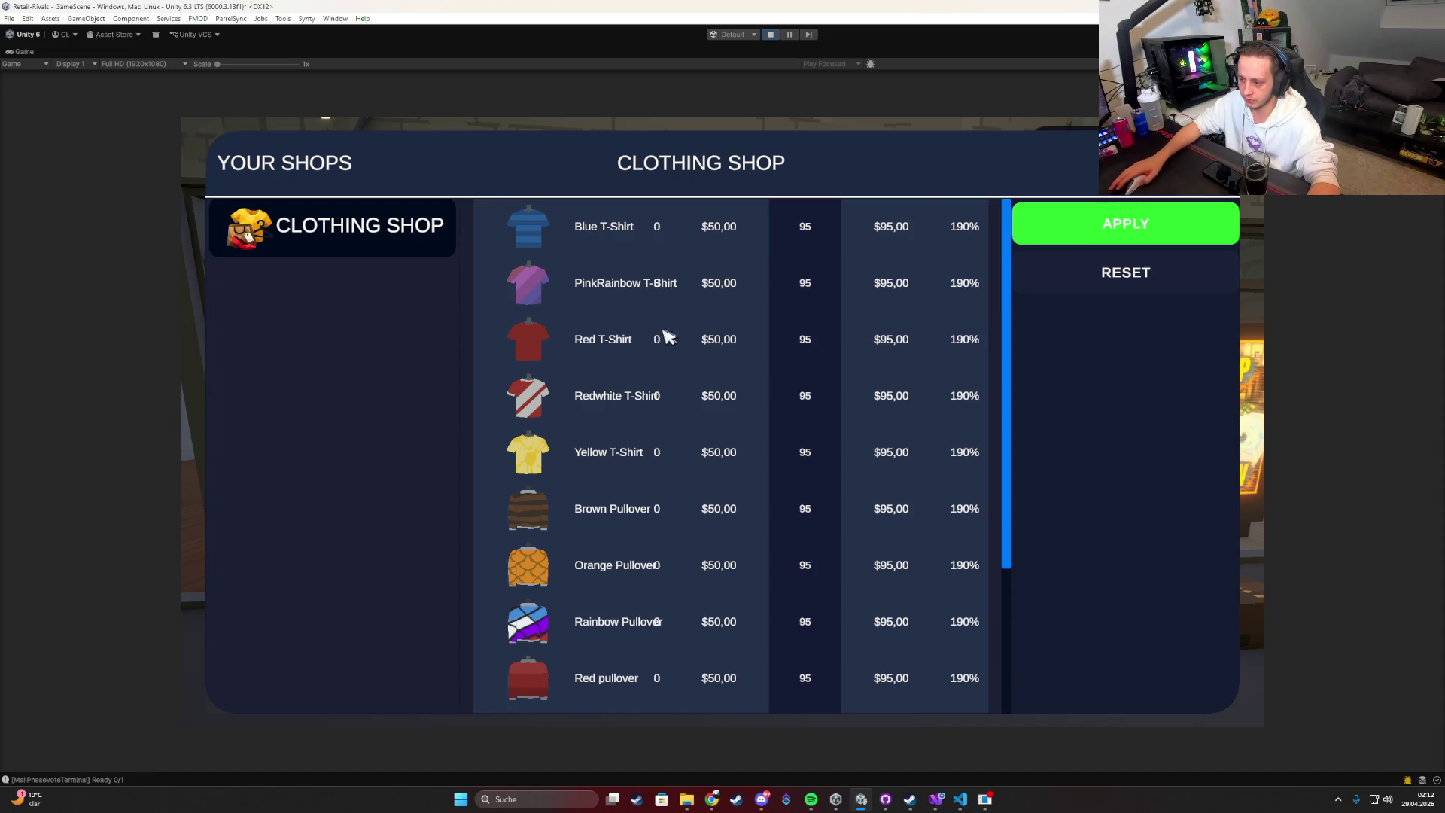
double_click(23, 51)
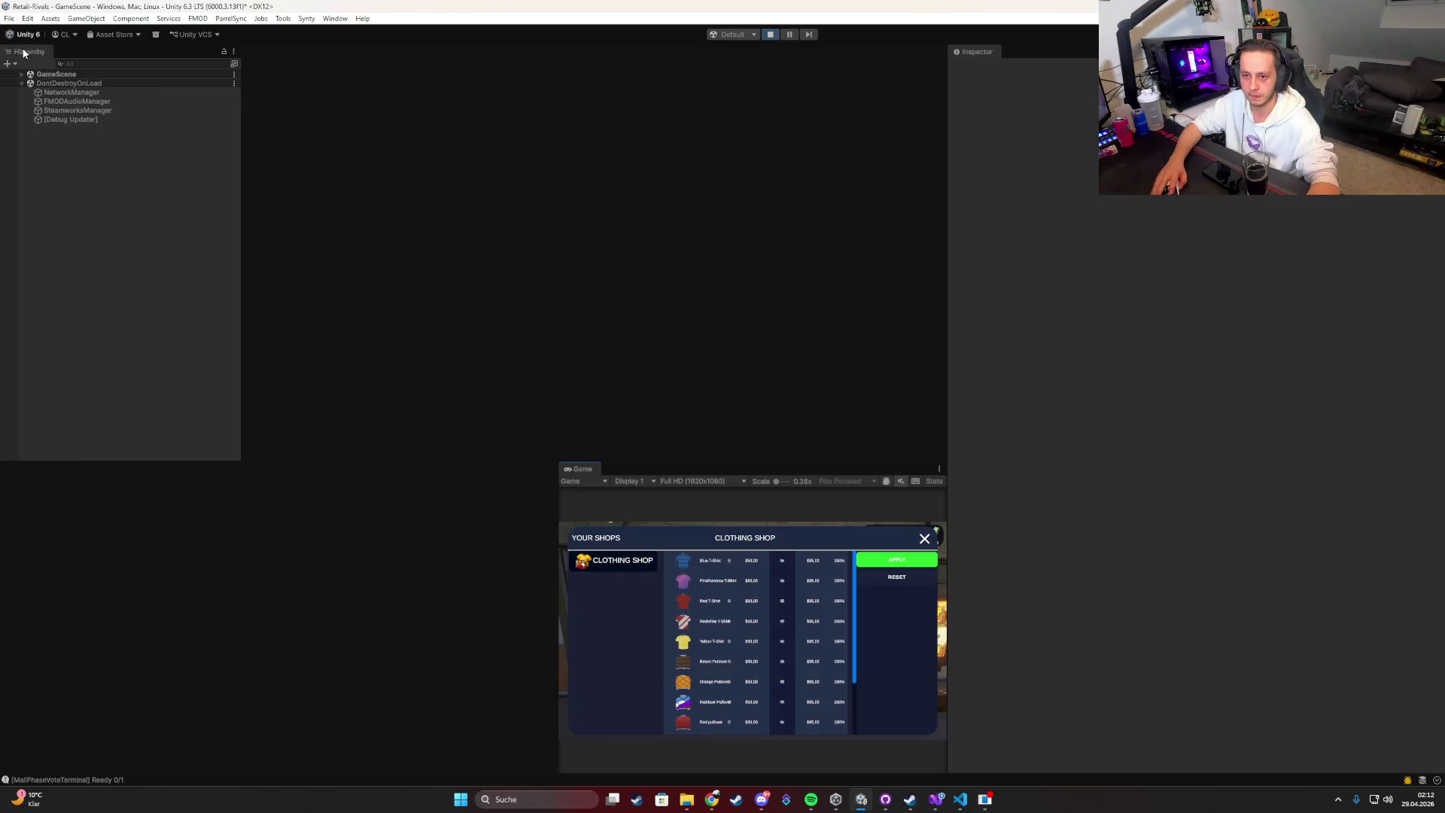
Select the Blue T-Shirt name text in the running price list to inspect it.
scroll(571, 326, "down", 2)
scroll(571, 326, "up", 3)
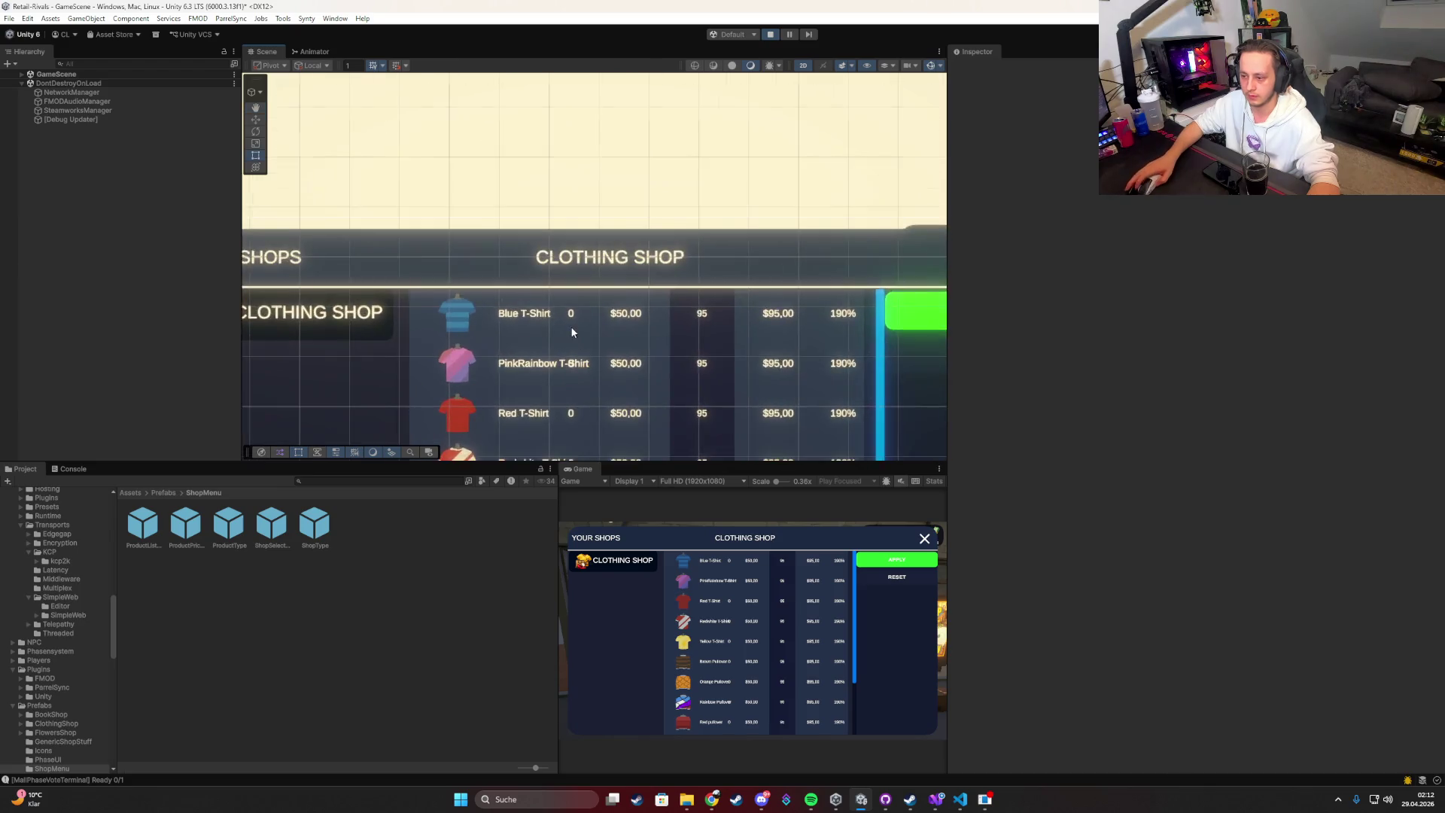
scroll(572, 330, "up", 2)
left_click(527, 312)
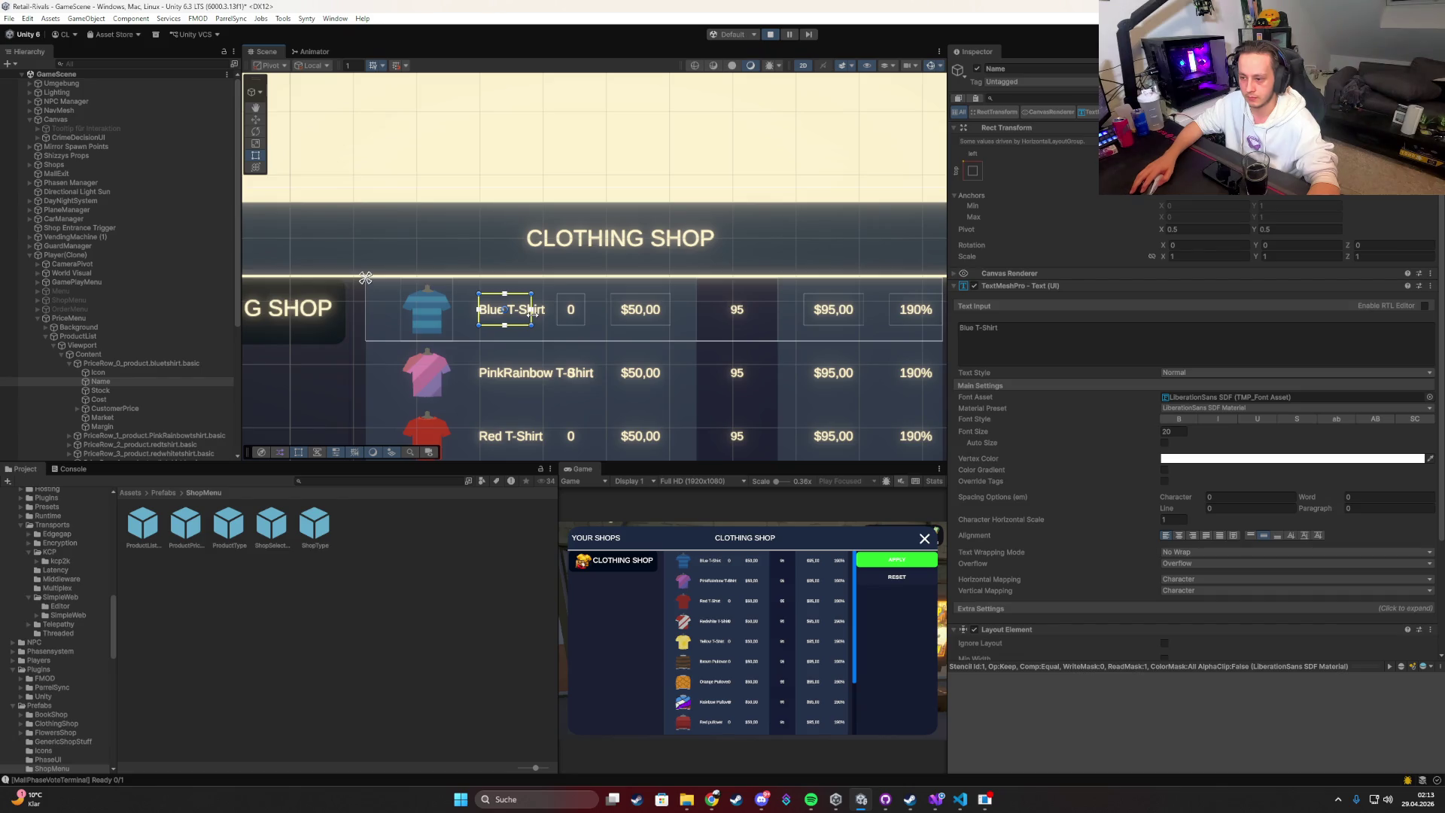
scroll(1178, 417, "down", 2)
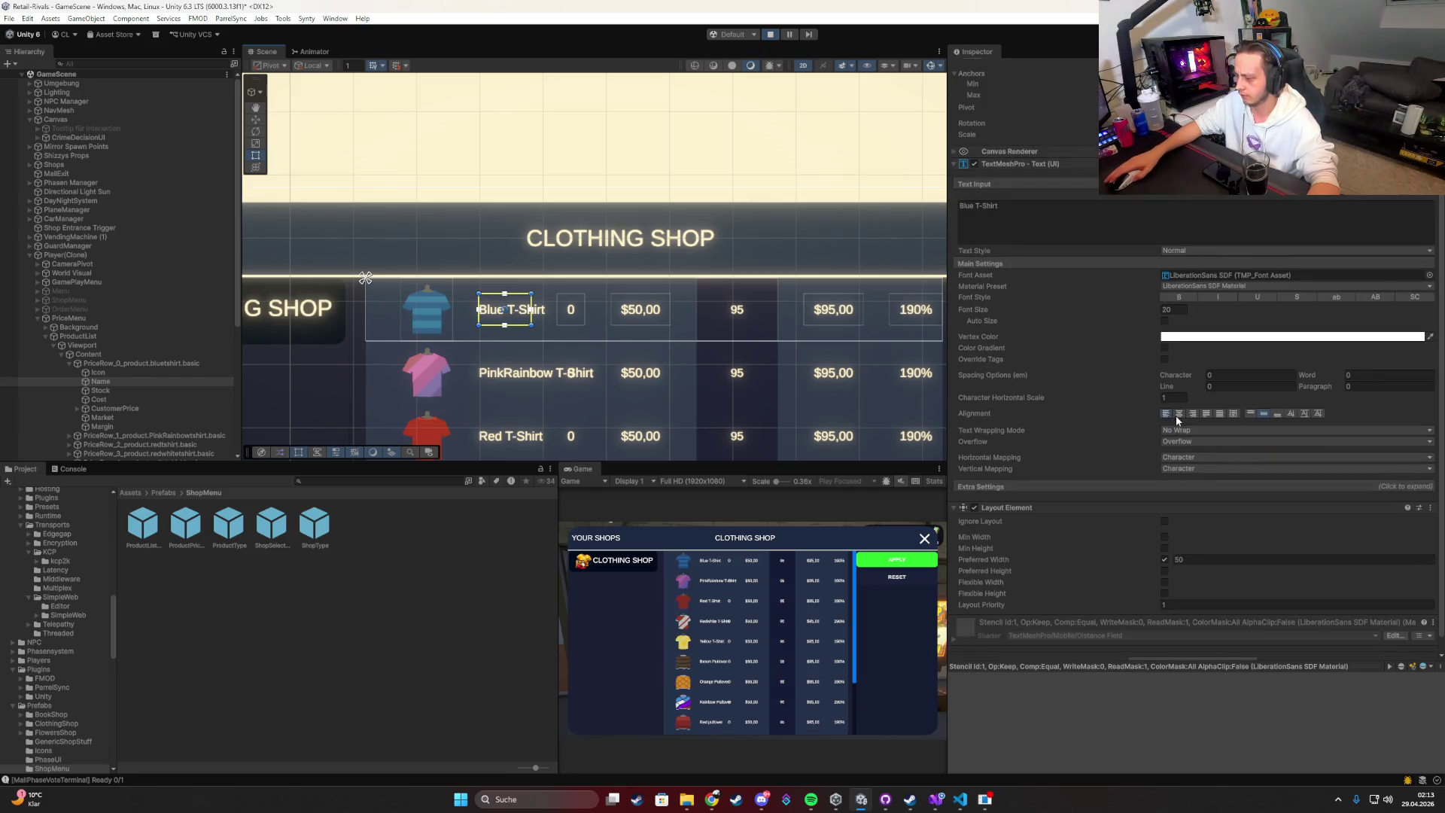
scroll(1148, 401, "down", 3)
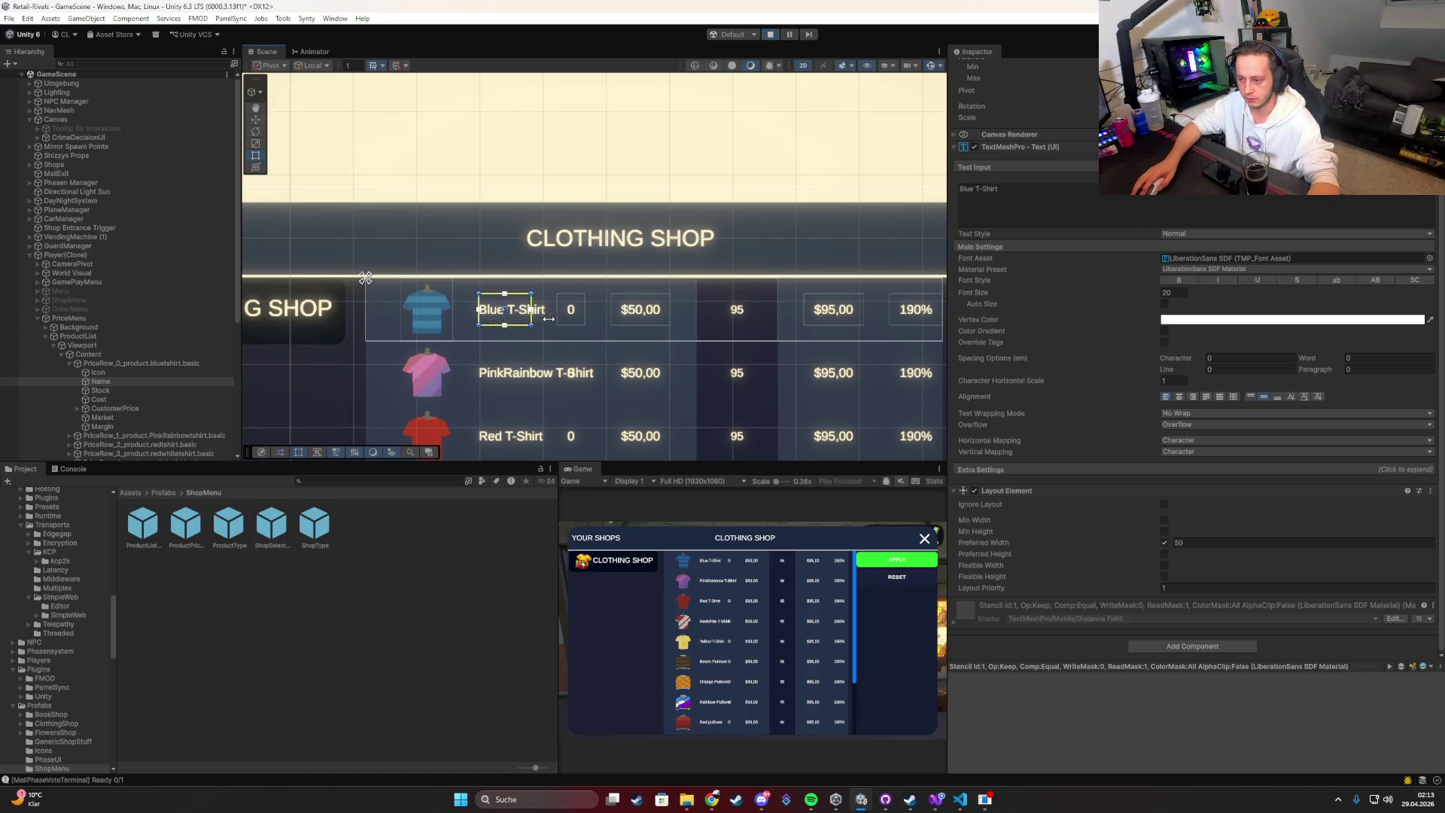
Toggle the Blue T-Shirt row's Child Force Expand Width off and on, then select its name.
left_click(113, 362)
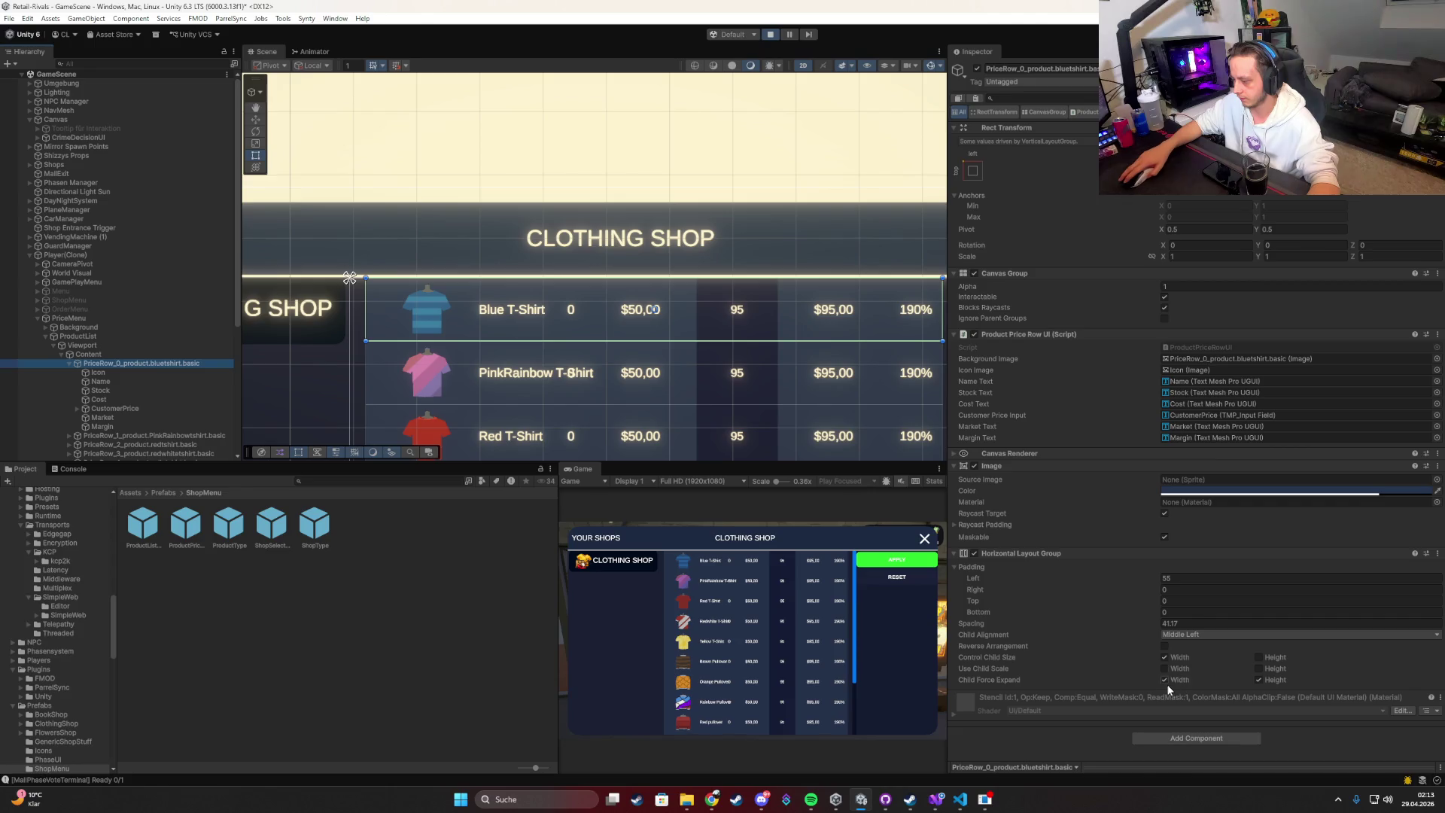
left_click(1164, 680)
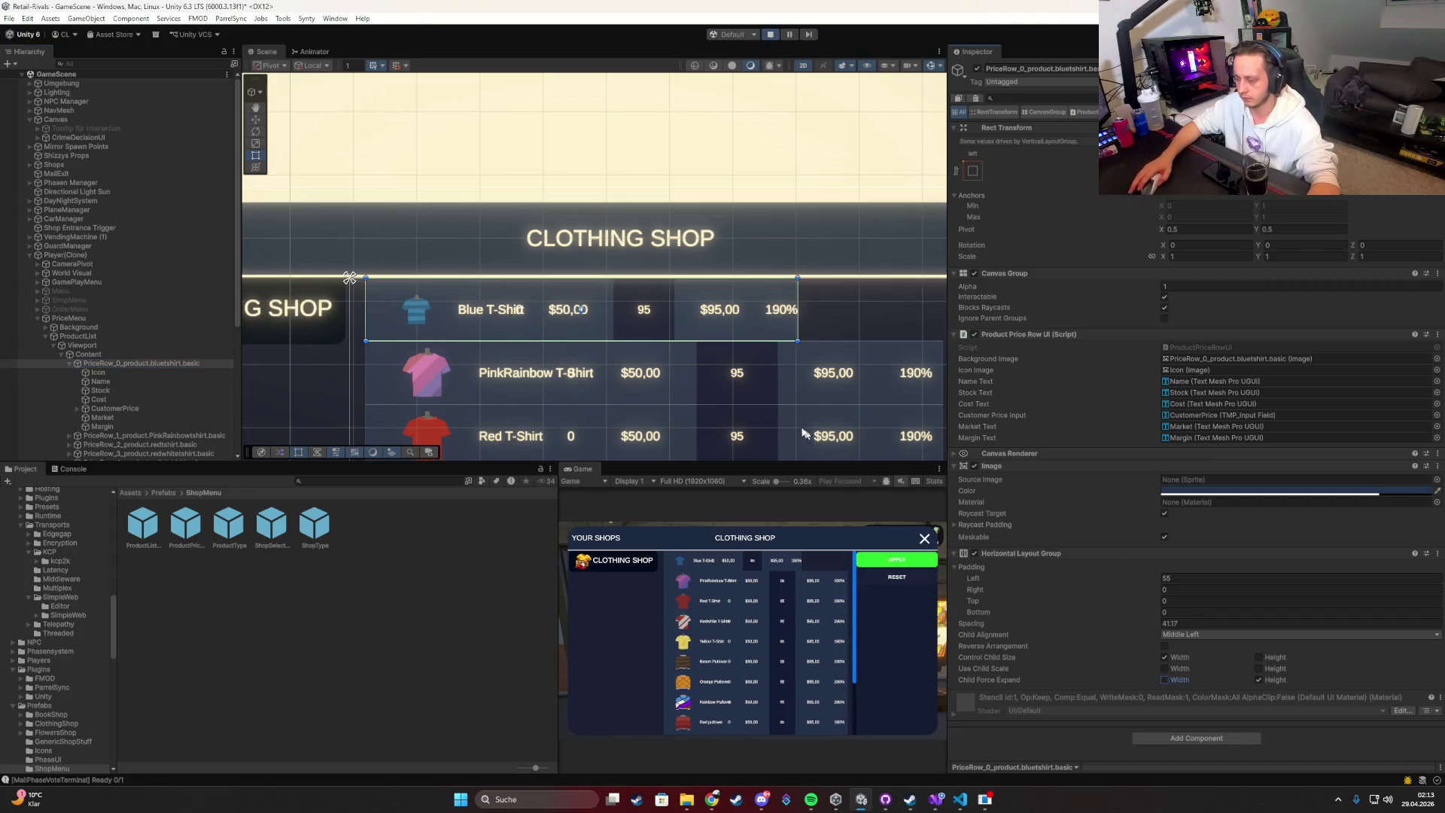
left_click(1166, 680)
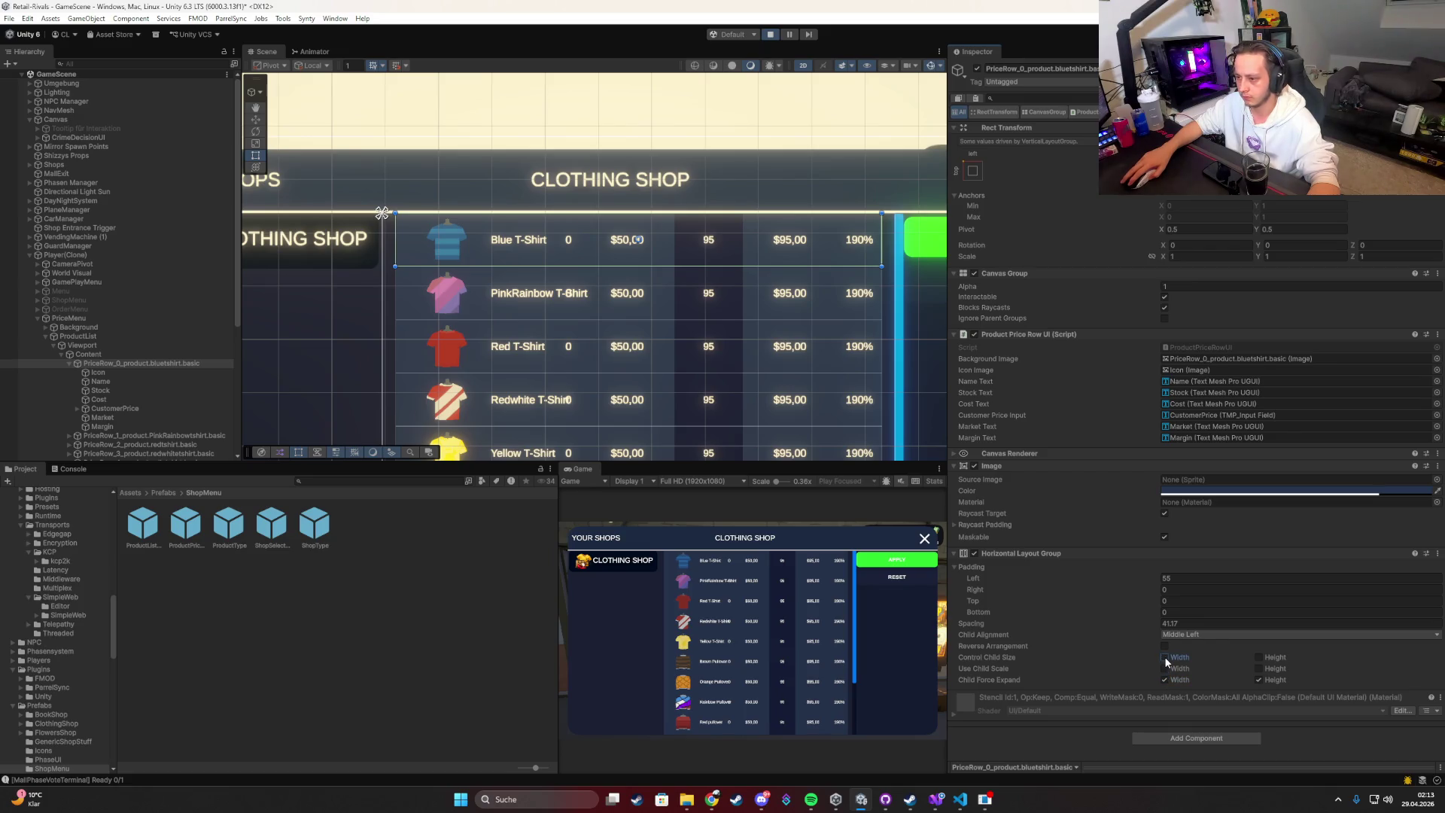
left_click(115, 373)
left_click(126, 382)
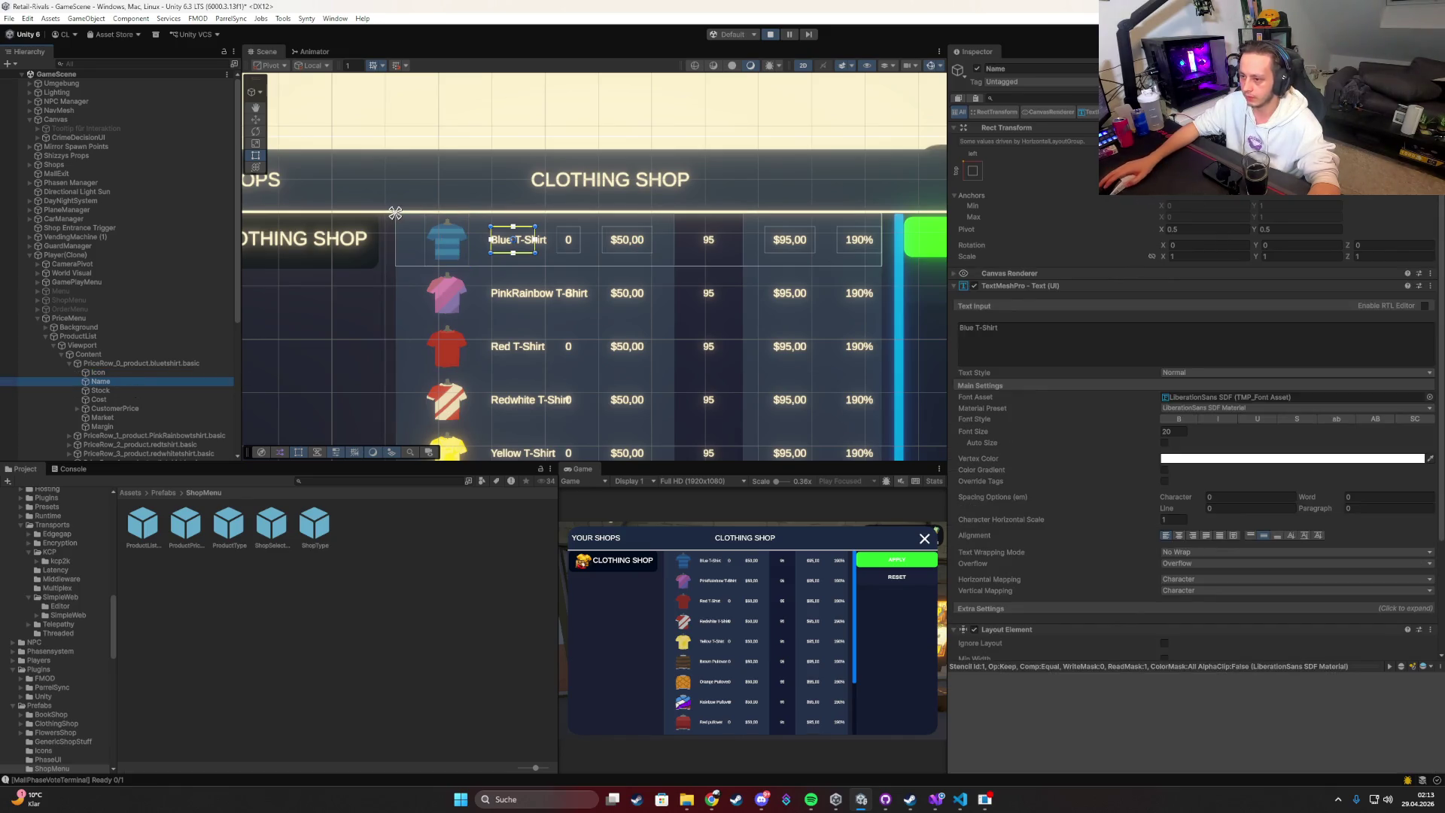
Enable Preferred Width on the Blue T-Shirt name text and set it to 100.
scroll(1083, 405, "down", 4)
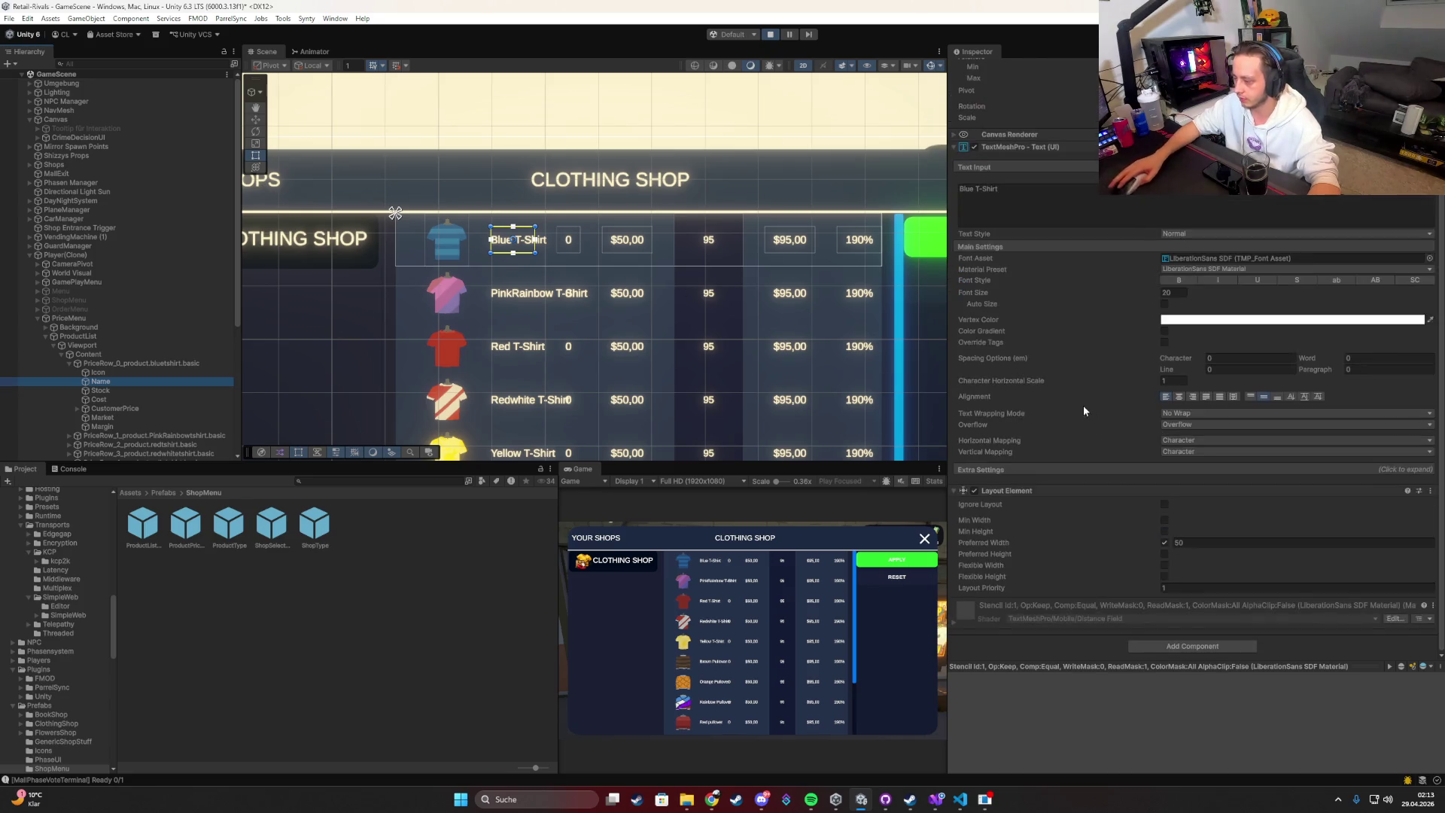
left_click(1165, 543)
left_click(1182, 543)
type("100")
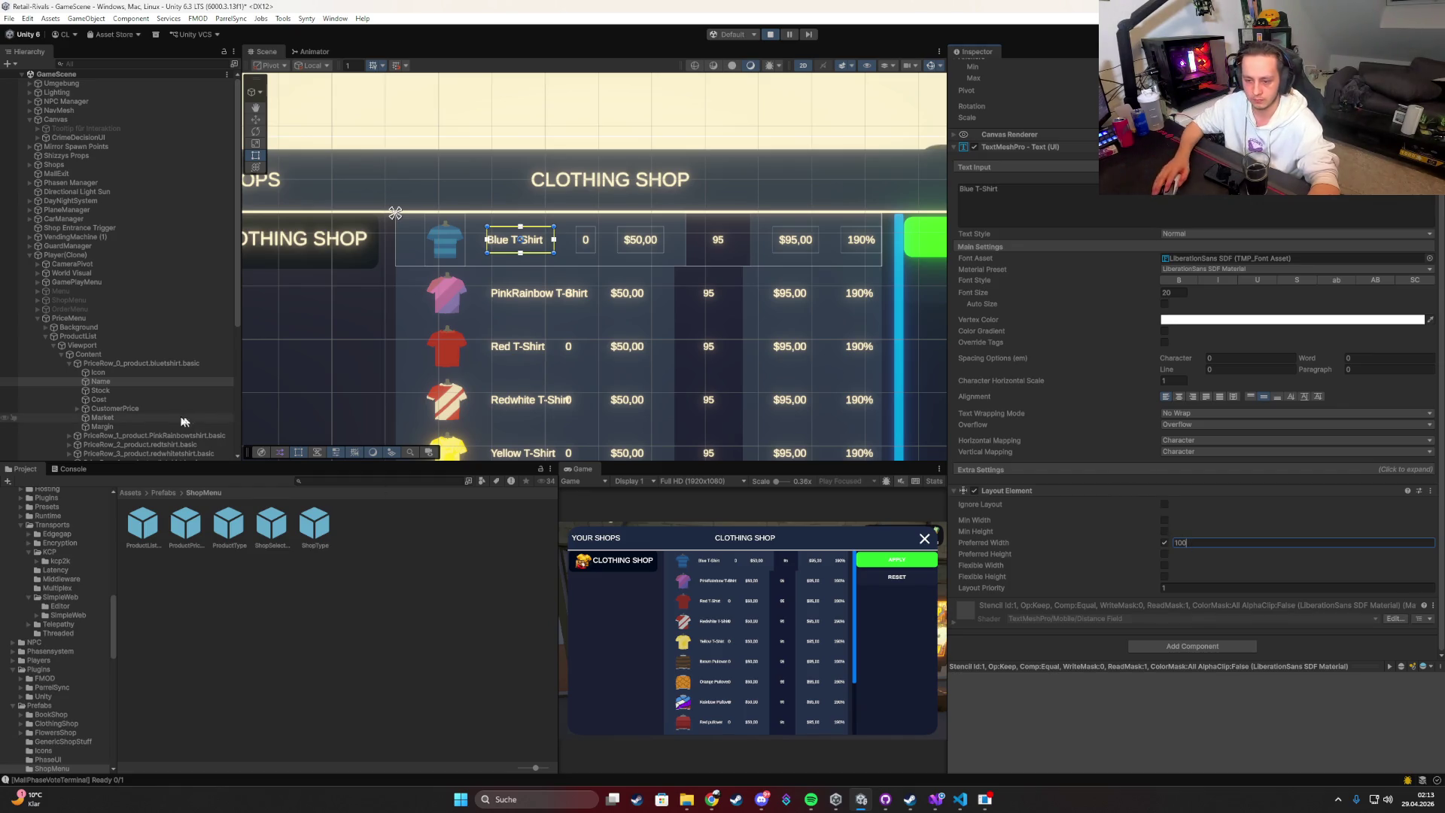
Give the PinkRainbow T-Shirt name a preferred width of 100, then change it to 250.
scroll(183, 421, "down", 2)
left_click(107, 420)
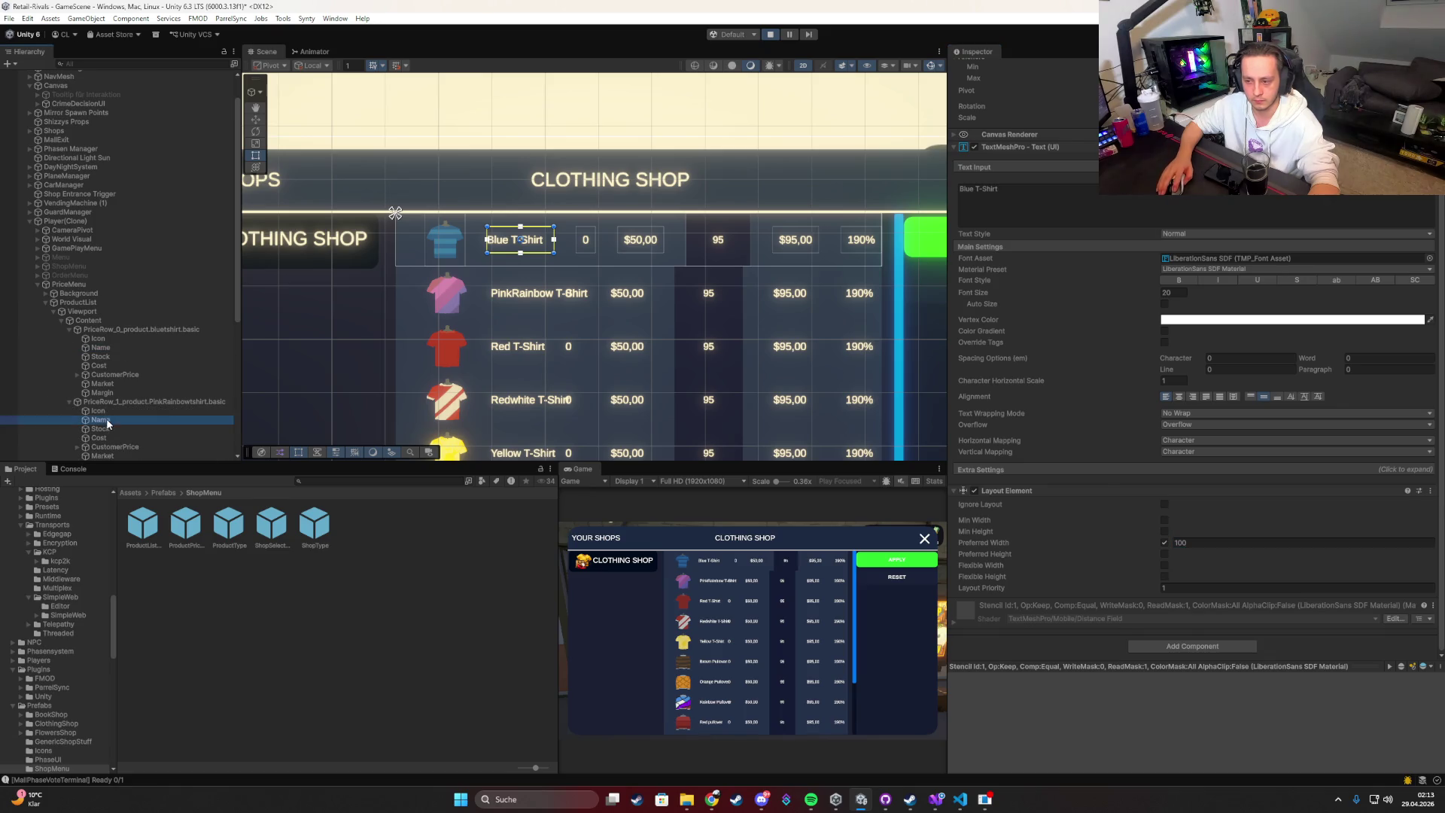
left_click(1178, 576)
type("100")
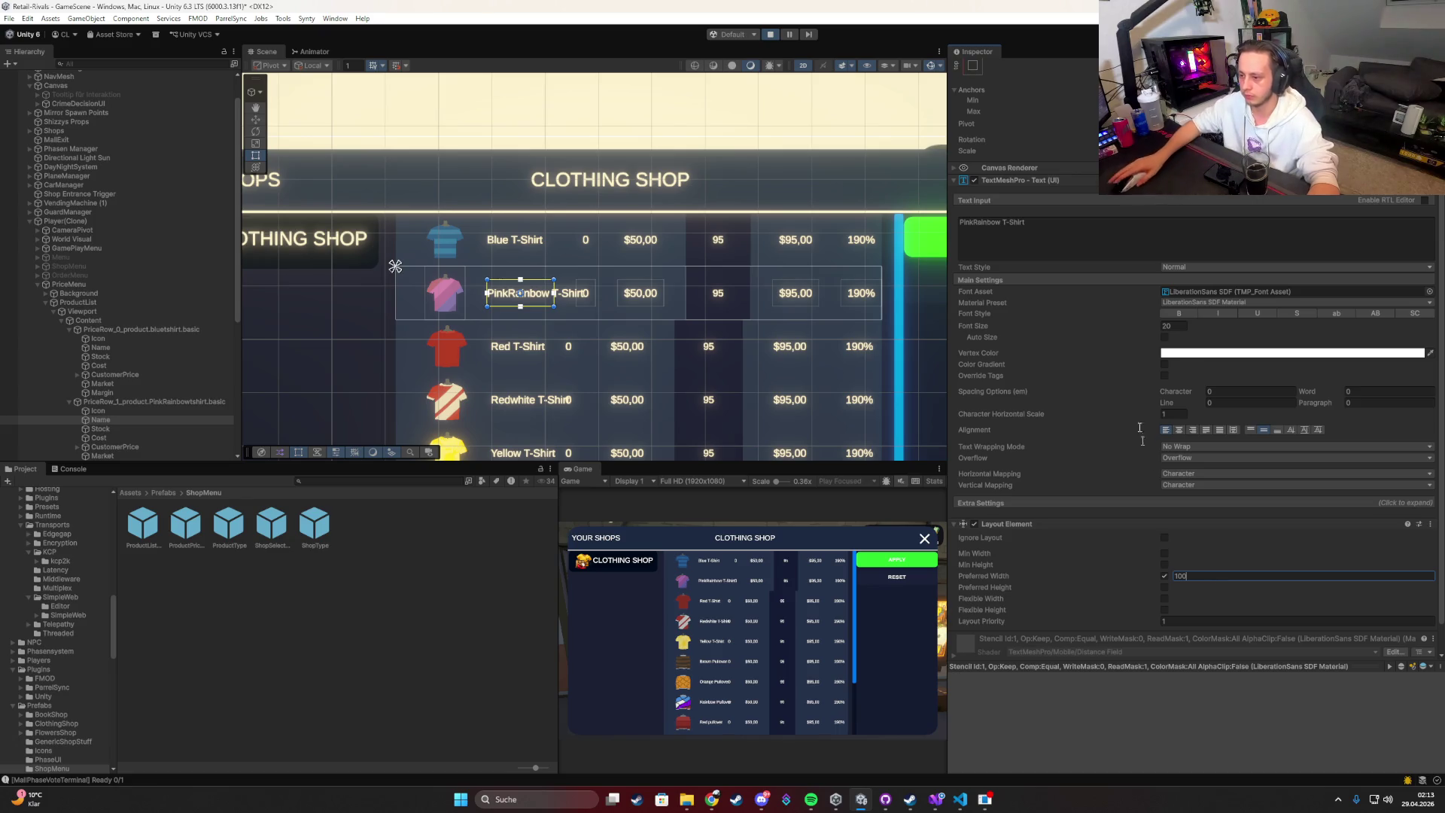
scroll(1085, 205, "up", 5)
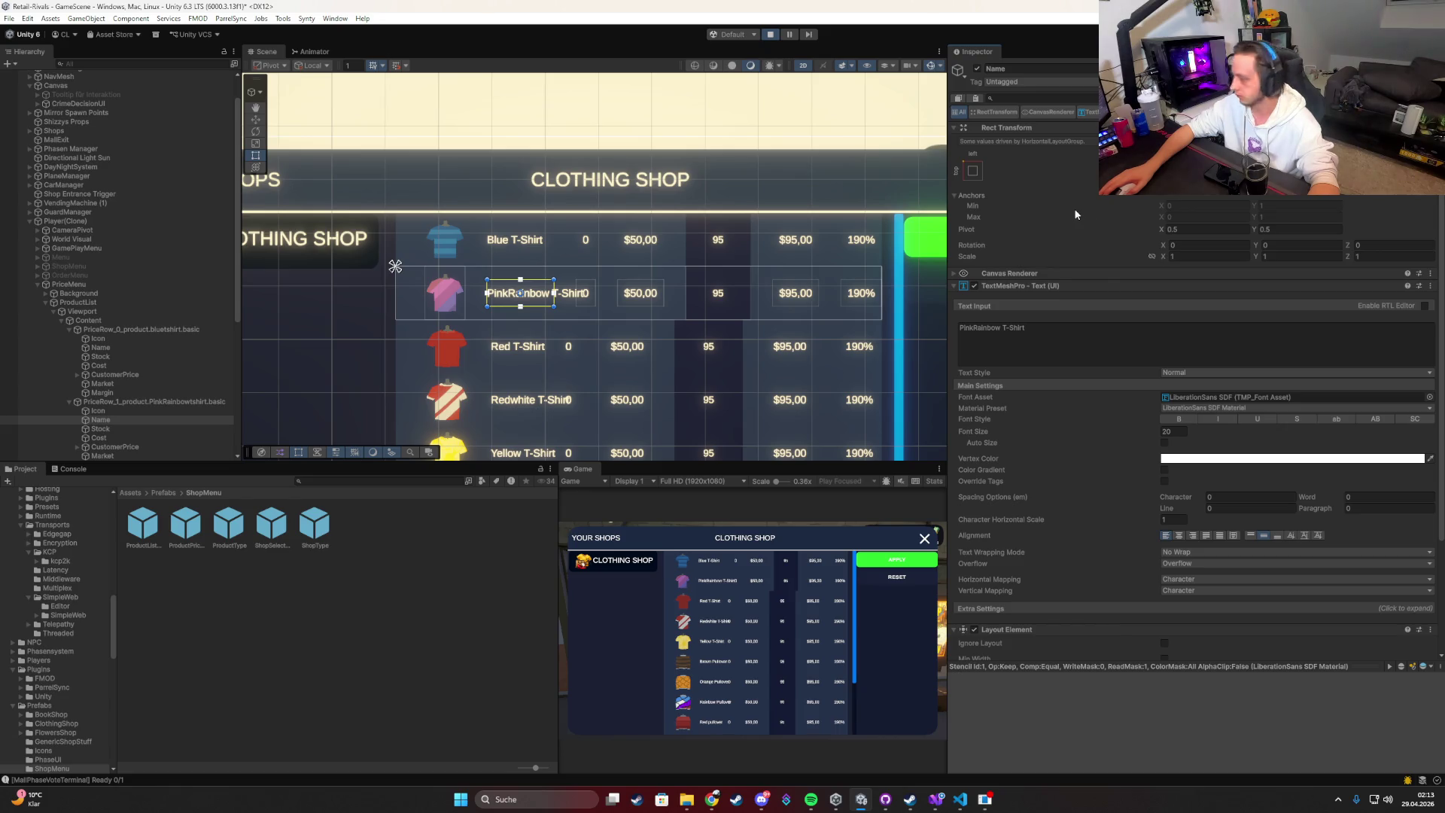
scroll(761, 394, "down", 3)
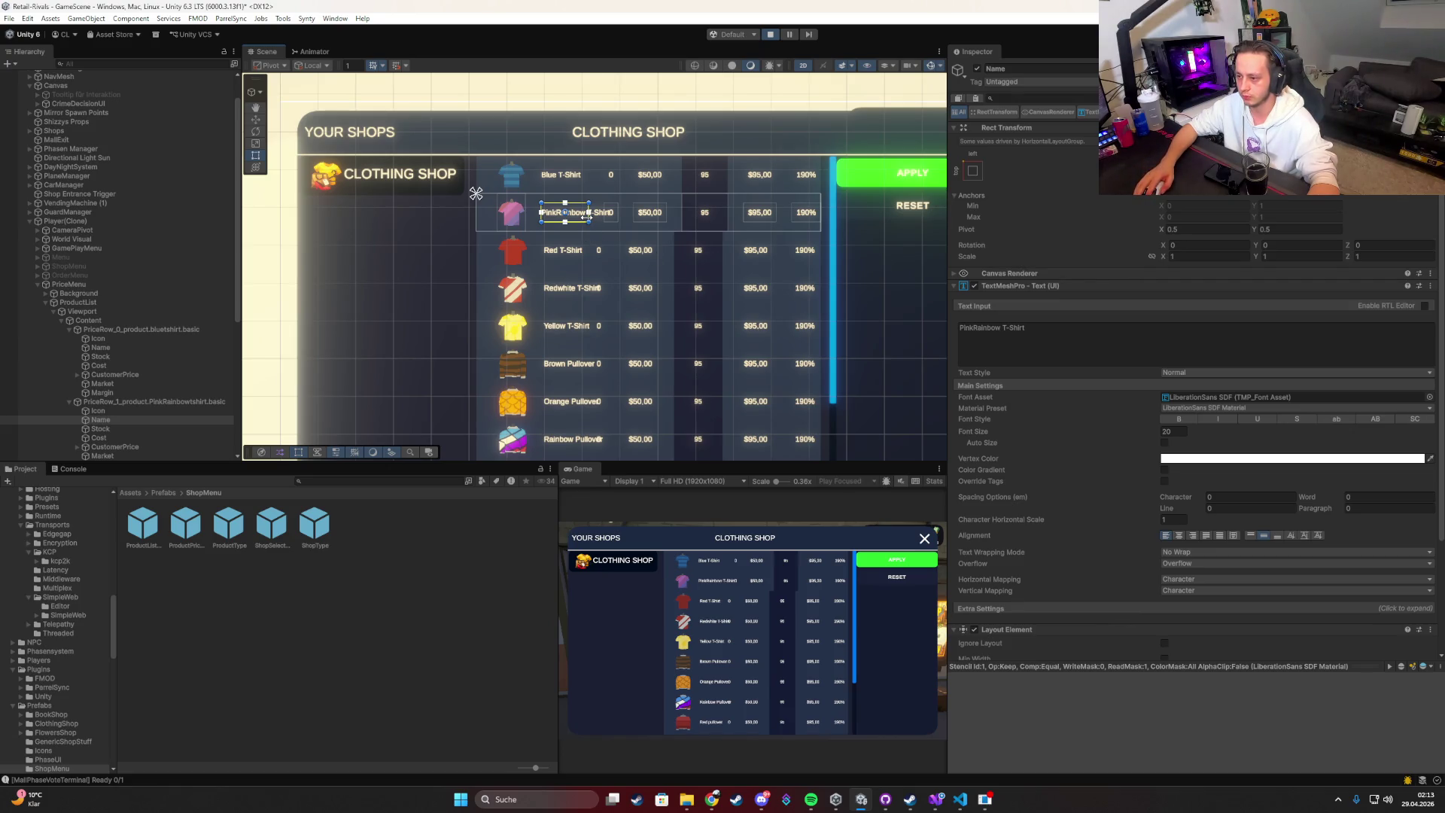
scroll(1174, 595, "down", 3)
left_click(1205, 558)
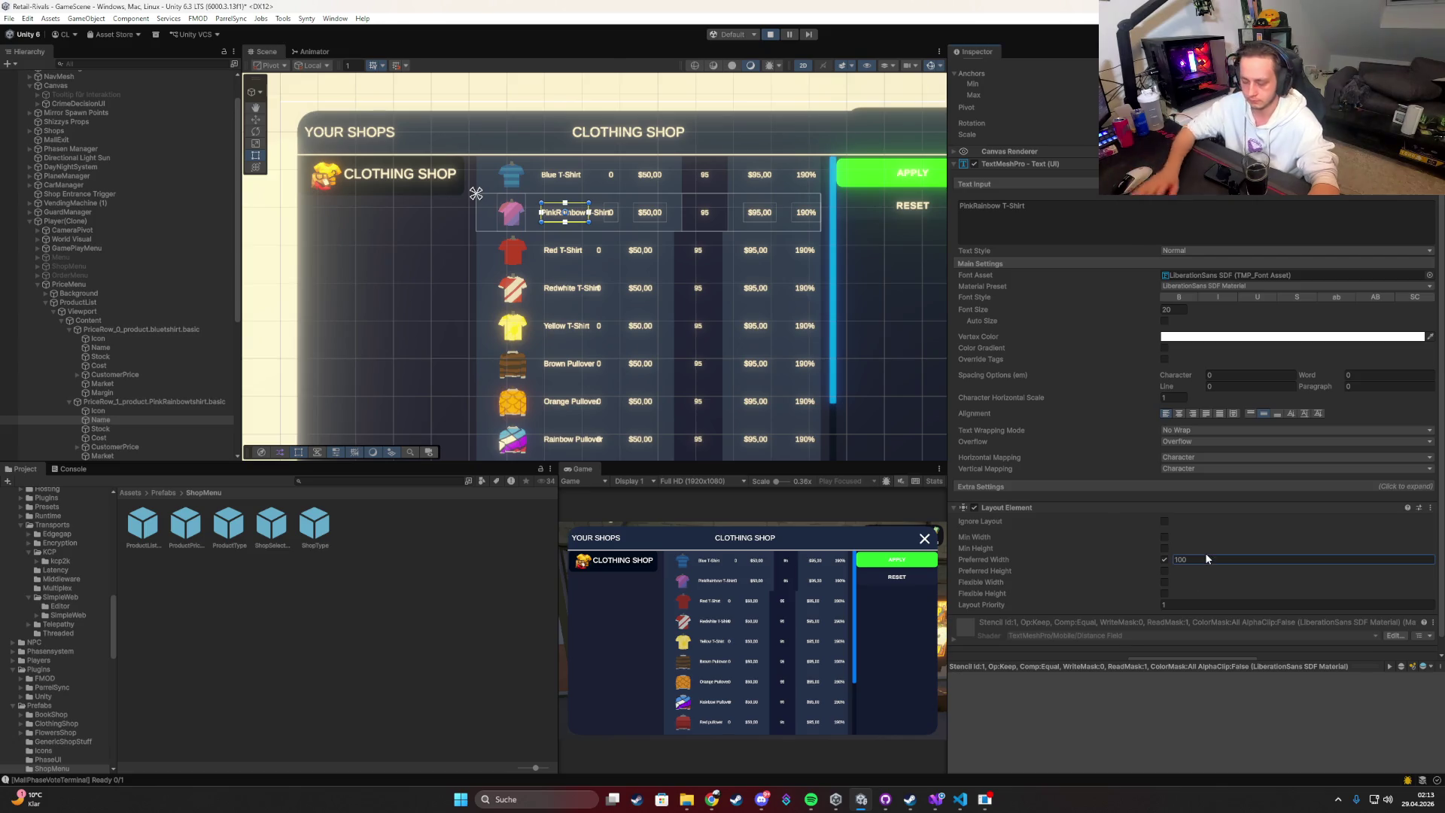
left_click(1206, 560)
type("150")
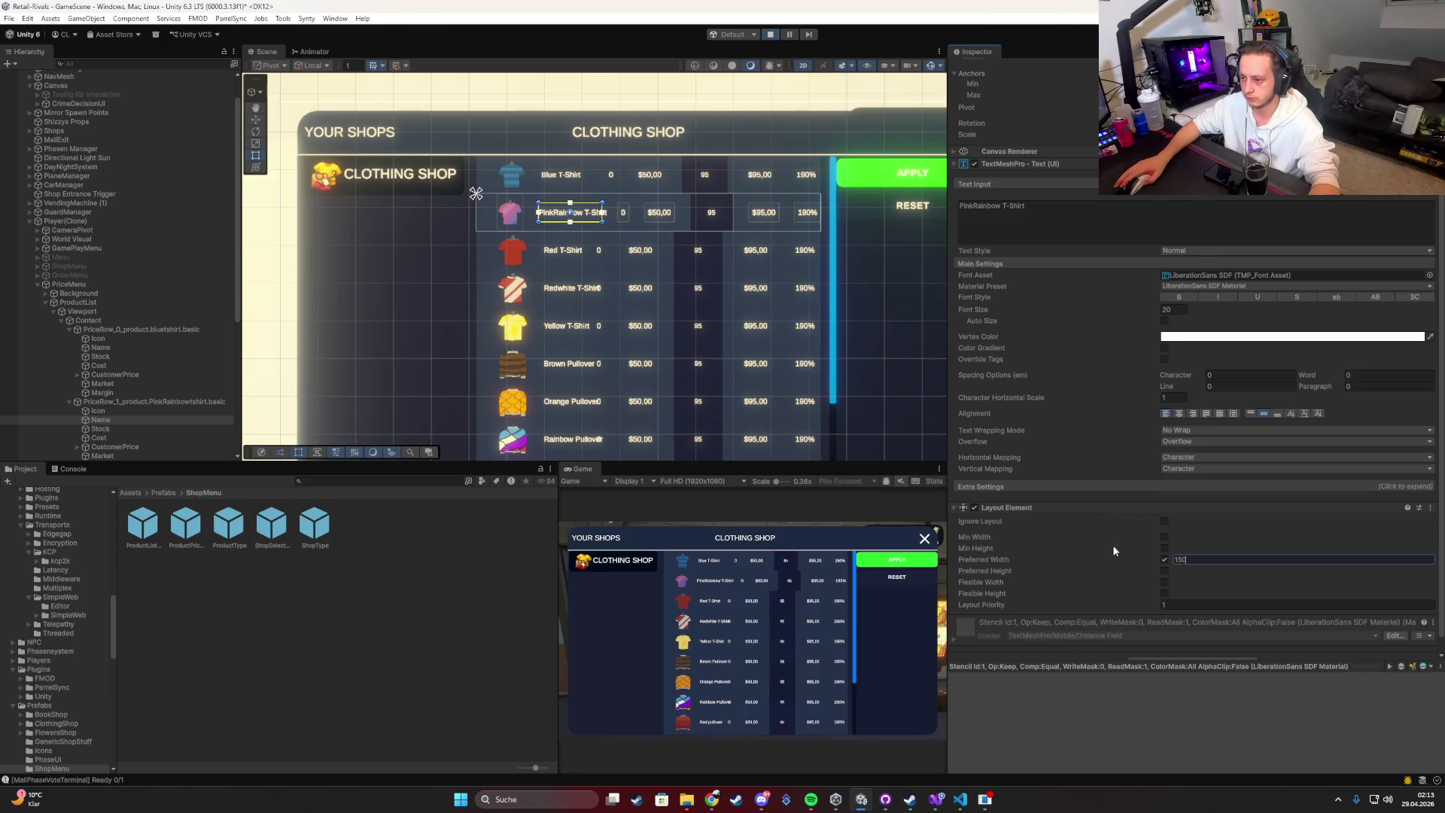
key("ctrl+z")
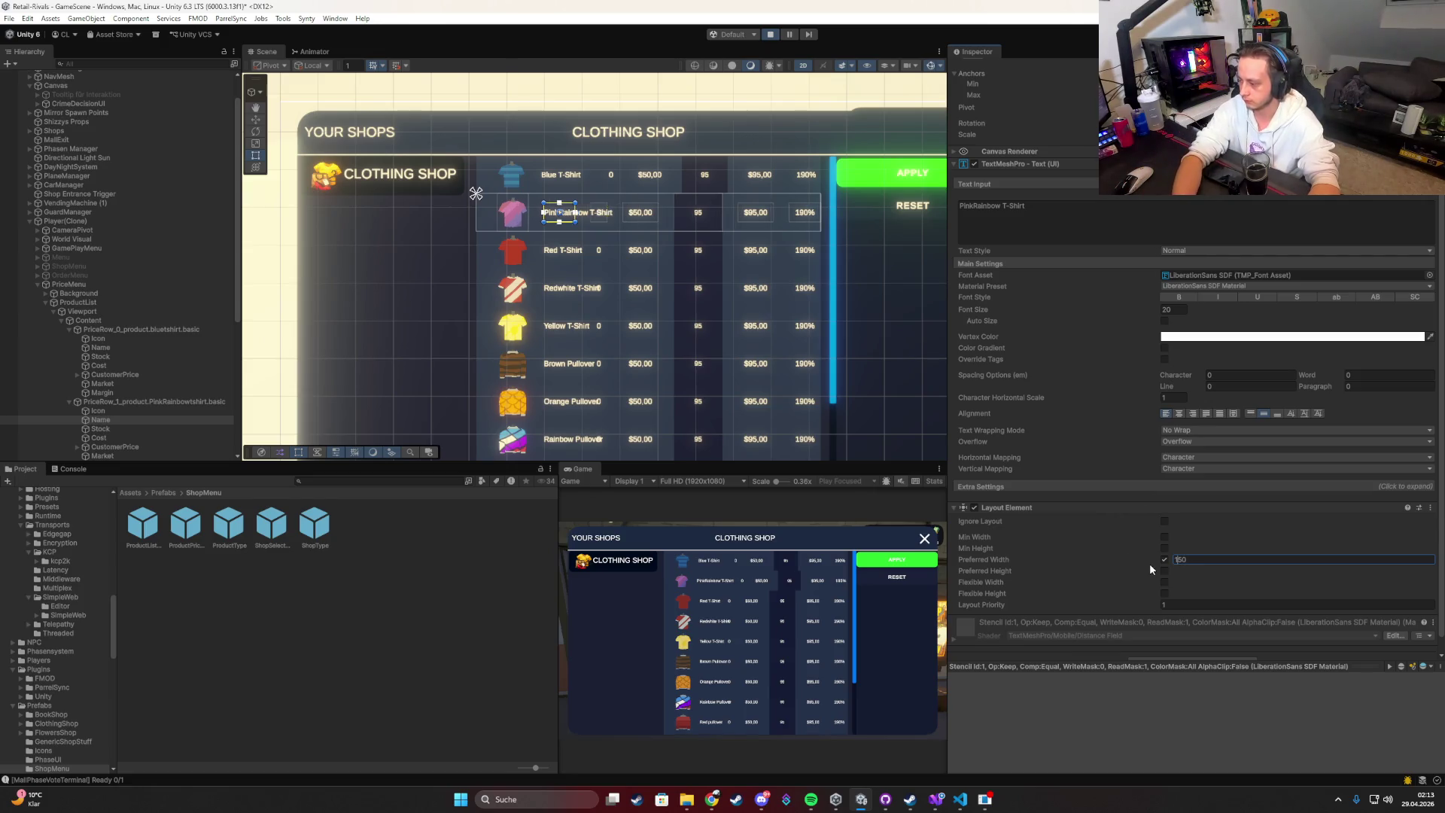
key("Delete")
type("2")
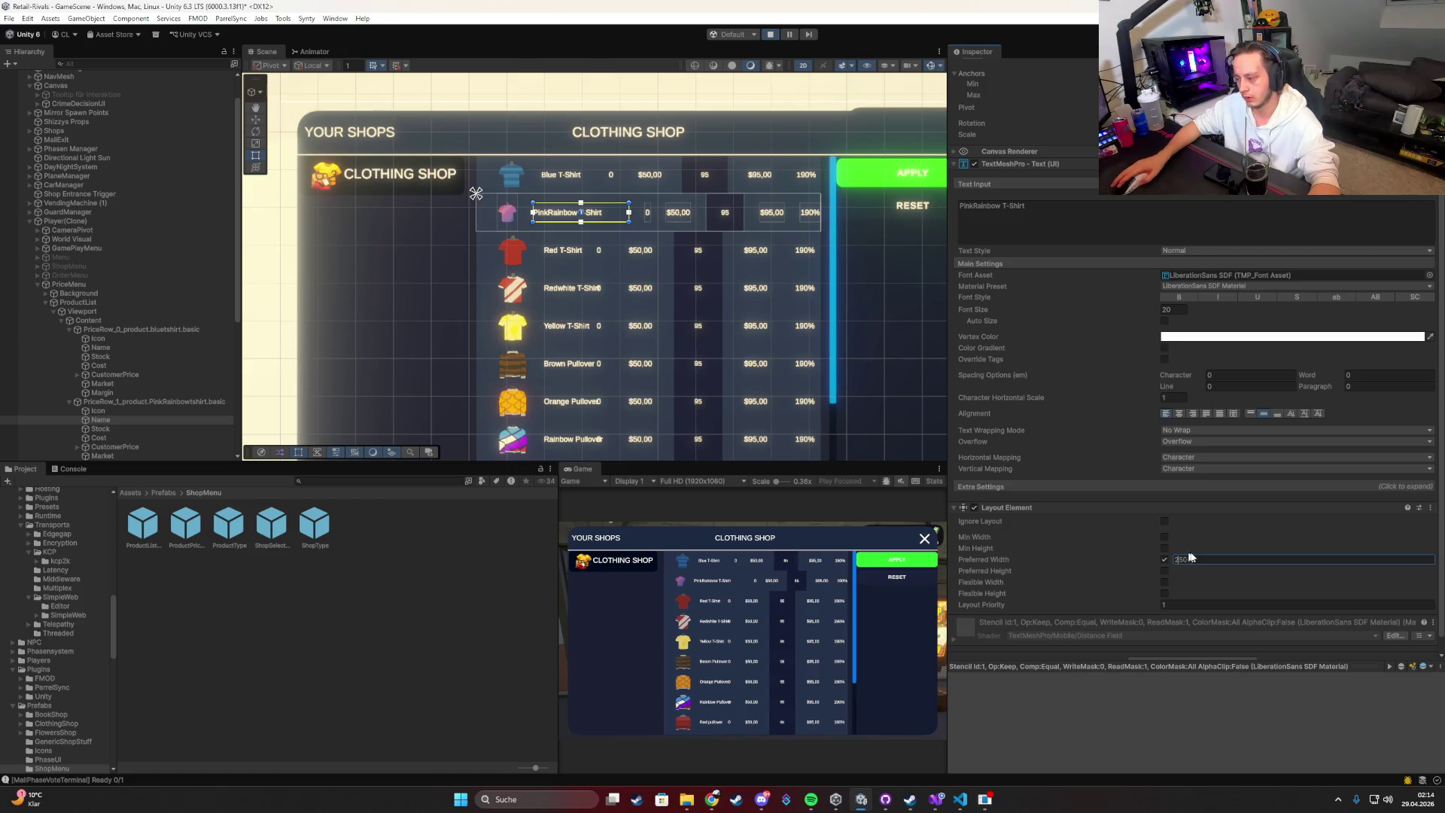
Change the Blue T-Shirt name's preferred width to 250 as well.
left_click(97, 348)
left_click(1193, 577)
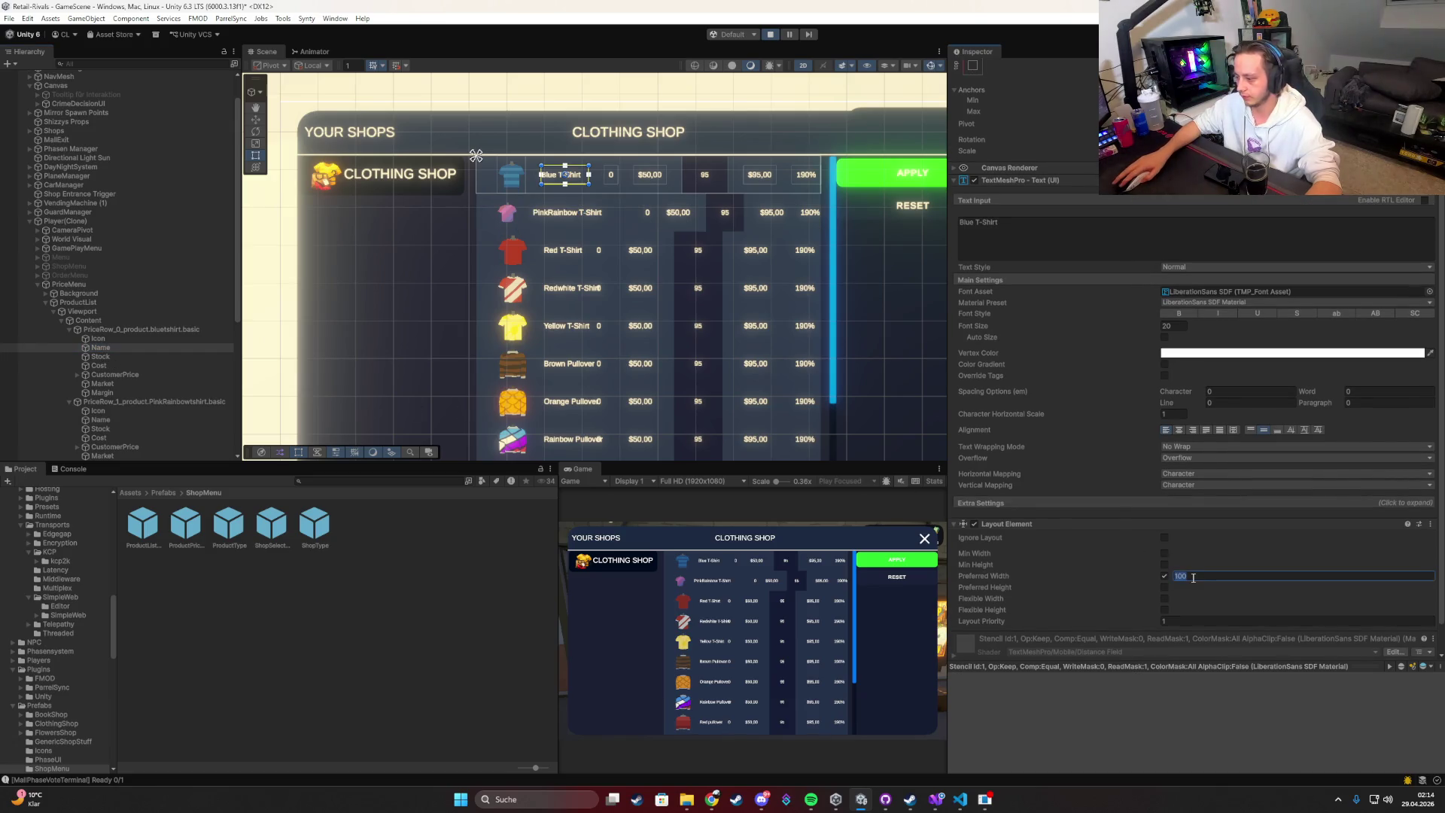
type("250")
key("Return")
scroll(753, 294, "up", 4)
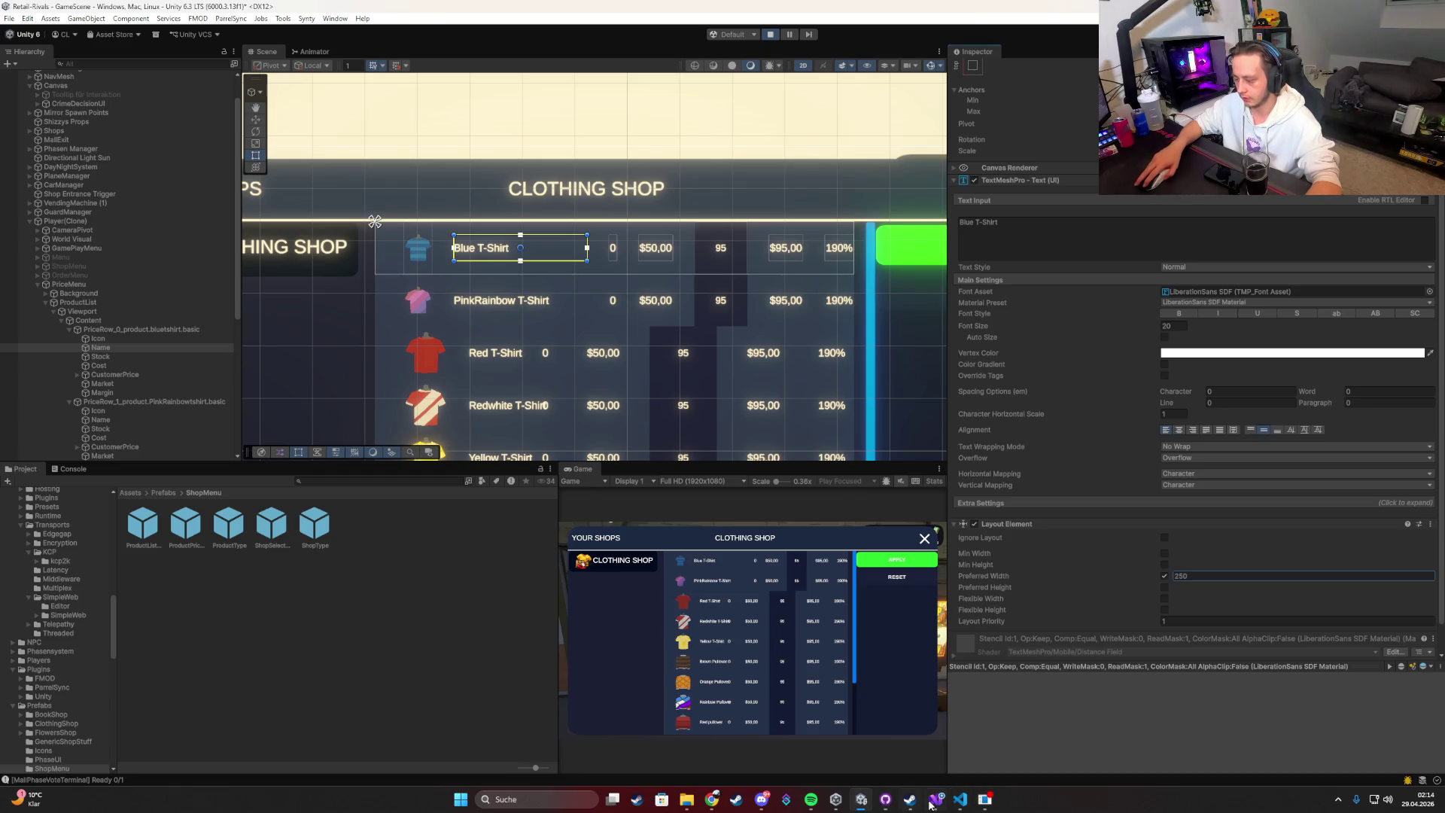
left_click(887, 804)
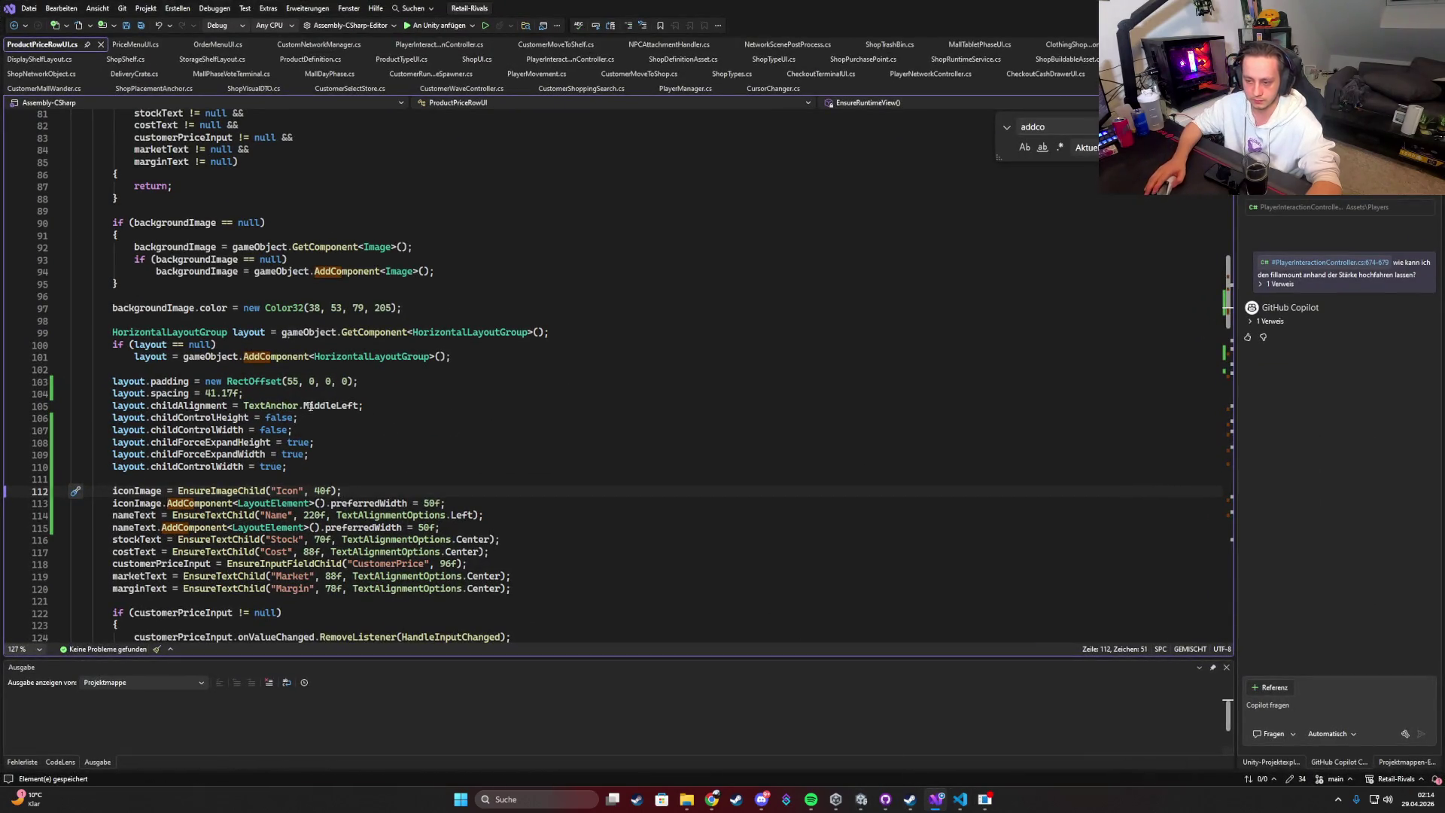
Change the name text's preferredWidth from 50f to 250f in ProductPriceRowUI.cs, save, and return to Unity.
scroll(310, 407, "down", 1)
scroll(290, 443, "up", 4)
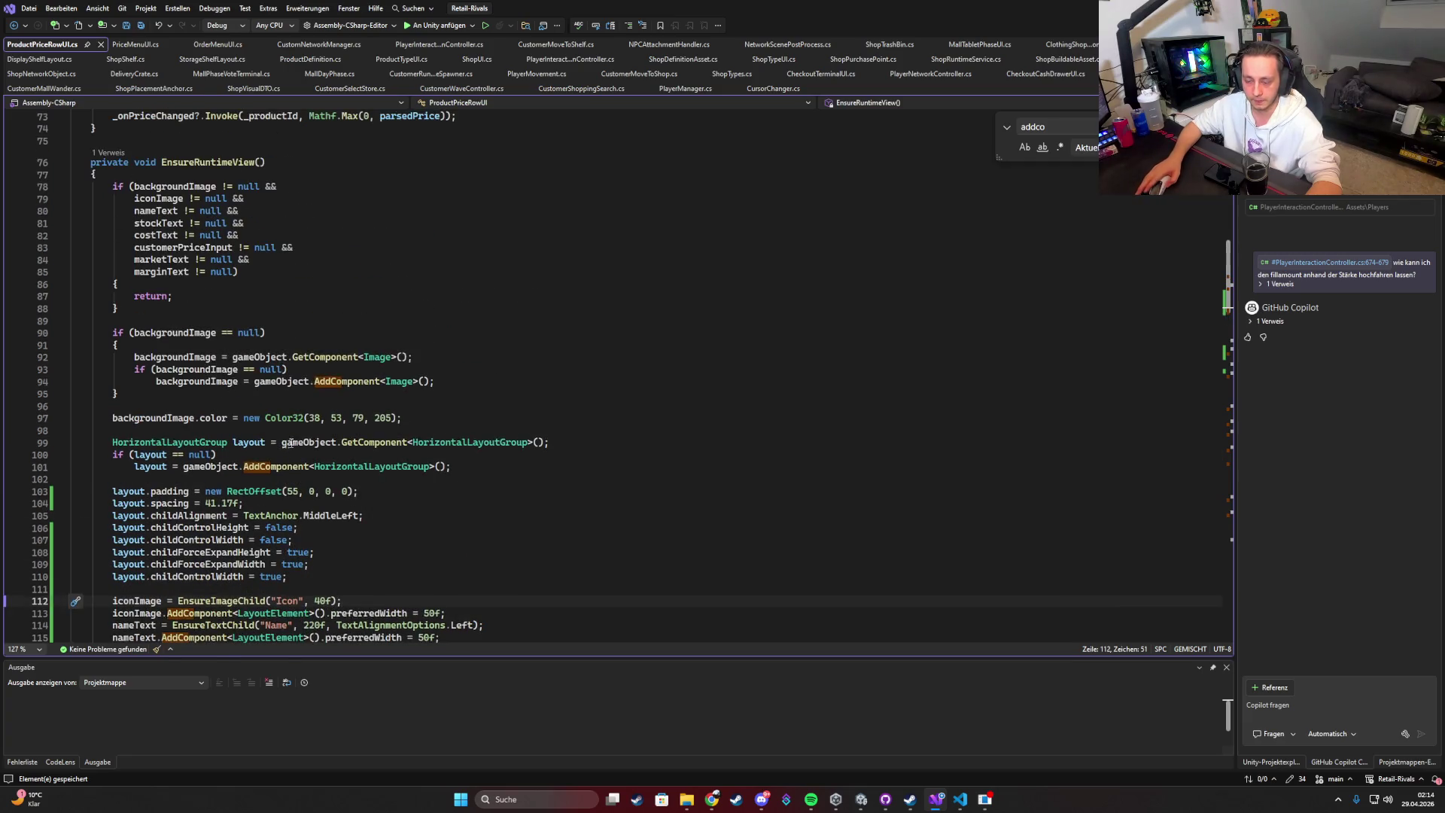
scroll(290, 443, "down", 4)
scroll(324, 419, "down", 2)
double_click(426, 418)
type("250")
key("End")
key("ctrl+s")
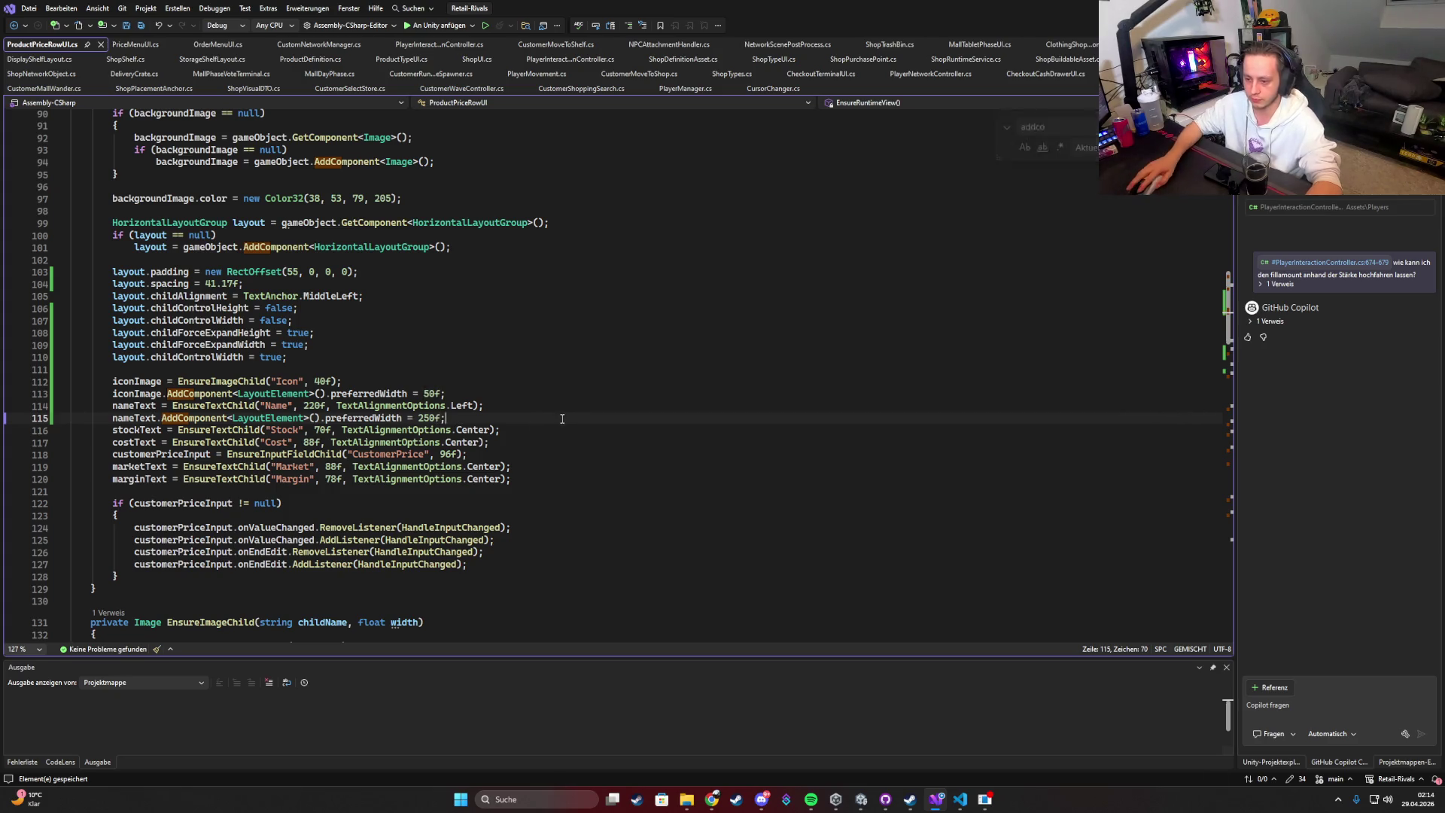
key("alt+Tab")
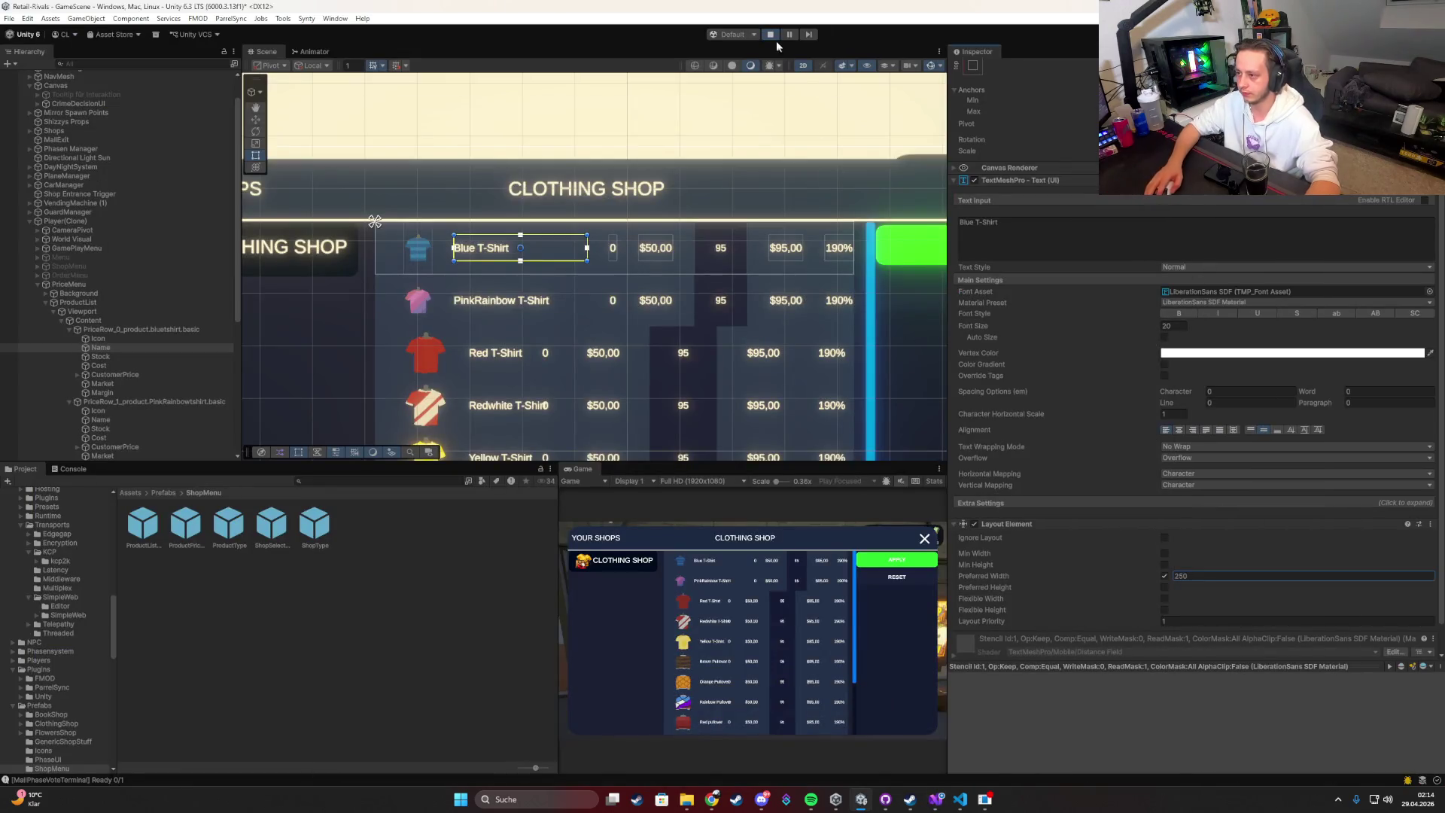
Restart the game maximized, ready up, buy a Clothing Shop and open its price list.
left_click(771, 35)
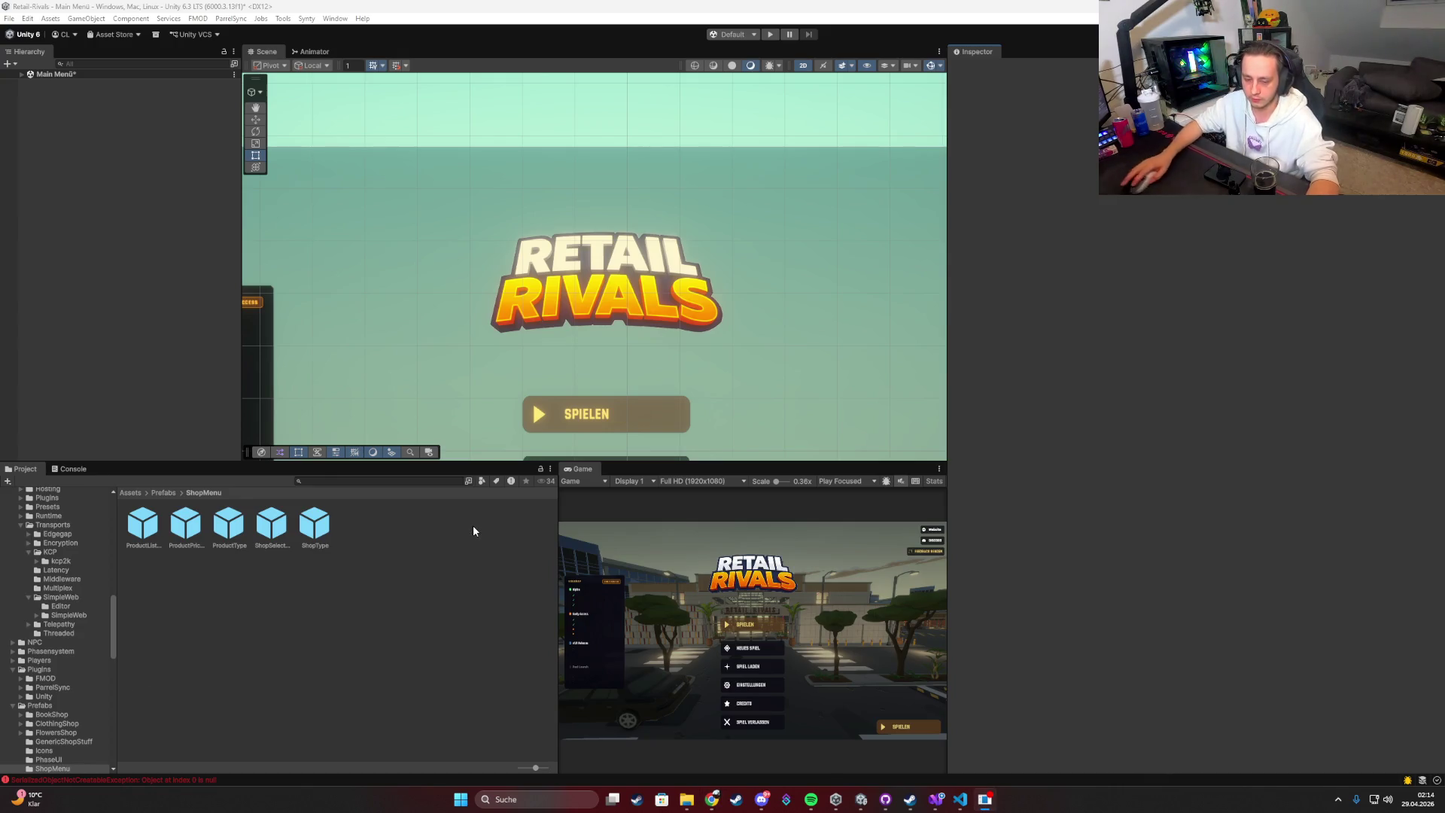
double_click(583, 468)
left_click(770, 34)
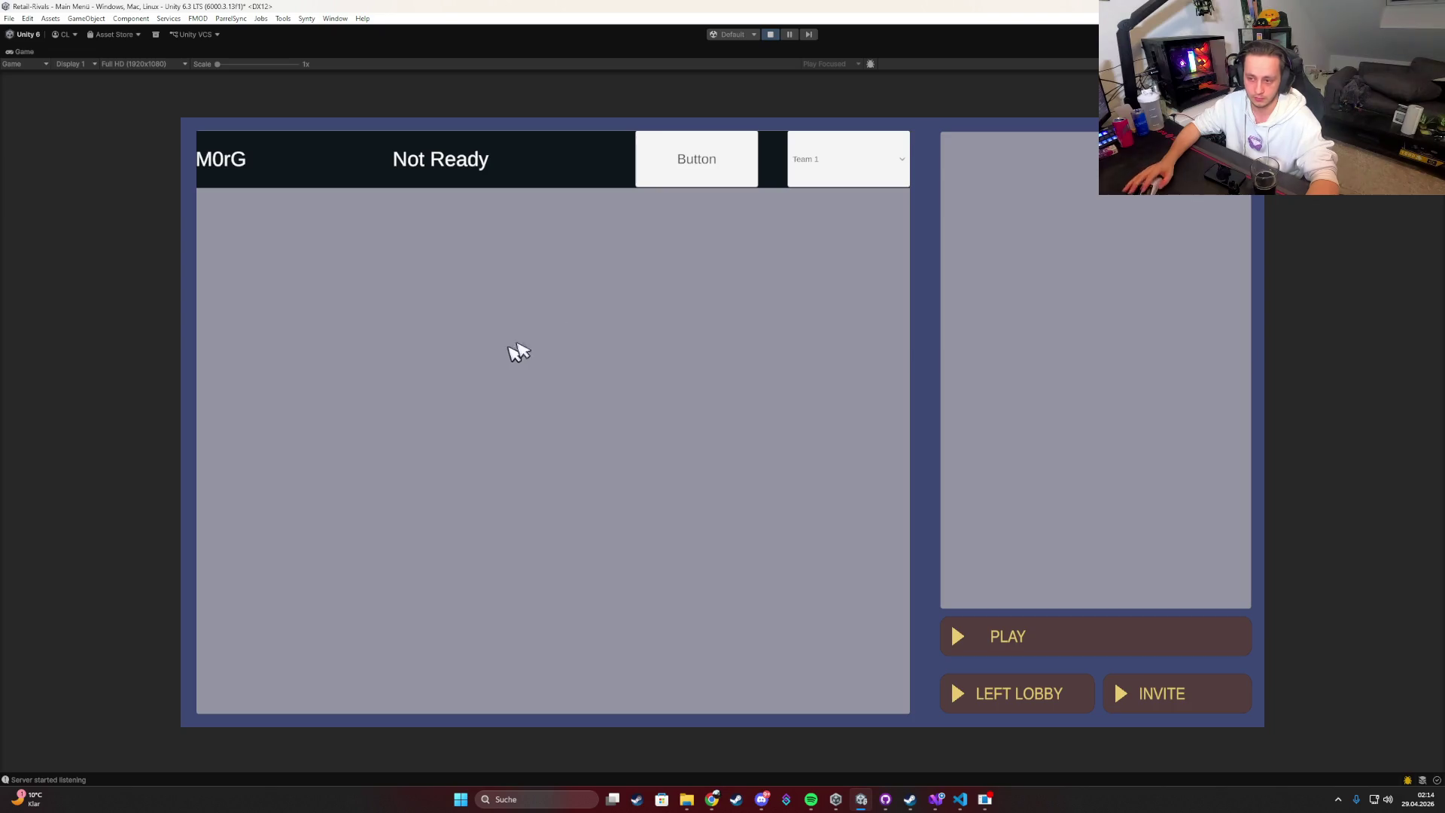
left_click(711, 161)
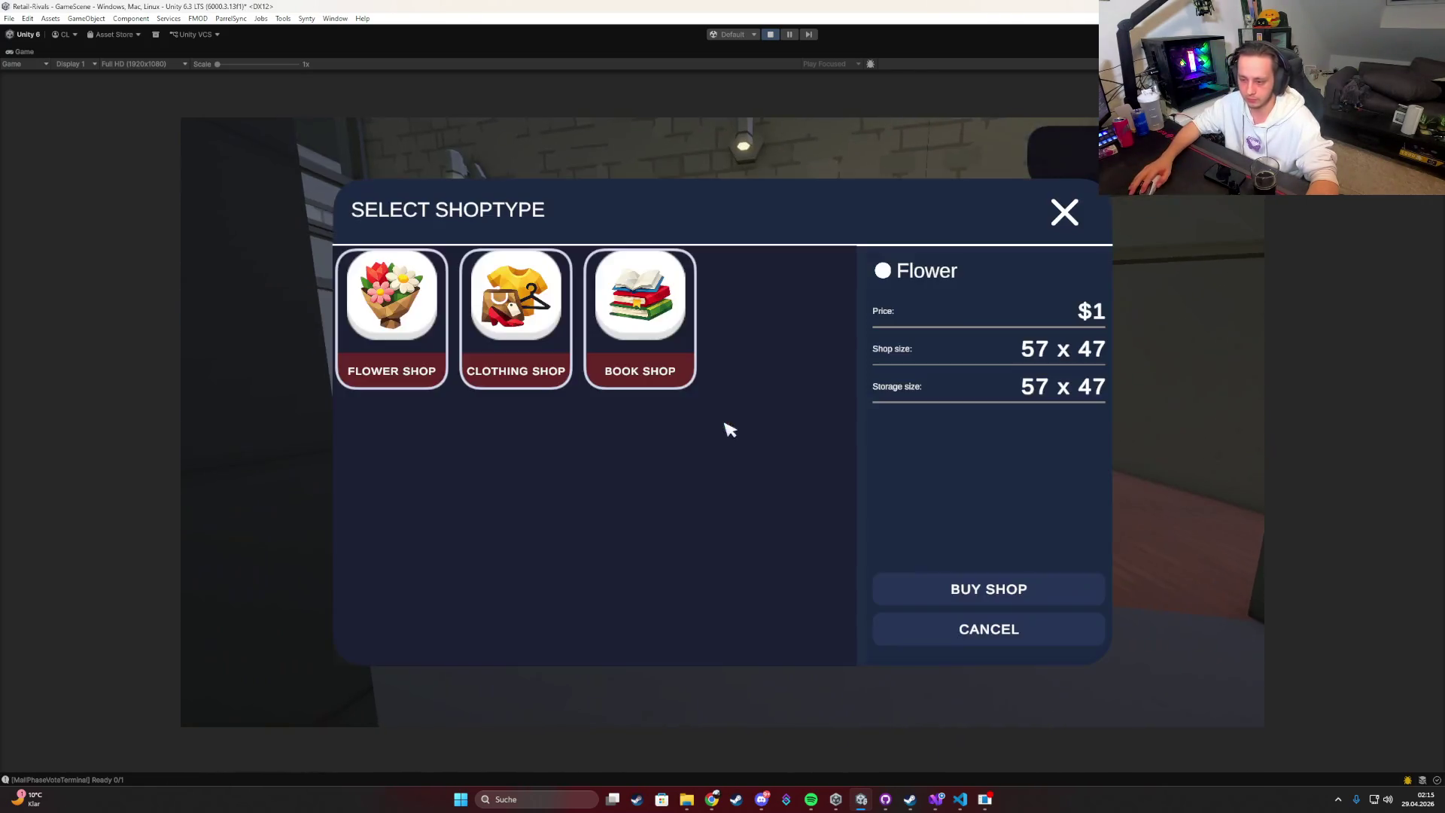
left_click(518, 325)
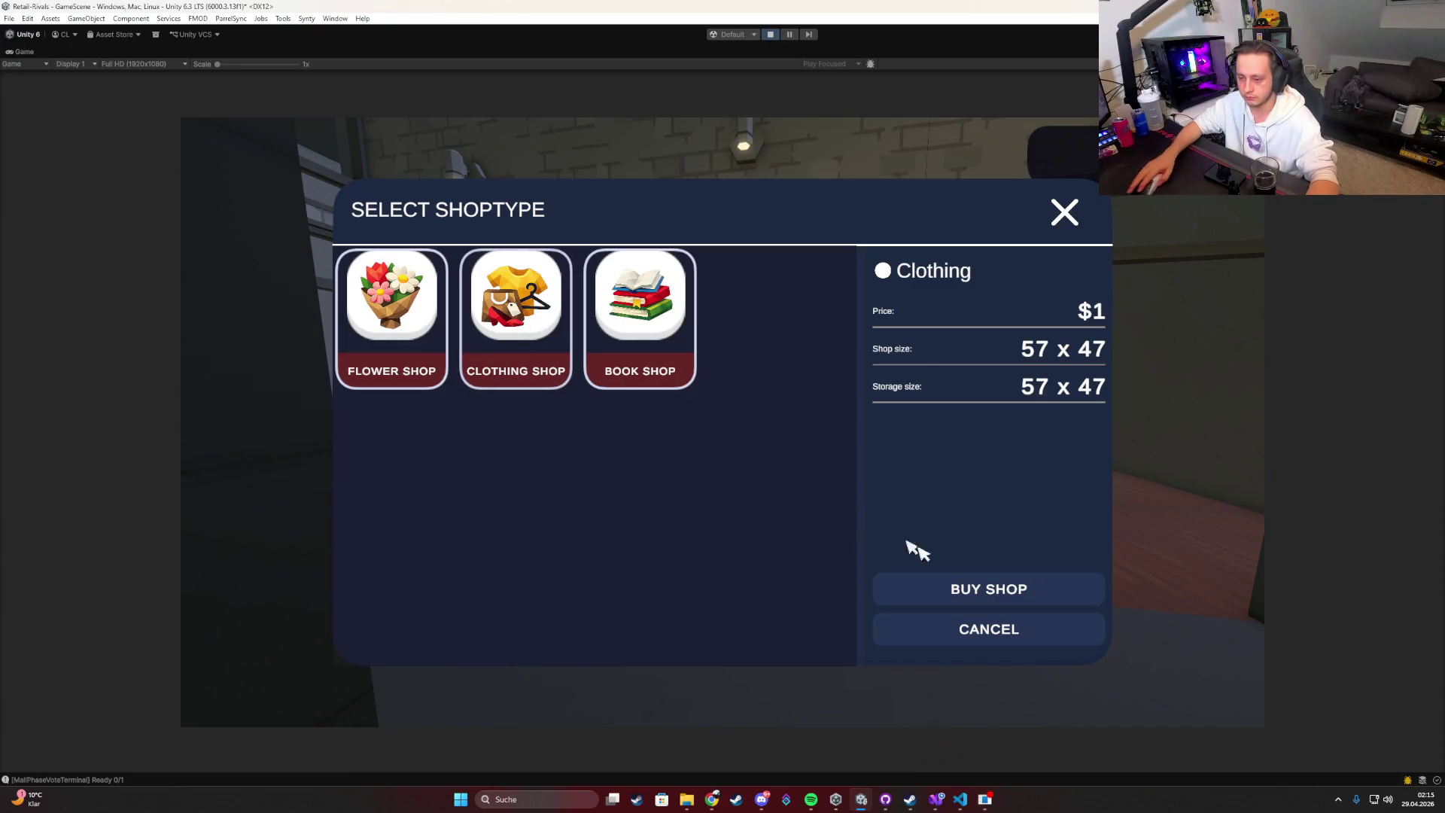
left_click(992, 589)
key("Tab")
left_click(715, 315)
mouse_move(689, 525)
left_mouse_down()
mouse_move(687, 284)
mouse_move(716, 565)
left_mouse_up()
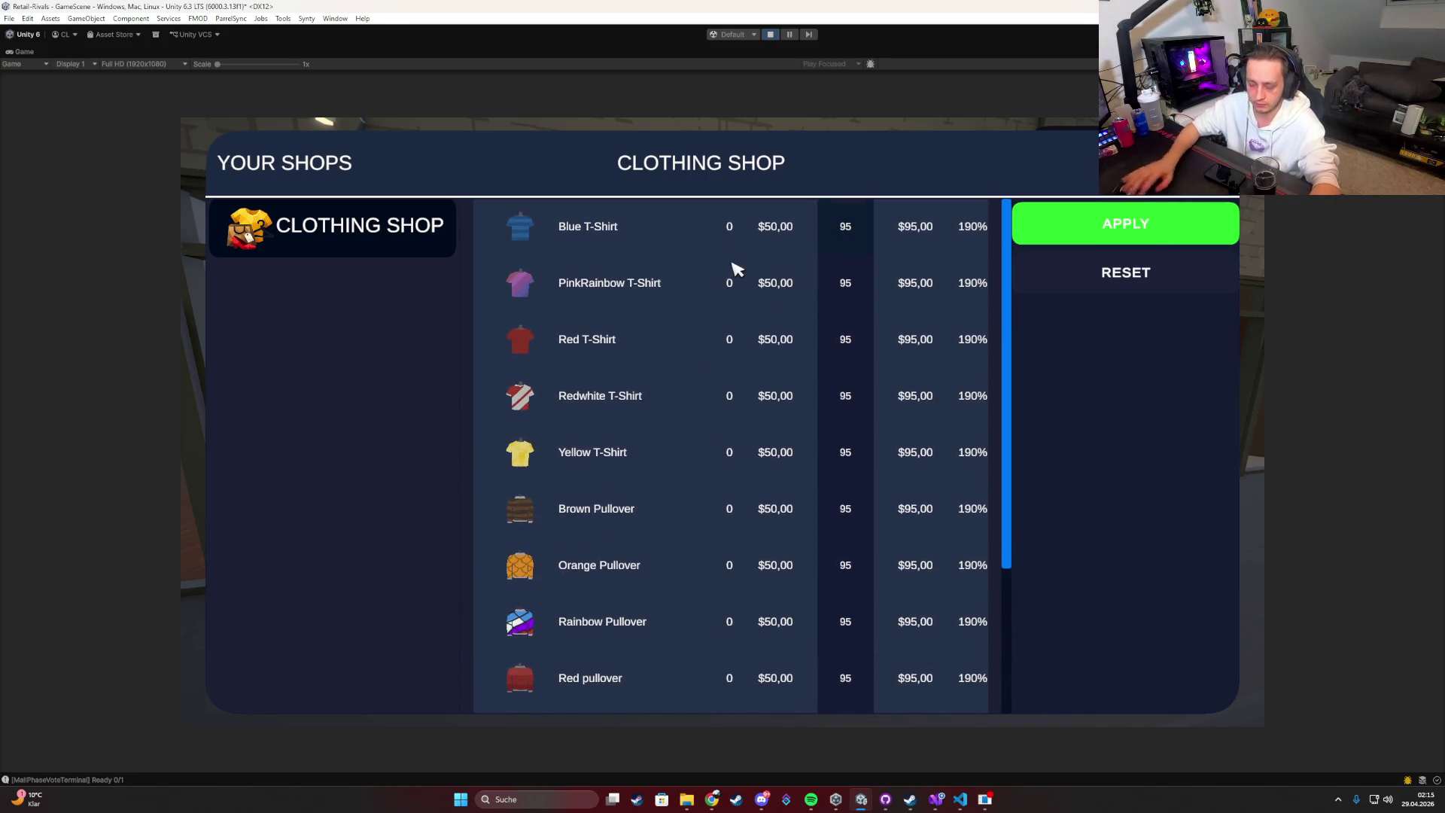
Enter 100 as the Blue T-Shirt's customer price, apply it, and review the rows.
key("Tab")
type("200")
key("BackSpace")
key("BackSpace")
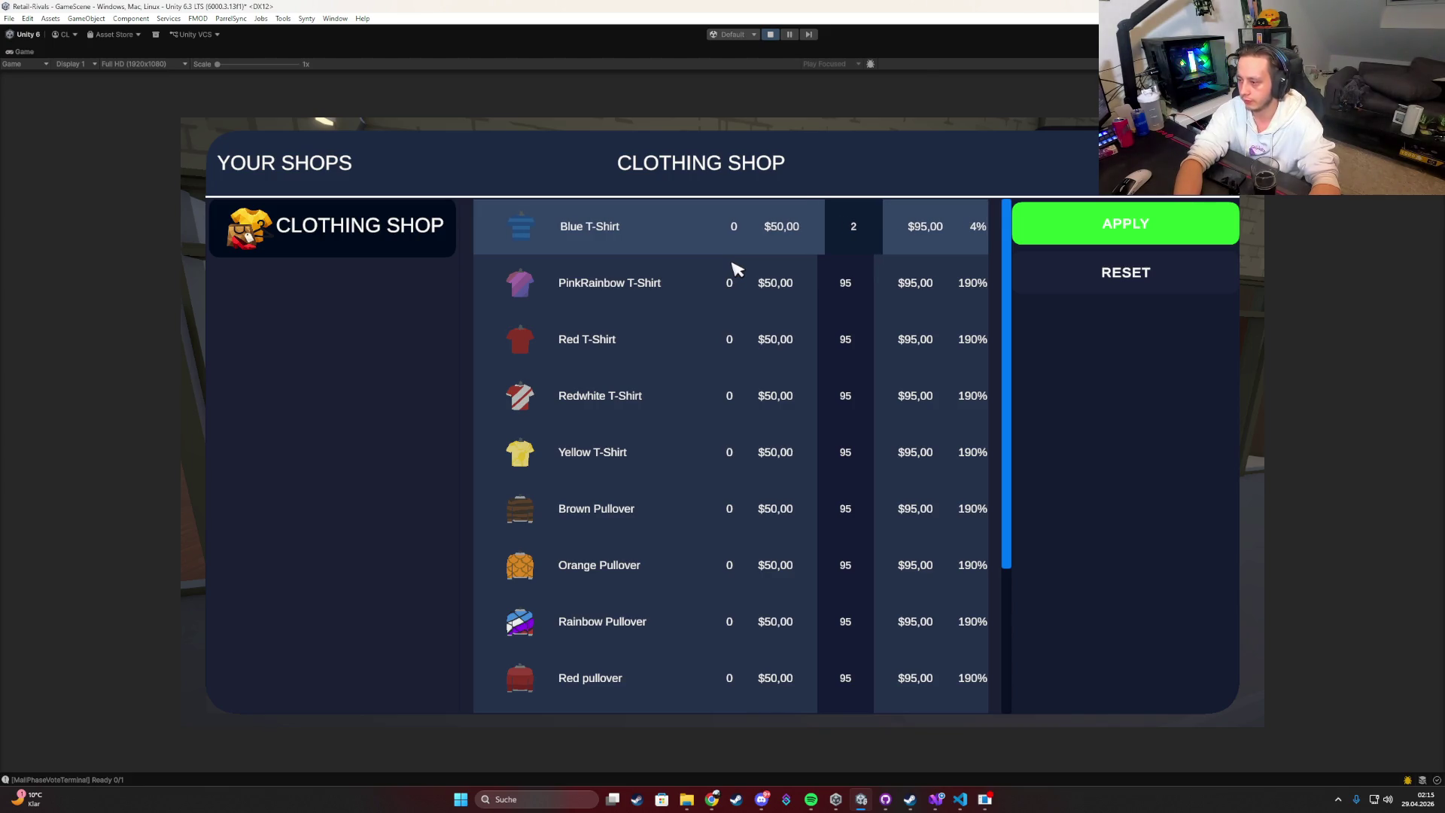
type("20000000000")
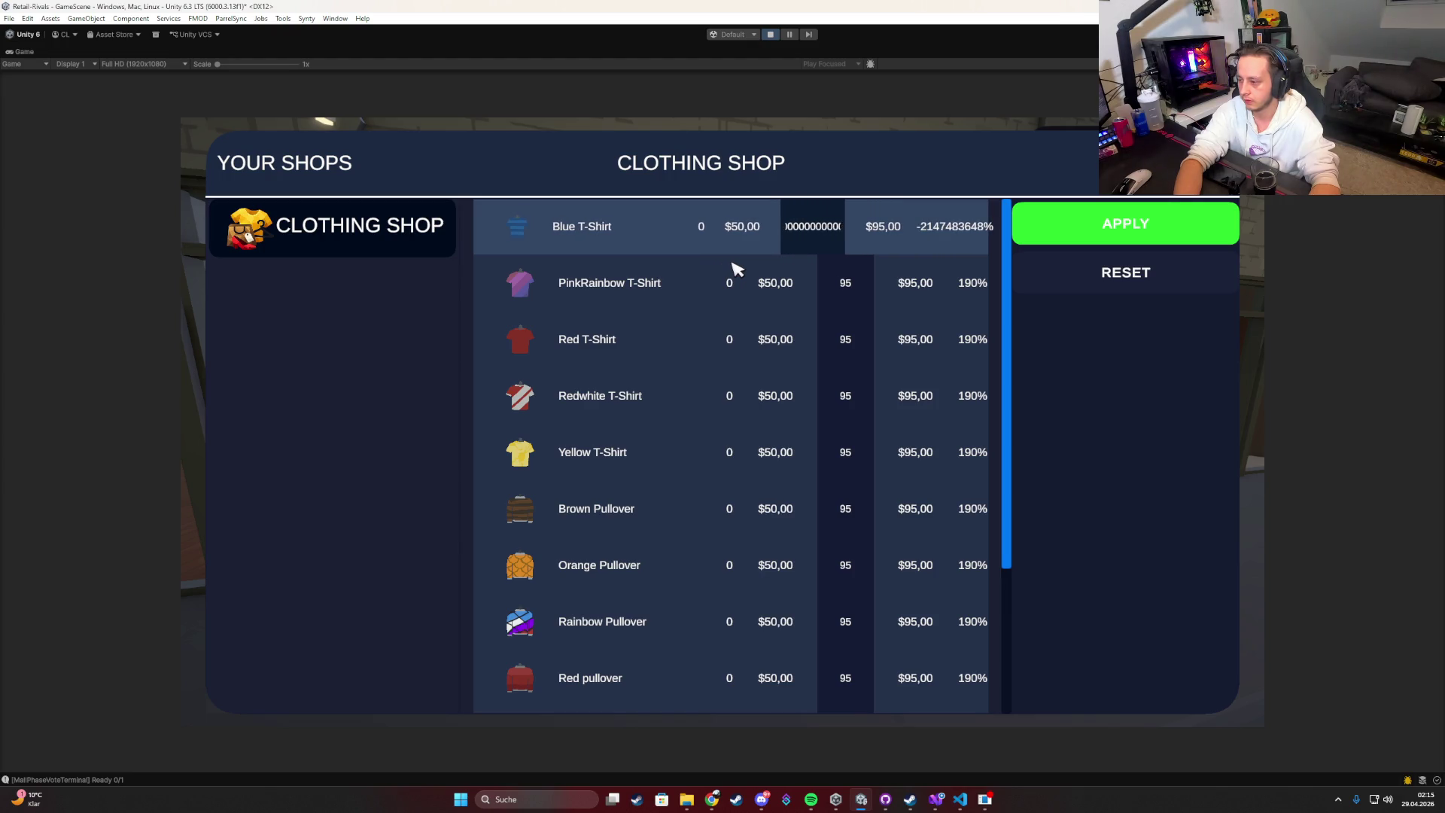
key("ctrl+a")
key("BackSpace")
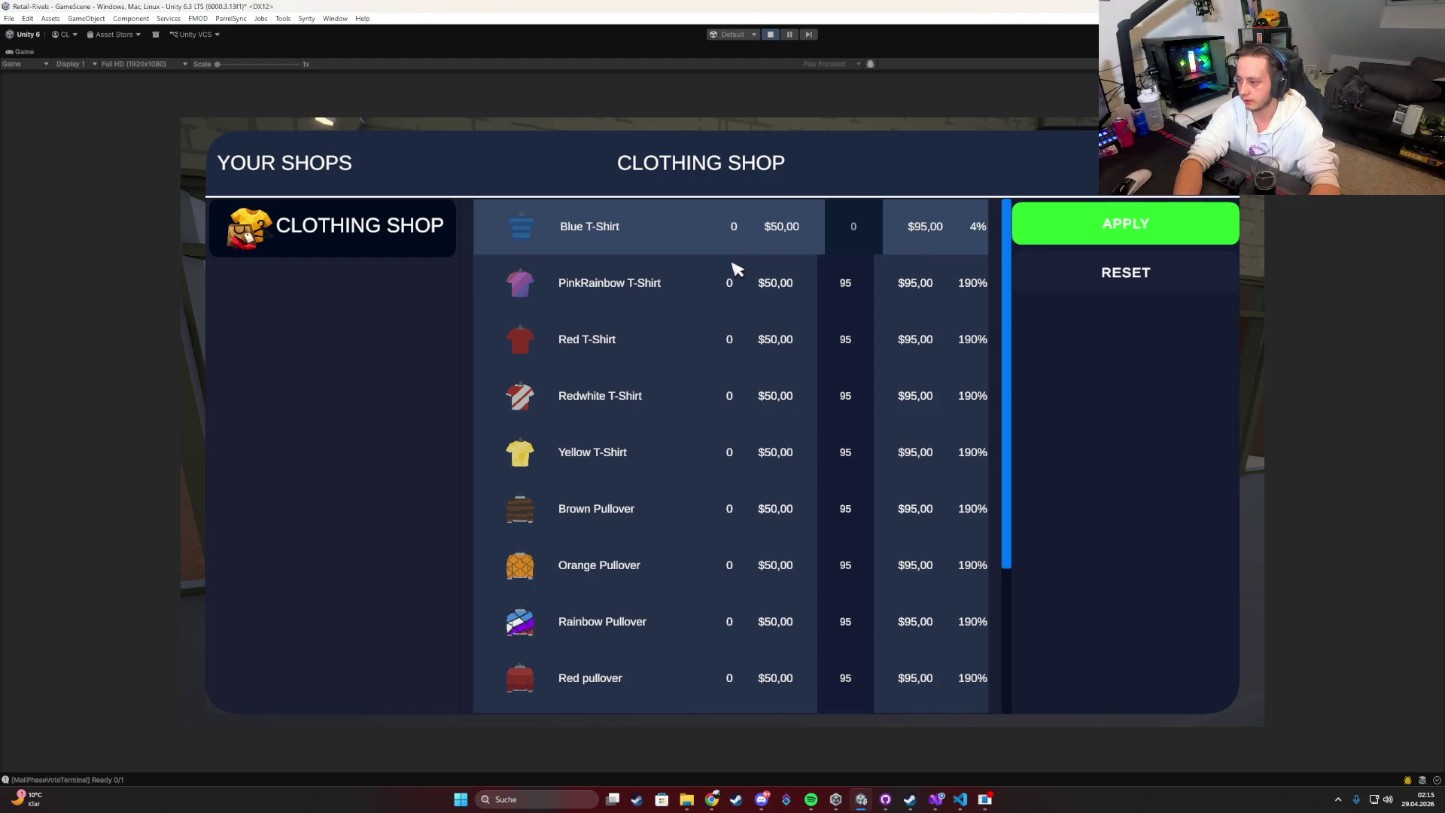
type("1000")
key("BackSpace")
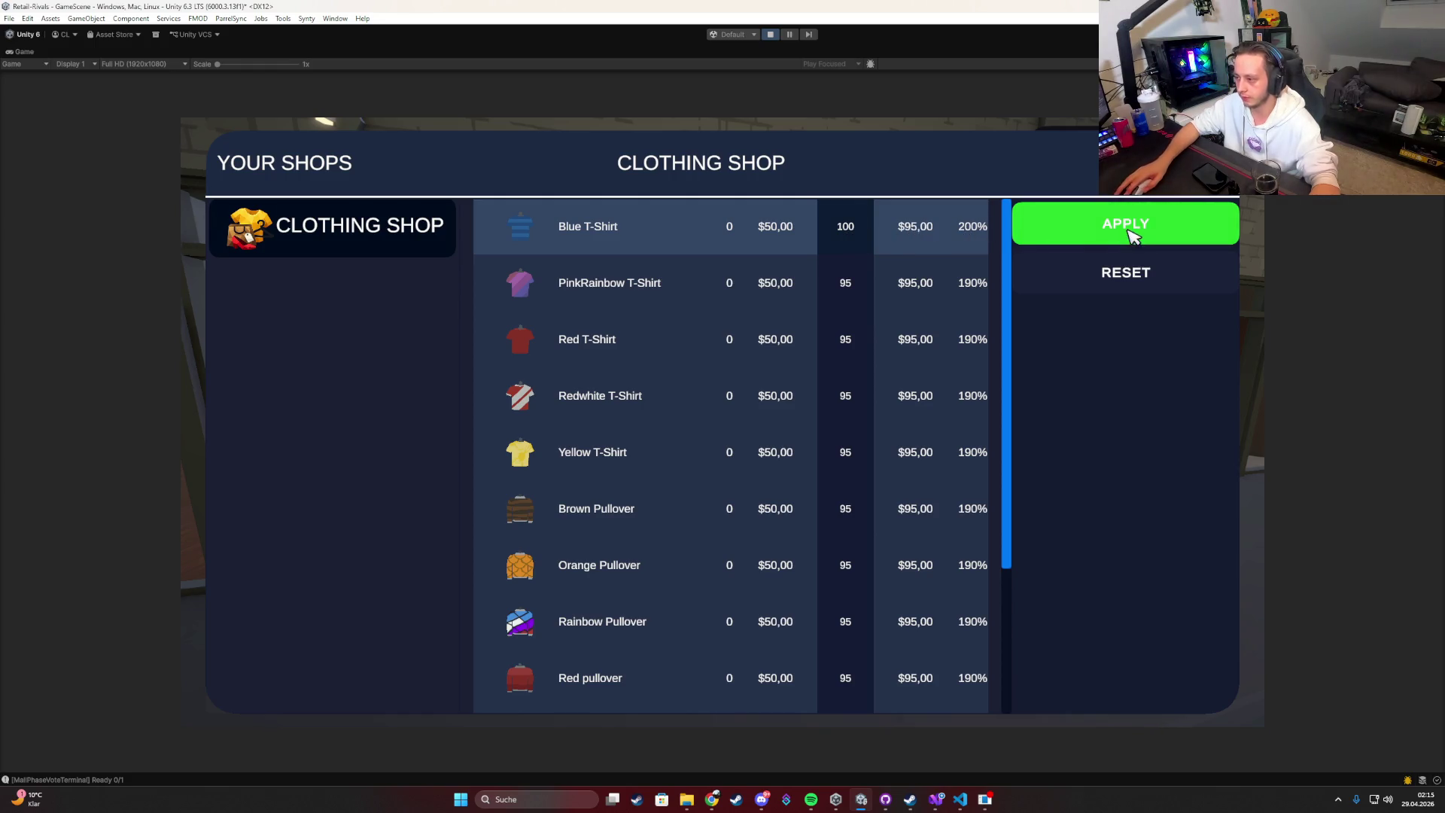
left_click(1032, 234)
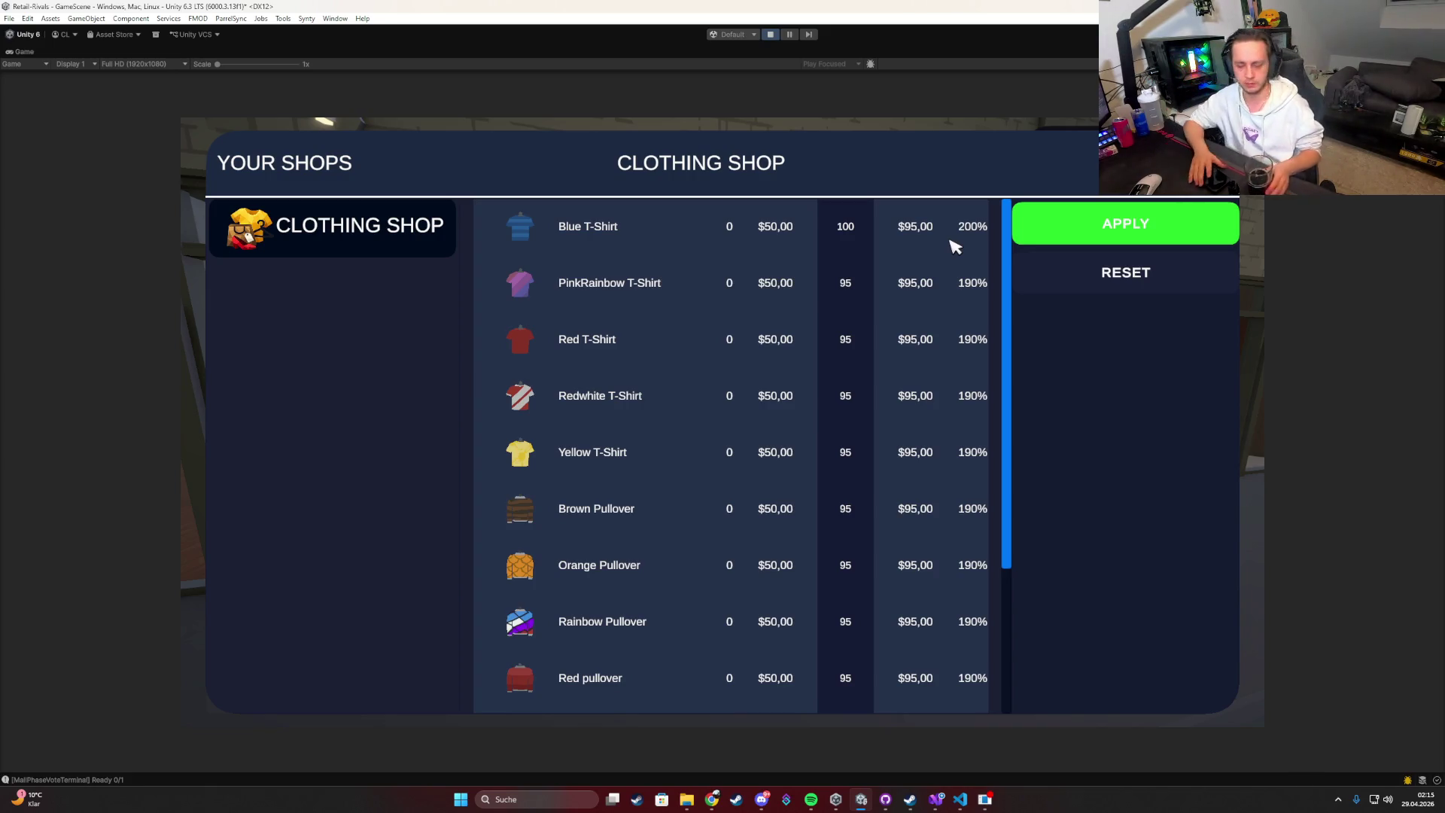
scroll(938, 497, "down", 3)
scroll(891, 400, "up", 2)
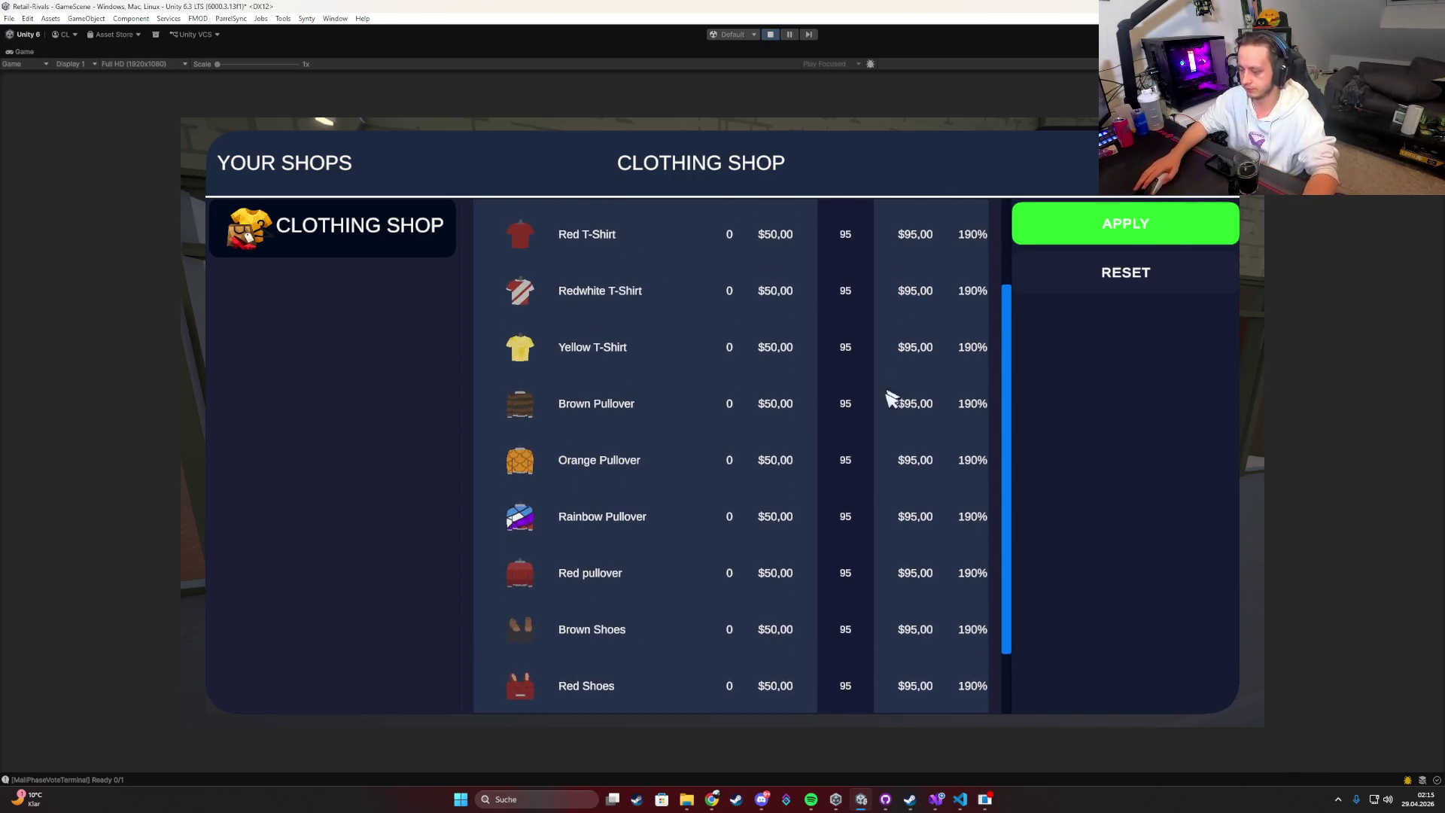
scroll(794, 426, "up", 2)
scroll(647, 414, "up", 1)
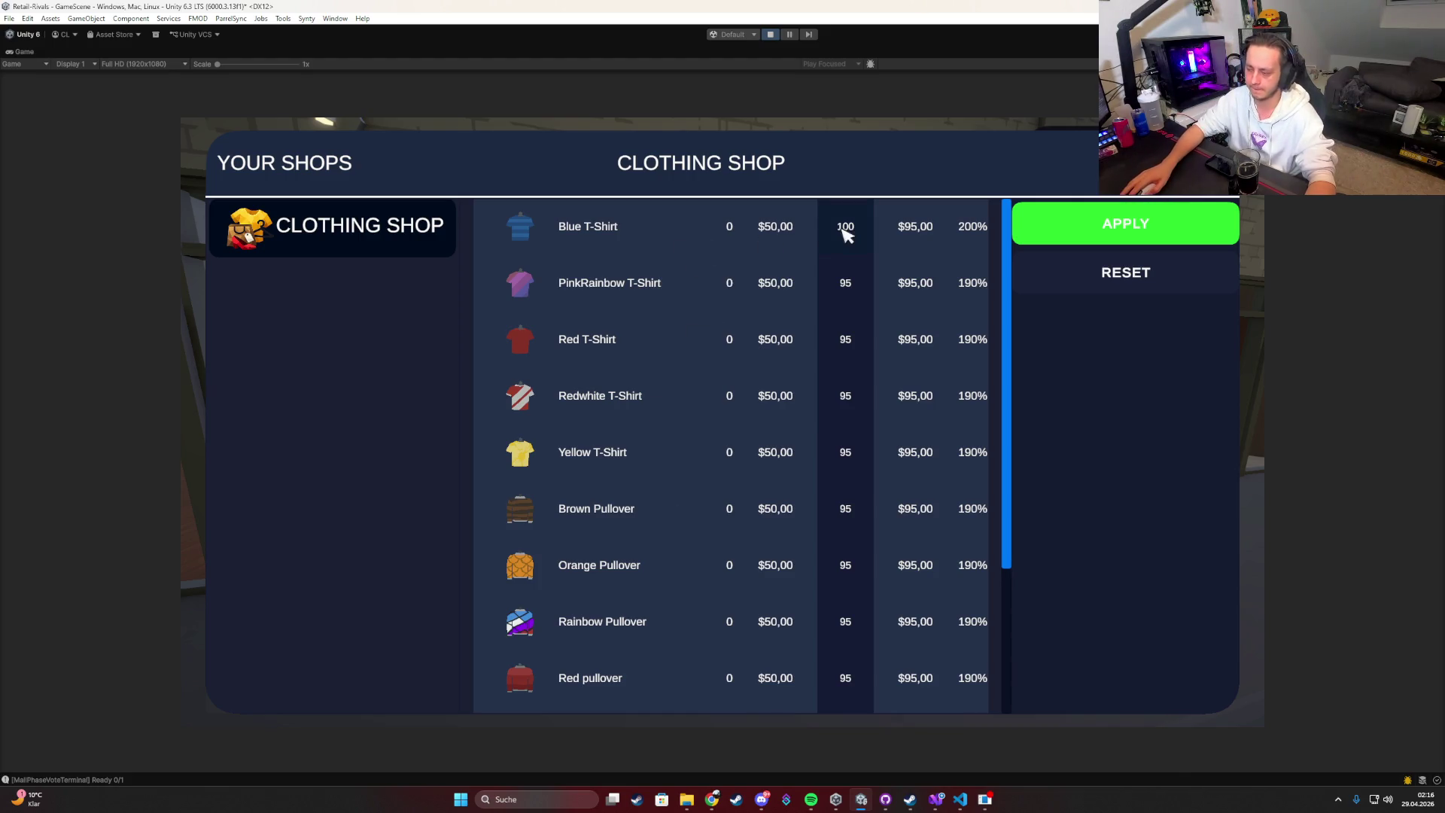
Scroll through ProductPriceRowUI.cs in Visual Studio to review its component-adding helpers.
left_click(937, 802)
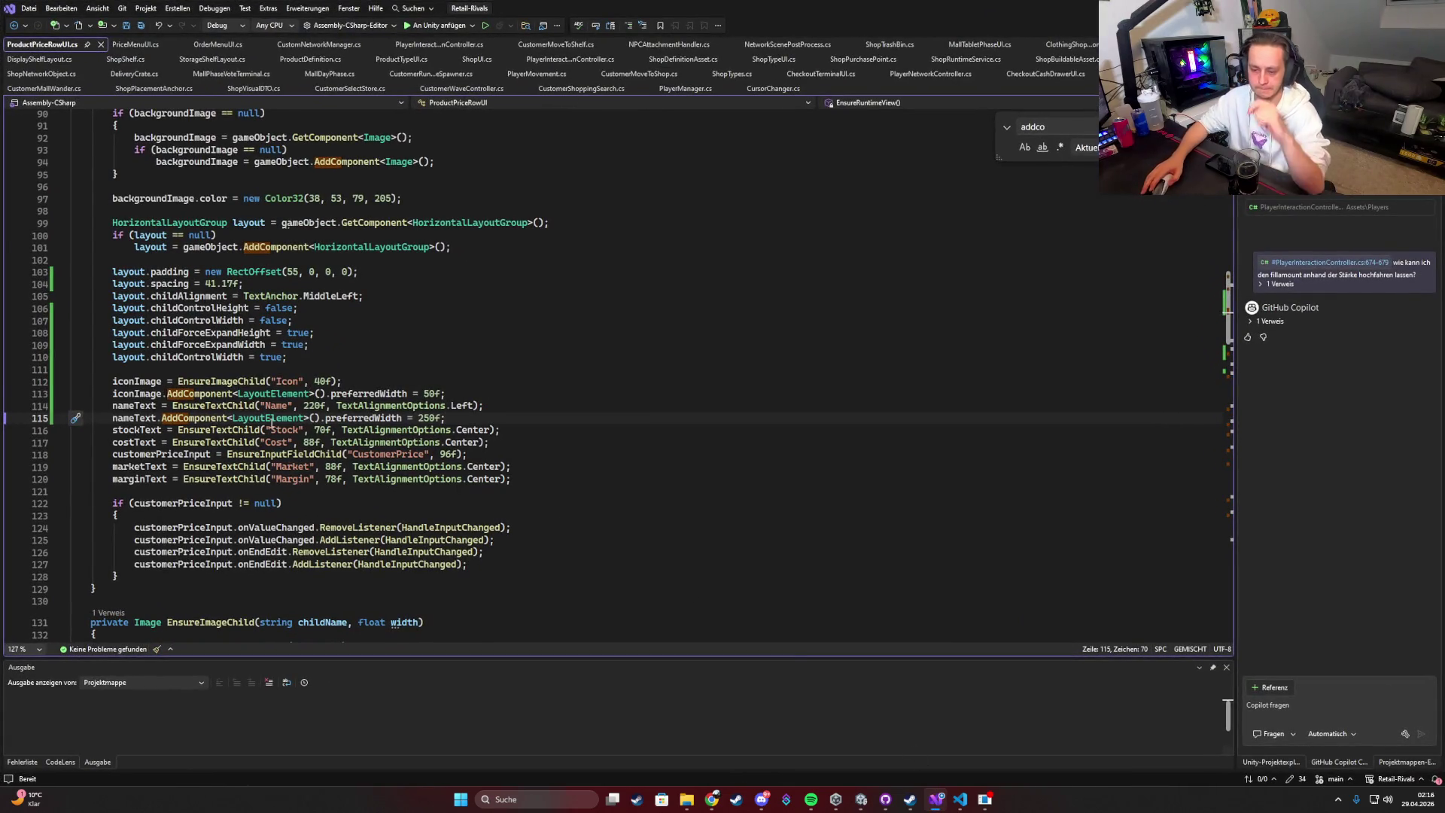
scroll(274, 428, "down", 1)
scroll(452, 490, "down", 9)
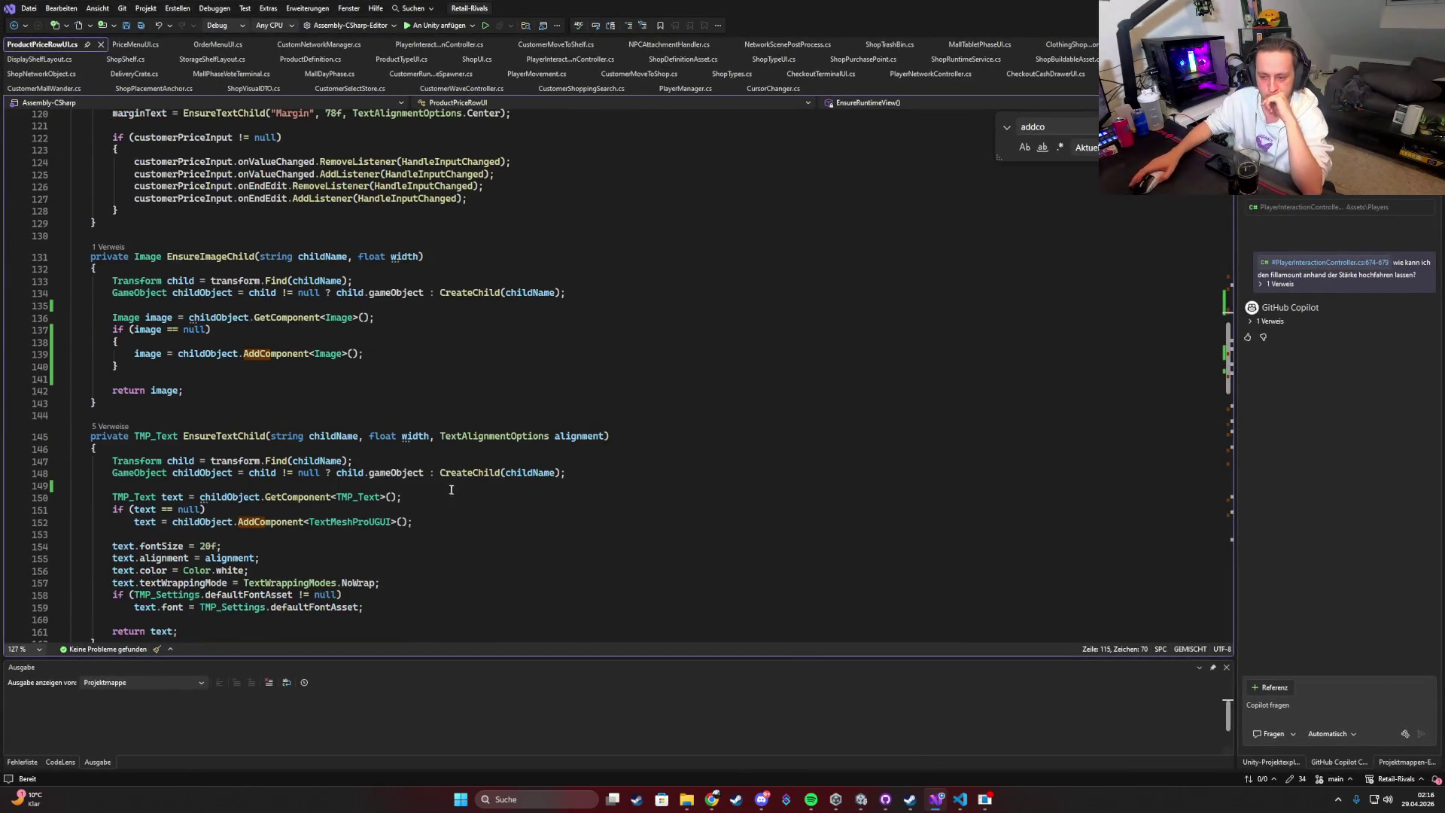
scroll(409, 483, "down", 14)
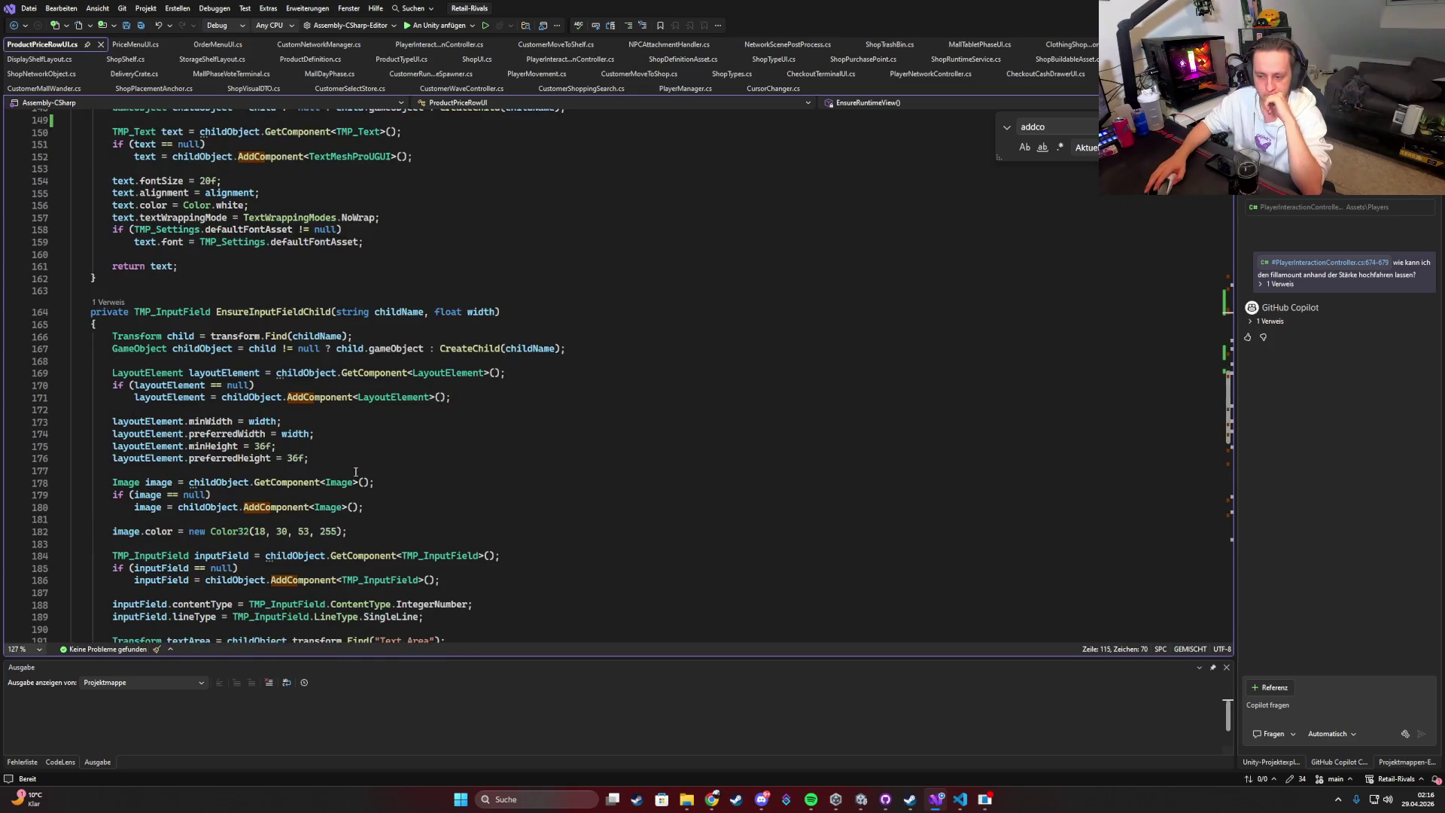
scroll(355, 472, "down", 20)
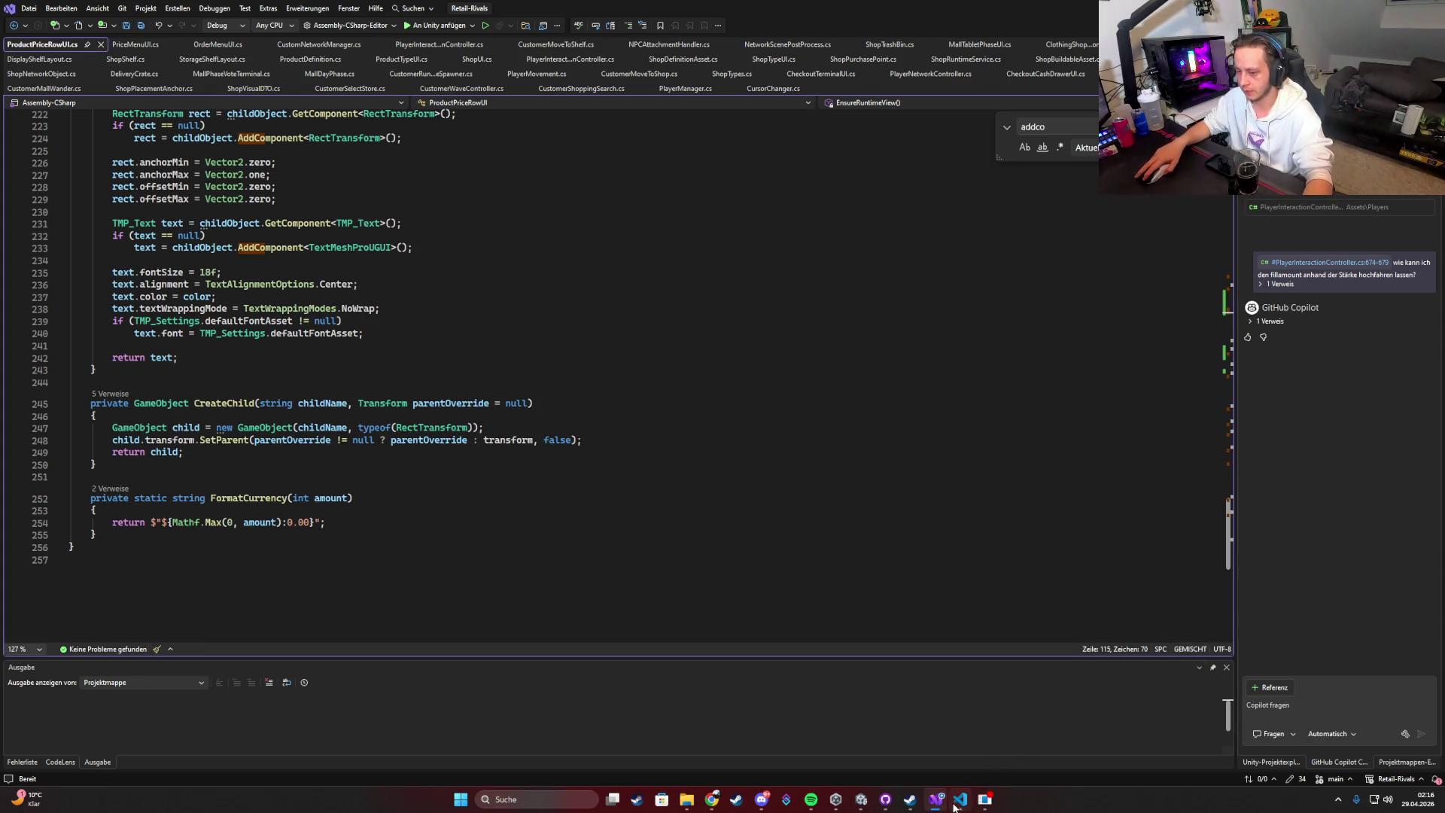
scroll(493, 497, "up", 6)
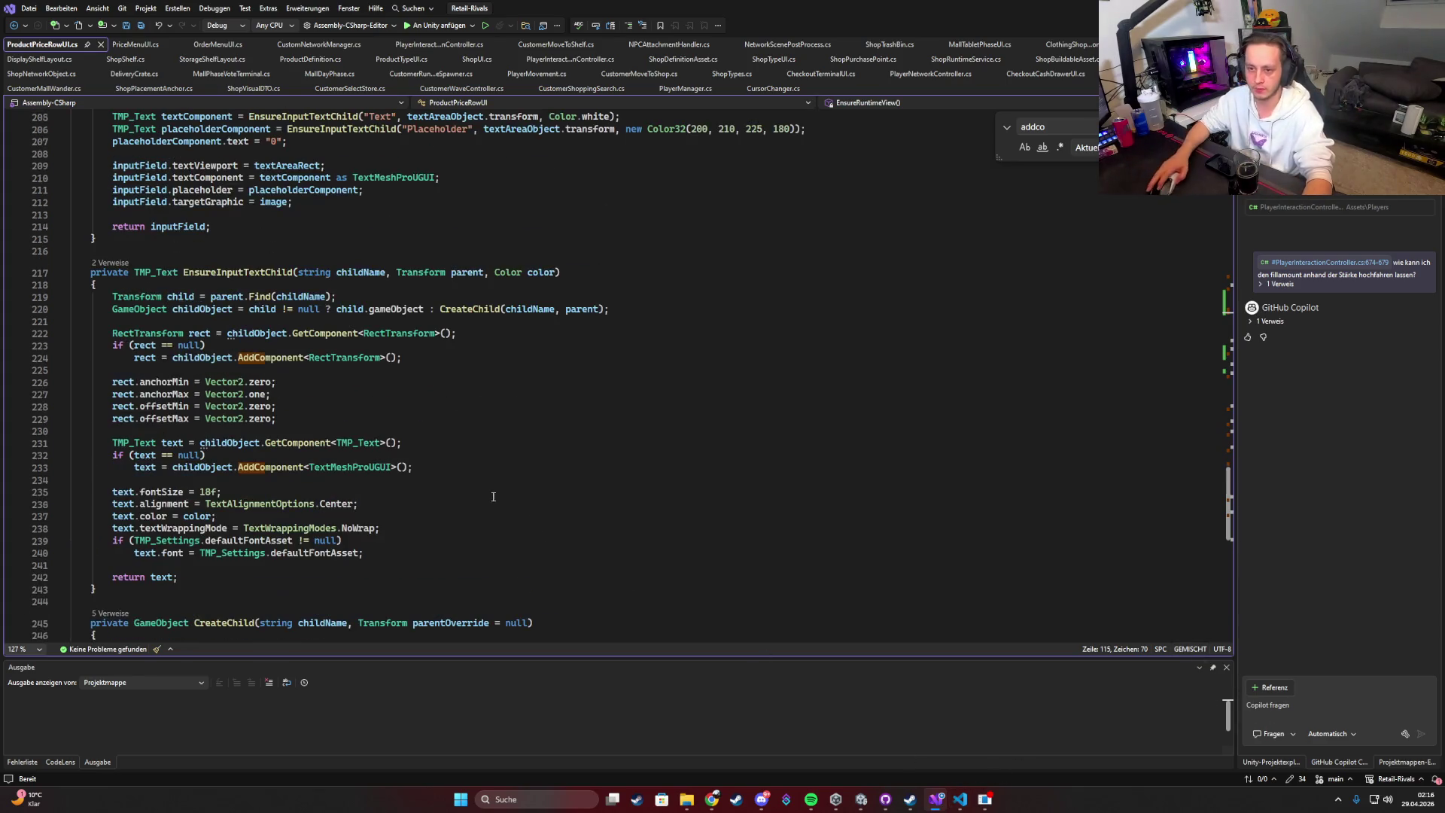
left_click(970, 804)
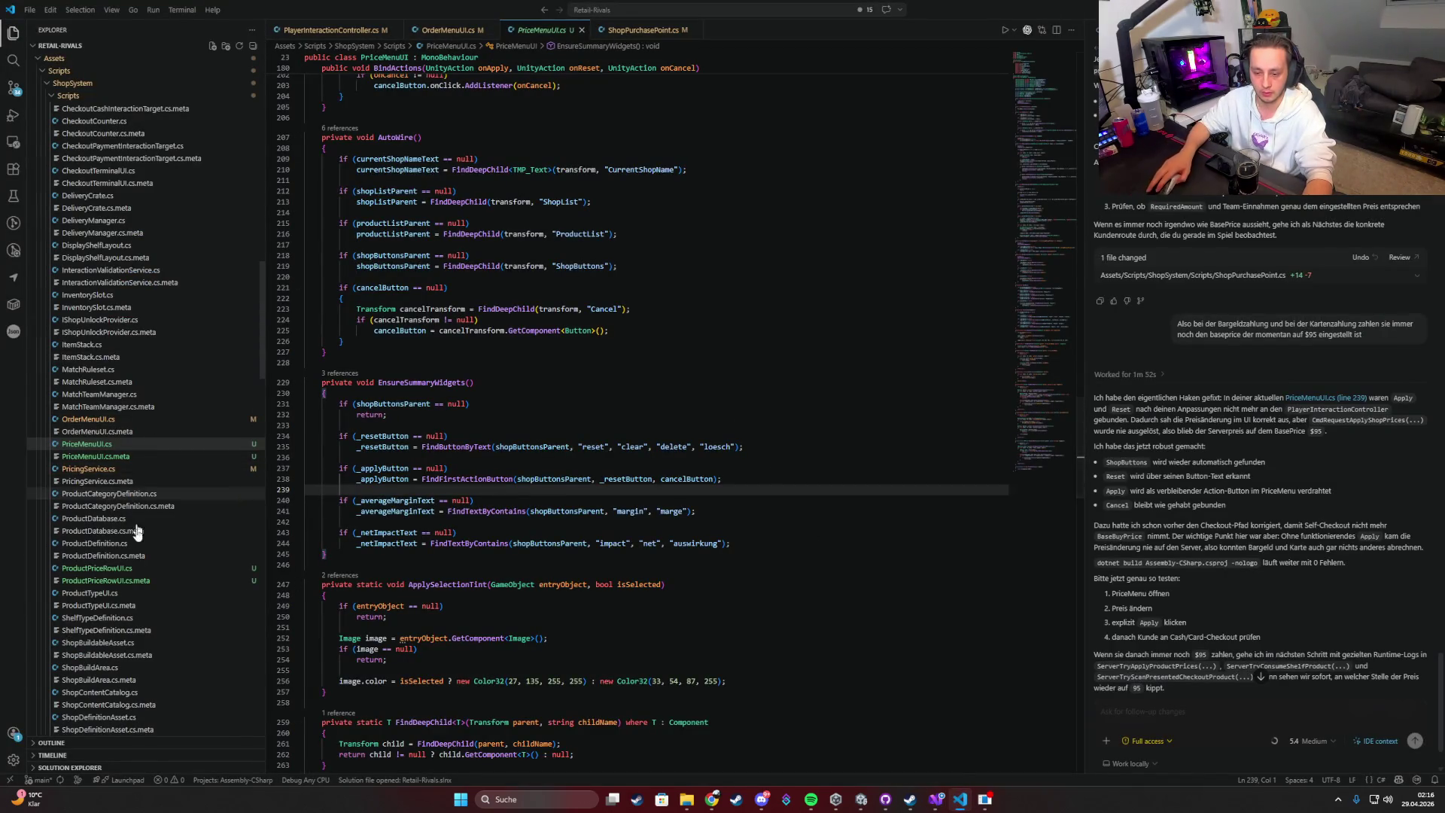
Open ProductPriceRowUI.cs in VS Code and look over its serialized row field declarations.
left_click(126, 569)
left_click(774, 497)
mouse_move(322, 172)
left_mouse_down()
mouse_move(565, 312)
mouse_move(520, 312)
left_mouse_up()
left_click(309, 321)
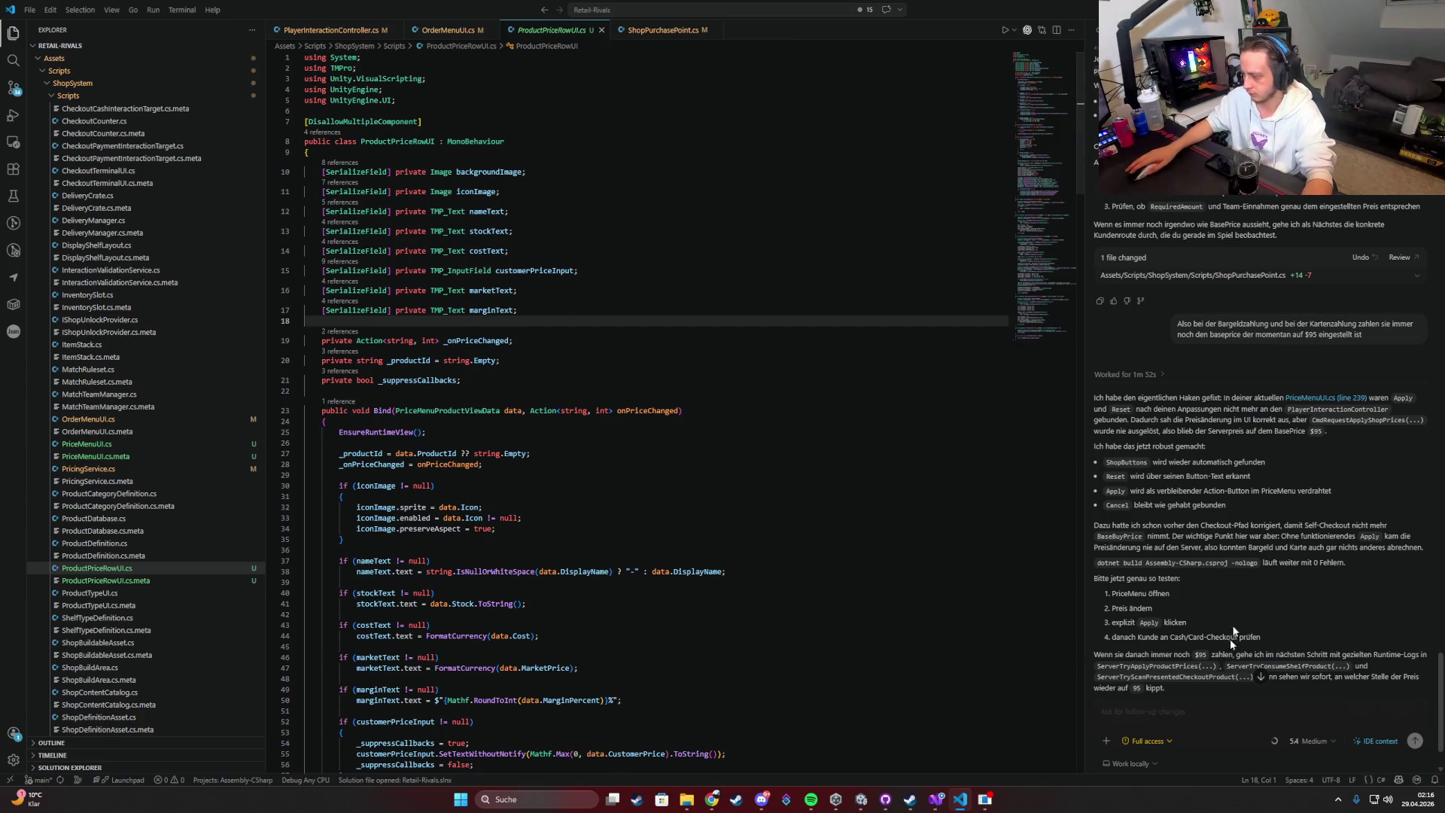
scroll(1230, 638, "down", 2)
Draft a German chat request to drop the AddComponent code and instantiate a prefab carrying the script.
type("Kannst du die Ad")
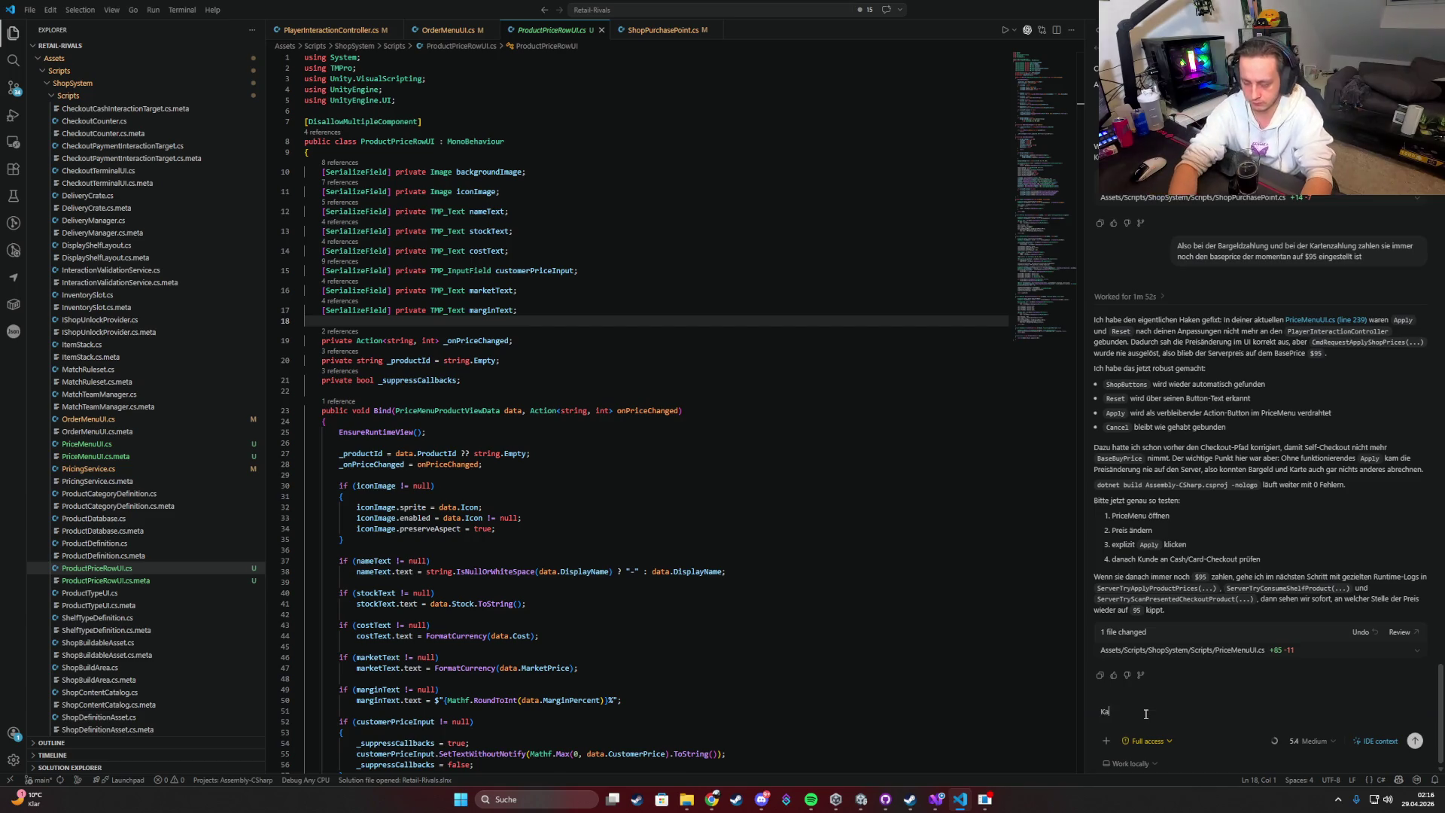
type("dComponent ")
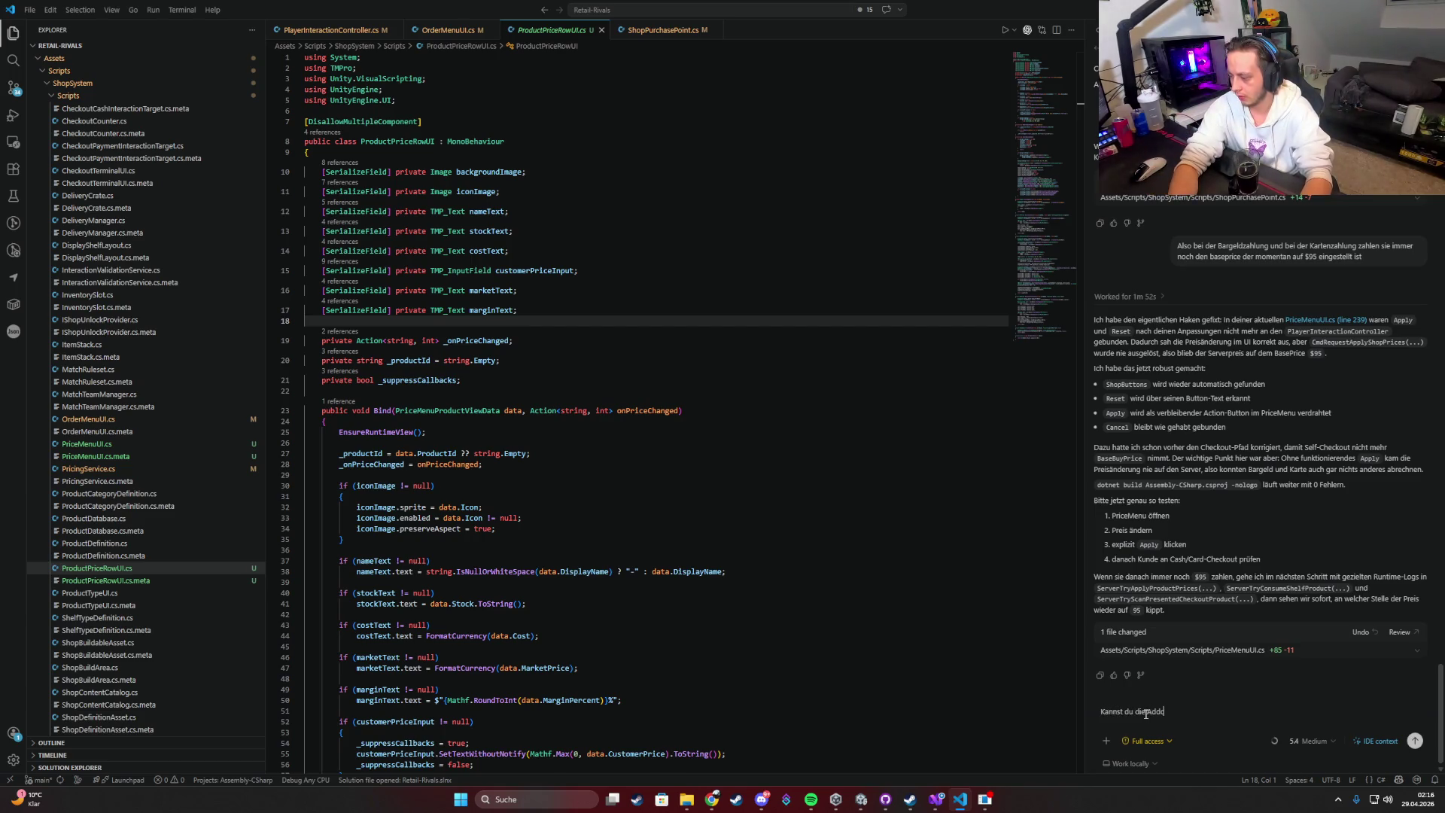
type("Geschichten entfer")
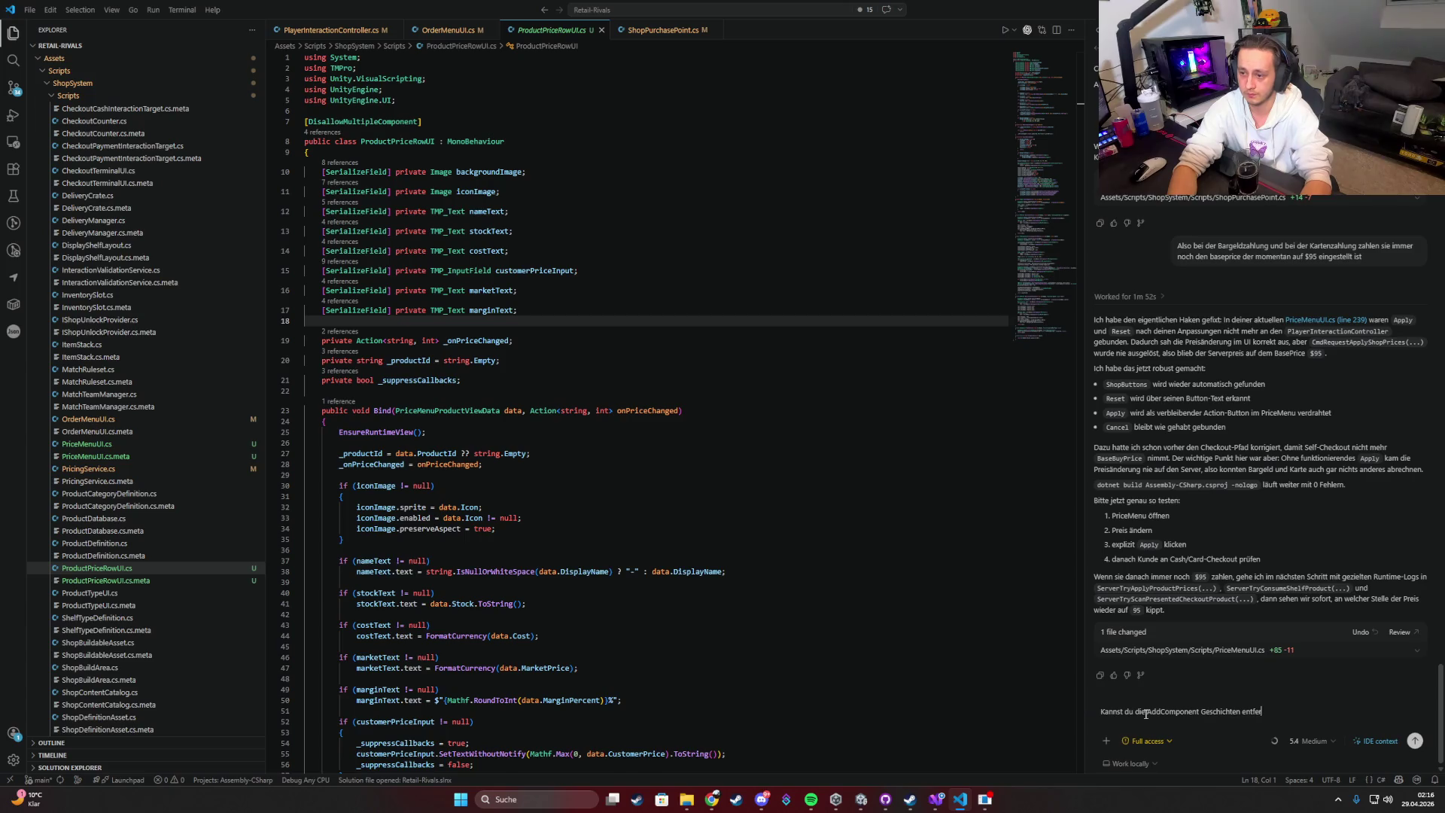
type("nen aus ProductPriceRowUI?")
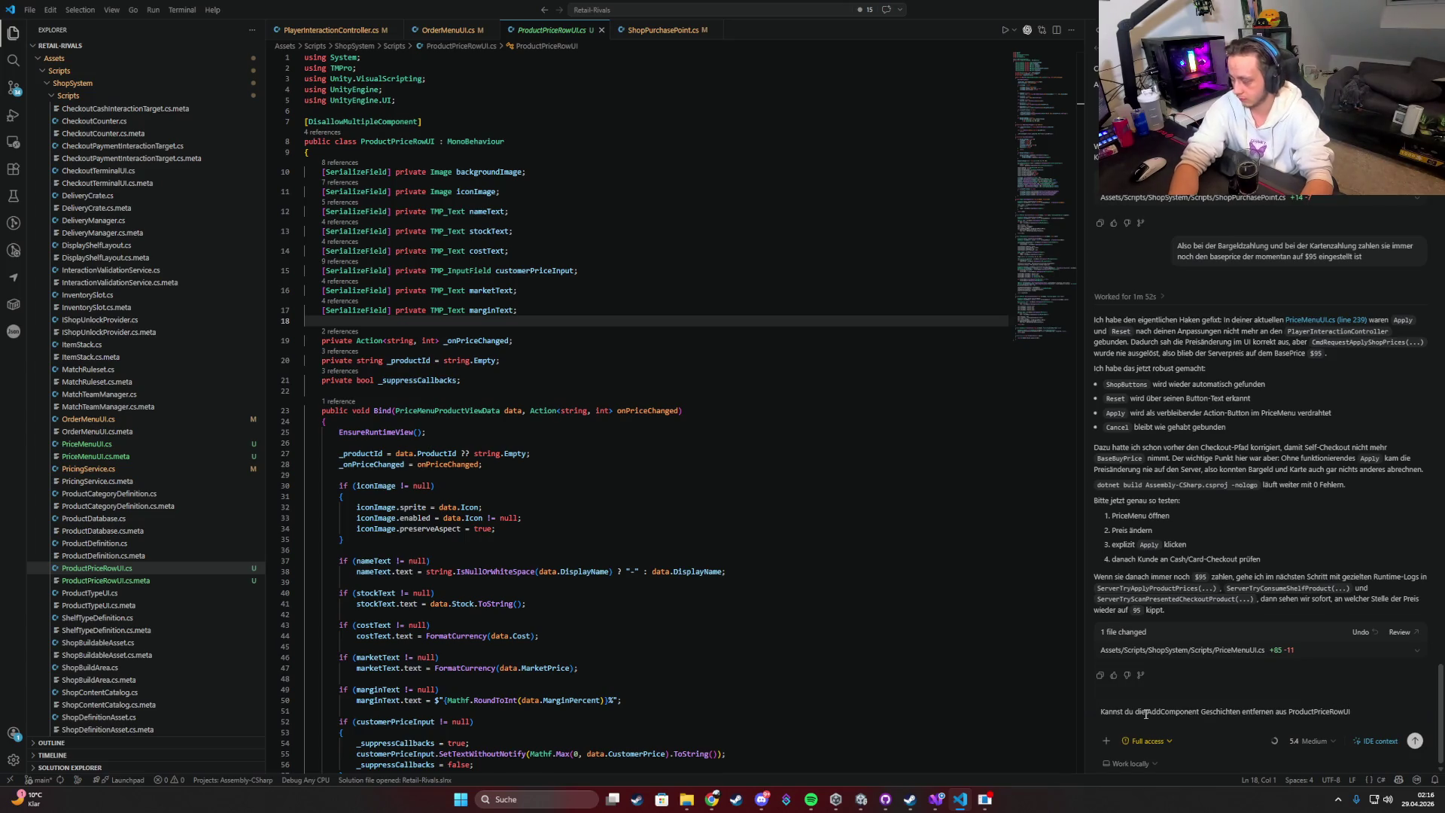
type(" Ich habe extra ein Prefab was erstellt wird.")
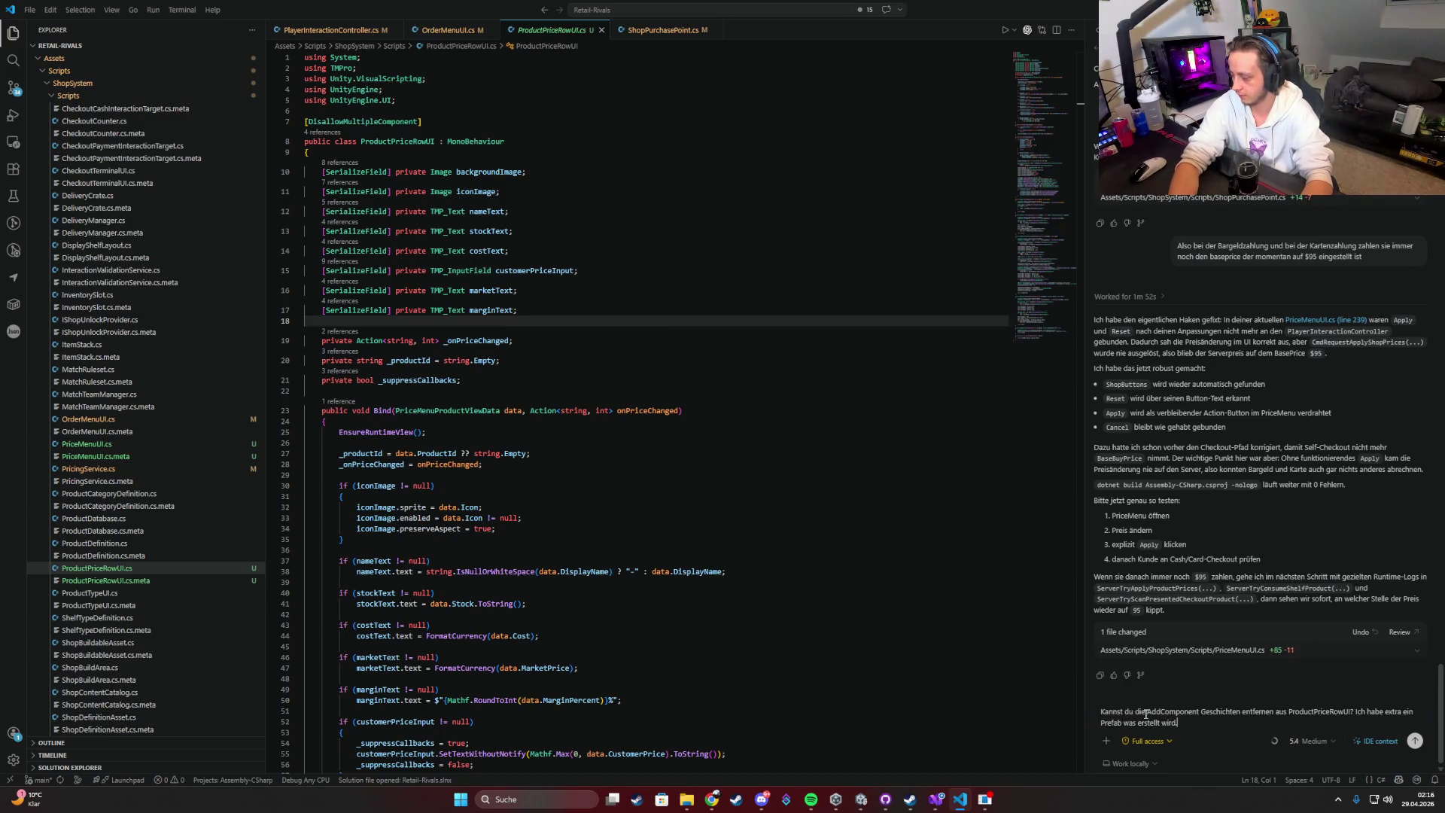
key("BackSpace")
key("BackSpace")
key("BackSpace")
key("ctrl+BackSpace")
key("ctrl+BackSpace")
type("isntantiate")
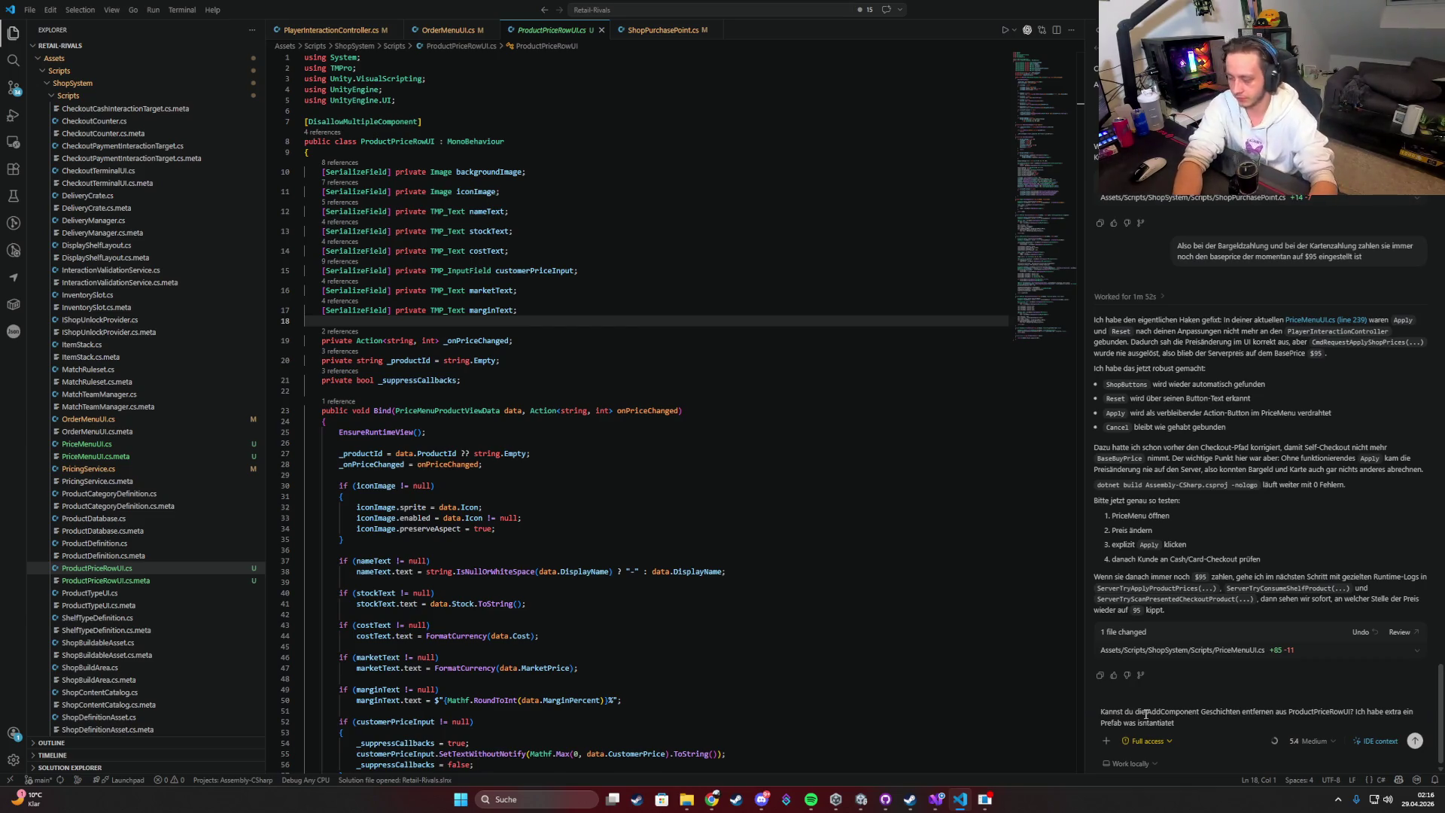
key("BackSpace")
type("d")
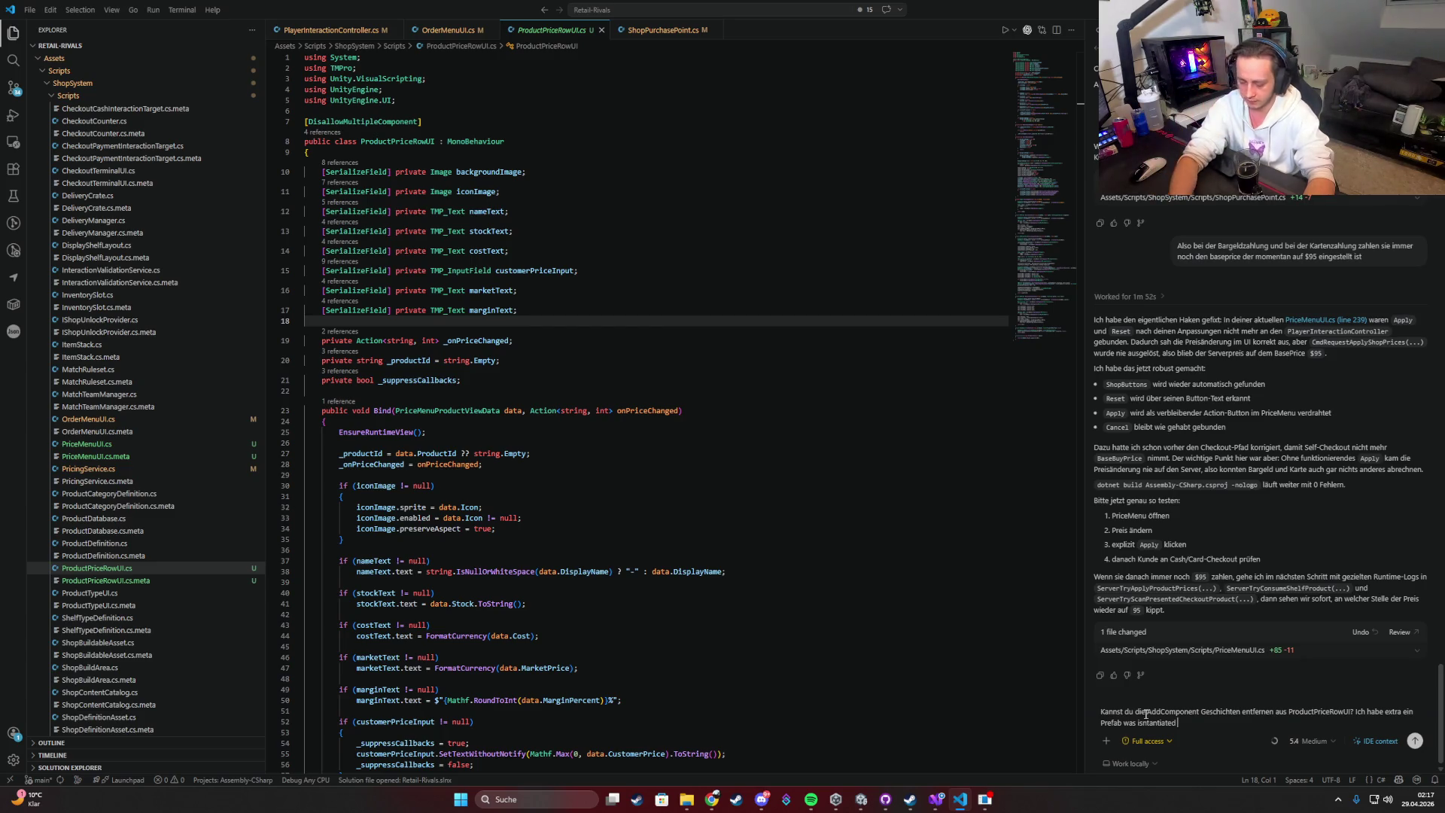
type("werden soll in")
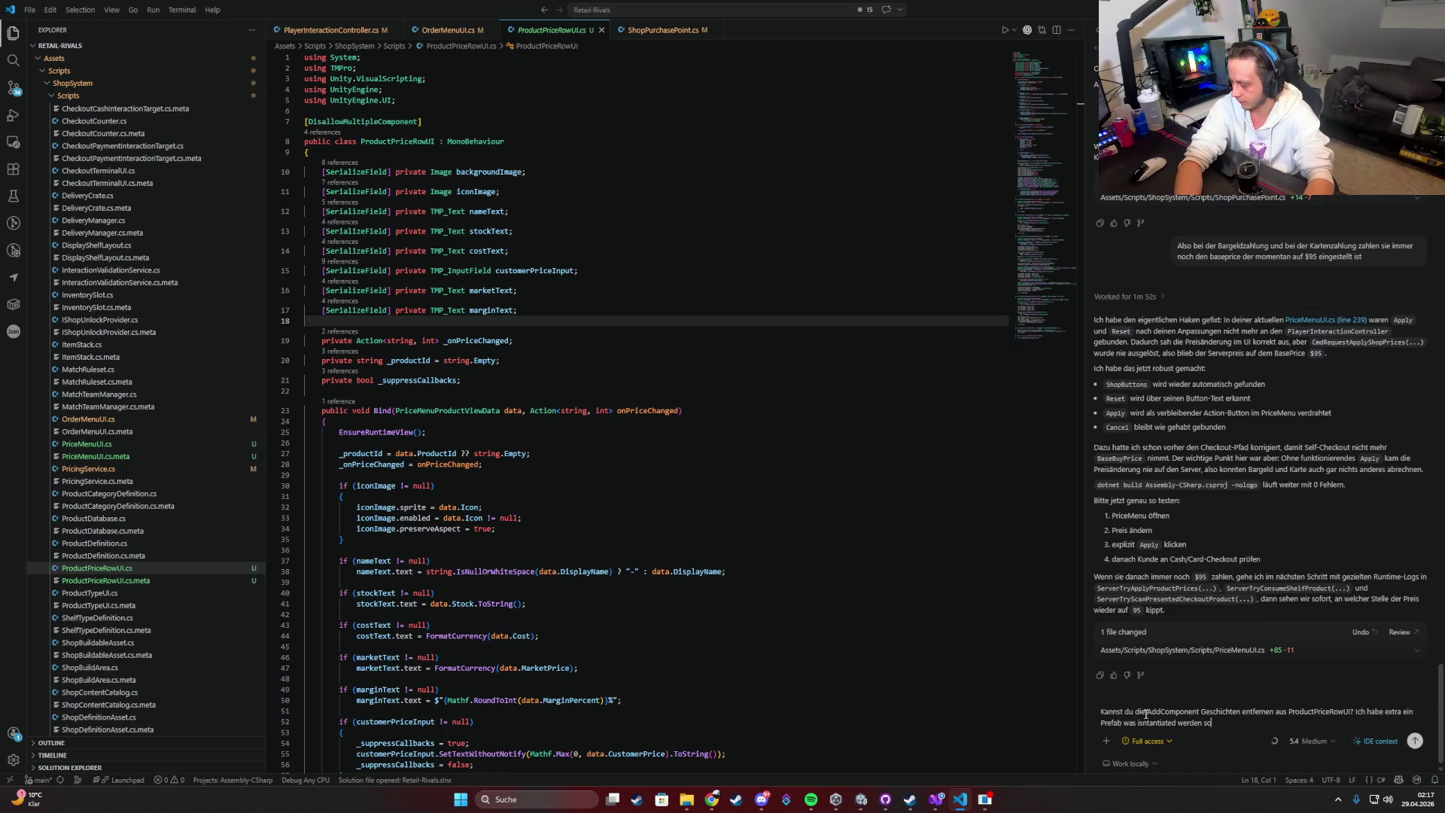
type(" die Liste. Mach es so das ich dem Prefab einfach")
key("BackSpace")
type("das Script hgi")
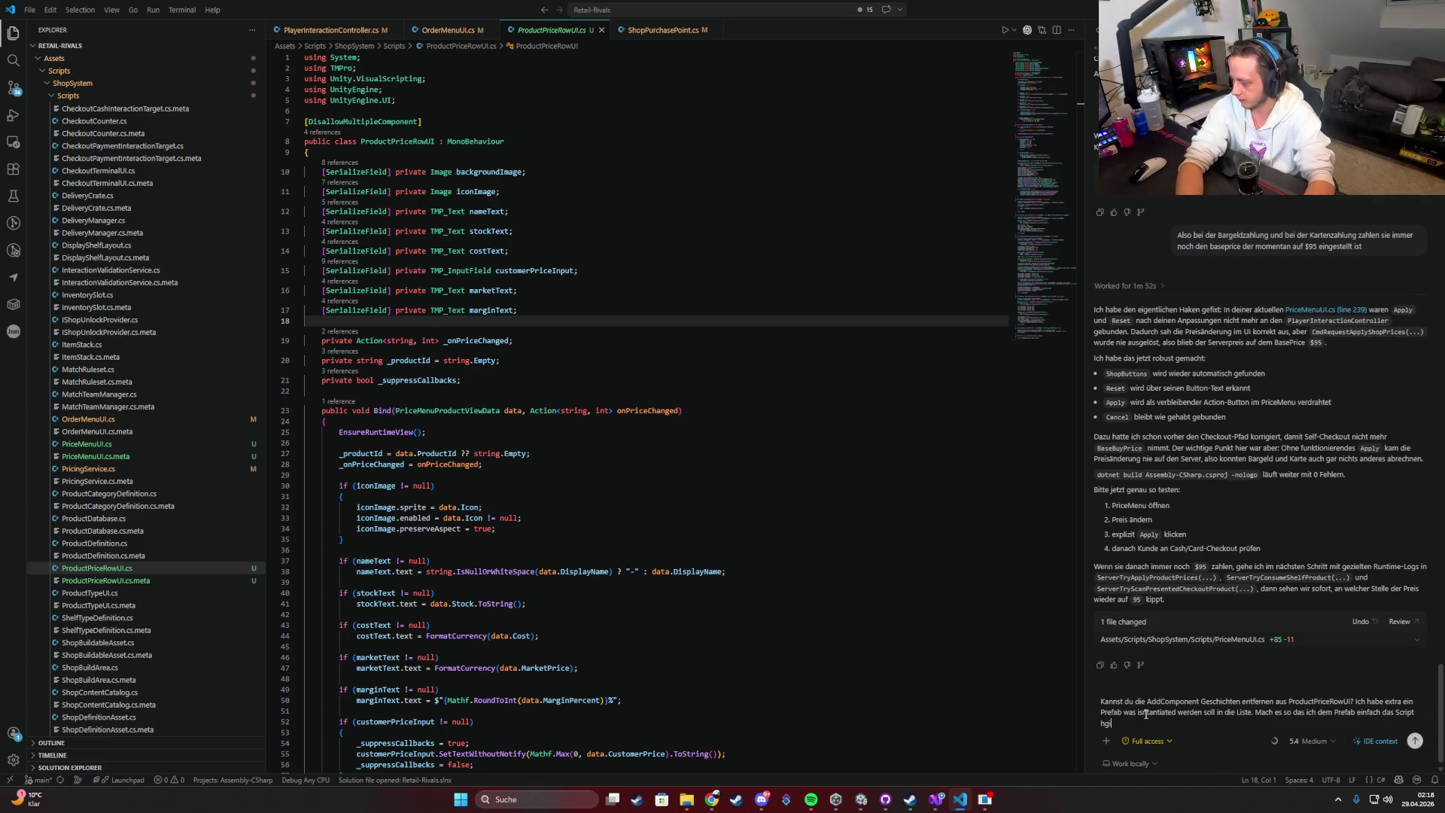
type("zufüg")
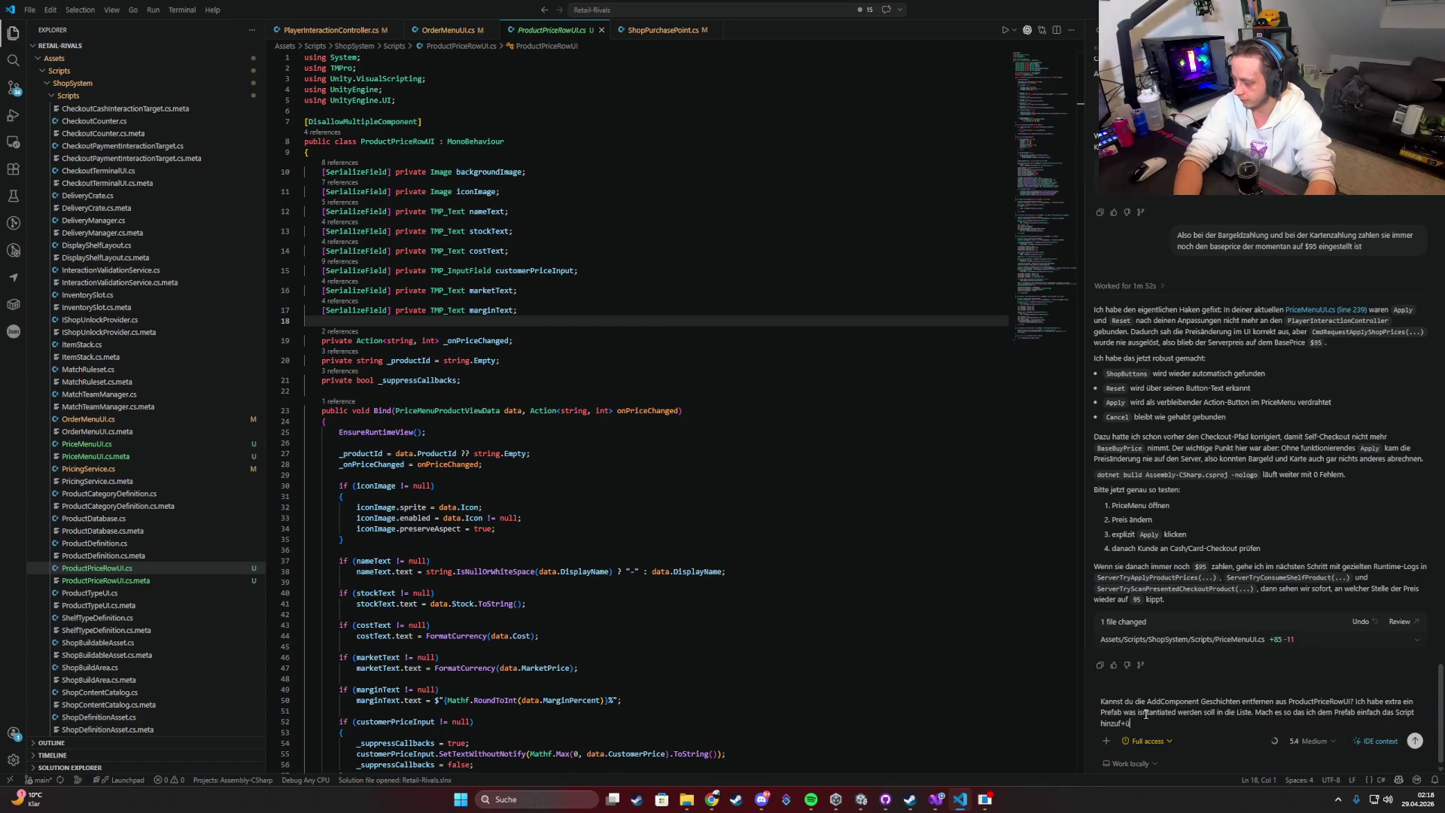
type(" und so die Daten ü")
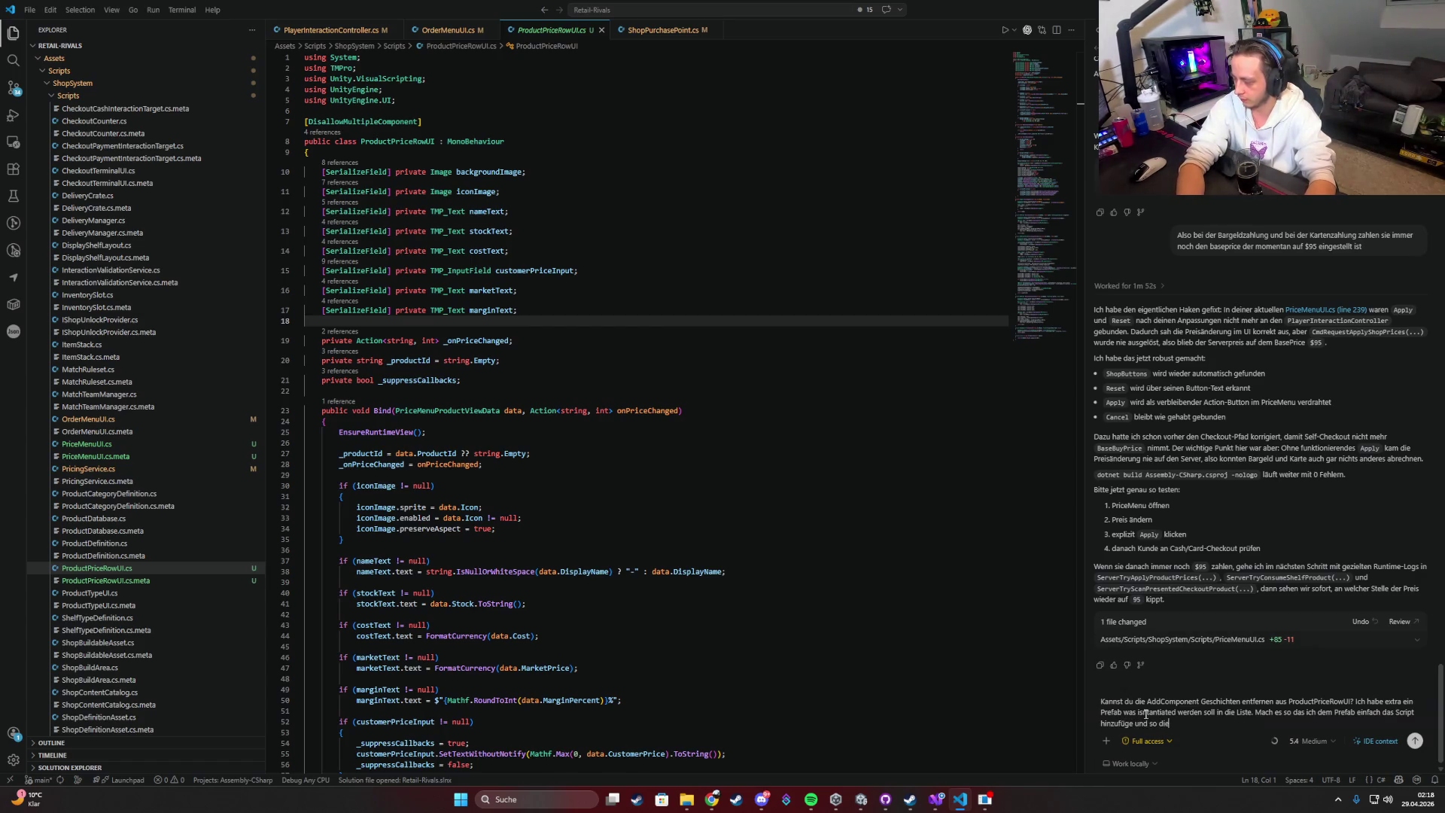
type("bertragen werden")
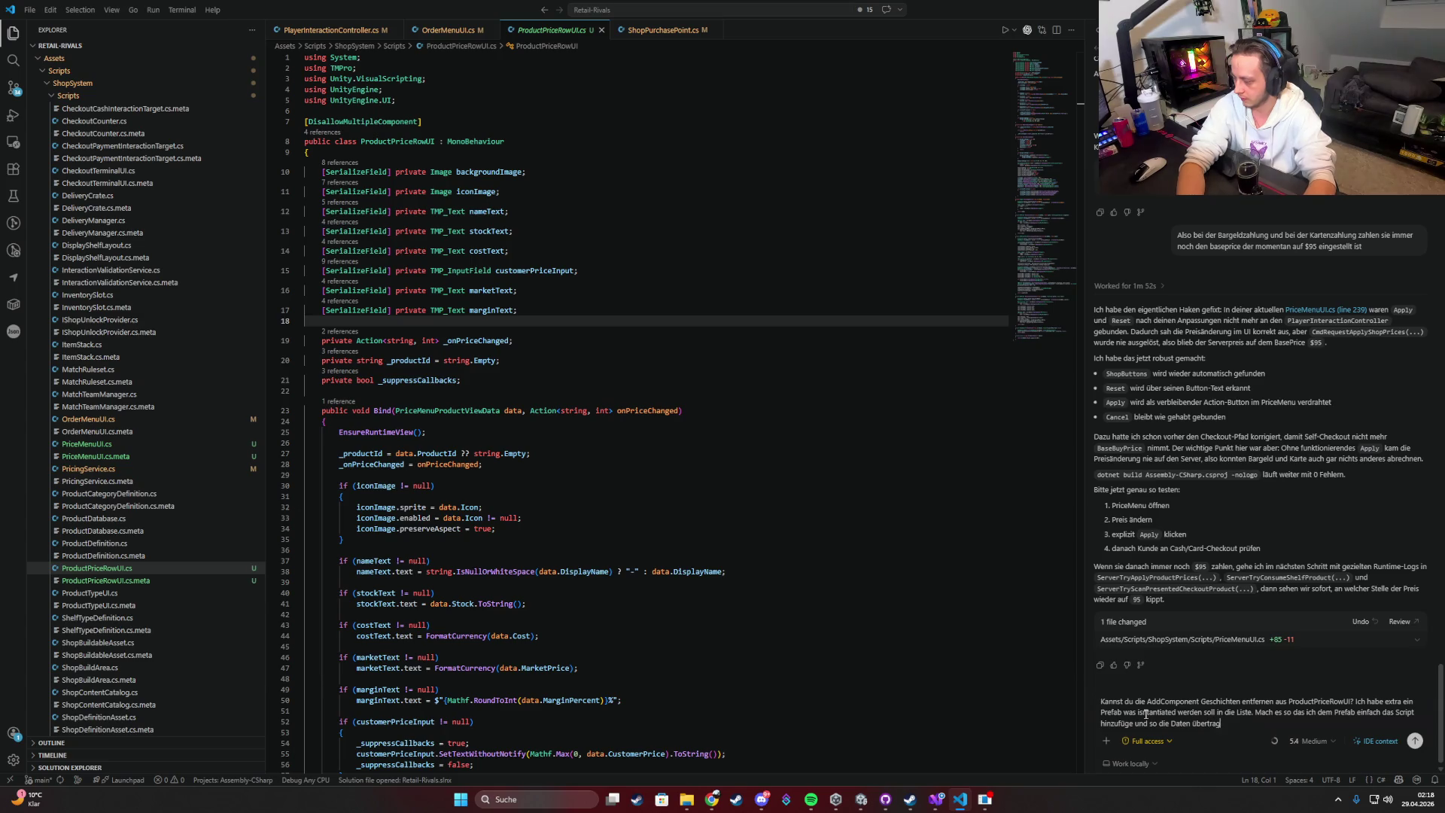